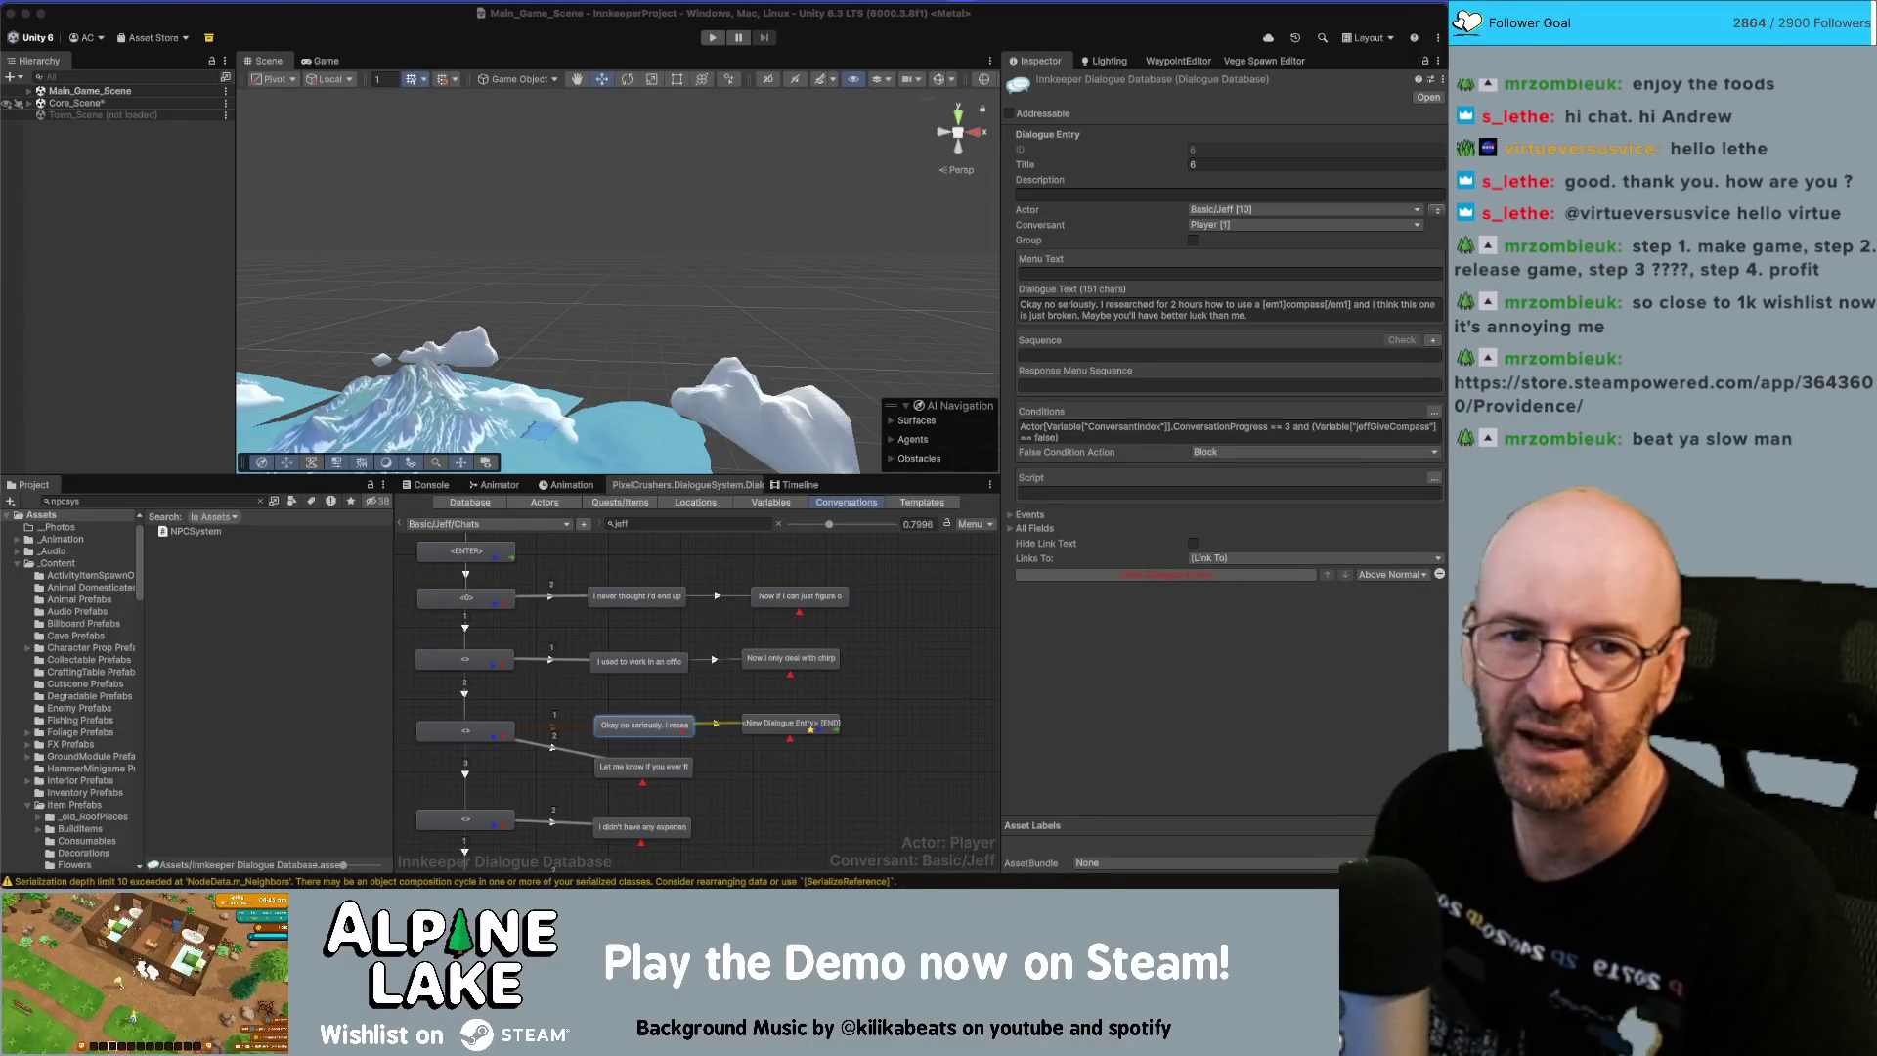
Bring the Chrome window with the Providence Steam store page in front of Unity.
key("super+Tab")
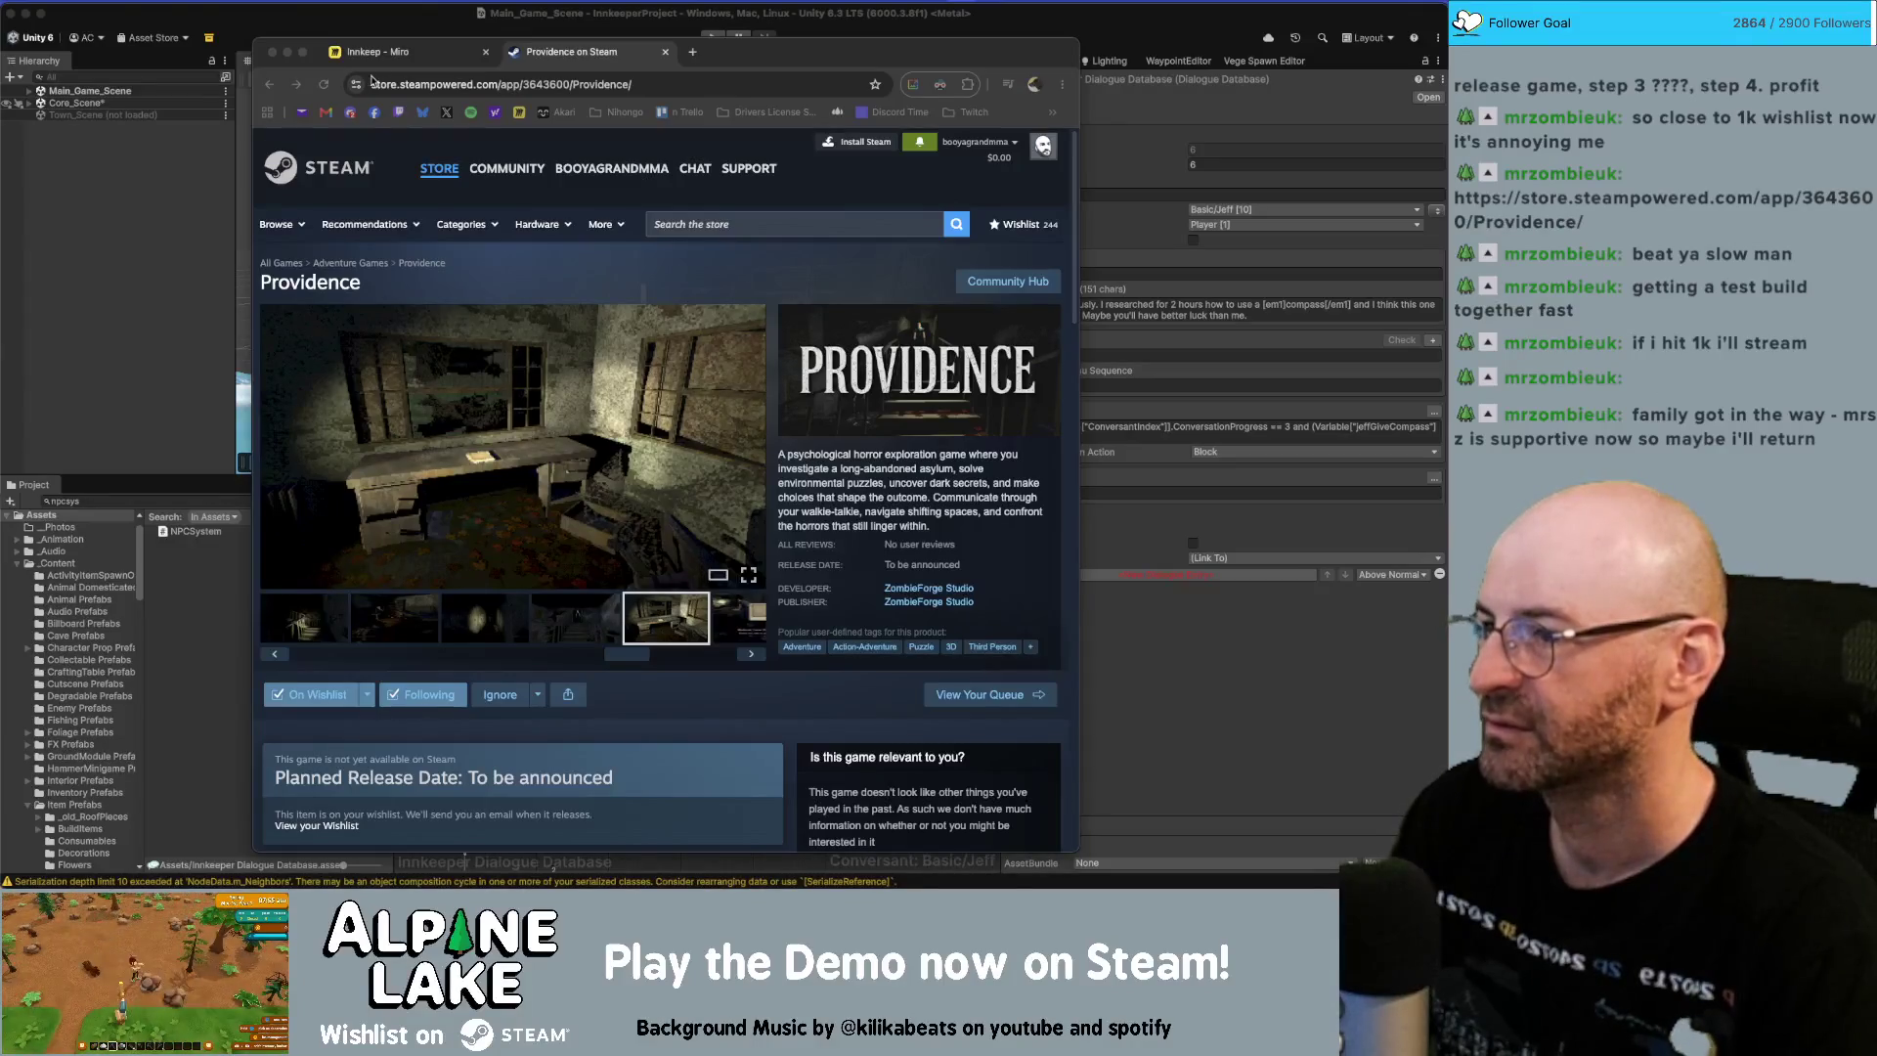
Close the Steam tab and split the top Miro card before 'Now', then return to Unity.
key("super+w")
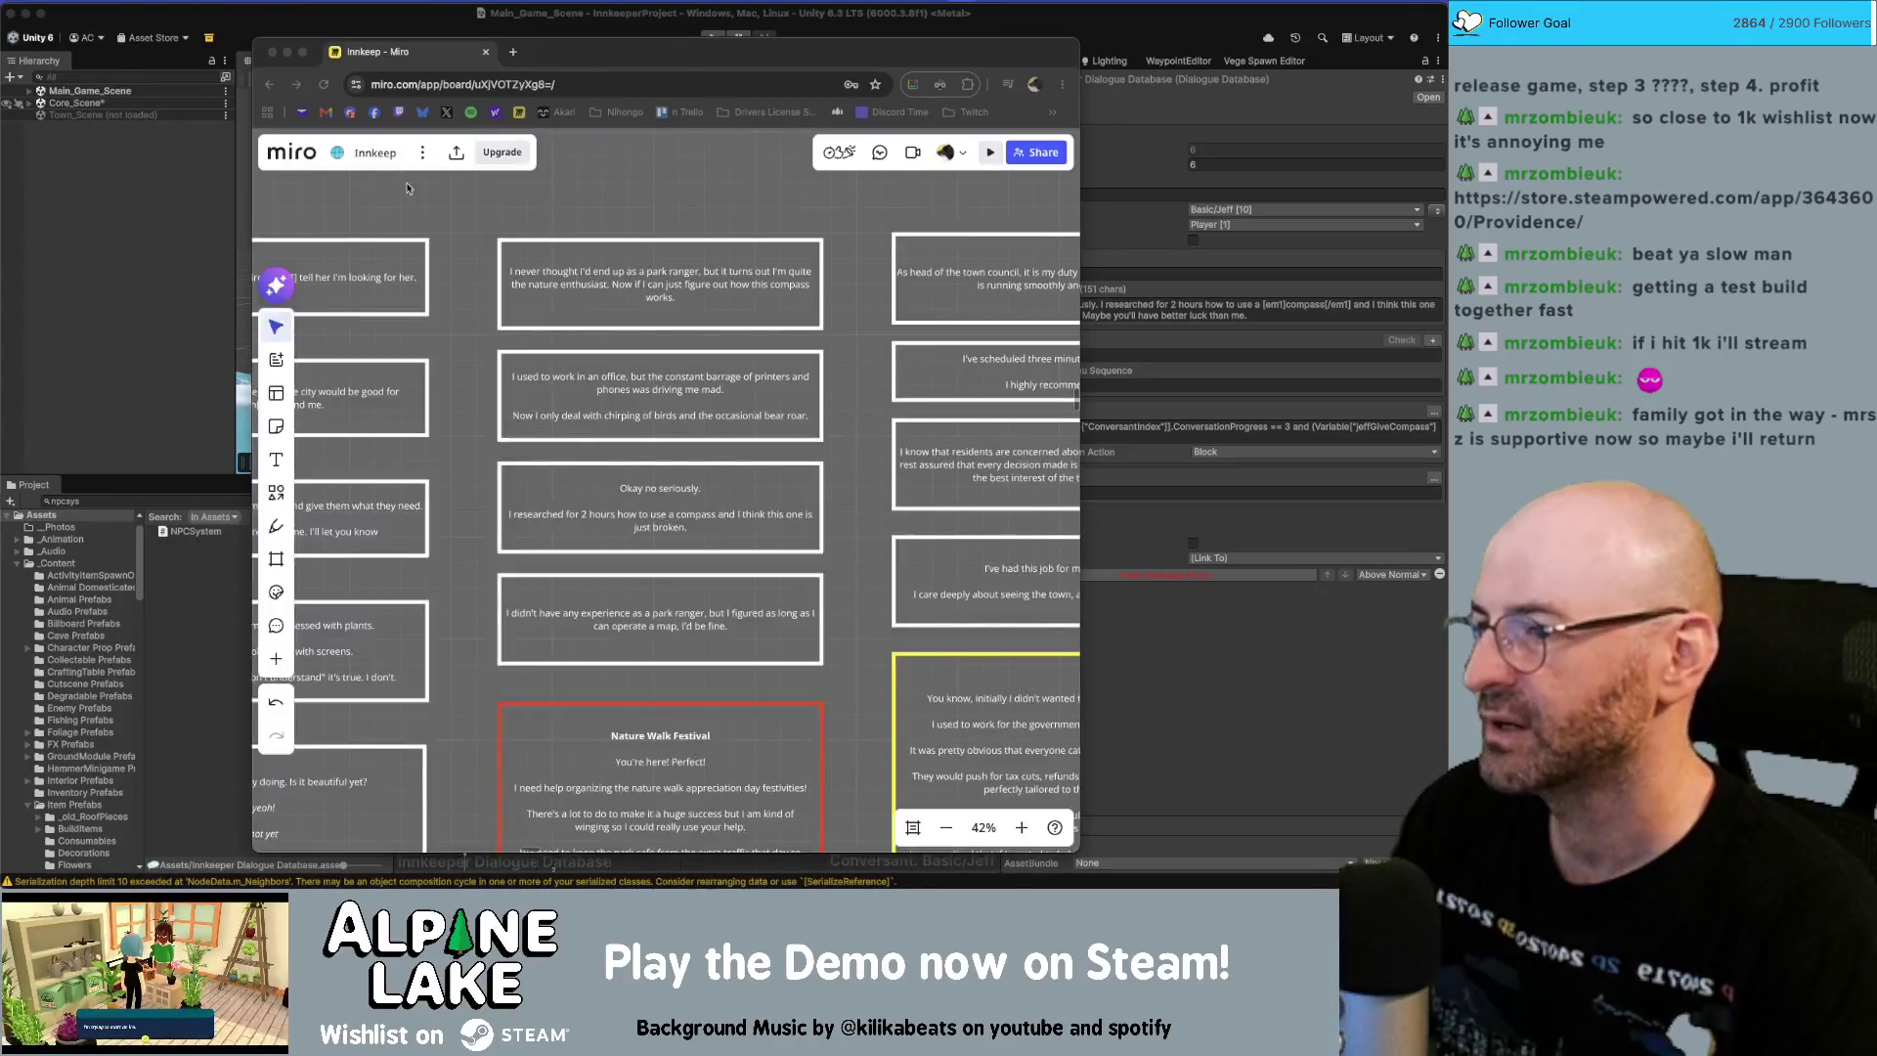
left_click(748, 347)
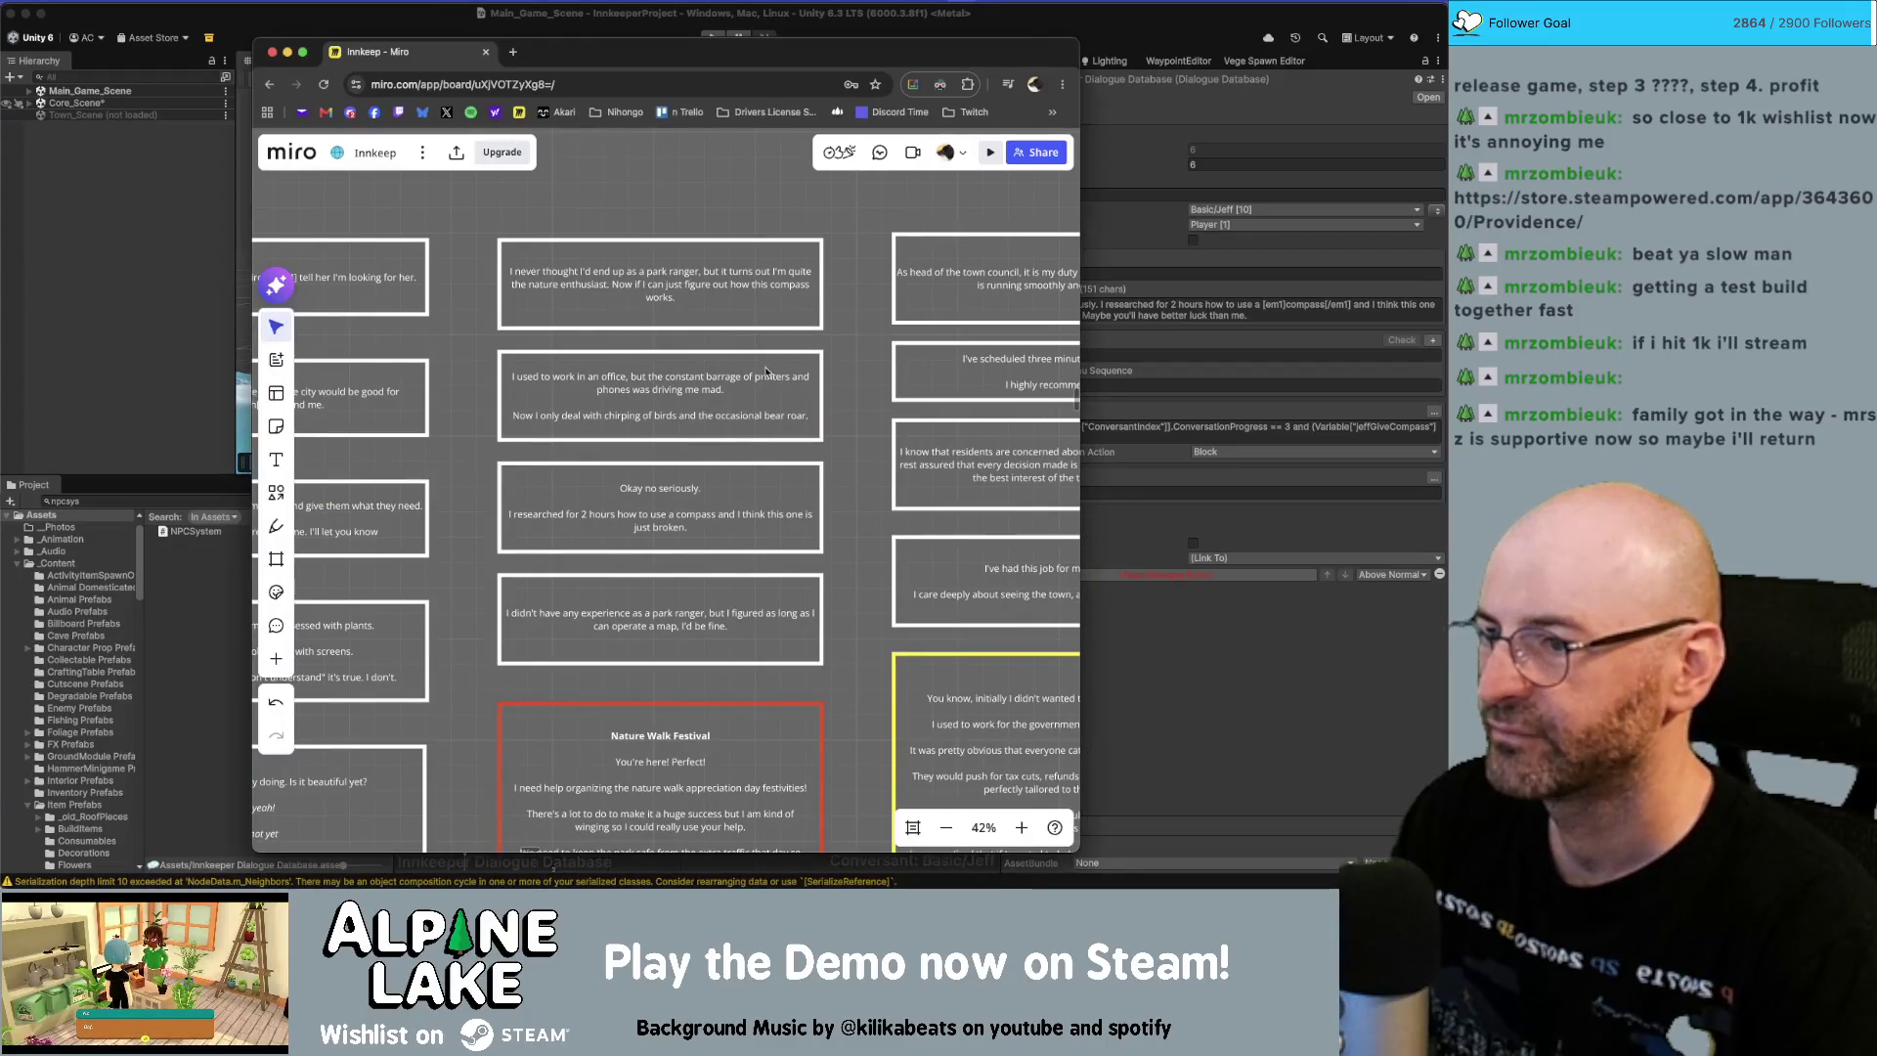
left_click(719, 319)
left_click(615, 283)
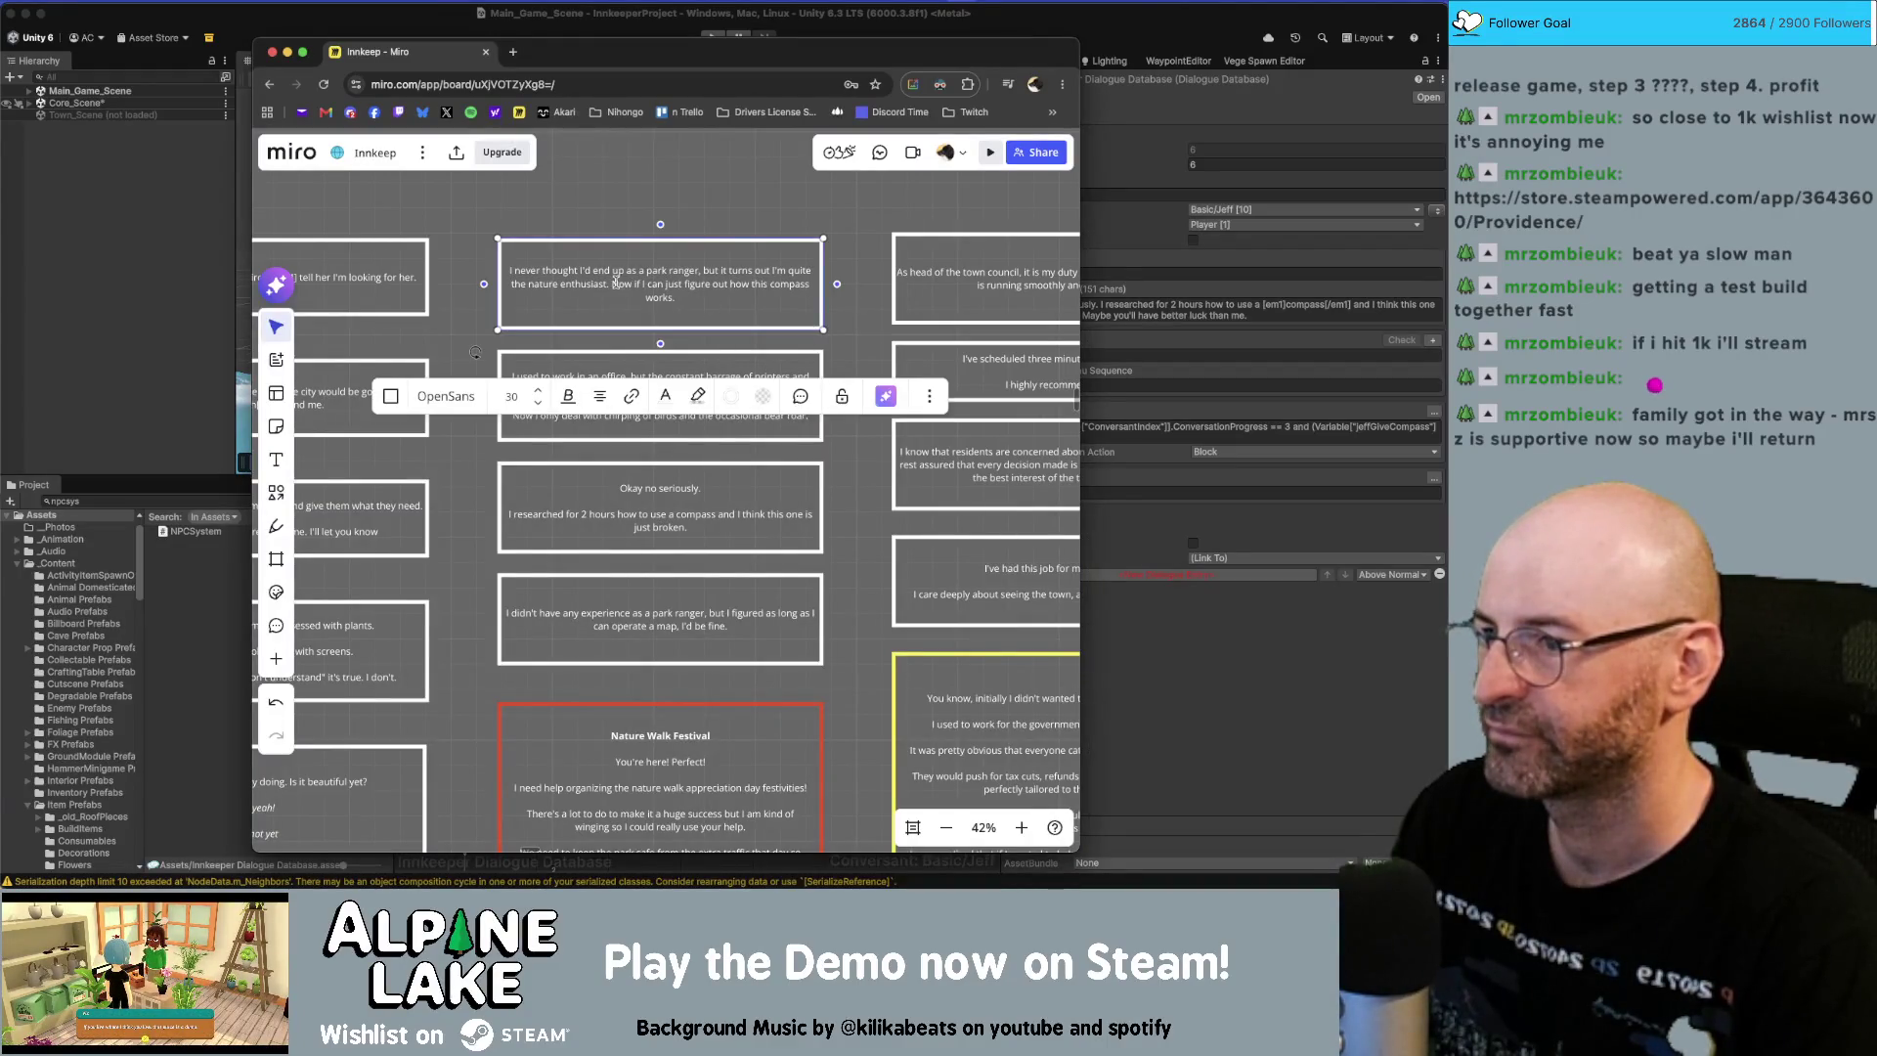
key("Return")
key("Return")
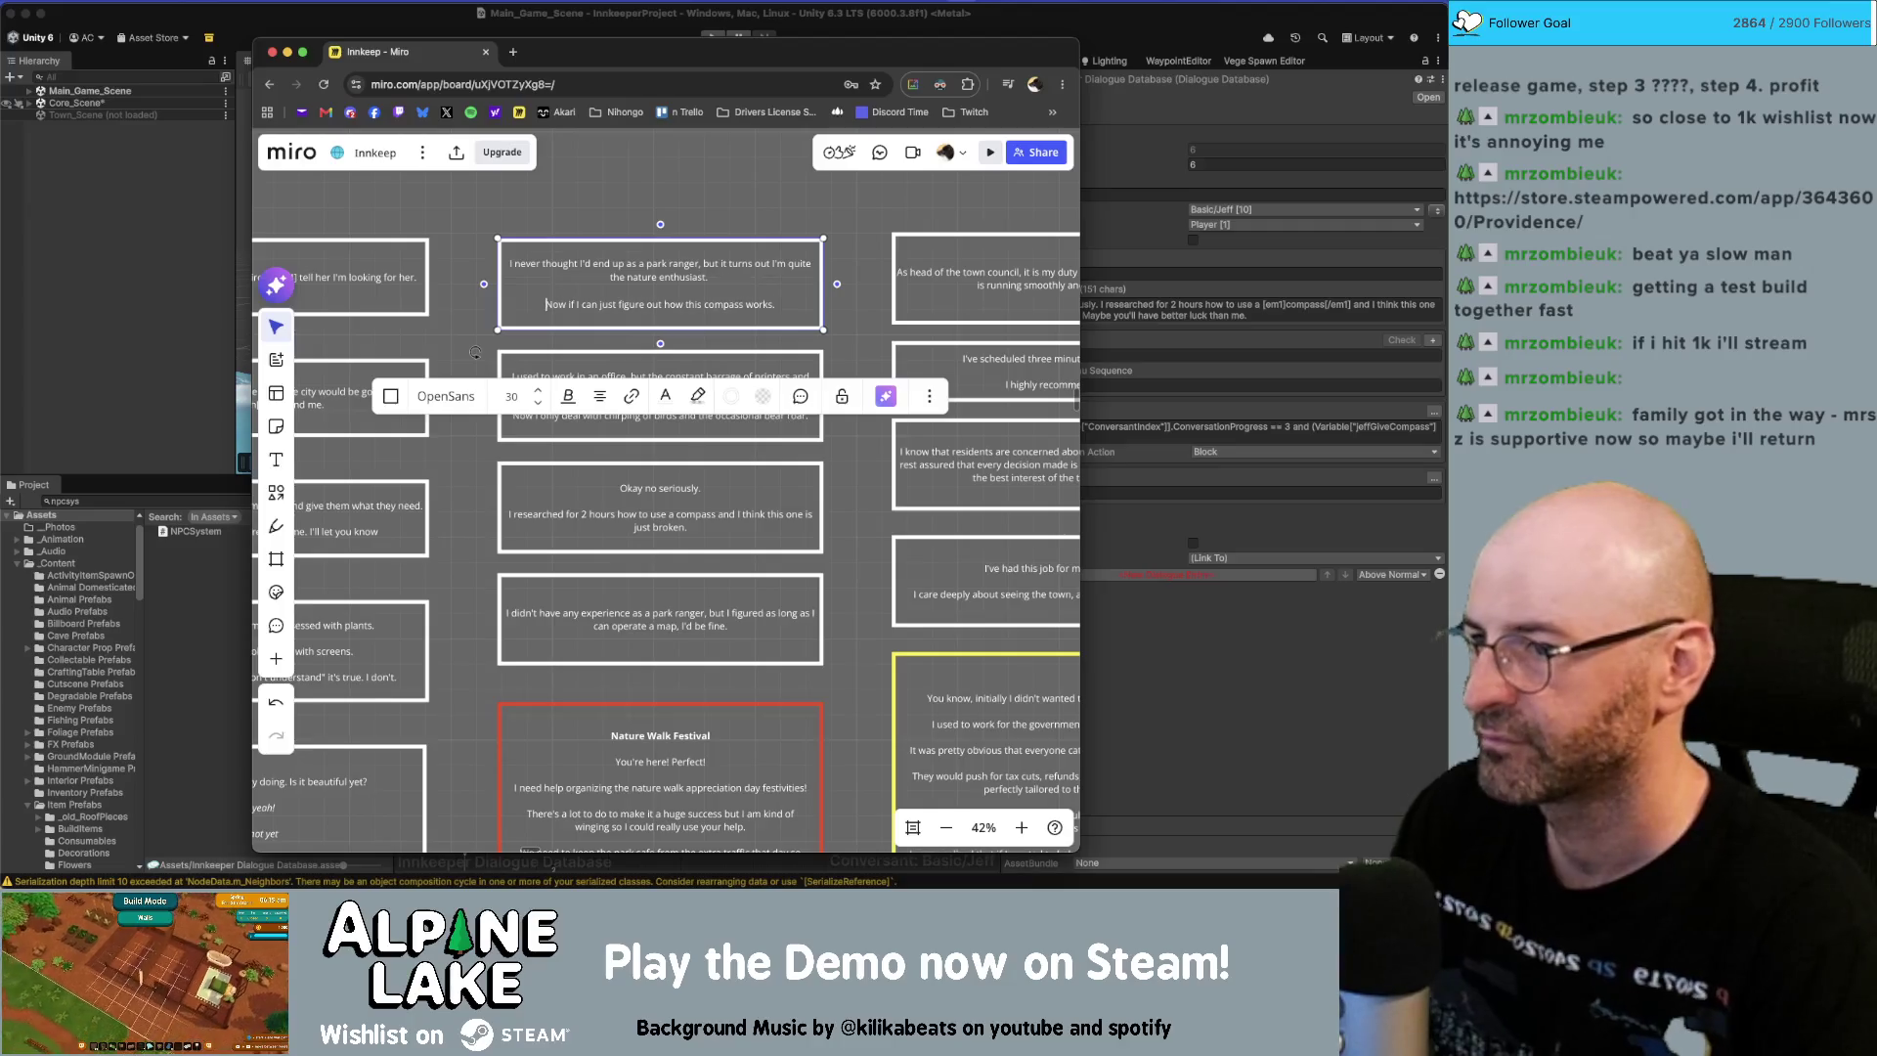
left_click(879, 300)
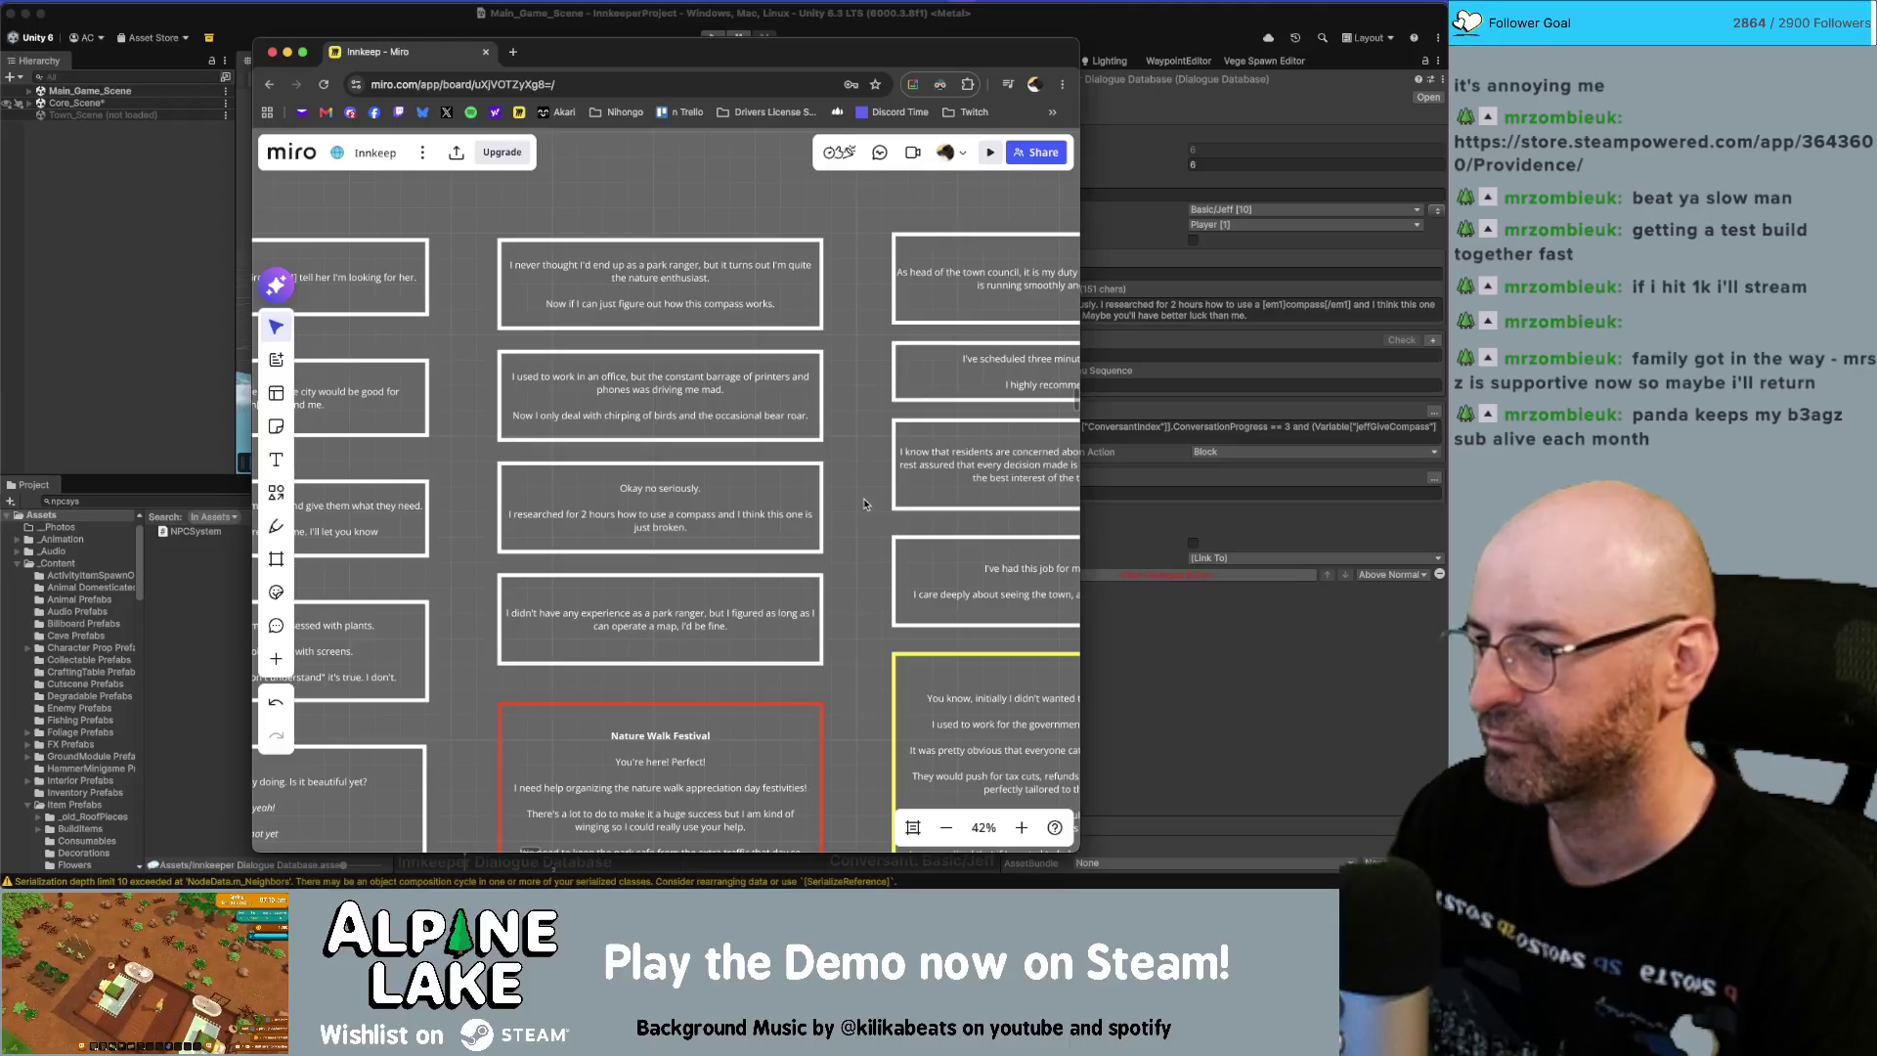
left_click(1212, 679)
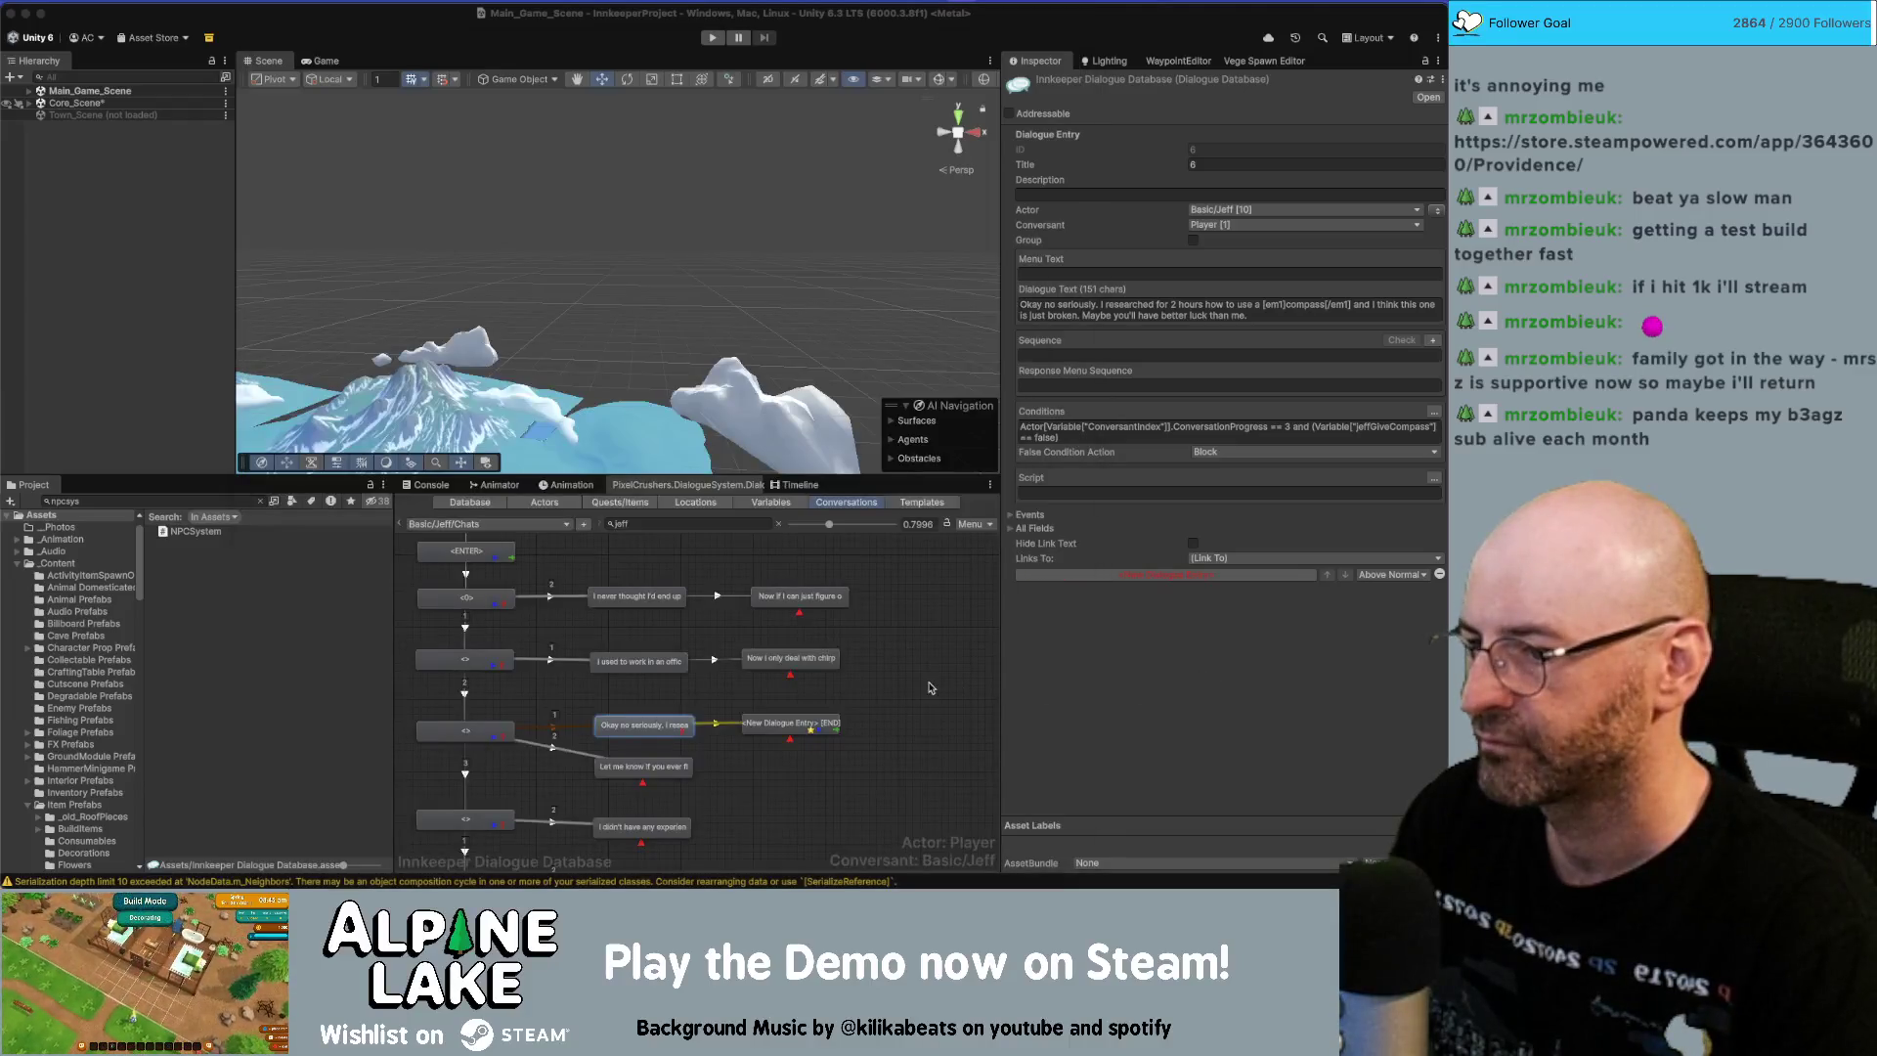
Delete the empty New Dialogue Entry node and the 'let me know' node.
left_click(806, 719)
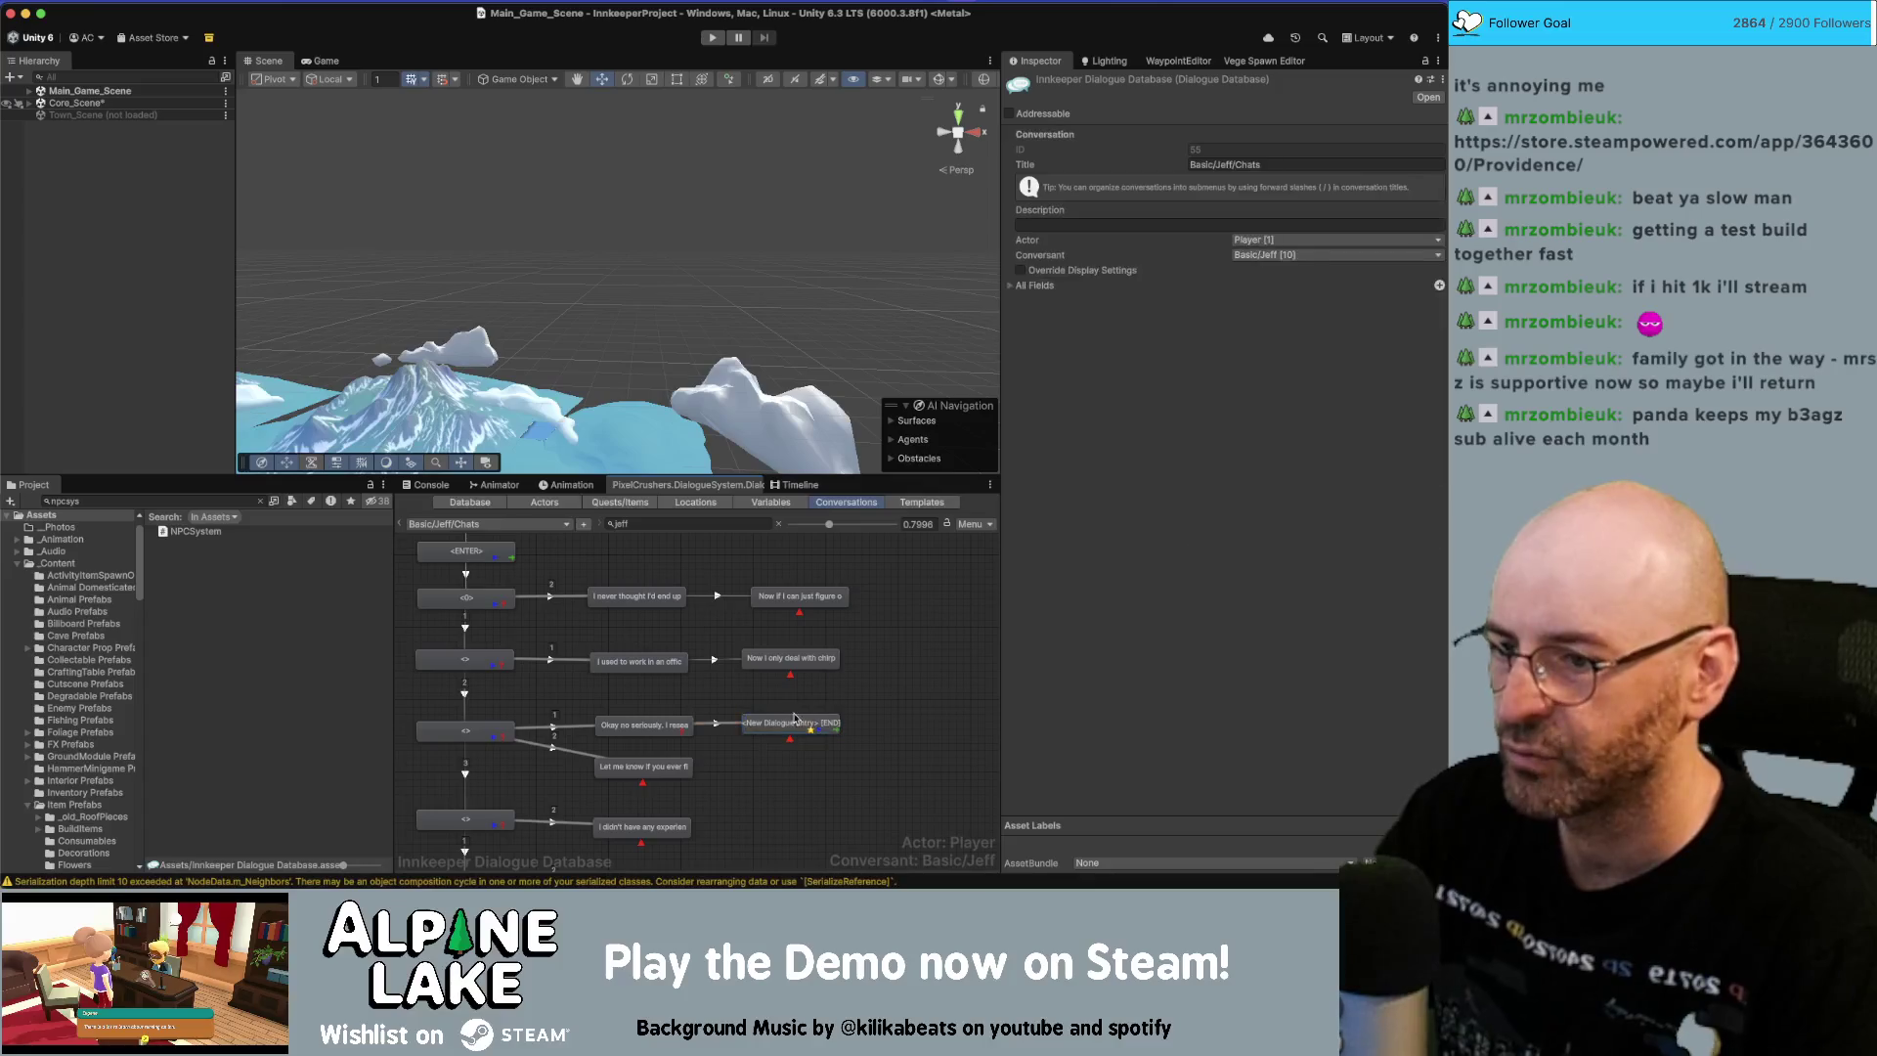
left_click(795, 722)
key("Delete")
key("Return")
left_click(651, 767)
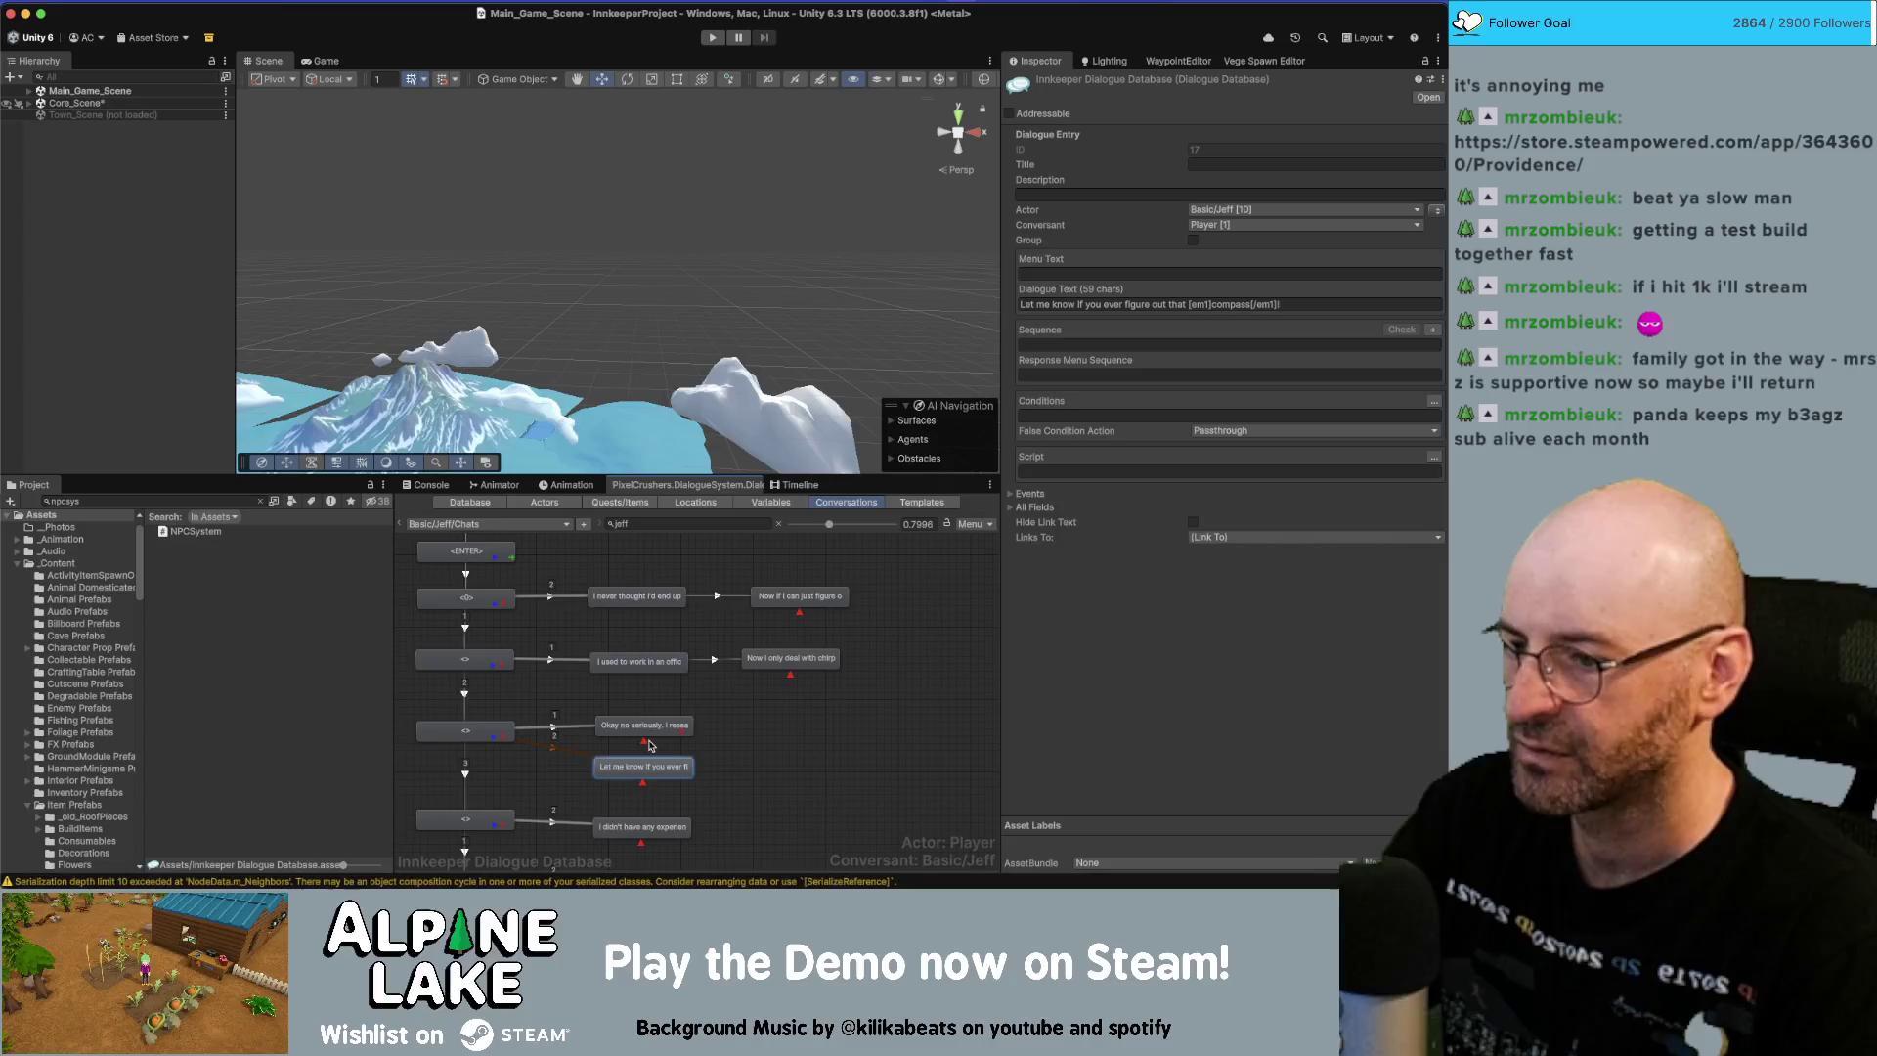
key("Delete")
key("Return")
Clear the Conditions field of the 'Okay no seriously' node.
left_click(643, 725)
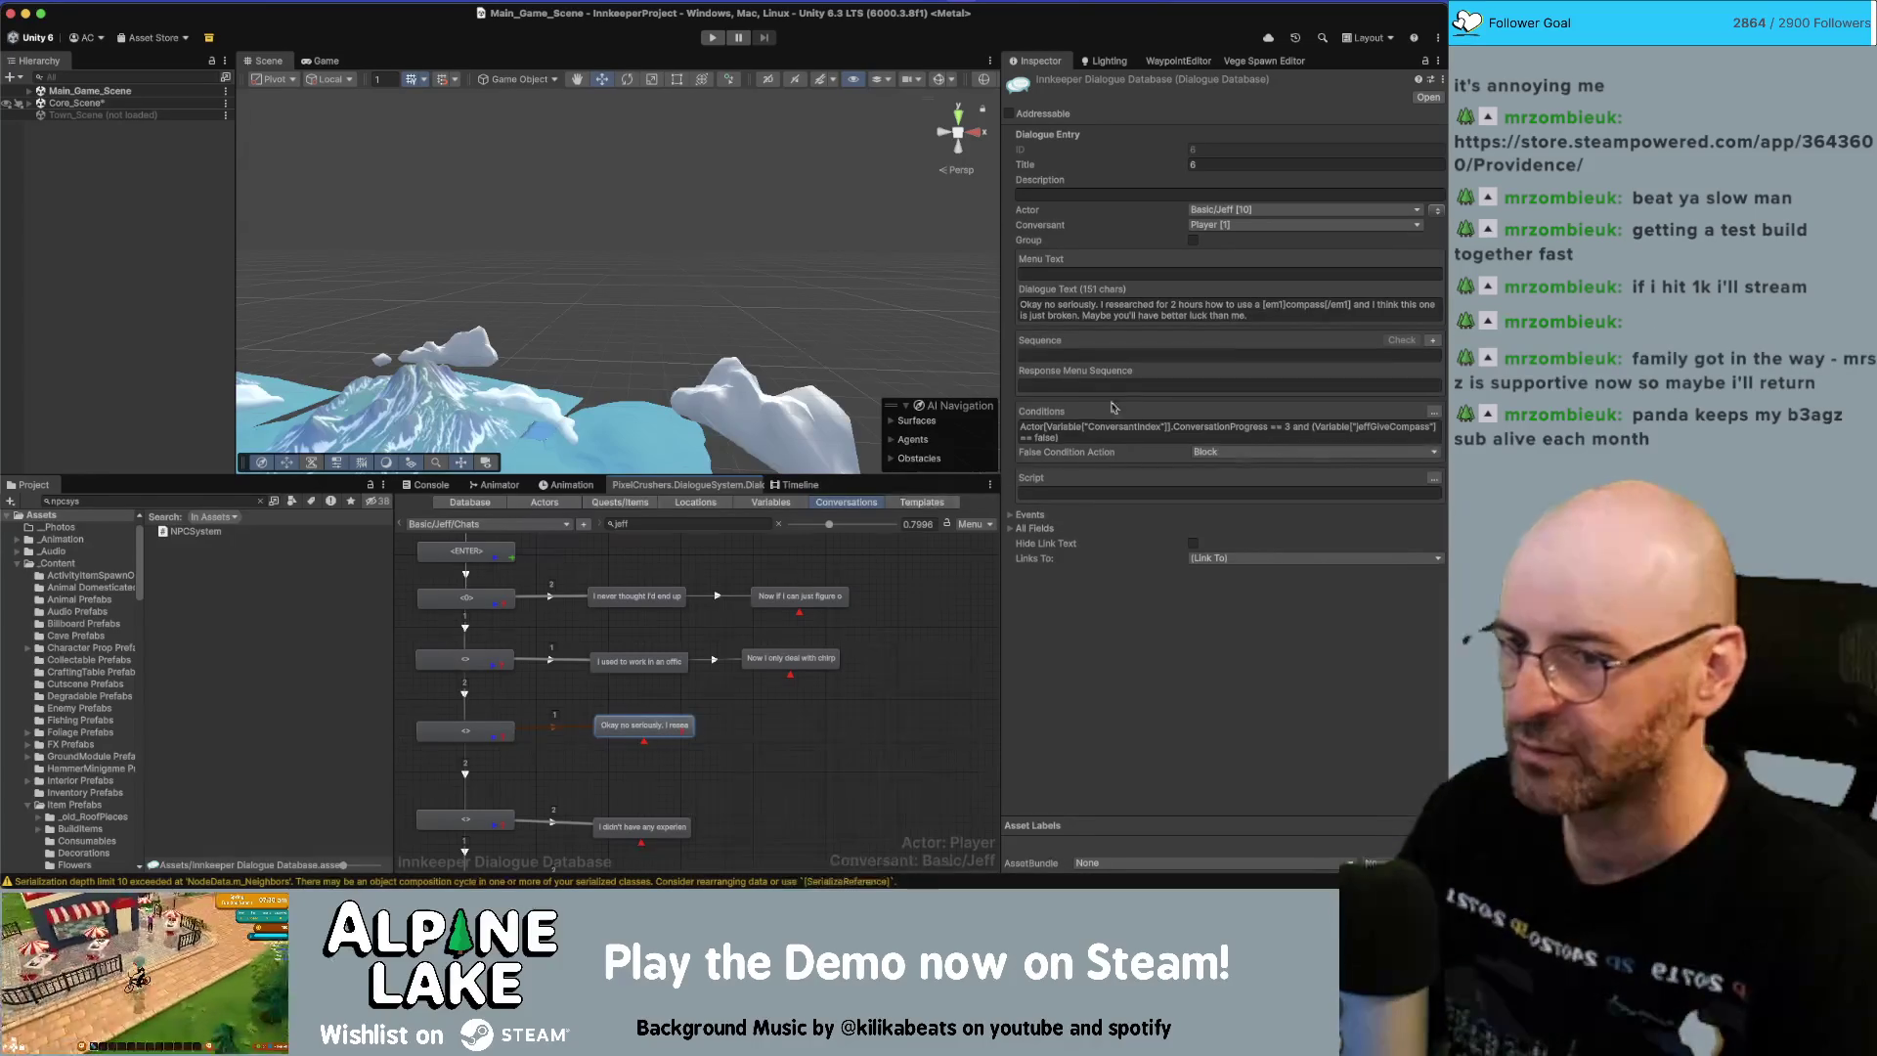
left_click(1176, 428)
key("BackSpace")
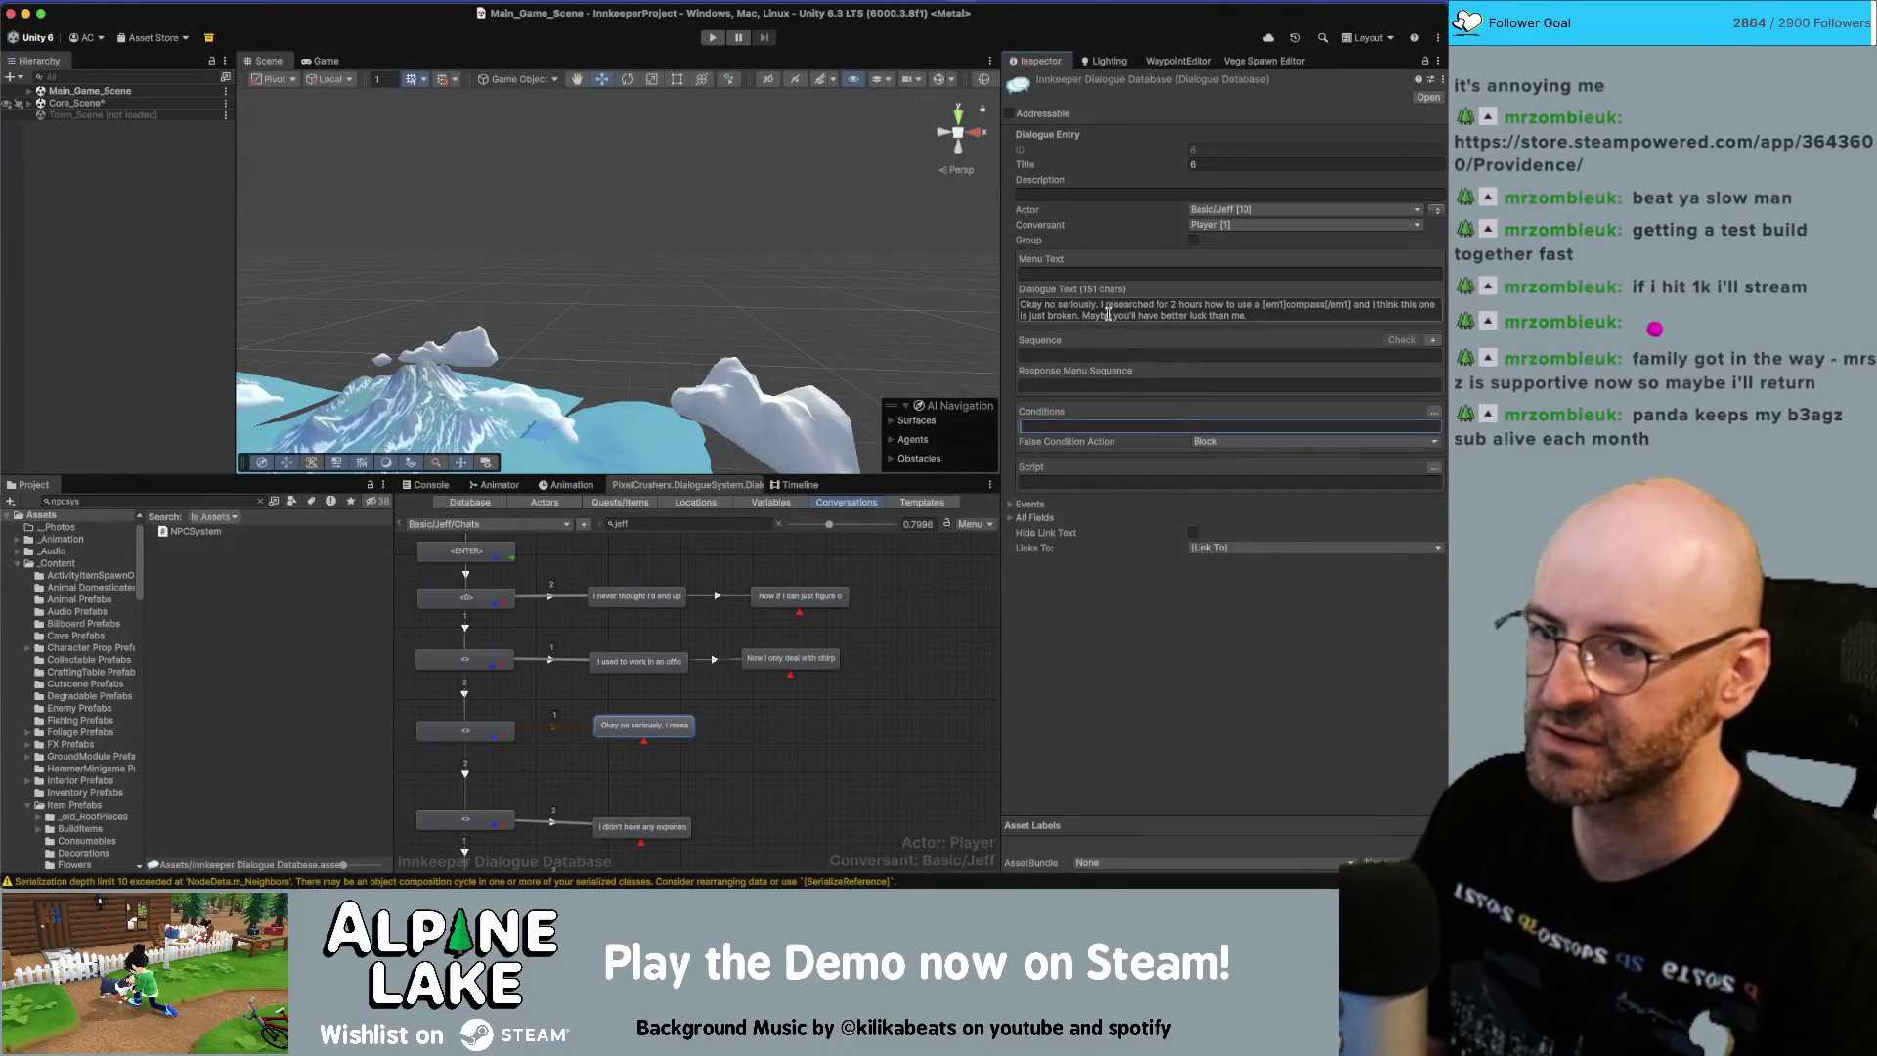
left_click(1107, 311)
left_click(1165, 306)
type("re")
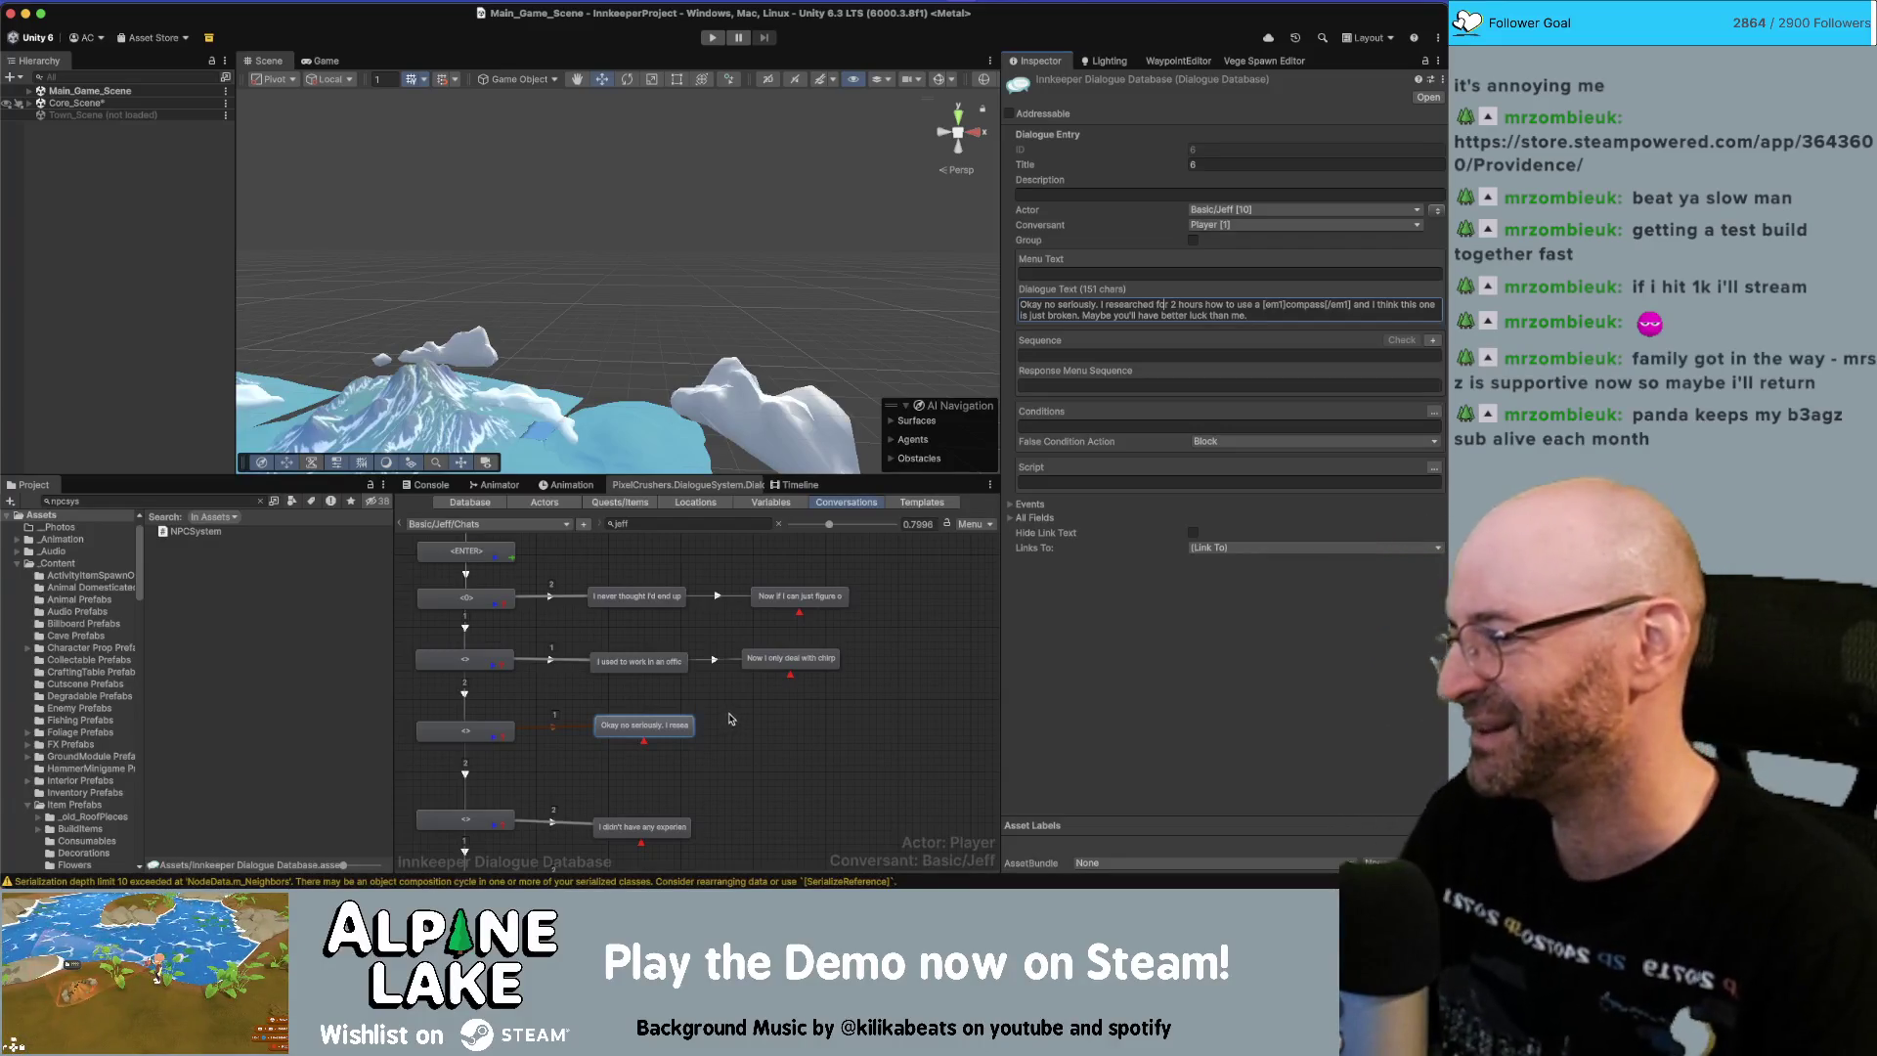
Add a child node, and cut the 'better luck' and compass-research sentences from 'Okay no seriously'.
left_click(745, 699)
right_click(657, 689)
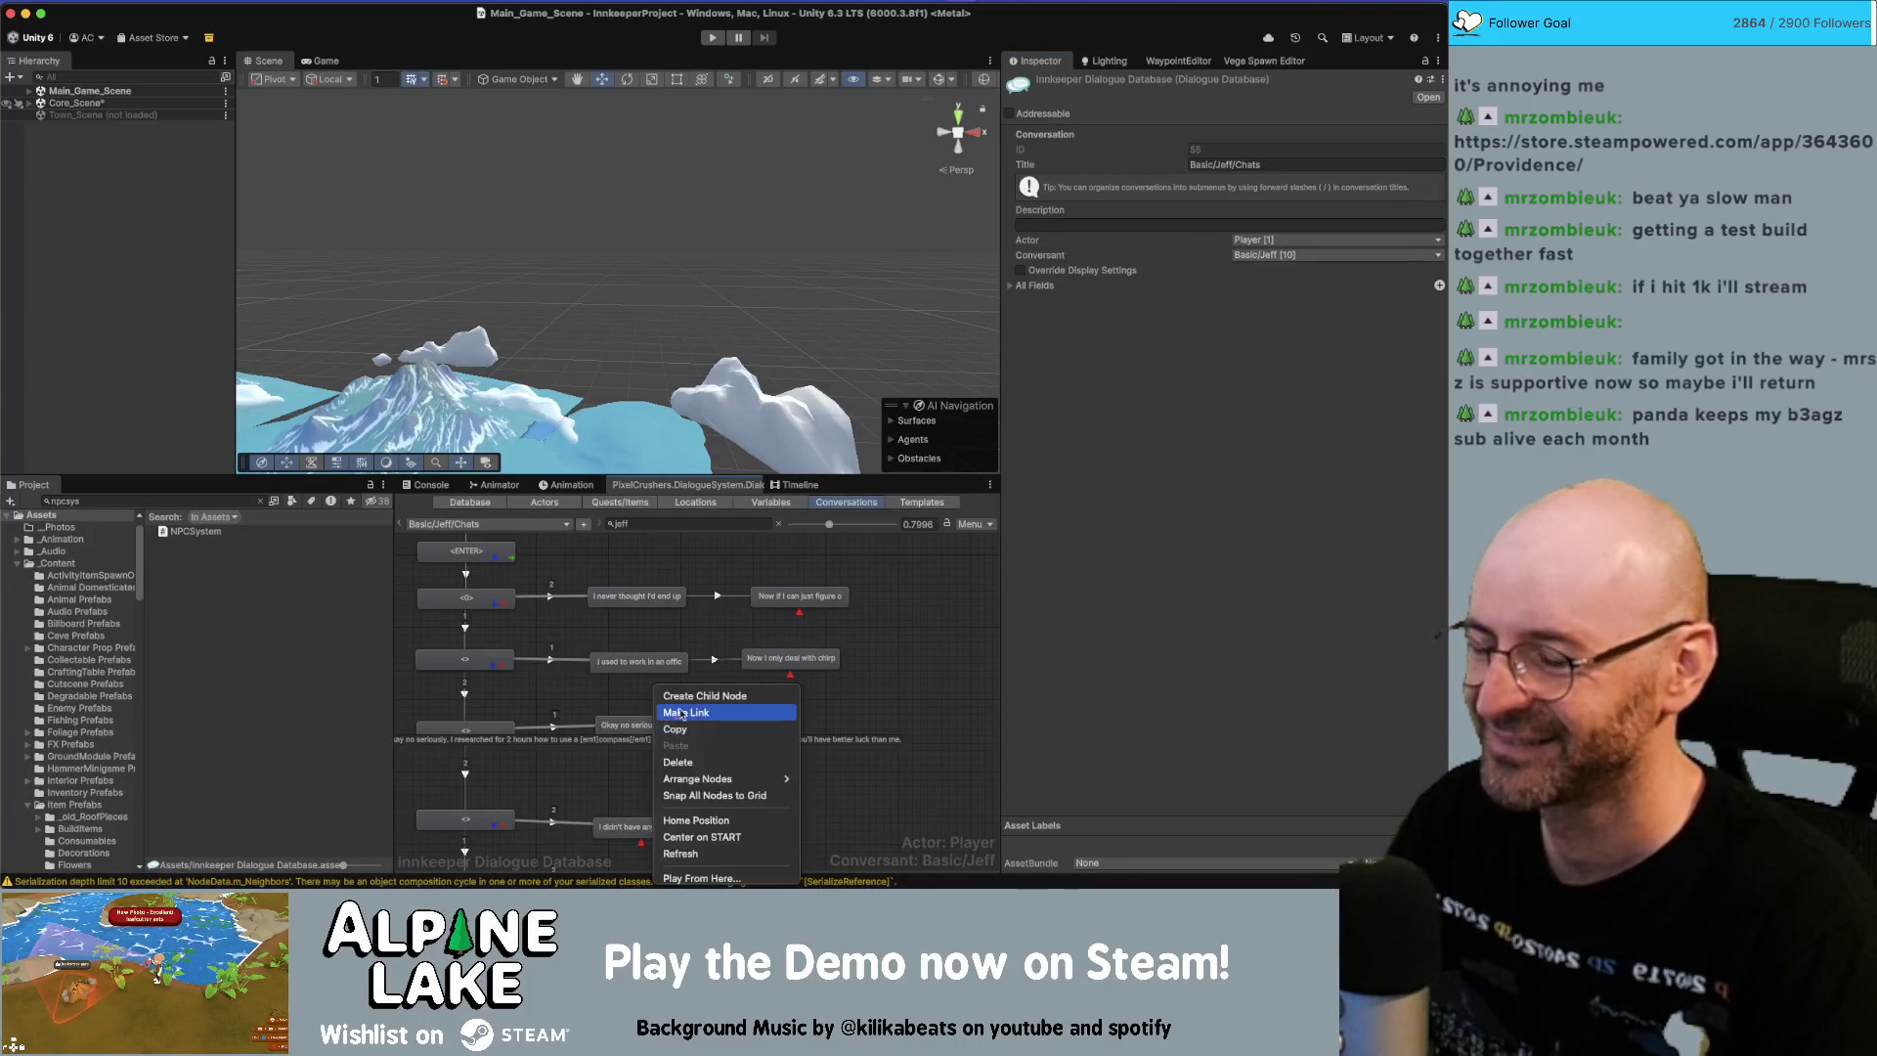
left_click(683, 702)
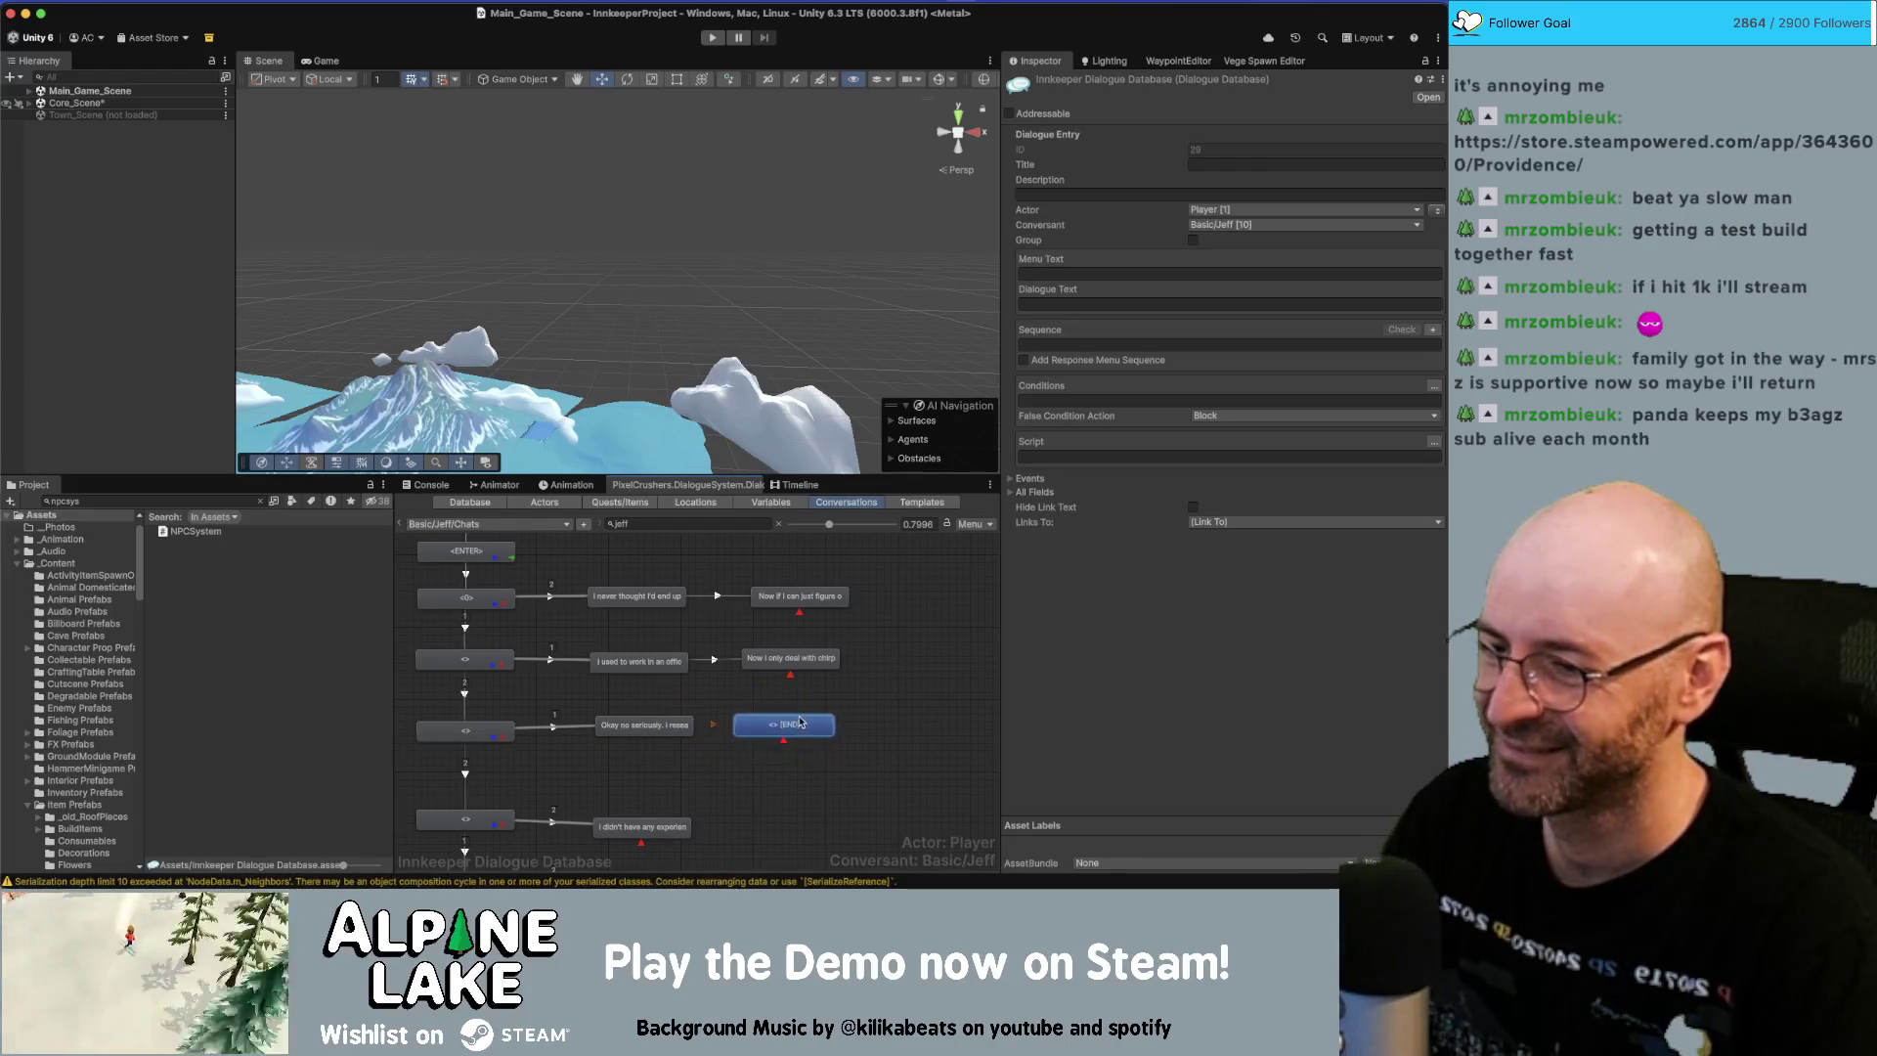
left_click(1237, 318)
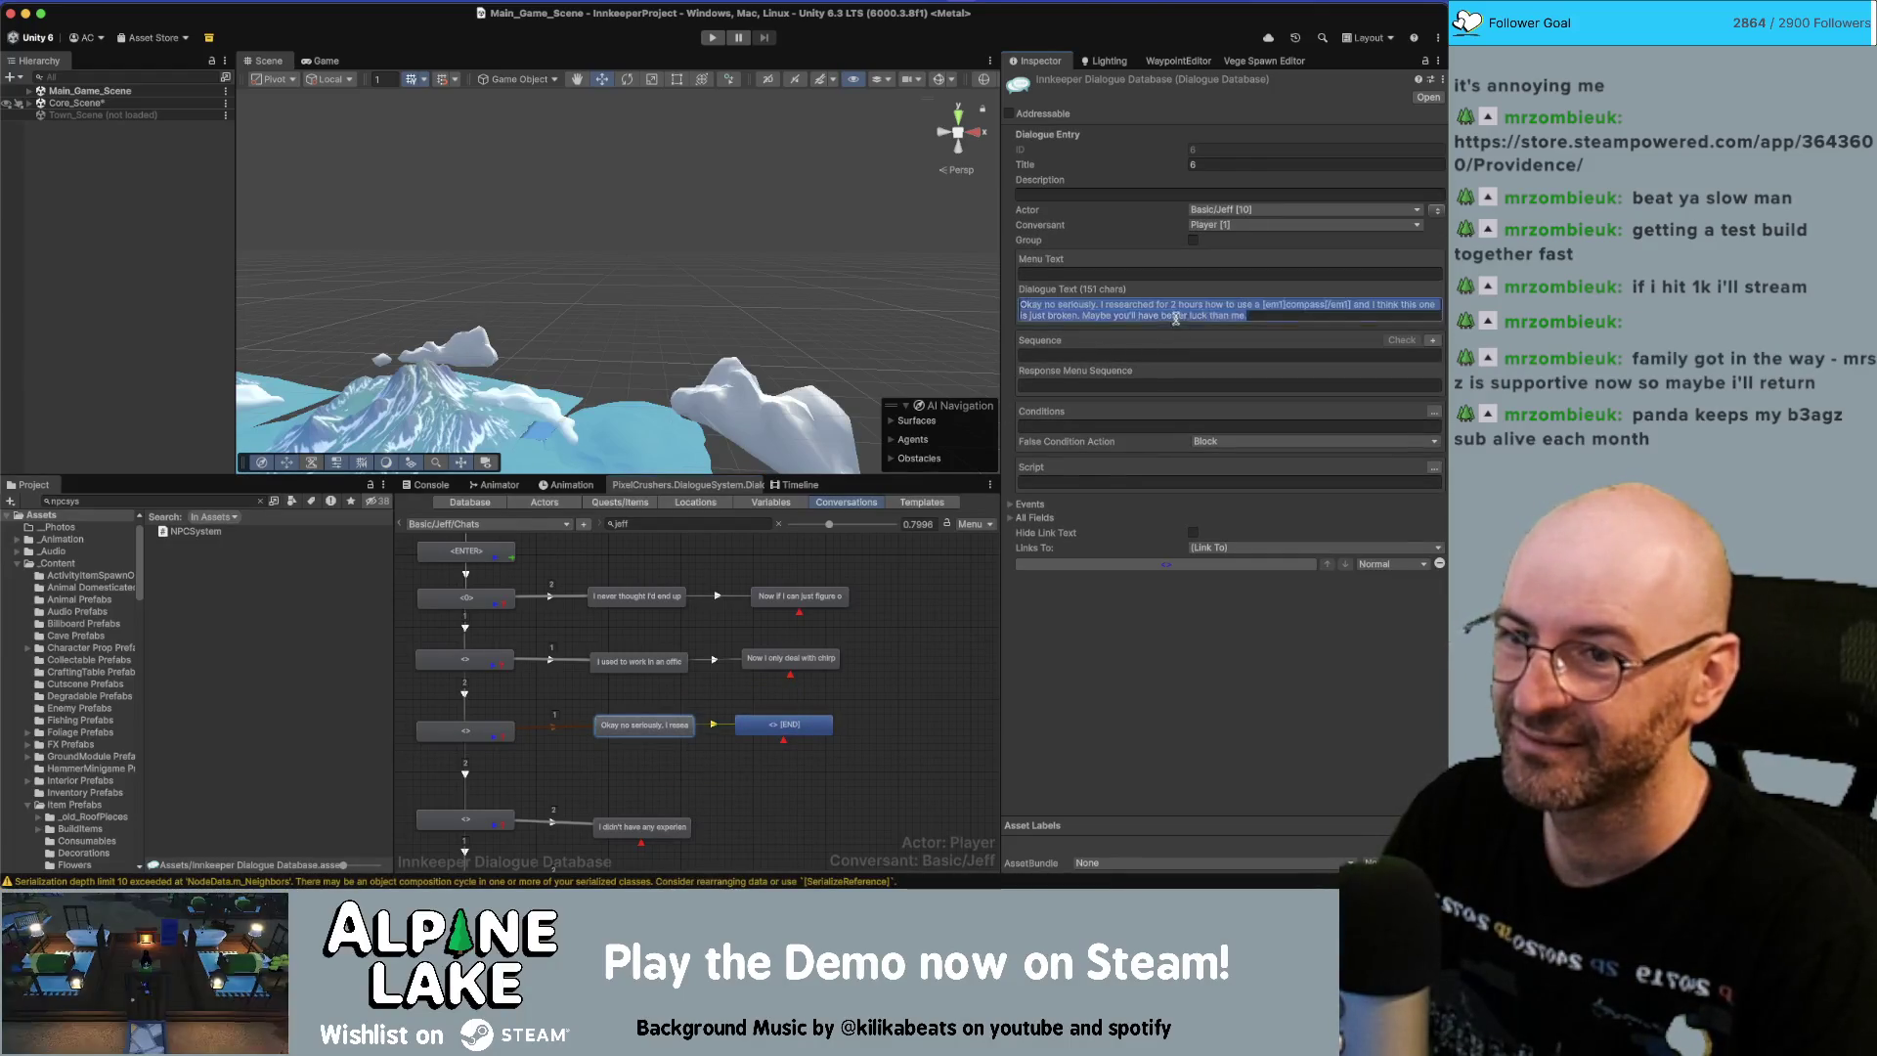
left_click_drag(1252, 316, 1082, 325)
key("BackSpace")
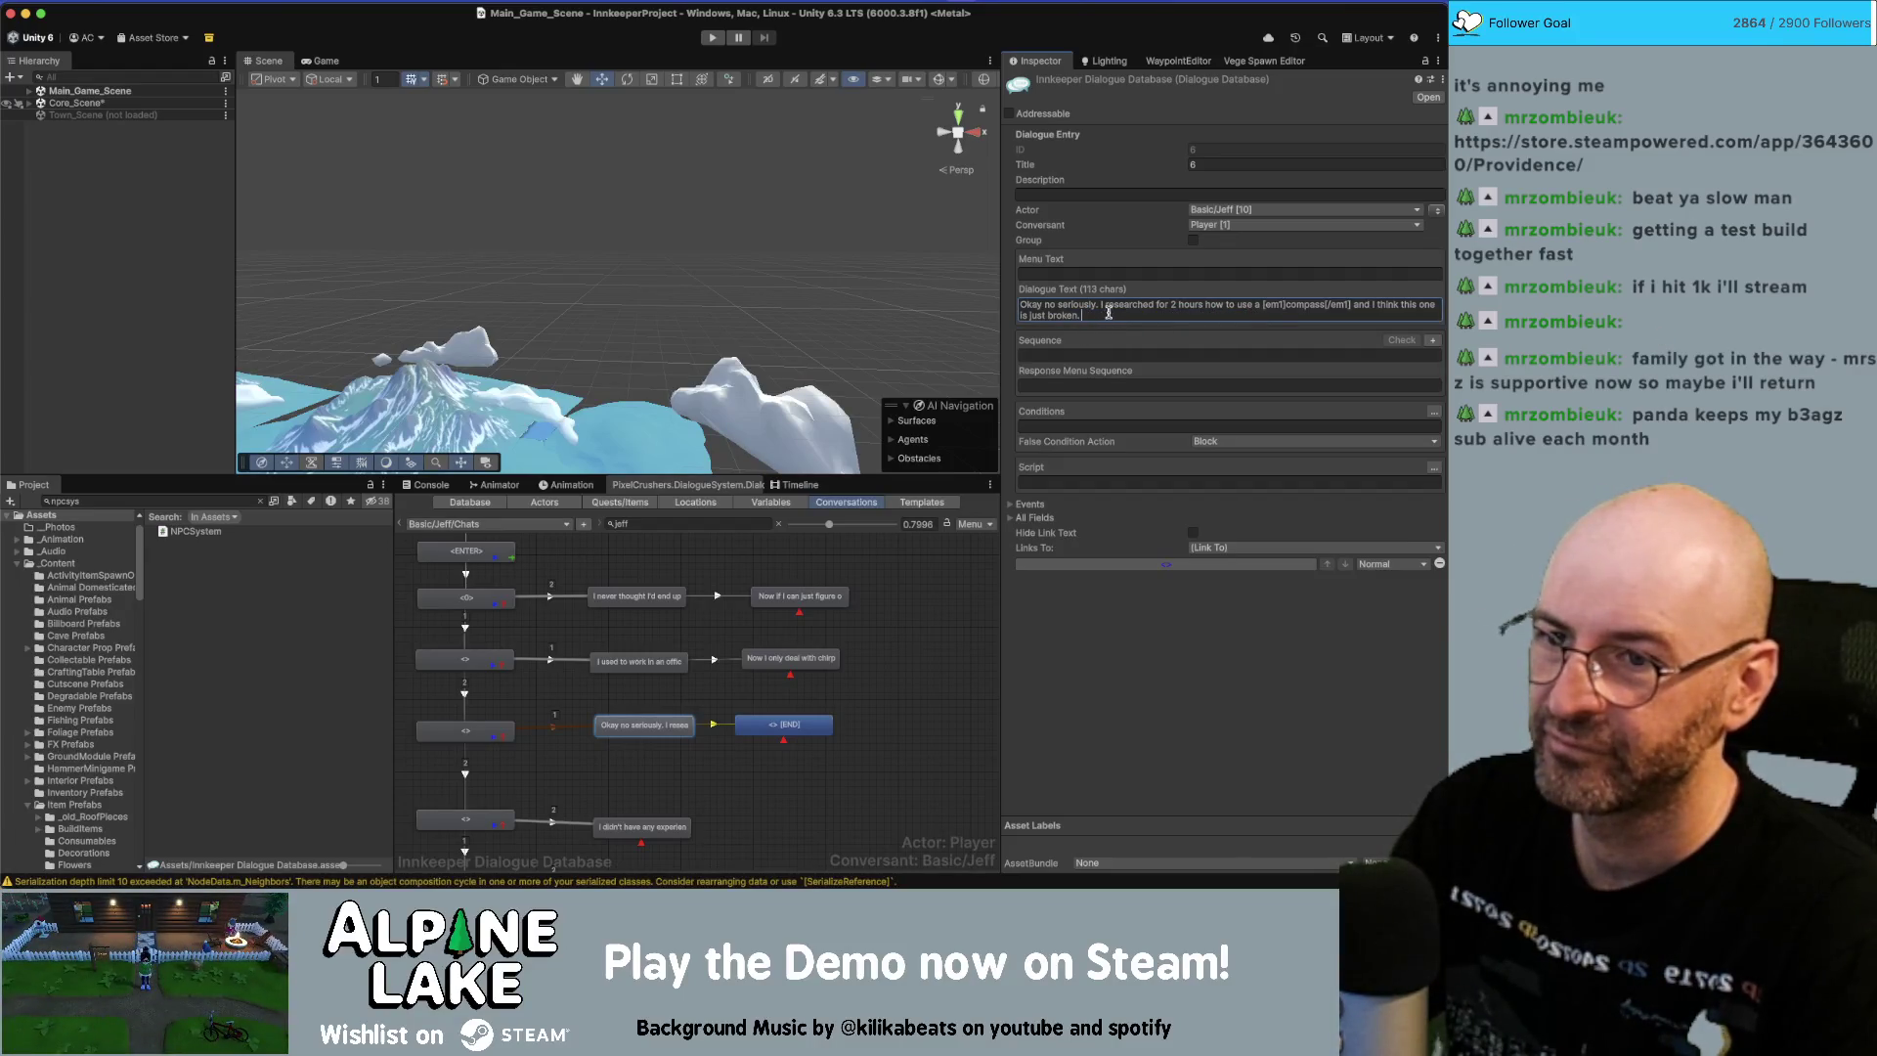
left_click(1102, 308, "shift")
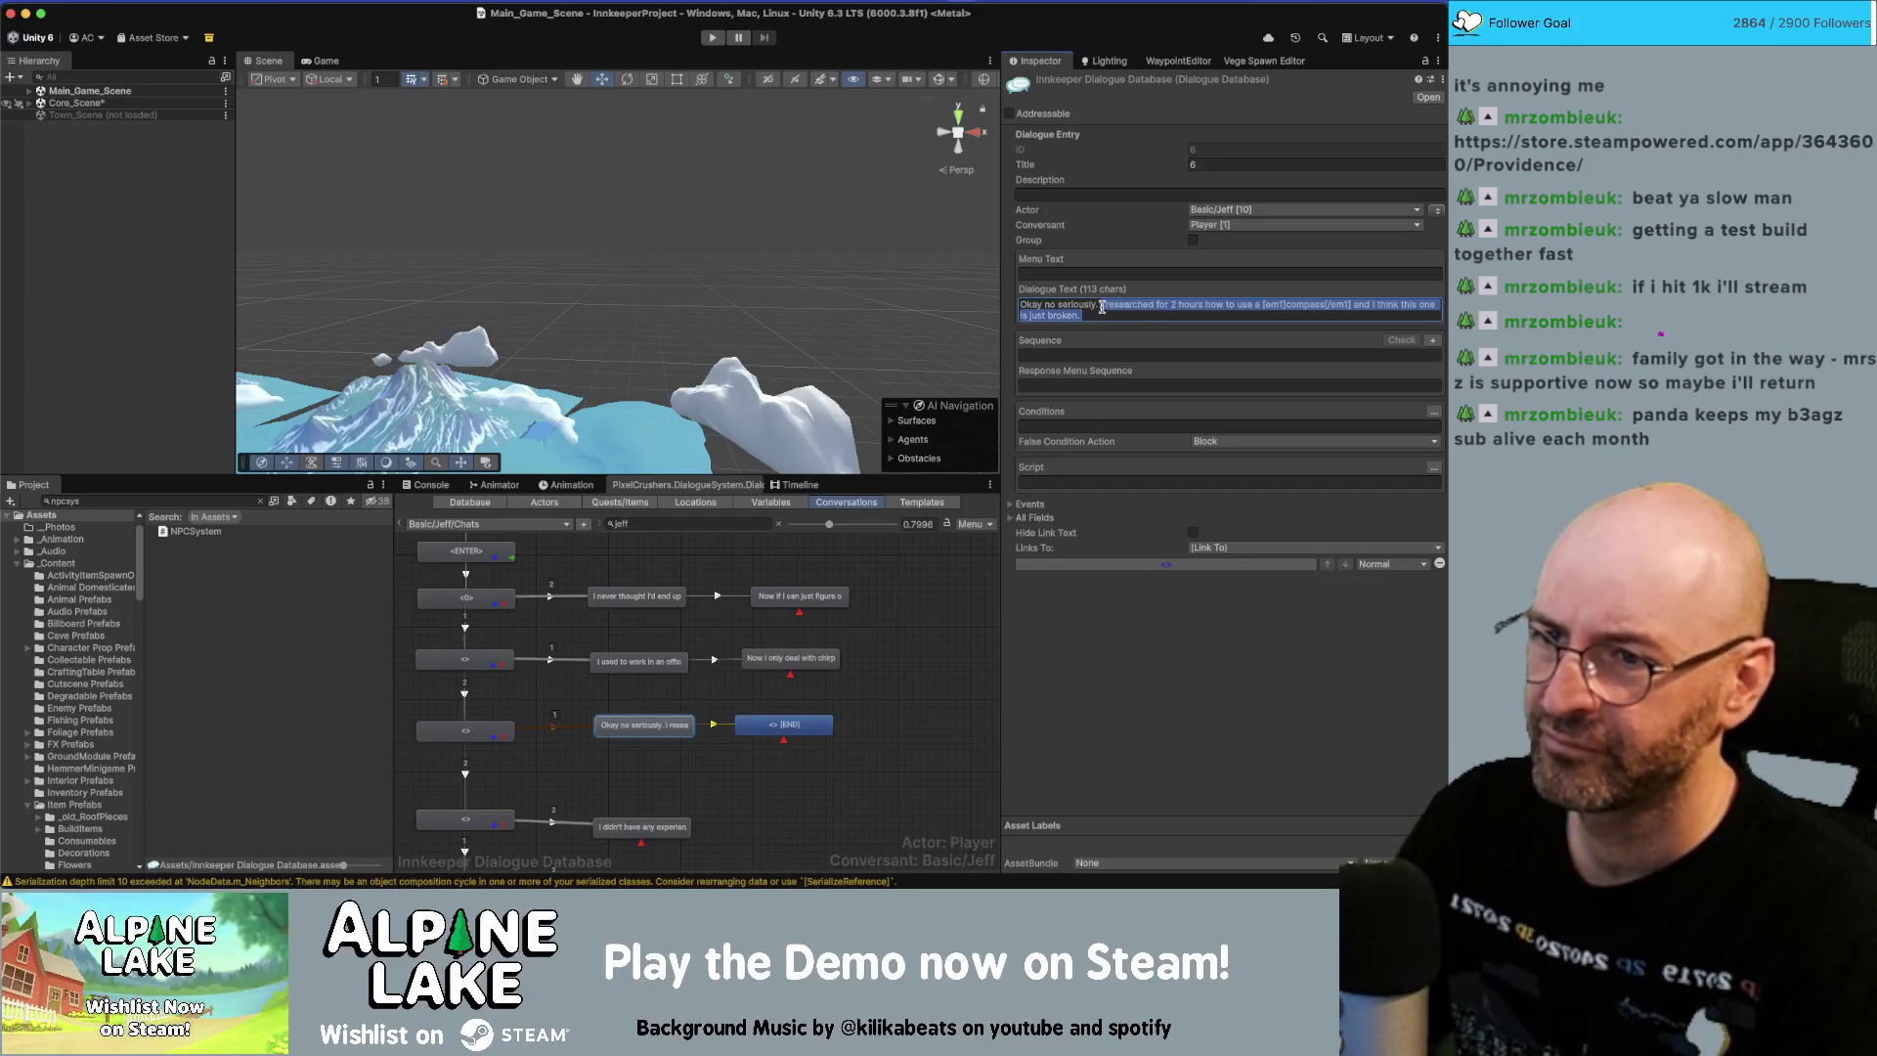
key("BackSpace")
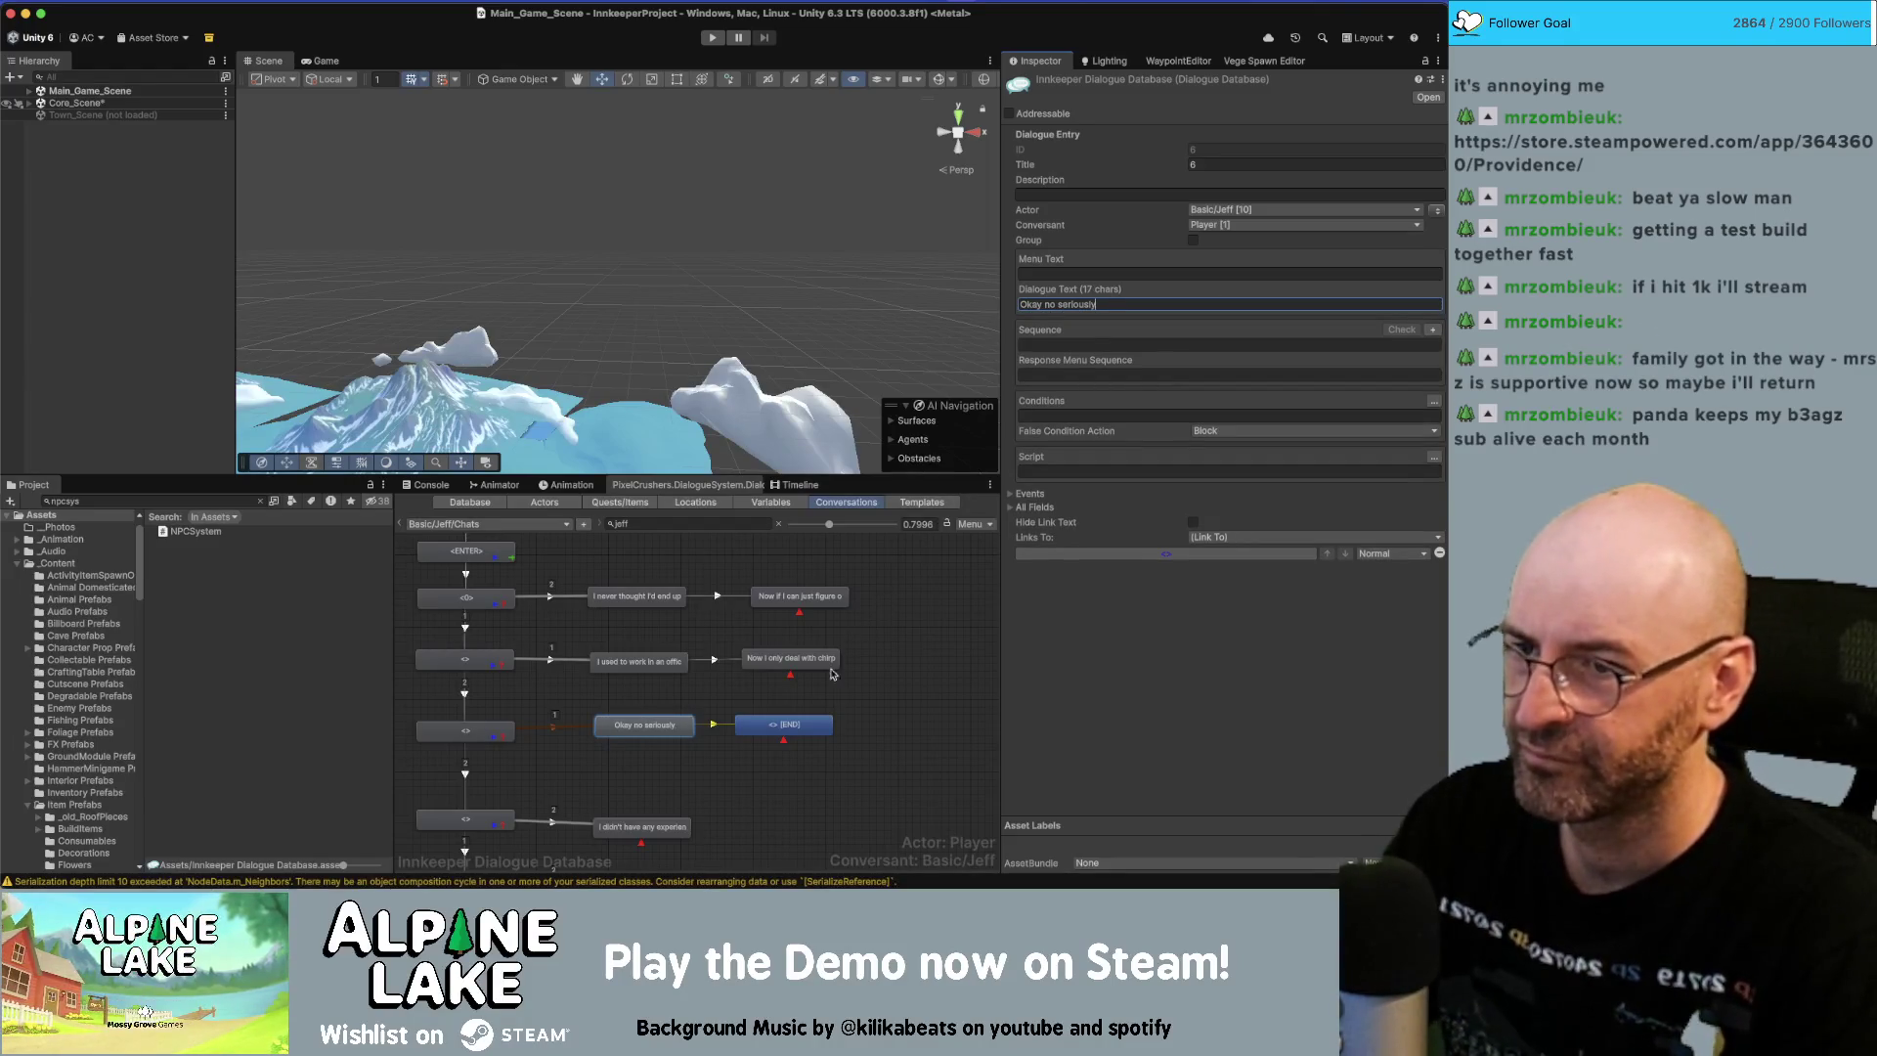
Paste the compass-research sentence into the child node, make Jeff the speaker, and strip the [em1] tags.
left_click(789, 724)
key("super+v")
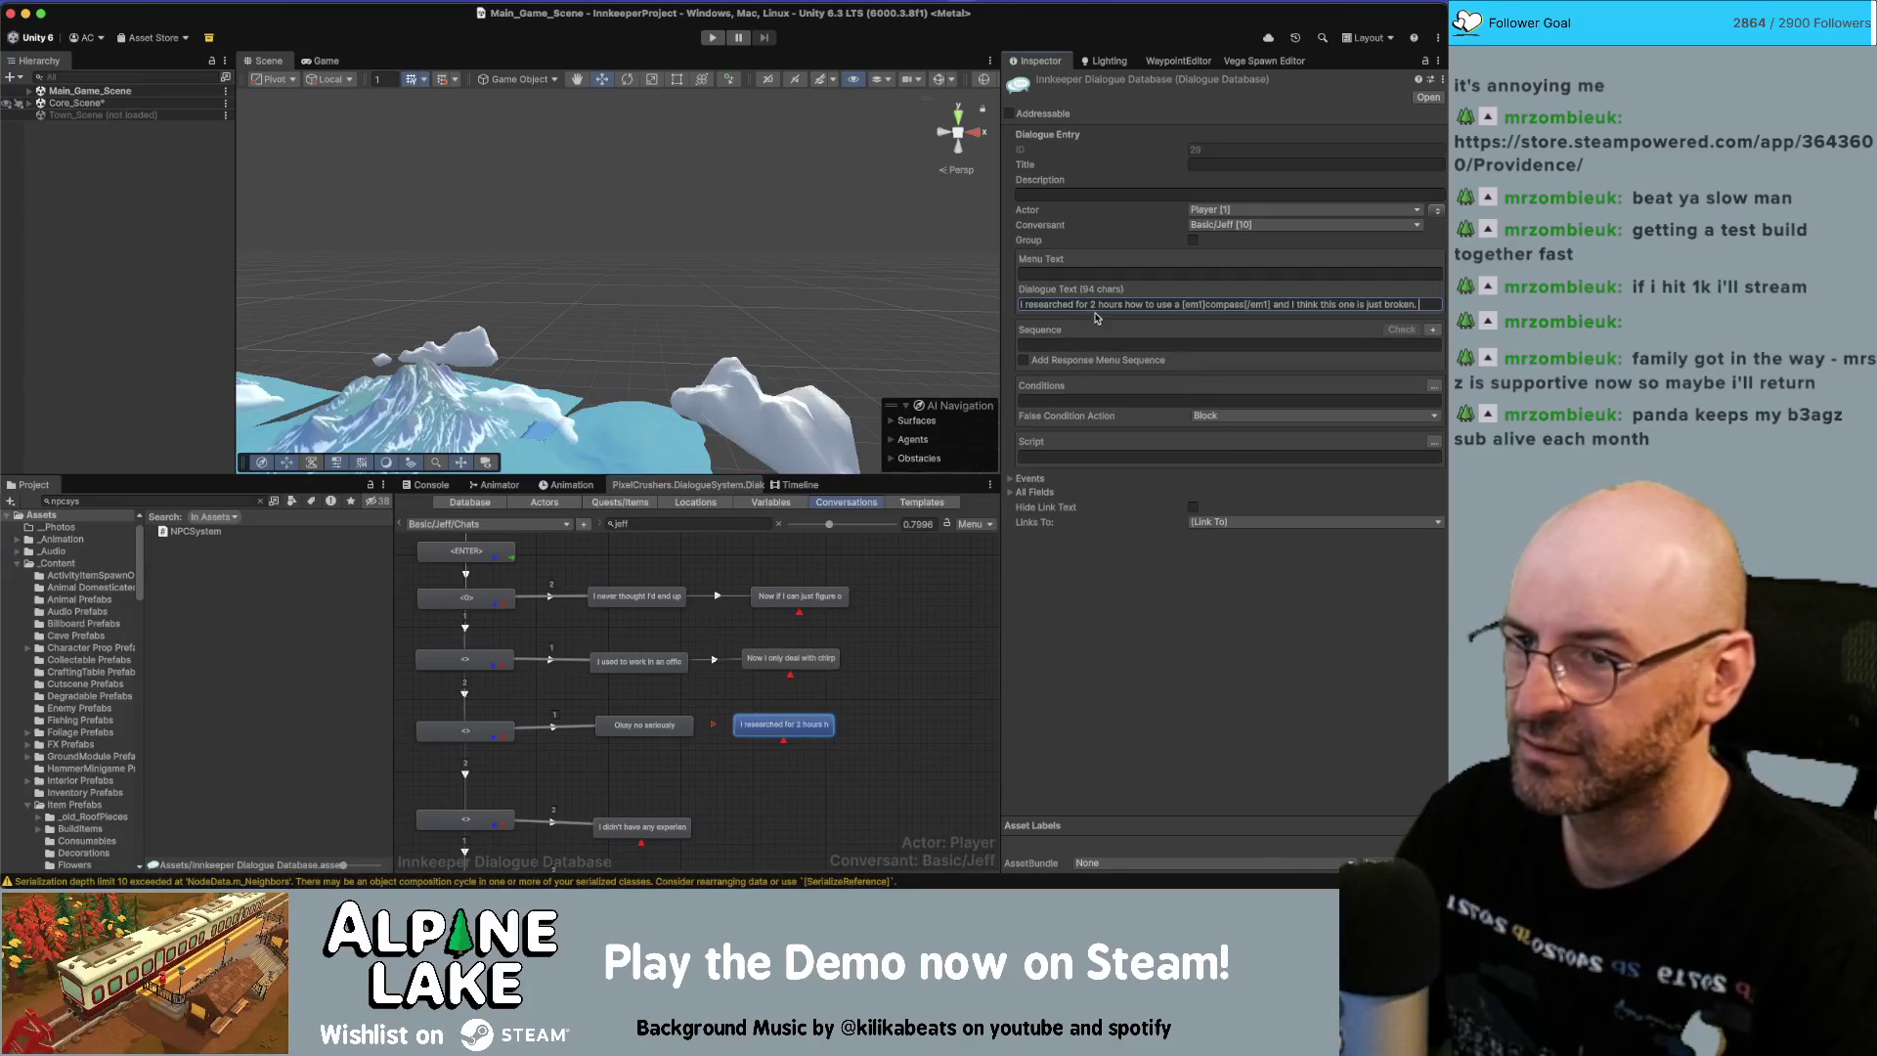
left_click(1436, 212)
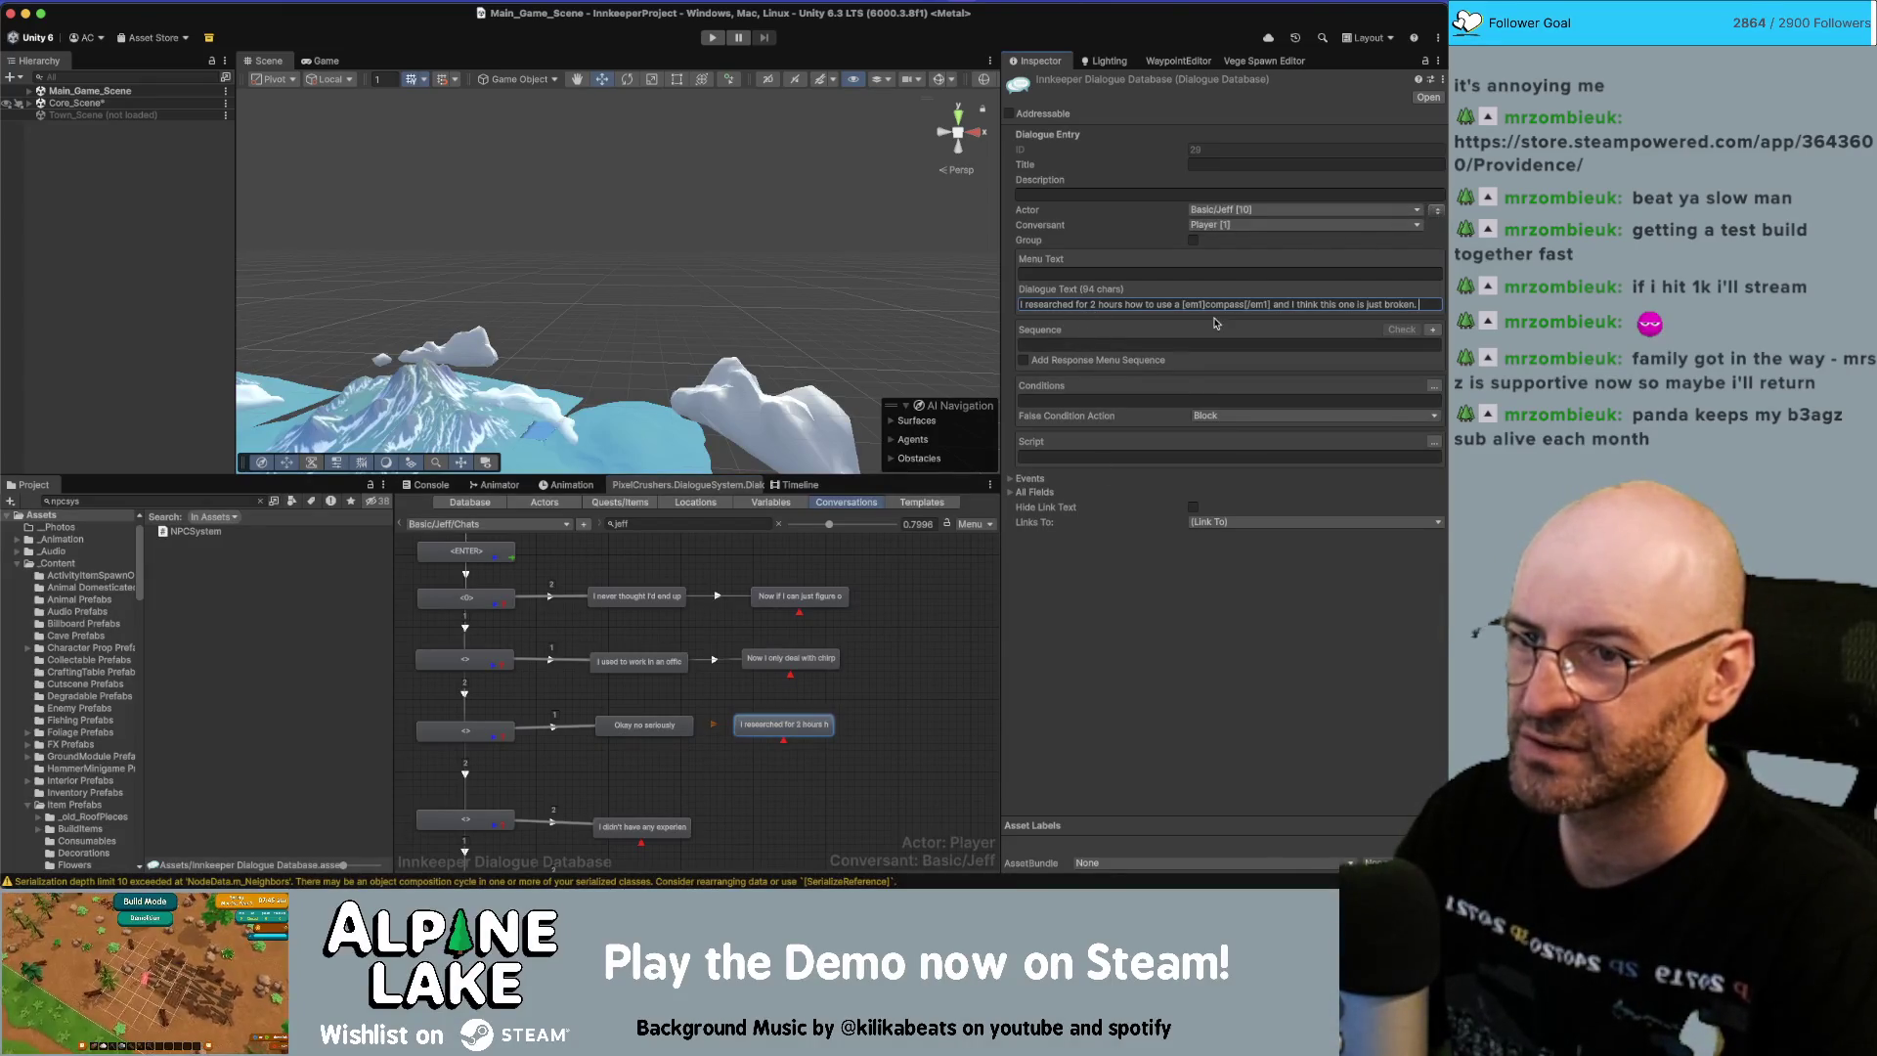
left_click(1195, 304)
key("BackSpace")
key("BackSpace")
key("BackSpace")
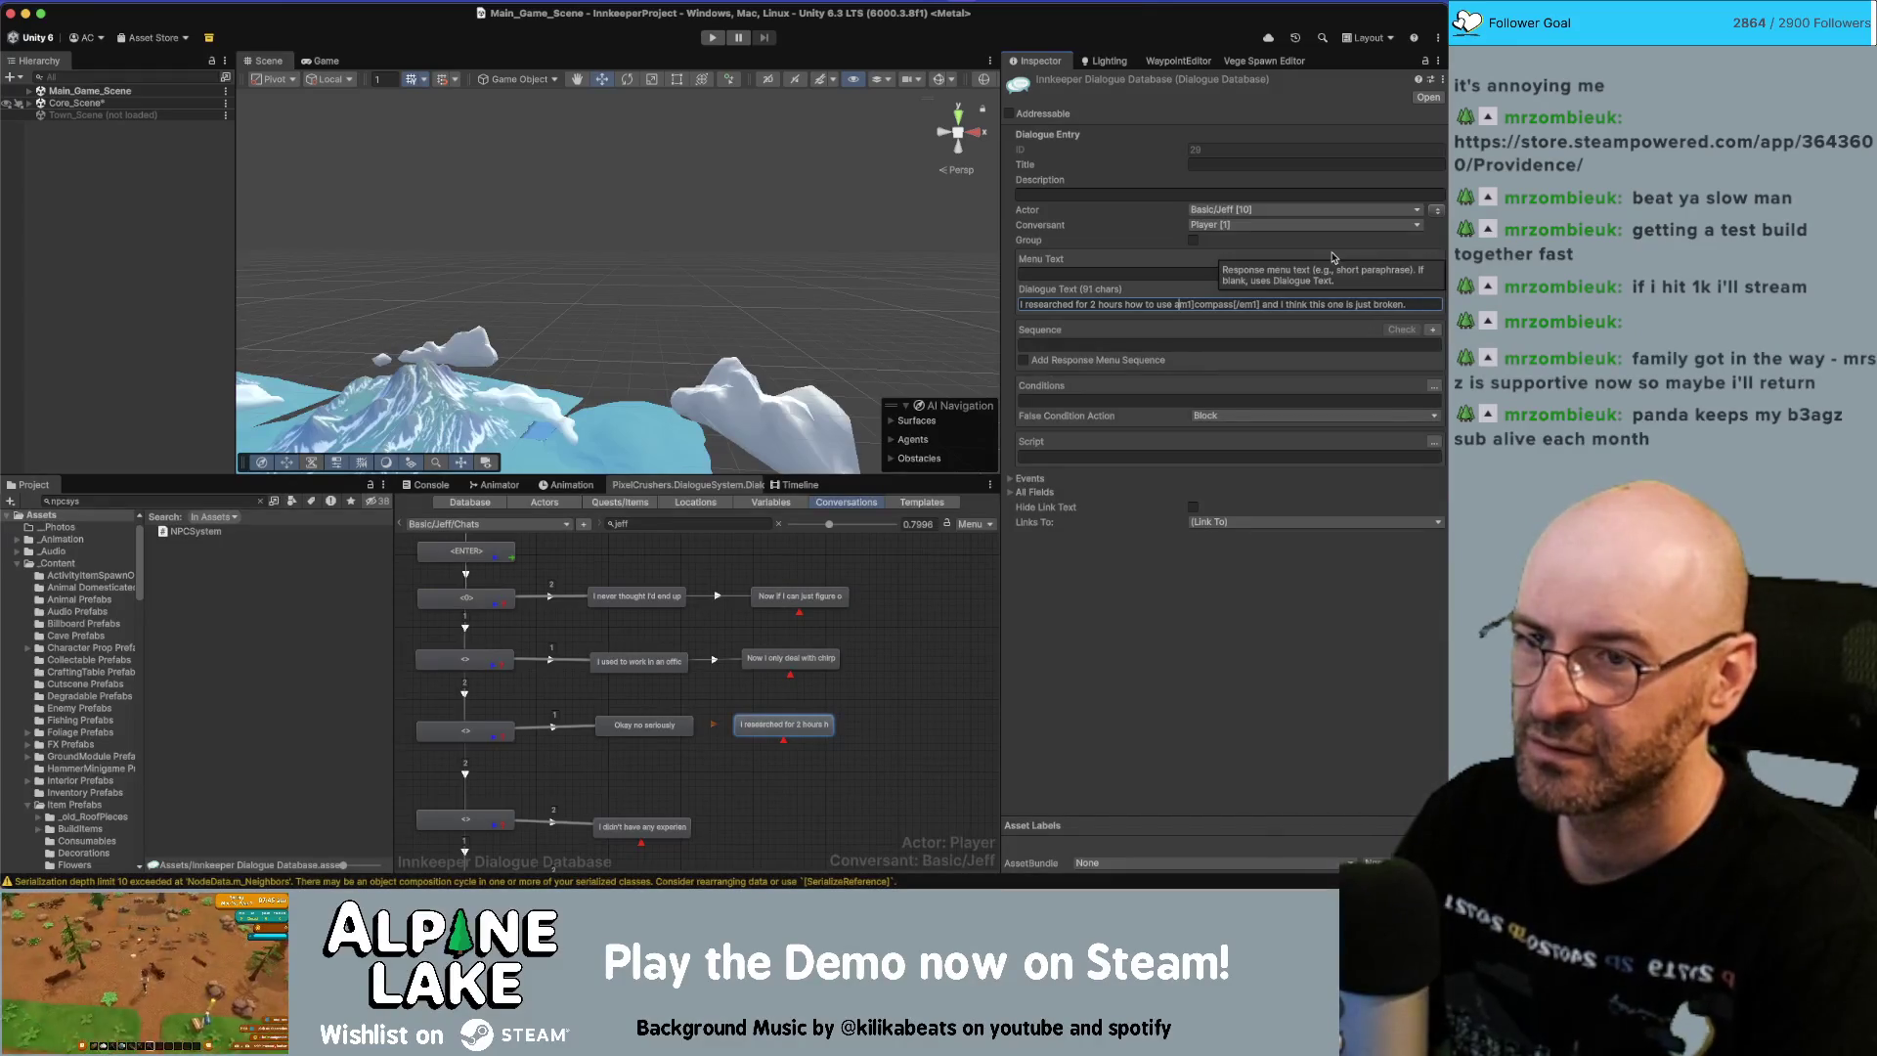
key("Right")
key("Right")
key("Right")
key("Delete")
key("Delete")
key("Delete")
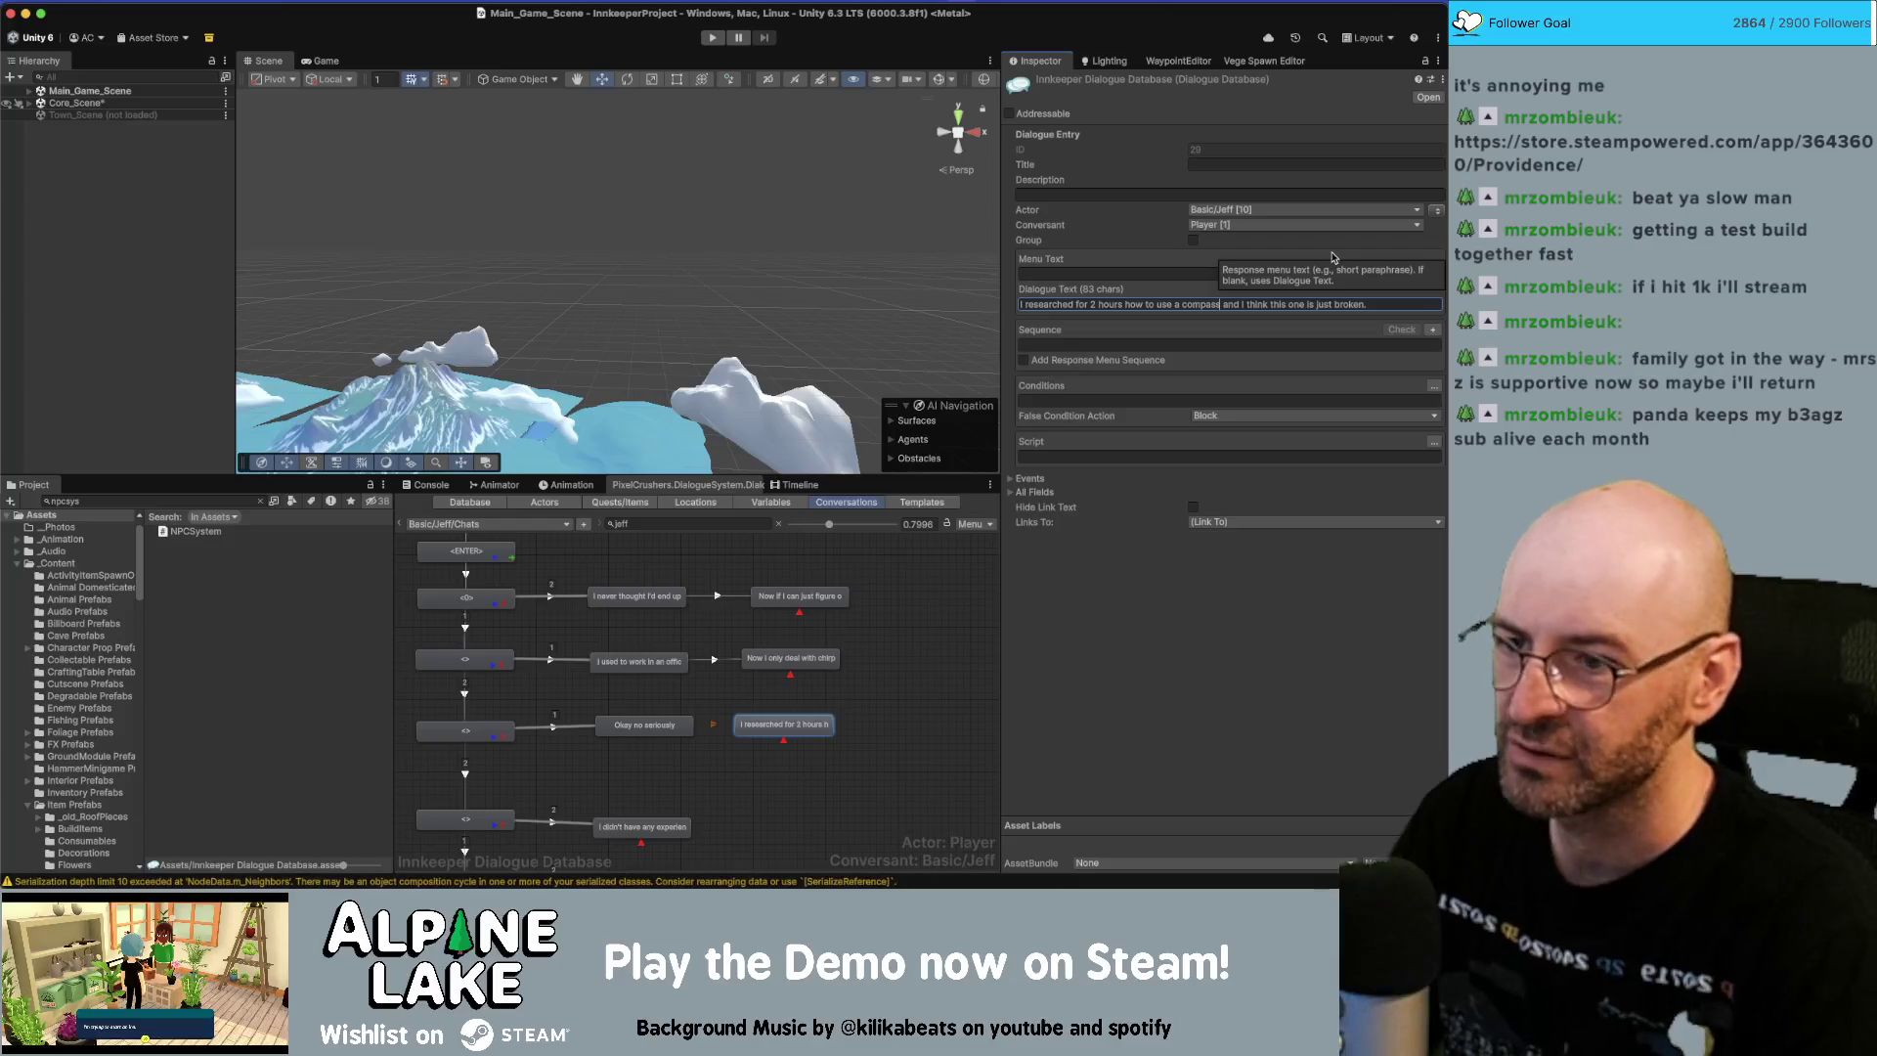
Link a new node after the 'I researched' node.
right_click(822, 723)
left_click(830, 712)
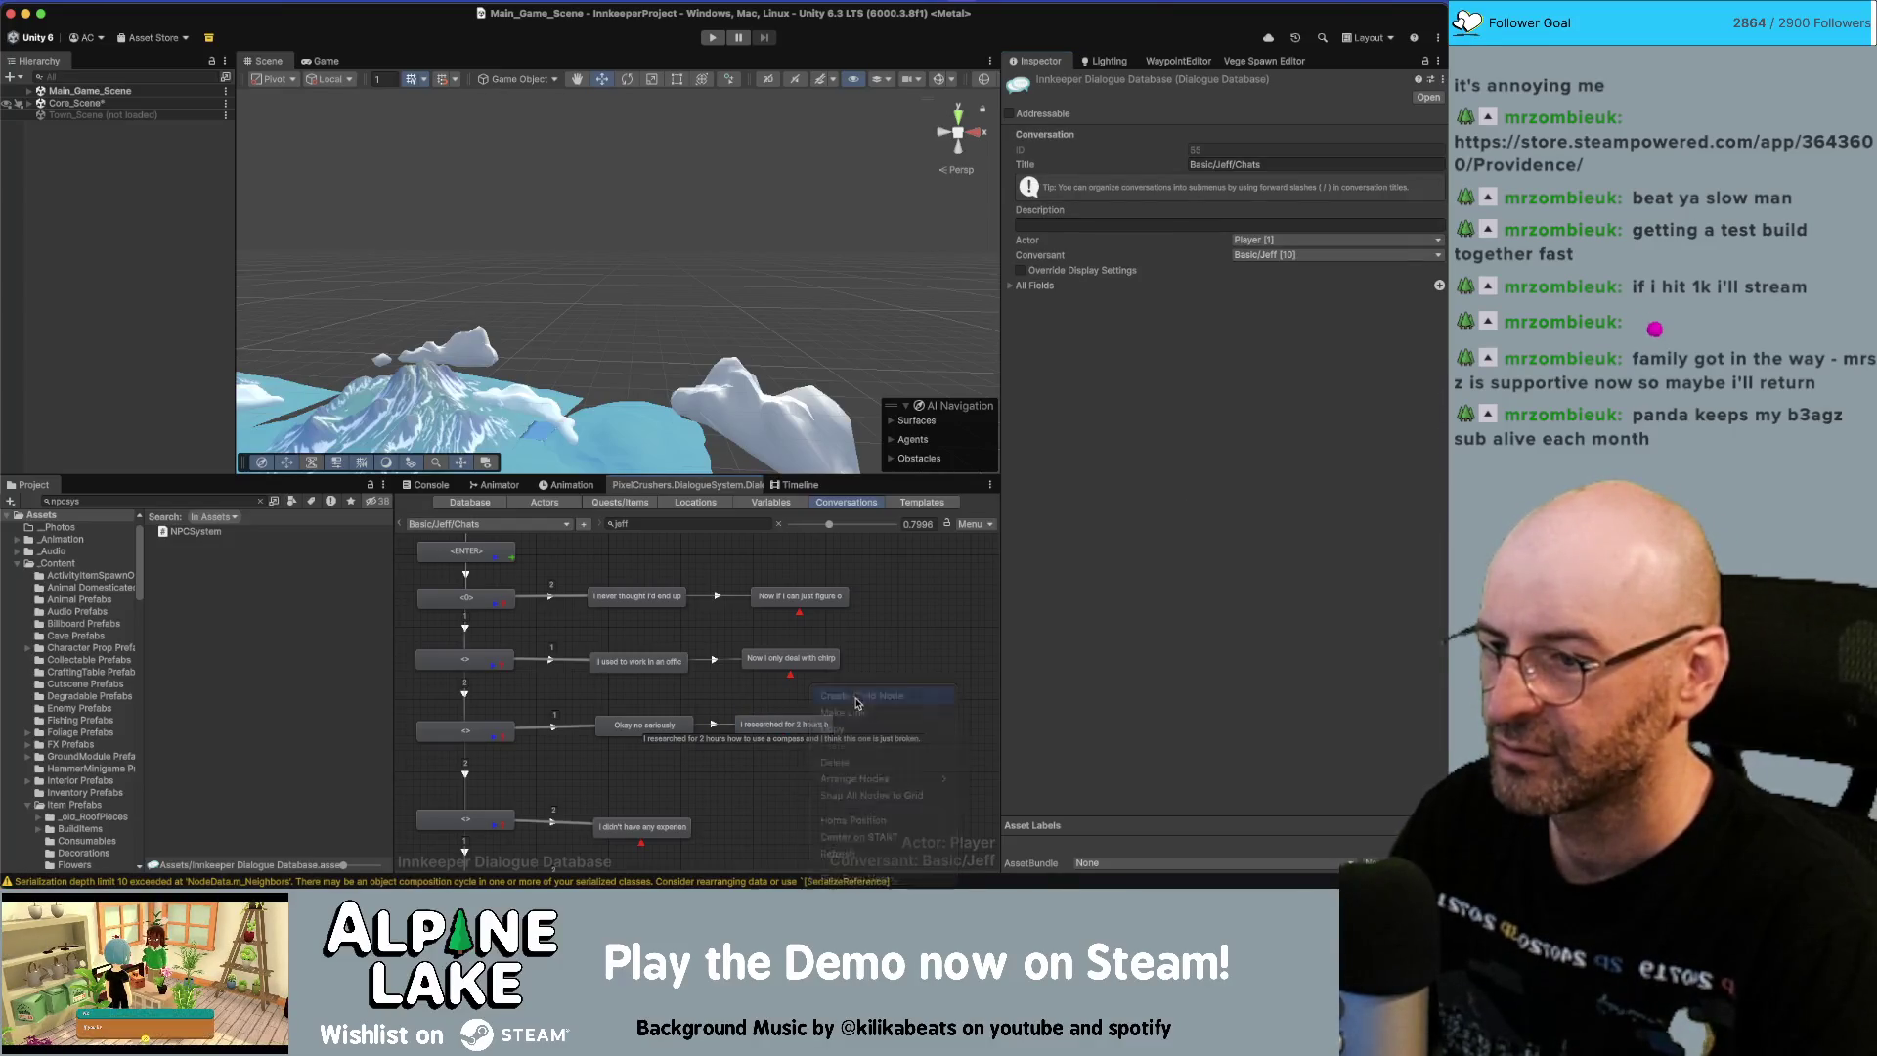
left_click(910, 728)
Type its line, ending 'starts turning randomly.', and swap to Jeff actor, Player conversant.
left_click(1092, 301)
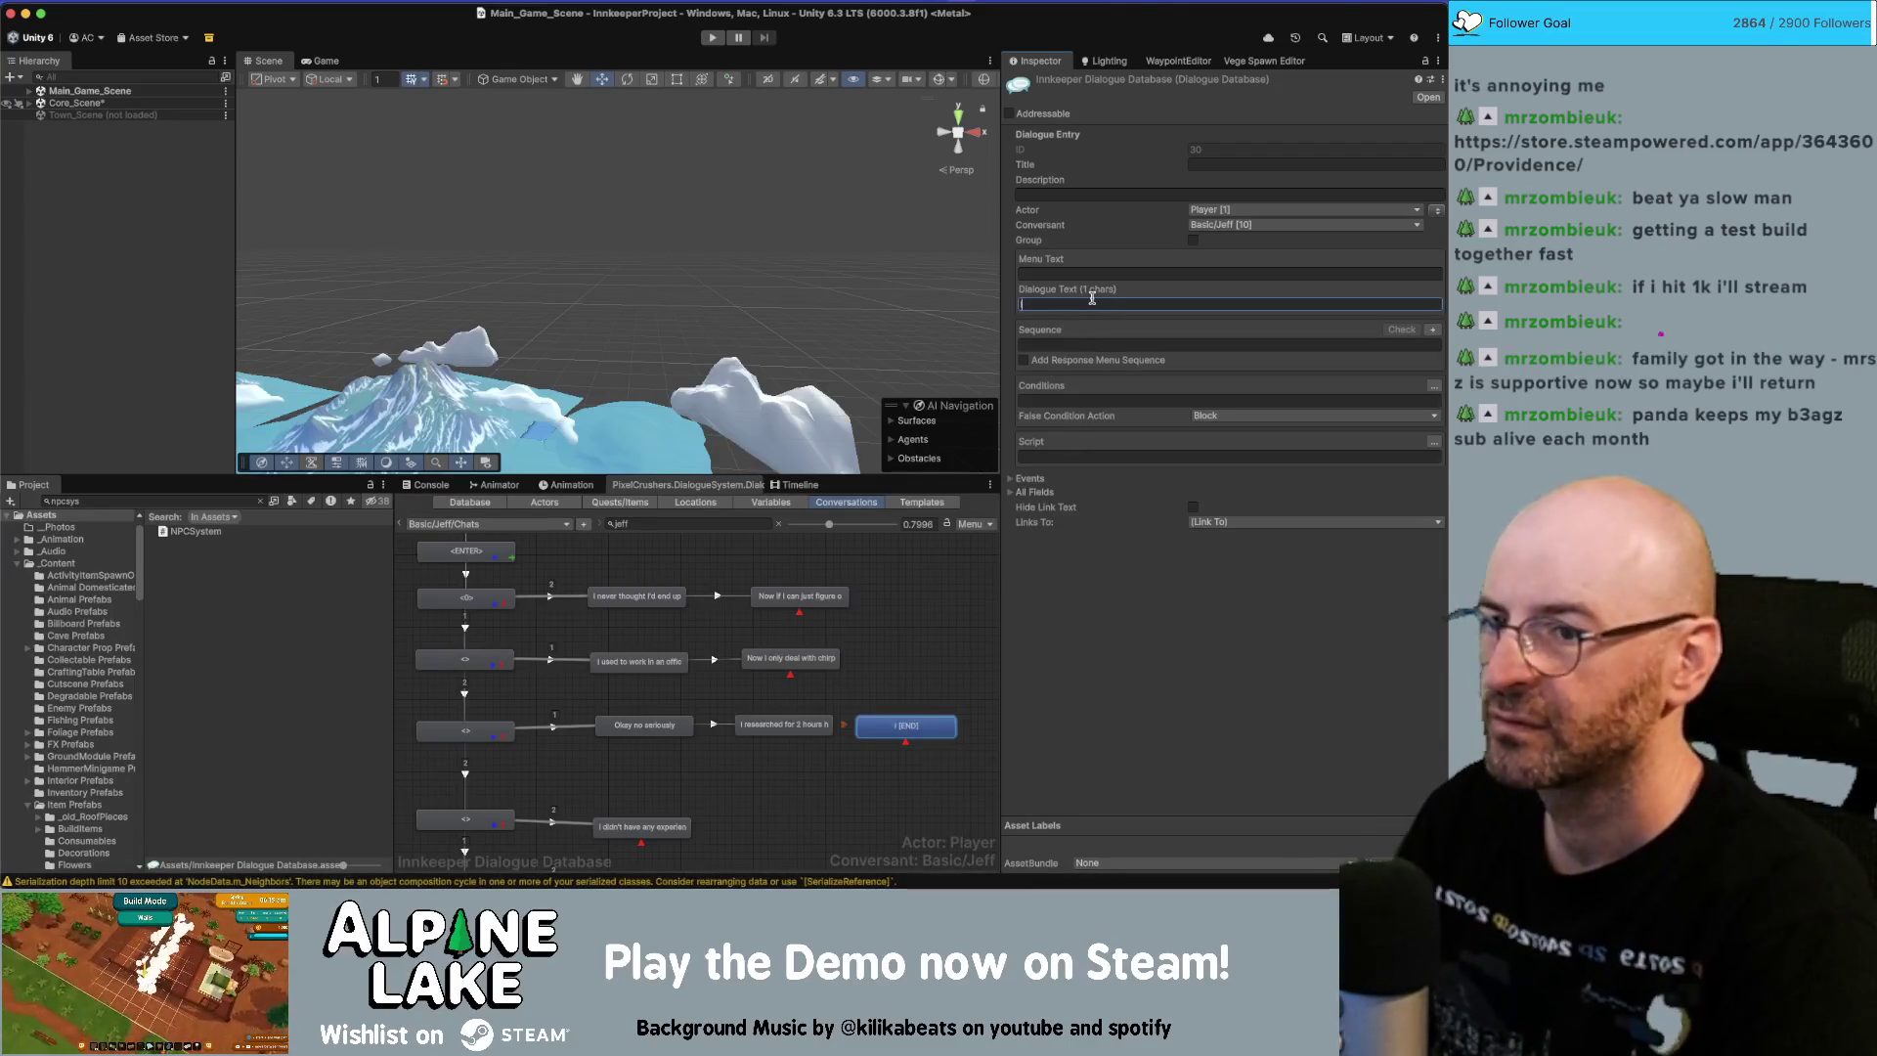
type("If I flo")
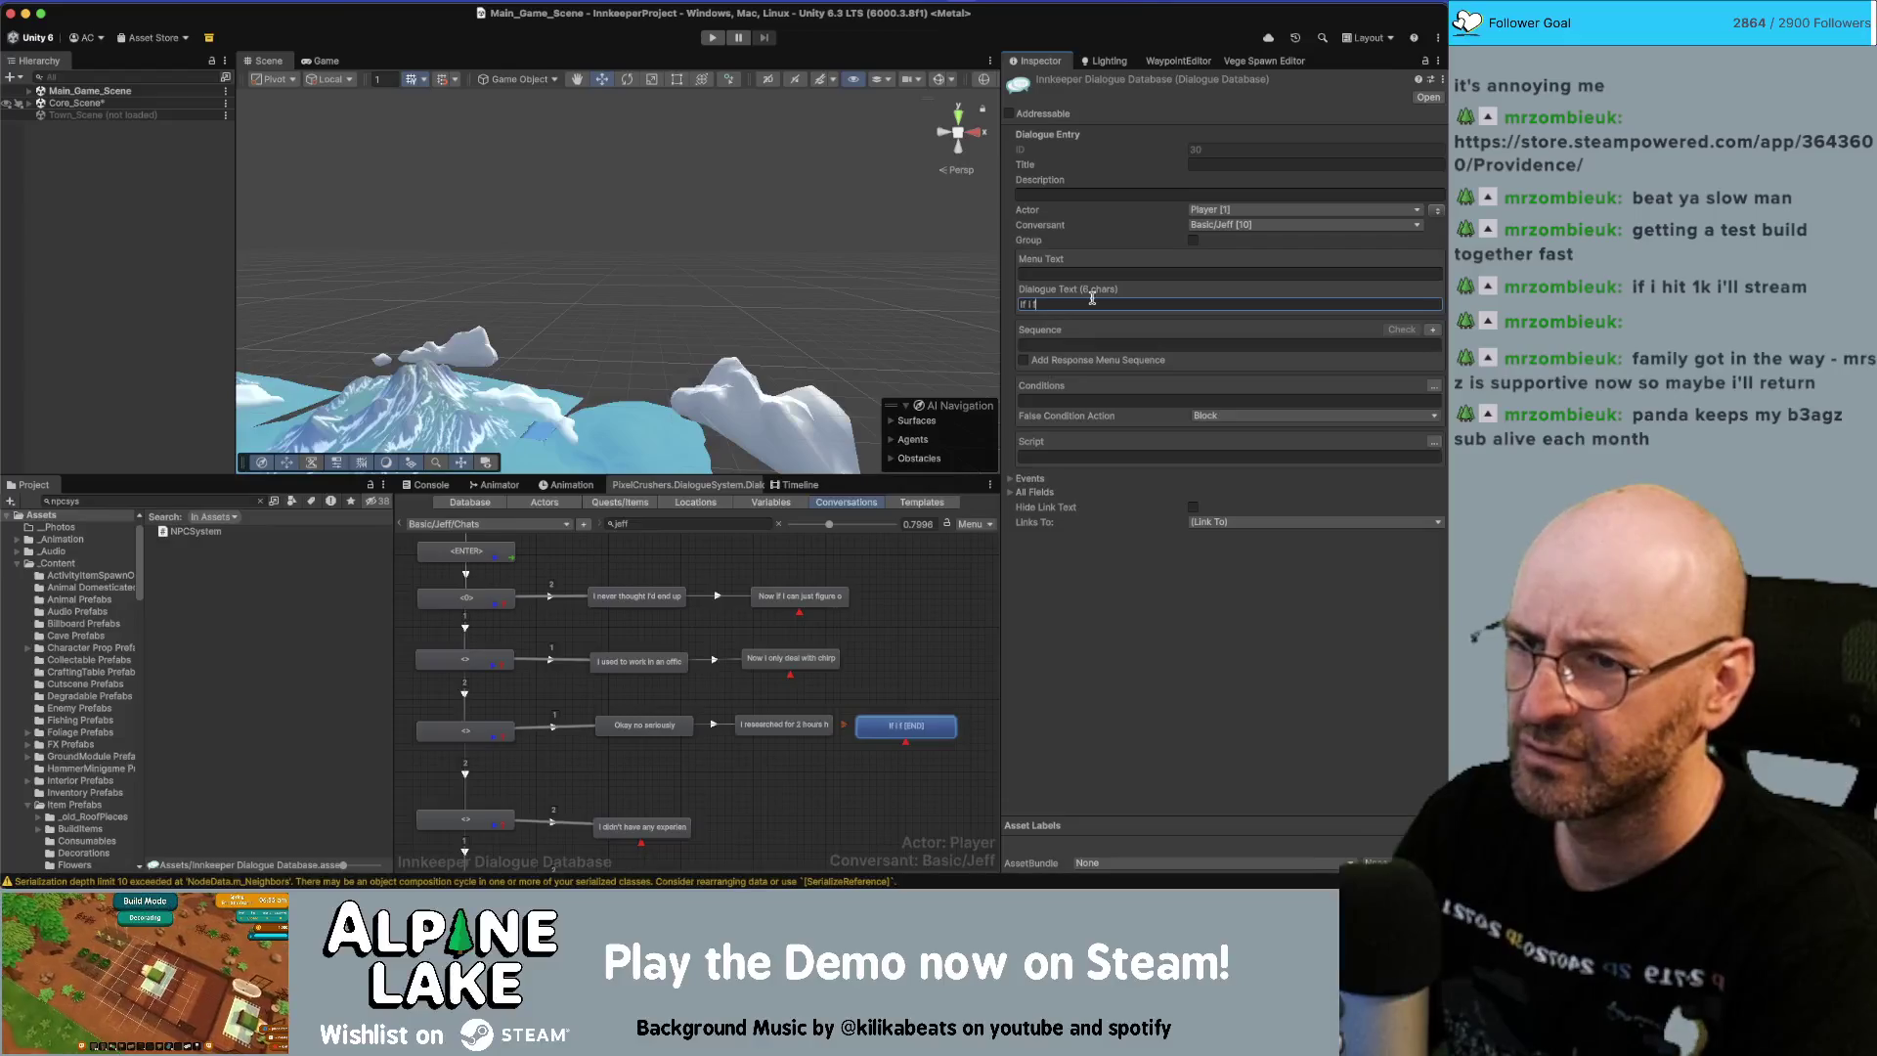
key("BackSpace")
key("BackSpace")
key("BackSpace")
key("BackSpace")
key("BackSpace")
key("BackSpace")
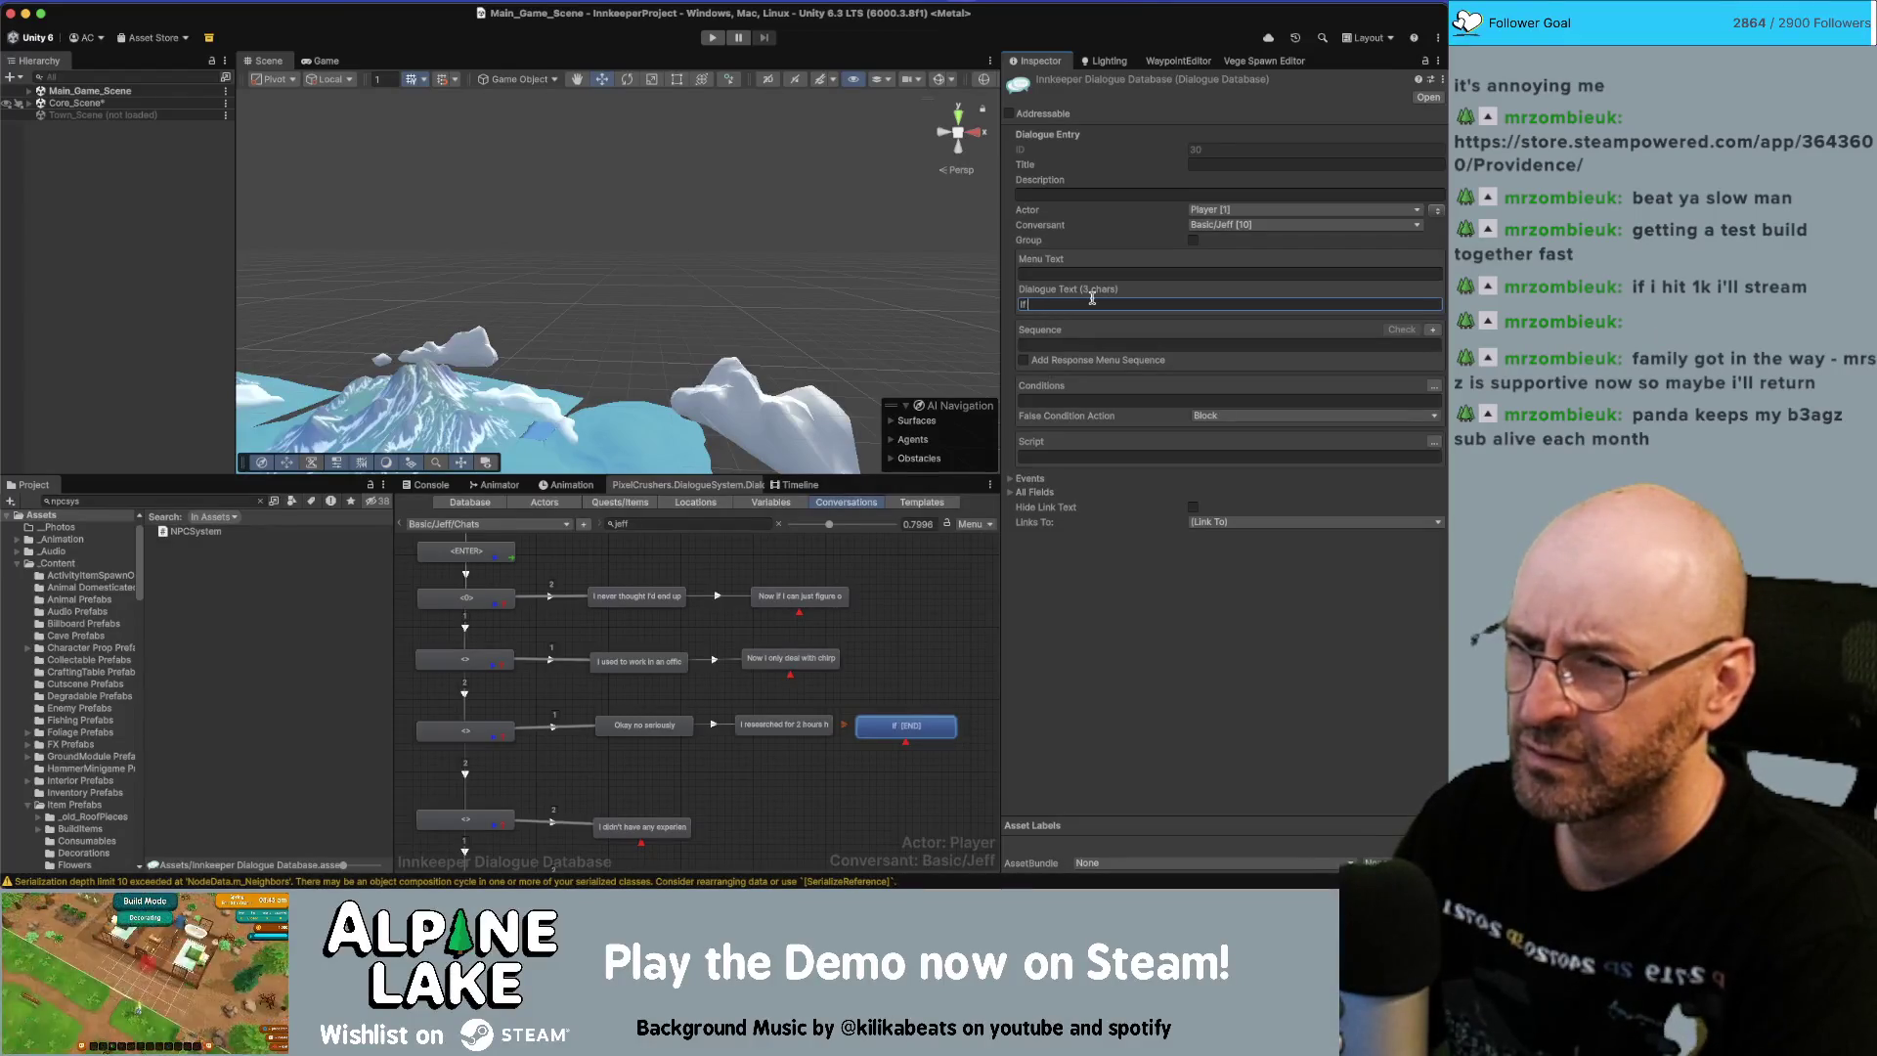
type("I follow it for ")
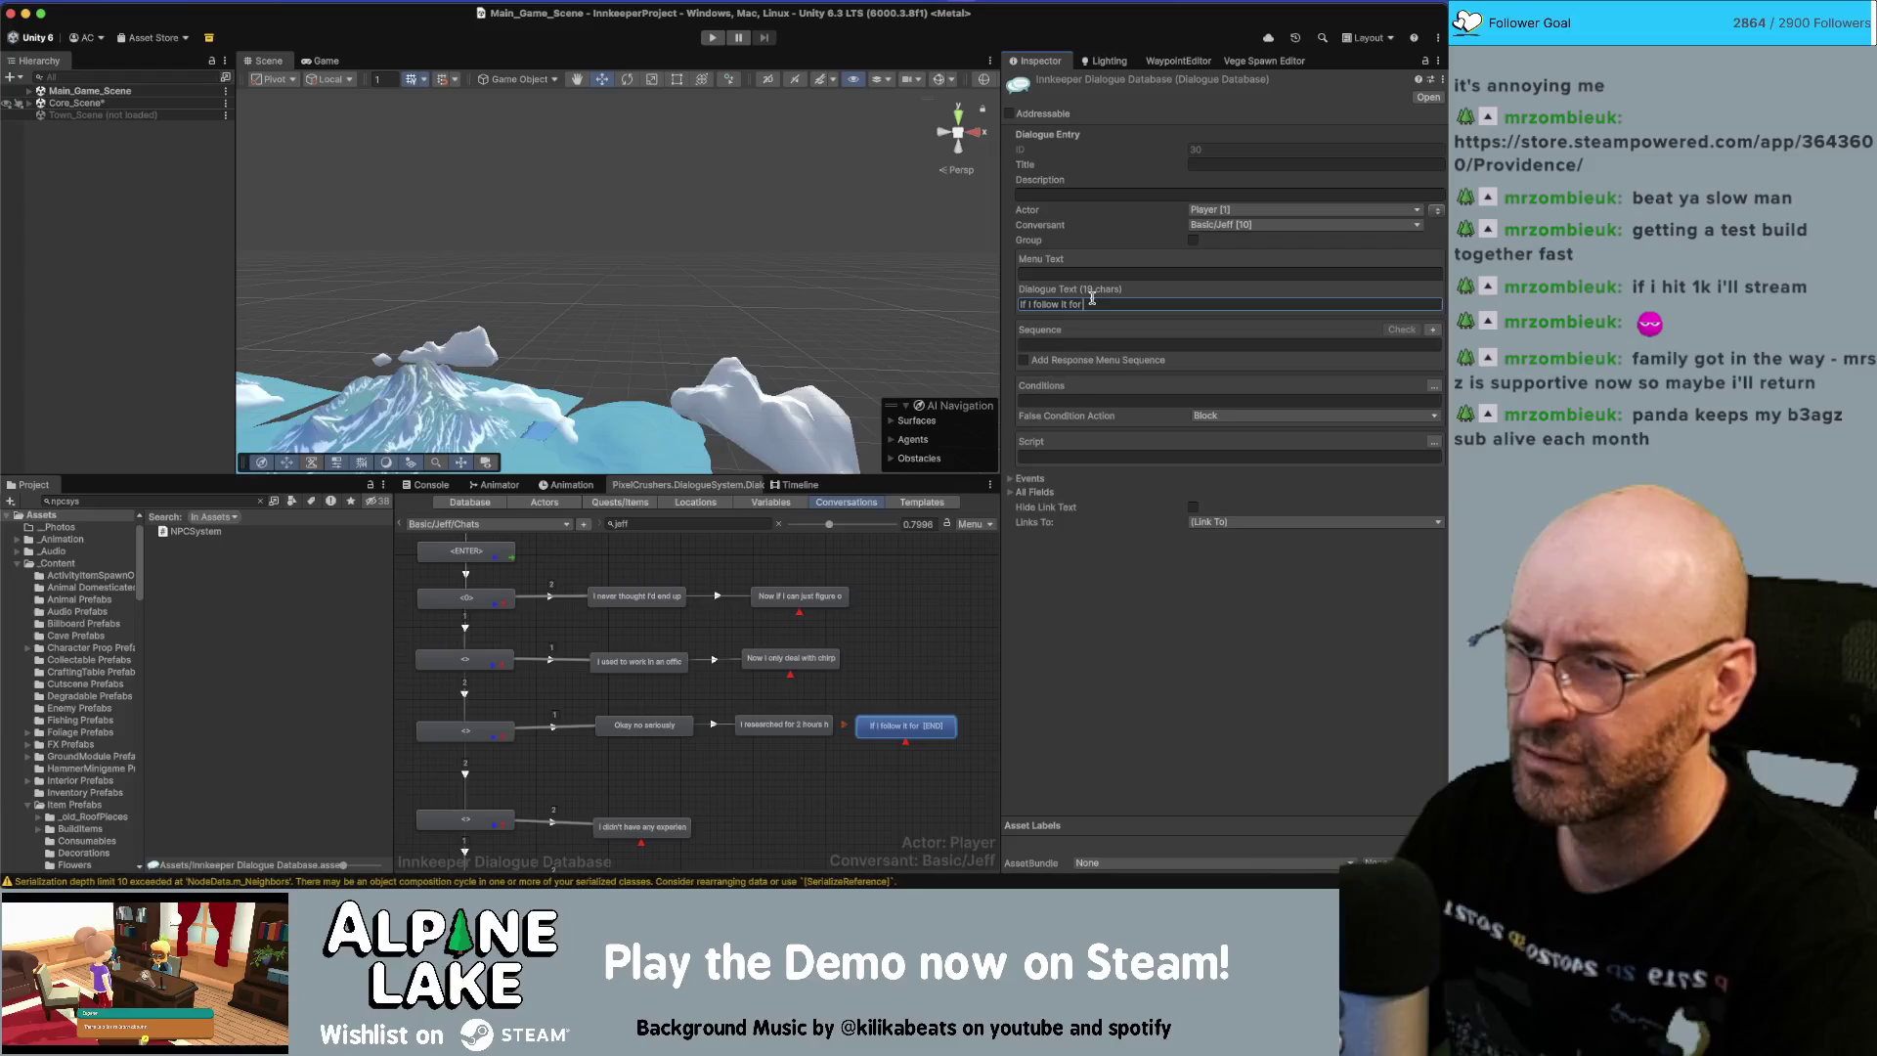
type("more than a few few steps it")
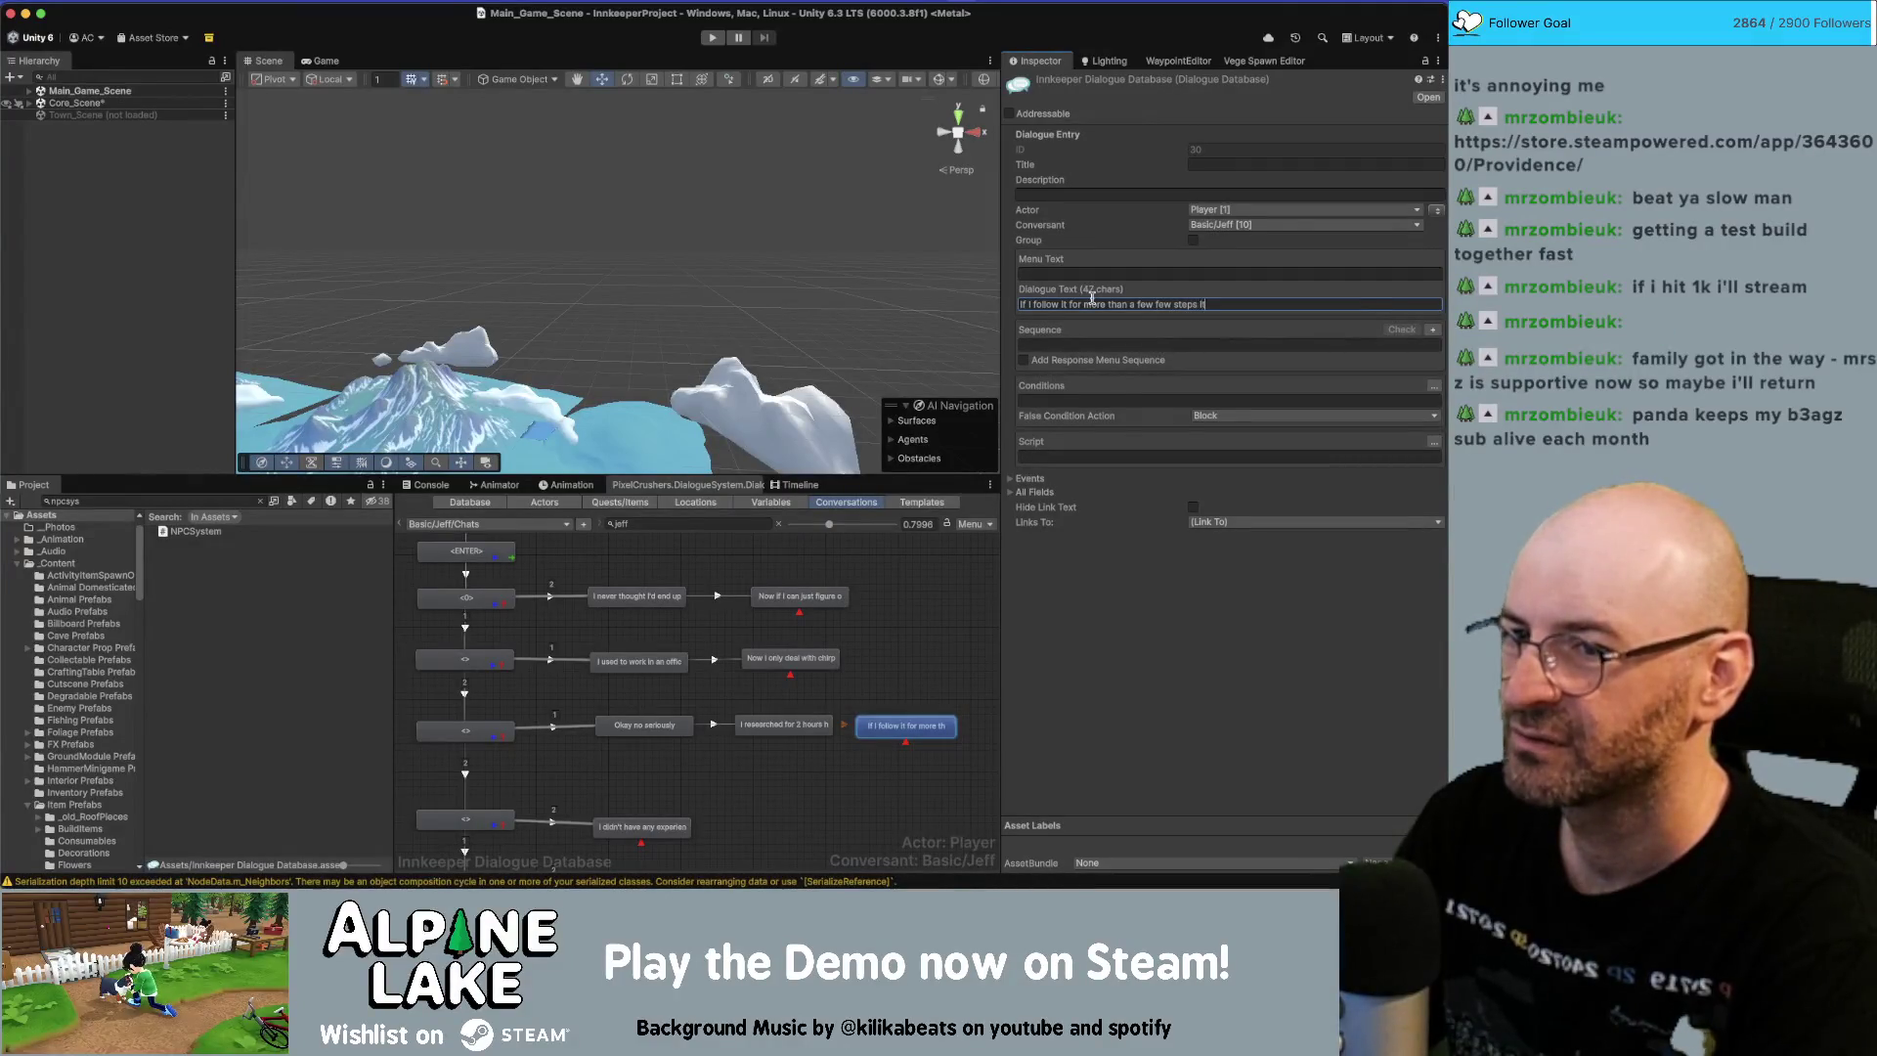
type(" sta")
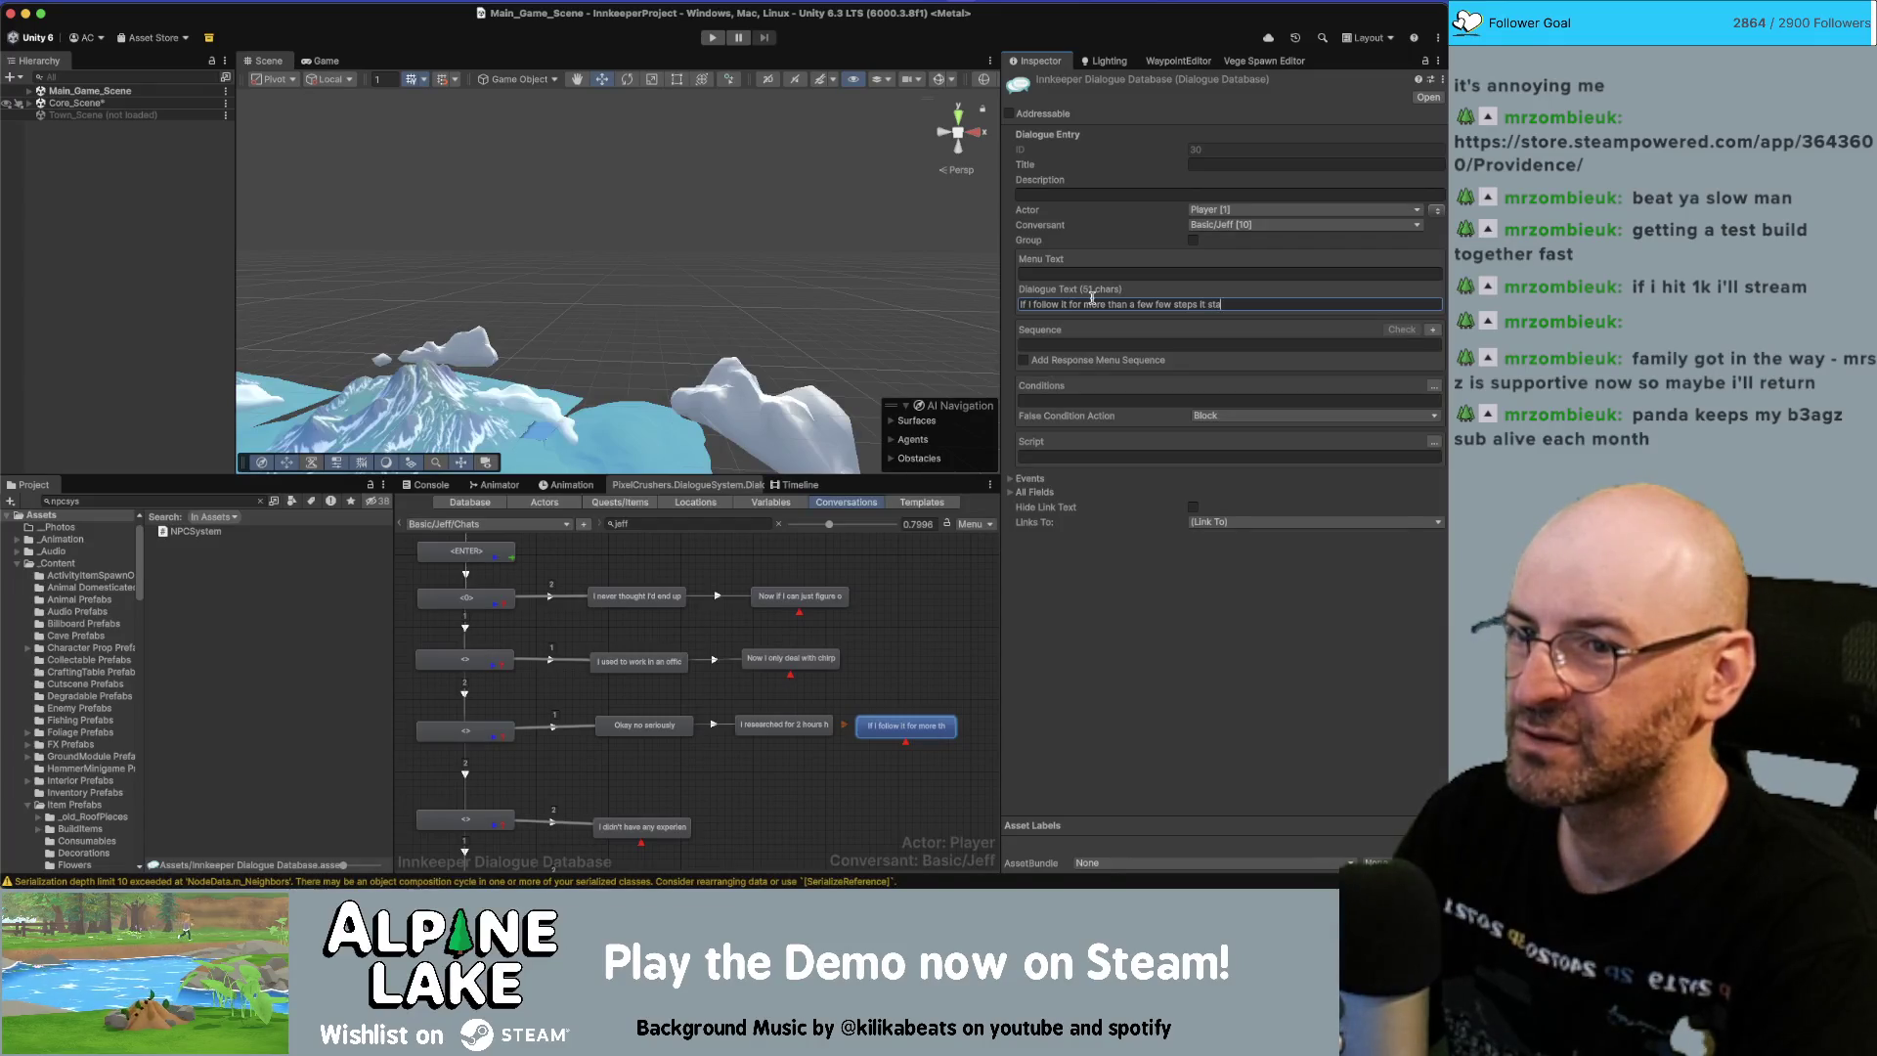
type("rts turning")
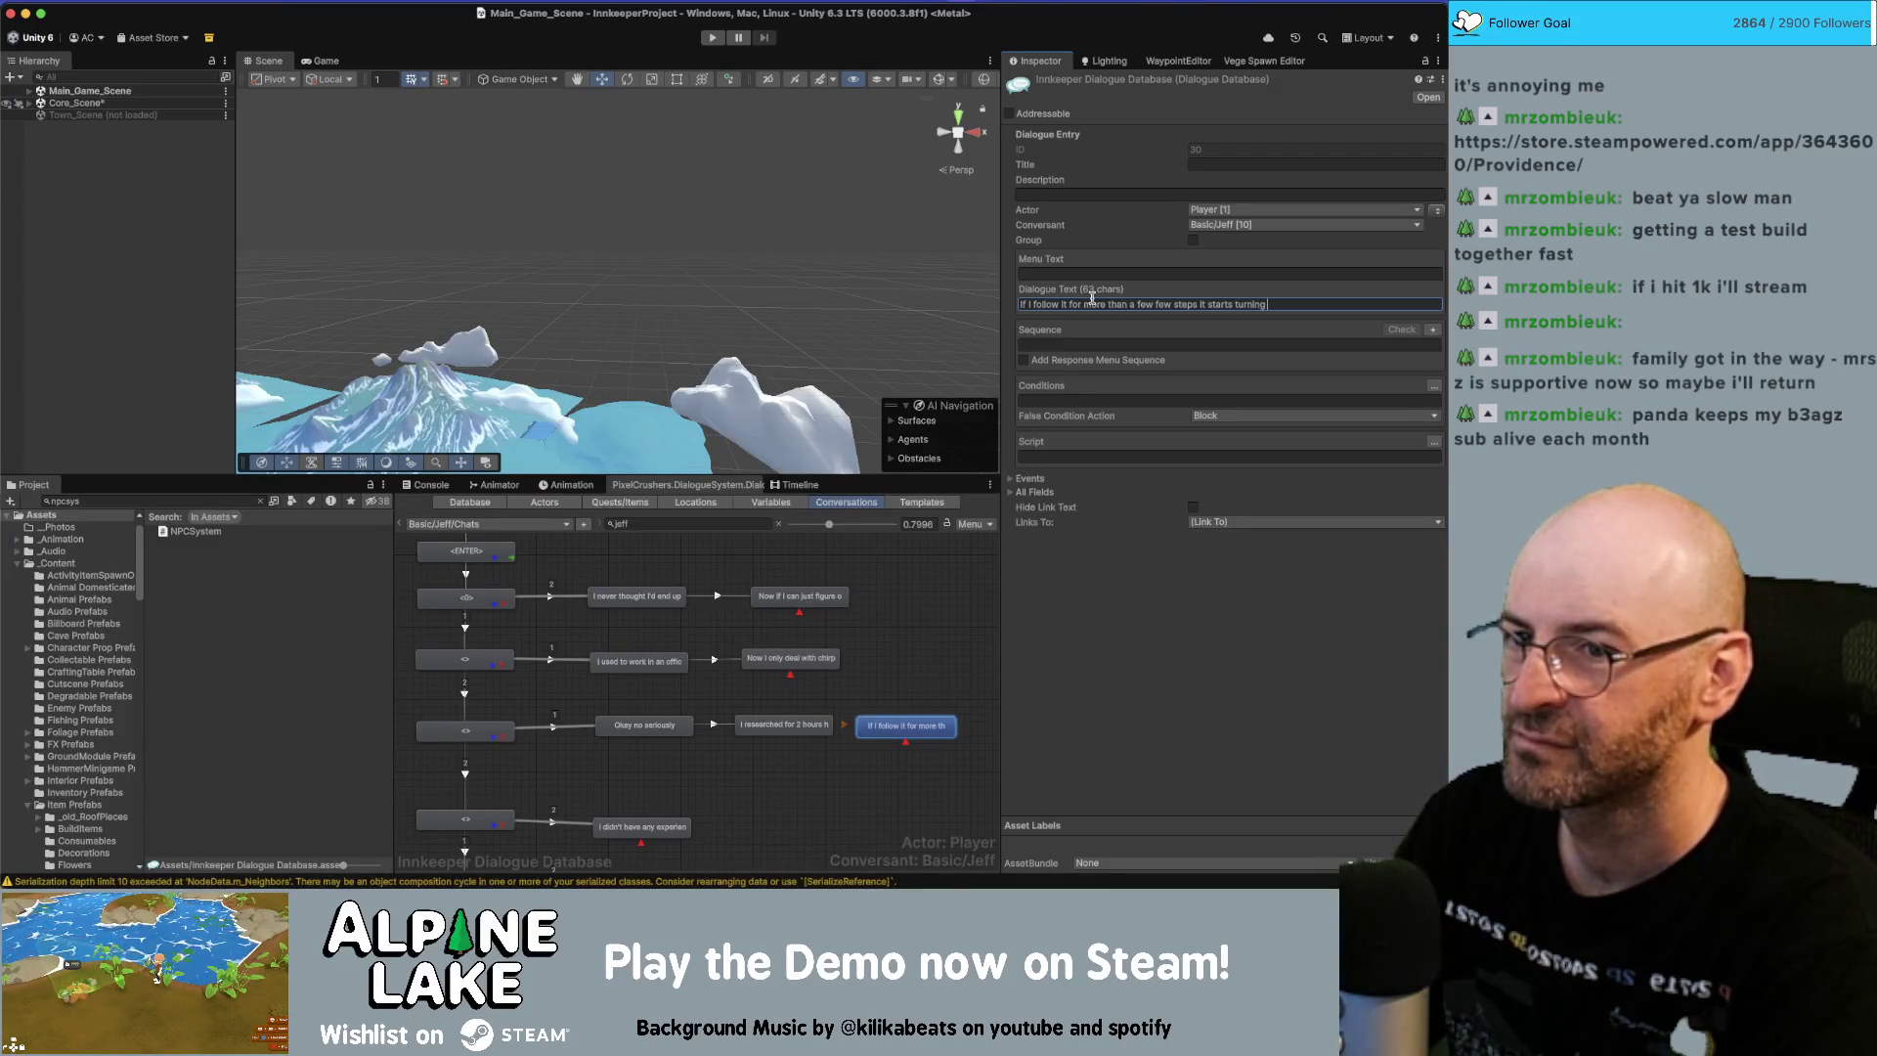
type("domly.")
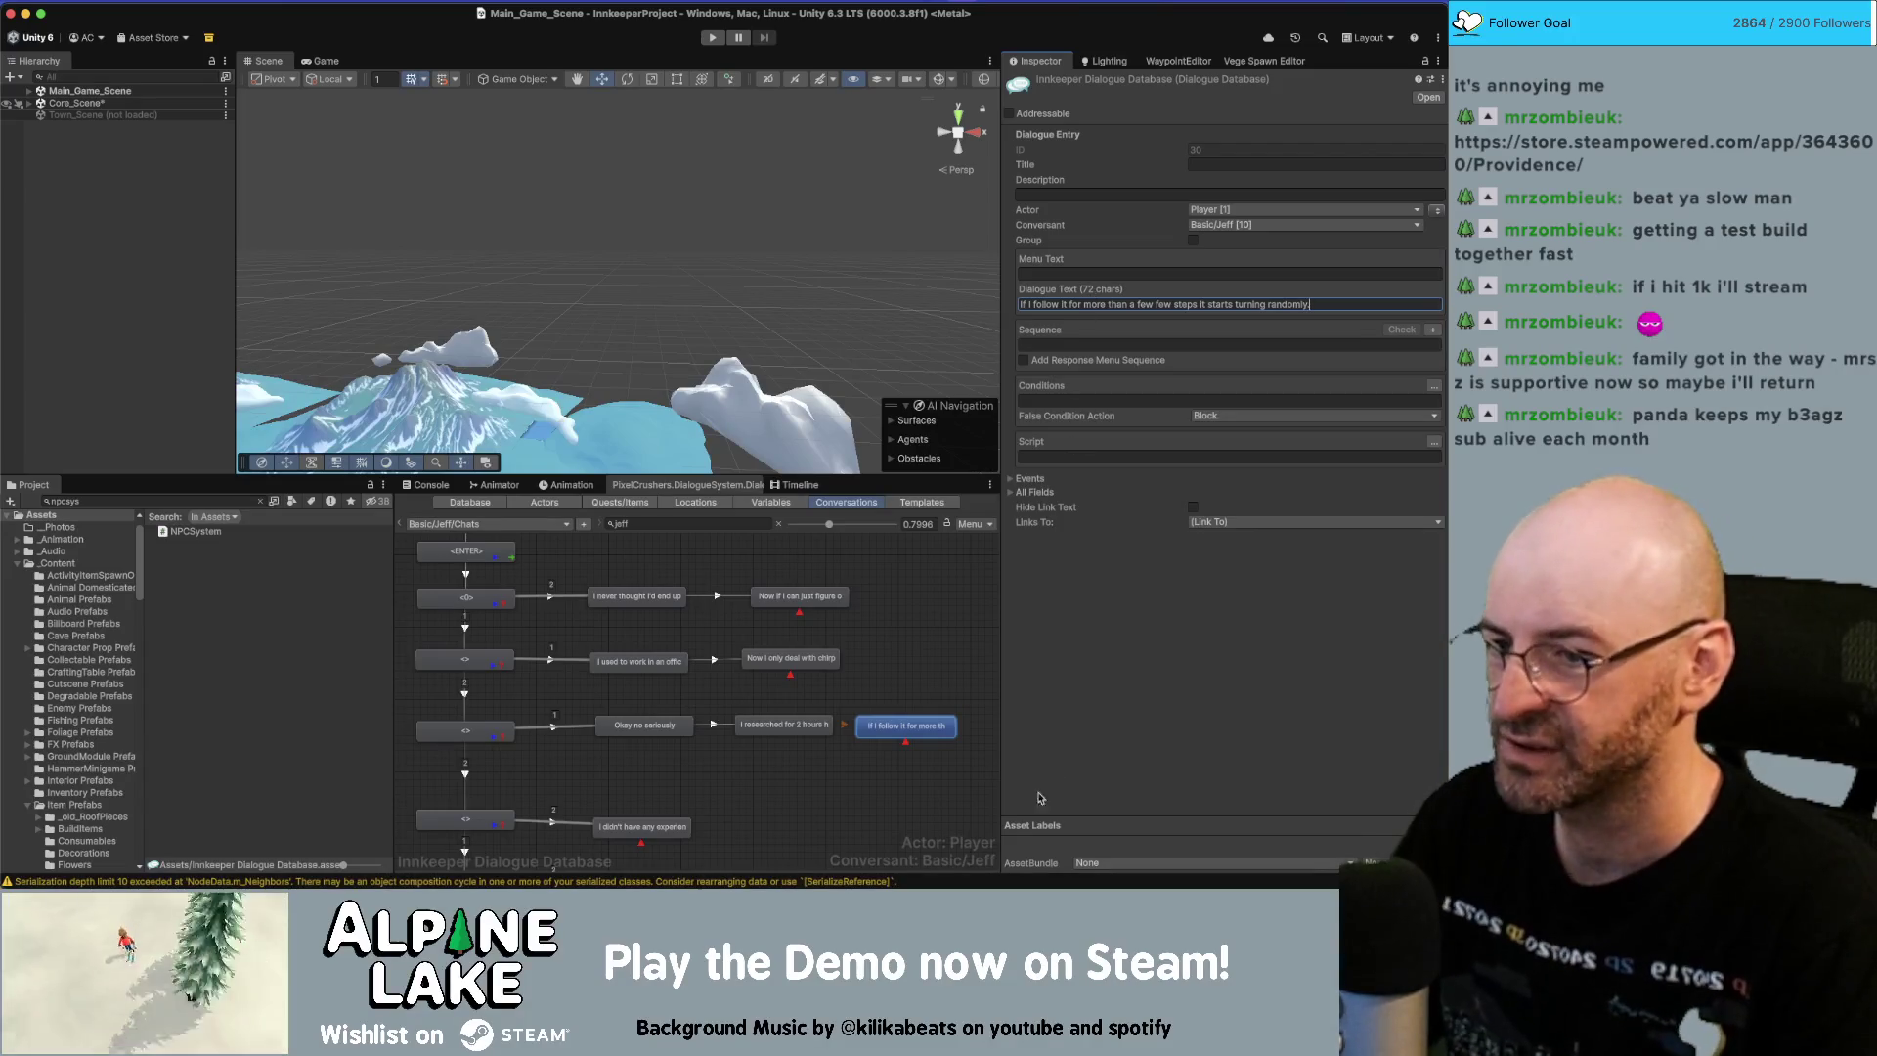
left_click(1436, 211)
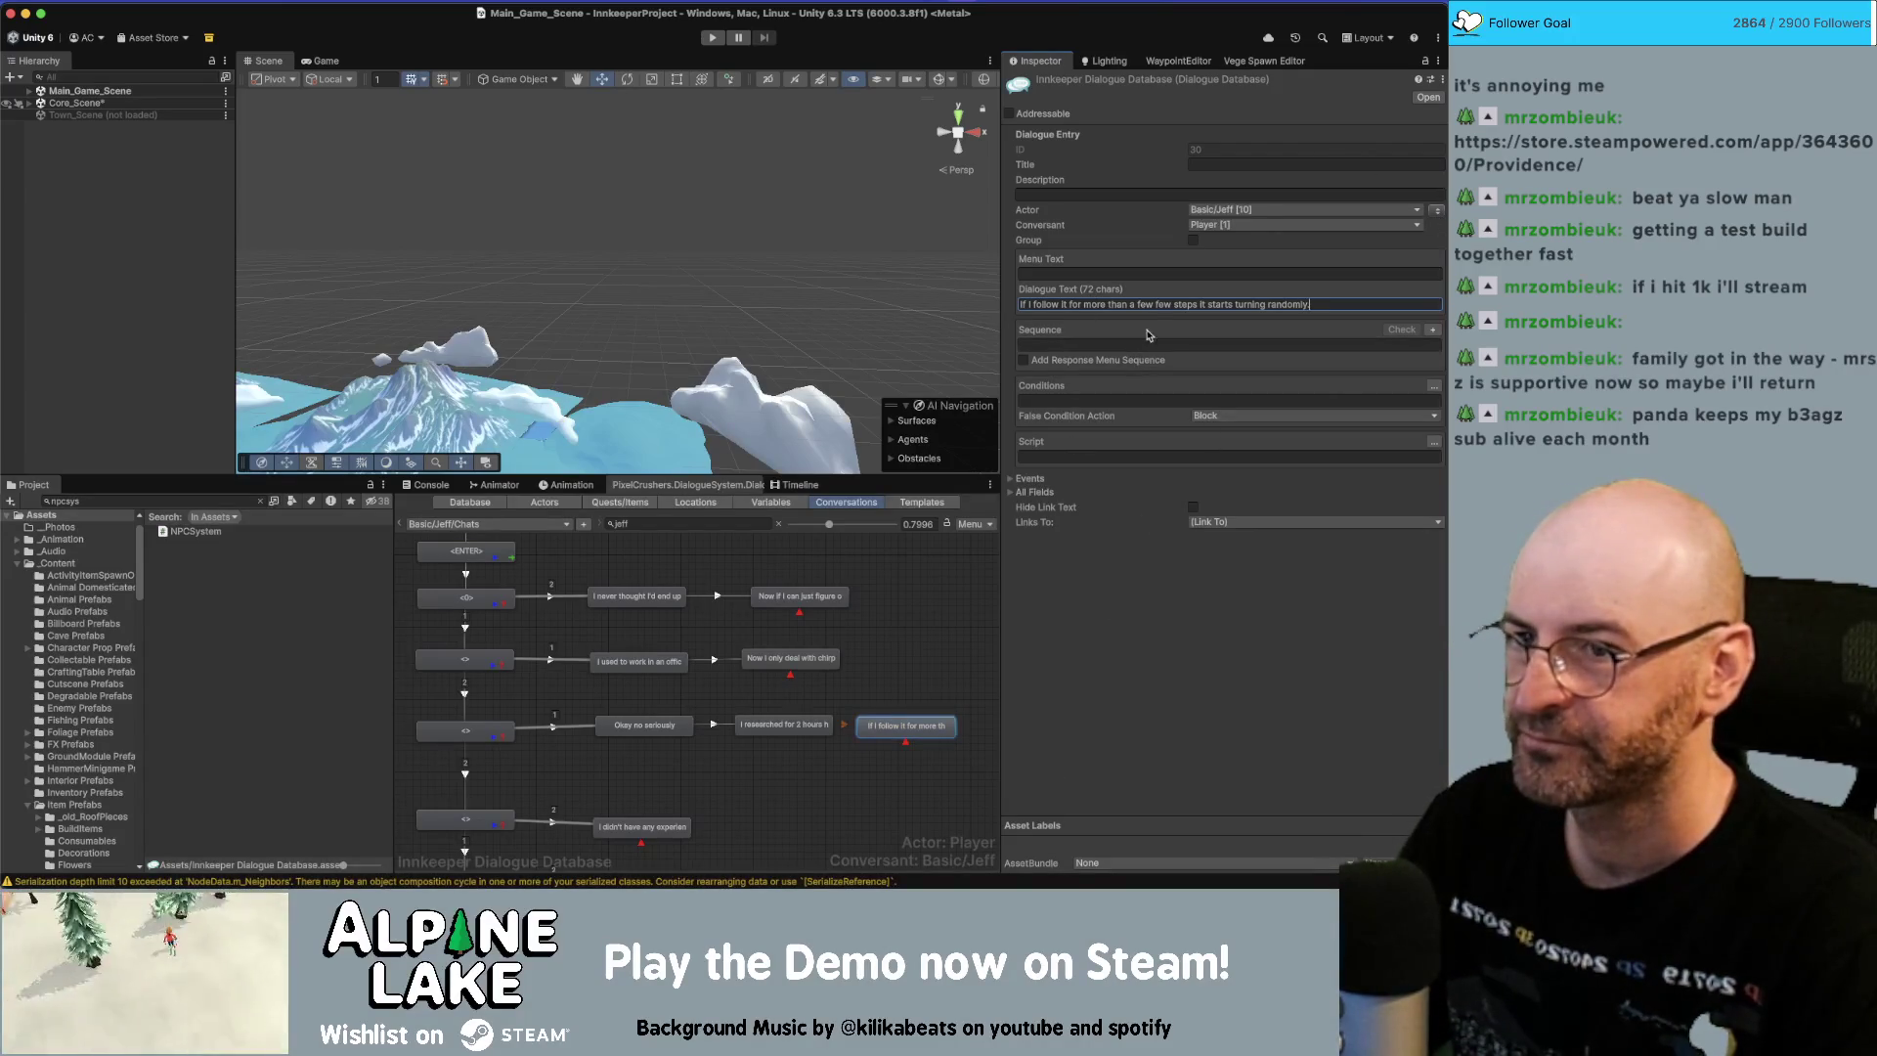
Paste the compass-turning-randomly line into the blank line of the 'Okay no seriously' Miro card.
key("super+Tab")
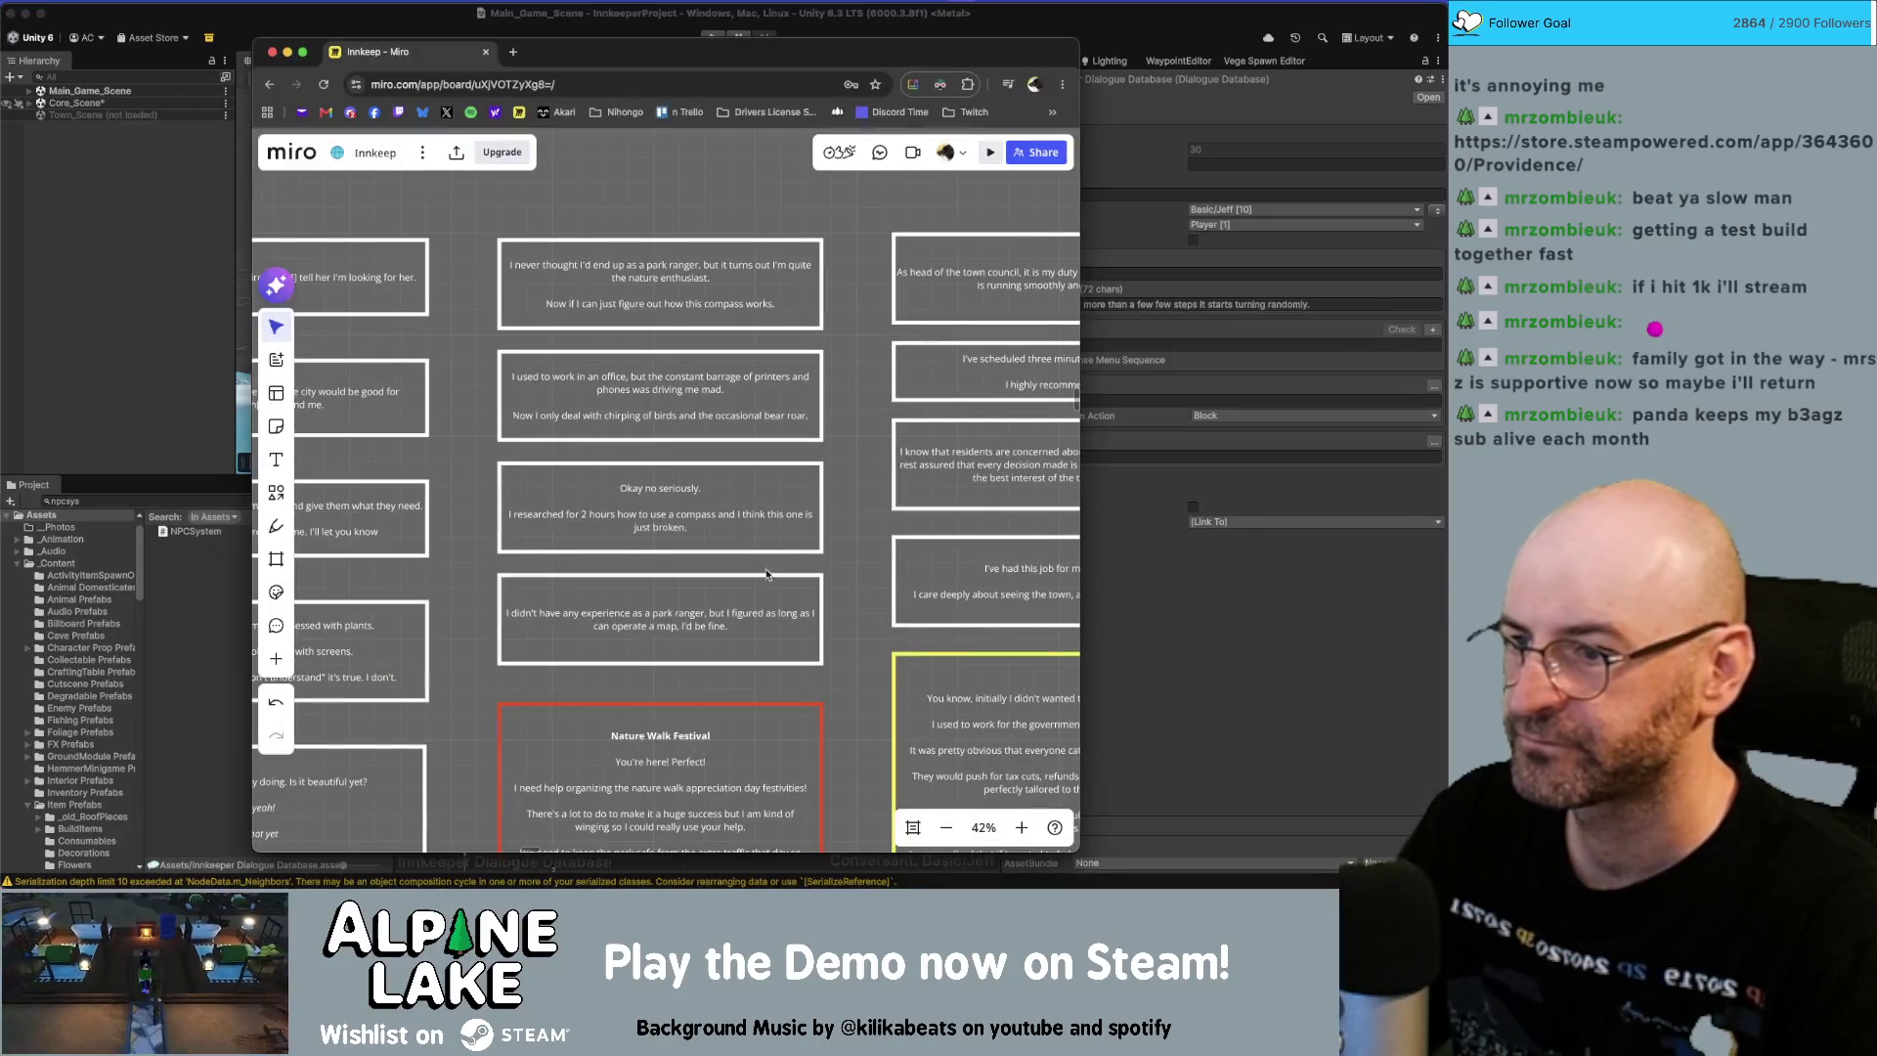
left_click(747, 528)
left_click(702, 501)
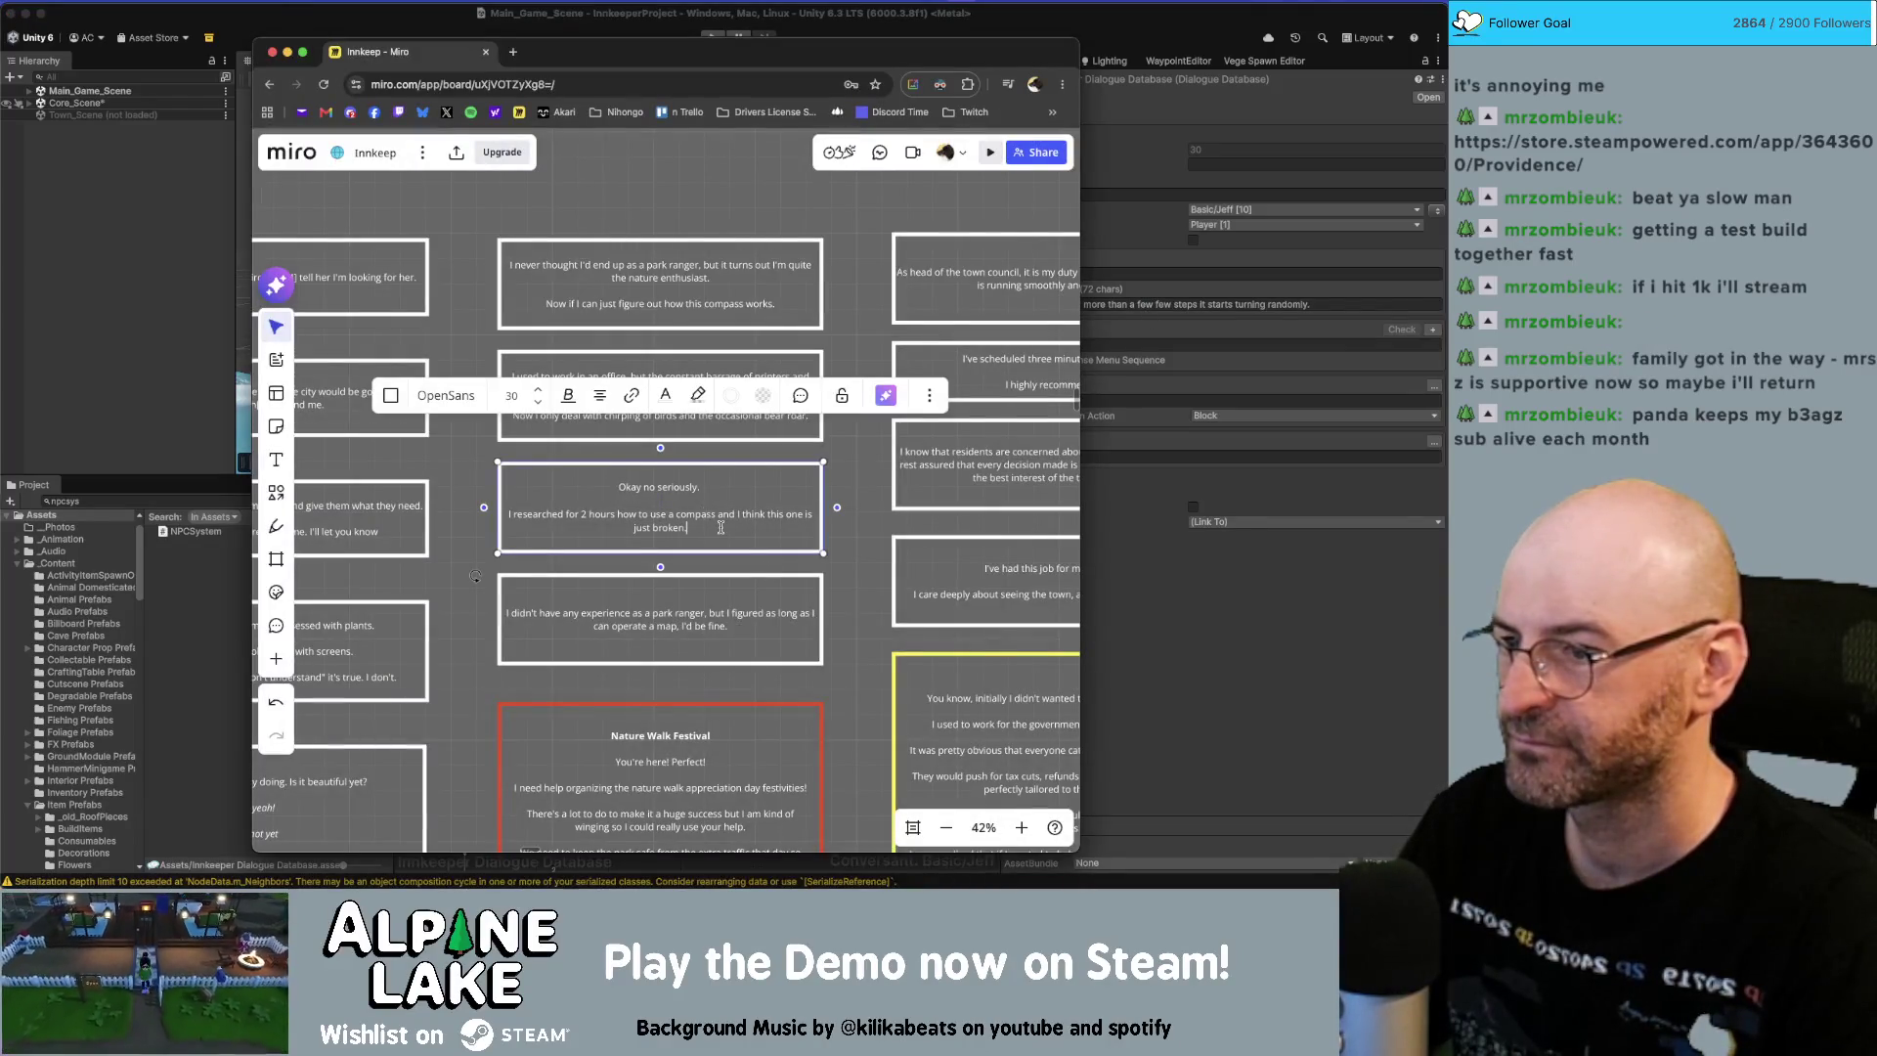
type("If I follow it for more than a few few steps it starts turning randomly.")
left_click(824, 639)
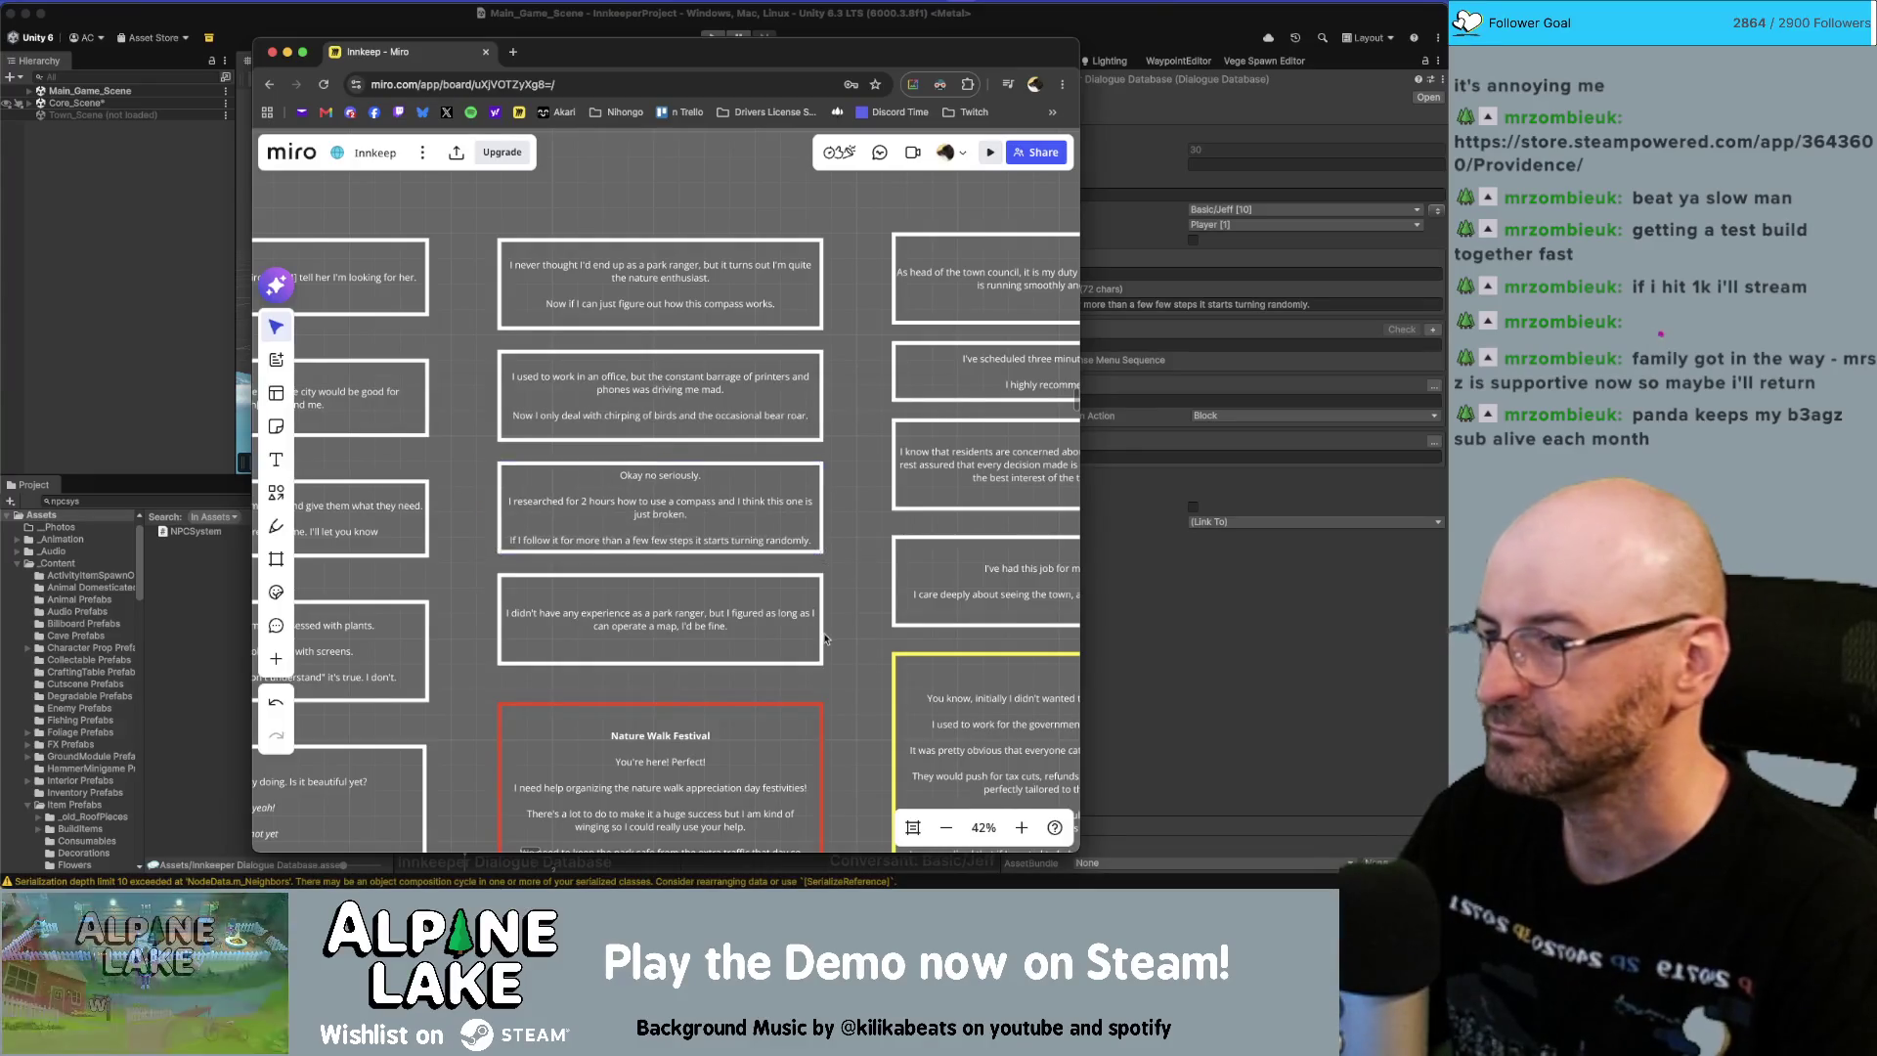
scroll(825, 638, "down", 2)
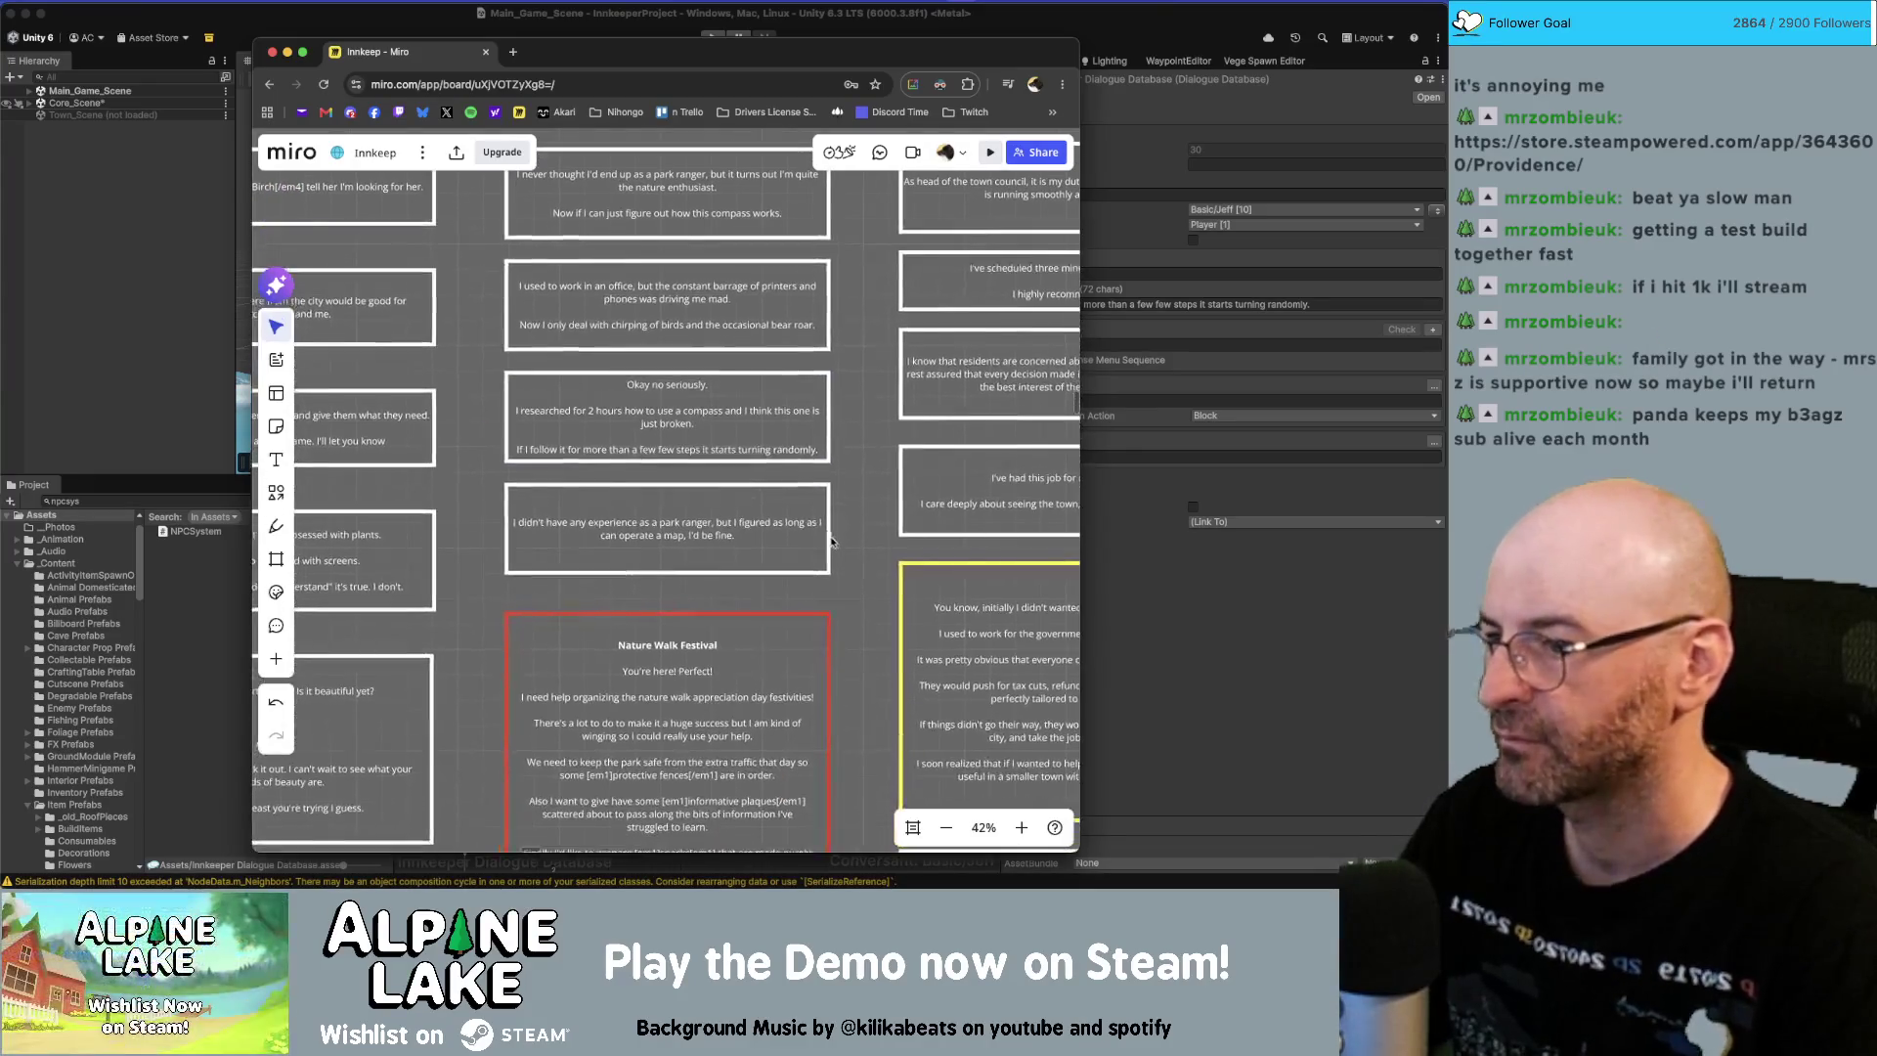
Select all text of the park-ranger experience card, then return to Unity.
double_click(764, 534)
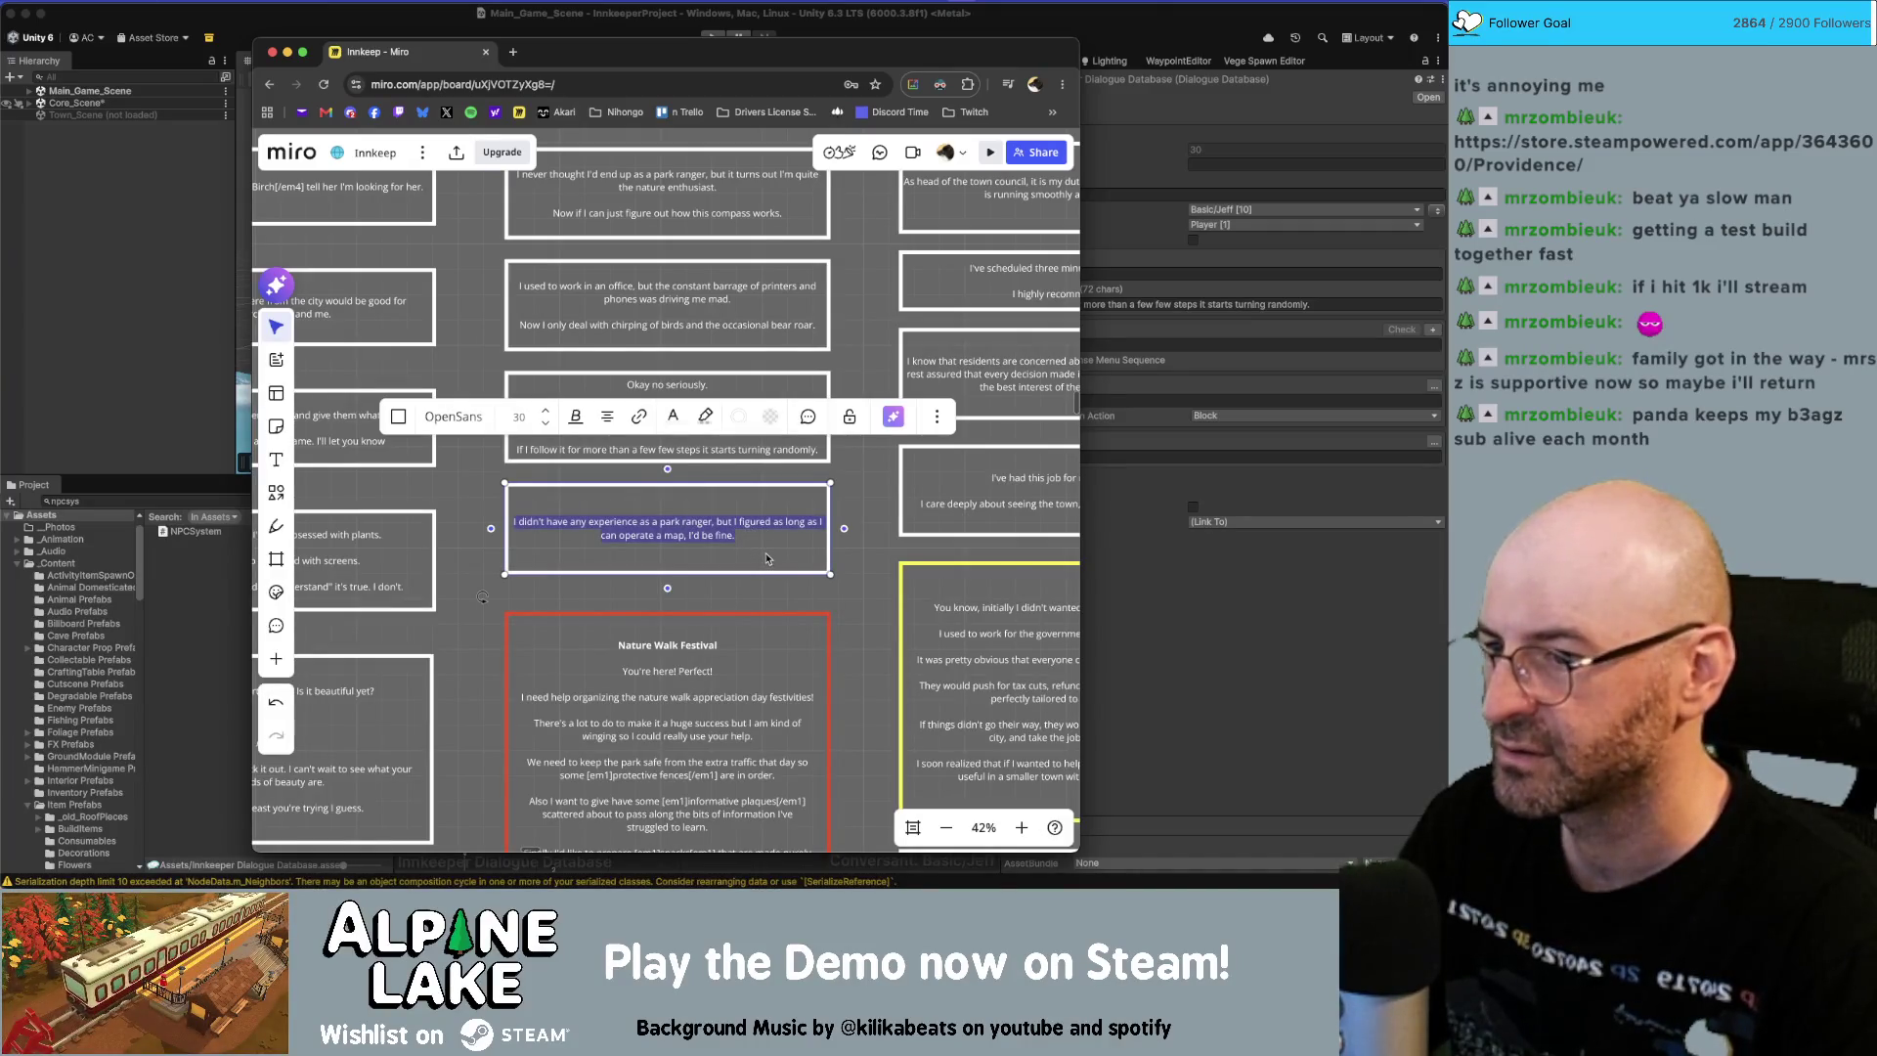
left_click(706, 536)
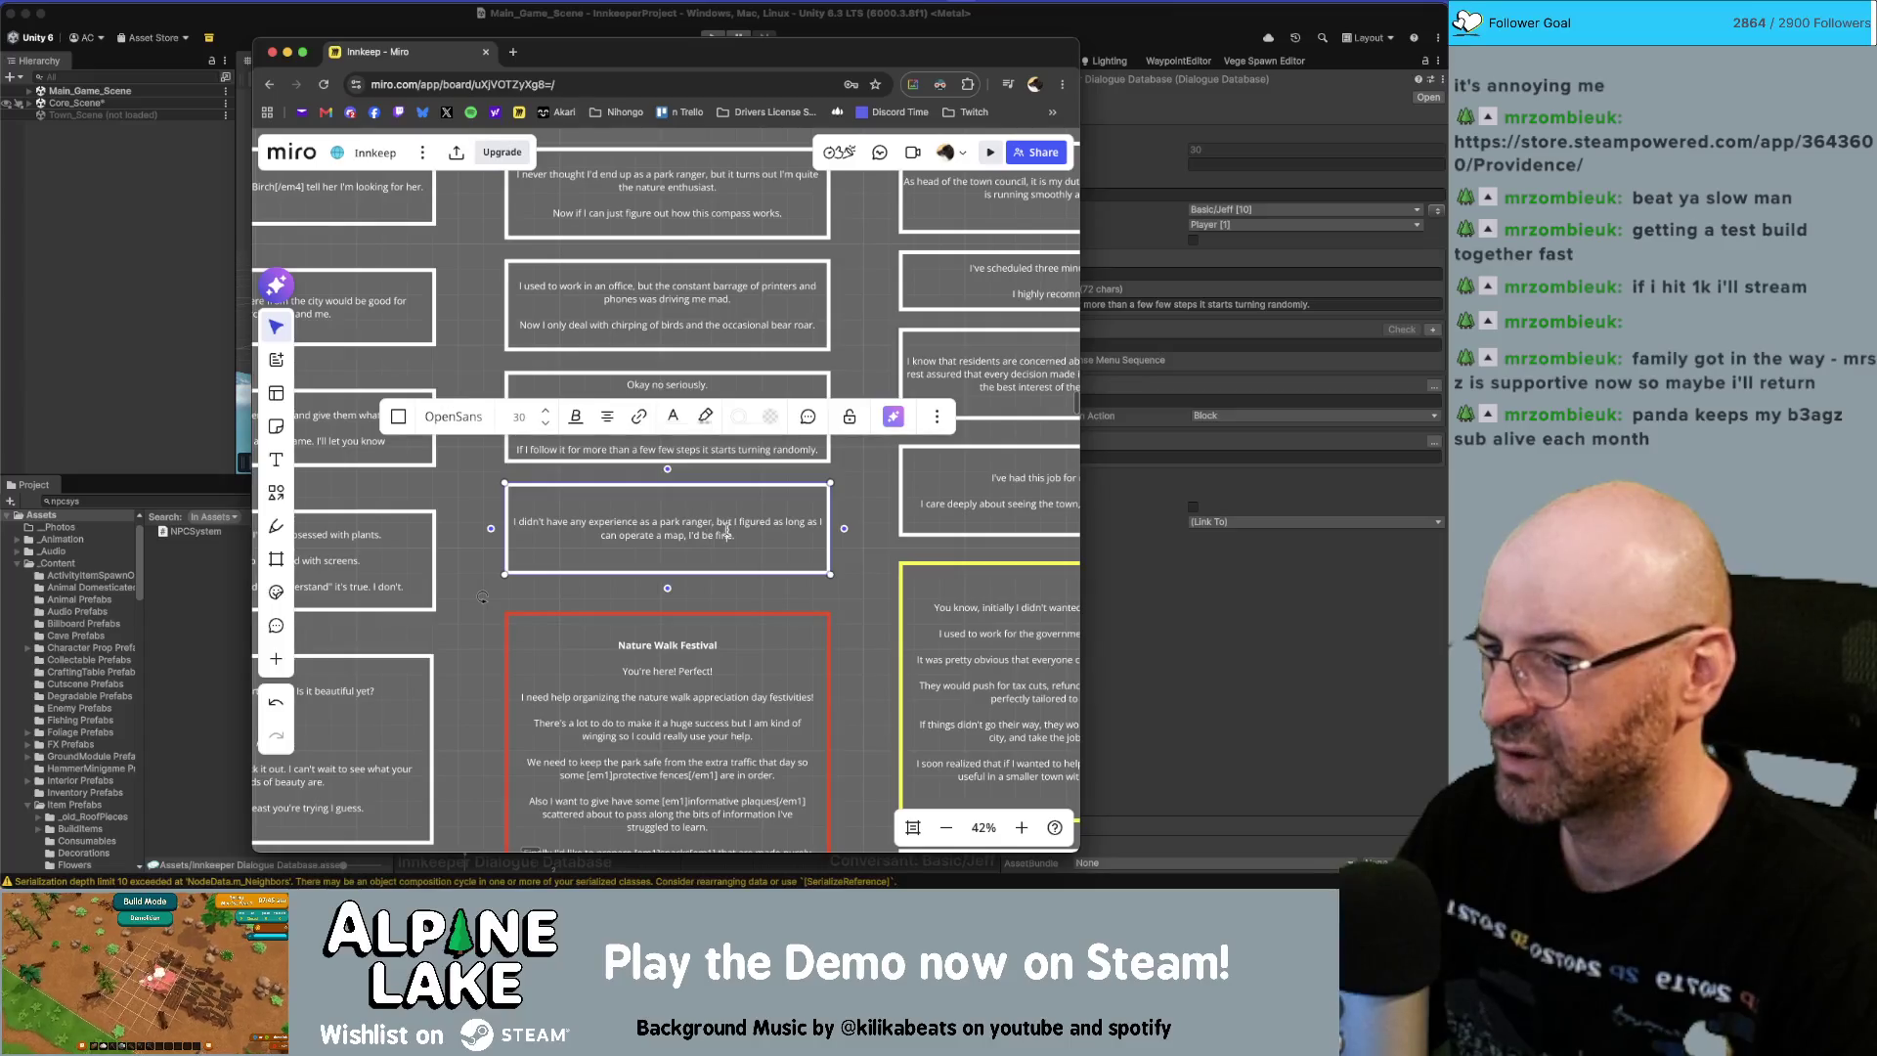
left_click(716, 536)
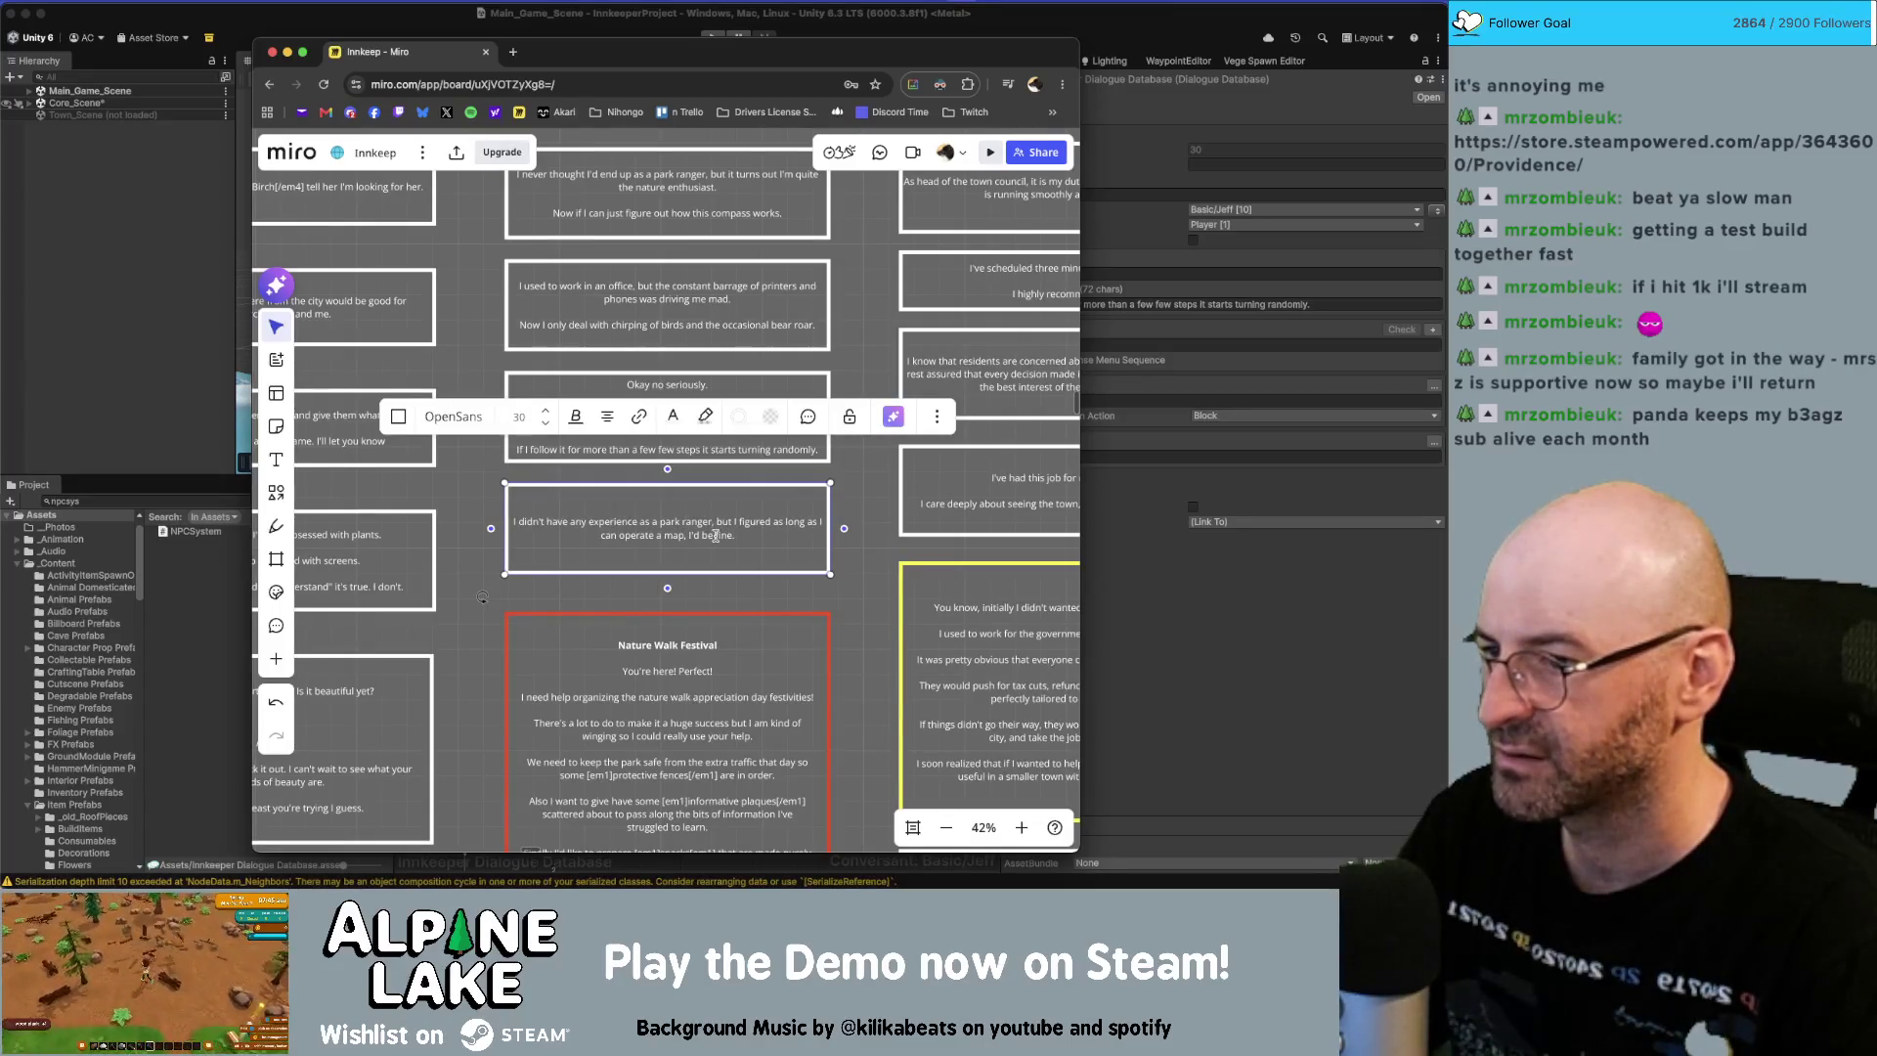
key("super+a")
key("super+Tab")
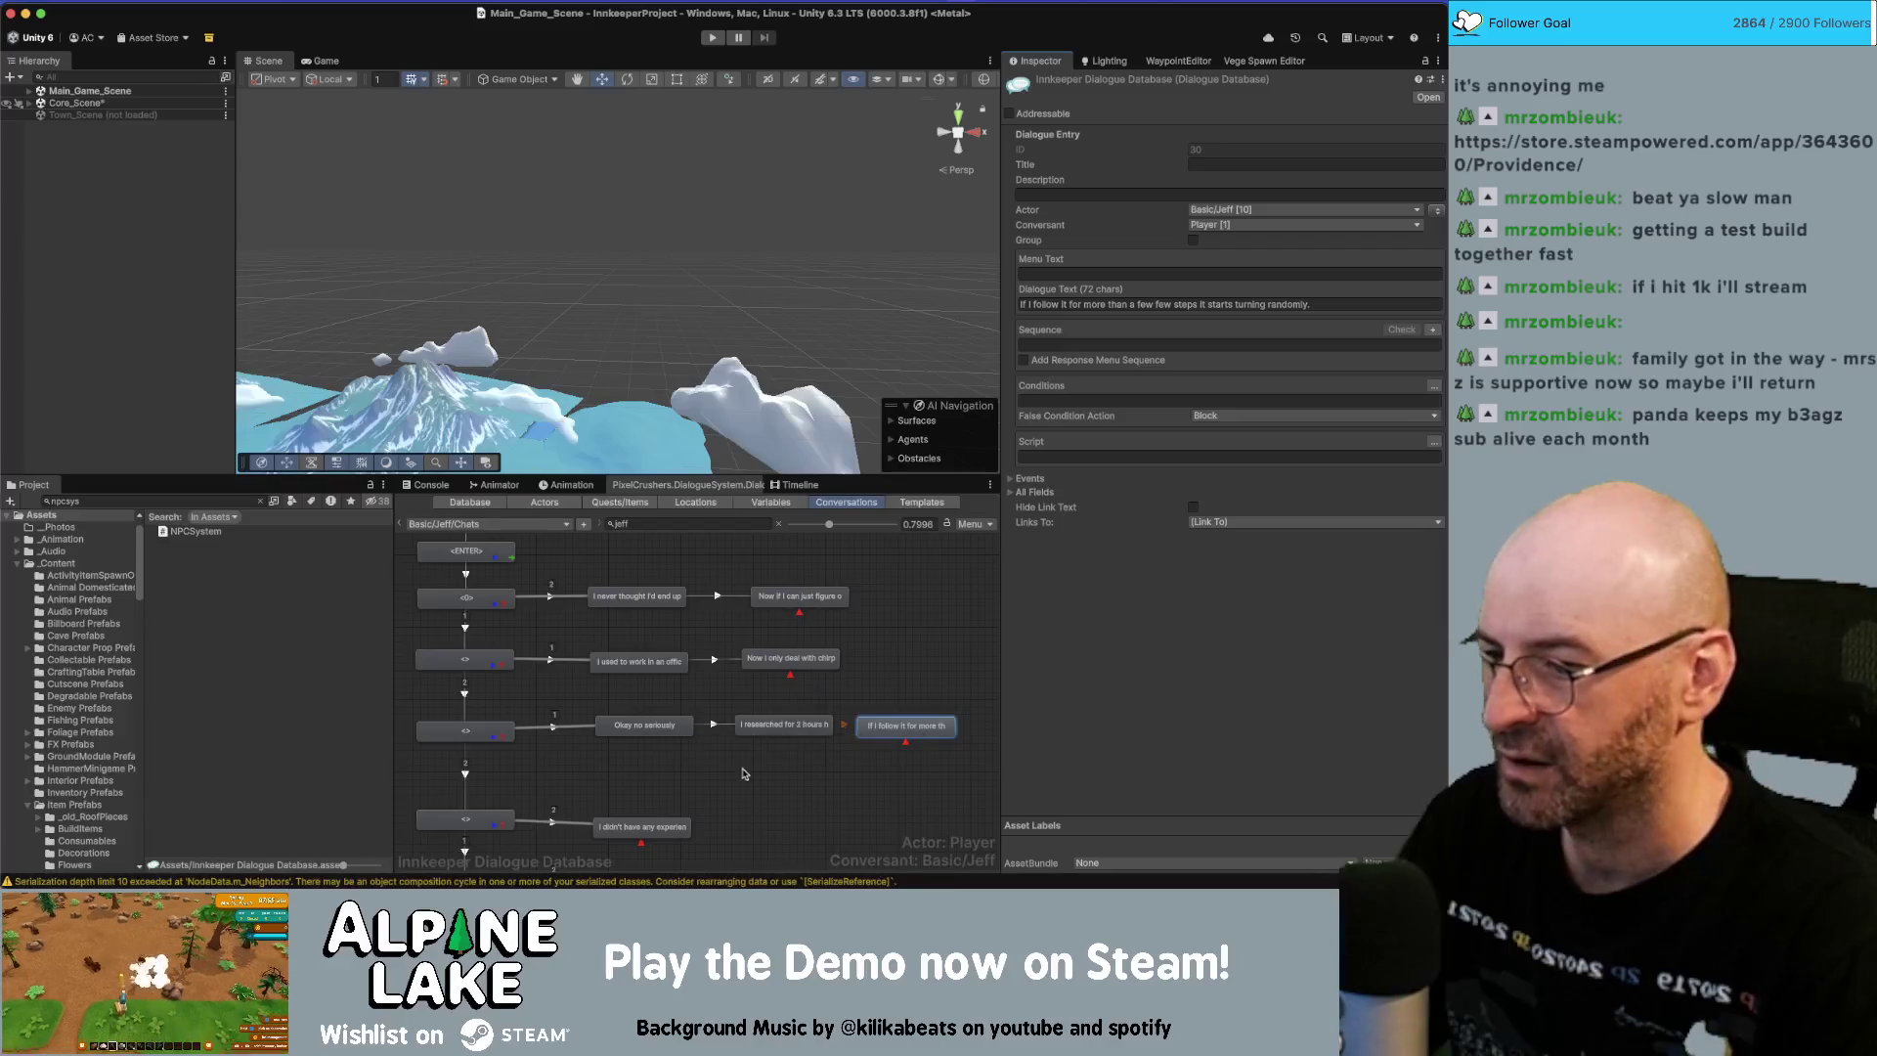
Prefix Jeff's 'I didn't have any experience' line with 'When applying for the job, '.
scroll(743, 775, "down", 1)
left_click(640, 780)
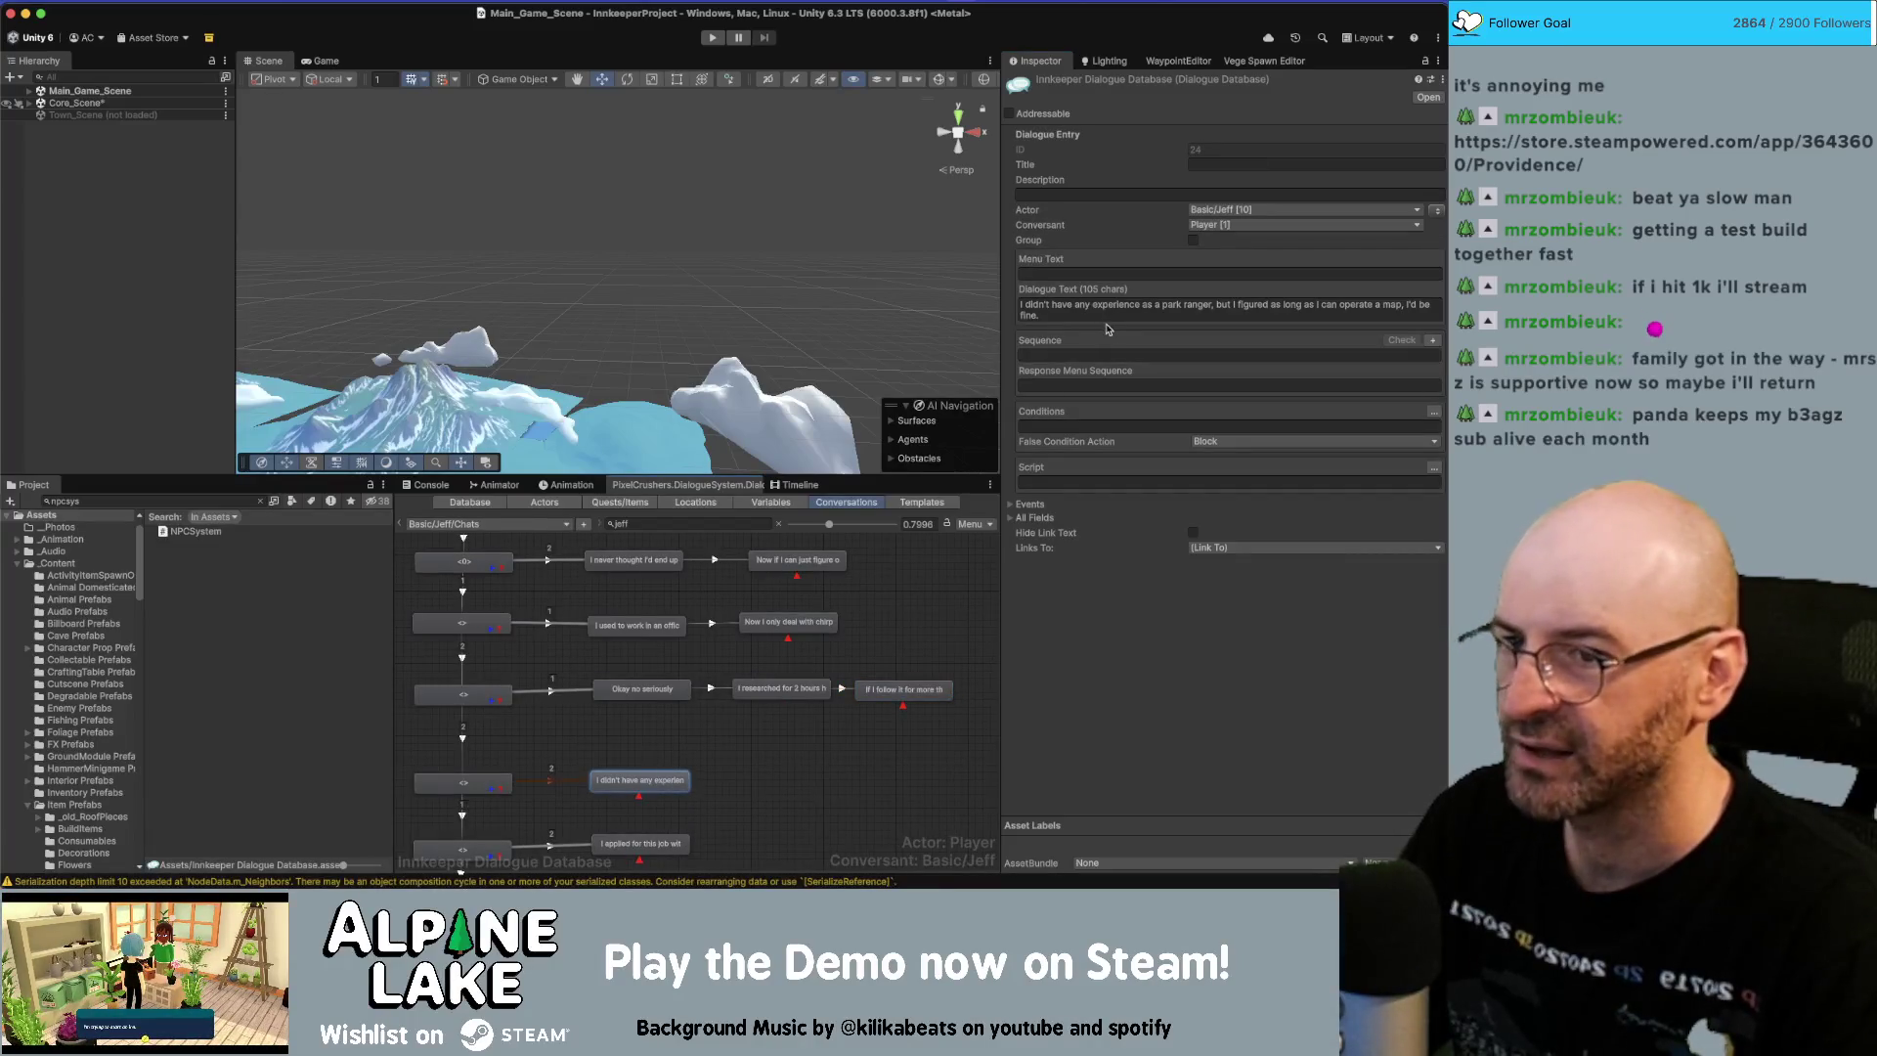
left_click(1114, 311)
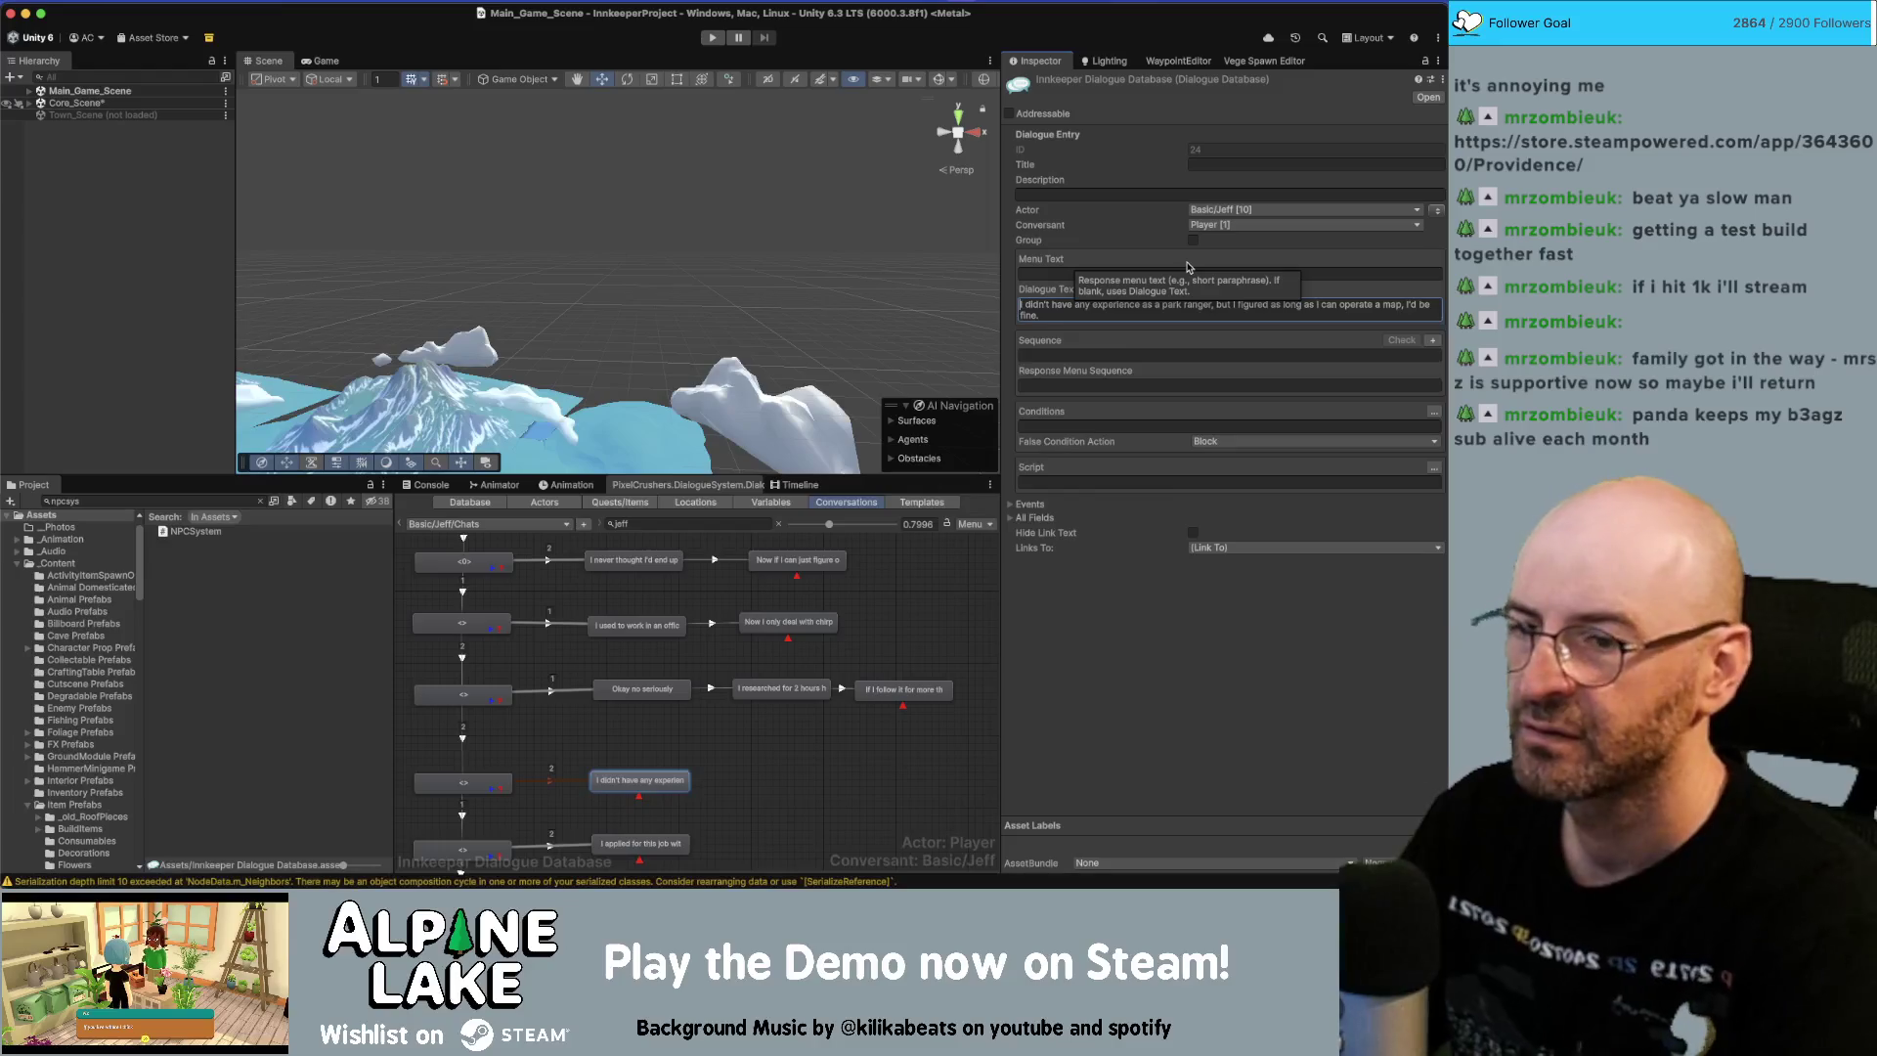
type("When apyl")
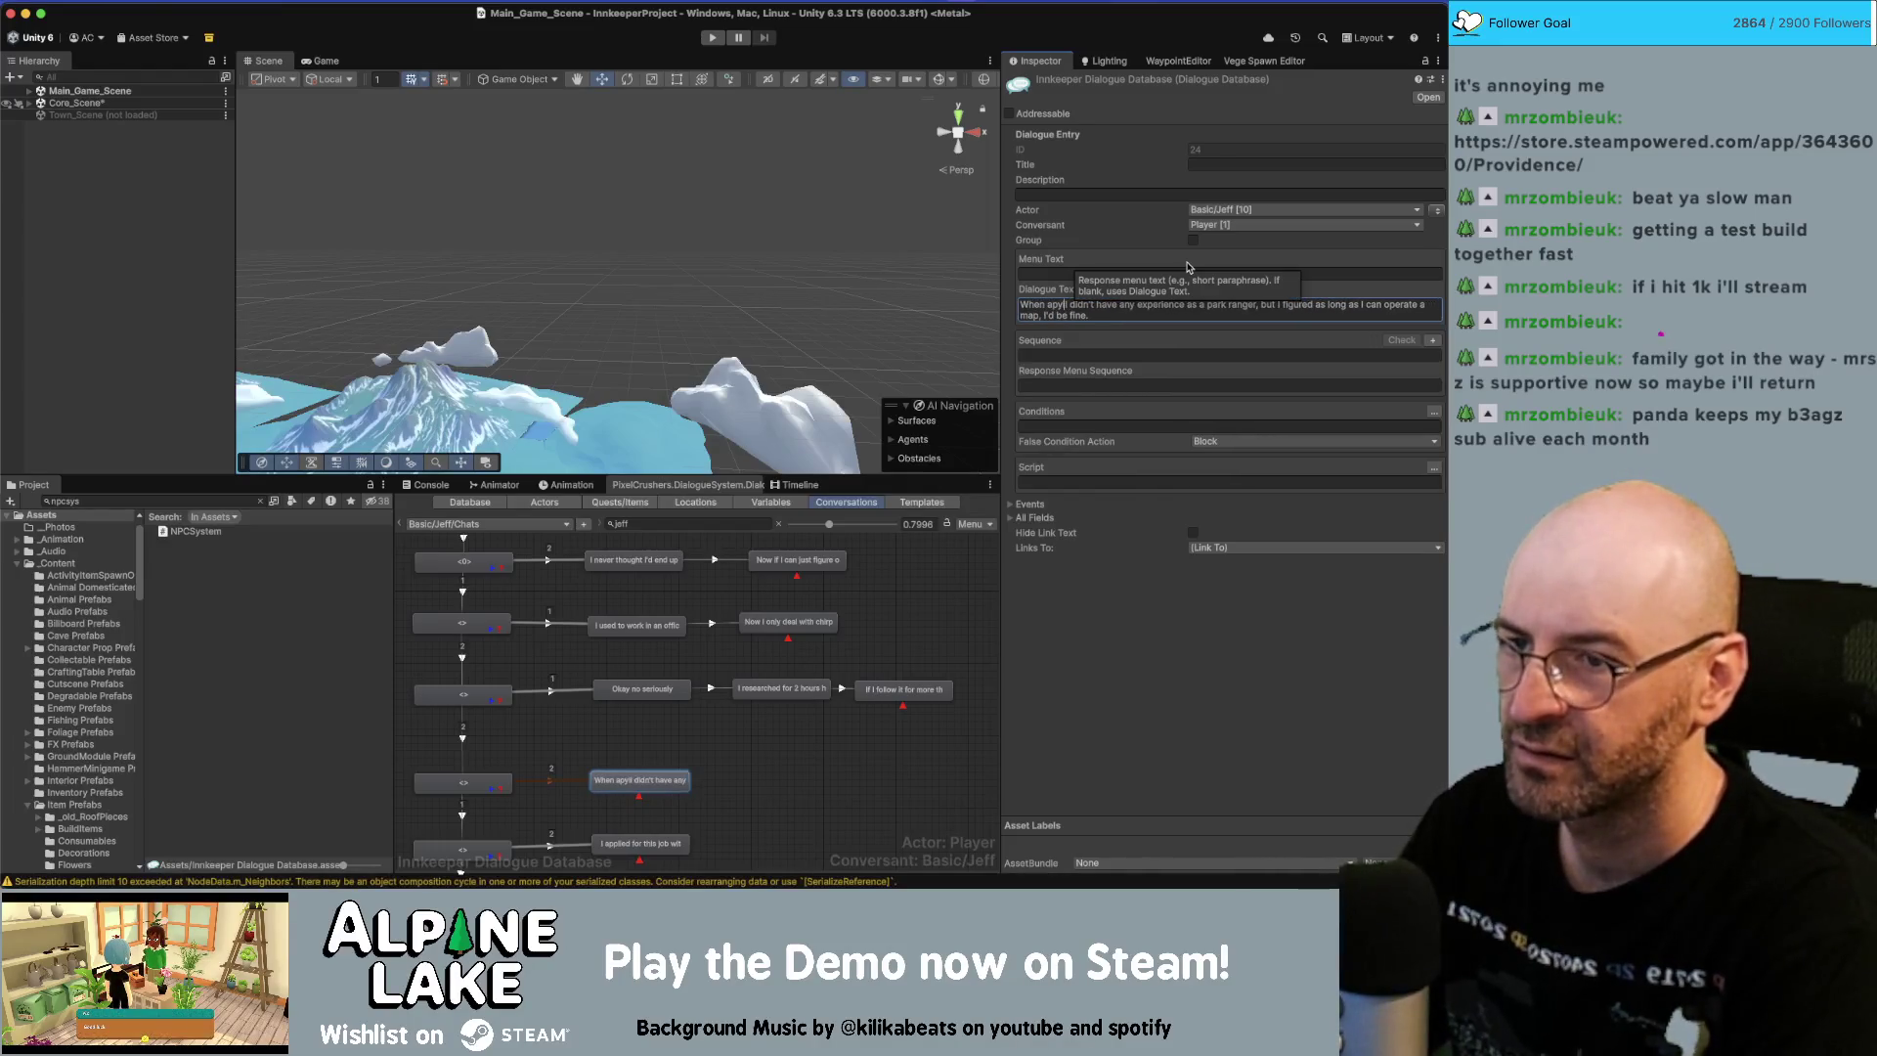
key("BackSpace")
key("BackSpace")
type("plying")
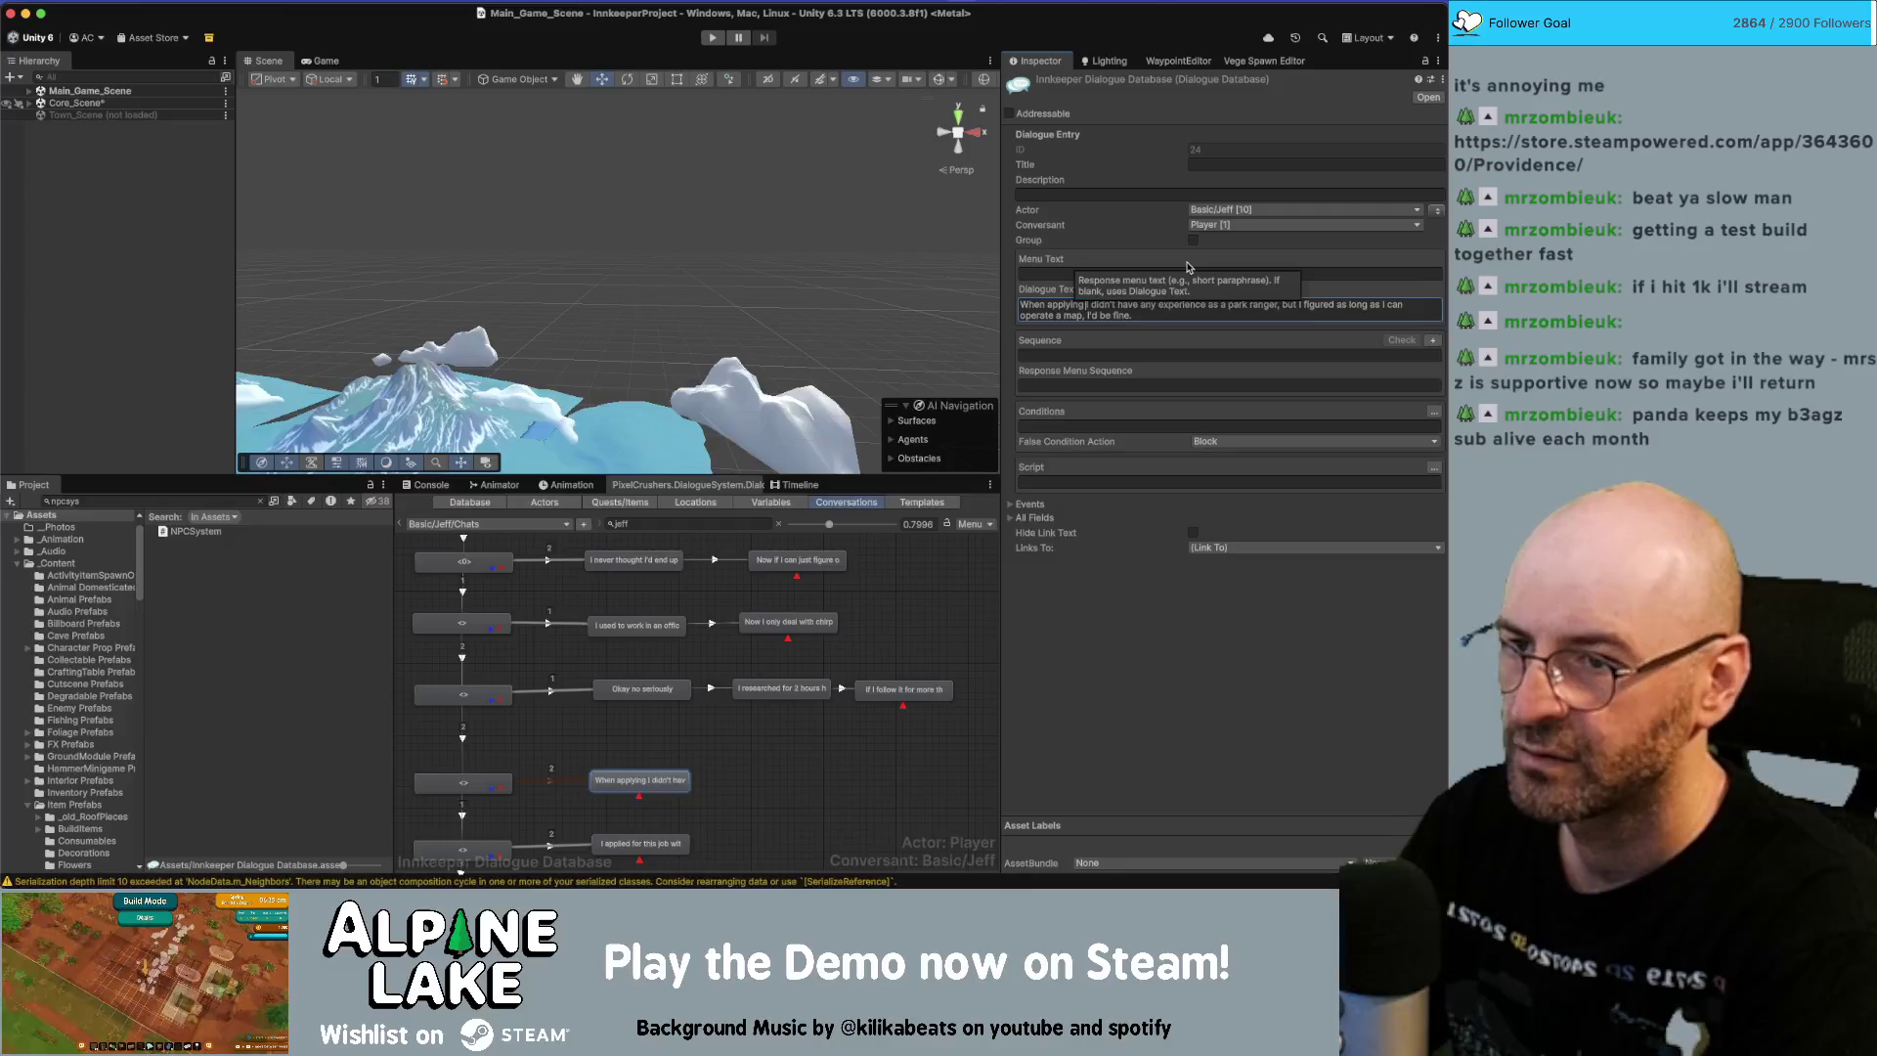
type(" for the job,")
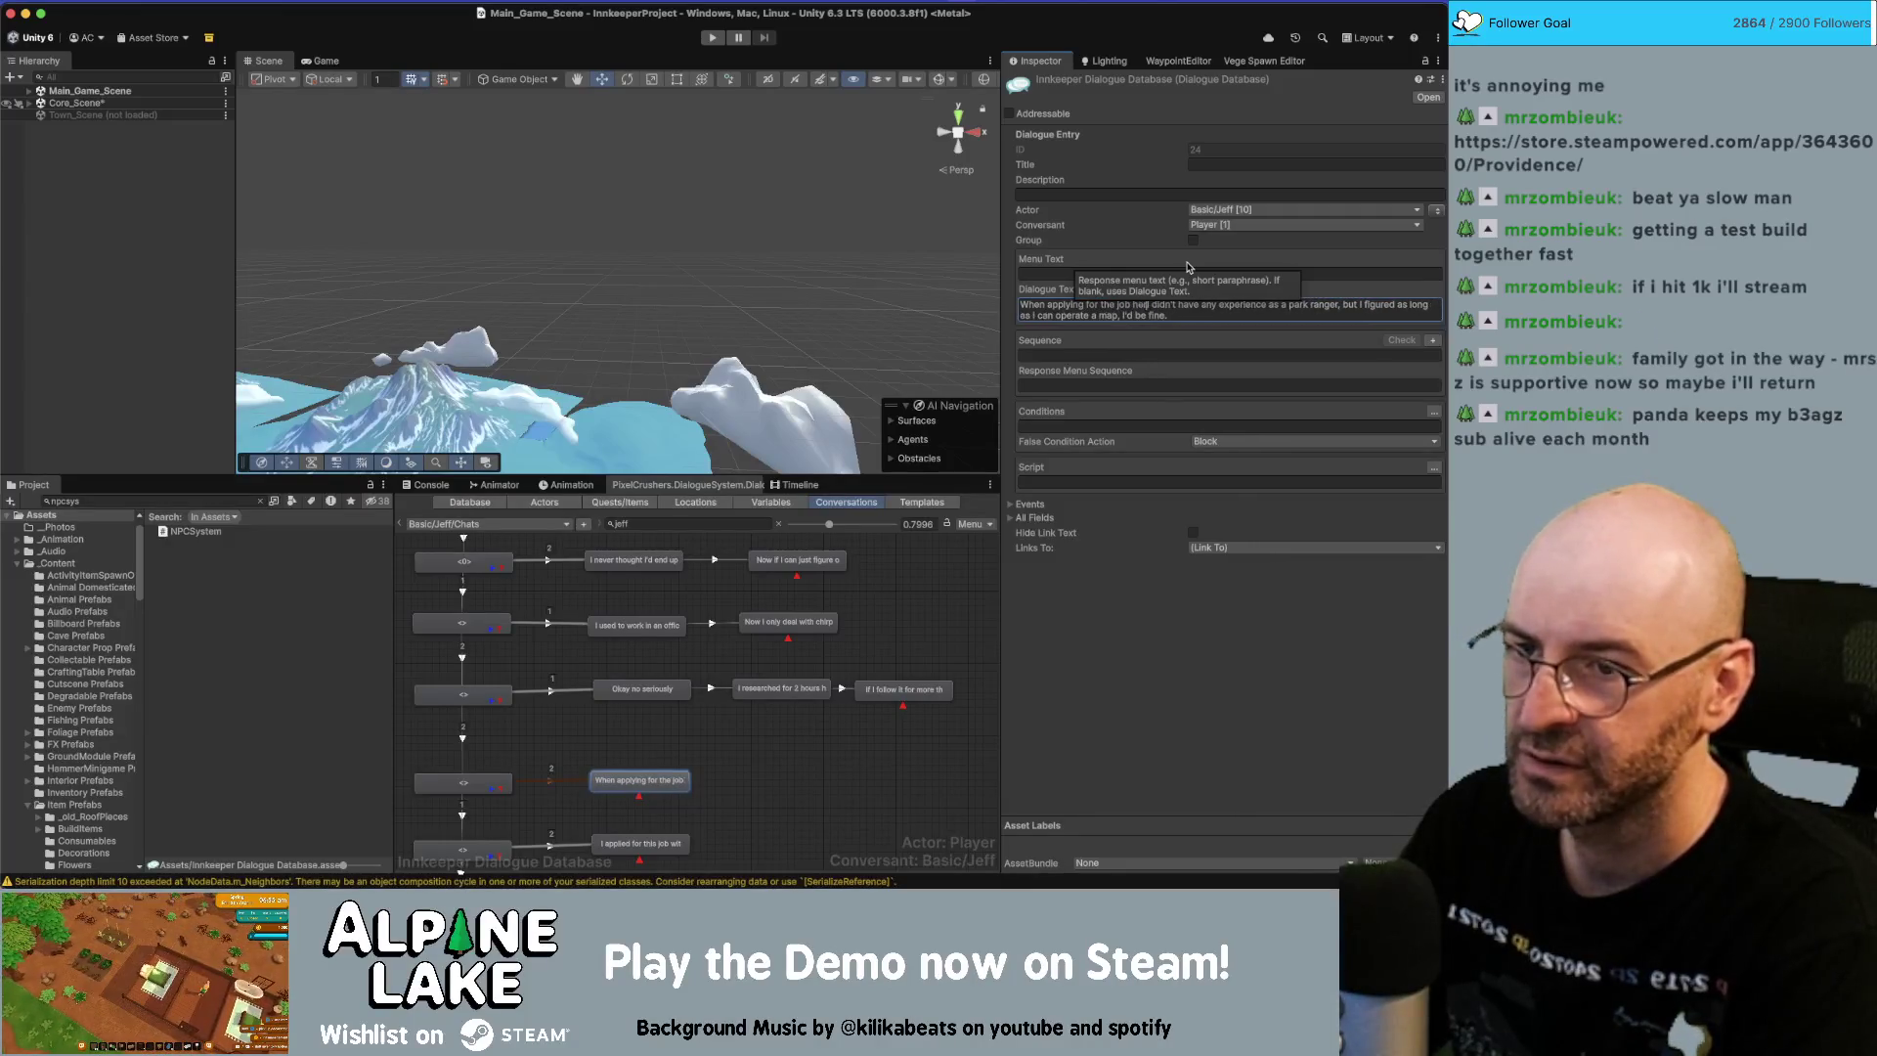
type("re,")
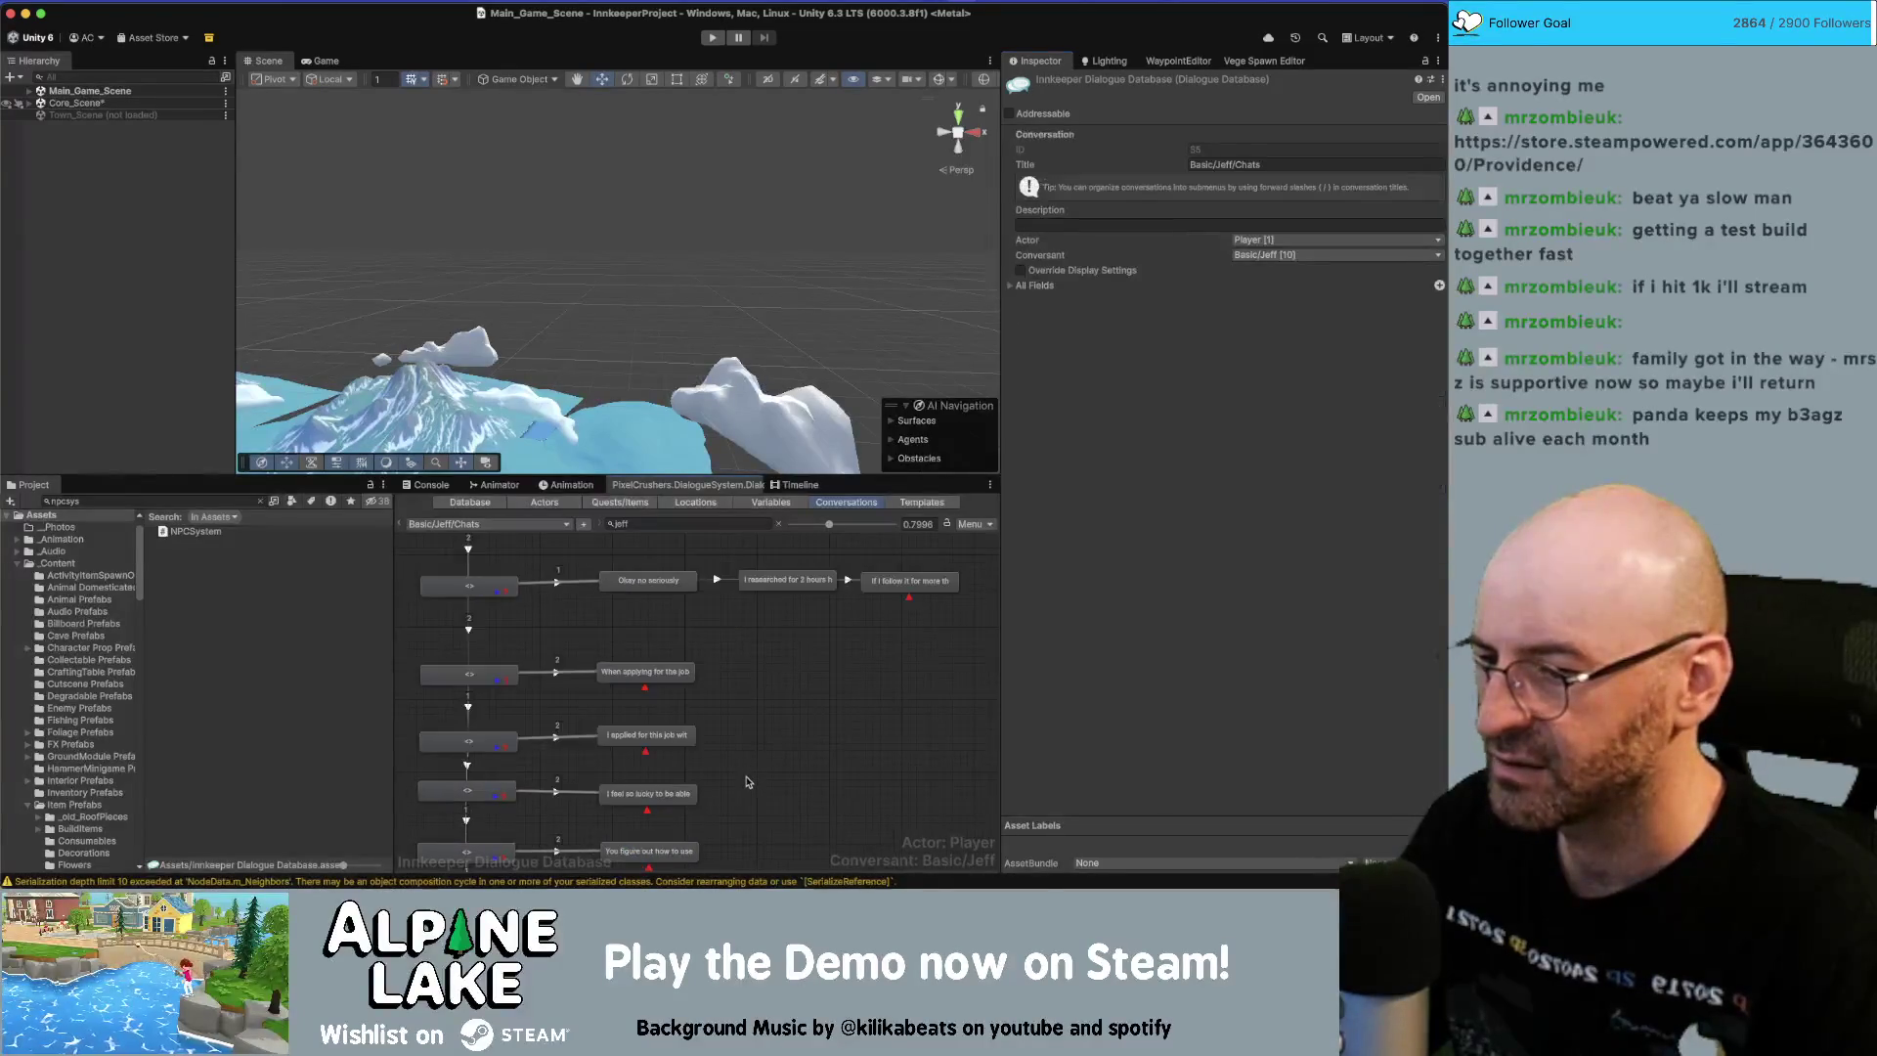
key("super+Tab")
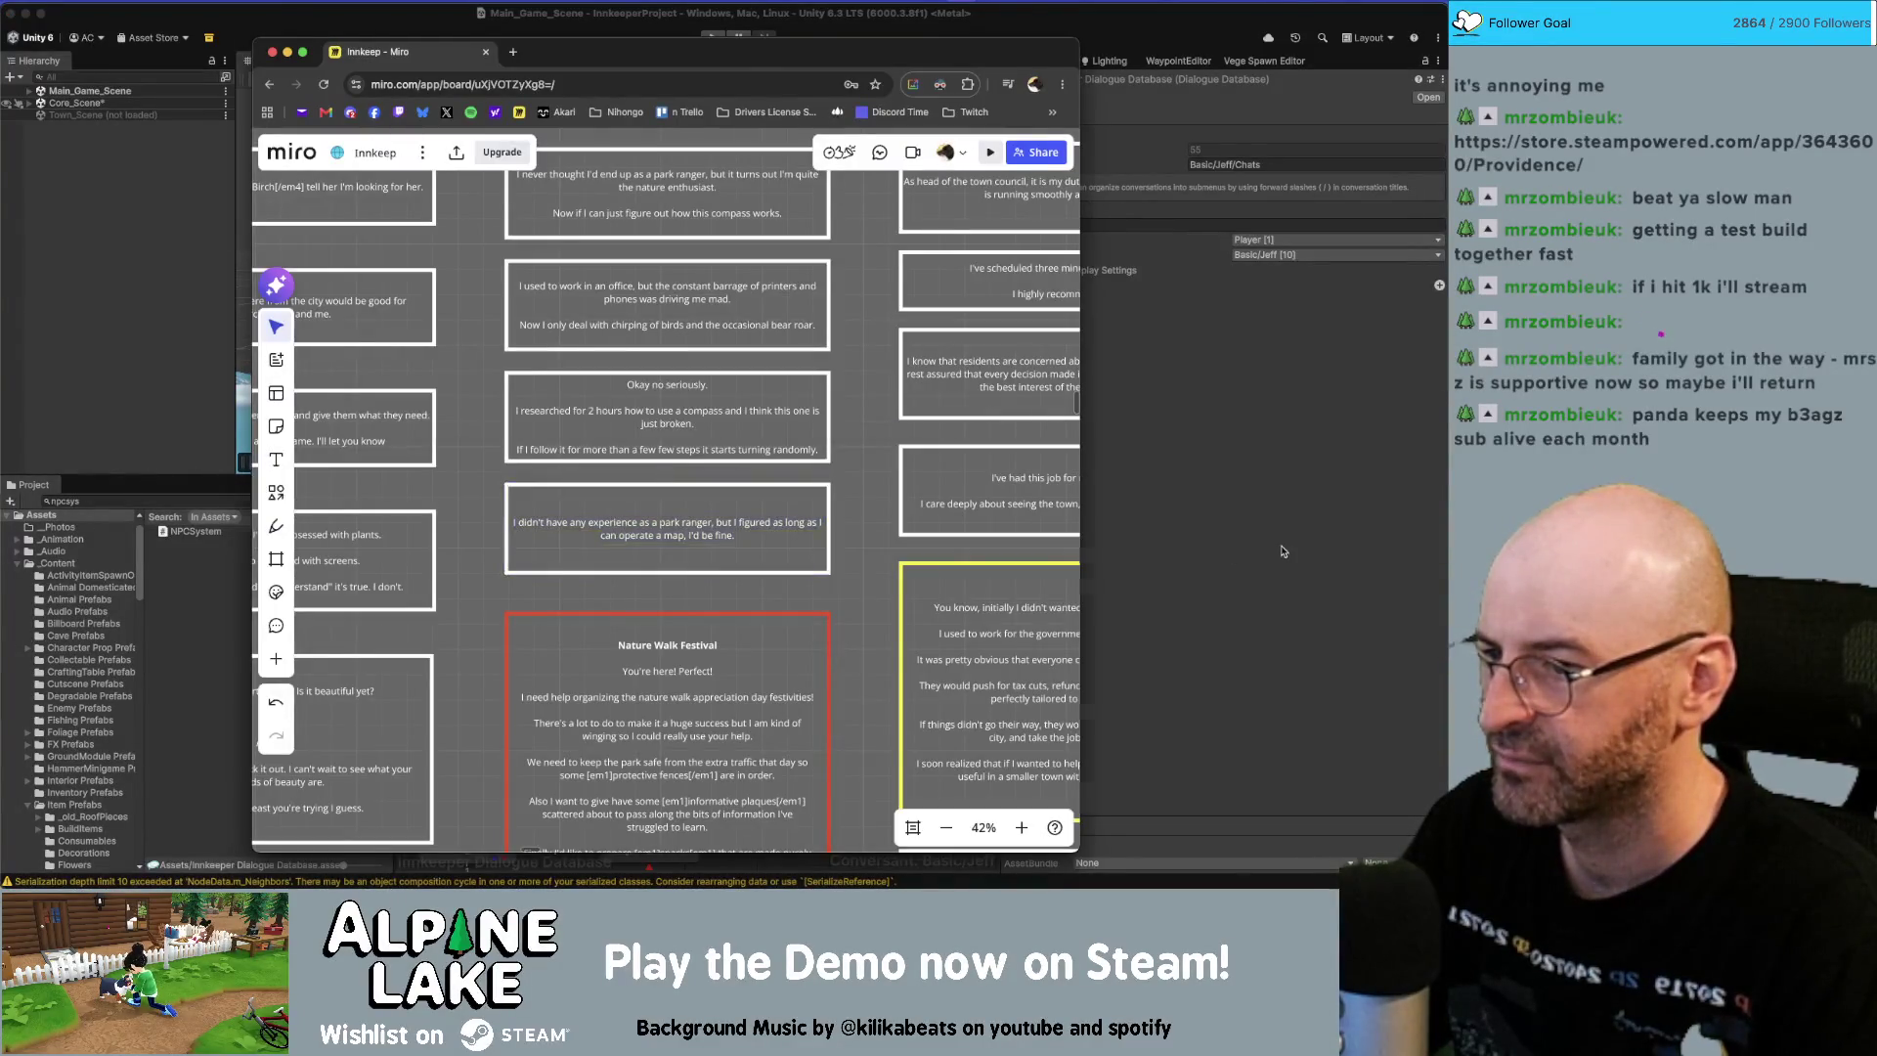
Check the 'I applied for this job' node in Unity, then select Miro's Nature Walk Festival card.
key("super+Tab")
left_click(672, 638)
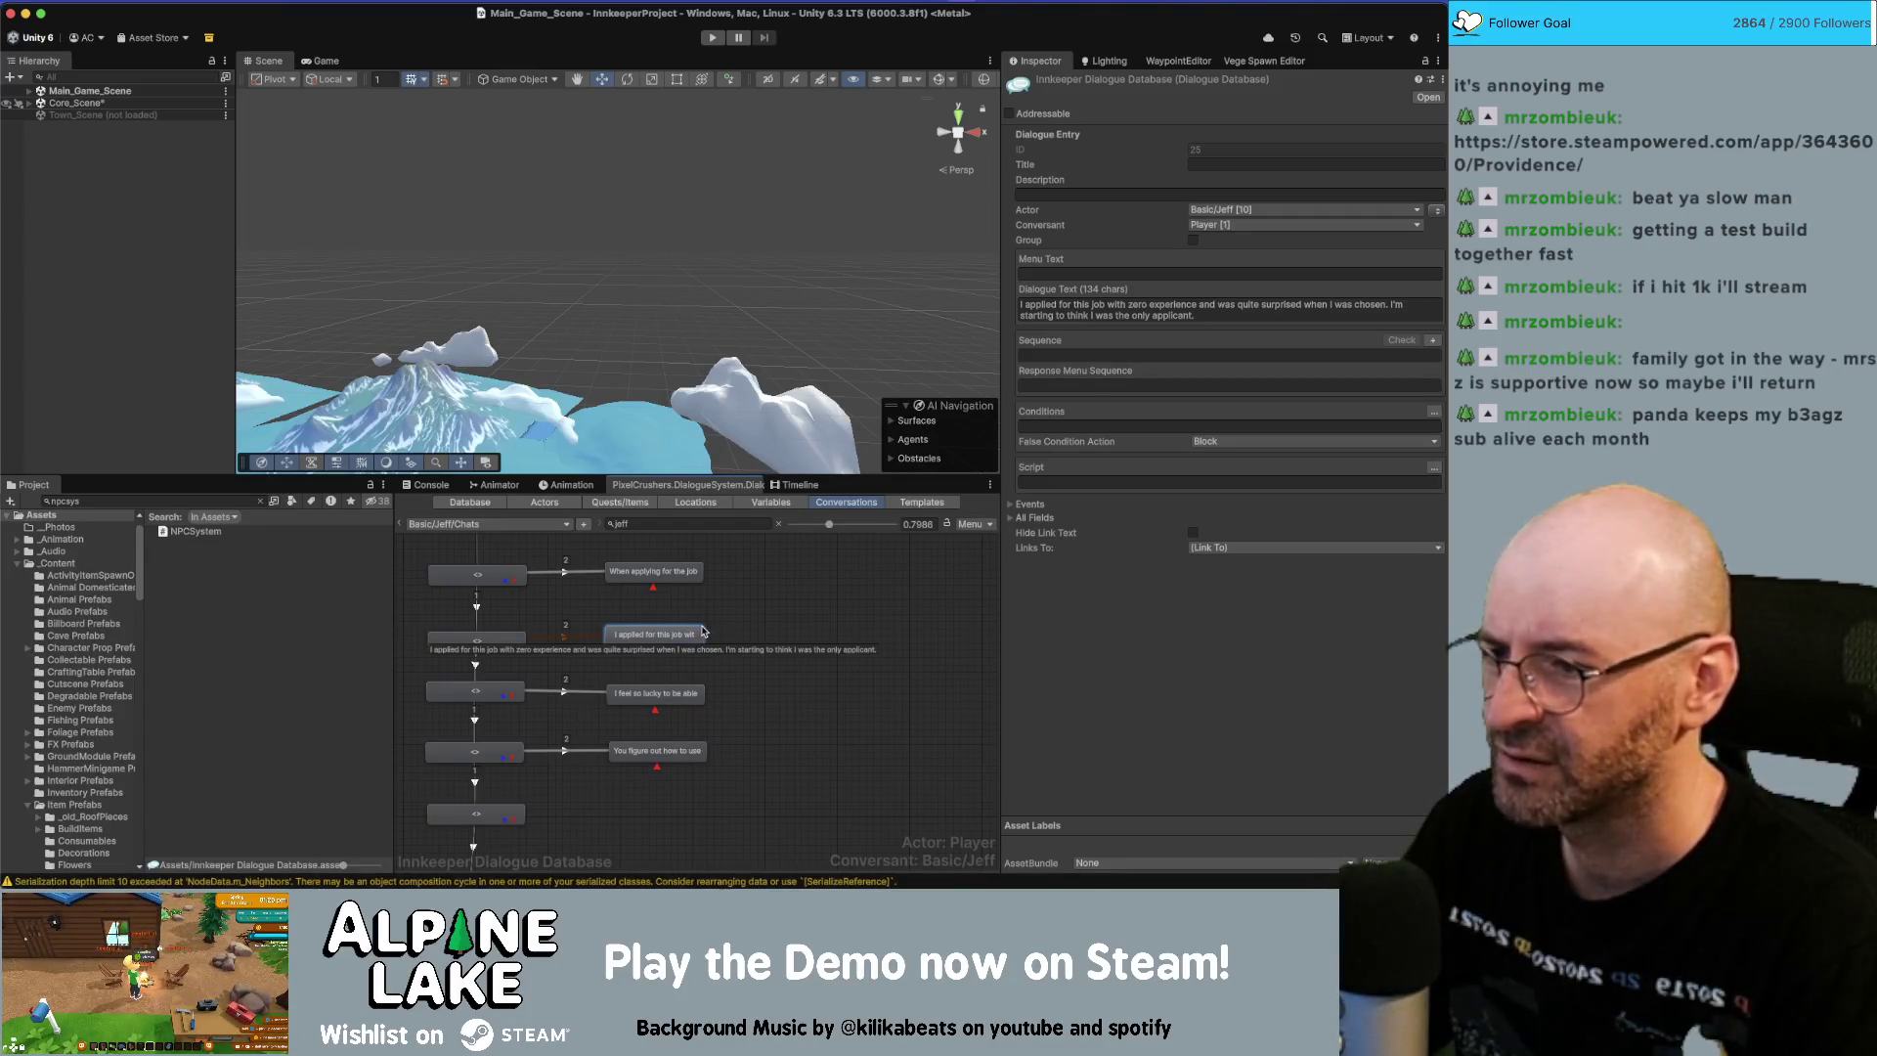
key("super+Tab")
scroll(806, 505, "down", 3)
scroll(805, 506, "down", 3)
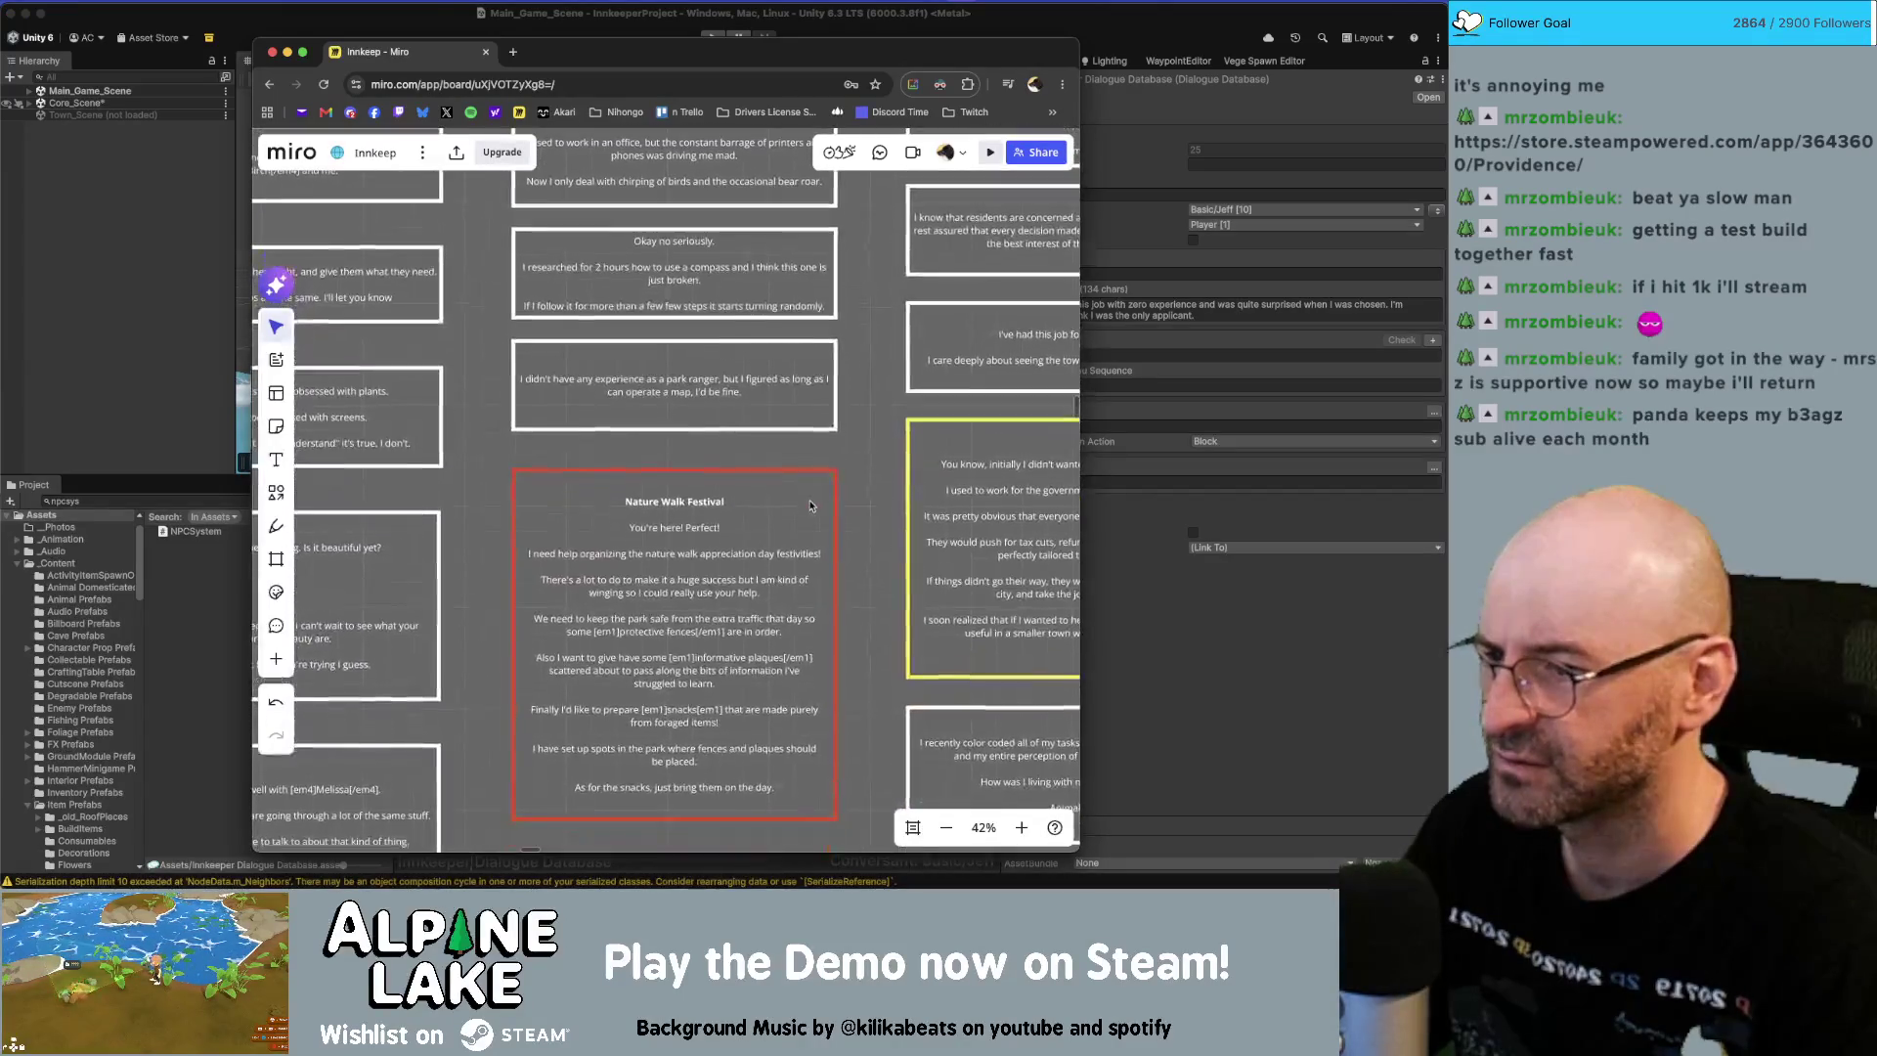
scroll(794, 394, "down", 2)
scroll(768, 546, "up", 1)
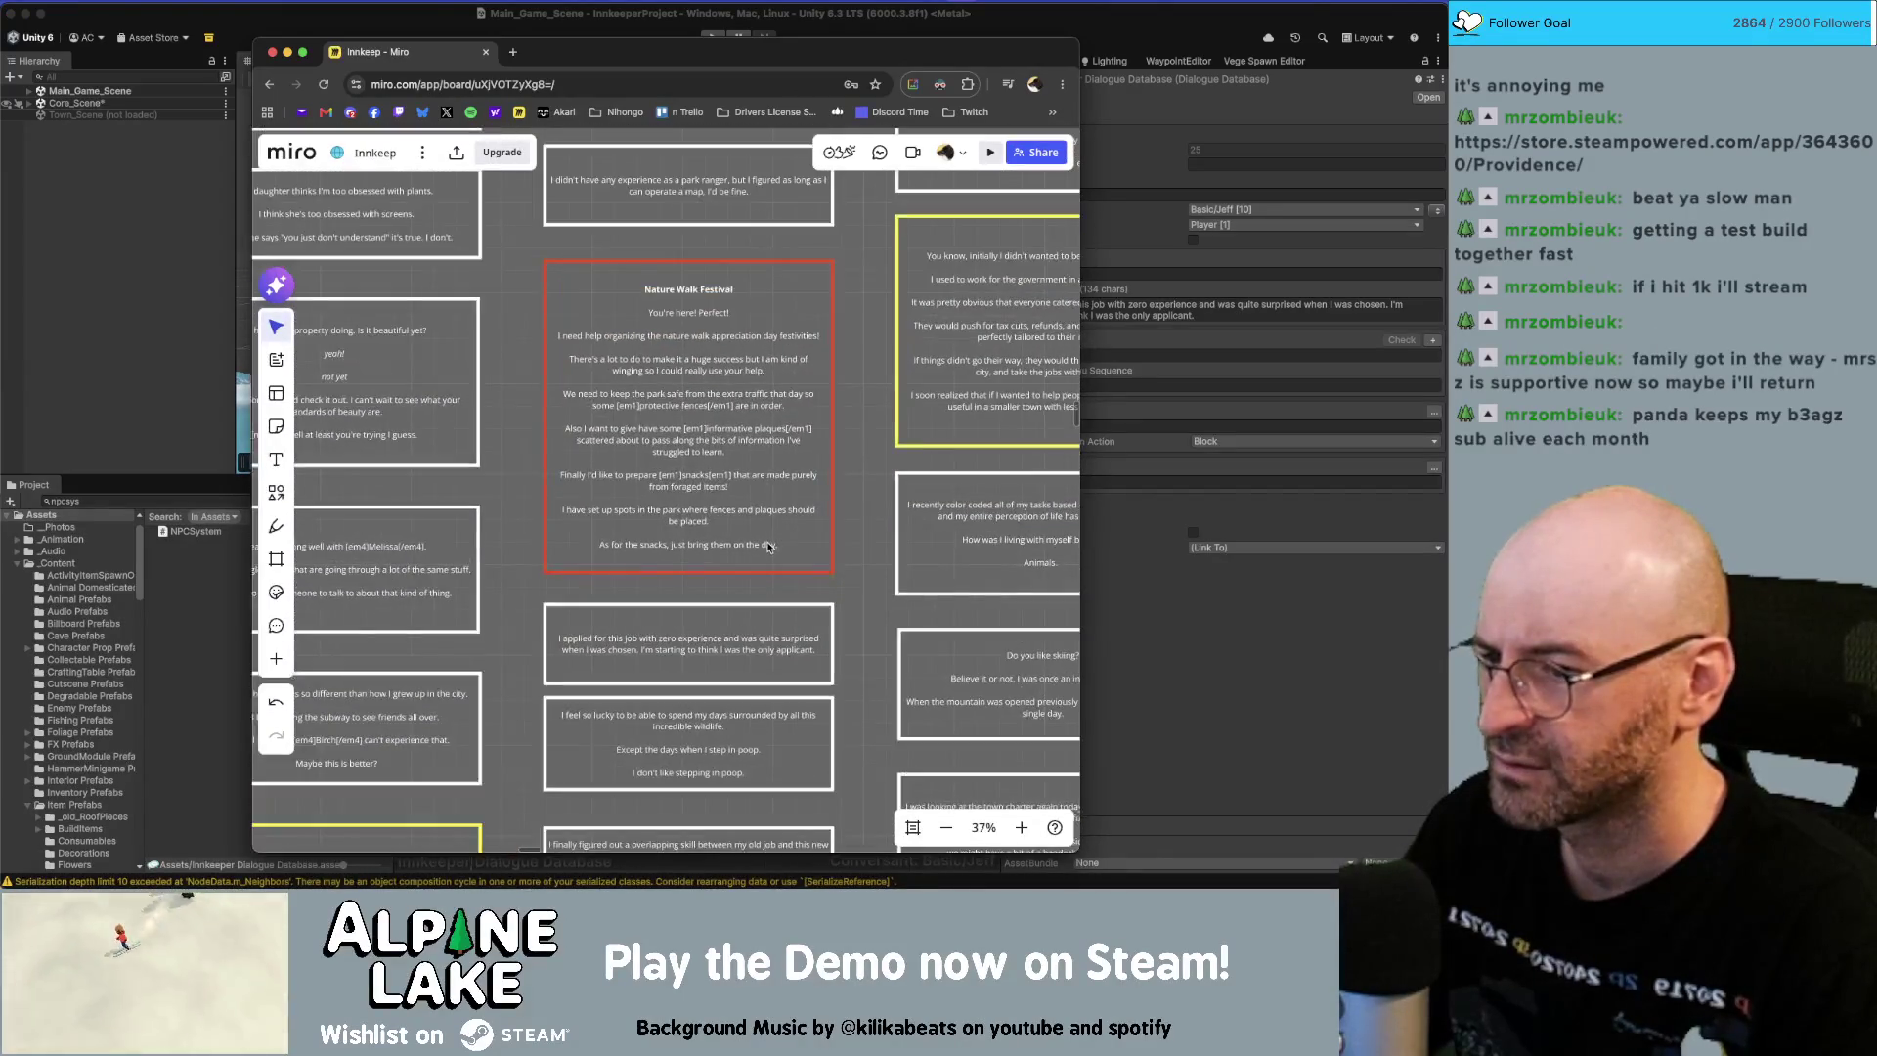
left_click(708, 394)
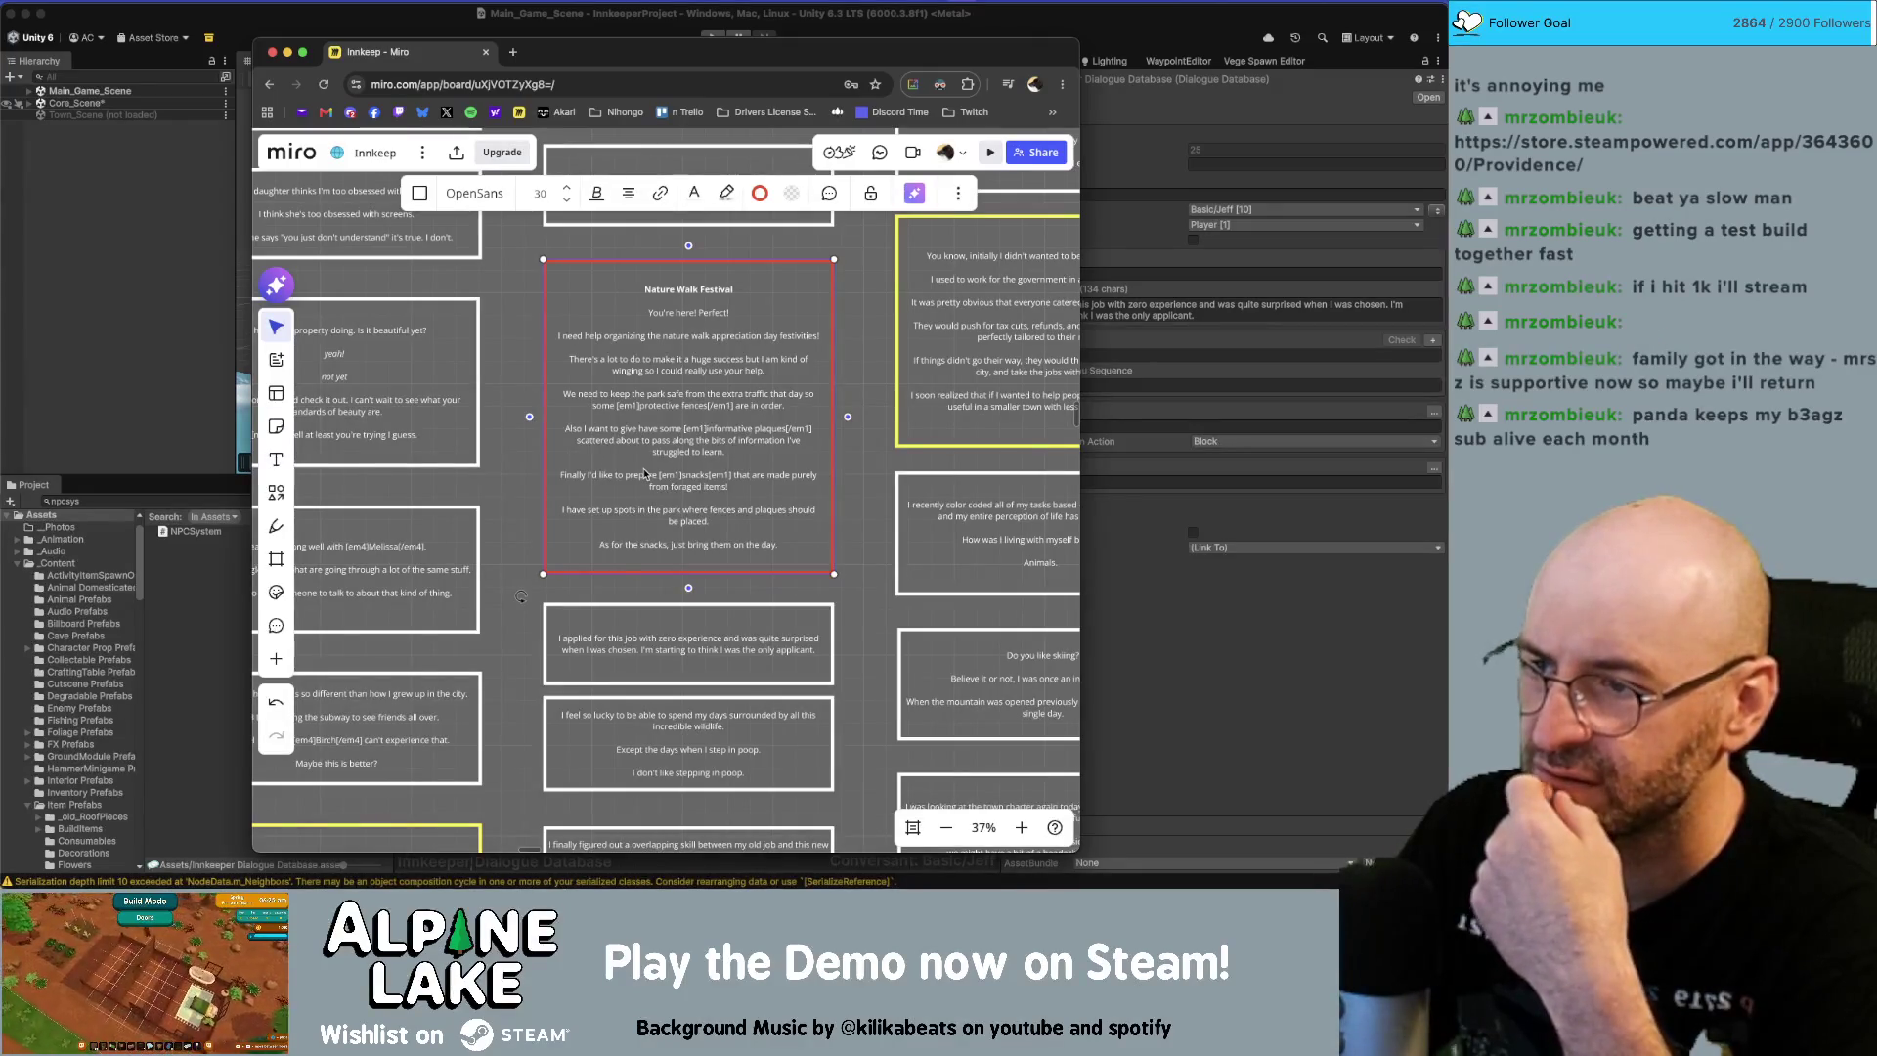
In the Nature Walk Festival text, delete 'give' and replace 'have' with 'place'.
scroll(644, 474, "up", 5)
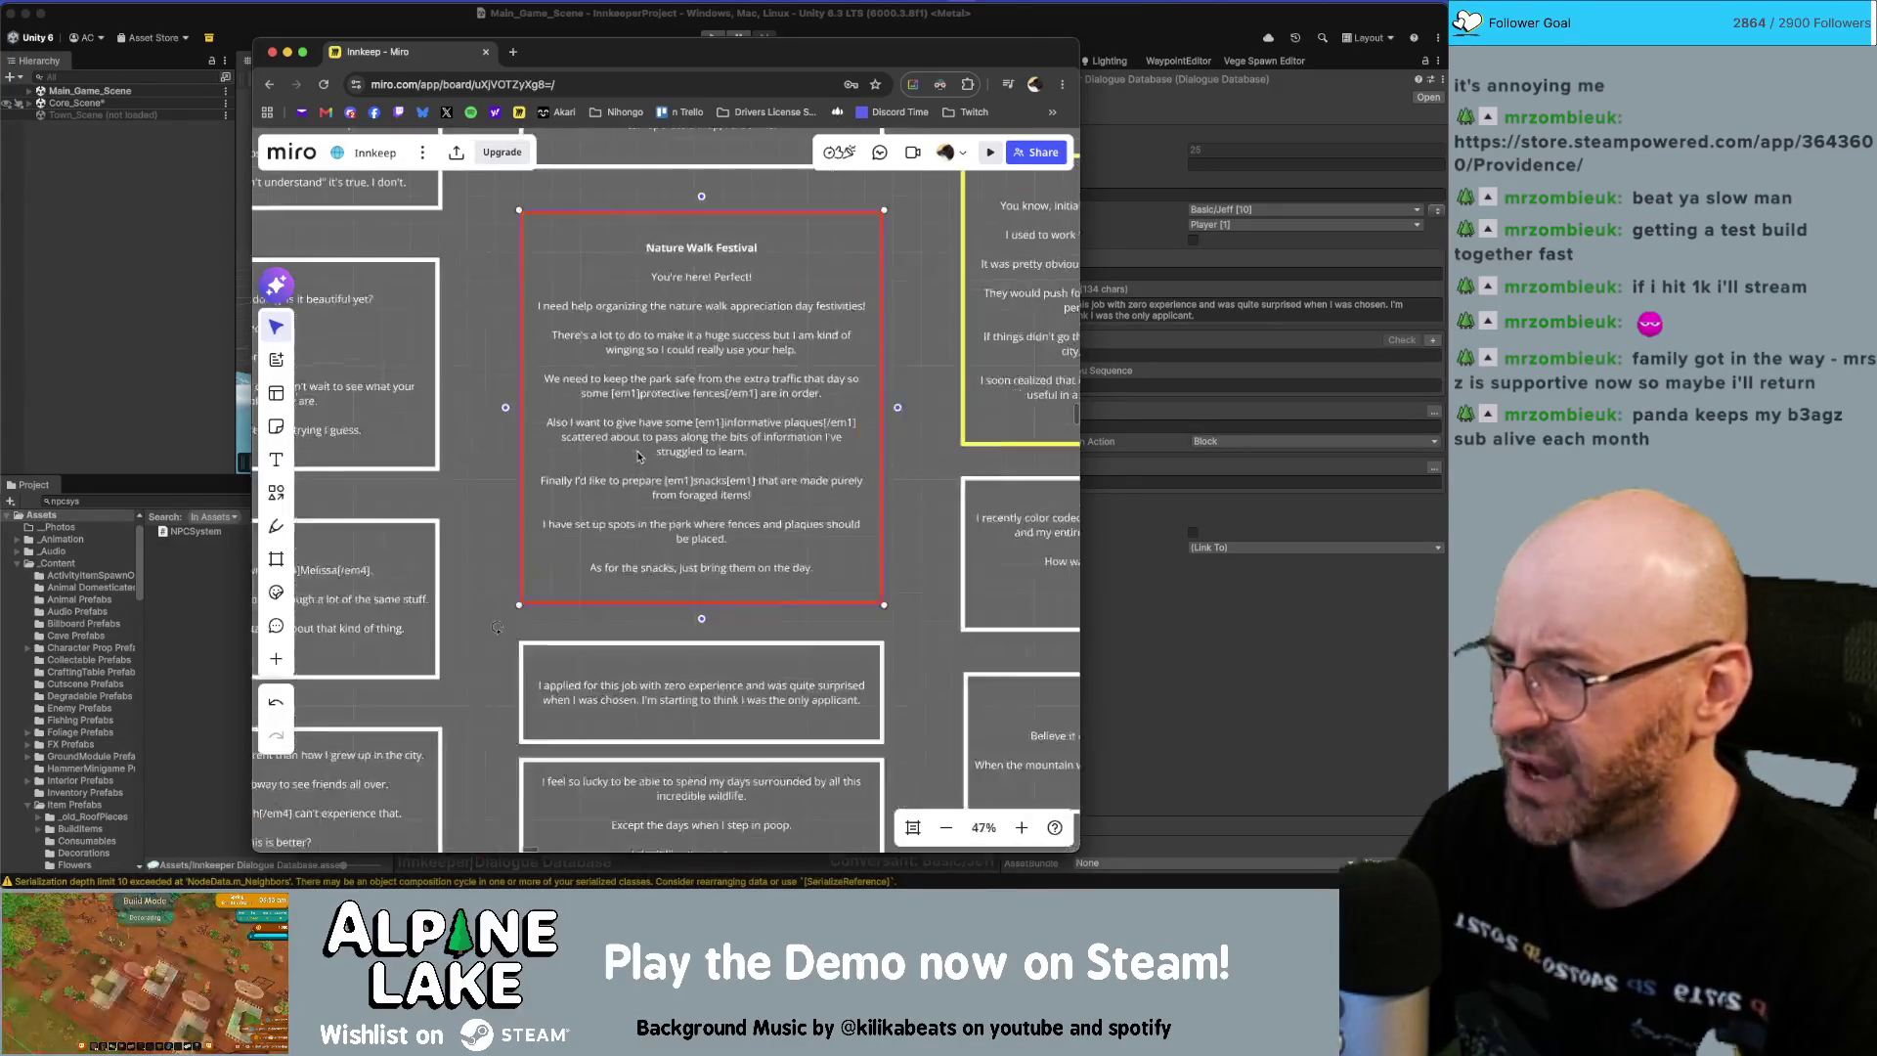
left_click(681, 423)
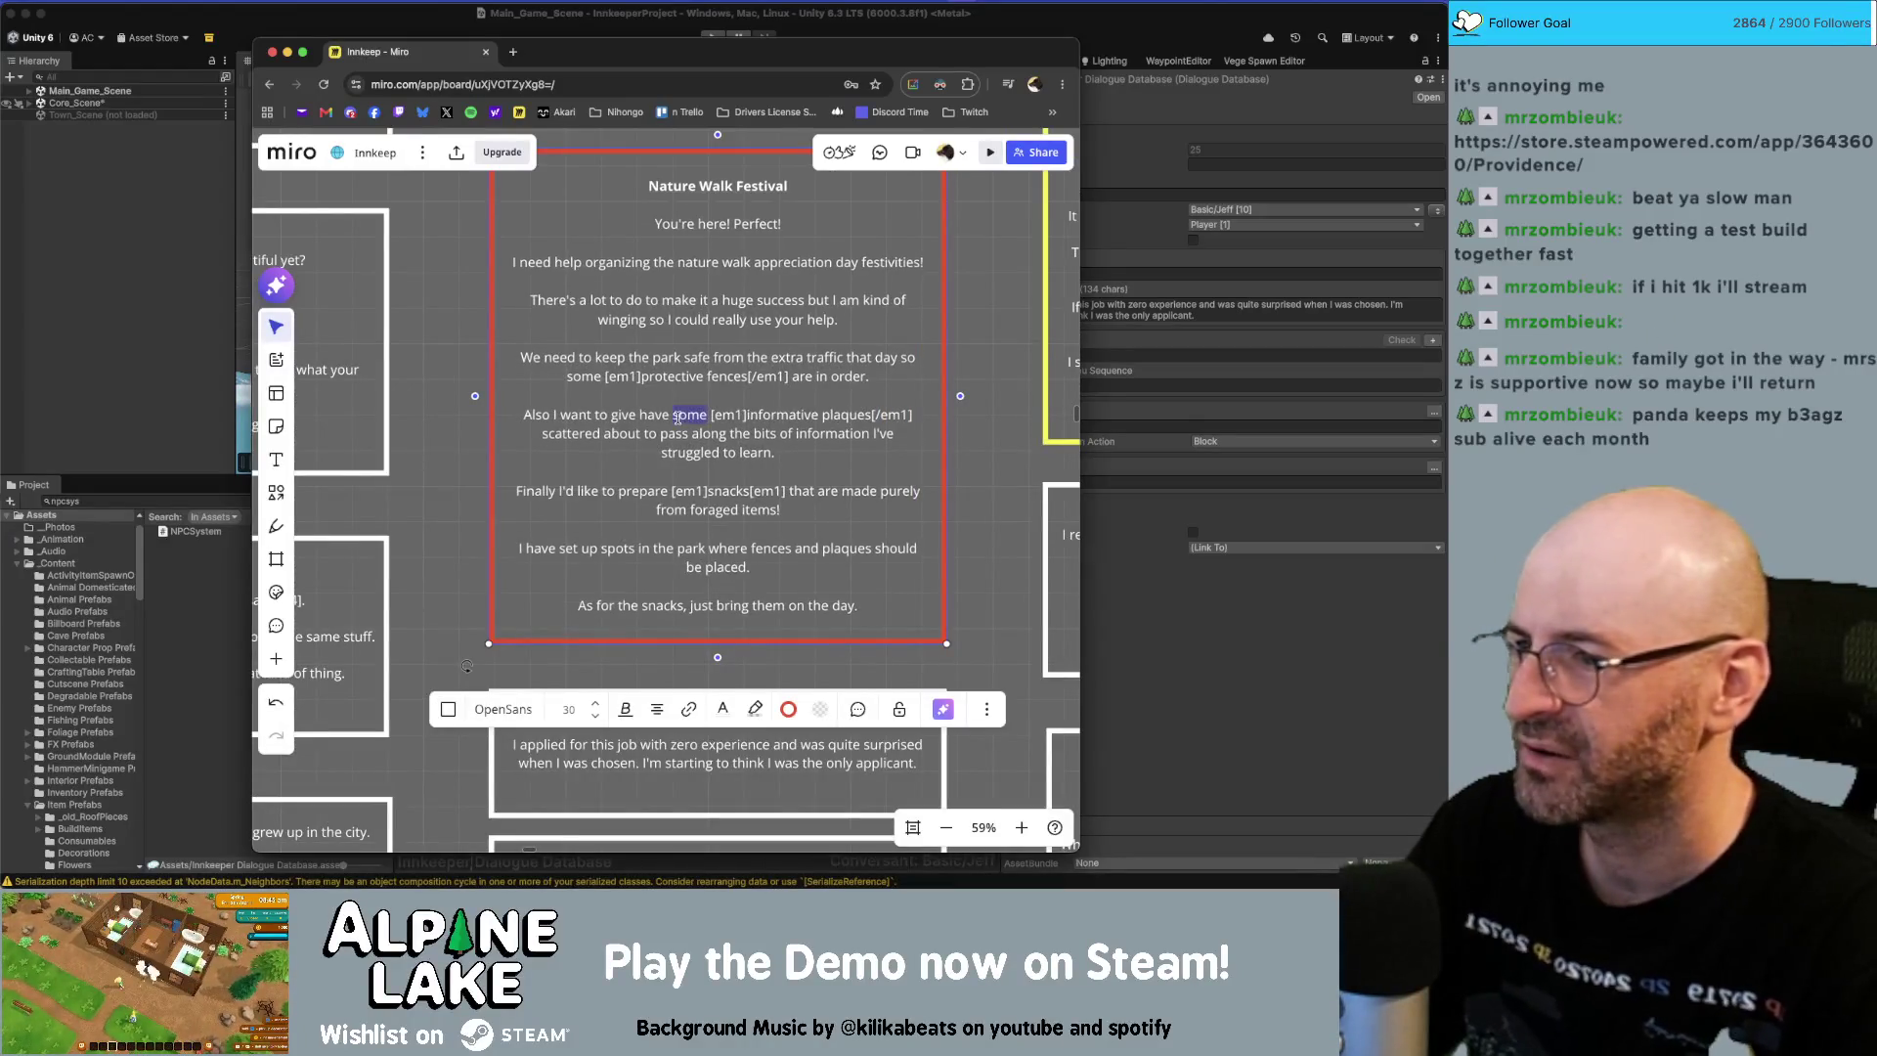
left_click(608, 415)
key("Delete")
key("Delete")
key("Delete")
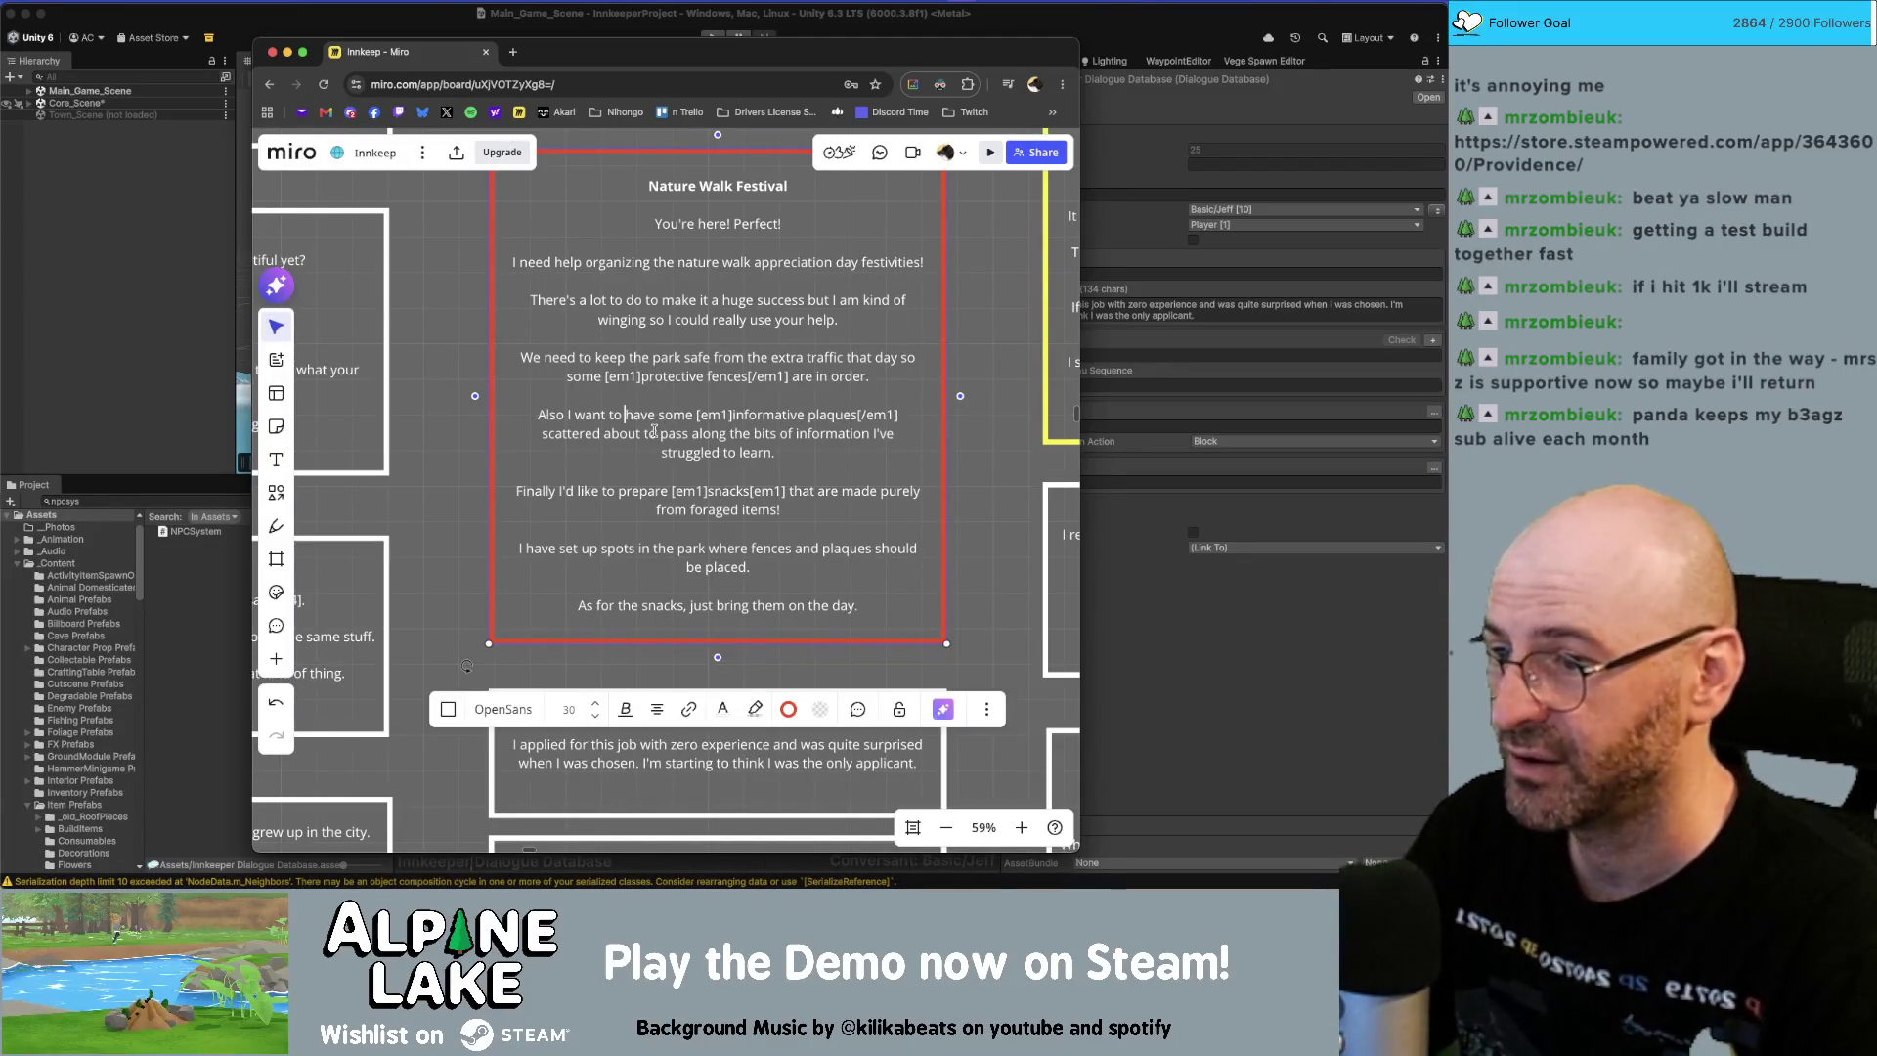
double_click(642, 415)
type("place")
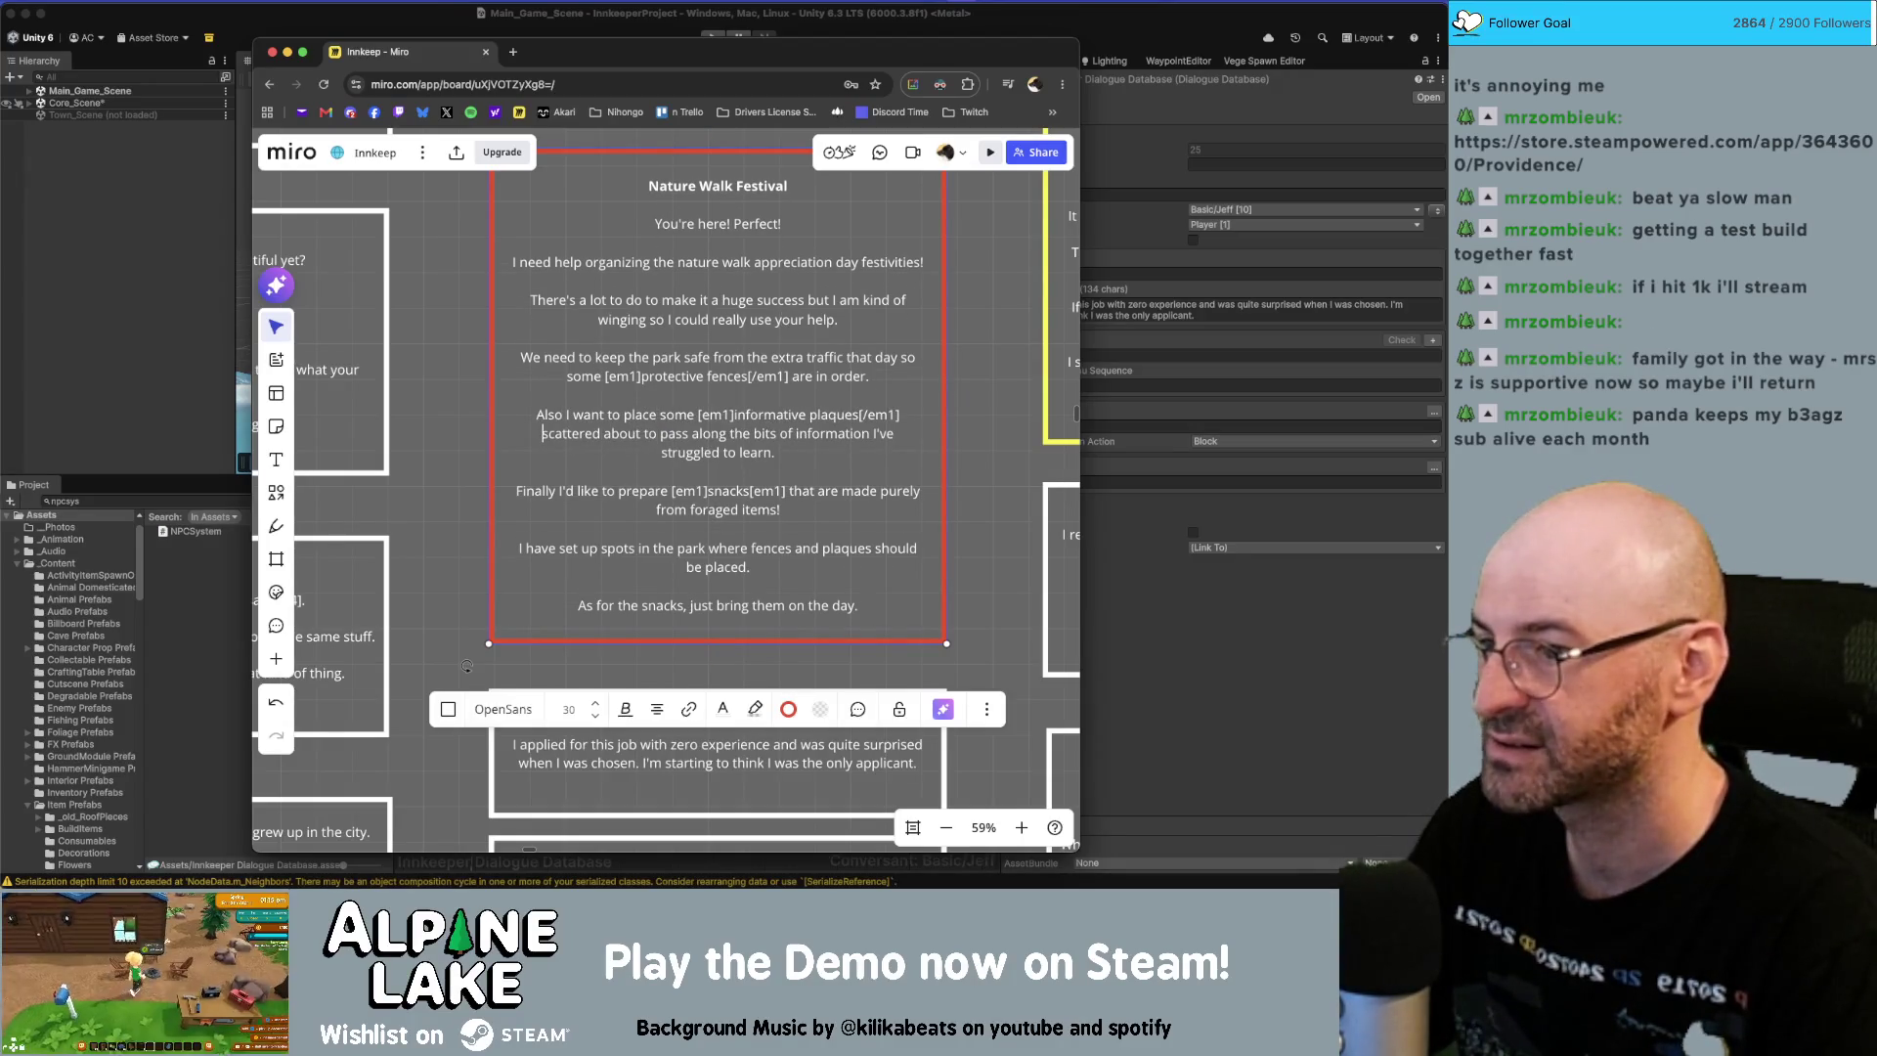
Change 'scattered about' to 'around', 'pass along the bits' to 'educate all the things I've been', 'struggled' to 'struggling'.
double_click(571, 434)
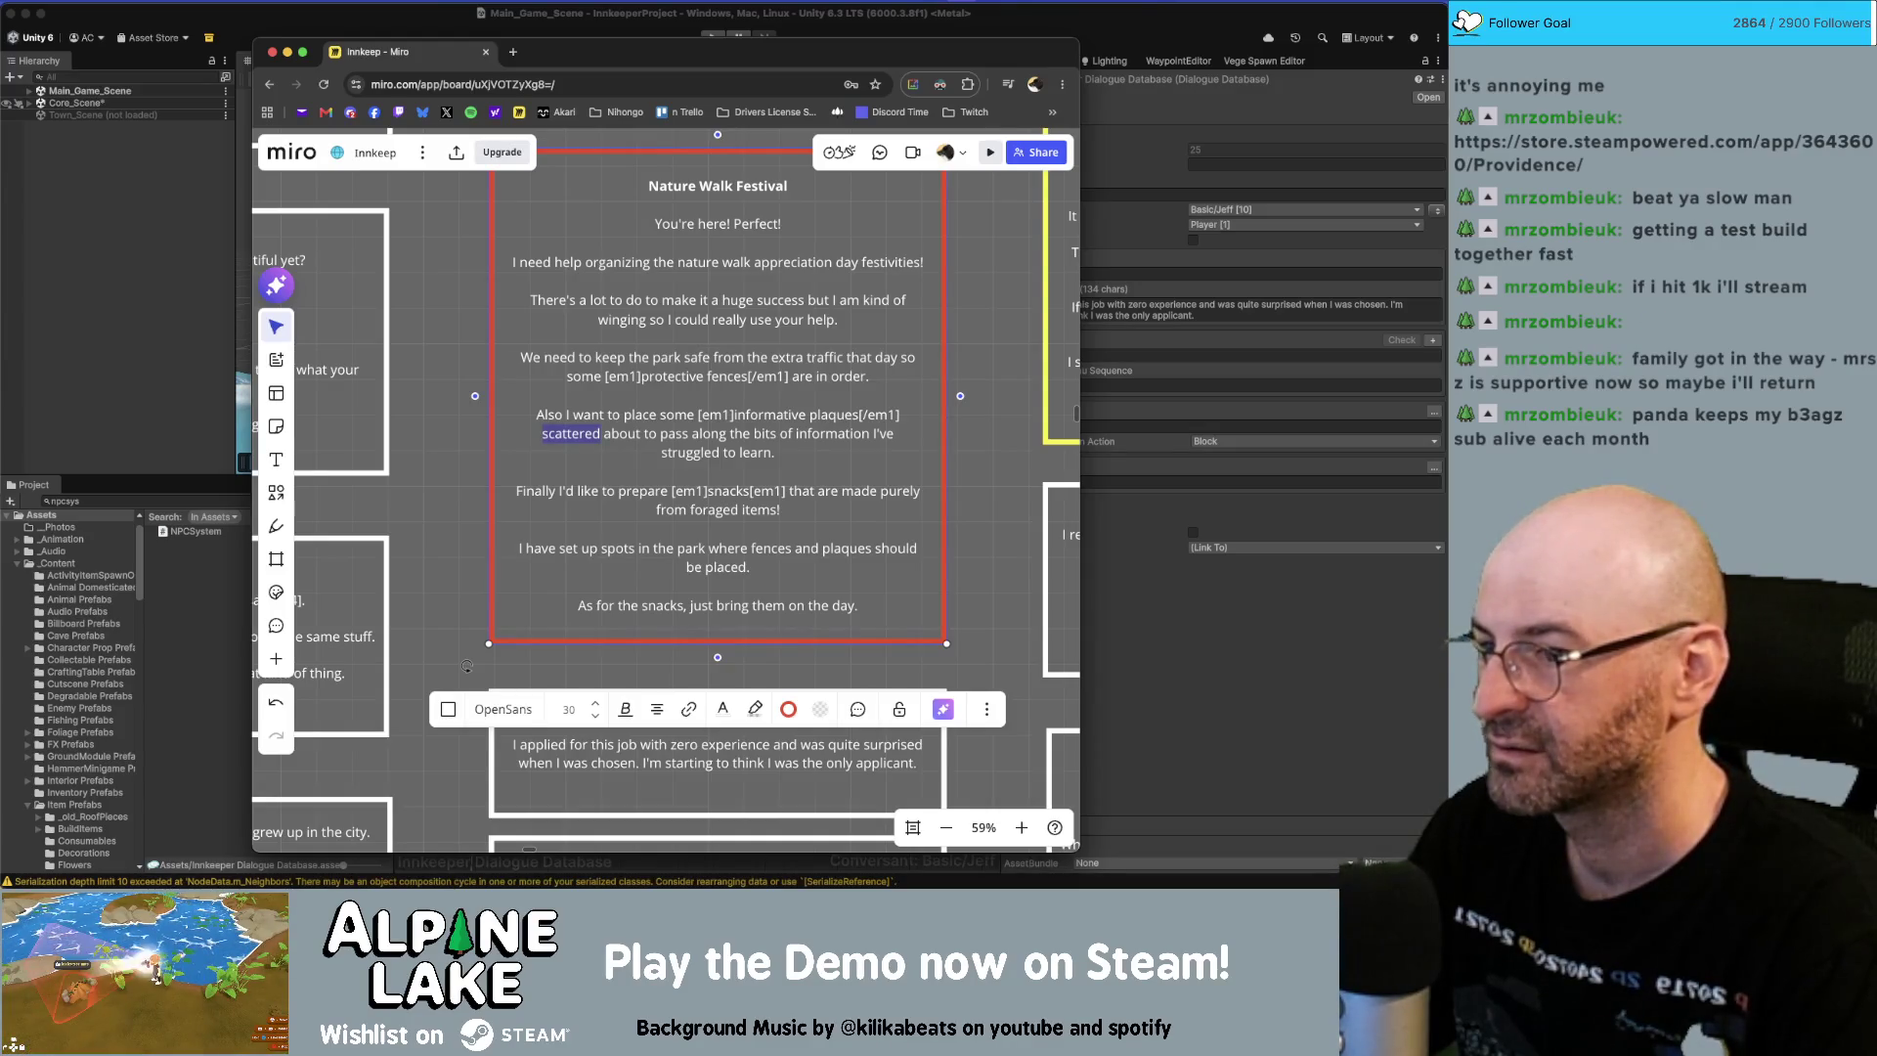
key("shift+alt+Right")
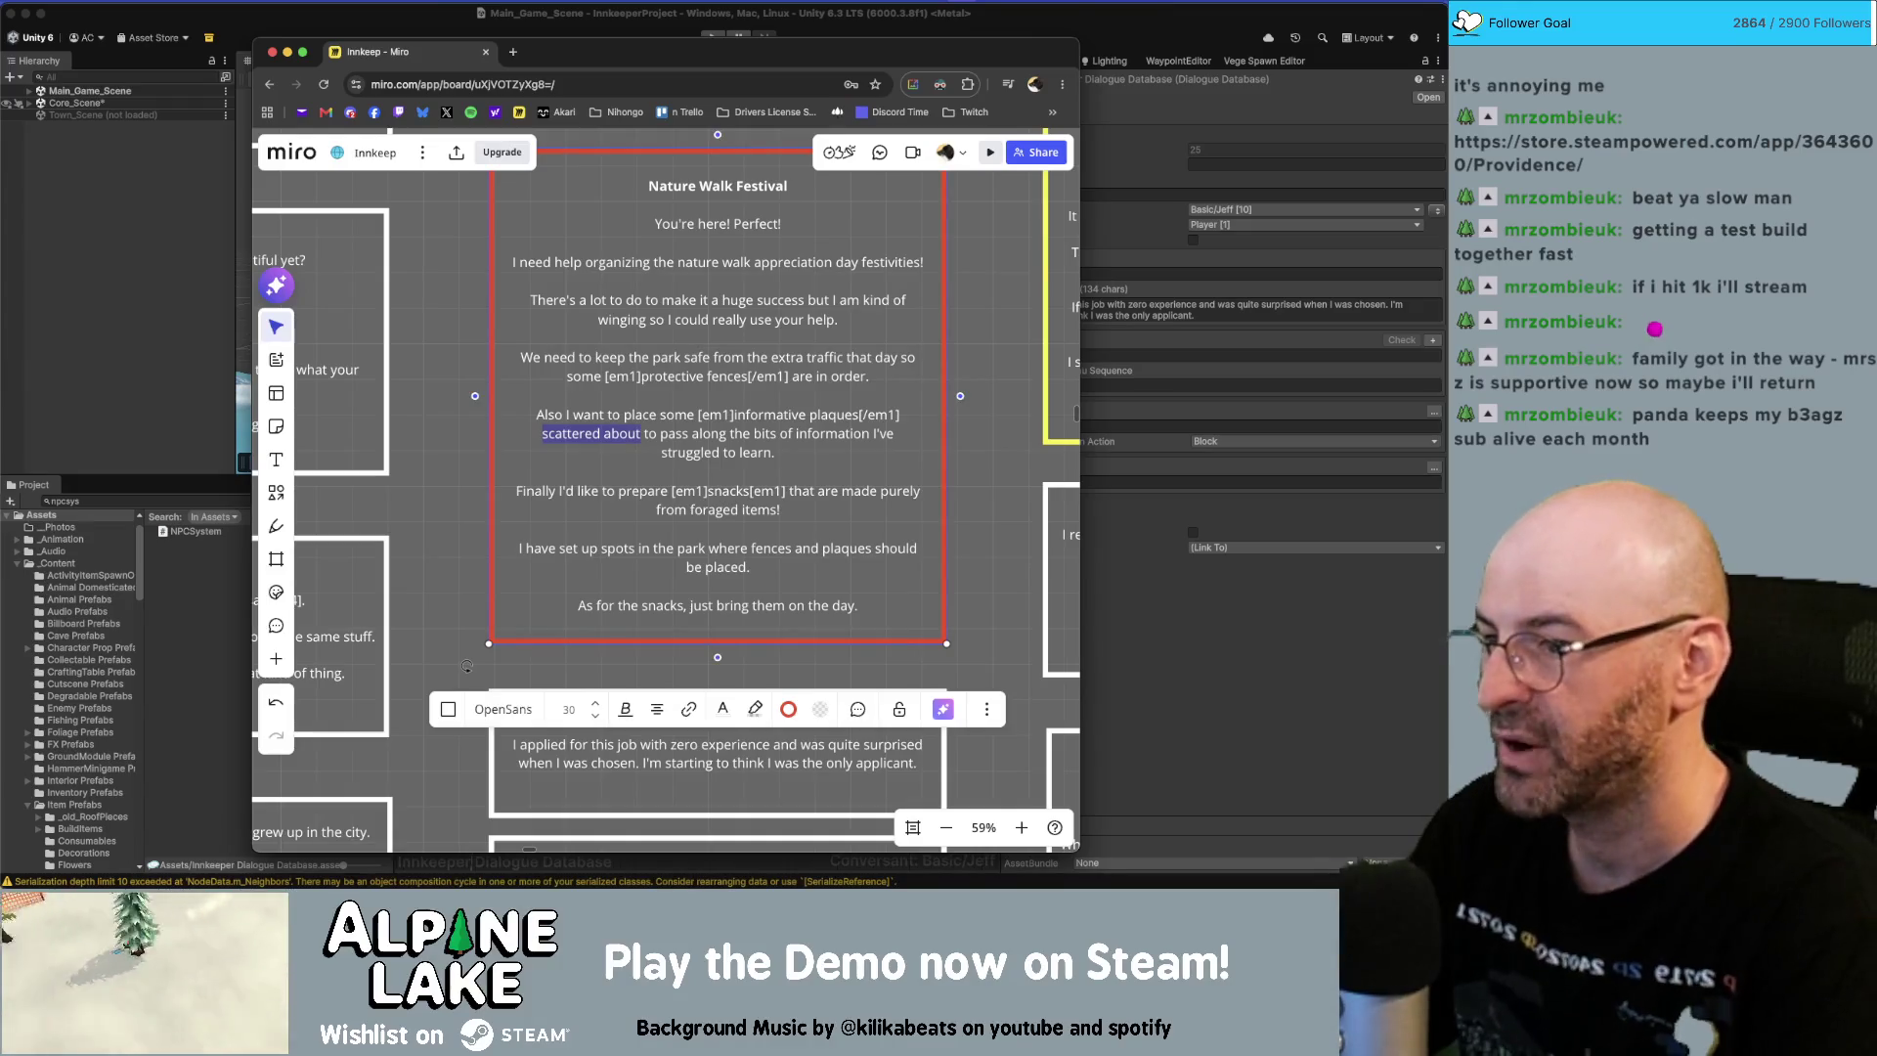
type("around")
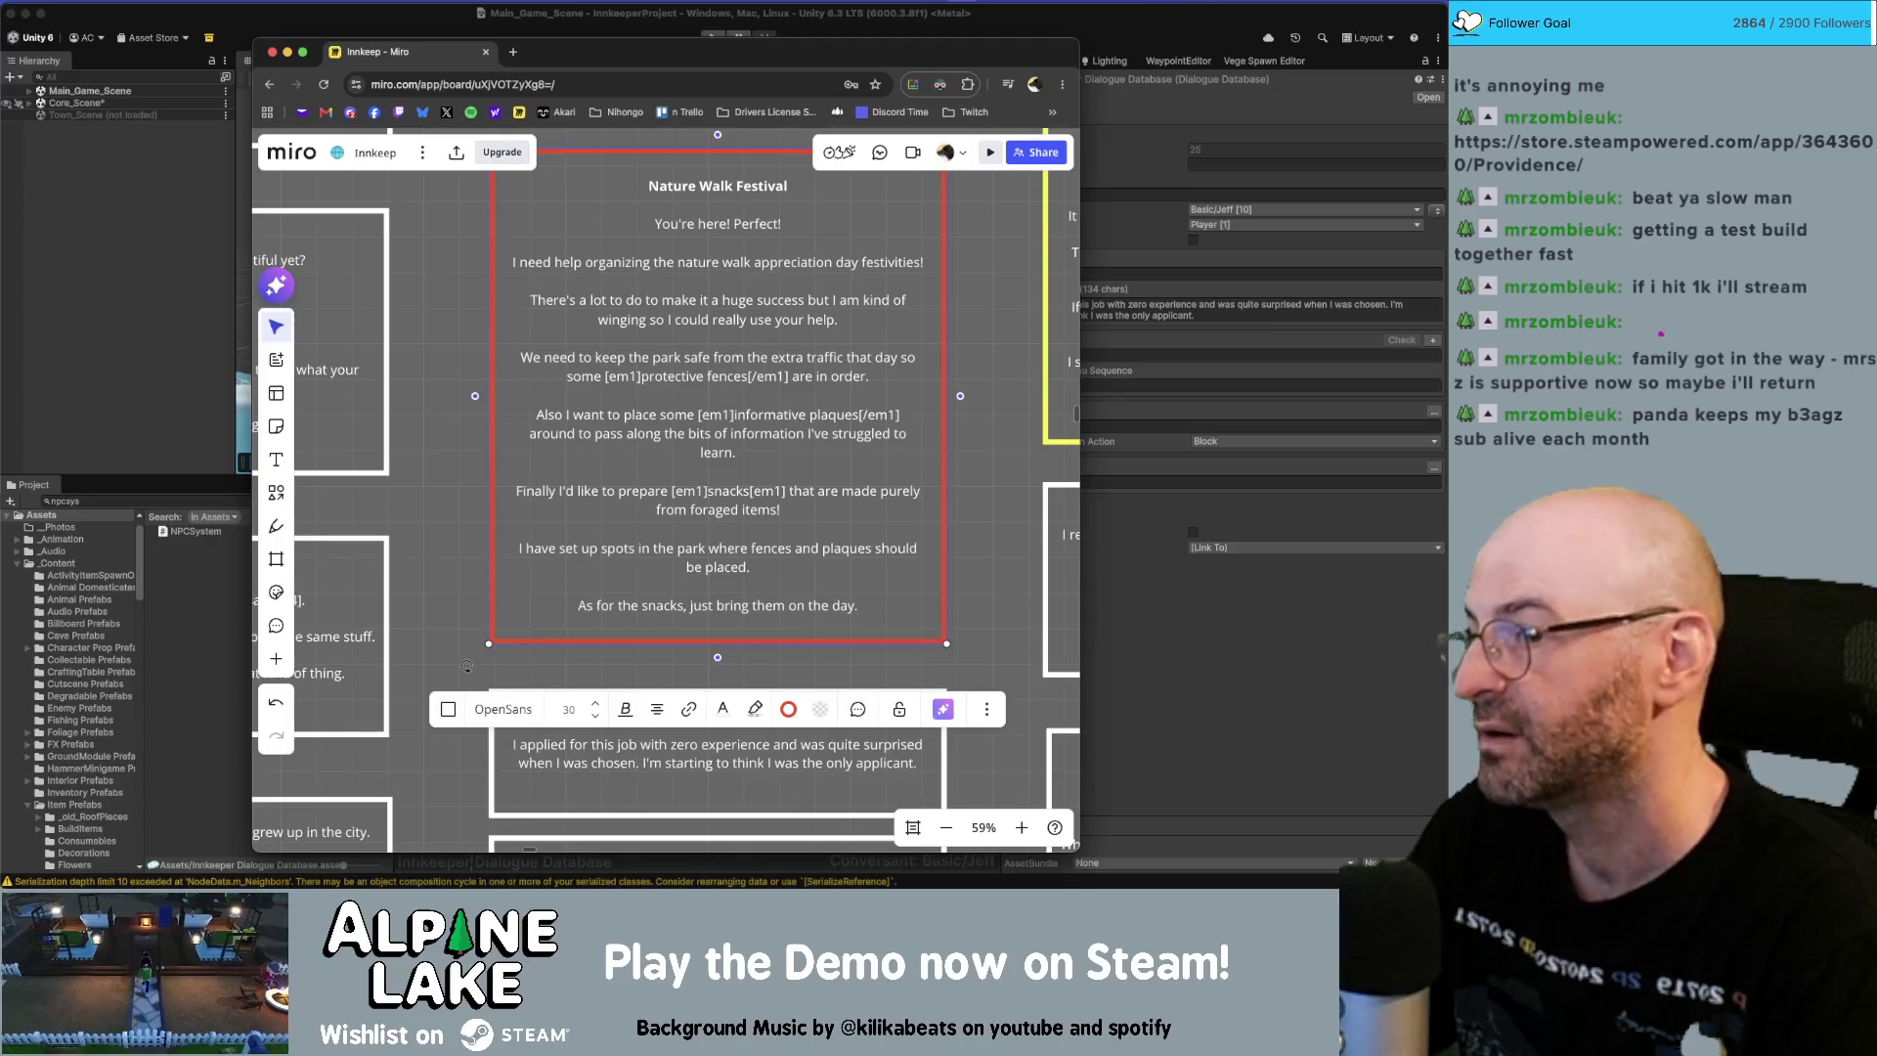
key("shift+alt+Right")
key("shift+alt+Right")
key("shift+alt+Right")
key("shift+alt+Right")
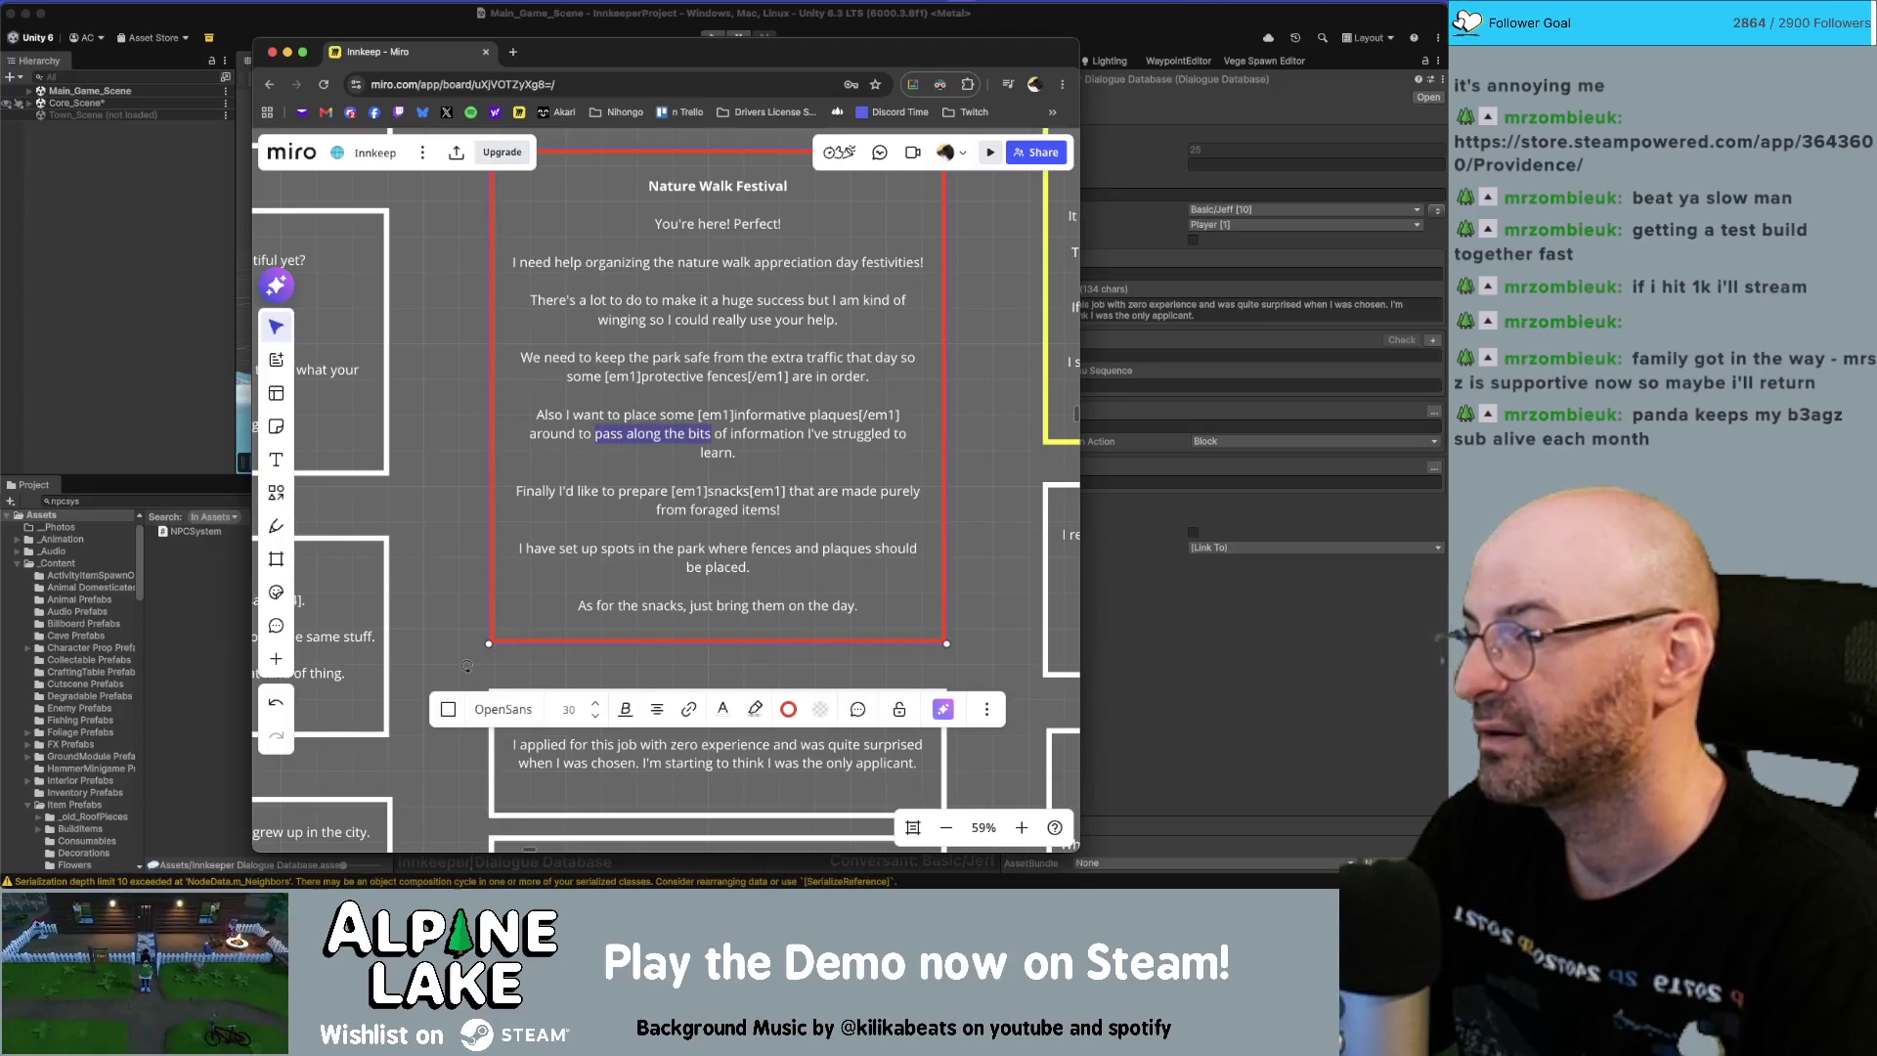
type("educate all th")
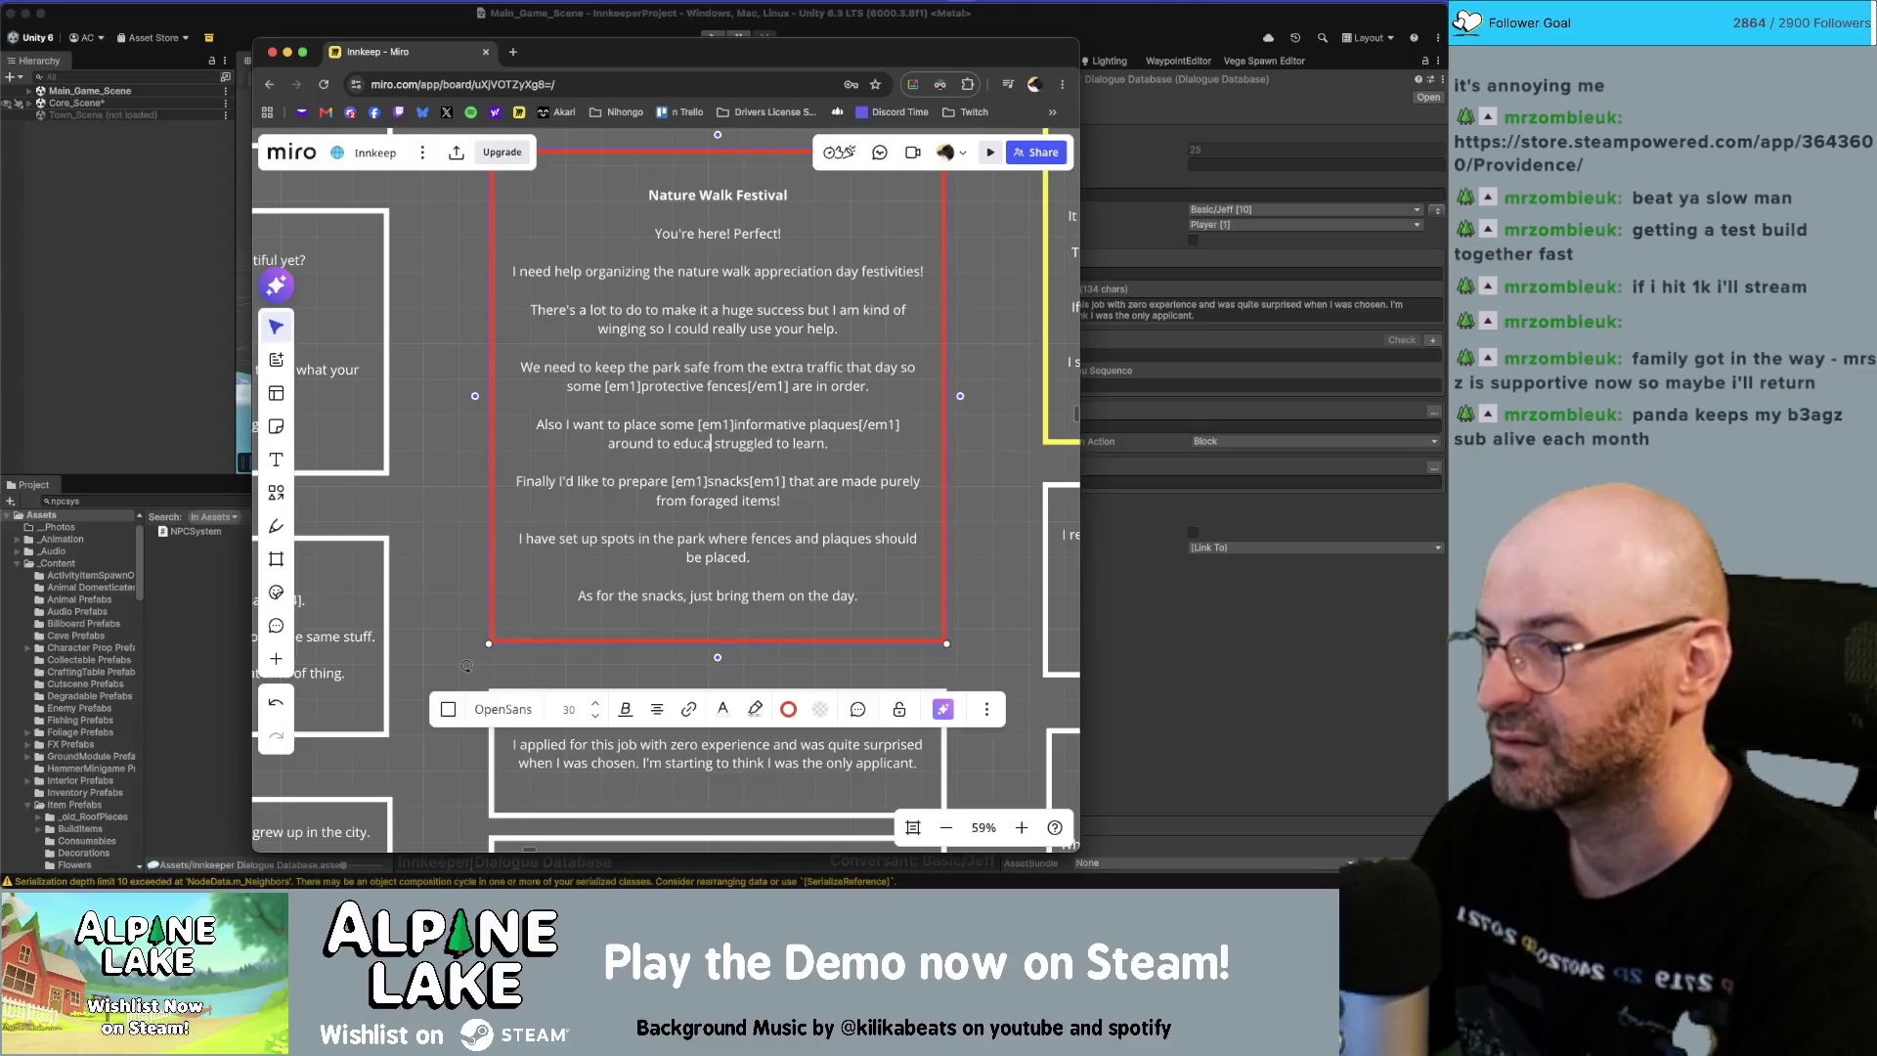
type("e things")
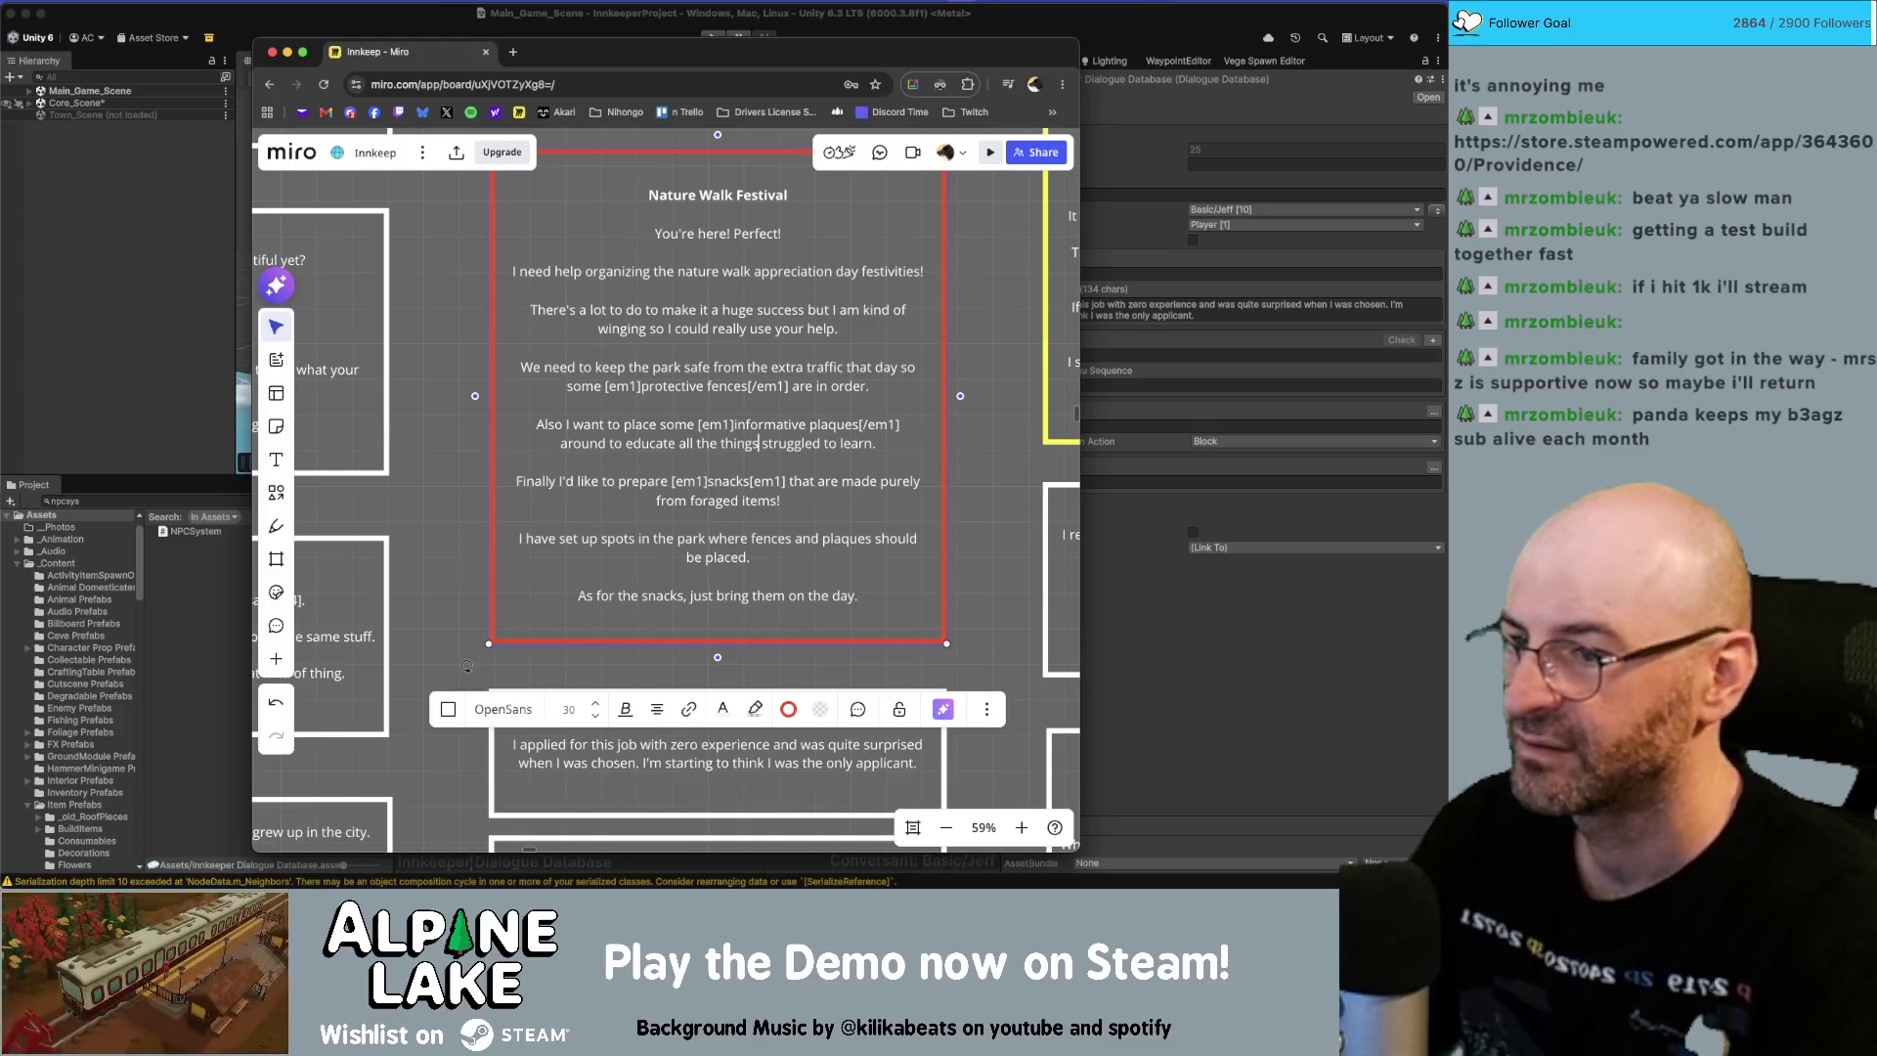
type(" I've been")
key("alt+Right")
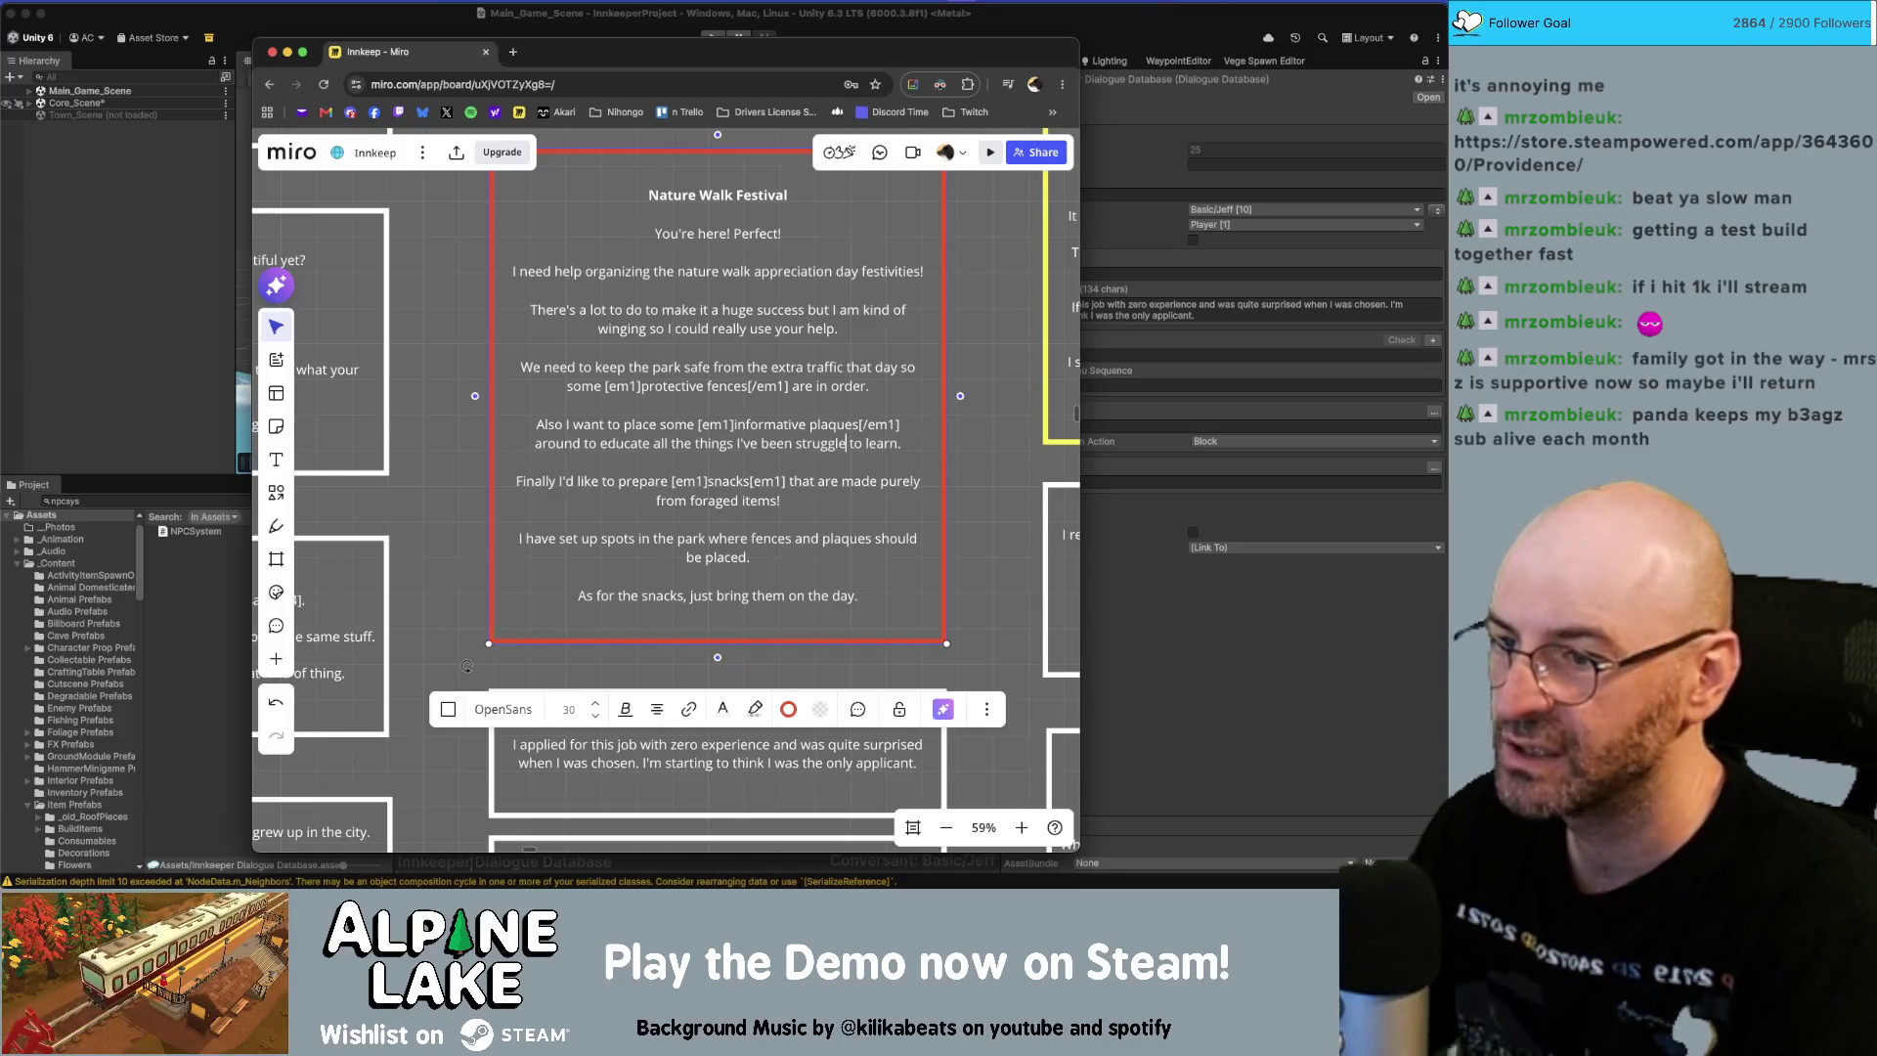
key("BackSpace")
key("BackSpace")
type("ing")
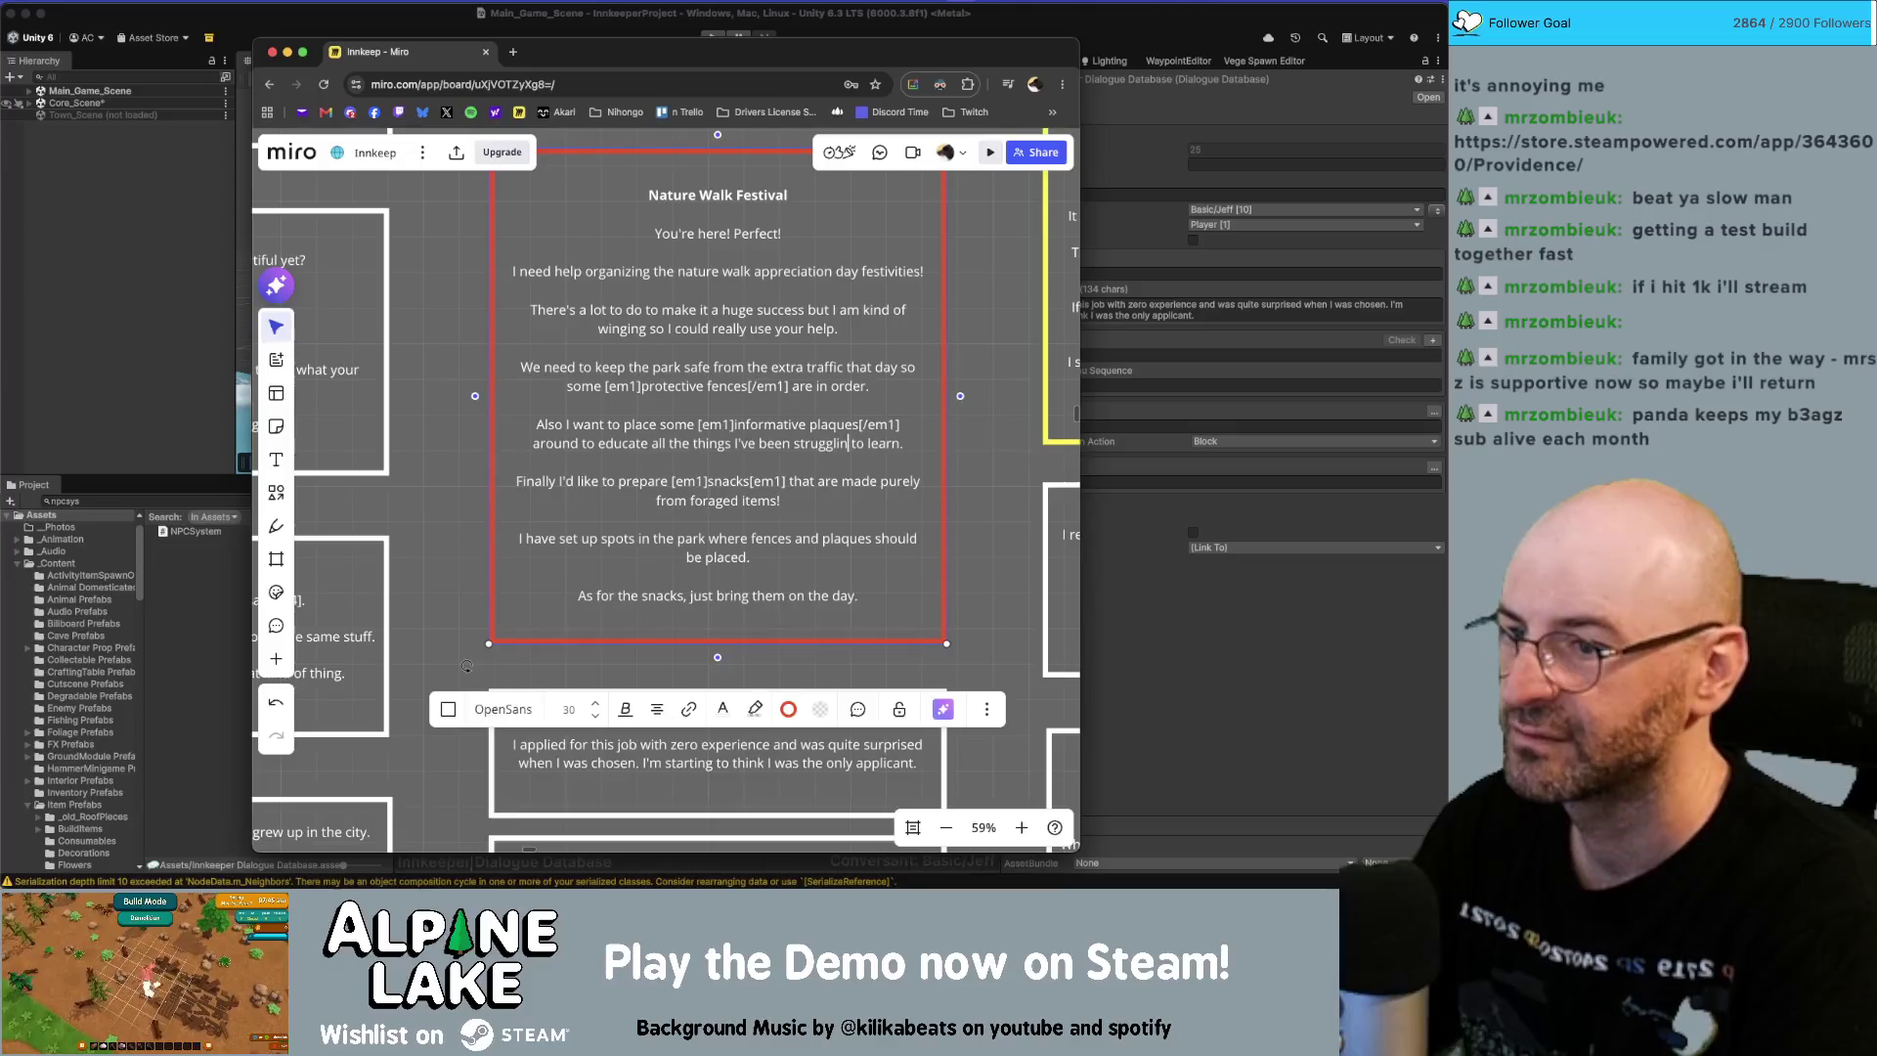
key("super+Right")
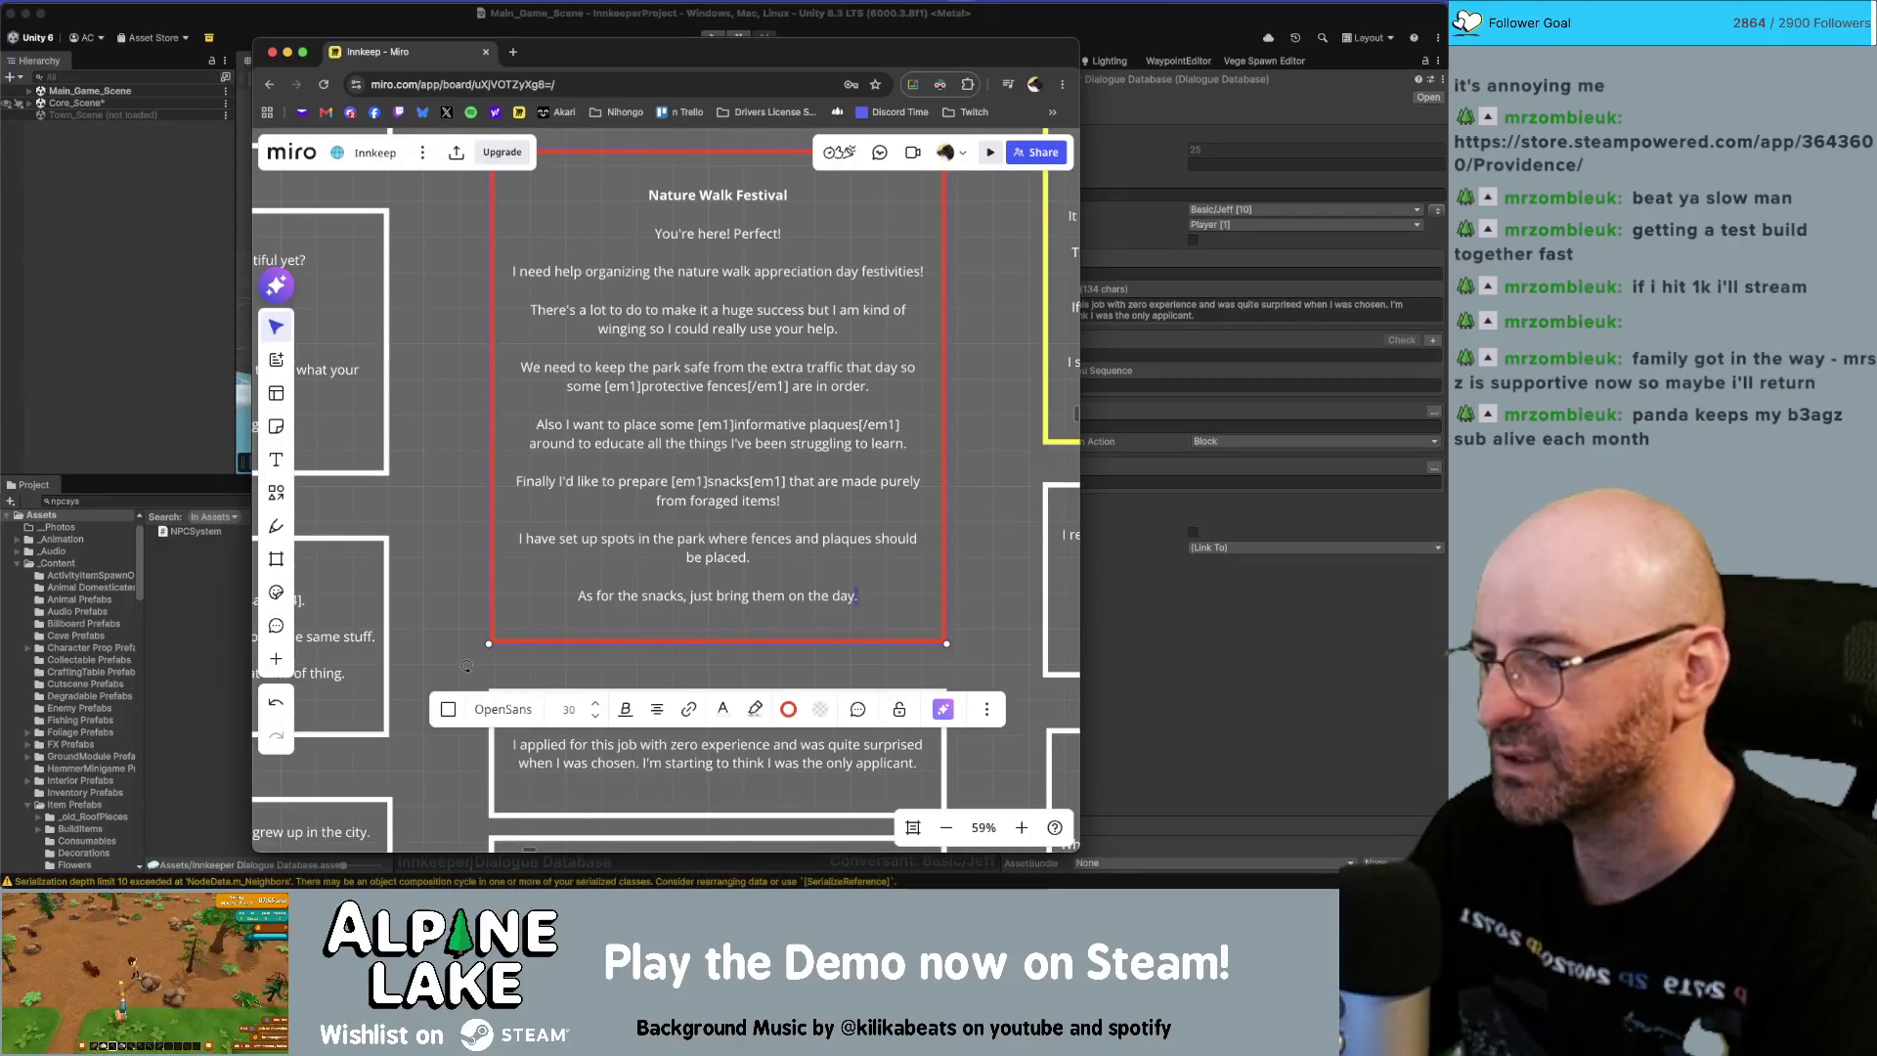
Move the cursor to the end of the card's final snacks line.
key("alt+shift+Left")
key("alt+shift+Left")
key("alt+shift+Left")
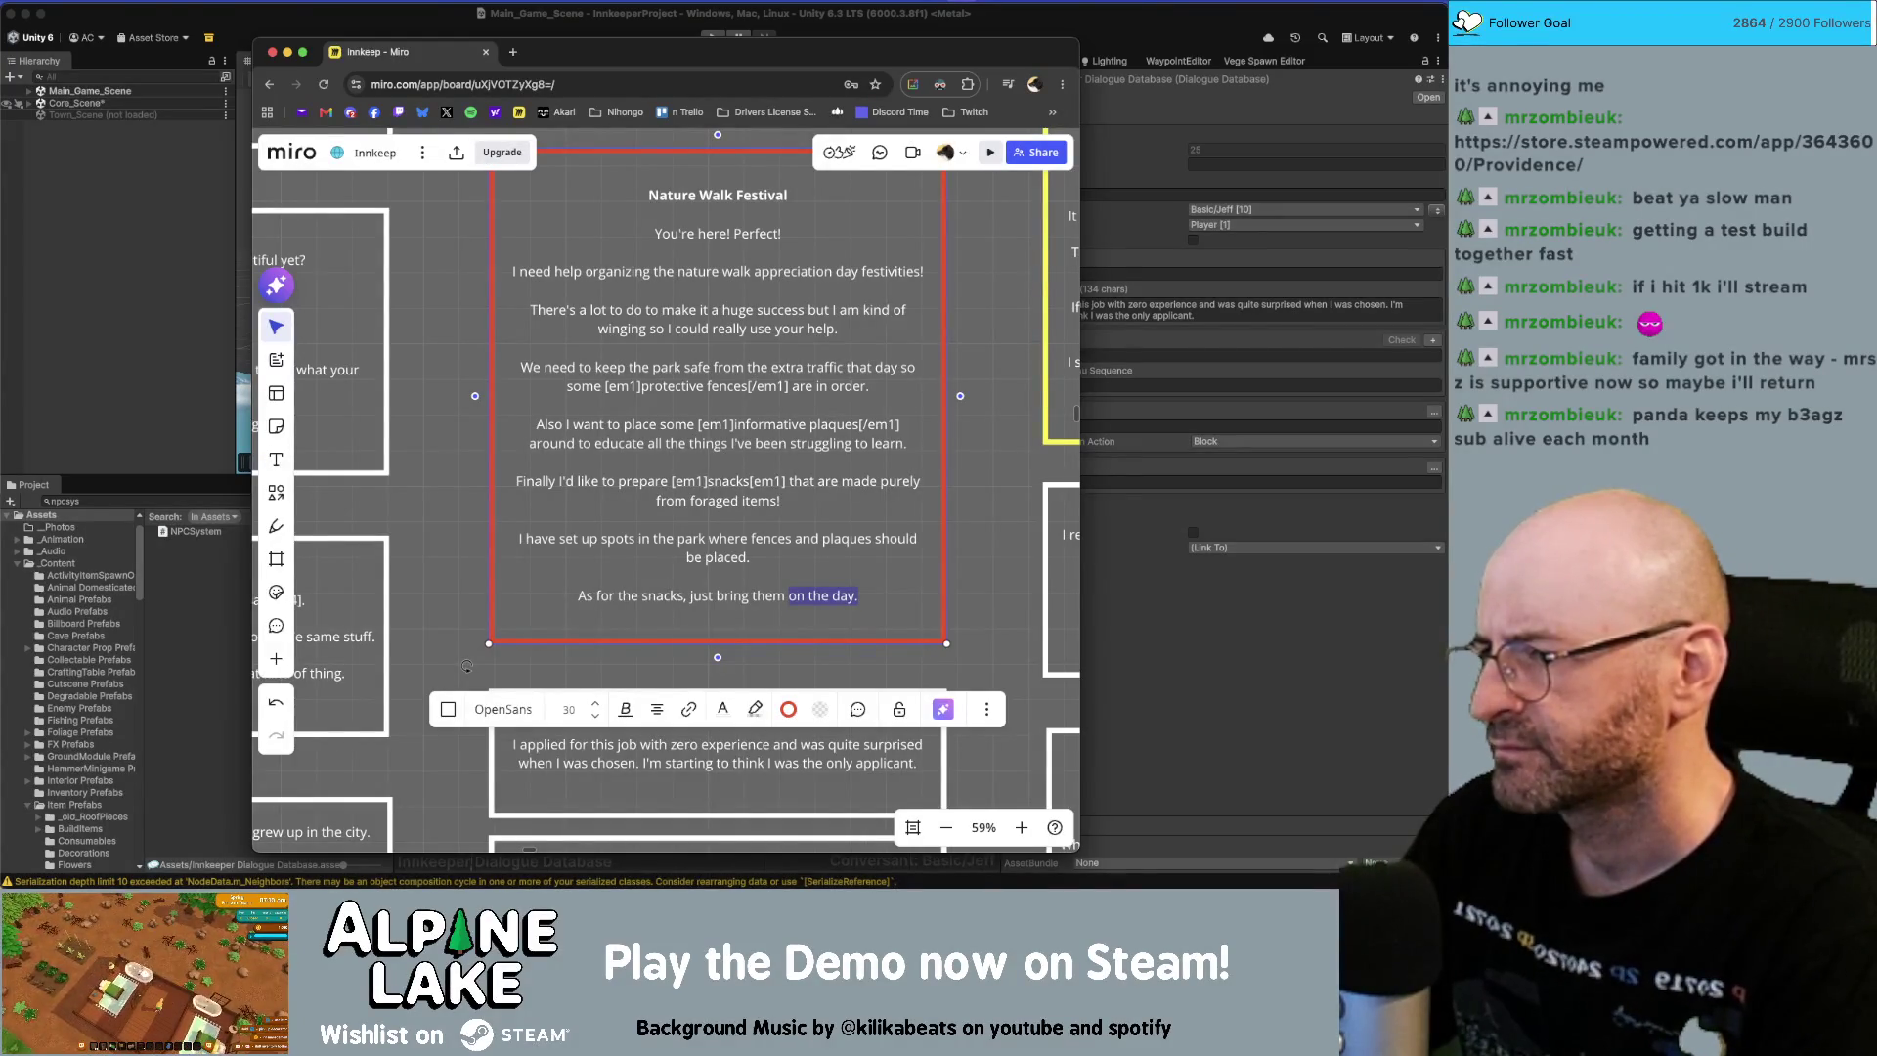
key("shift+alt+Left")
key("shift+alt+Left")
key("shift+alt+Left")
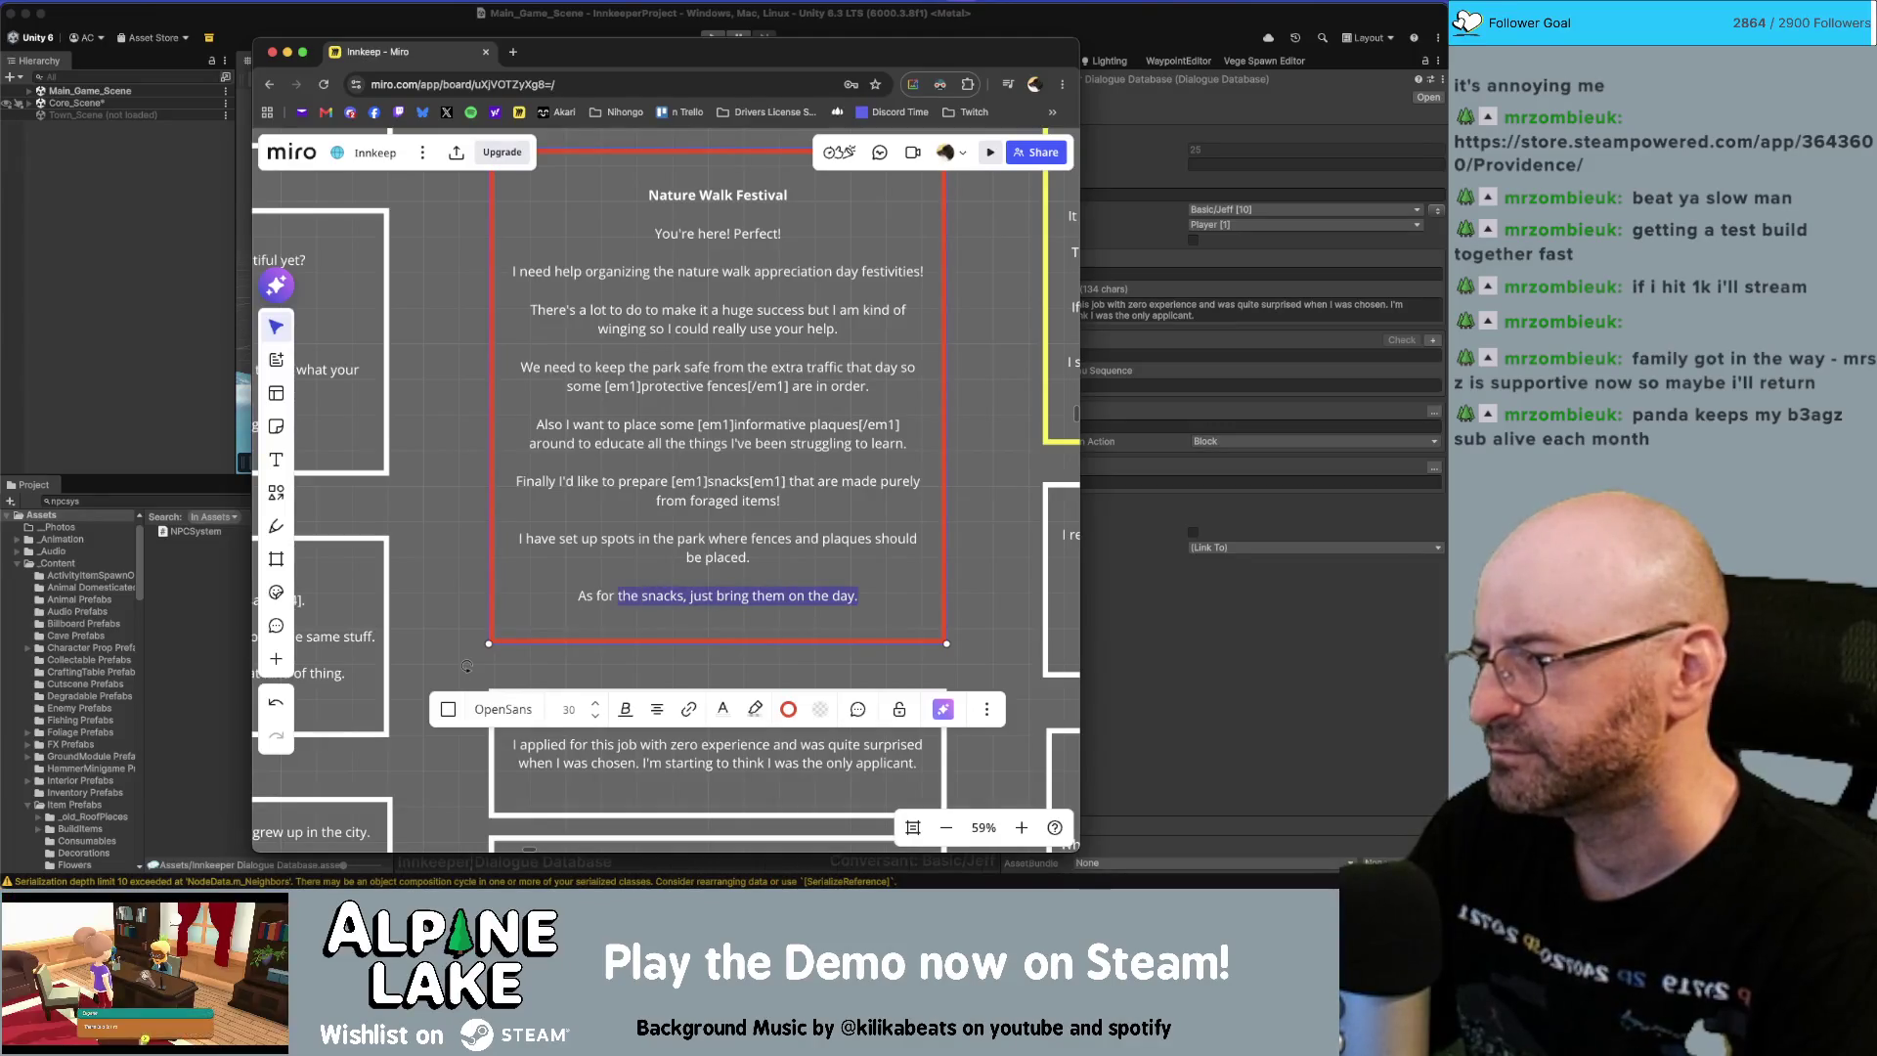
key("shift+alt+Left")
key("shift+alt+Left")
left_click(717, 539)
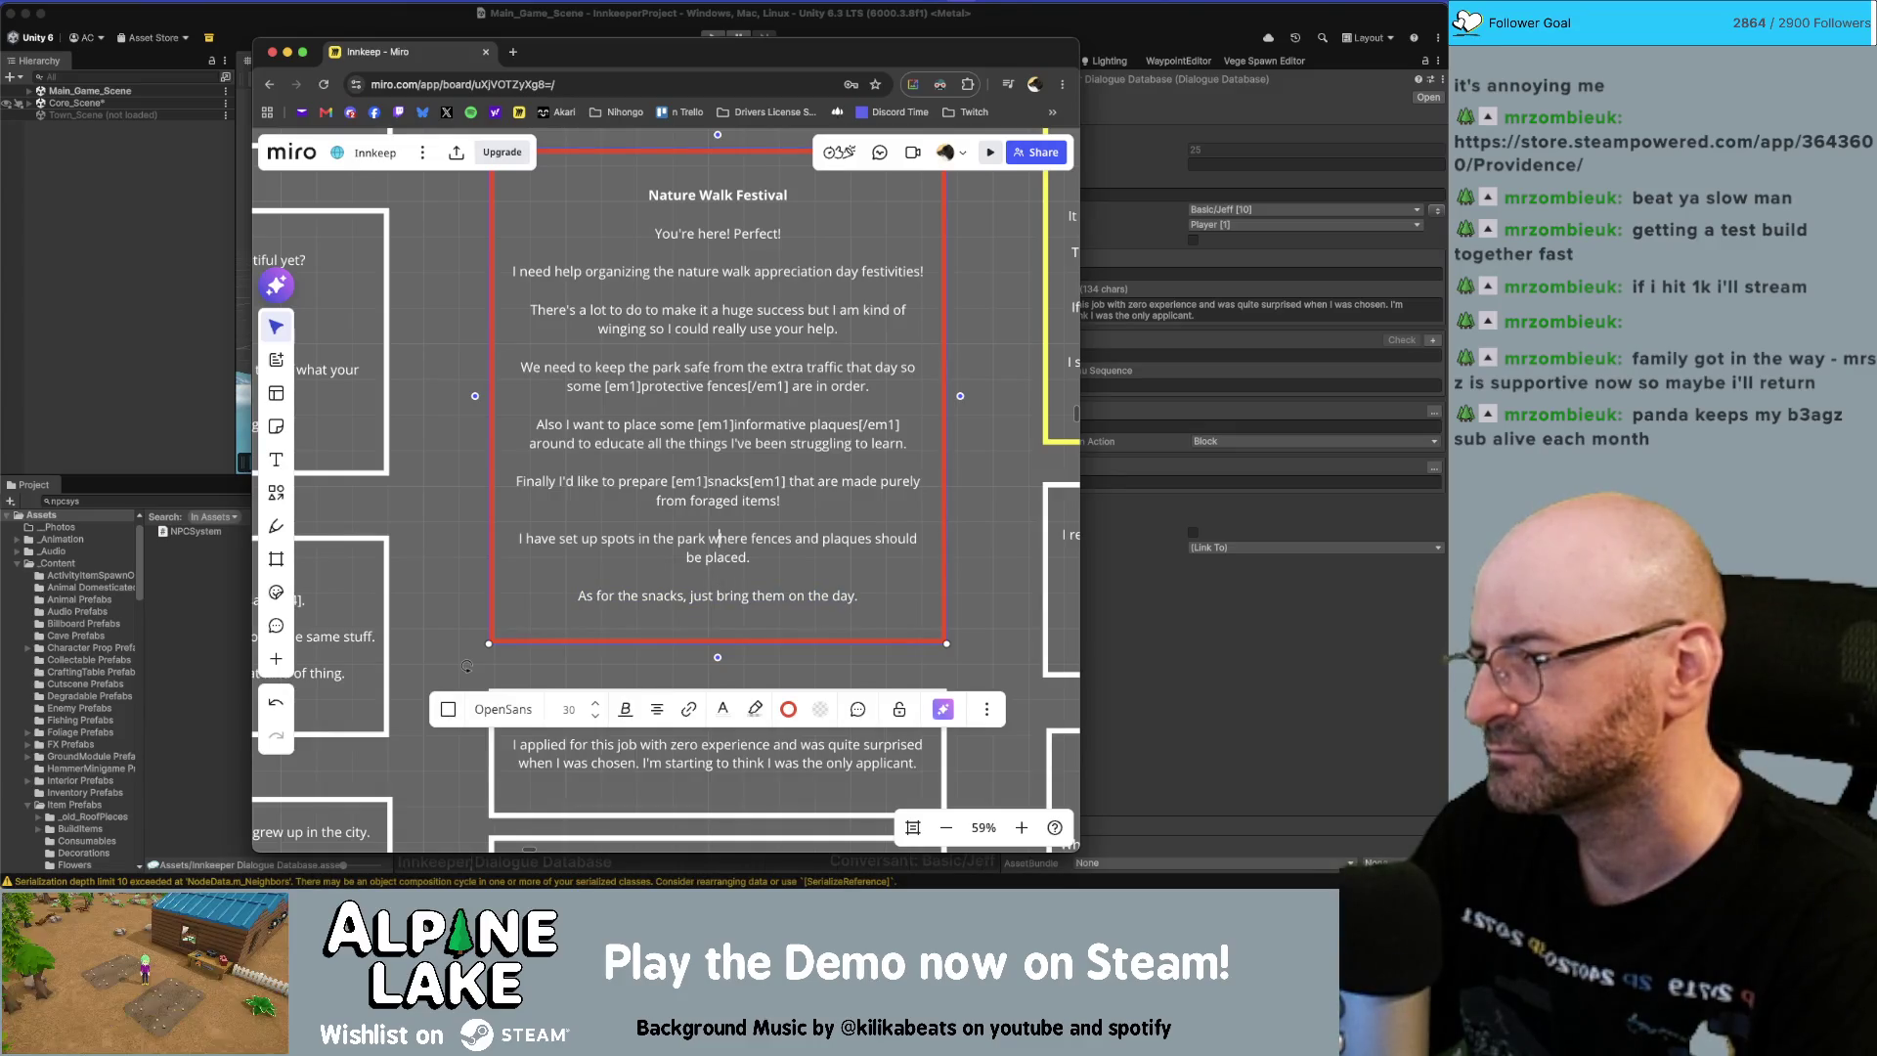
key("Down")
key("End")
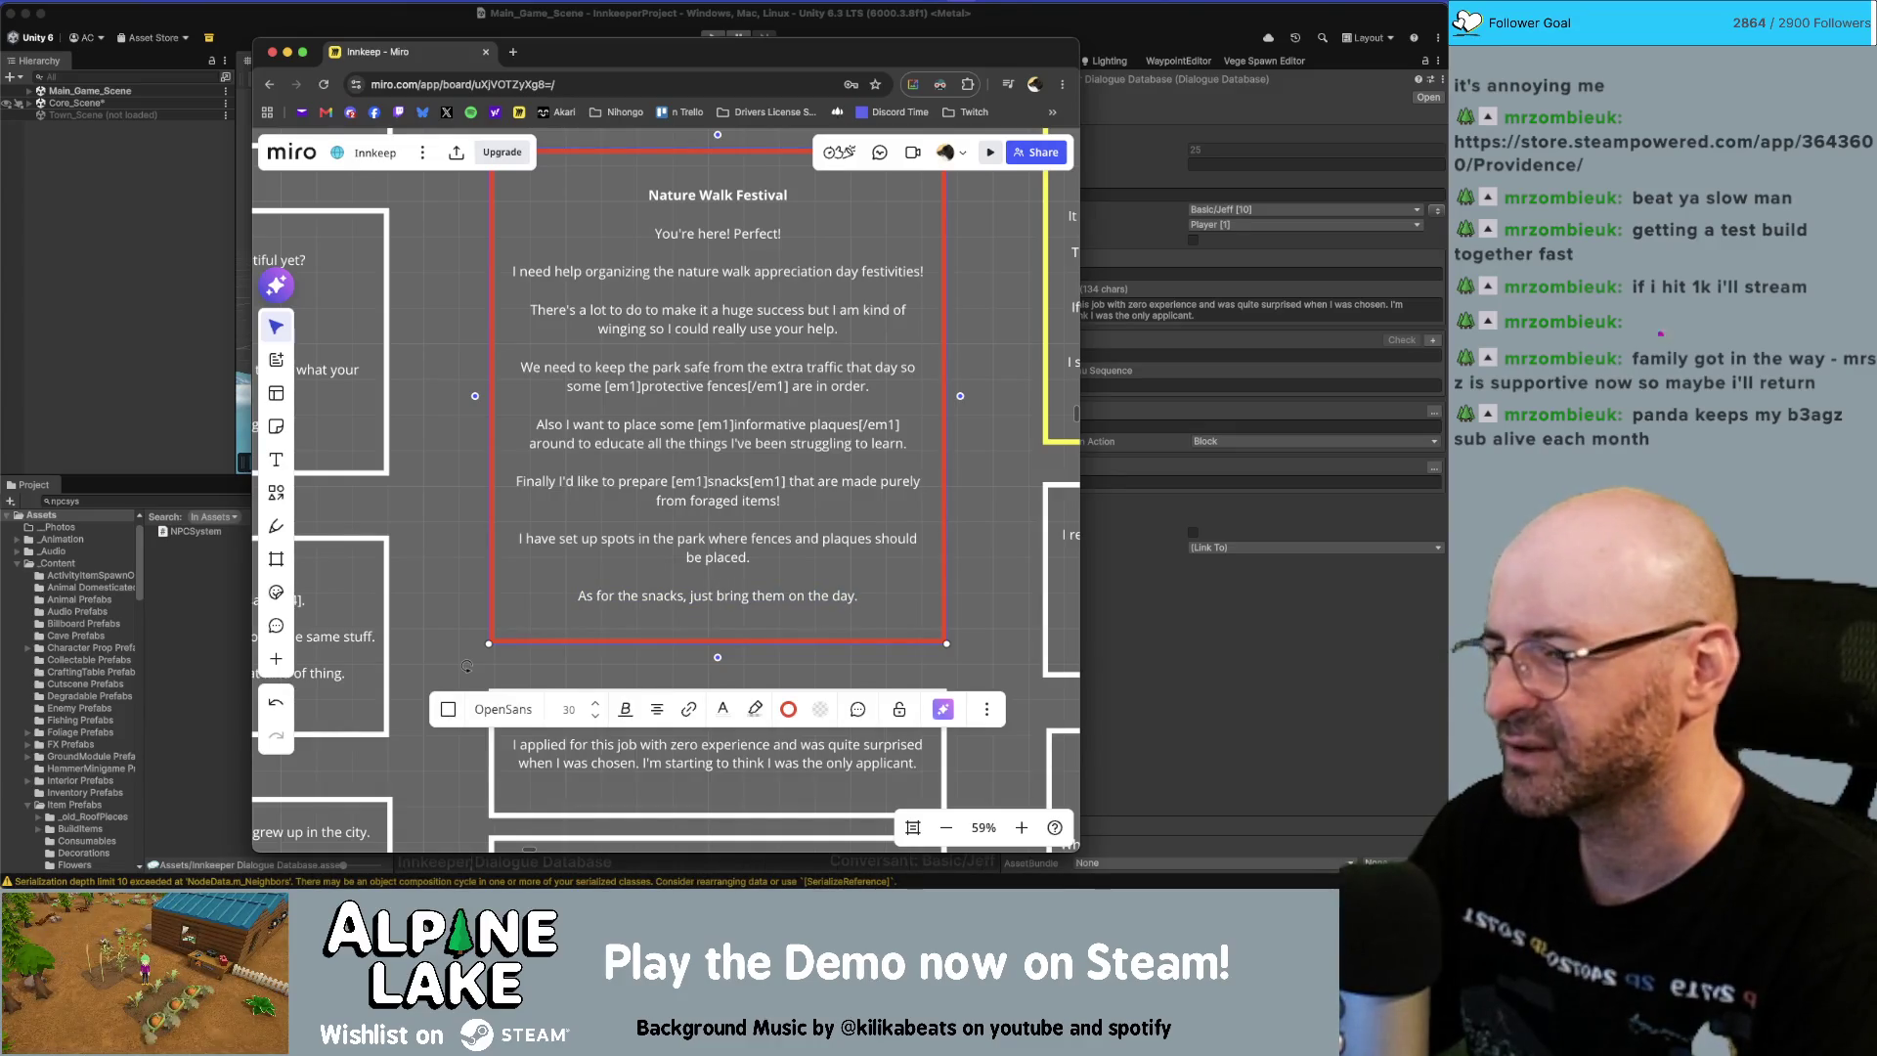
Delete the last two lines and type 'Bring everything to me when you're done.'.
key("shift+alt+Left")
key("shift+alt+Left")
key("shift+alt+Left")
key("shift+alt+Left")
key("shift+alt+Left")
key("shift+alt+Left")
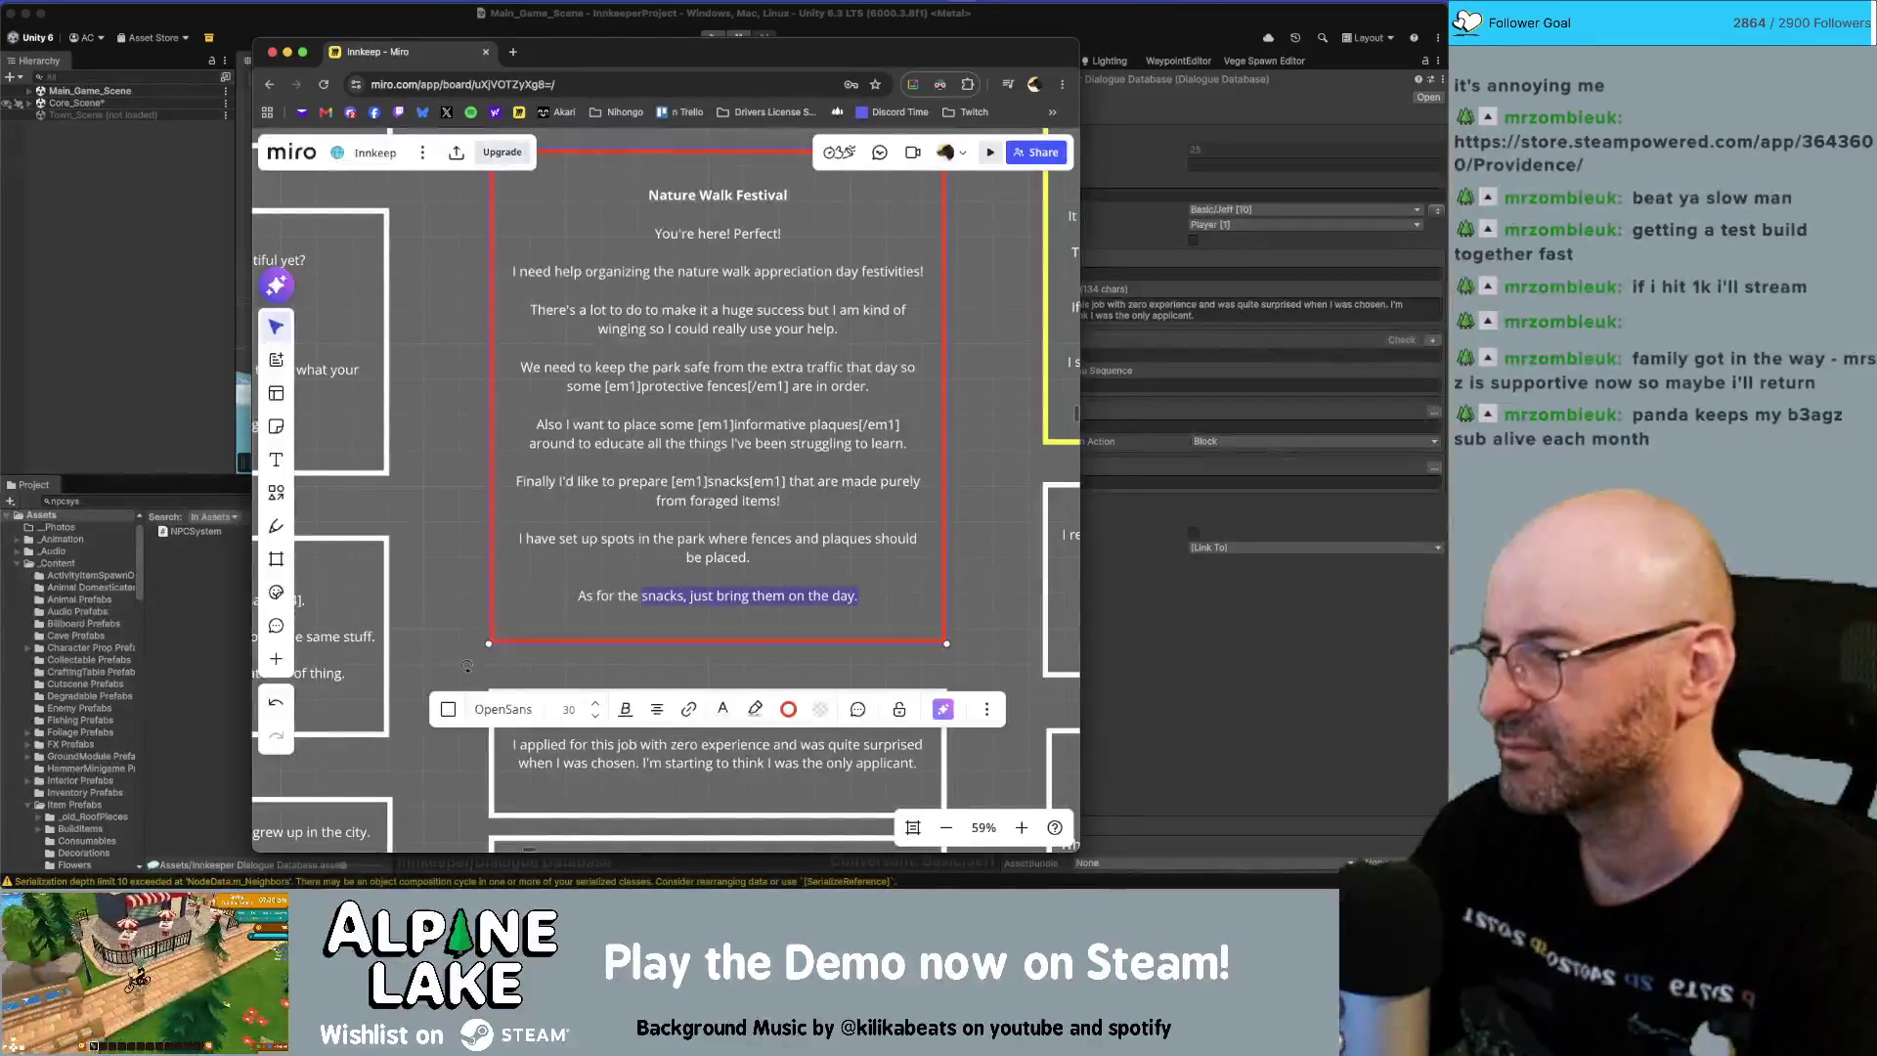
key("shift+Up")
key("shift+Up")
key("shift+alt+Up")
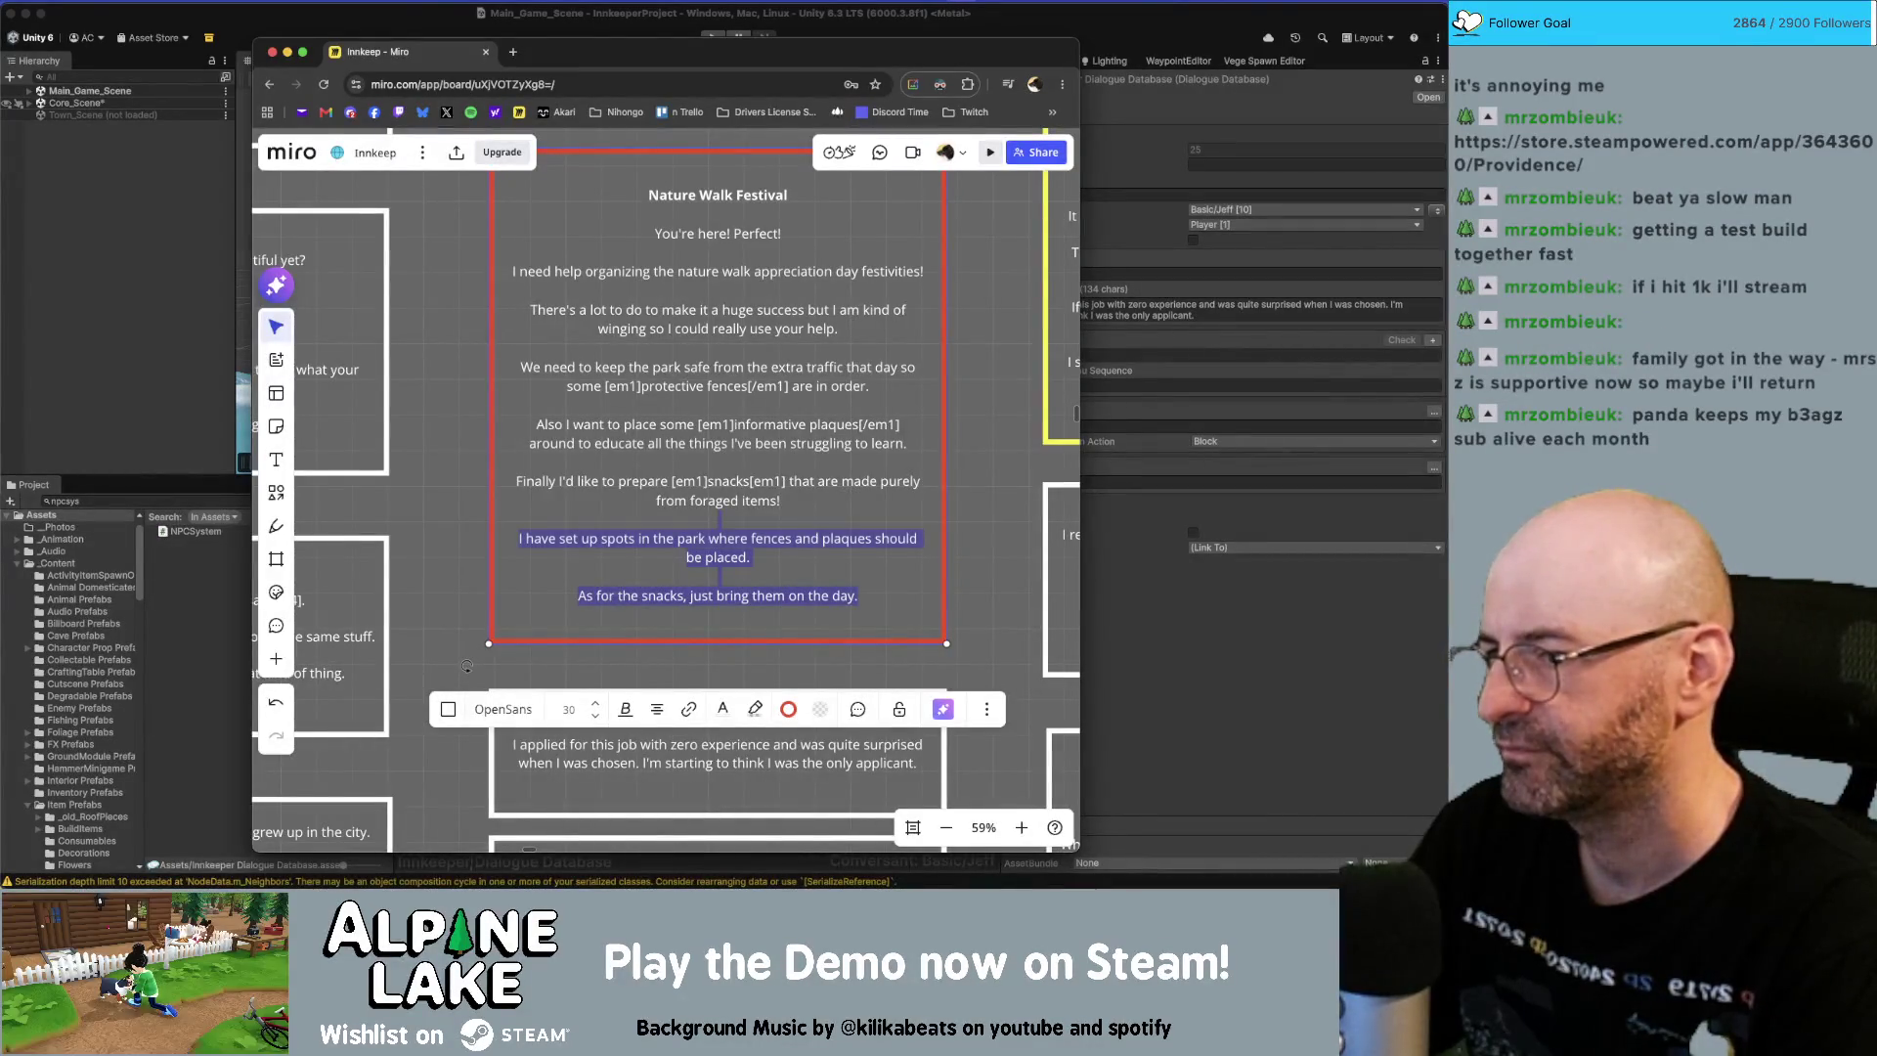
key("shift+alt+Right")
key("shift+alt+Right")
key("shift+alt+Right")
key("BackSpace")
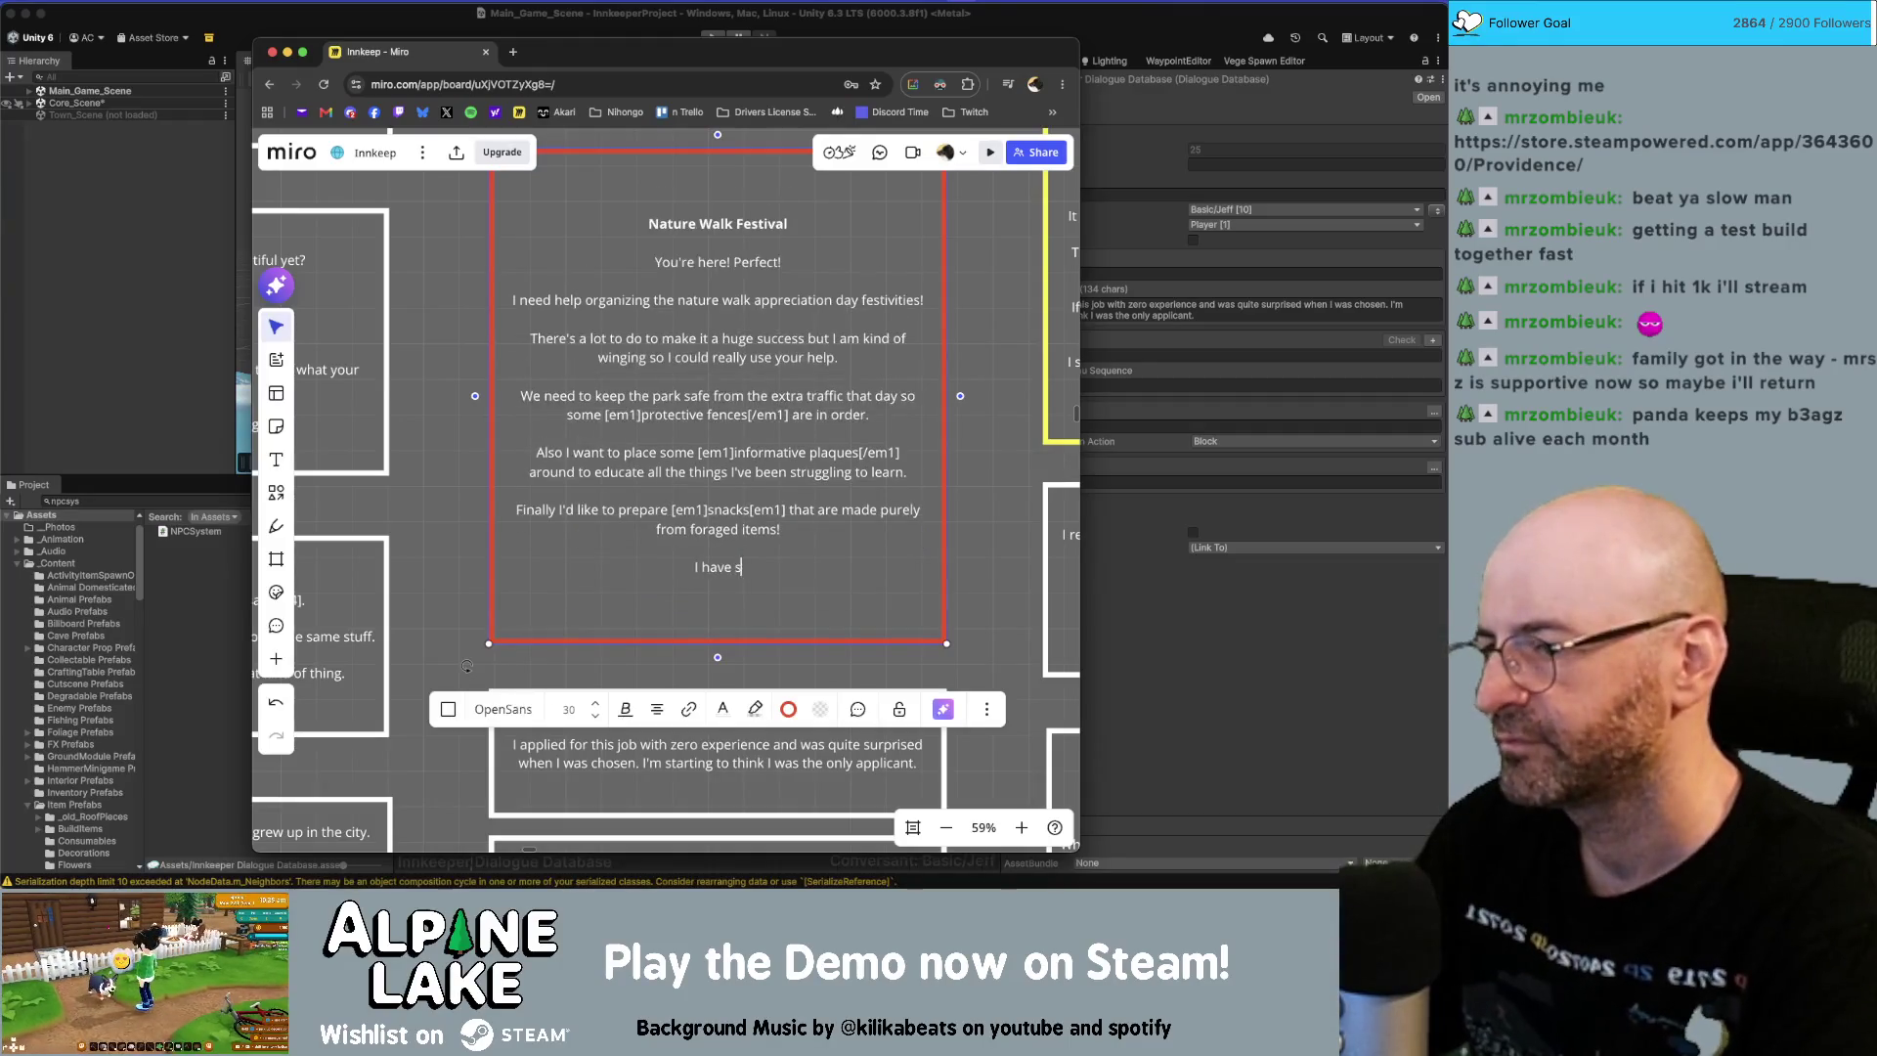
key("alt+BackSpace")
key("alt+BackSpace")
key("alt+BackSpace")
type("Bring ev")
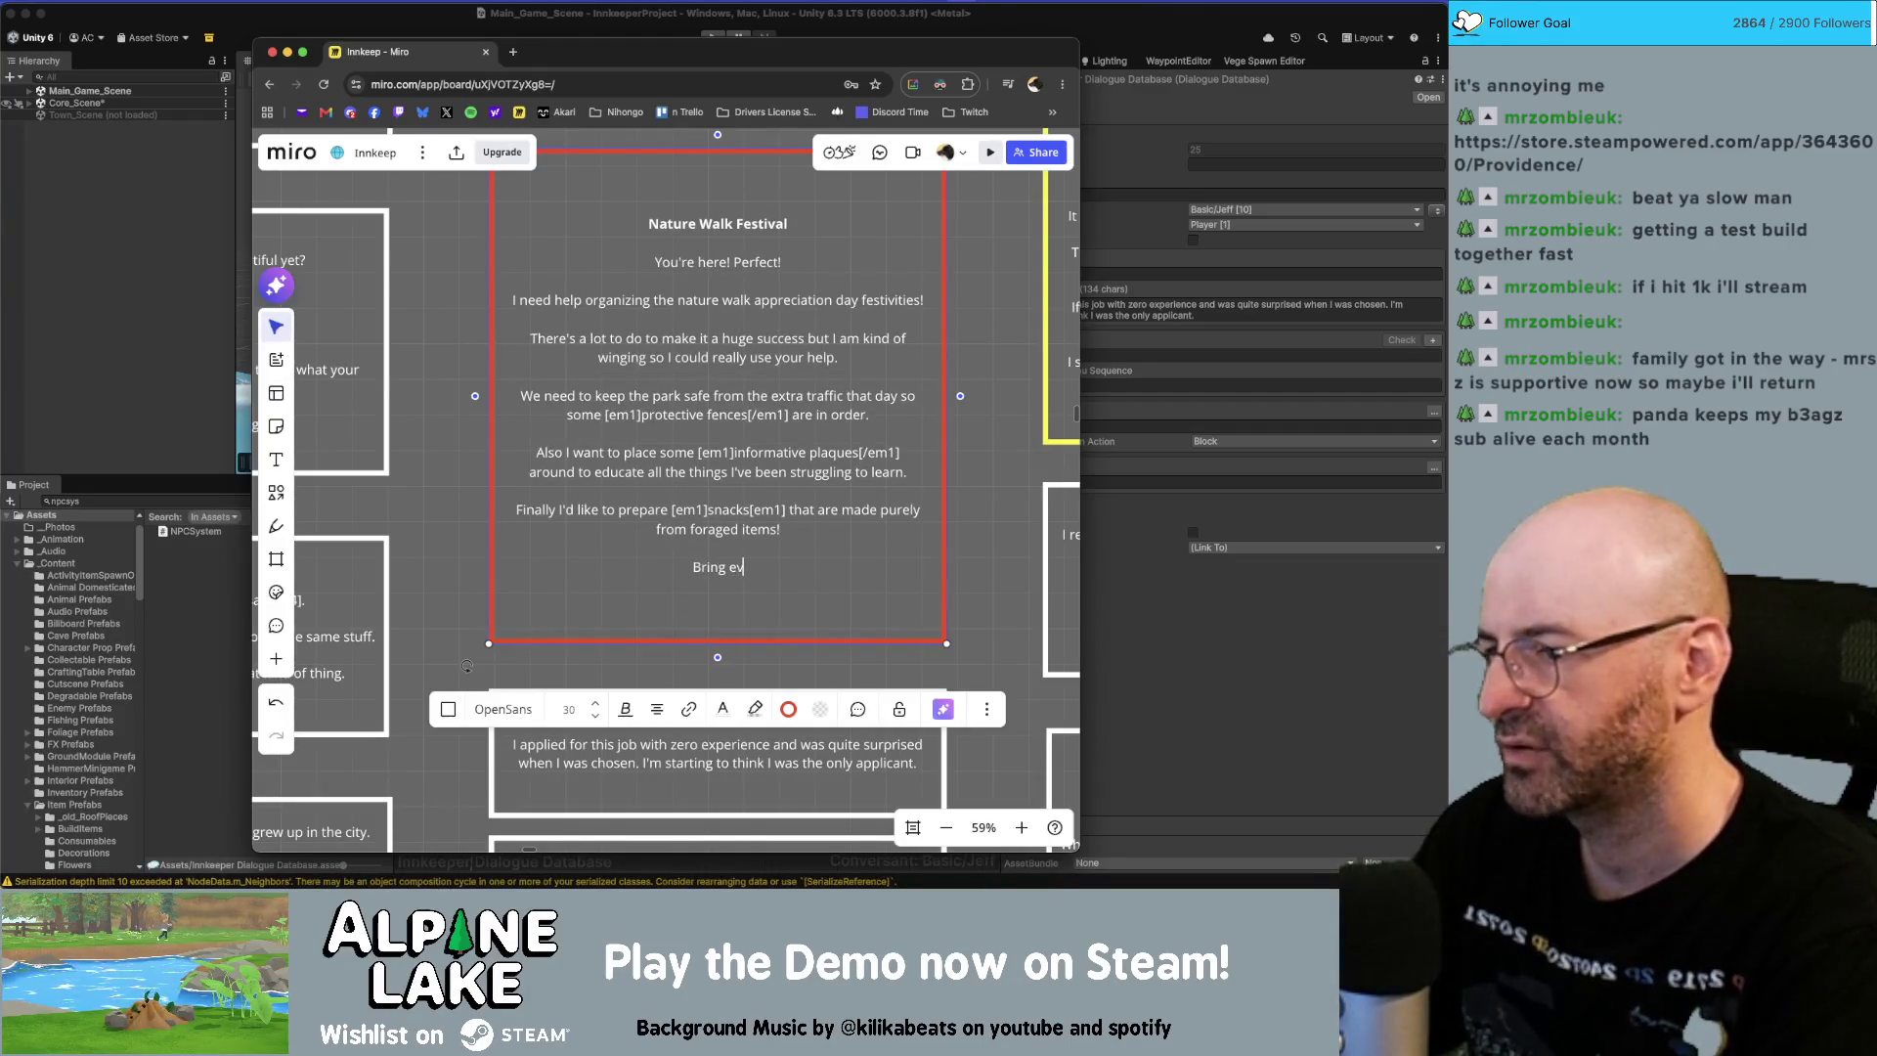
type("erything to me when you")
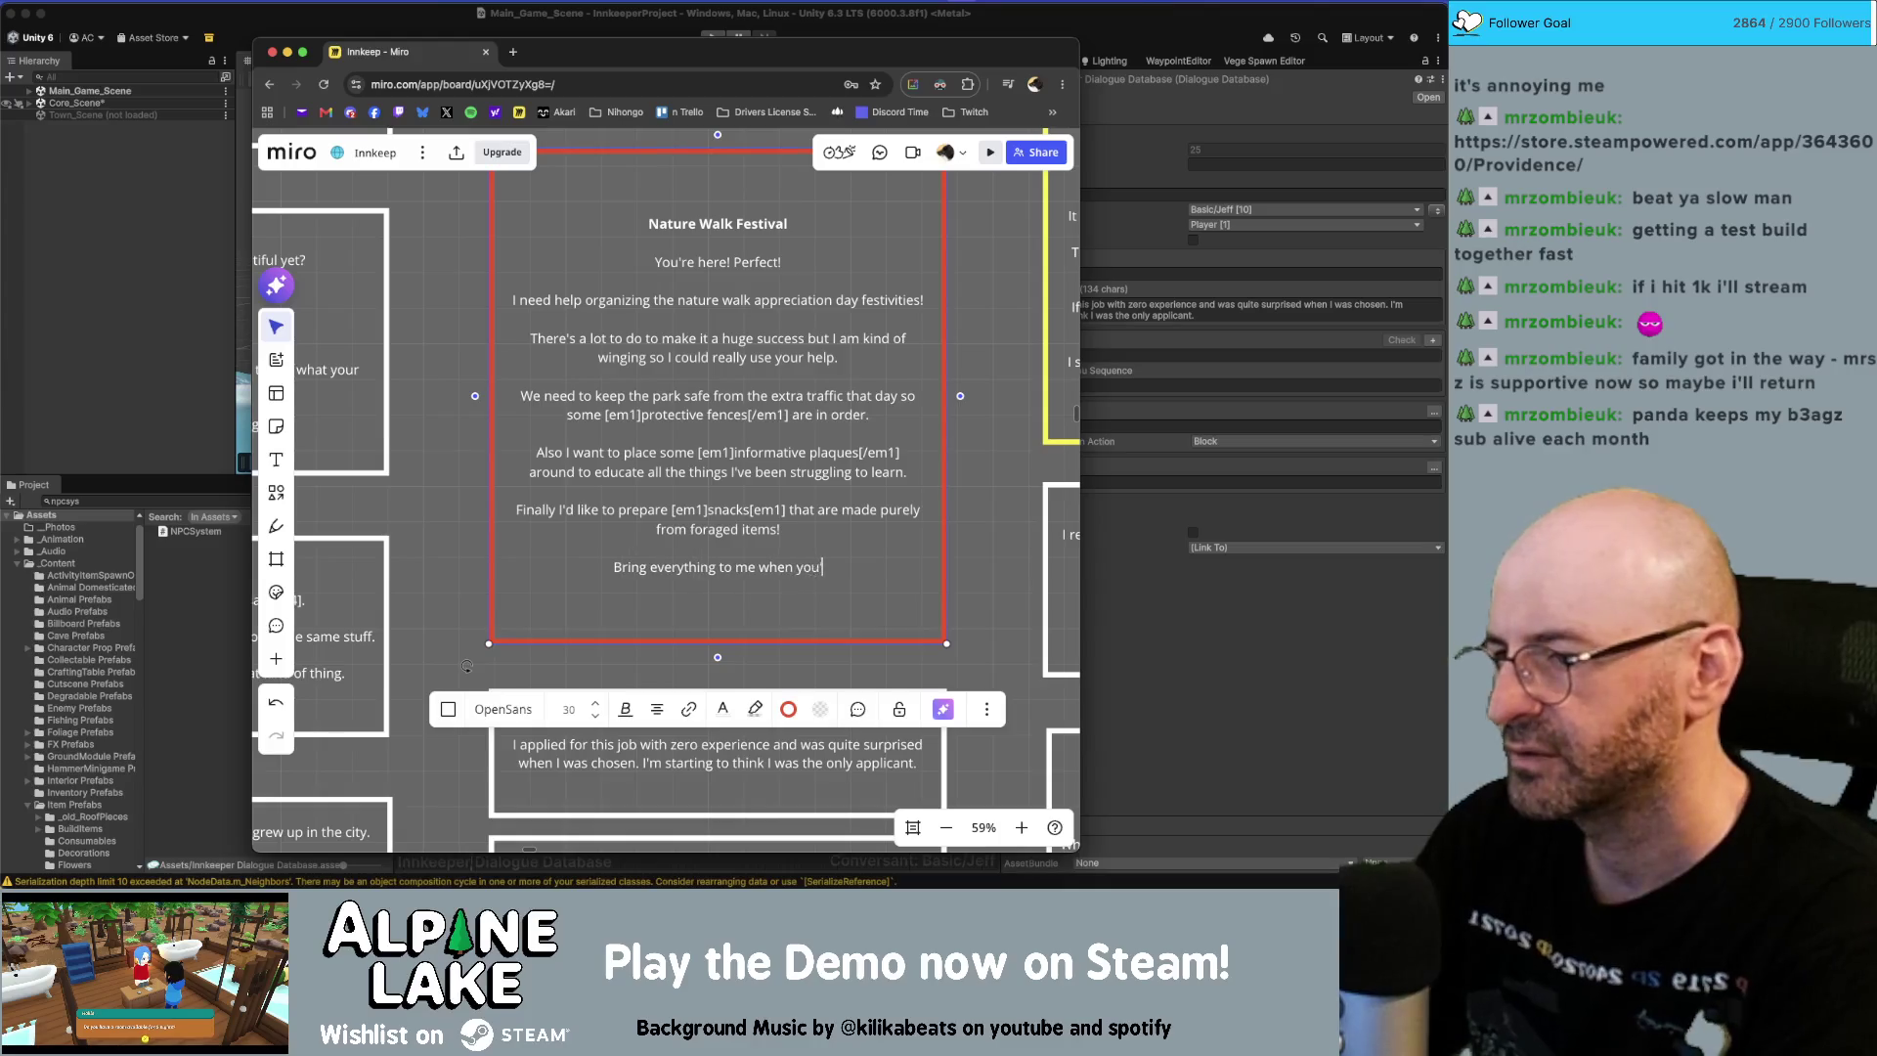
type("'re done")
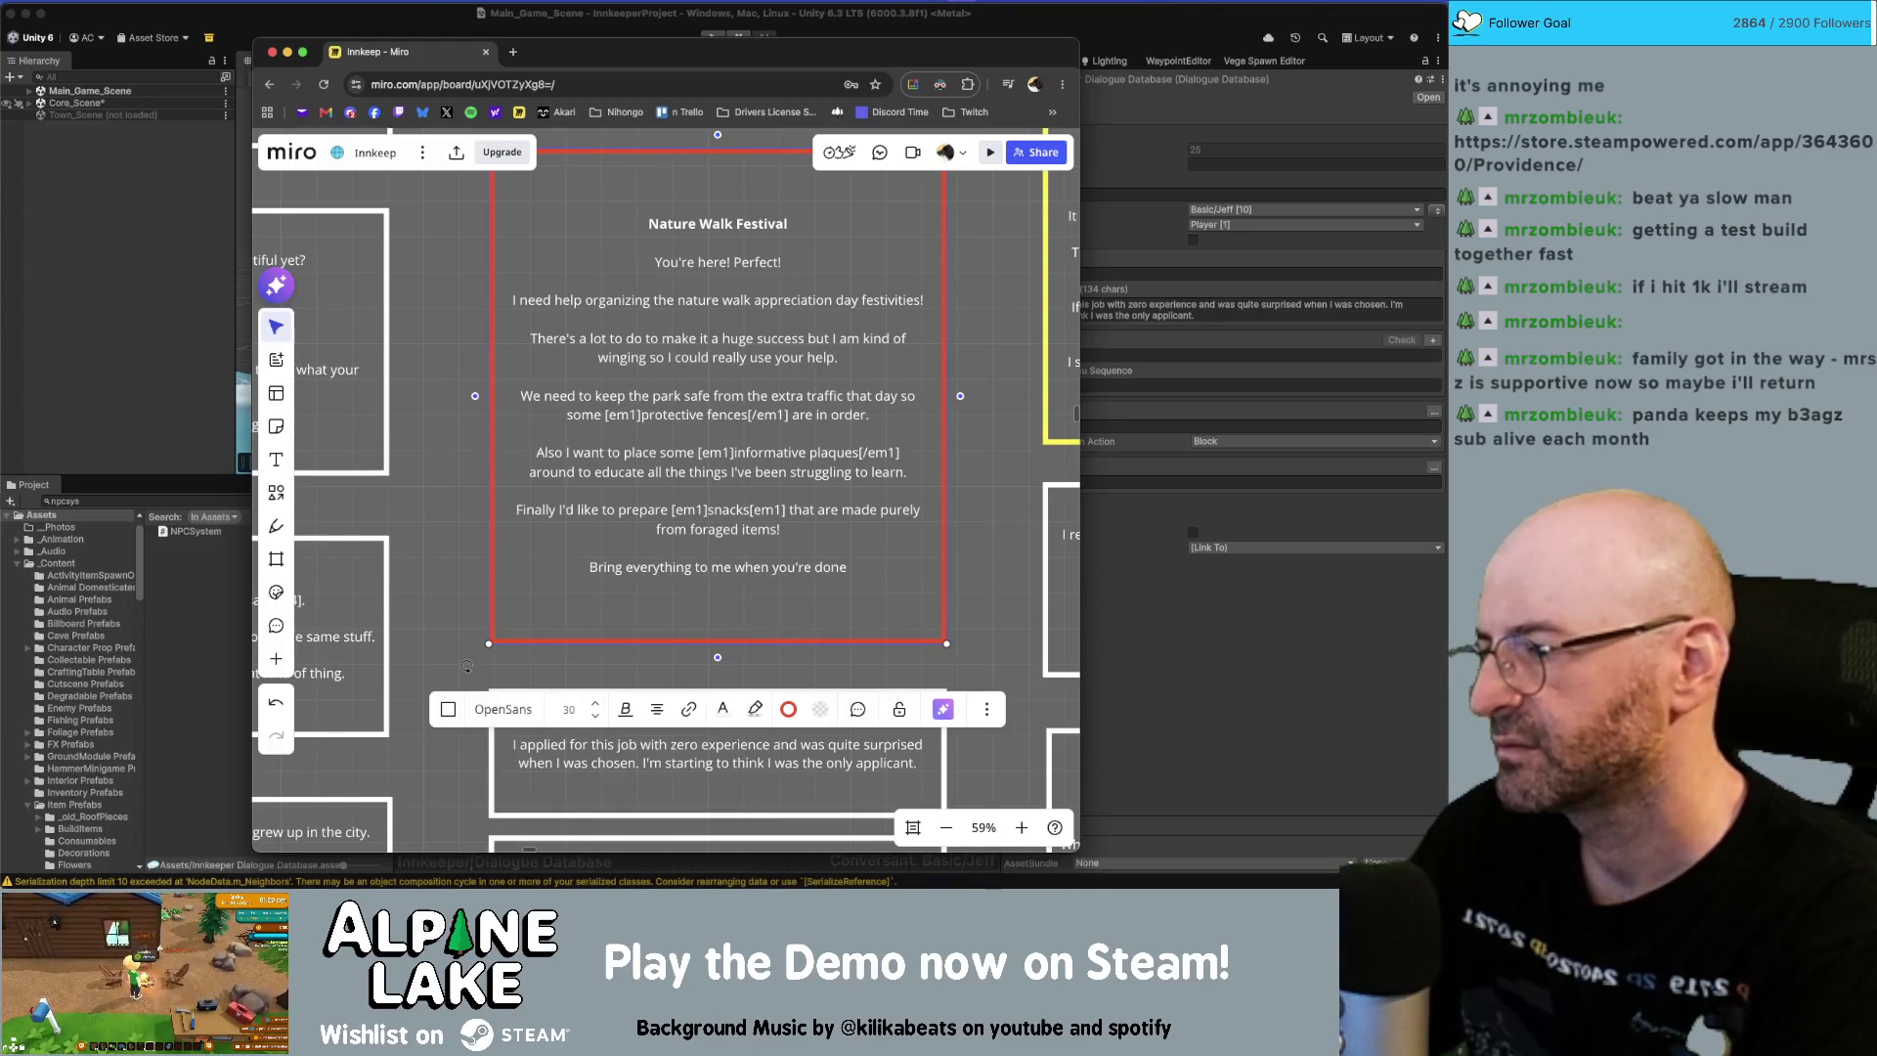
type(".")
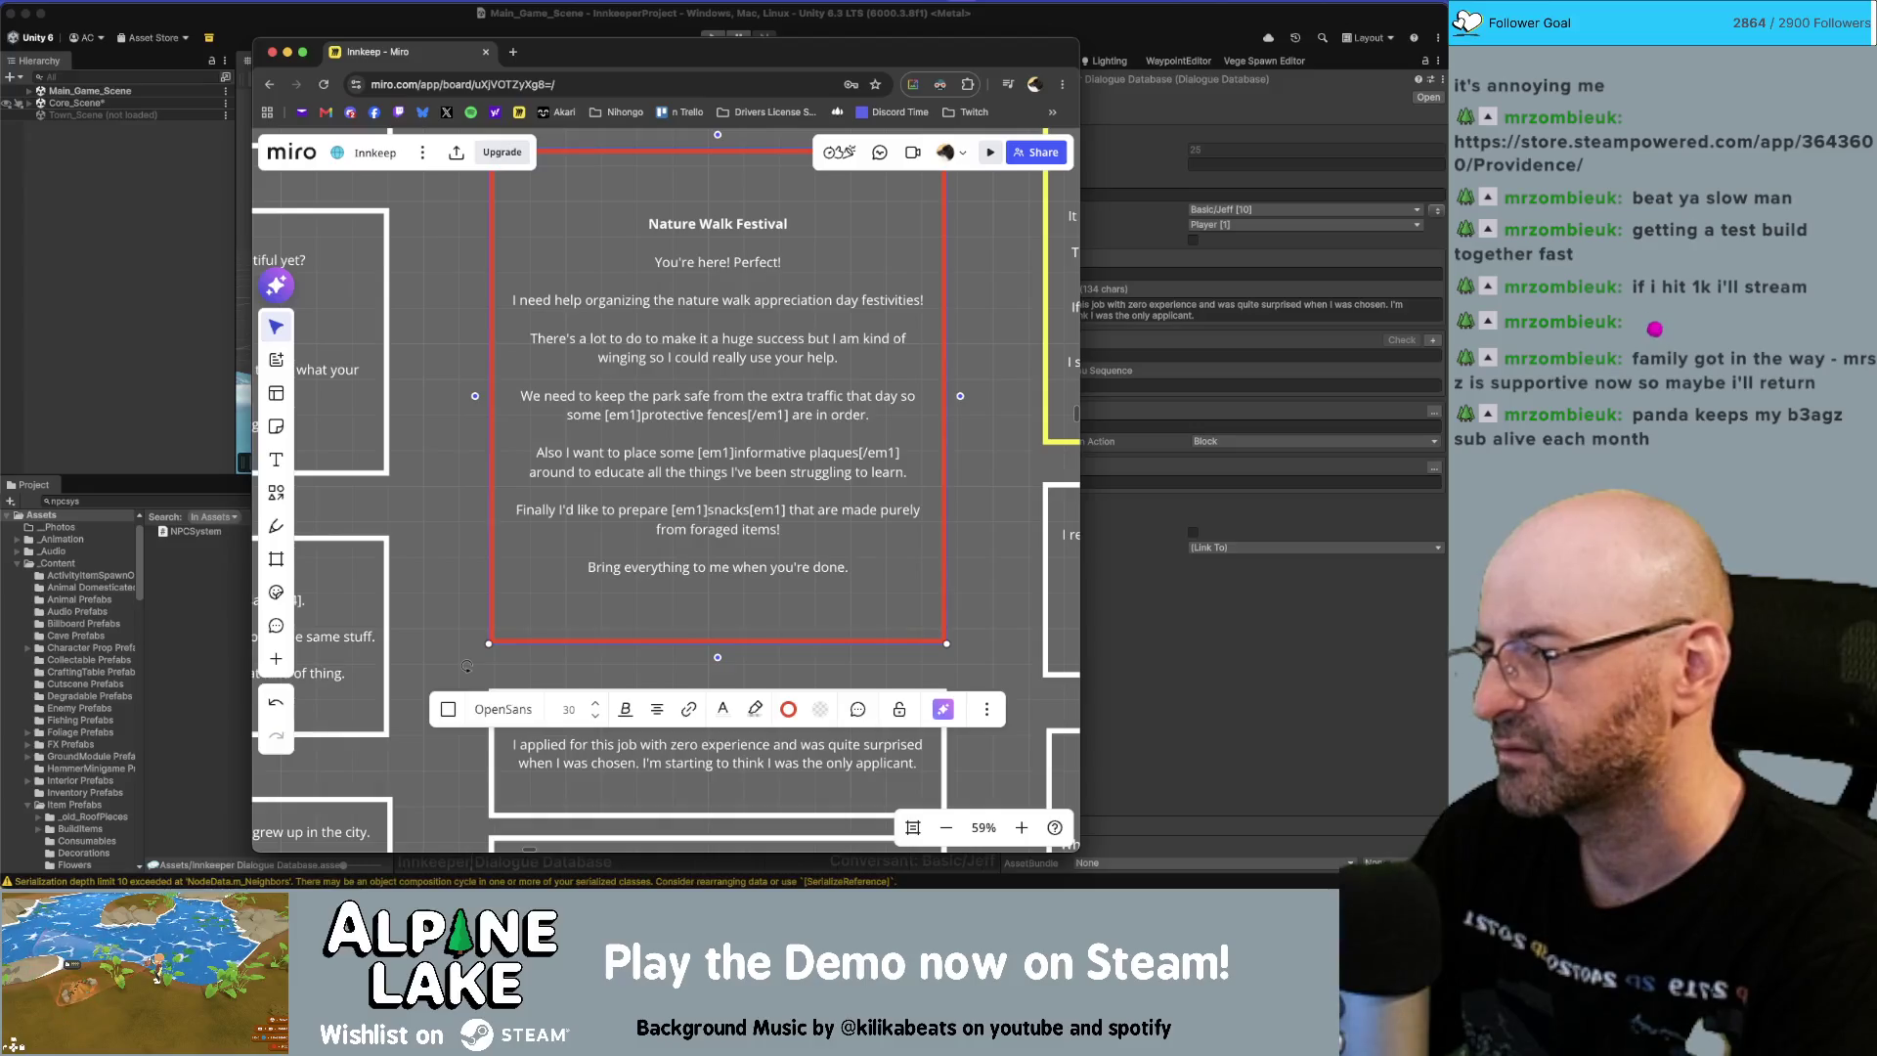
Add the lines 'We'll get this place nice and spruced up.' and 'Get it, spruce, like the tree.' to the card.
key("Return")
key("Return")
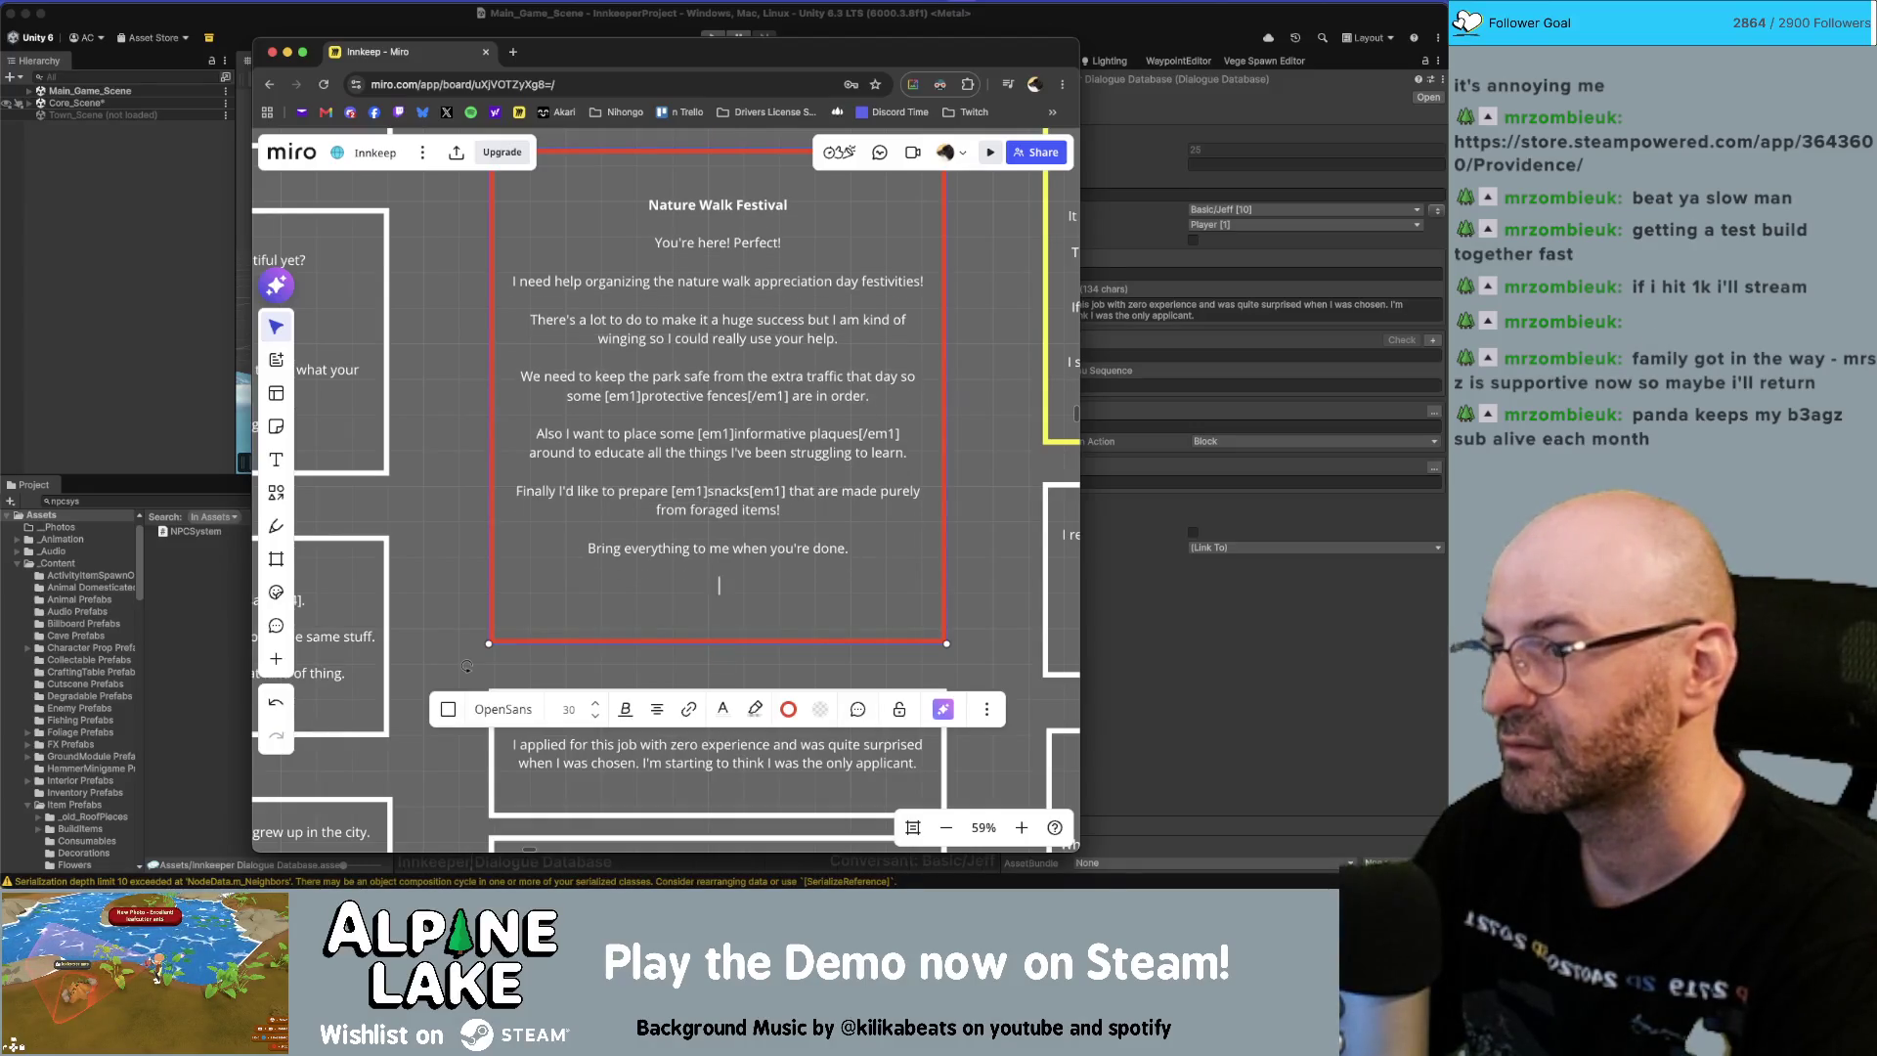
type("We'll g")
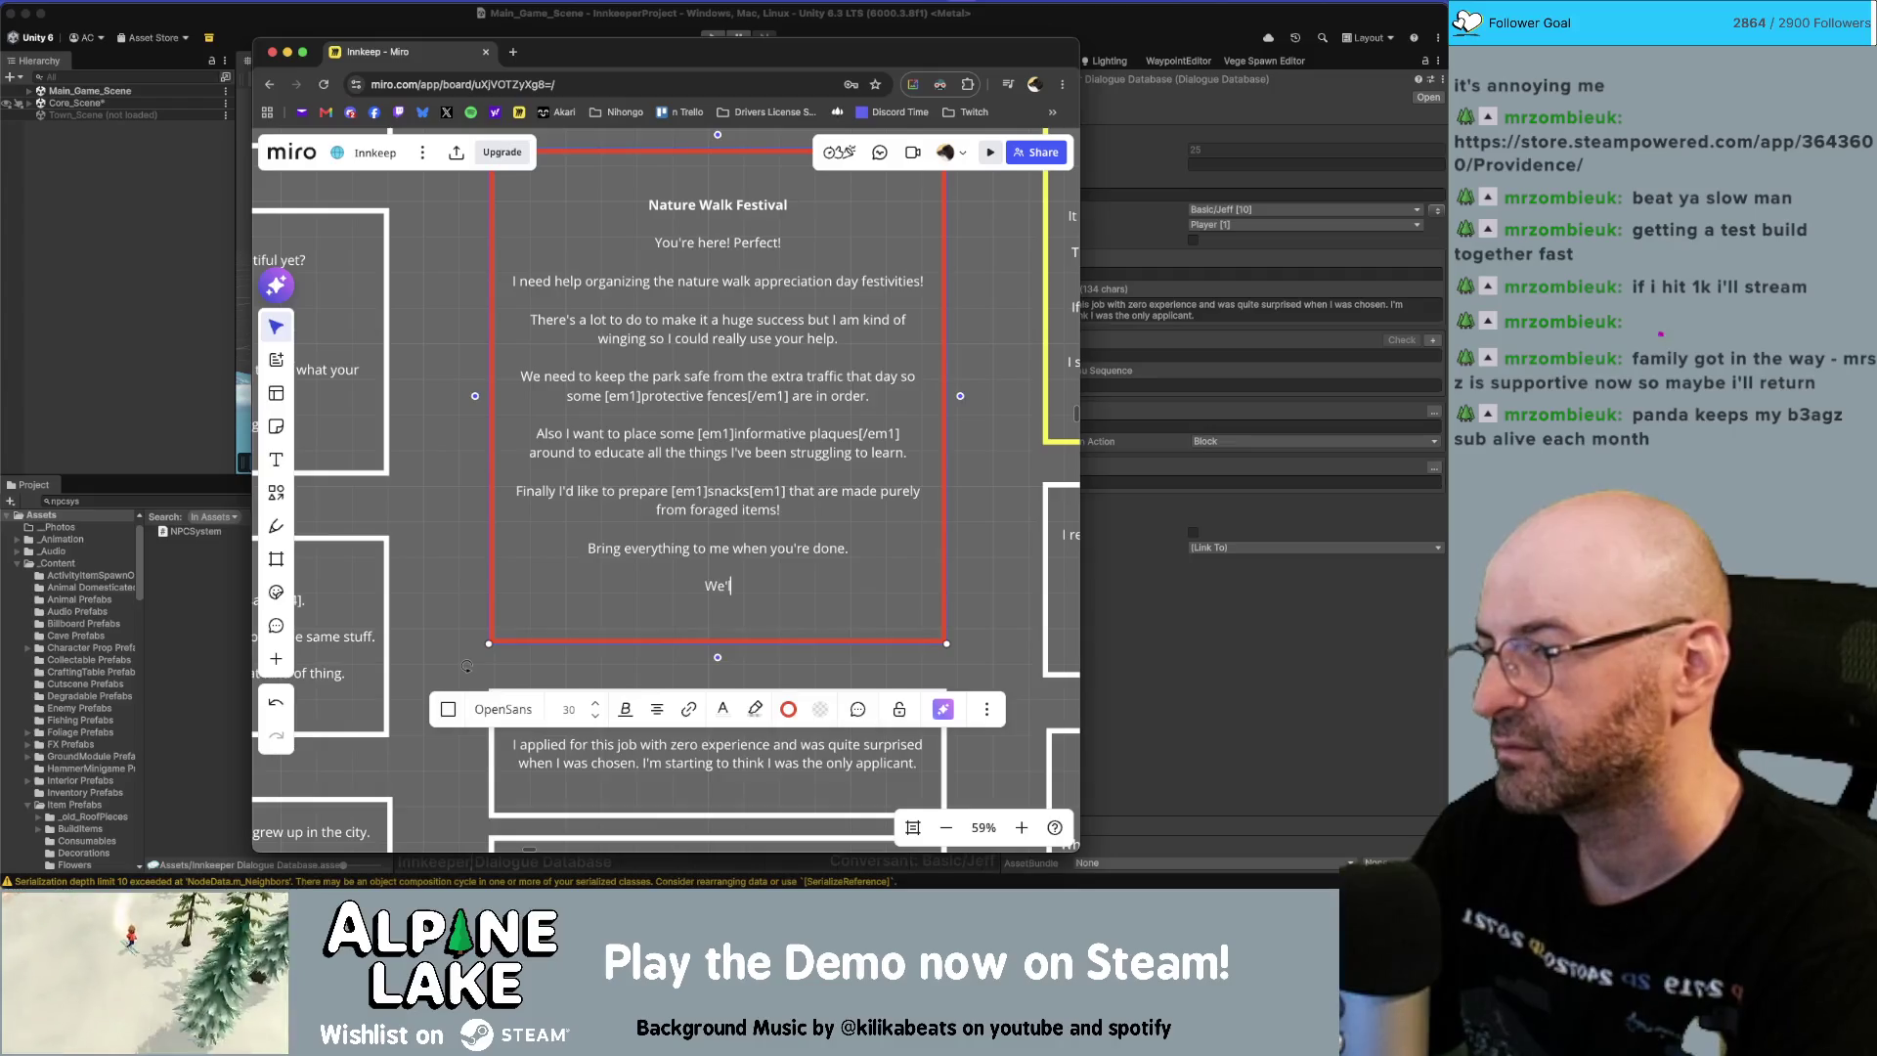
type("et this place nice an")
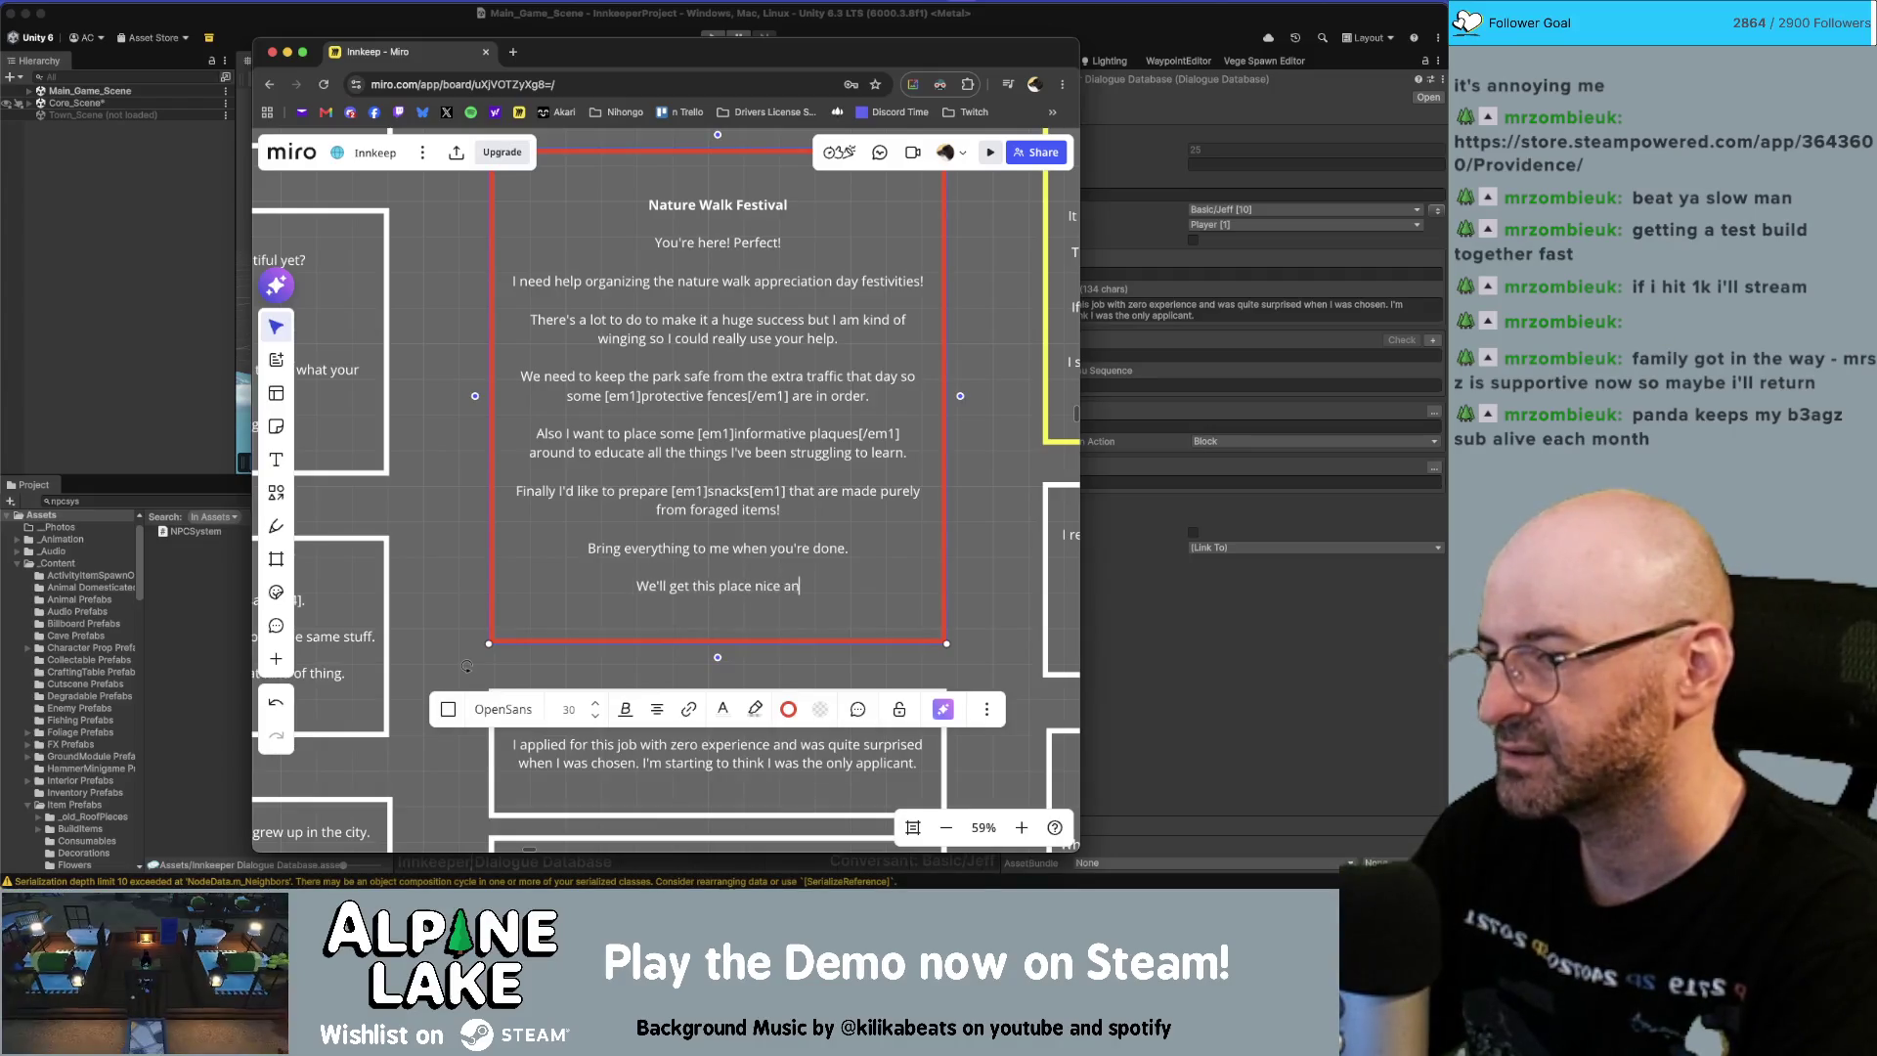
type("d spruced up.")
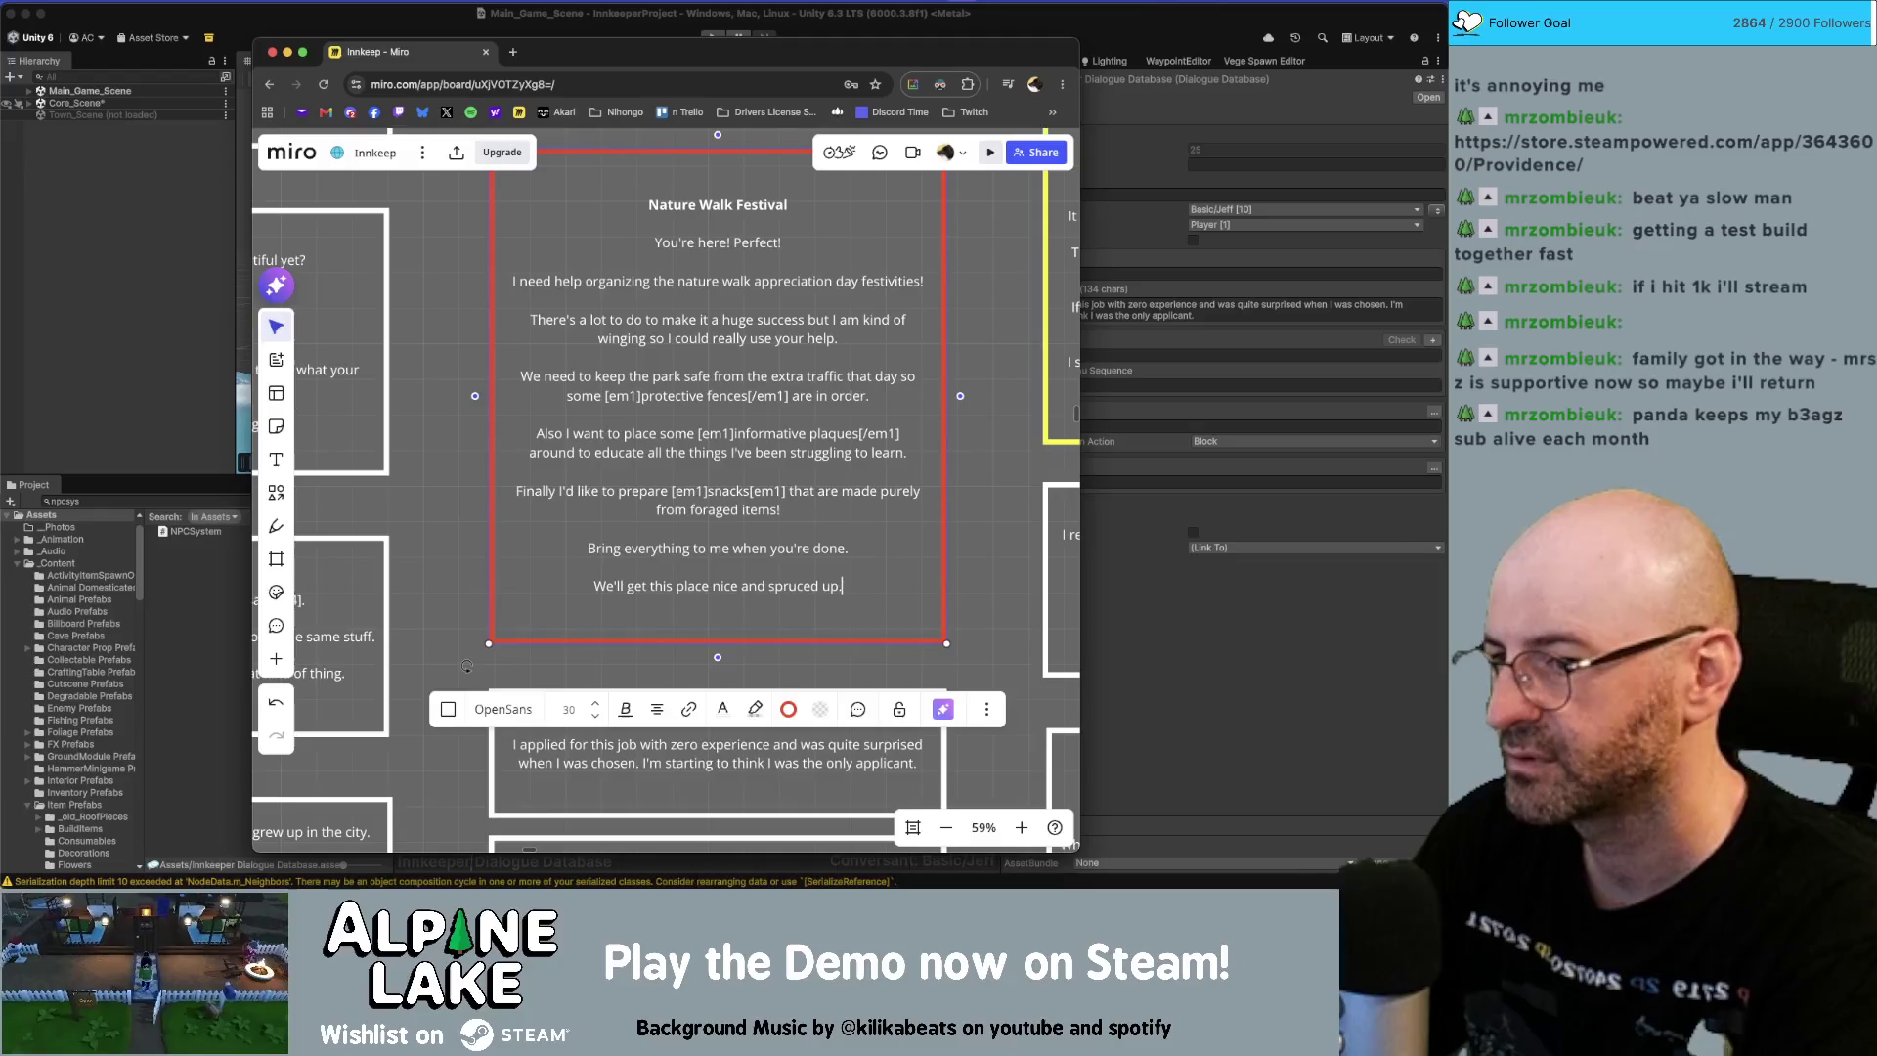
key("Return")
key("Return")
type("Get it, ")
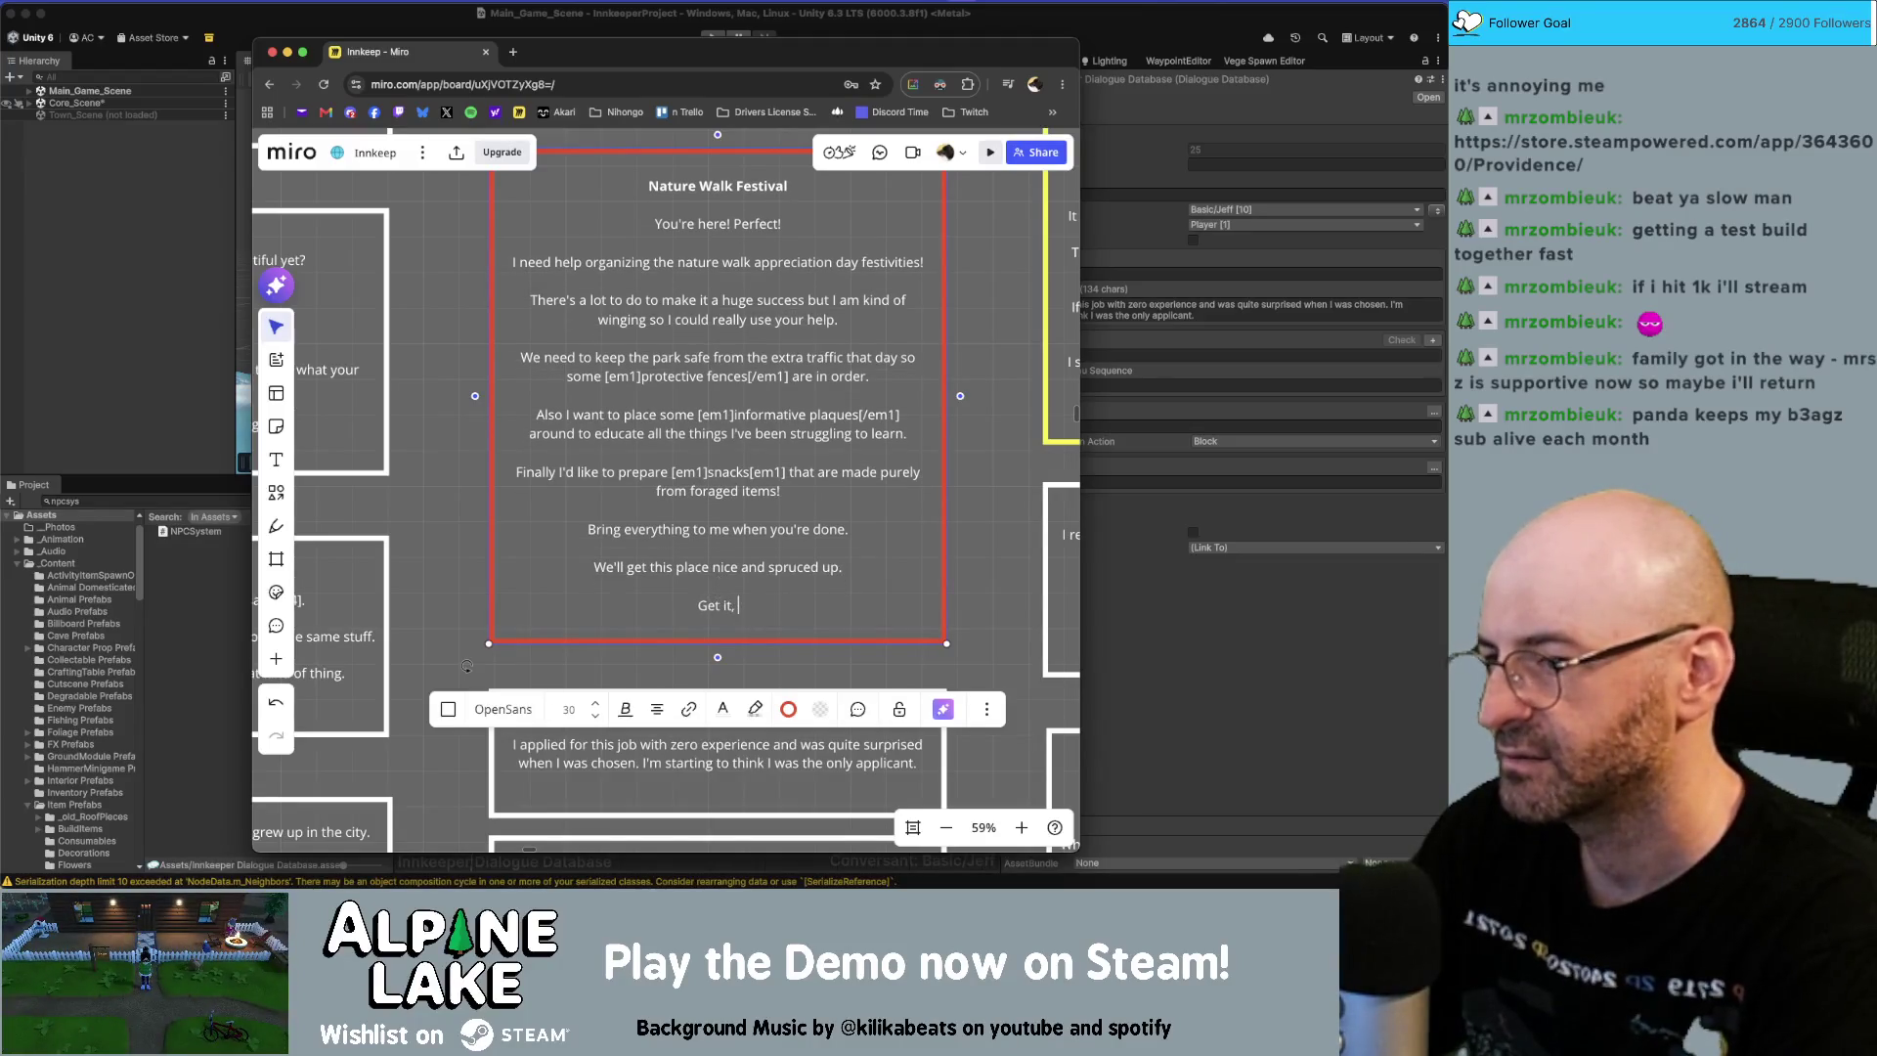
type("spruce, like the t")
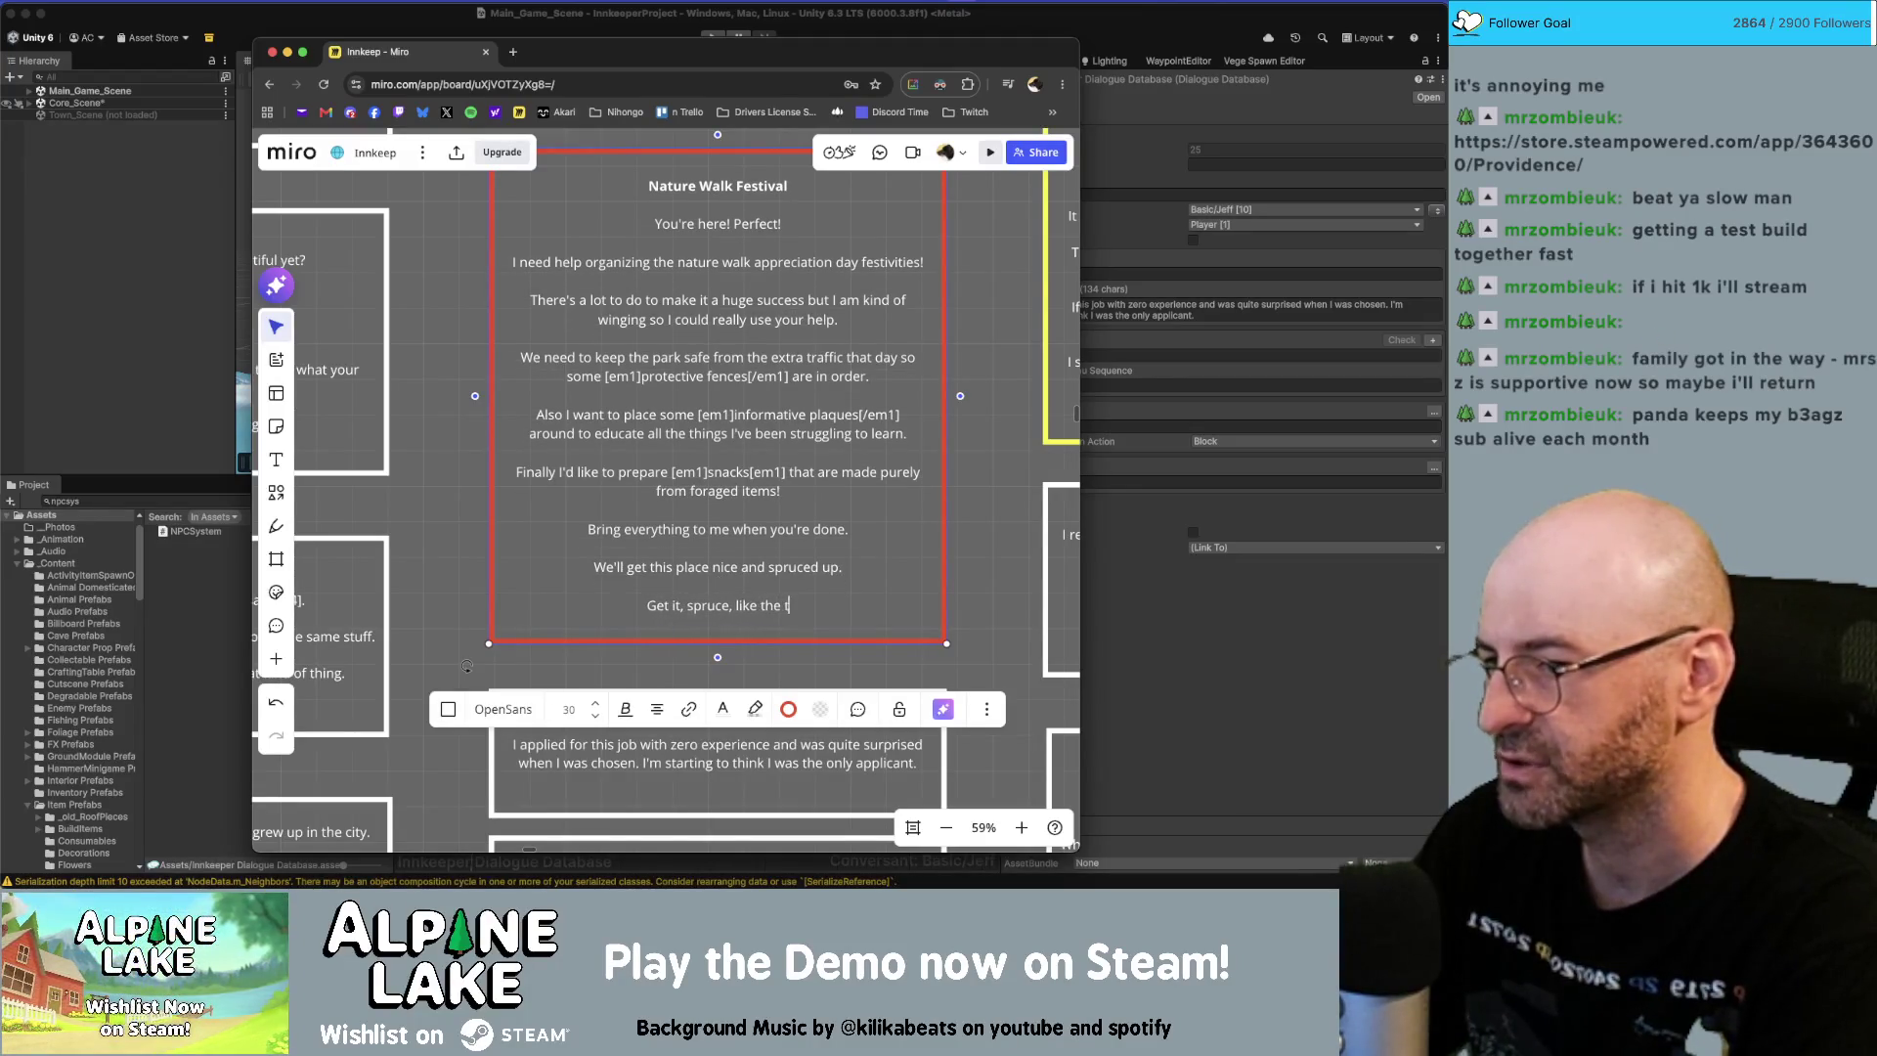
type("ree. fuck")
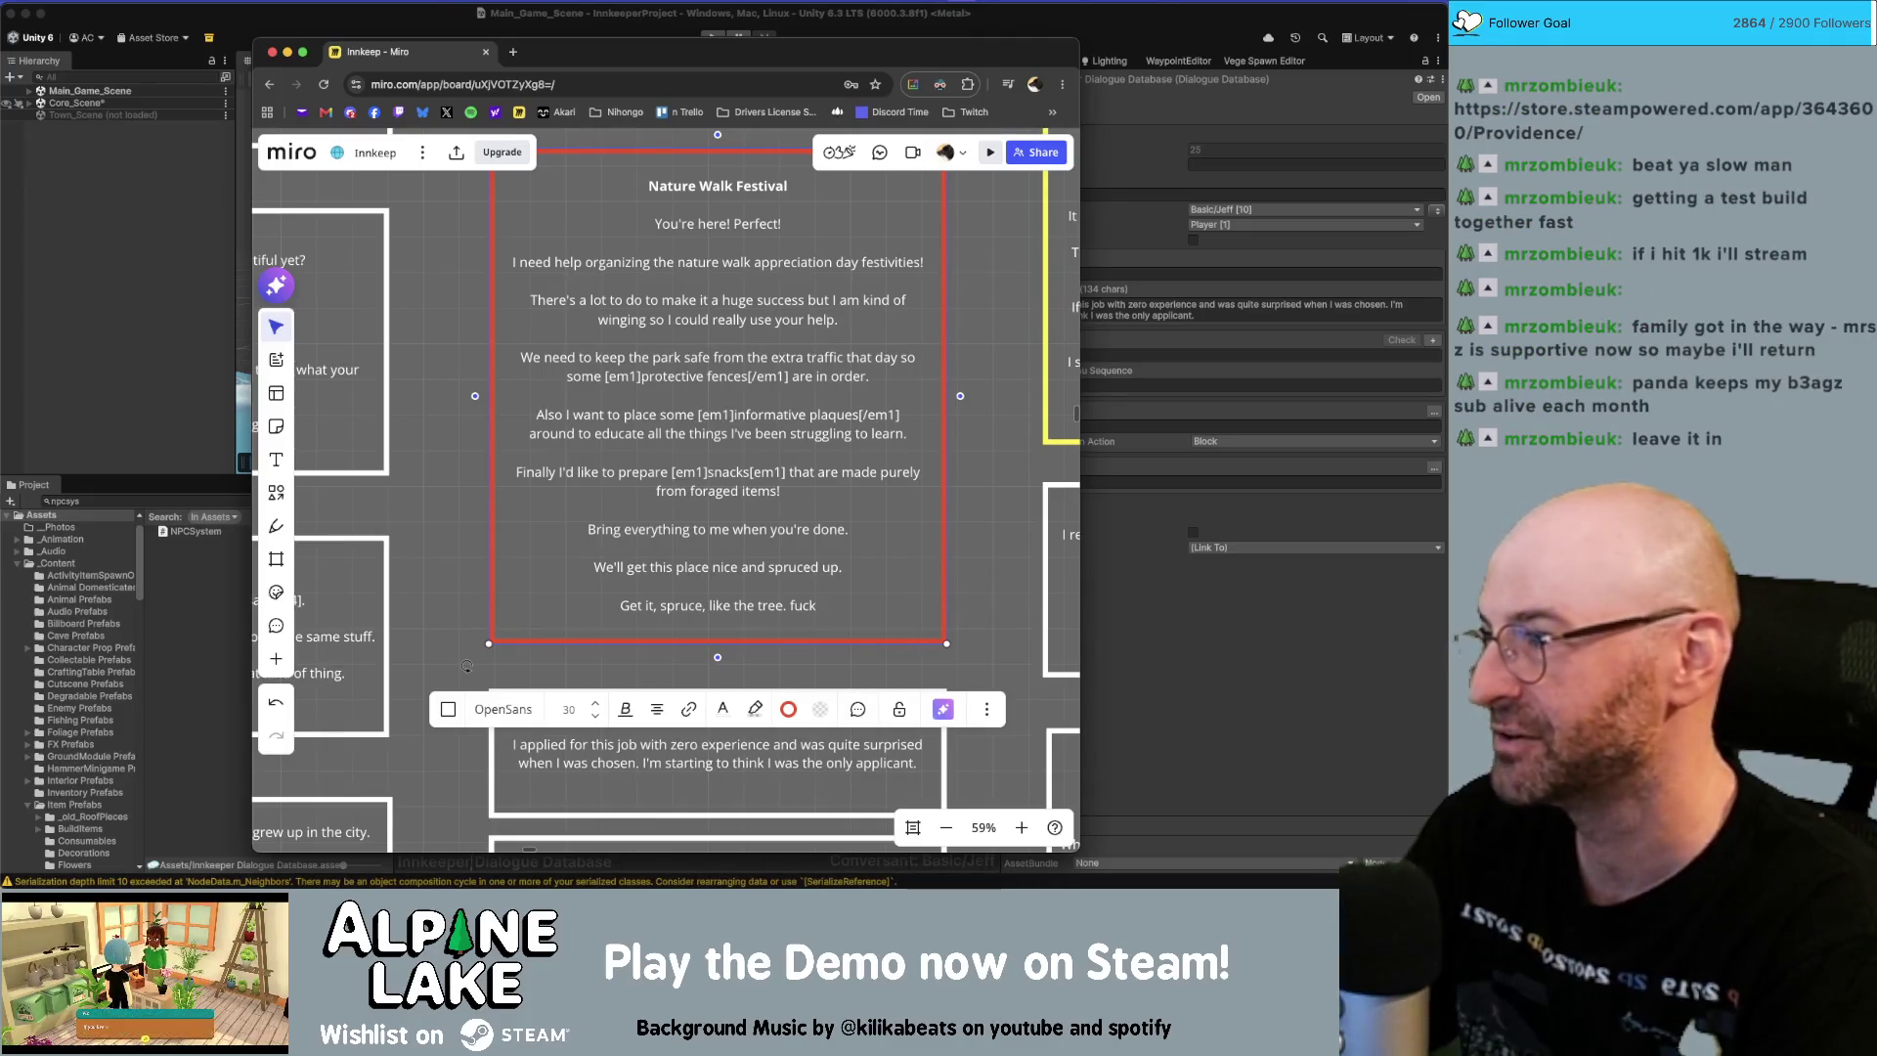
Remove the joke additions from the last line and finish editing the card.
key("BackSpace")
key("BackSpace")
key("BackSpace")
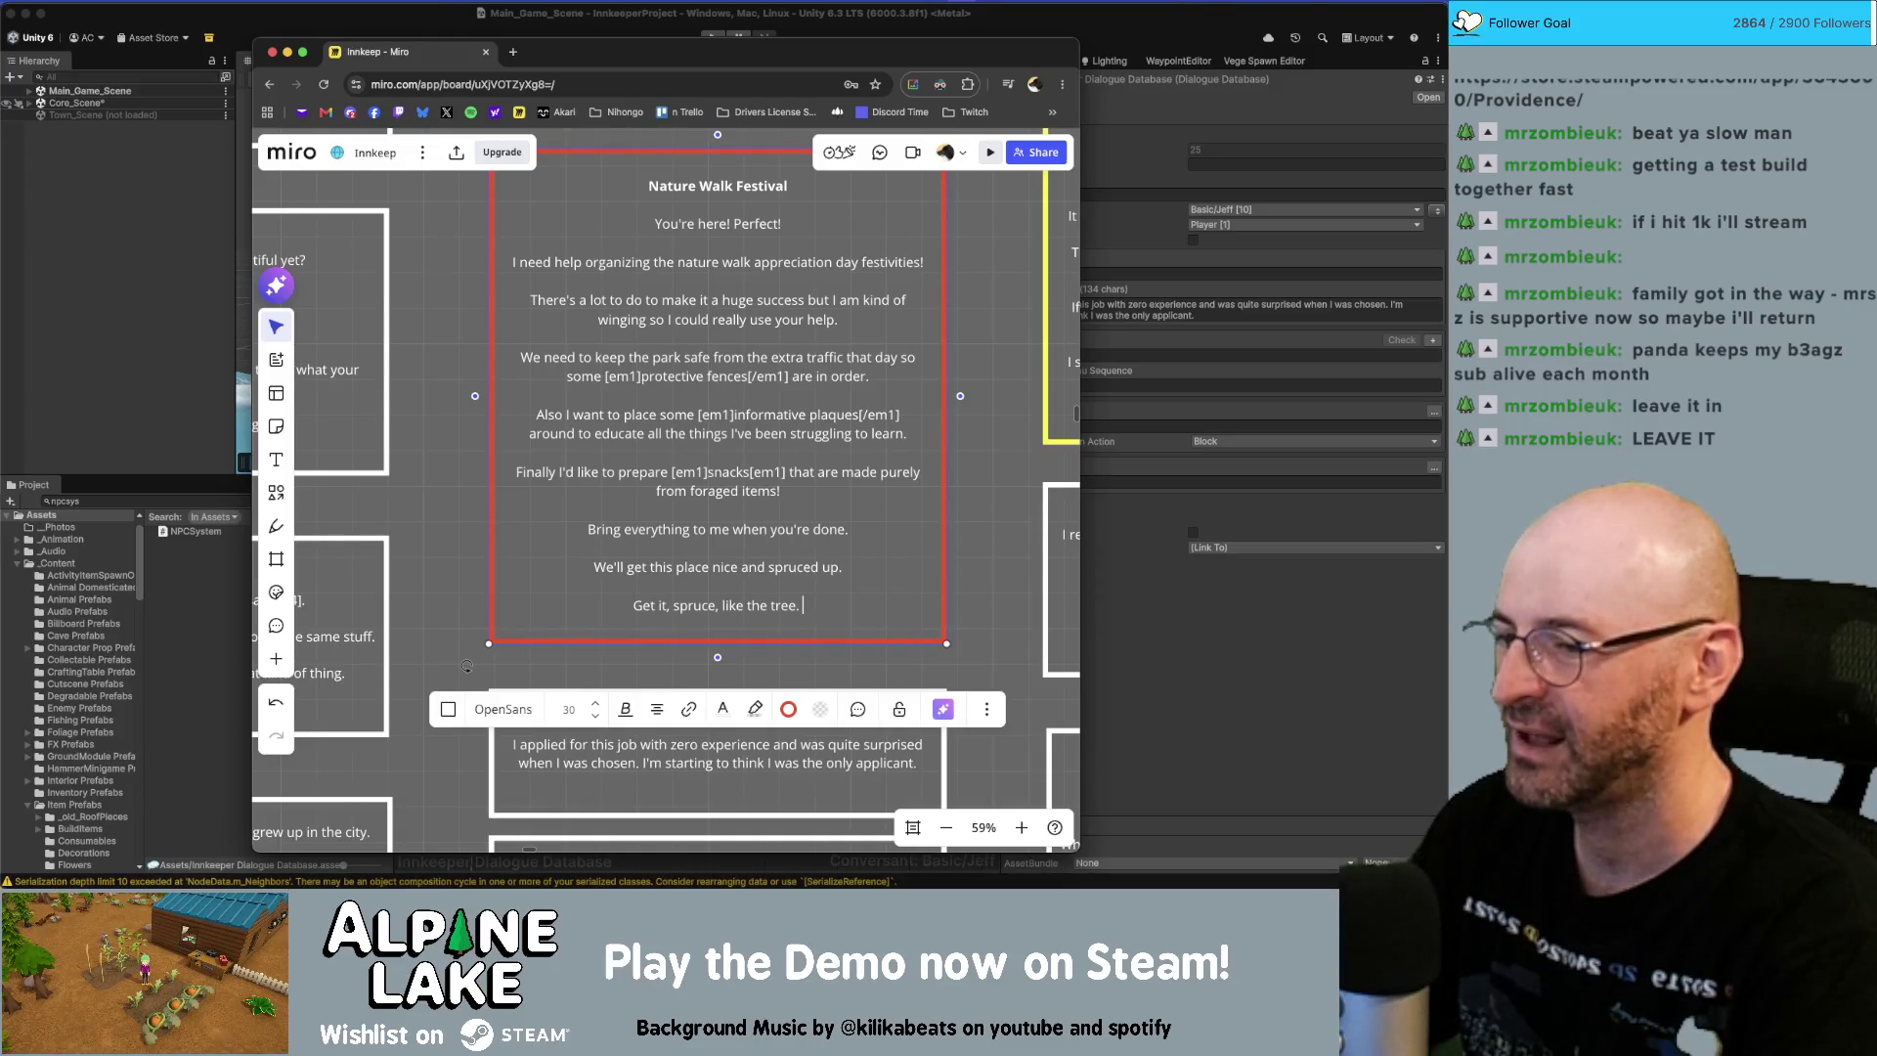
type("if(zombie)")
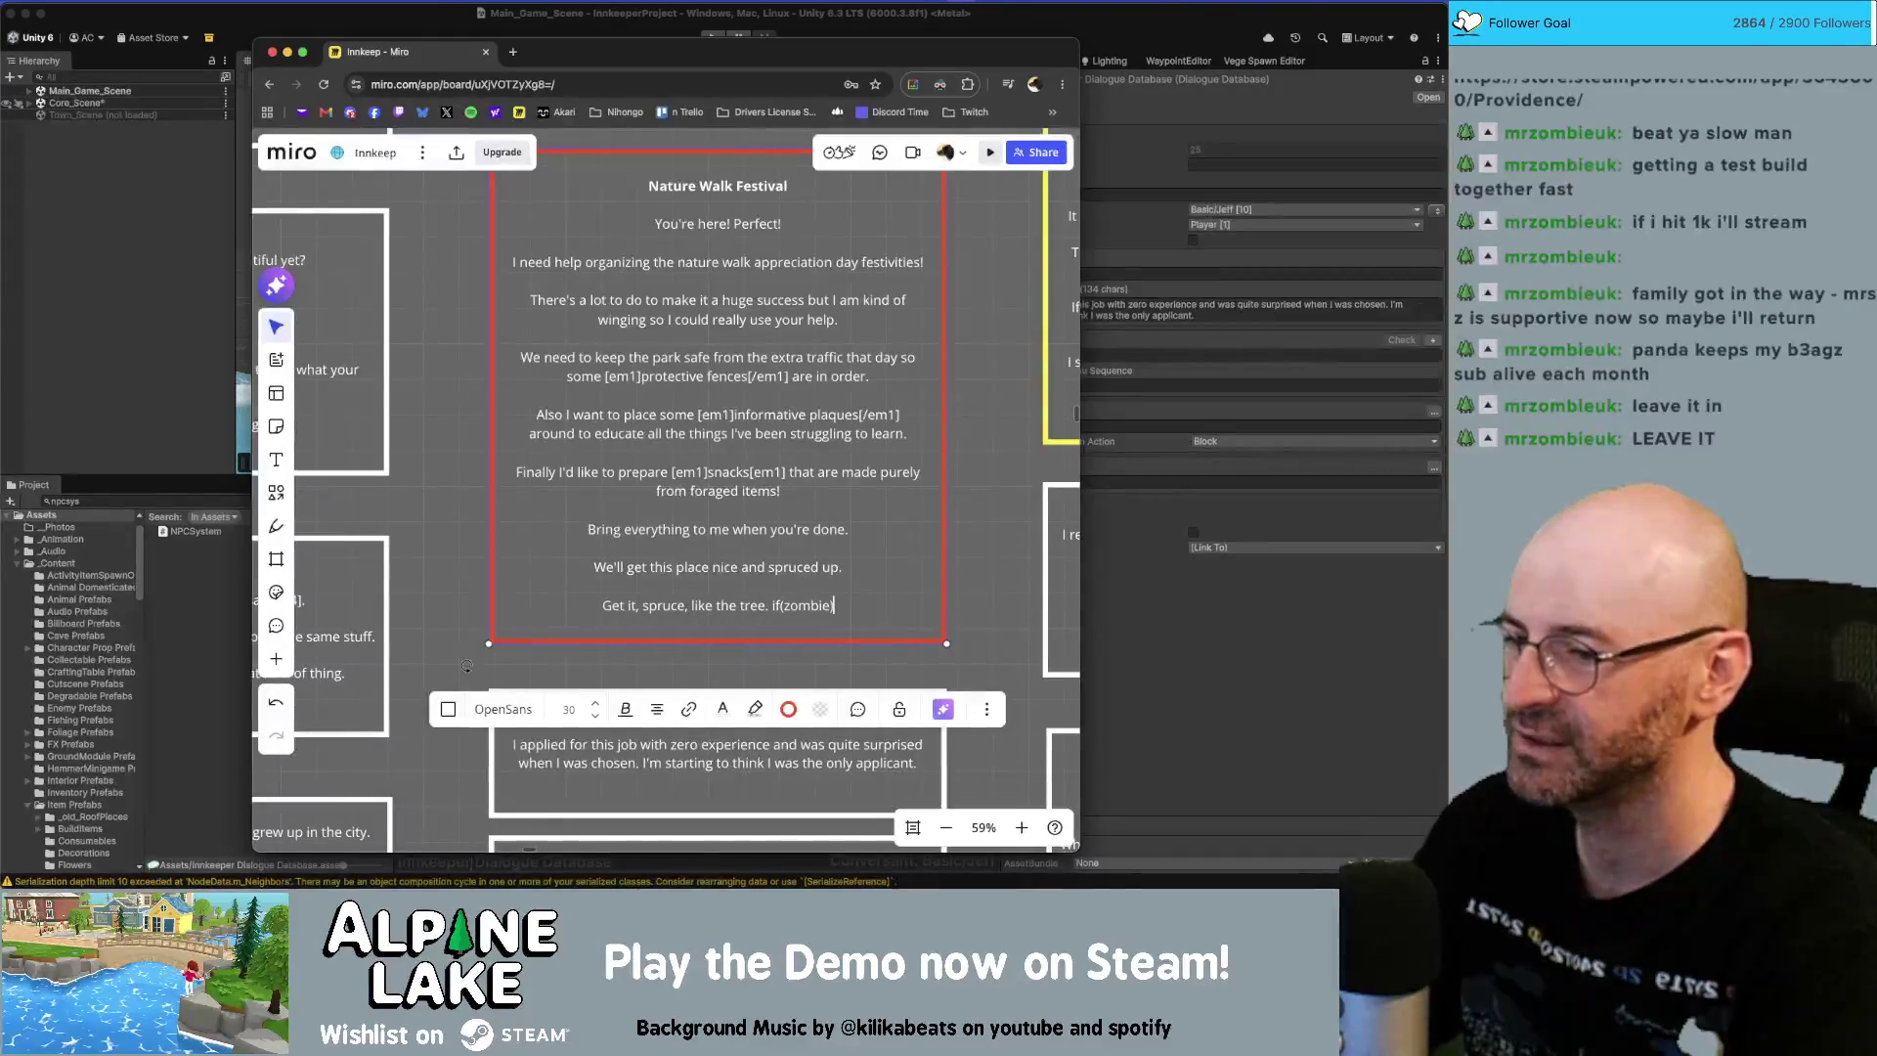
type(" fuck")
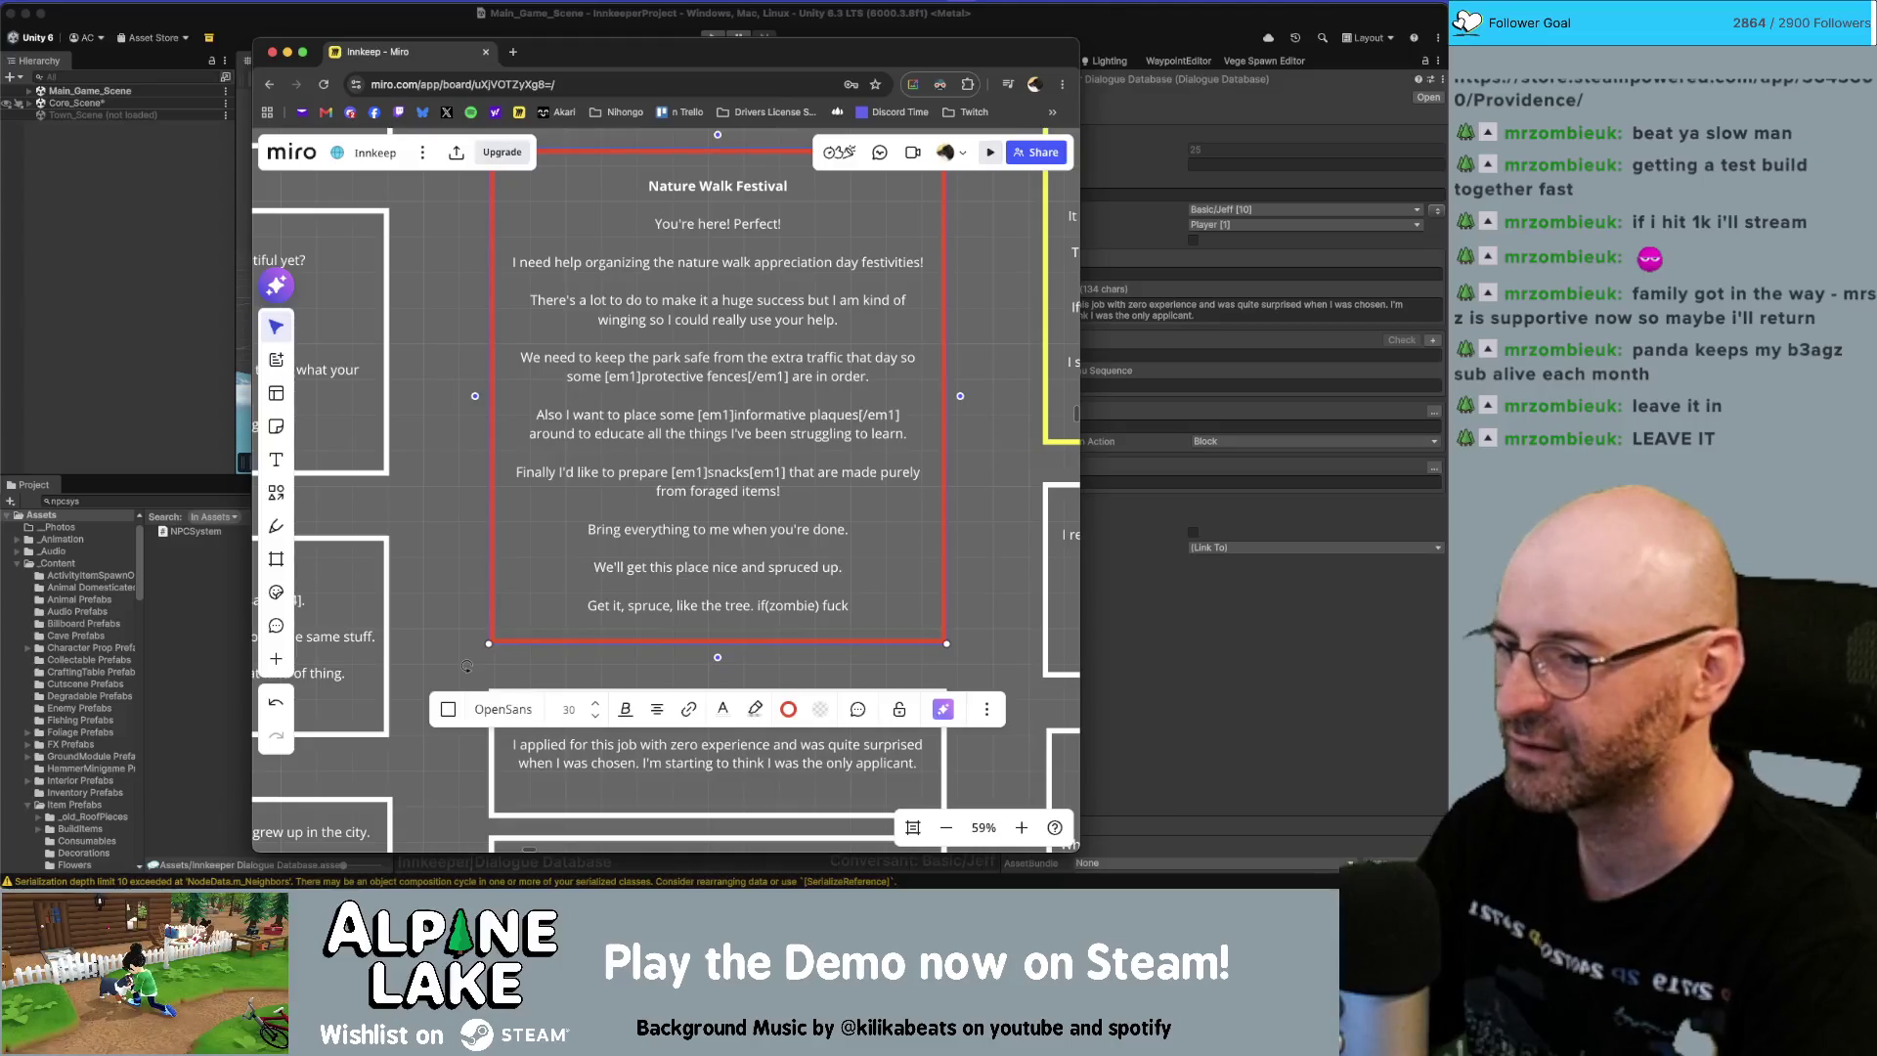
type(", else \"")
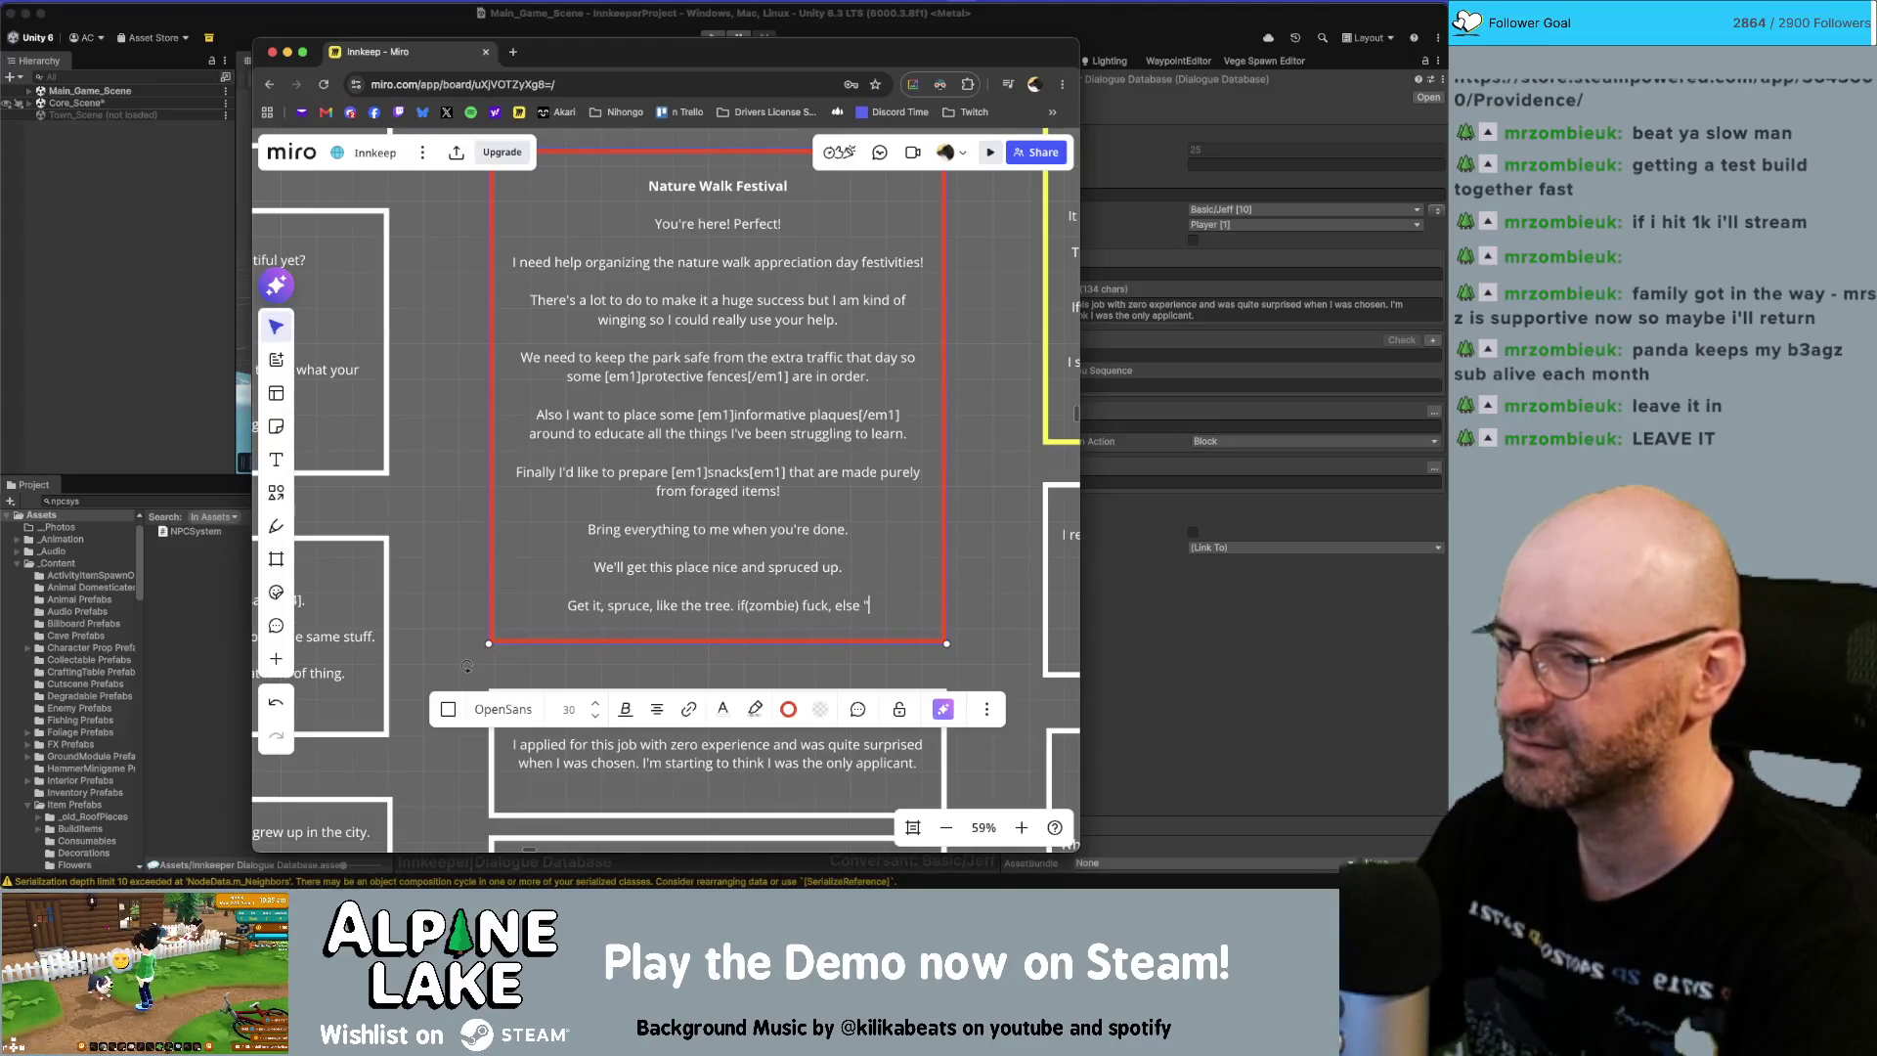
type("\"")
key("BackSpace")
key("BackSpace")
key("BackSpace")
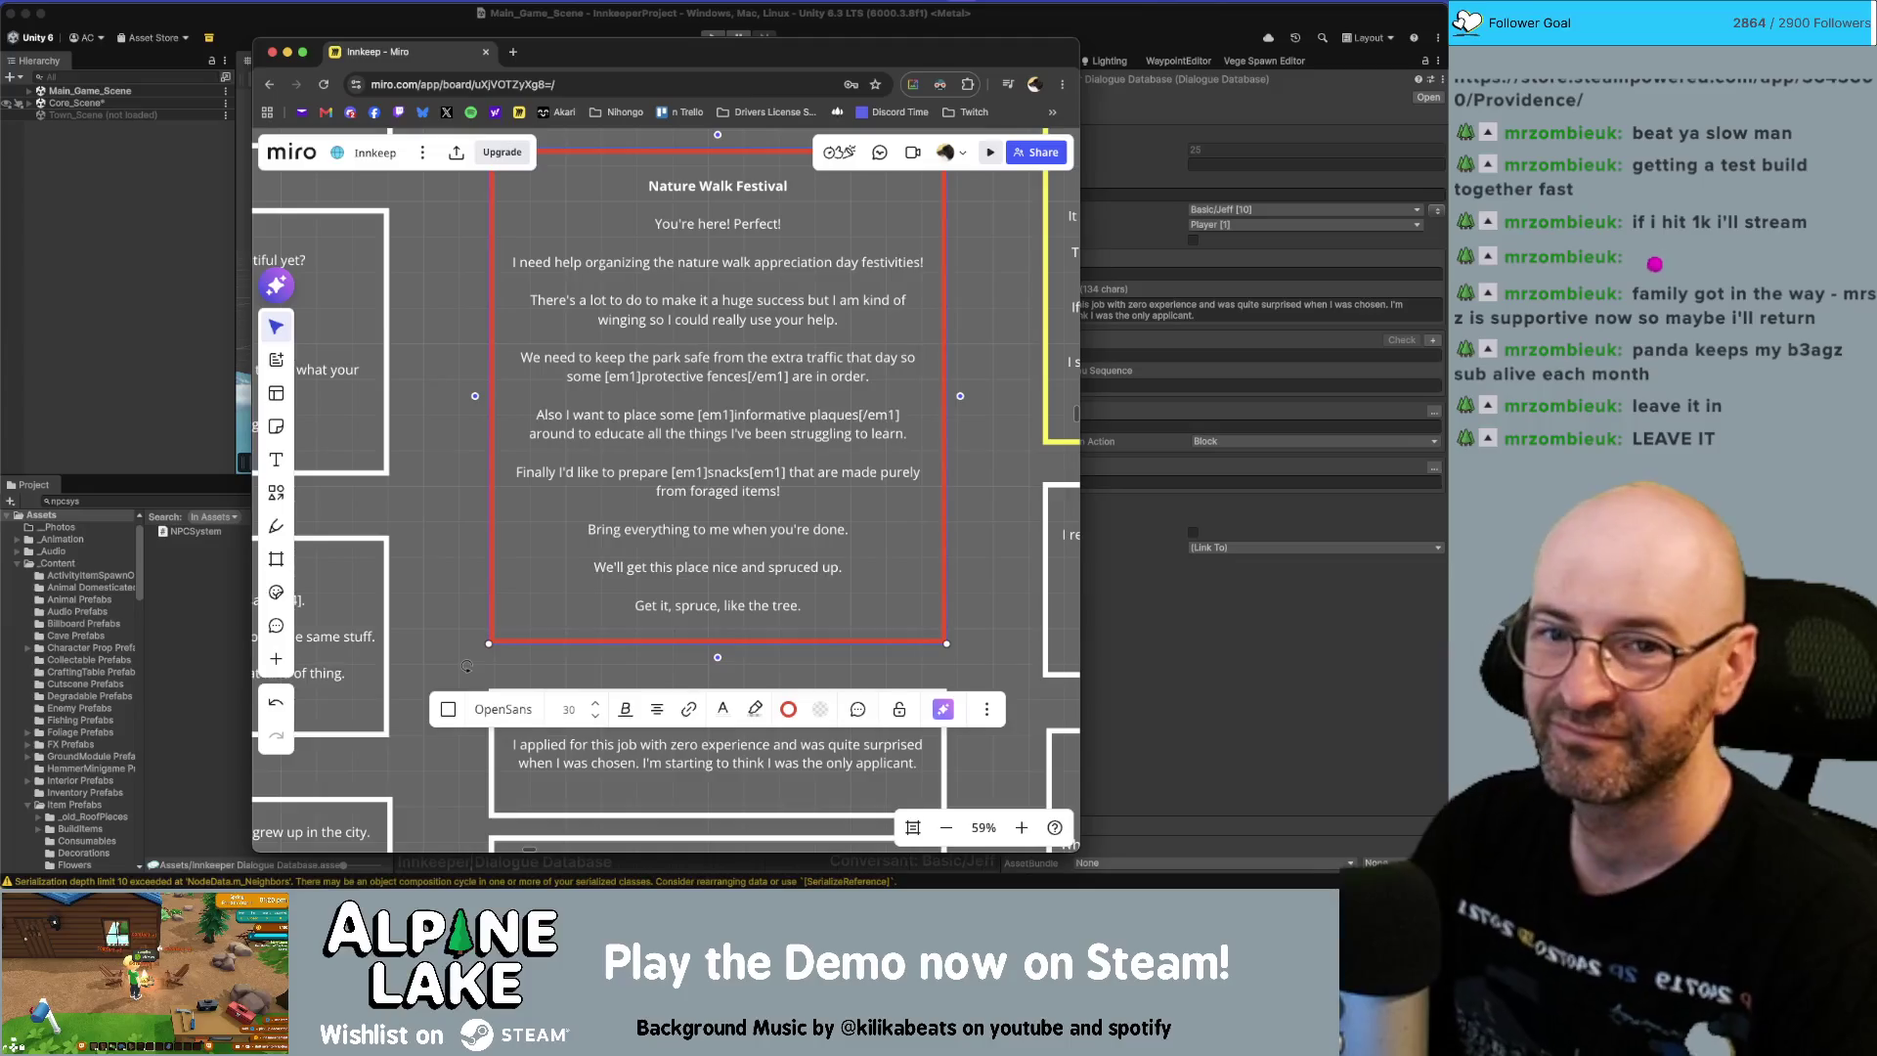
key("super+Tab")
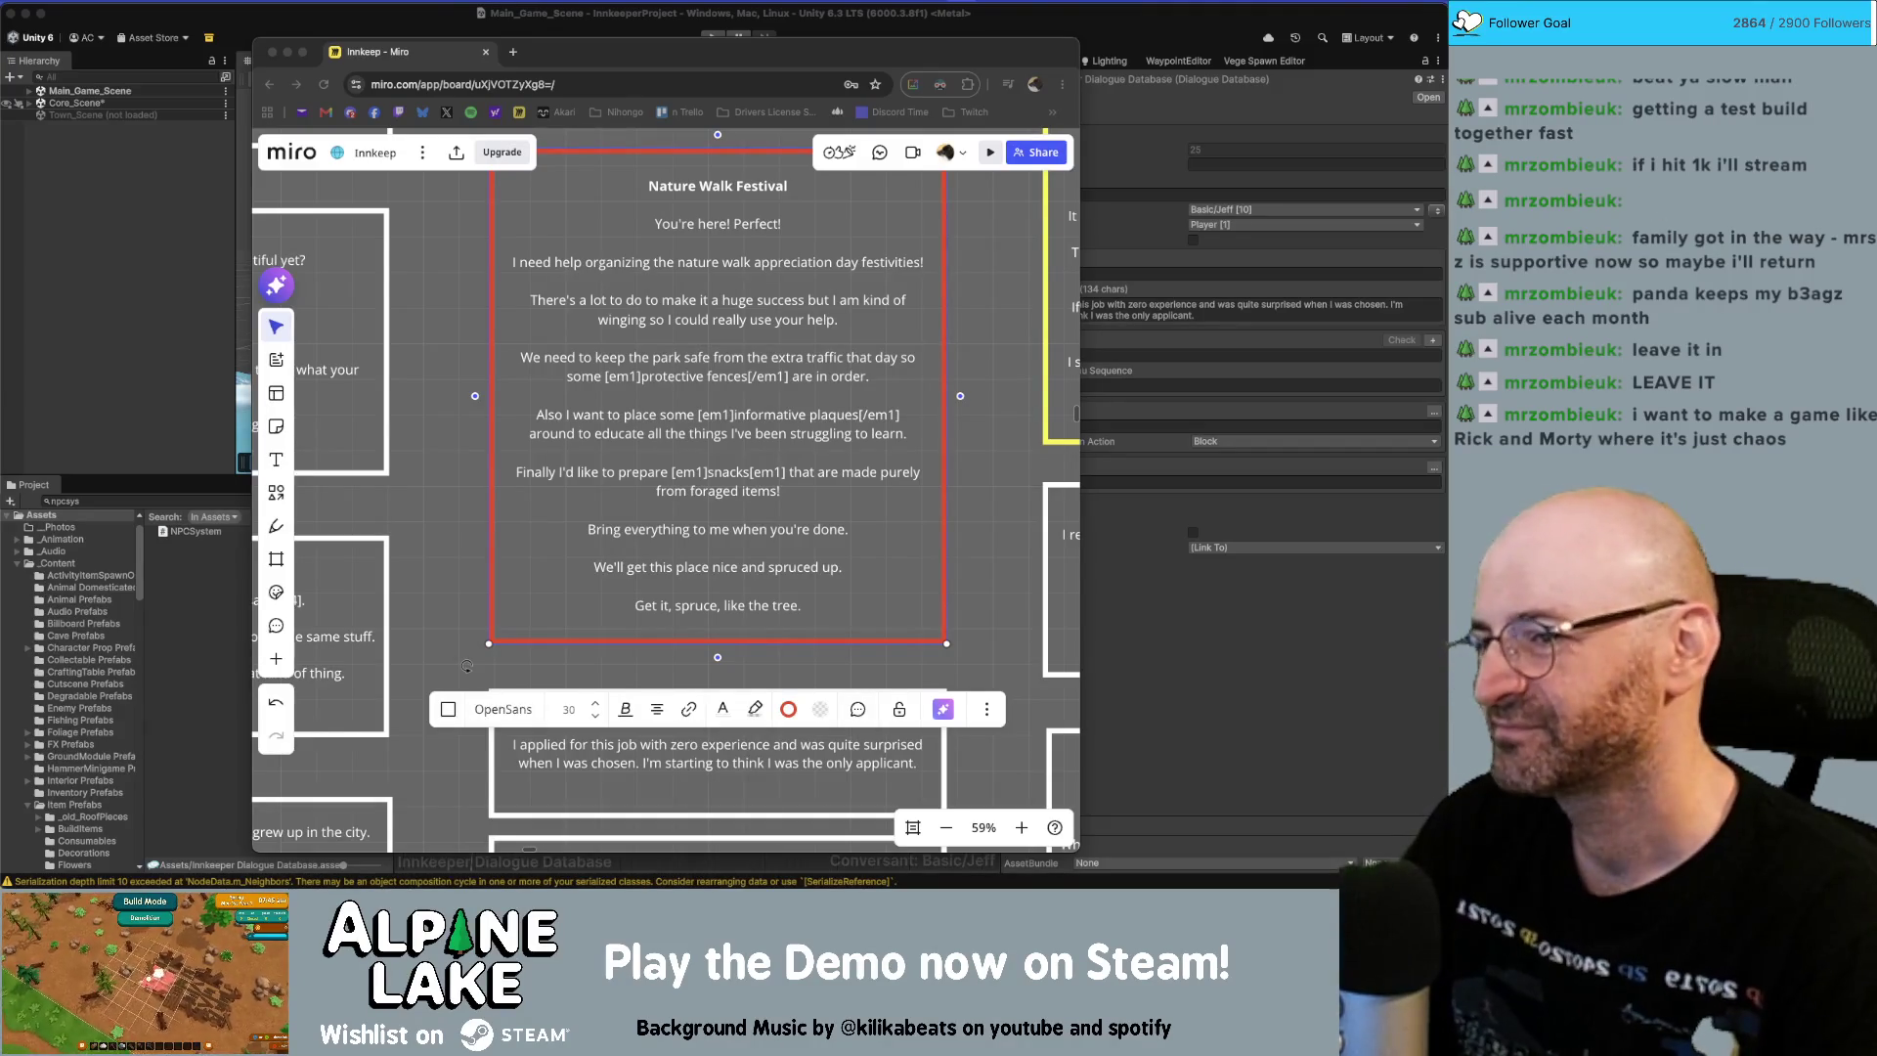
left_click(995, 470)
left_click(996, 470)
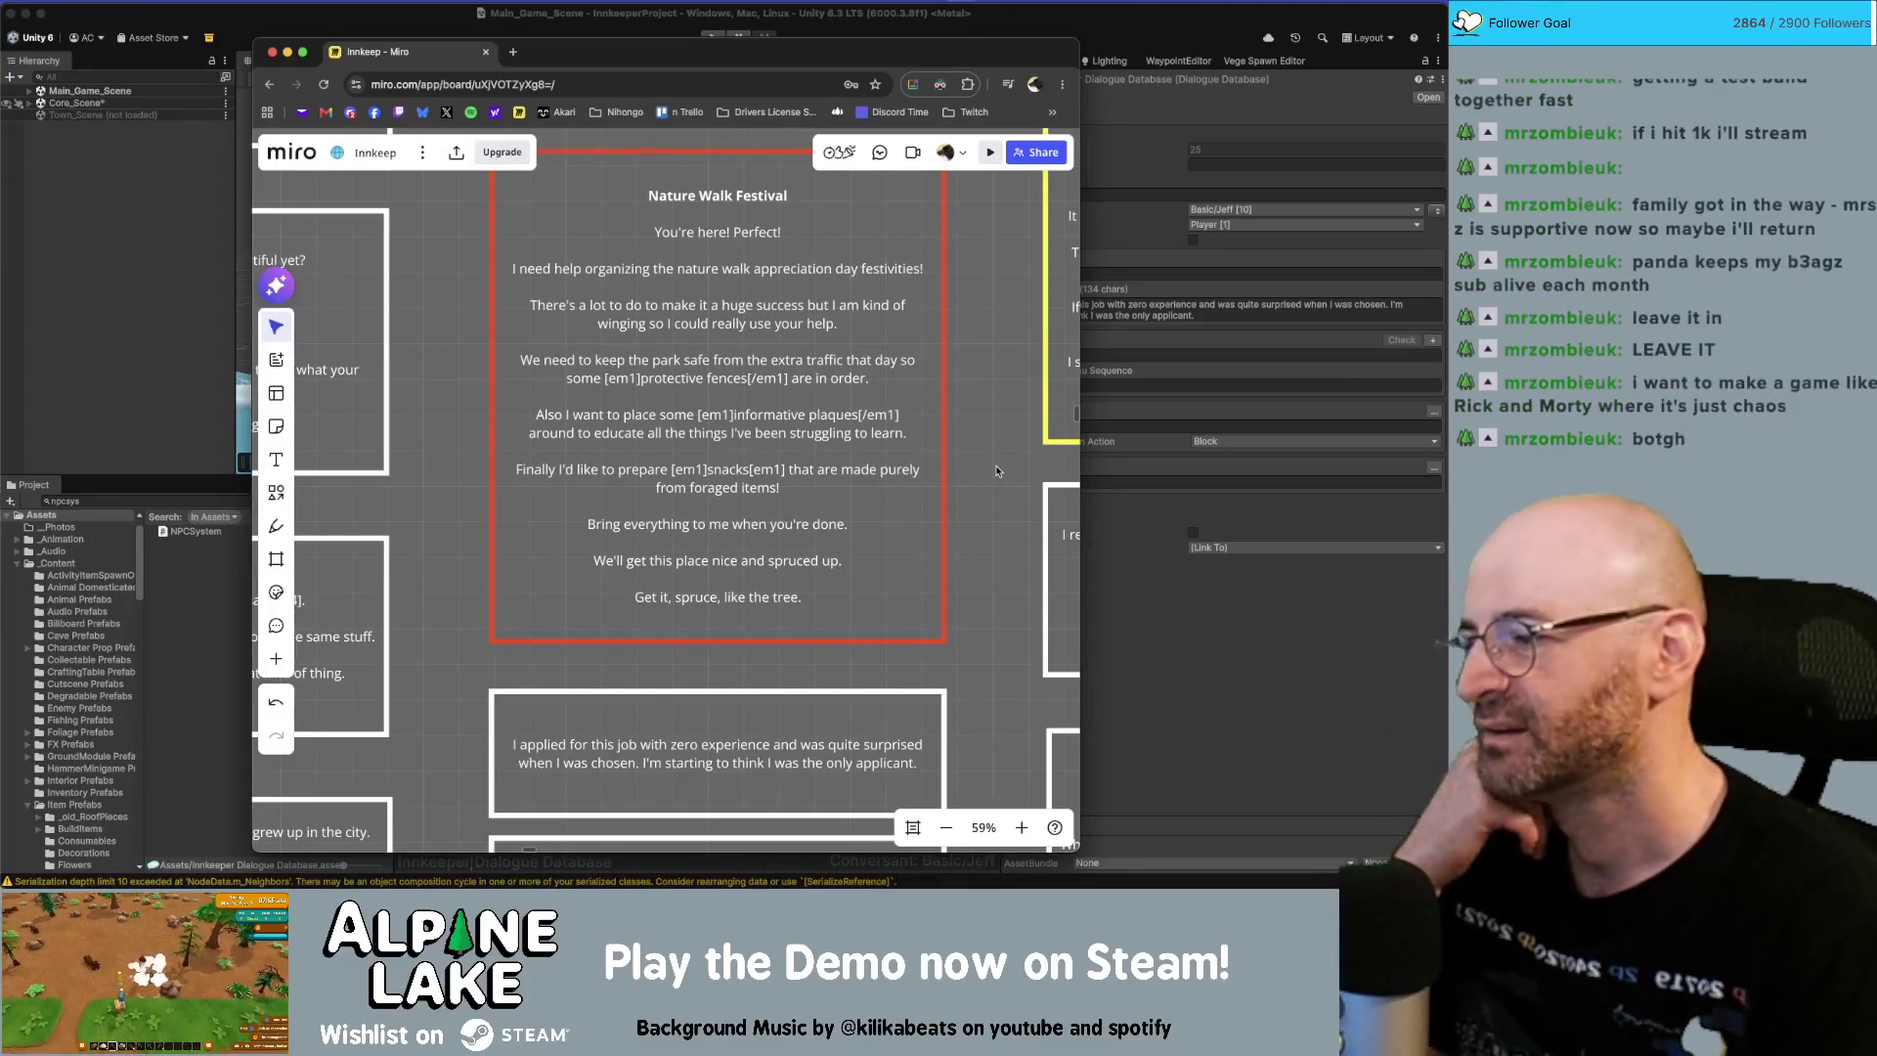
scroll(978, 470, "up", 2)
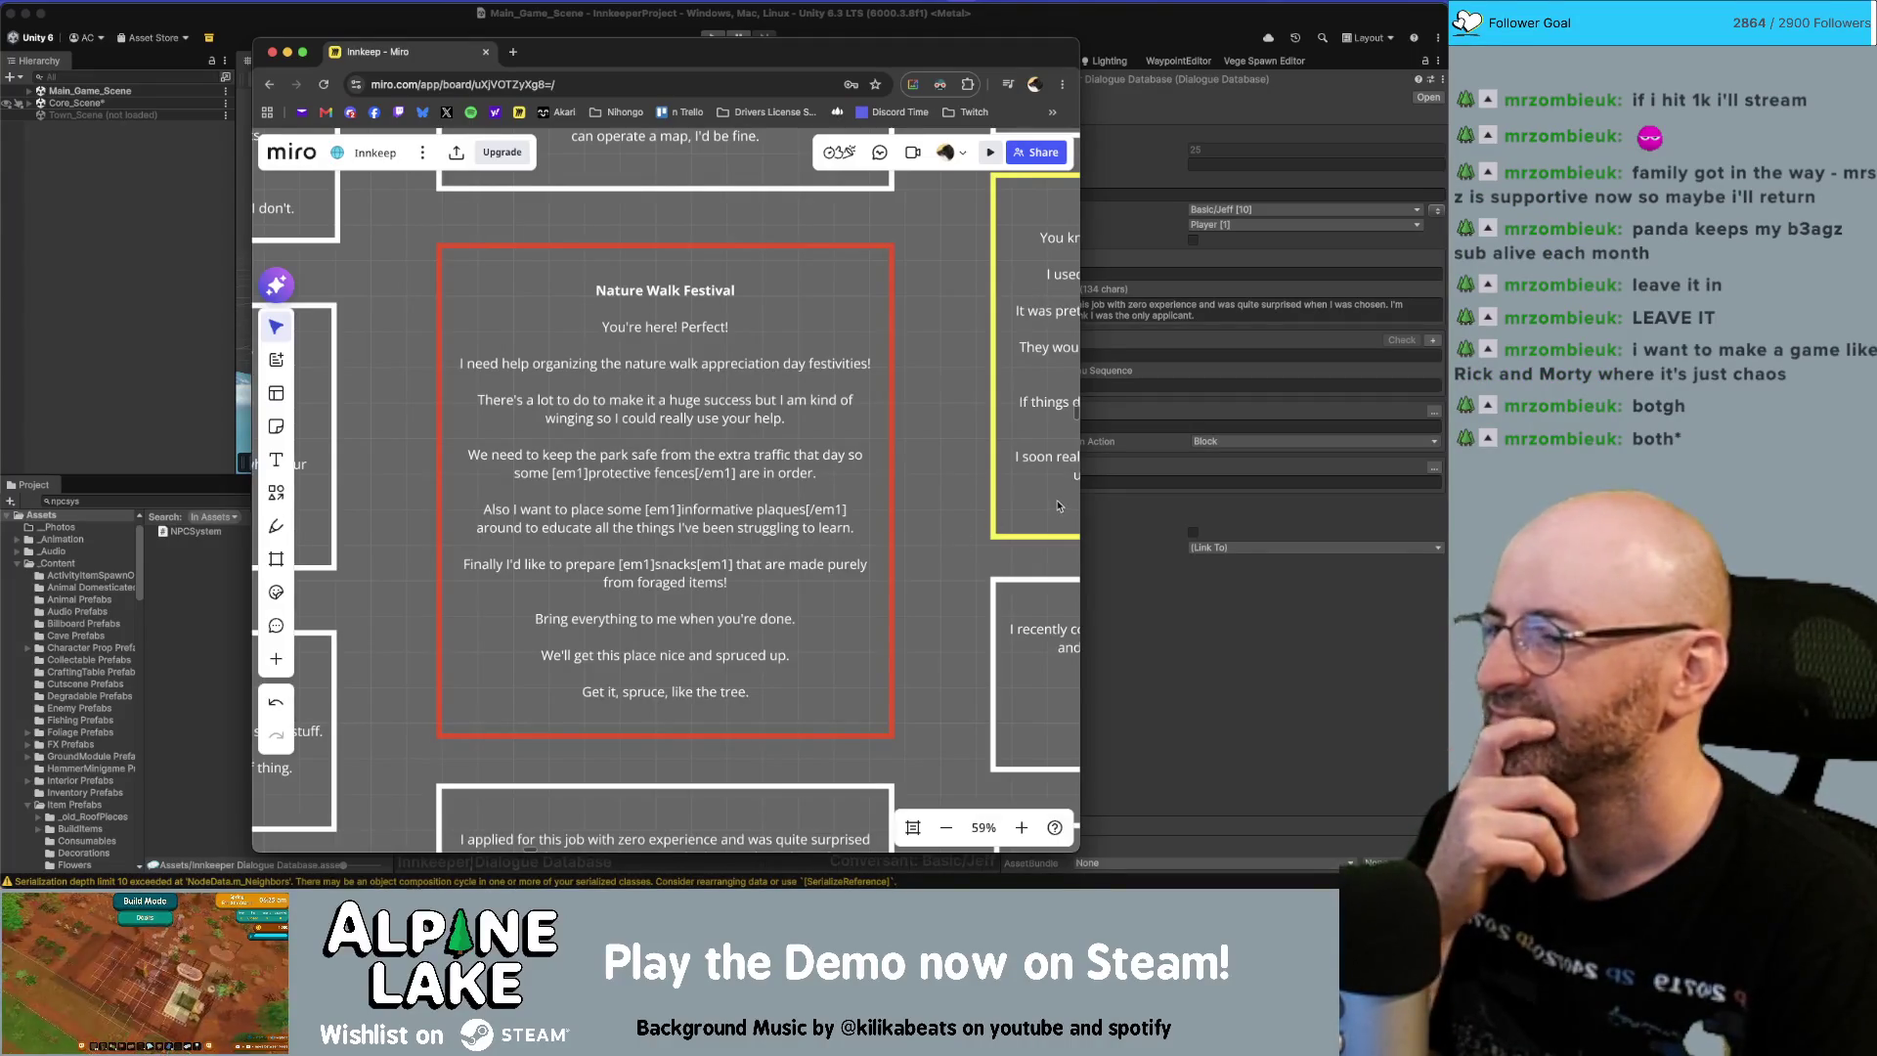
left_click(519, 57)
type("rick and mo")
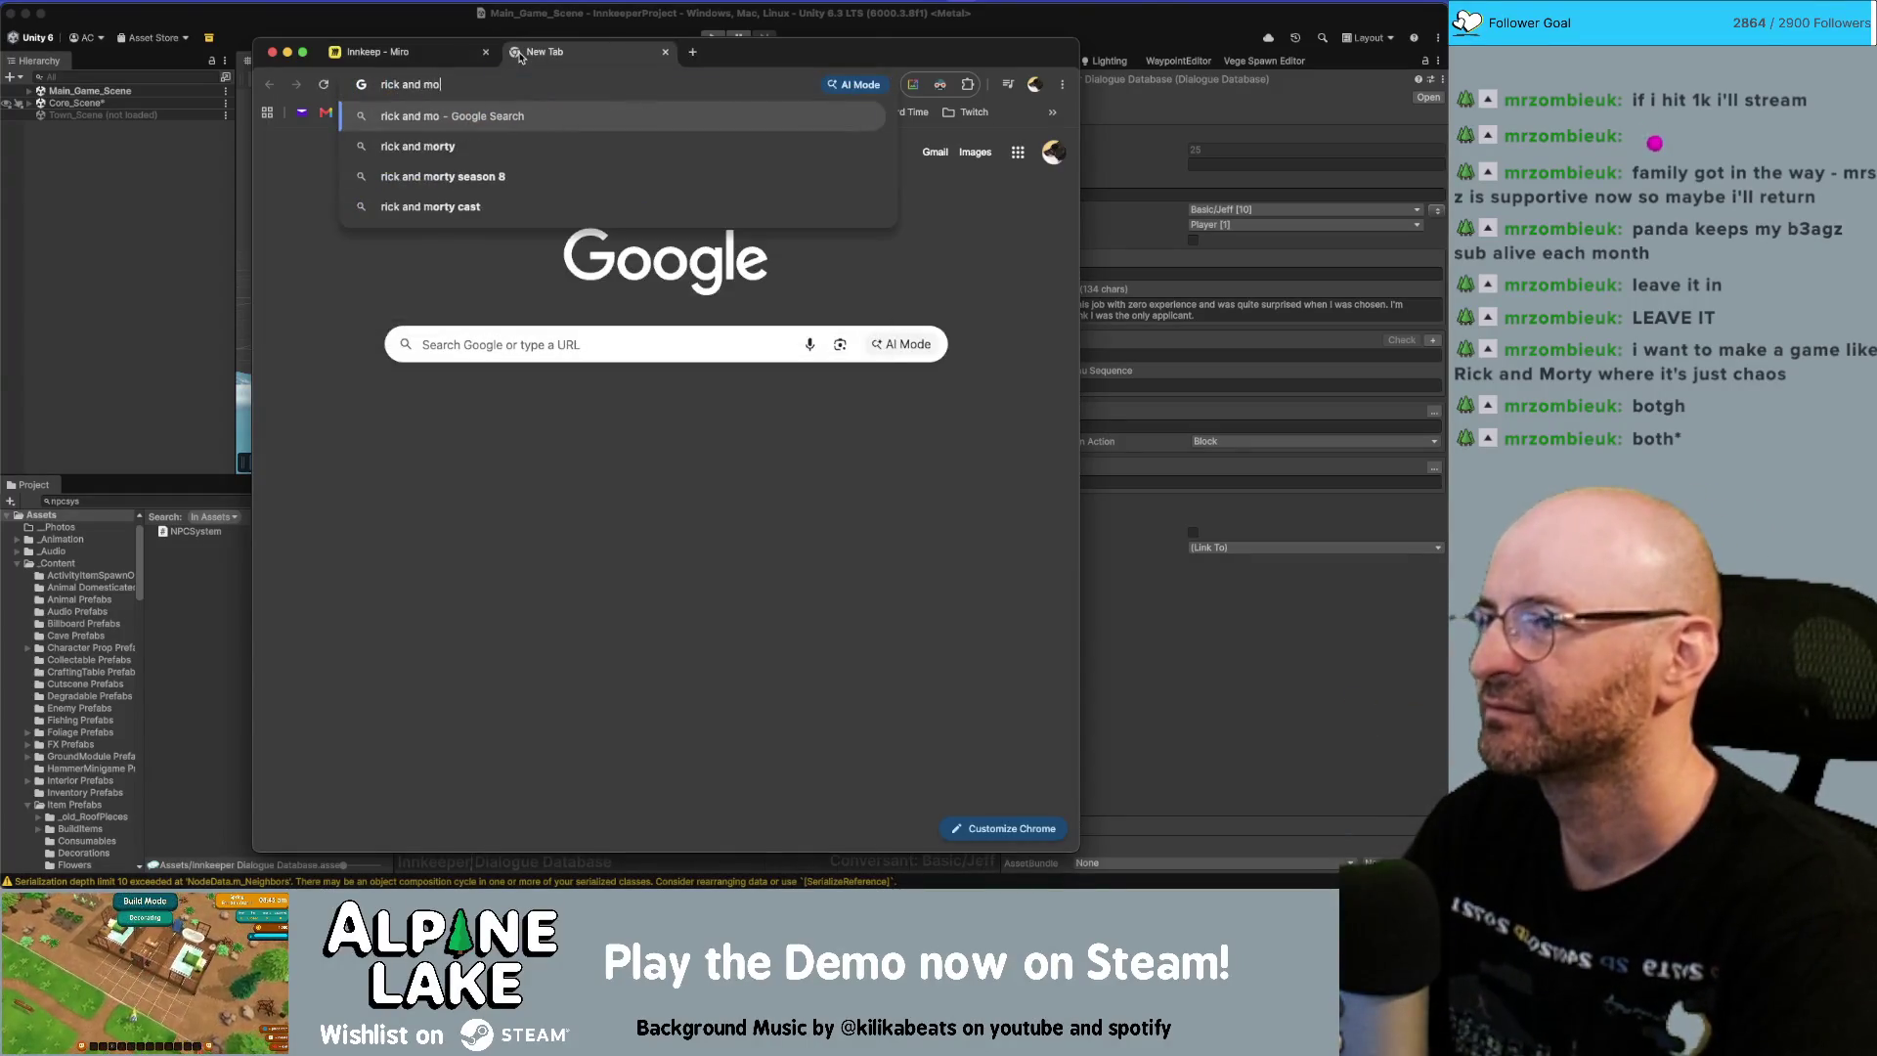
type("rty vr game")
key("Return")
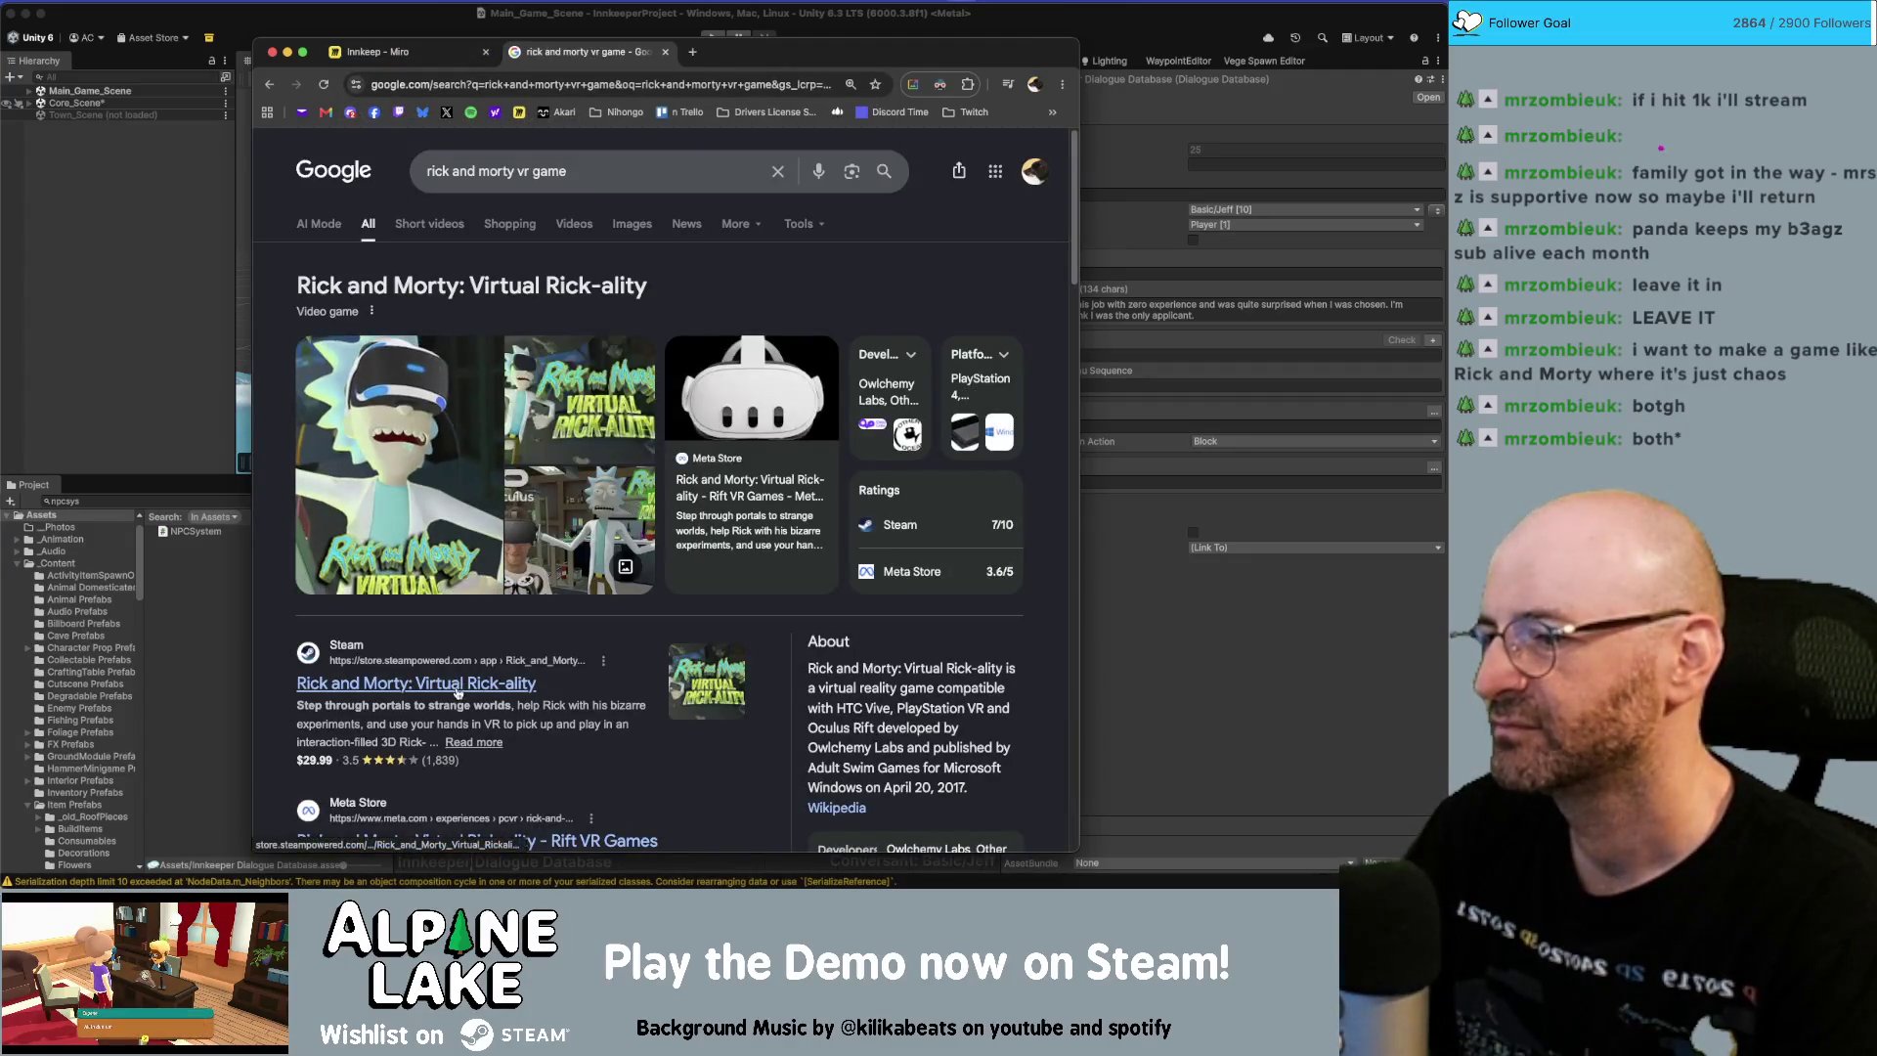
left_click(465, 683)
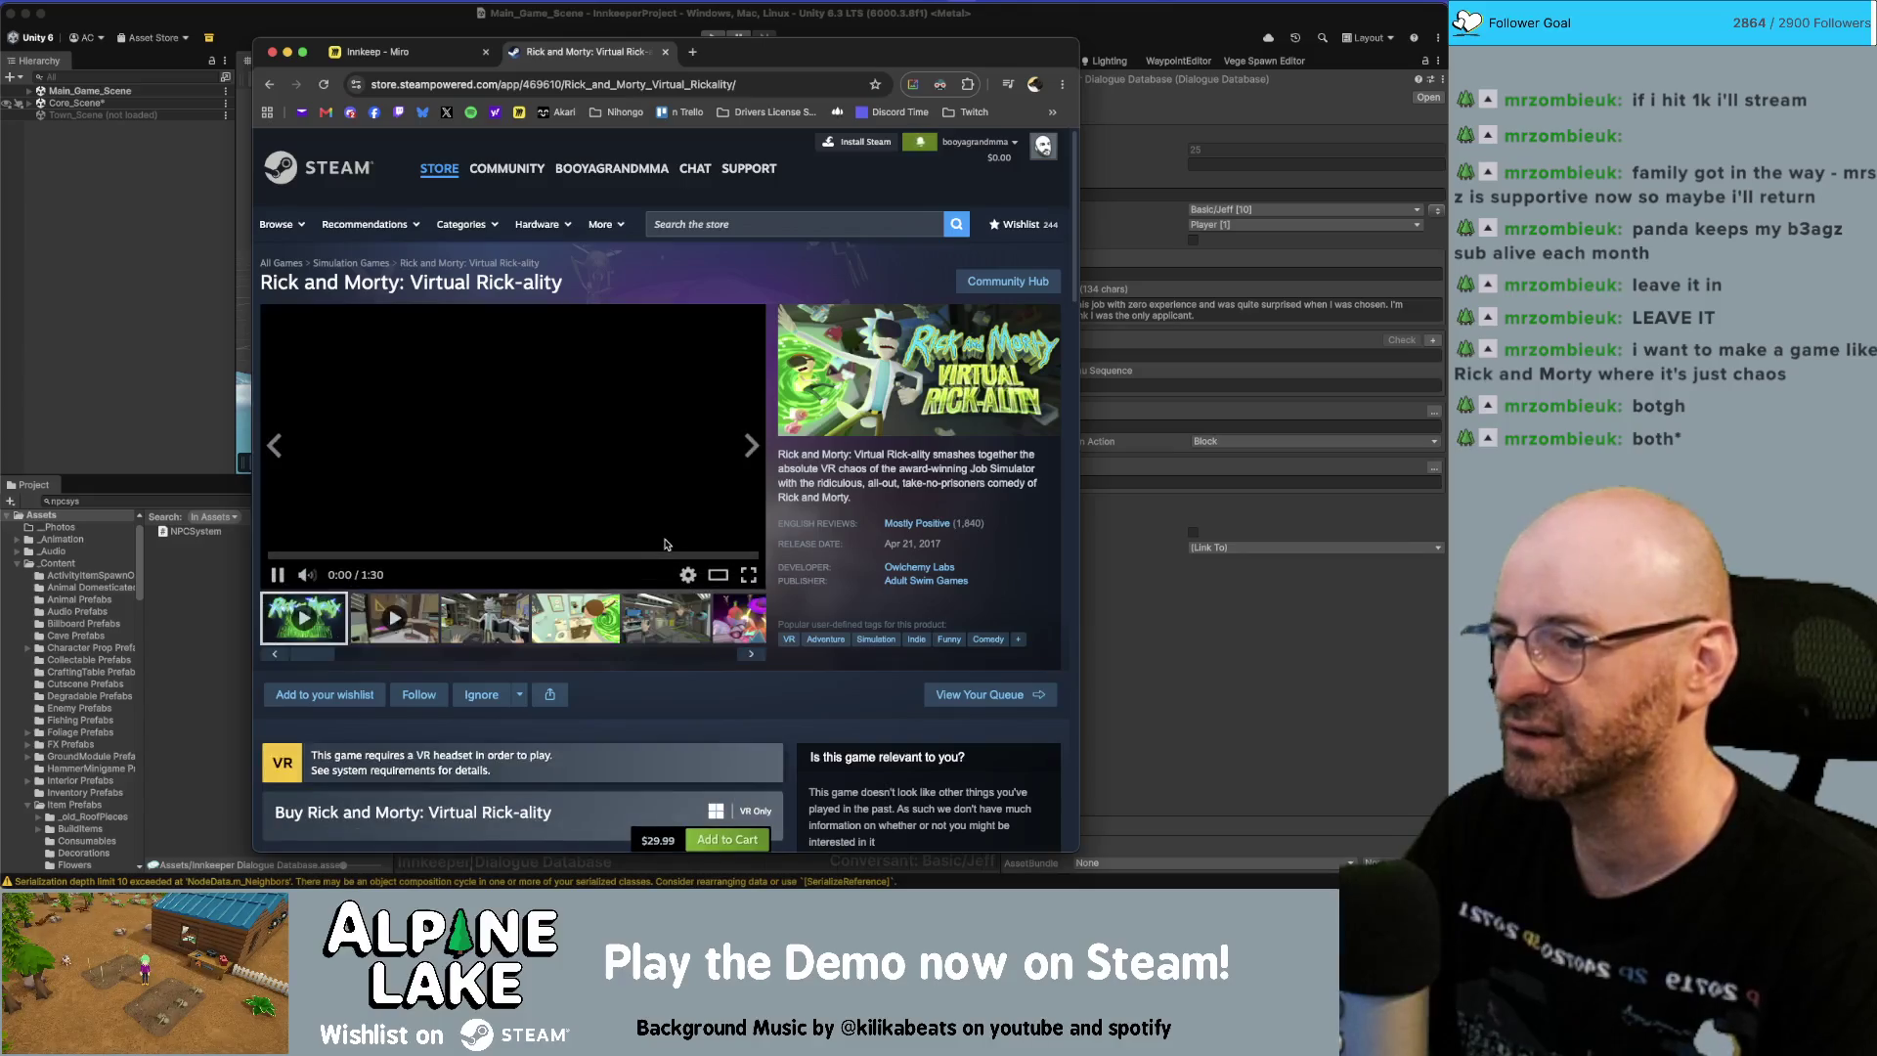
scroll(587, 606, "down", 1)
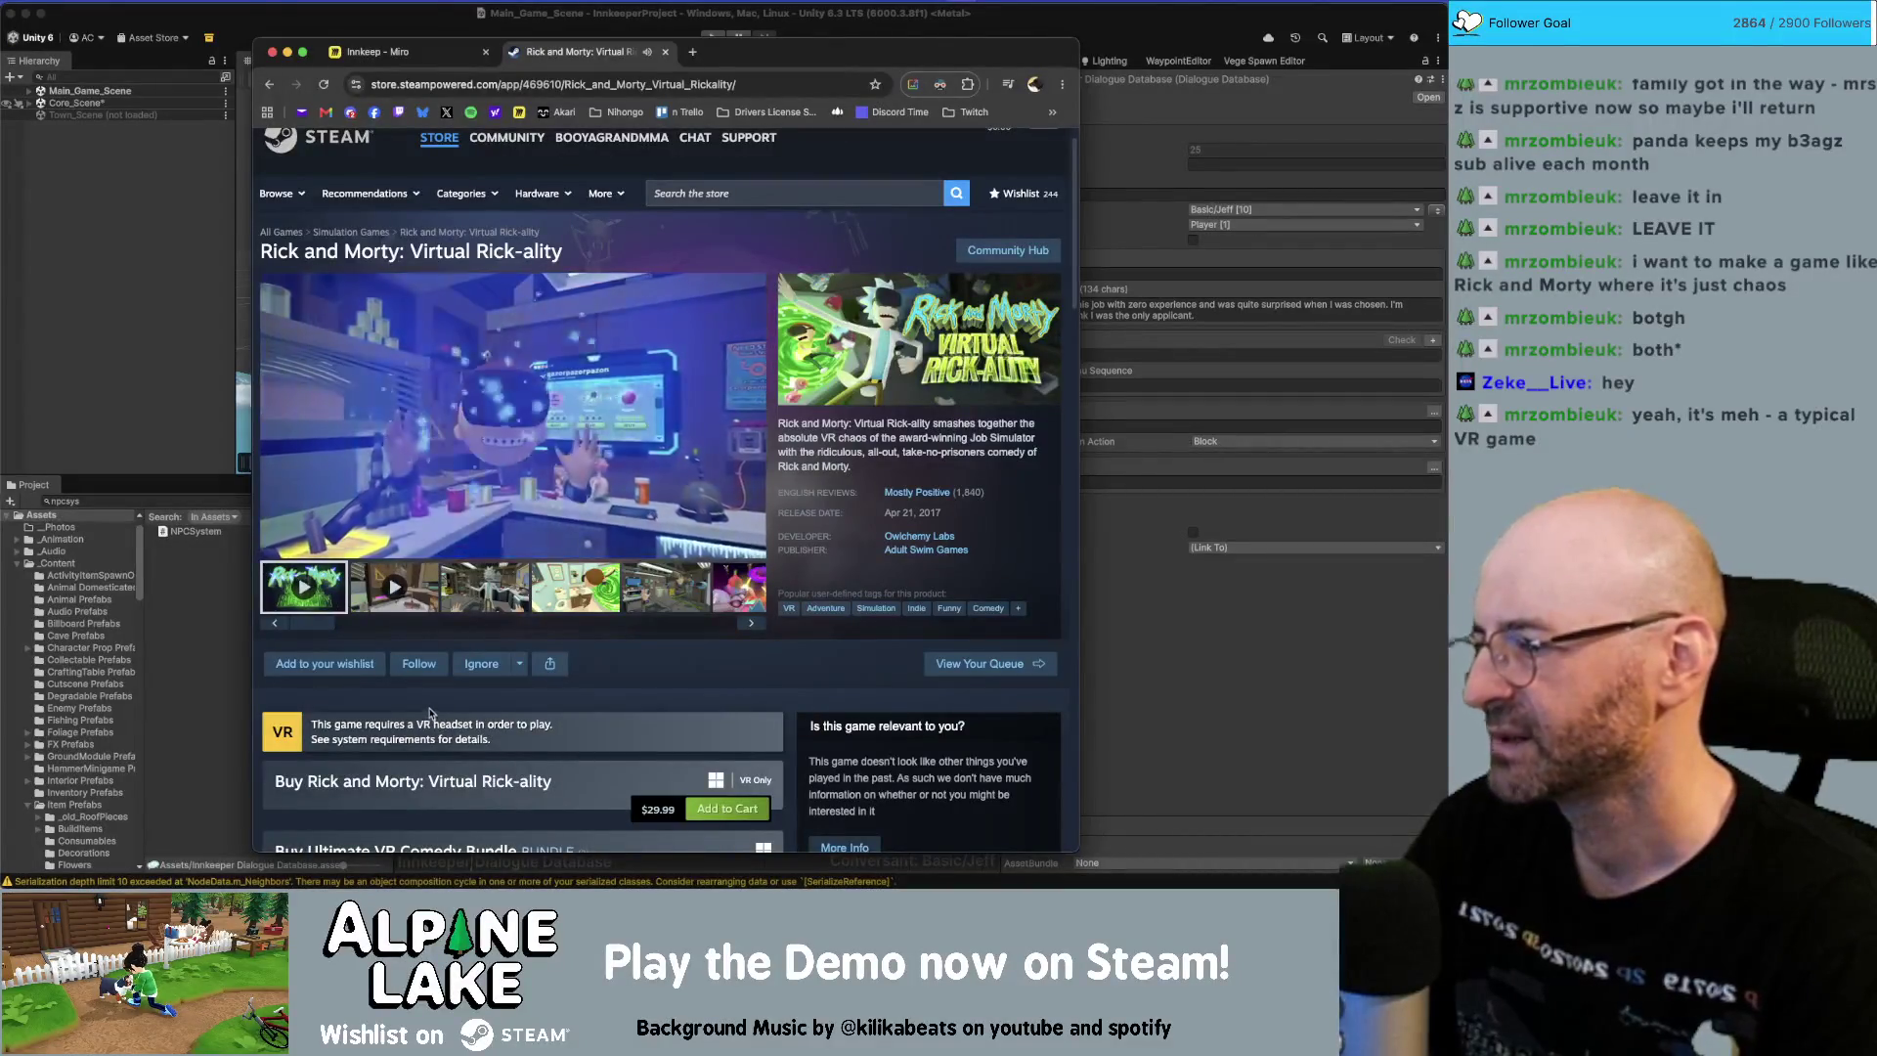
scroll(470, 604, "down", 3)
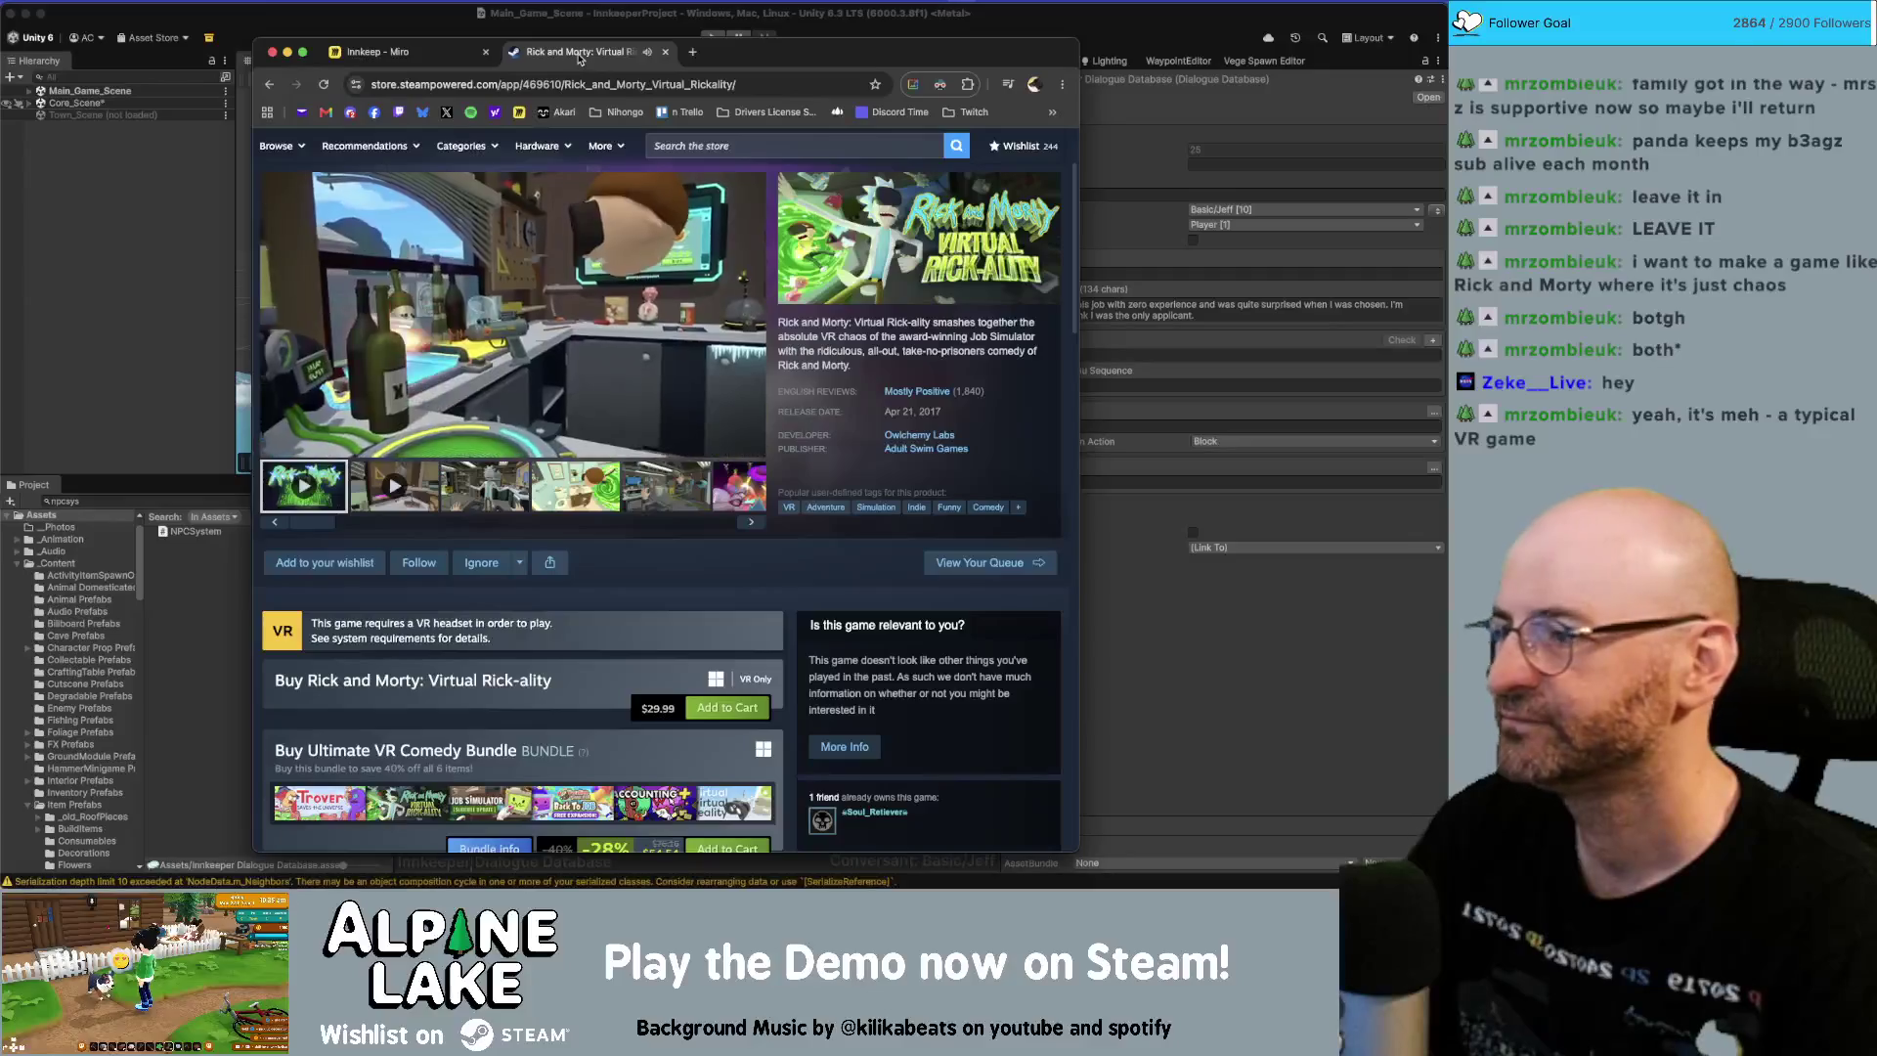
middle_click(580, 55)
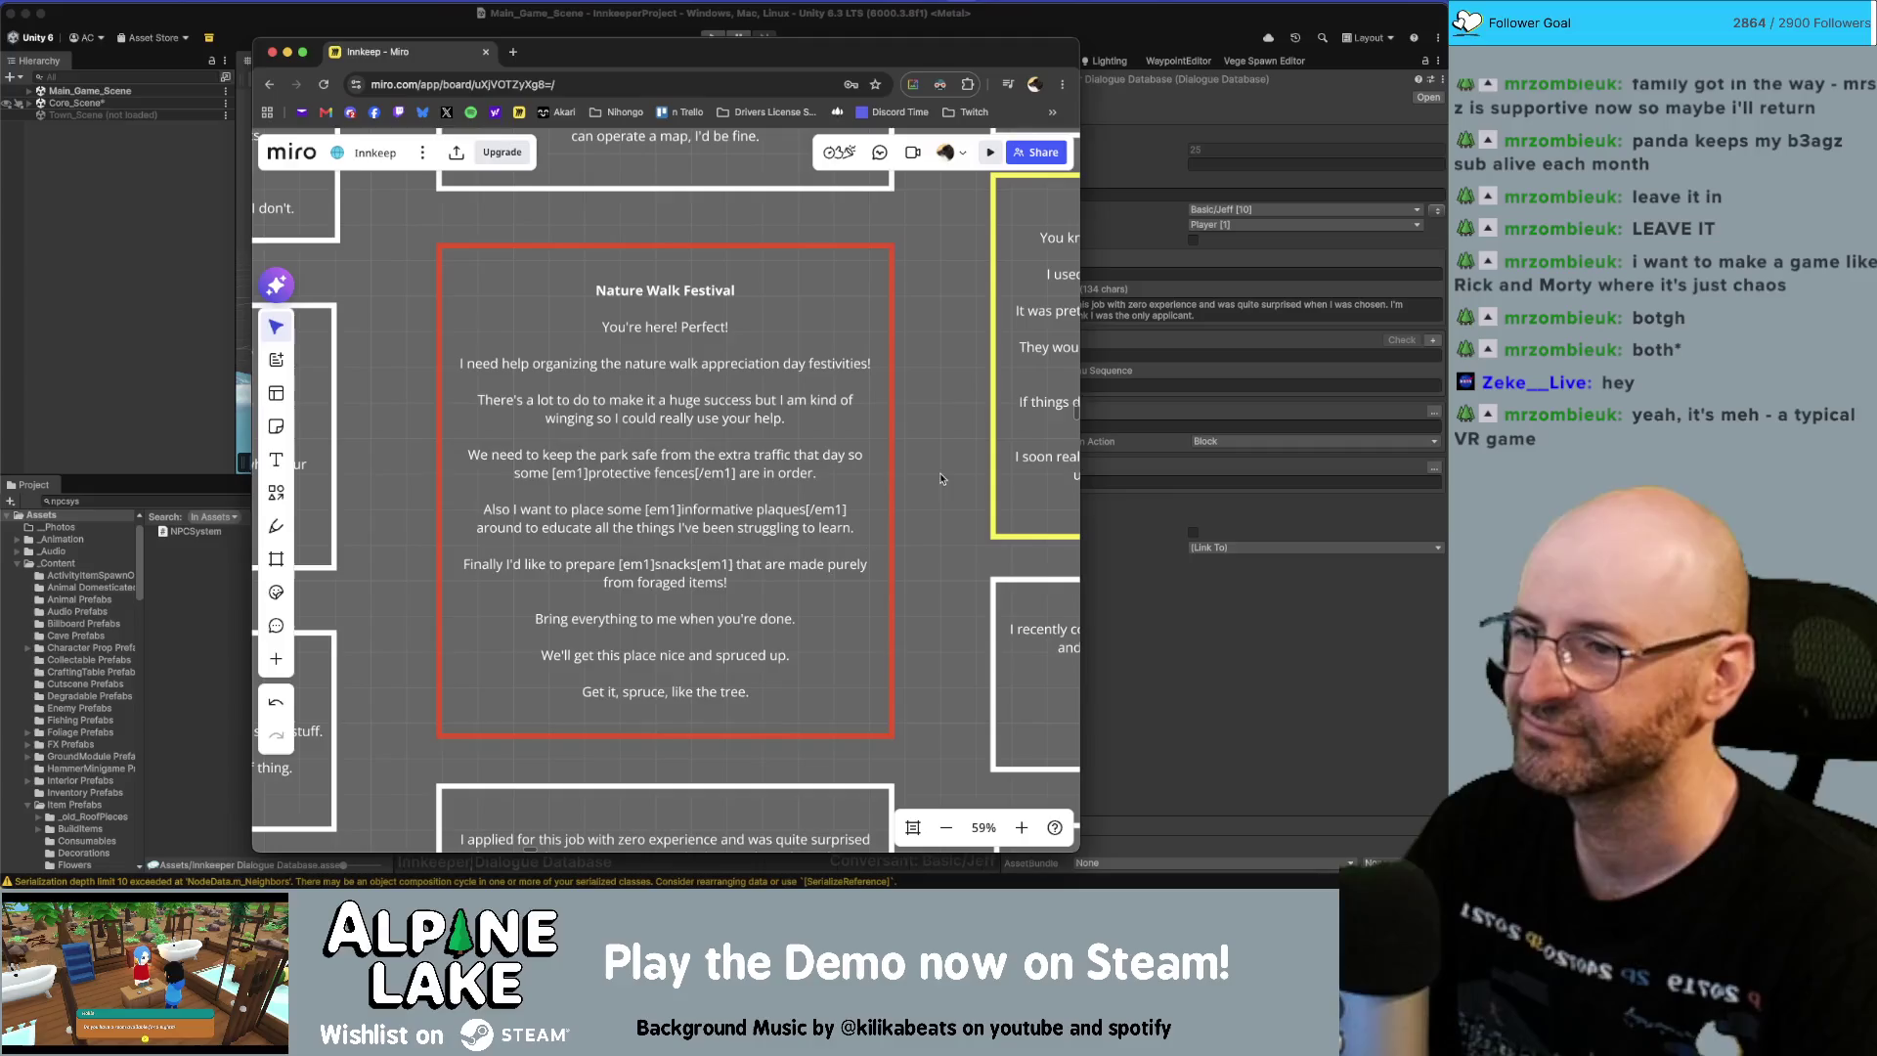
Replace 'the' with 'a' and delete the trailing 'festivities!' on the Nature Walk Festival card.
left_click(719, 307)
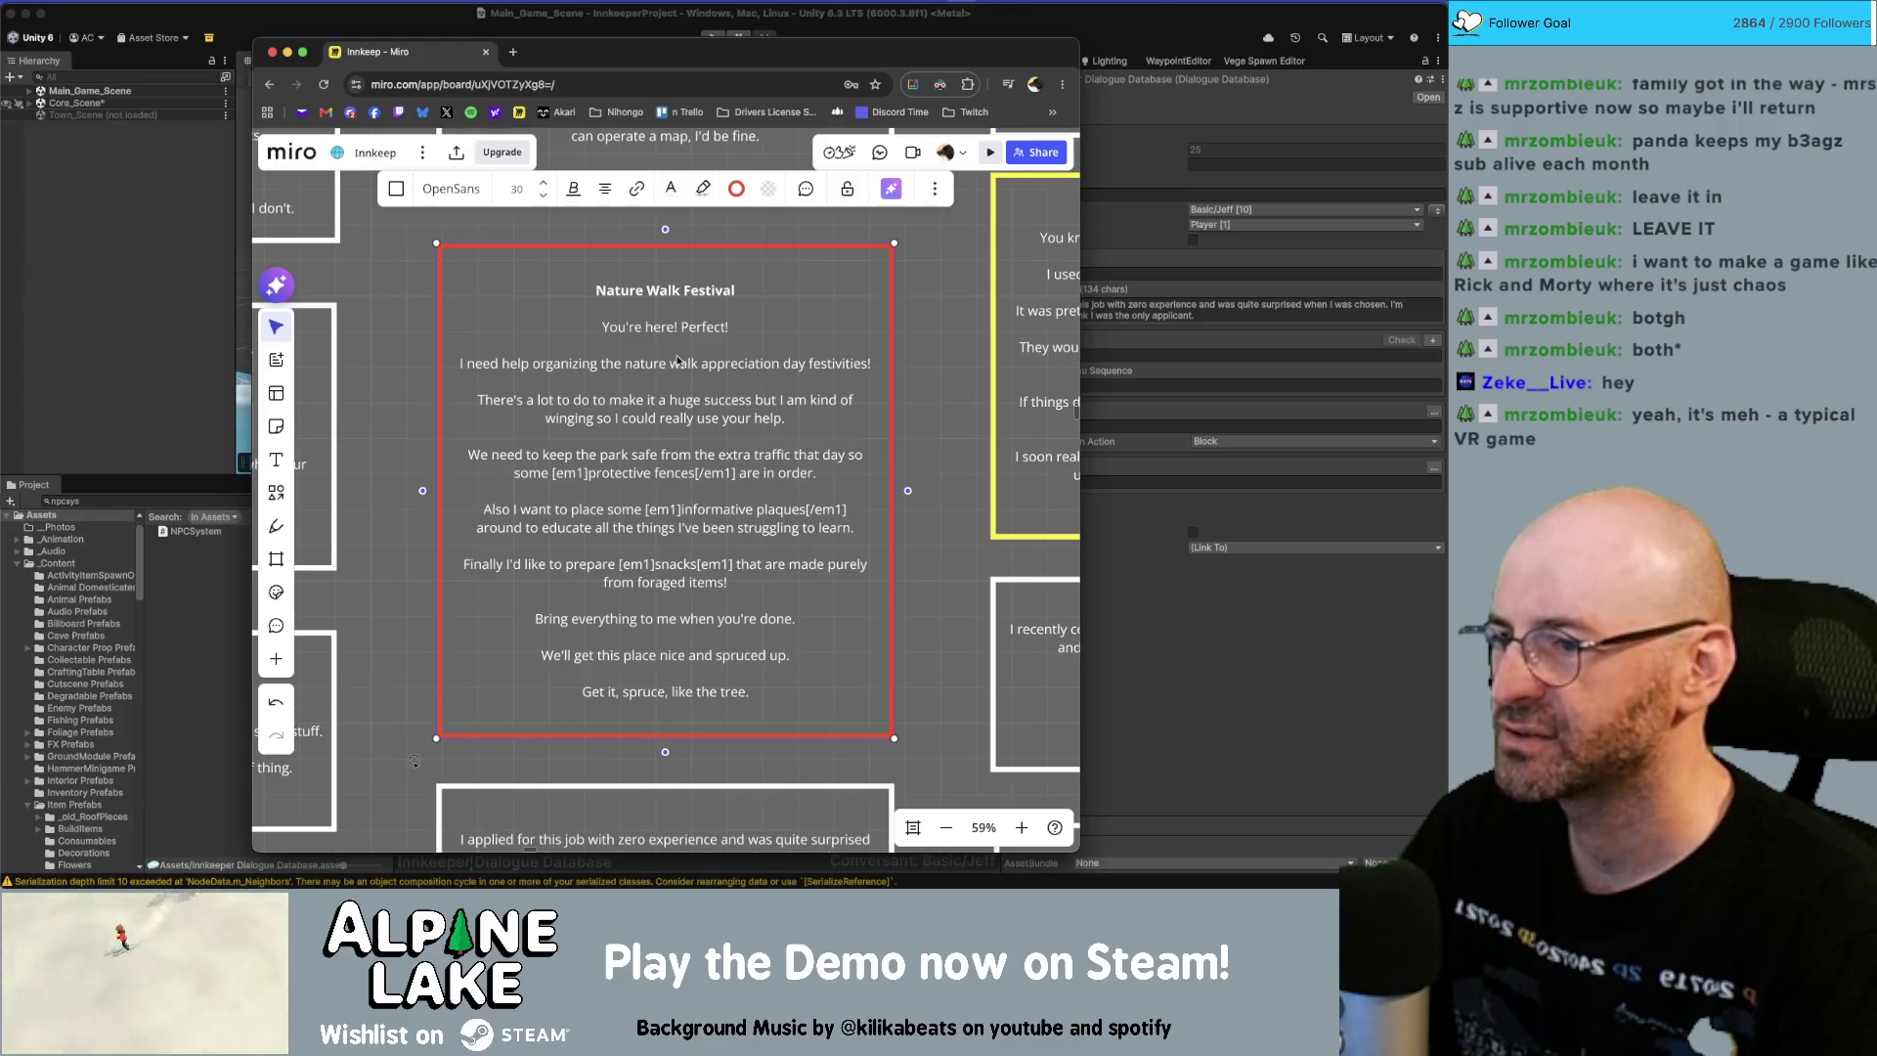
left_click(605, 364)
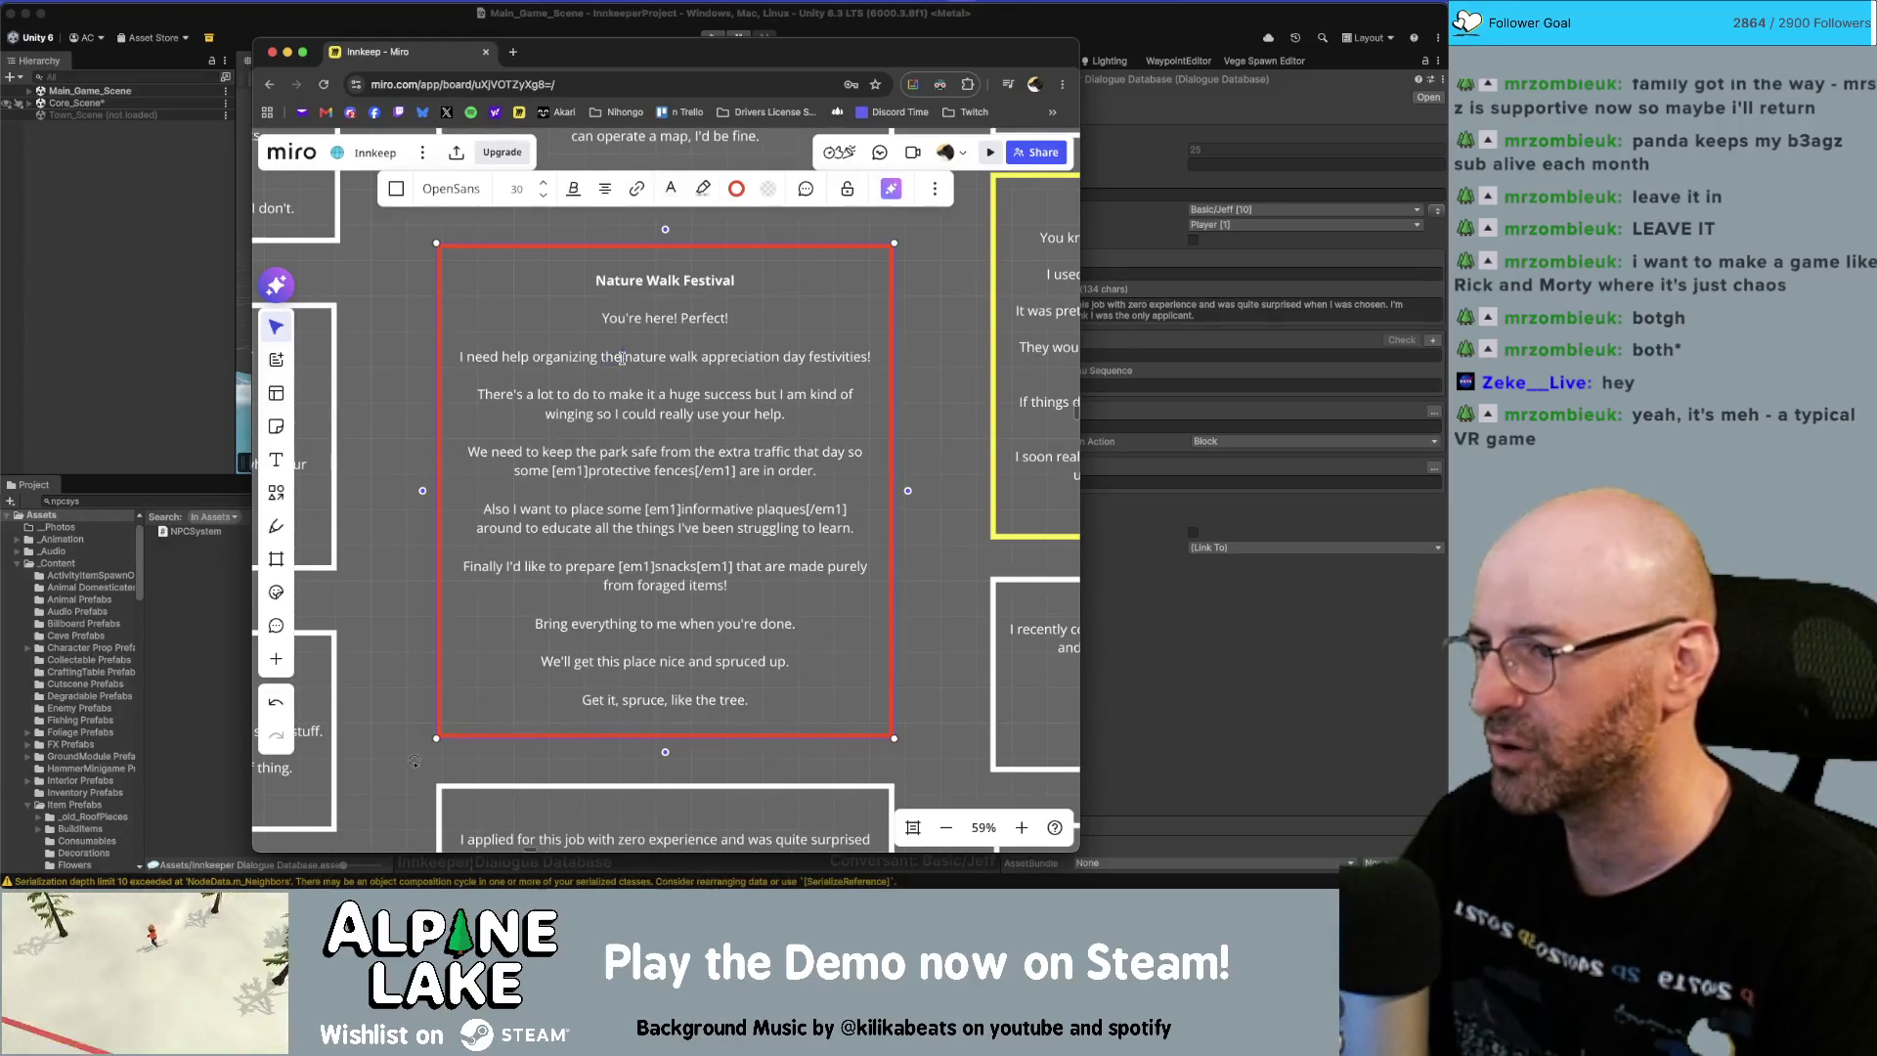
type("a")
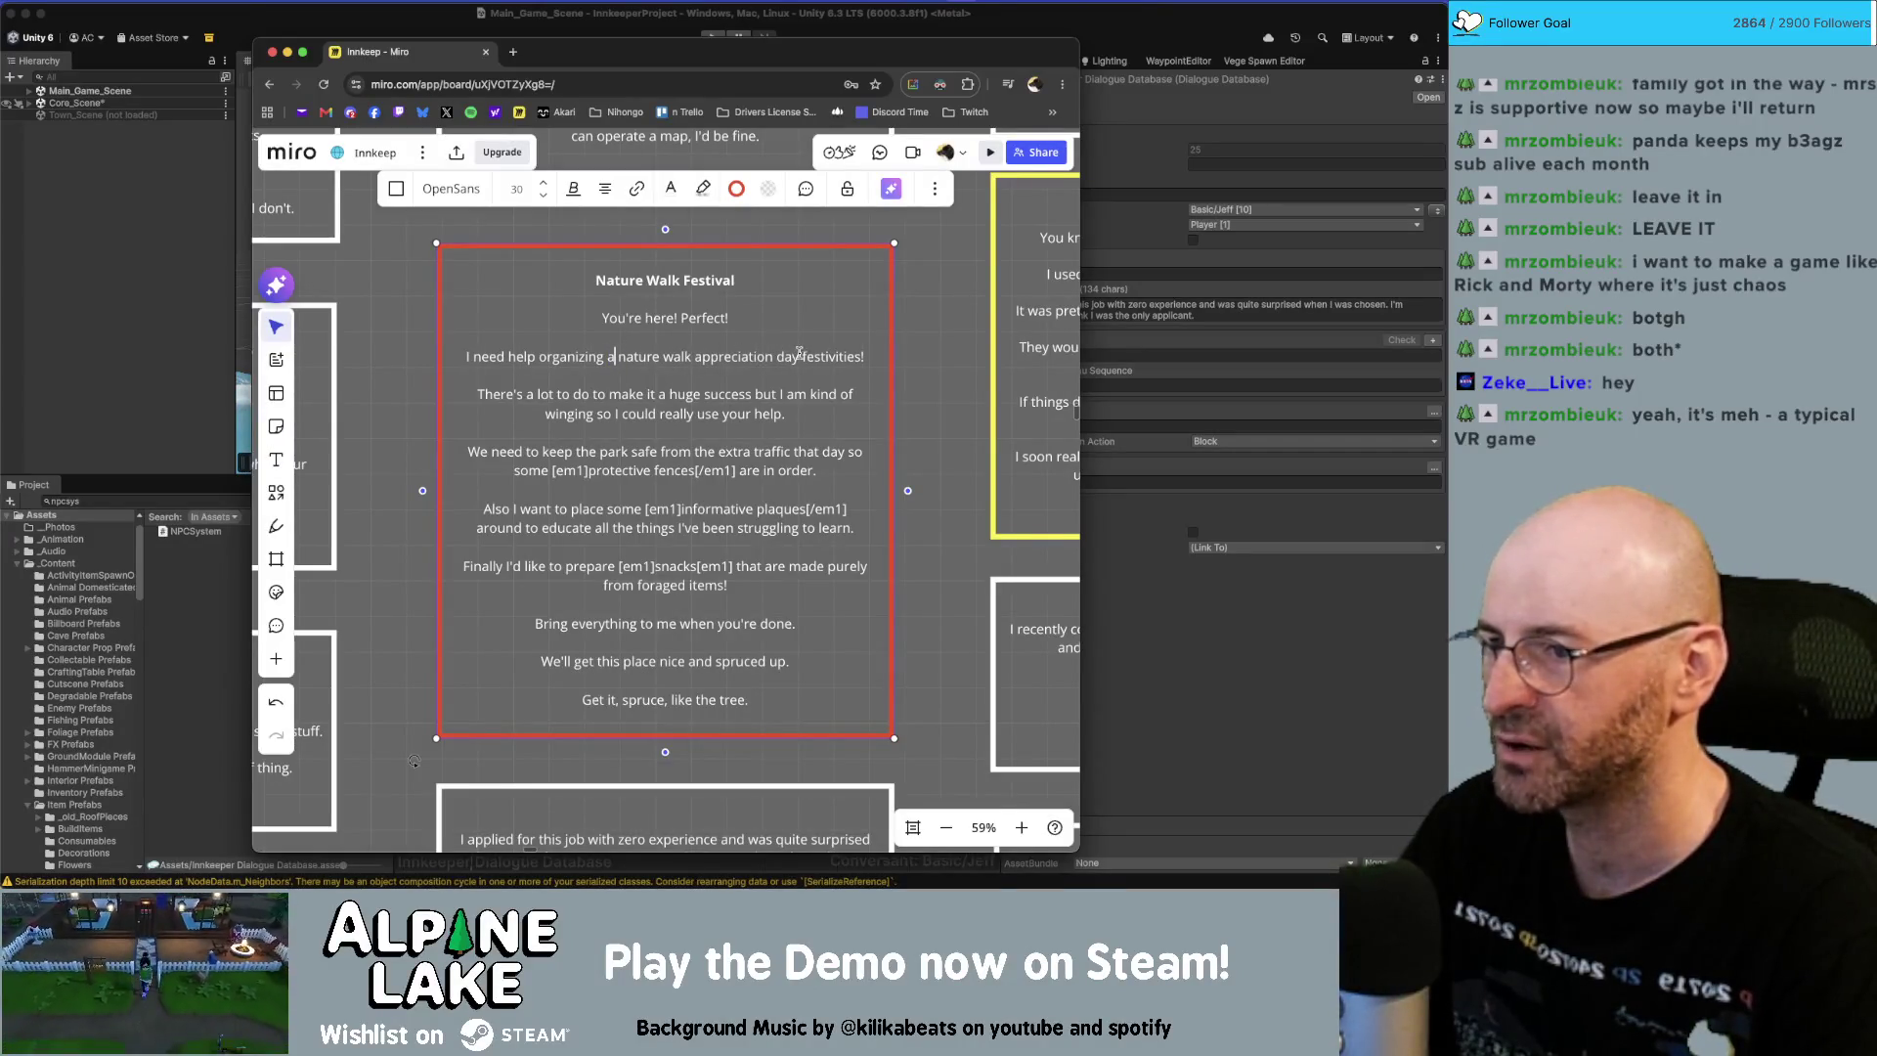
left_click_drag(802, 357, 864, 357)
key("BackSpace")
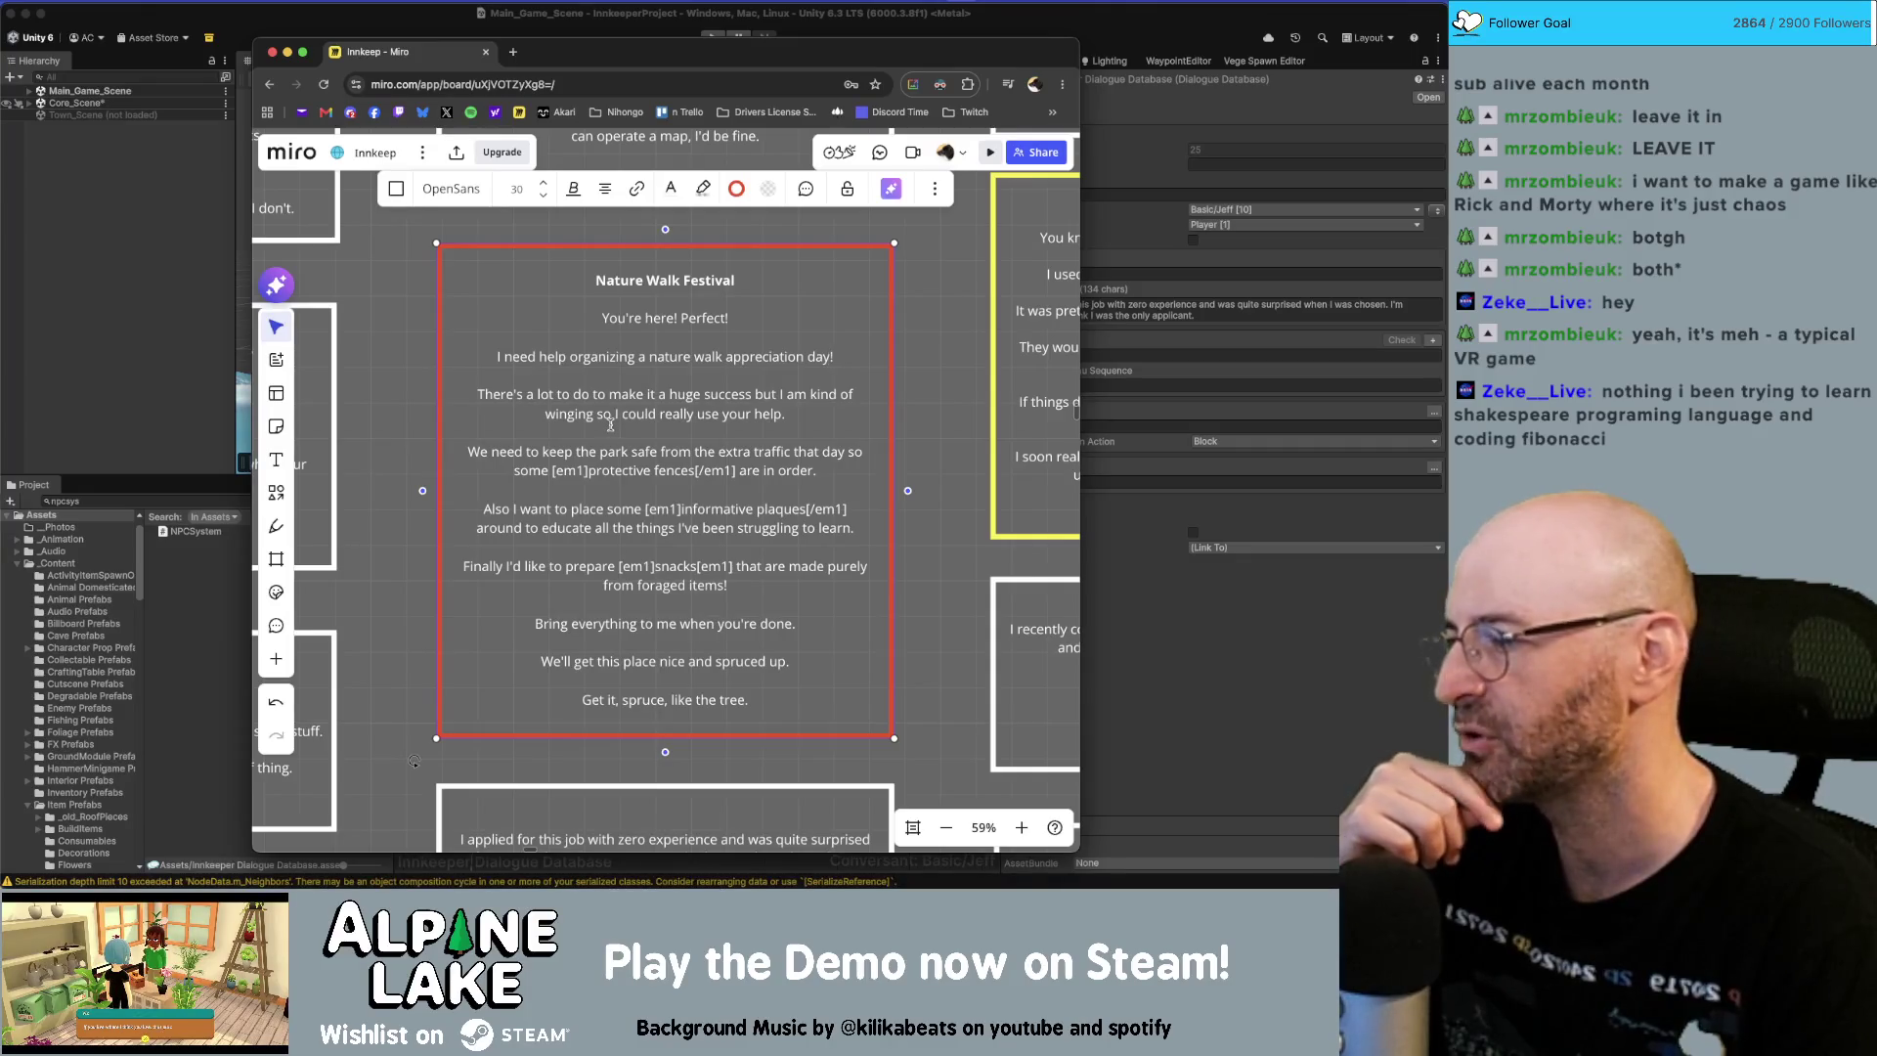
left_click(548, 397)
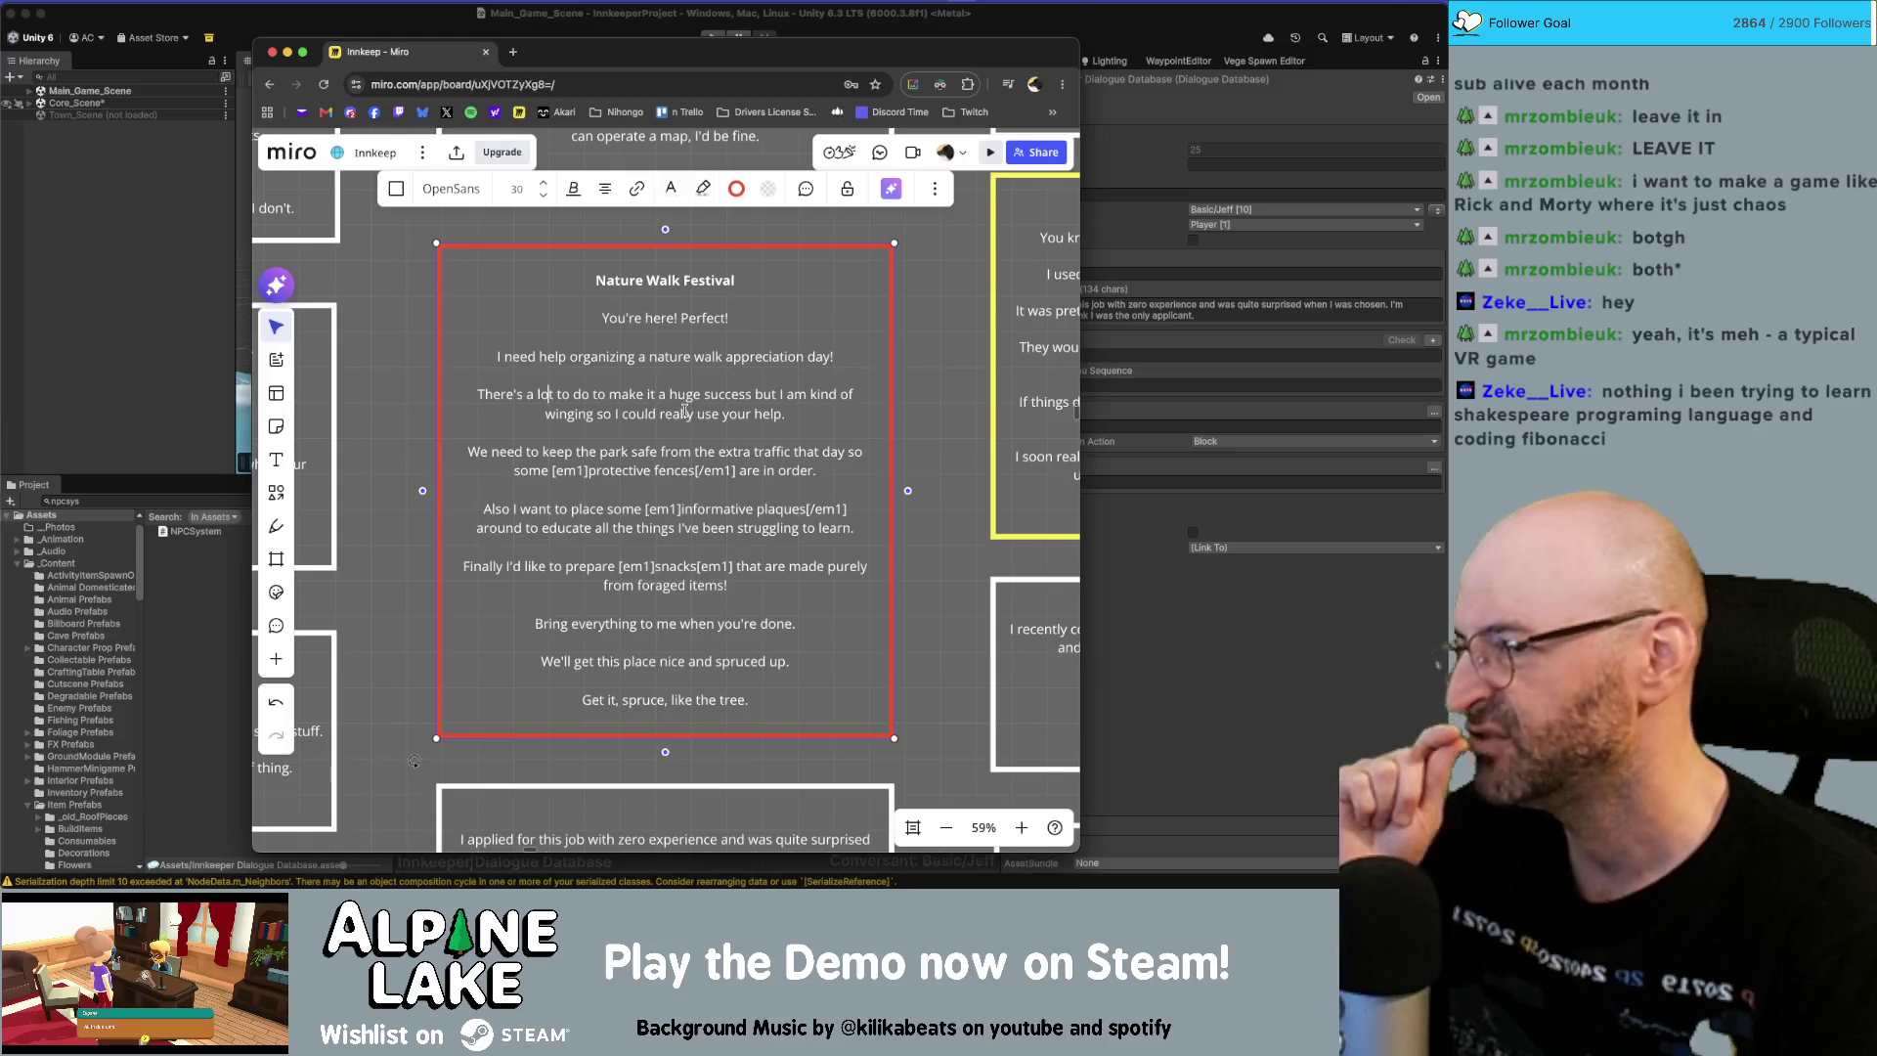
scroll(684, 416, "down", 5)
scroll(688, 430, "up", 5)
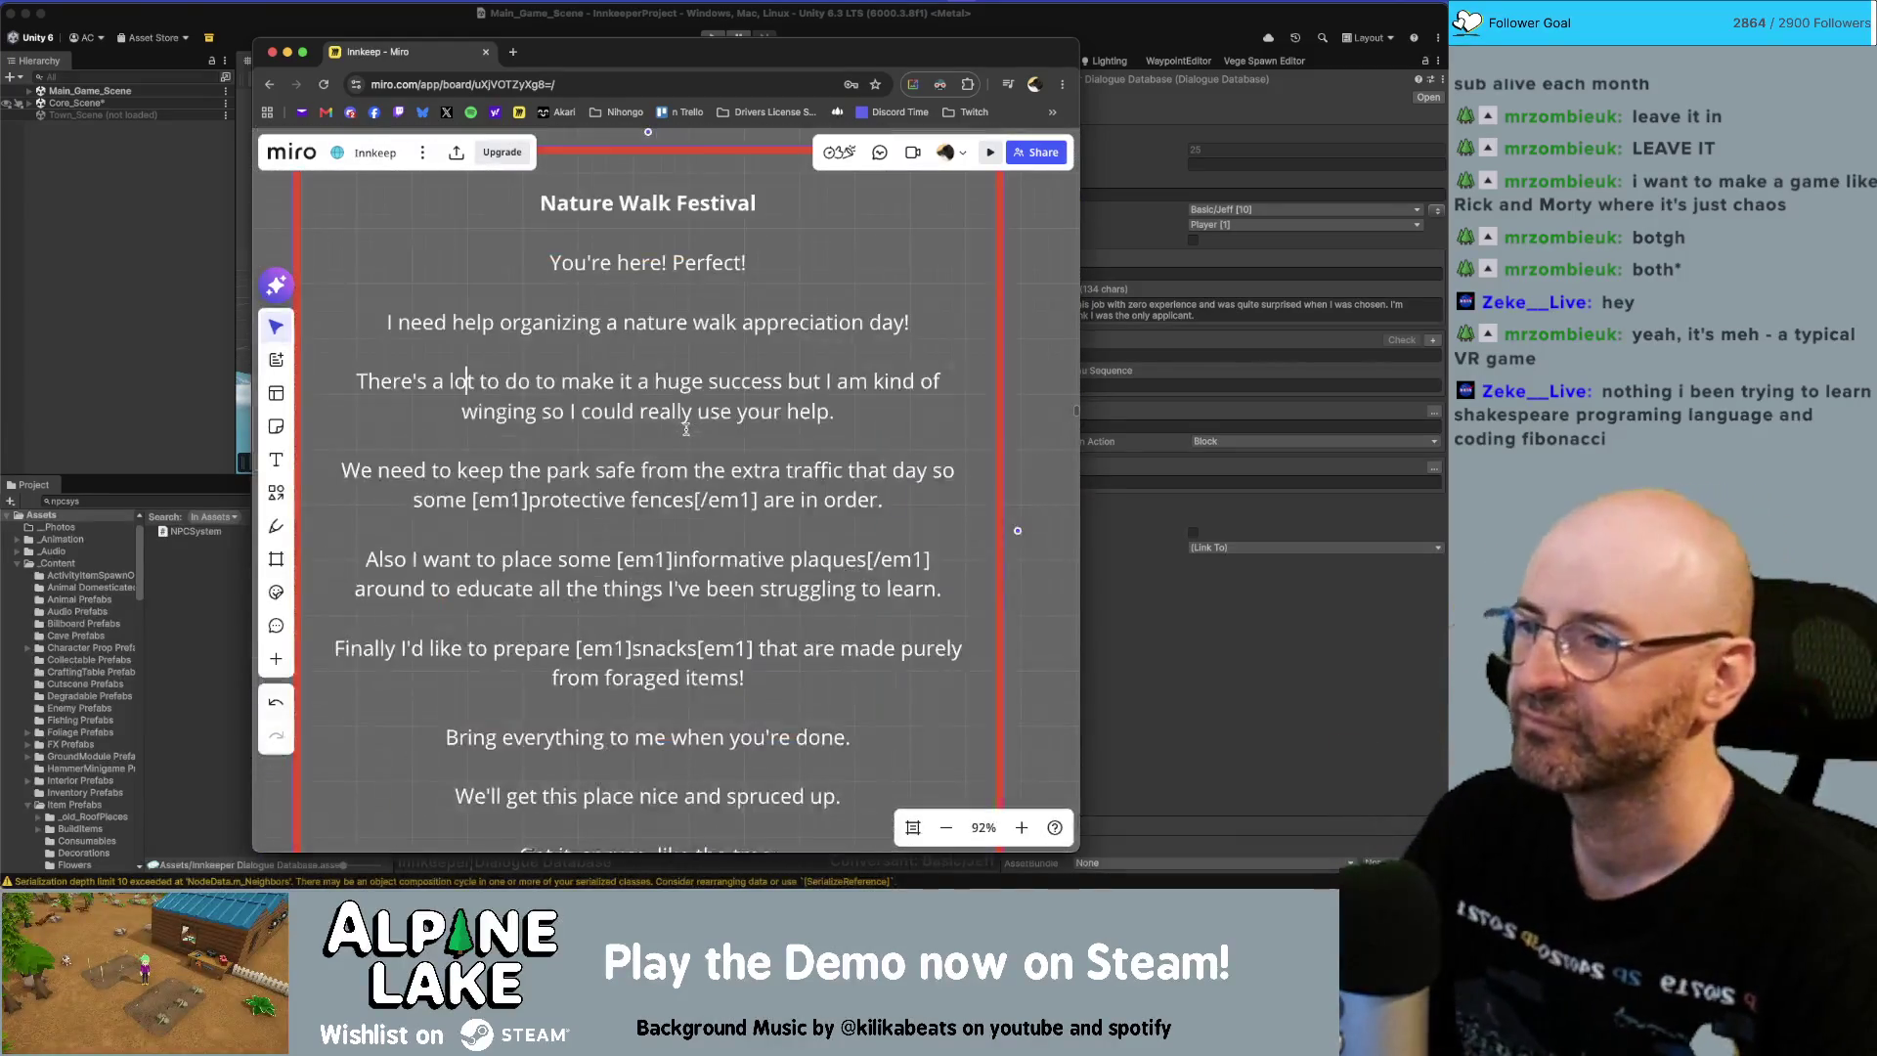
scroll(687, 431, "down", 3)
Check the 'I applied for this job' card's text on the Miro board.
left_click(1195, 630)
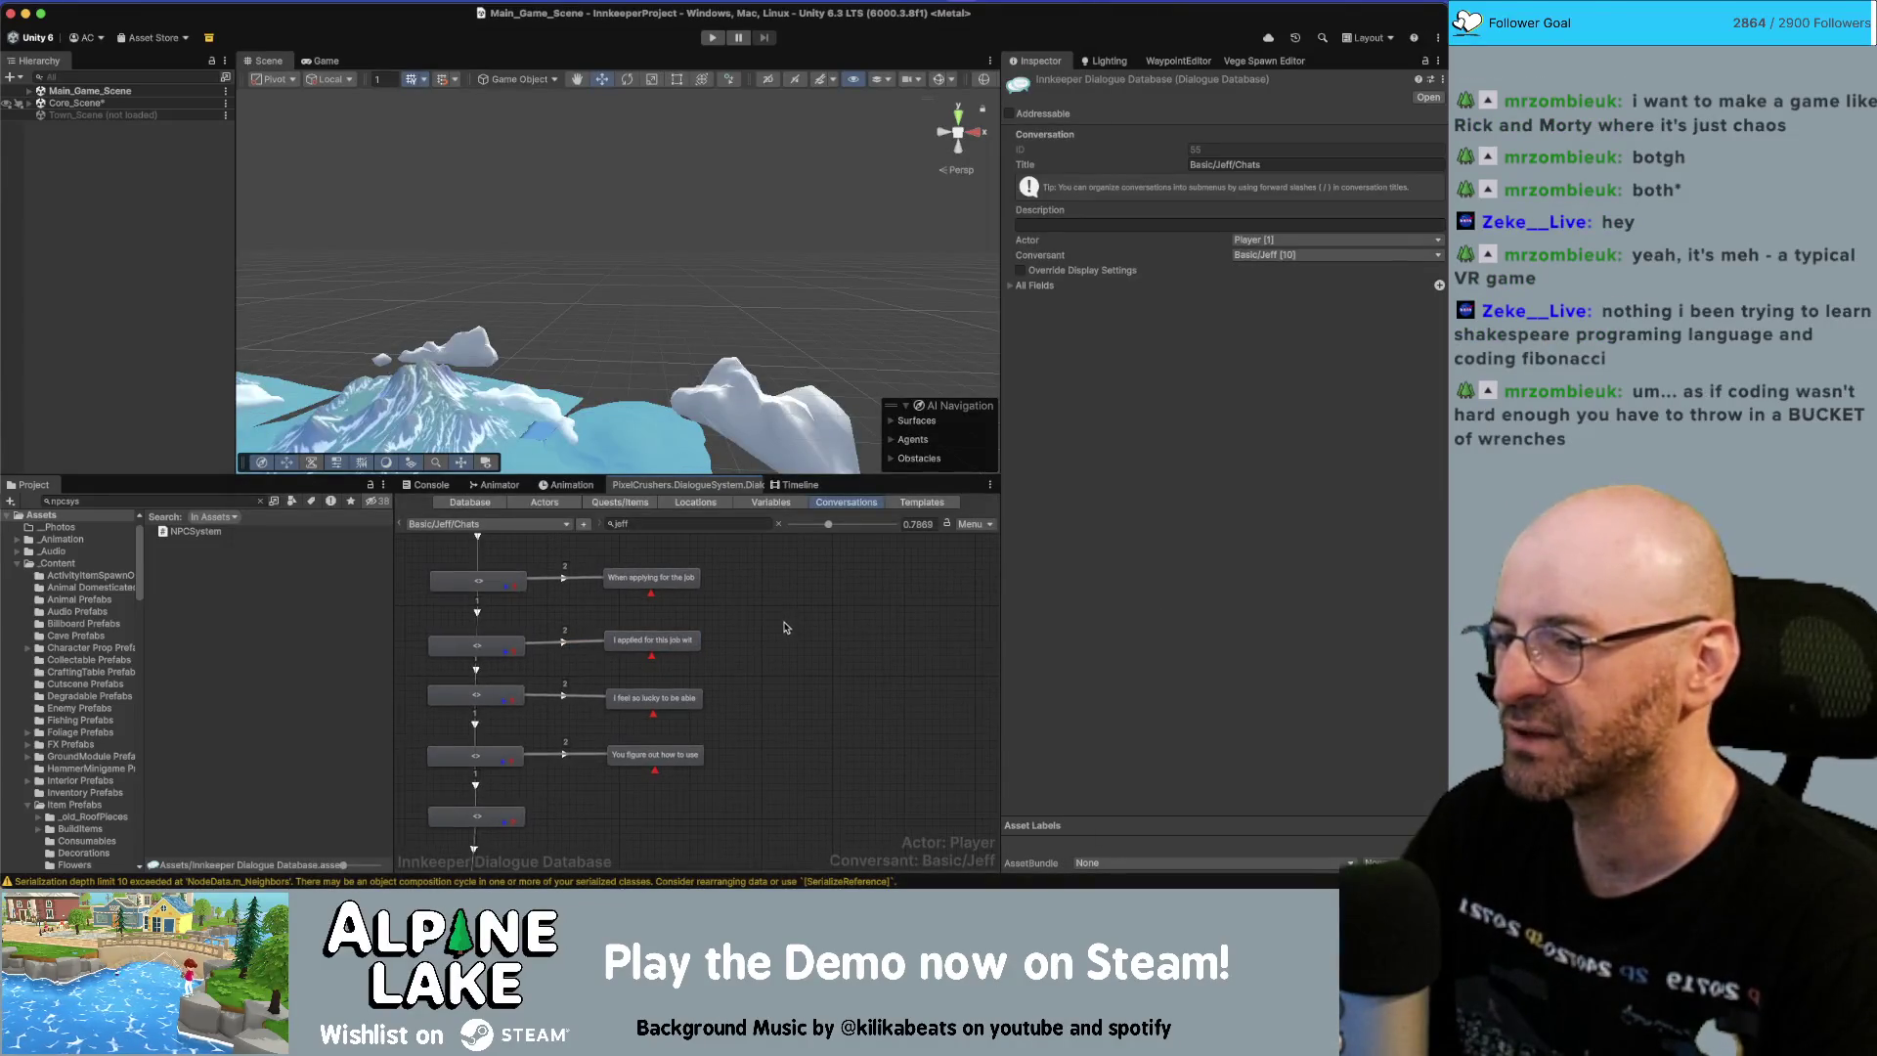
scroll(788, 634, "up", 2)
key("super+Tab")
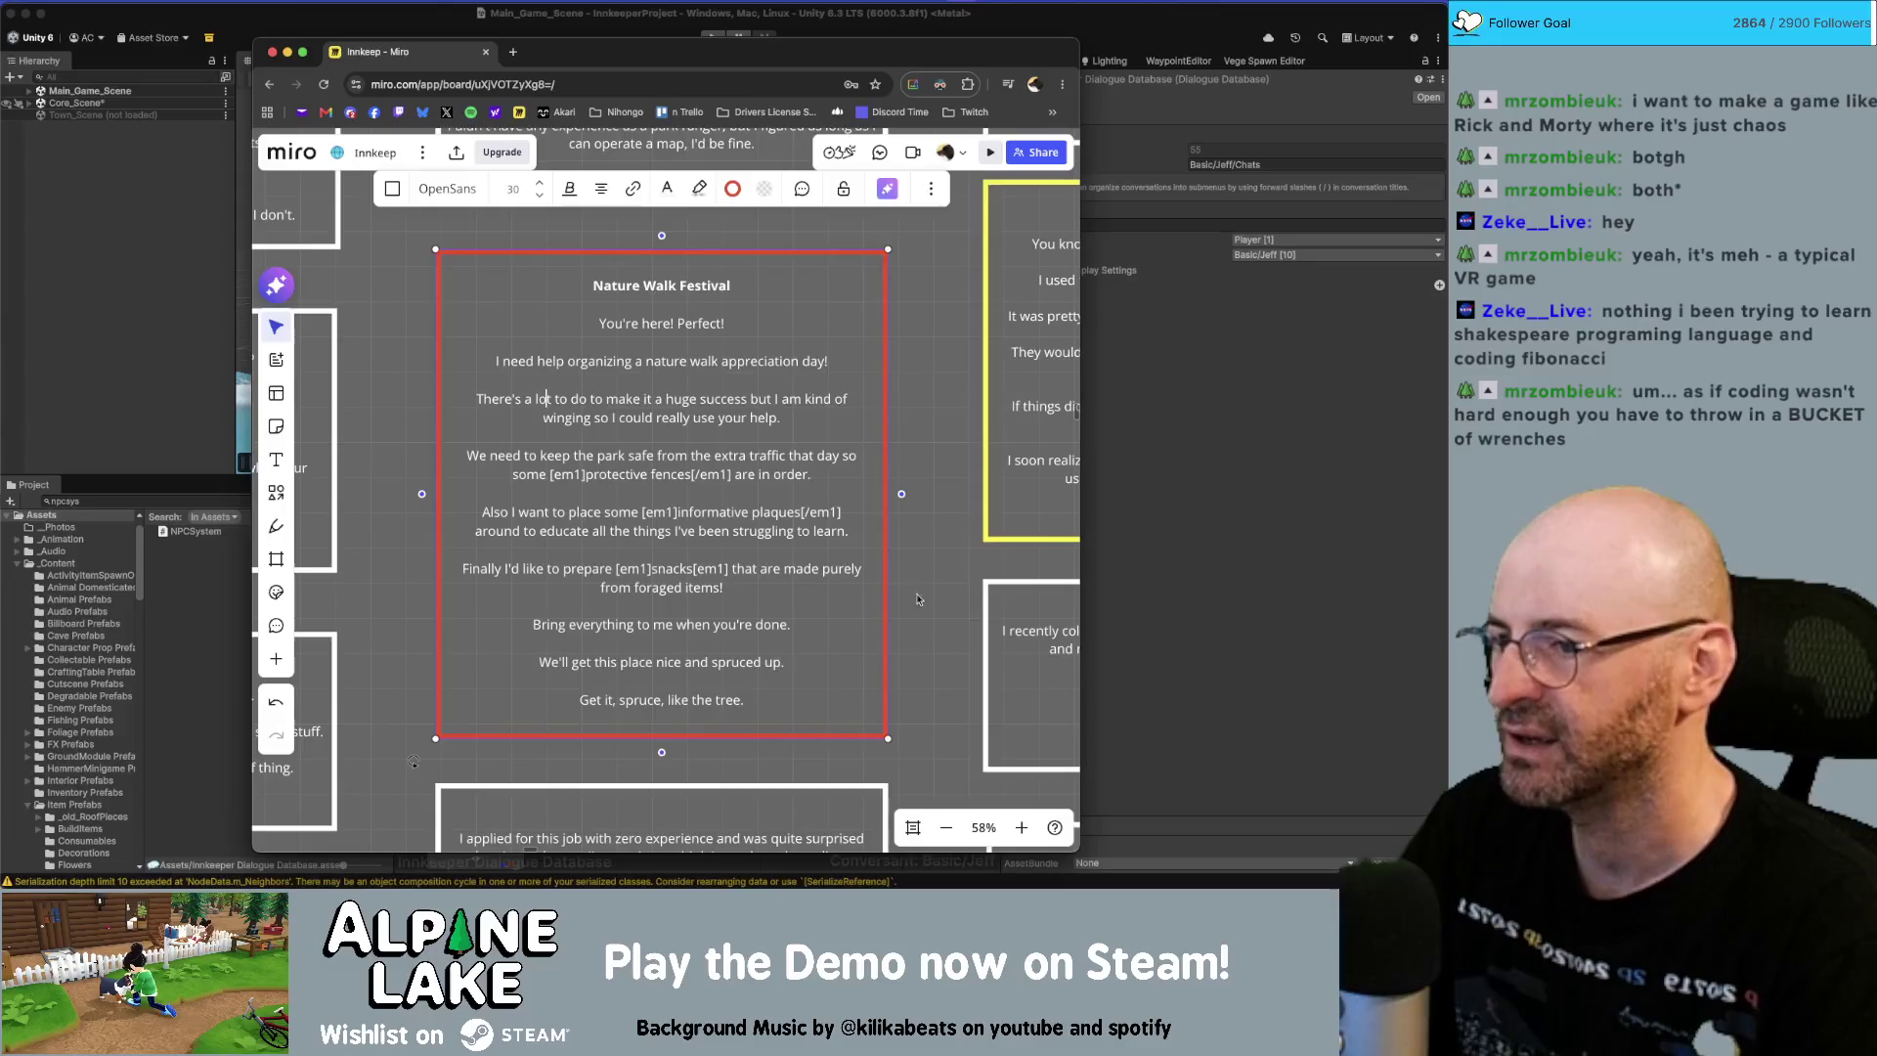
scroll(777, 636, "down", 5)
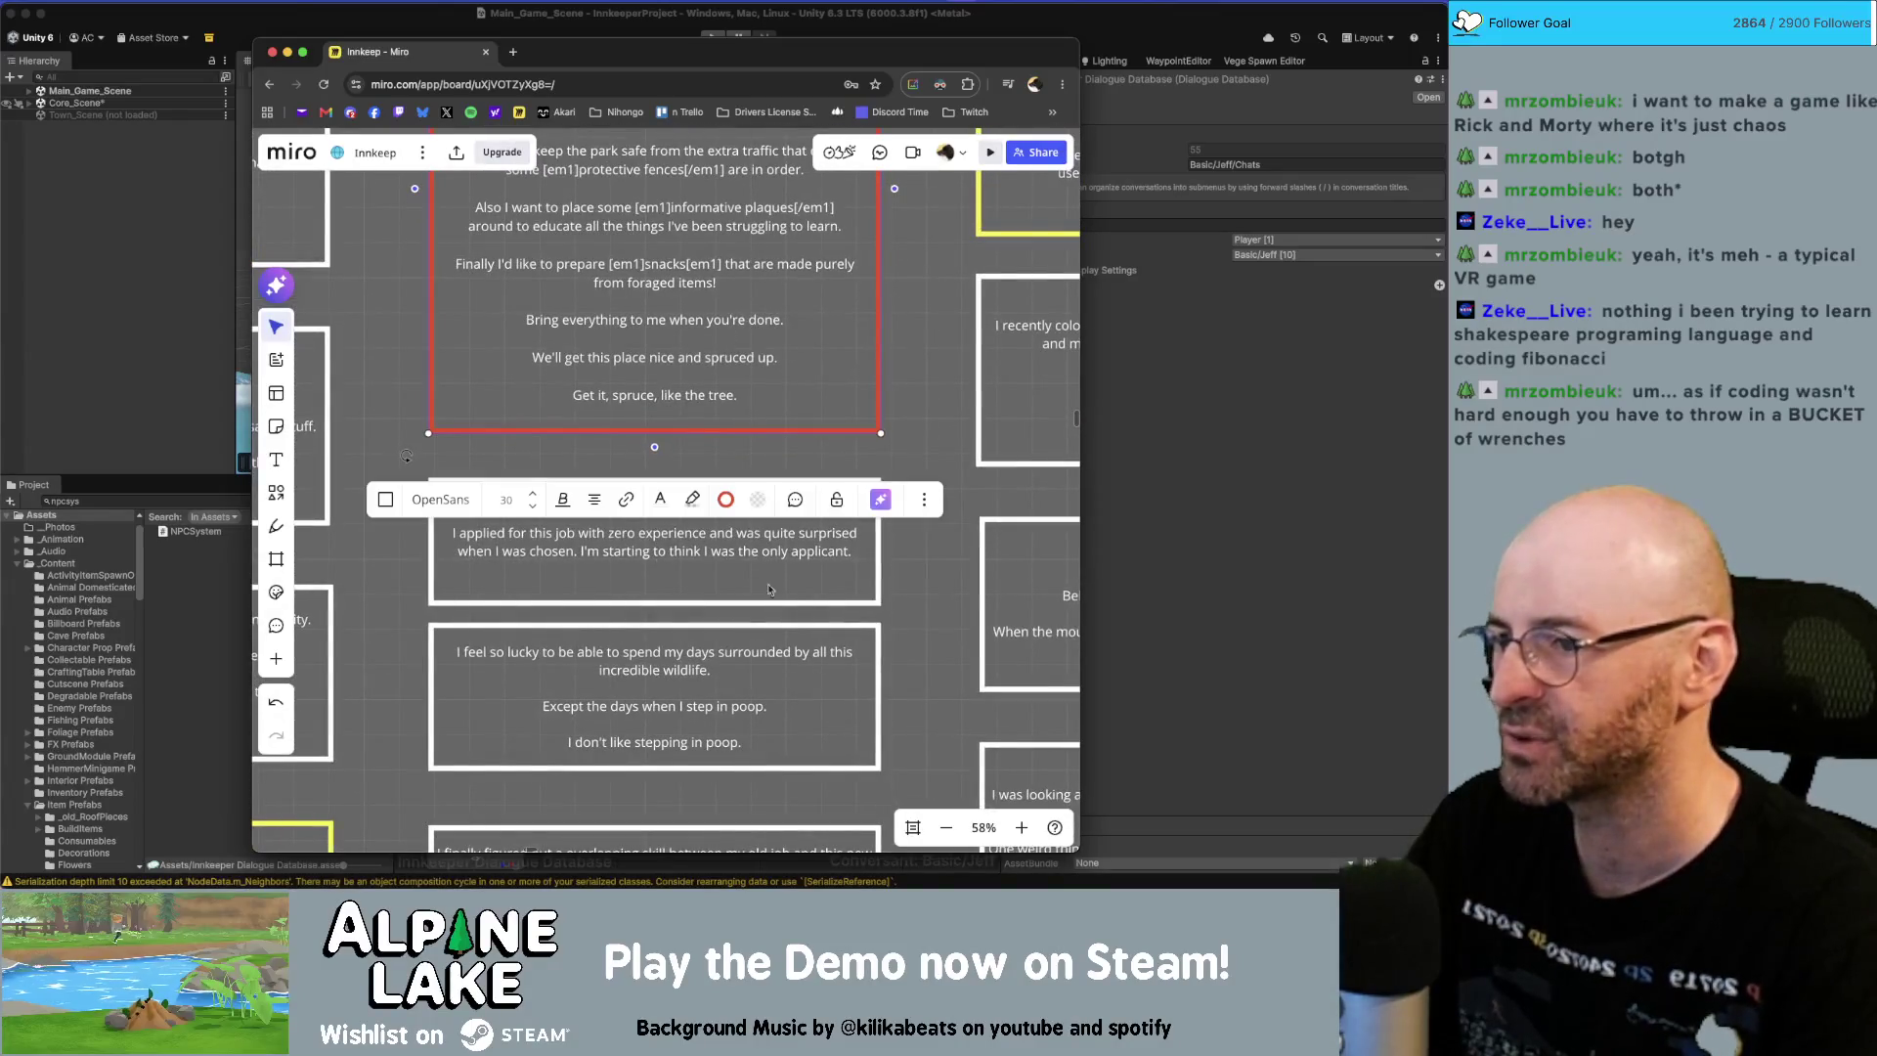
scroll(769, 589, "down", 2)
double_click(789, 424)
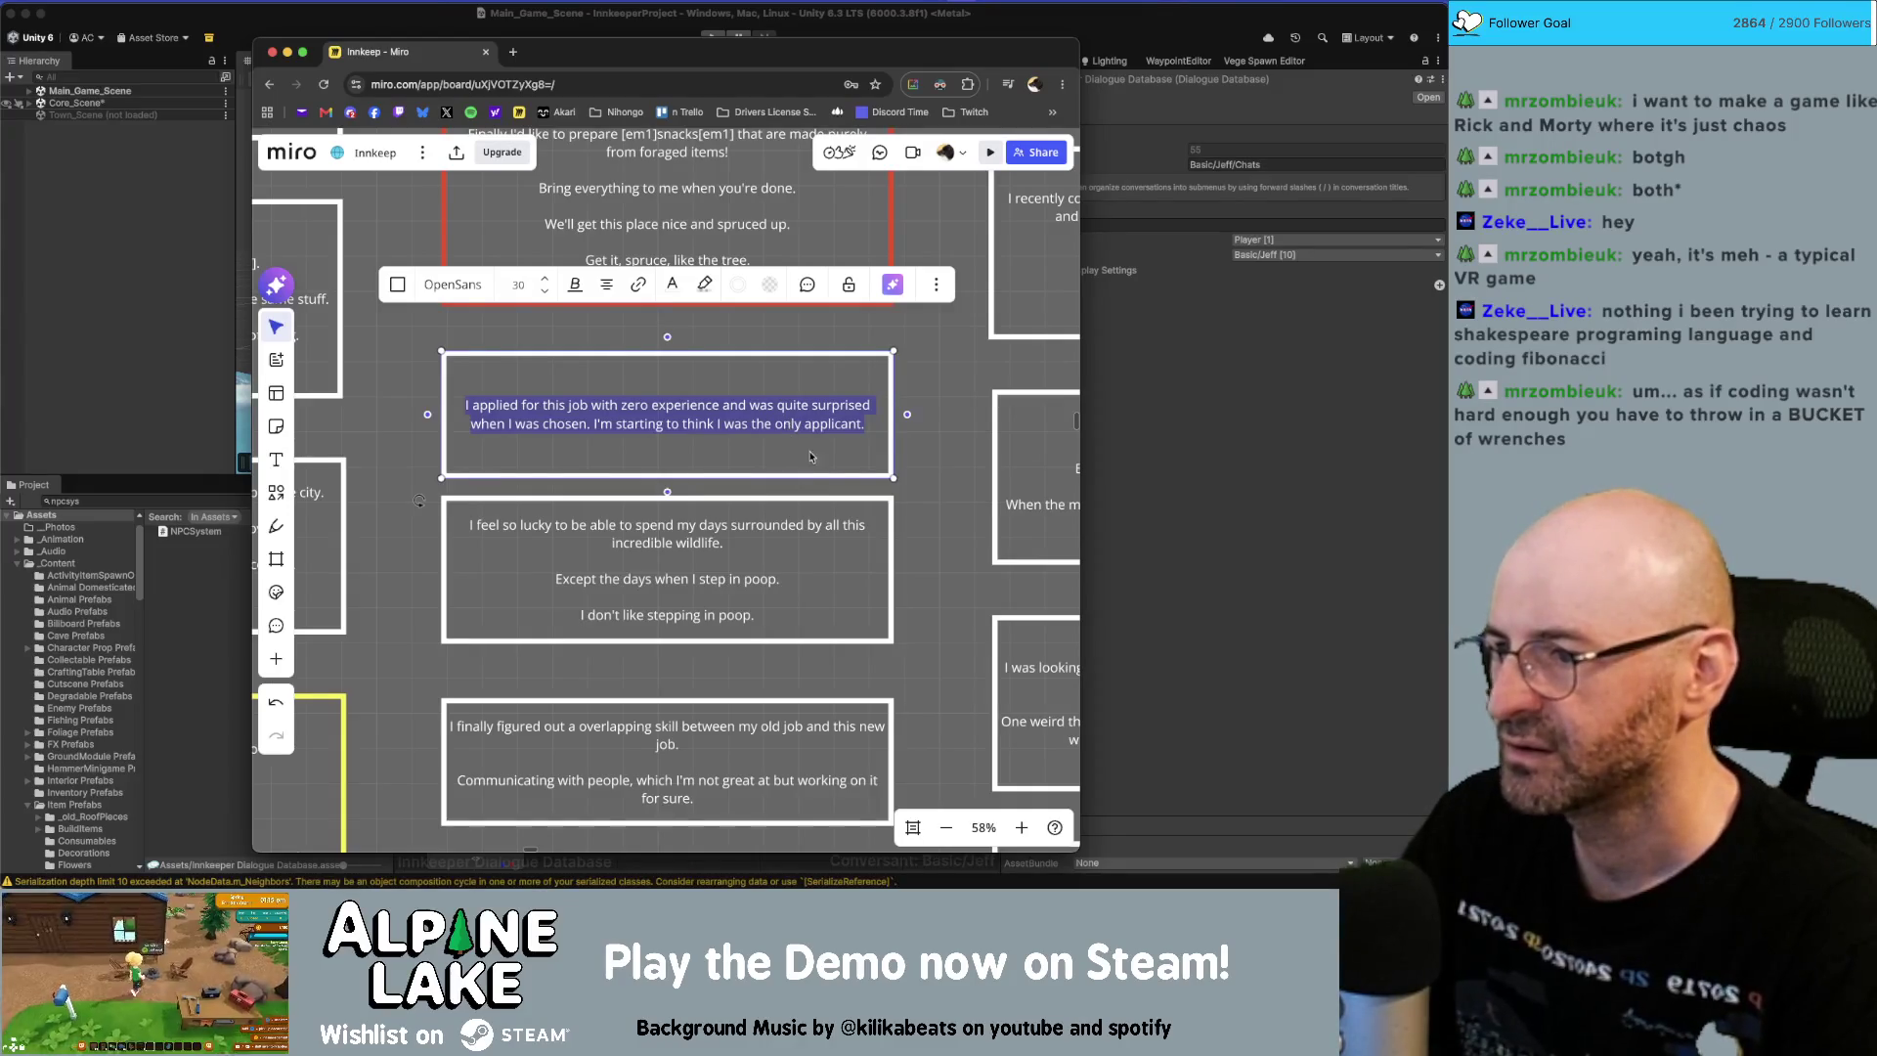
Replace the node's opening 'When applying for the job here,' with 'Perviously,'.
key("super+Tab")
left_click(650, 620)
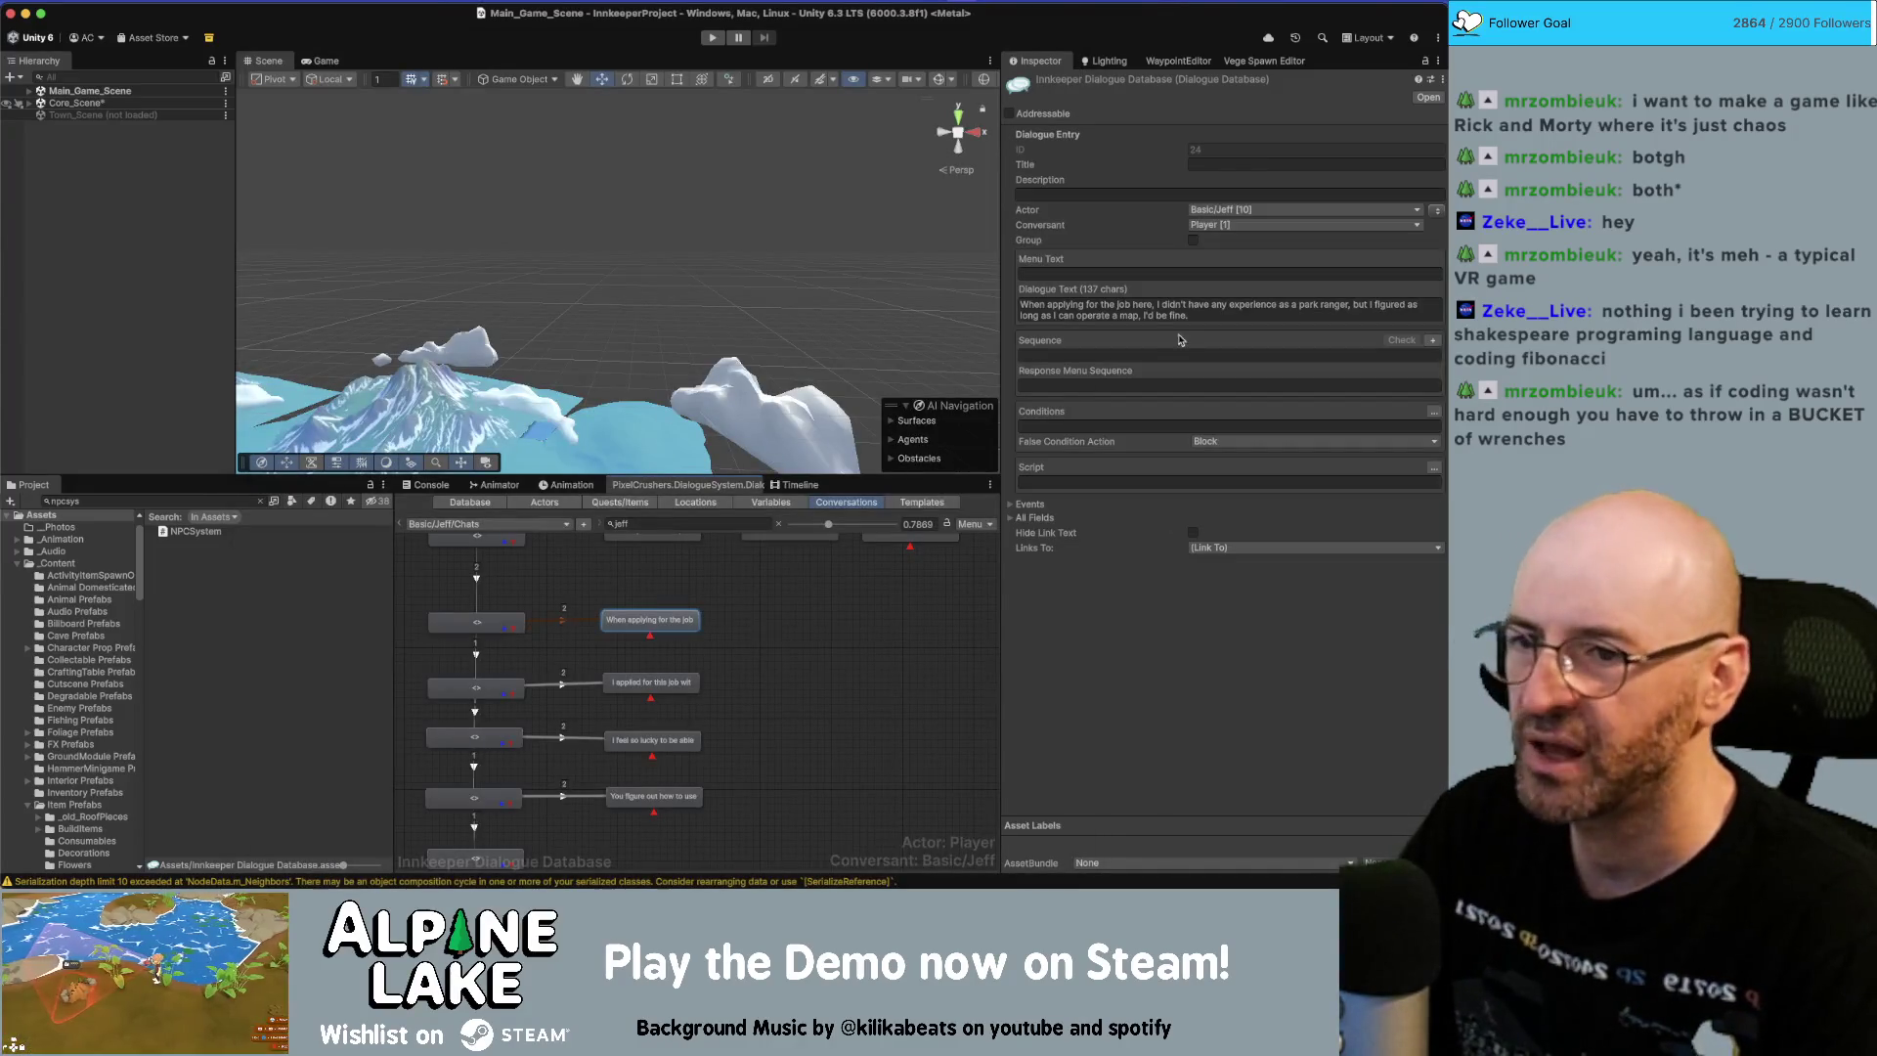
left_click(1238, 307)
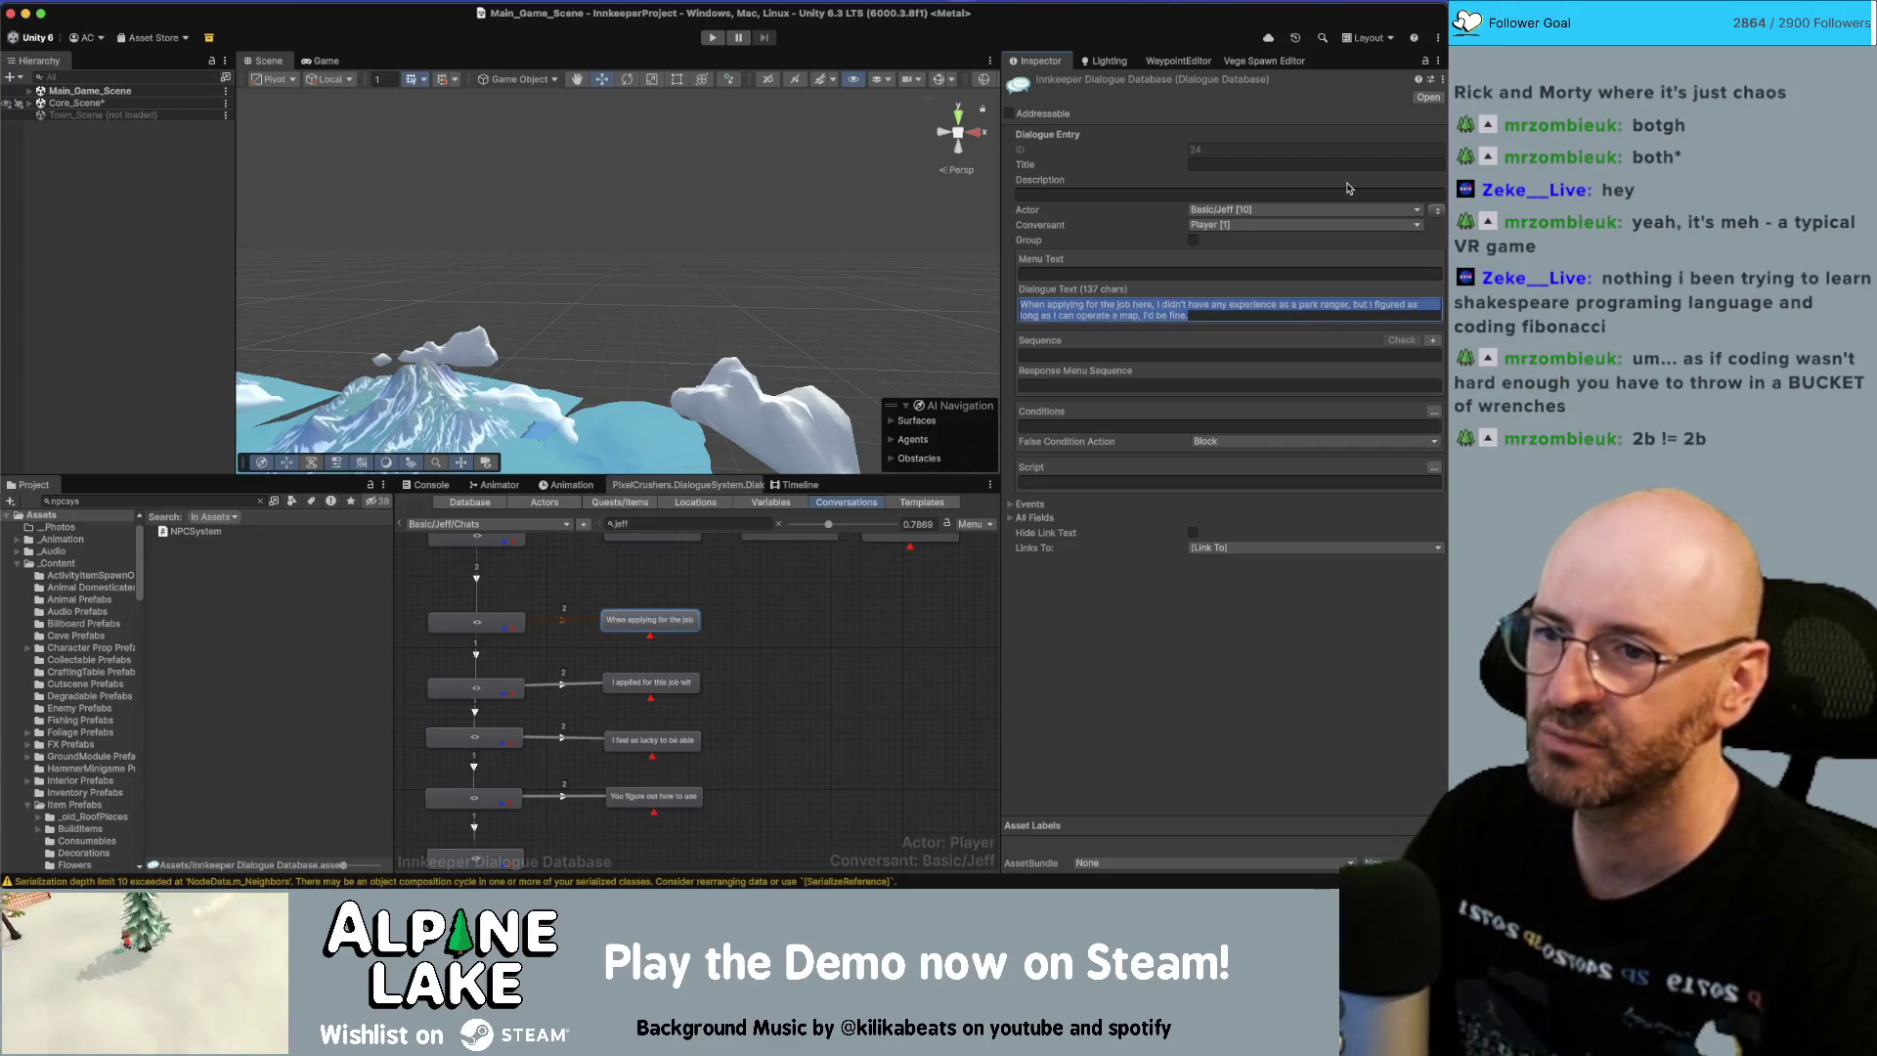
key("shift+alt+Right")
key("shift+alt+Right")
key("shift+alt+Right")
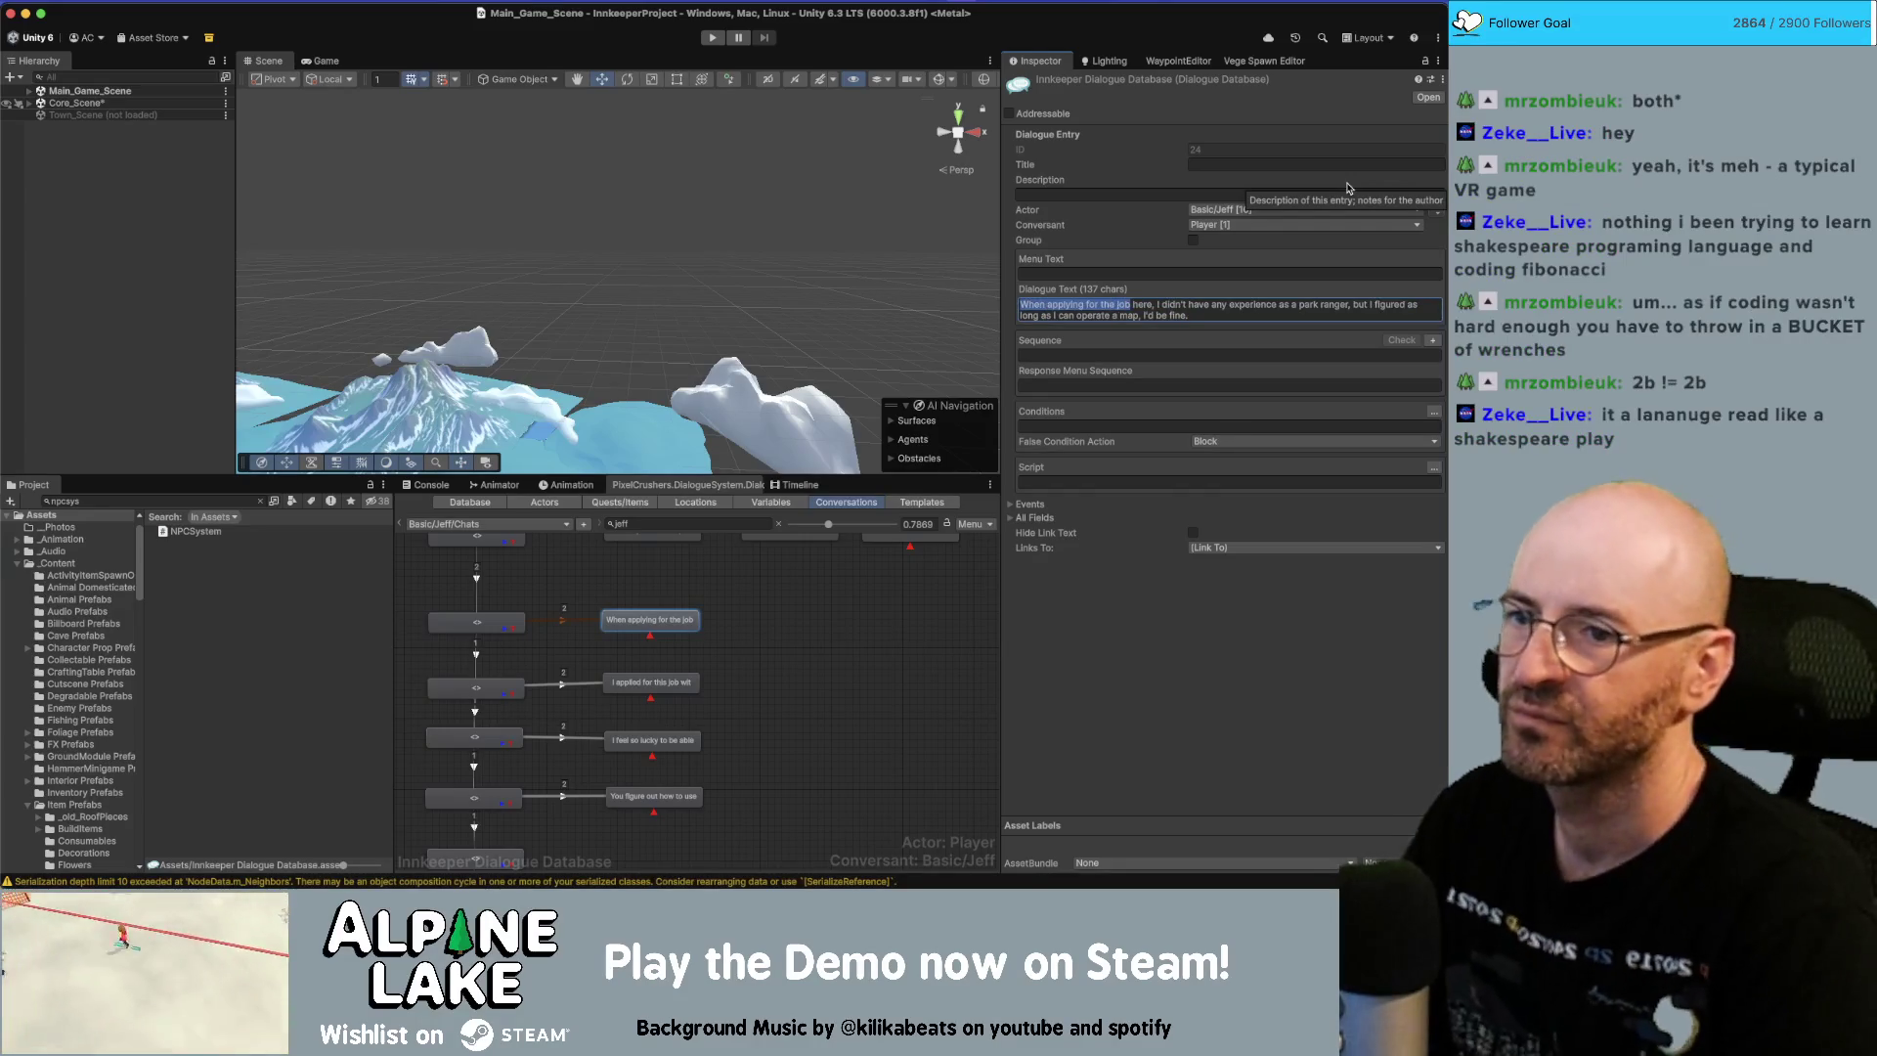
type("Perviously,")
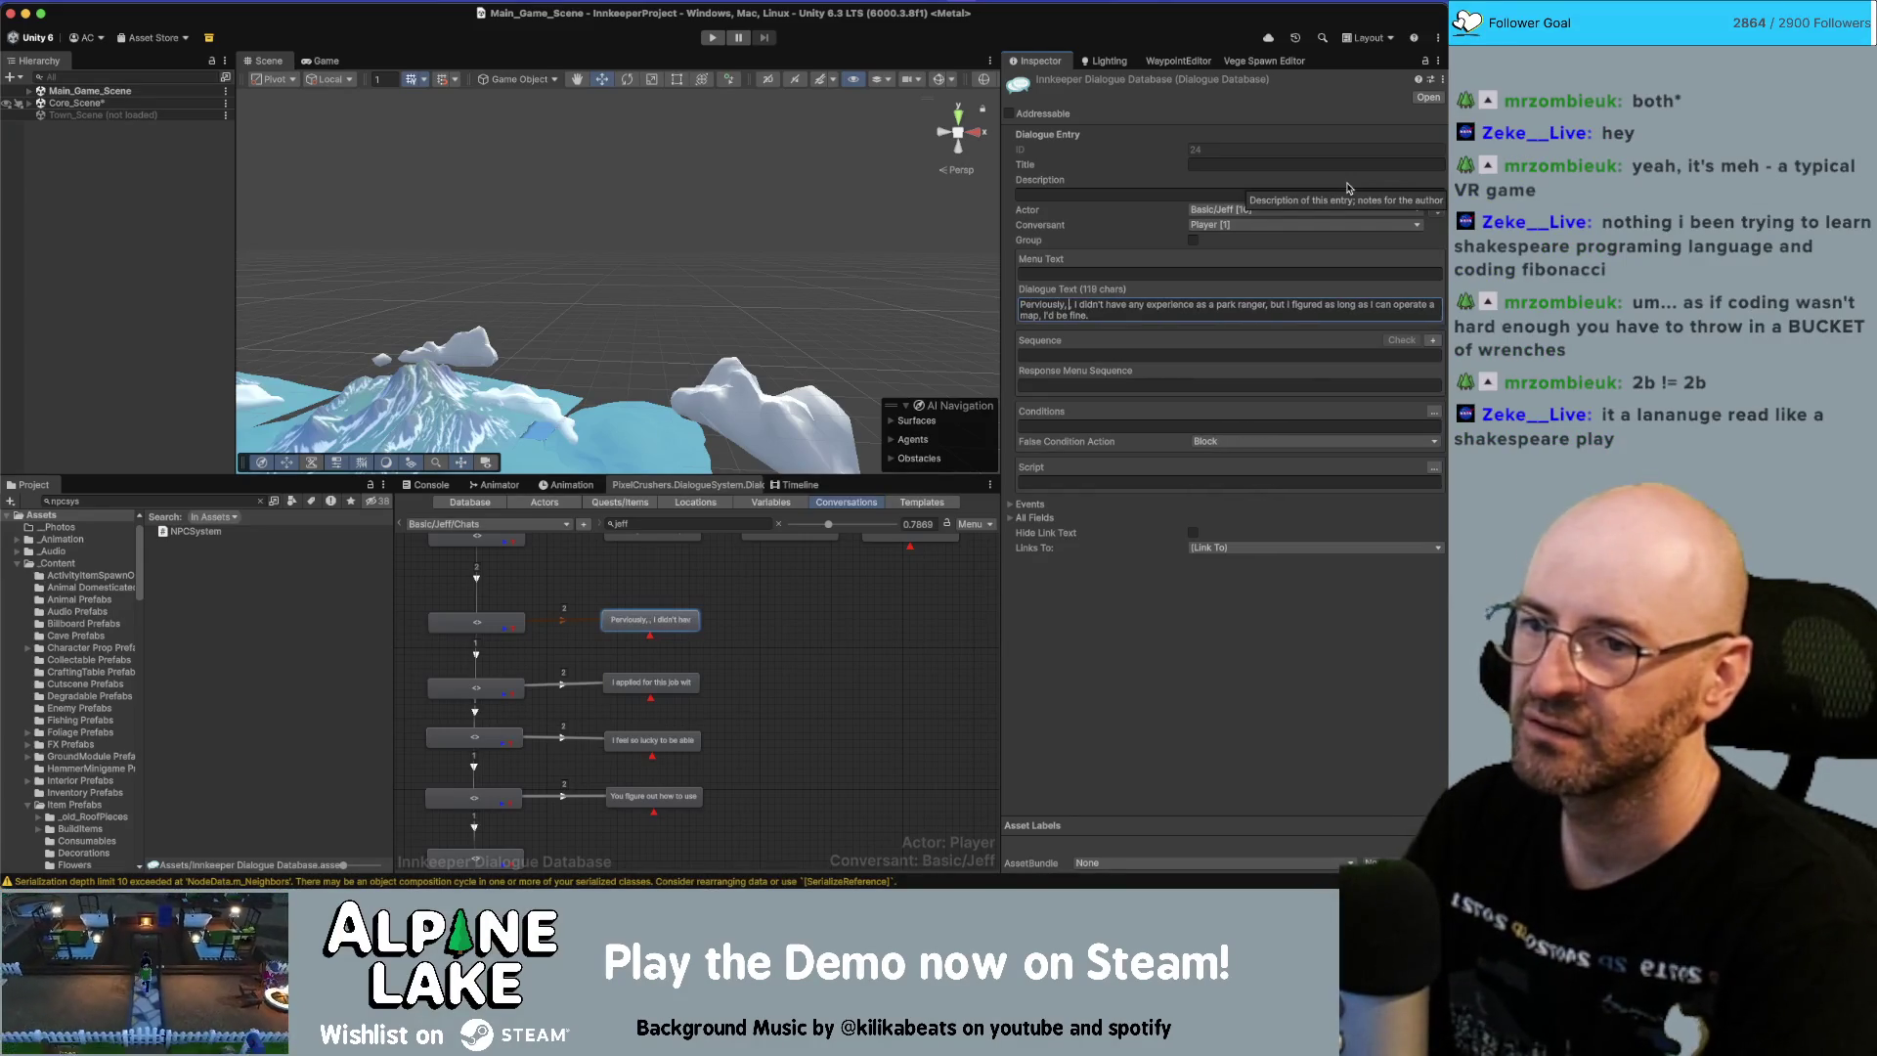
left_click(651, 683)
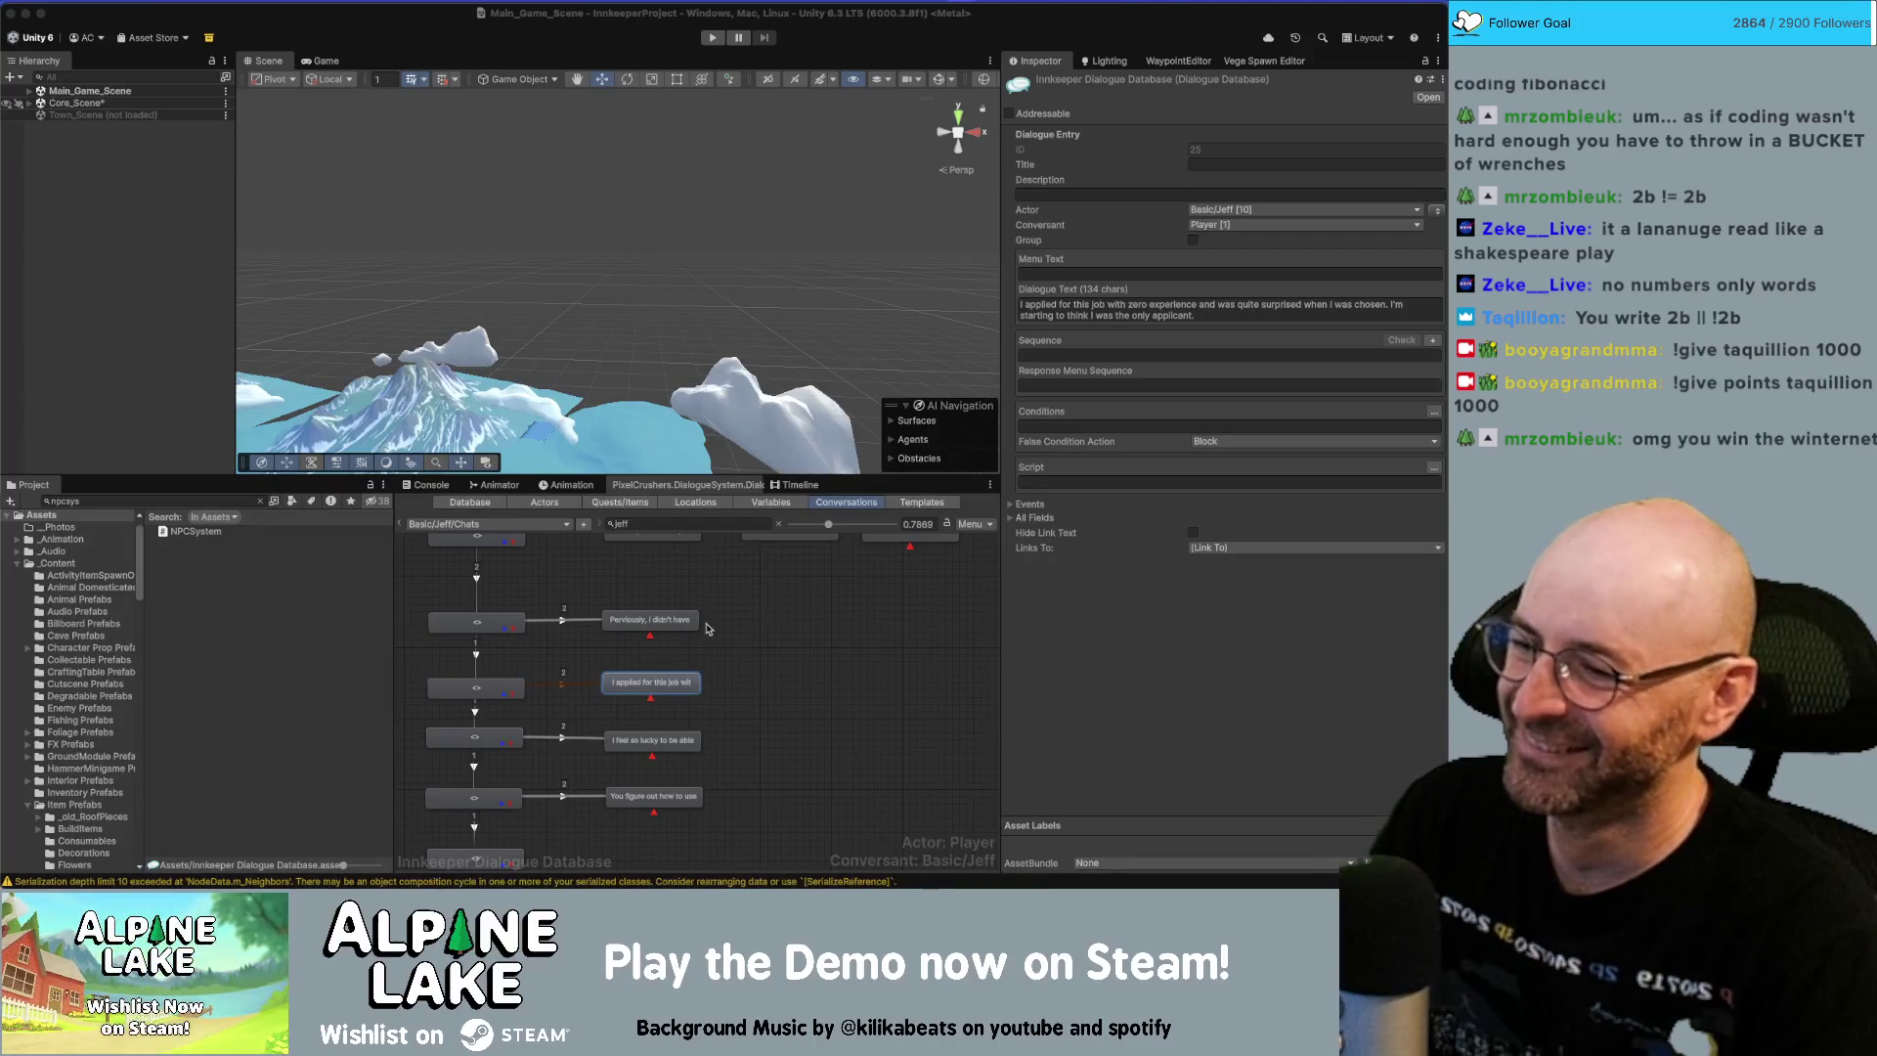
Delete the 'Perviously' node from Jeff's conversation graph.
left_click(660, 702)
left_click(662, 685)
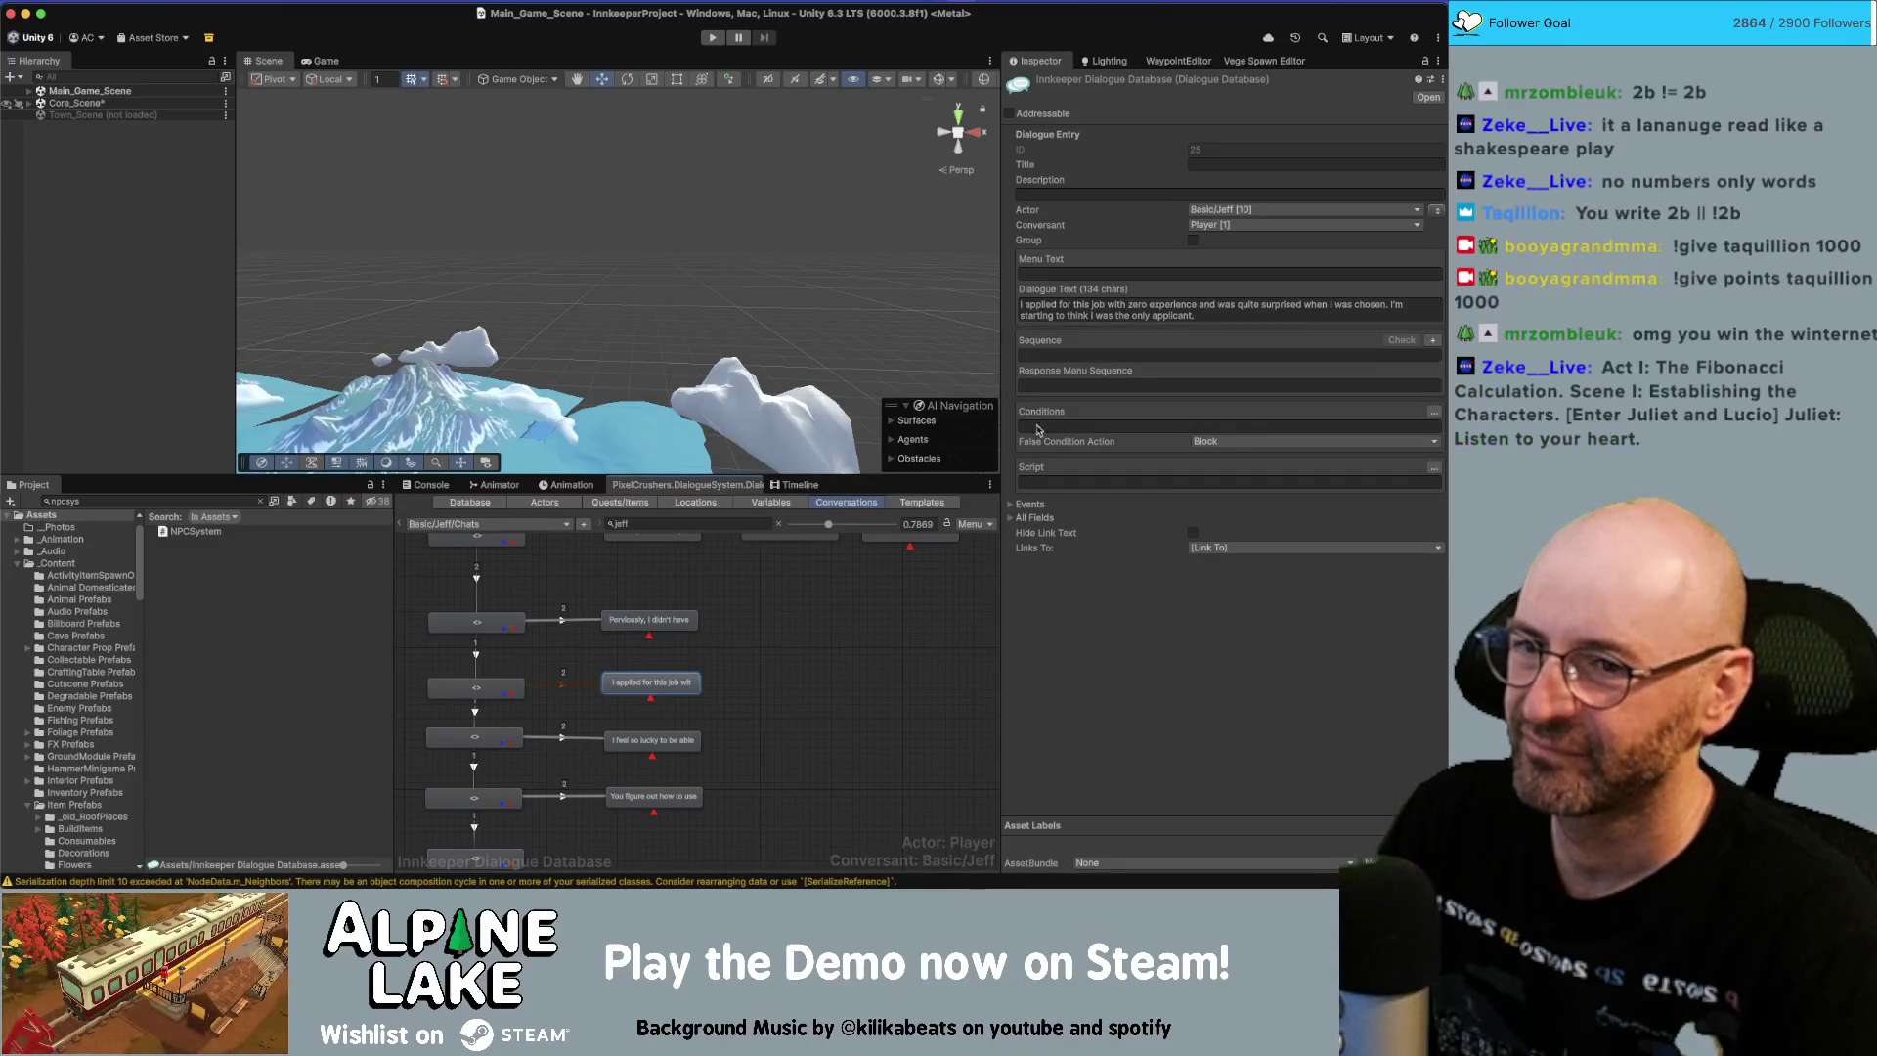
left_click(659, 618)
left_click(675, 634)
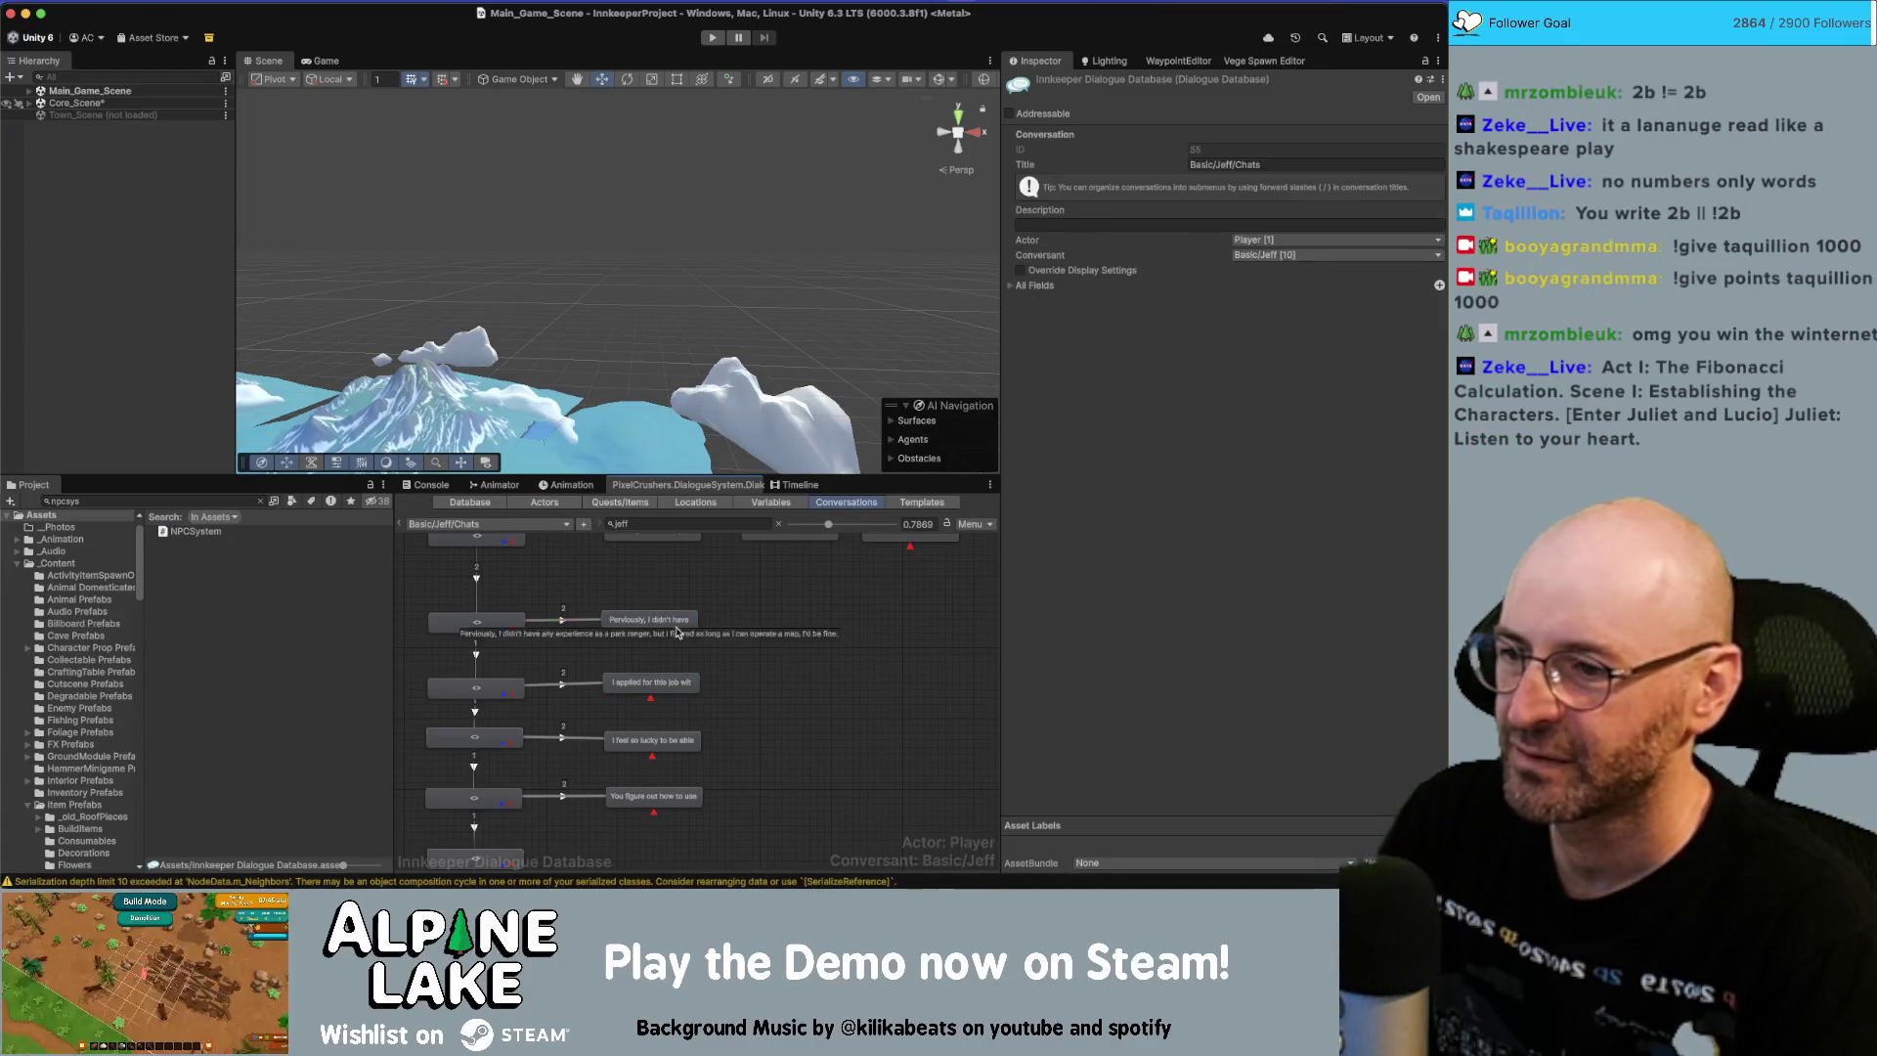
left_click(674, 685)
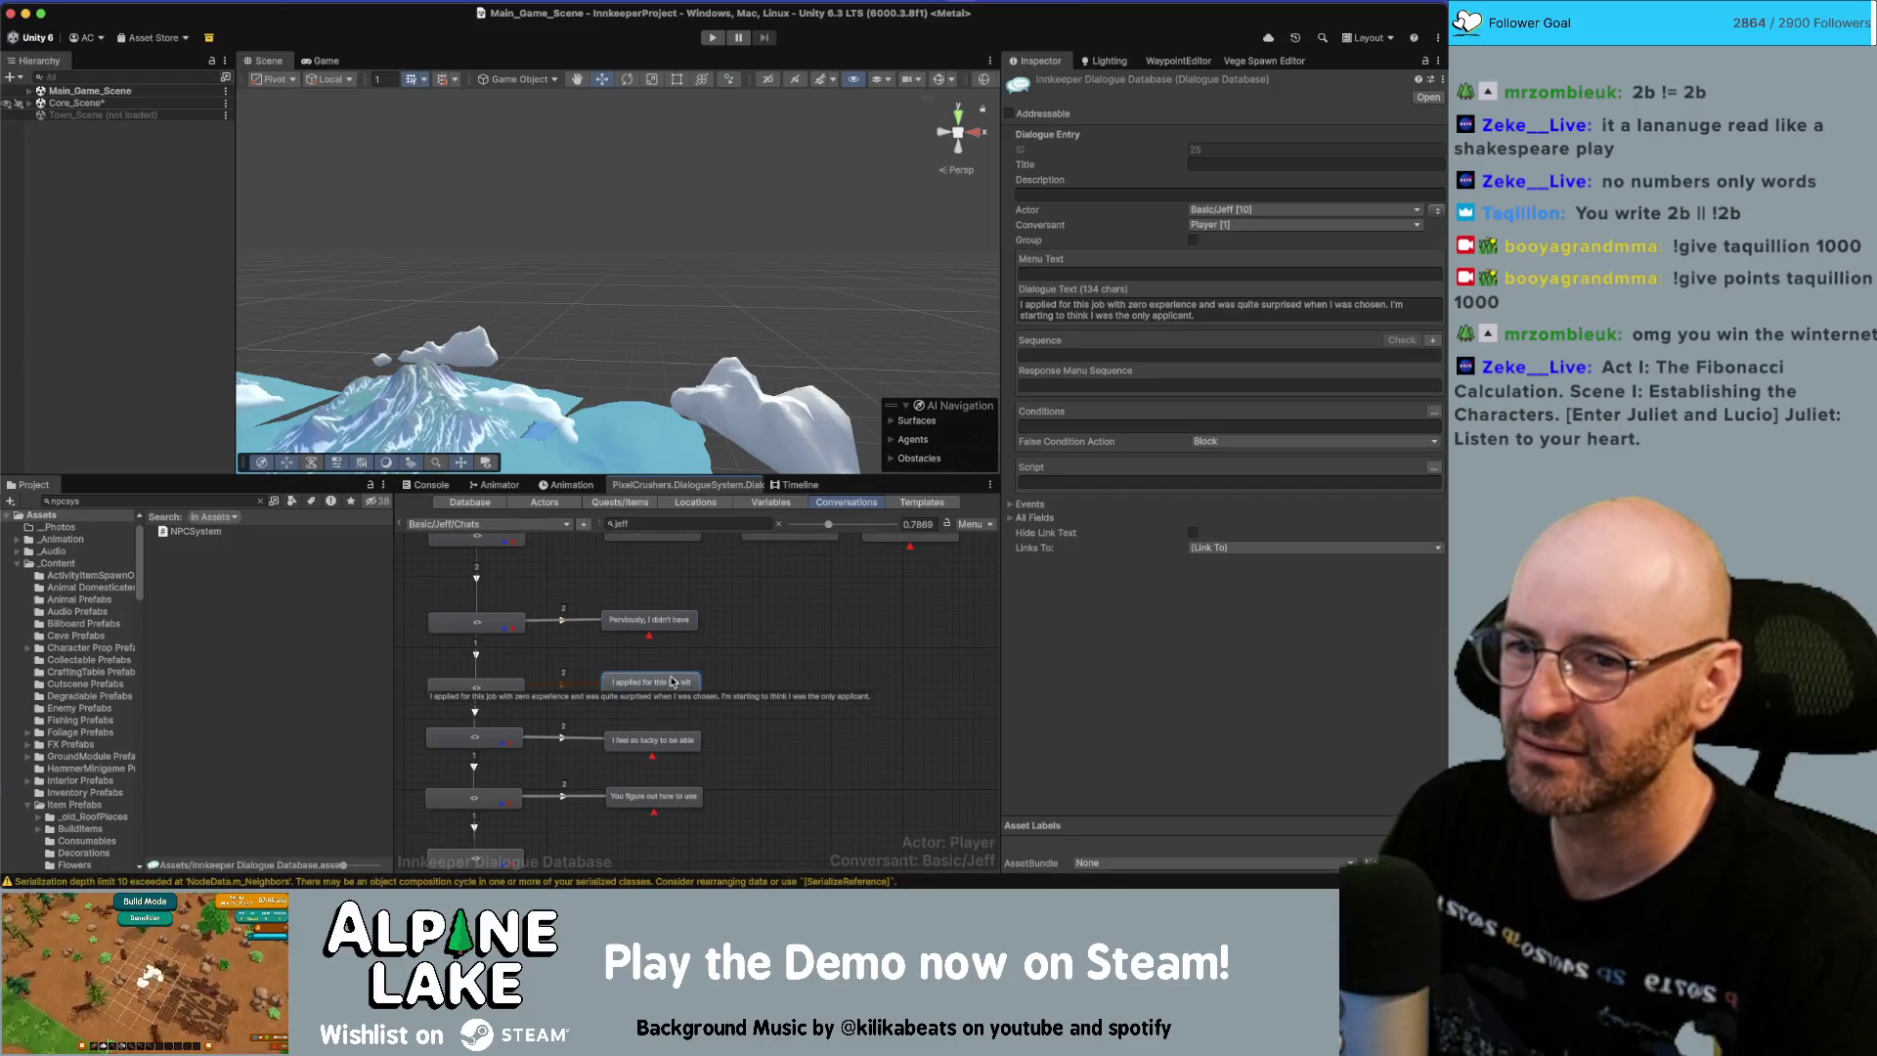
left_click(661, 618)
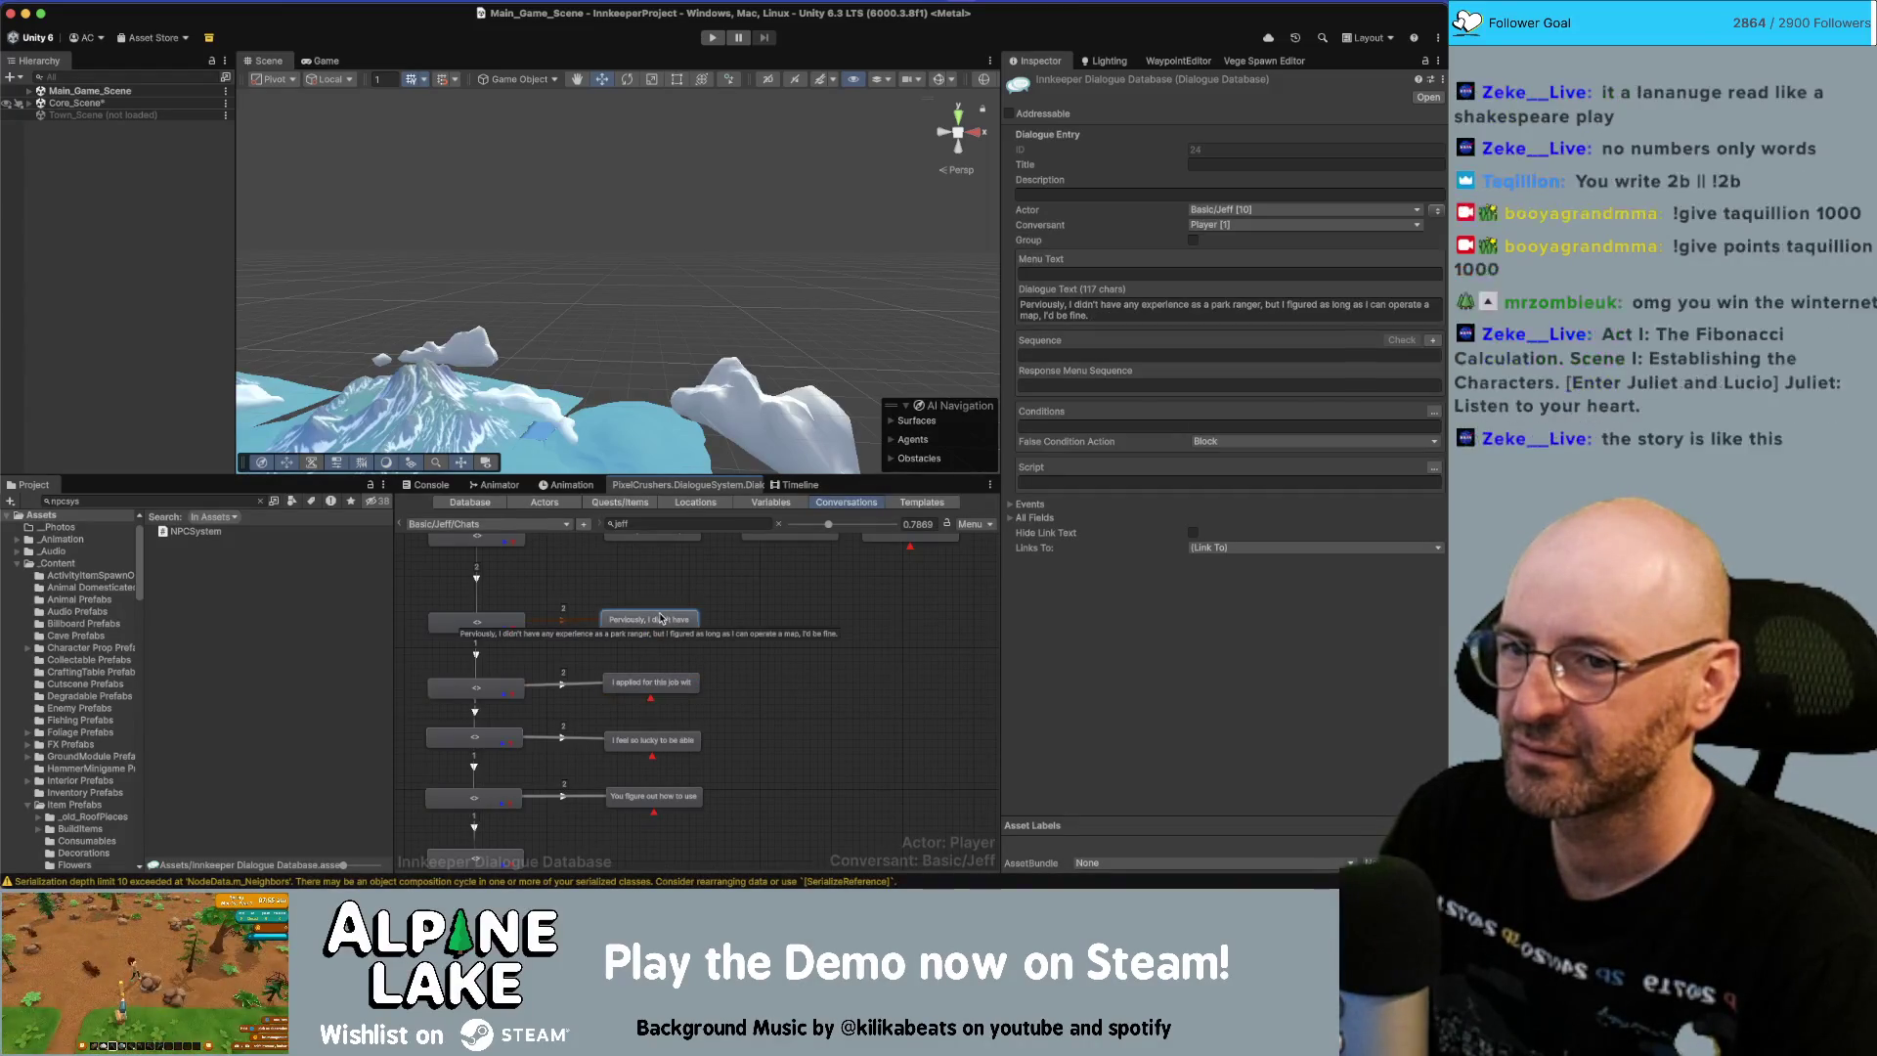
key("Delete")
key("Return")
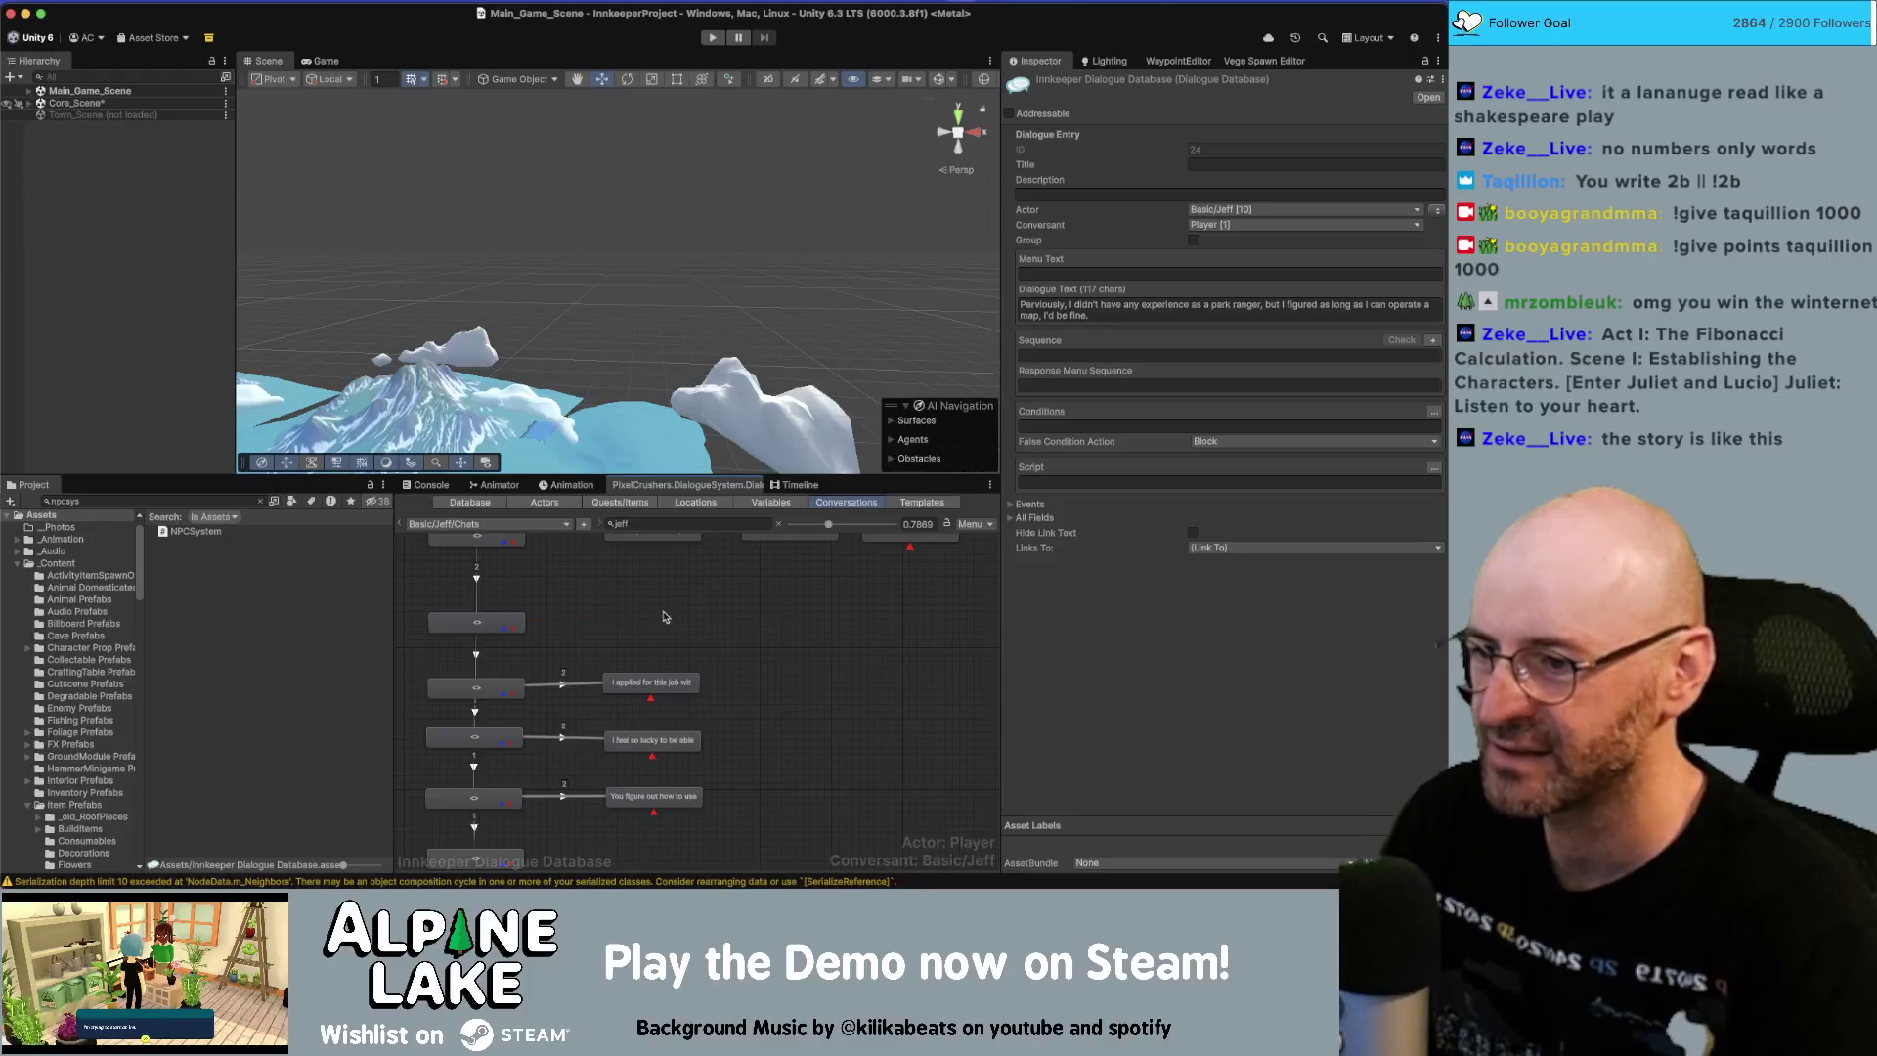
Move 'I'm starting to think I was the only applicant.' into a new child node spoken by Jeff.
left_click(646, 680)
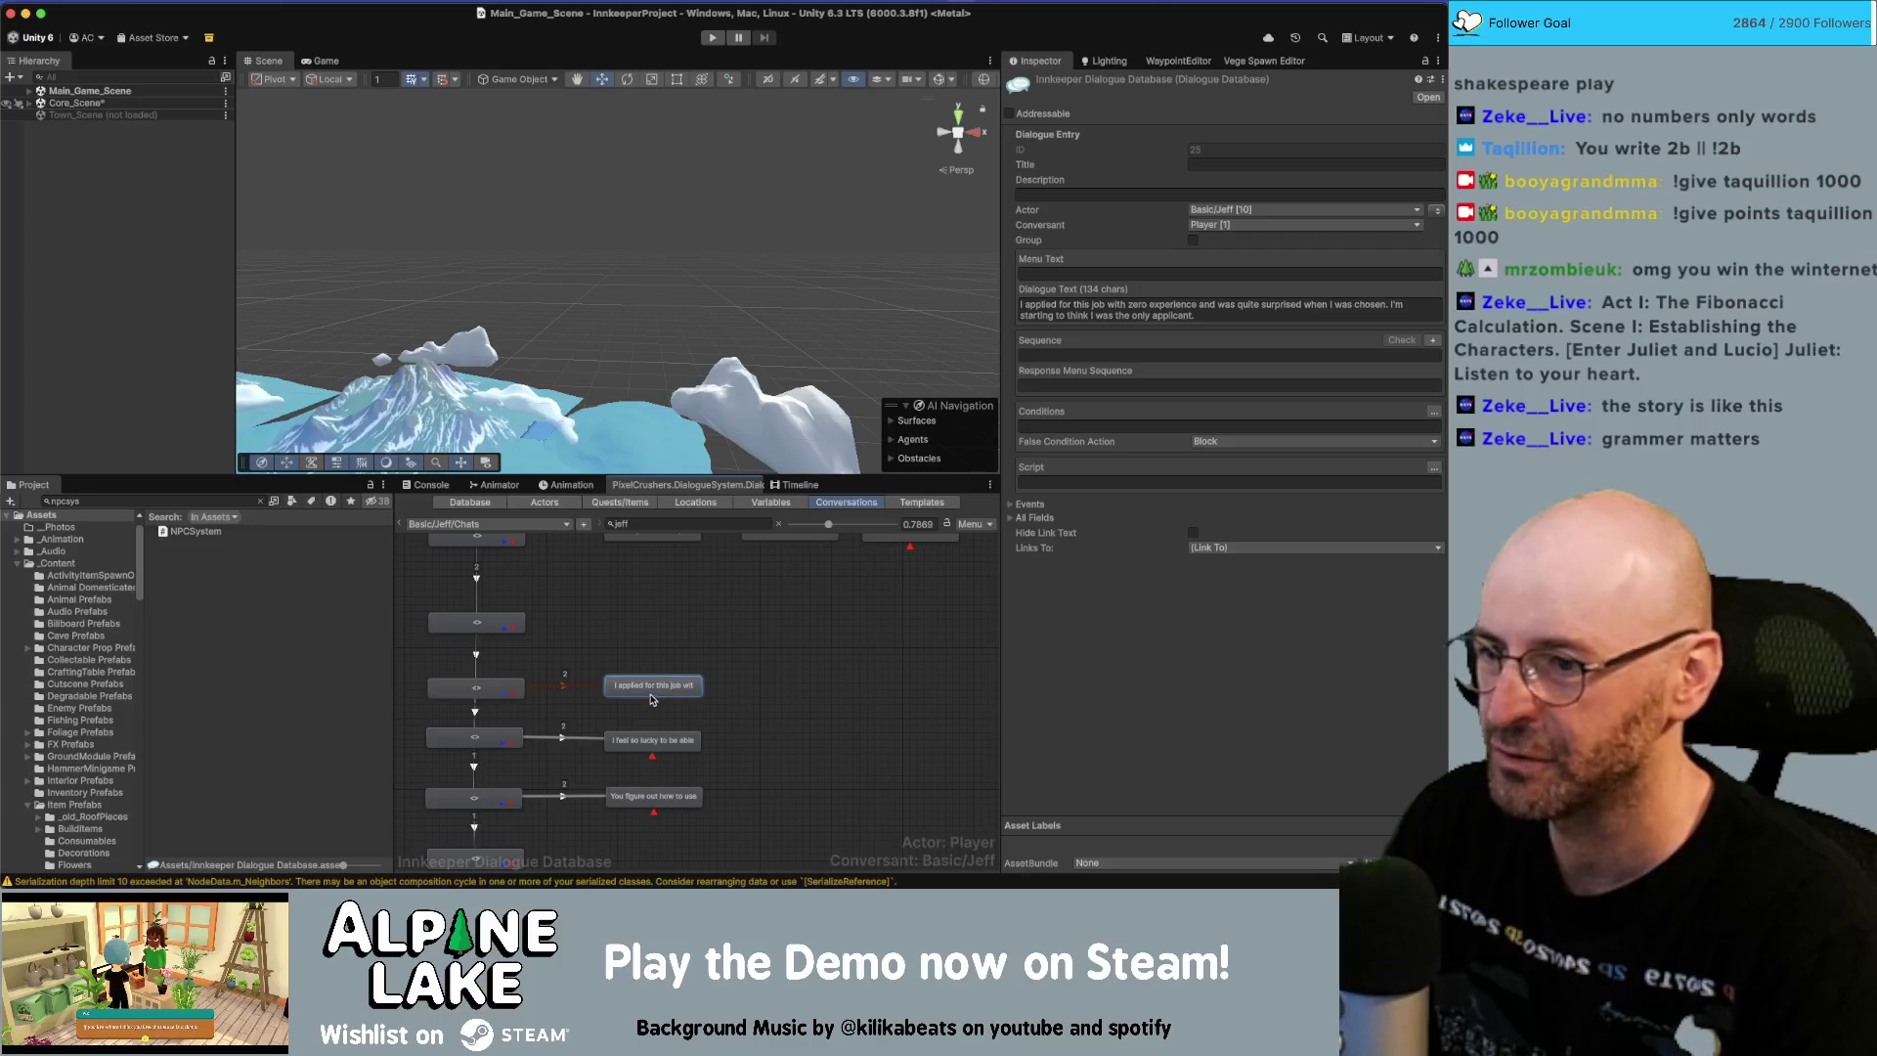
right_click(665, 687)
left_click(674, 695)
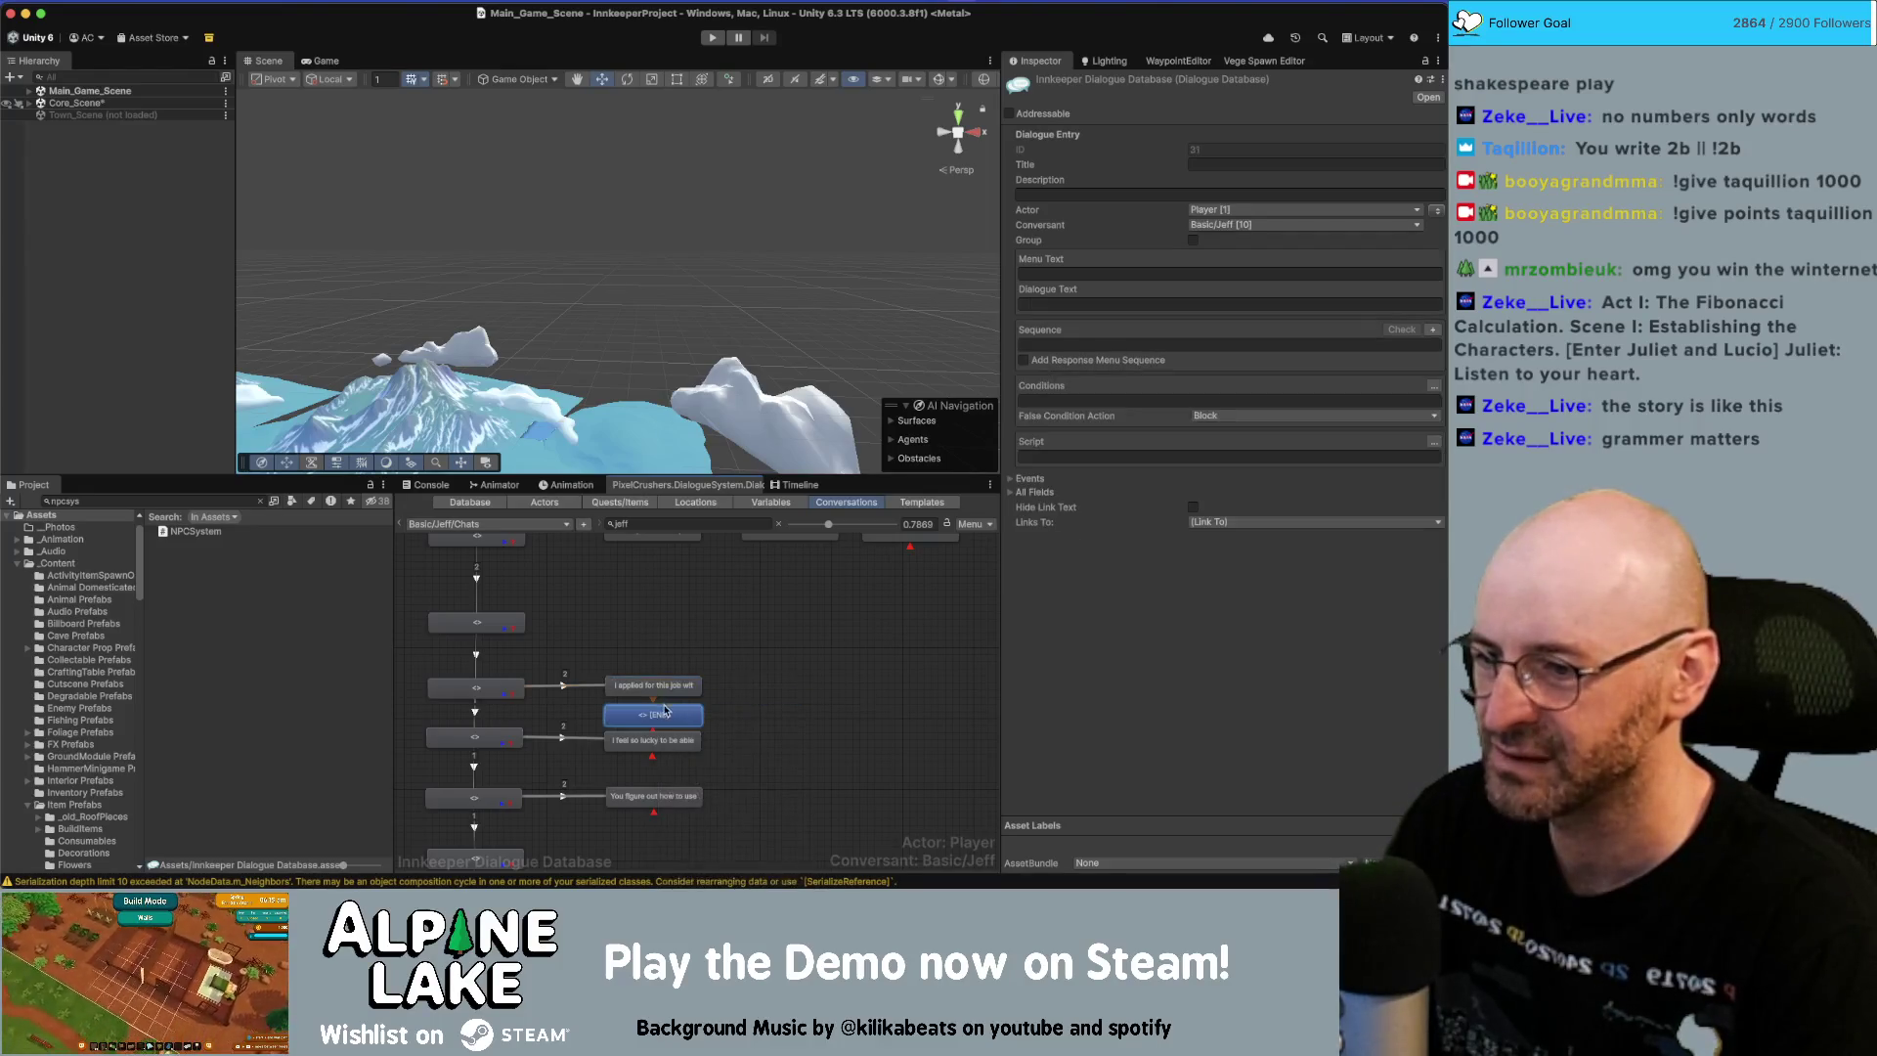
left_click(675, 687)
left_click(1258, 304)
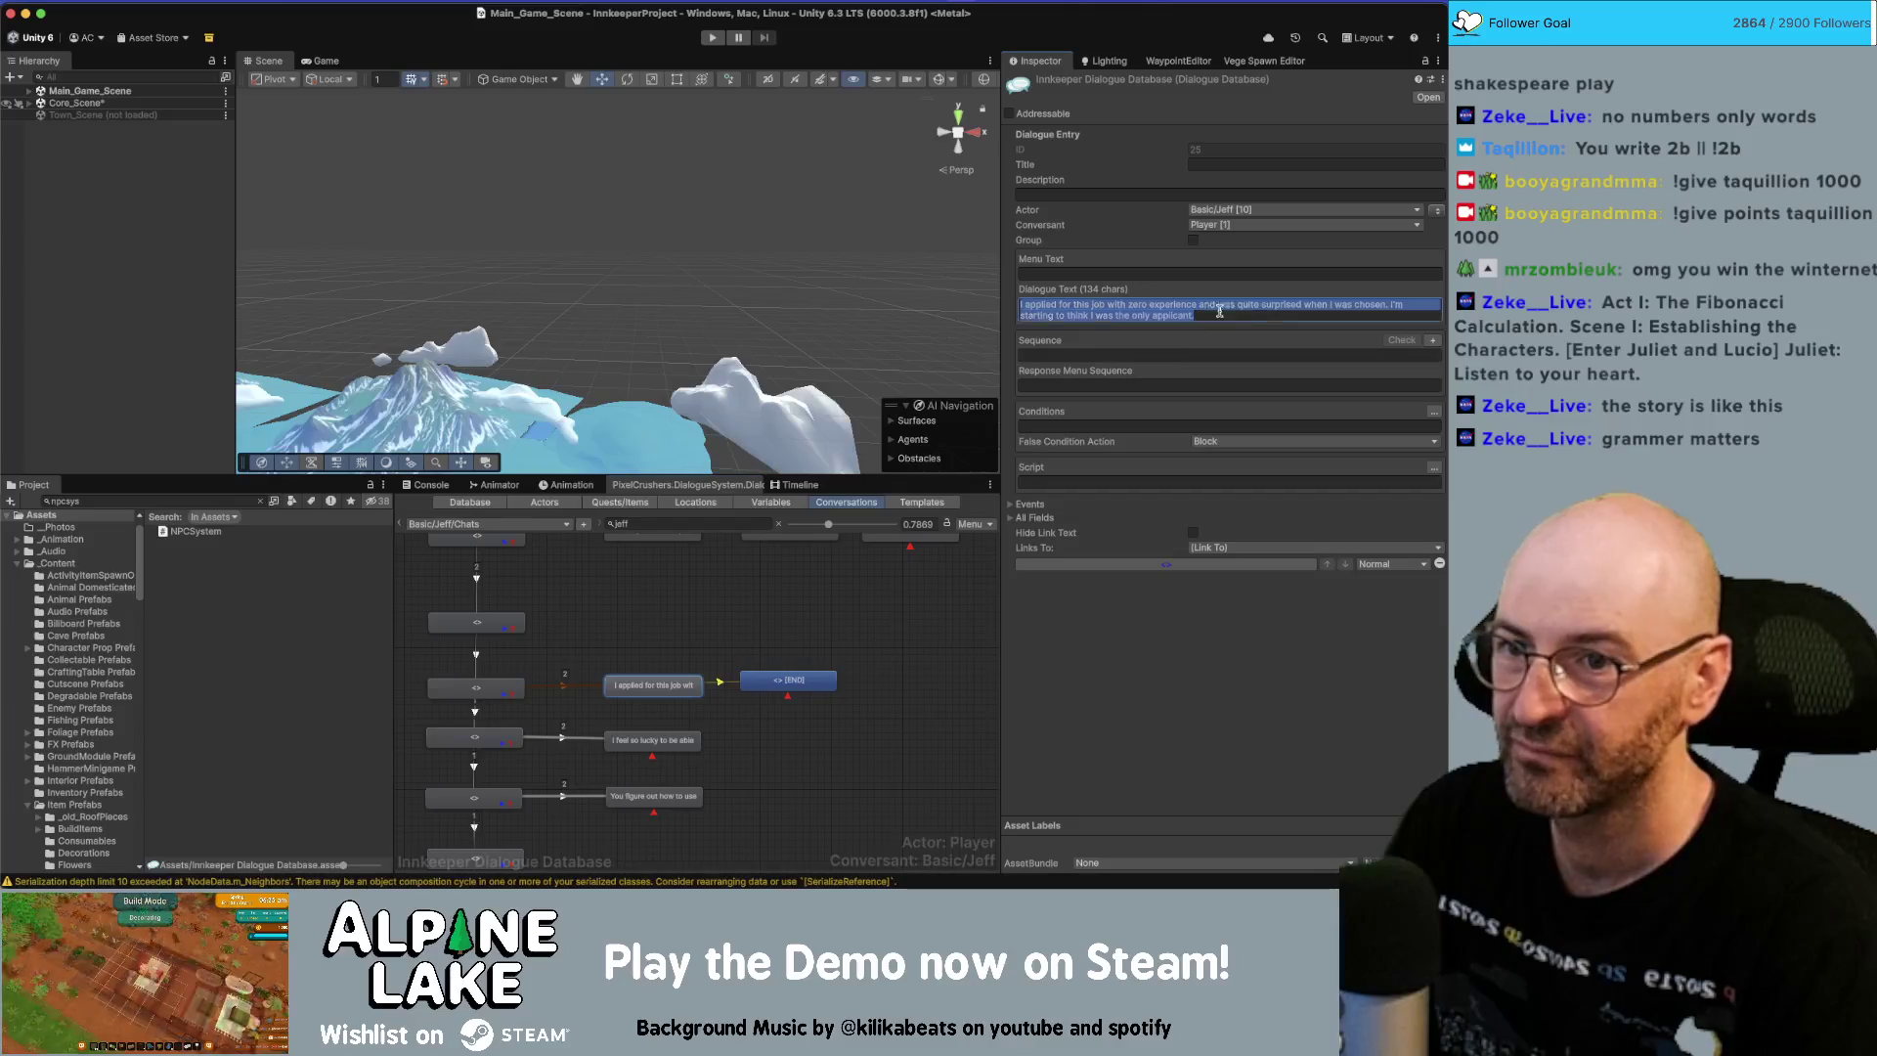
left_click_drag(1391, 304, 1197, 316)
key("BackSpace")
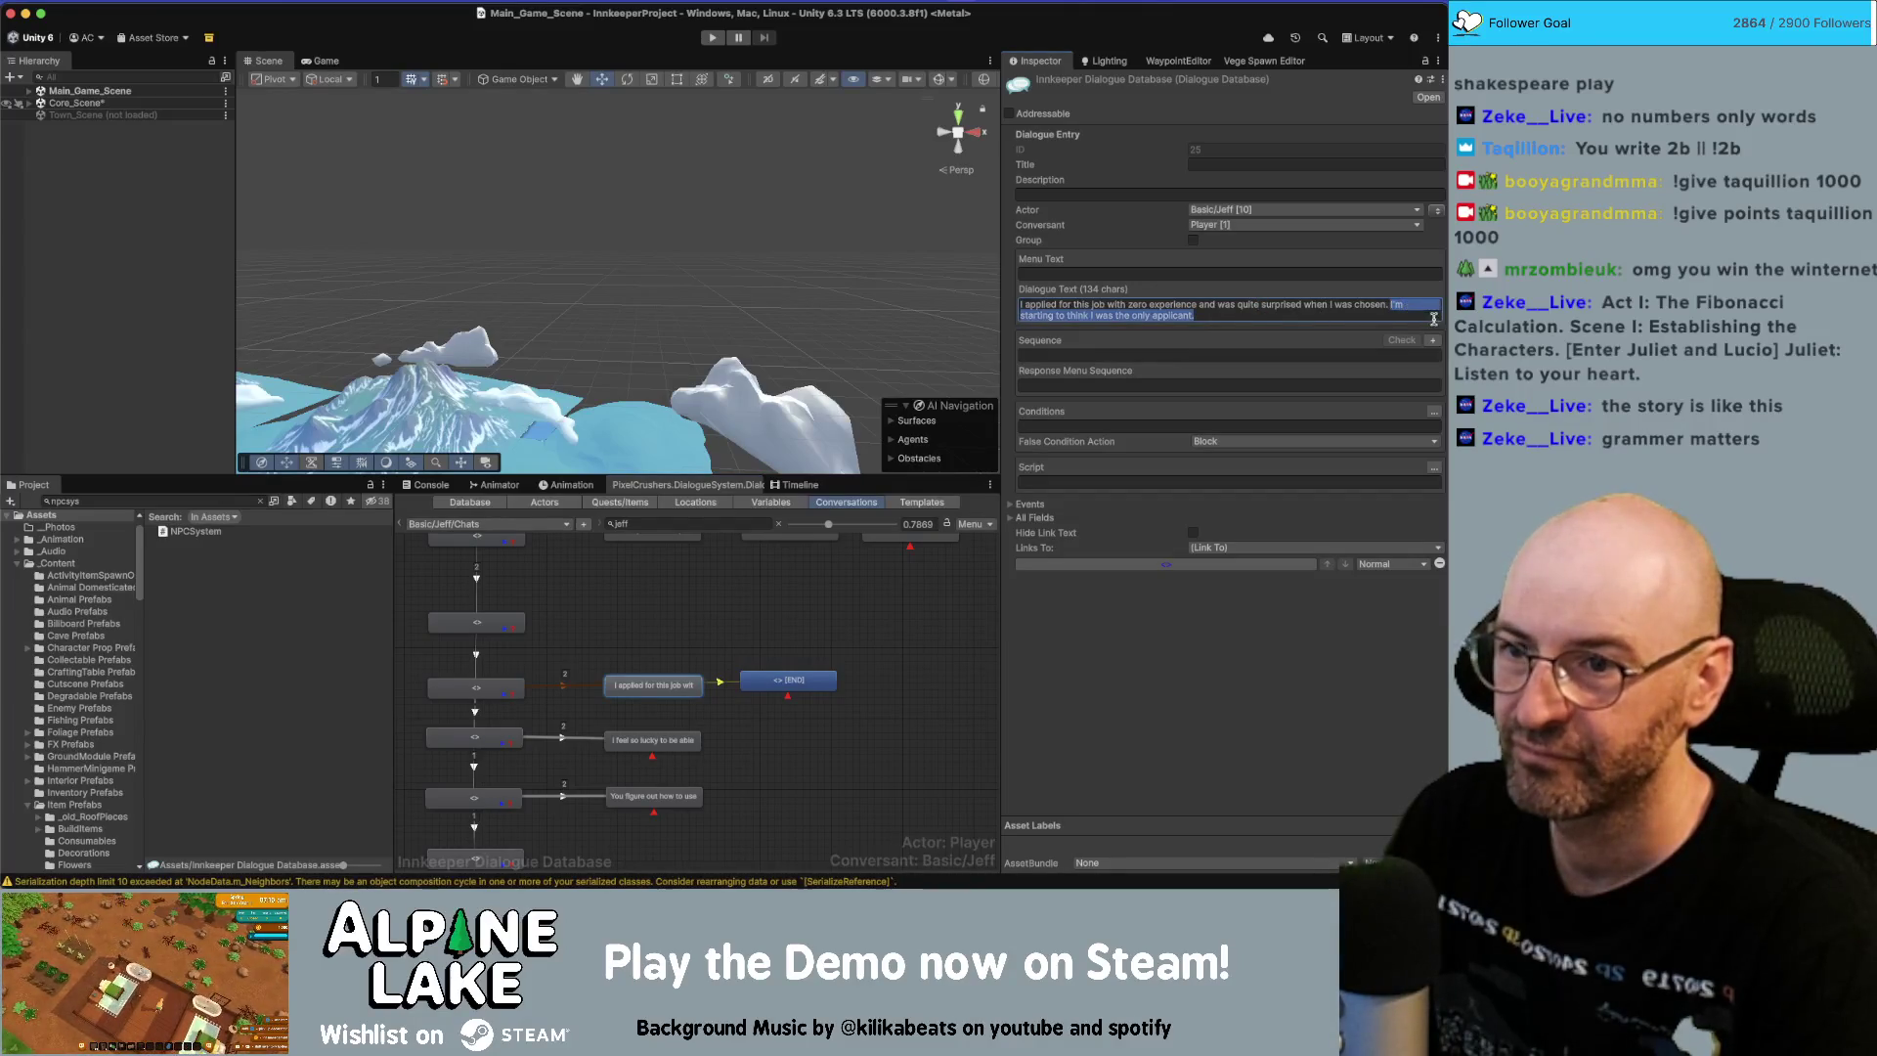
left_click(813, 680)
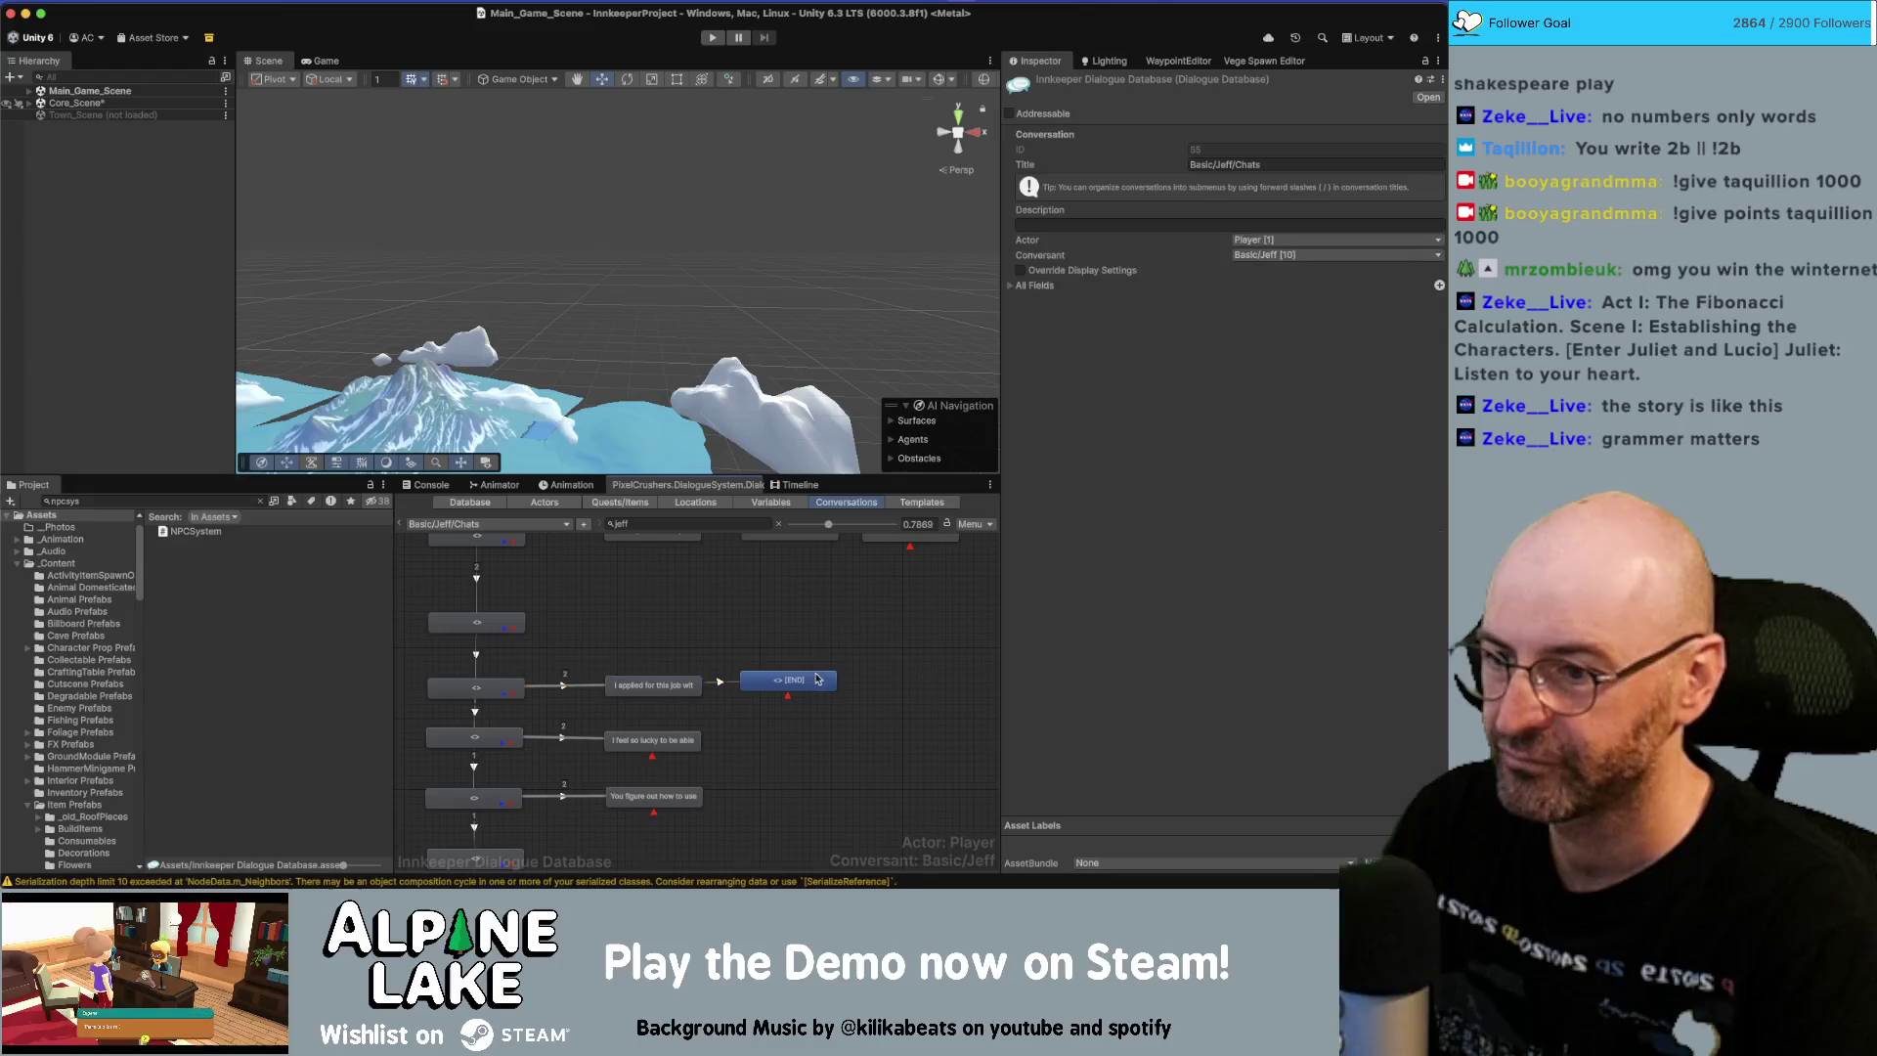
type("I'm starting to think I was the only applicant.")
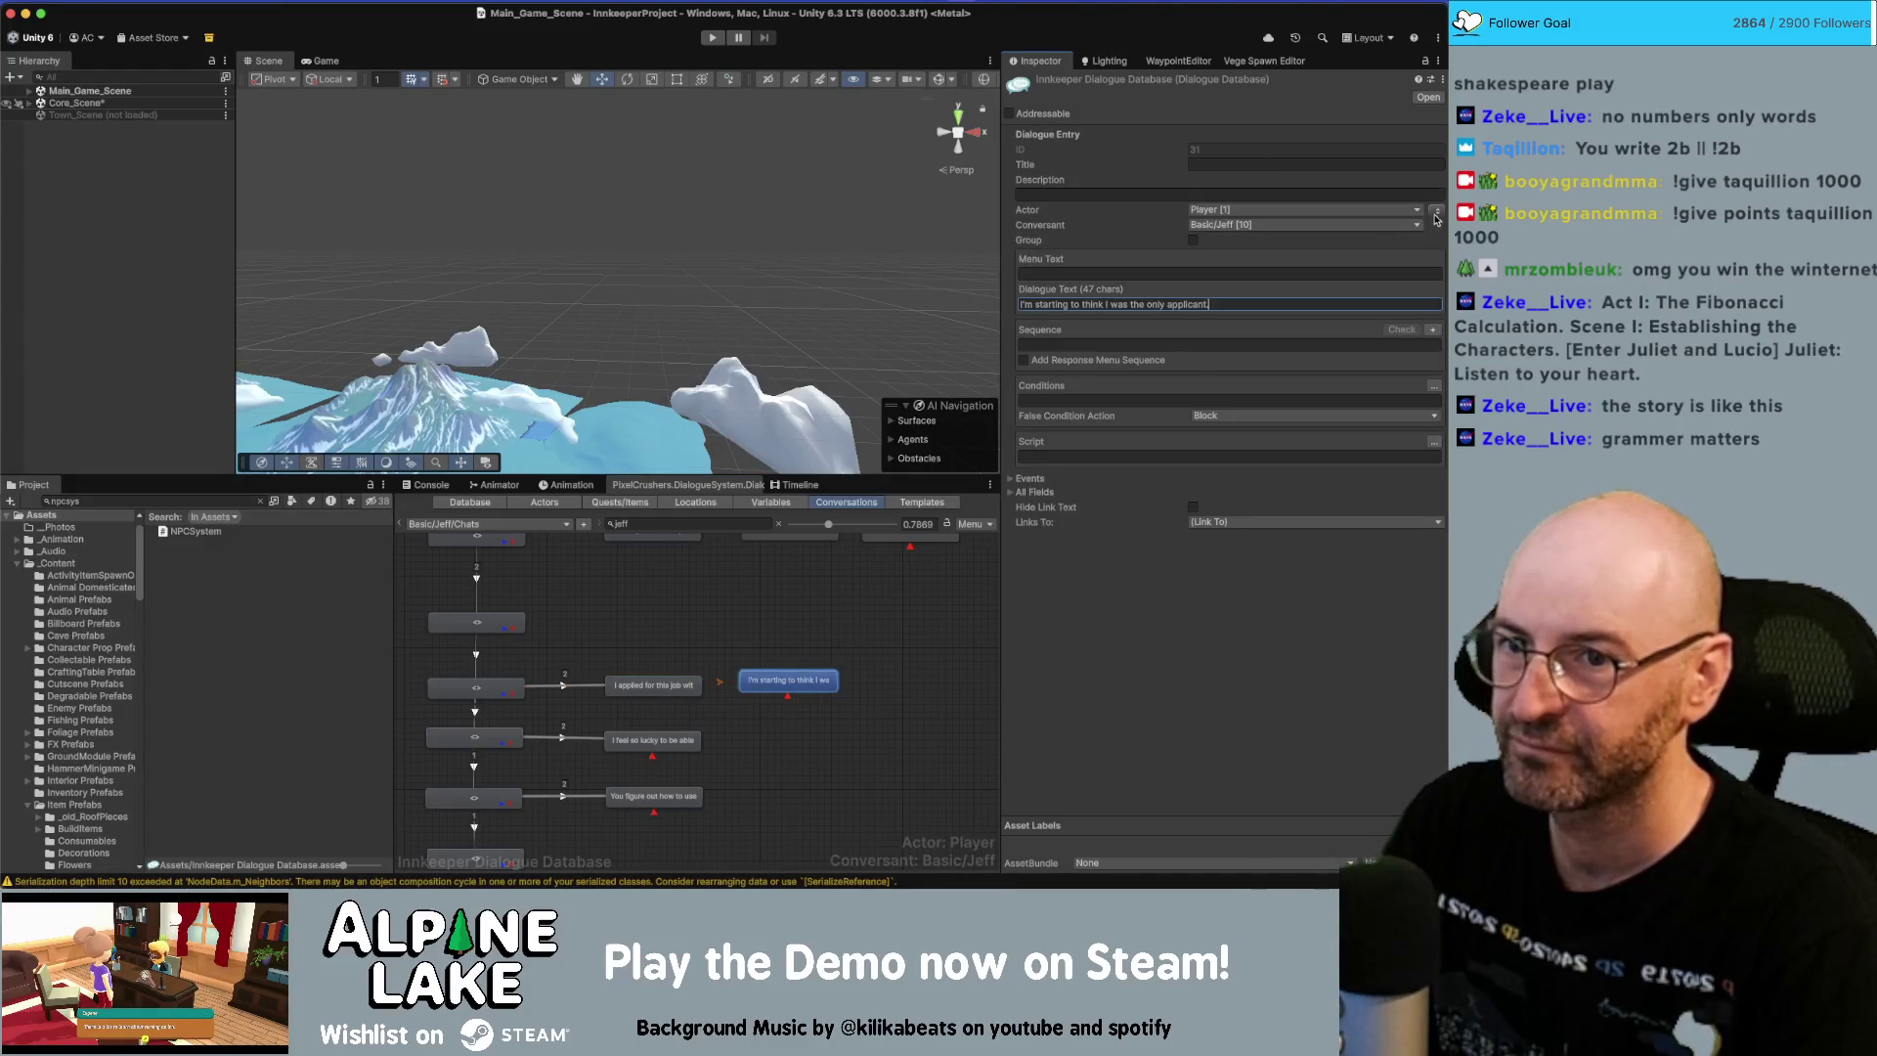
left_click(1437, 210)
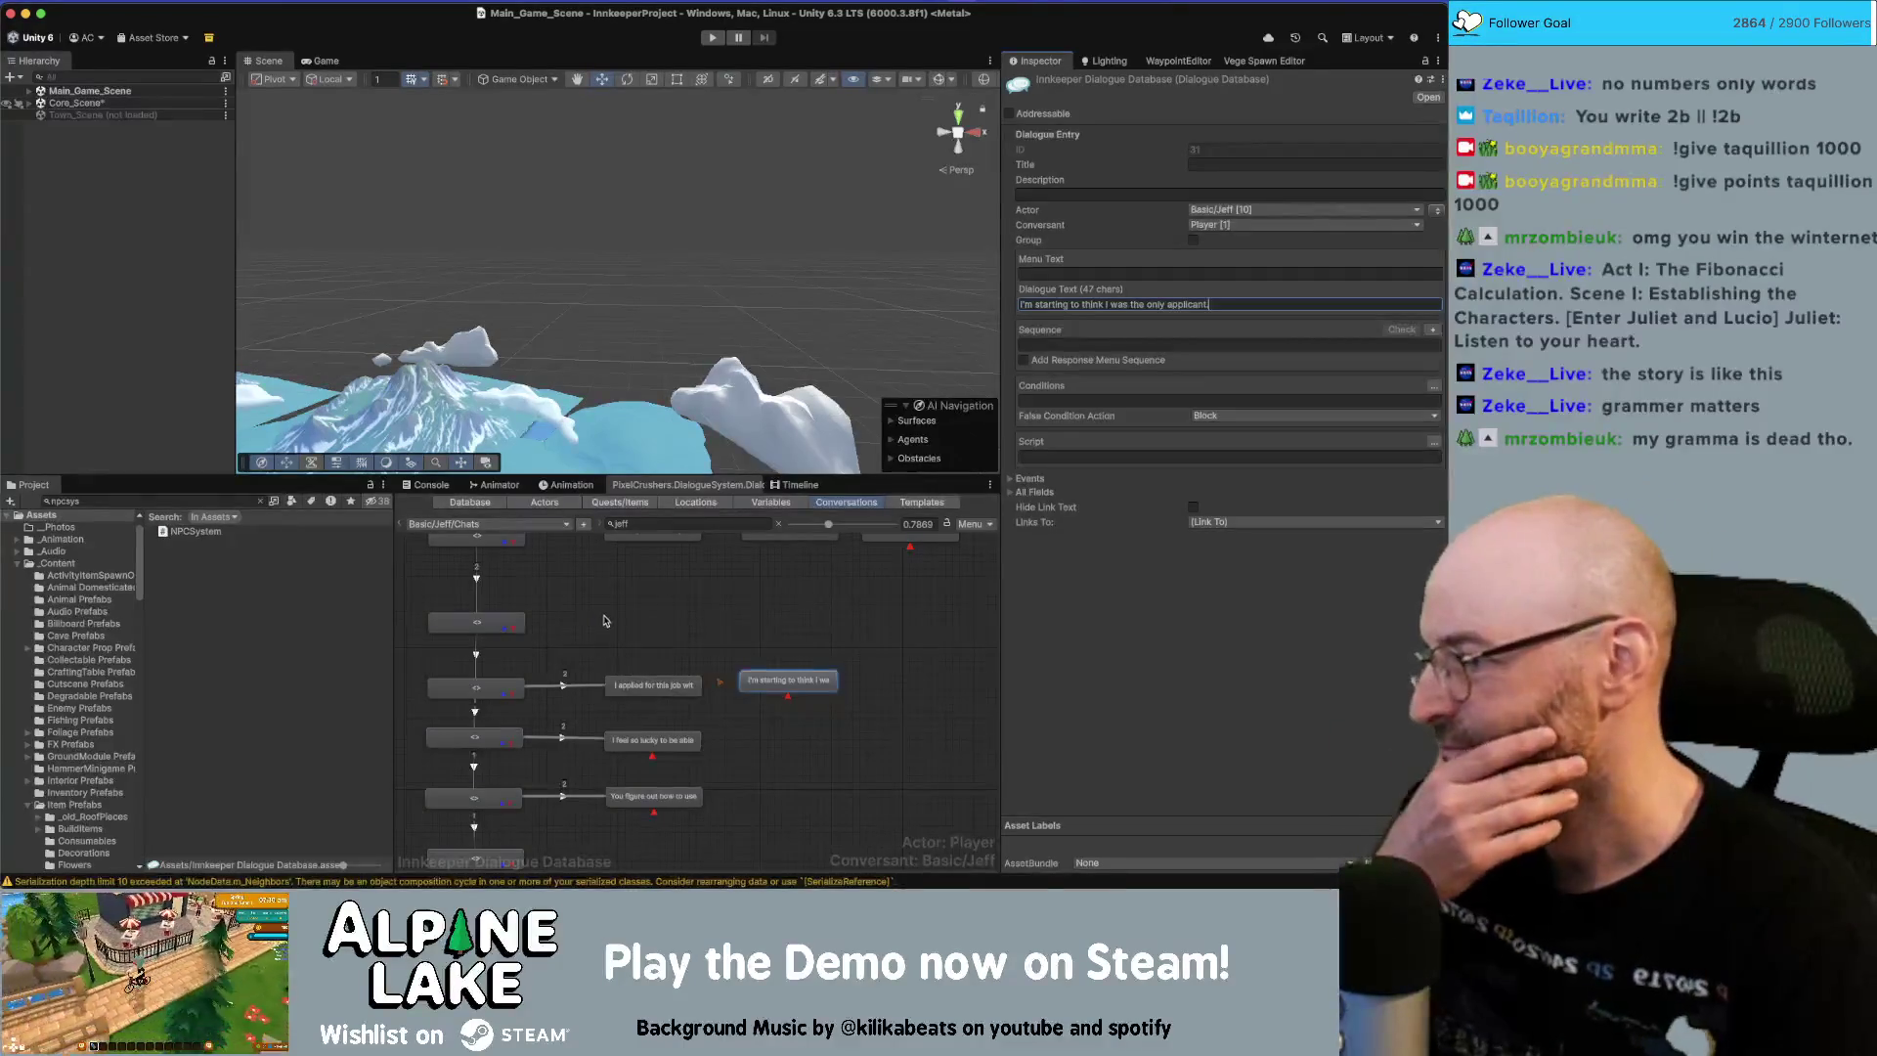
Shift the job-line row of nodes upward in the graph.
left_click(602, 621)
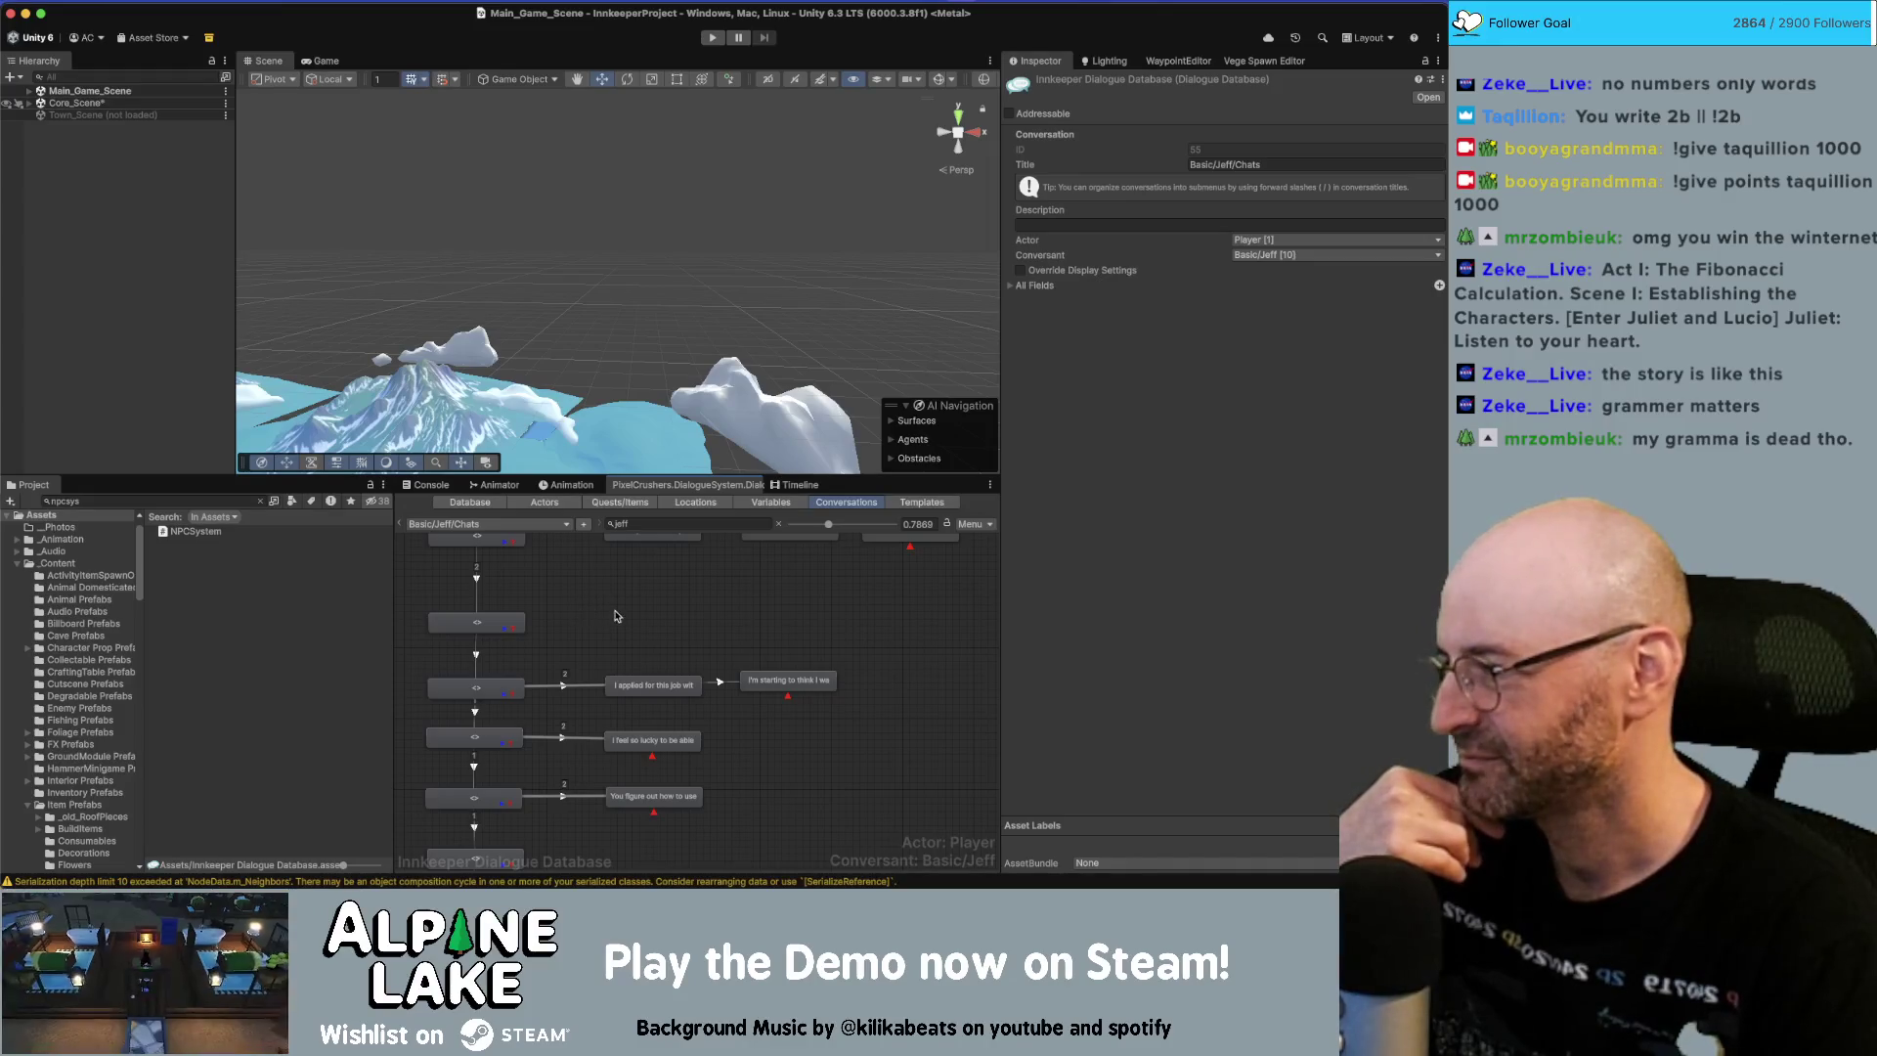
mouse_move(604, 621)
left_mouse_down()
mouse_move(772, 704)
mouse_move(688, 673)
mouse_move(693, 580)
left_mouse_up()
left_click(575, 669)
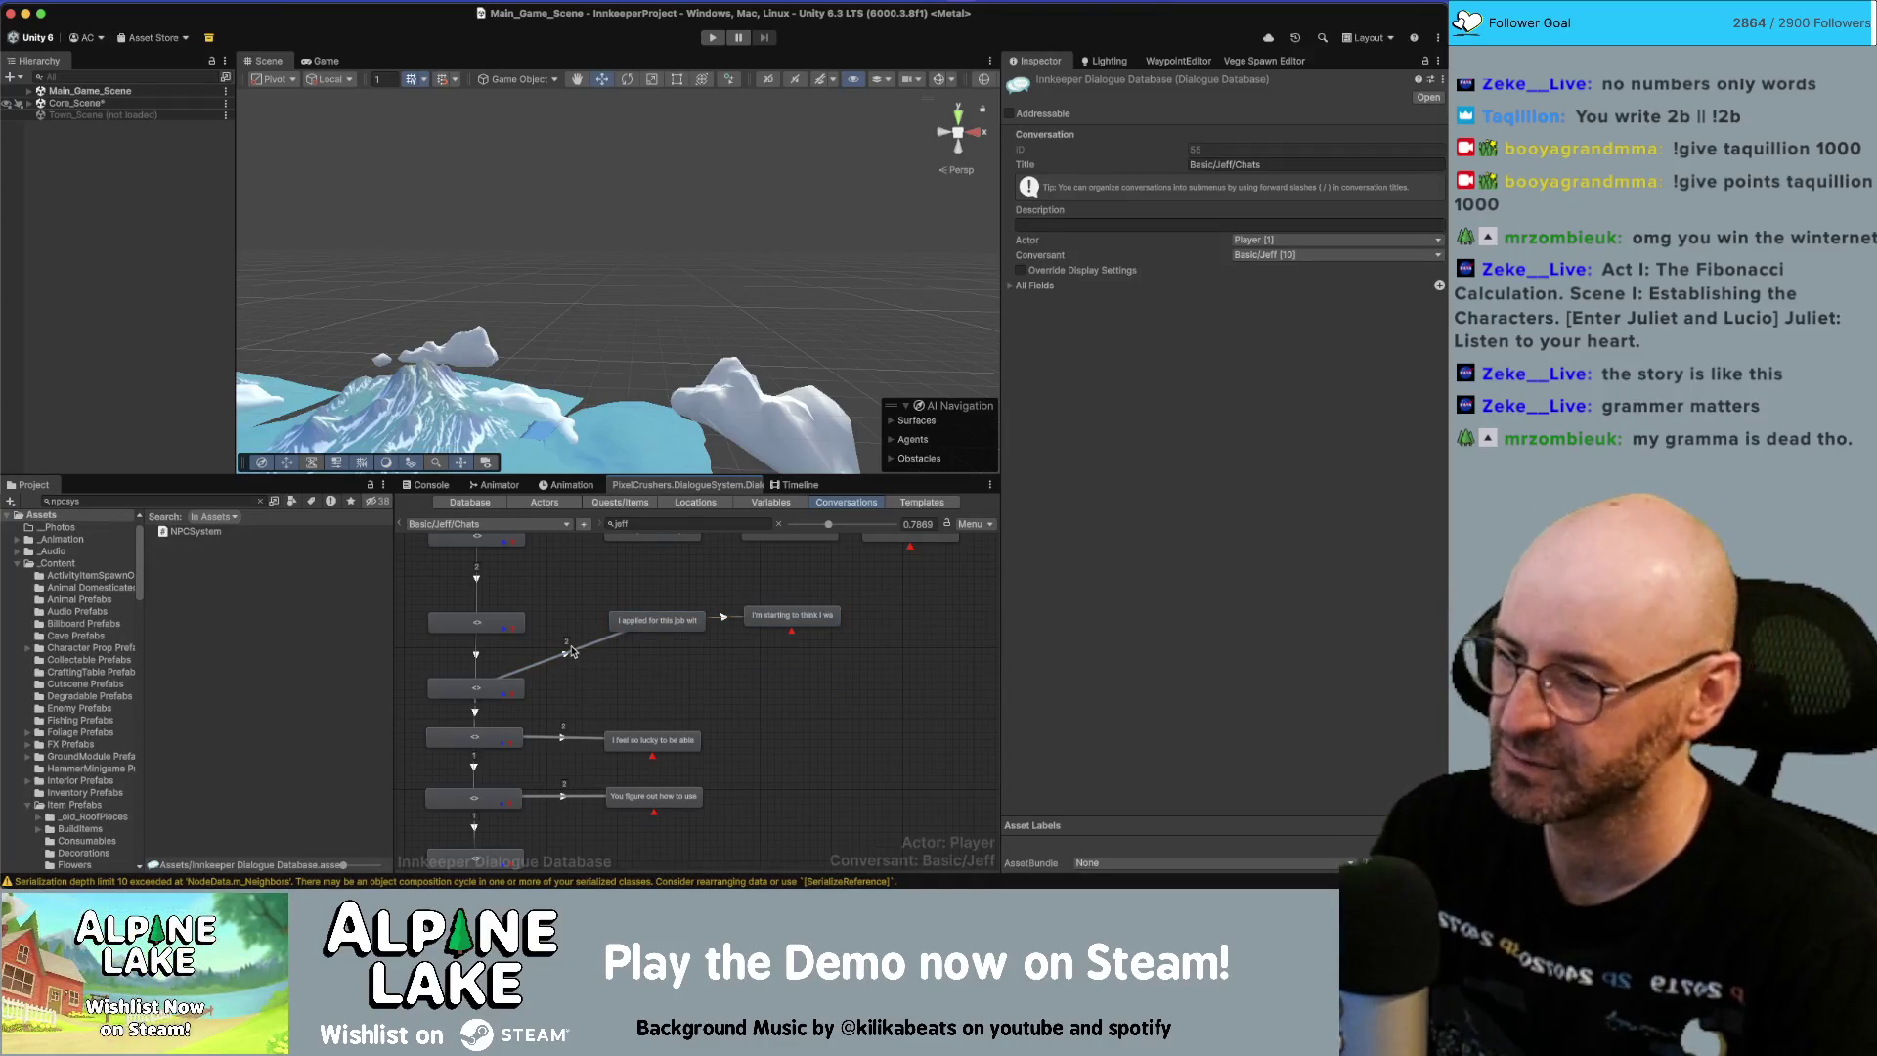
left_click(572, 656)
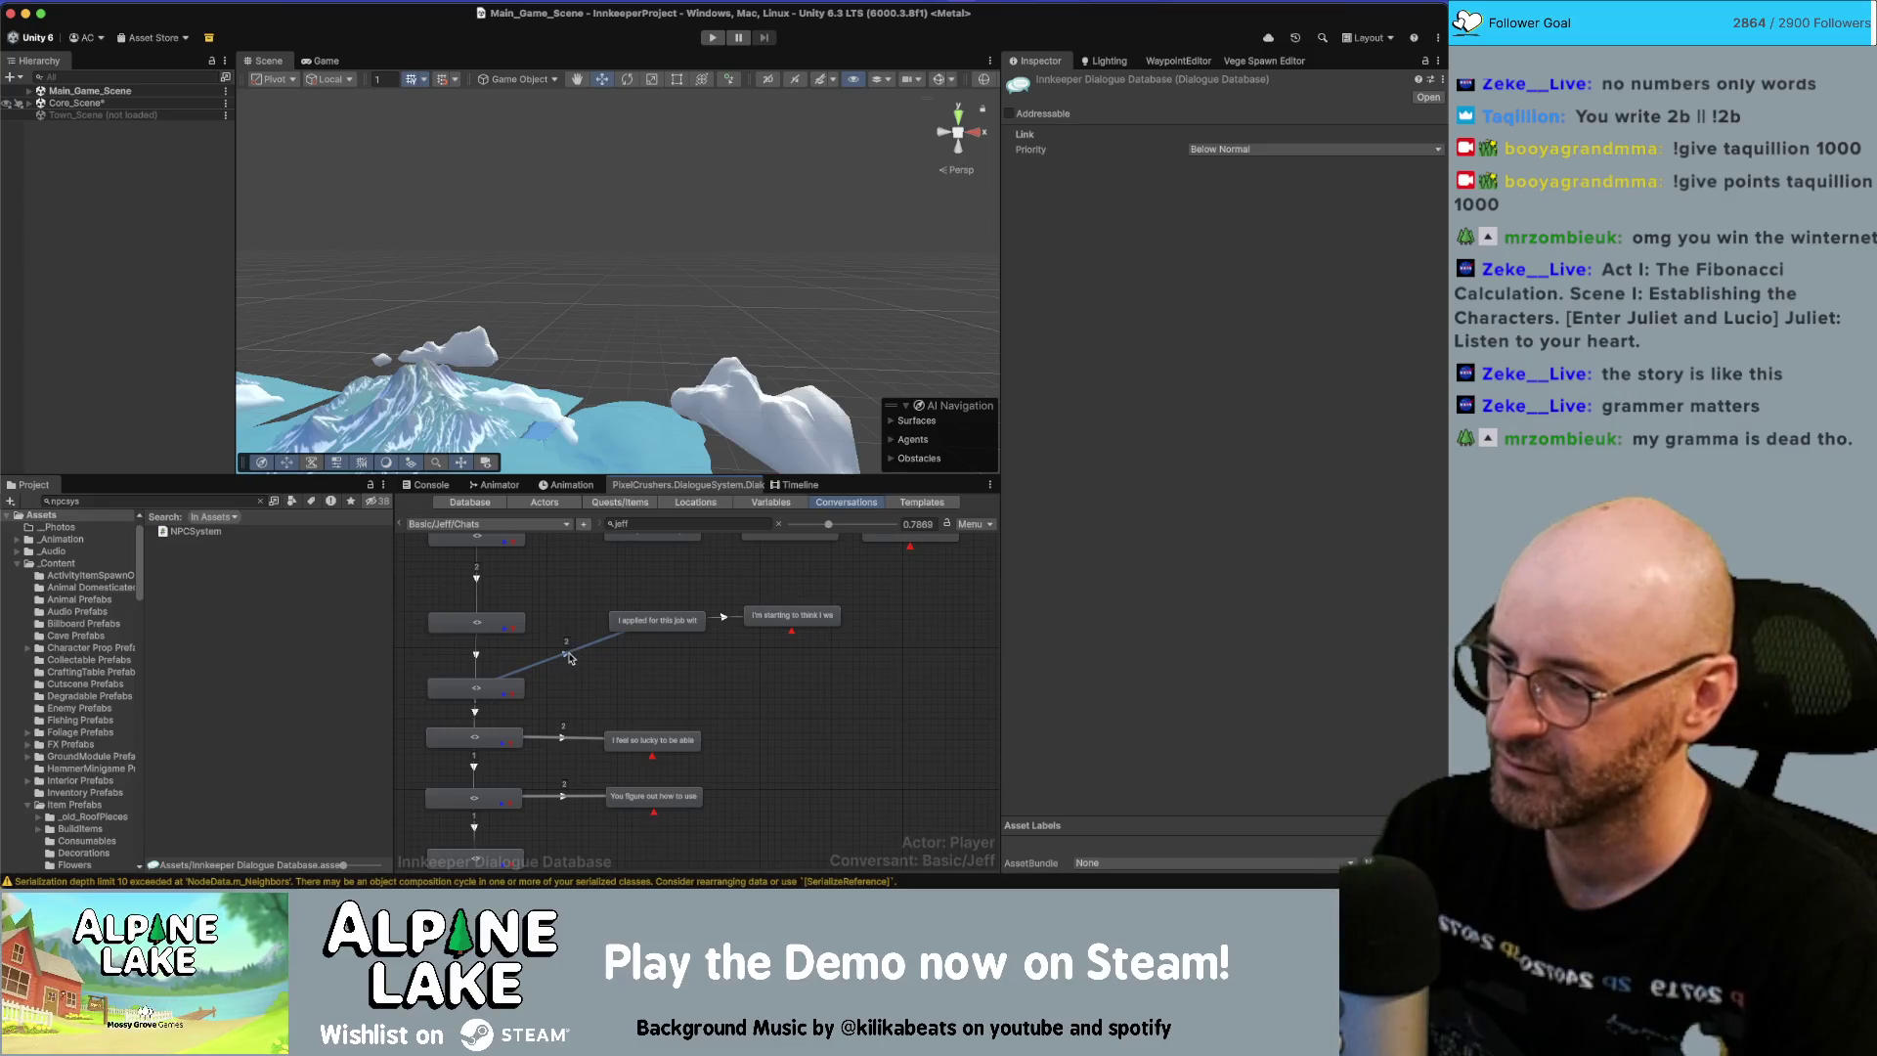
left_click(501, 625)
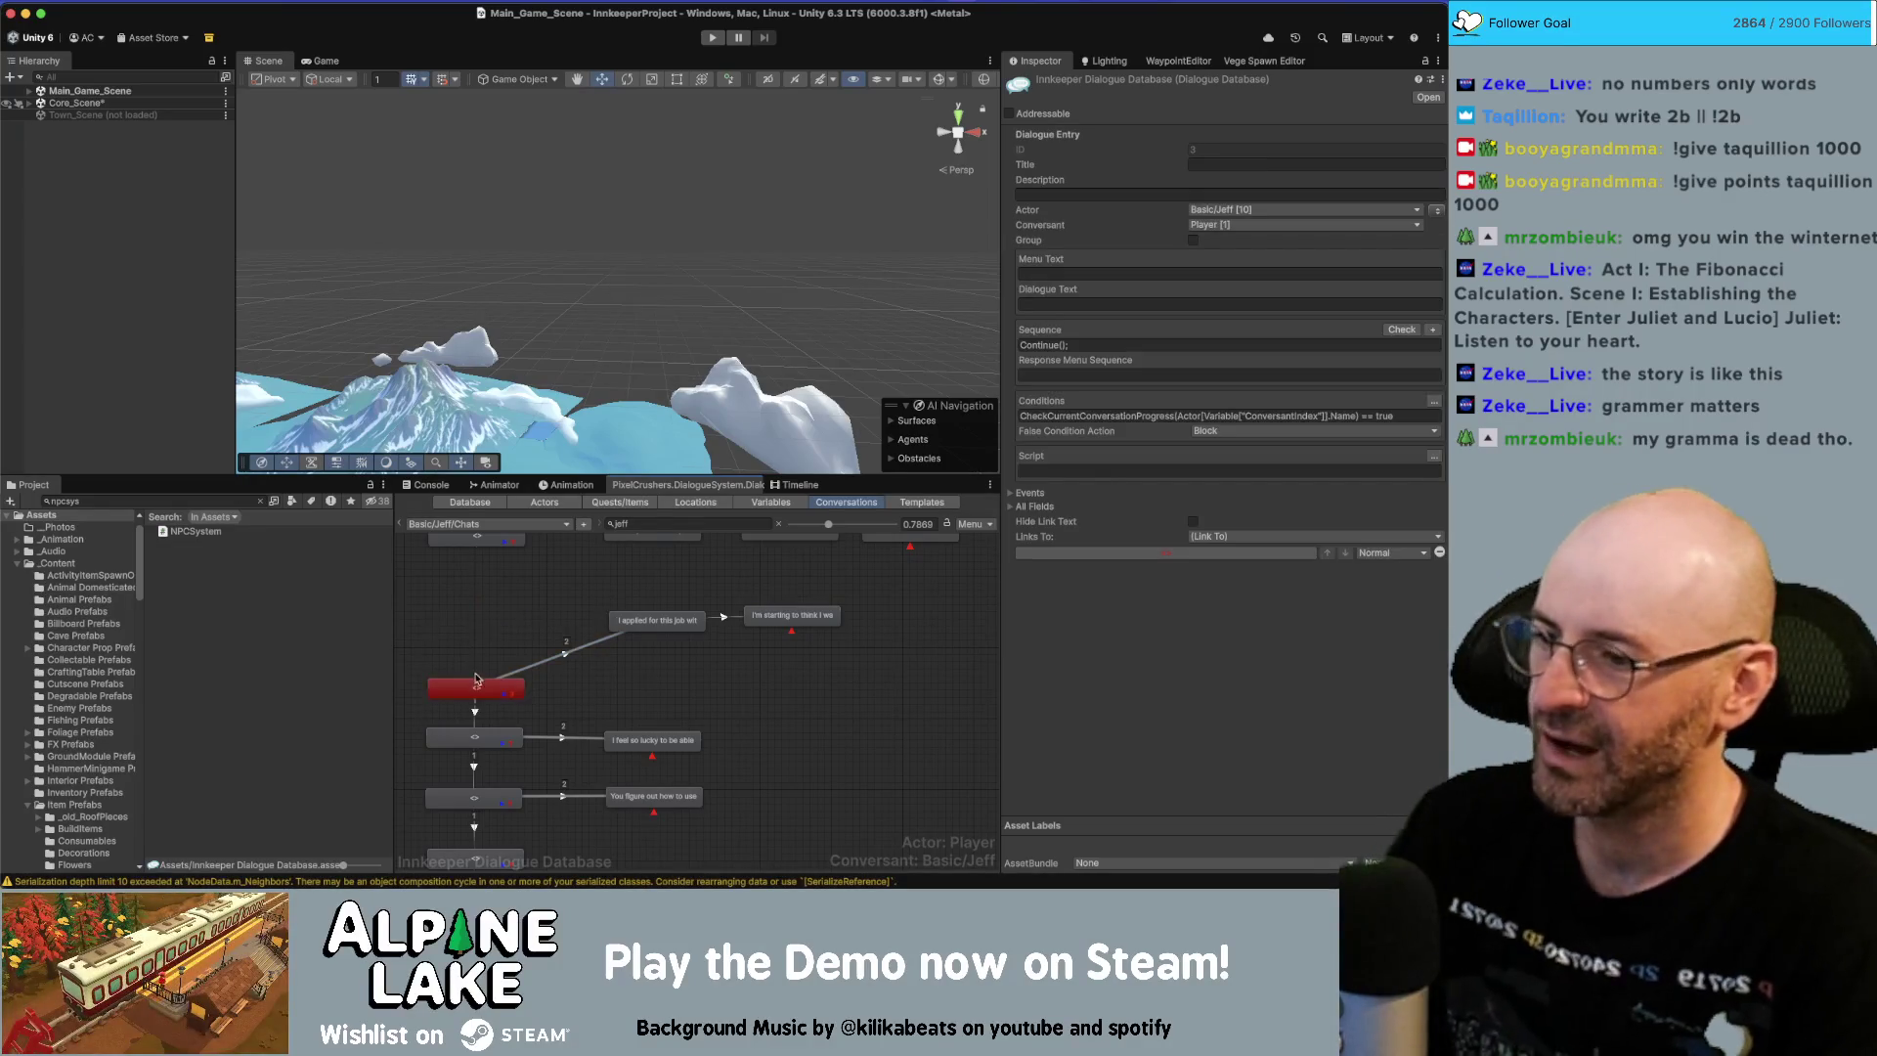
Link the top node to the lower job-line node with Make Link.
scroll(499, 606, "up", 2)
right_click(499, 587)
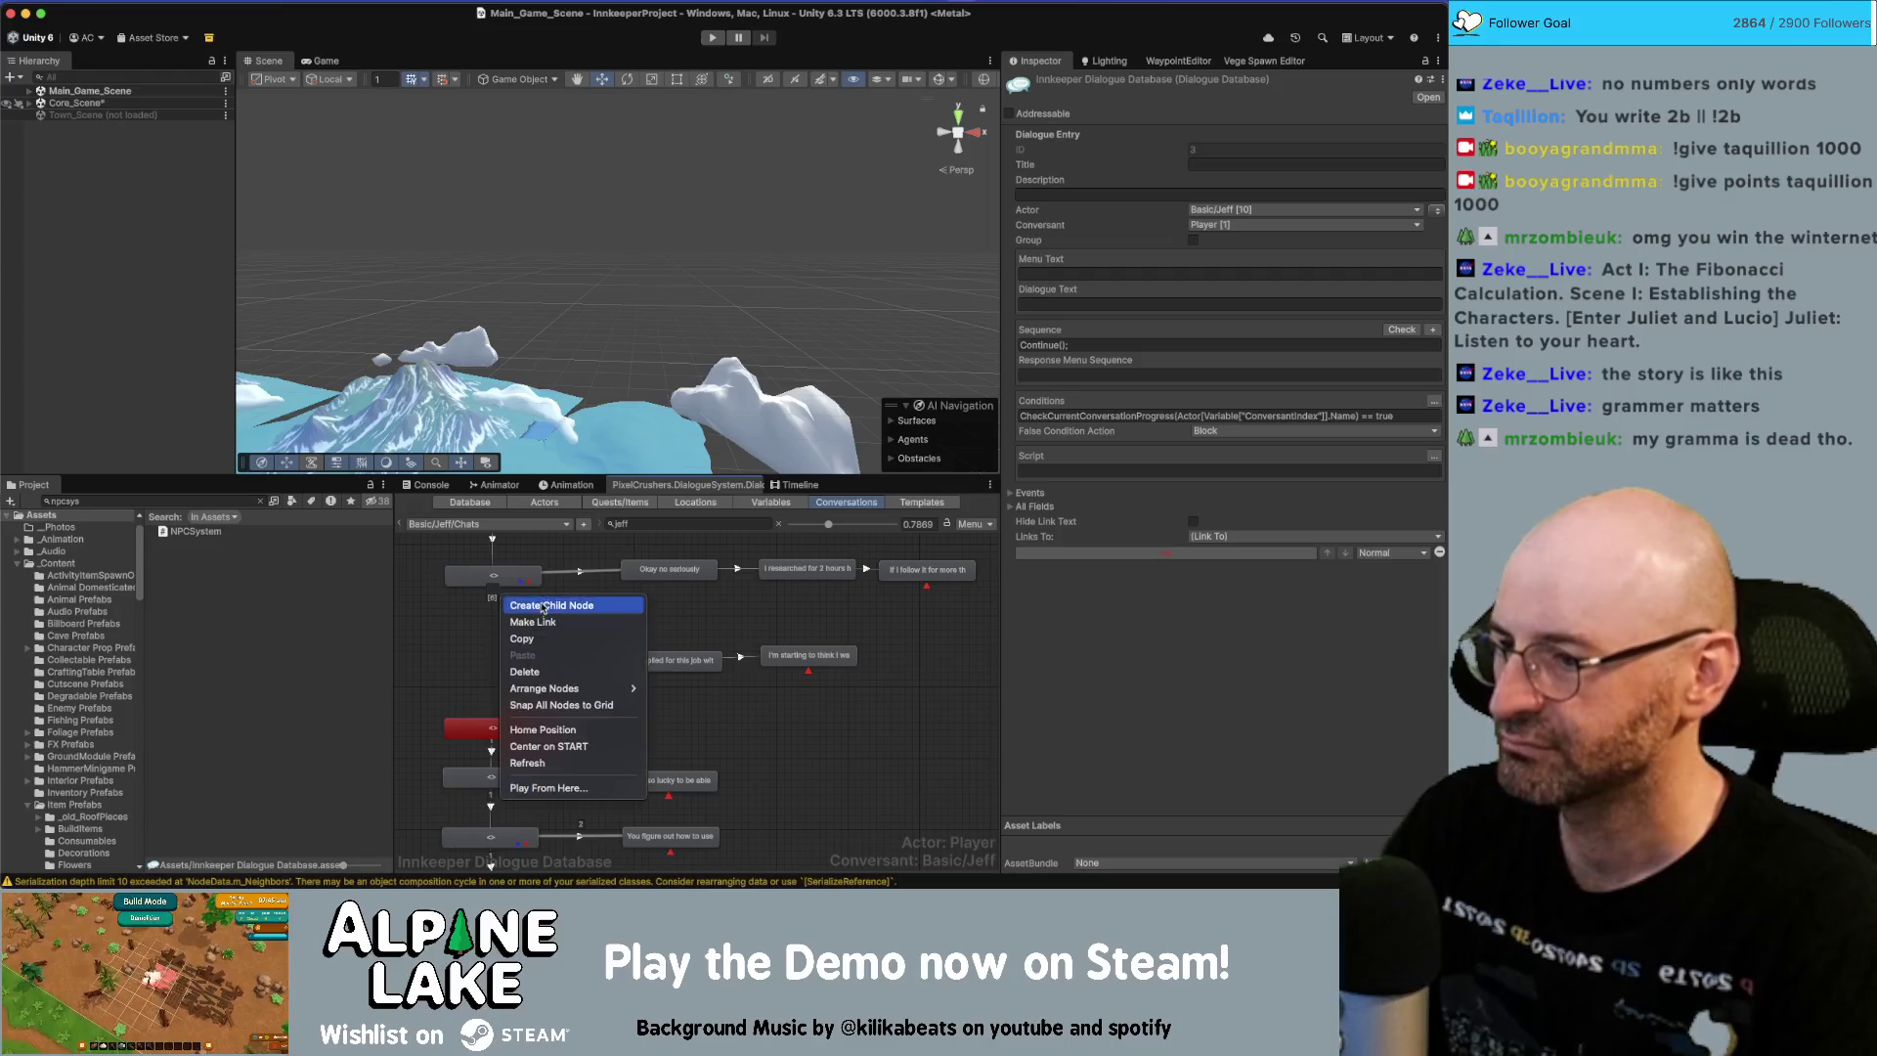
left_click(533, 626)
left_click(503, 722)
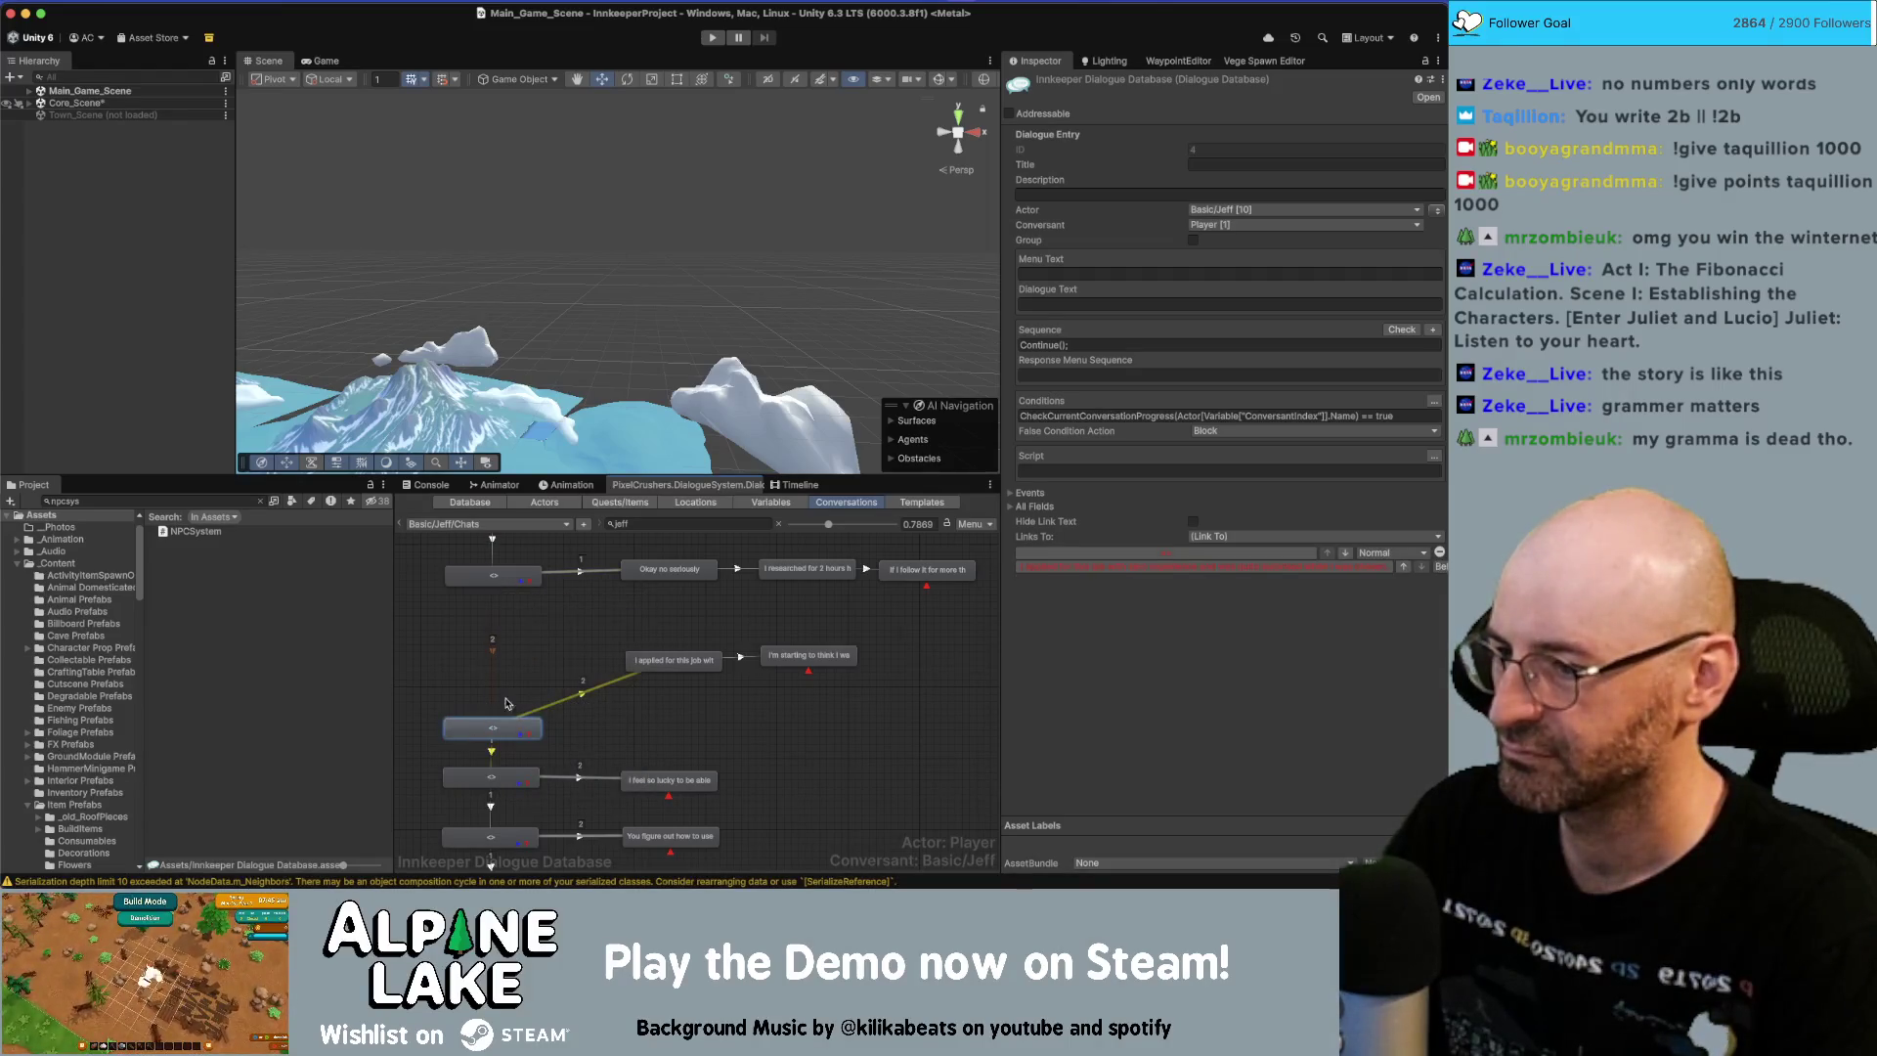
left_click(509, 581)
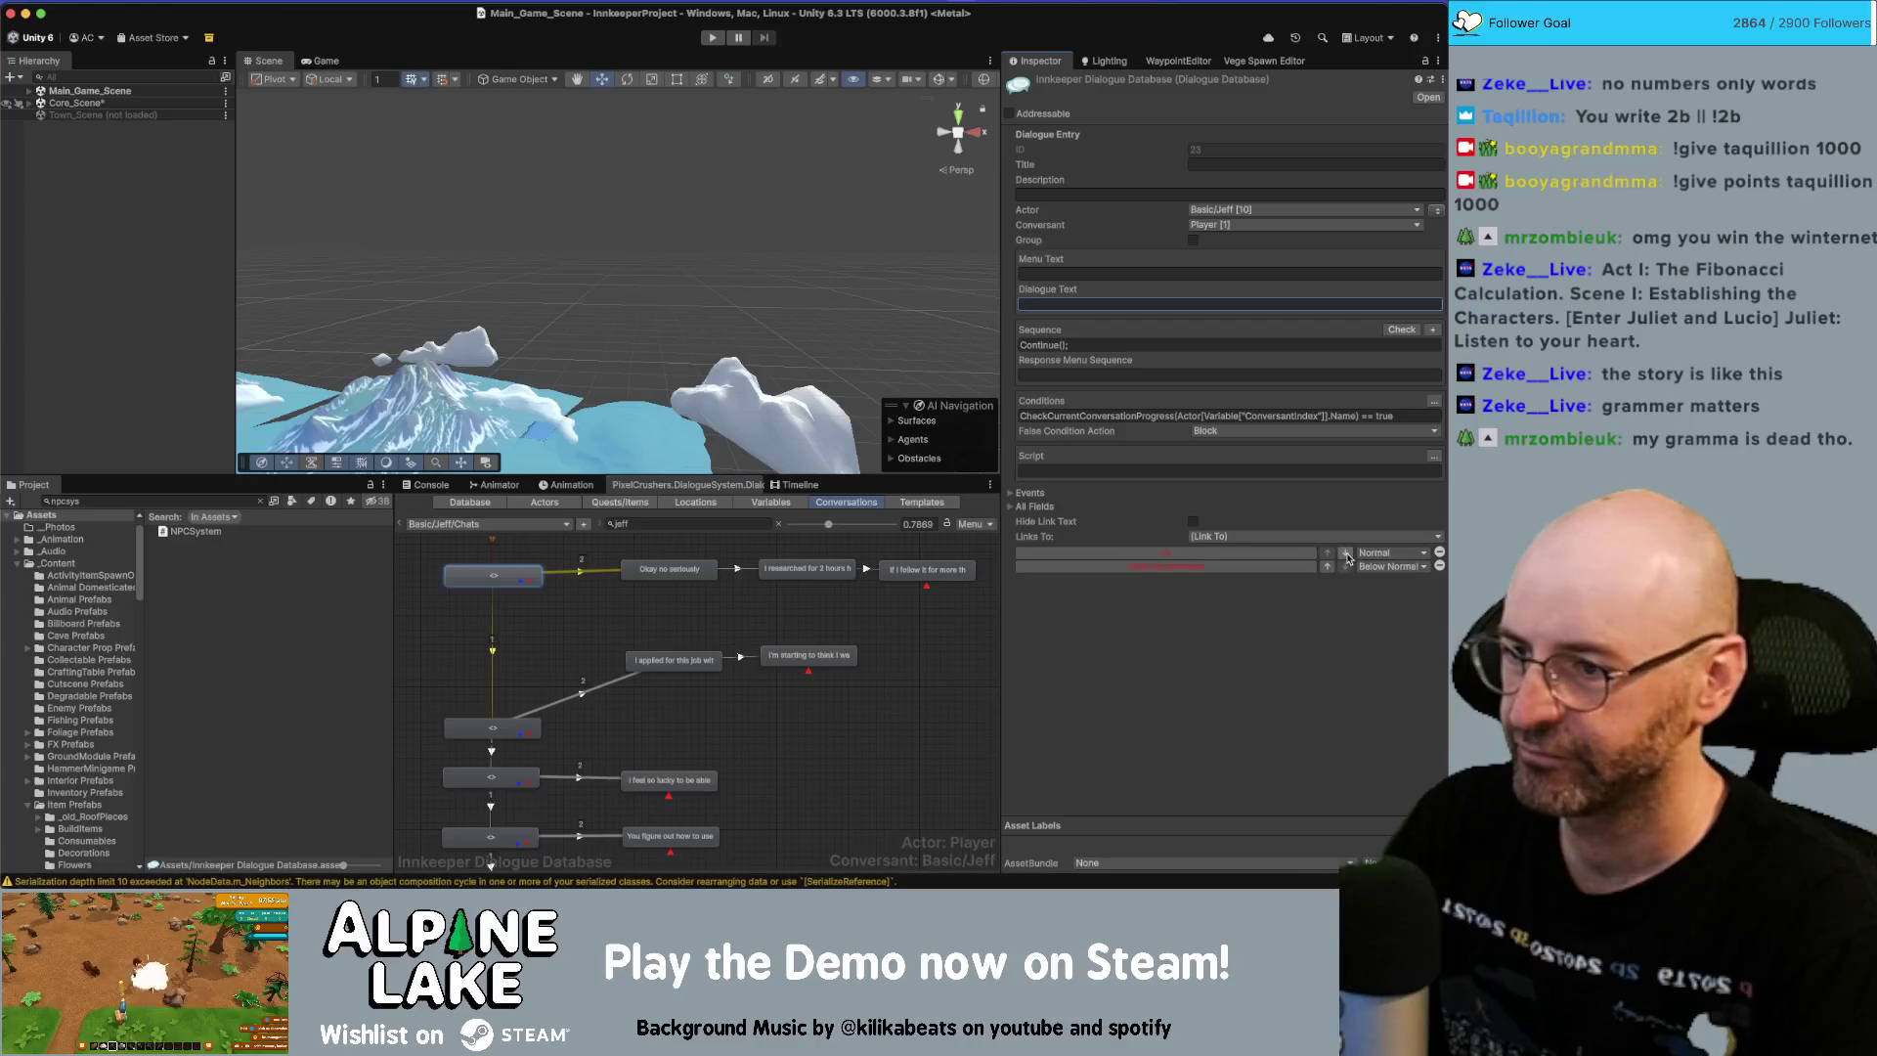
left_click(909, 635)
Line up the left column and lower nodes into tidy rows, closing the gaps.
scroll(731, 596, "down", 3)
scroll(732, 596, "down", 5)
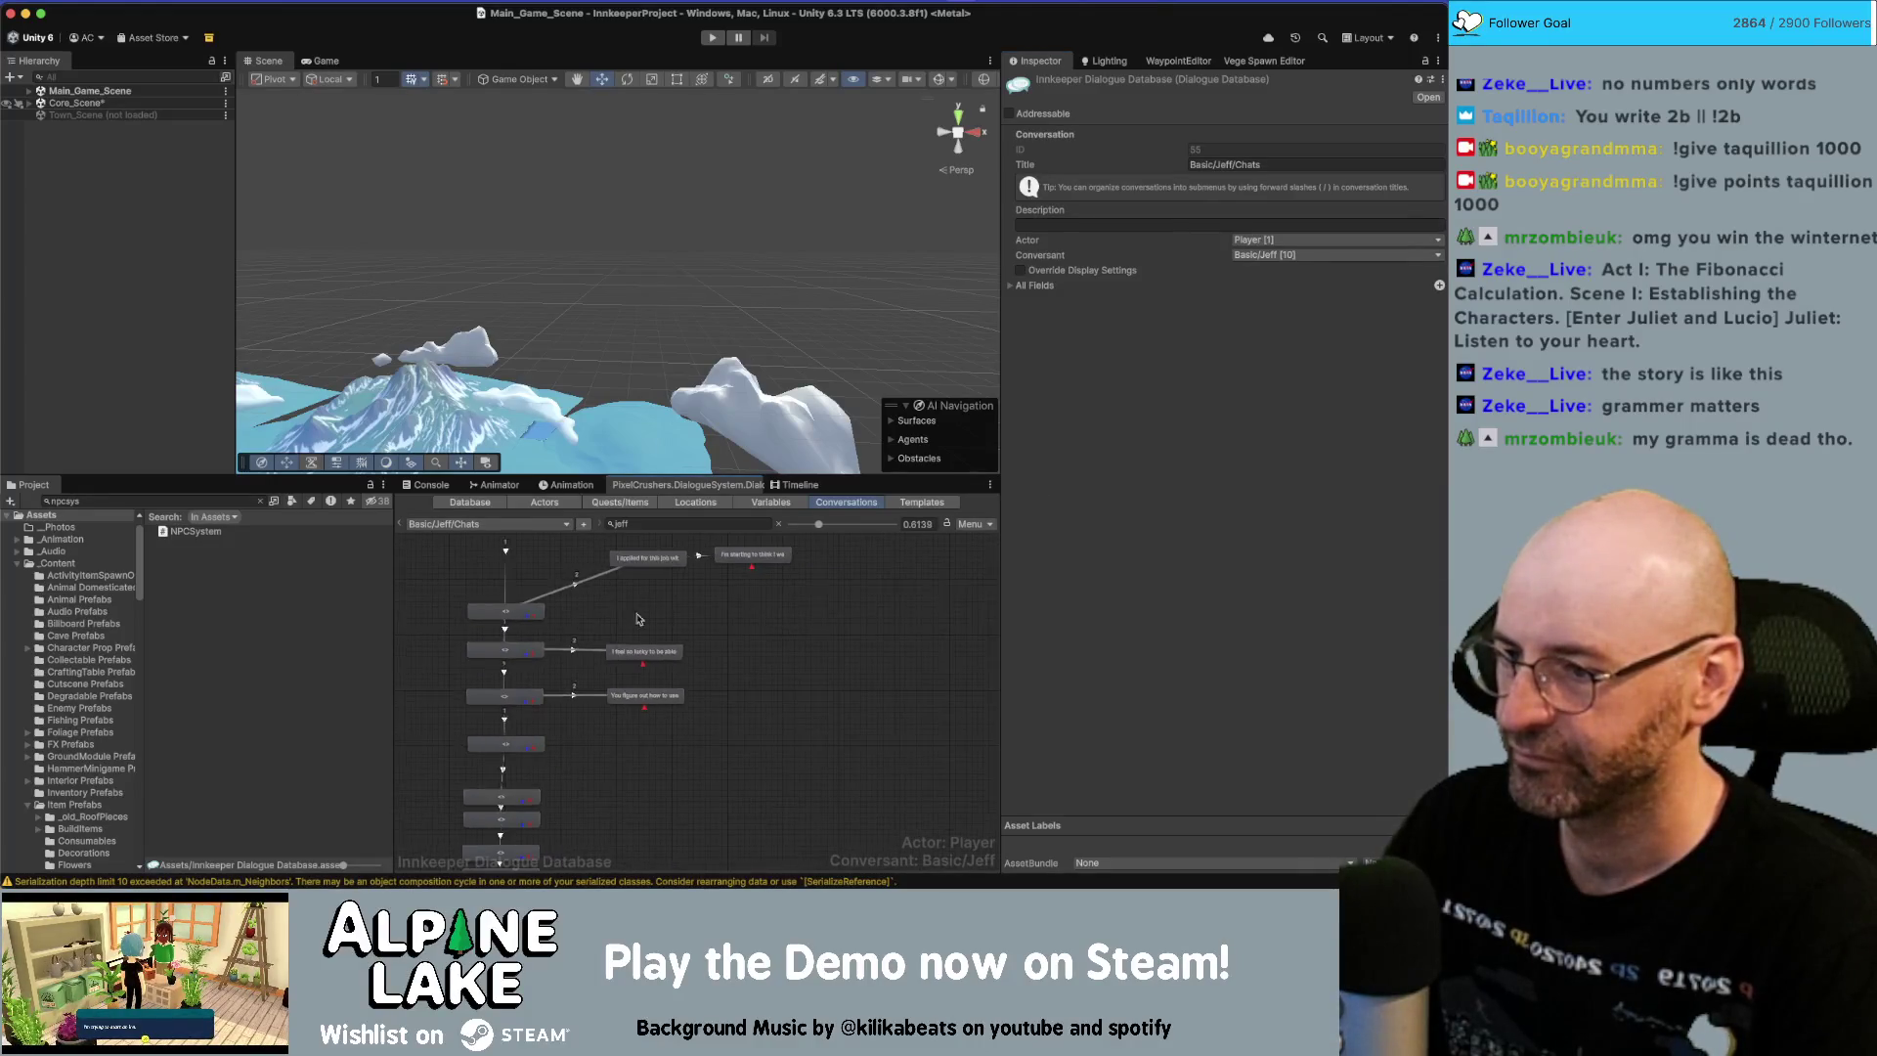
left_click_drag(421, 616, 475, 719)
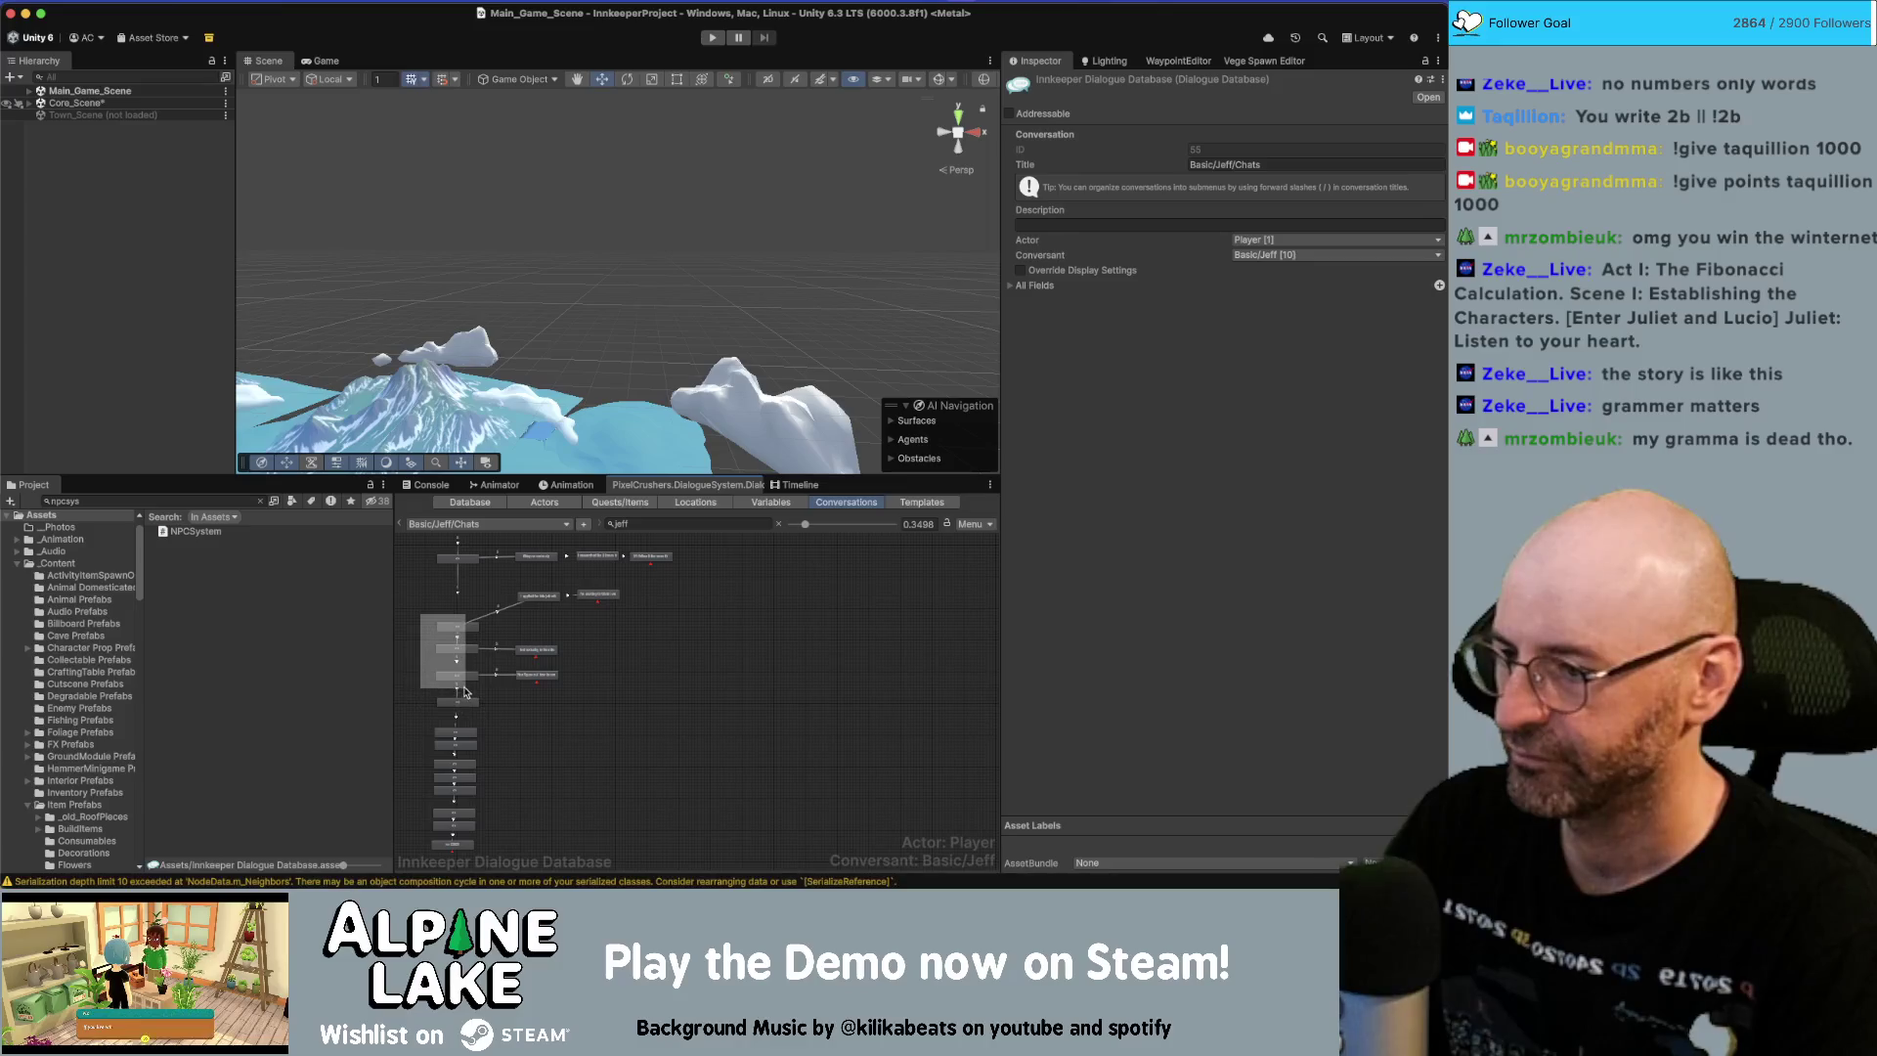
mouse_move(463, 619)
left_mouse_down()
mouse_move(464, 591)
mouse_move(579, 690)
left_mouse_up()
scroll(441, 666, "up", 1)
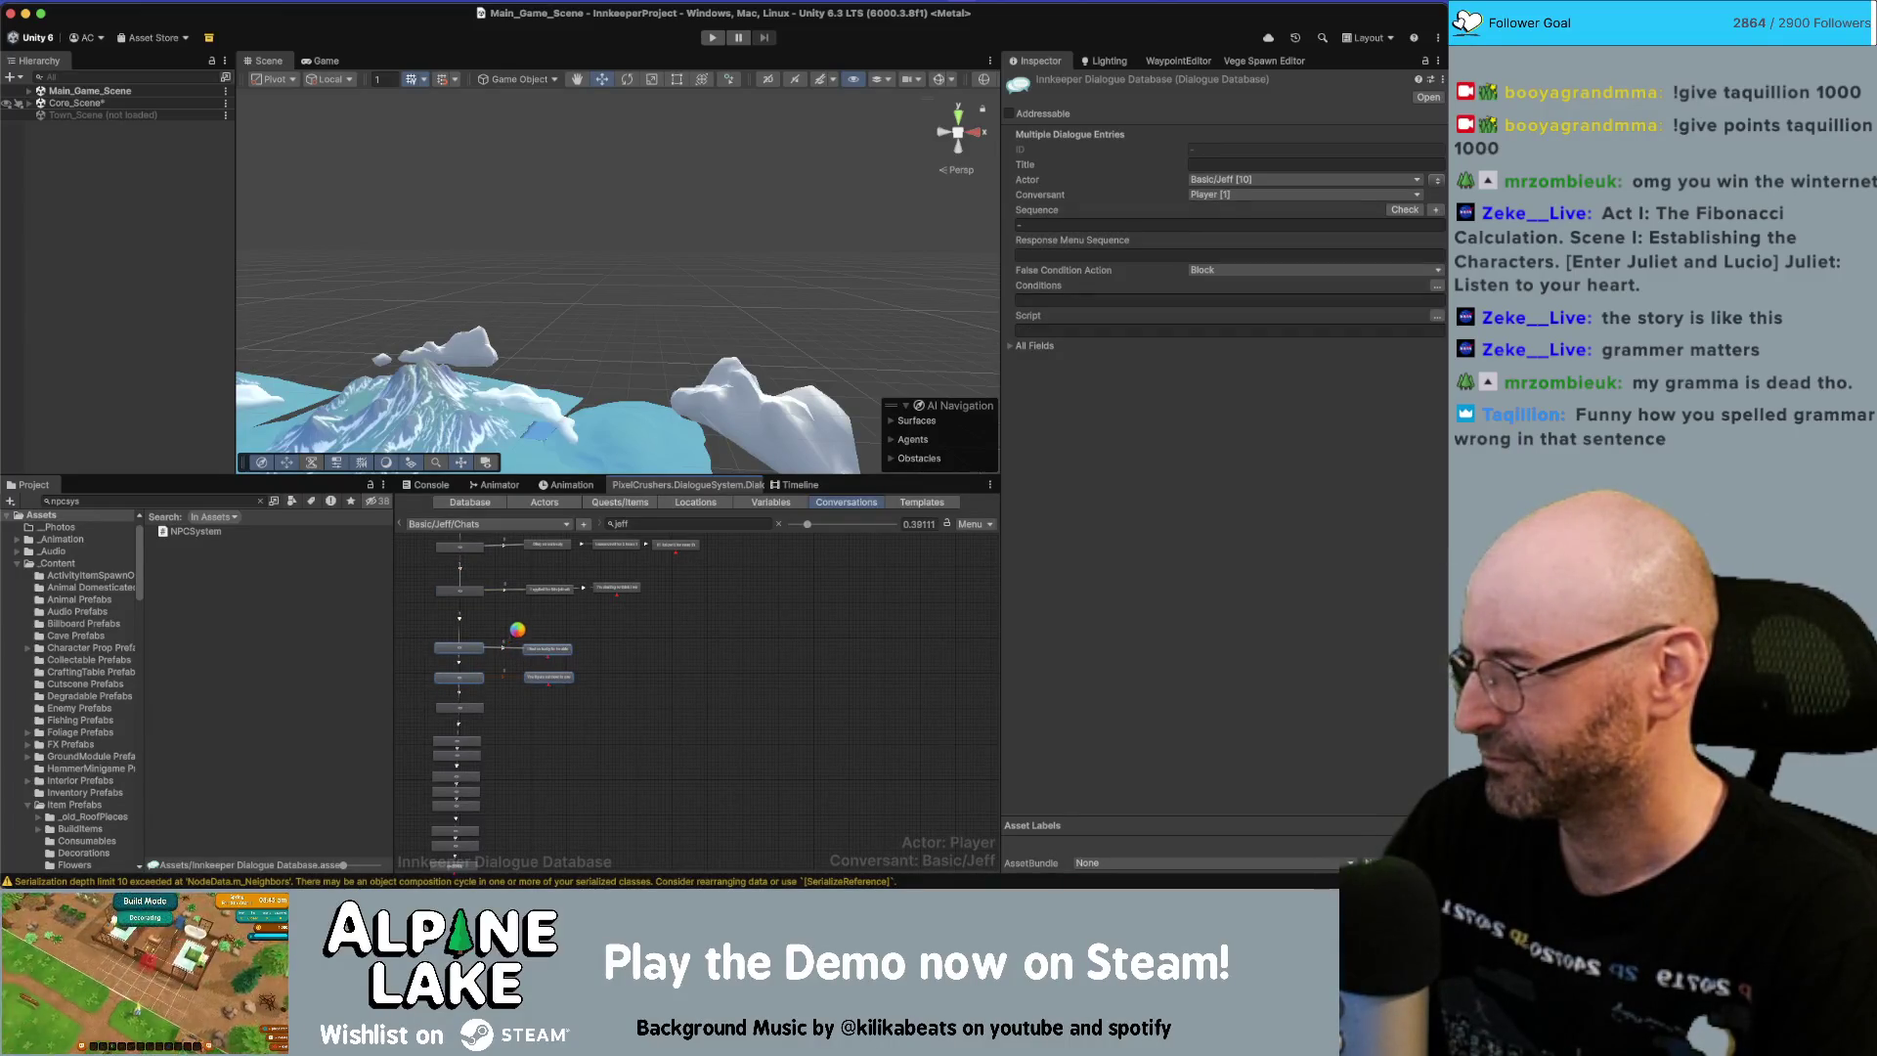
scroll(548, 626, "up", 3)
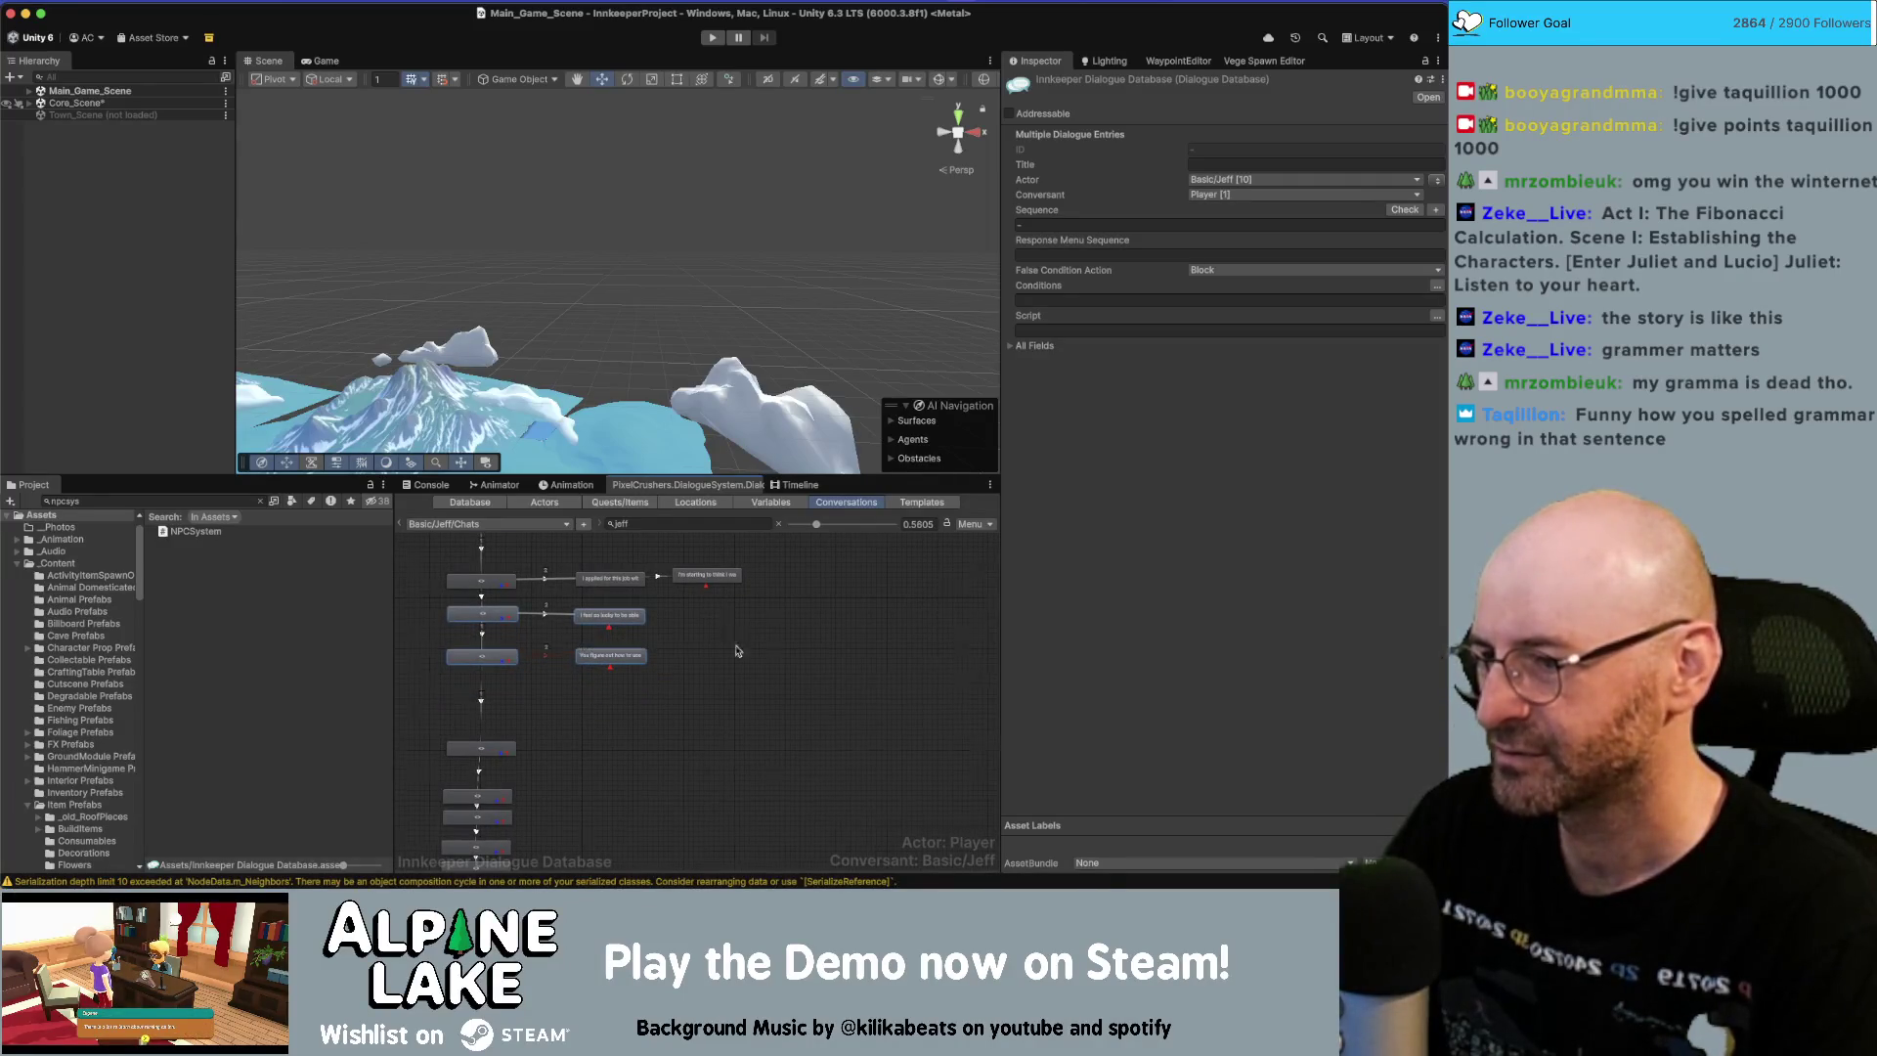
scroll(773, 650, "up", 3)
left_click_drag(794, 652, 422, 807)
left_click_drag(497, 680, 496, 657)
left_click_drag(695, 712, 434, 766)
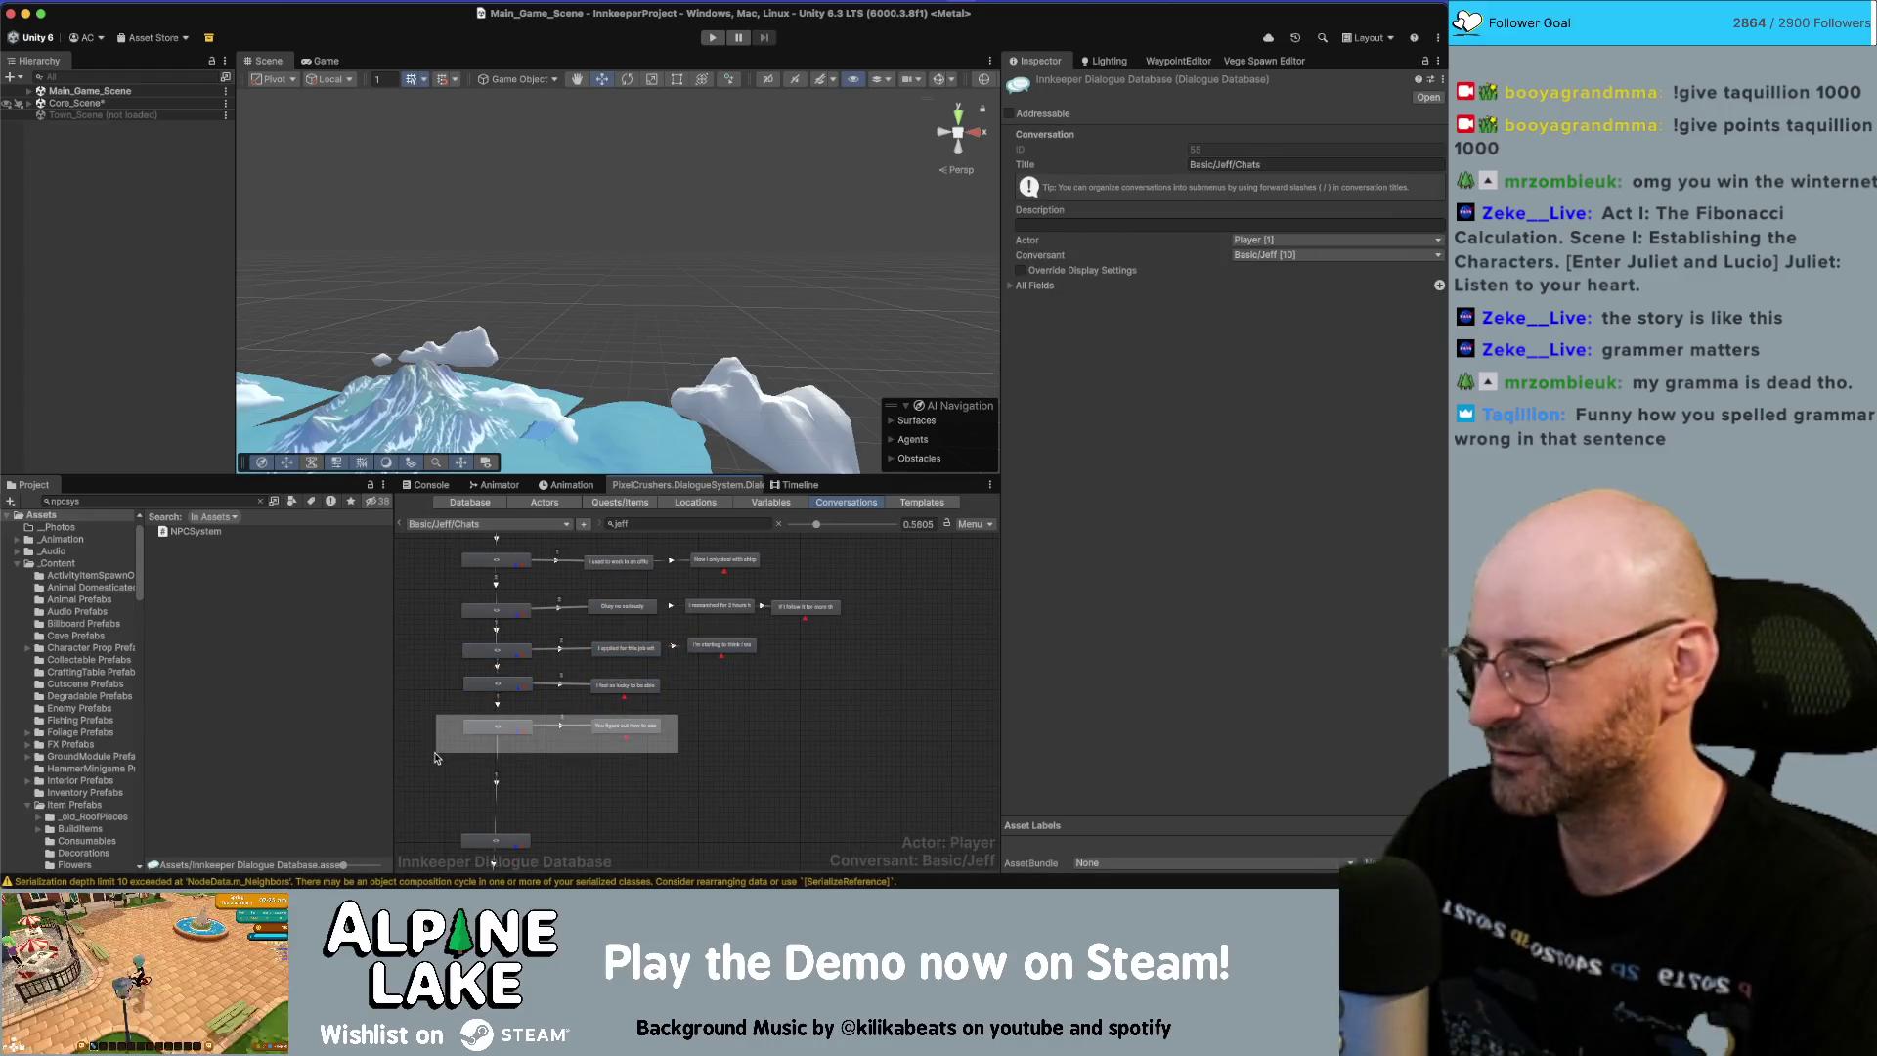
left_click(533, 761)
scroll(737, 657, "up", 2)
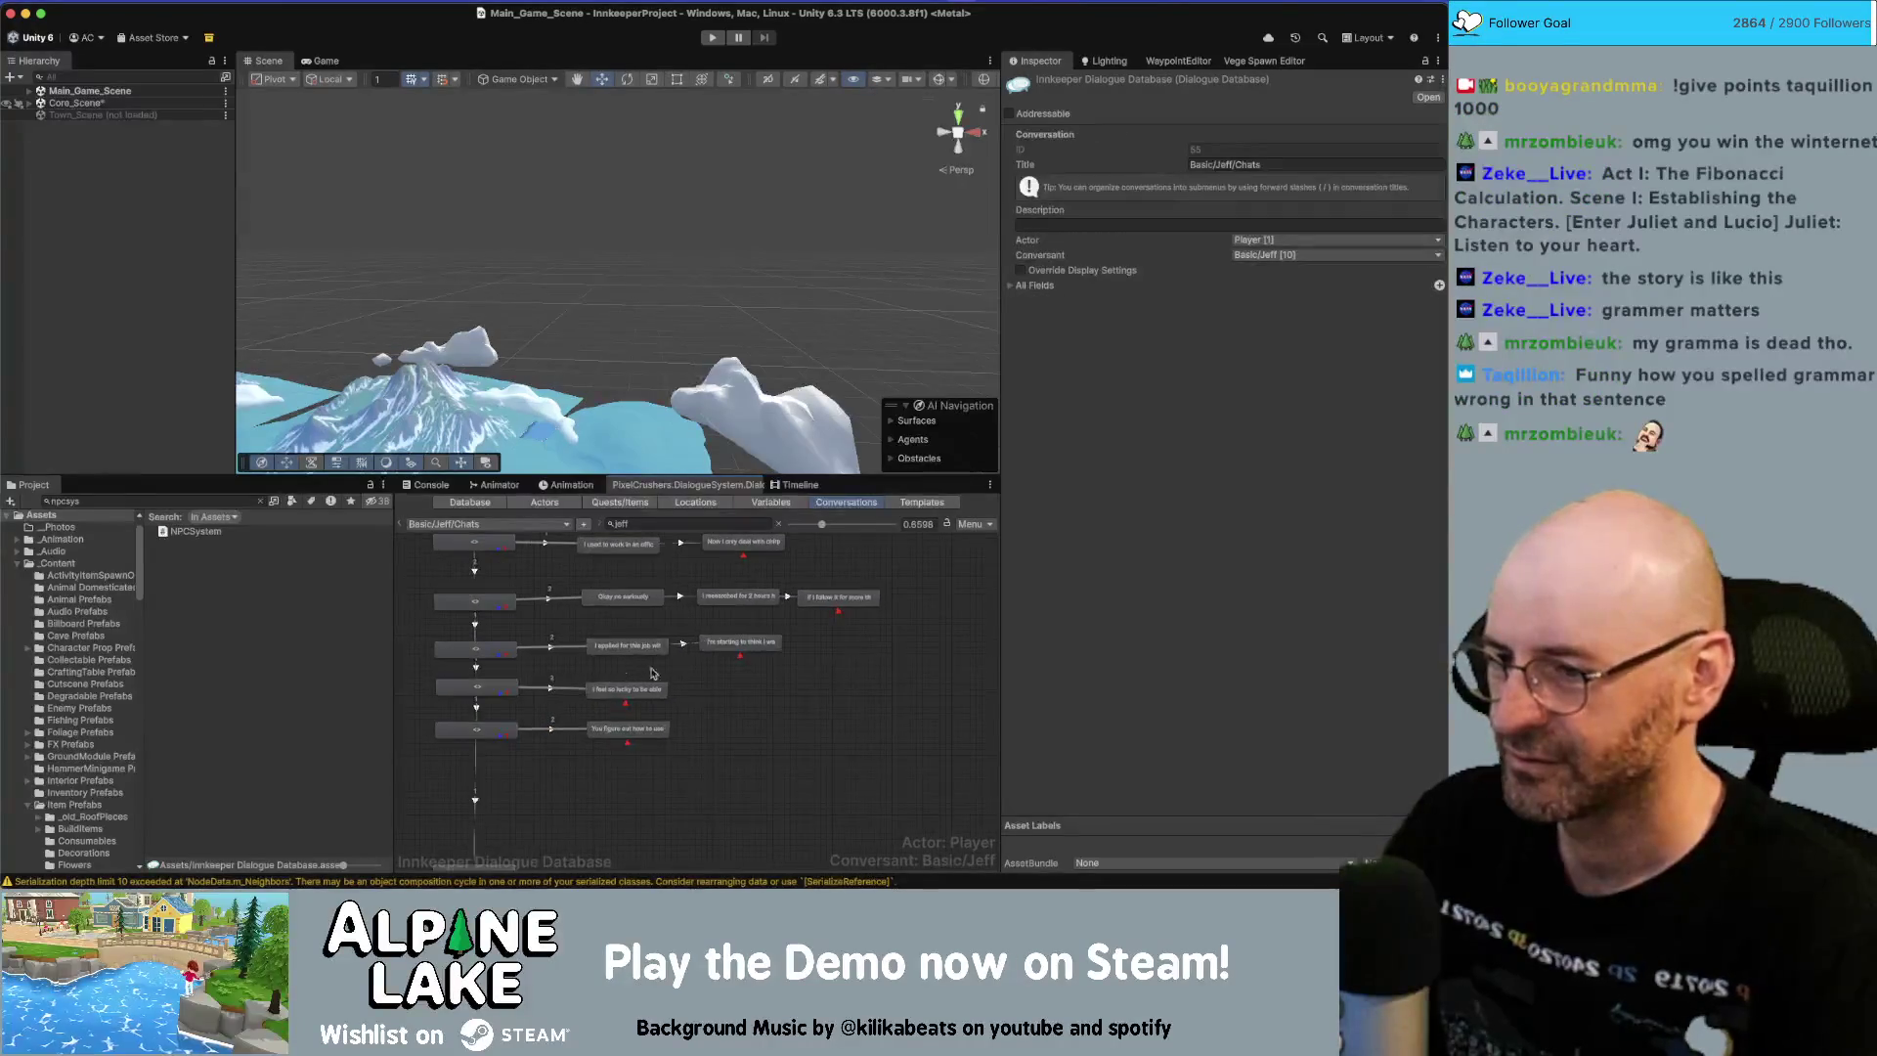
left_click(739, 647)
left_click(873, 656)
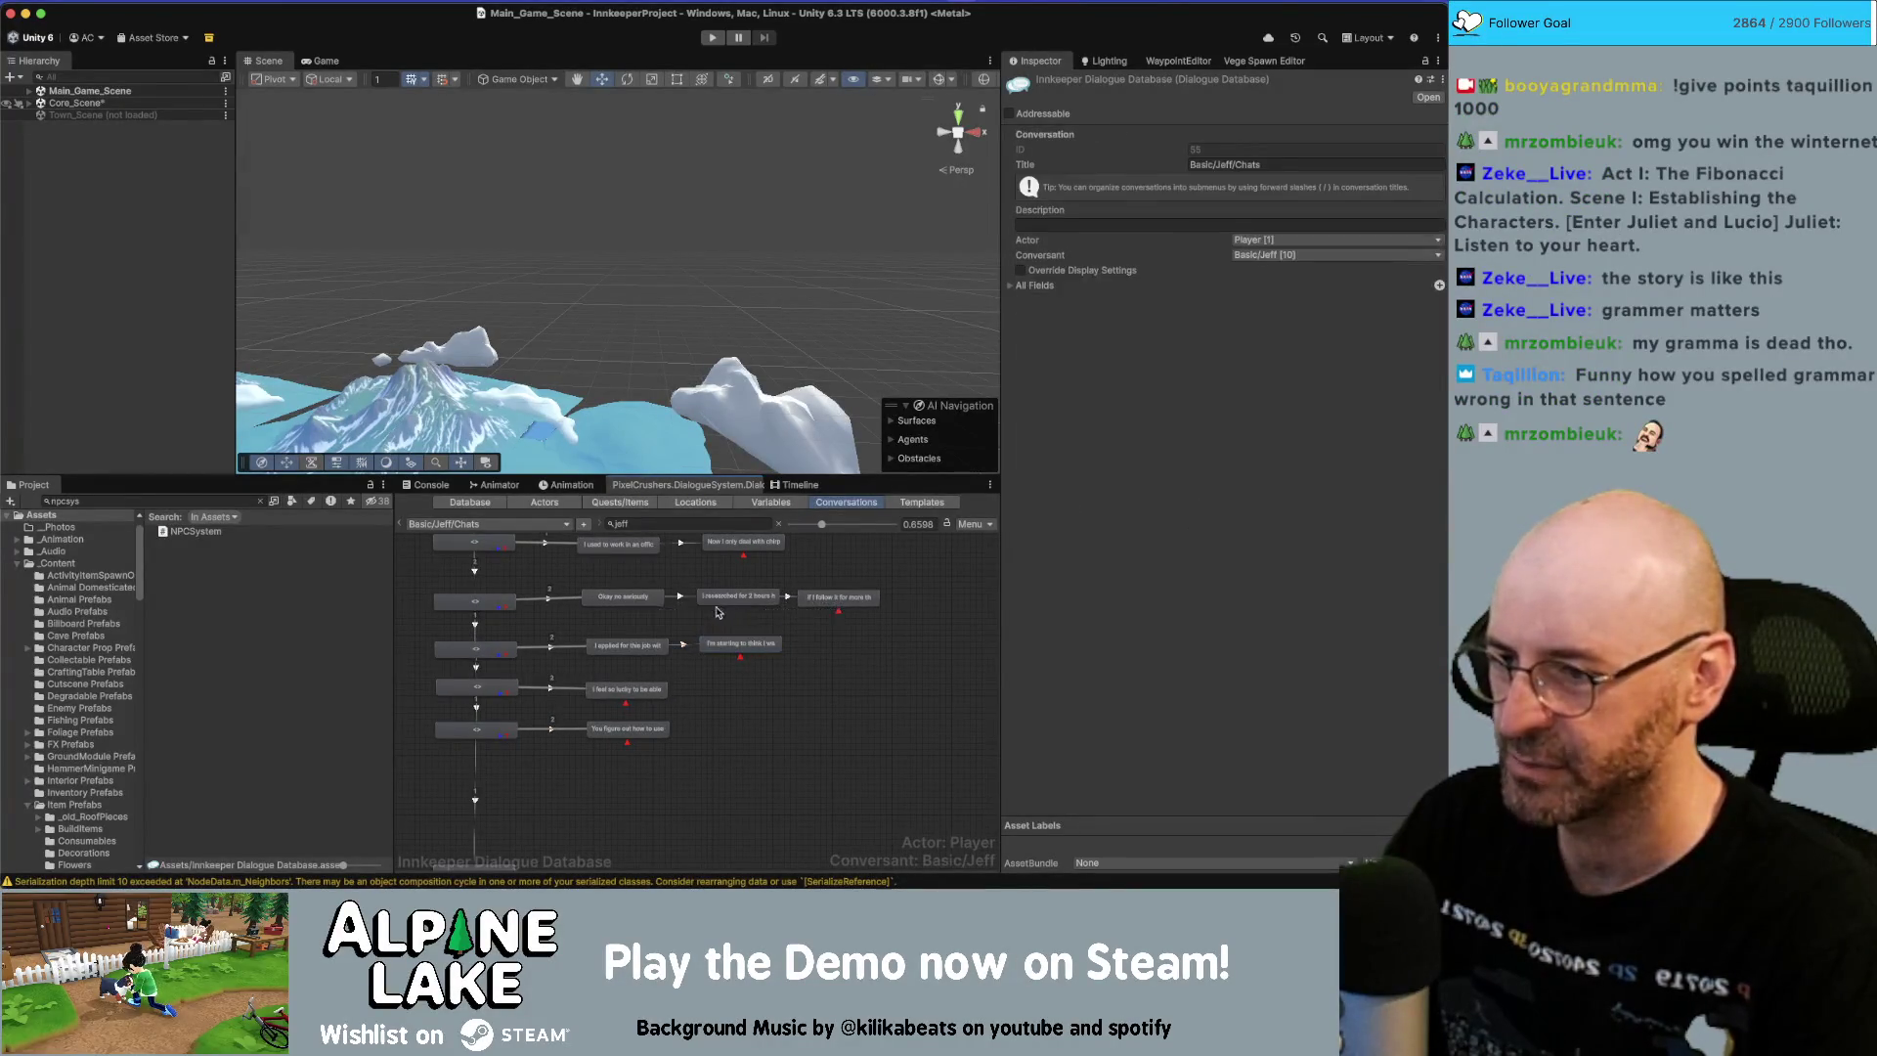
Copy the wildlife script lines from the Miro text box.
key("super+Tab")
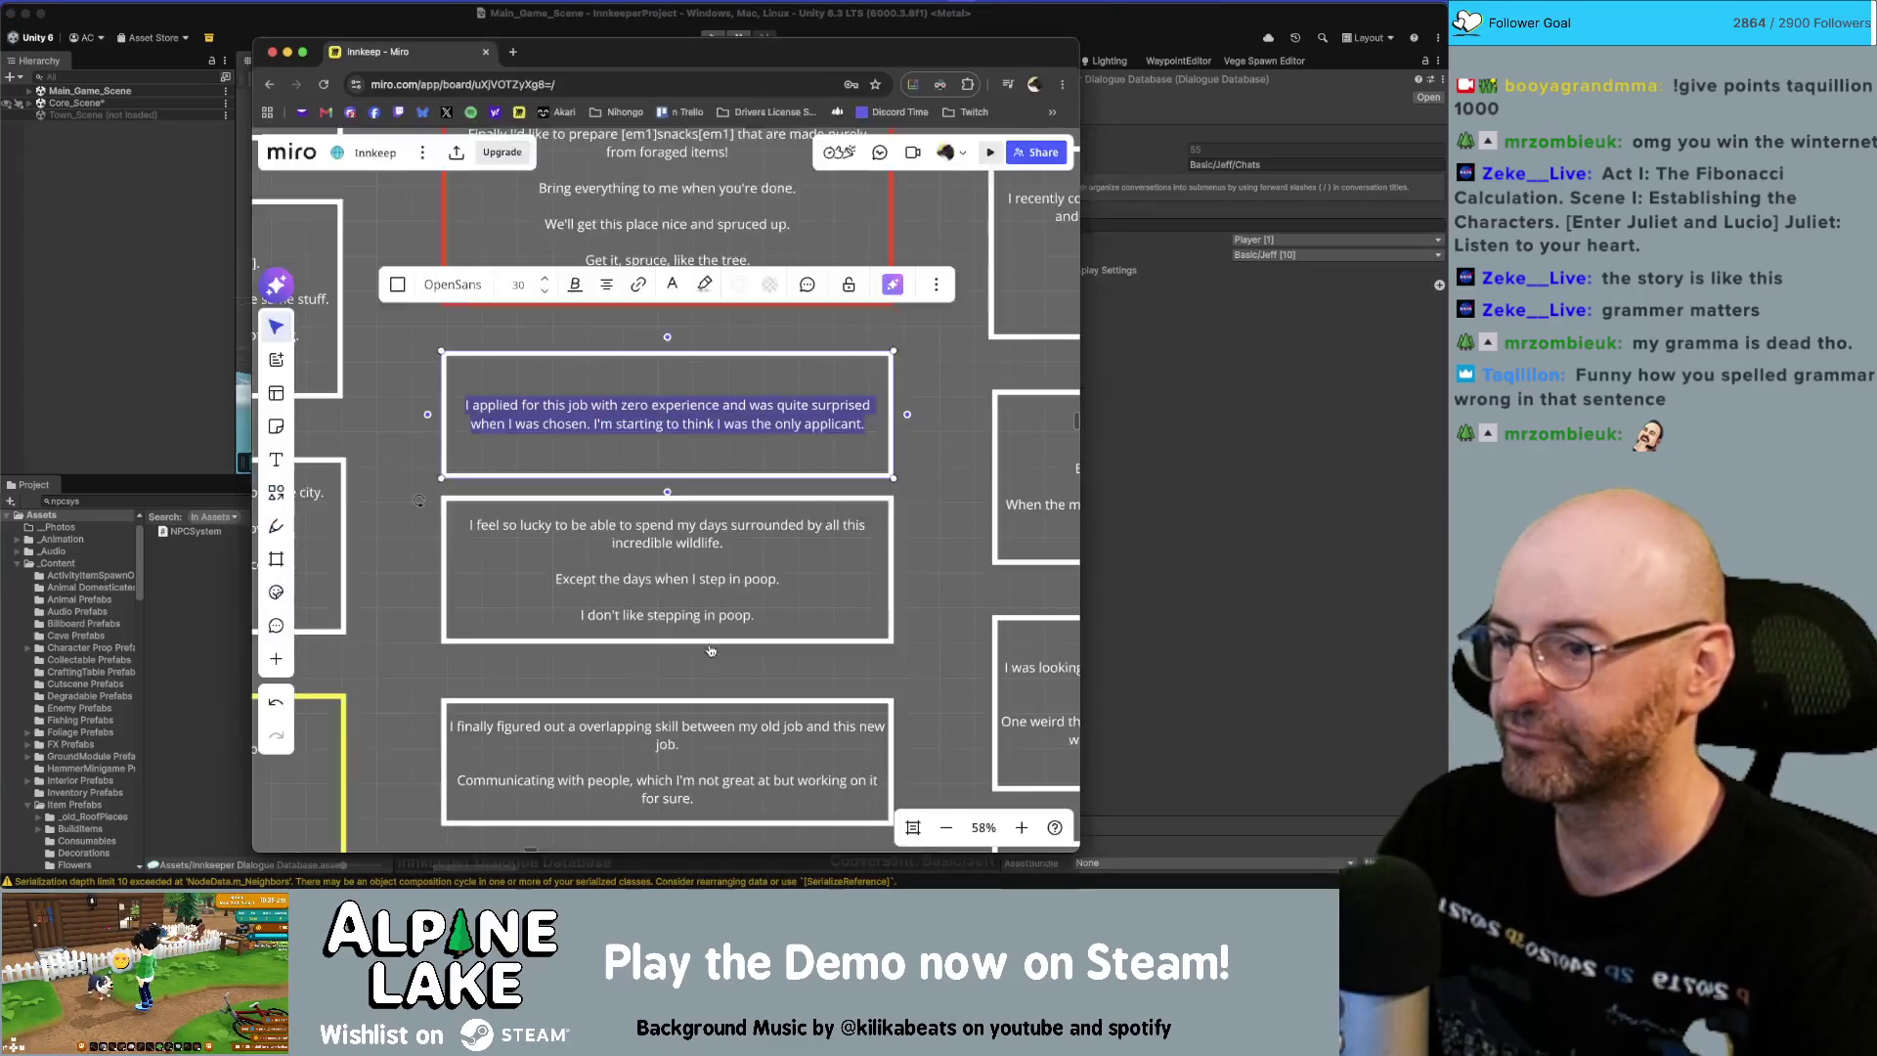
key("Escape")
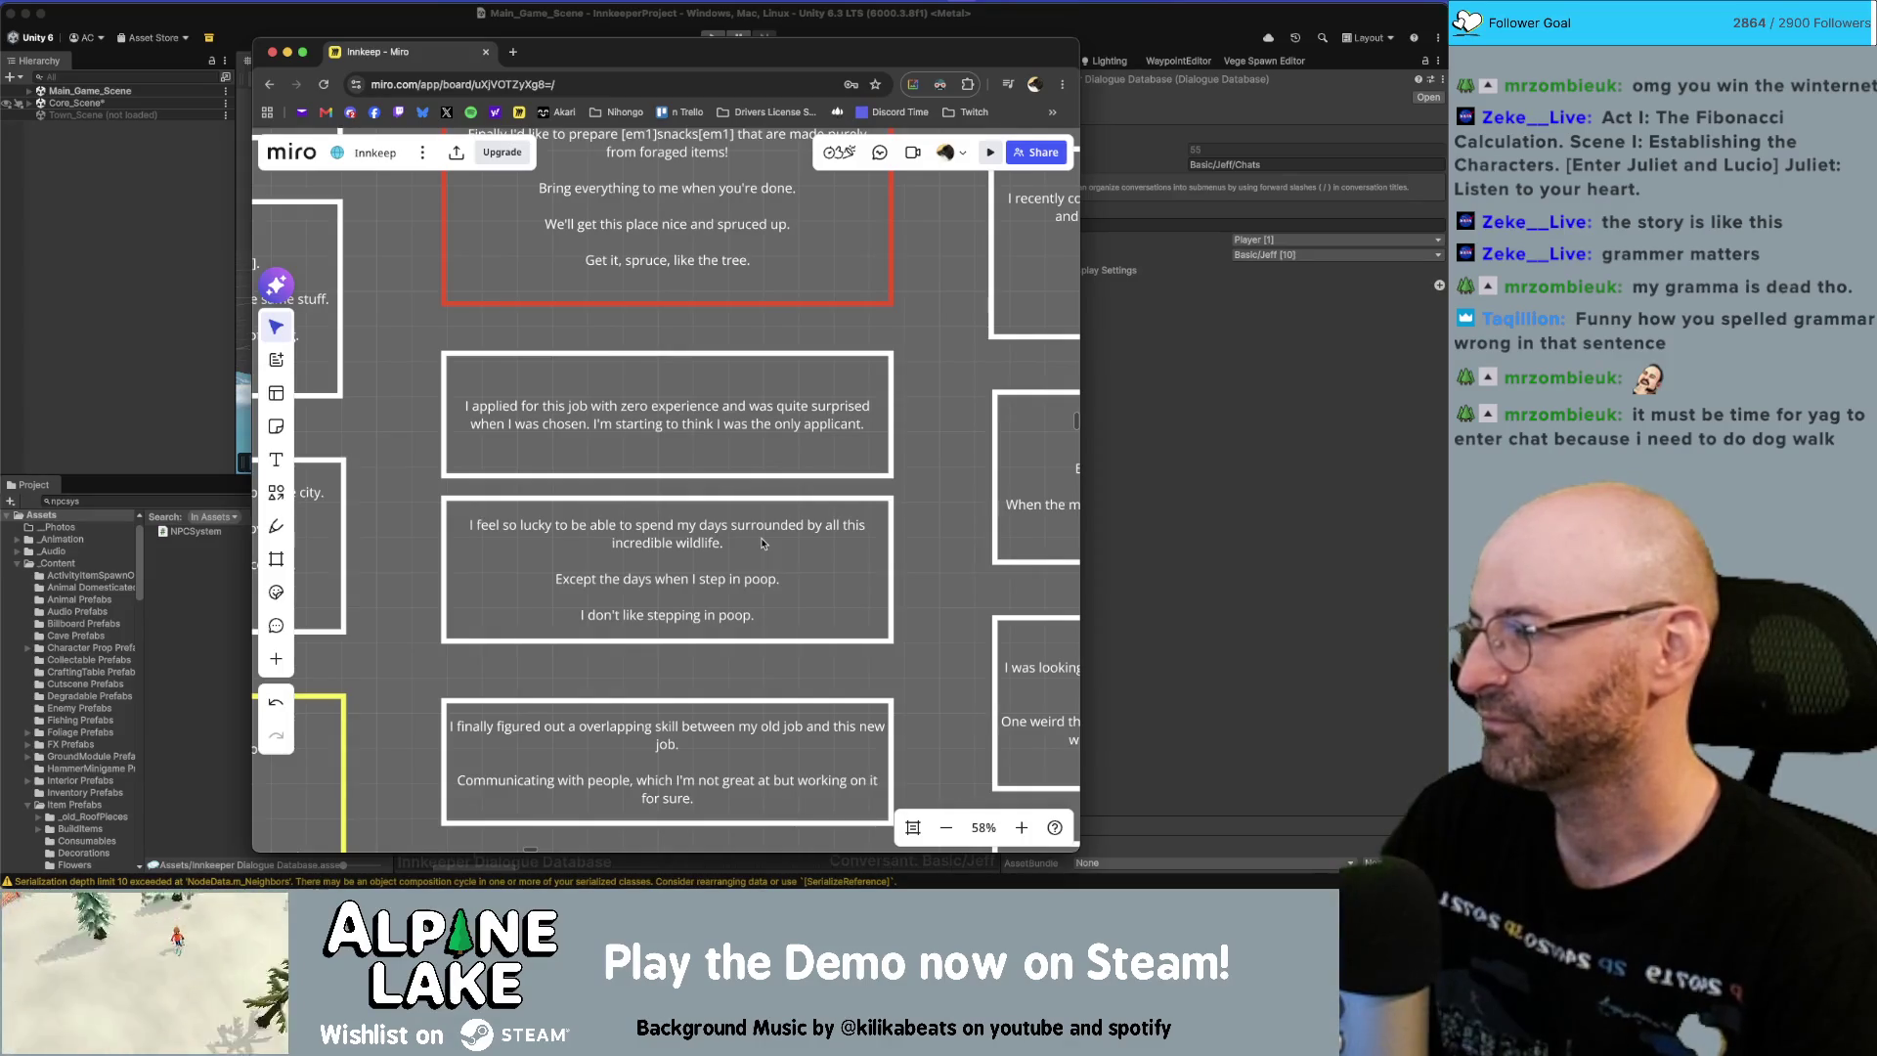
left_click(1240, 530)
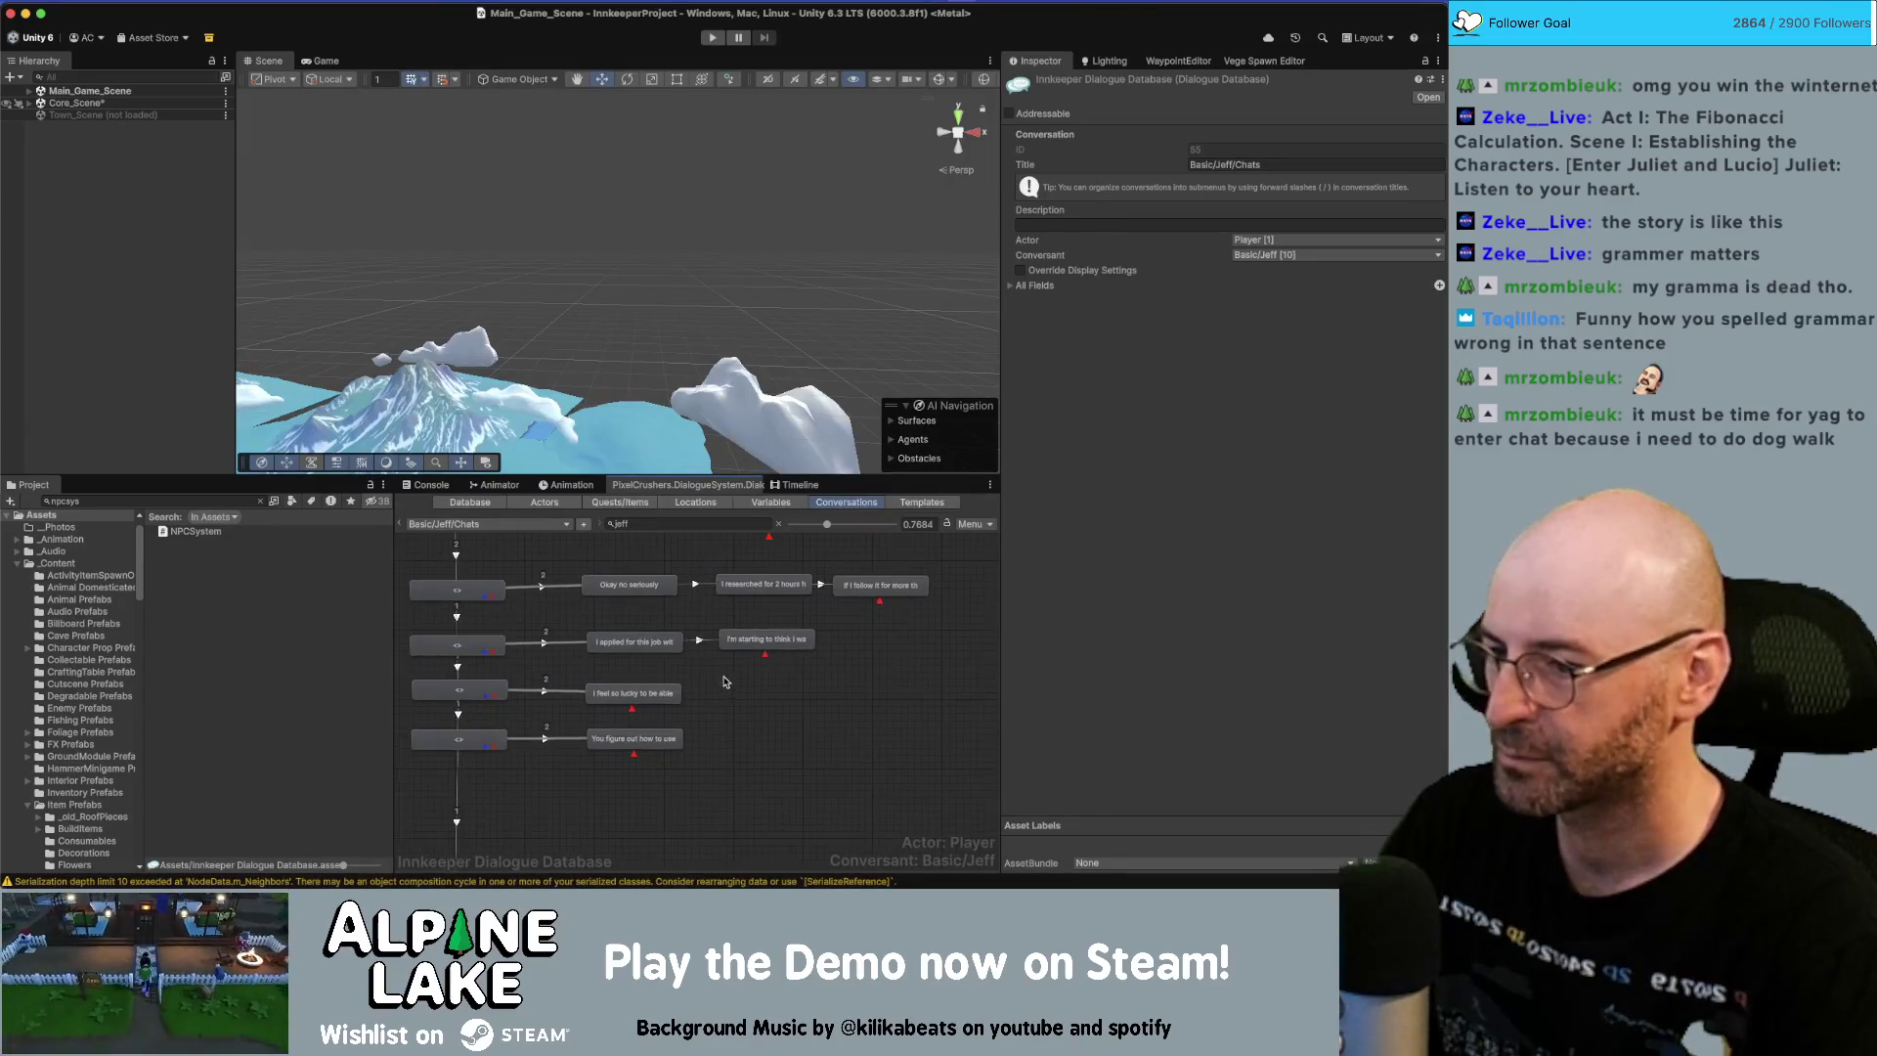
key("super+Tab")
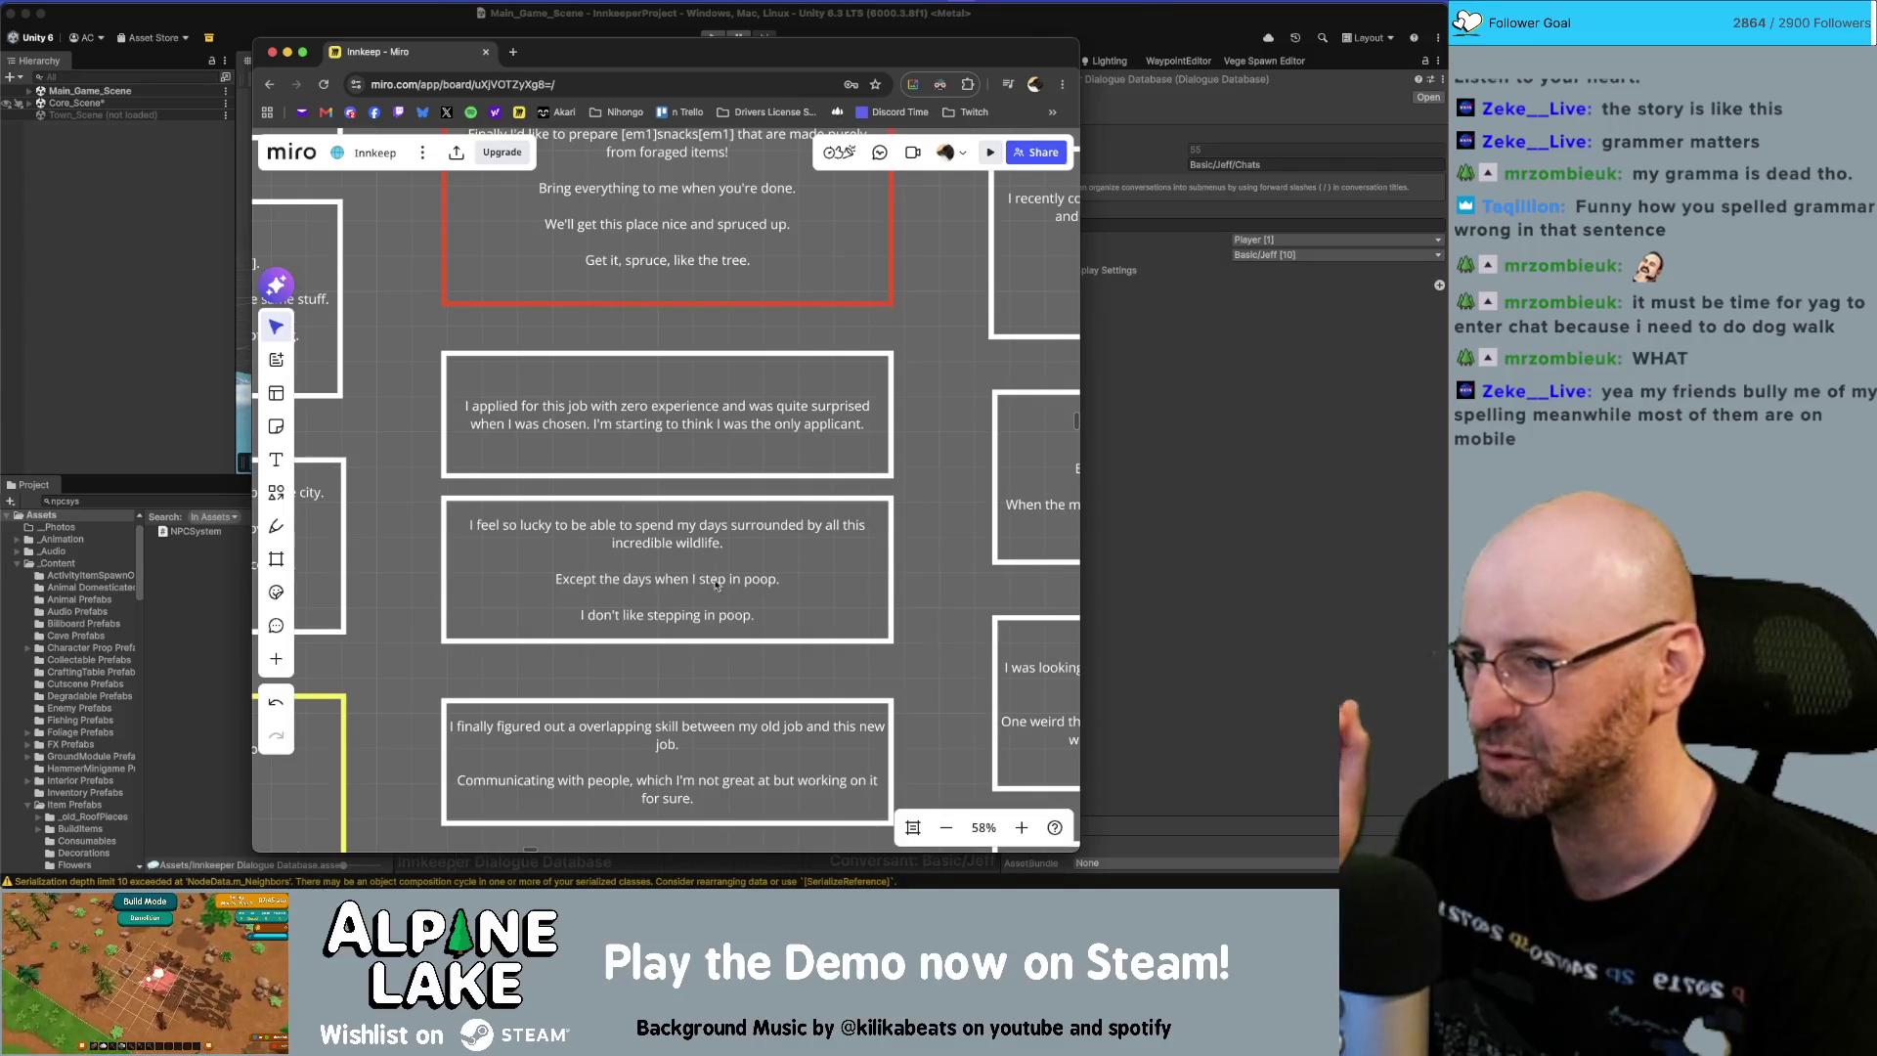
left_click(696, 587)
triple_click(696, 588)
key("super+a")
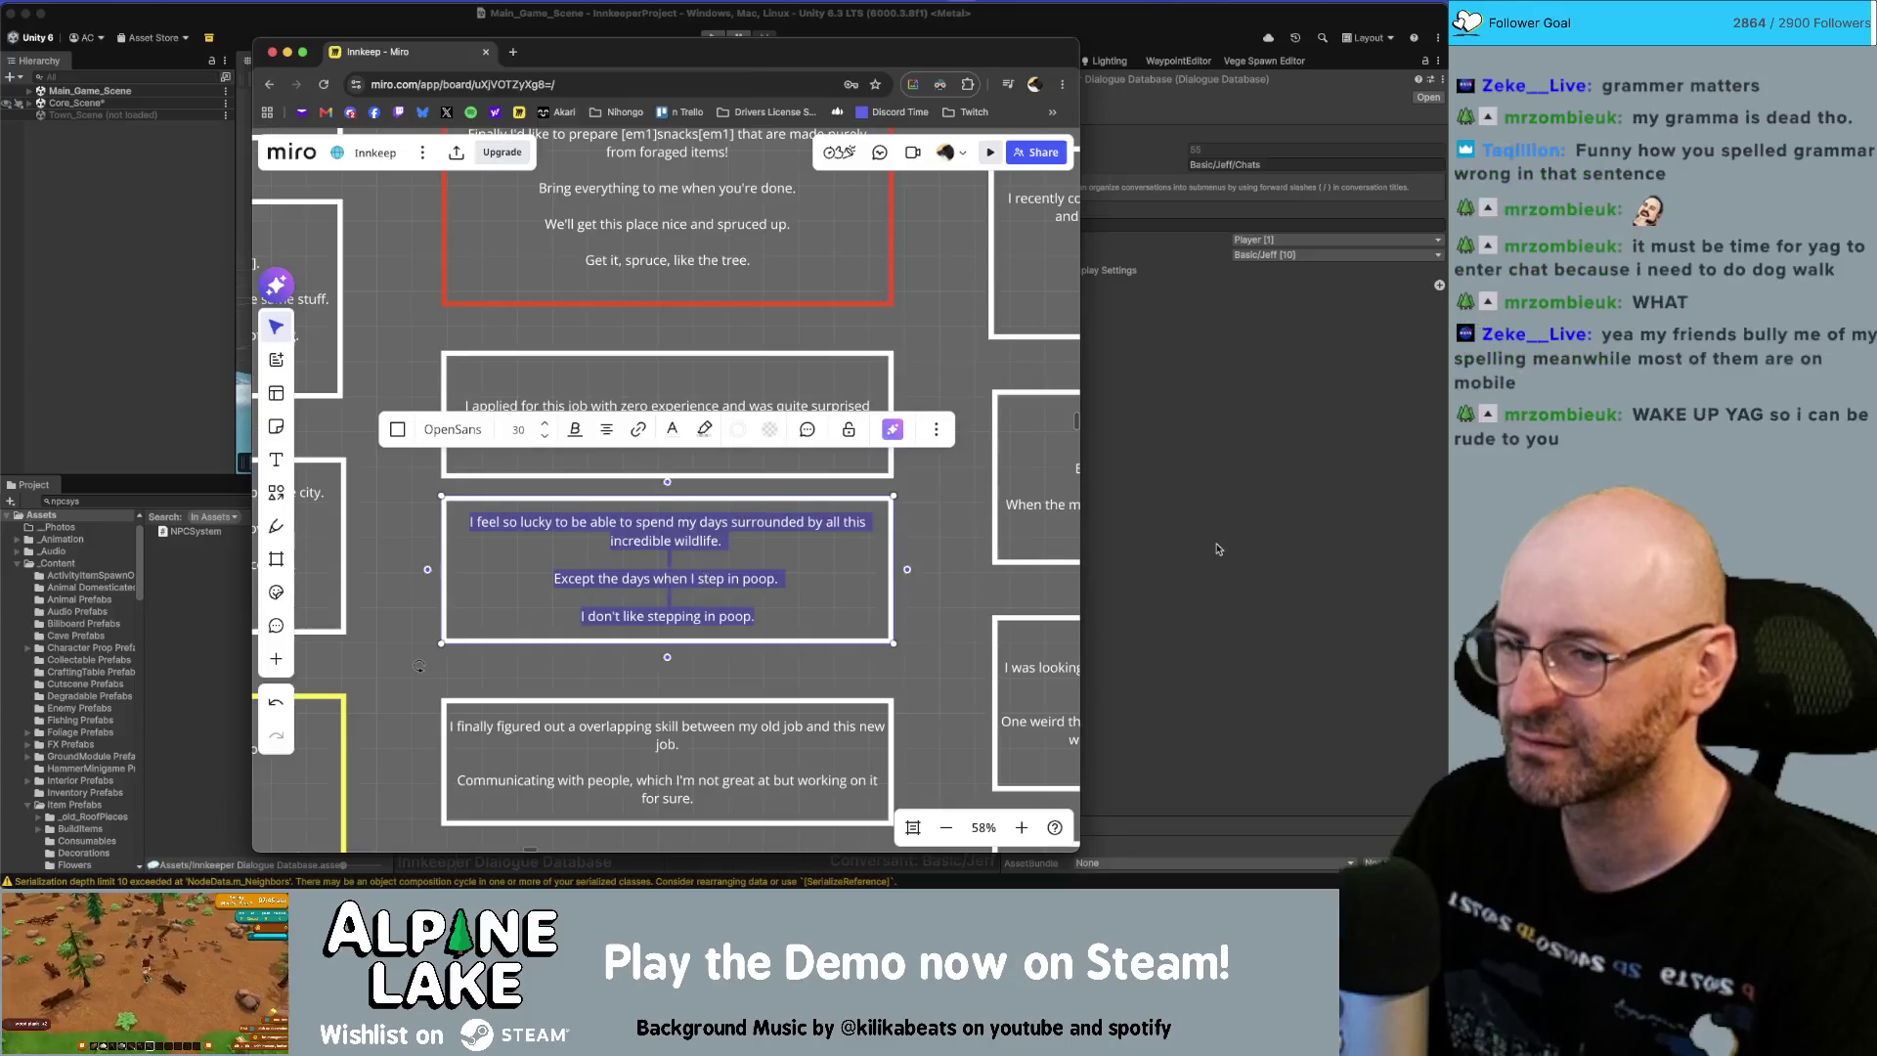
key("super+Tab")
Add two chained child nodes after the 'I feel so lucky' node.
left_click(642, 696)
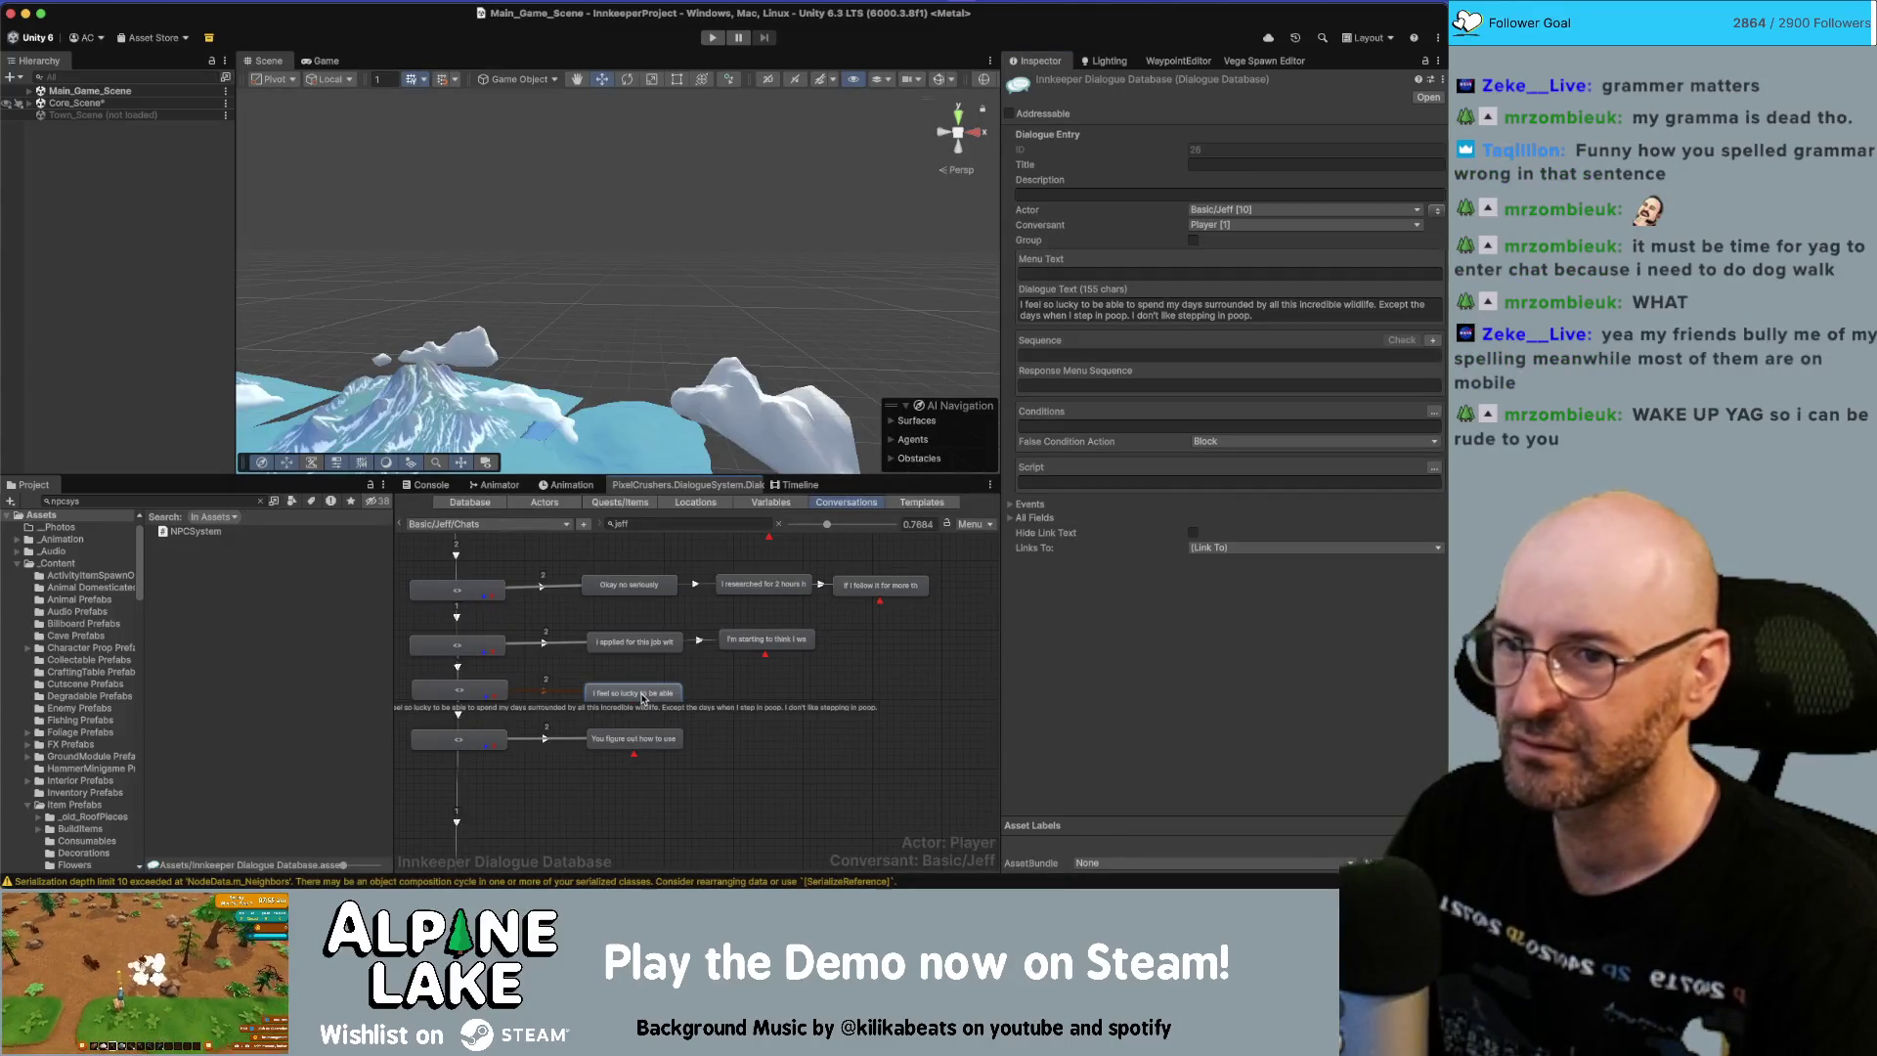
right_click(642, 696)
left_click(685, 706)
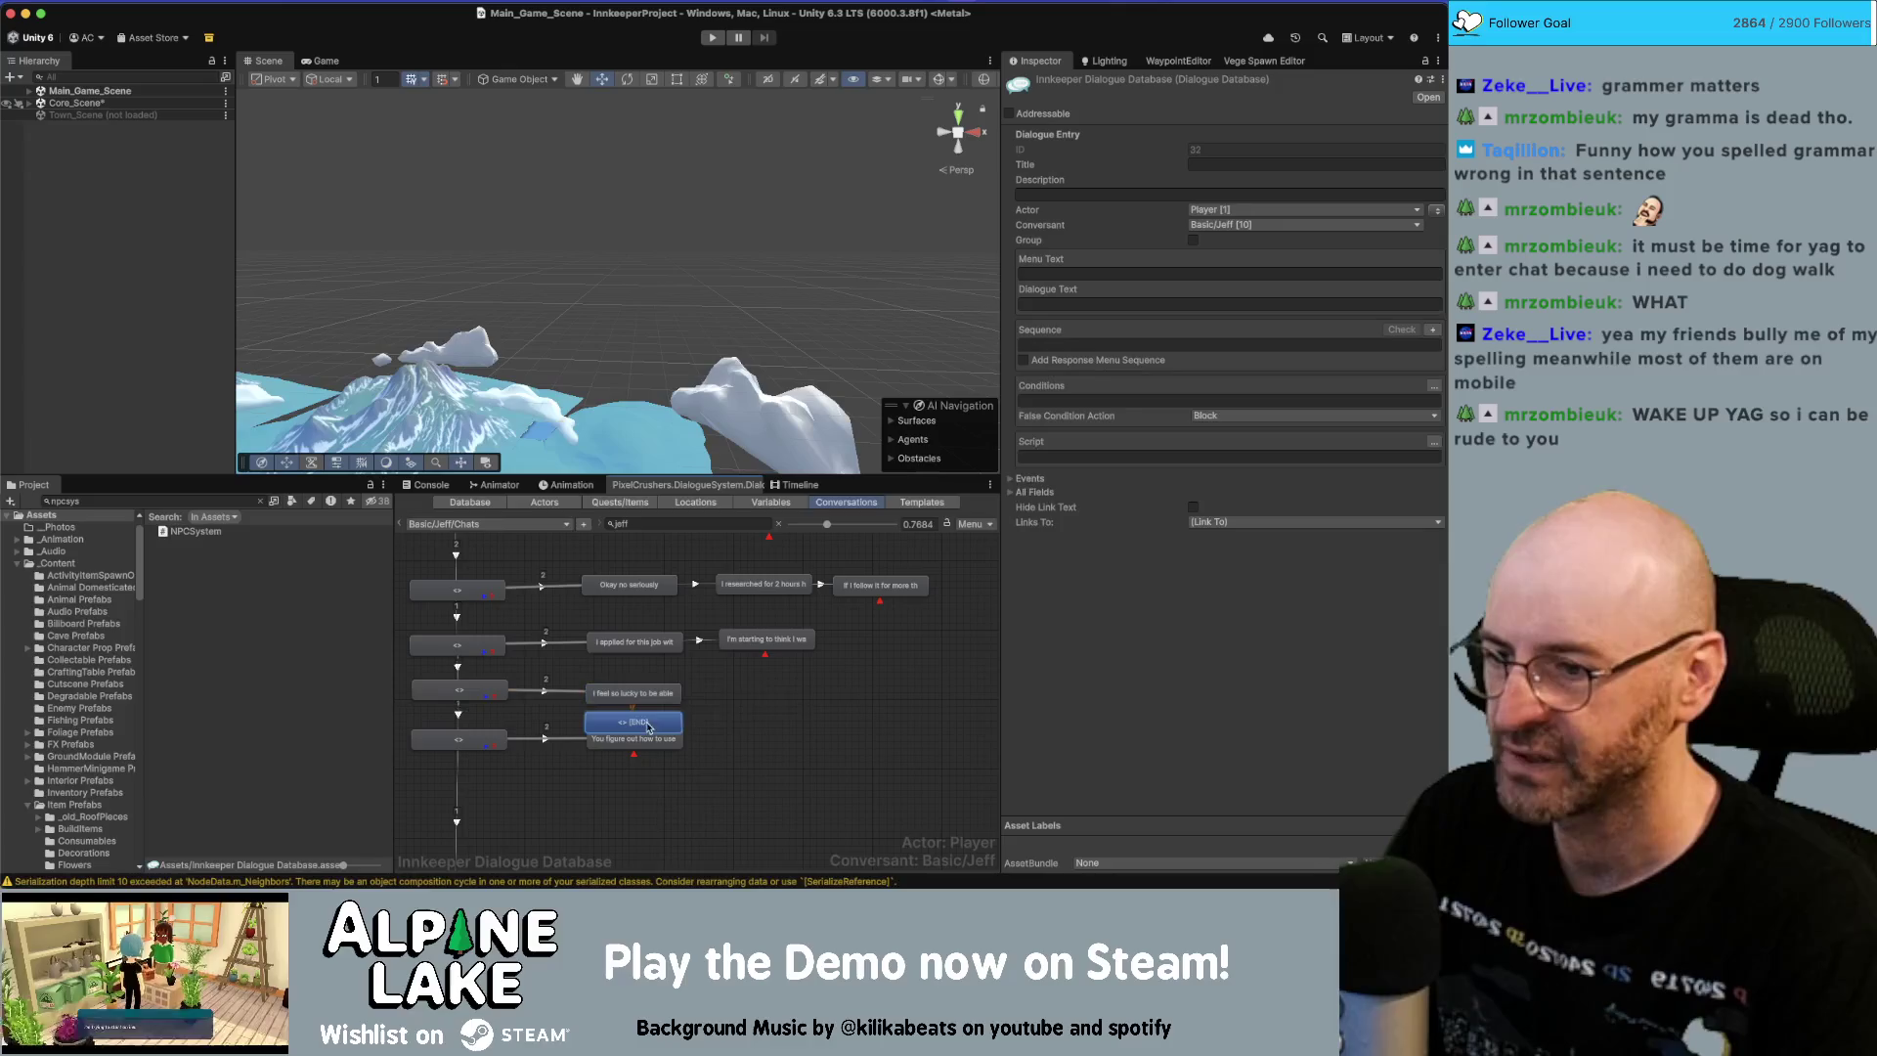
left_click_drag(651, 723, 872, 702)
right_click(778, 701)
left_click(801, 691)
Paste the script into both new nodes, trimming the first and putting the poop line last.
left_click(762, 695)
left_click(1163, 305)
type("Except the days when I step in poop. I don't like stepping in poop.")
key("alt+shift+Left")
key("alt+shift+Left")
key("alt+shift+Left")
key("alt+shift+Left")
key("alt+shift+Left")
key("alt+shift+Left")
key("super+c")
key("BackSpace")
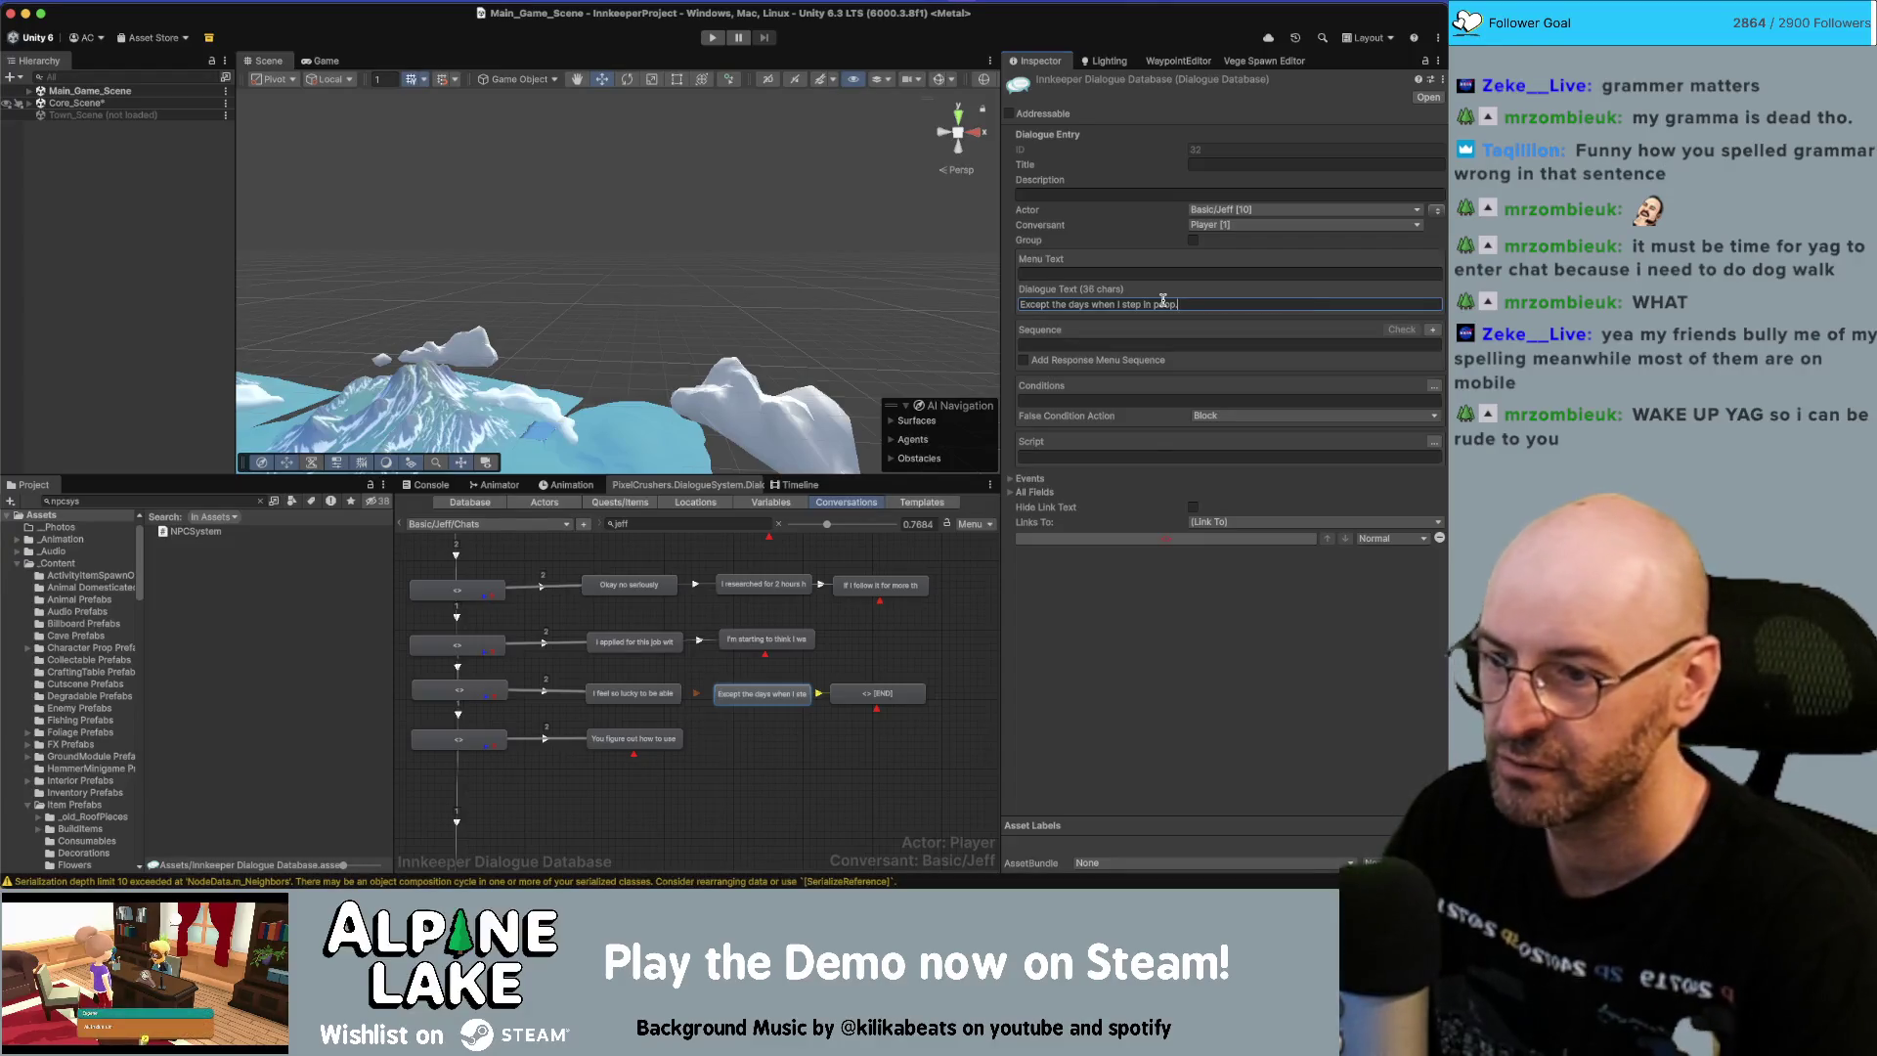
left_click(877, 693)
left_click(1065, 306)
key("super+v")
left_click(831, 718)
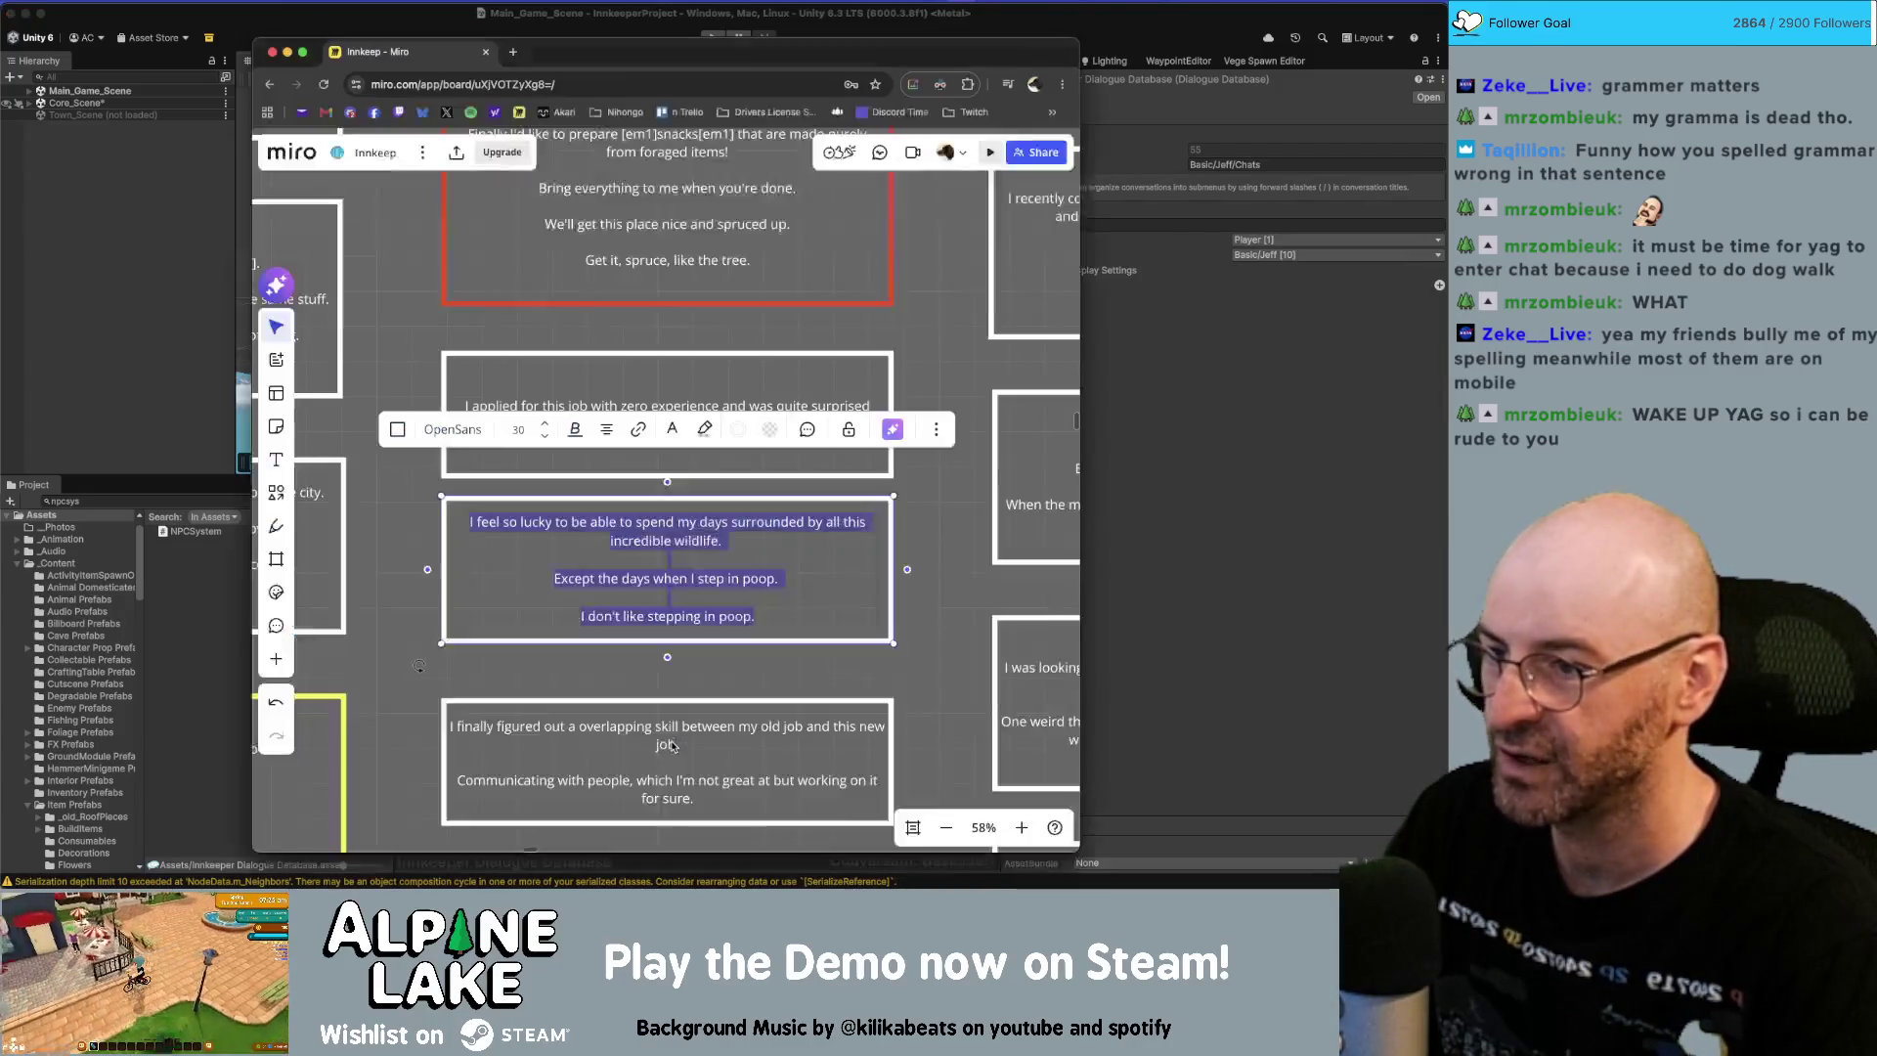
Copy the overlapping-skill script line from the Miro board.
key("super+Tab")
scroll(809, 713, "down", 2)
double_click(717, 697)
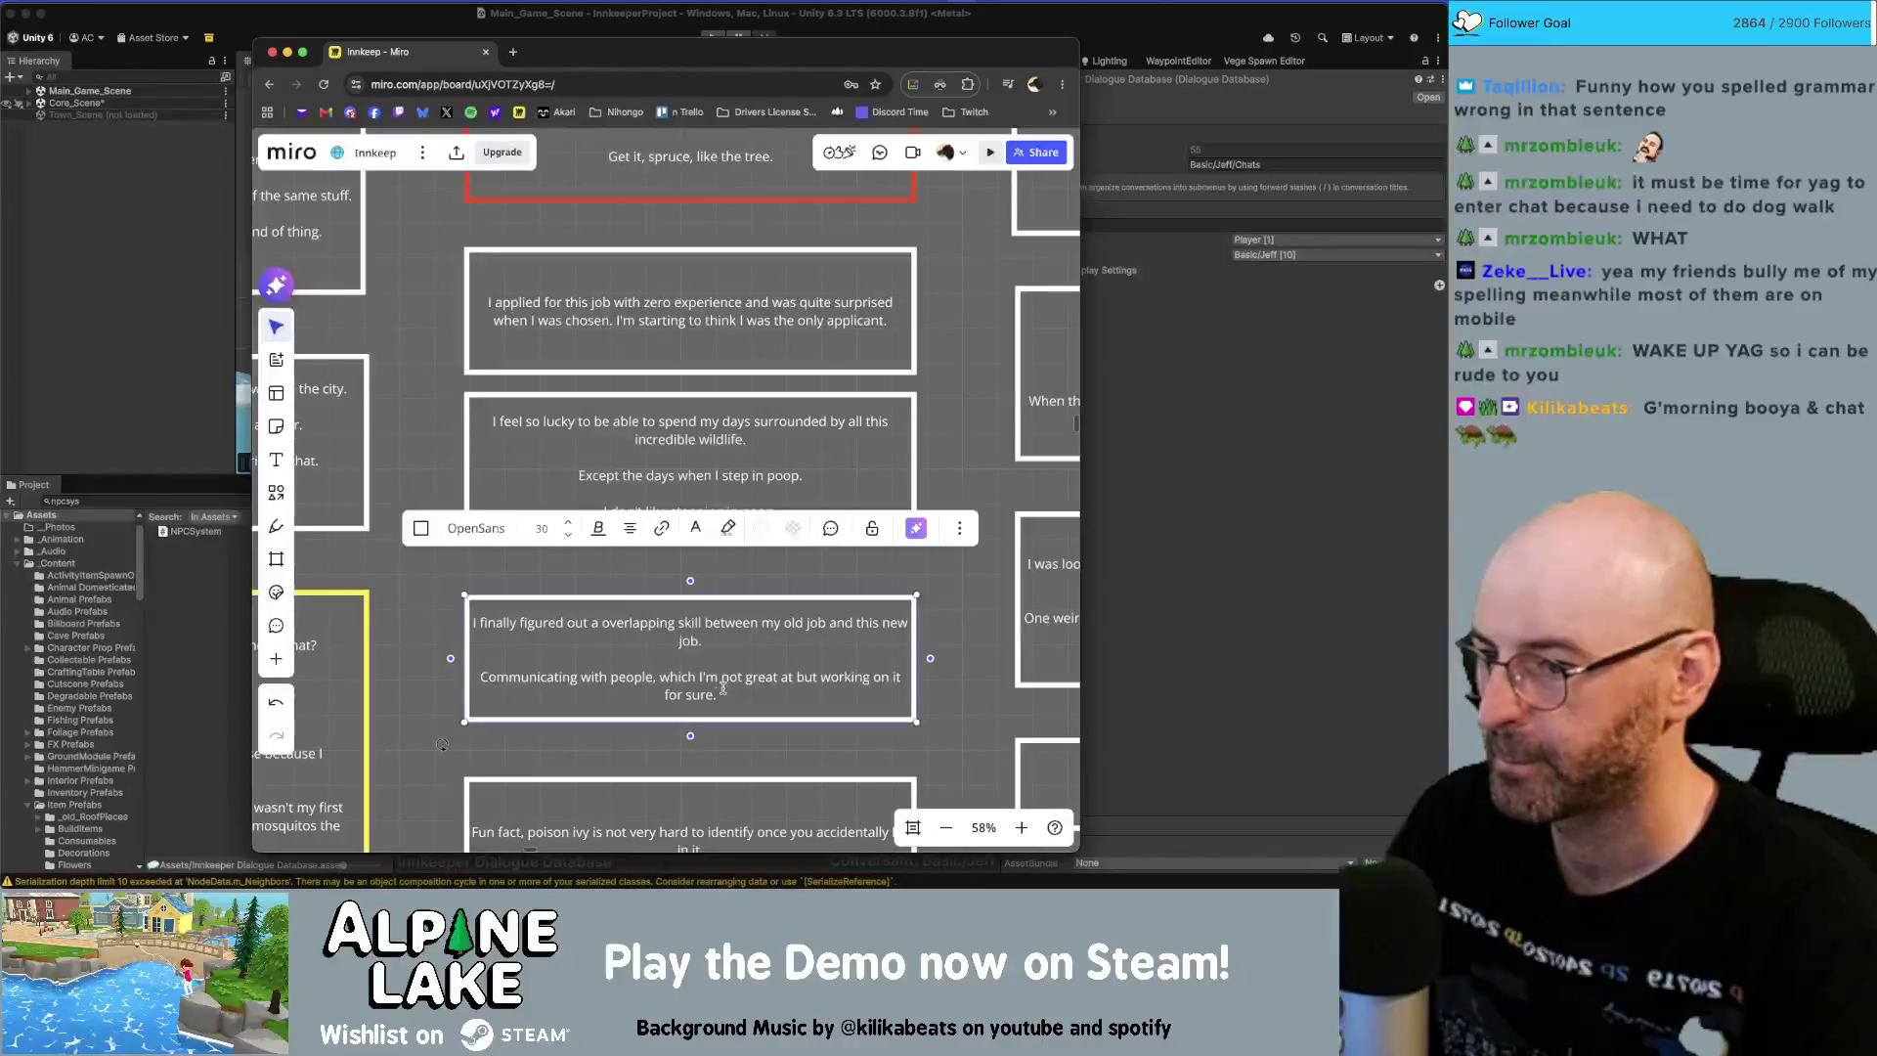
left_click_drag(716, 696, 478, 677)
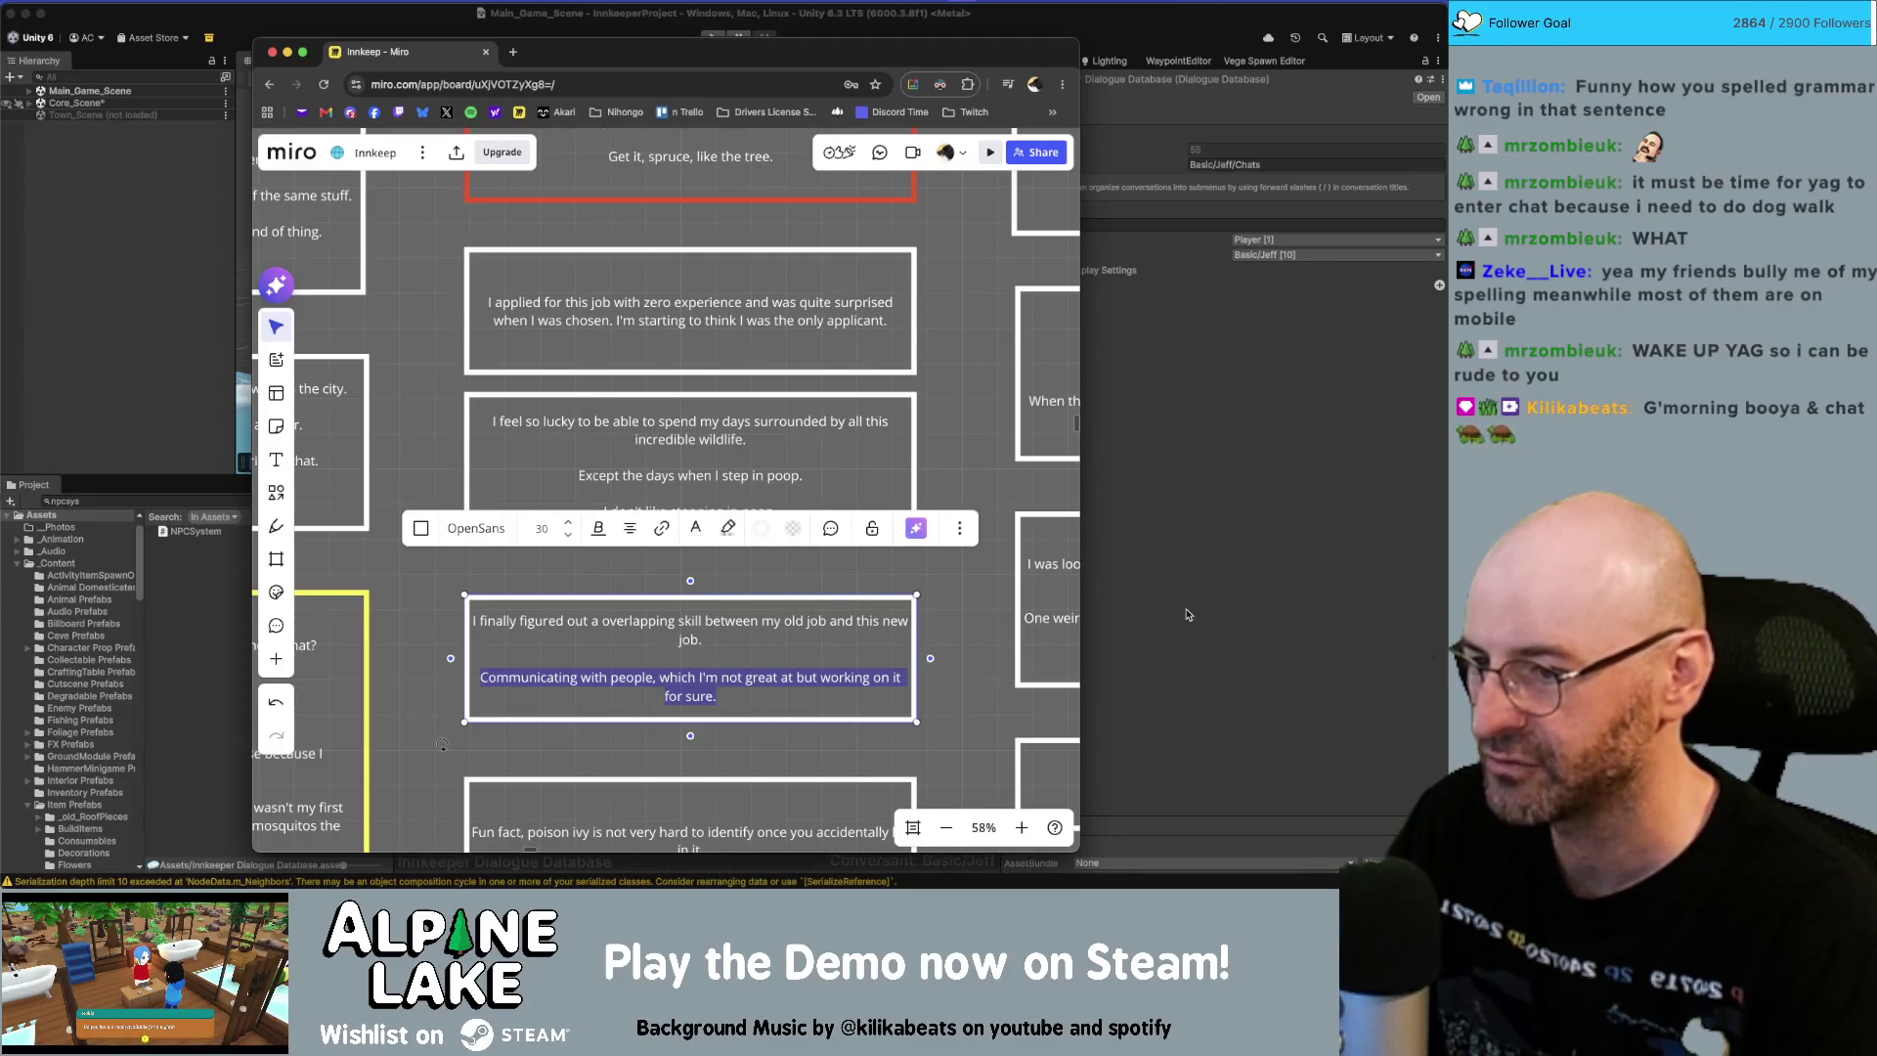
key("super+Tab")
left_click(665, 741)
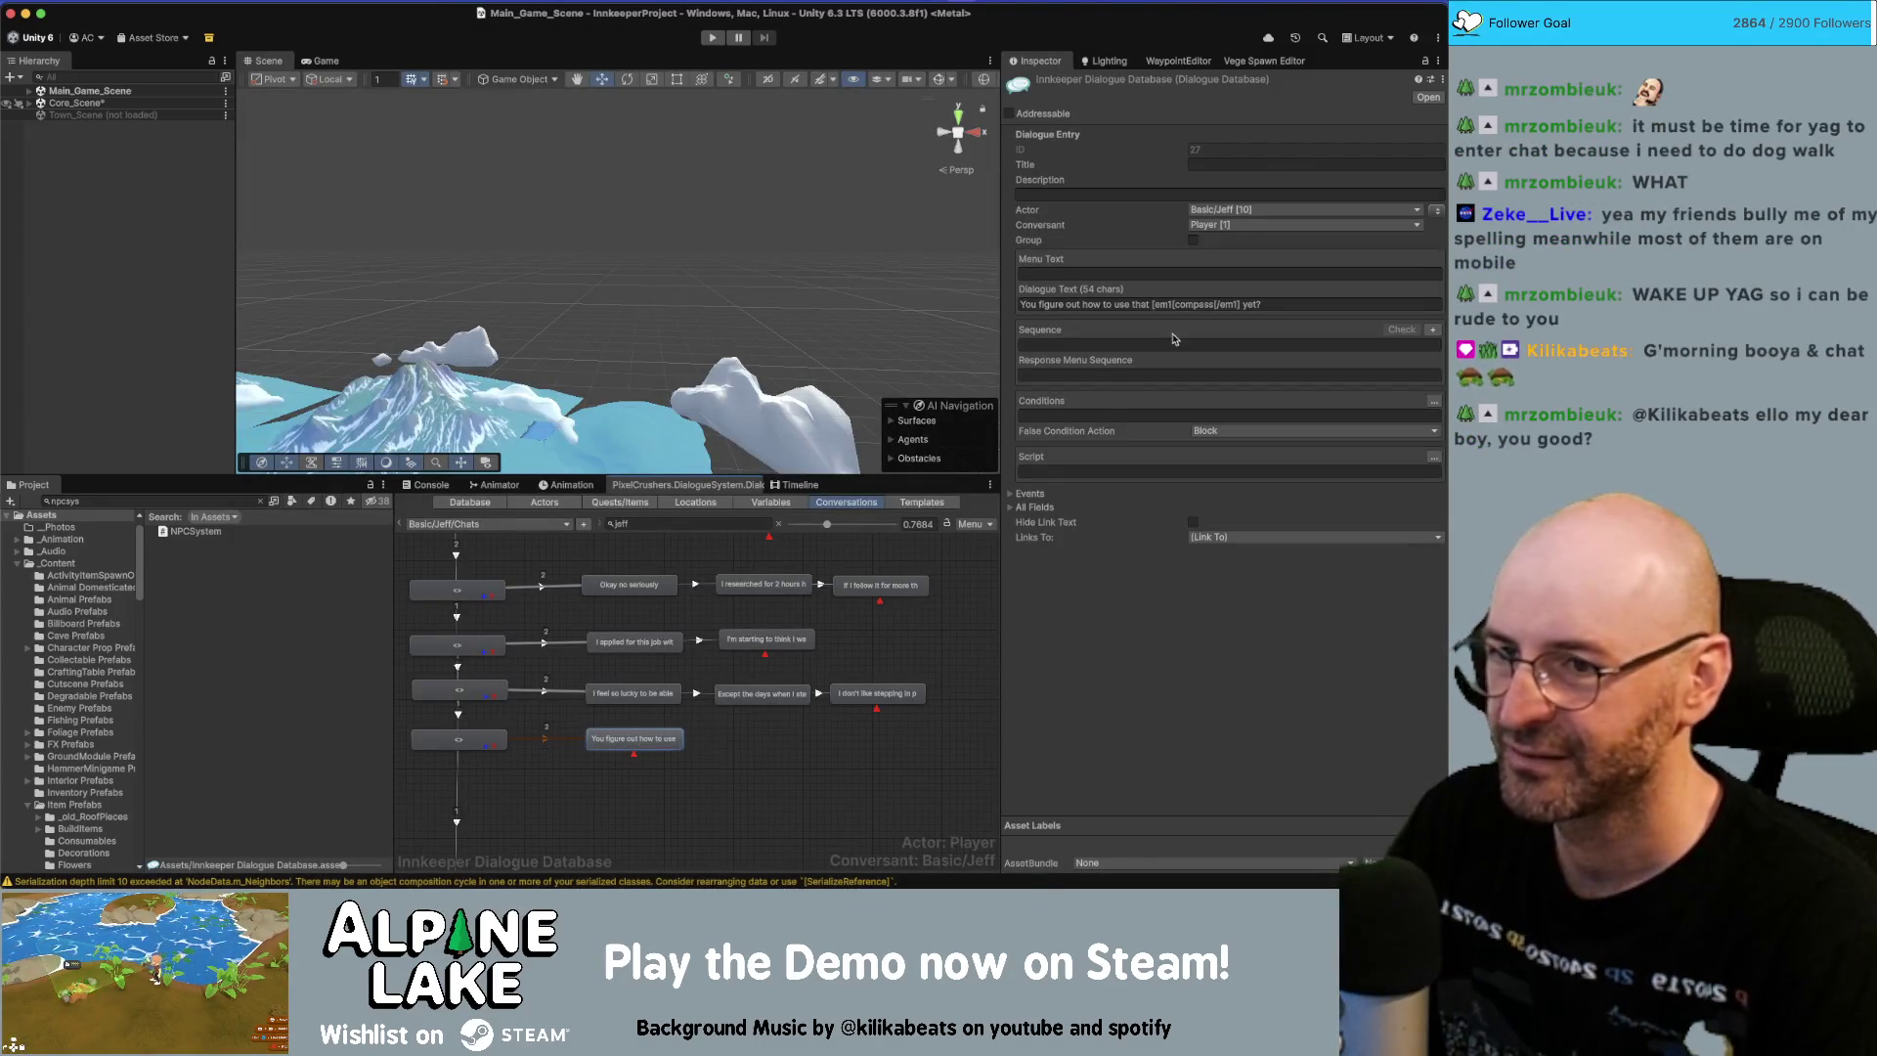
key("super+Tab")
key("ctrl+a")
key("super+c")
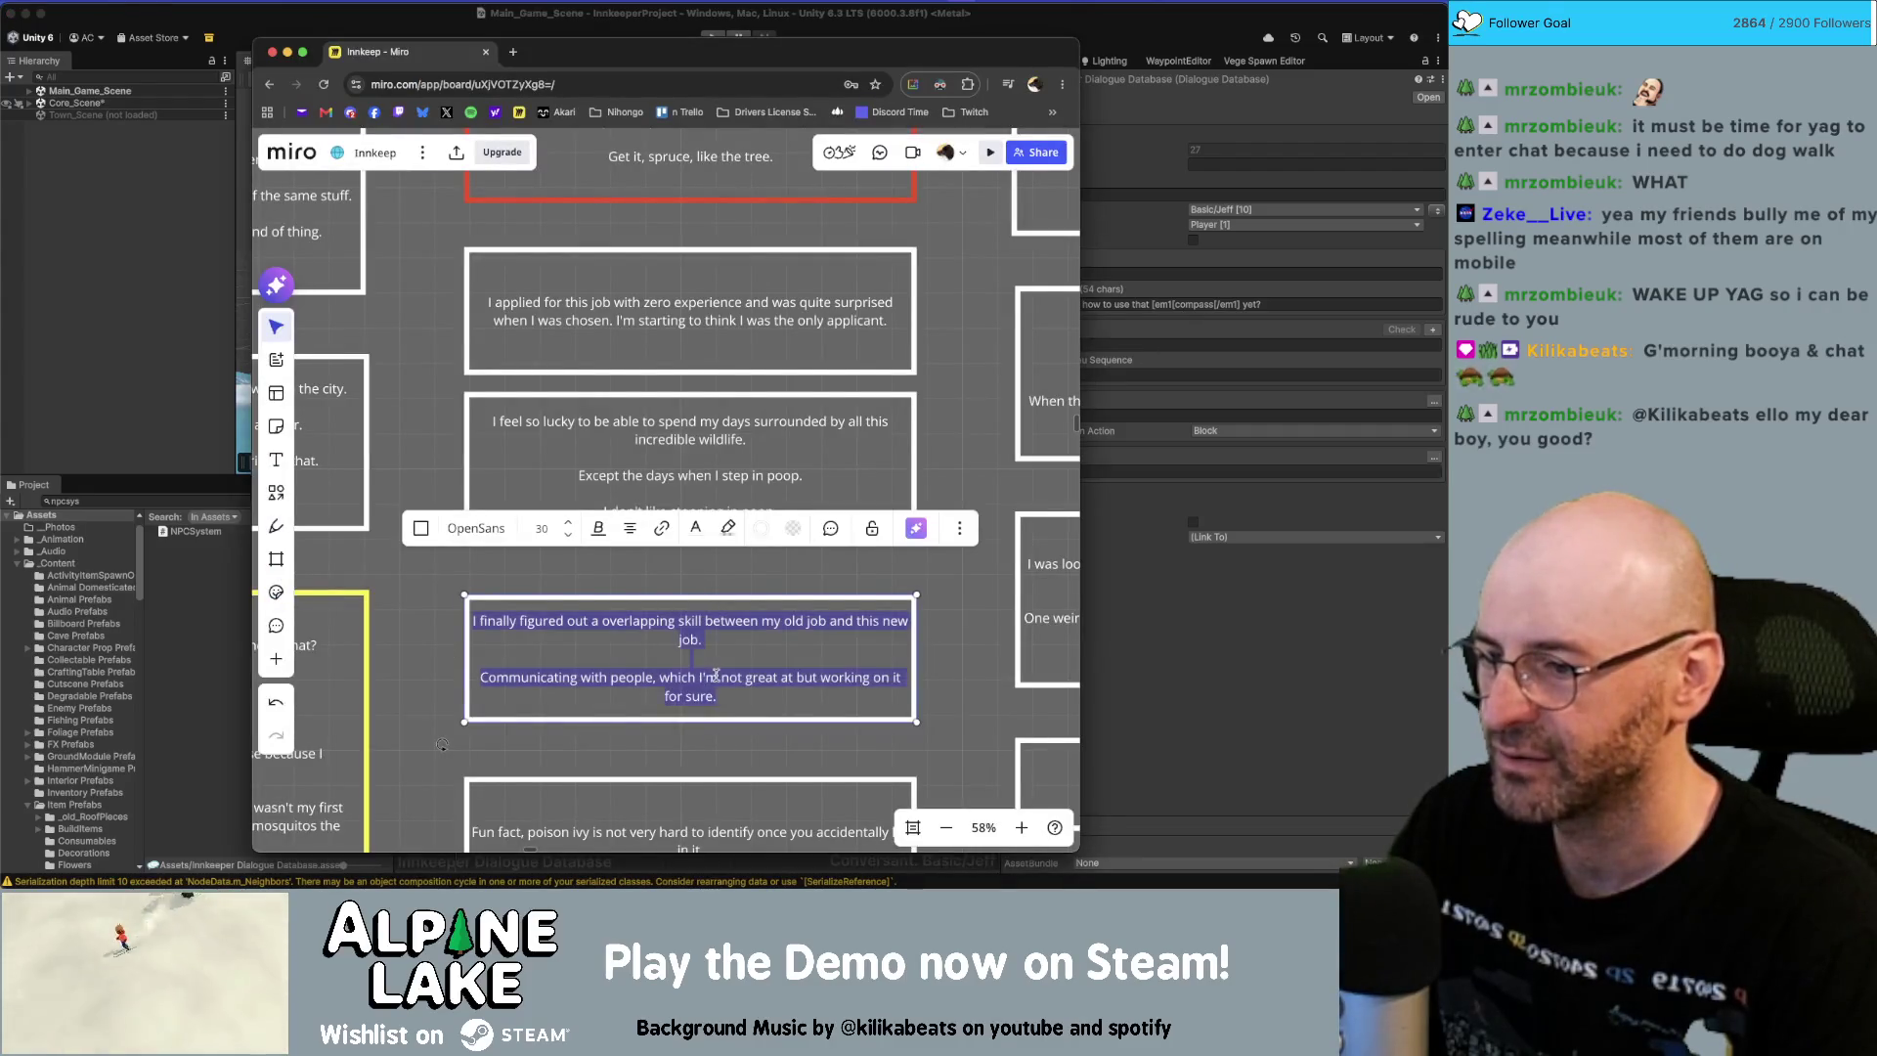
key("super+Tab")
Set the 'You figure out how' node's text to the overlapping-skill sentence only.
left_click(1201, 304)
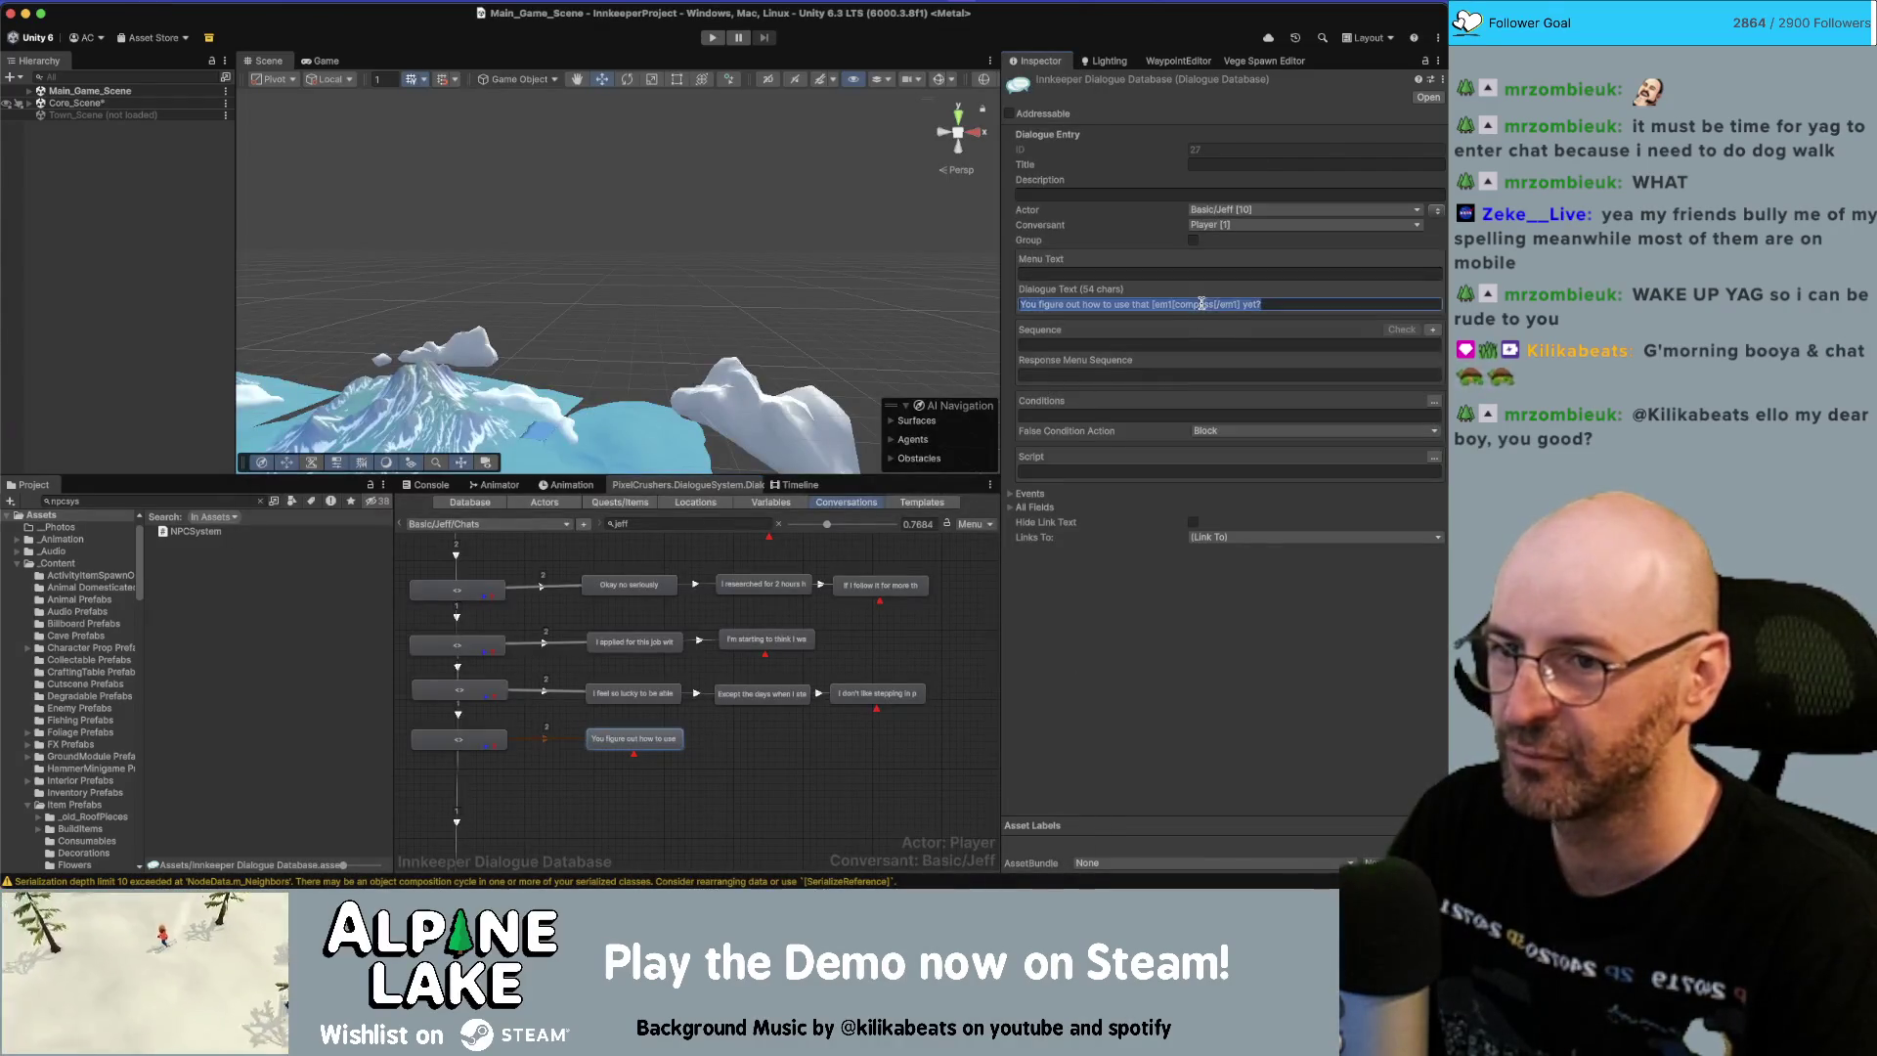
key("super+v")
key("super+shift+Left")
key("BackSpace")
key("BackSpace")
key("BackSpace")
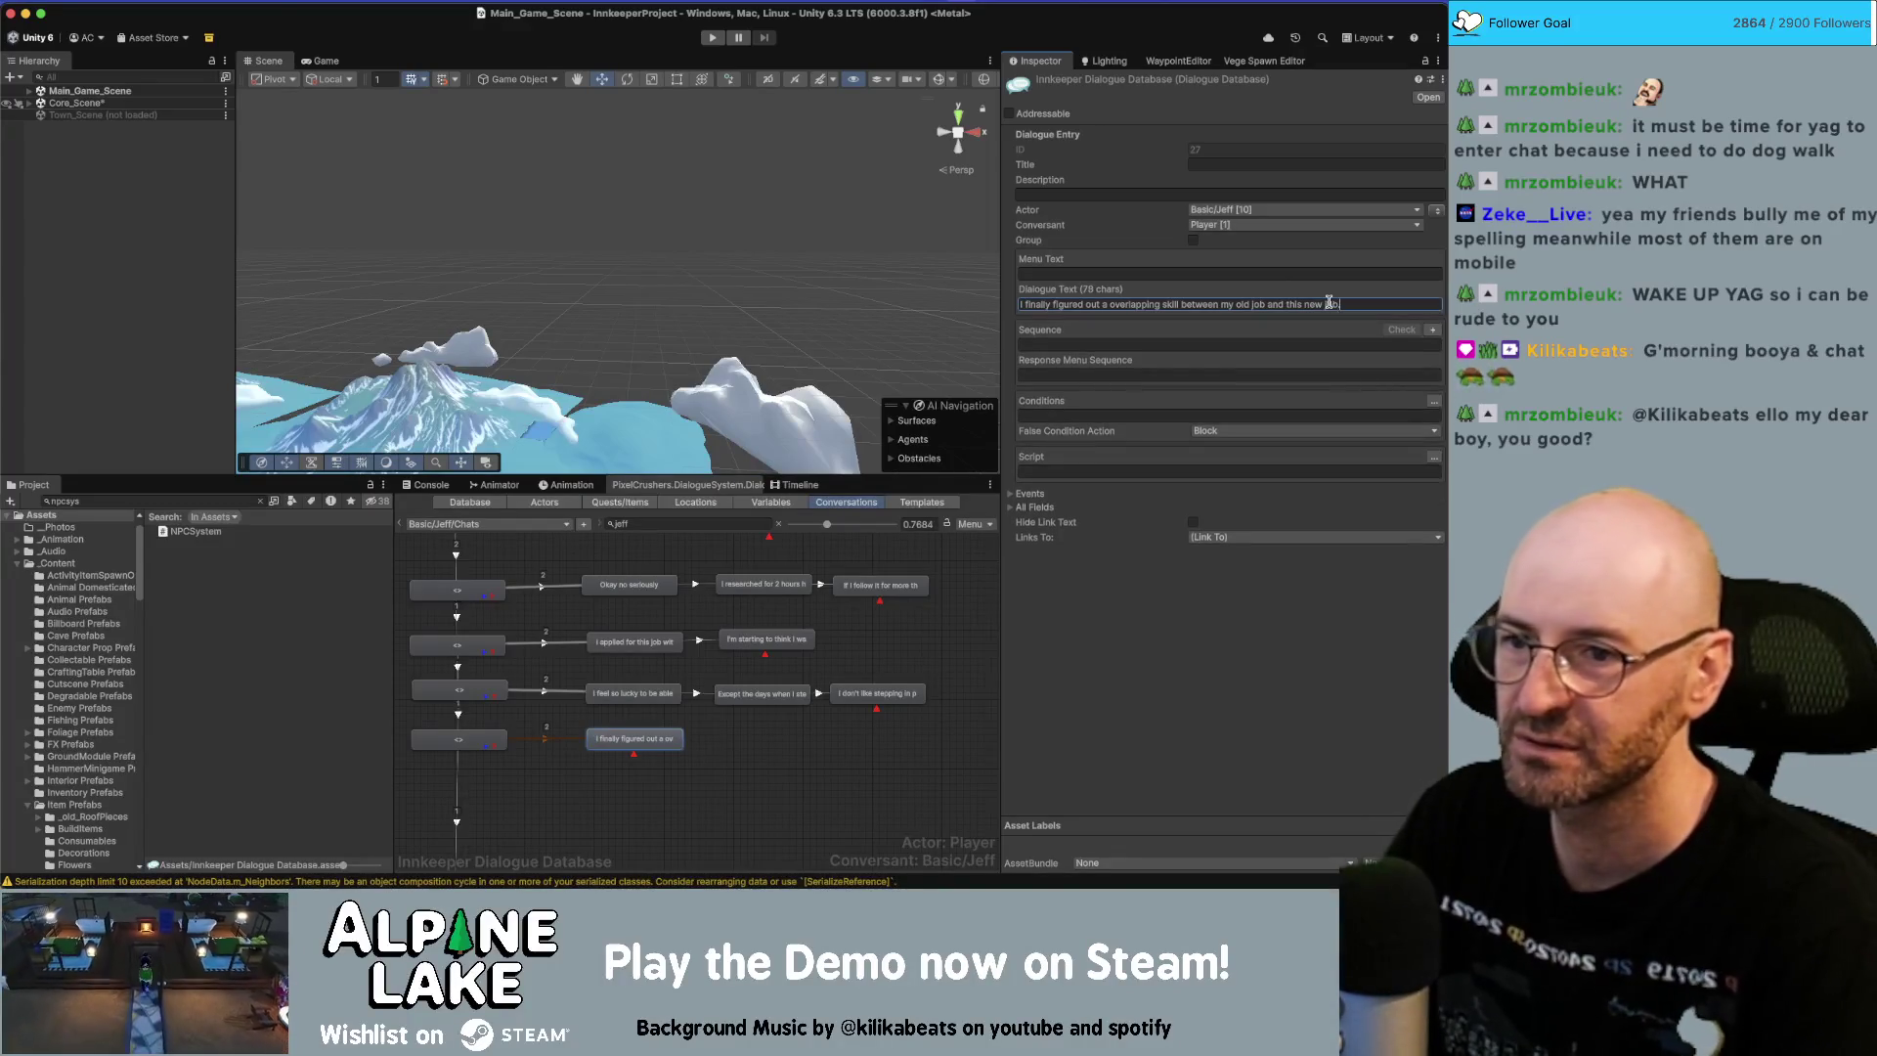
Add a child node holding the 'Communicating with people' sentence.
right_click(633, 738)
left_click(650, 695)
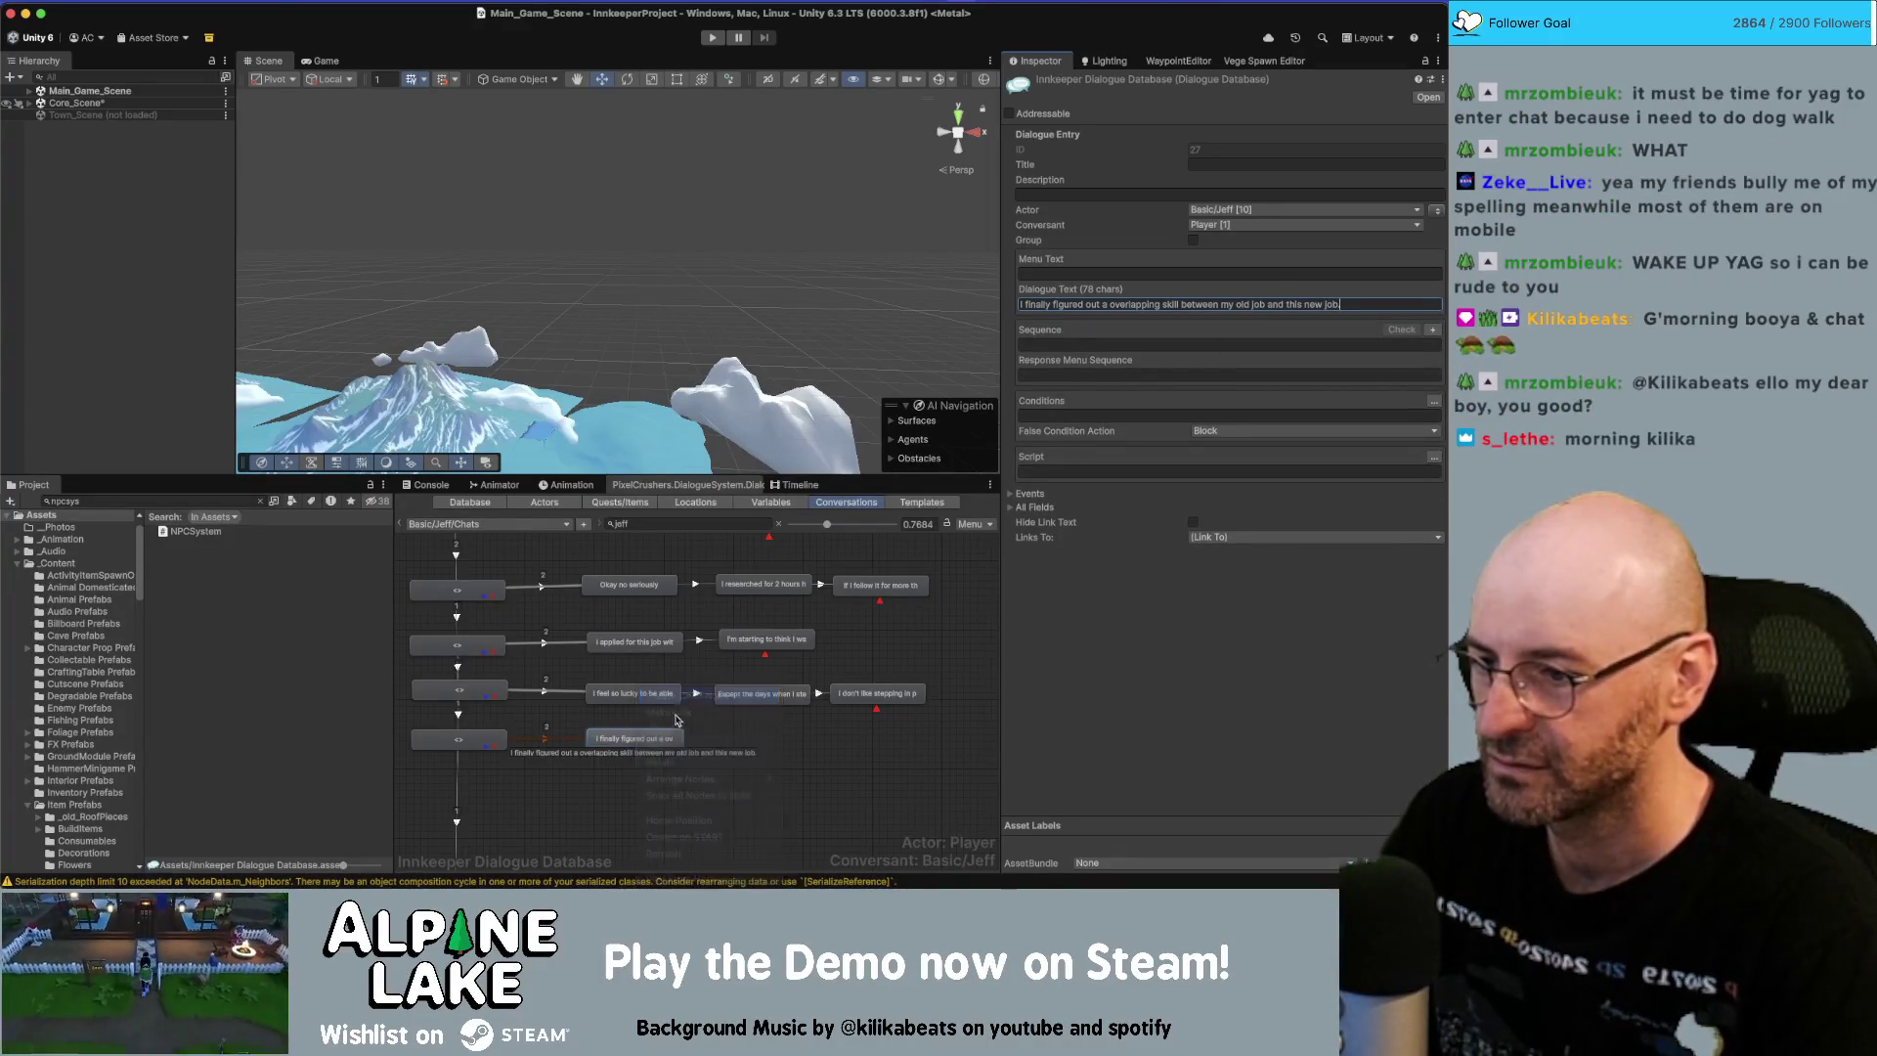
left_click_drag(645, 767, 785, 735)
left_click(1087, 304)
type("Communicating with people, which I'm not great at but working on it for sure.")
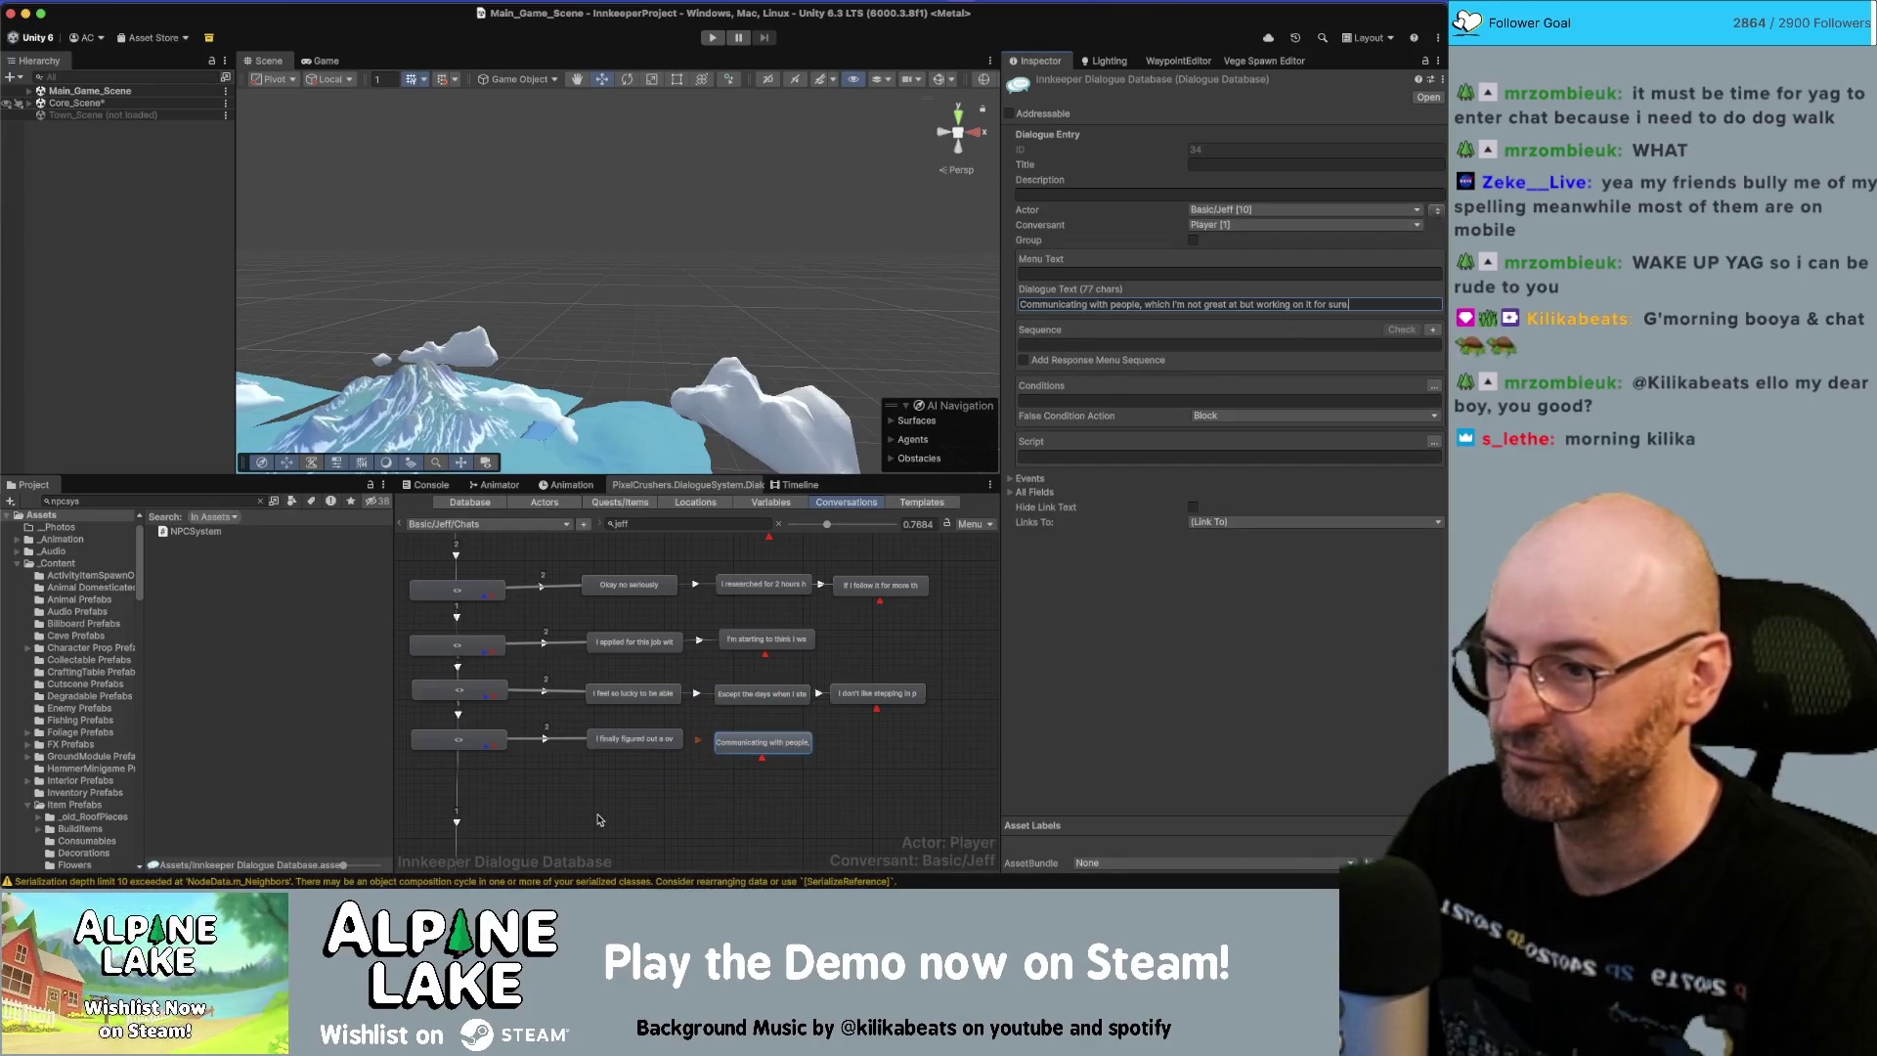
left_click(598, 817)
scroll(594, 704, "down", 5)
scroll(572, 728, "down", 2)
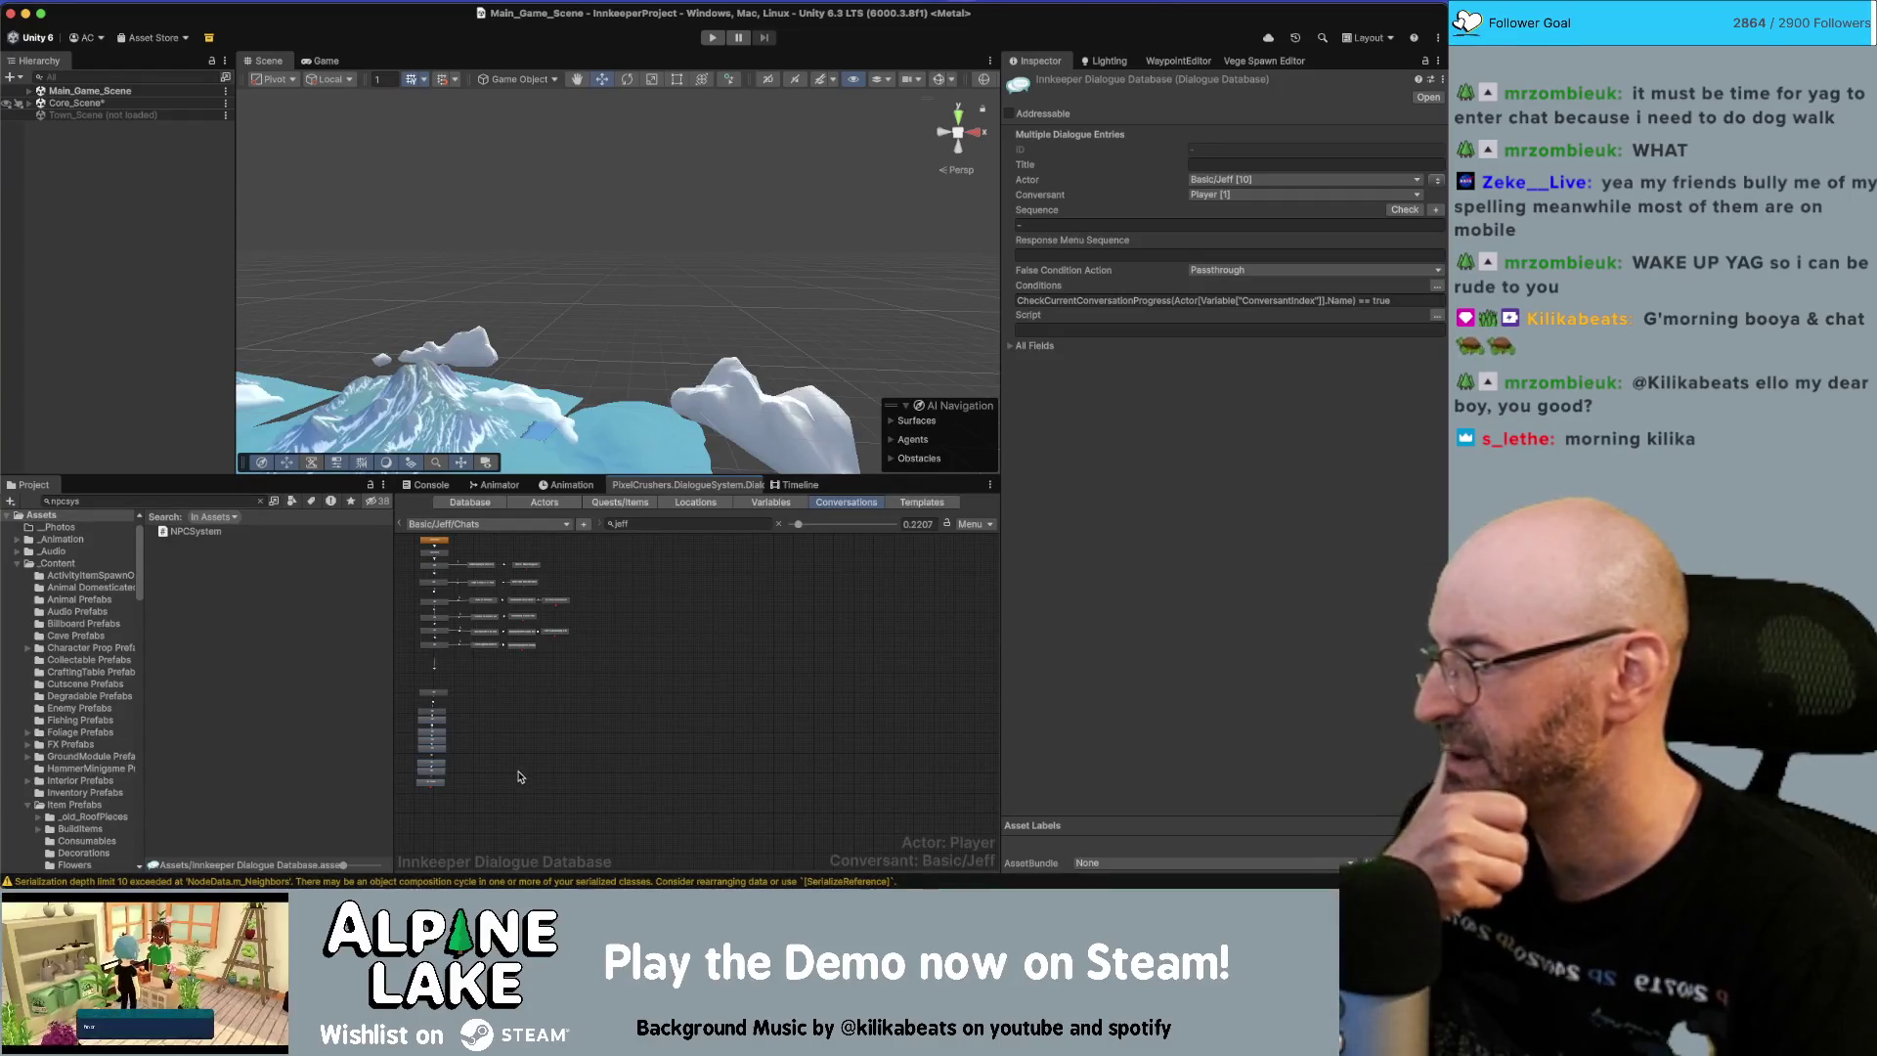
Select the lower group of dialogue nodes and reposition it.
left_click(503, 728)
scroll(547, 695, "up", 3)
left_click_drag(522, 666, 464, 810)
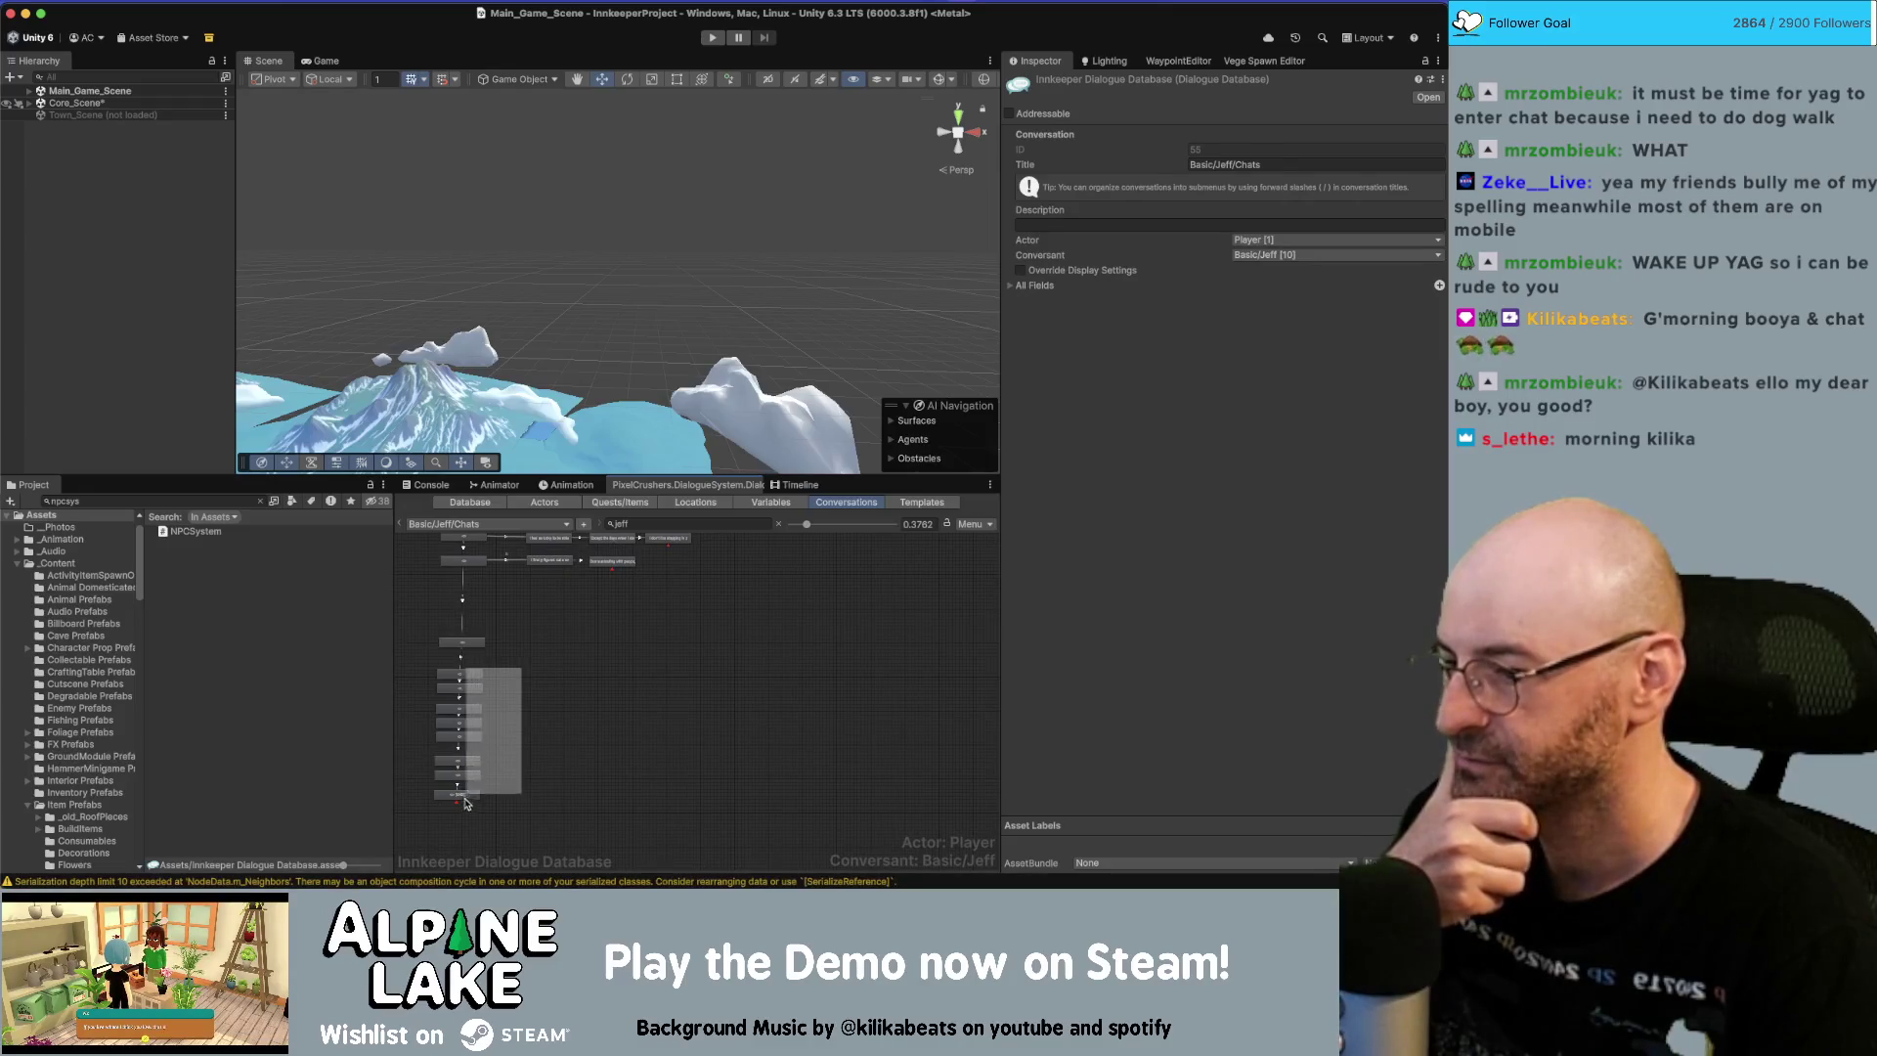
left_click_drag(476, 678, 476, 672)
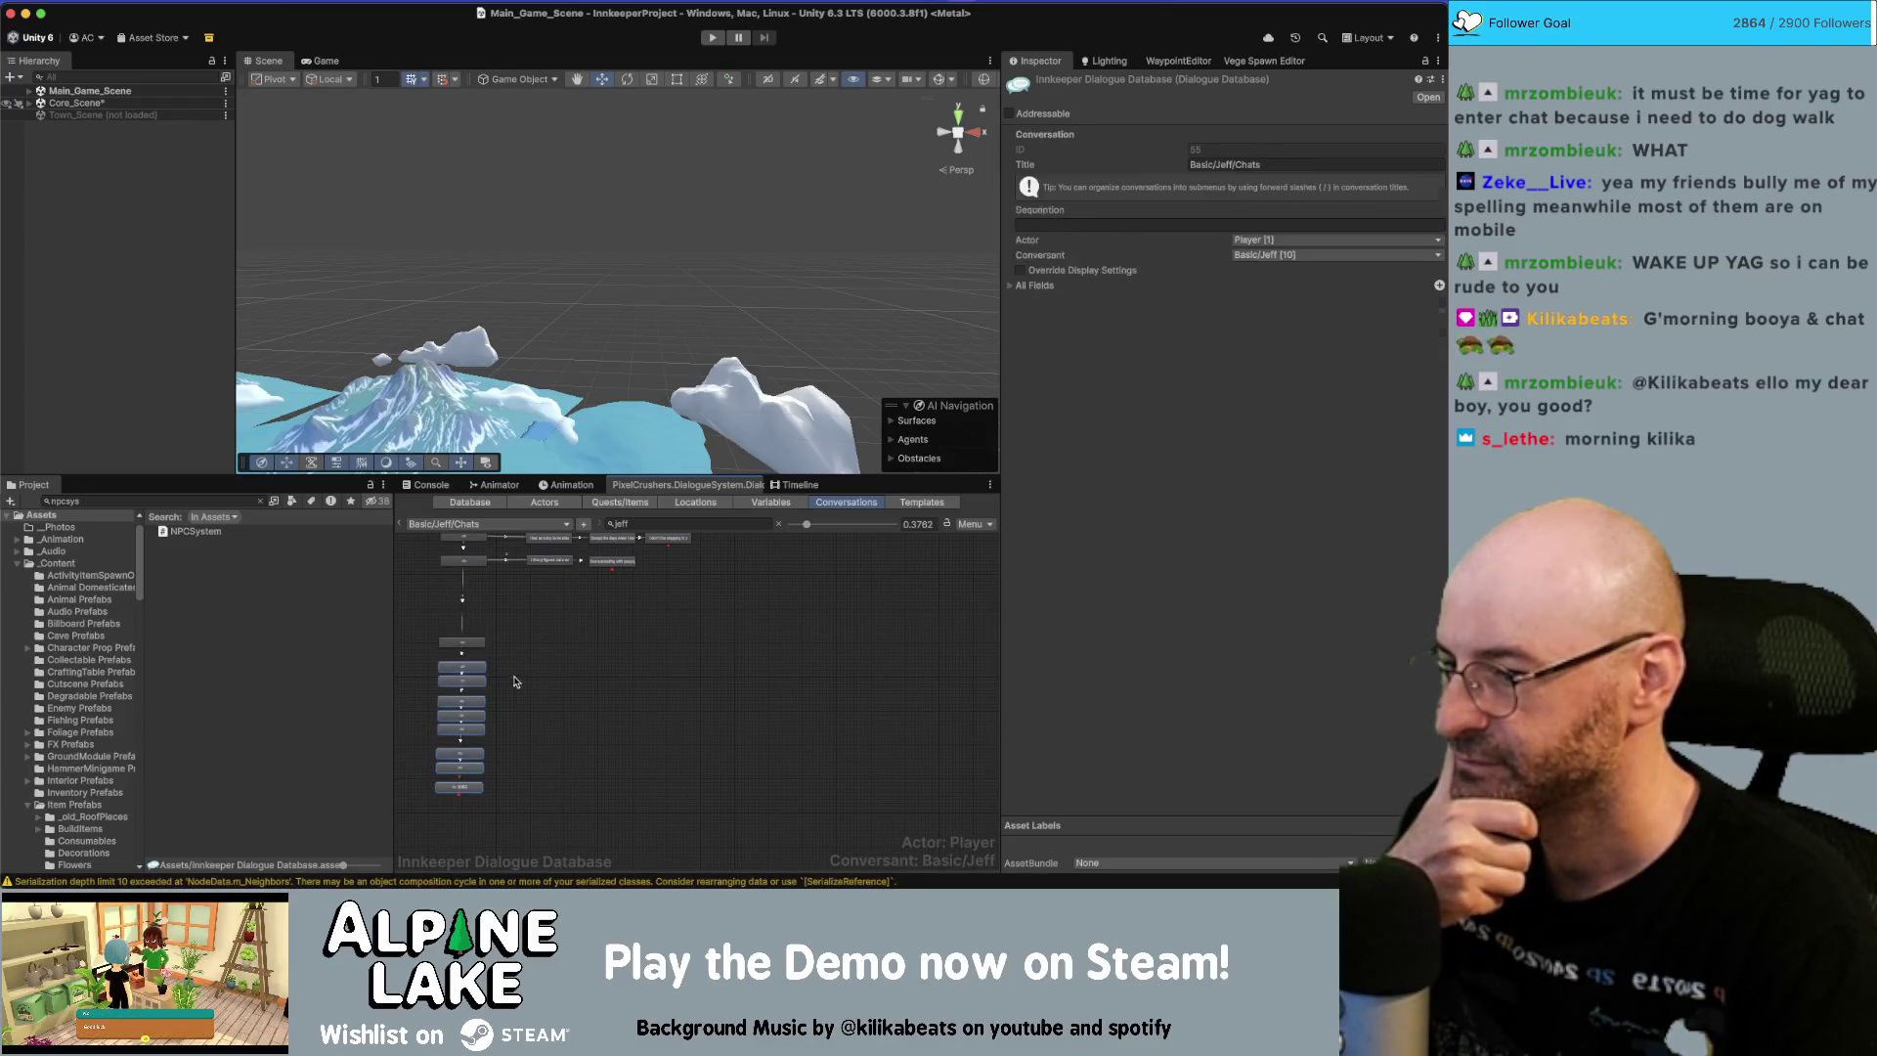
scroll(513, 684, "up", 3)
mouse_move(495, 693)
left_mouse_down()
mouse_move(462, 758)
mouse_move(498, 807)
left_mouse_up()
left_click(498, 797)
Move the node column up beneath the branches, nudge the bottom two nodes, then open a new browser tab.
left_click_drag(535, 617, 473, 856)
scroll(502, 693, "up", 2)
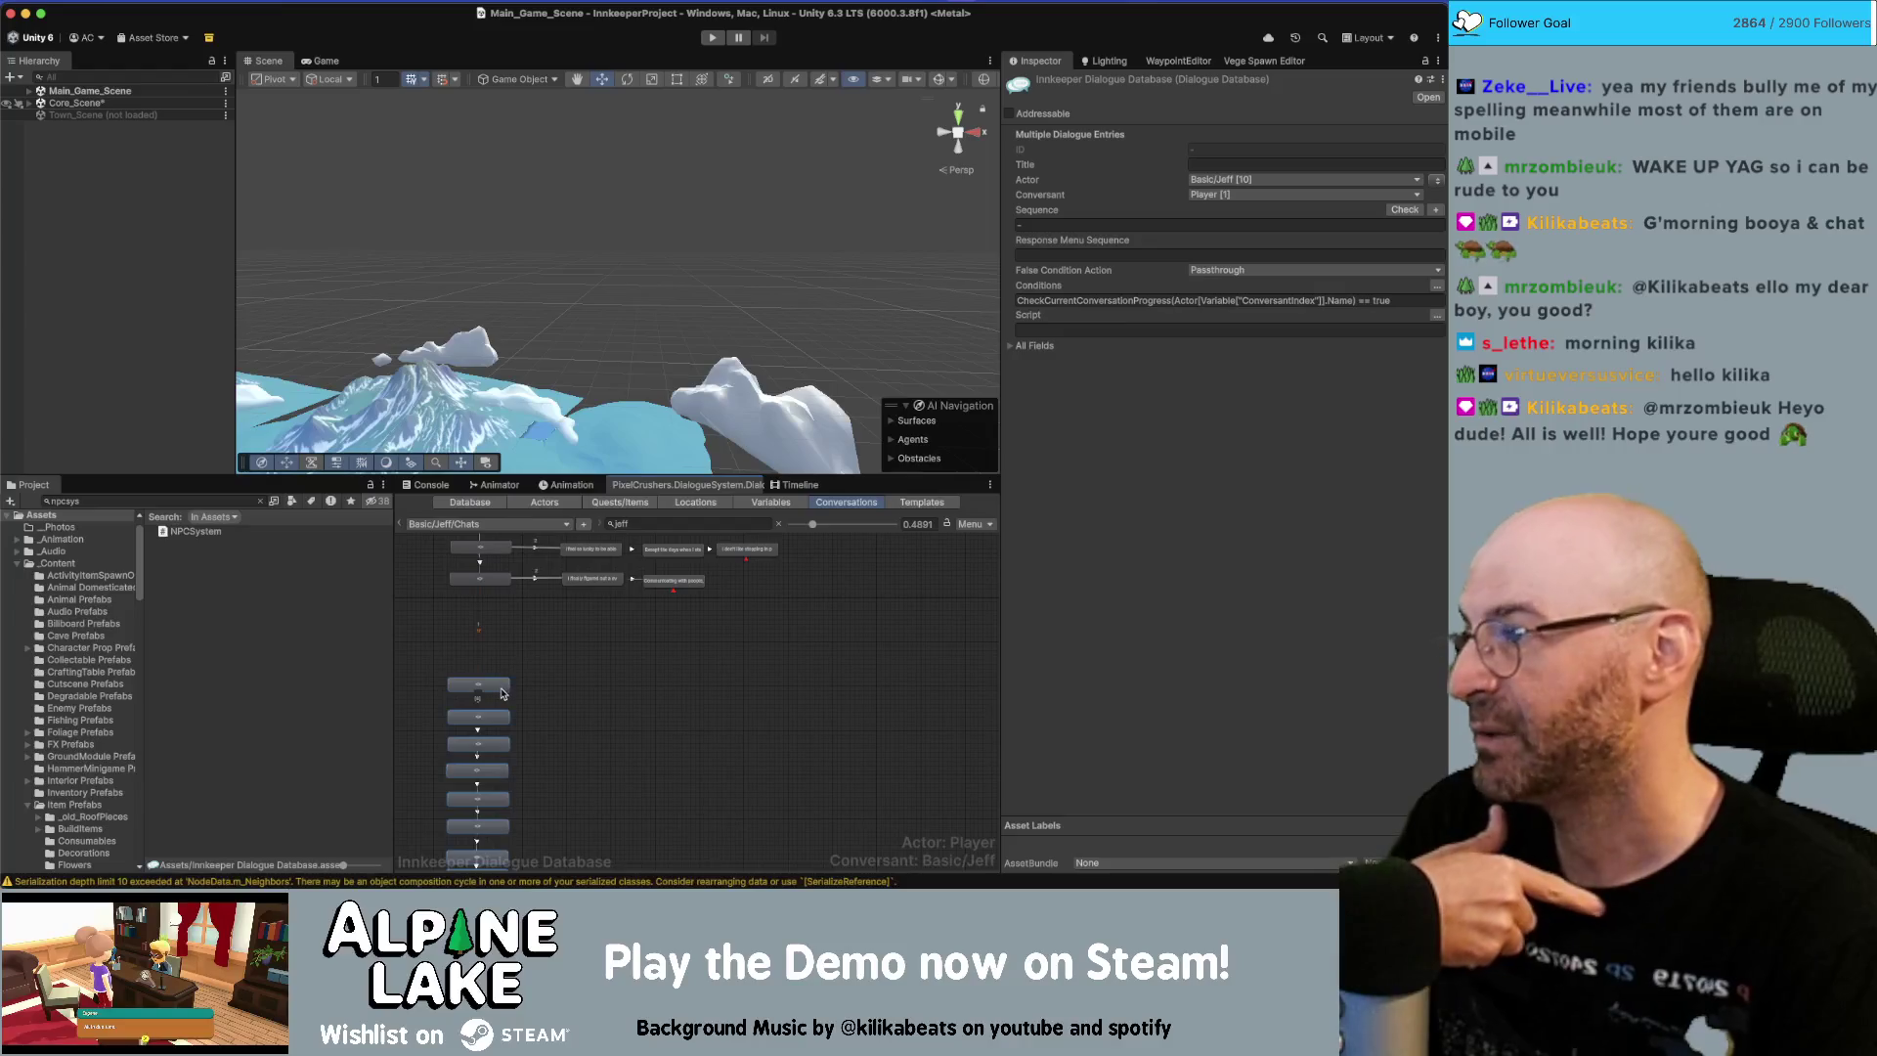
left_click_drag(460, 686, 459, 615)
left_click(516, 780)
mouse_move(516, 781)
left_mouse_down()
mouse_move(510, 821)
mouse_move(496, 813)
left_mouse_up()
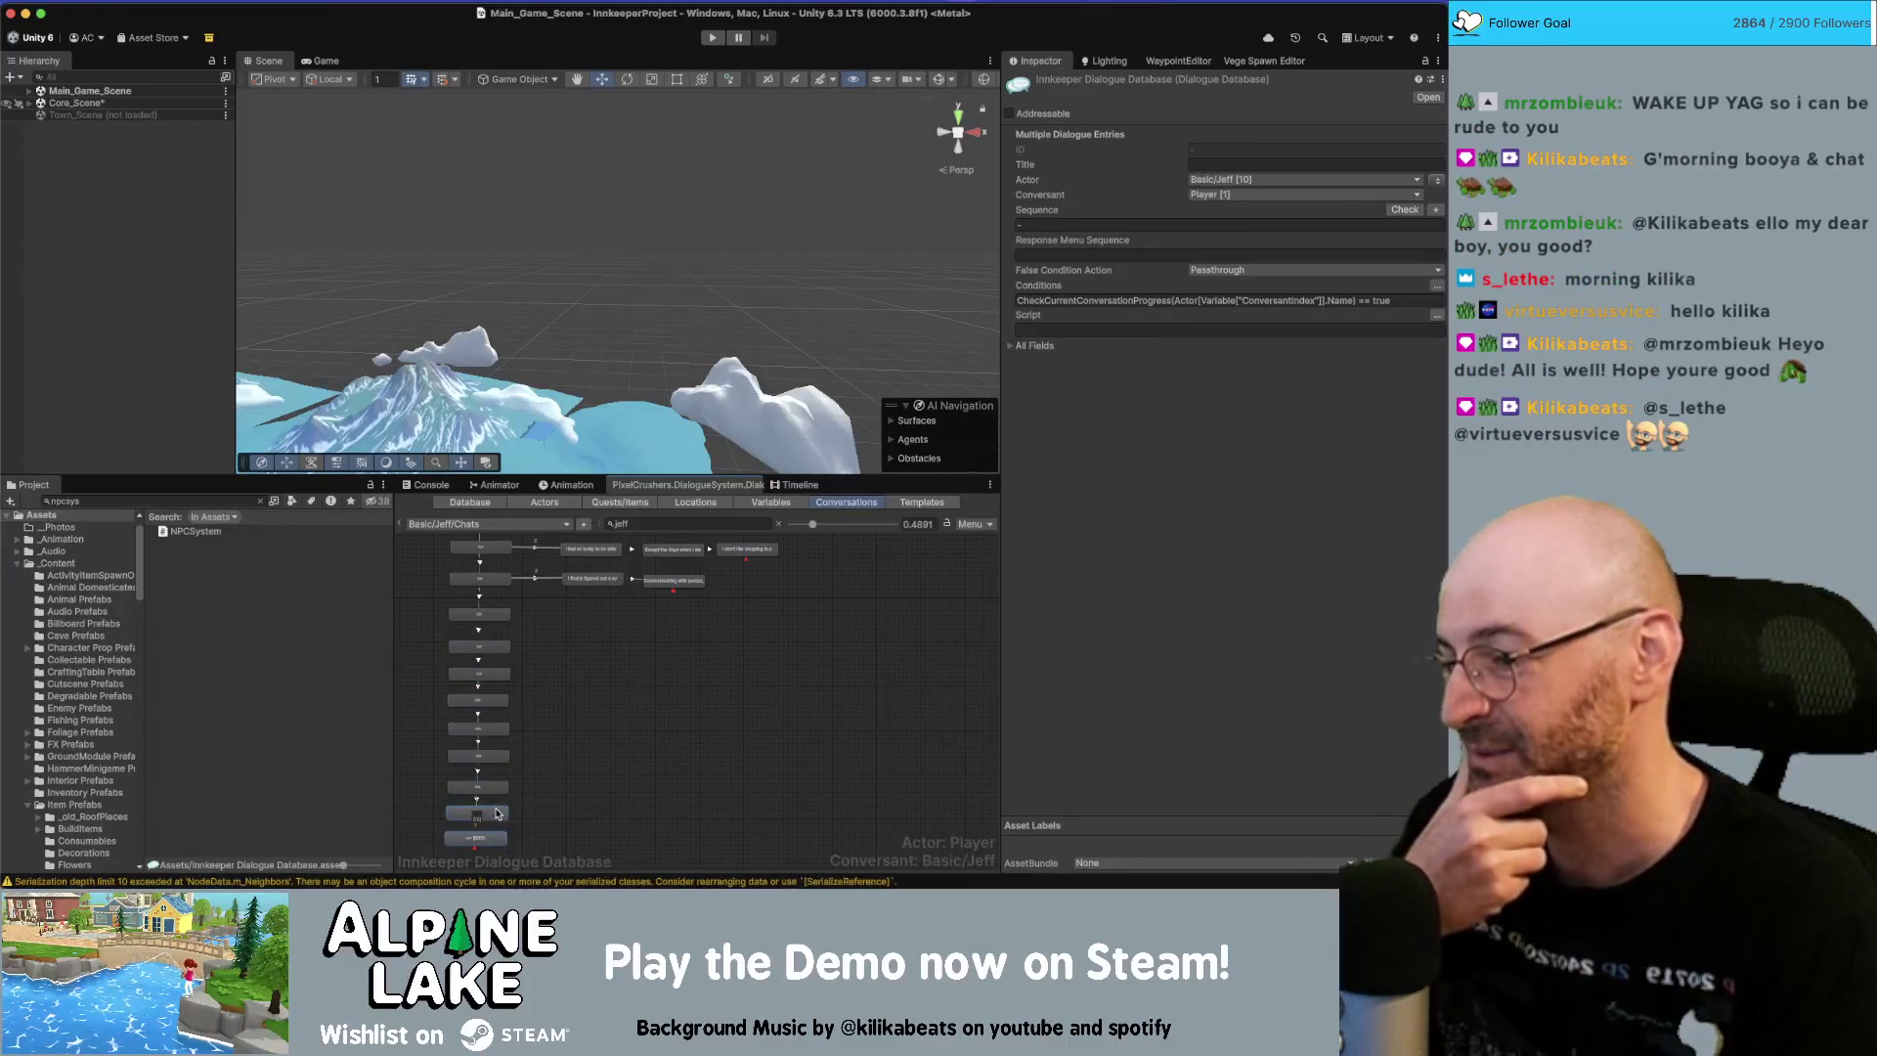
left_click(572, 790)
scroll(591, 665, "up", 3)
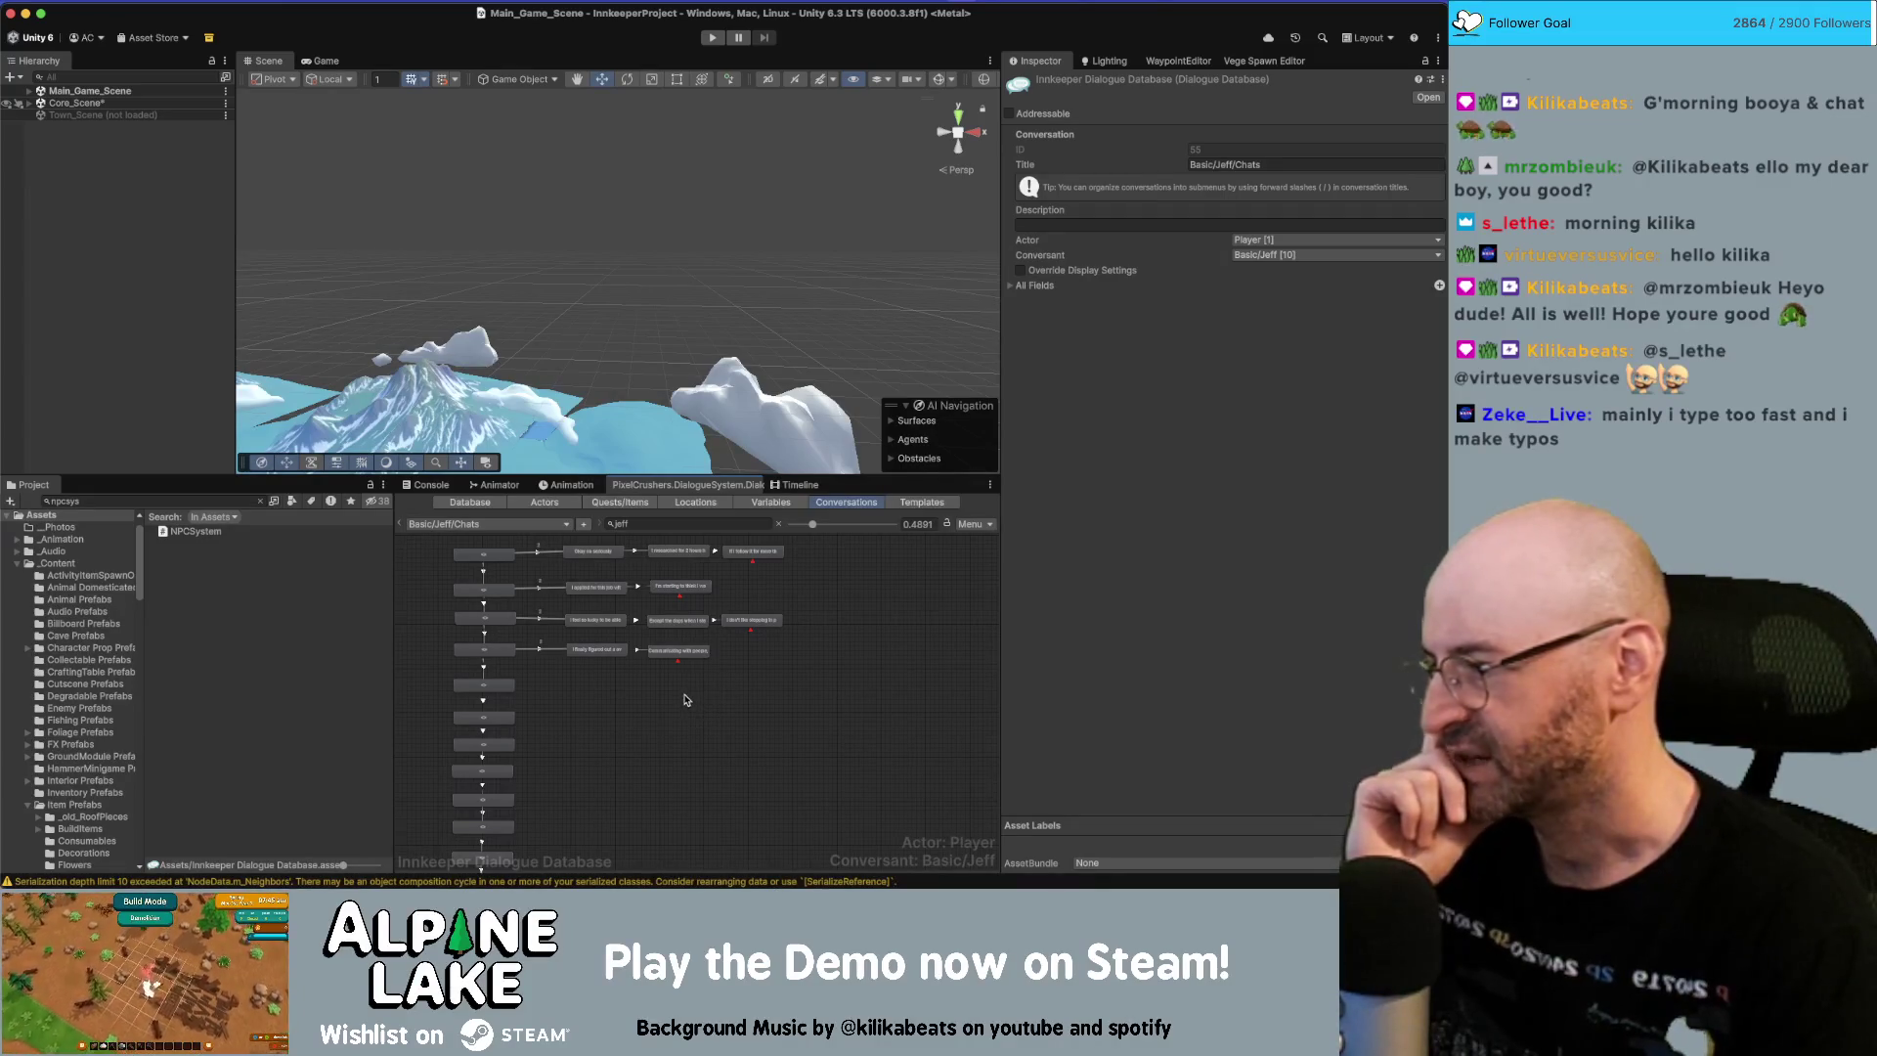
scroll(681, 725, "up", 5)
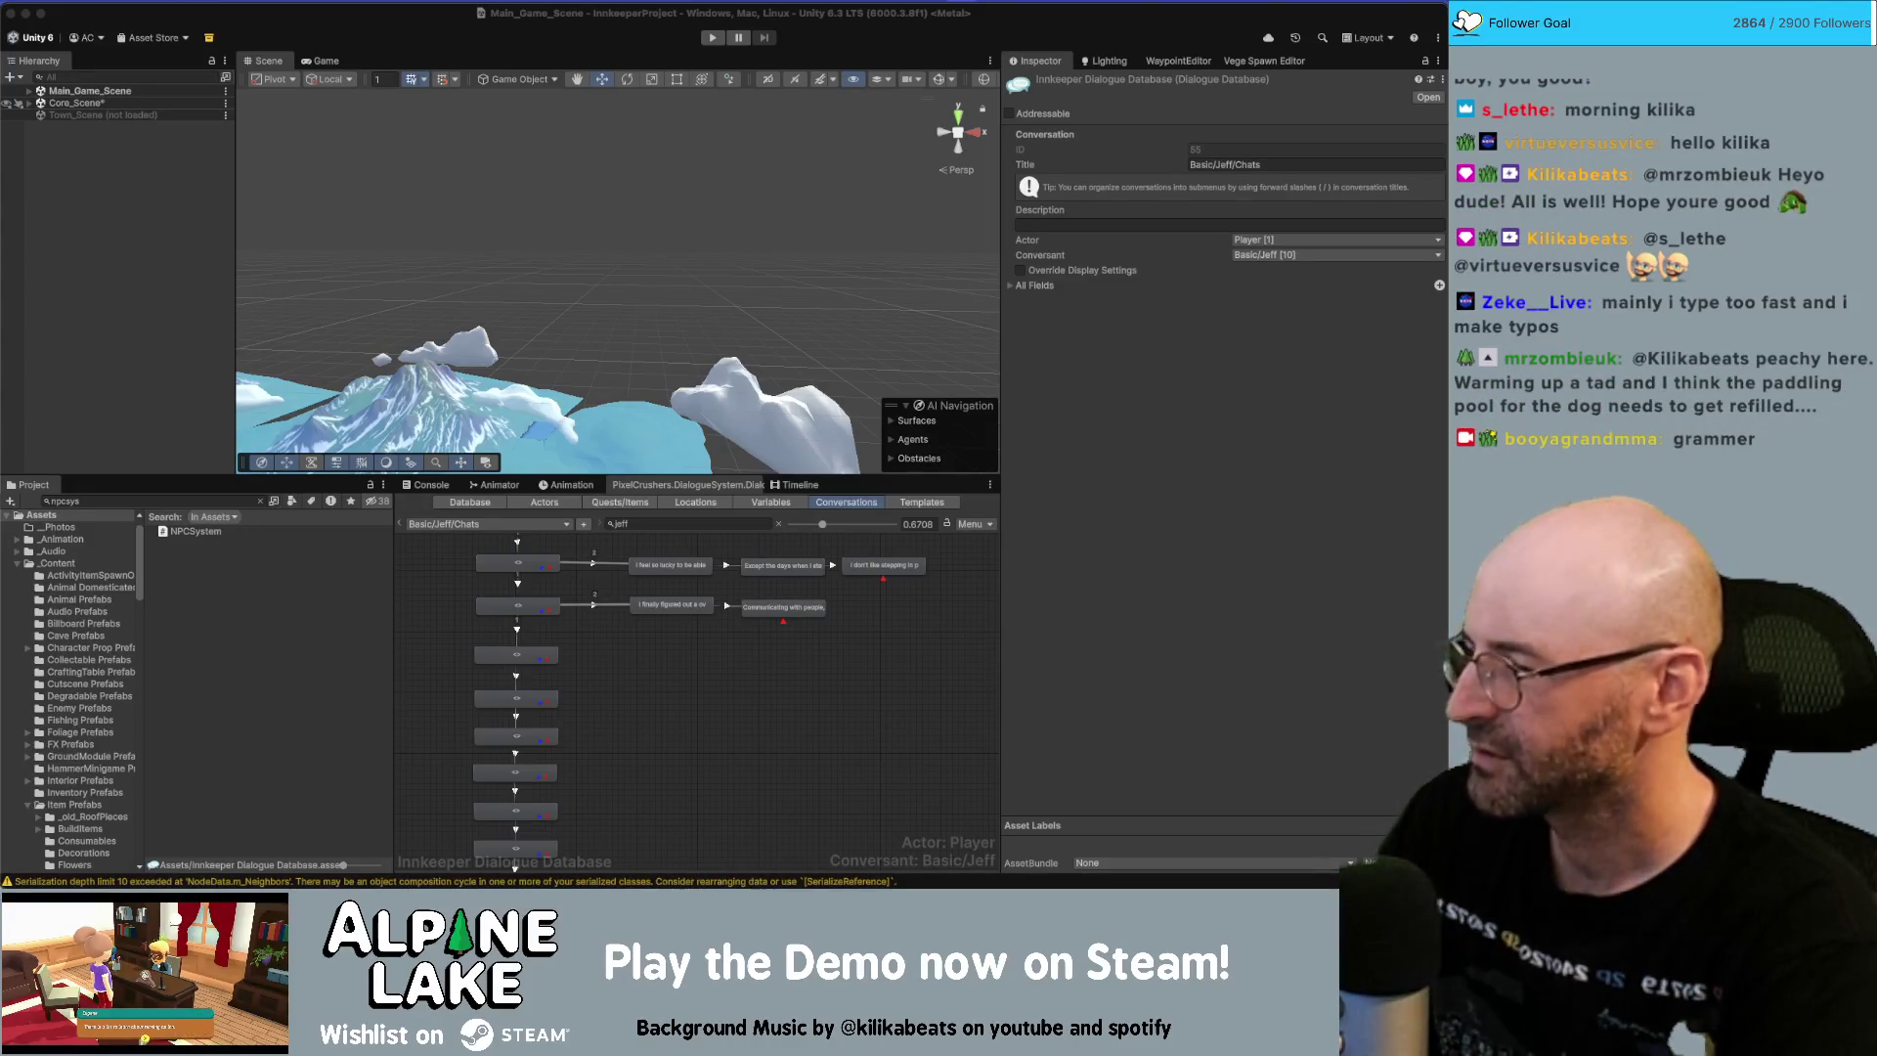
key("super+Tab")
key("super+t")
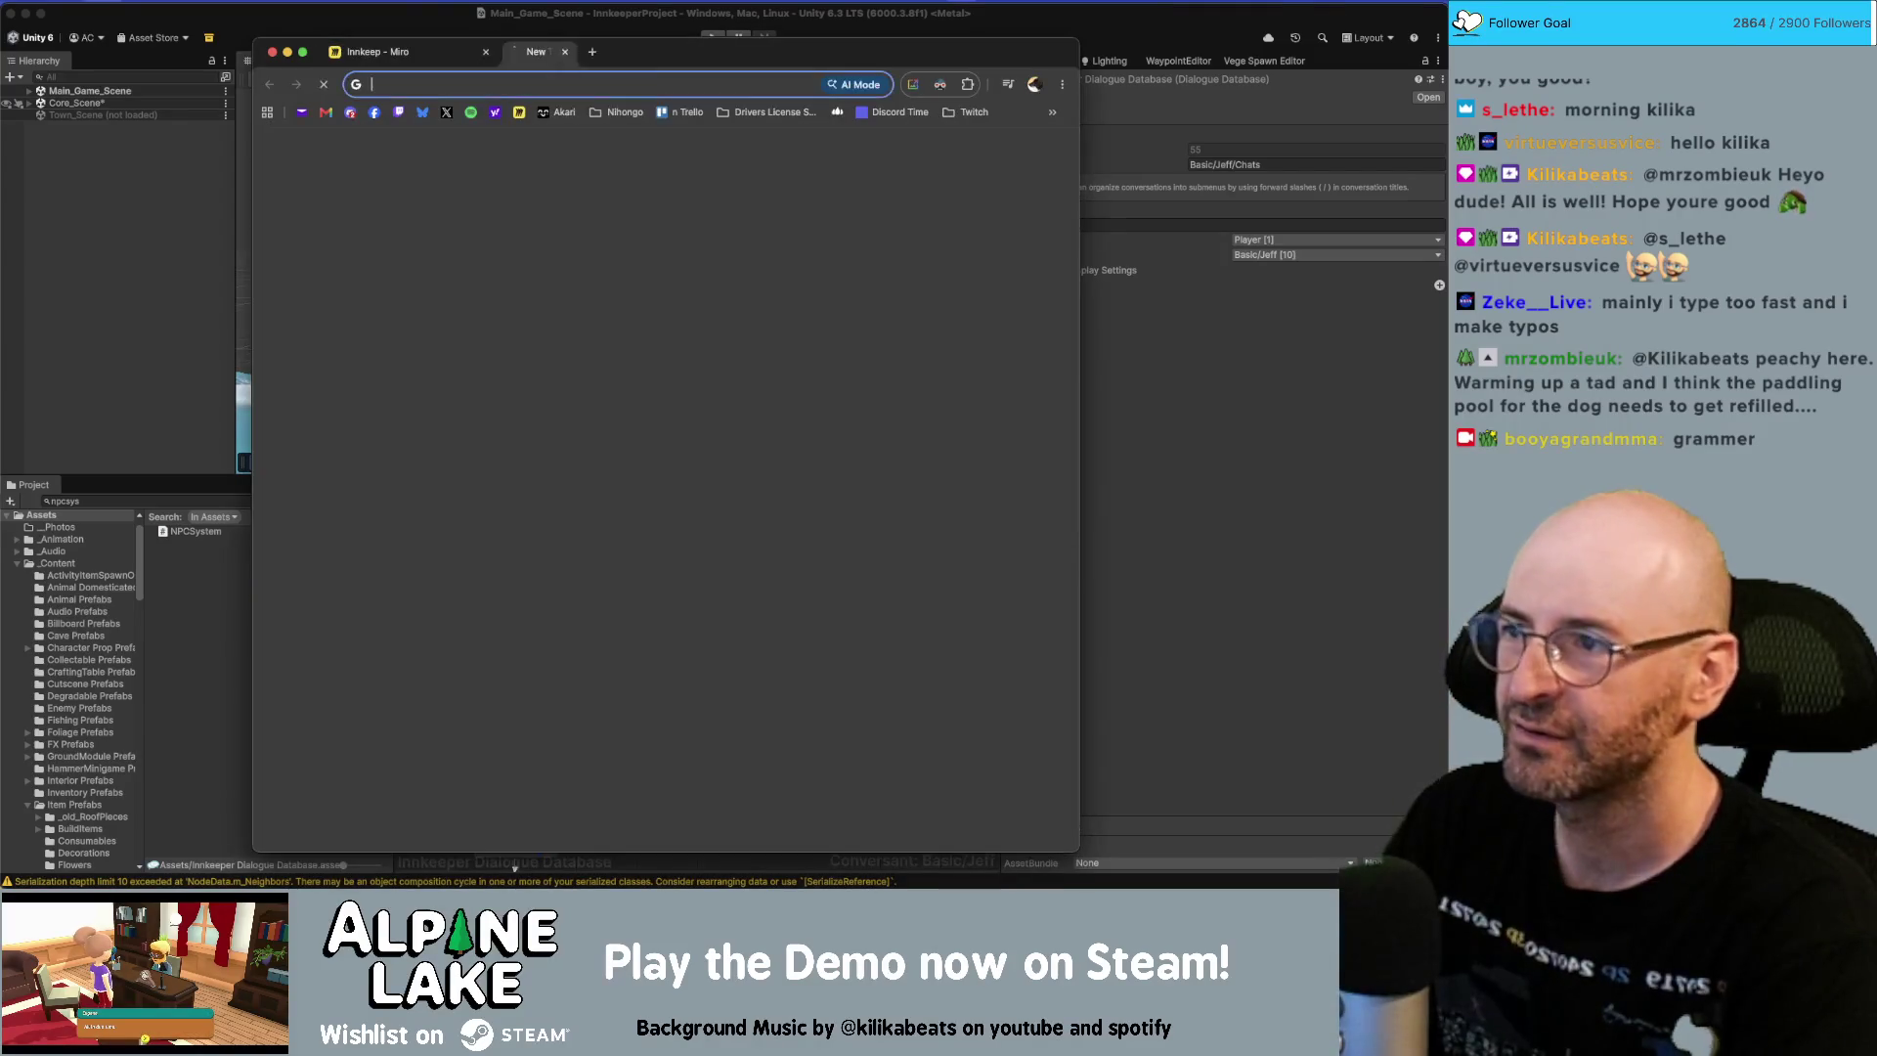
type("grammer vs grammar")
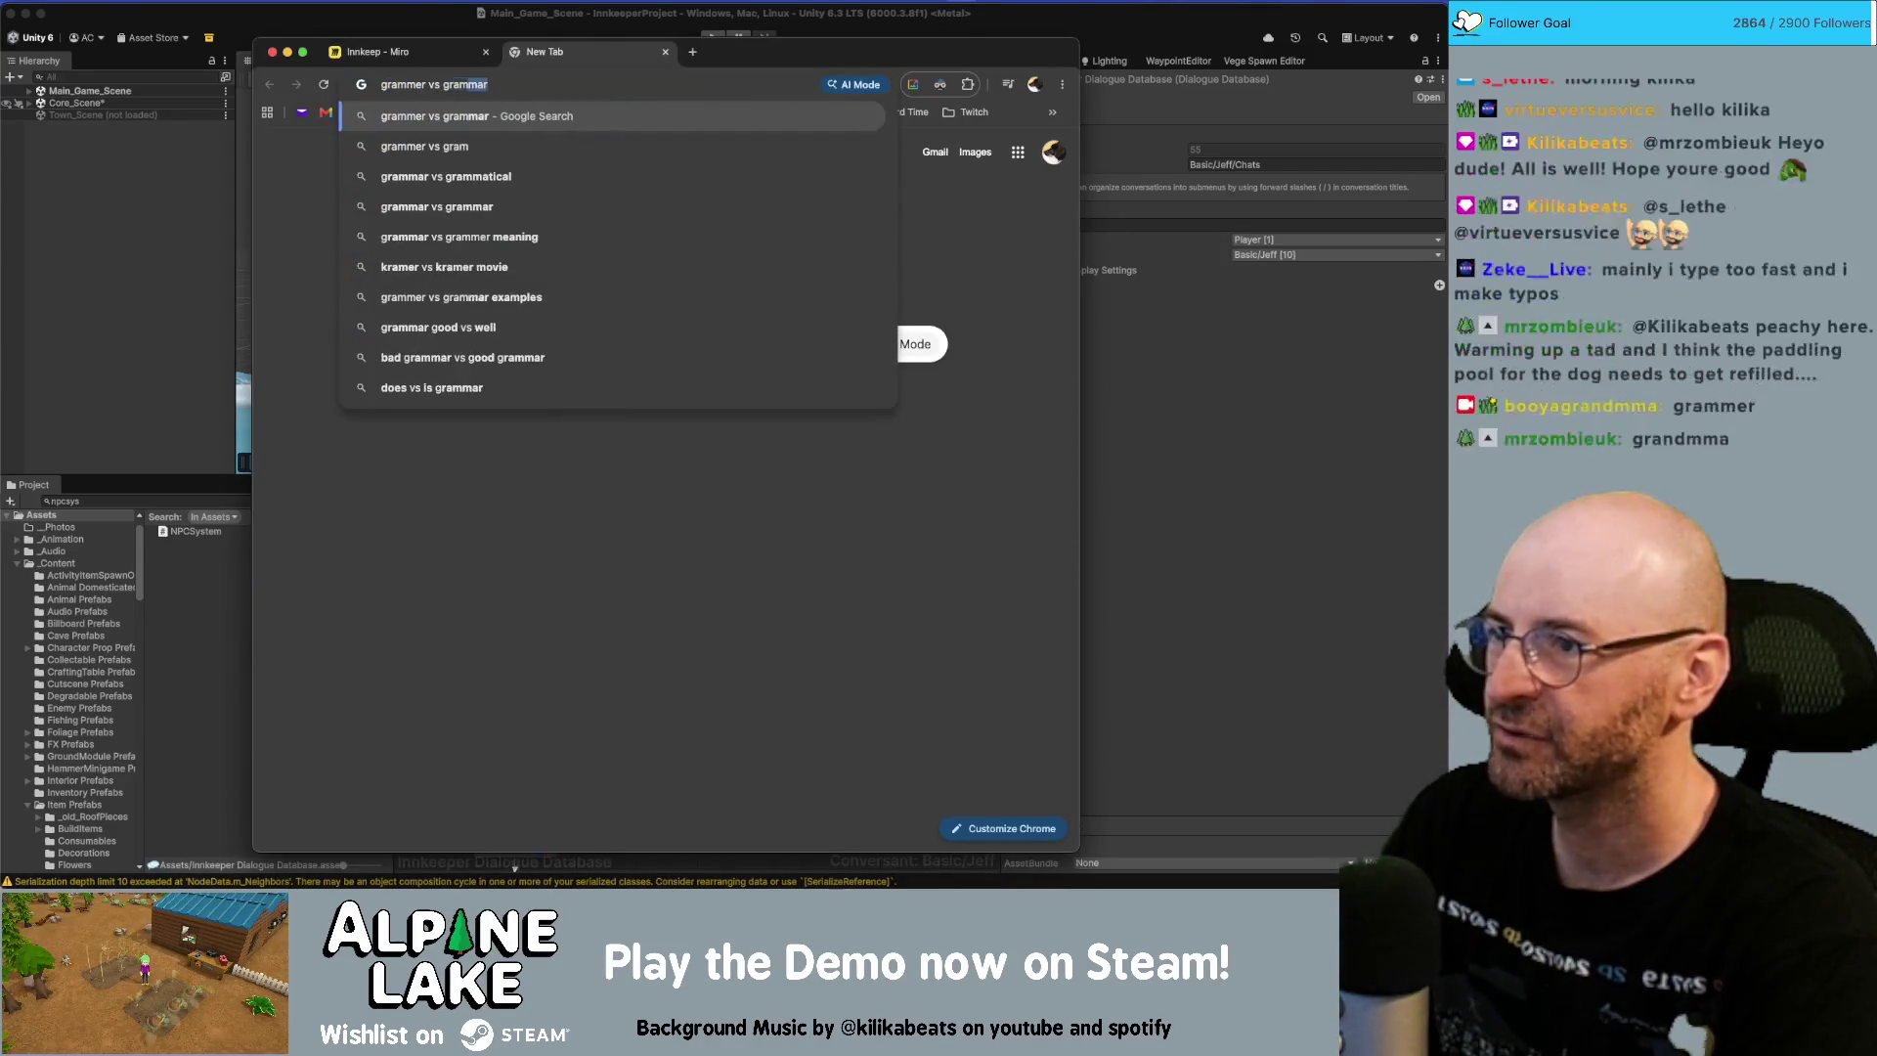
key("Return")
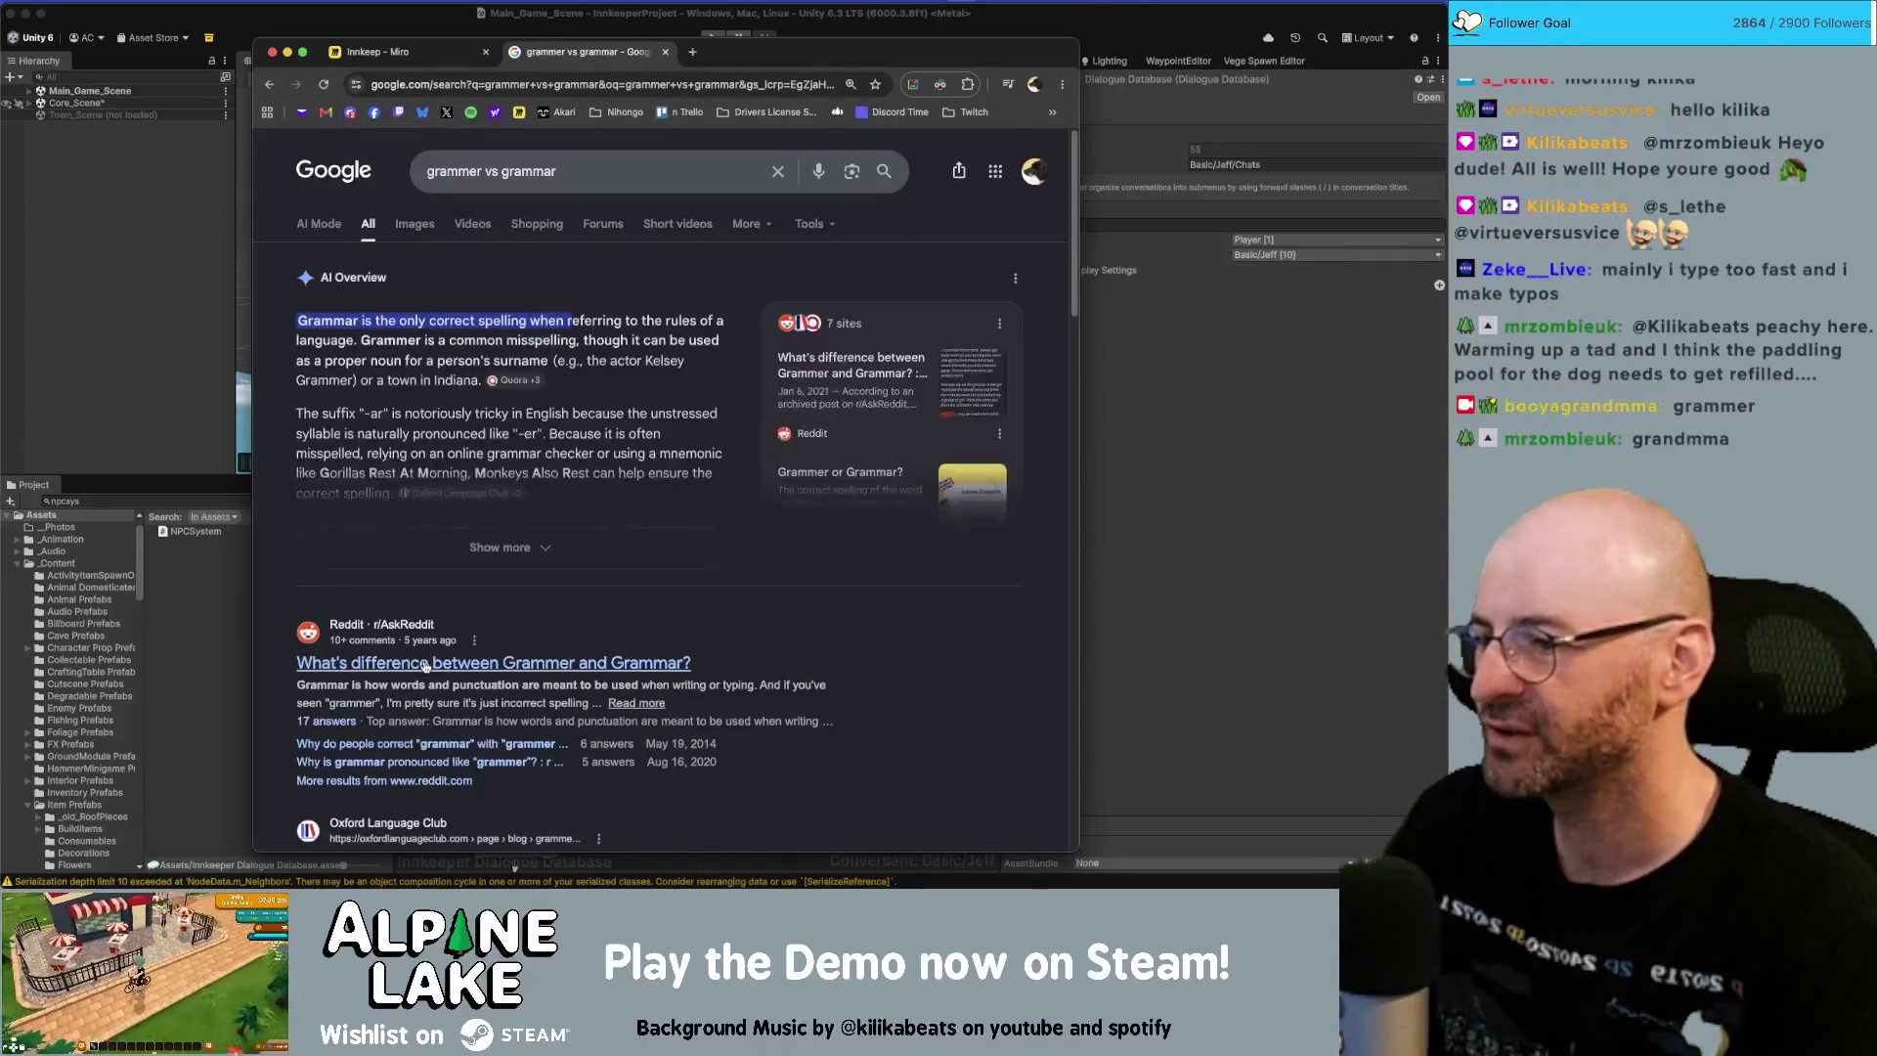
left_click(411, 665)
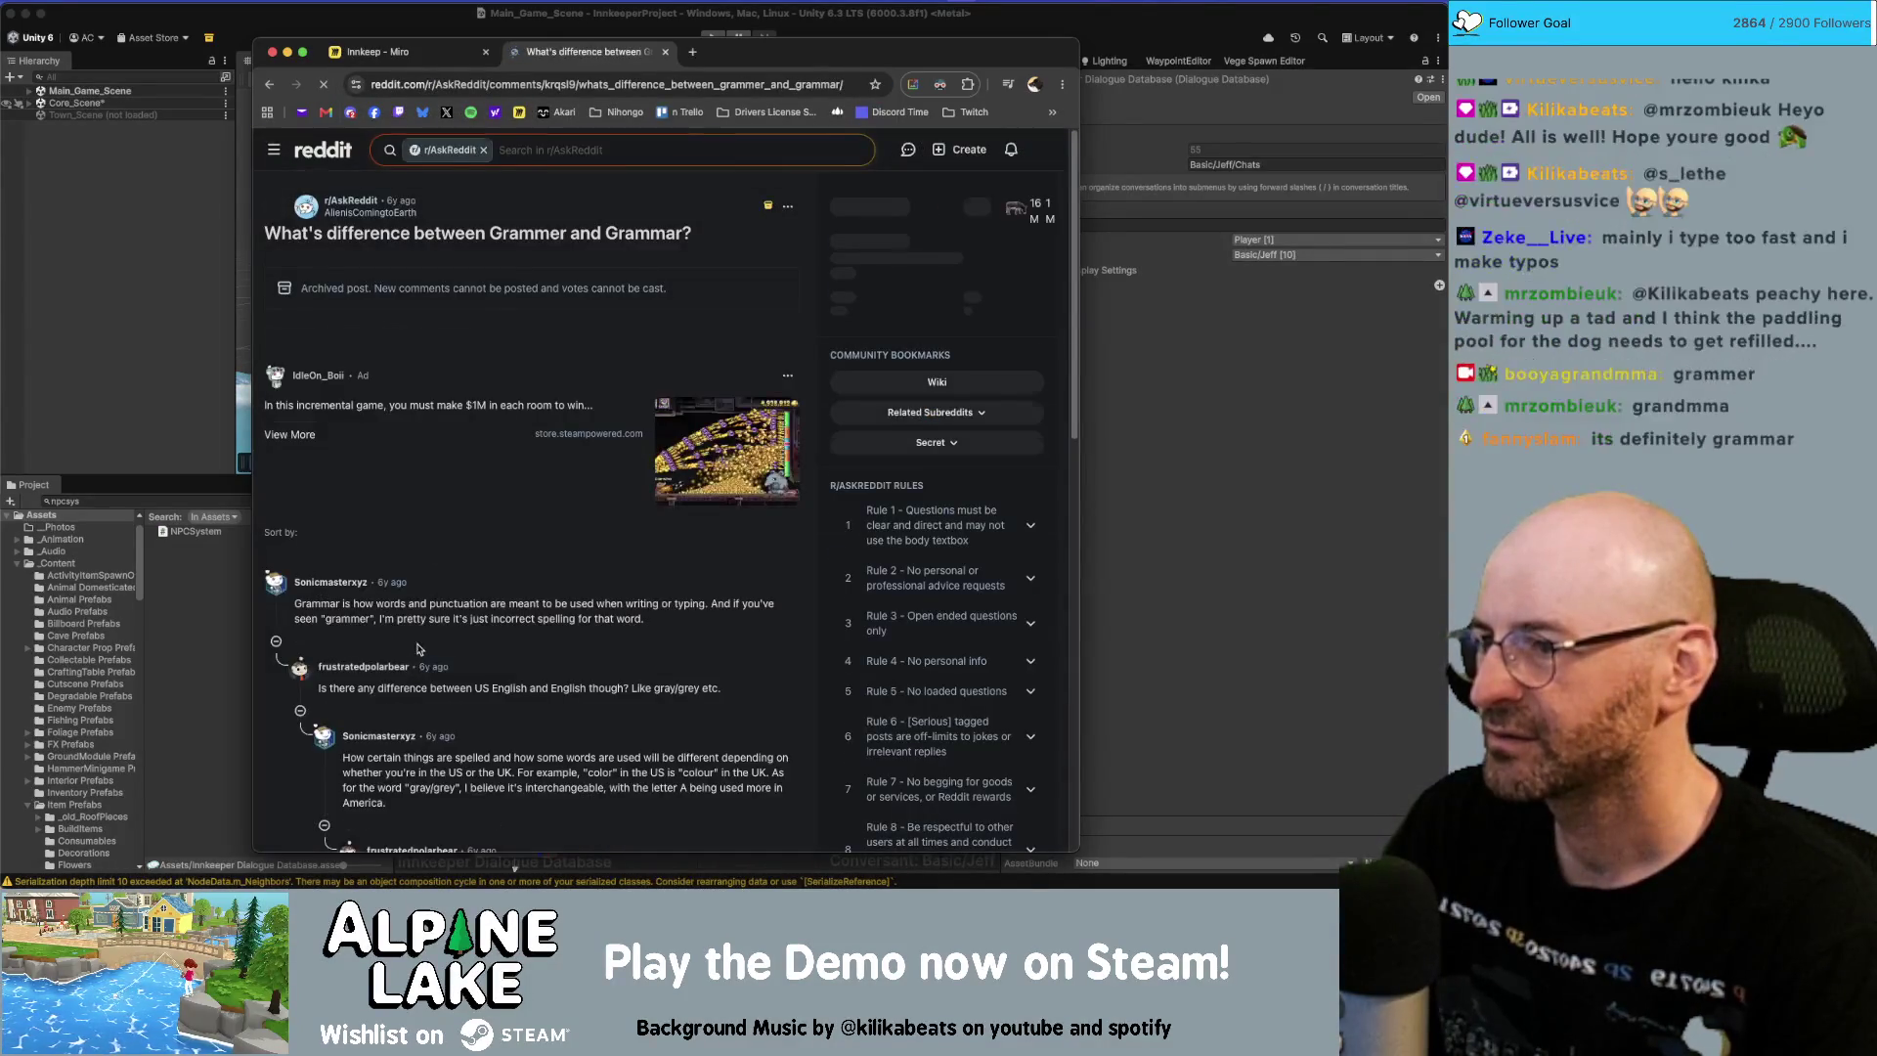
scroll(380, 478, "down", 1)
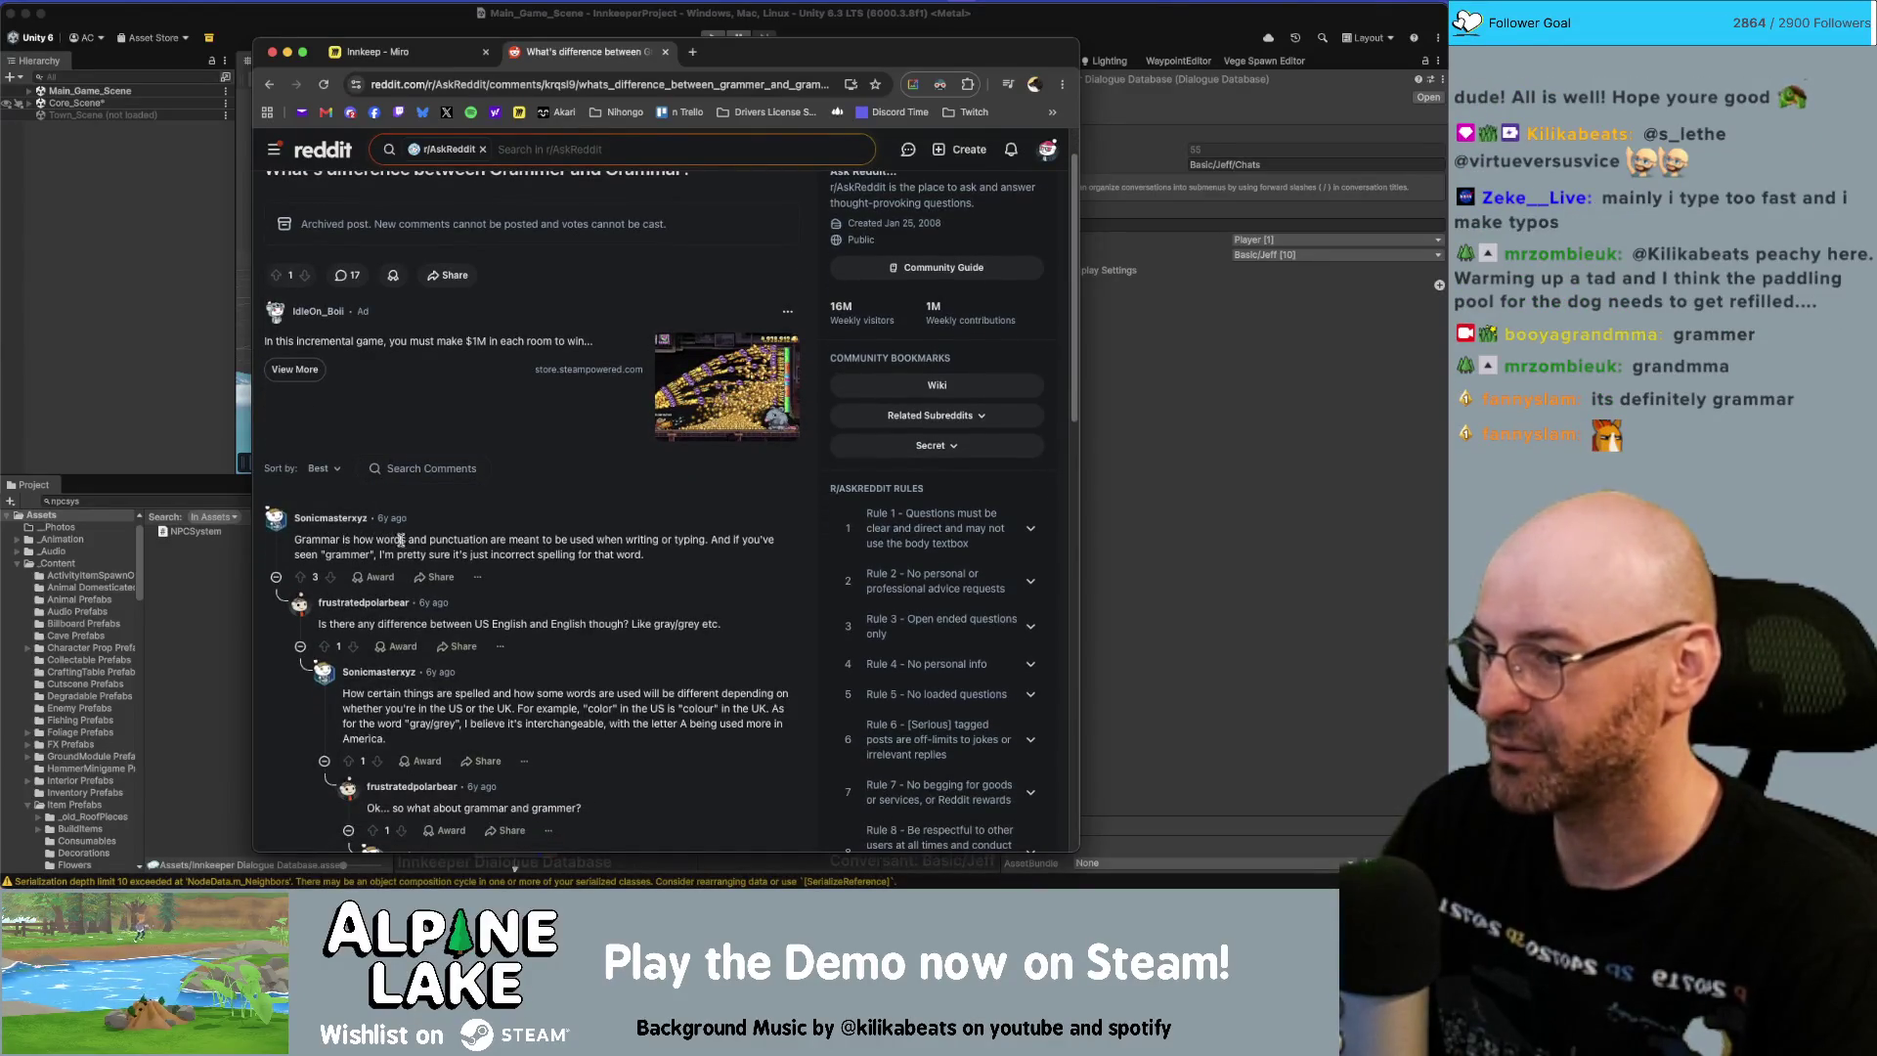
scroll(481, 541, "down", 1)
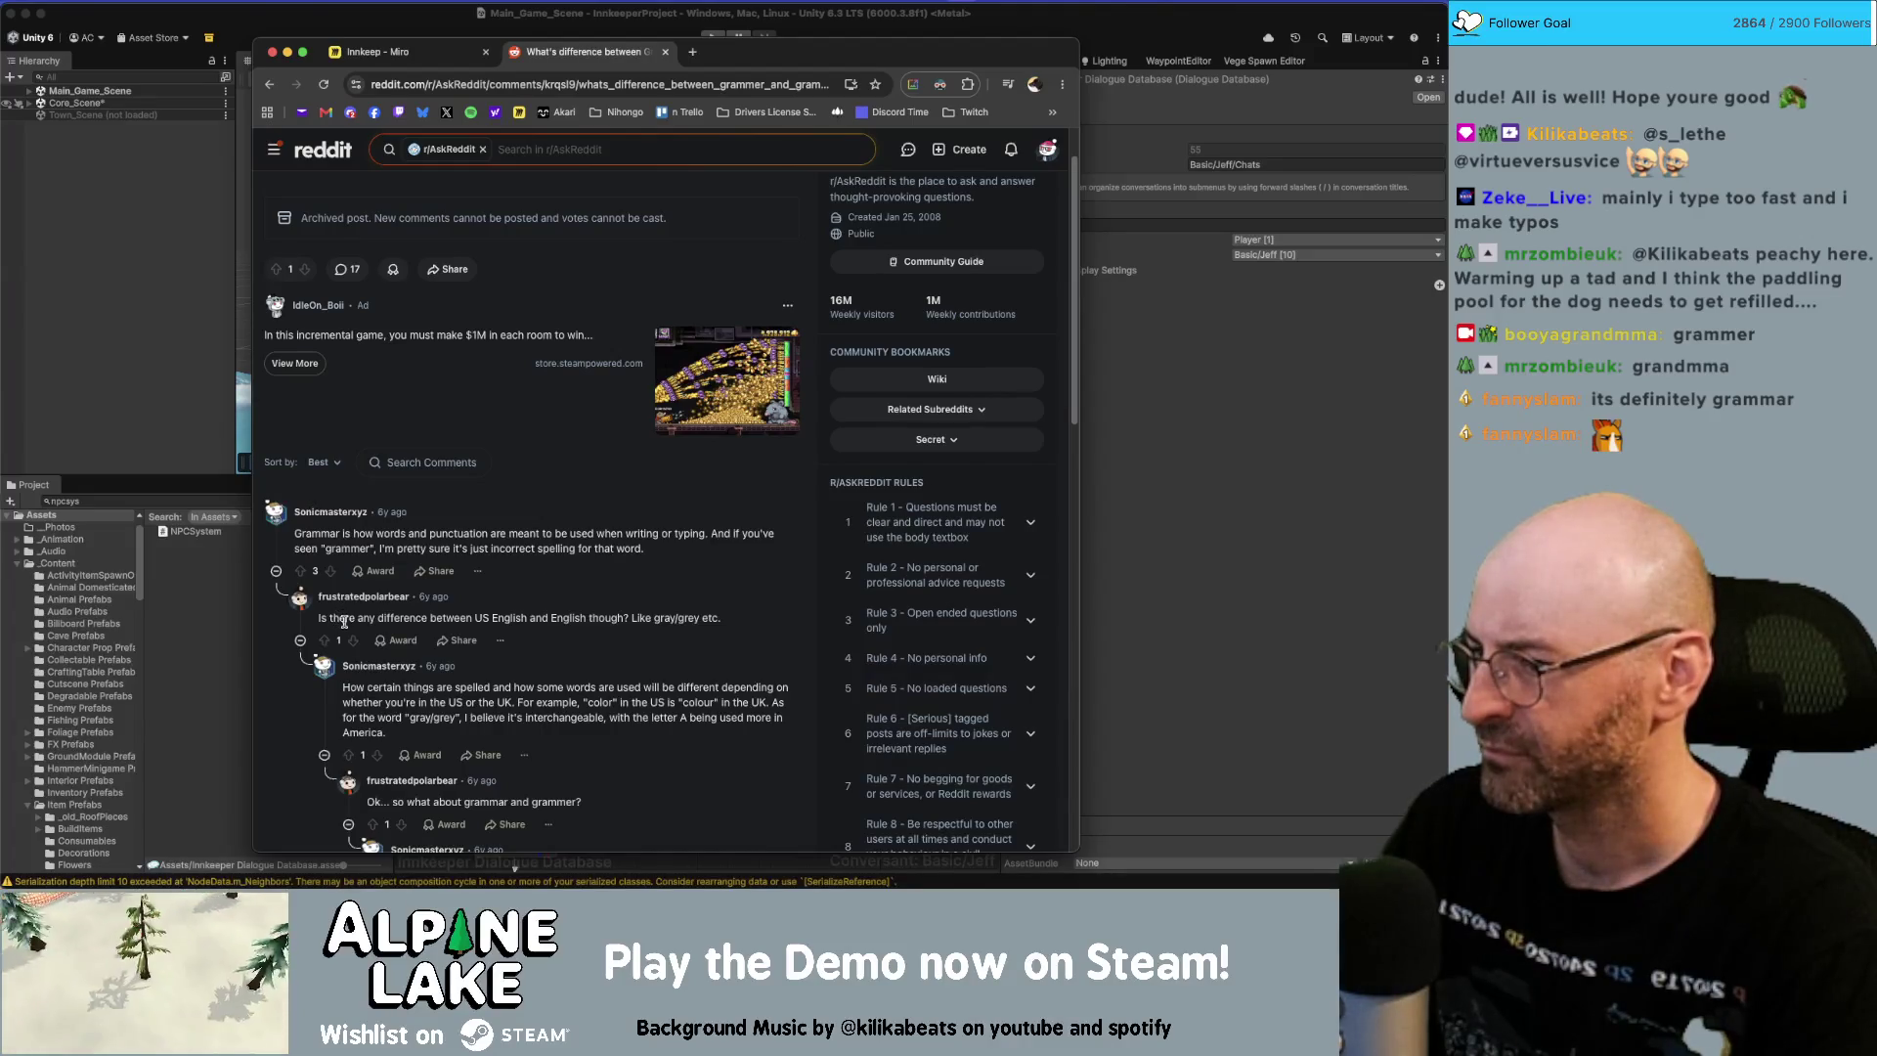
scroll(345, 622, "down", 1)
scroll(442, 355, "up", 2)
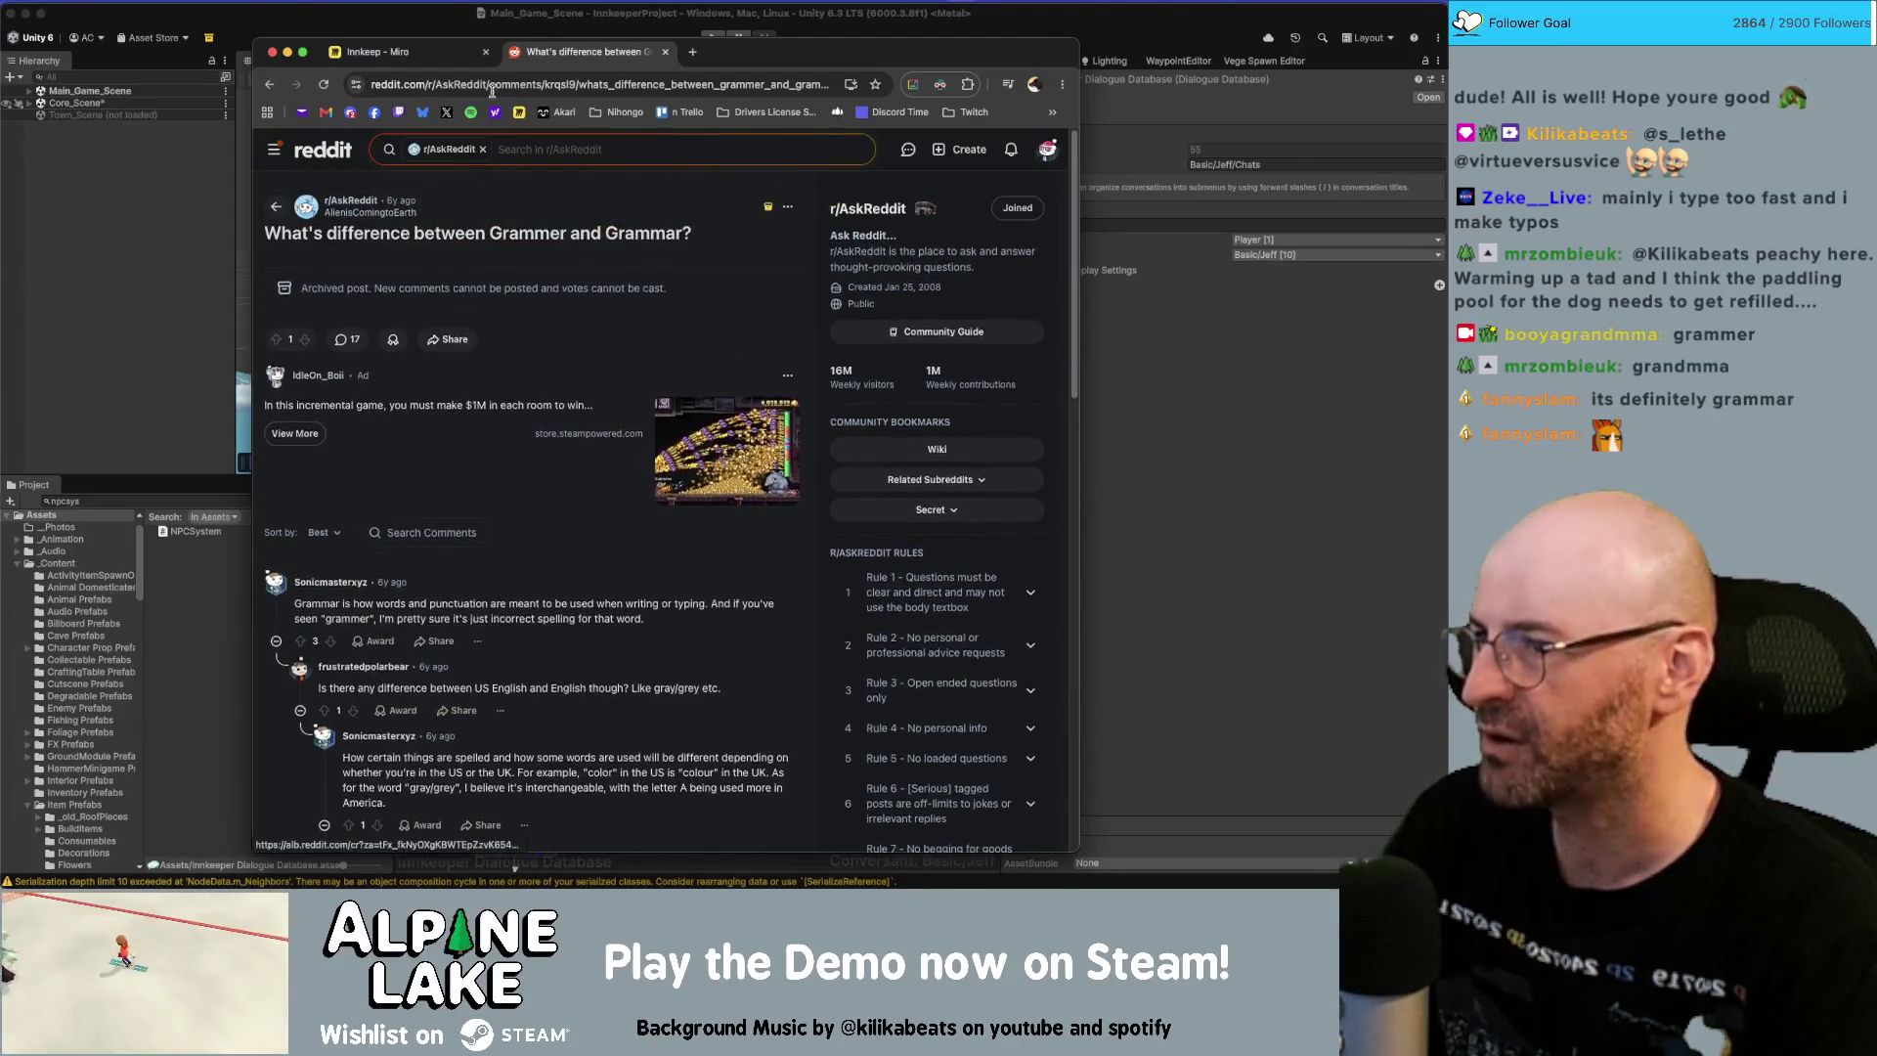
scroll(450, 311, "down", 3)
scroll(450, 310, "down", 3)
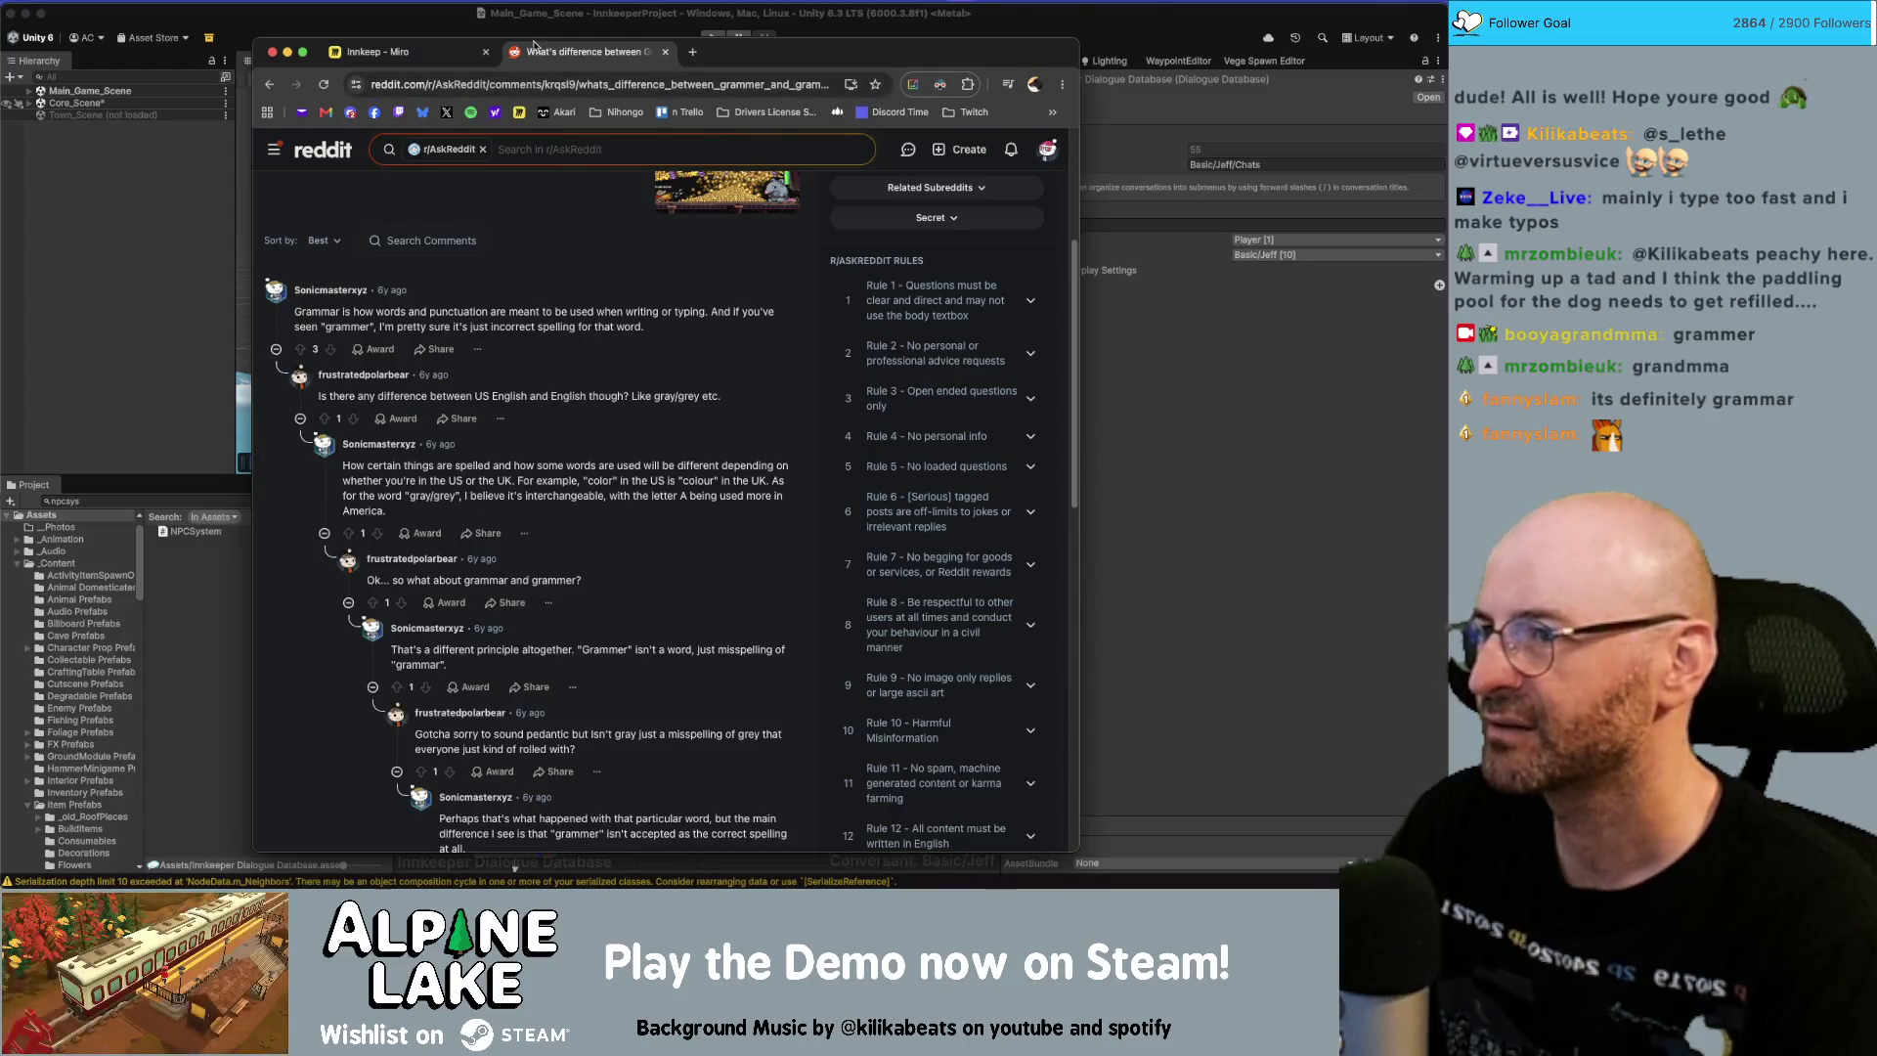
left_click(271, 85)
left_click(606, 171)
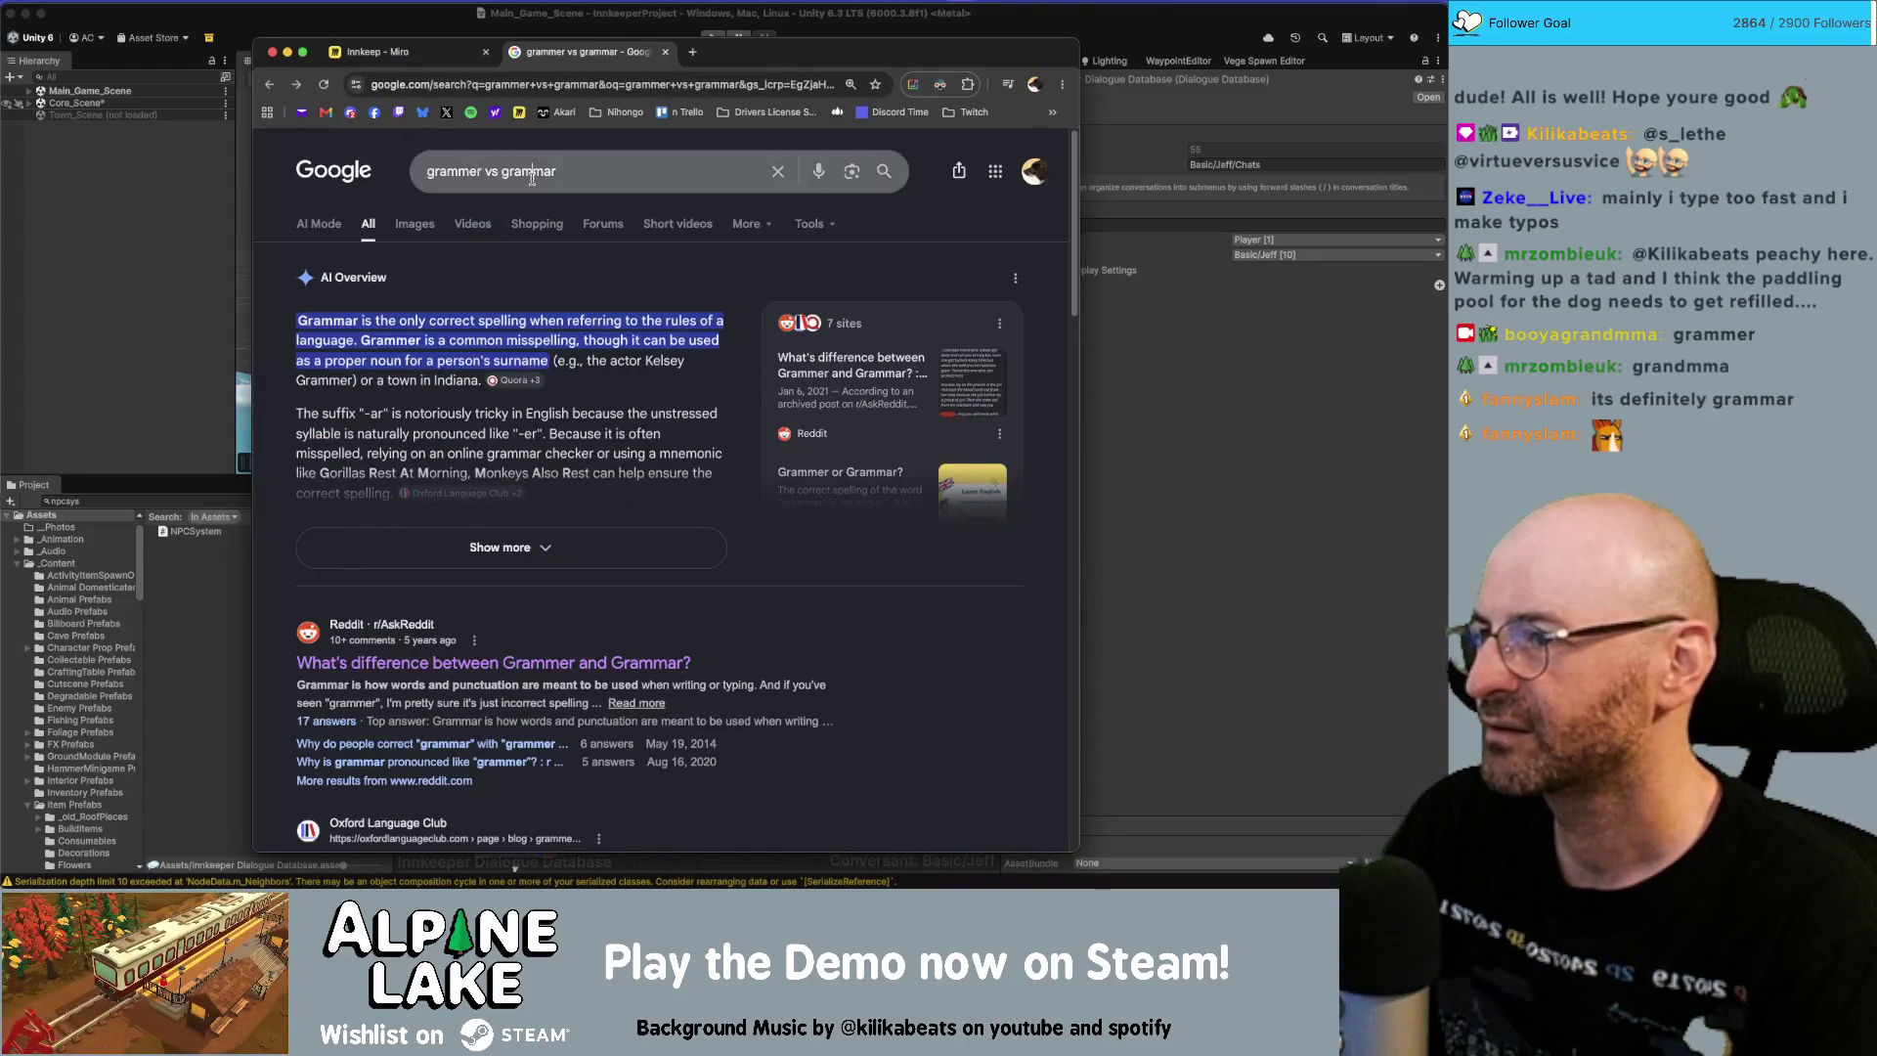
key("BackSpace")
key("BackSpace")
key("BackSpace")
key("BackSpace")
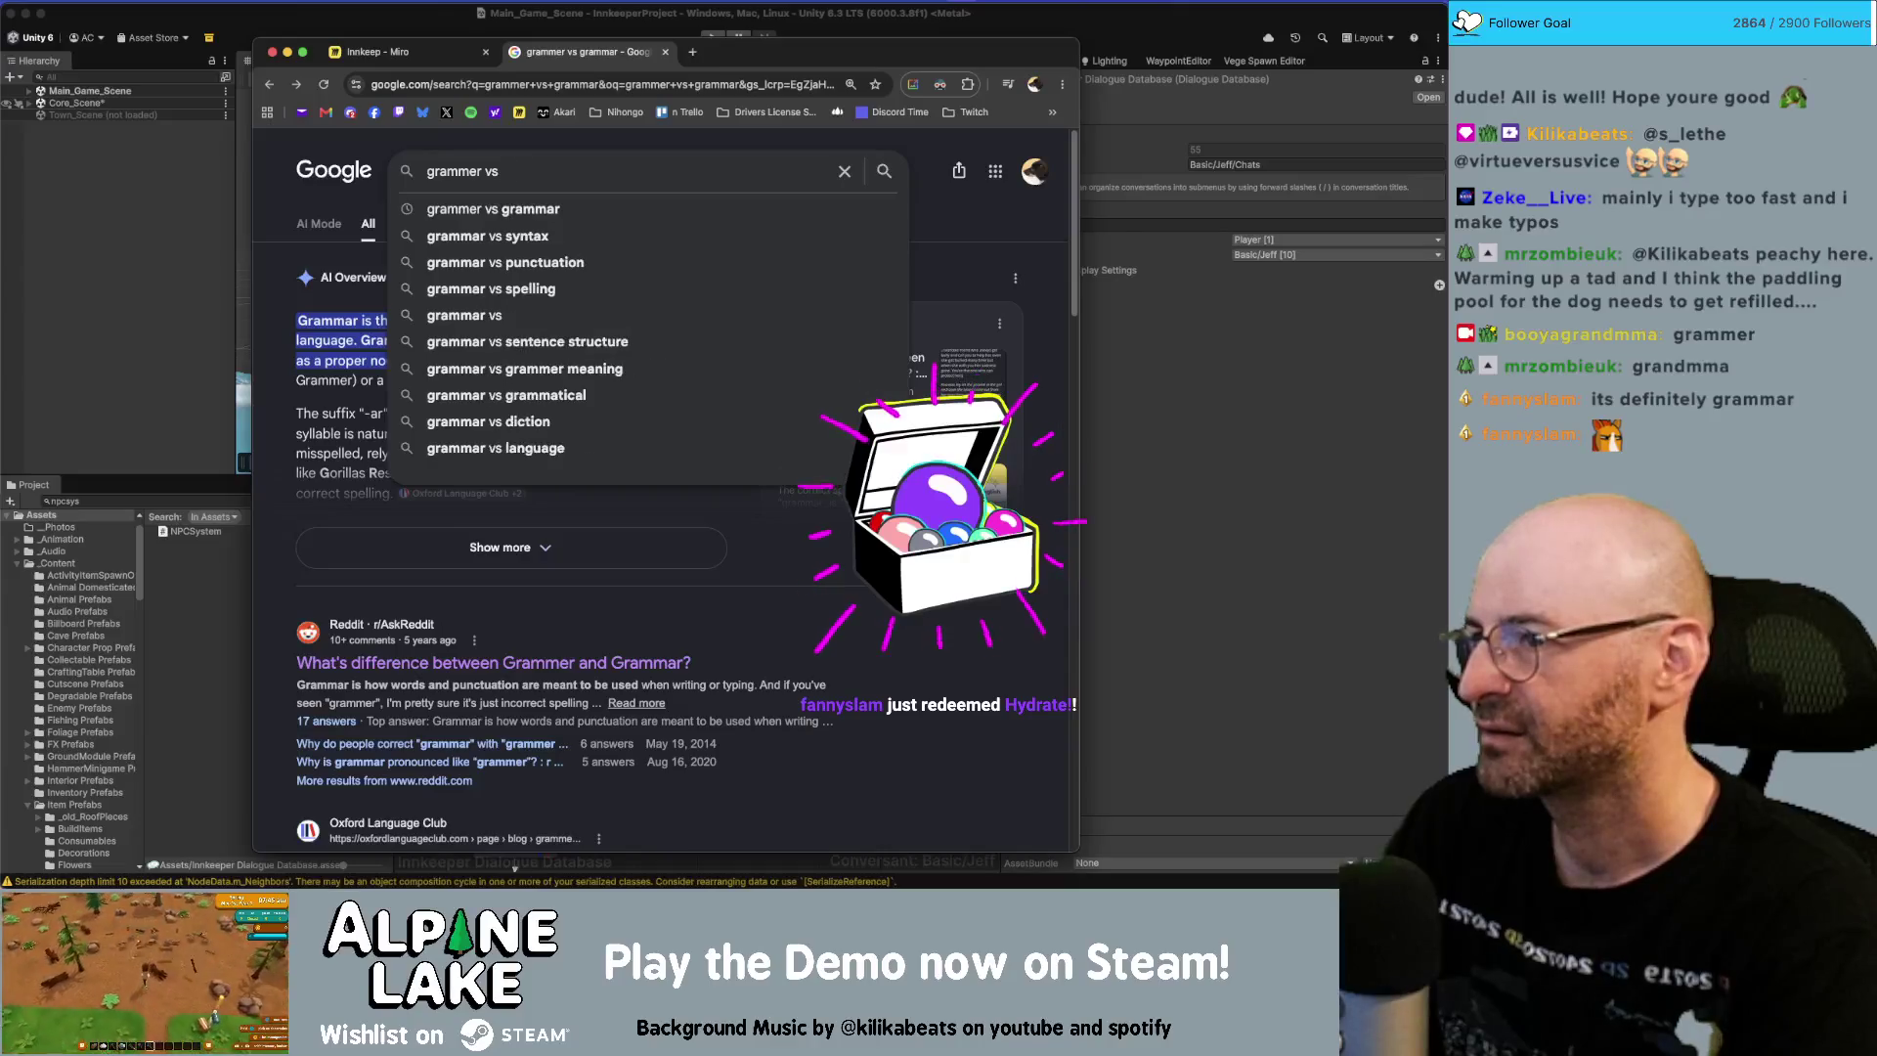
key("Return")
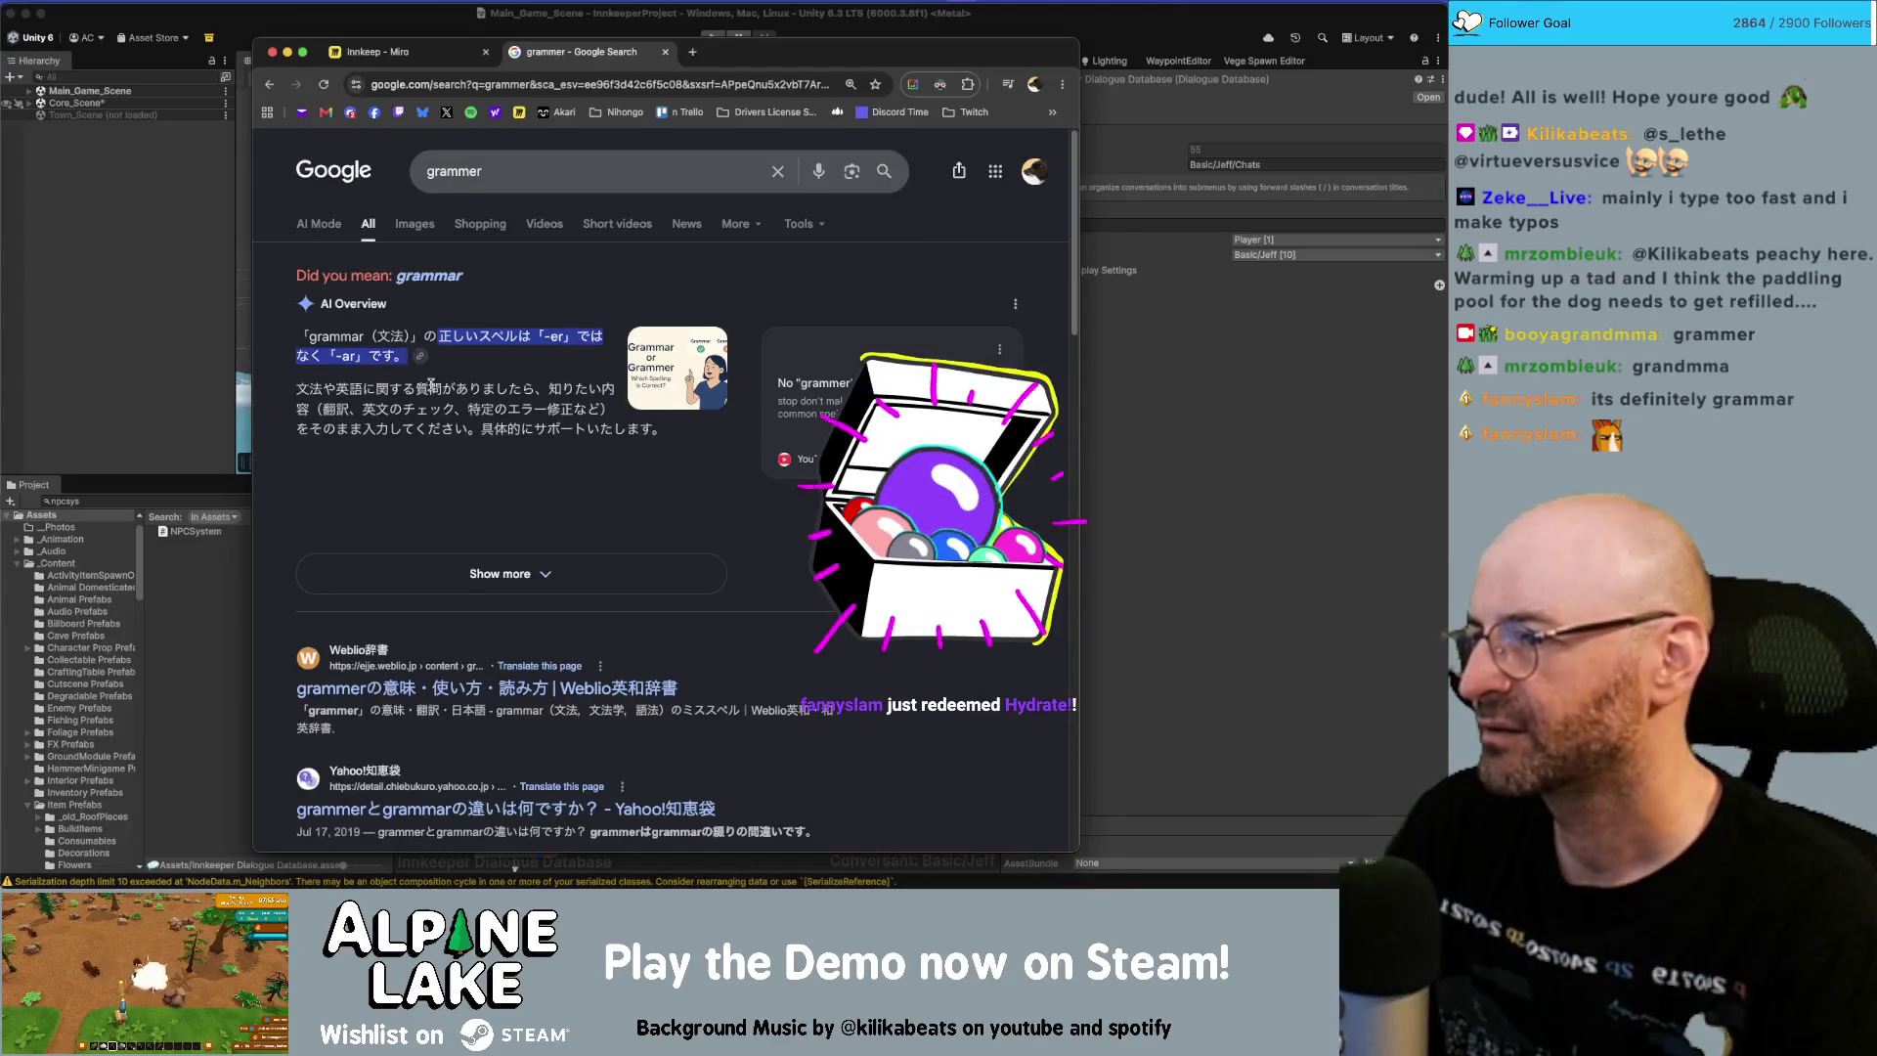
scroll(409, 358, "down", 2)
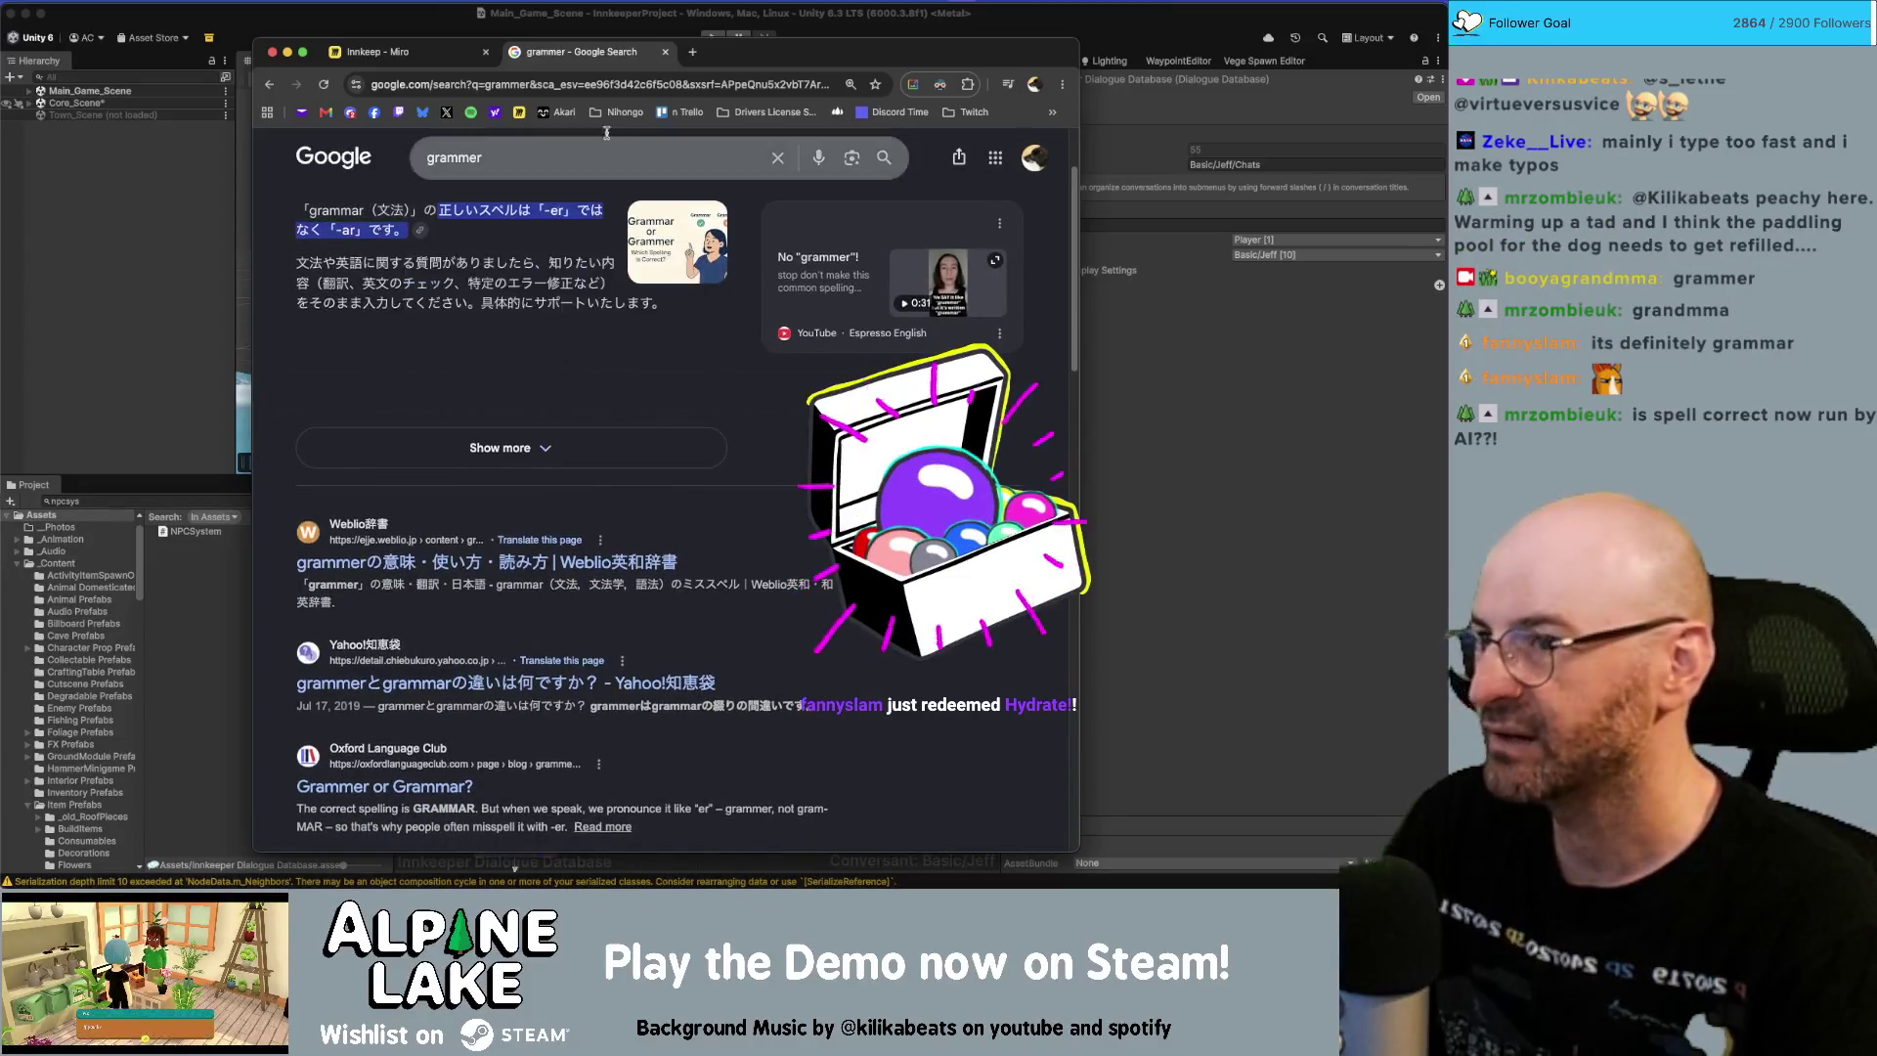
key("super+w")
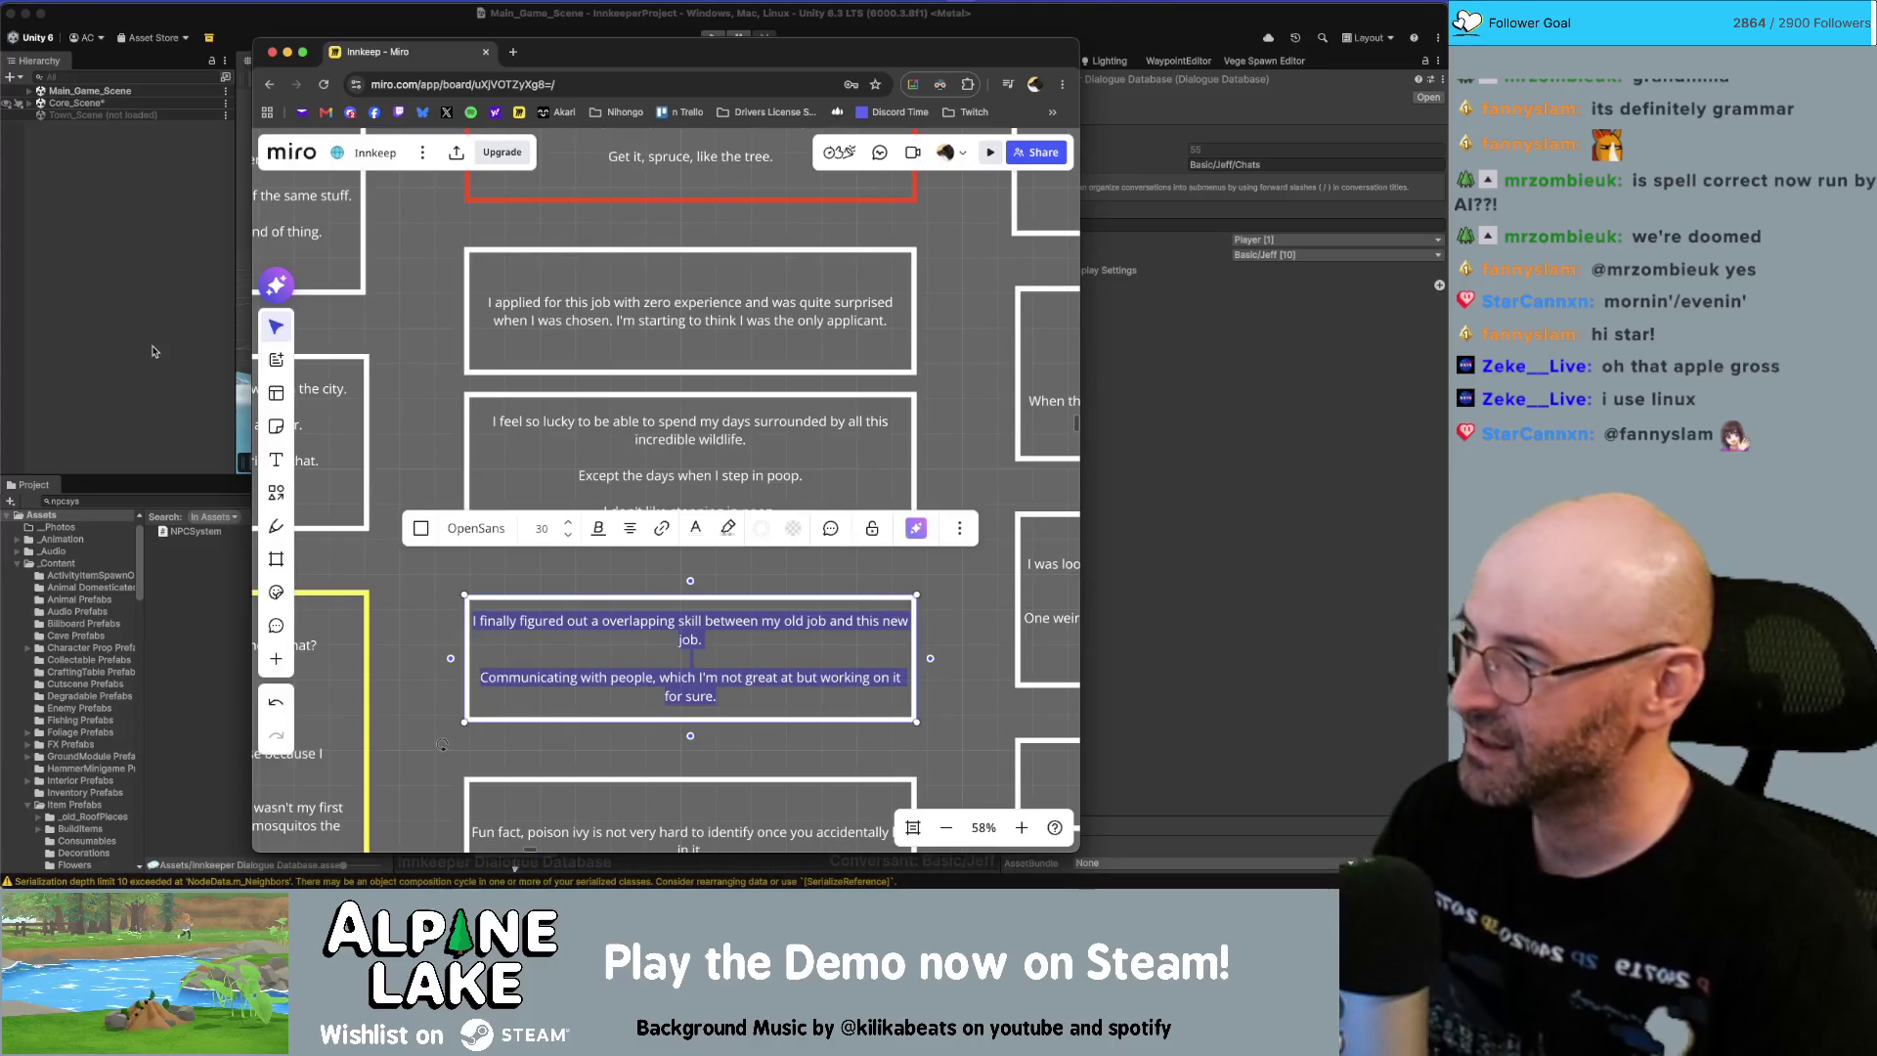
left_click(148, 352)
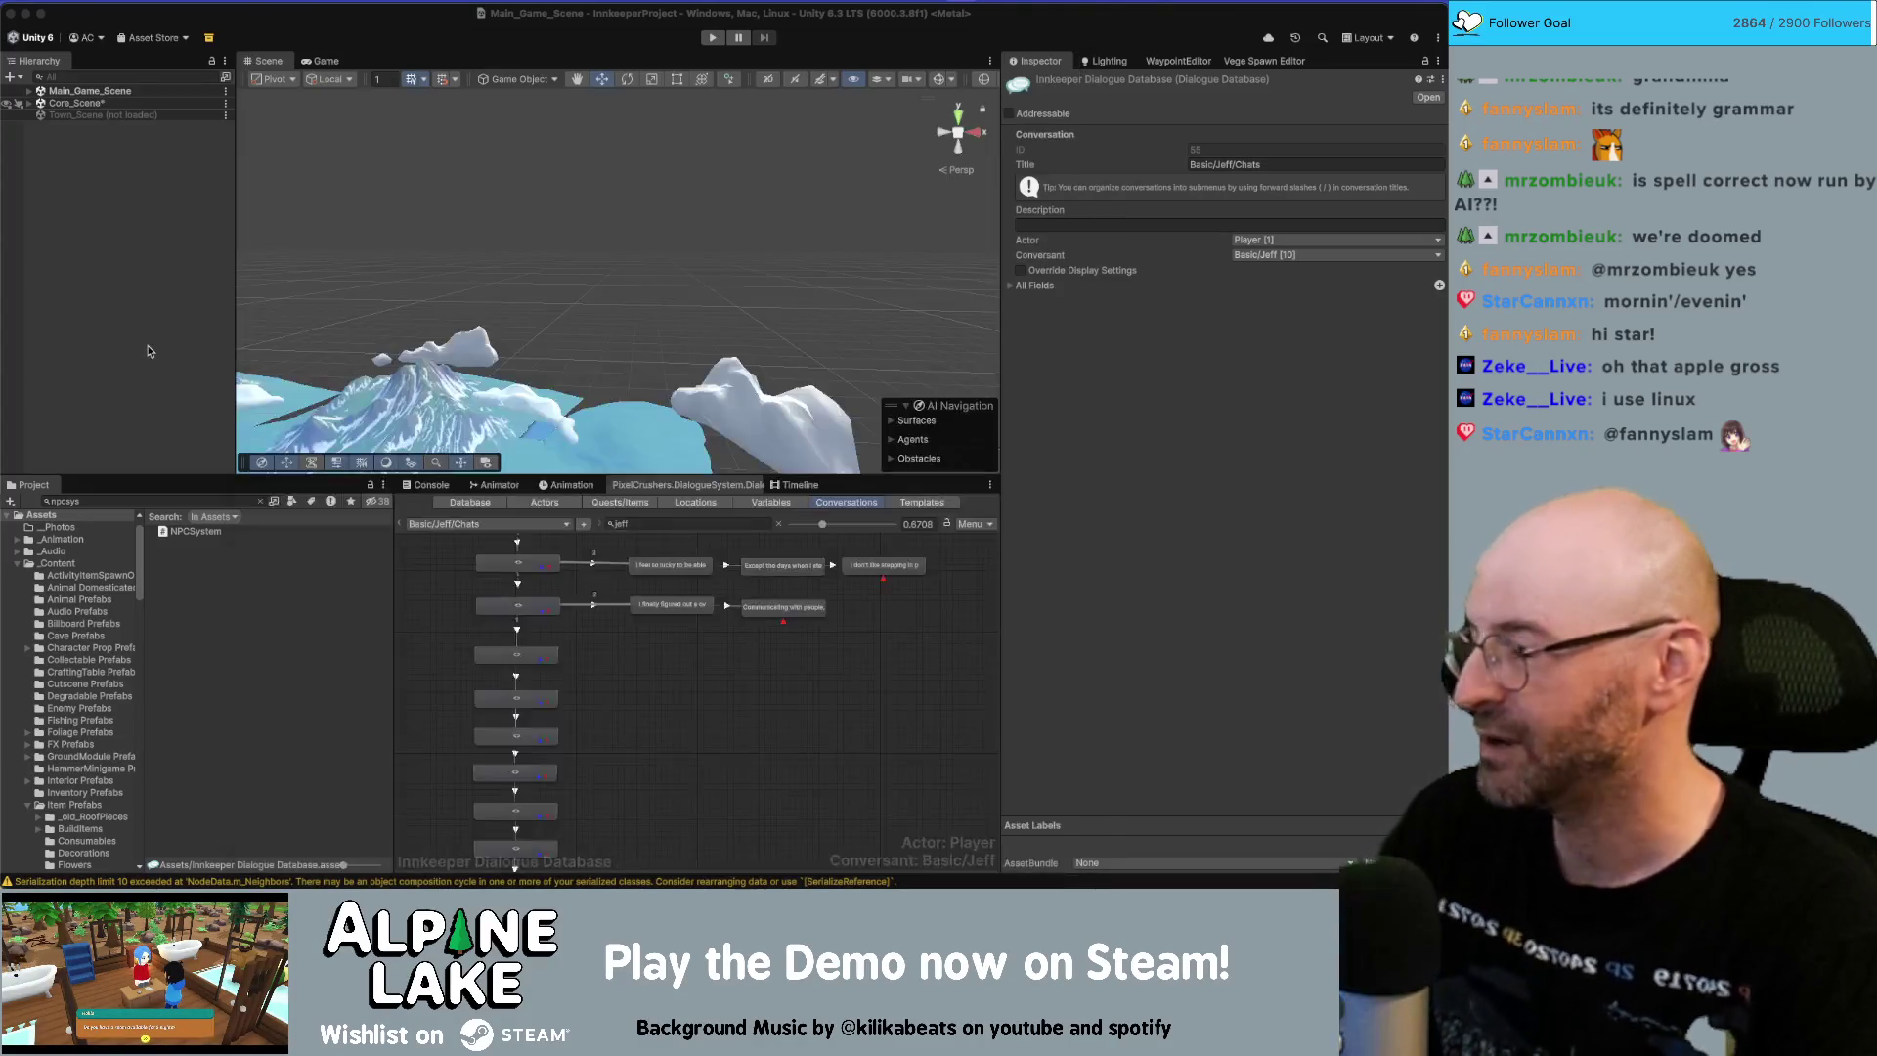
left_click(147, 352)
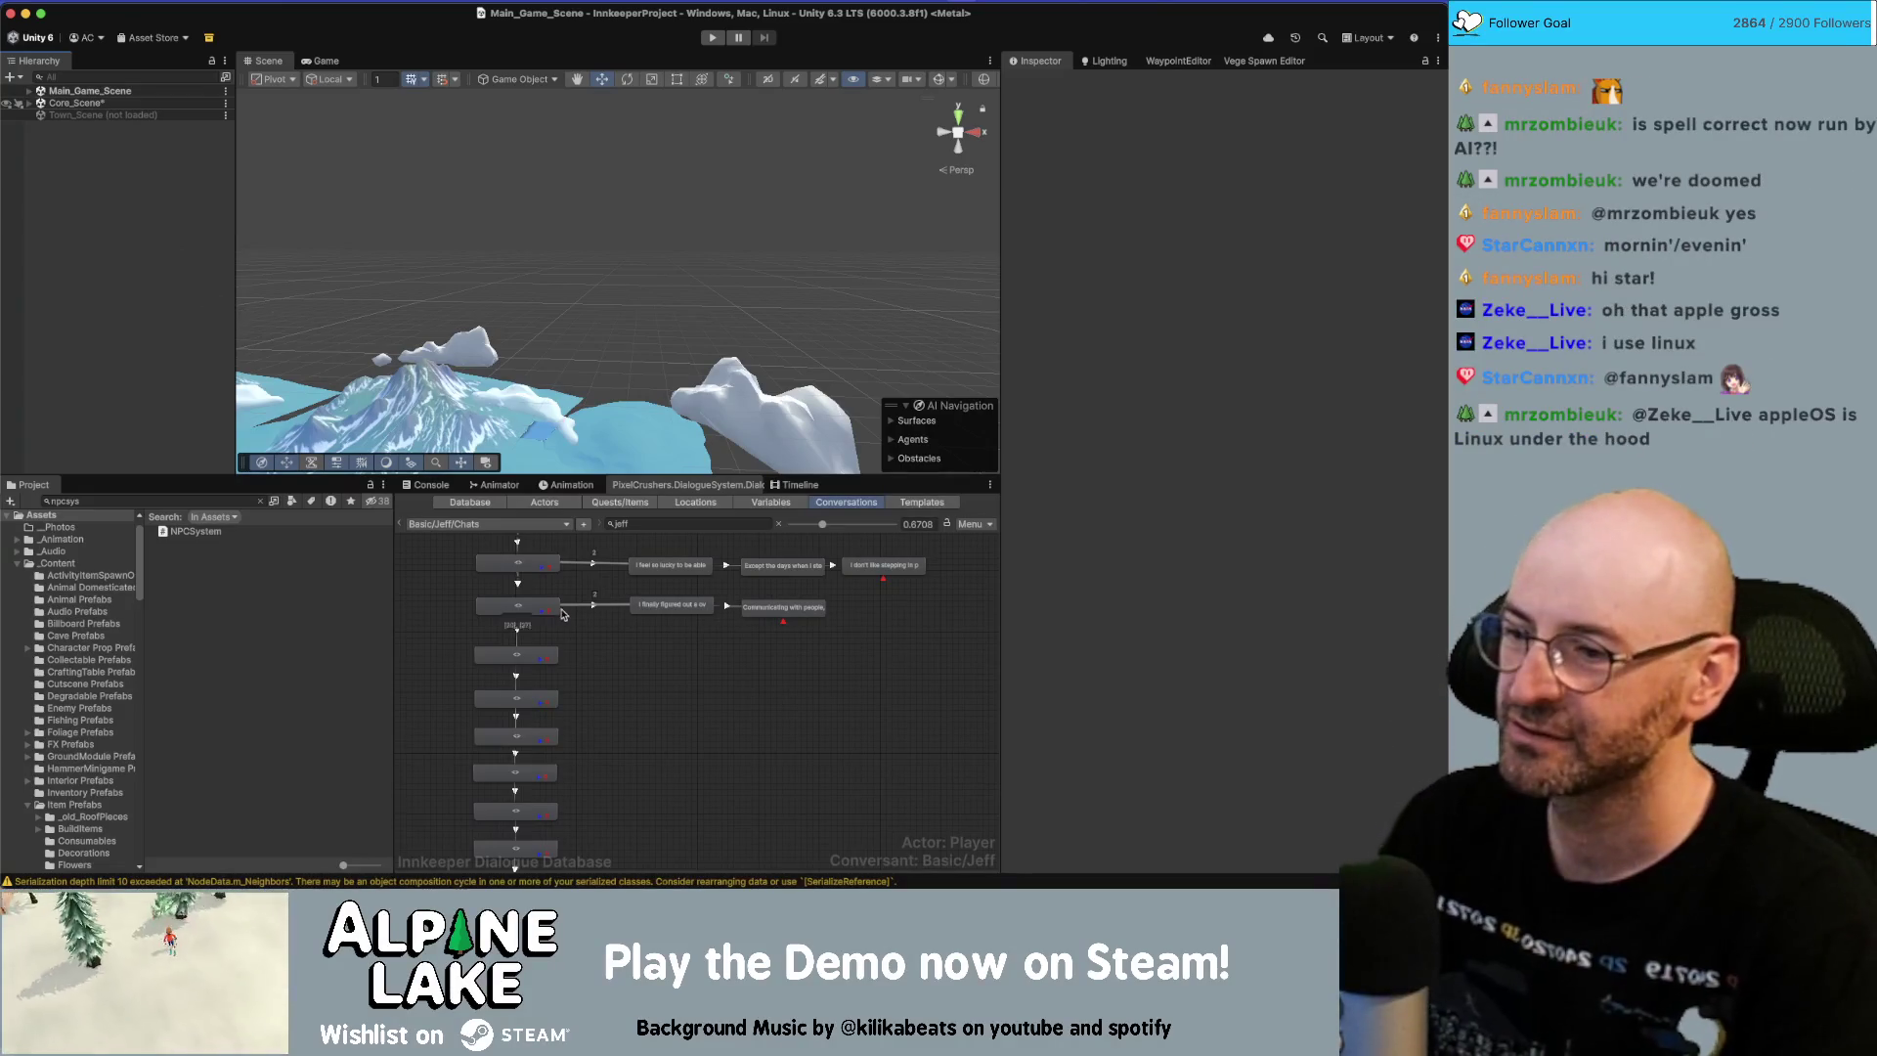
Inspect an empty placeholder node in Jeff's conversation, then deselect it.
left_click(695, 684)
scroll(685, 763, "down", 3)
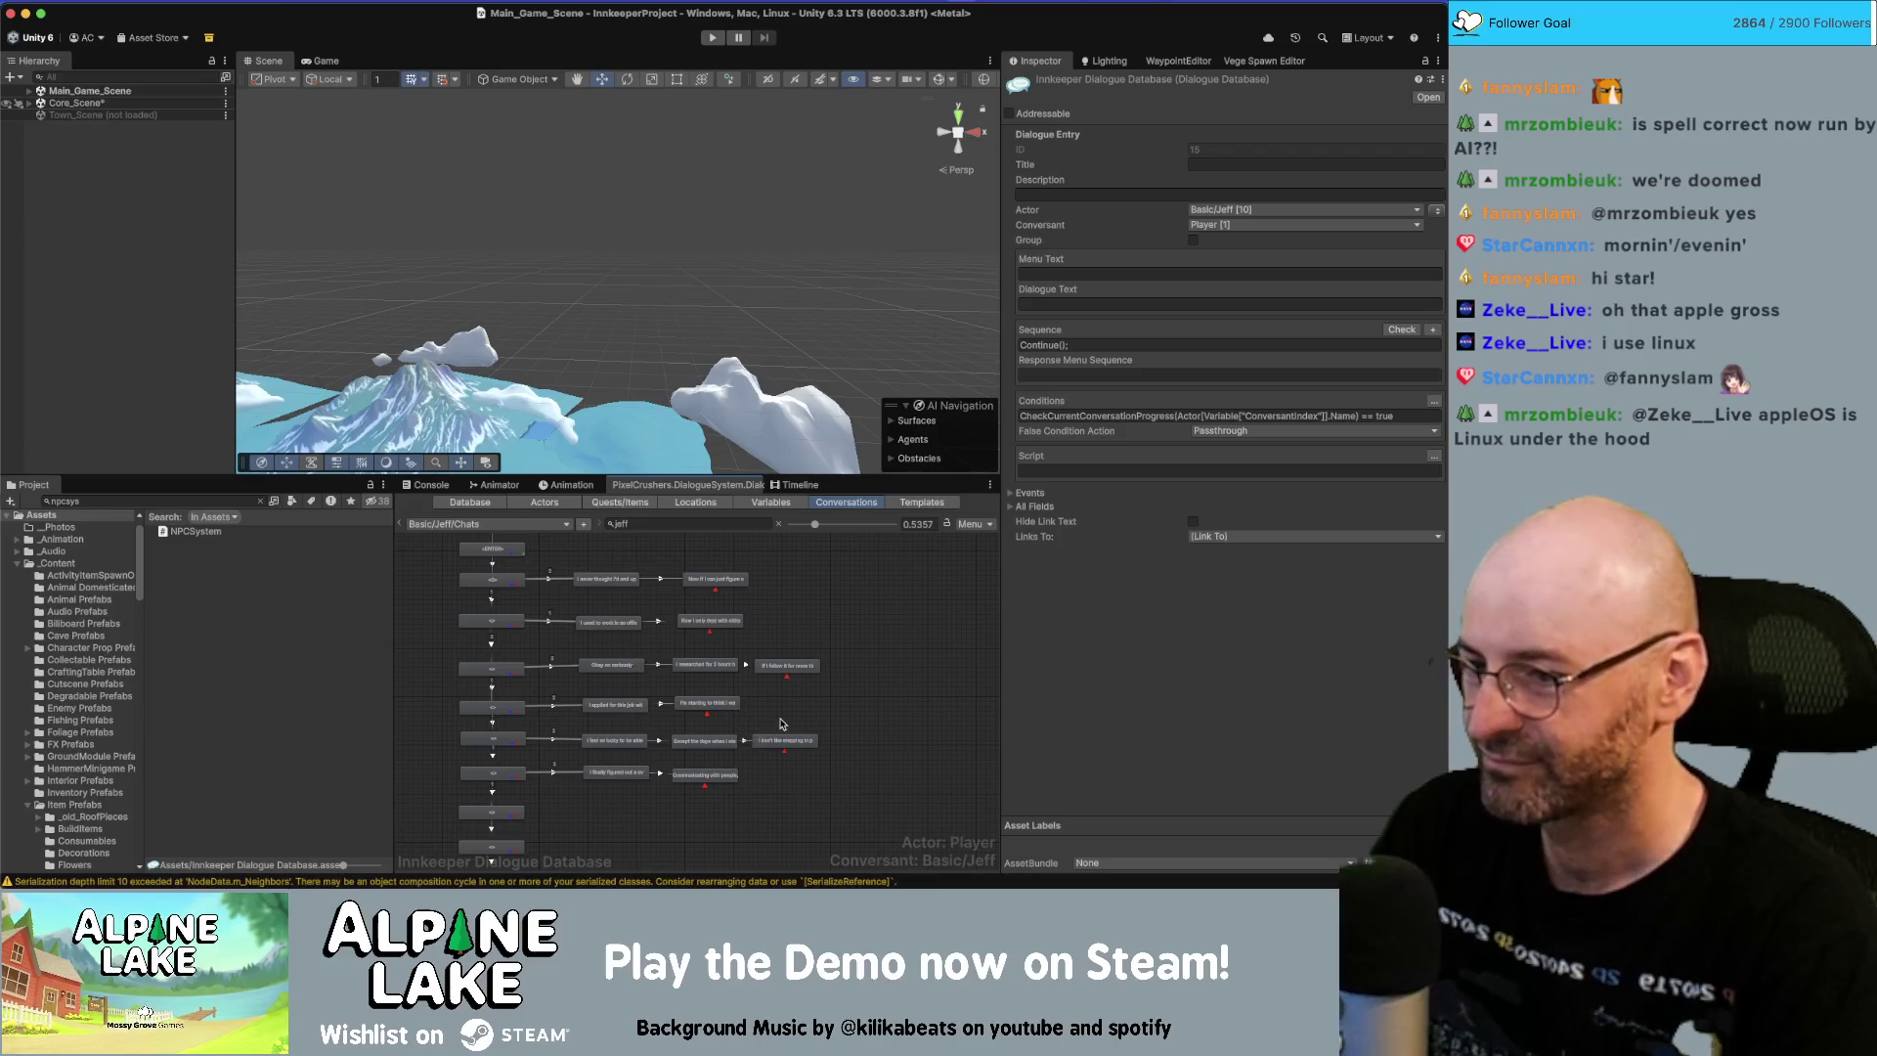
scroll(782, 724, "down", 5)
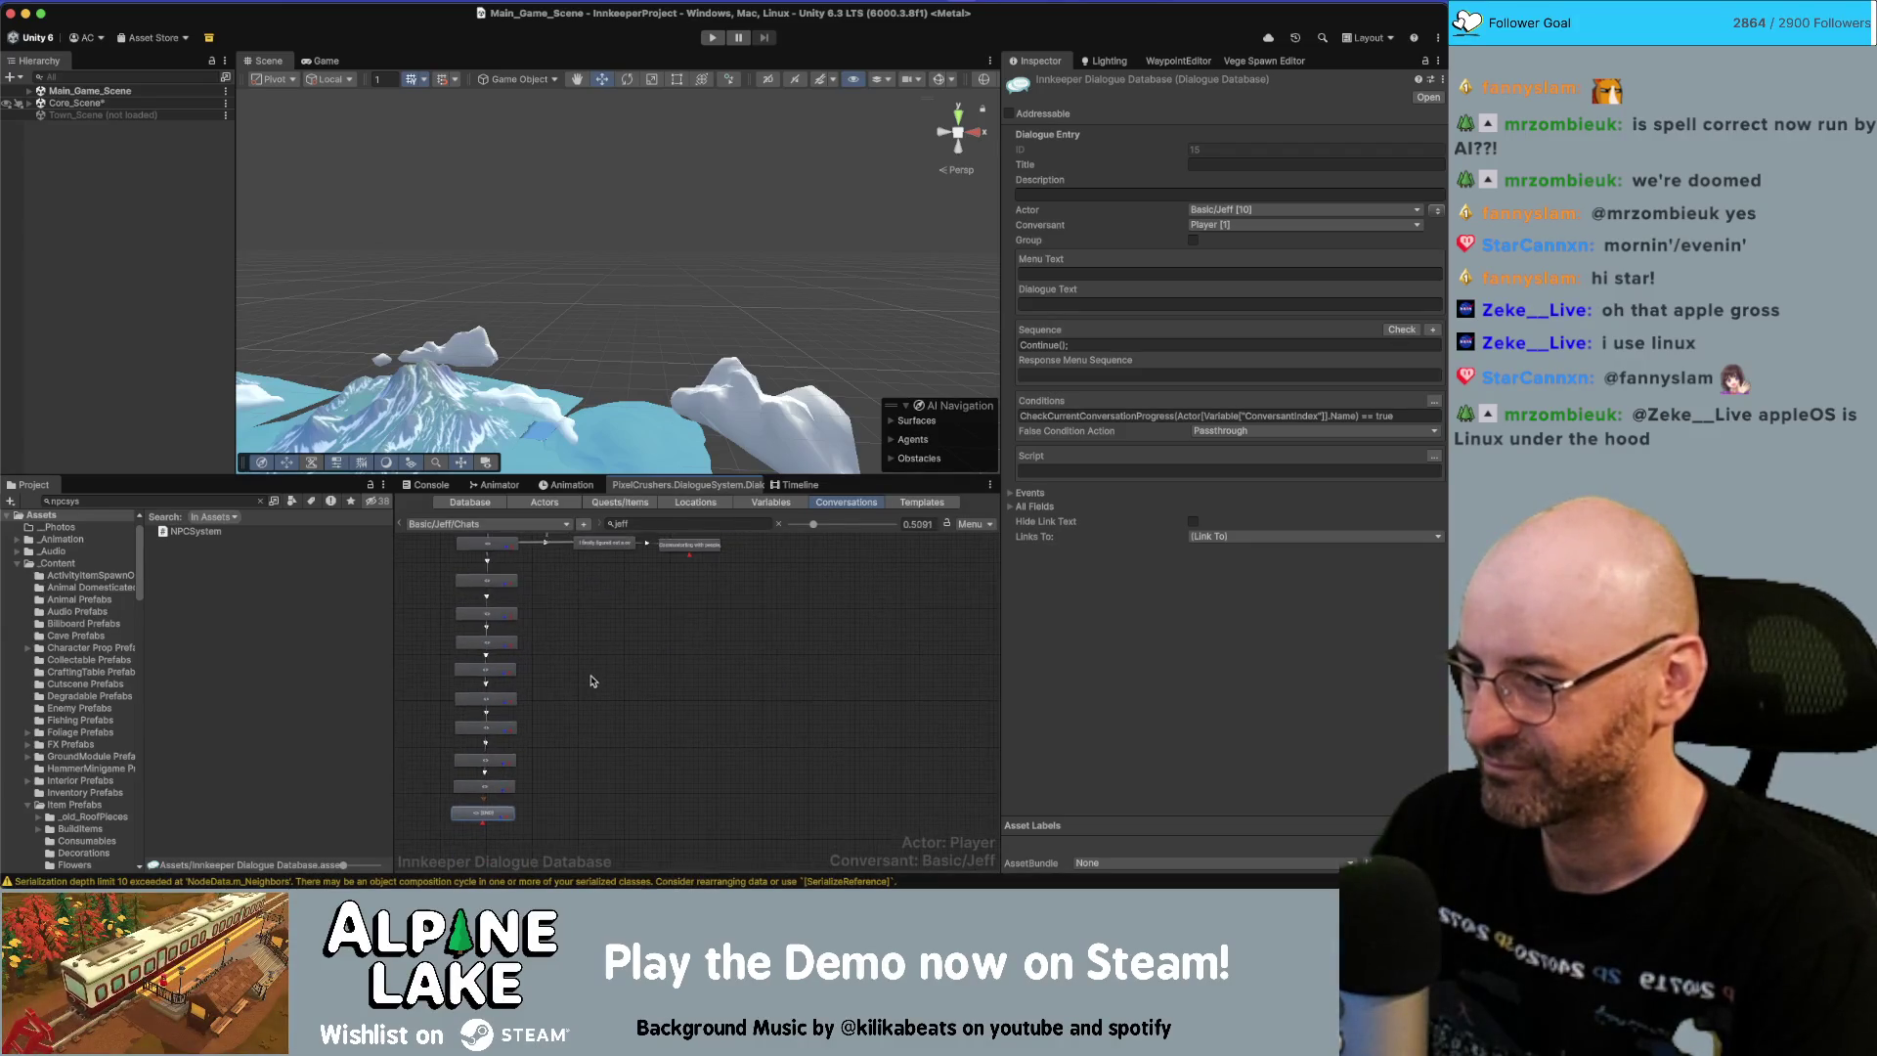
left_click(577, 663)
Return to the Miro board and place the cursor between the script box's paragraphs.
key("super+Tab")
key("super+a")
left_click(840, 659)
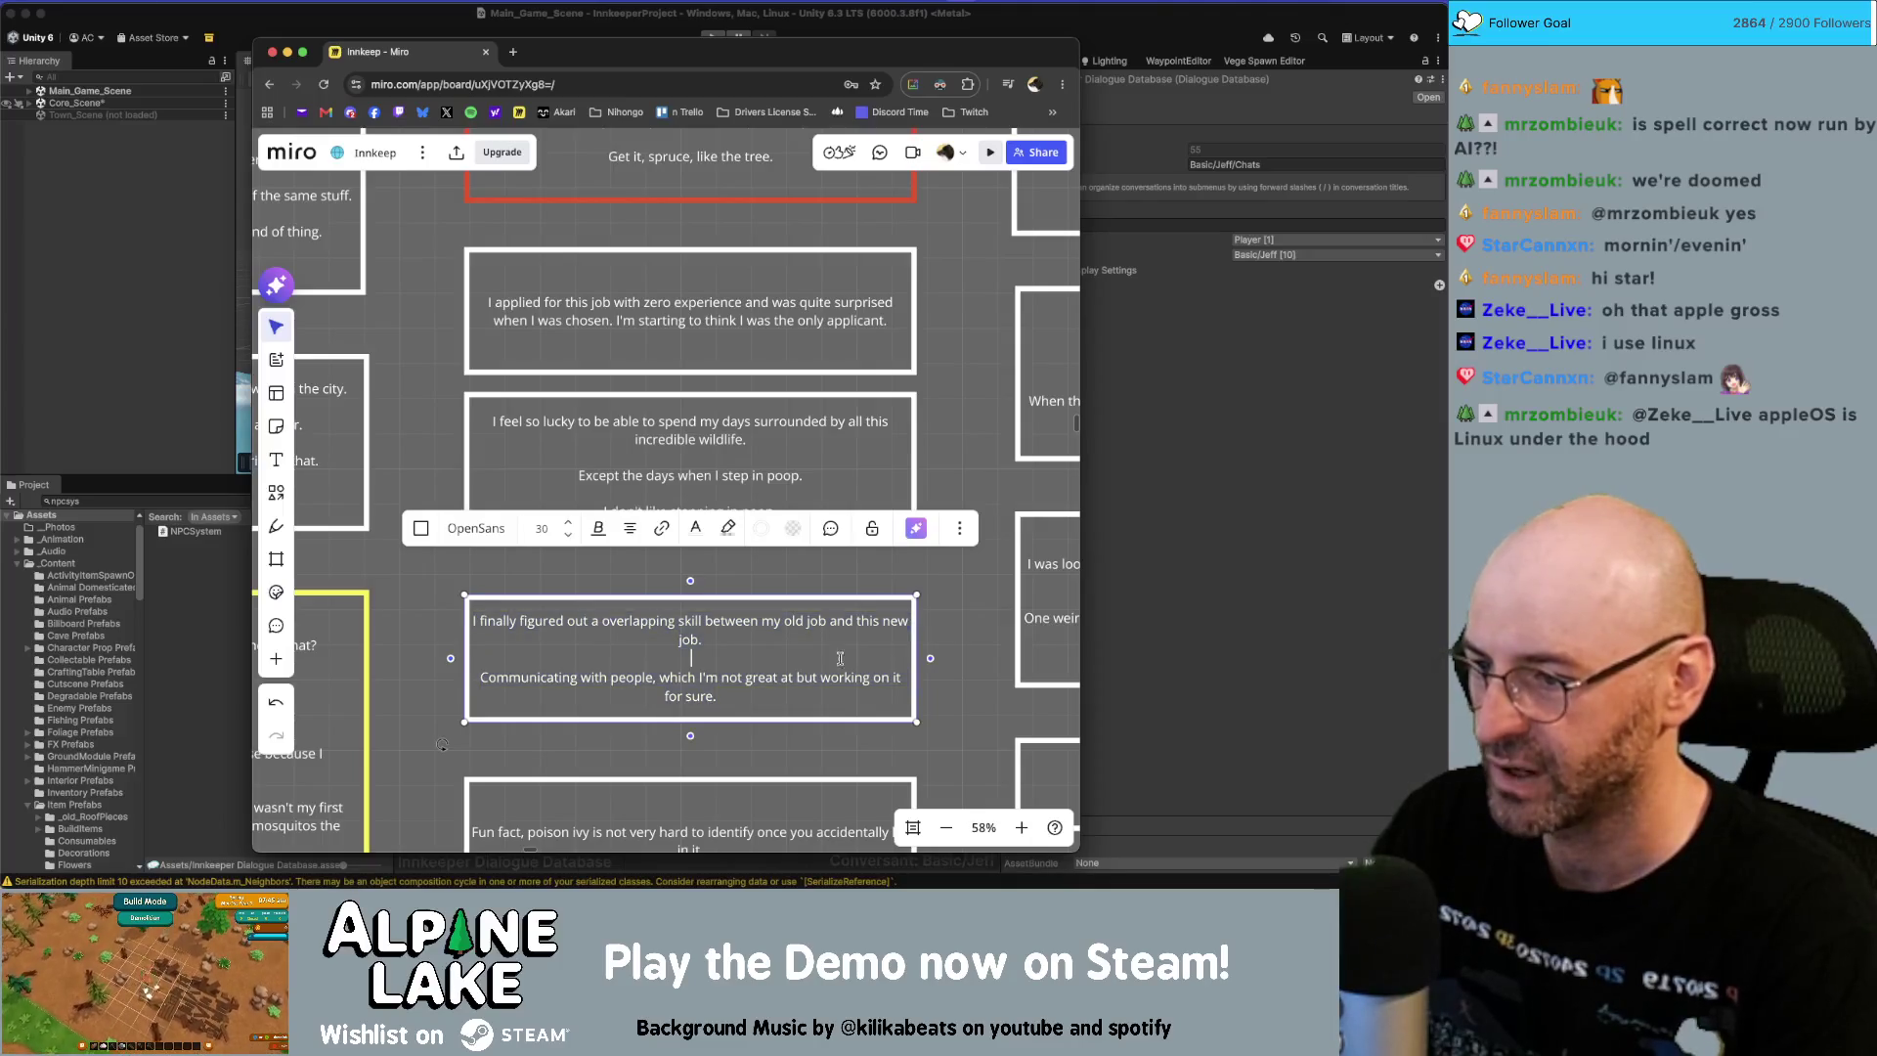
Copy the poison ivy fun-fact line from the Miro board.
left_click(966, 597)
scroll(973, 641, "down", 5)
left_click(700, 531)
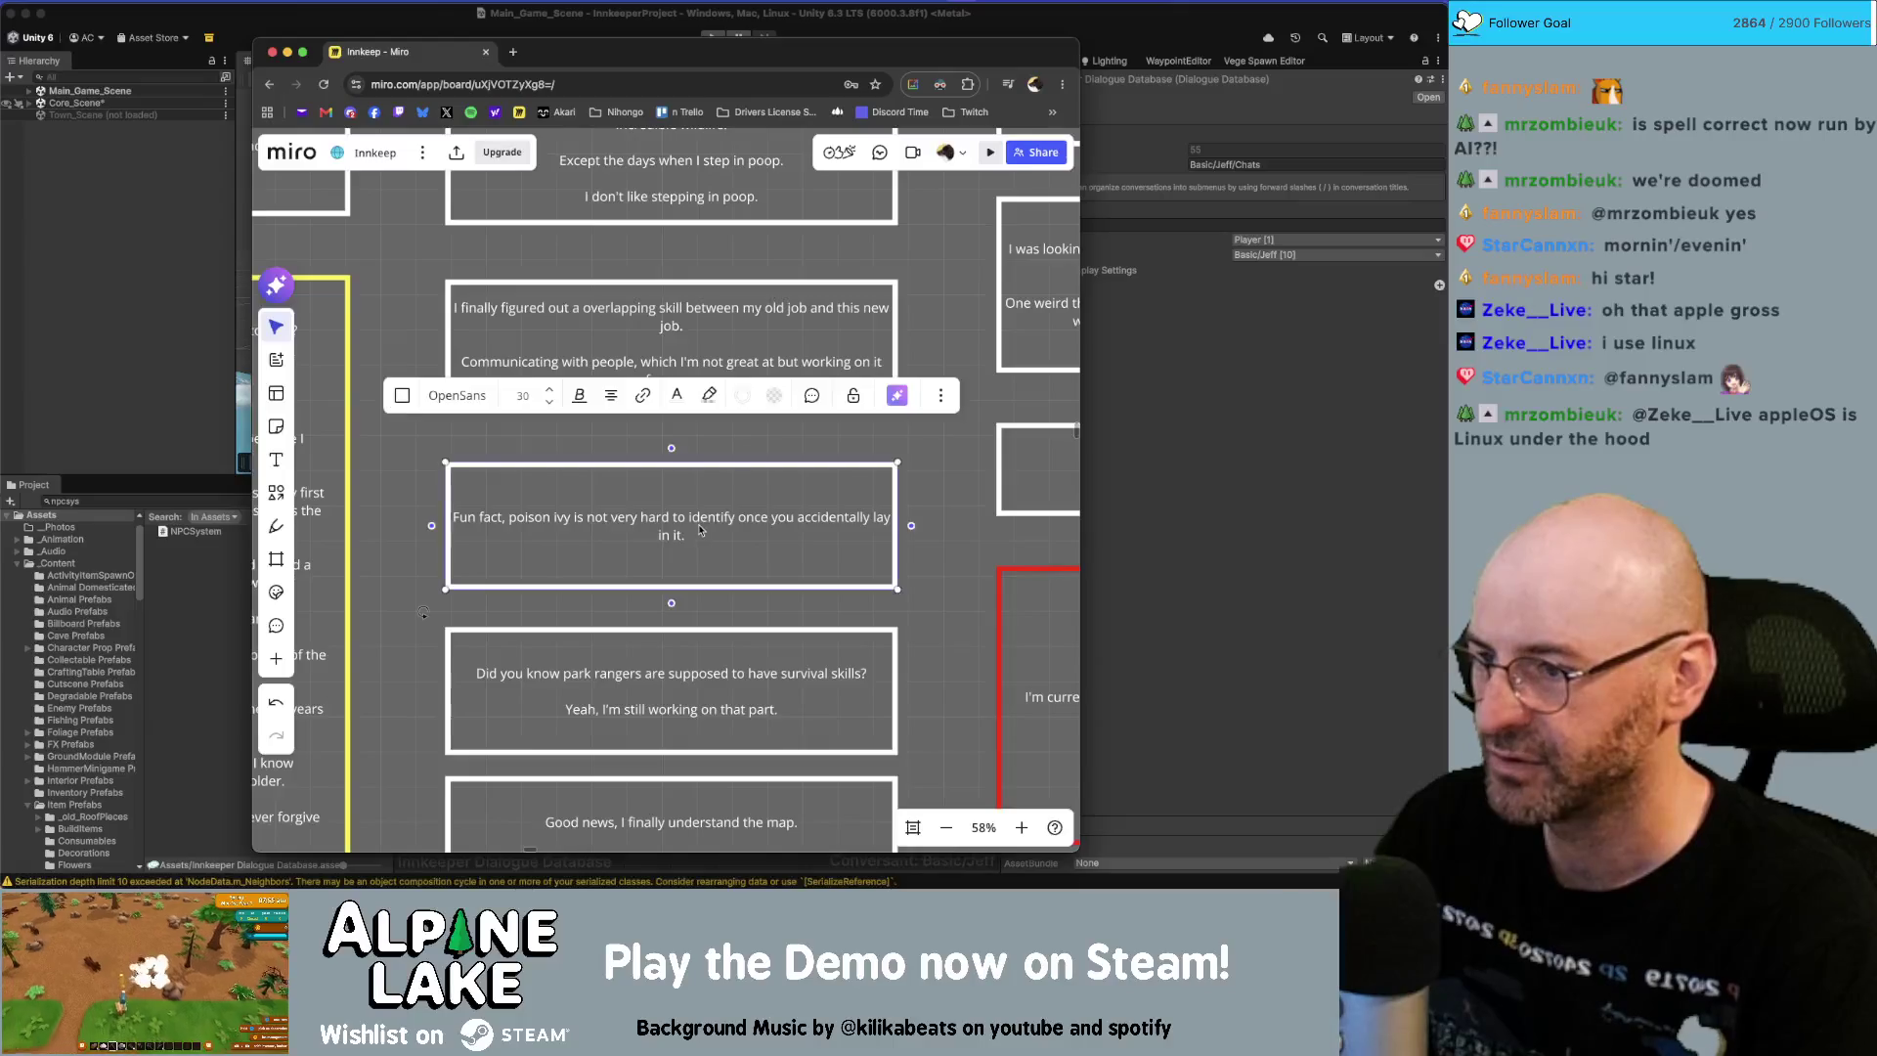
left_click(723, 572)
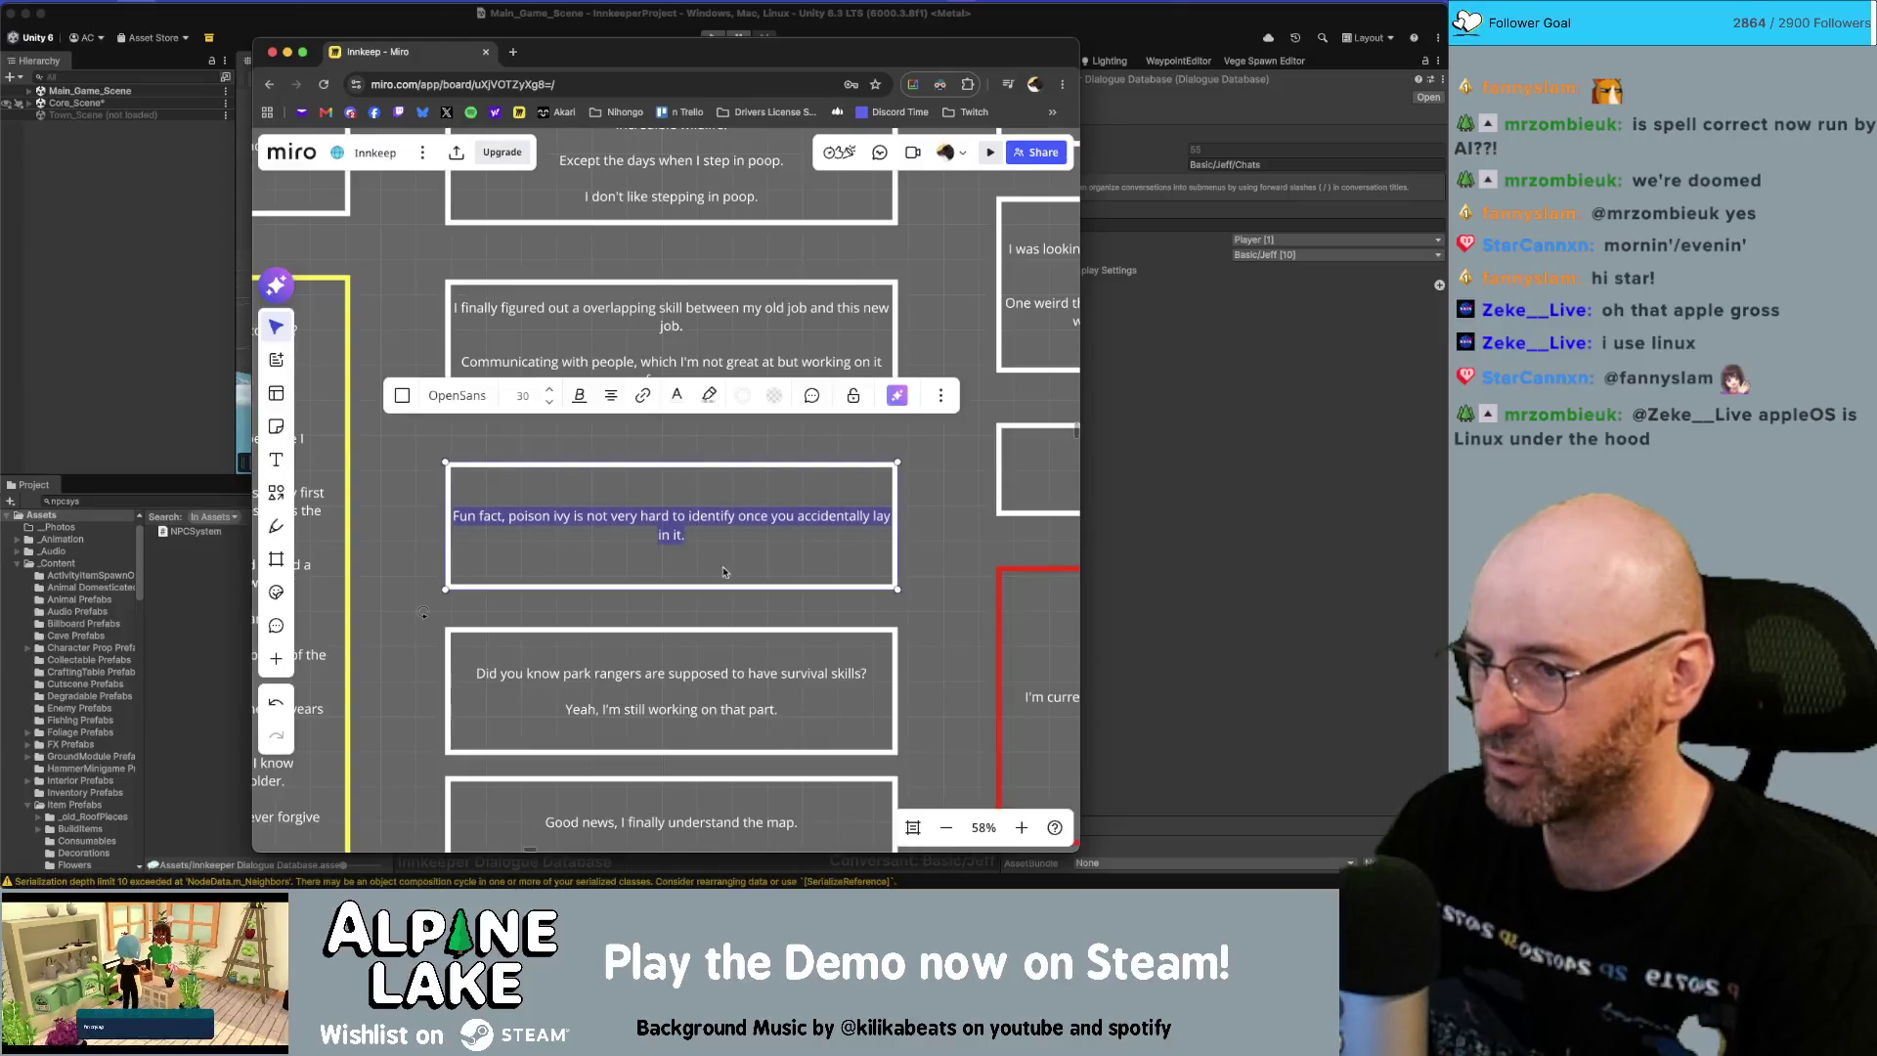
Add a child node under the third row's node and set its link priority to Below Normal.
left_click(1169, 533)
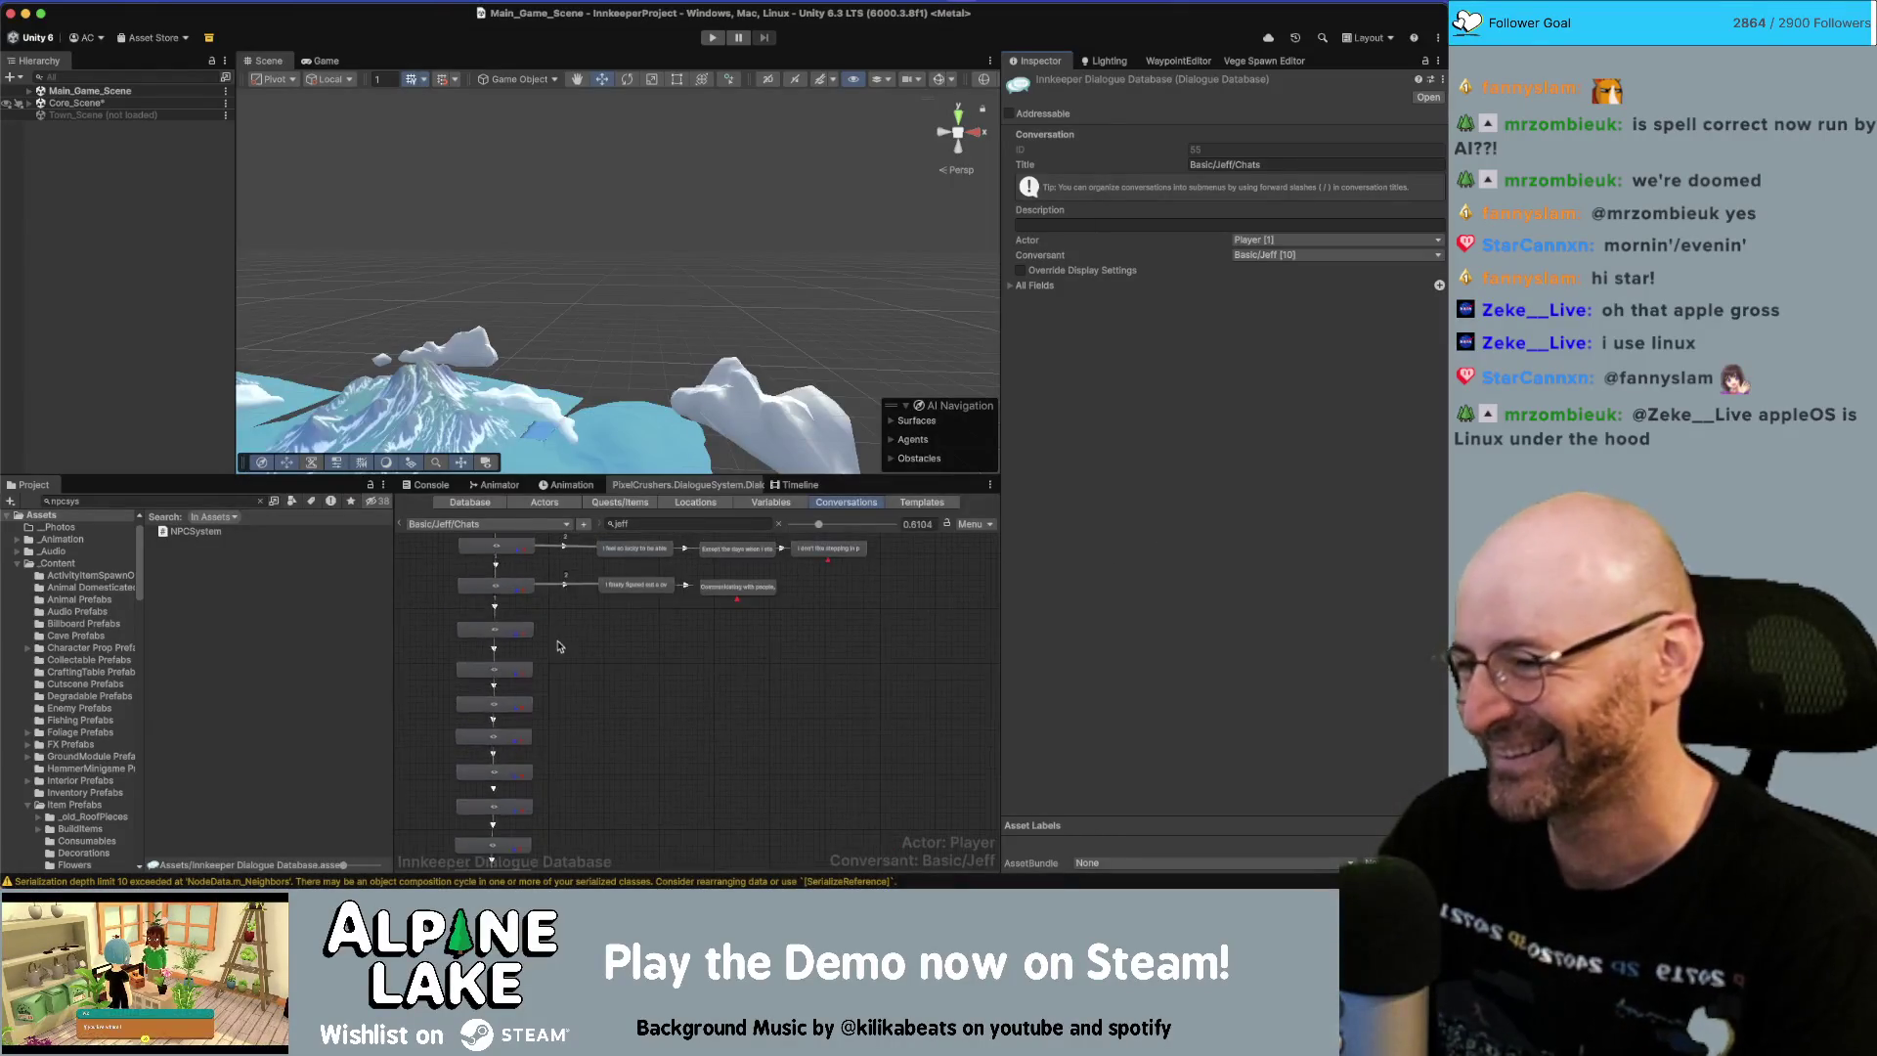
right_click(521, 637)
left_click(508, 654)
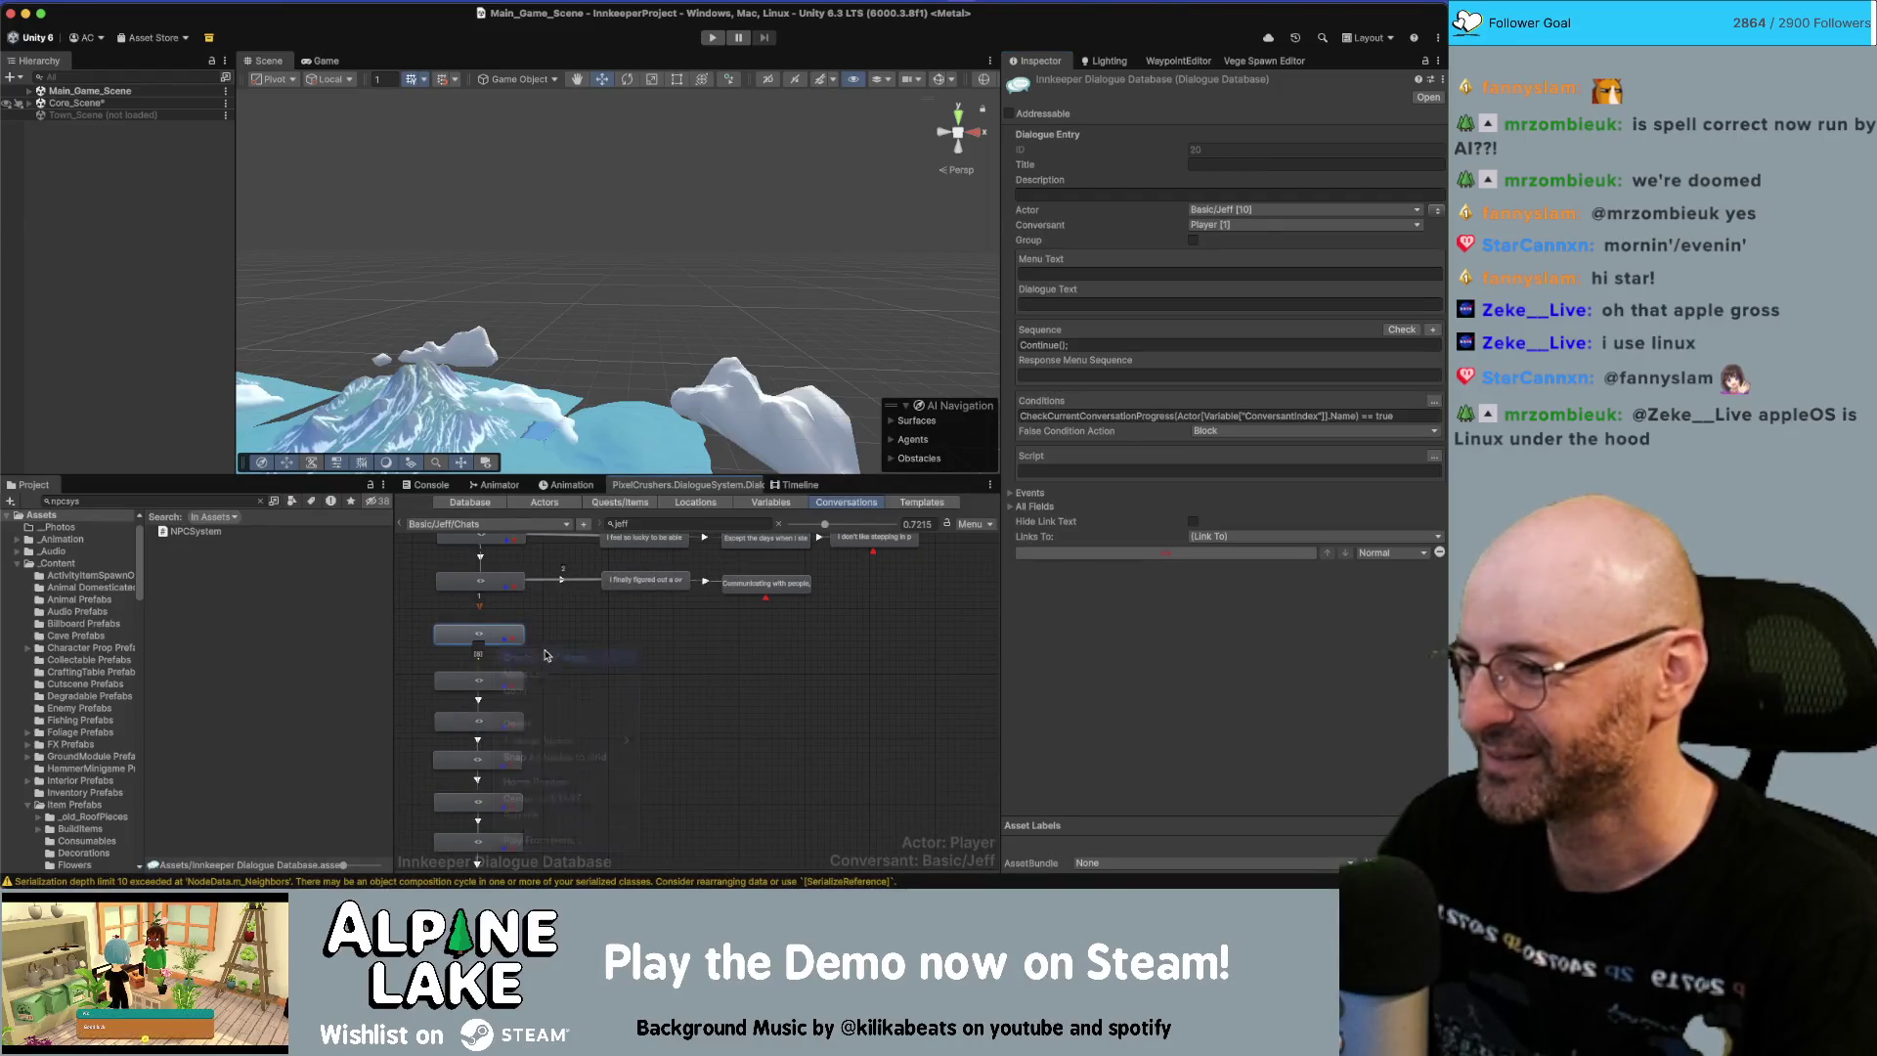
left_click_drag(502, 667, 641, 637)
left_click(553, 638)
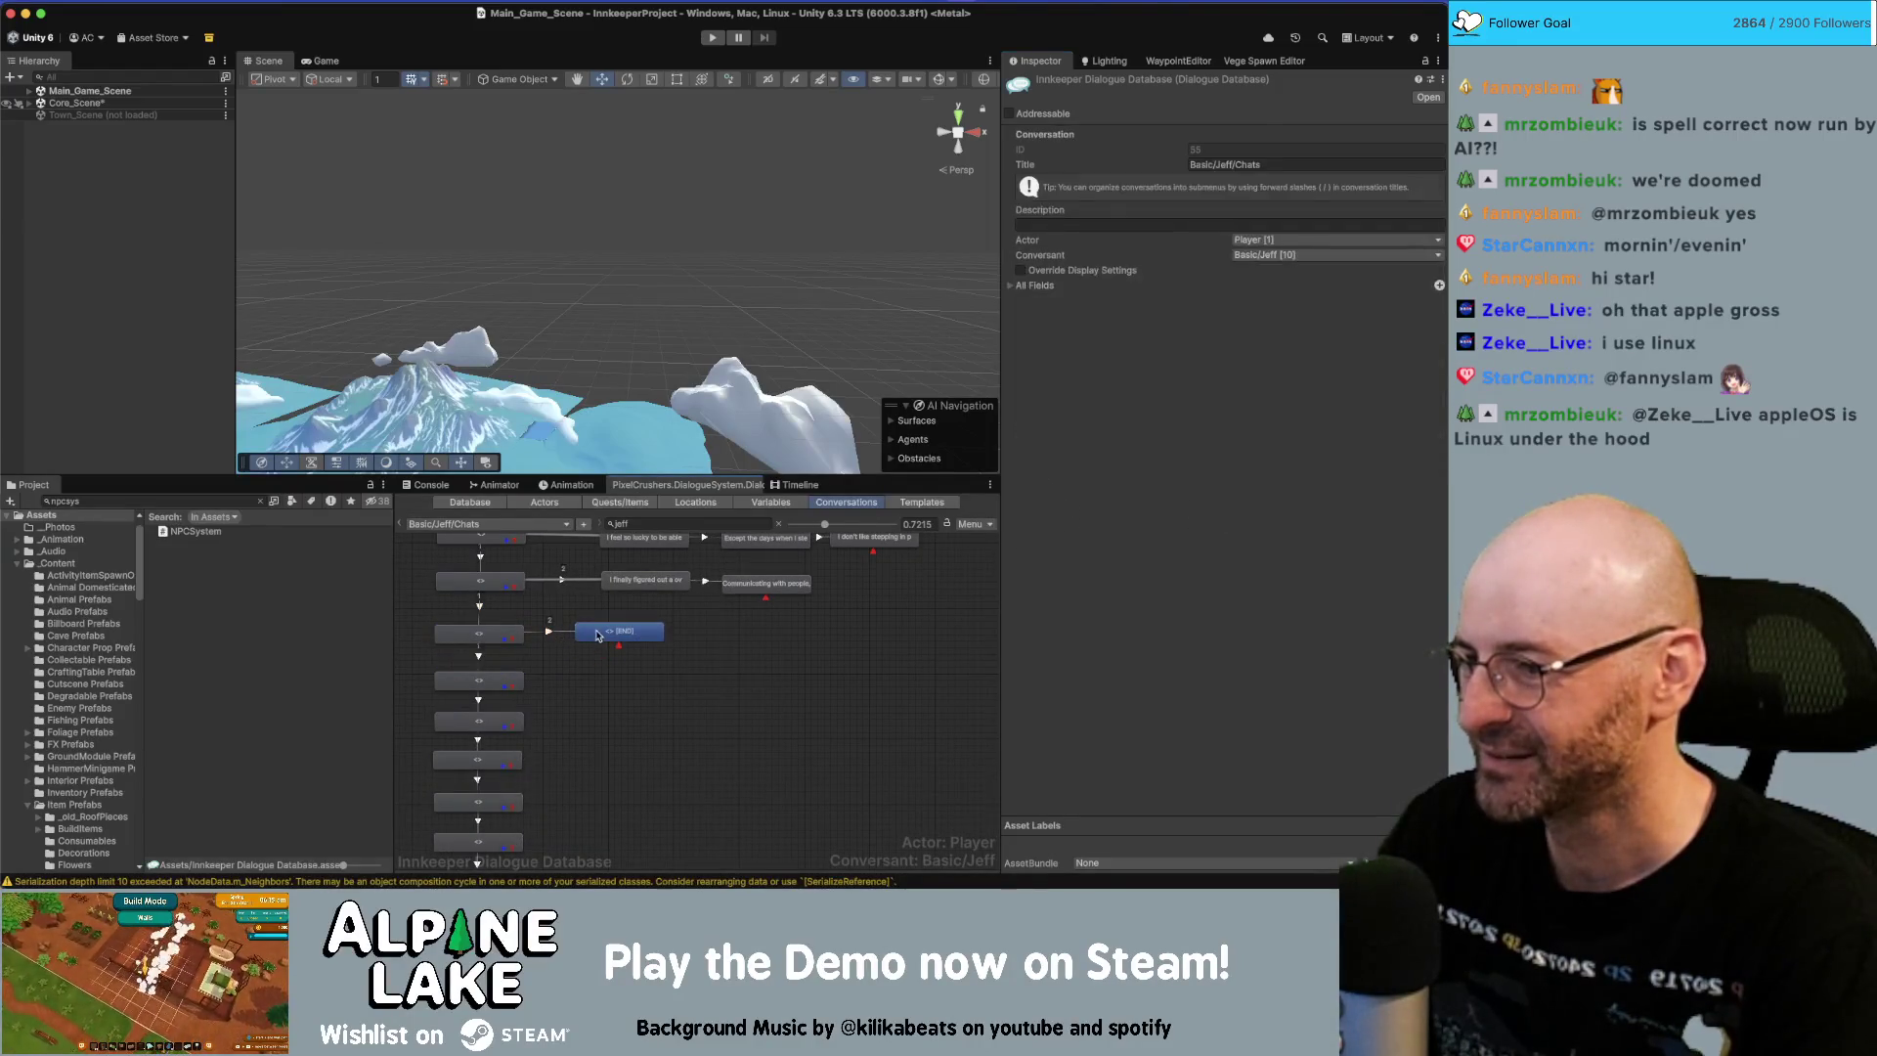
left_click(553, 638)
left_click(1230, 148)
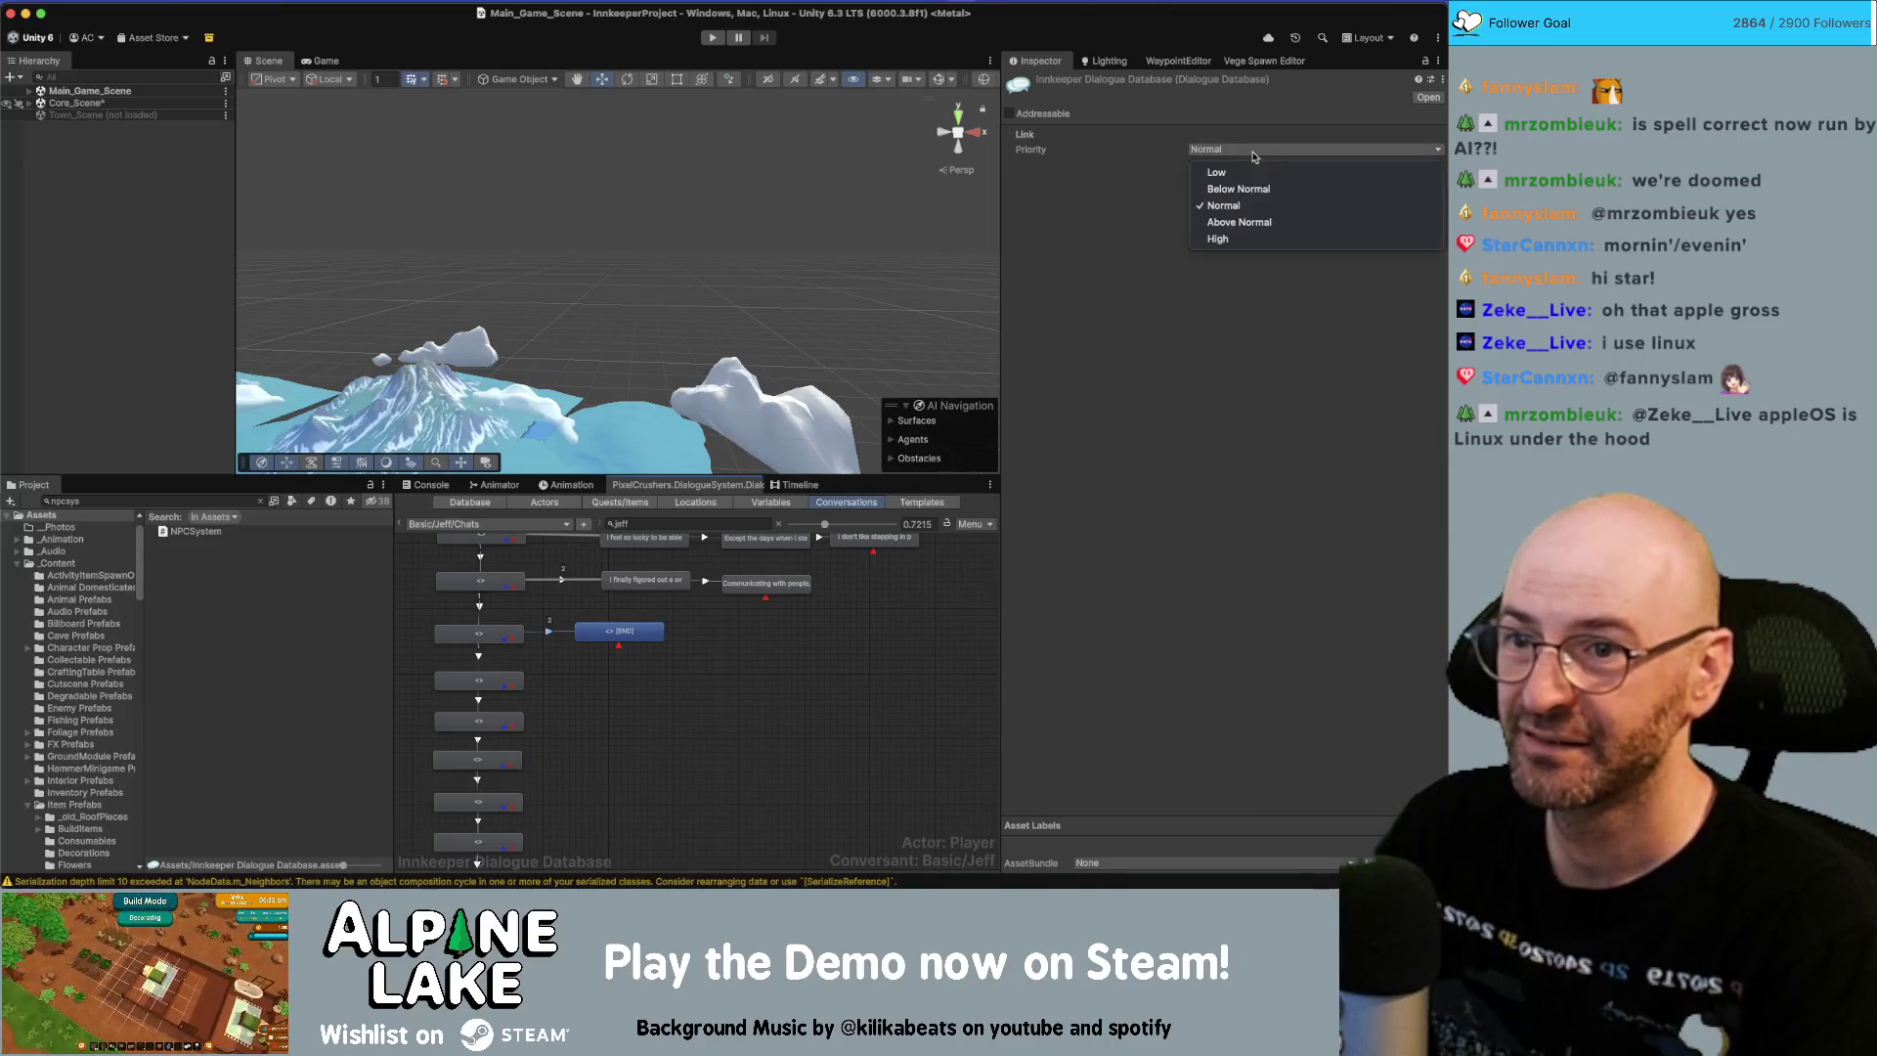
left_click(1232, 221)
left_click(1236, 149)
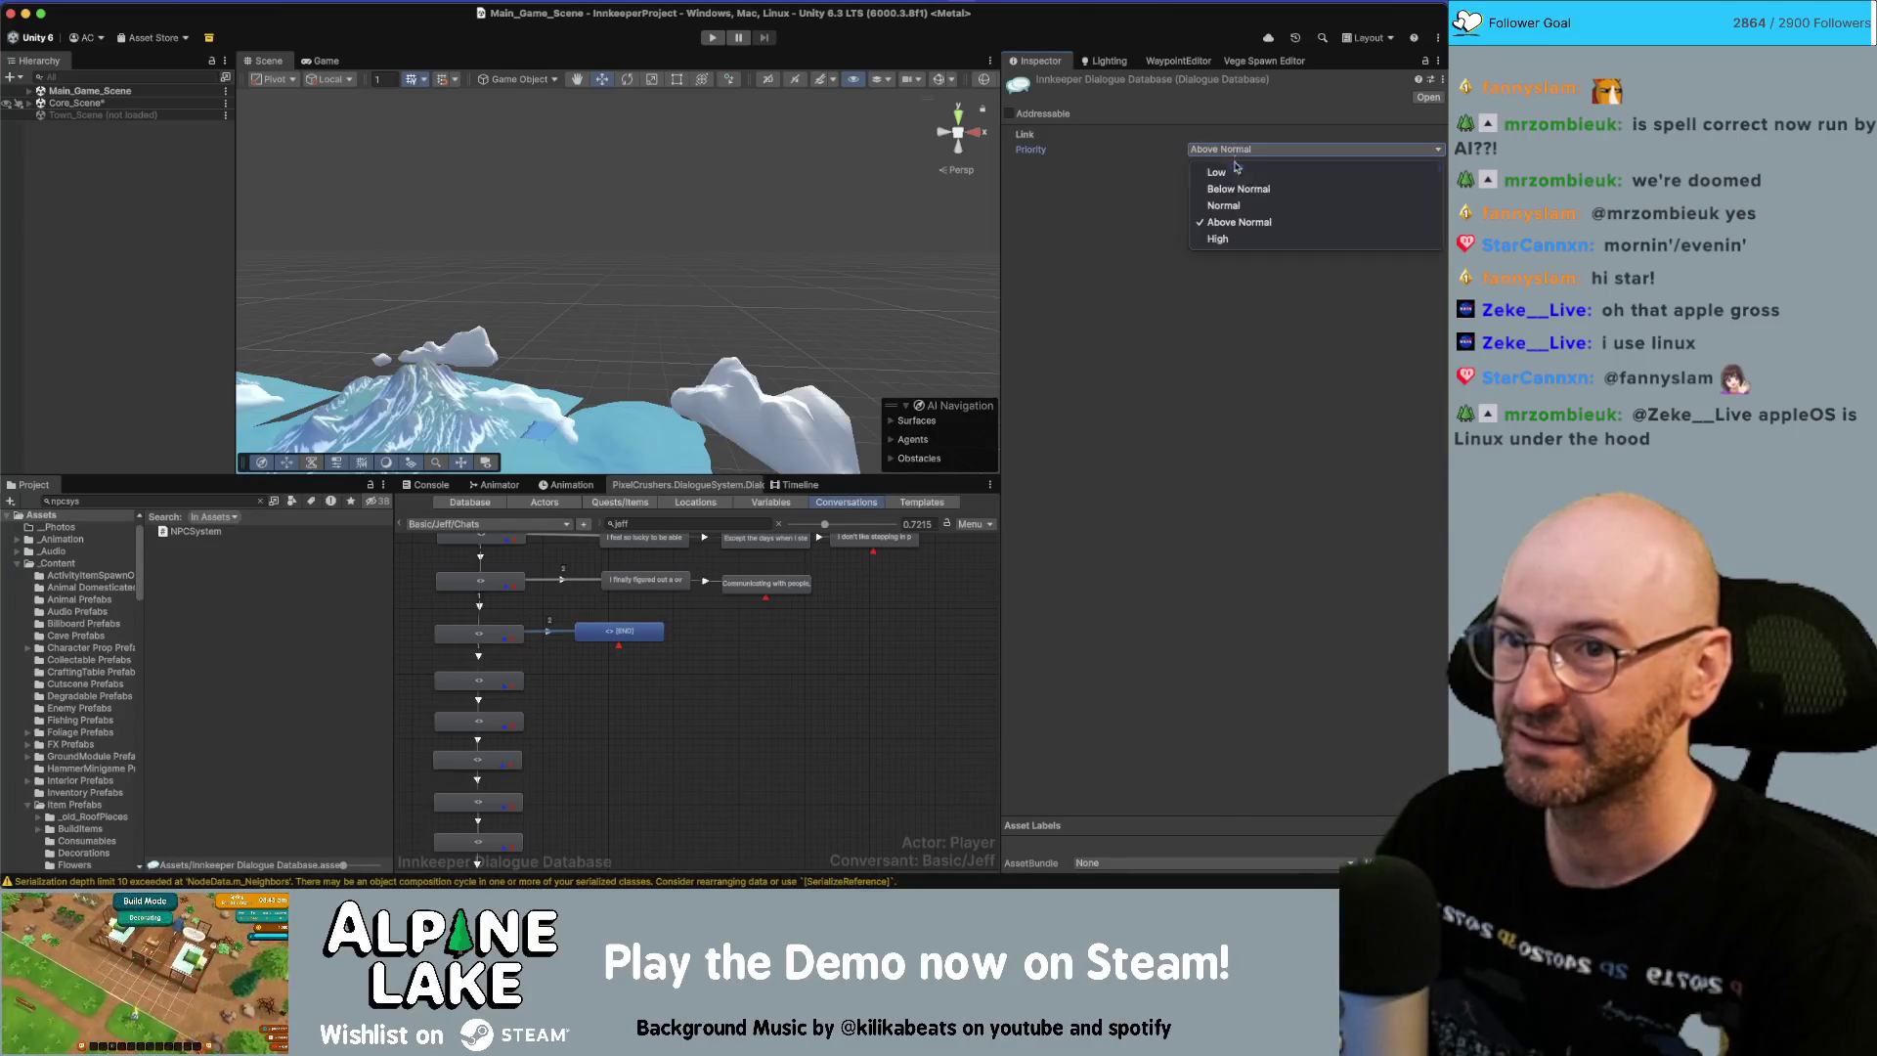
left_click(1237, 189)
Paste 'Fun fact, poison ivy is not very hard to identify…' as the new node's dialogue text.
left_click(656, 633)
left_click(1223, 304)
type("Fun fact, poison ivy is not very hard to identify once you accidentally lay in it.")
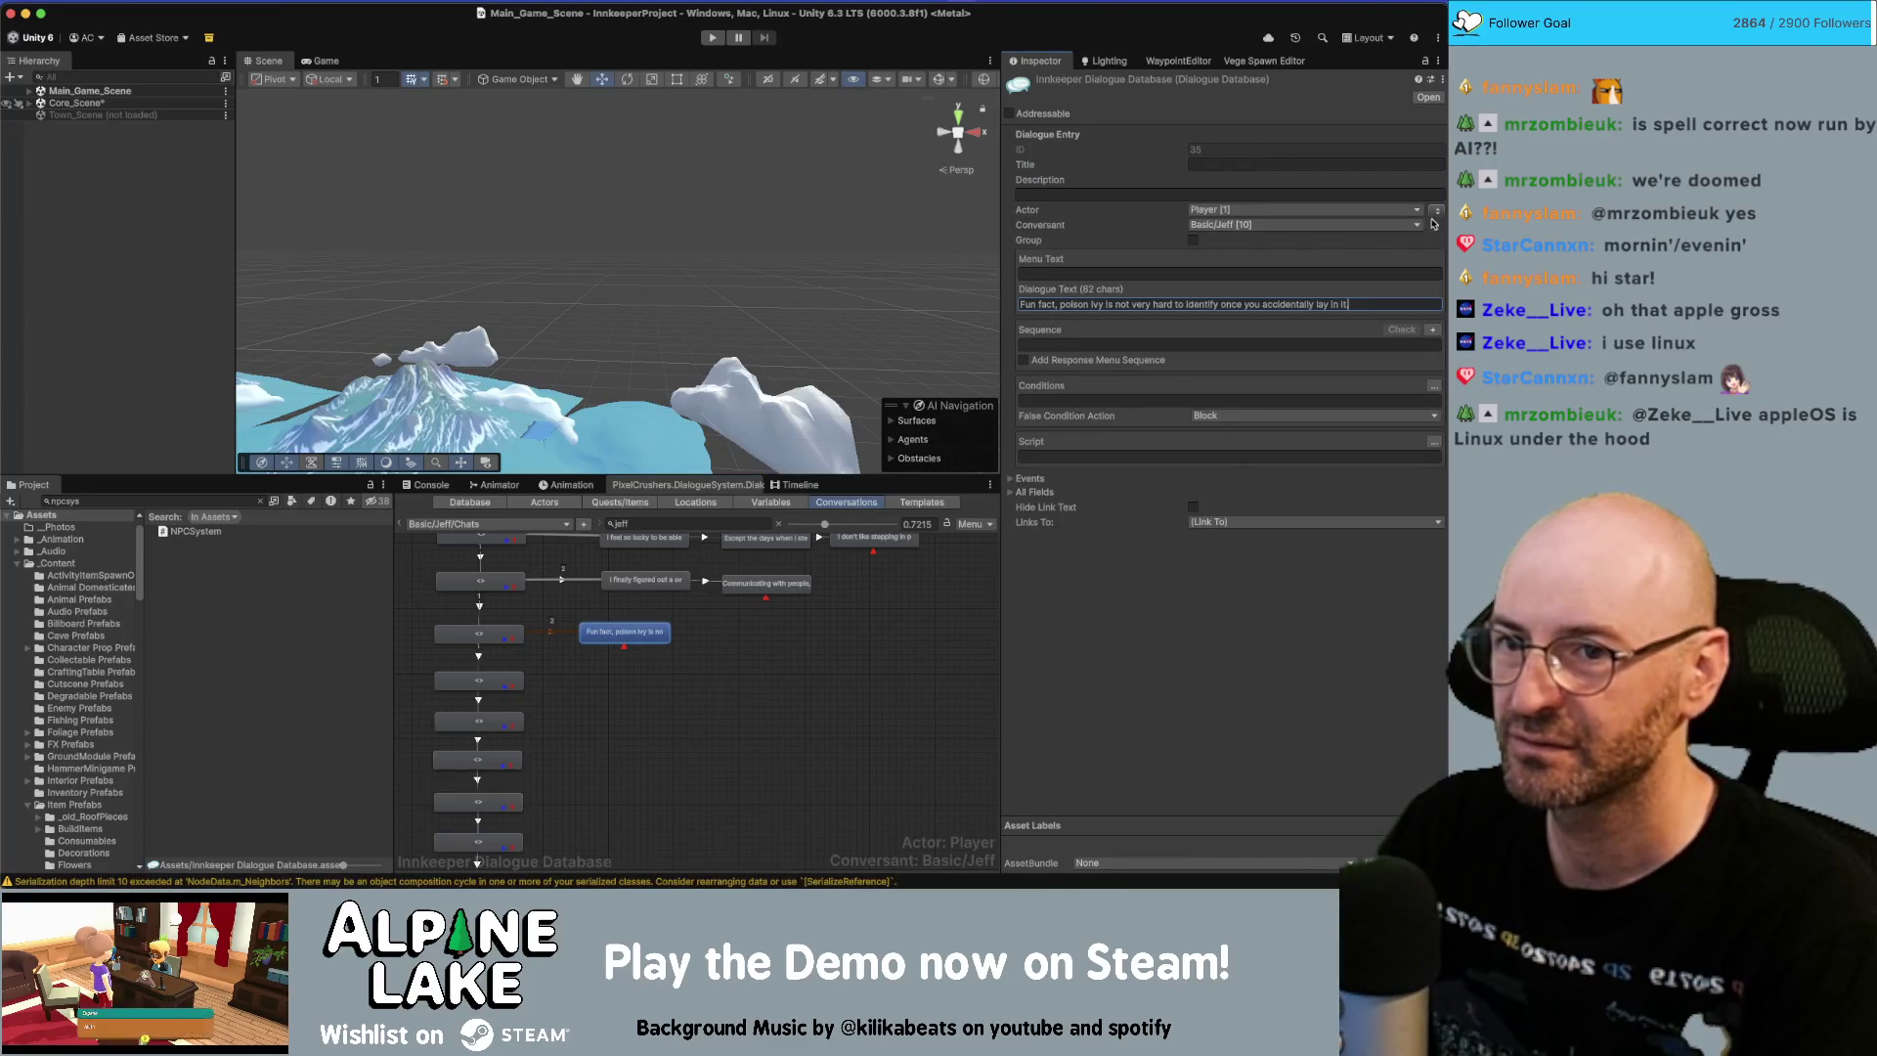
left_click(737, 689)
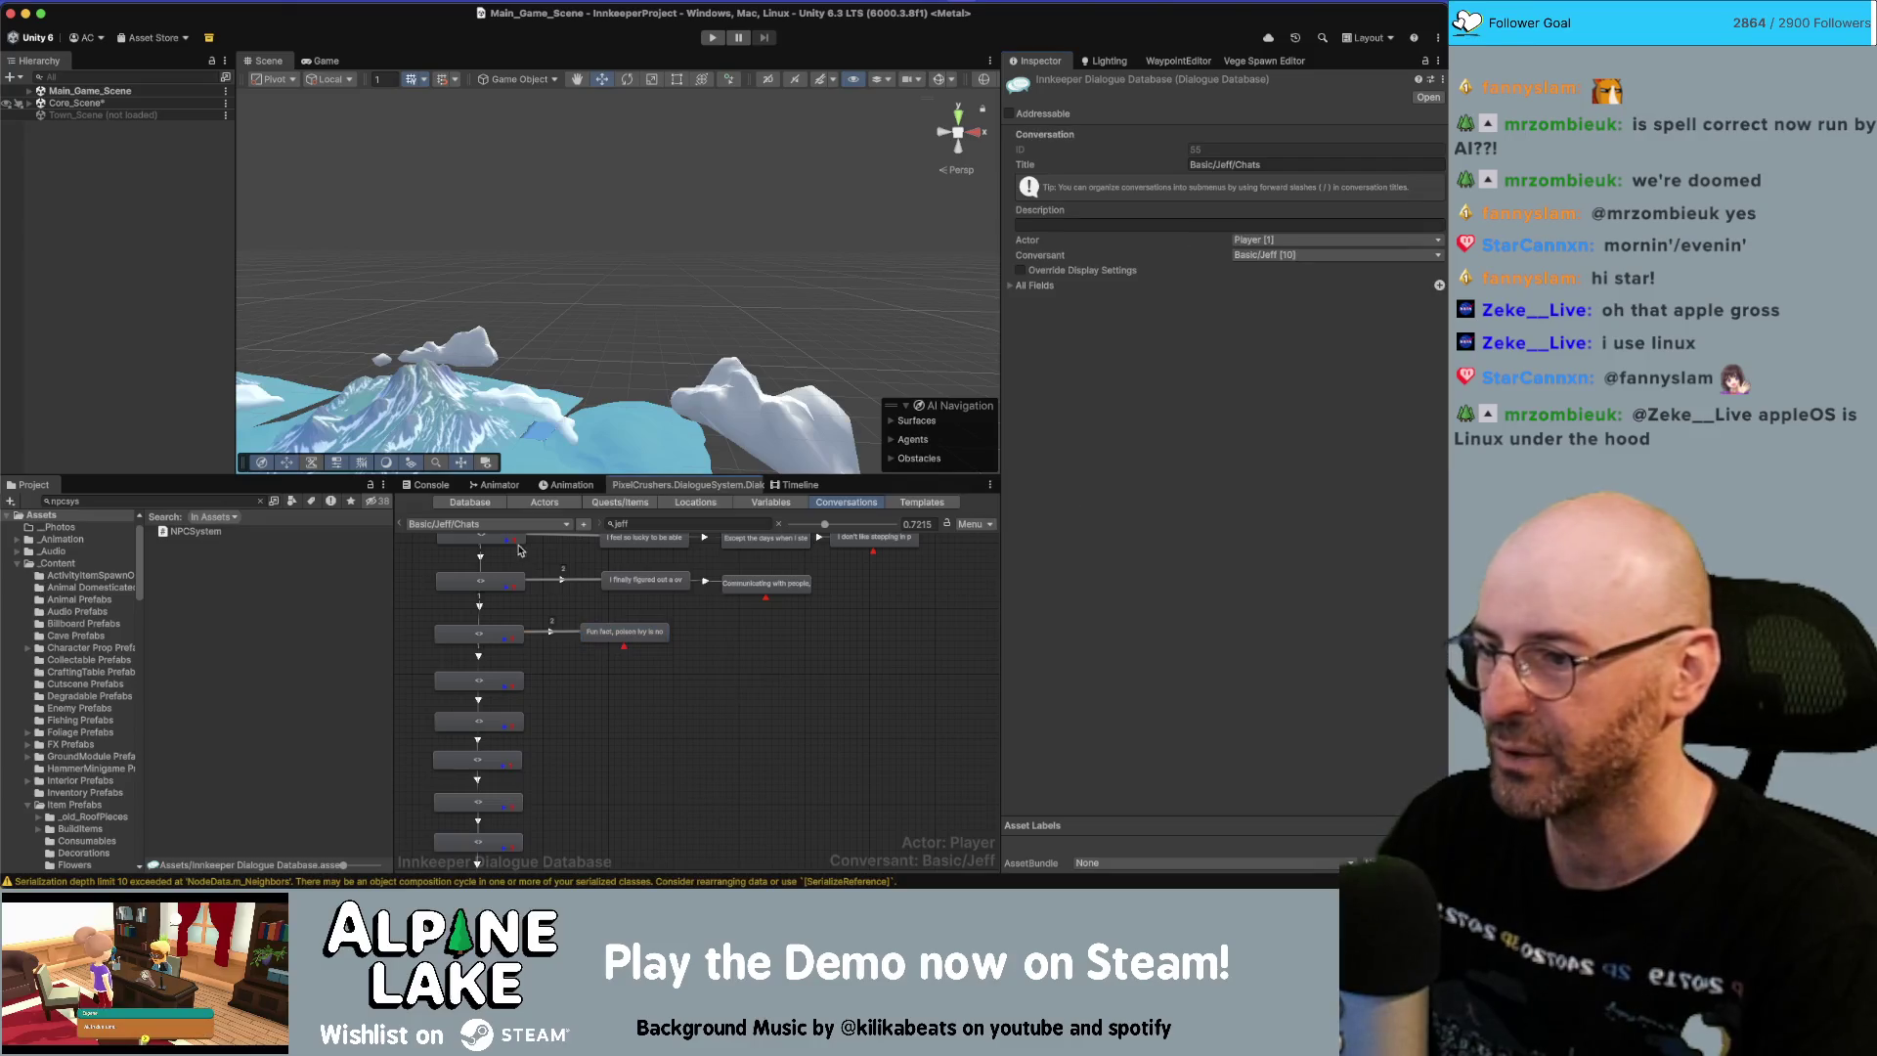
double_click(700, 524)
Filter conversations by 'vic' and open Basic/Vic/Chats.
type("vic")
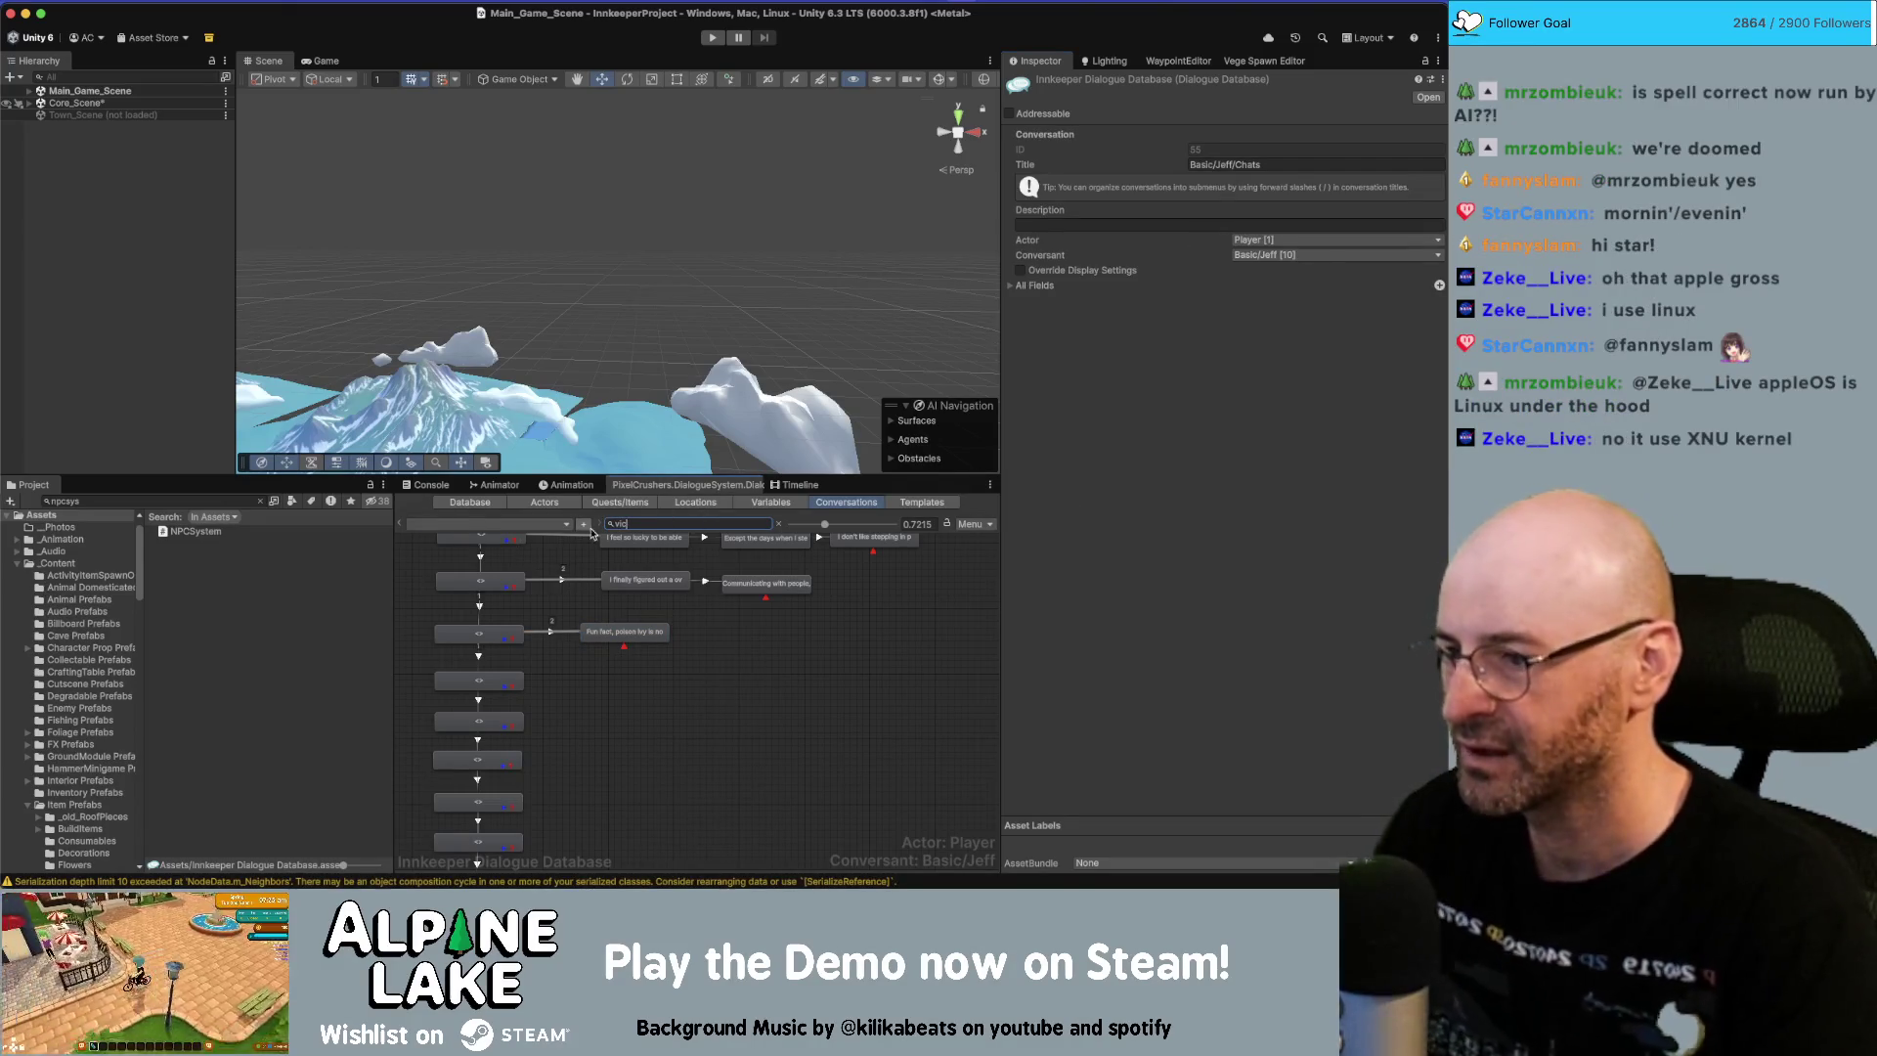
left_click(562, 525)
mouse_move(555, 548)
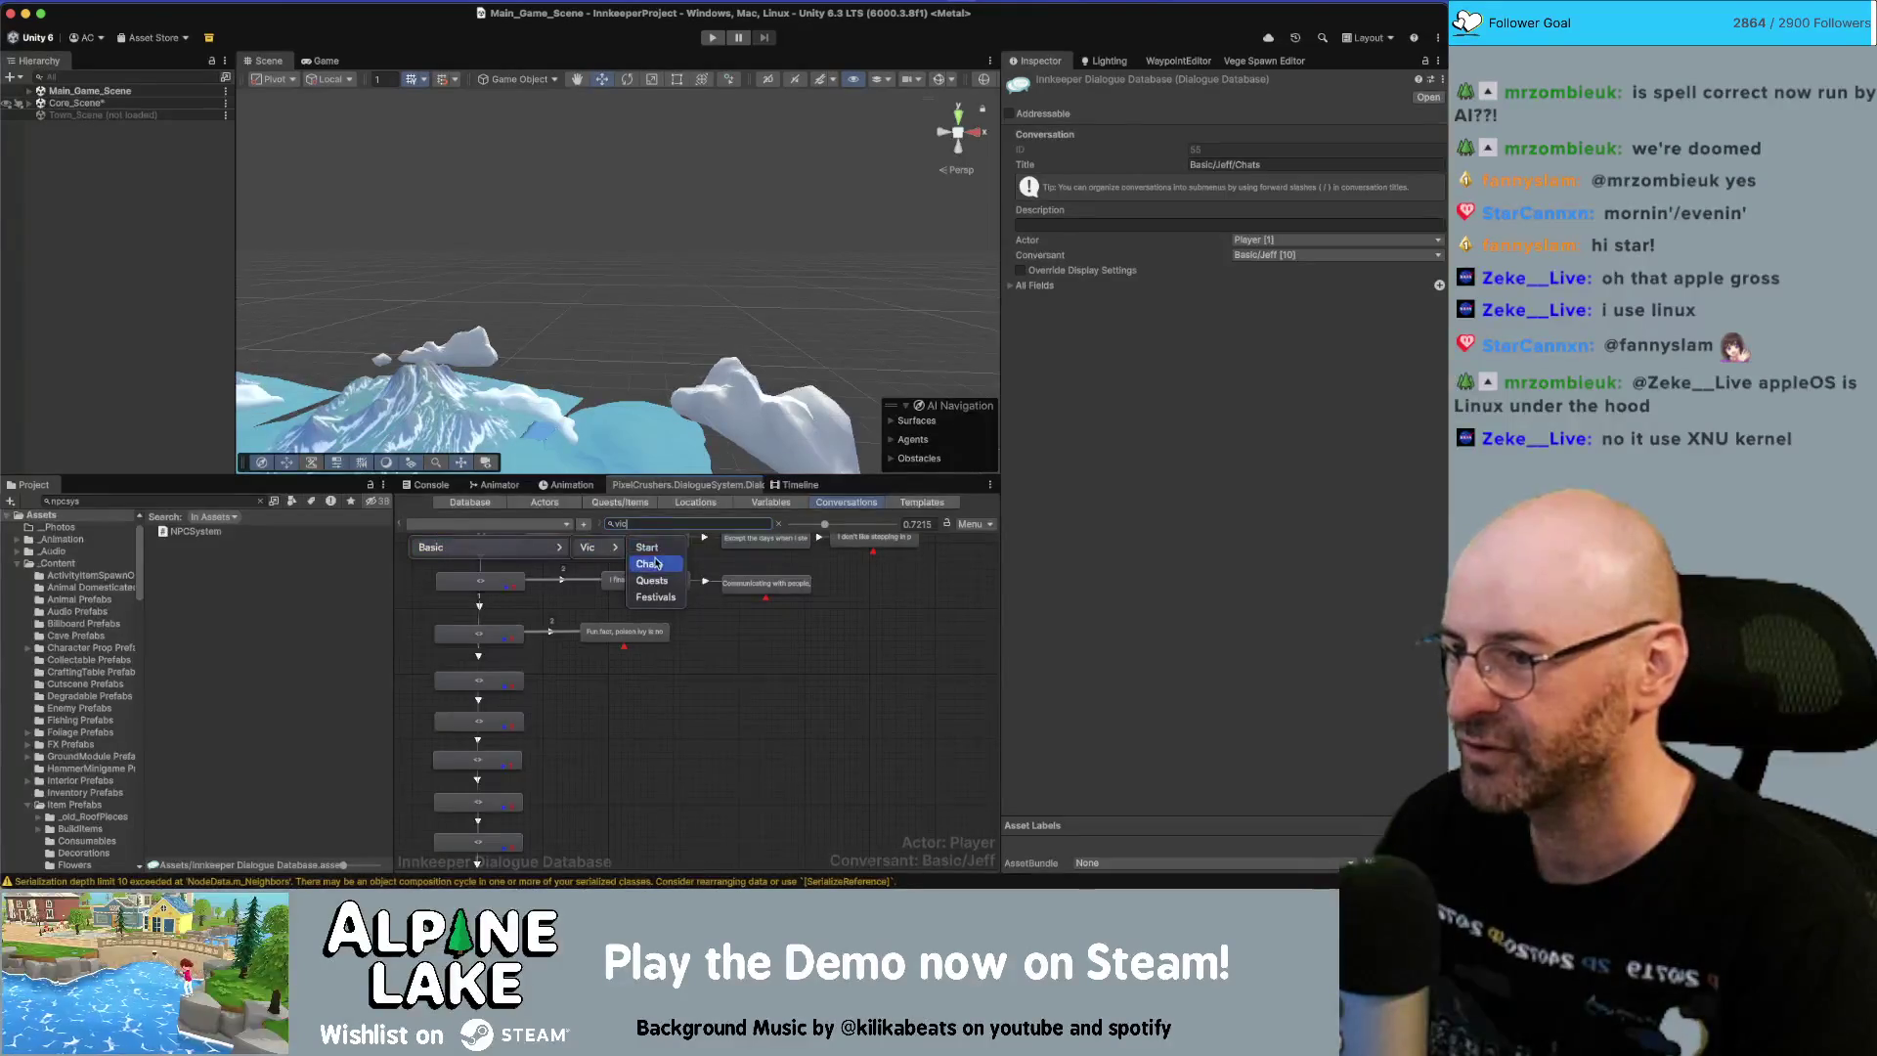
left_click(655, 564)
Set the first row-opening links in Vic's graph to Below Normal priority.
left_click(545, 608)
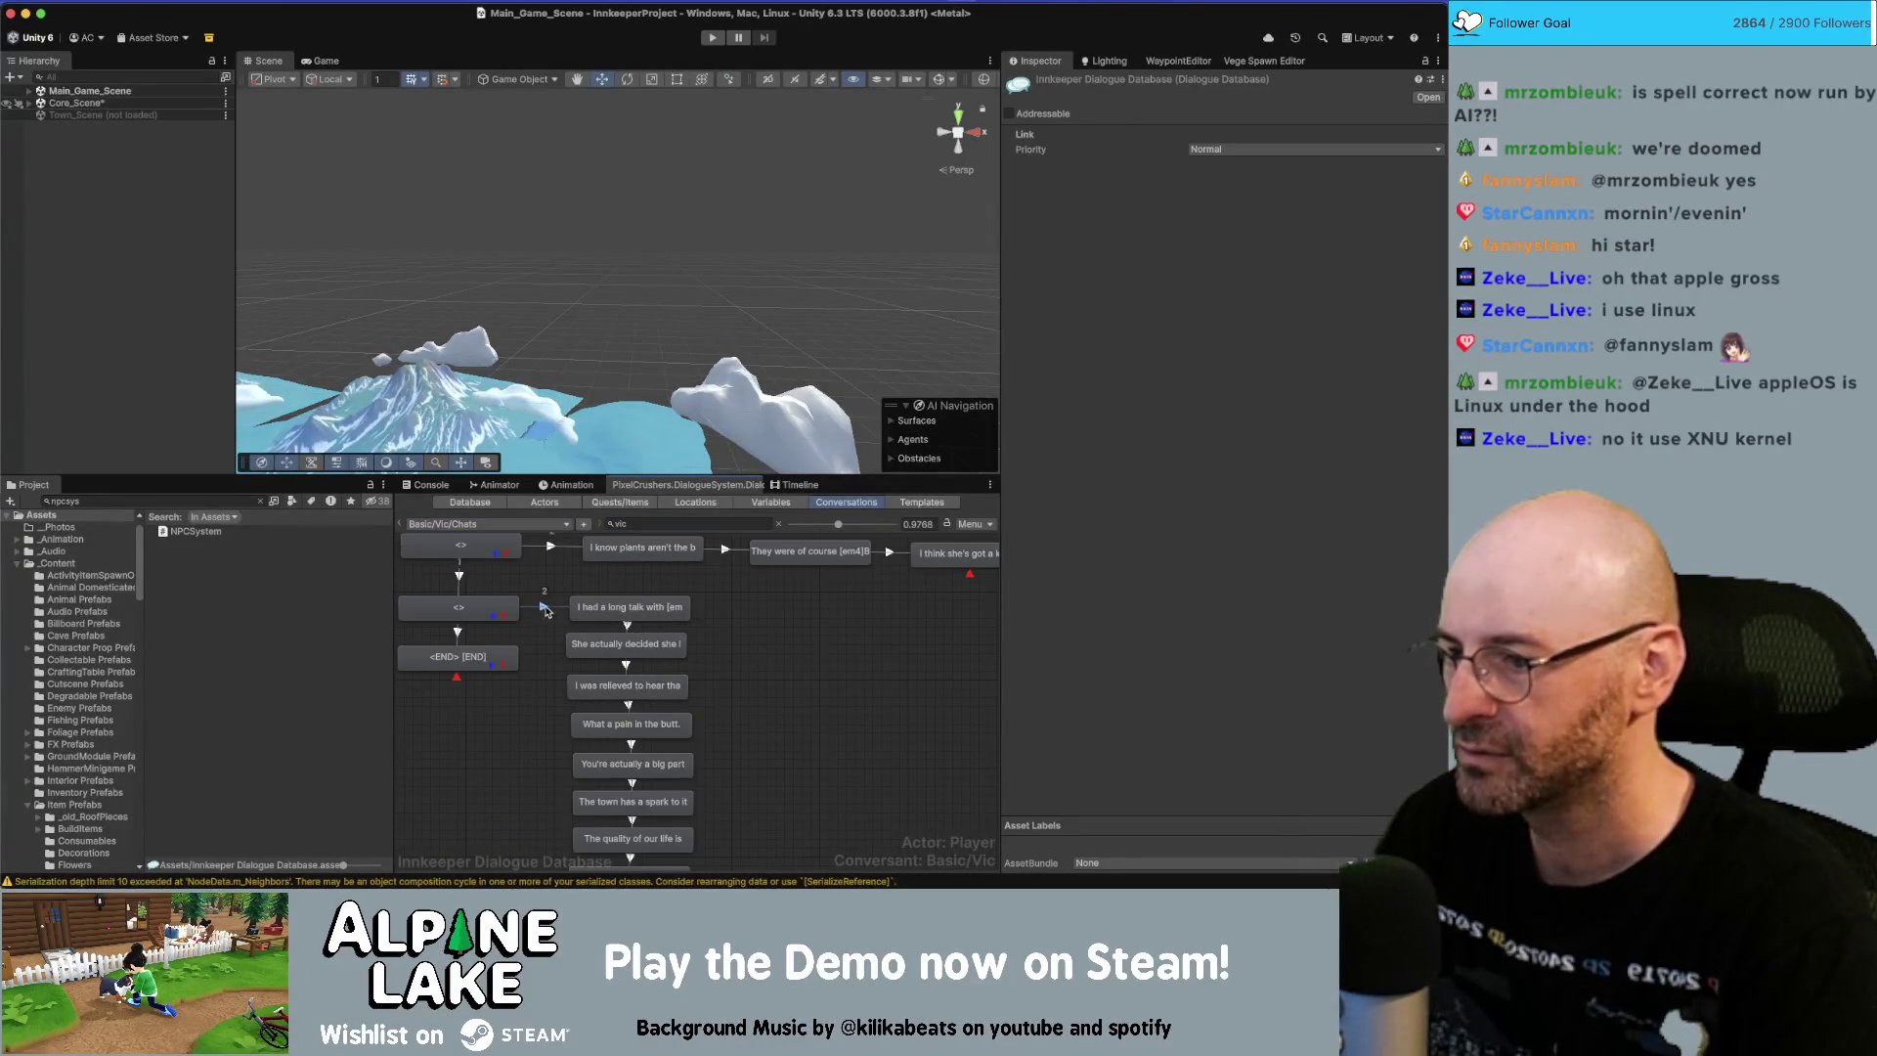
left_click(1242, 149)
left_click(1222, 189)
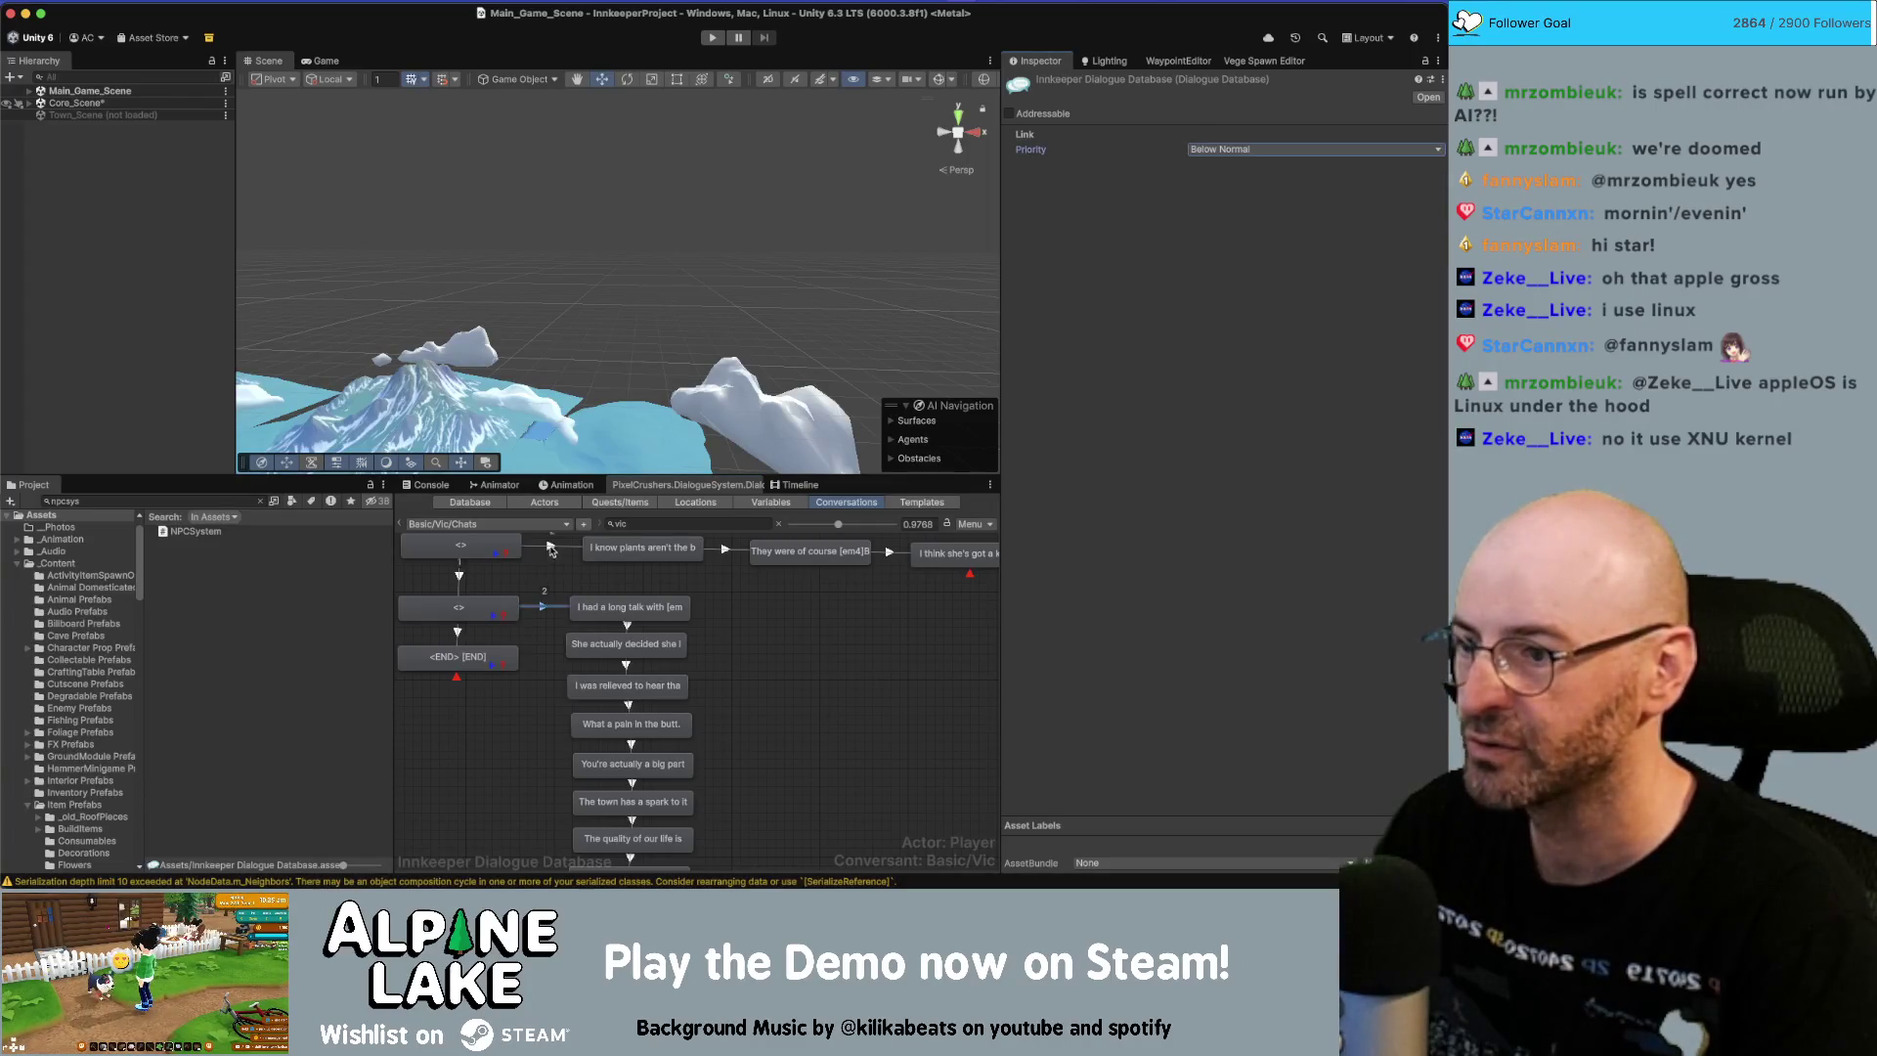
left_click(551, 548)
scroll(700, 701, "up", 2)
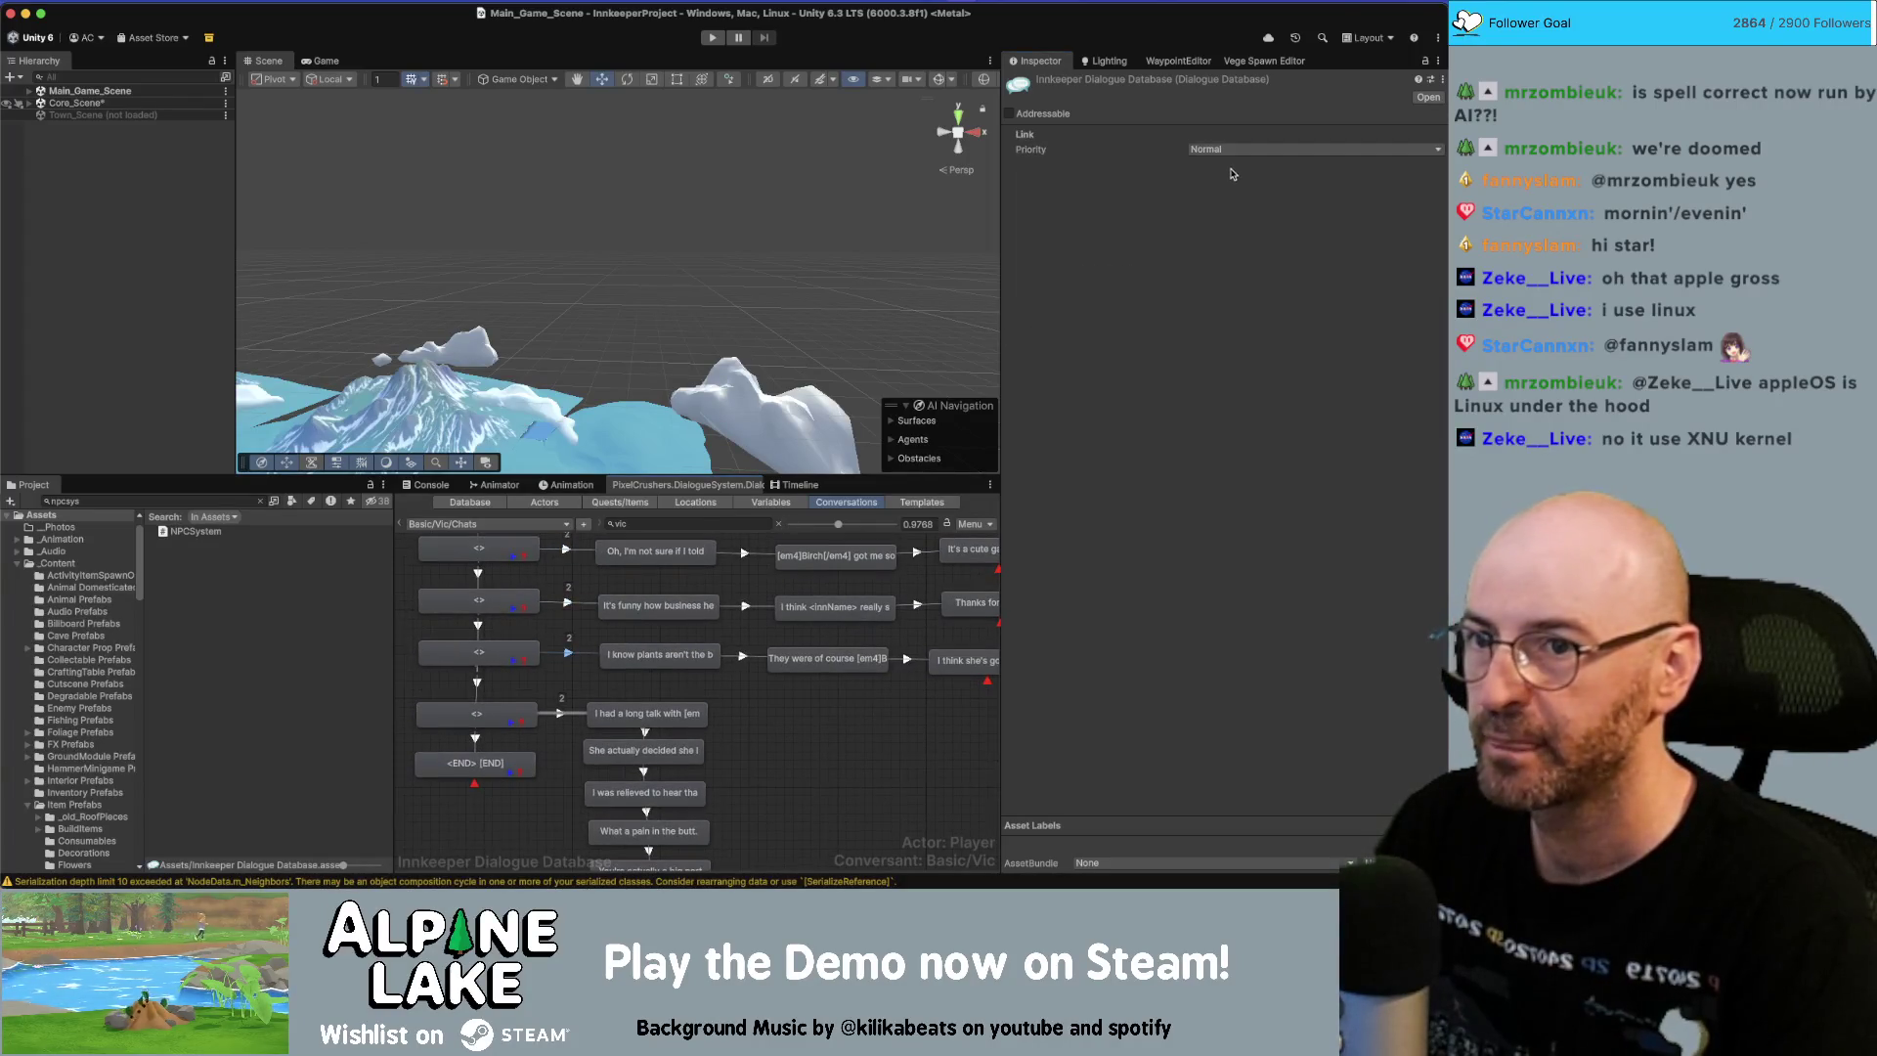
left_click(1234, 149)
left_click(1238, 188)
left_click(577, 605)
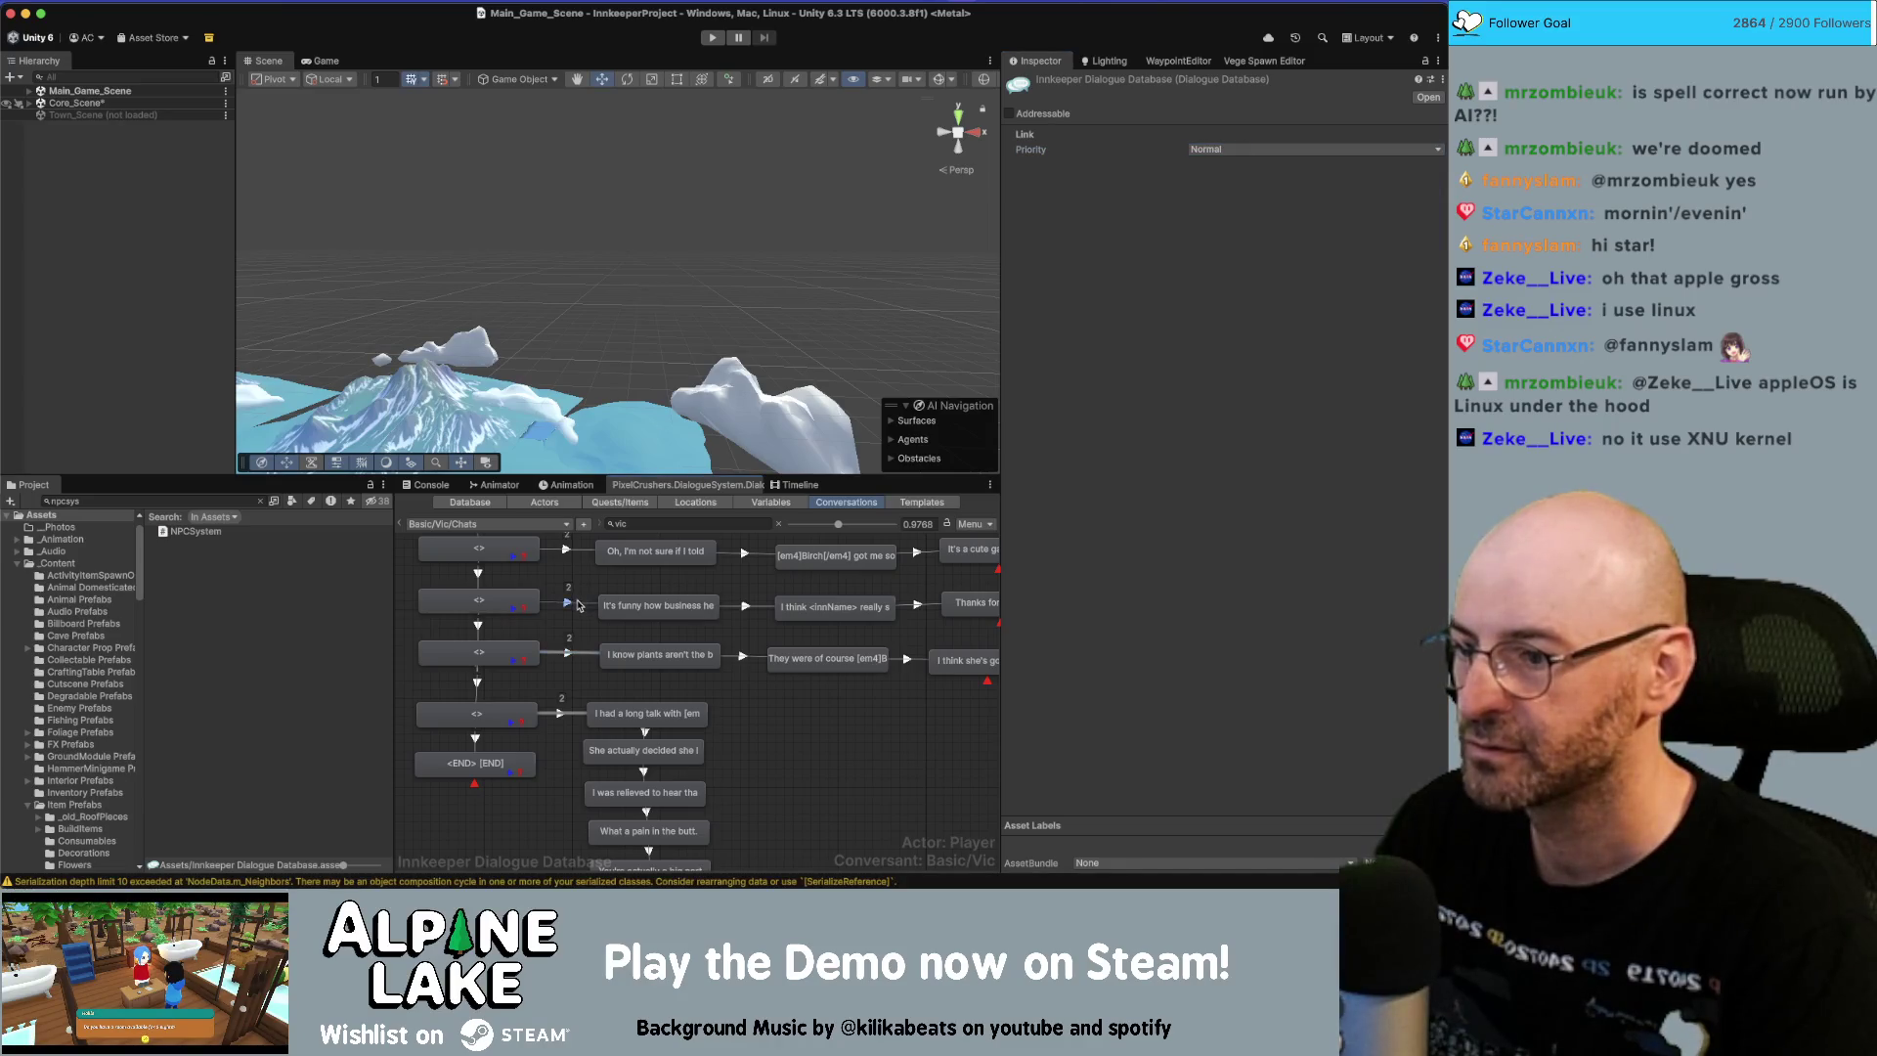
left_click(1223, 148)
left_click(1222, 190)
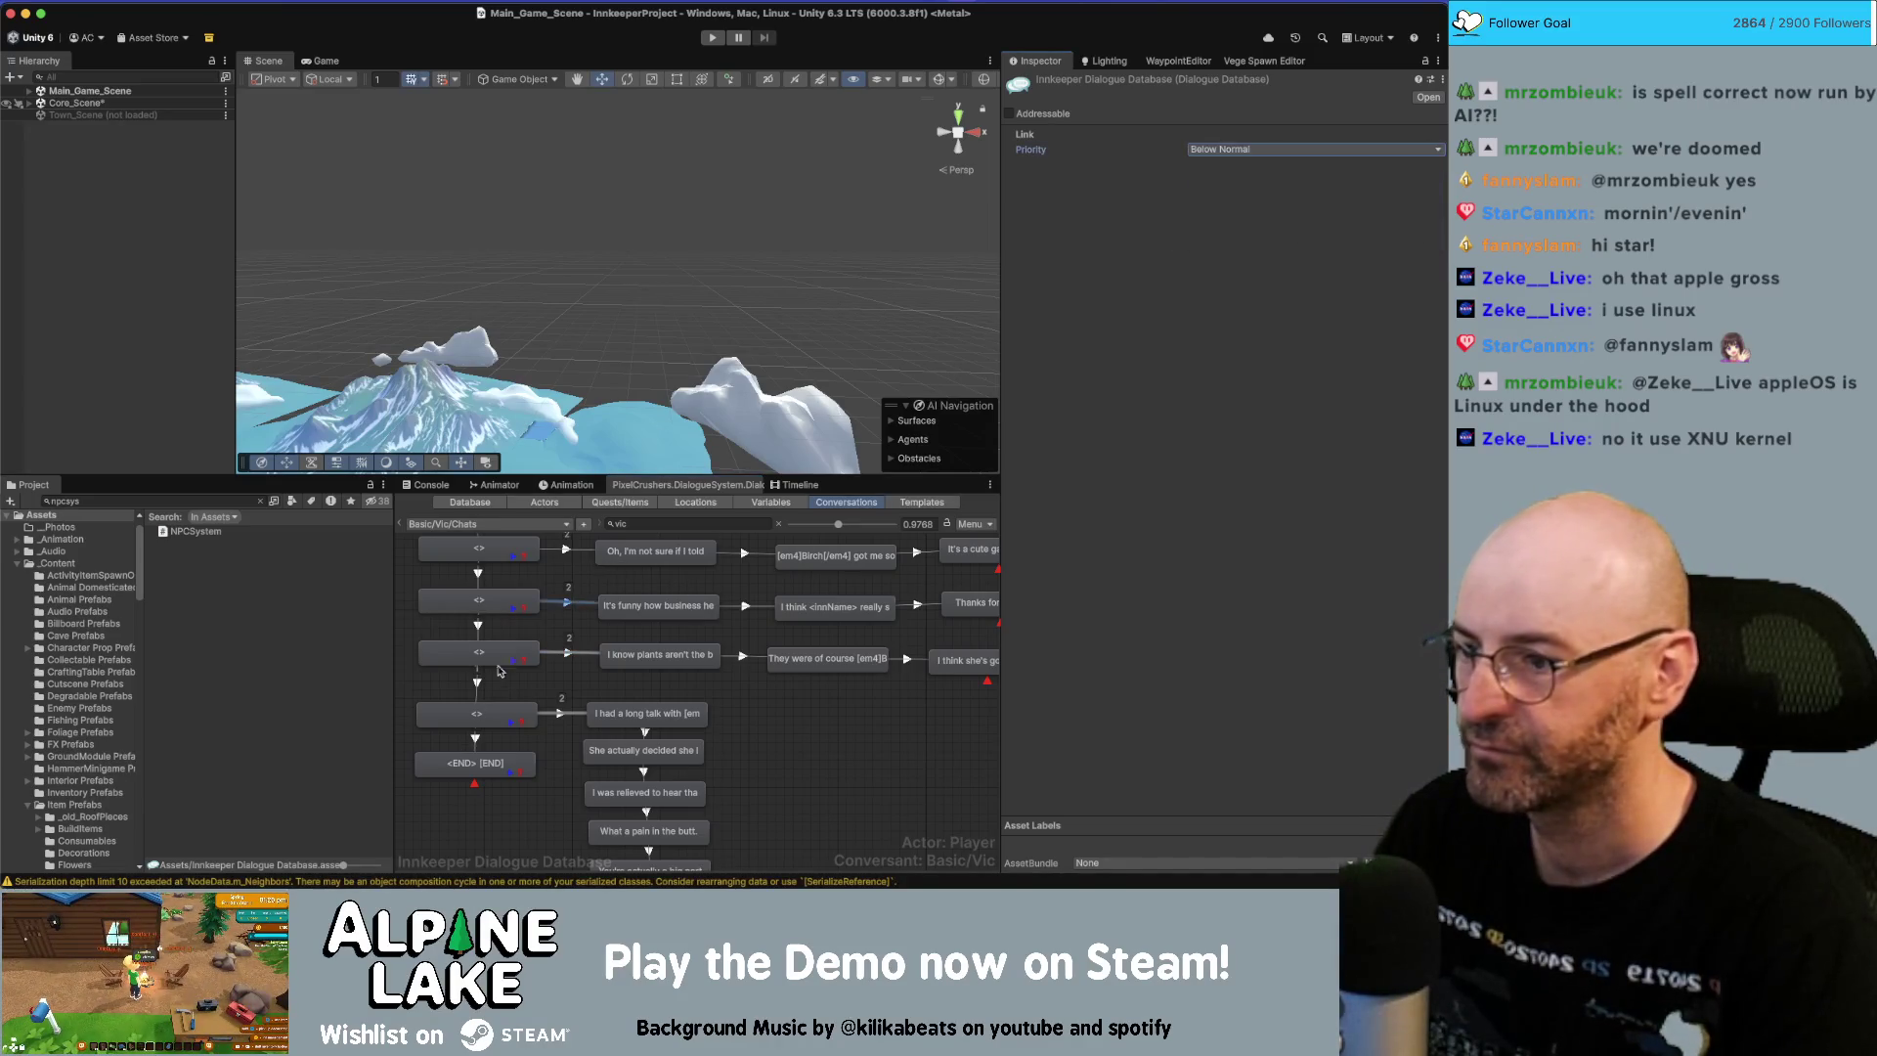
Lower the next opening links further up the graph to Below Normal priority.
scroll(524, 755, "up", 3)
left_click(529, 667)
left_click(533, 620, "shift")
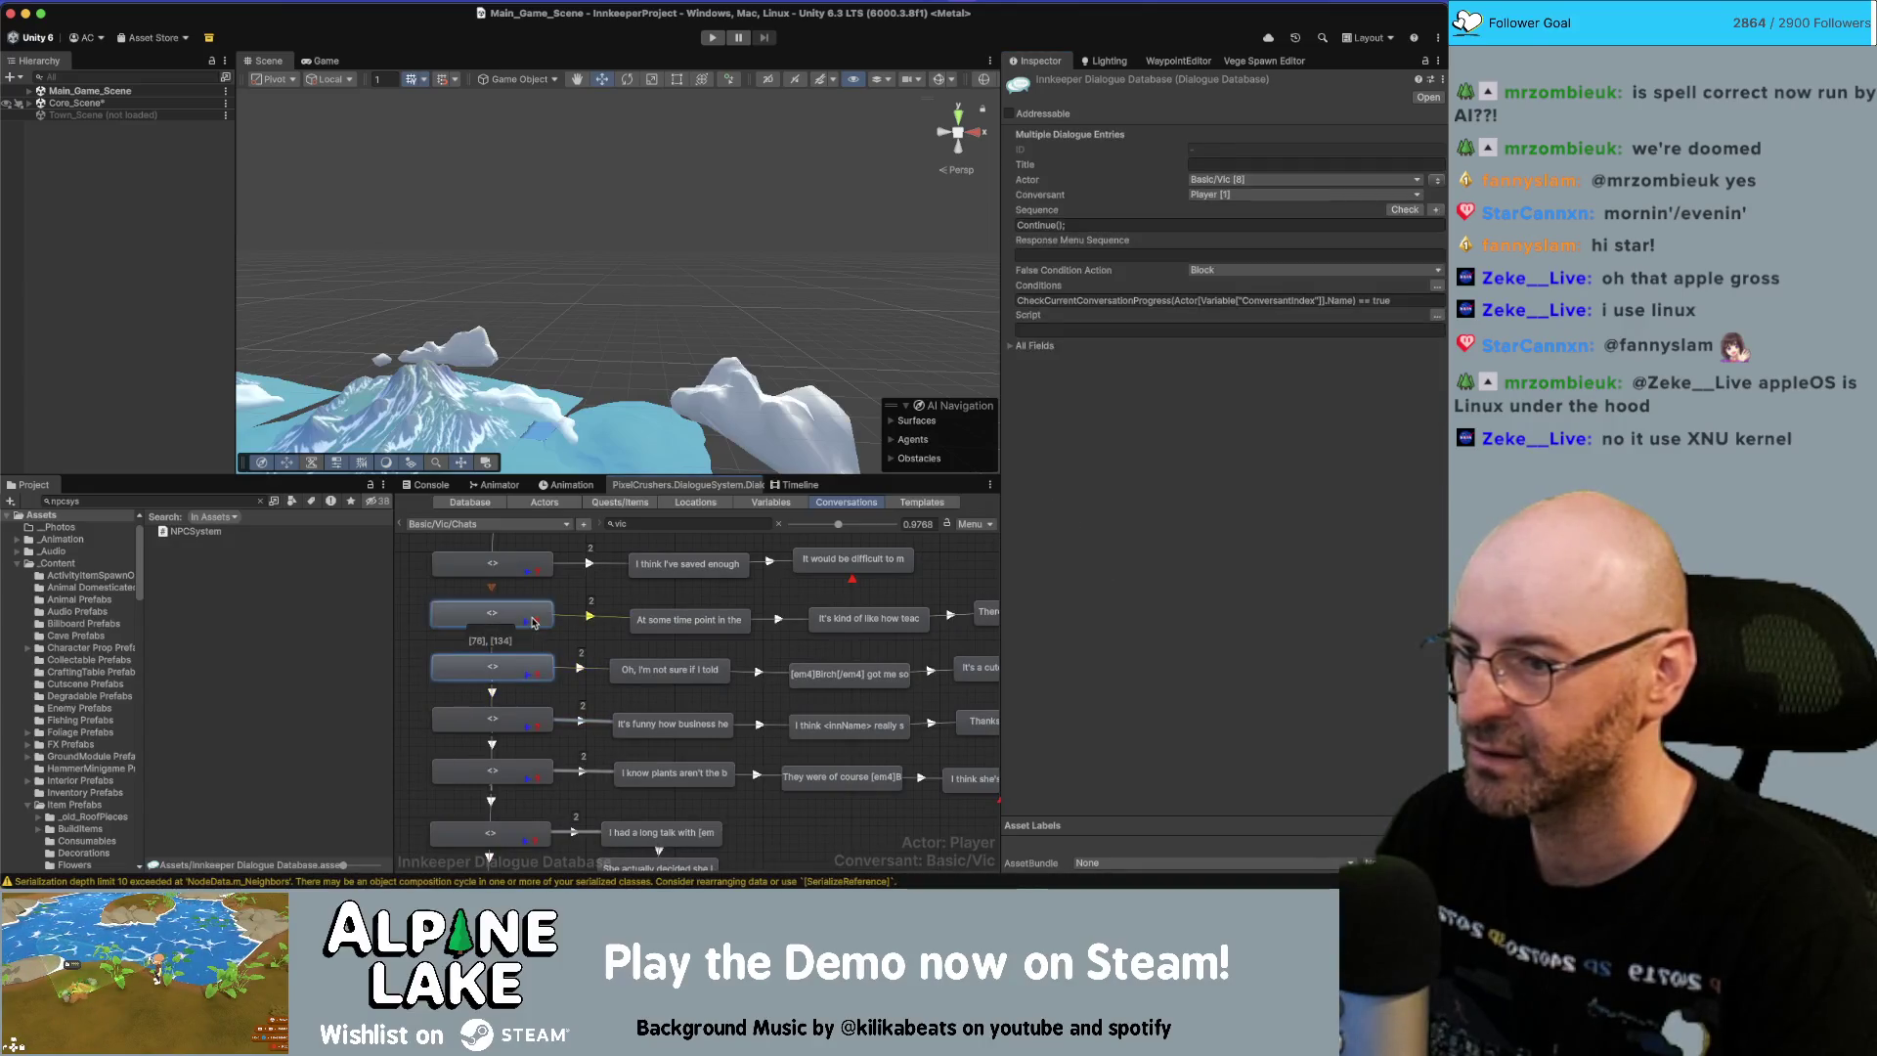
left_click(580, 668)
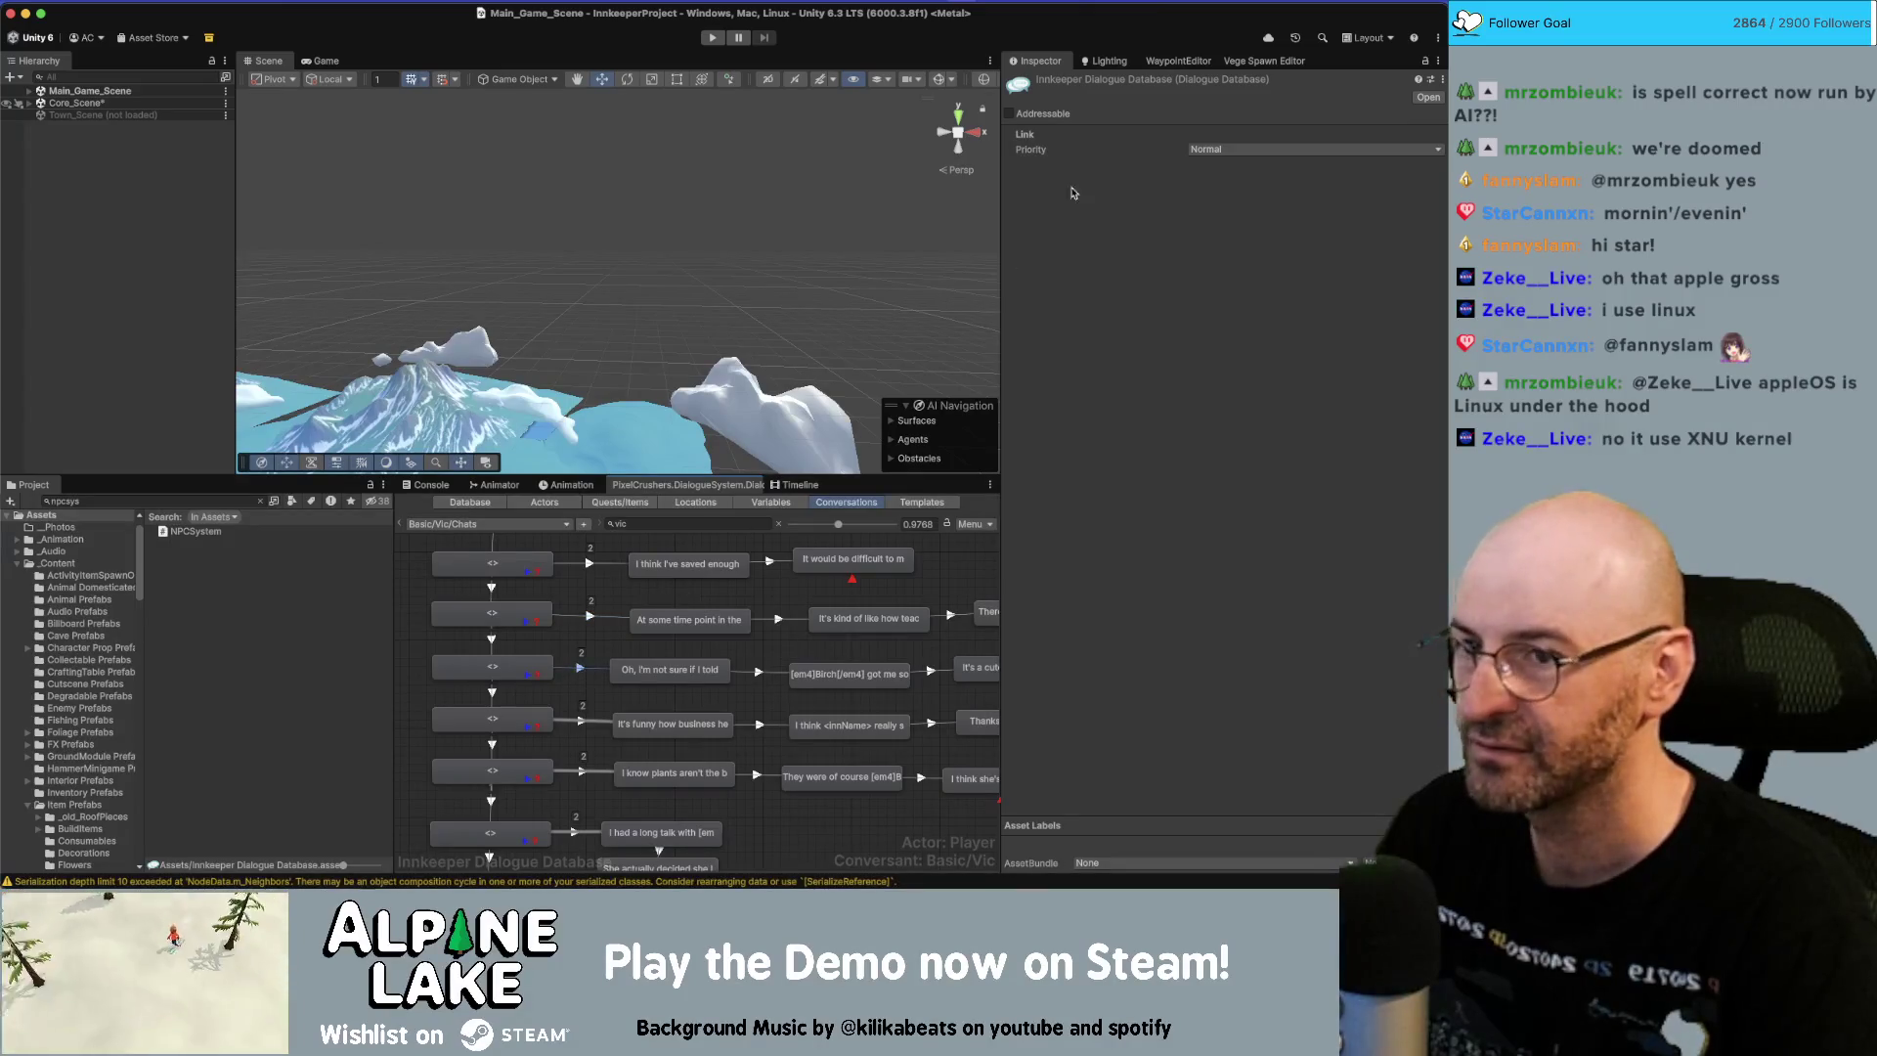
left_click(1310, 149)
left_click(1232, 200)
left_click(591, 614)
left_click(1191, 152)
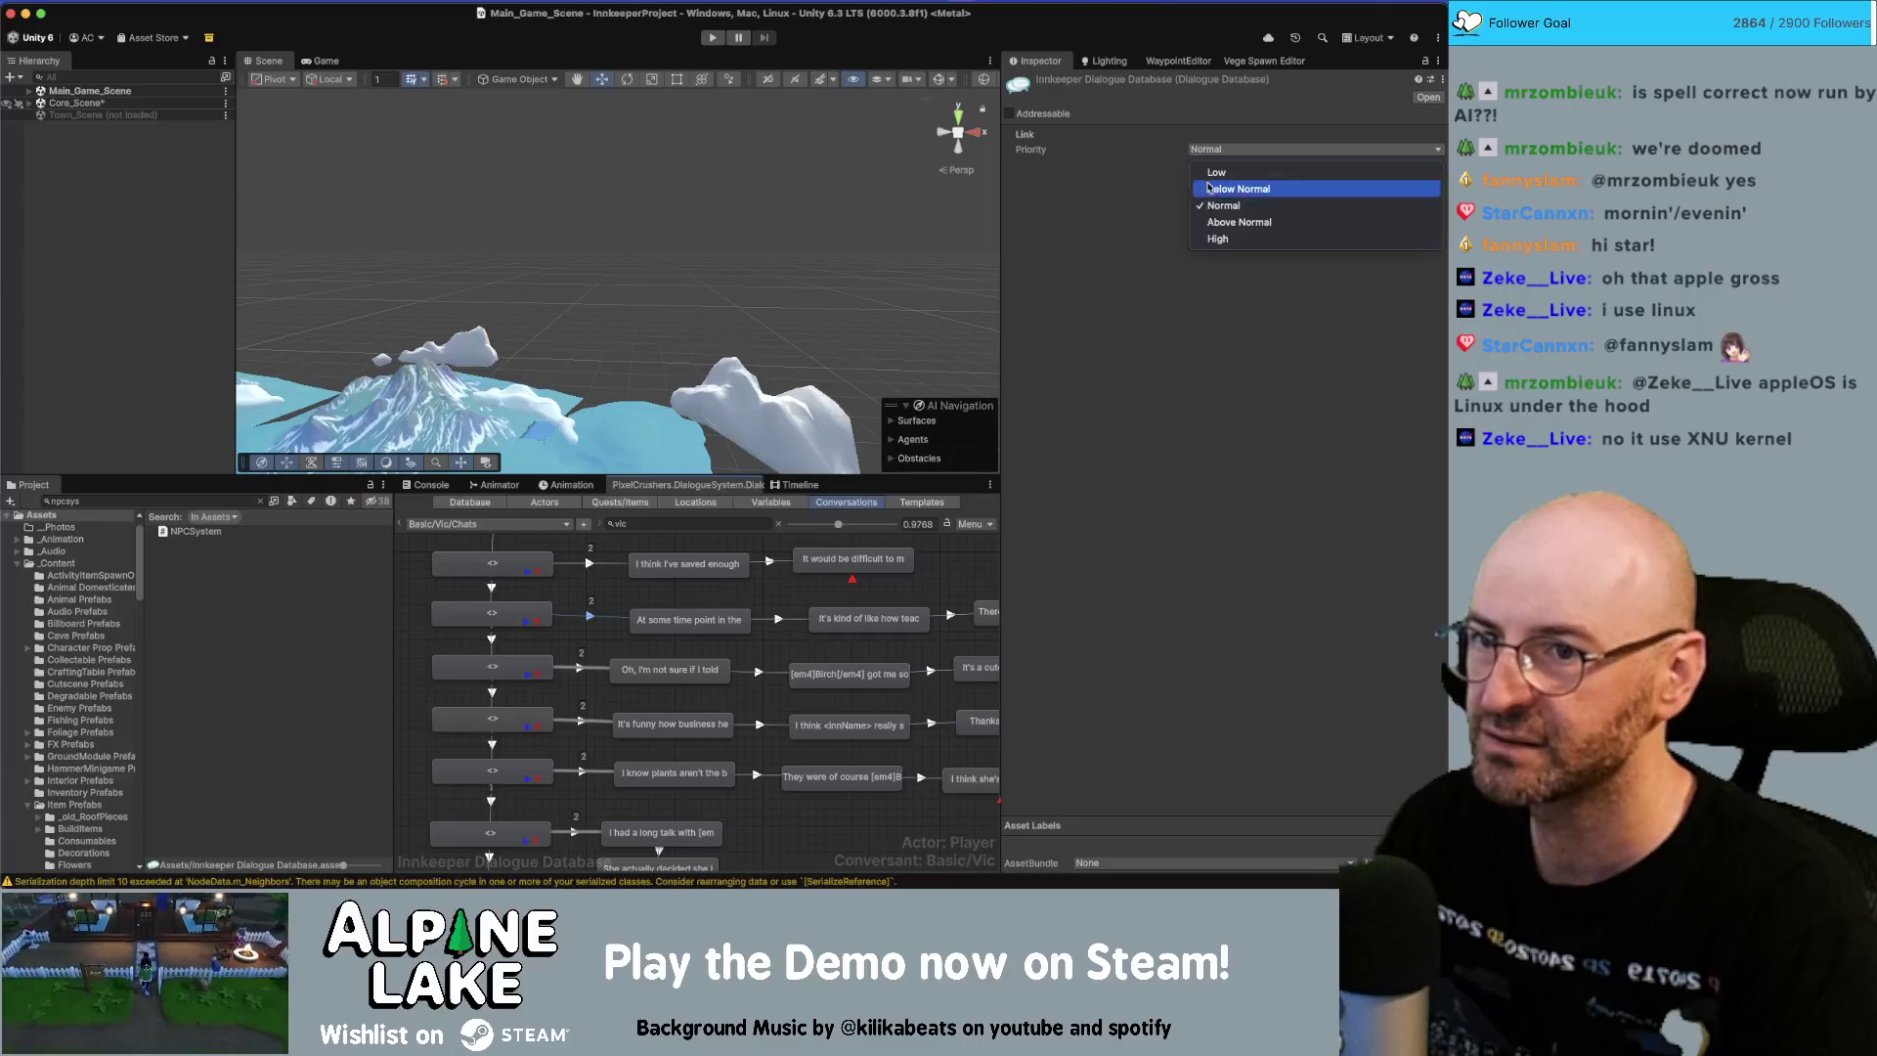
left_click(1232, 189)
scroll(606, 643, "up", 3)
left_click(594, 636)
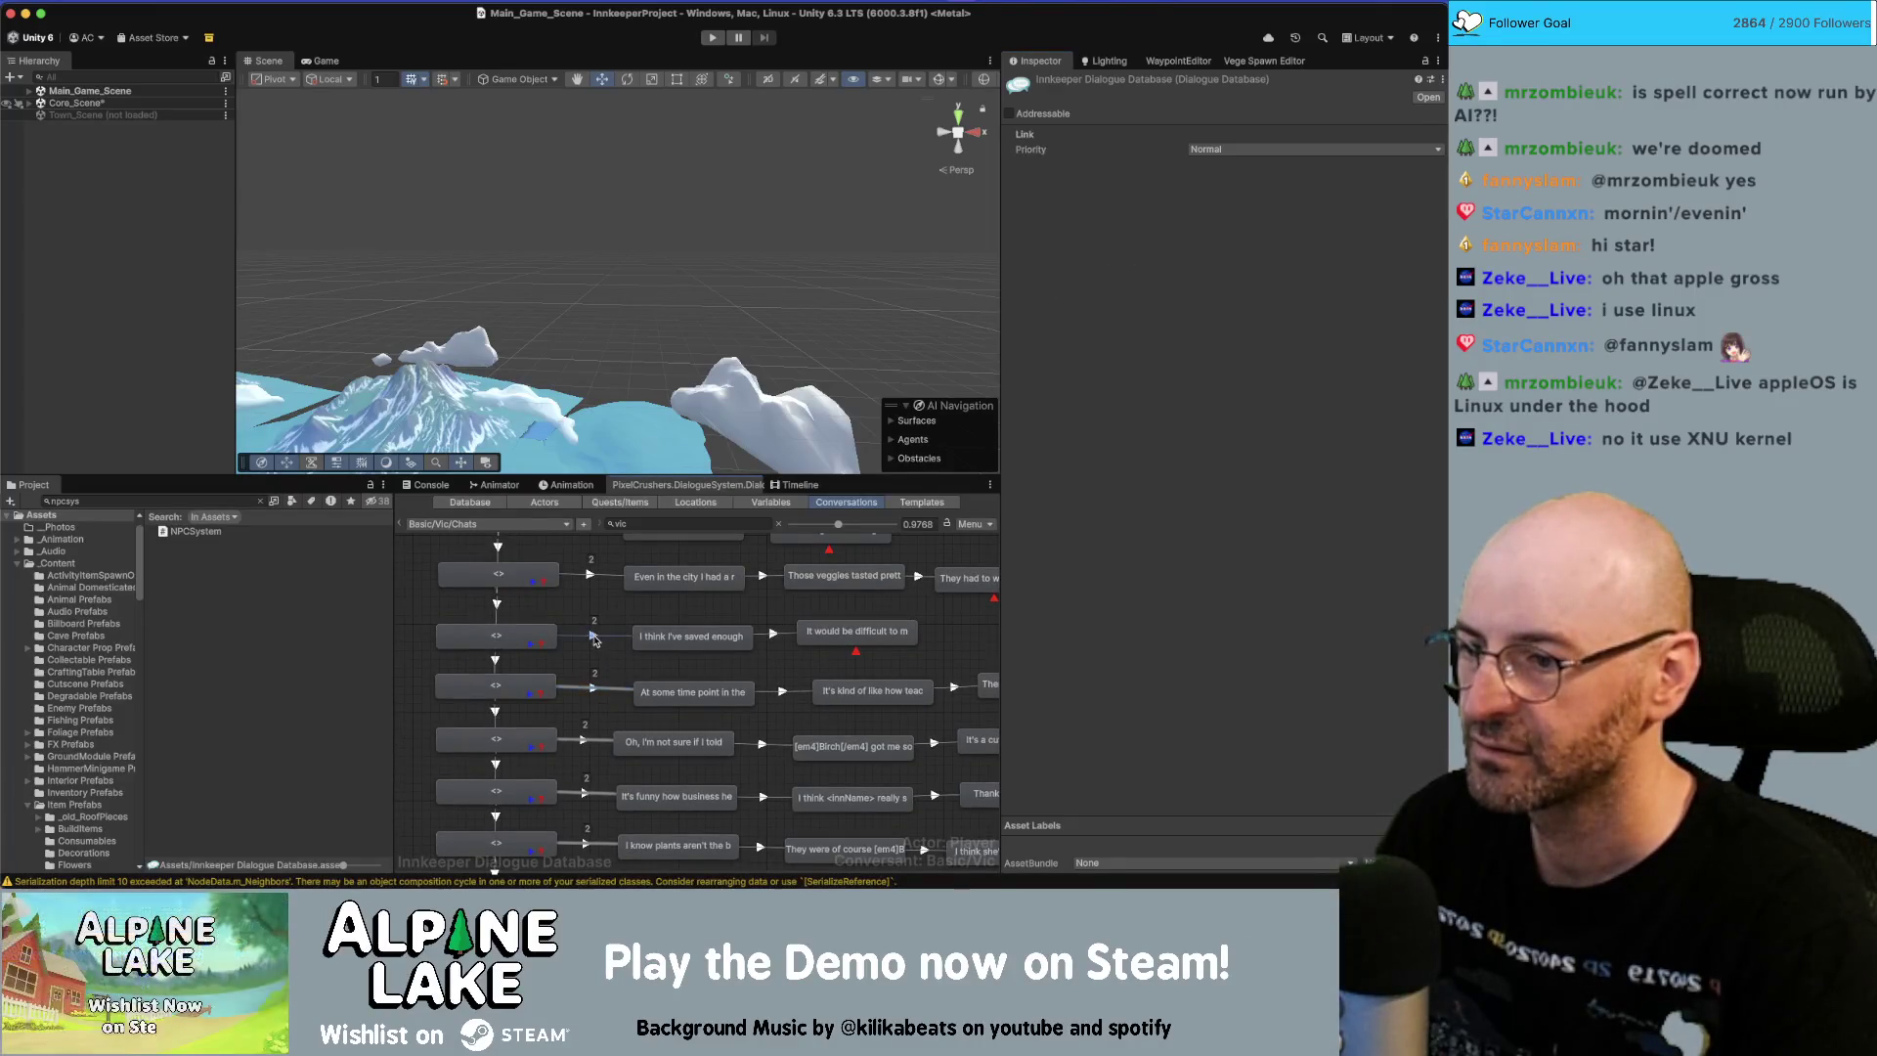
left_click(1202, 152)
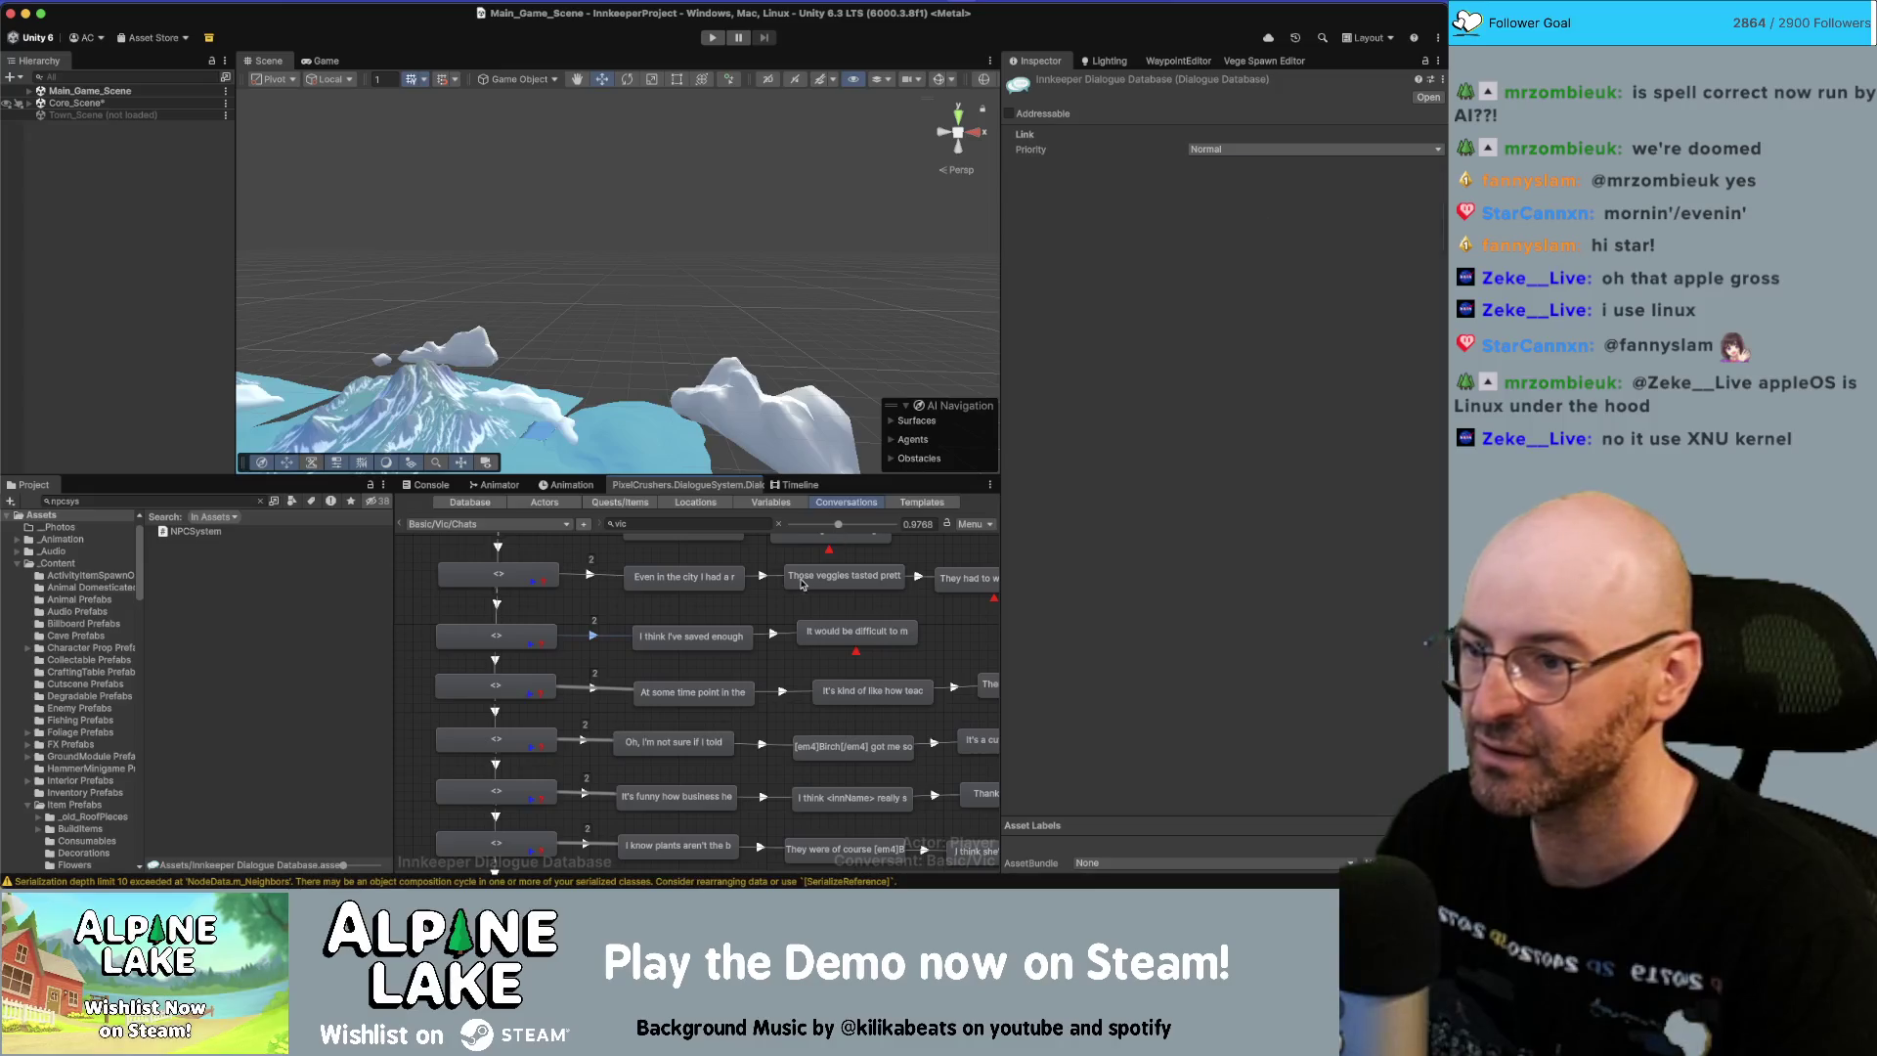
left_click(1232, 188)
Set the remaining upper opening link to Below Normal and check the one above it.
scroll(634, 737, "up", 5)
left_click(574, 696)
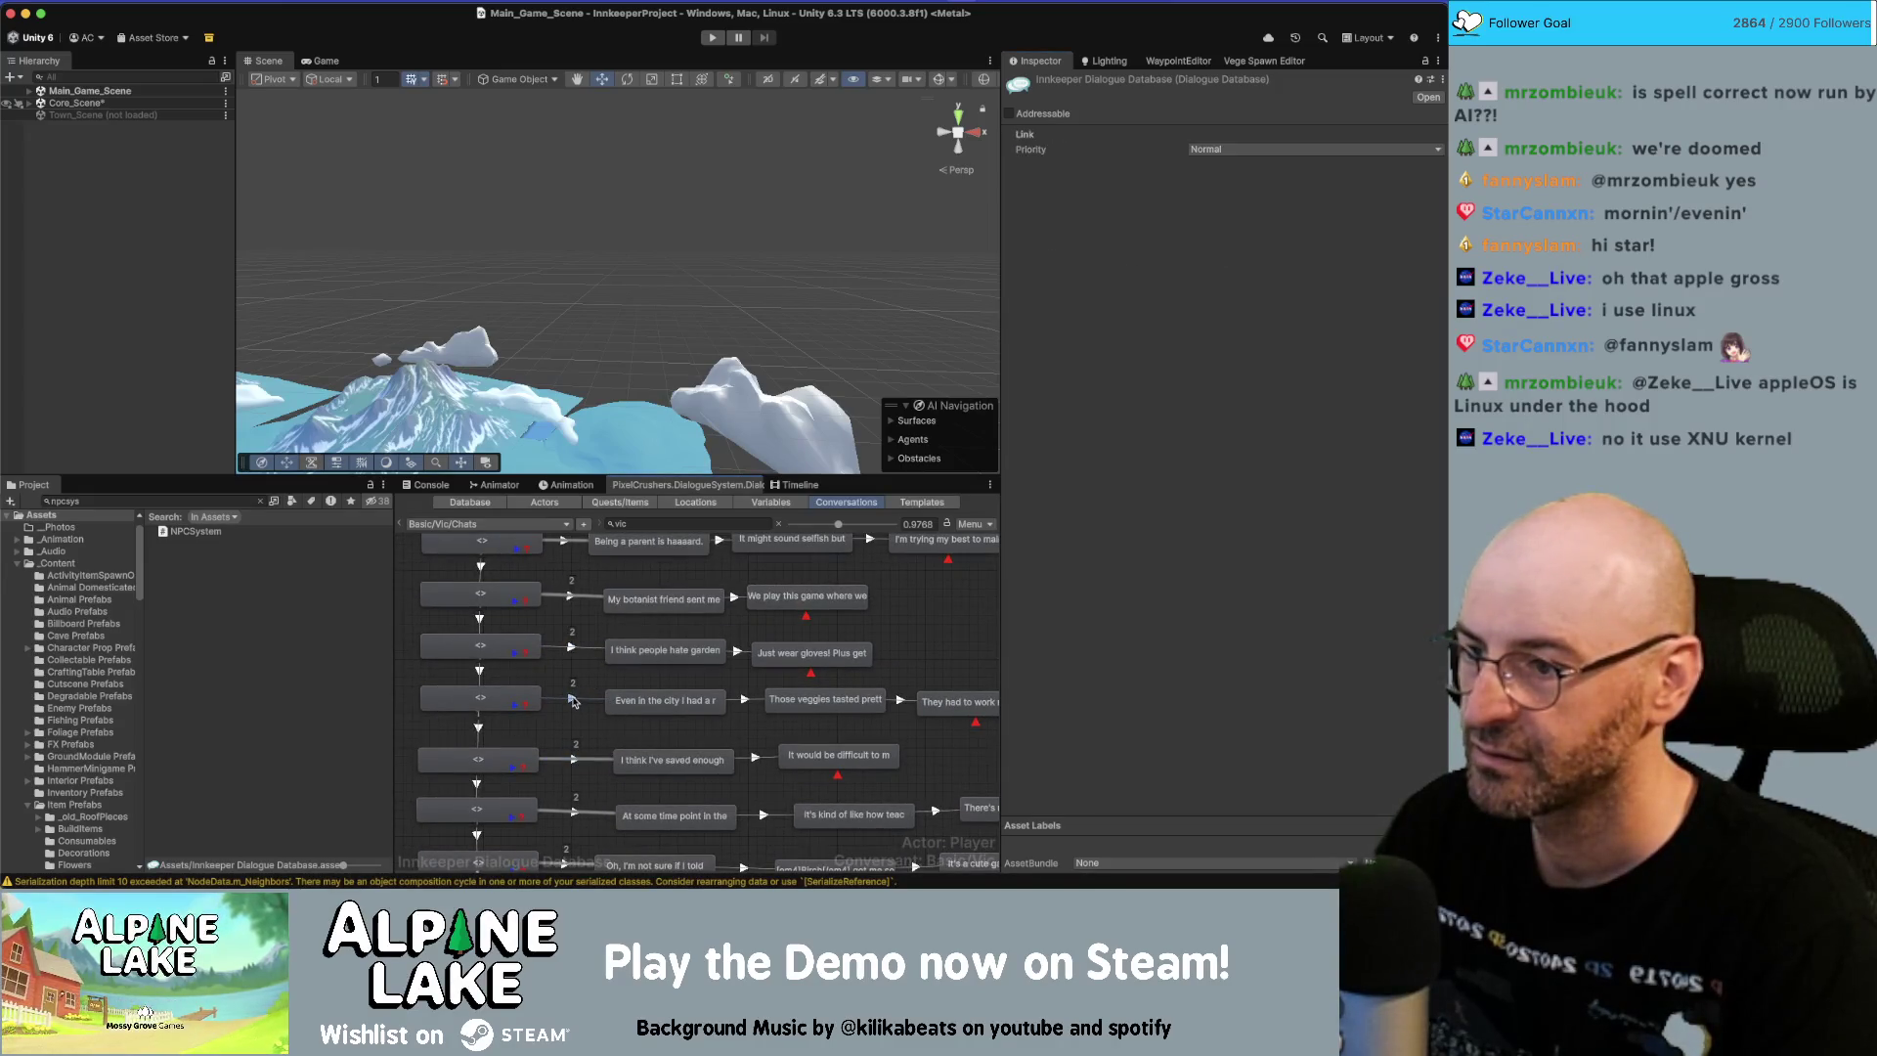
left_click(1231, 151)
left_click(1232, 188)
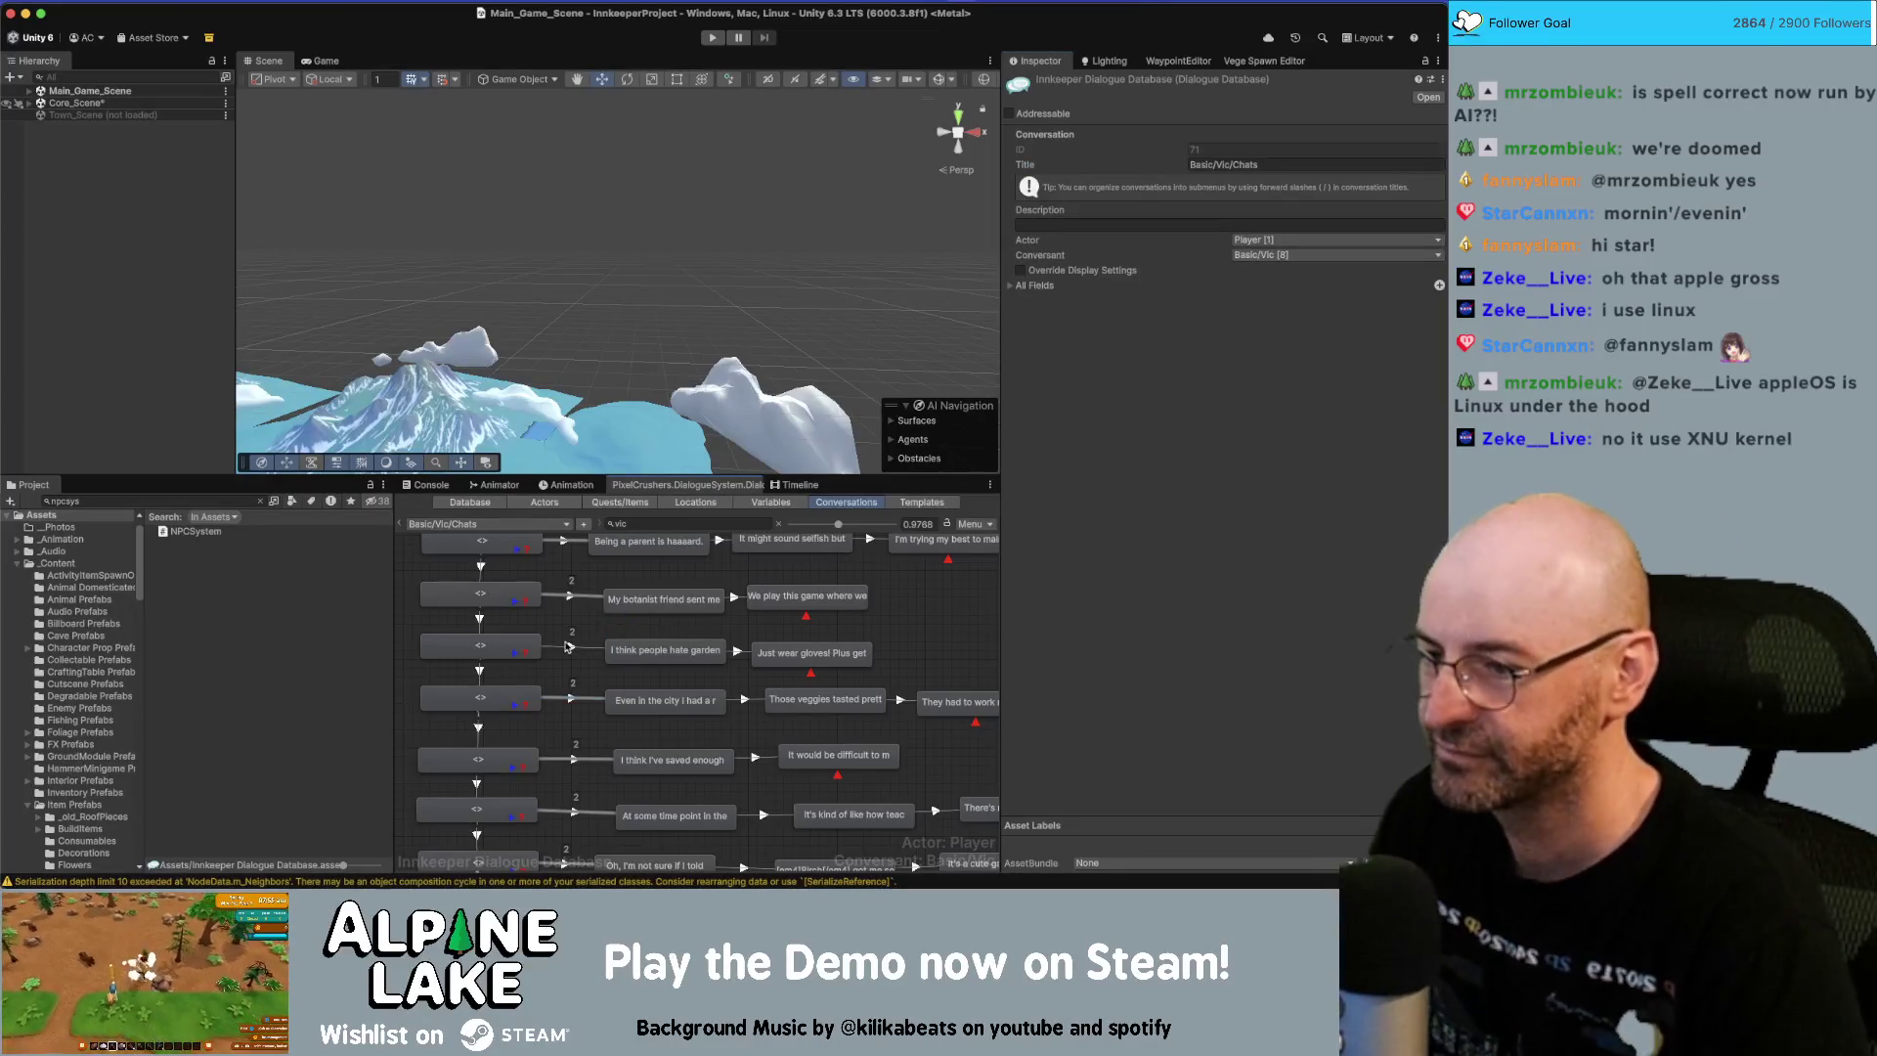
left_click(570, 647)
left_click(1232, 149)
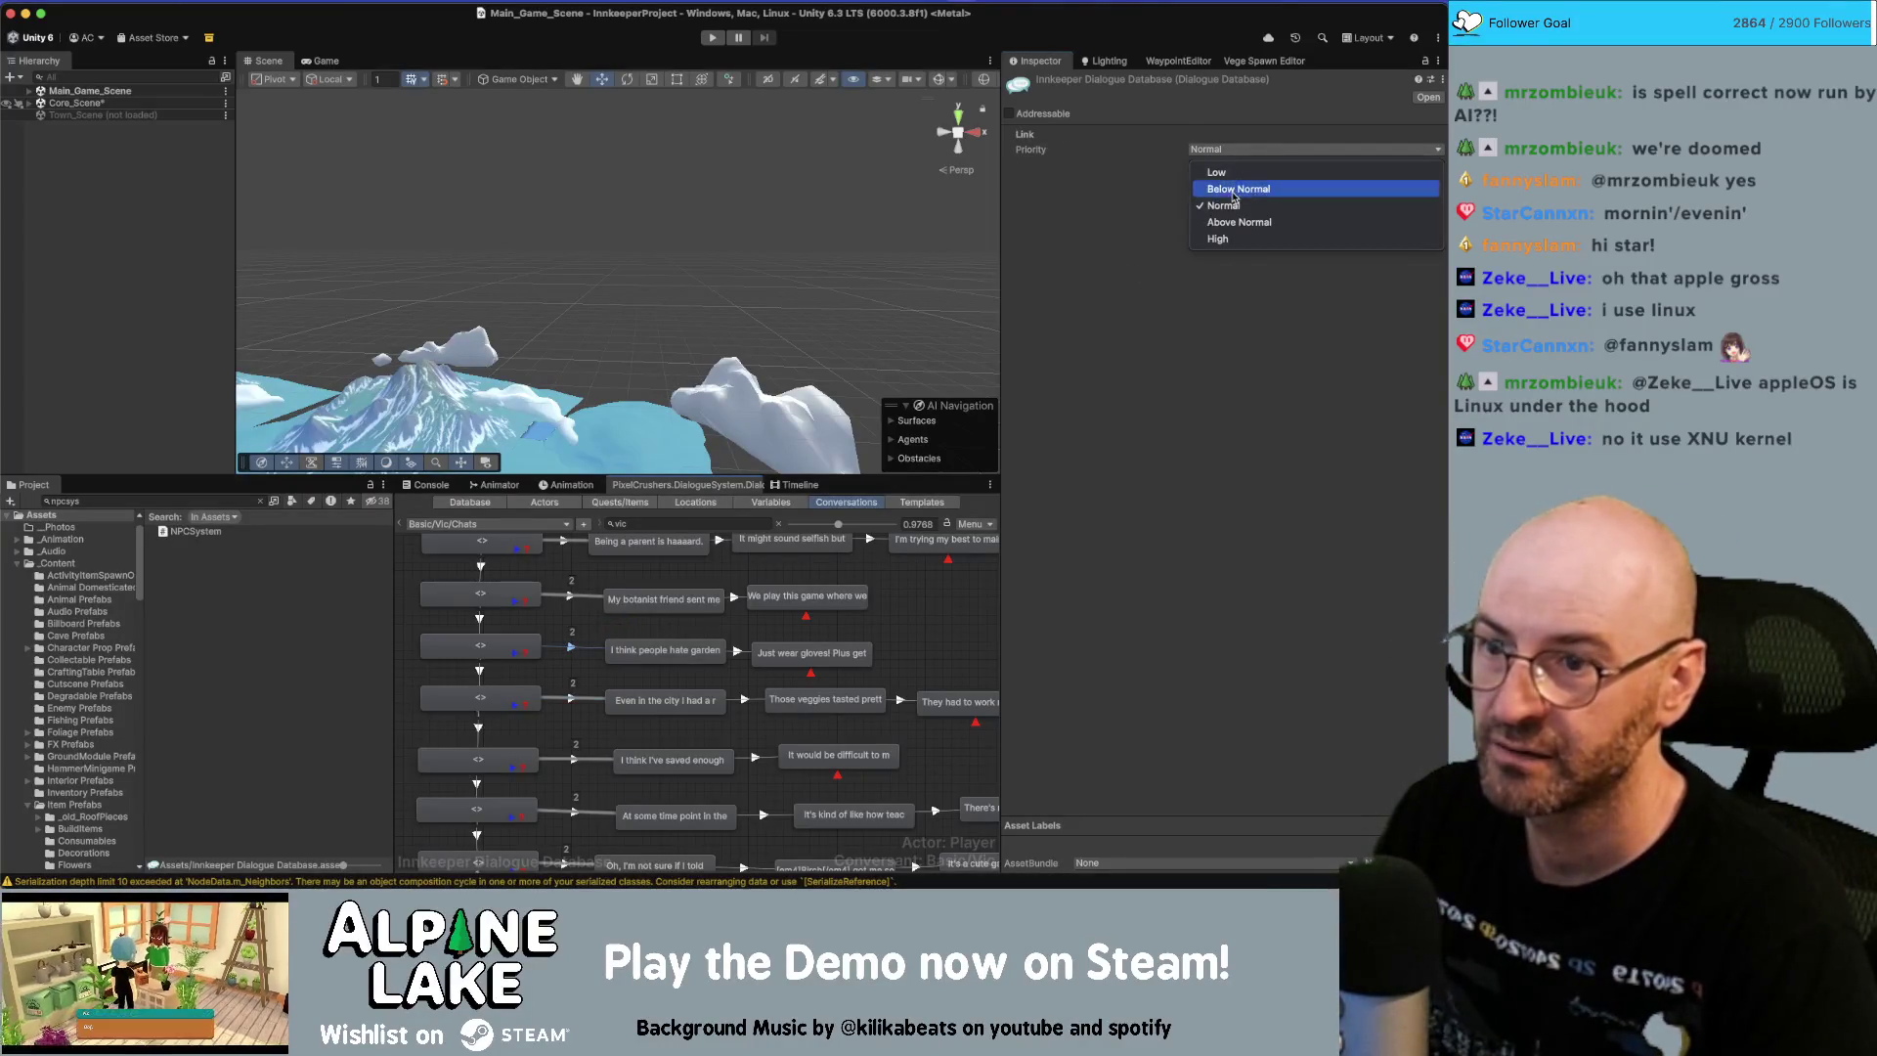
left_click(1232, 193)
scroll(837, 755, "up", 5)
scroll(837, 755, "up", 10)
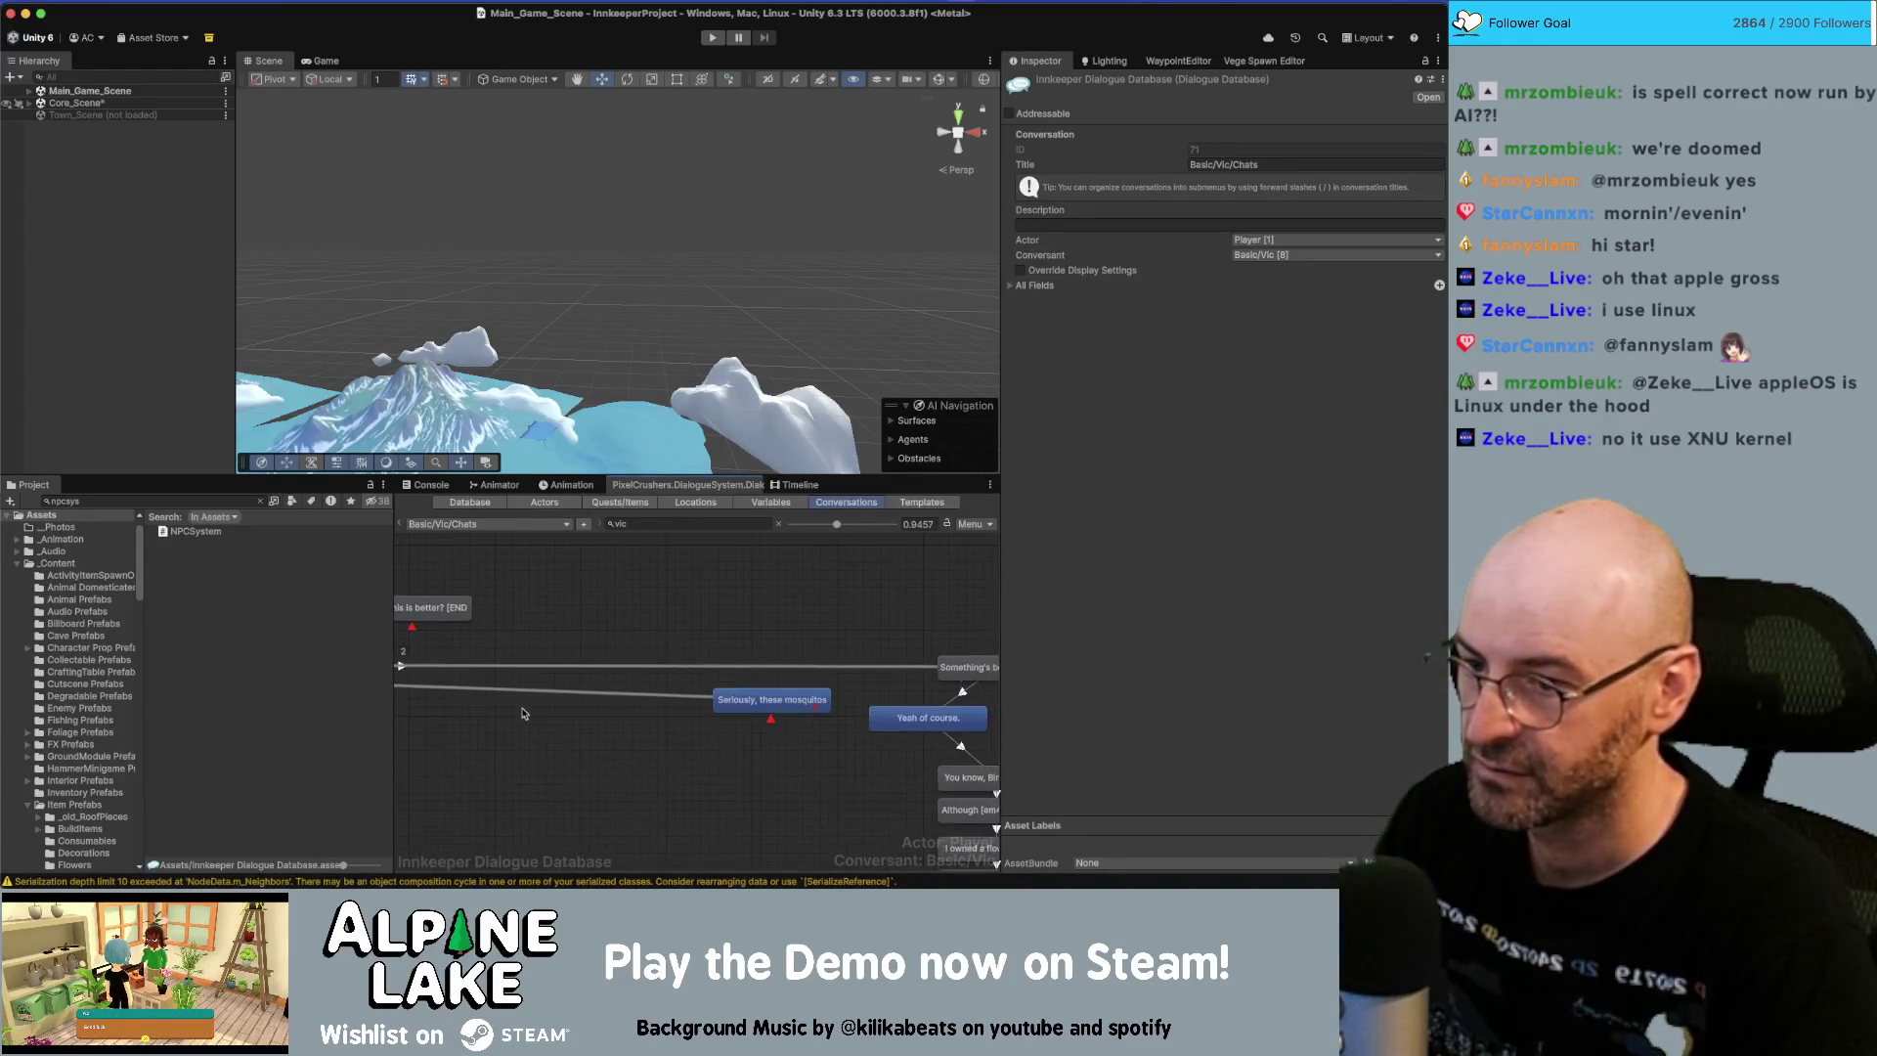
Scroll through Basic/Vic/Chats reviewing the rows of linked player-and-Vic entries ending in [END].
scroll(515, 712, "down", 5)
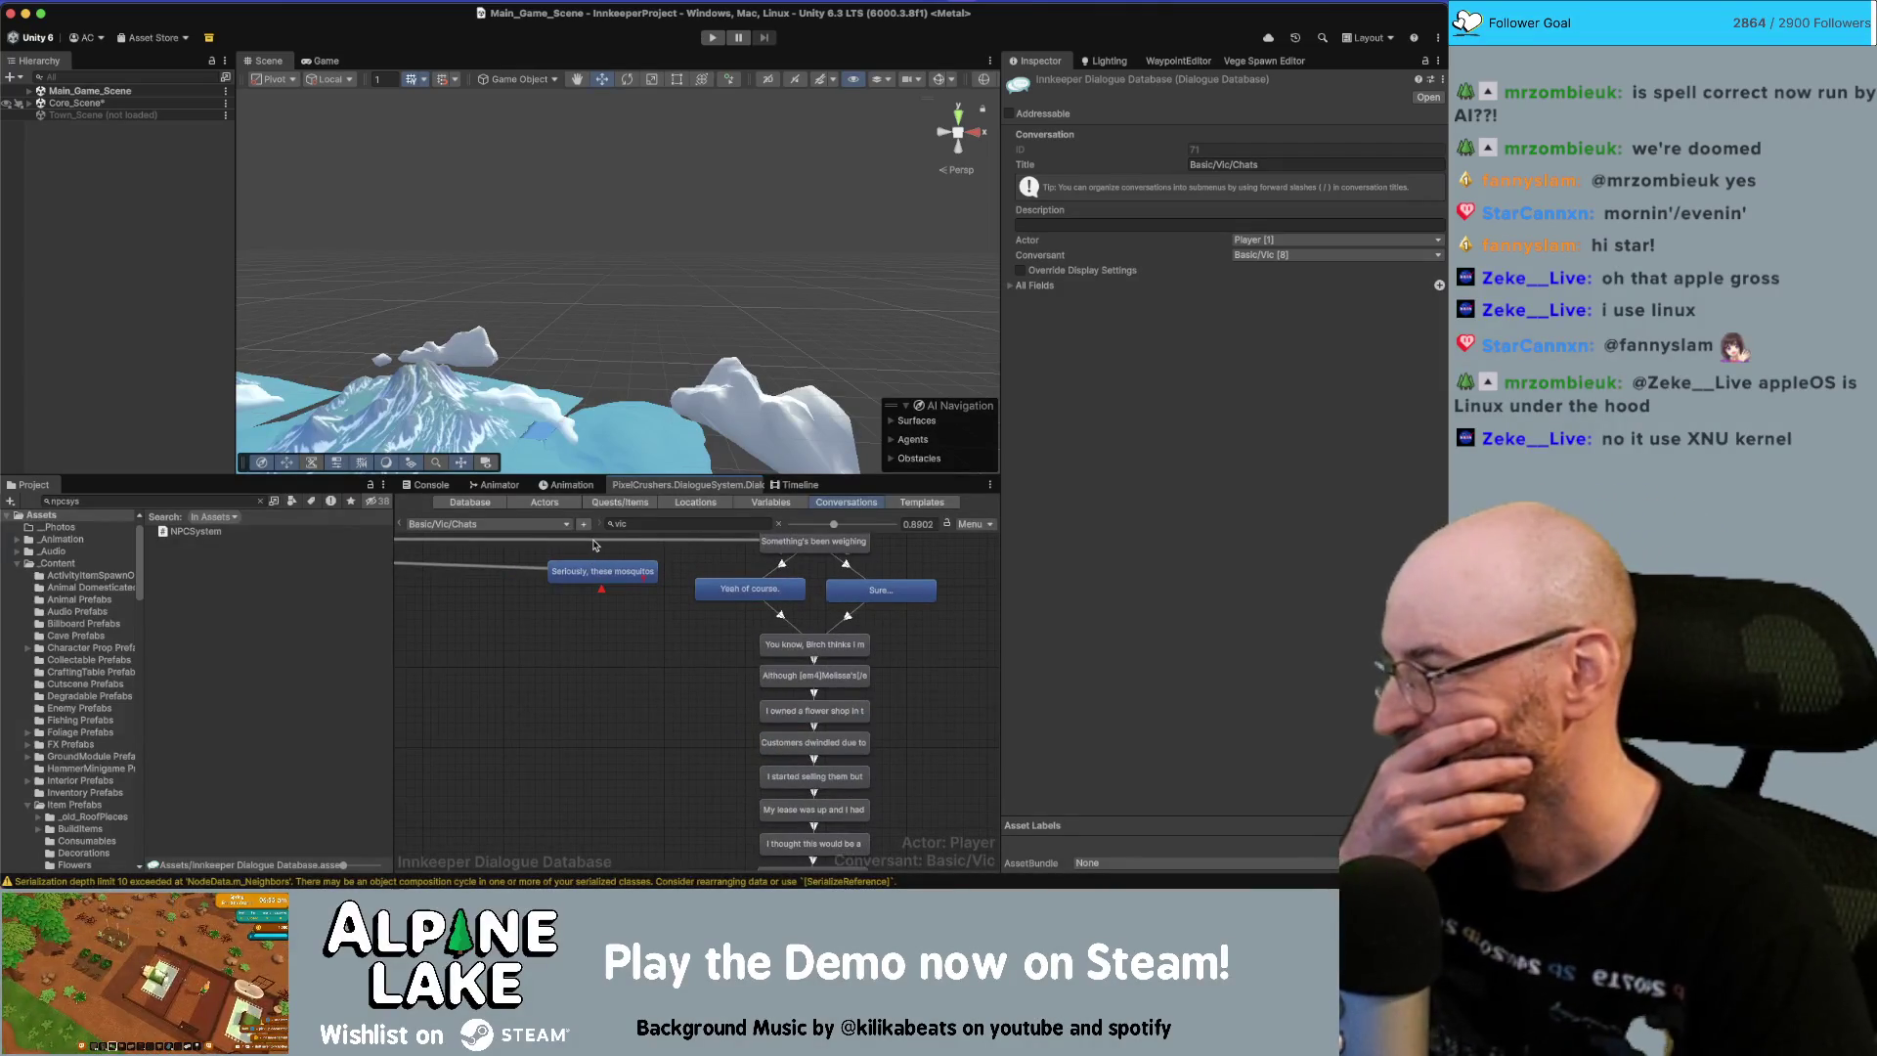
scroll(576, 667, "down", 10)
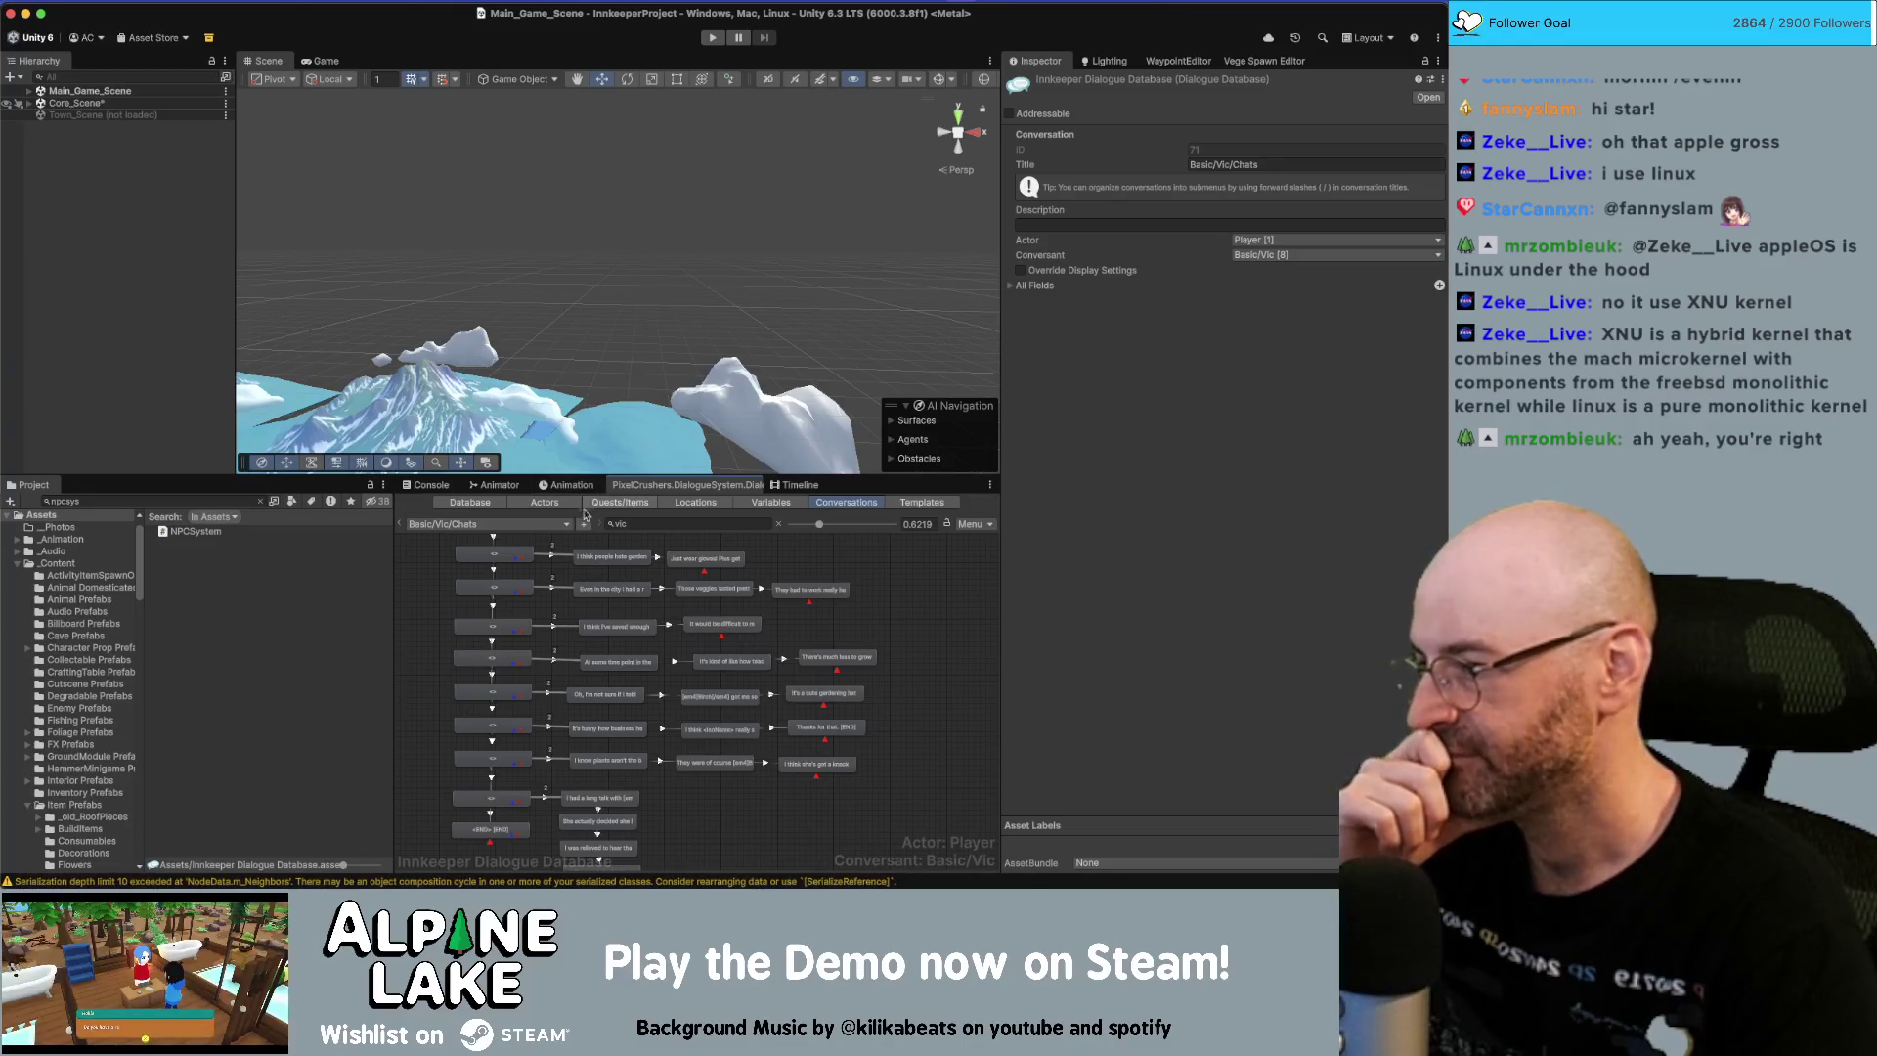
scroll(743, 812, "down", 2)
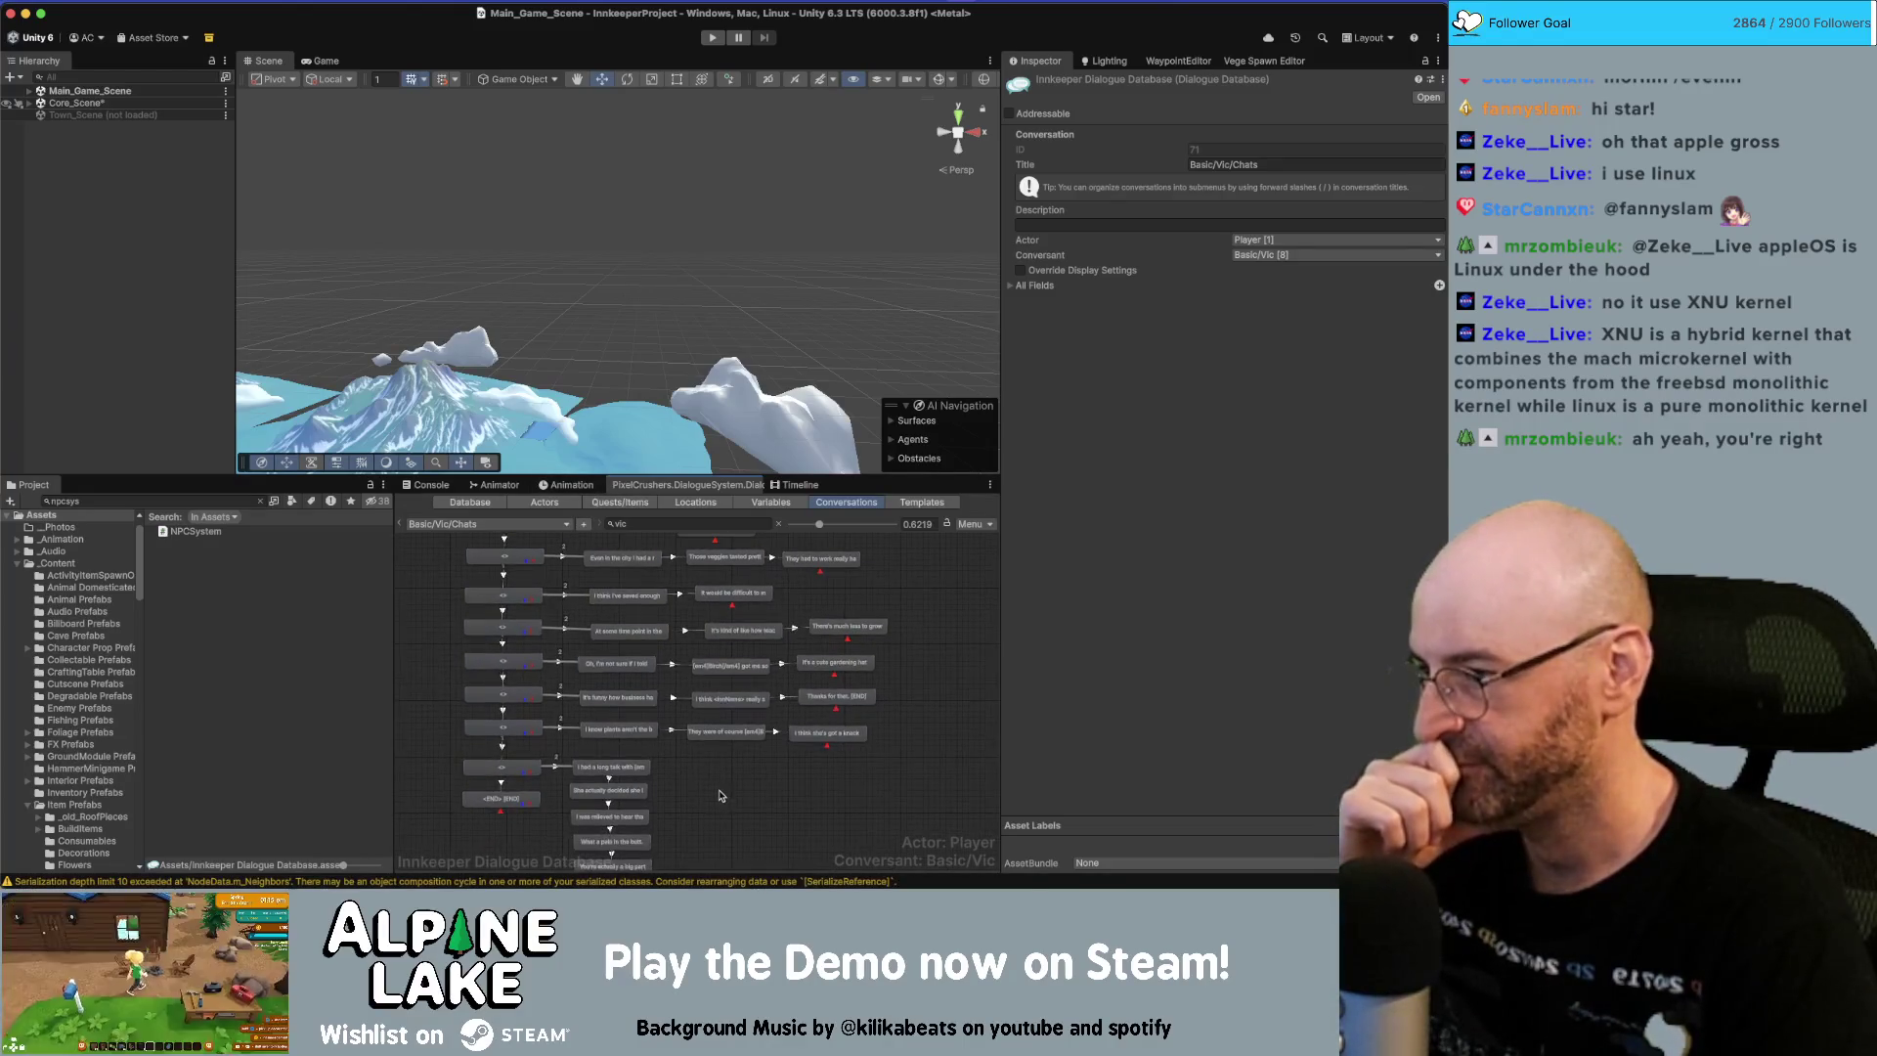
scroll(721, 795, "down", 1)
scroll(726, 773, "down", 1)
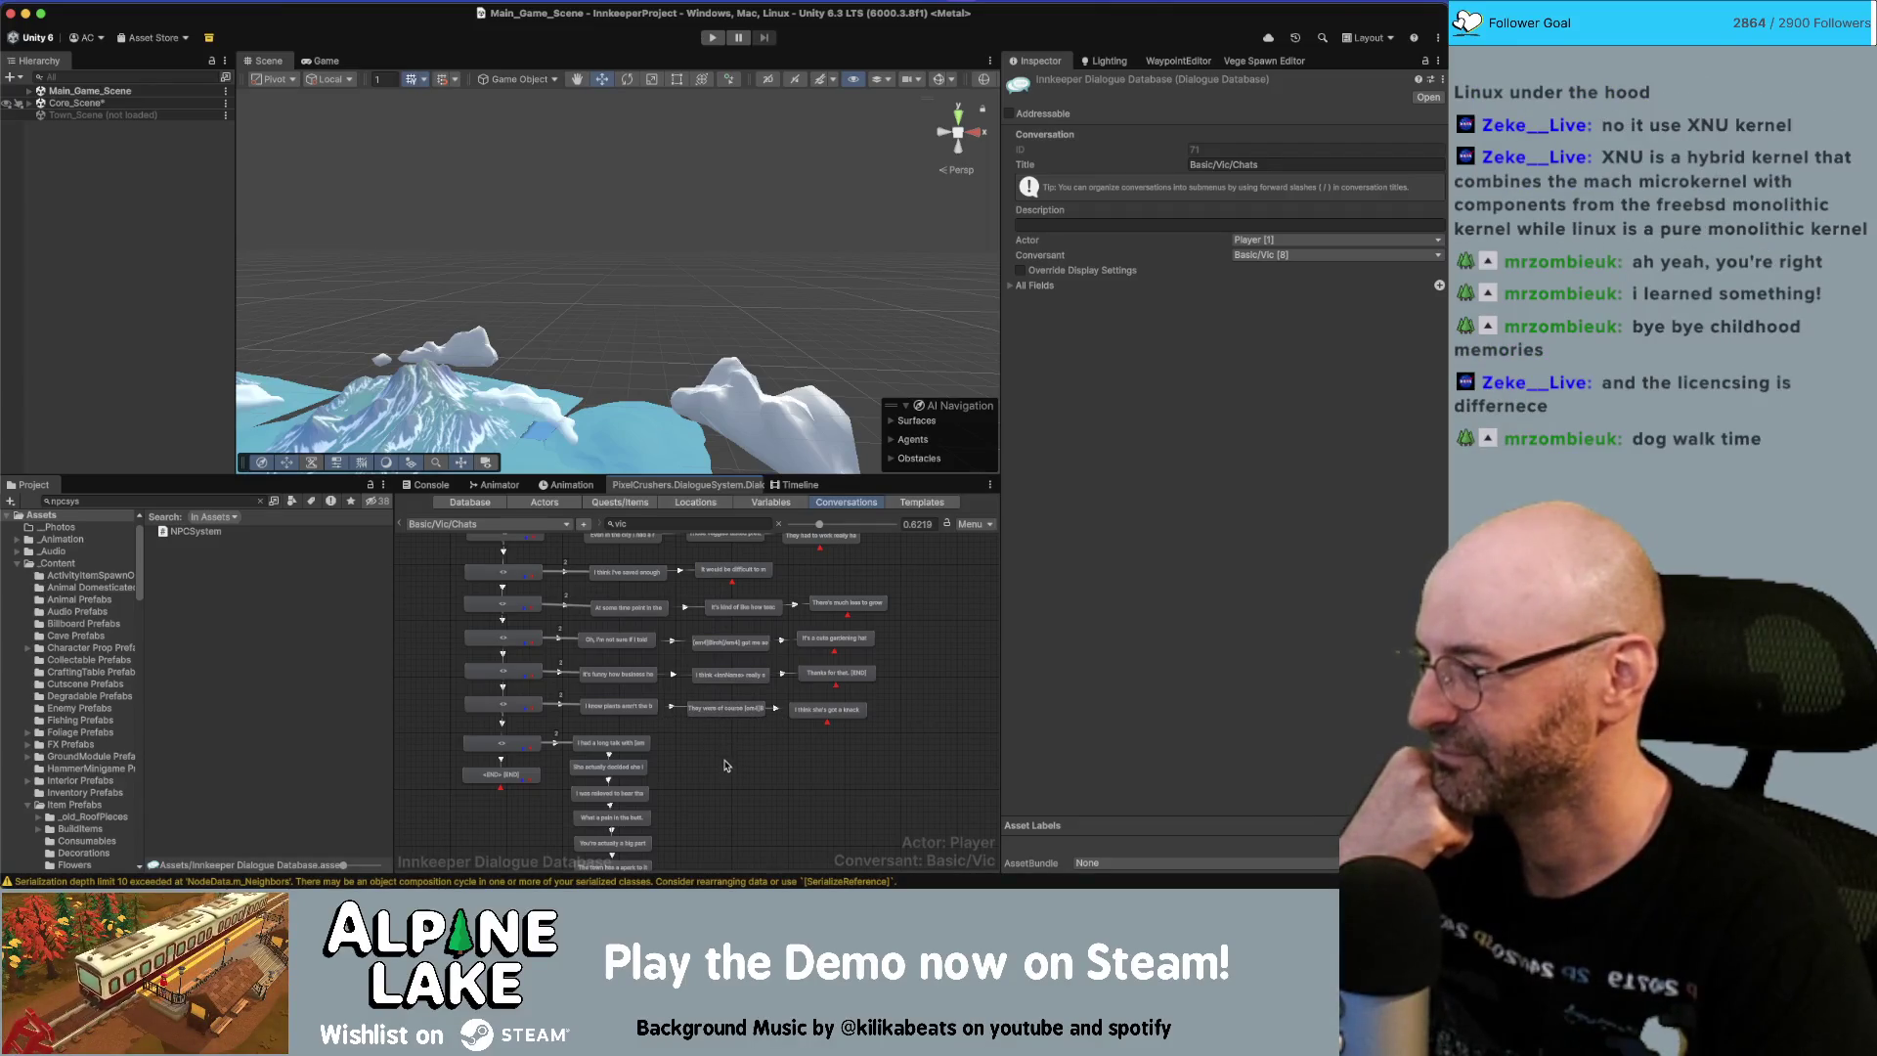
scroll(726, 763, "down", 3)
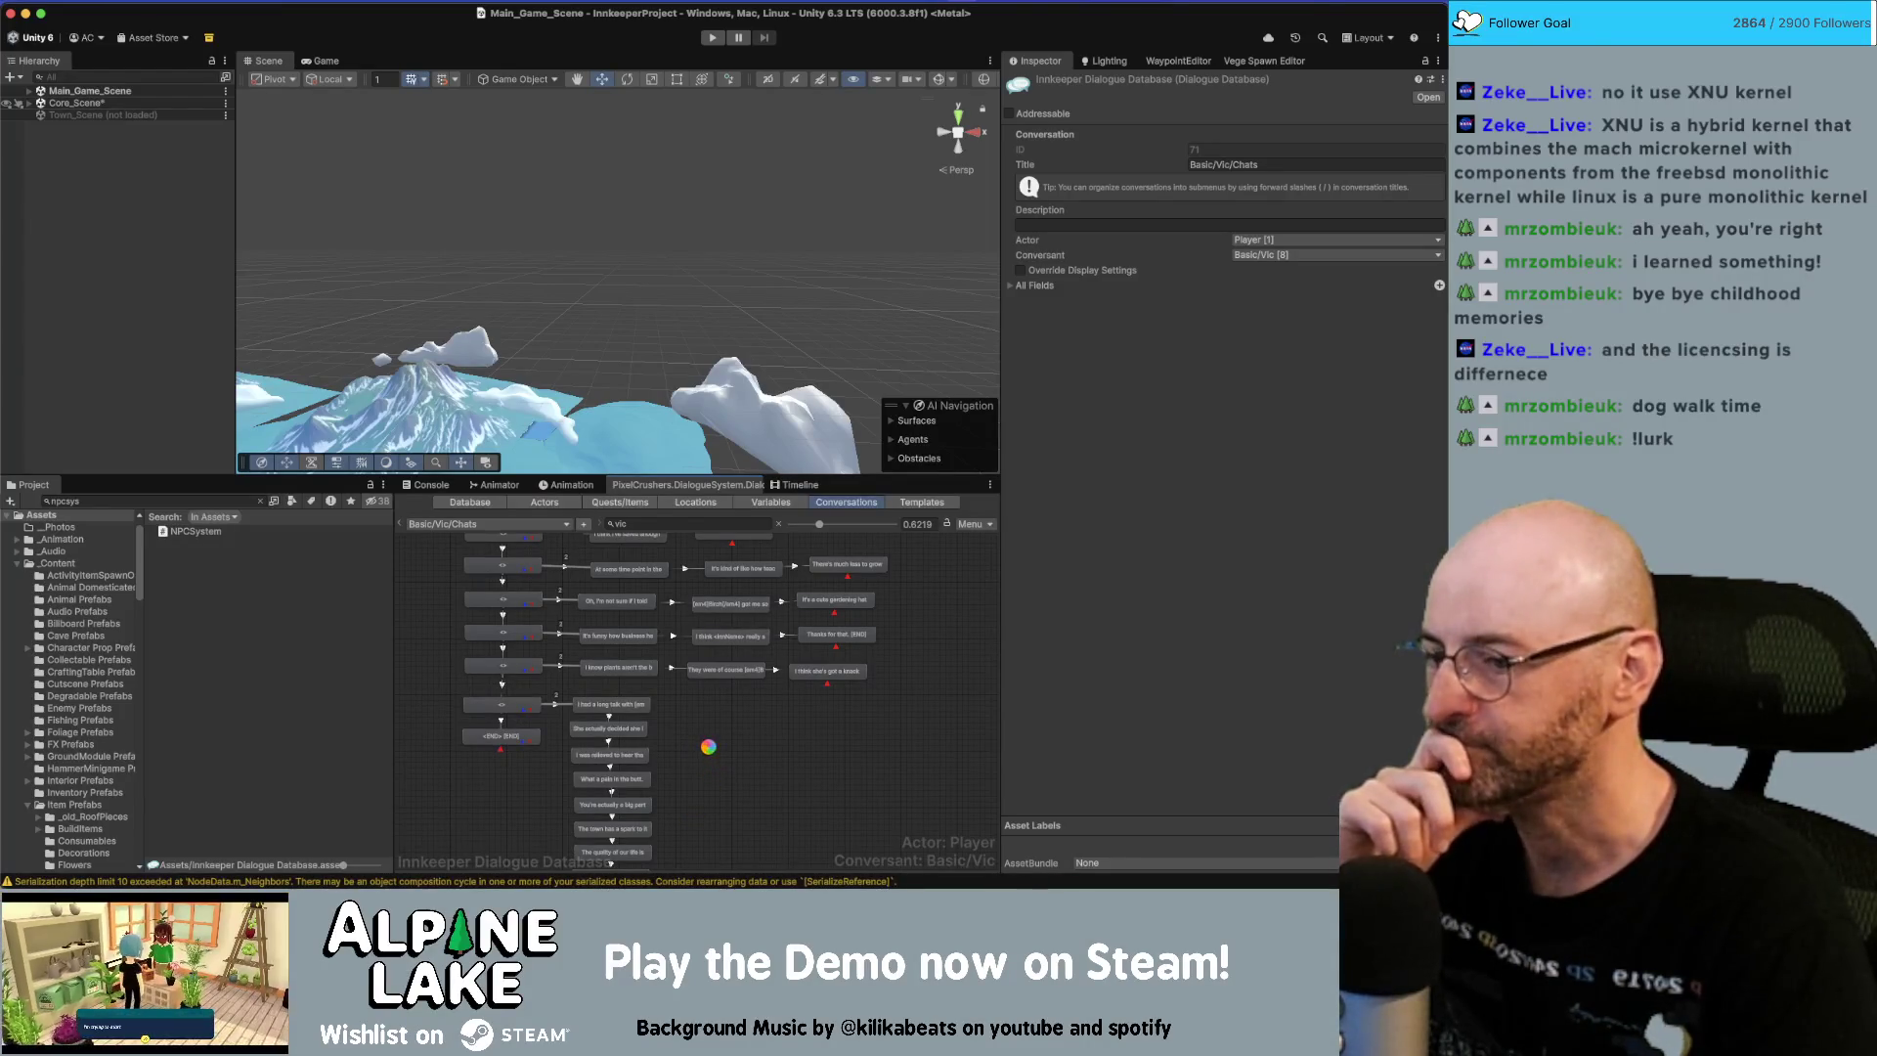
scroll(733, 733, "up", 5)
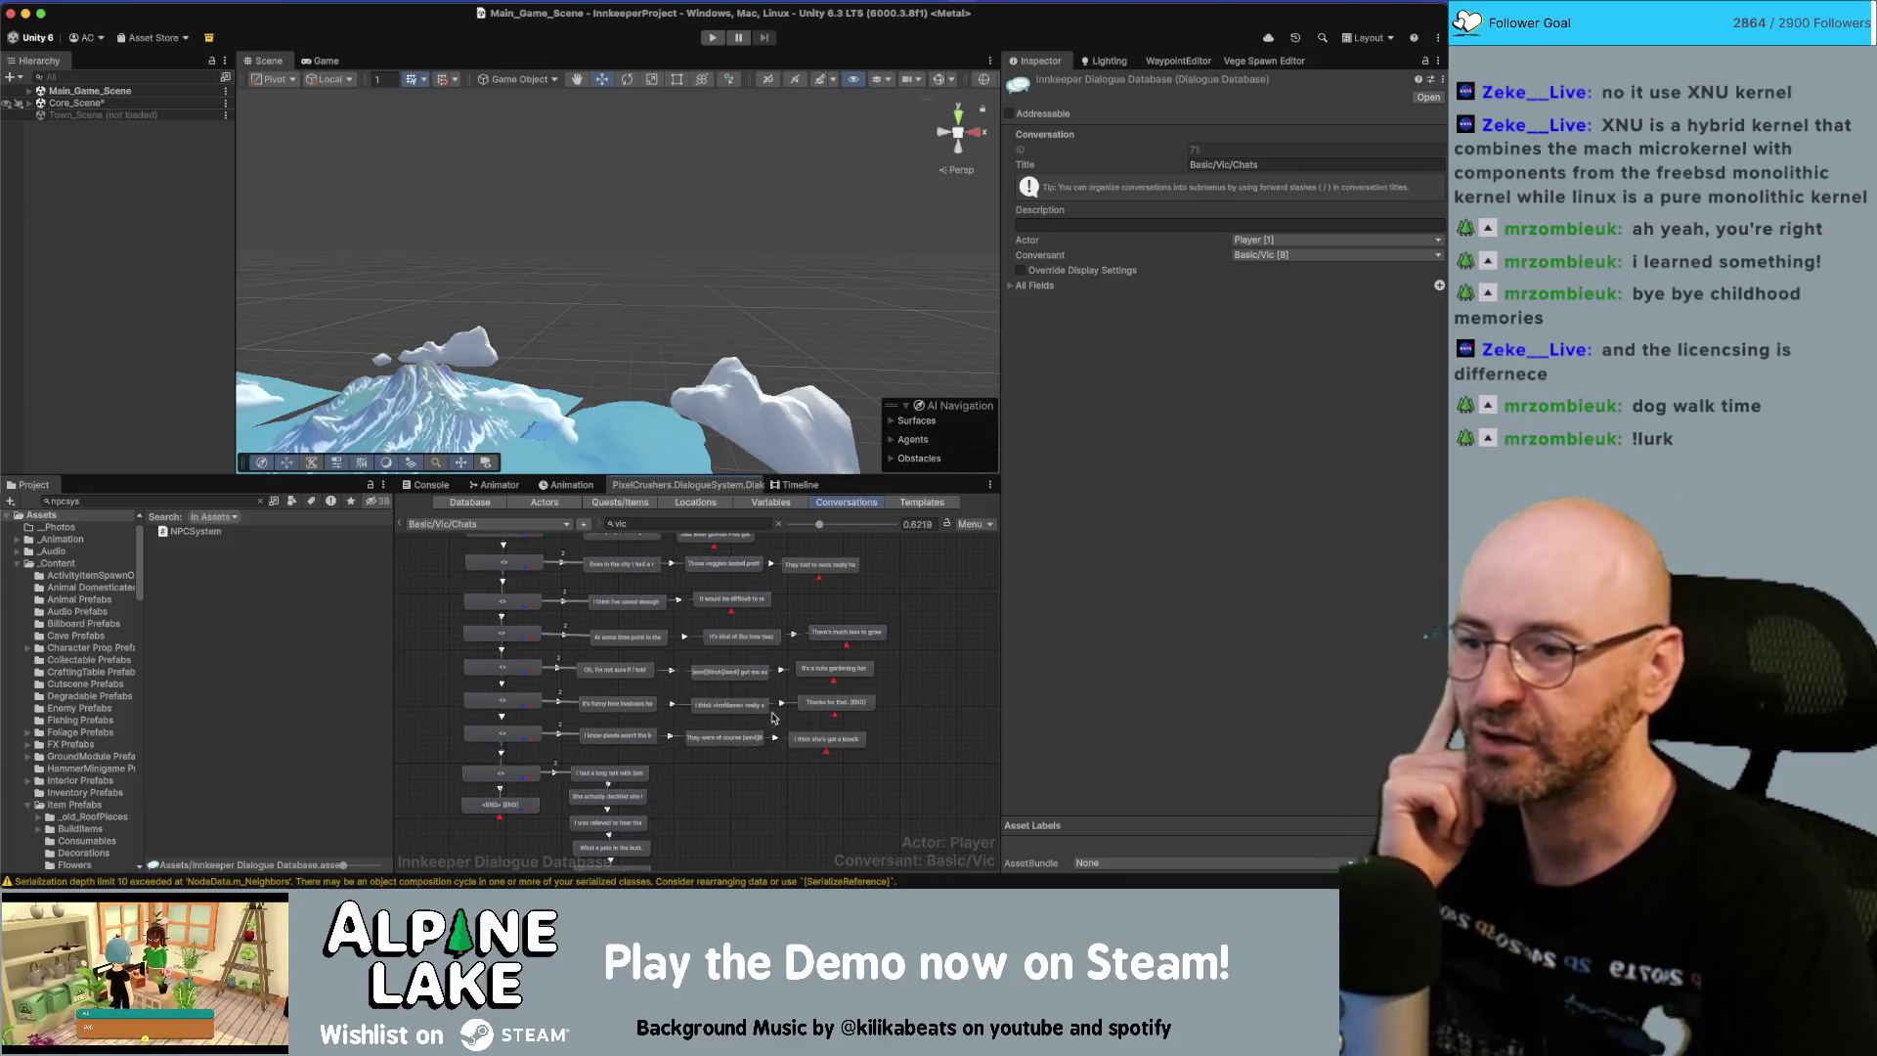
scroll(958, 684, "up", 10)
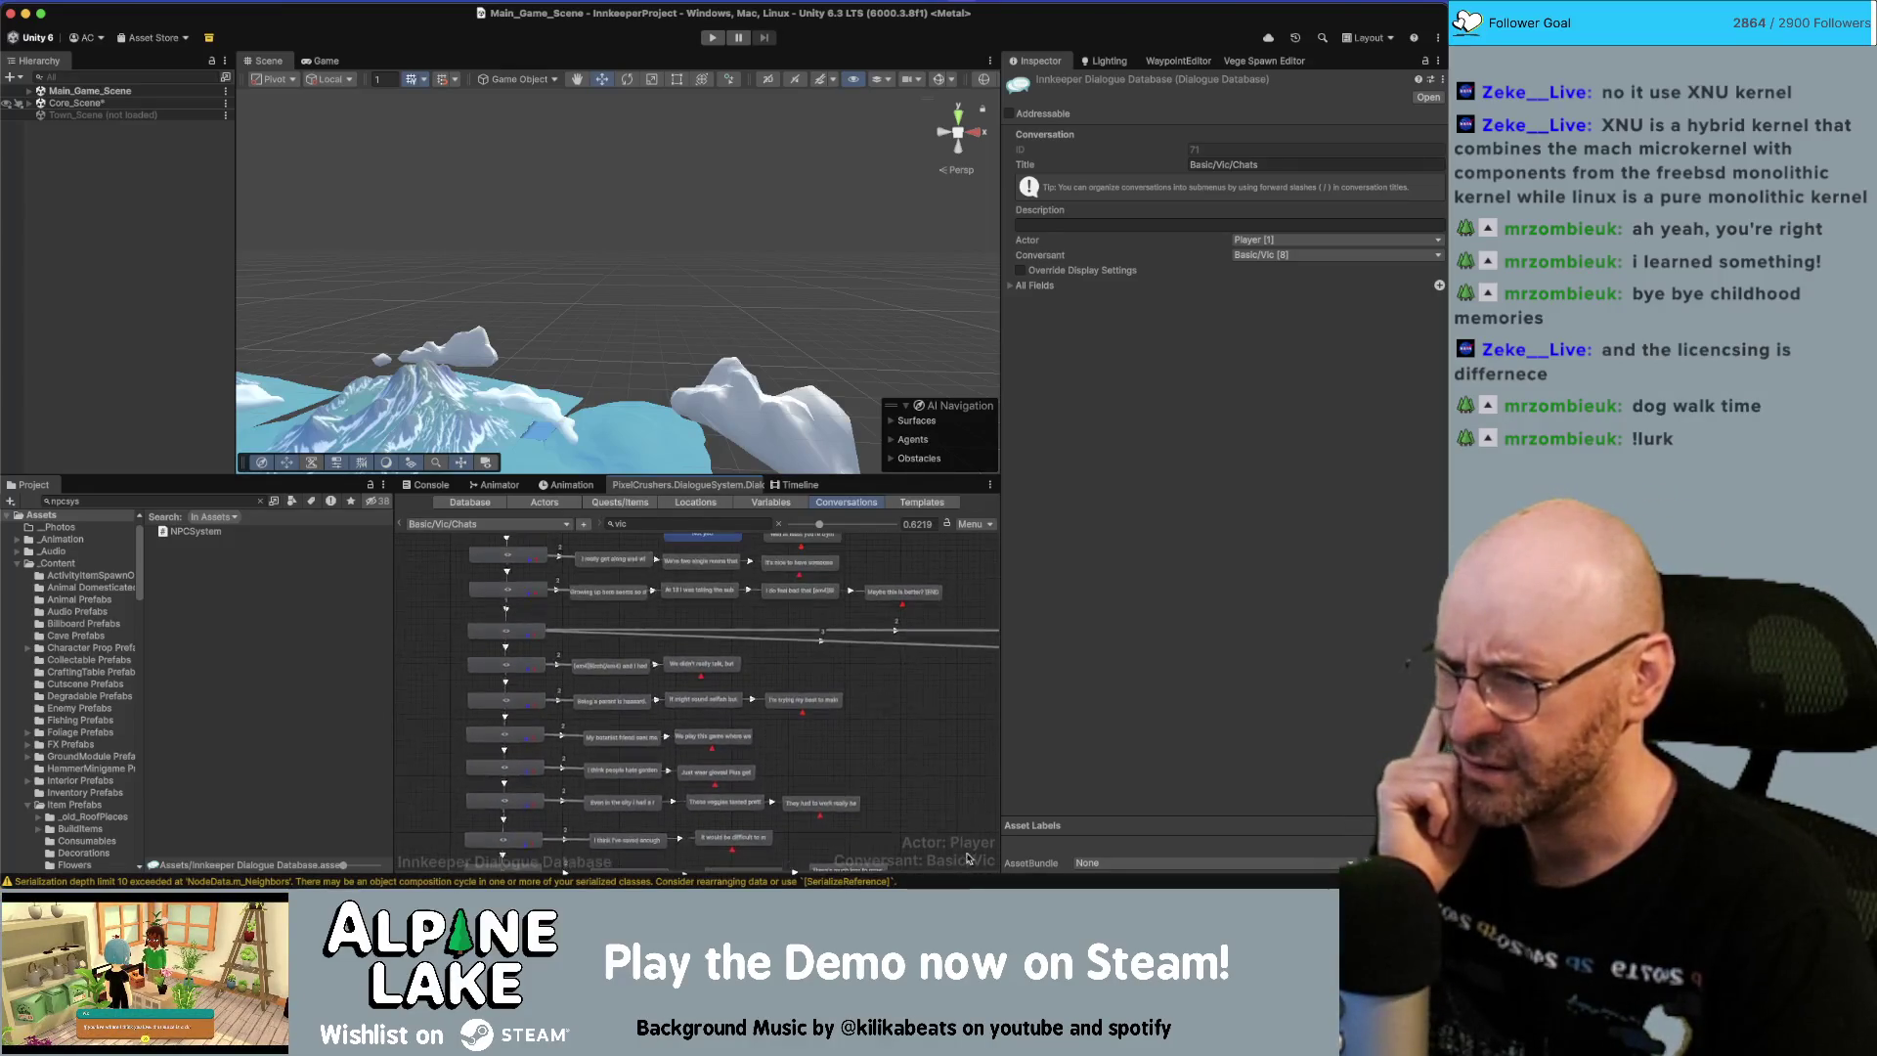
left_click(664, 519)
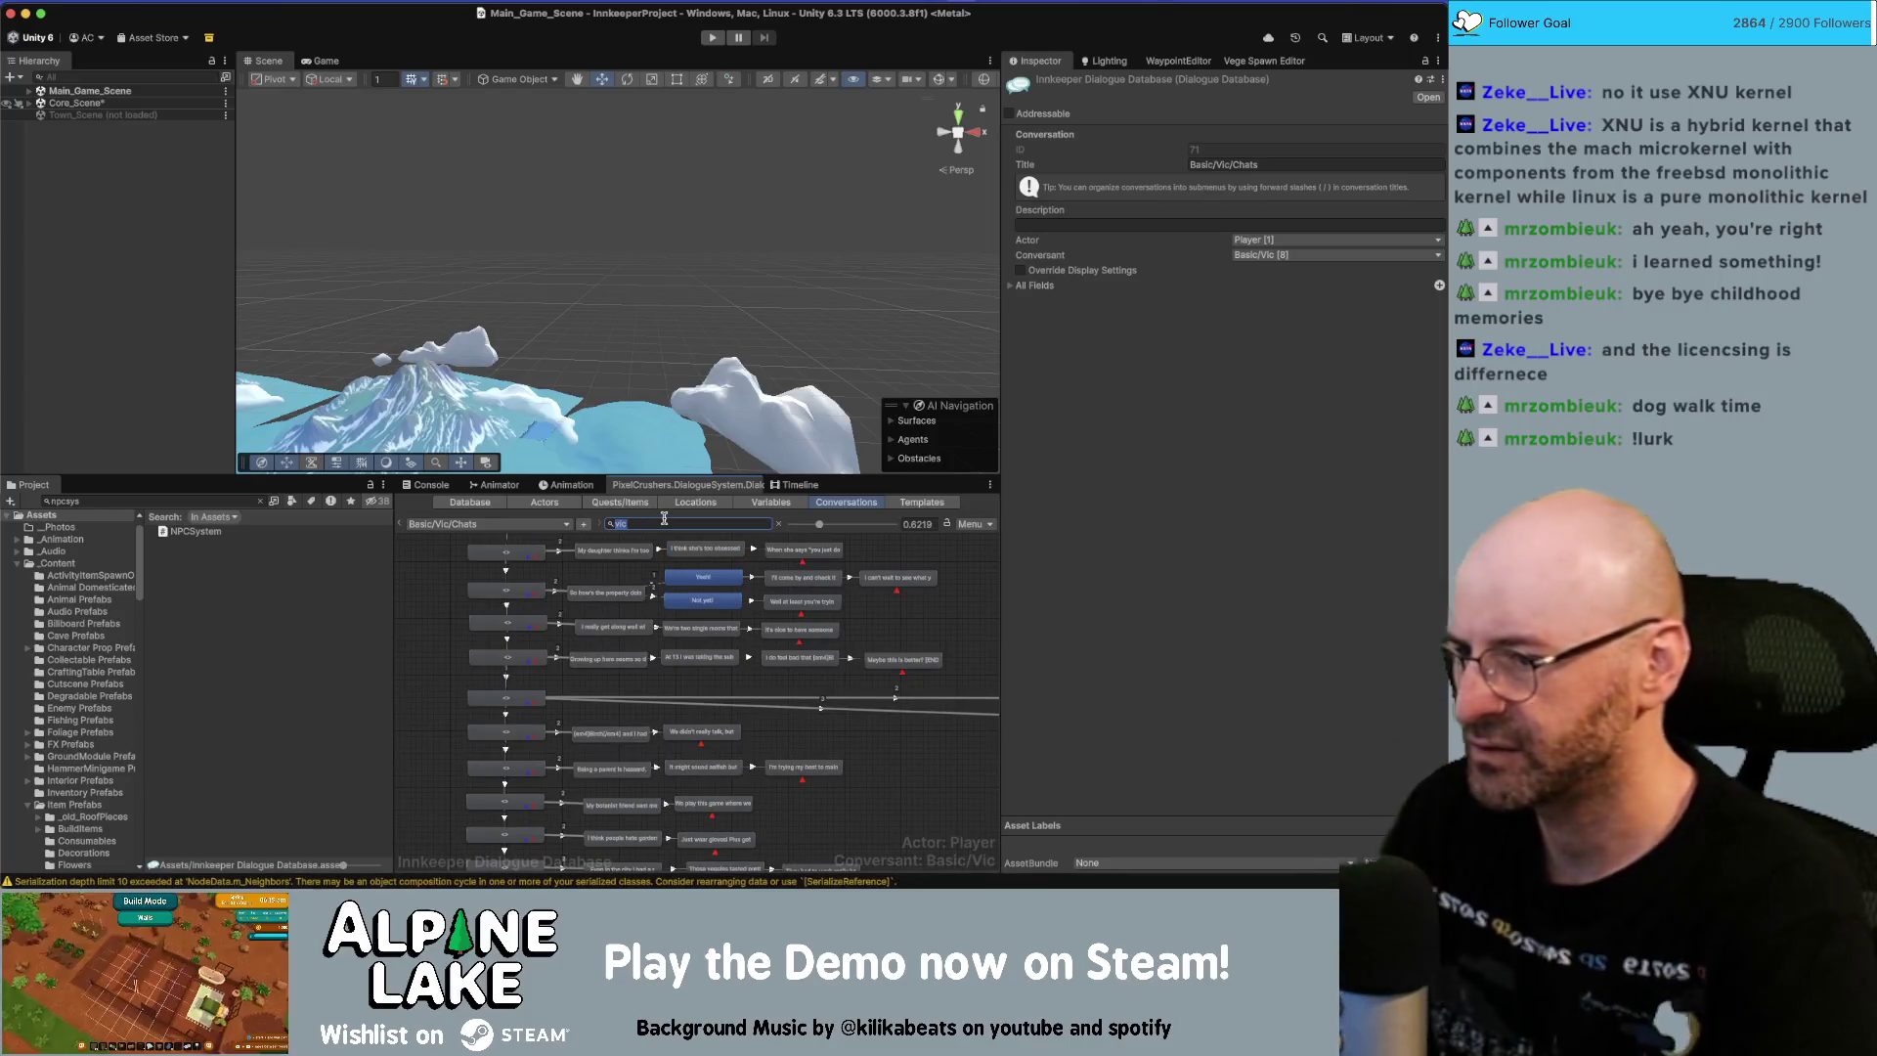
Search 'jeff' and open the Basic/Jeff/Chats conversation.
type("jeff")
left_click(555, 524)
mouse_move(489, 548)
mouse_move(598, 547)
left_click(653, 564)
scroll(657, 674, "up", 2)
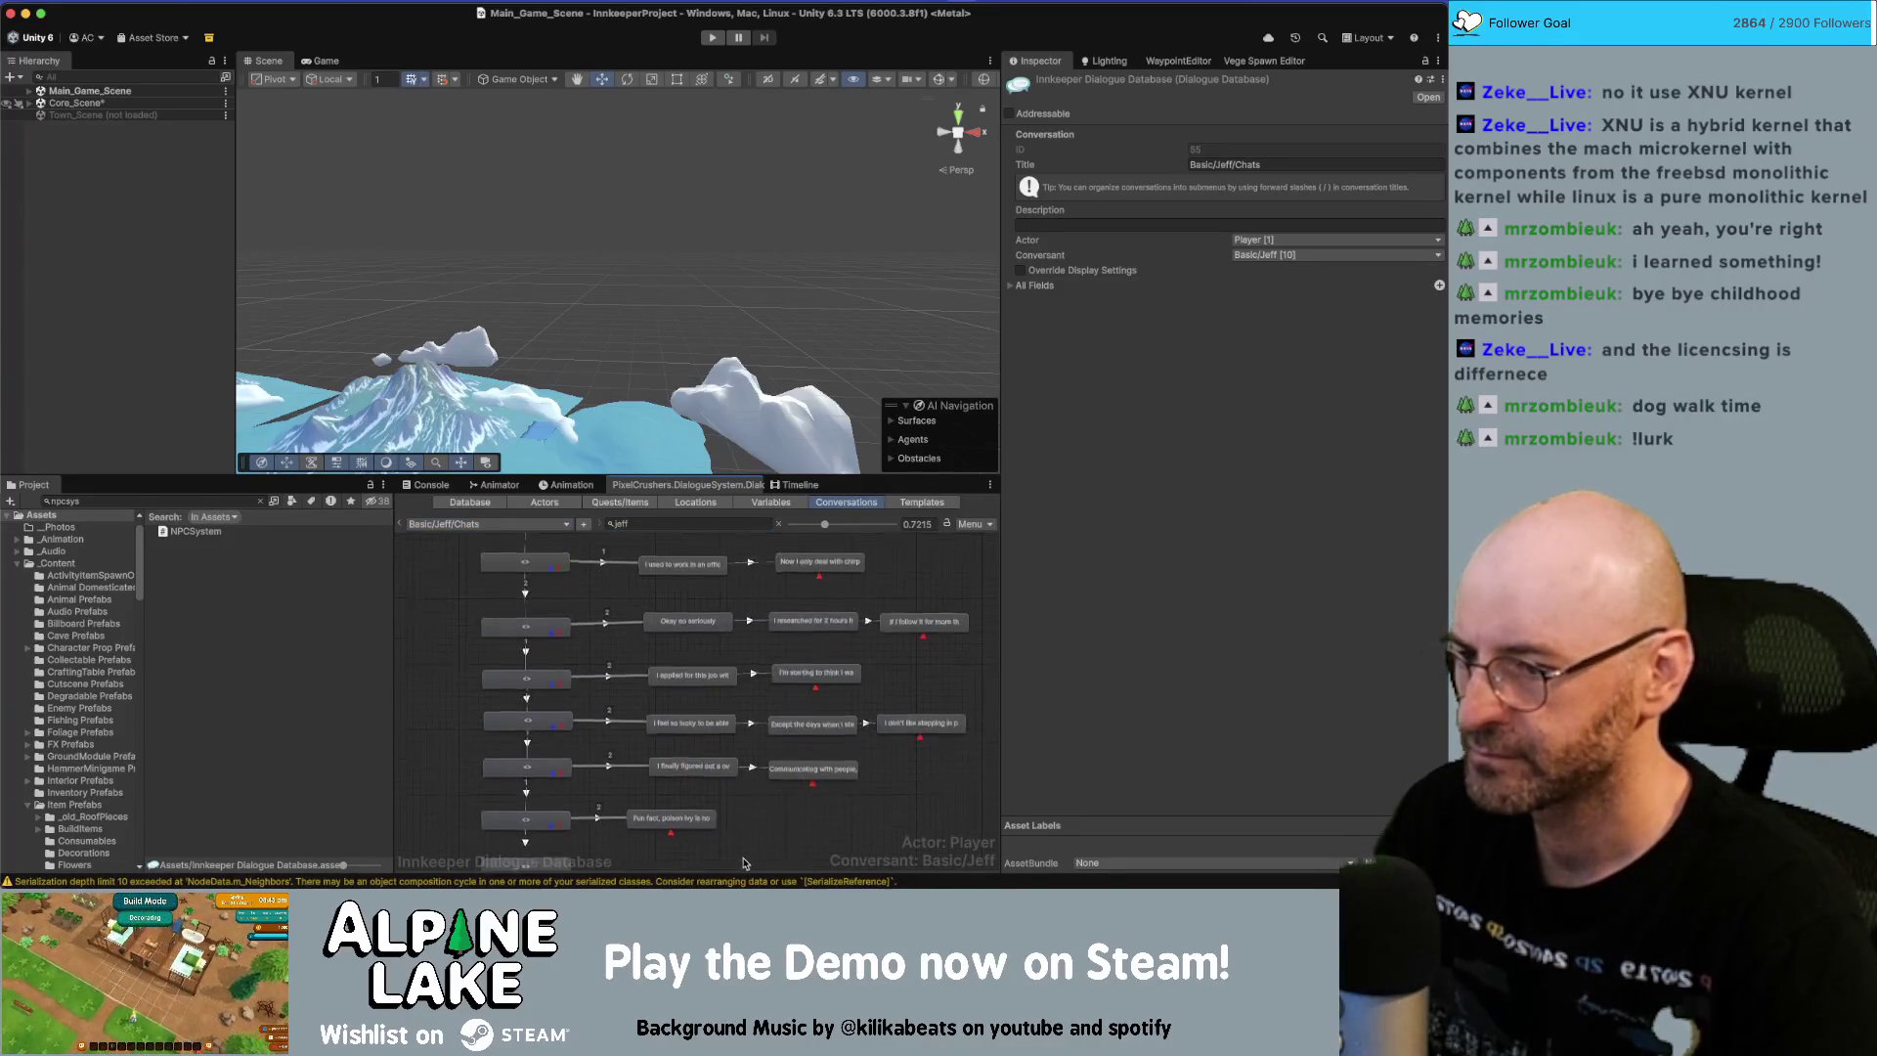
Copy the park ranger lines from the Miro script card.
key("super+Tab")
left_click(746, 704)
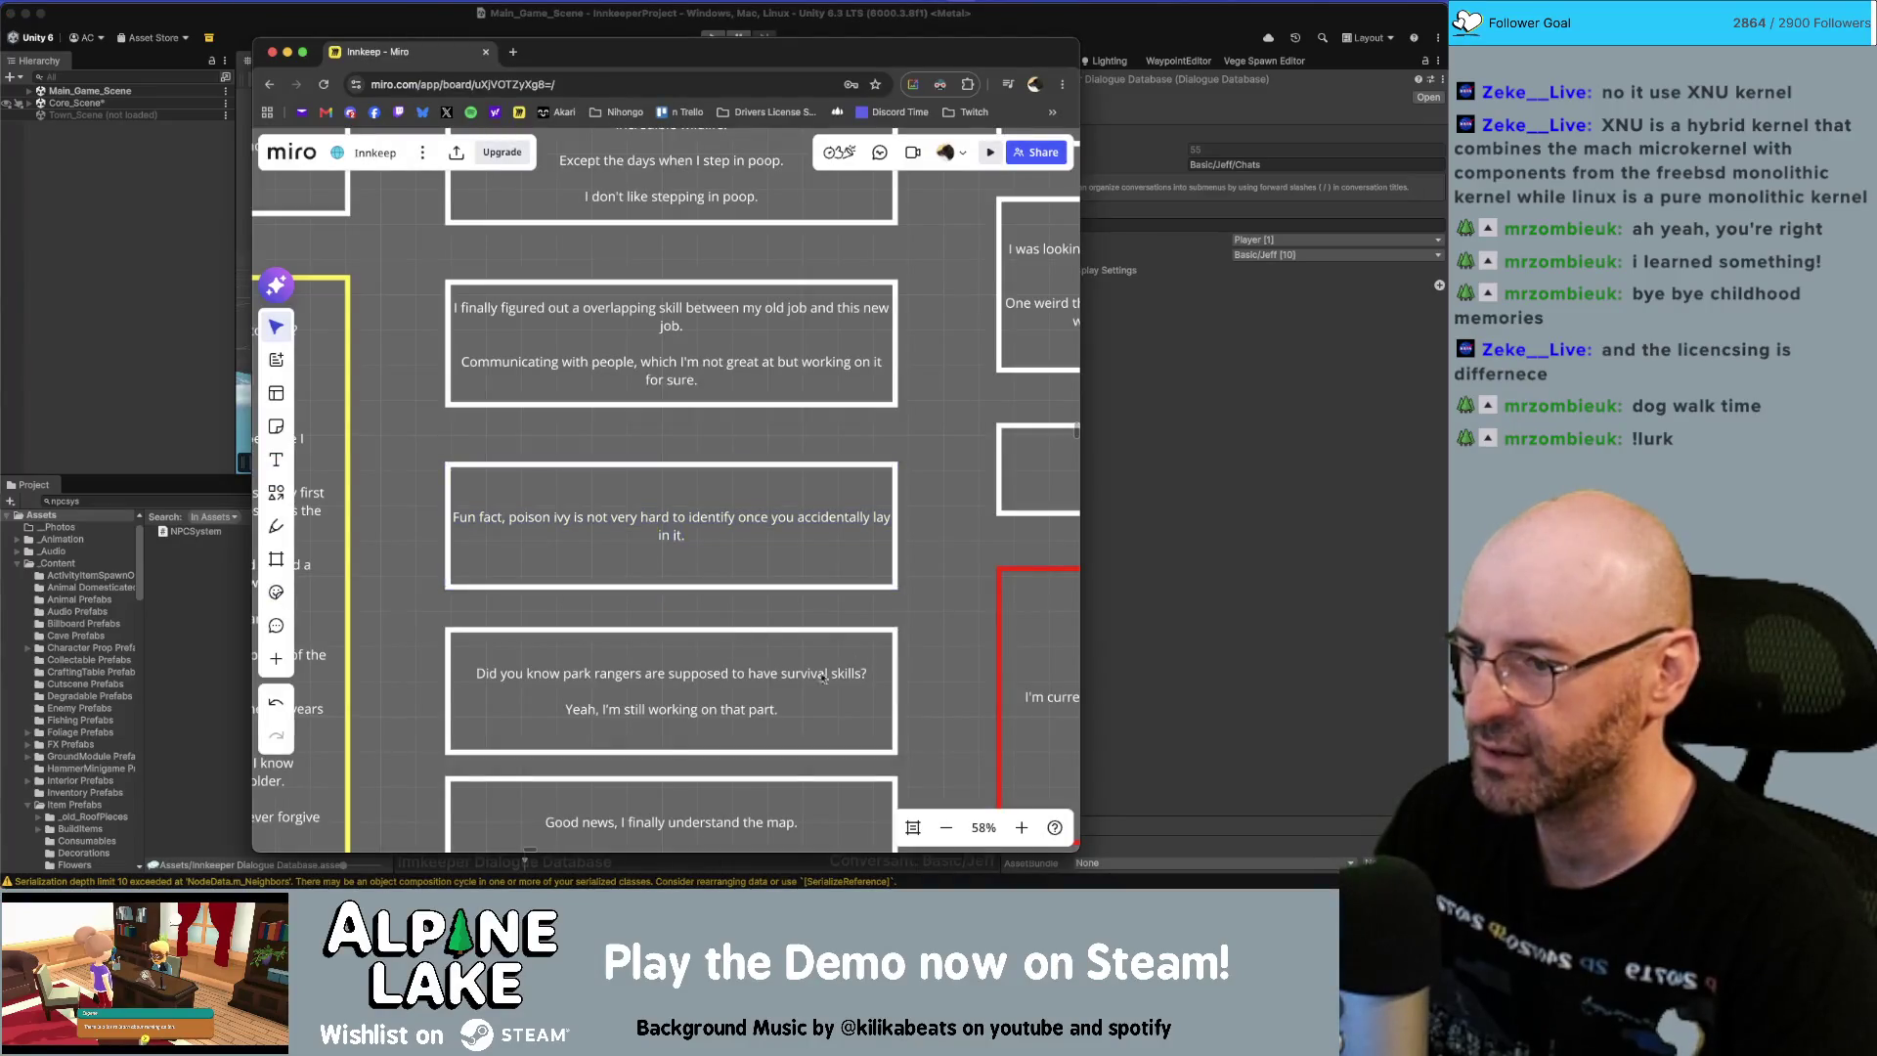
left_click(747, 704)
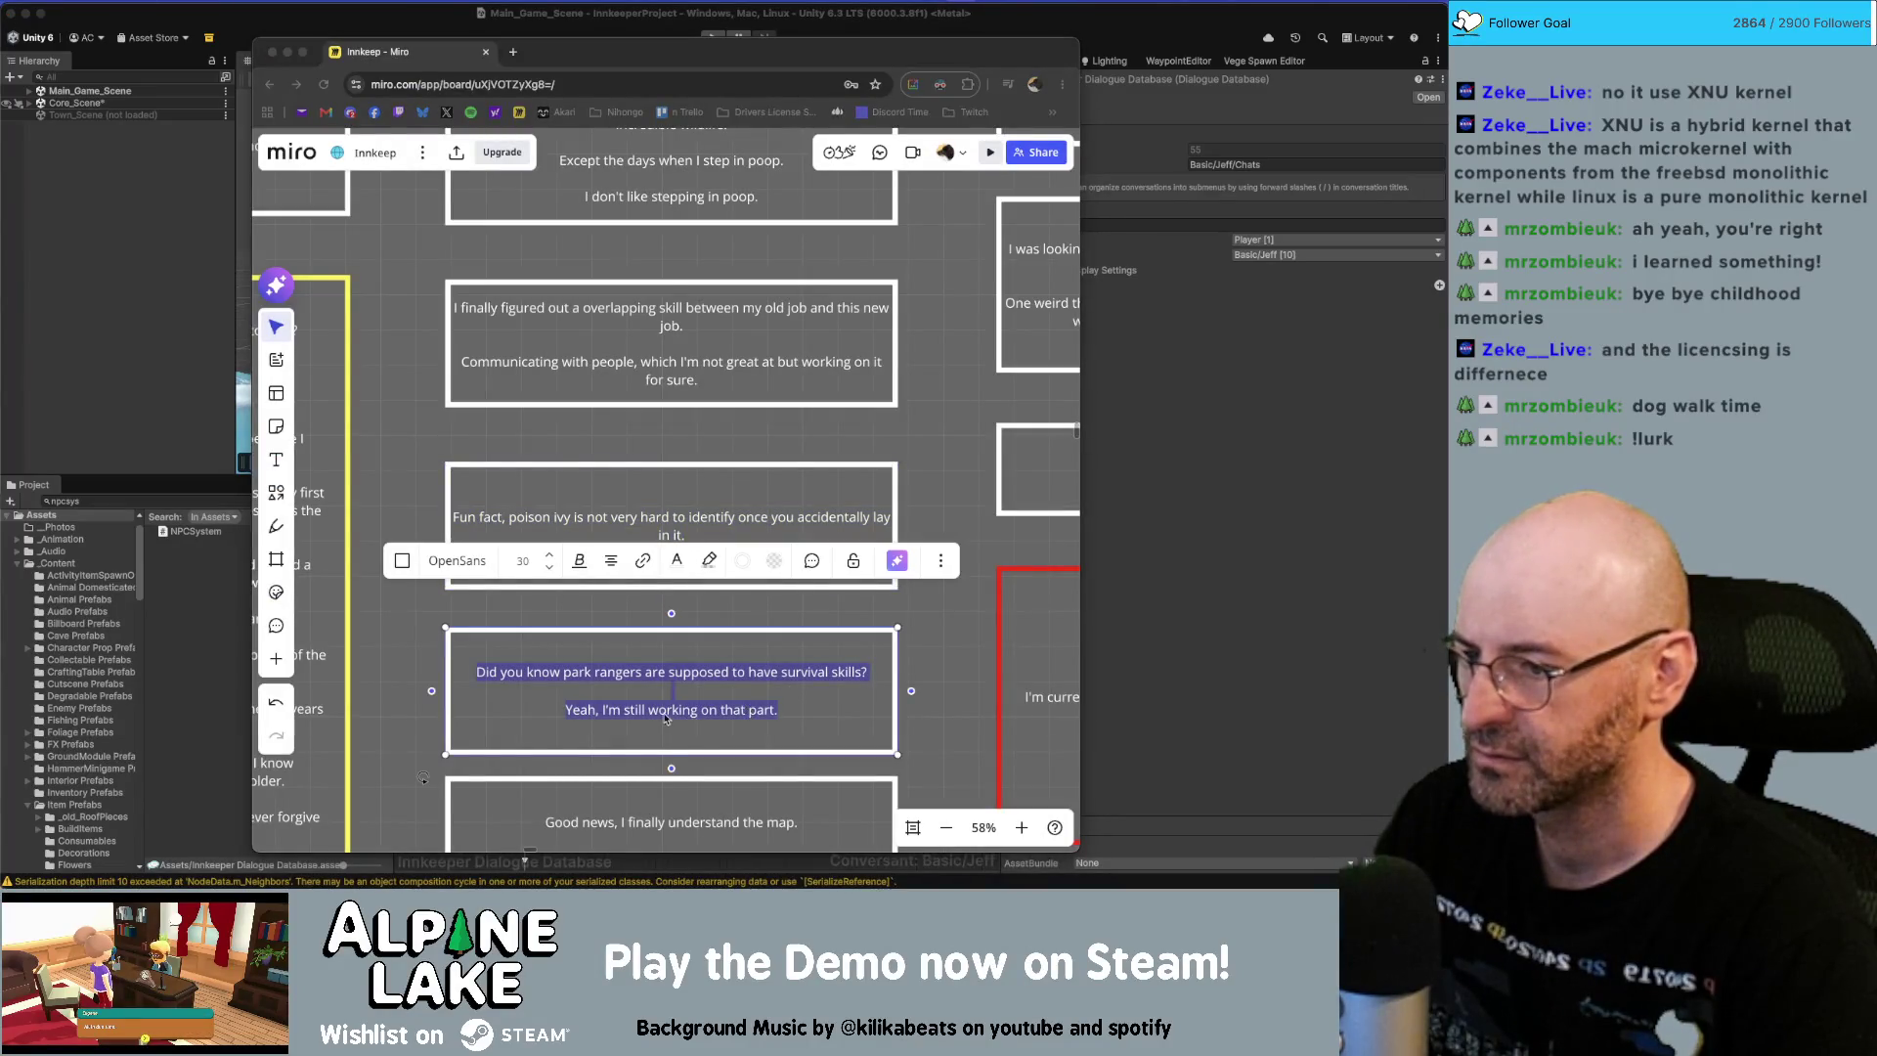
key("super+Tab")
Add a child node holding only the park-rangers survival-skills question, spoken by Jeff.
right_click(545, 722)
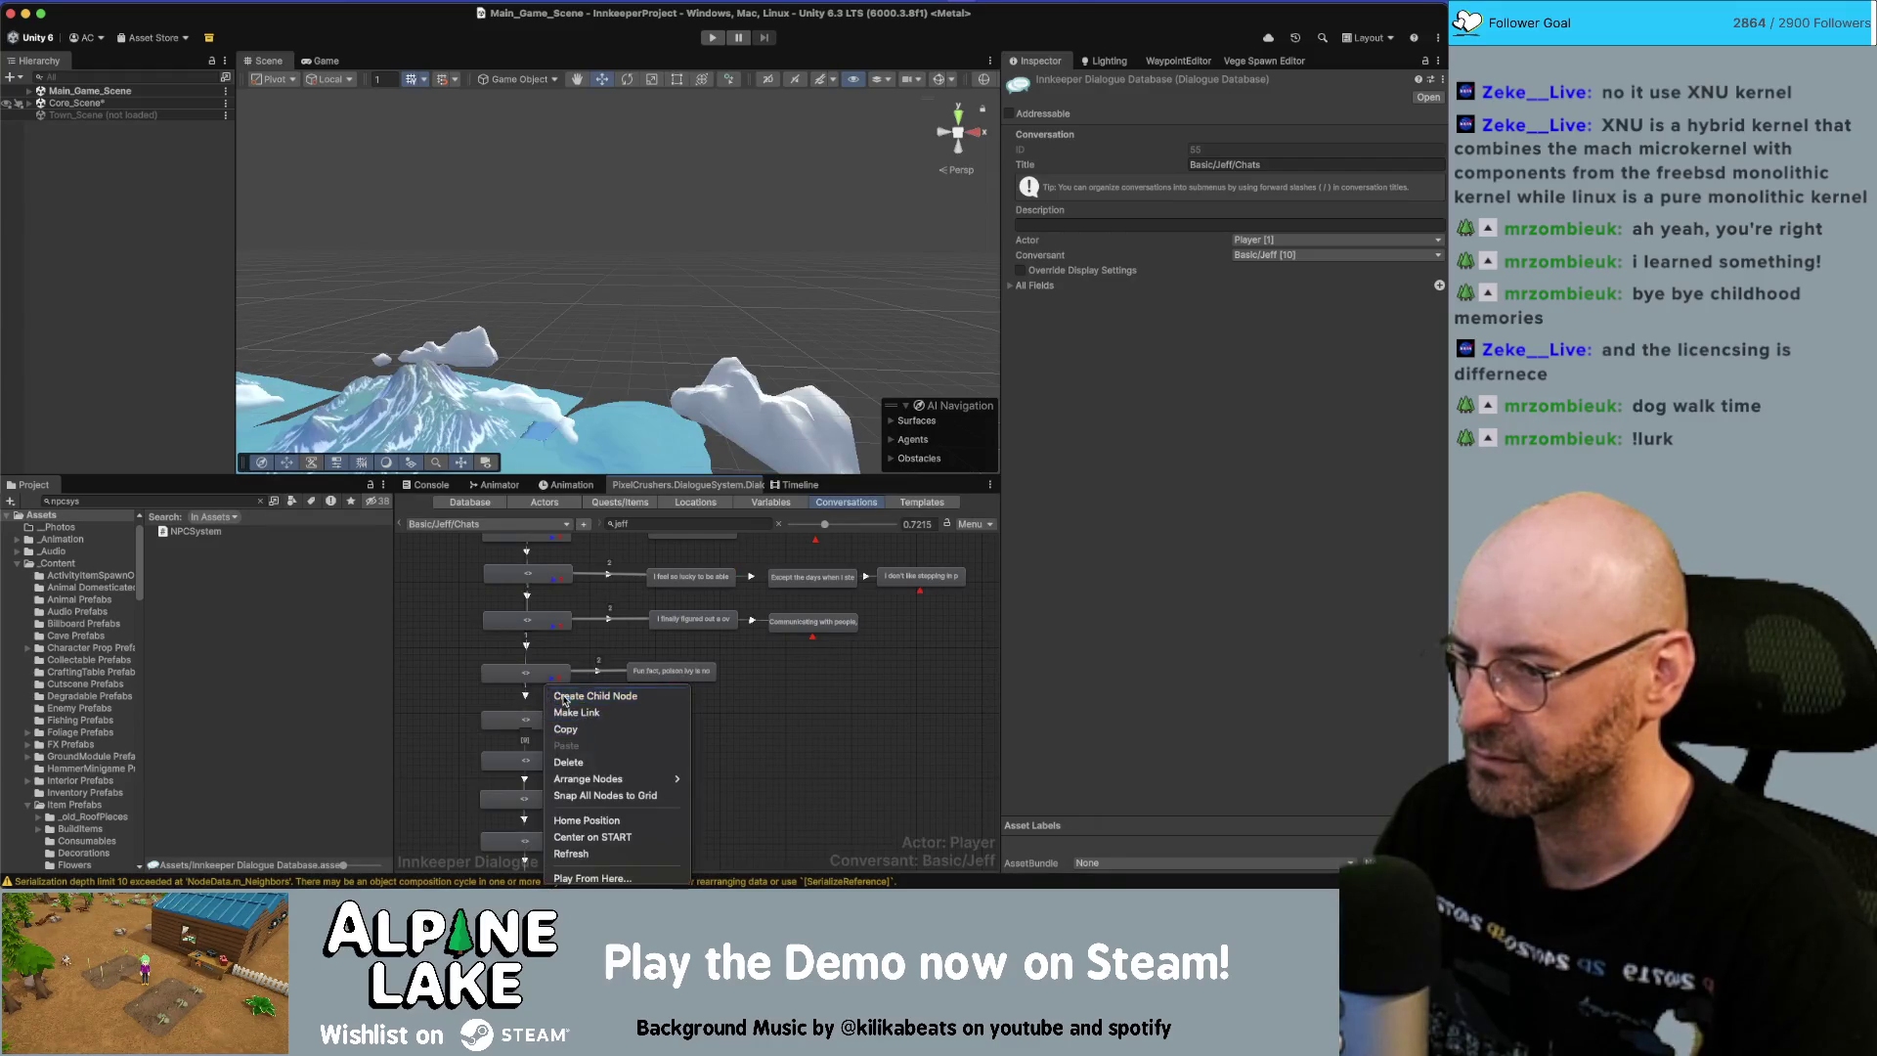
left_click(587, 698)
left_click_drag(546, 746, 677, 736)
left_click(525, 721)
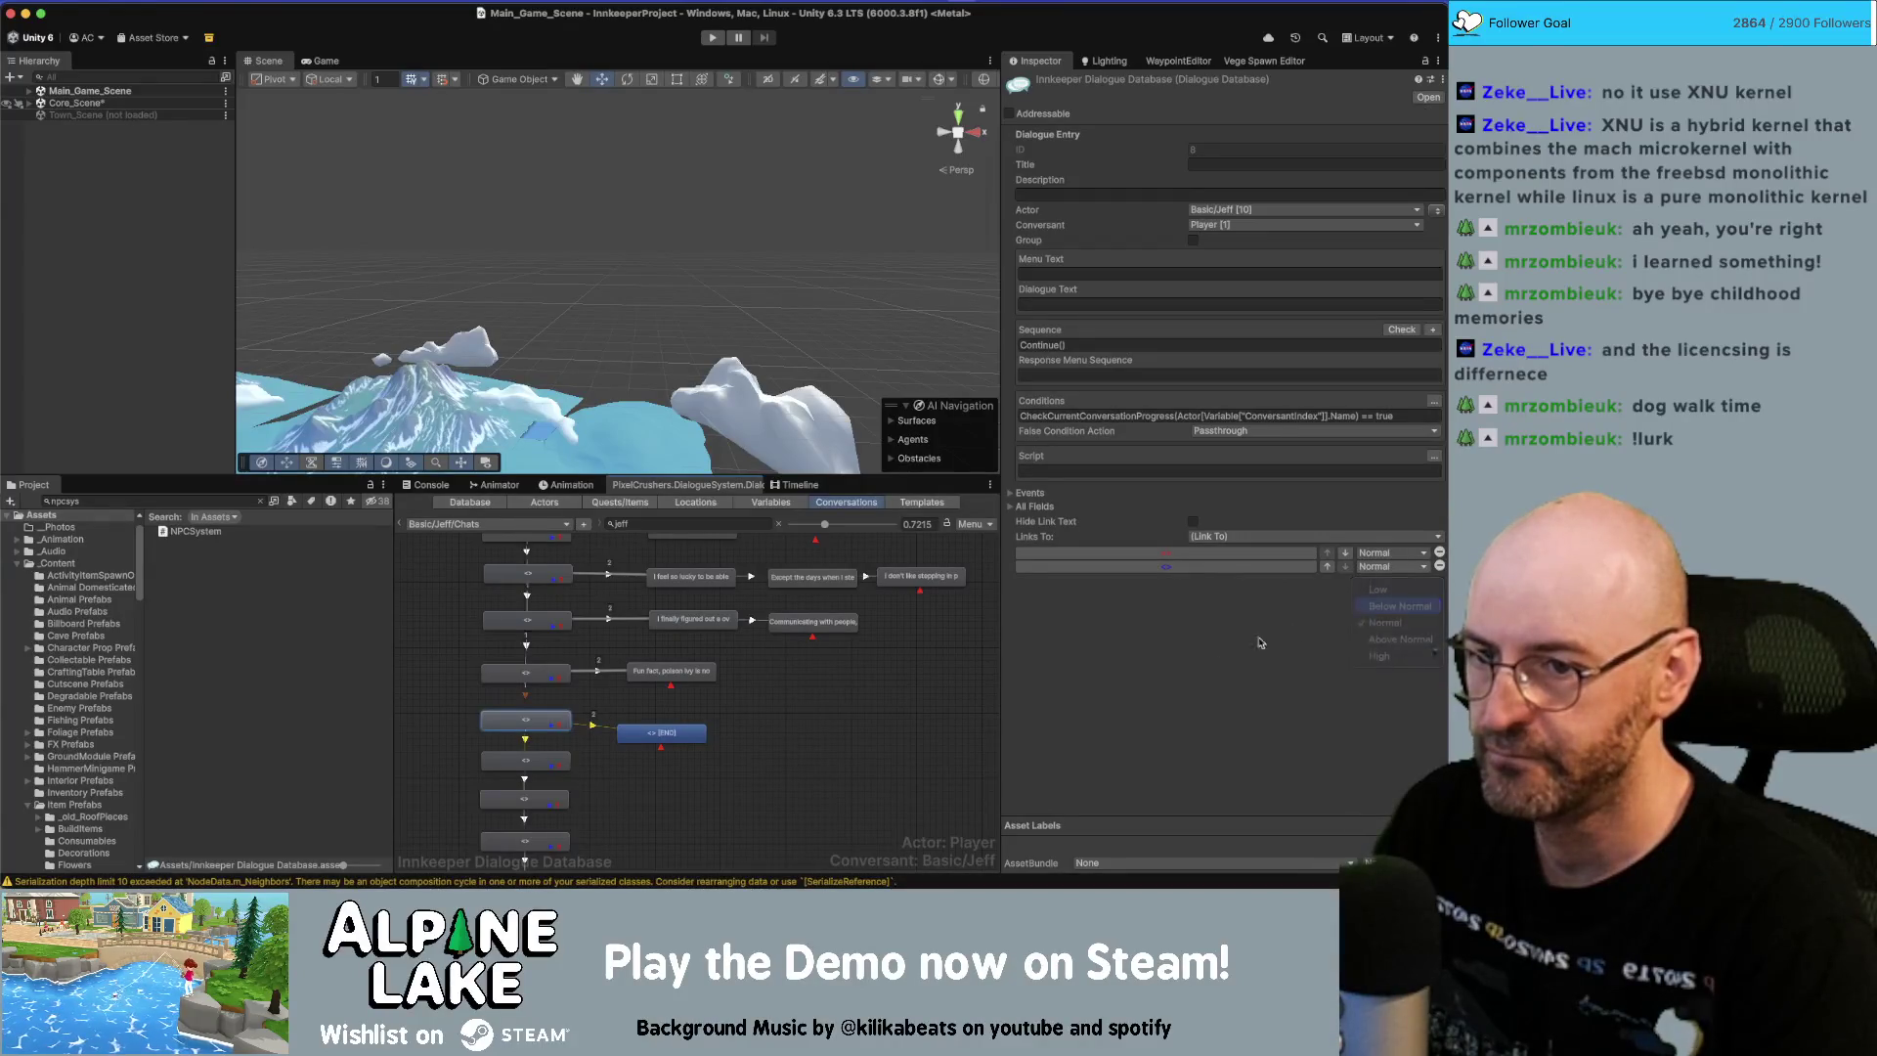
left_click_drag(675, 738, 681, 728)
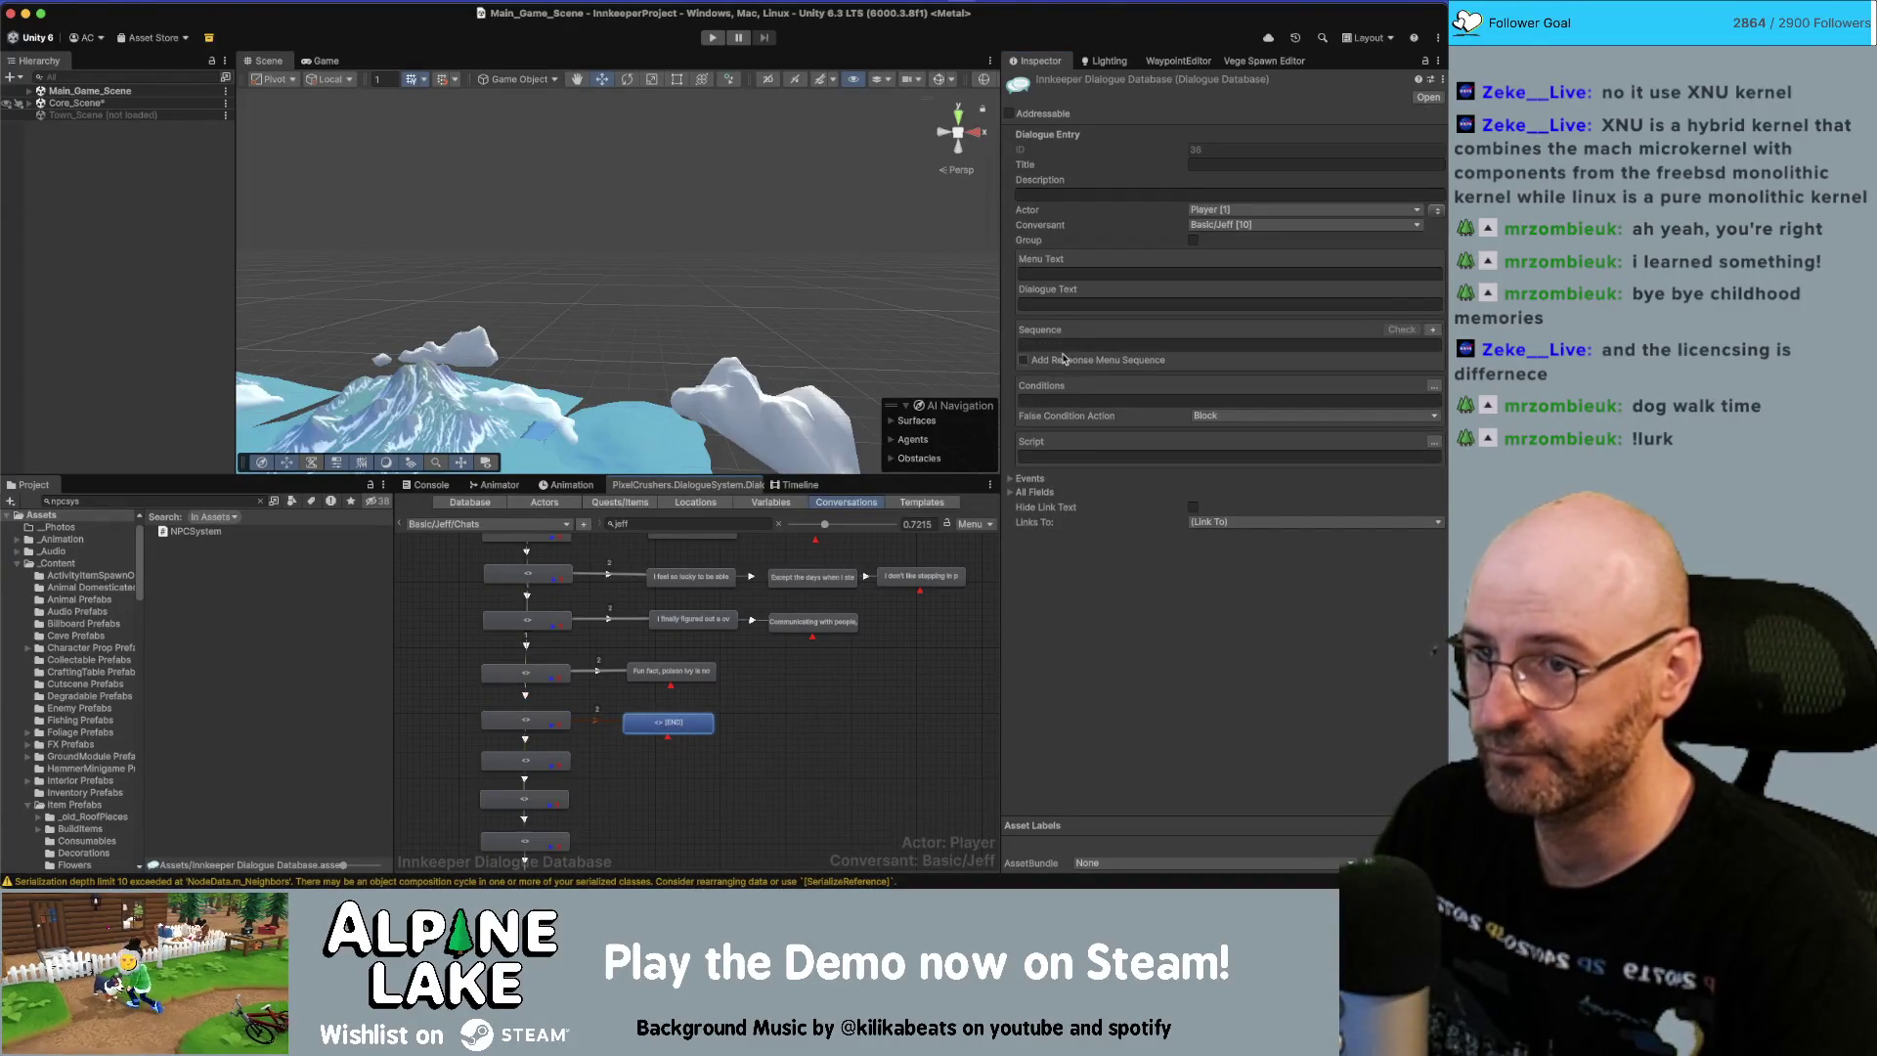
left_click(1062, 300)
type("Did you know park rangers are supposed to have survival skills?  Yeah, I'm still working on that part.")
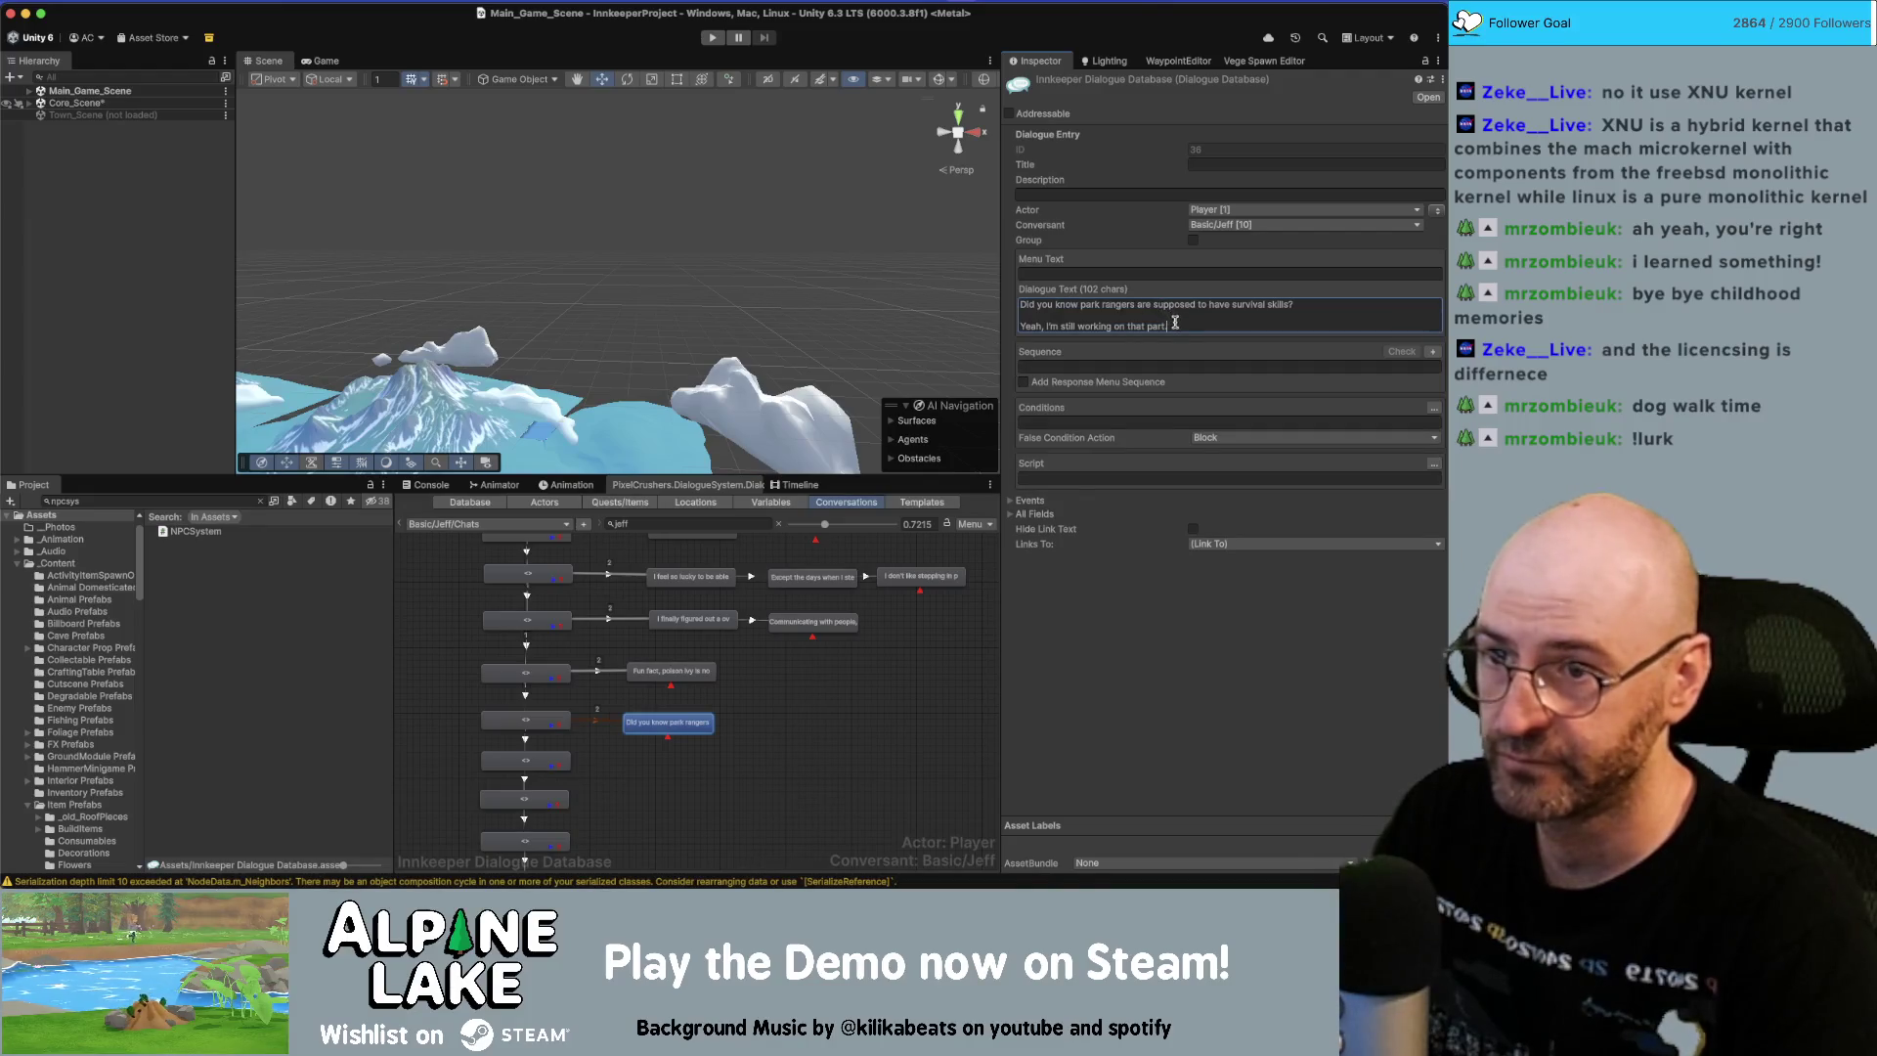
left_click_drag(1179, 326, 1047, 324)
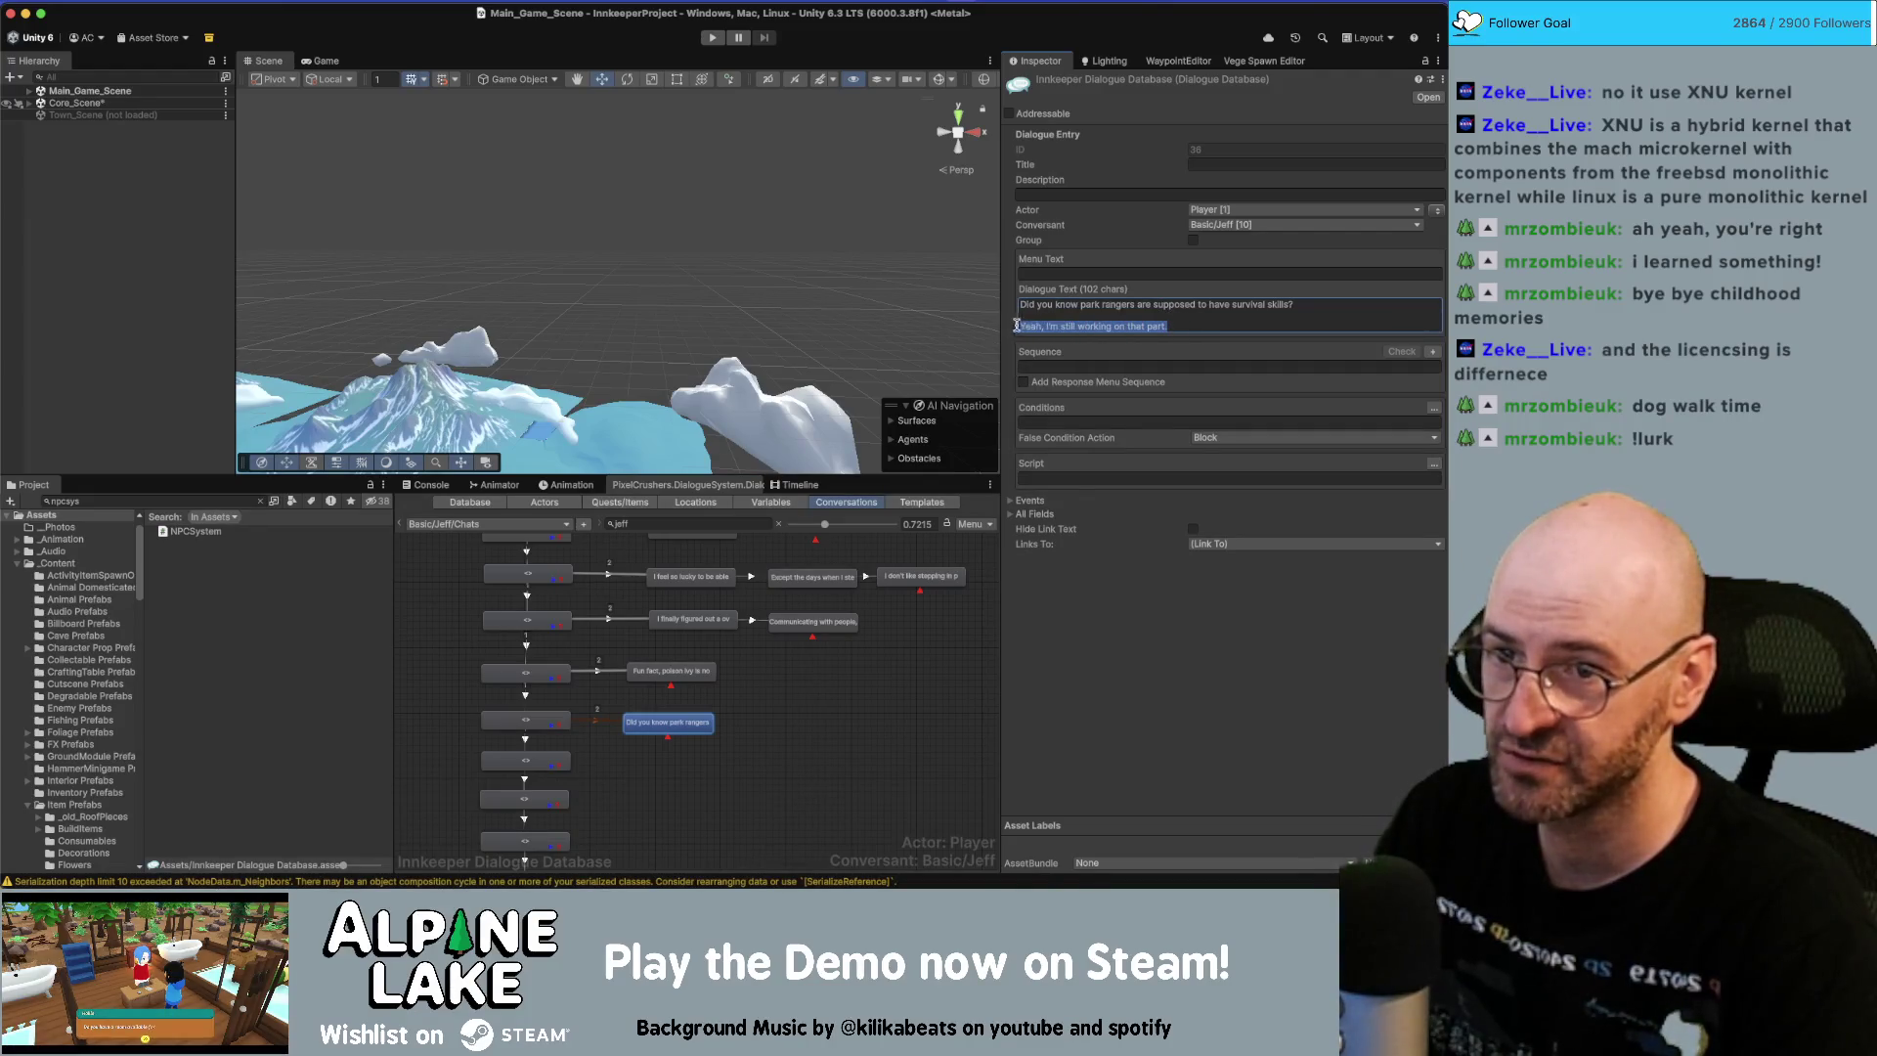
key("BackSpace")
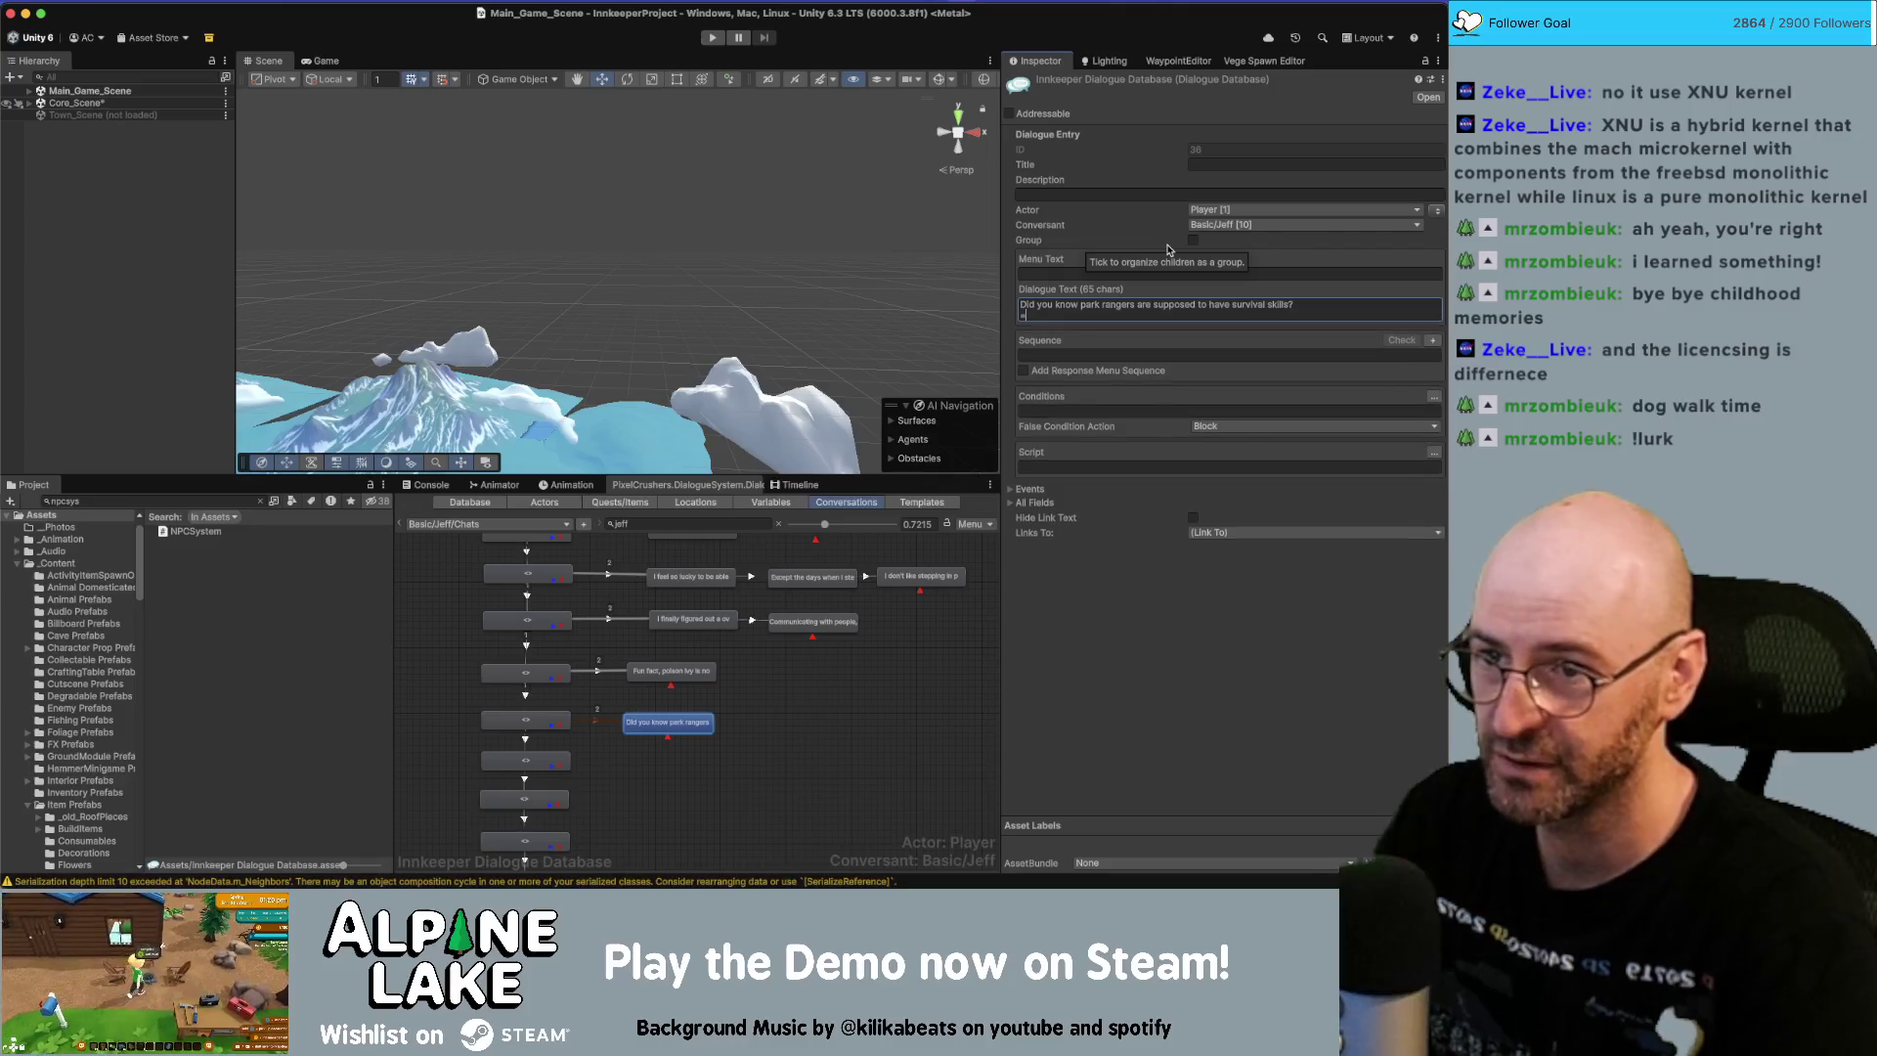
key("BackSpace")
key("BackSpace")
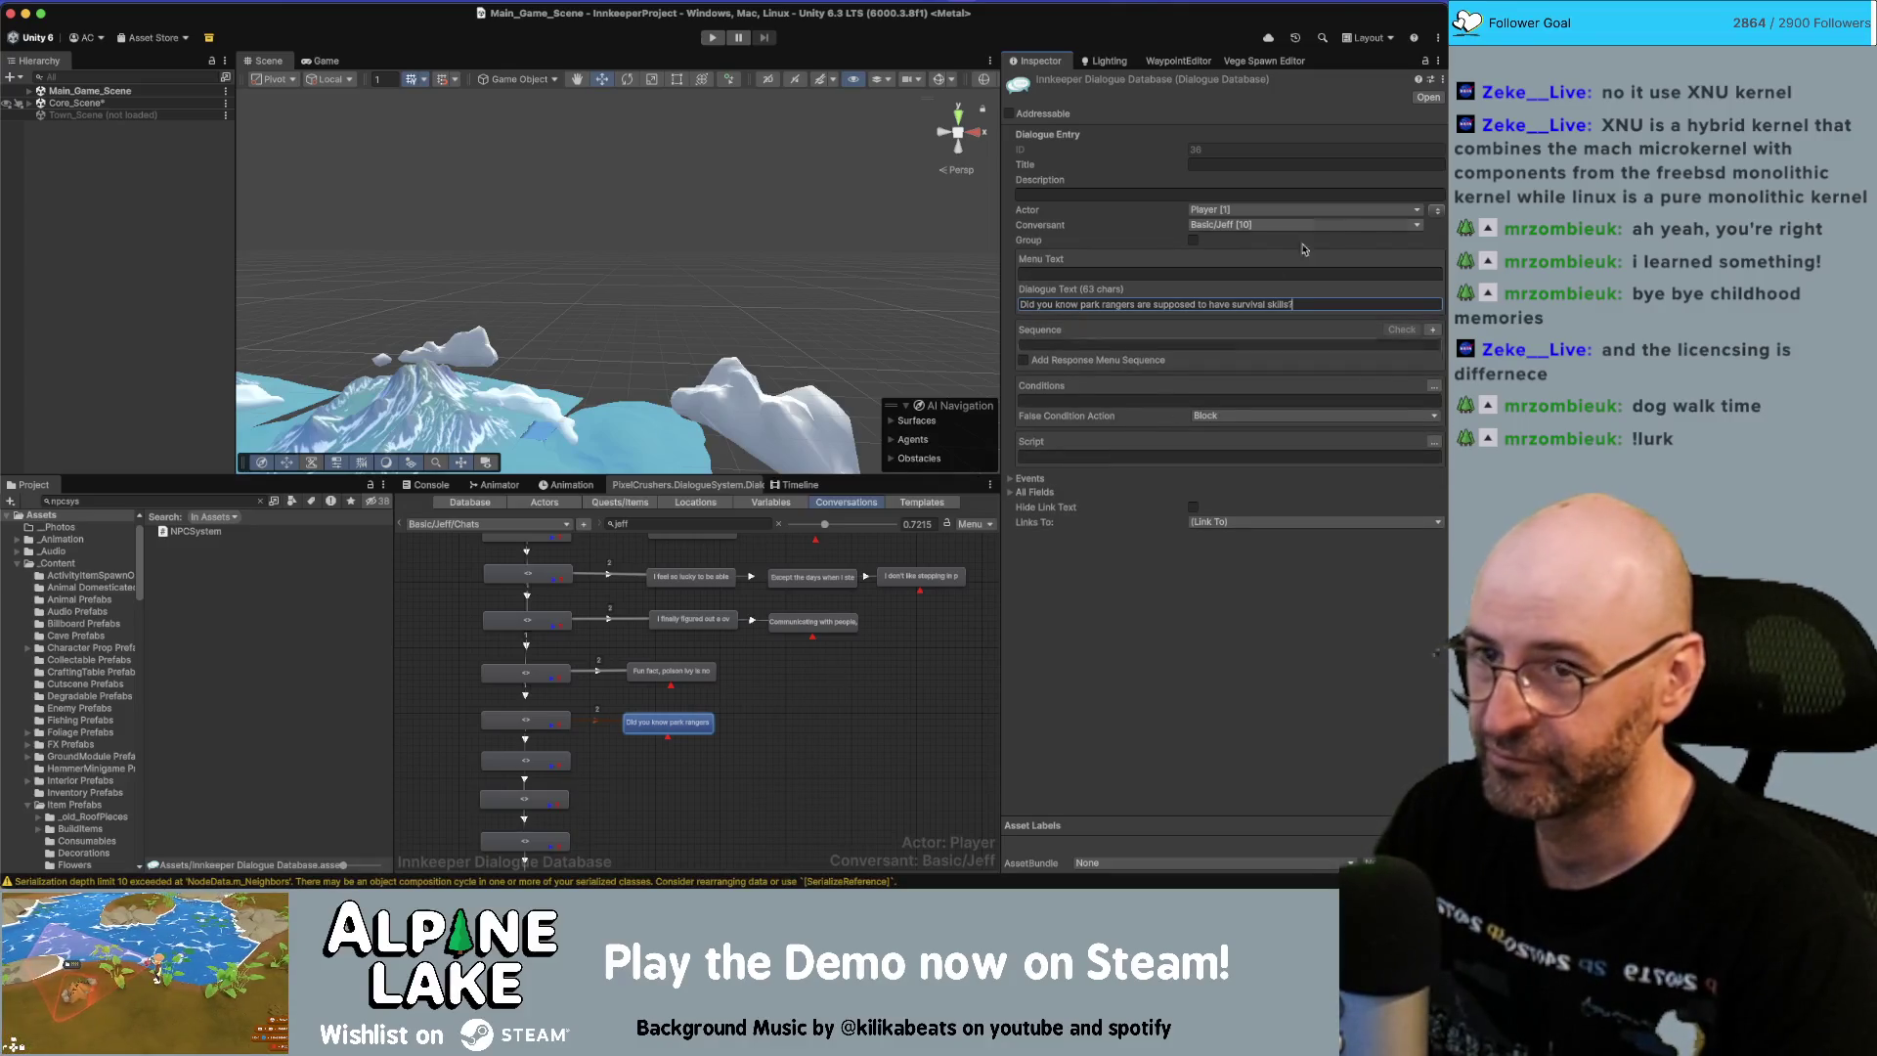
left_click(1435, 210)
Link a child node 'Yeah, I'm still working on that part.' spoken by Jeff.
right_click(696, 724)
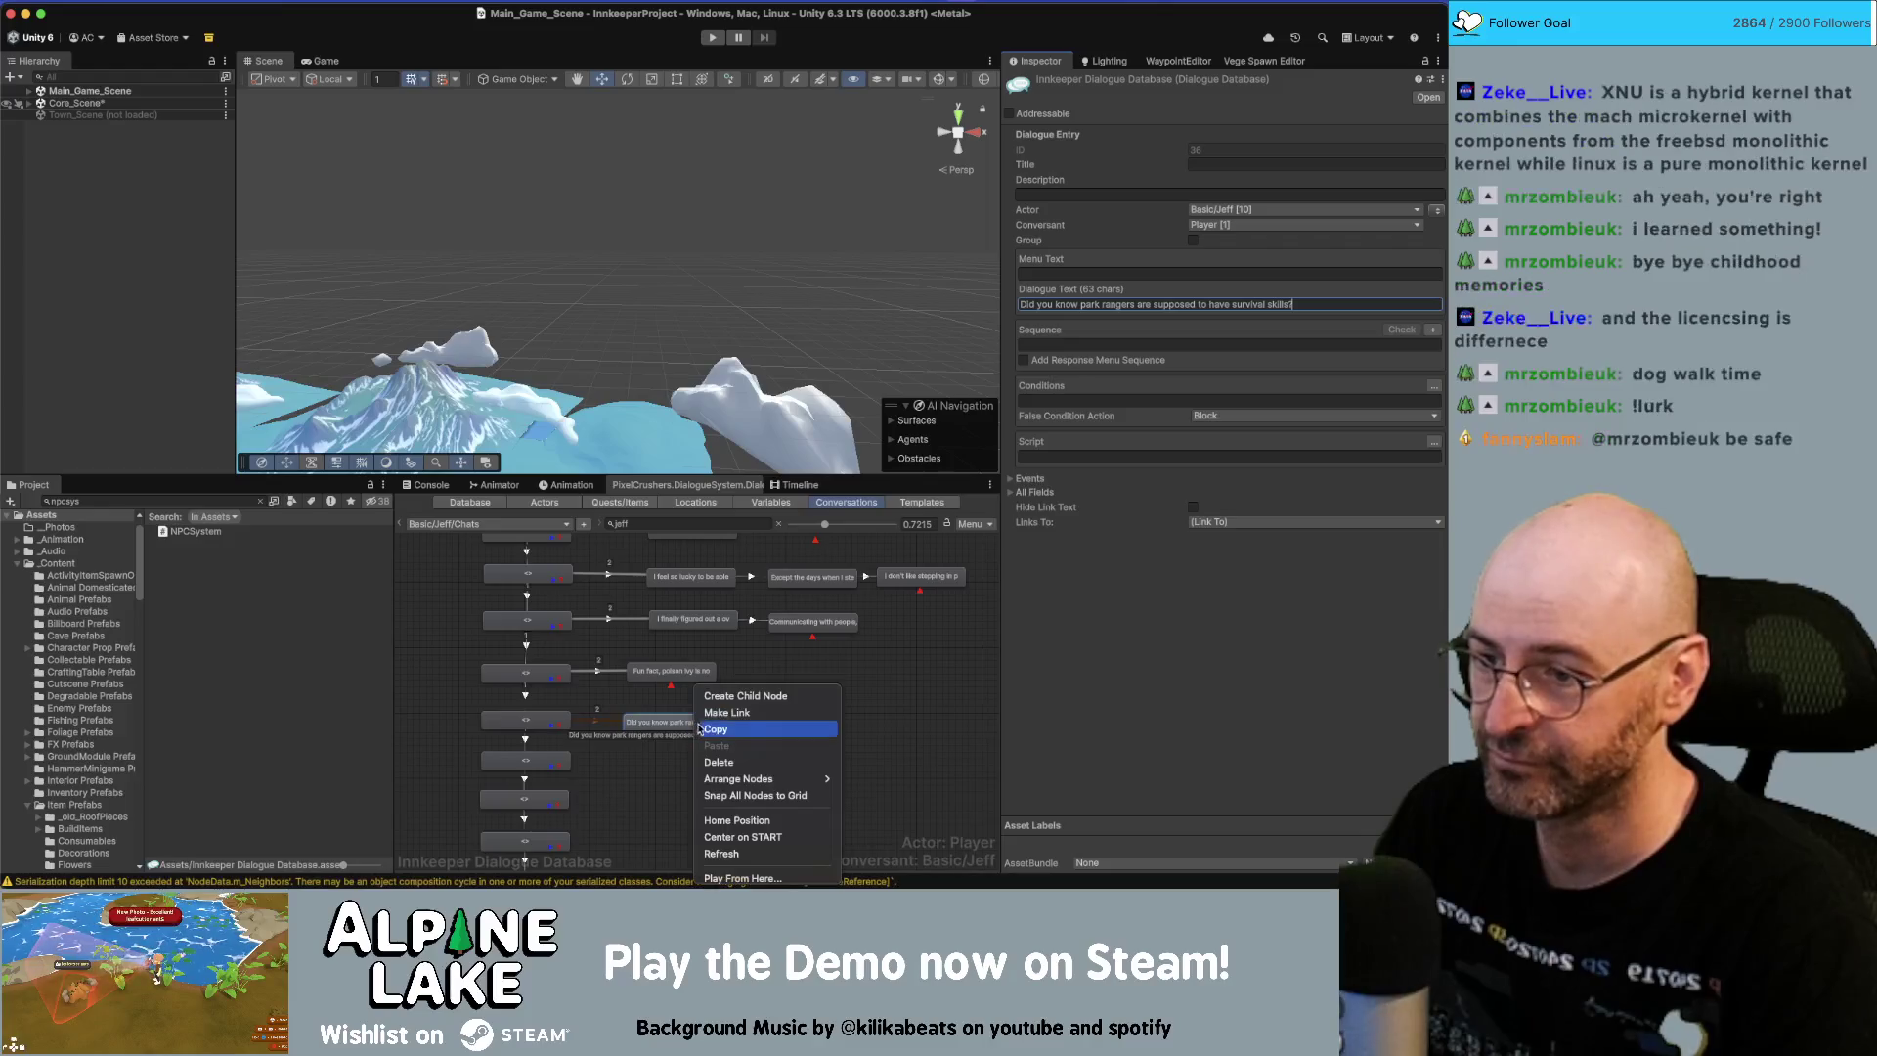
left_click(721, 696)
left_click_drag(686, 755, 821, 720)
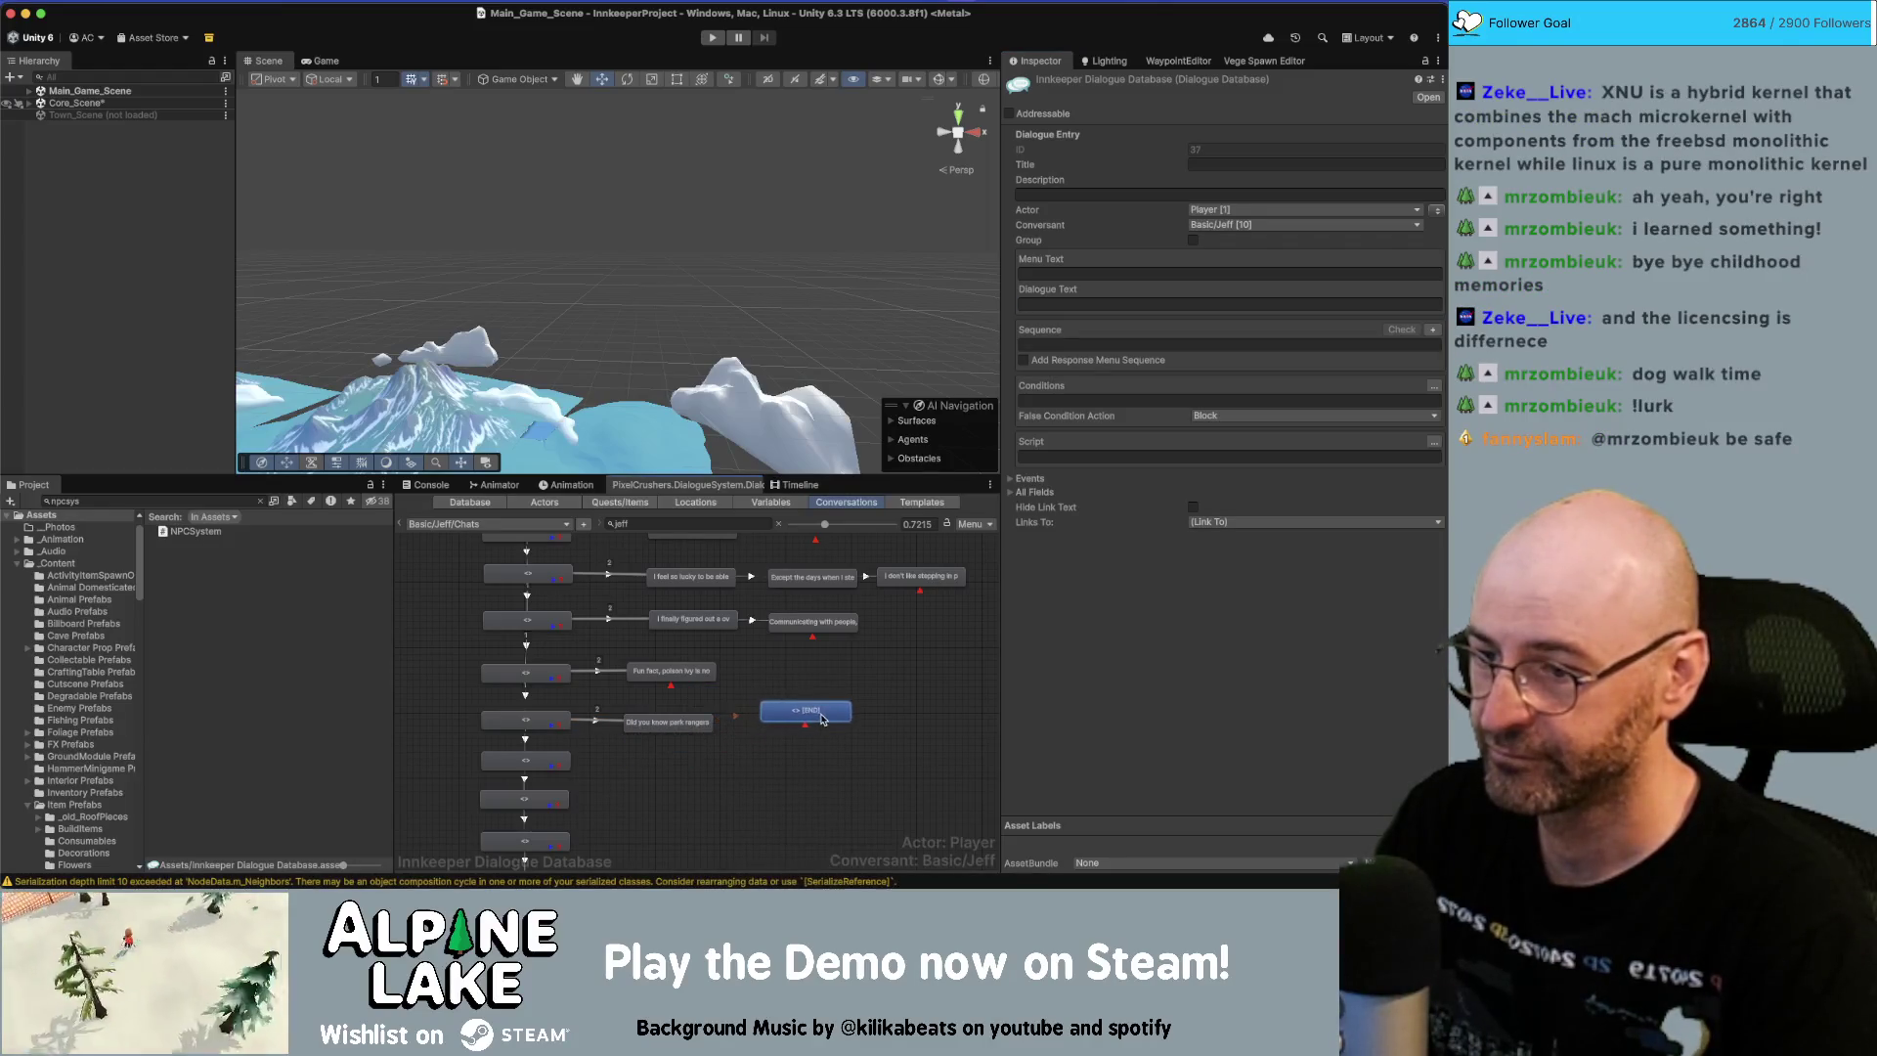
left_click(1041, 304)
type("Yeah, I'm still working on that part.")
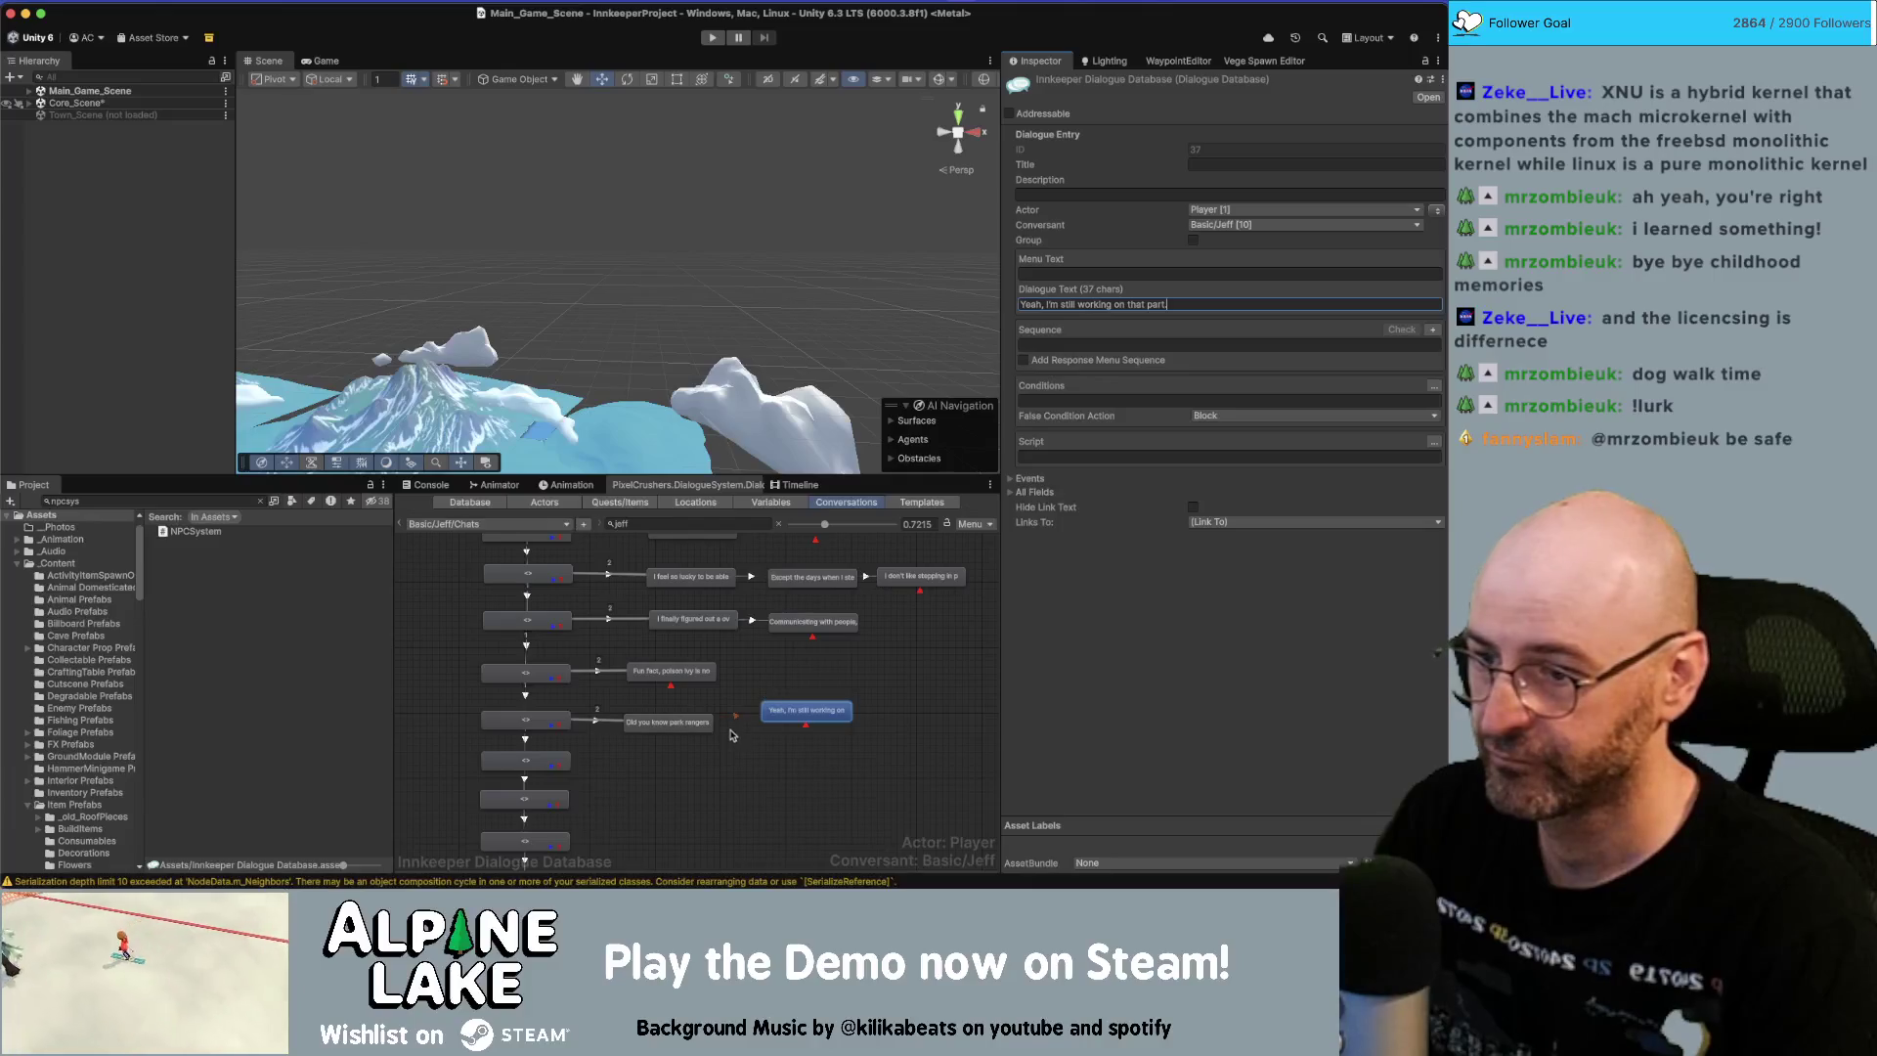
left_click(1434, 210)
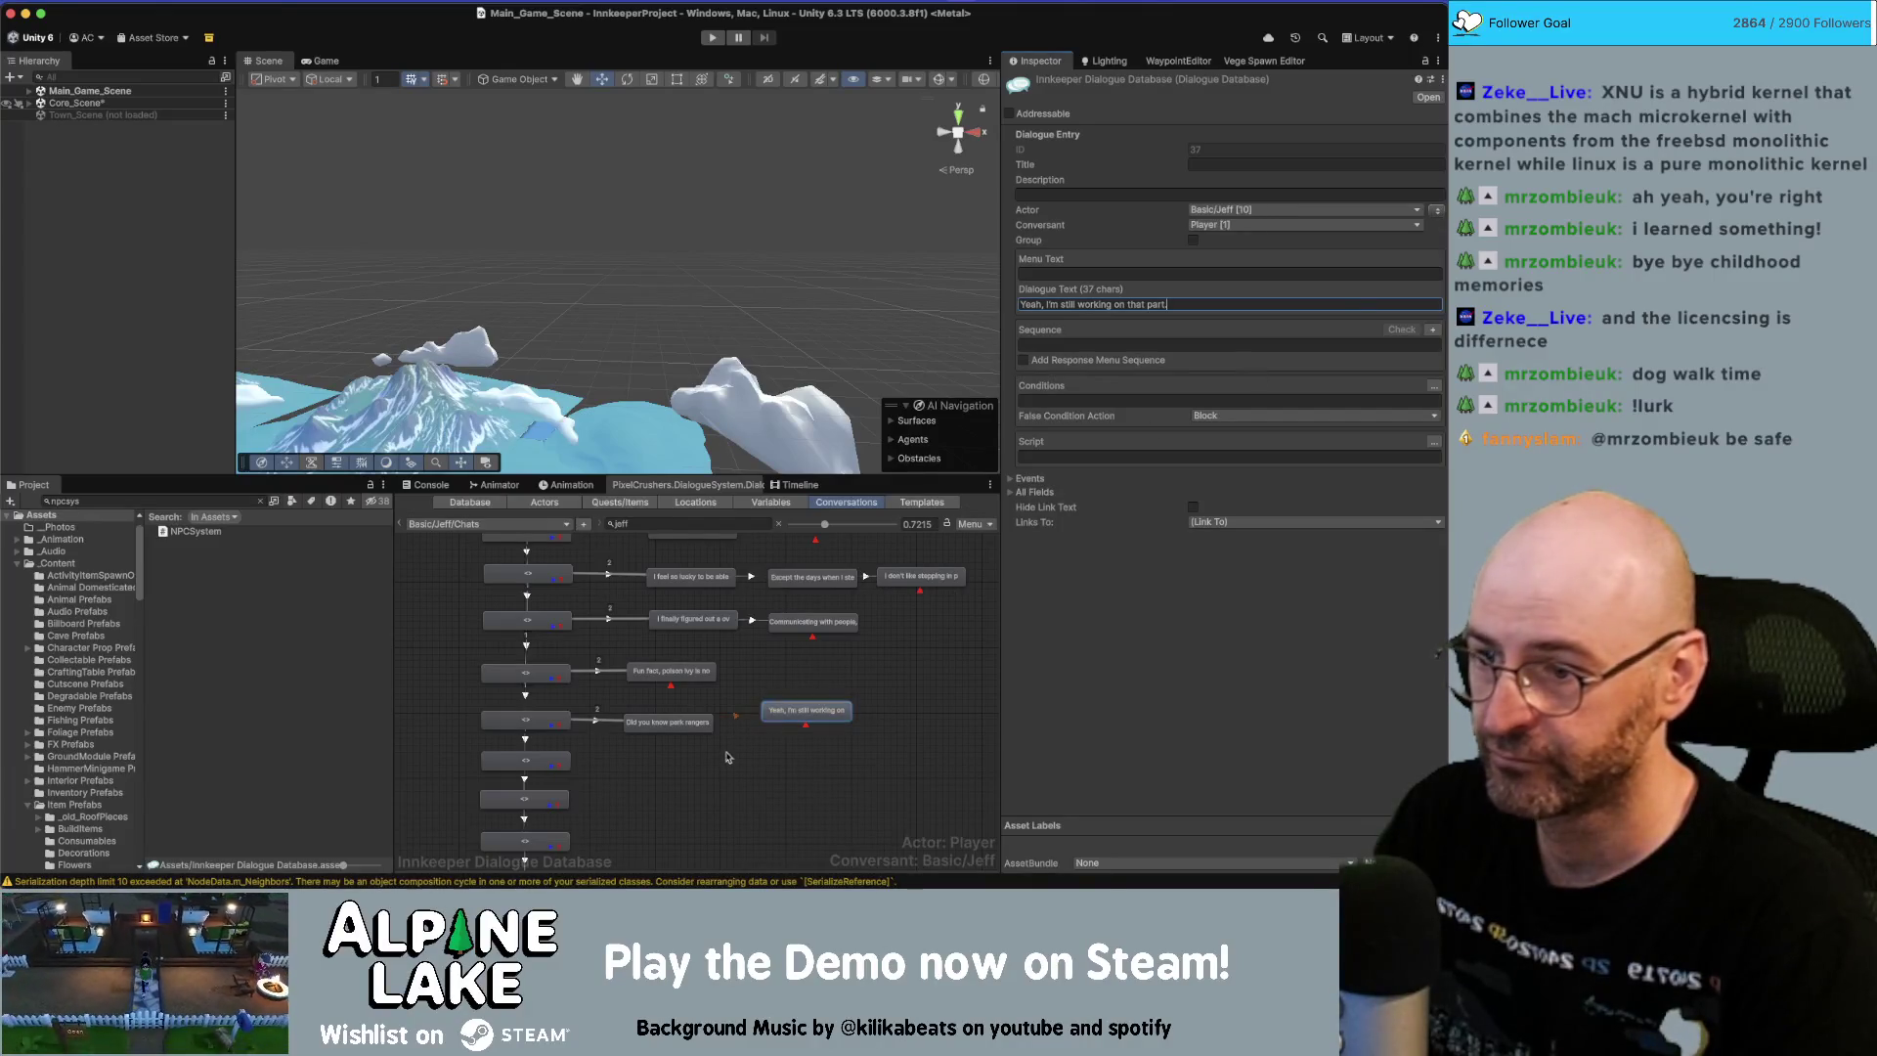
scroll(707, 710, "down", 2)
key("super+Tab")
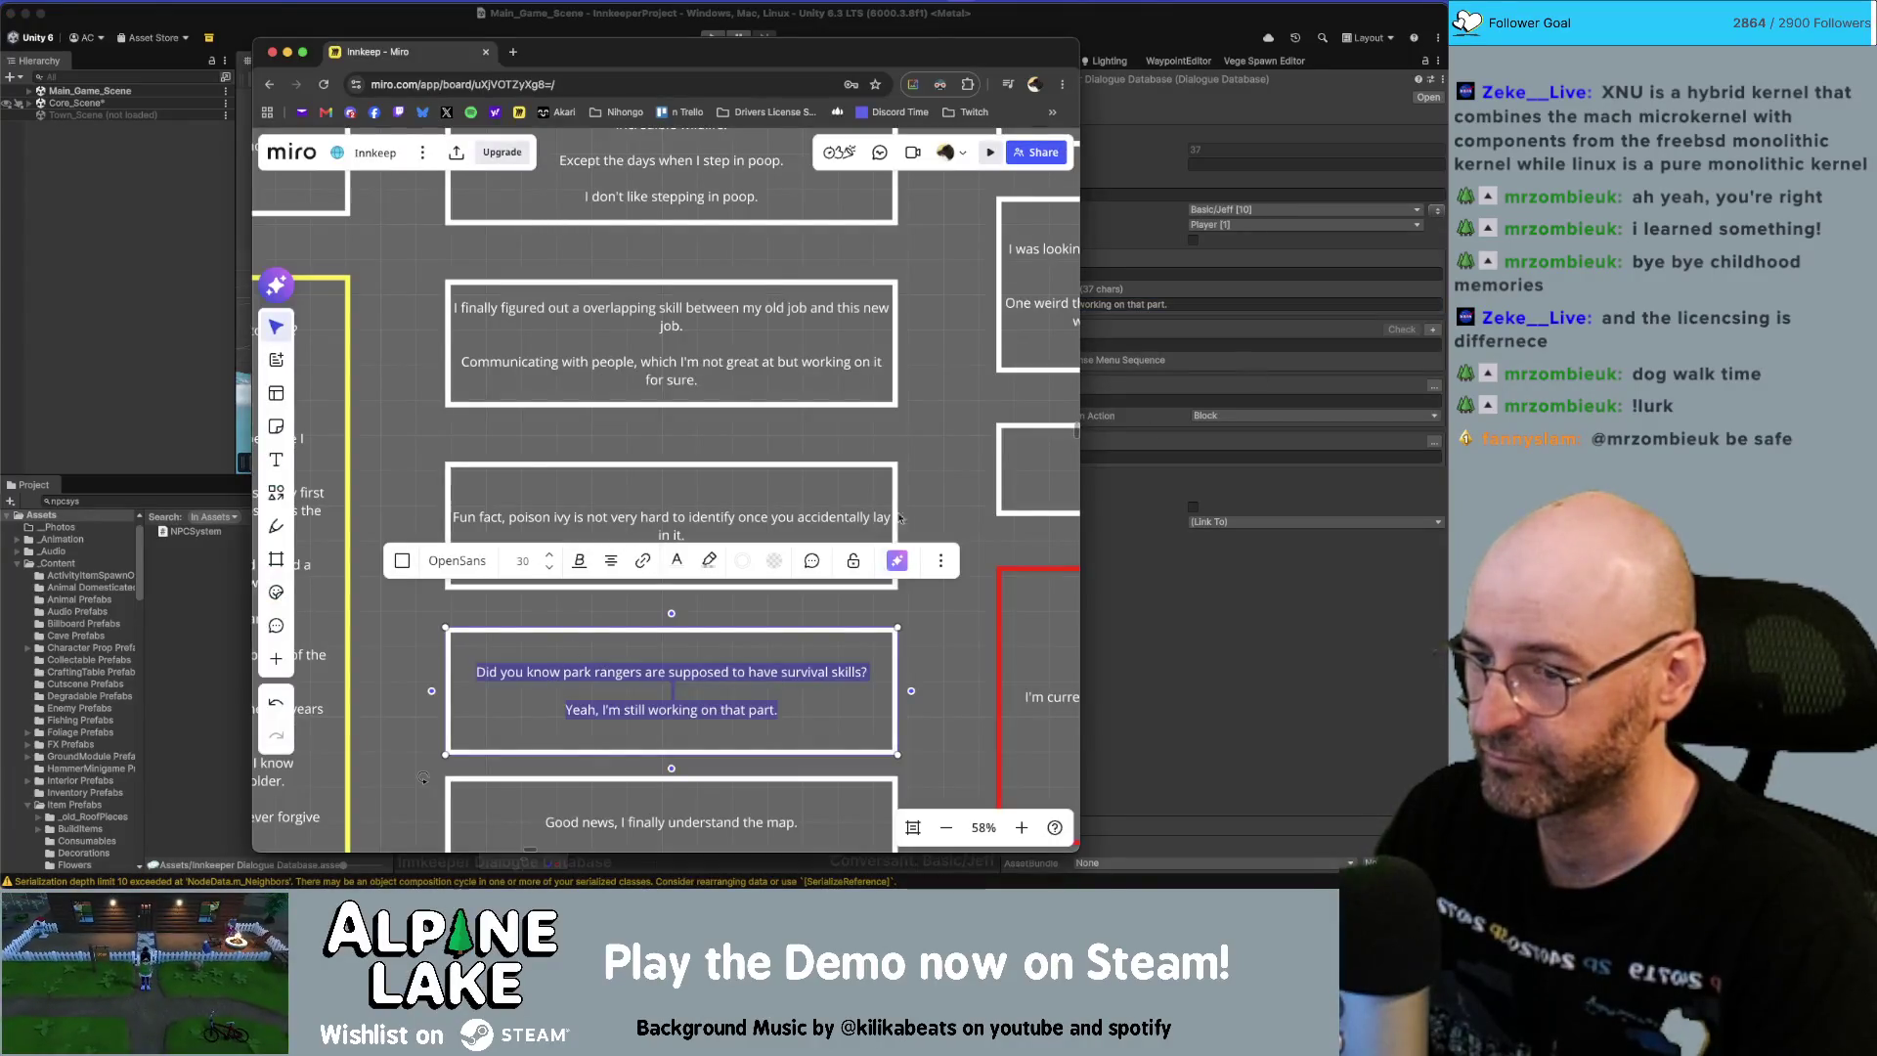
Copy the 'Good news… / Bad news…' card text from the Miro board.
left_click(937, 460)
scroll(936, 460, "down", 10)
scroll(880, 293, "up", 5)
left_click(782, 323)
scroll(824, 423, "down", 1)
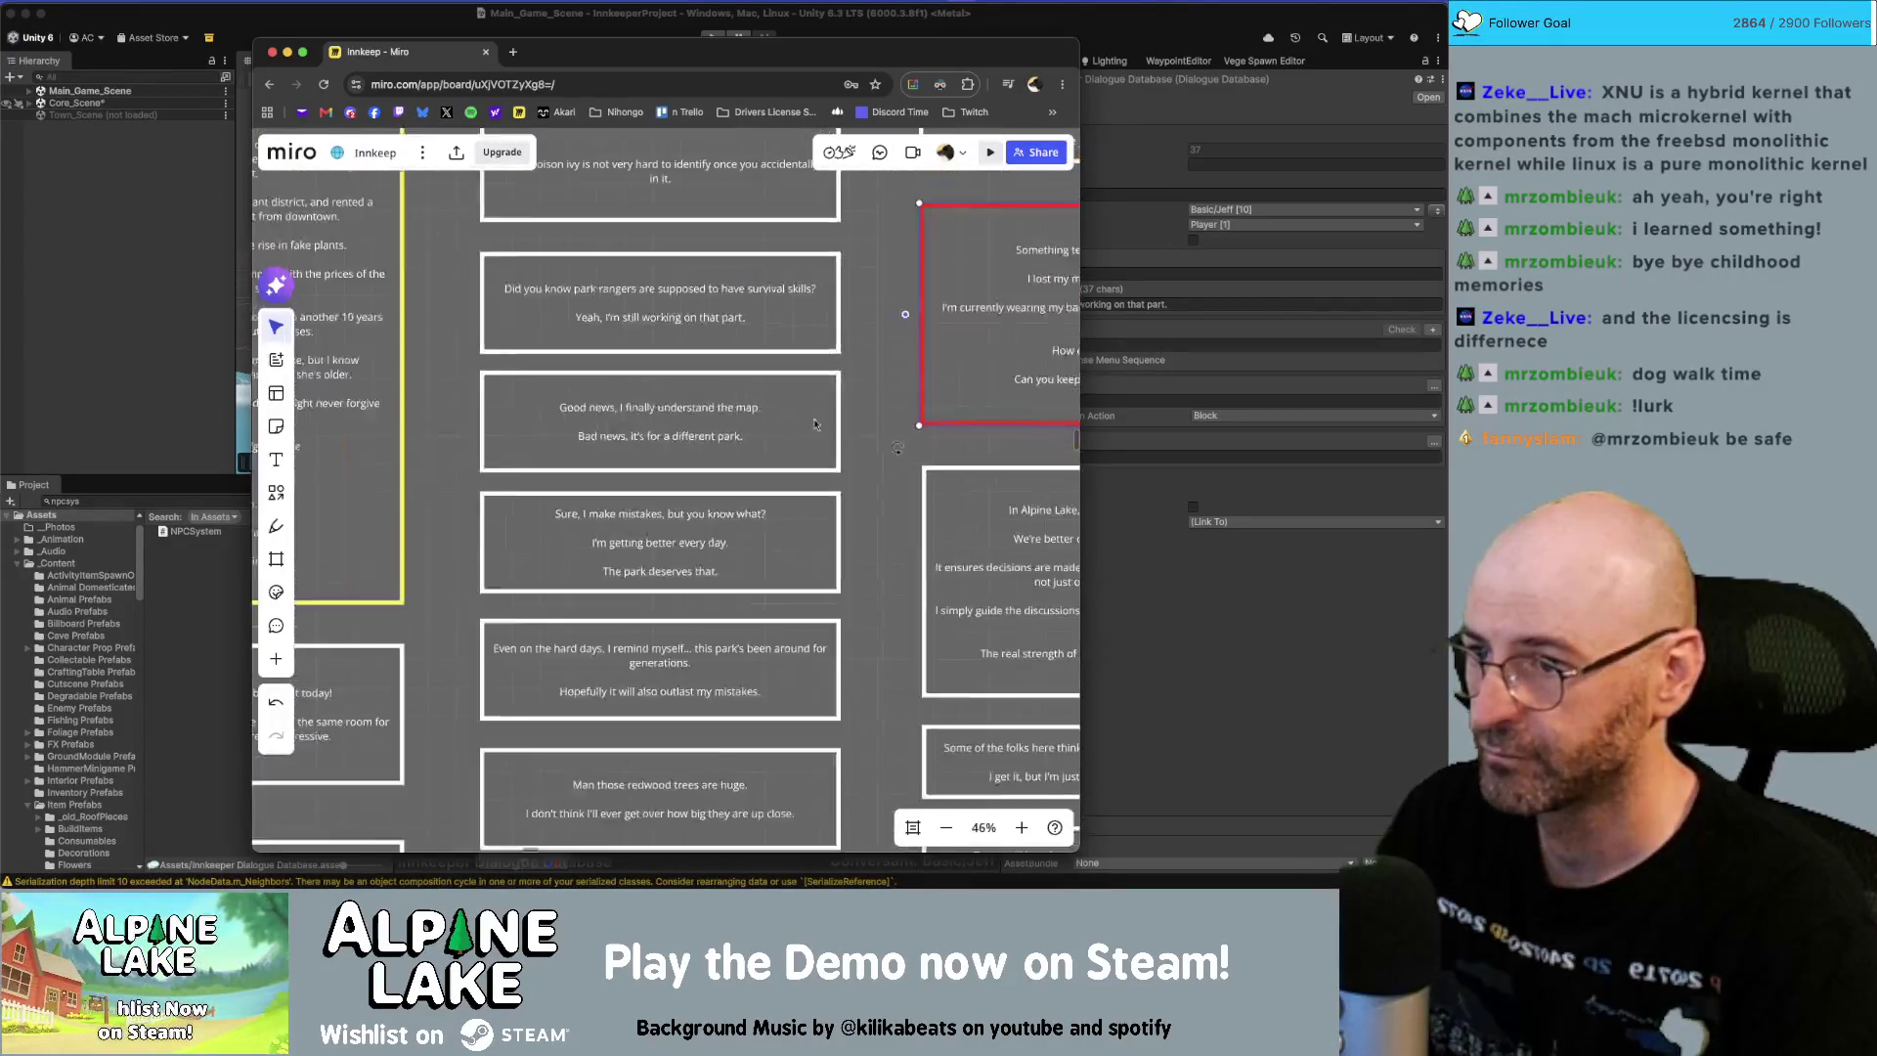
scroll(748, 422, "down", 3)
double_click(735, 431)
key("super+c")
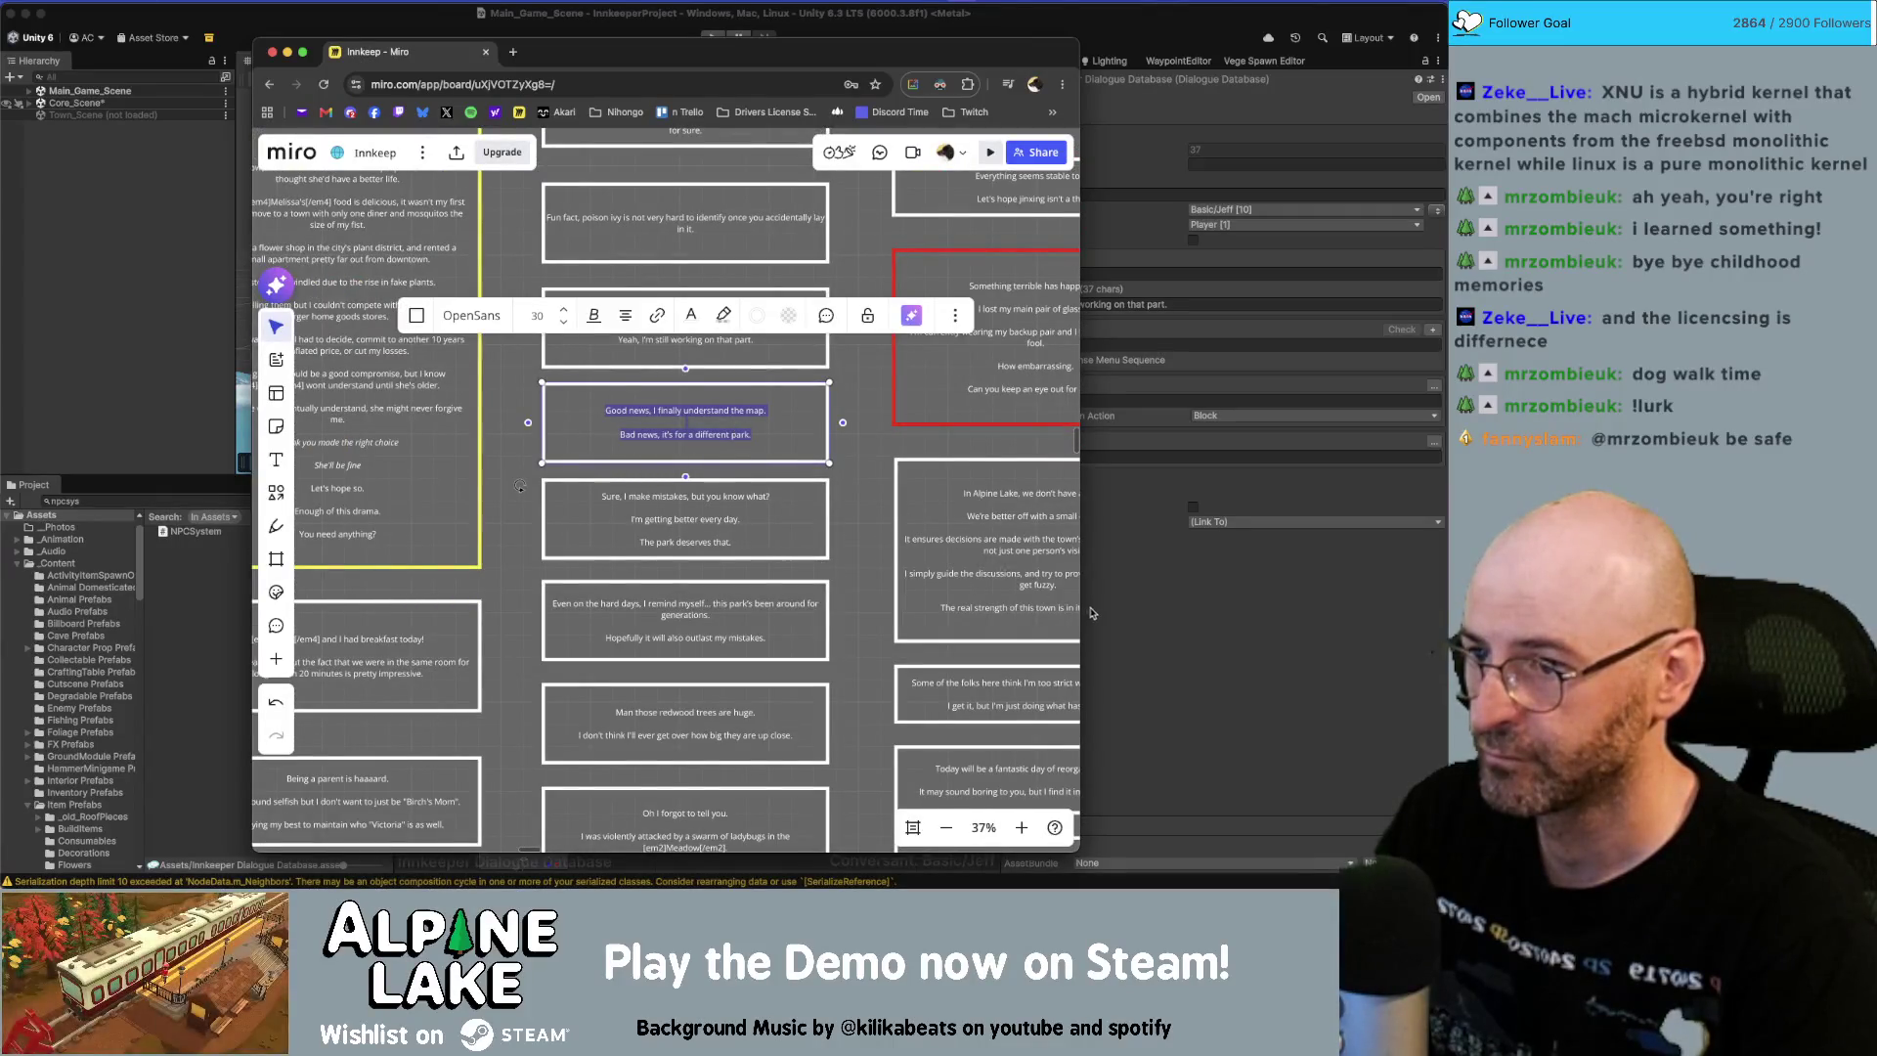
left_click(1138, 596)
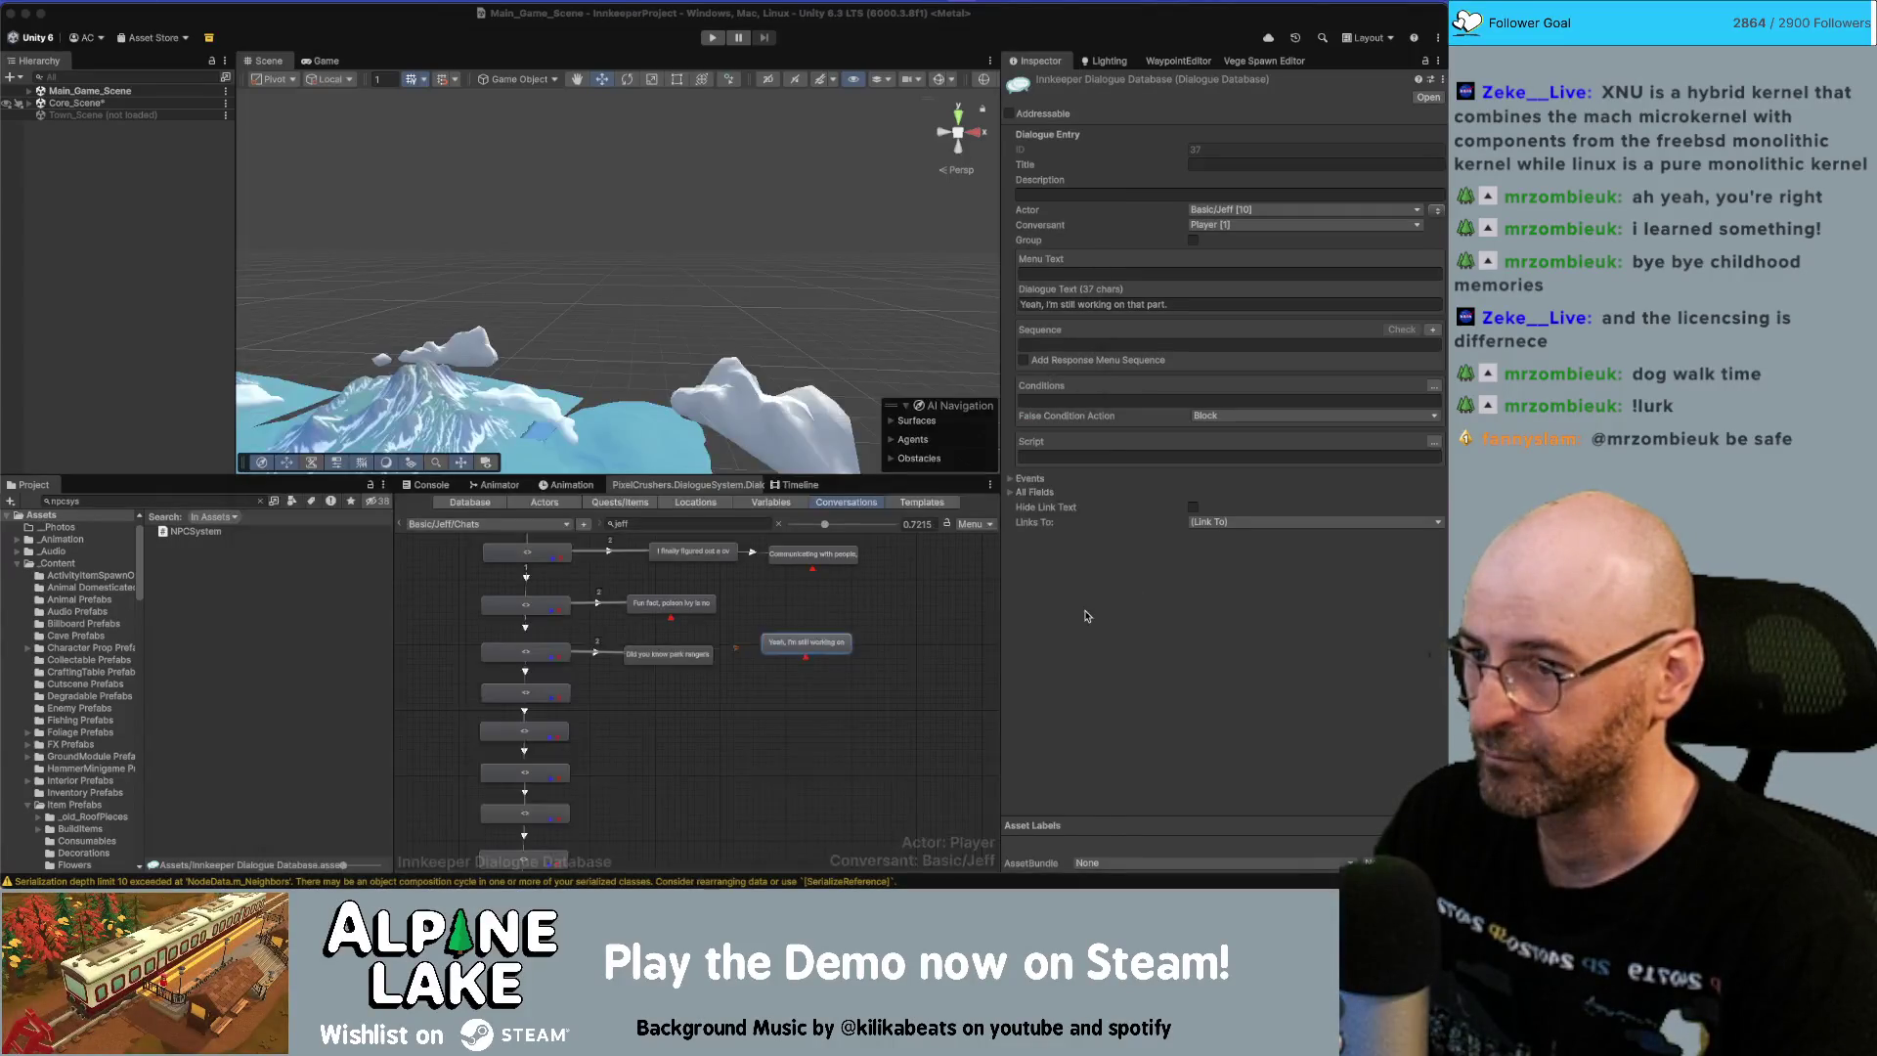
Add a child node with the text 'Good news, I finally understand the map.'.
right_click(555, 695)
left_click(554, 695)
left_click_drag(542, 723, 681, 699)
left_click(1086, 304)
key("super+v")
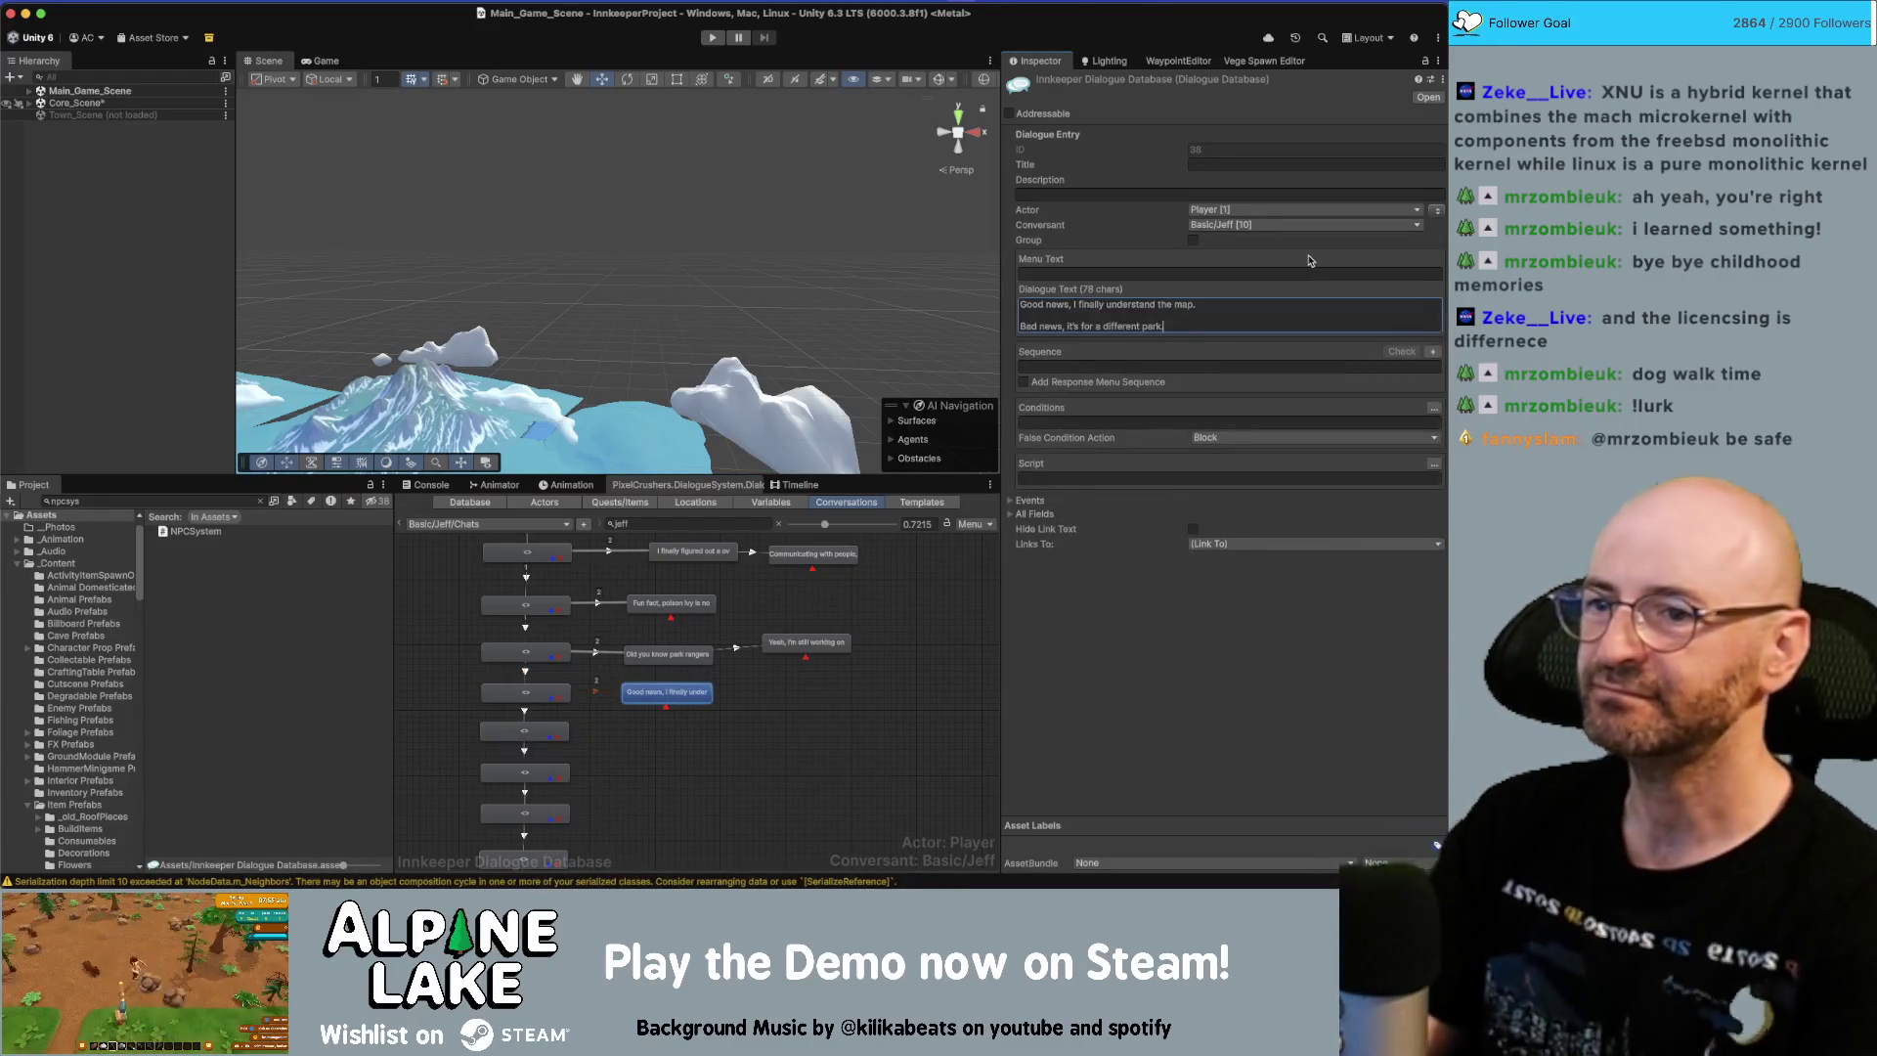
key("BackSpace")
key("BackSpace")
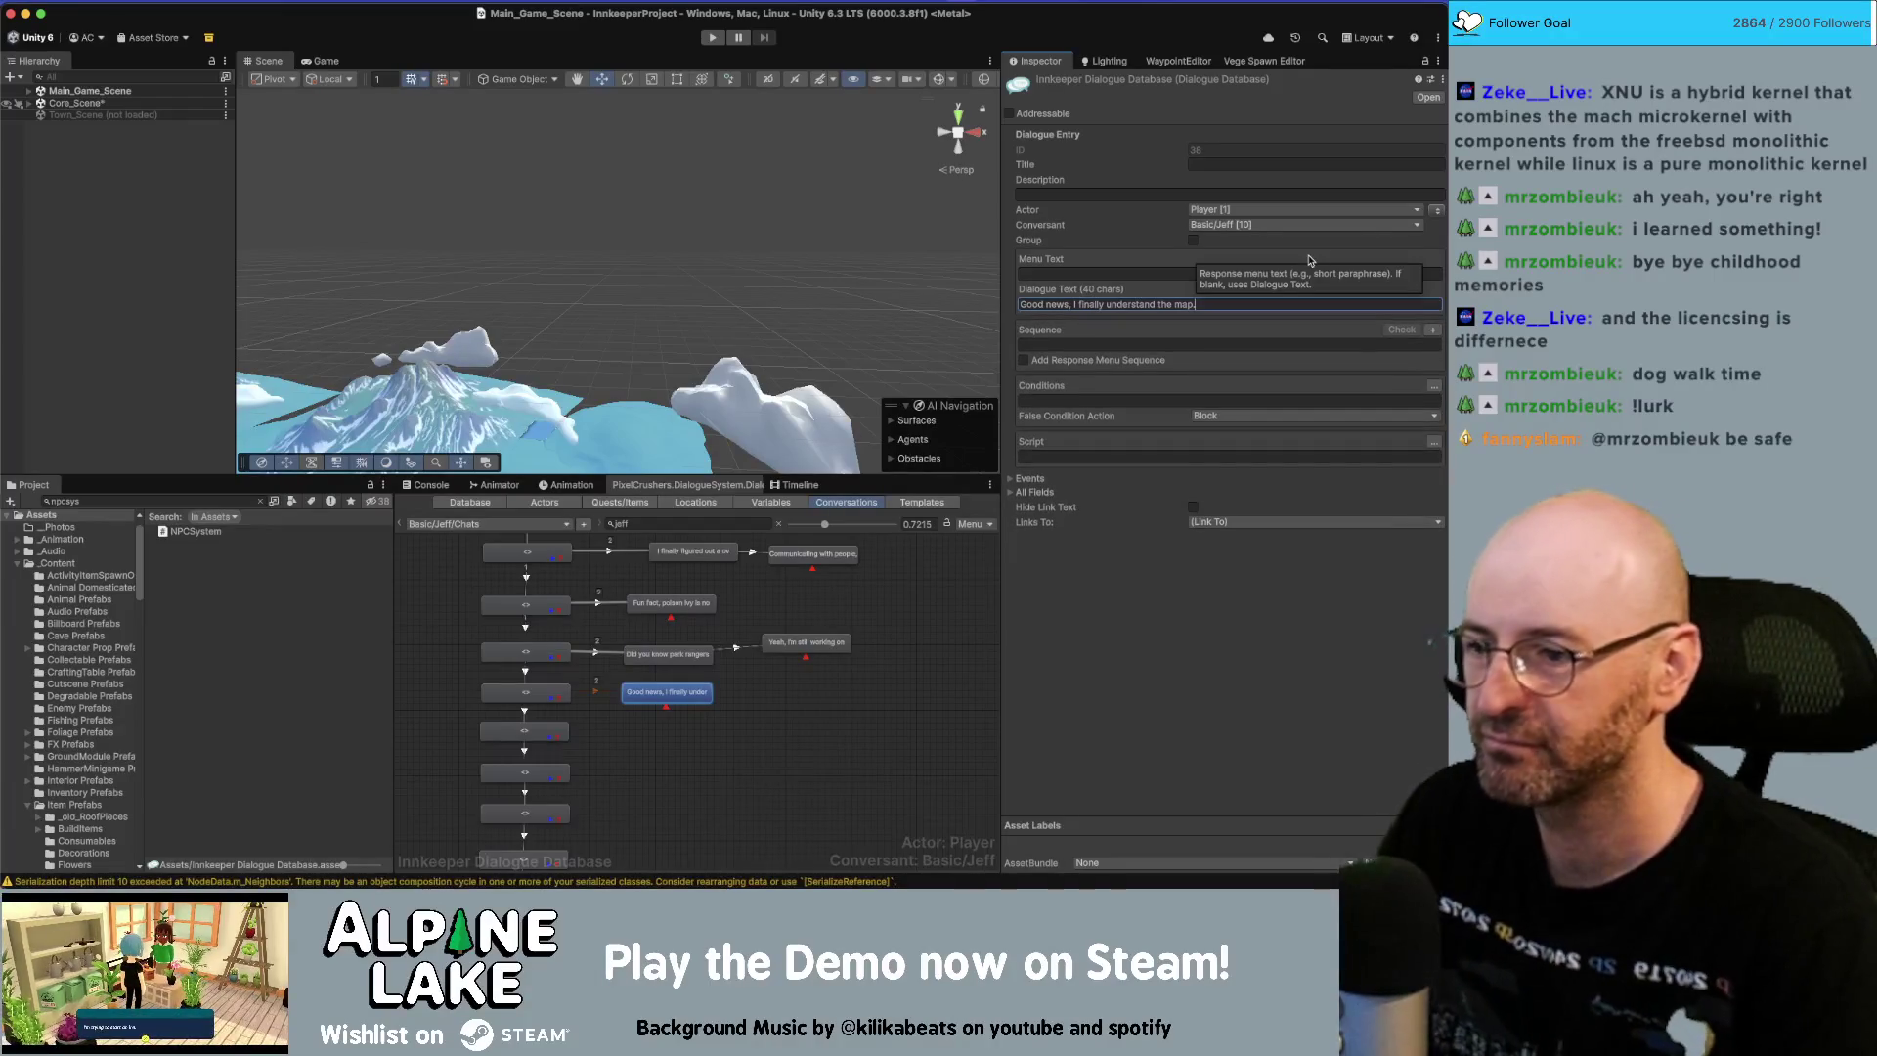
Link a child node 'Bad news, it's for a different park.' after the Good news node.
right_click(673, 697)
left_click(723, 708)
left_click_drag(674, 728, 798, 689)
left_click(1124, 304)
type("Bad news, it's for a different park.")
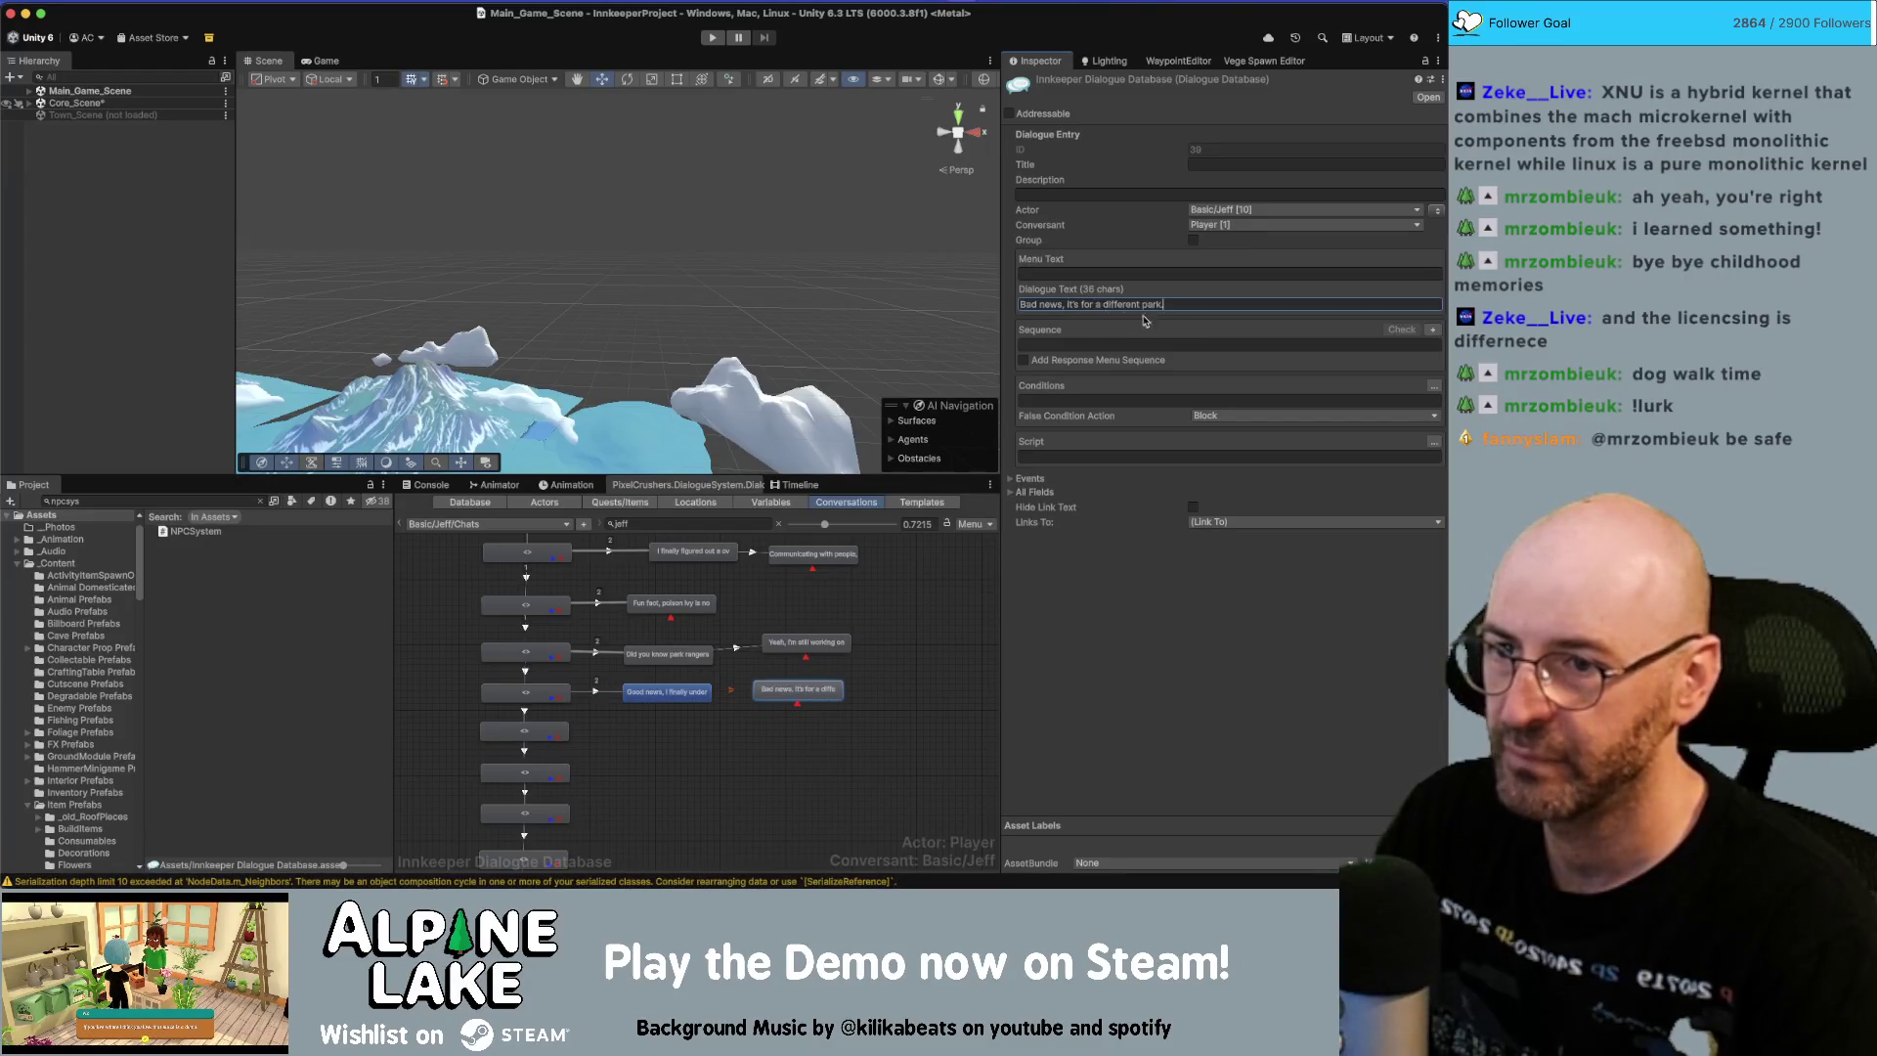
Set the link into the Good news node to Below Normal priority.
left_click(668, 692)
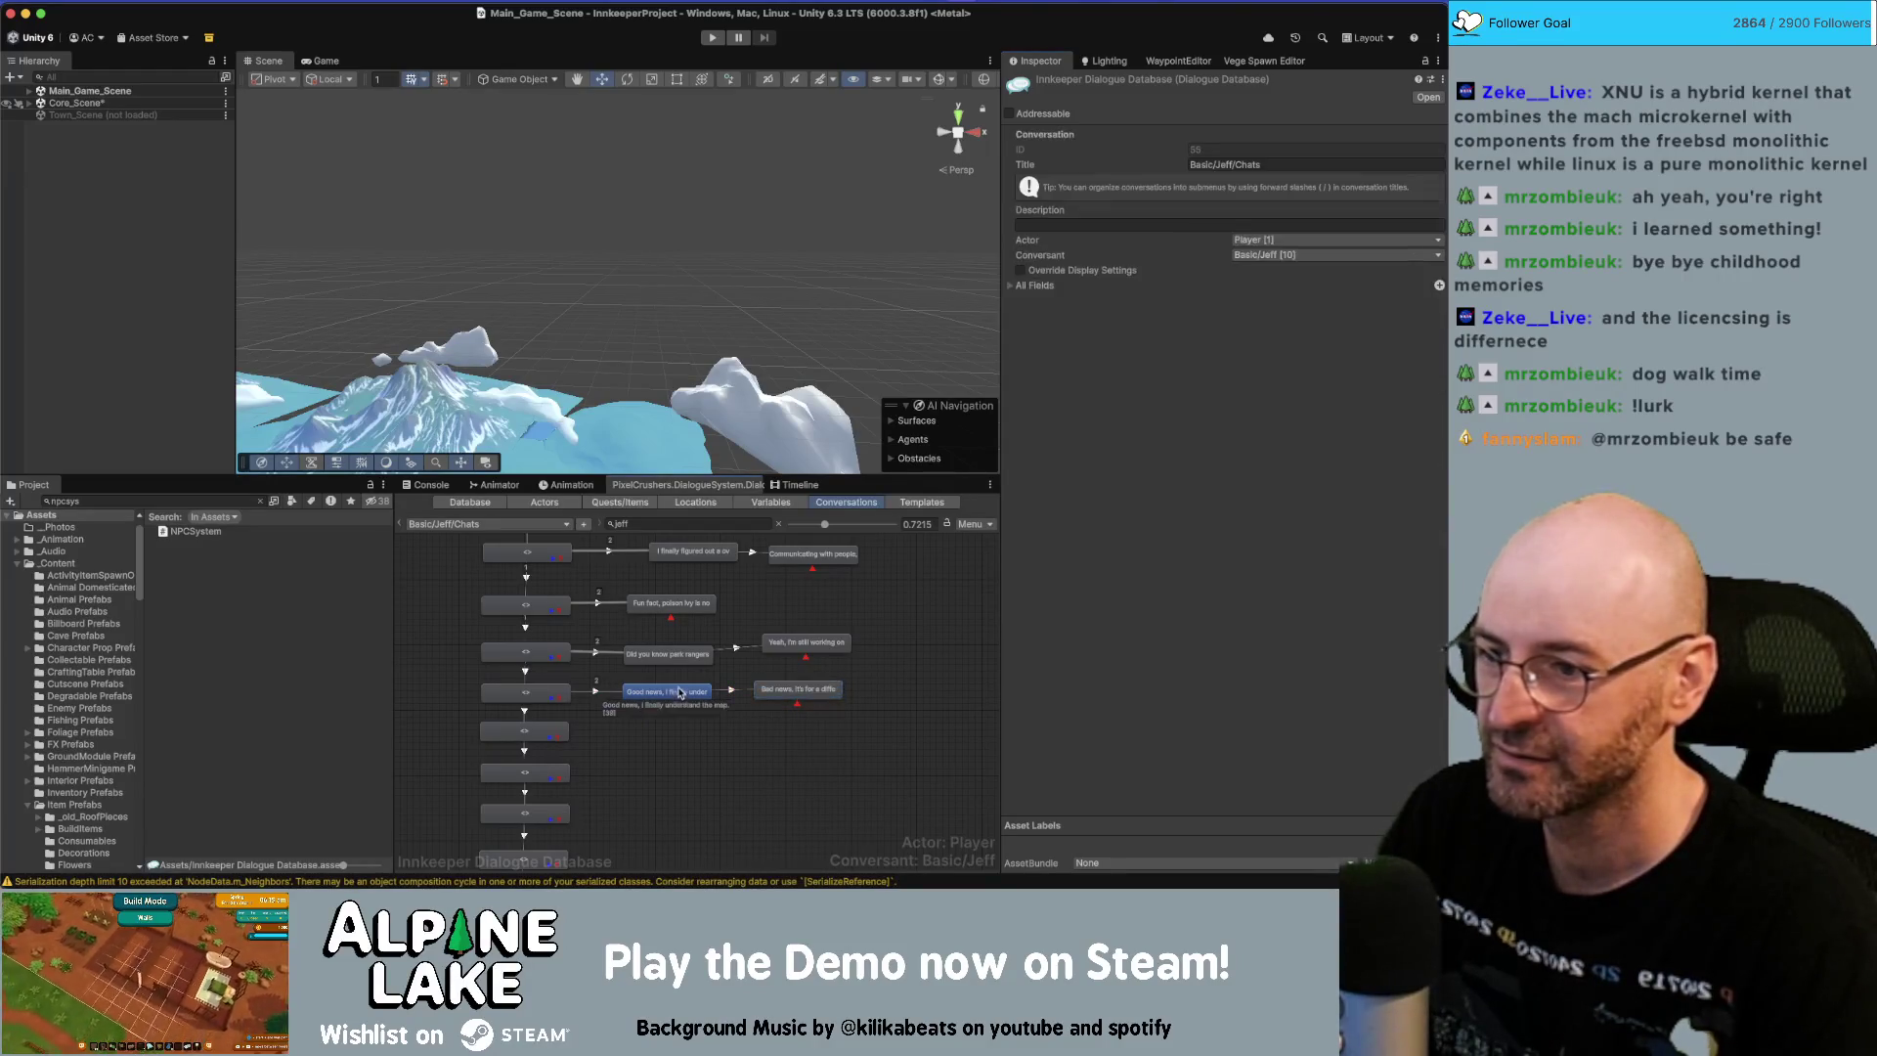
left_click(595, 691)
left_click(1271, 150)
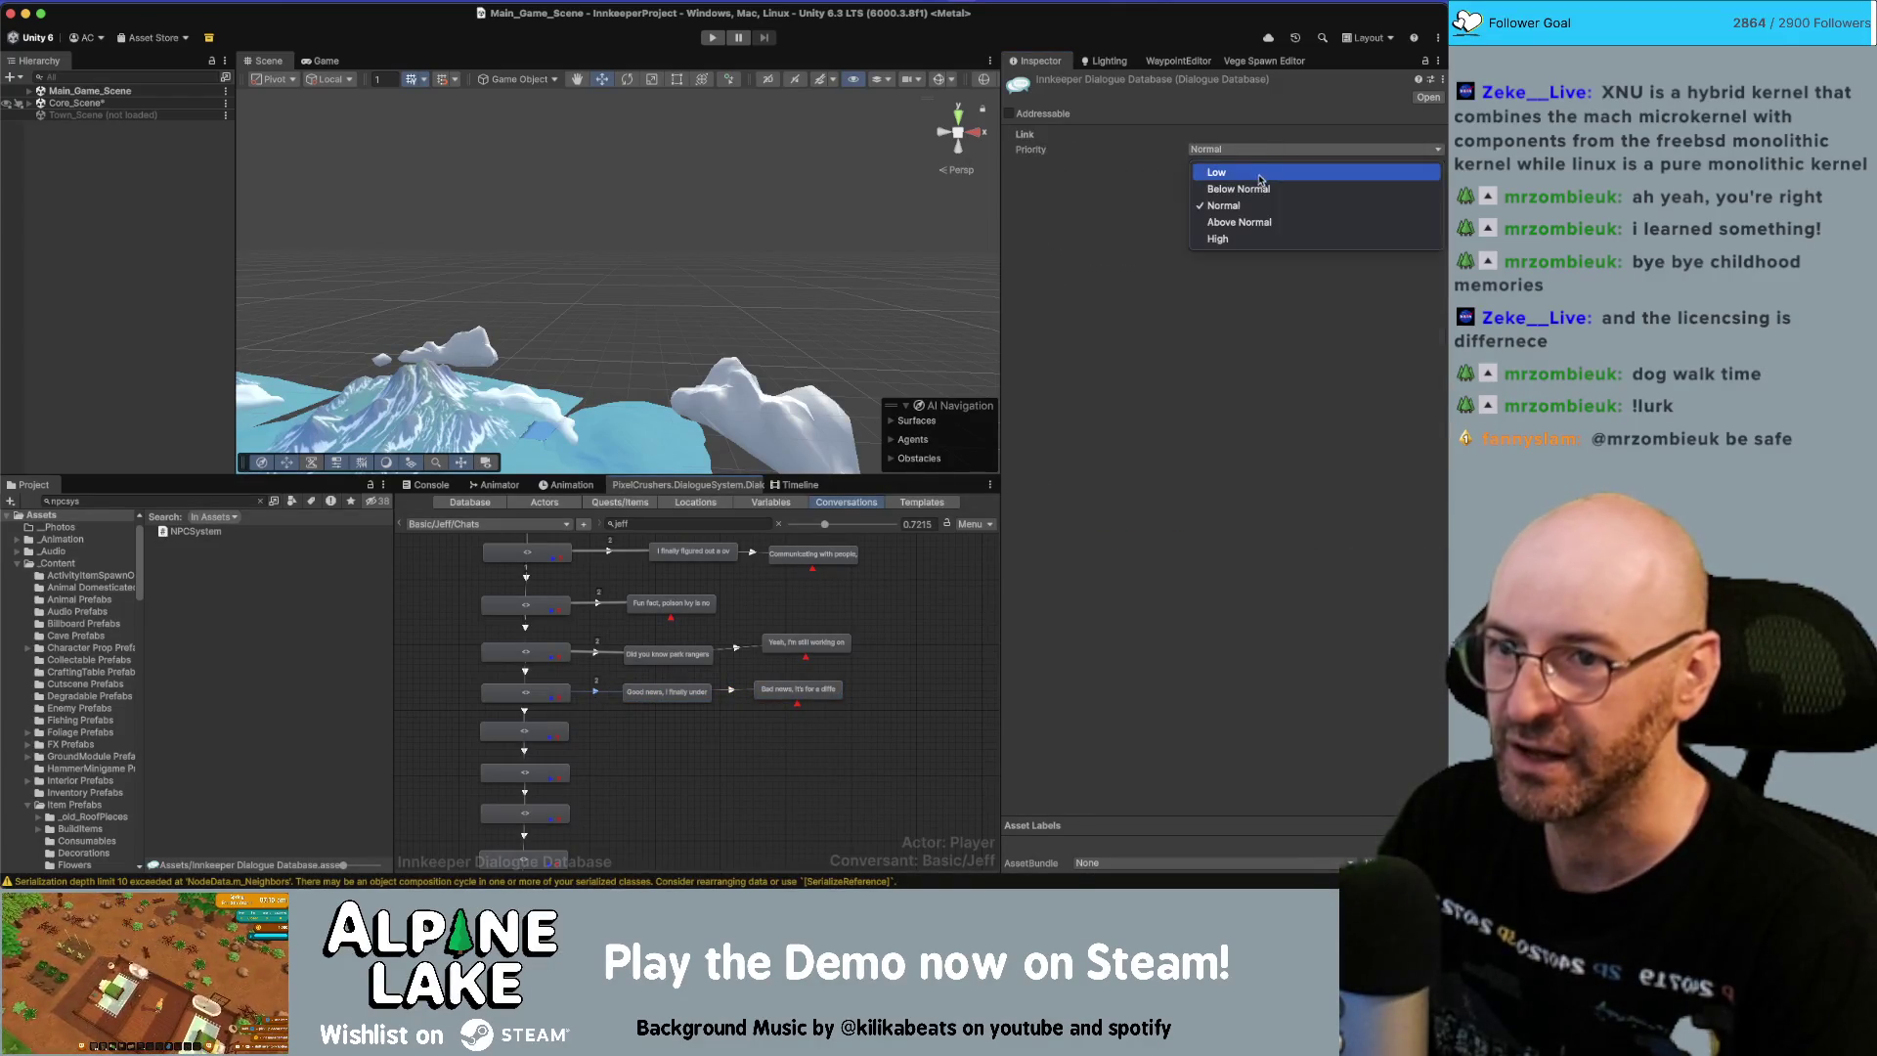
left_click(1227, 187)
left_click(854, 701)
scroll(772, 680, "down", 5)
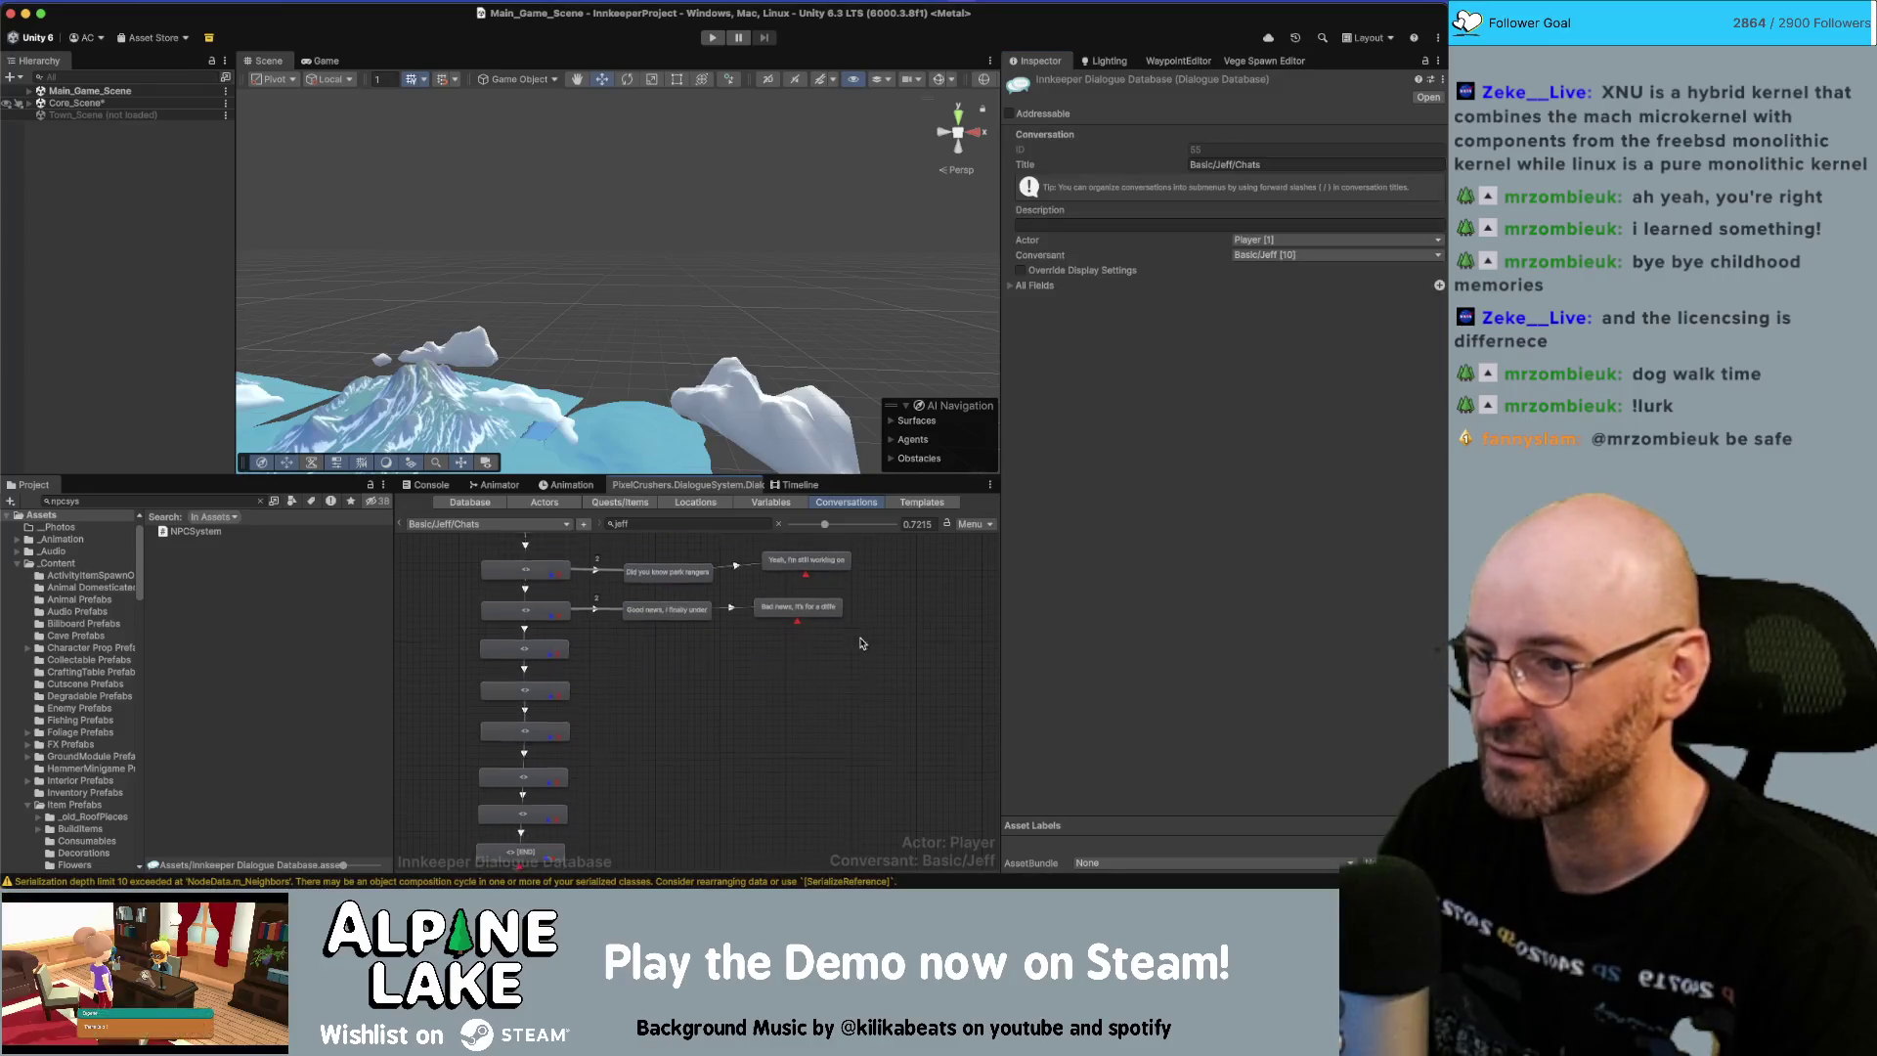
key("super+Tab")
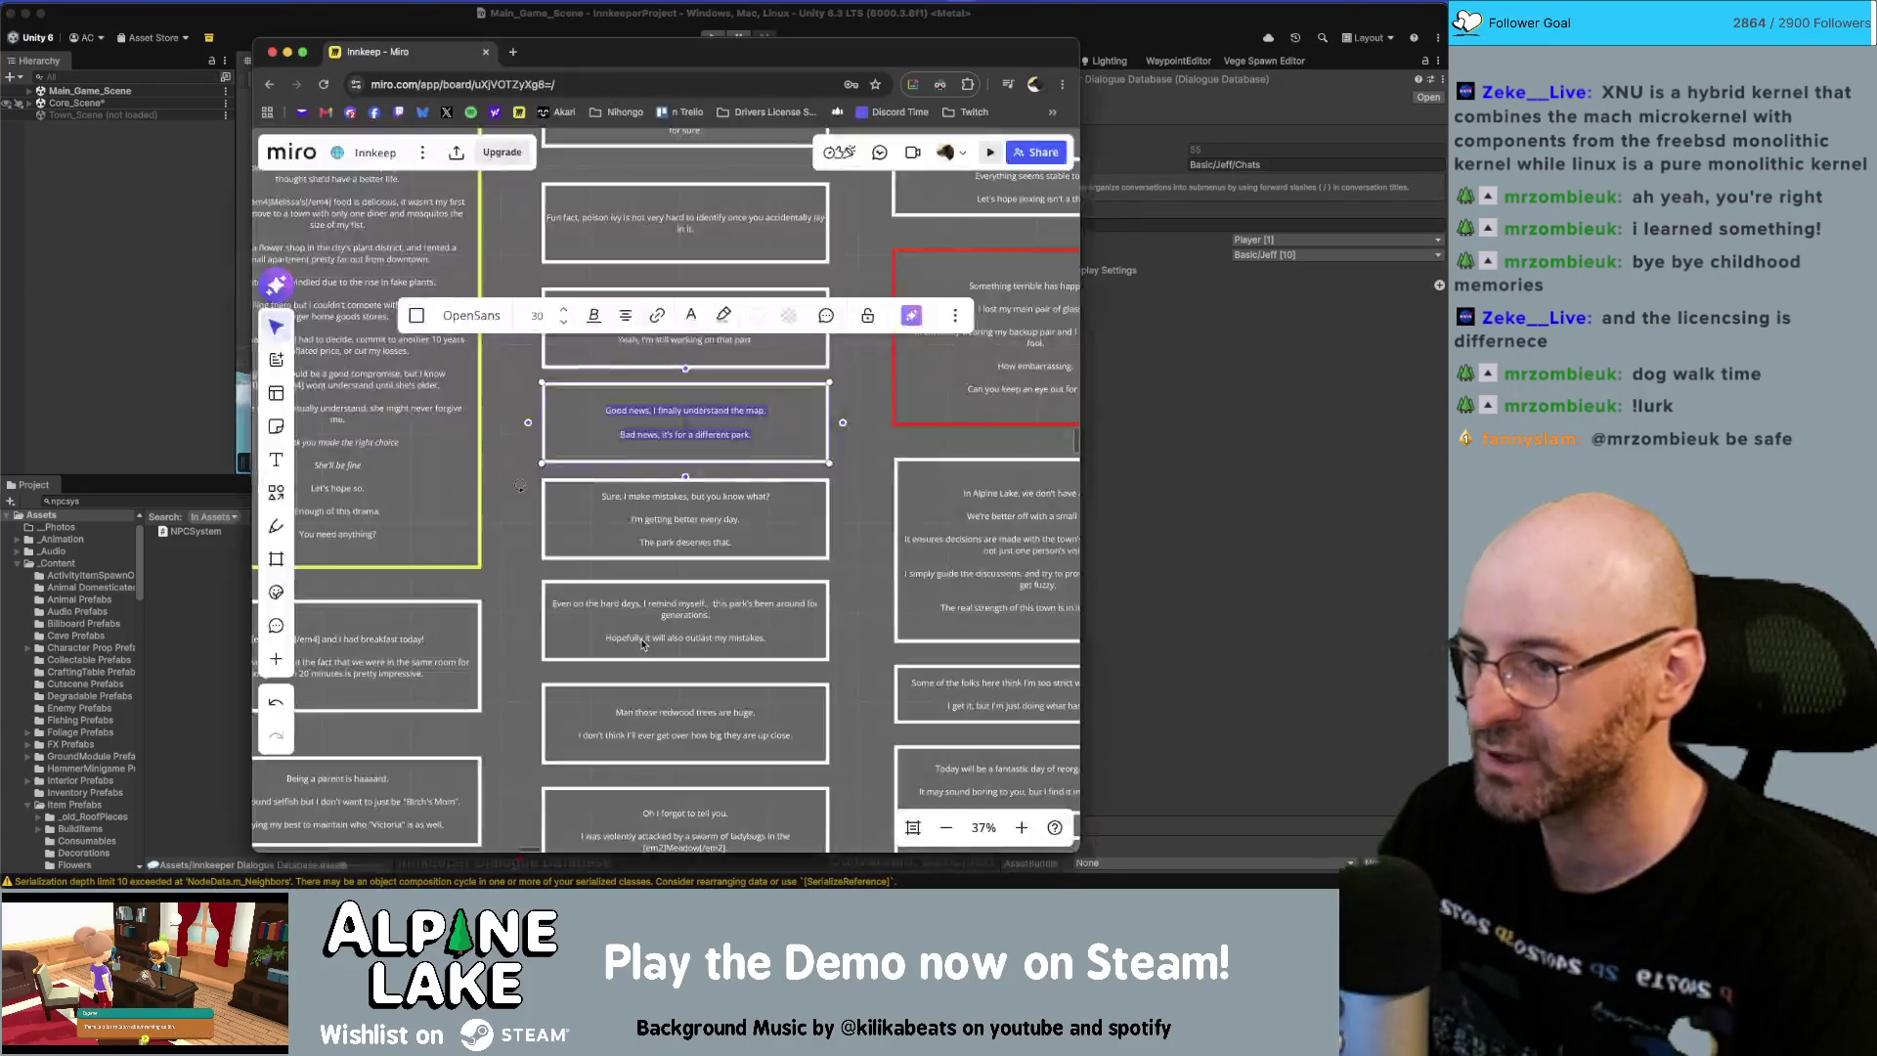
Copy the Miro card text into a new child node, trimmed to 'Sure, I make mistakes, but you know what?'.
left_click(696, 526)
double_click(697, 529)
key("cmd+c")
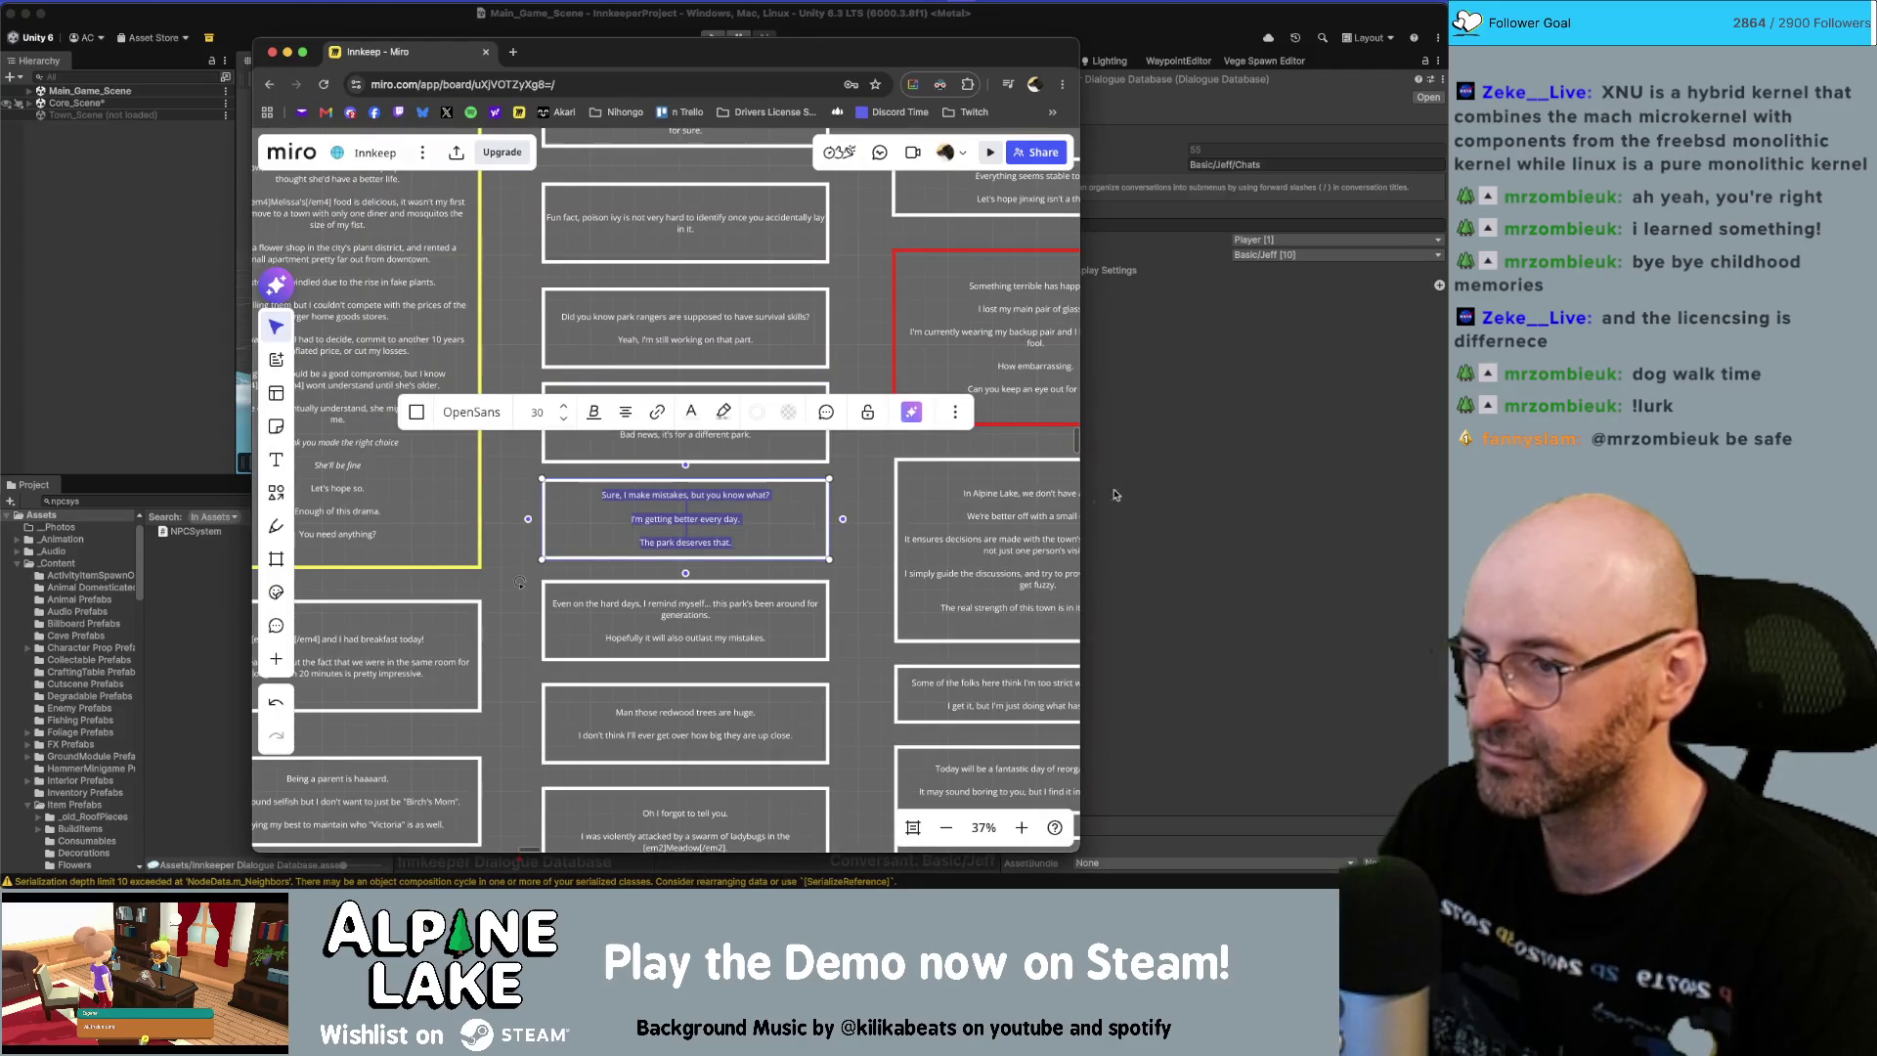
left_click(1171, 487)
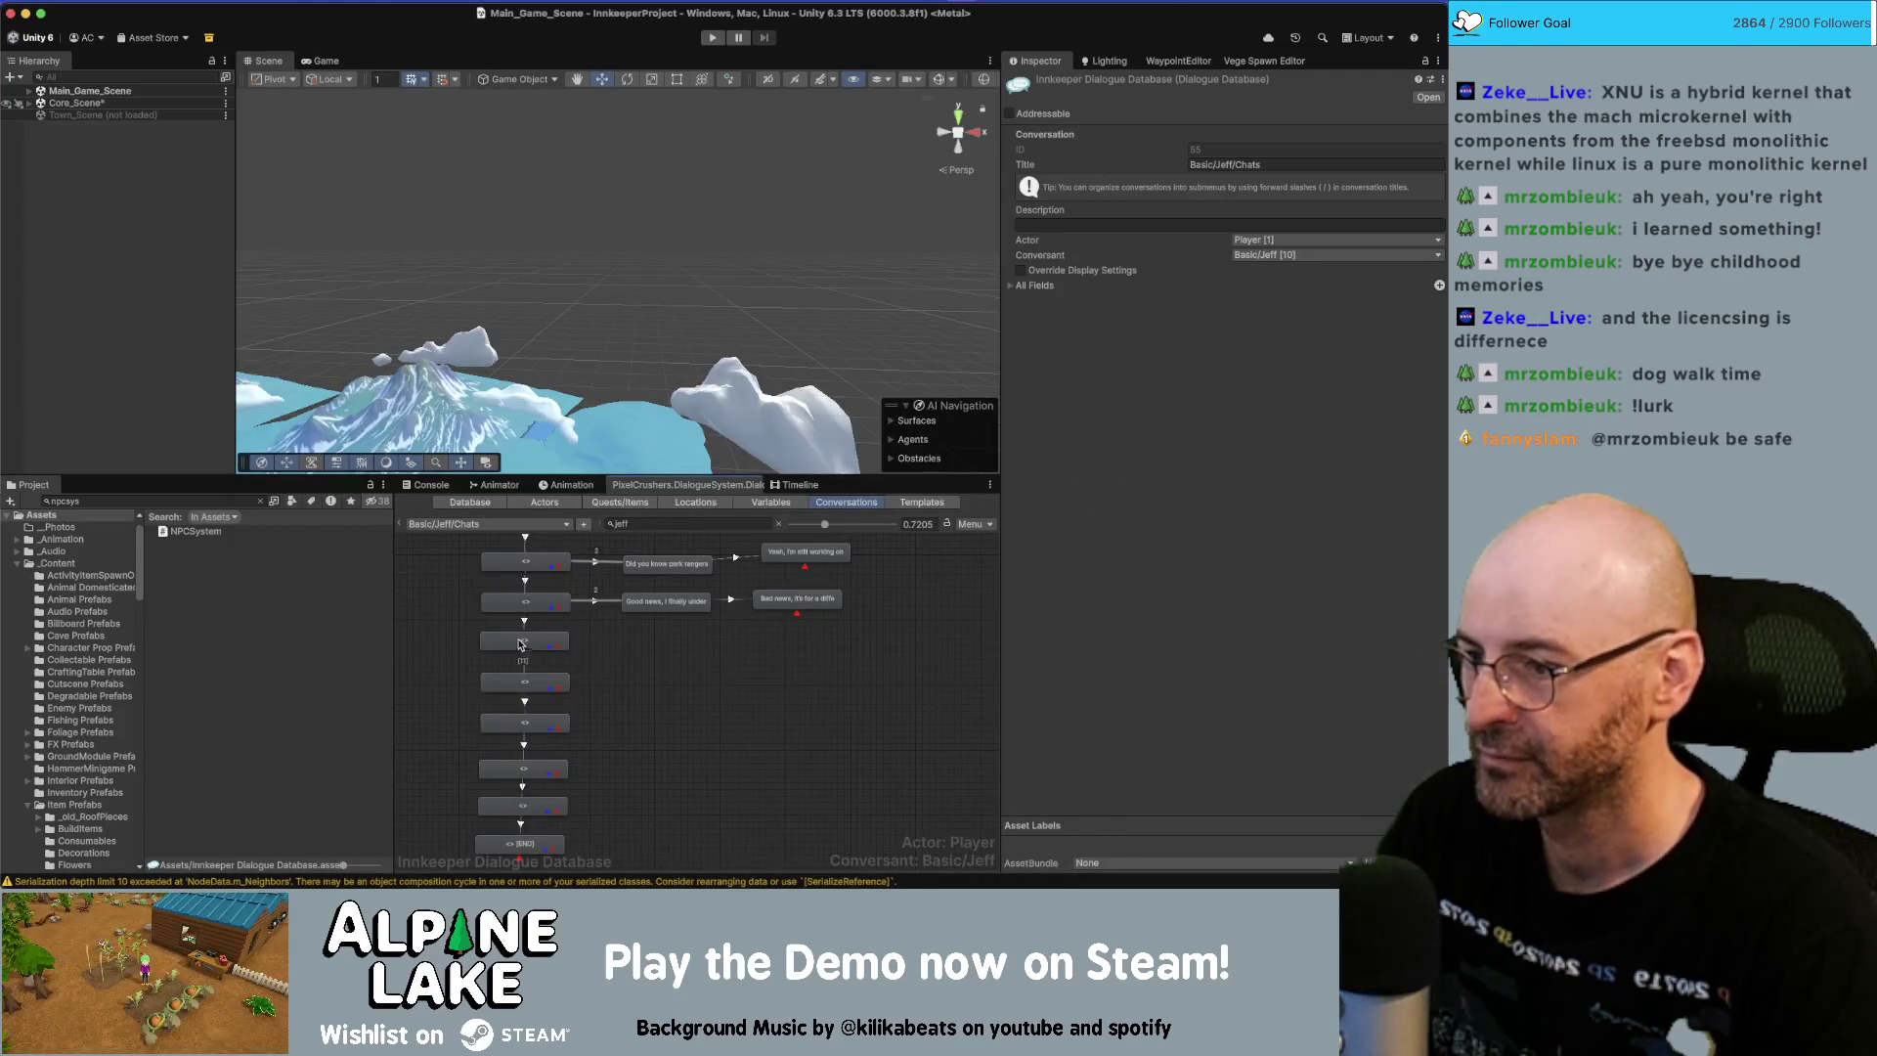
right_click(528, 647)
left_click(536, 664)
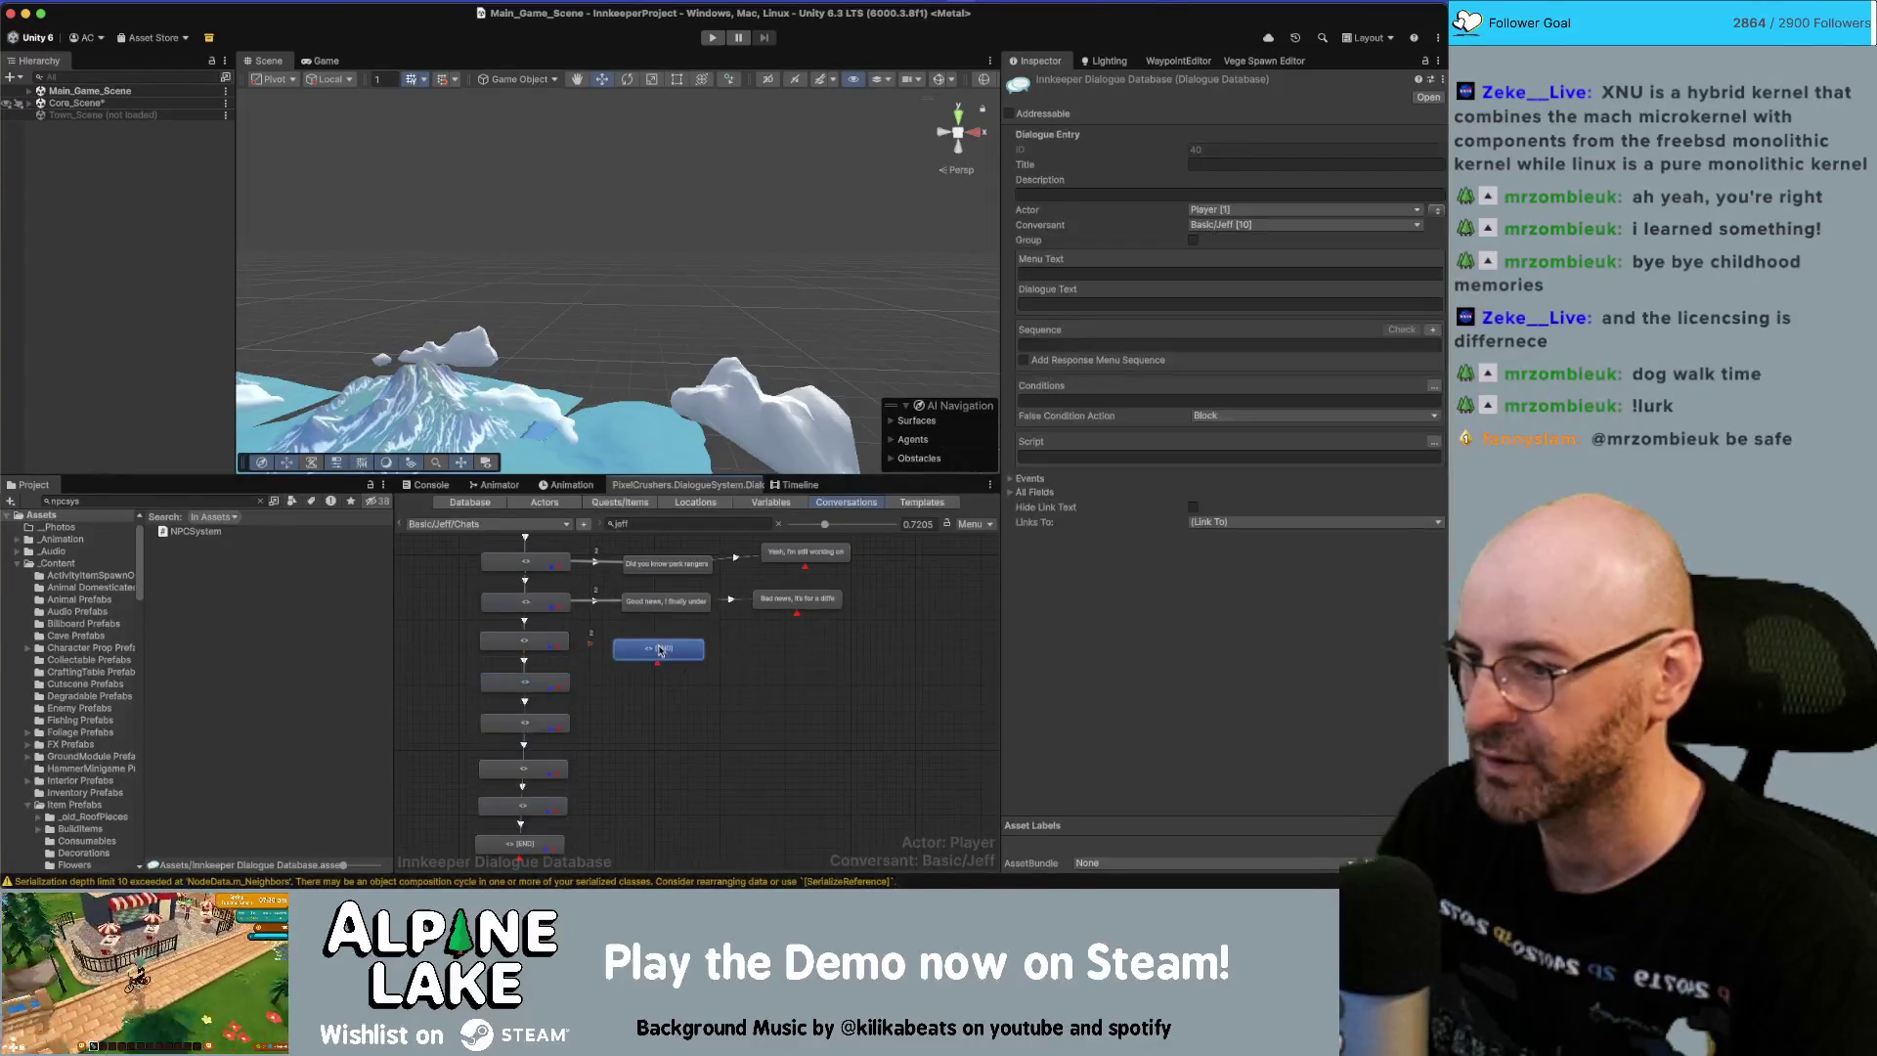
left_click(1067, 303)
key("cmd+v")
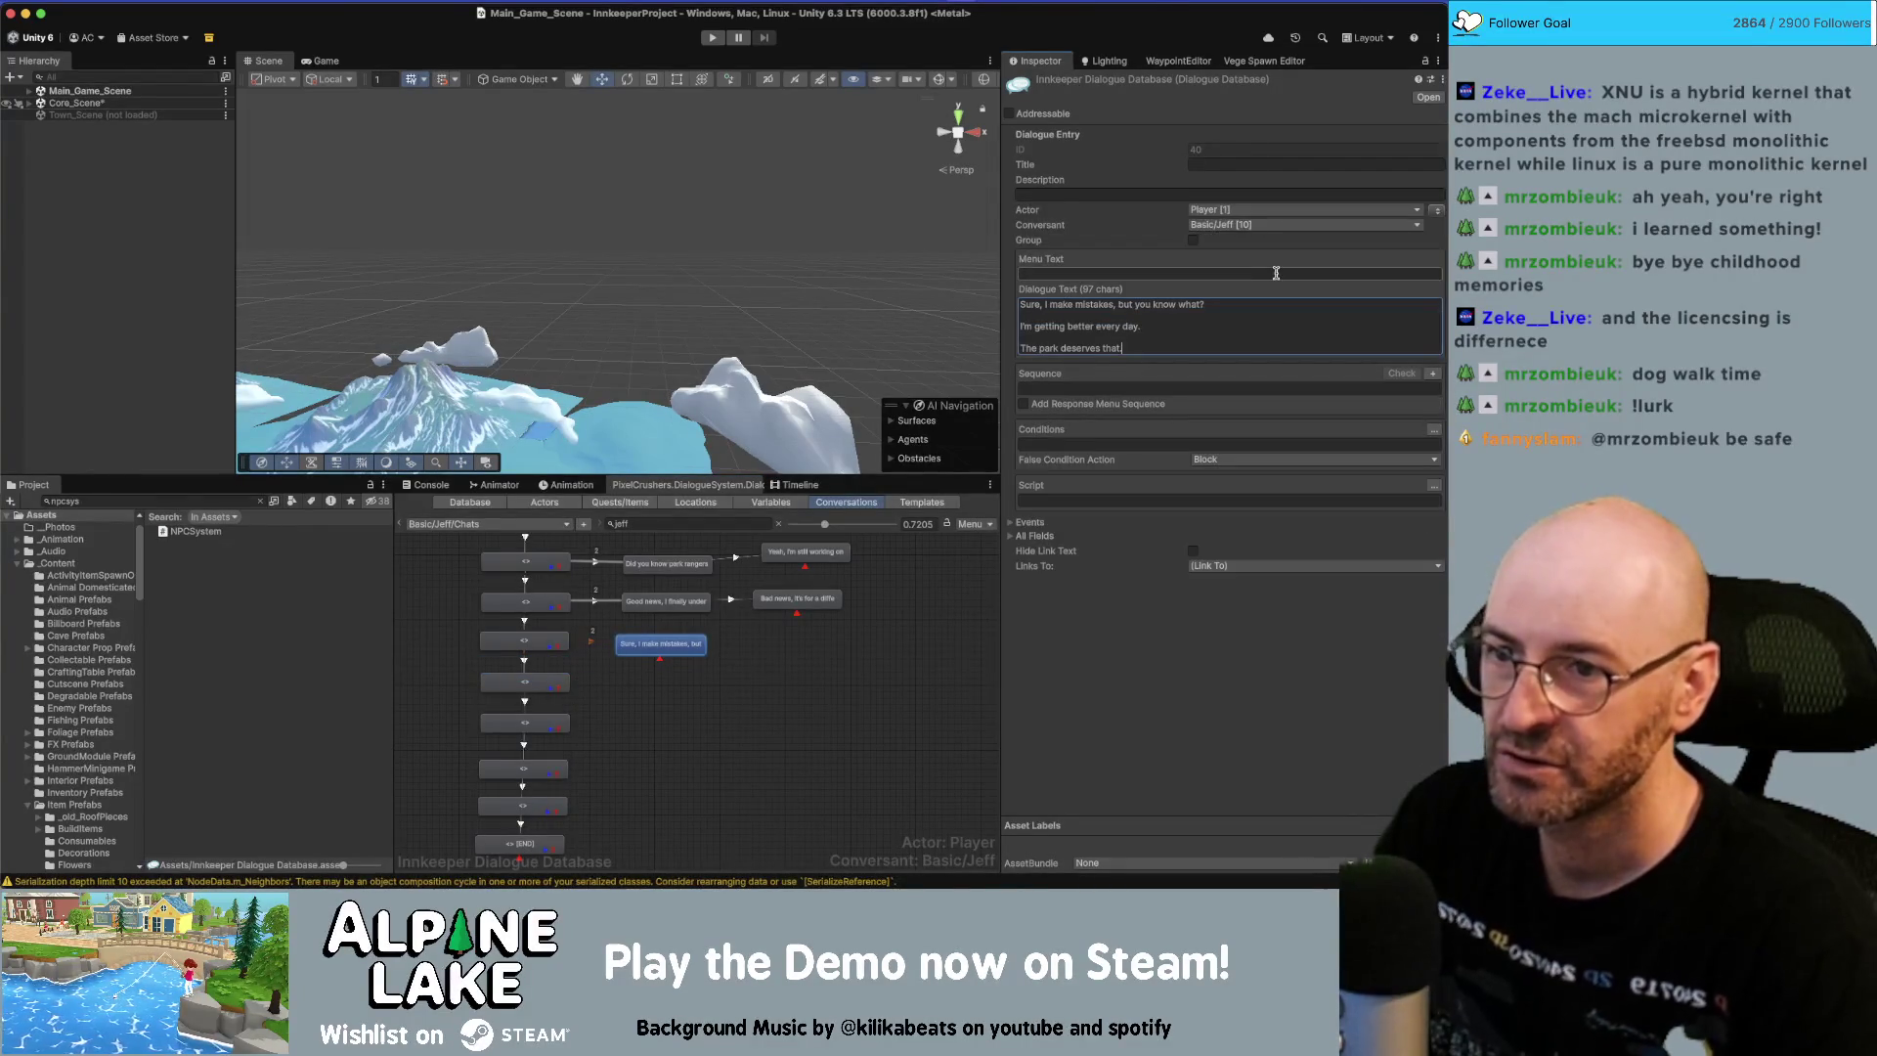
key("shift+Up")
key("shift+Up")
key("BackSpace")
key("BackSpace")
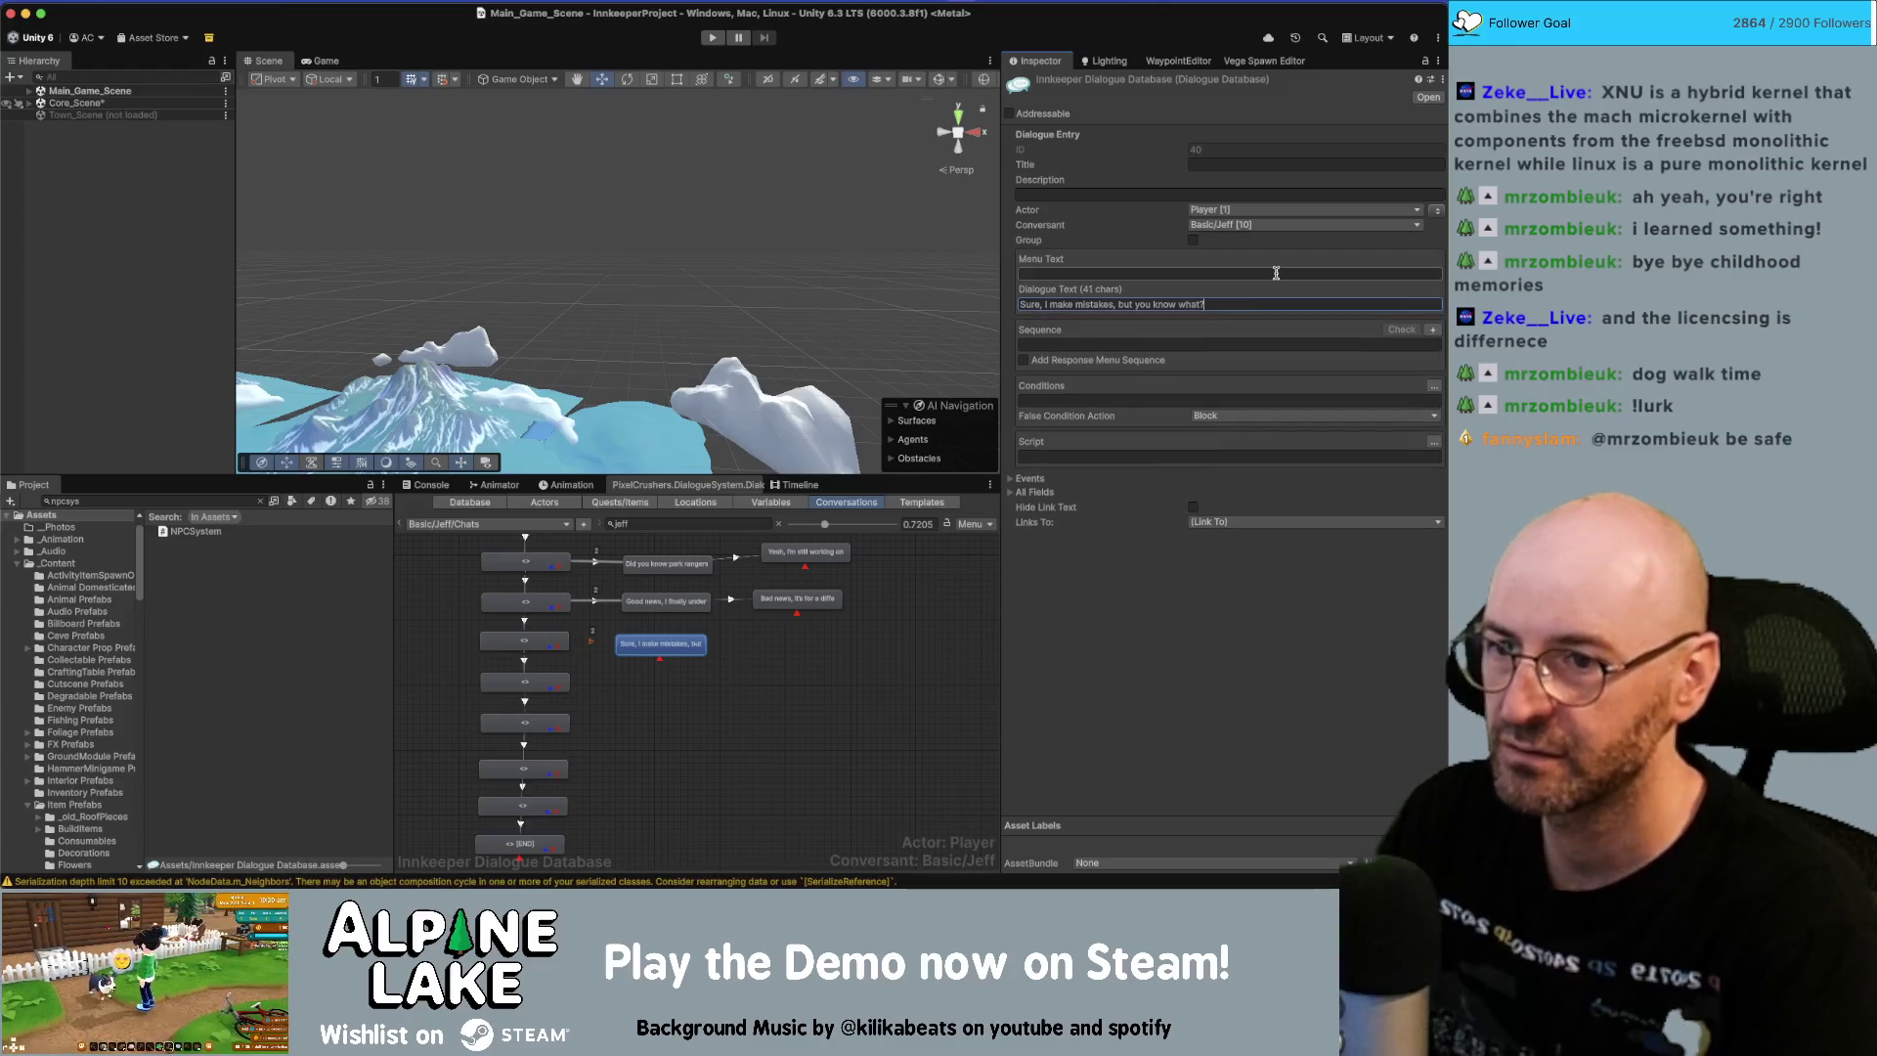
Add a linked child node reading 'I'm getting better every day.' beside it.
right_click(653, 656)
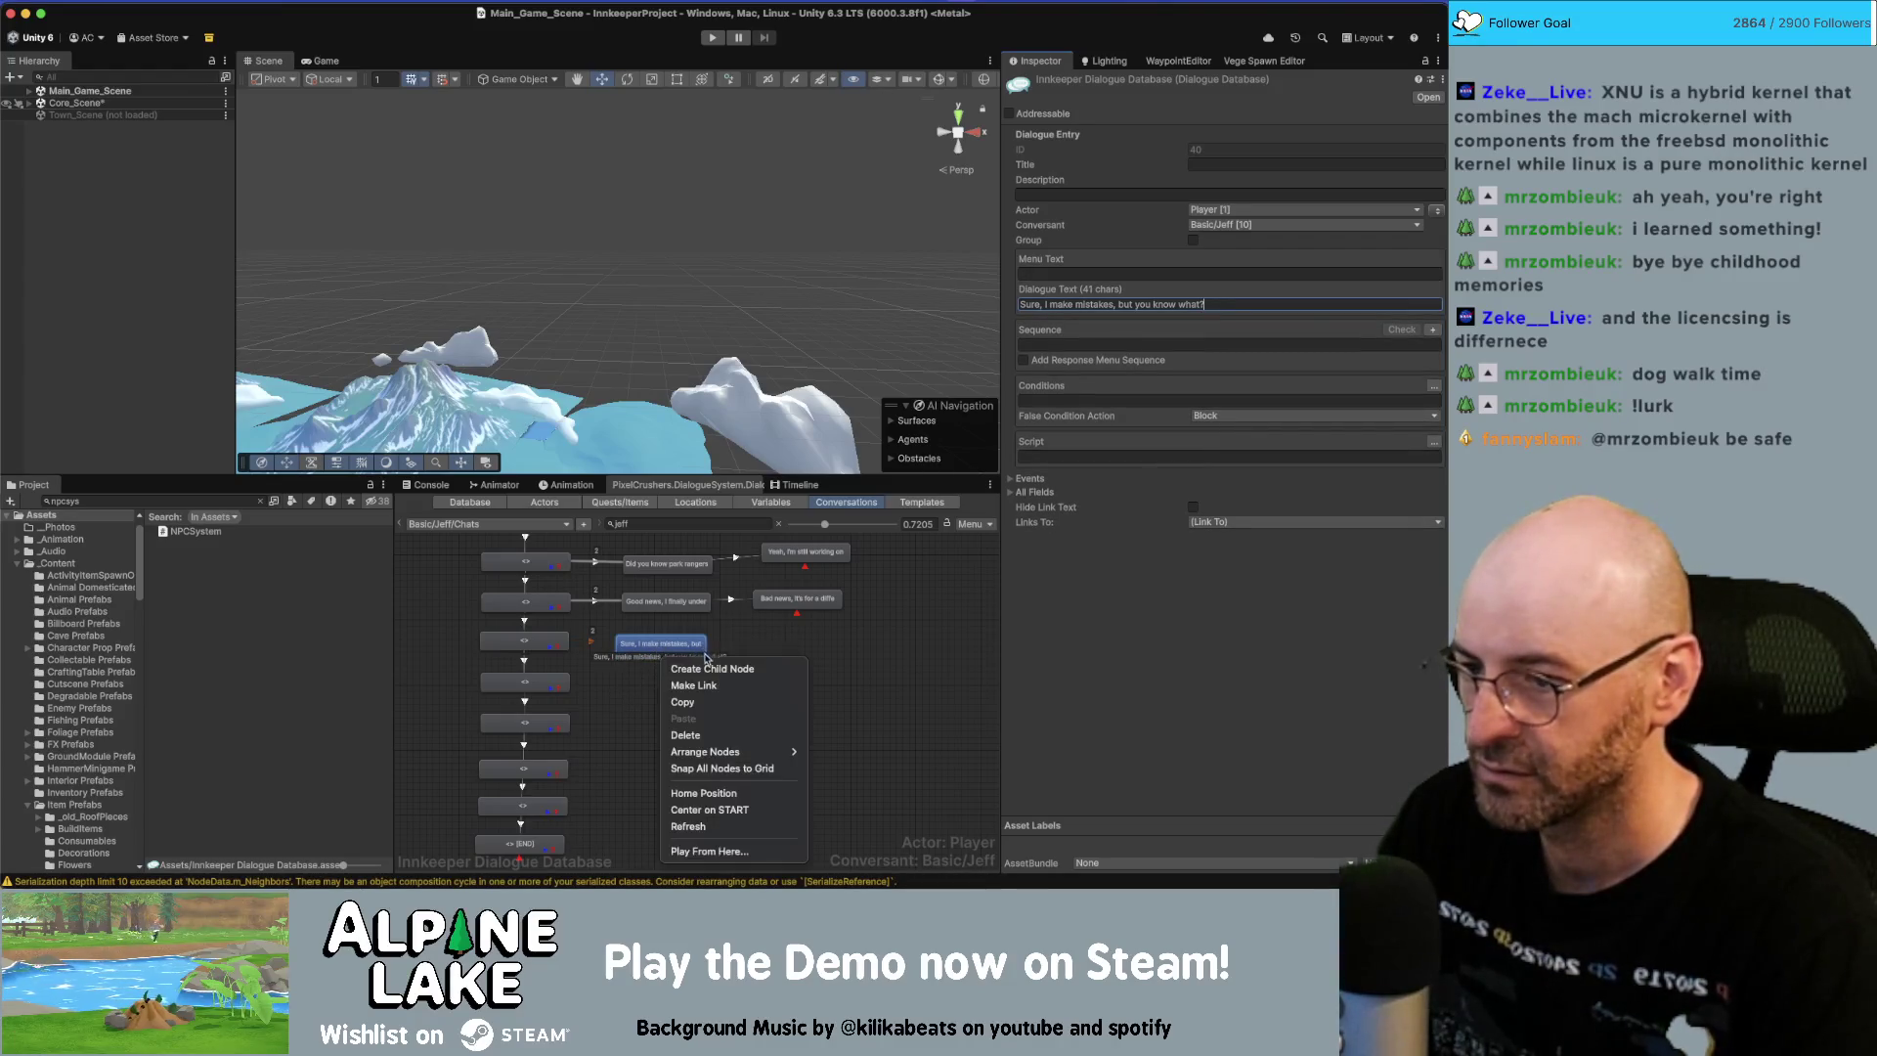
left_click(708, 669)
left_click_drag(685, 673, 788, 639)
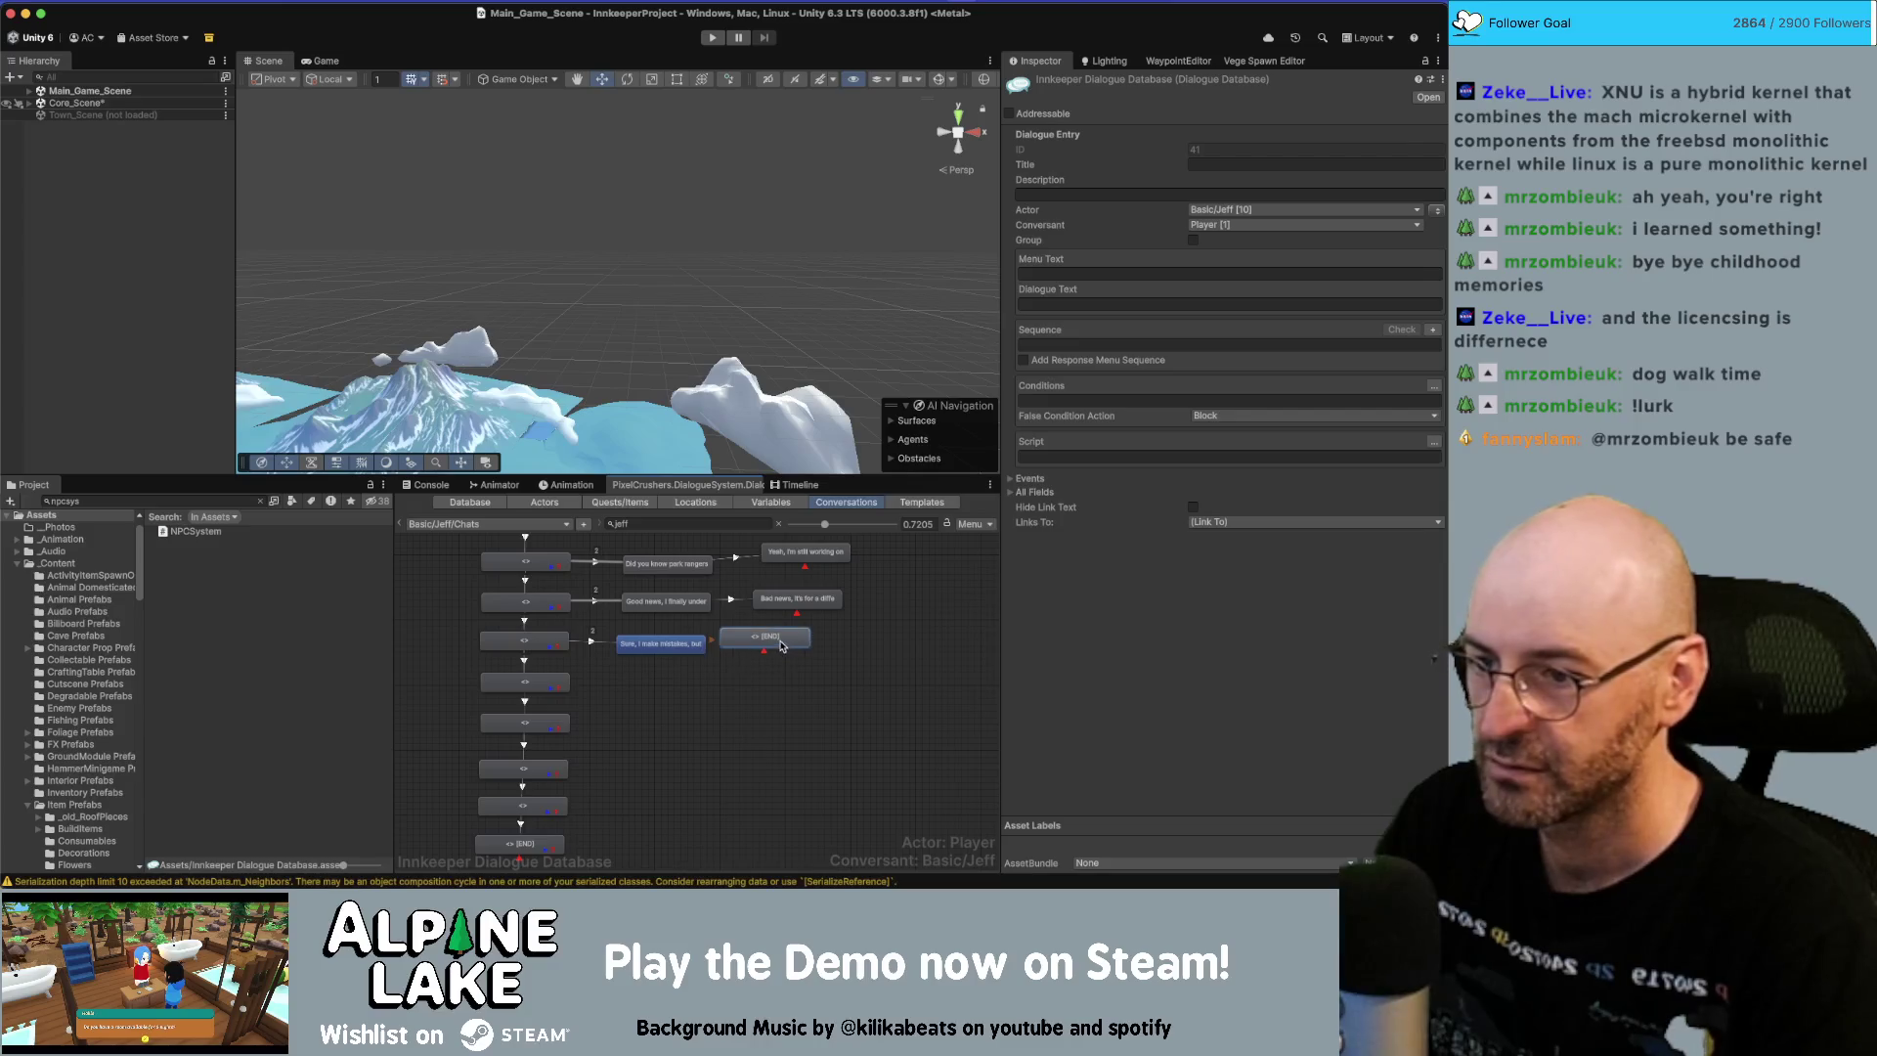
left_click(1115, 303)
type("I'm getting better every day.")
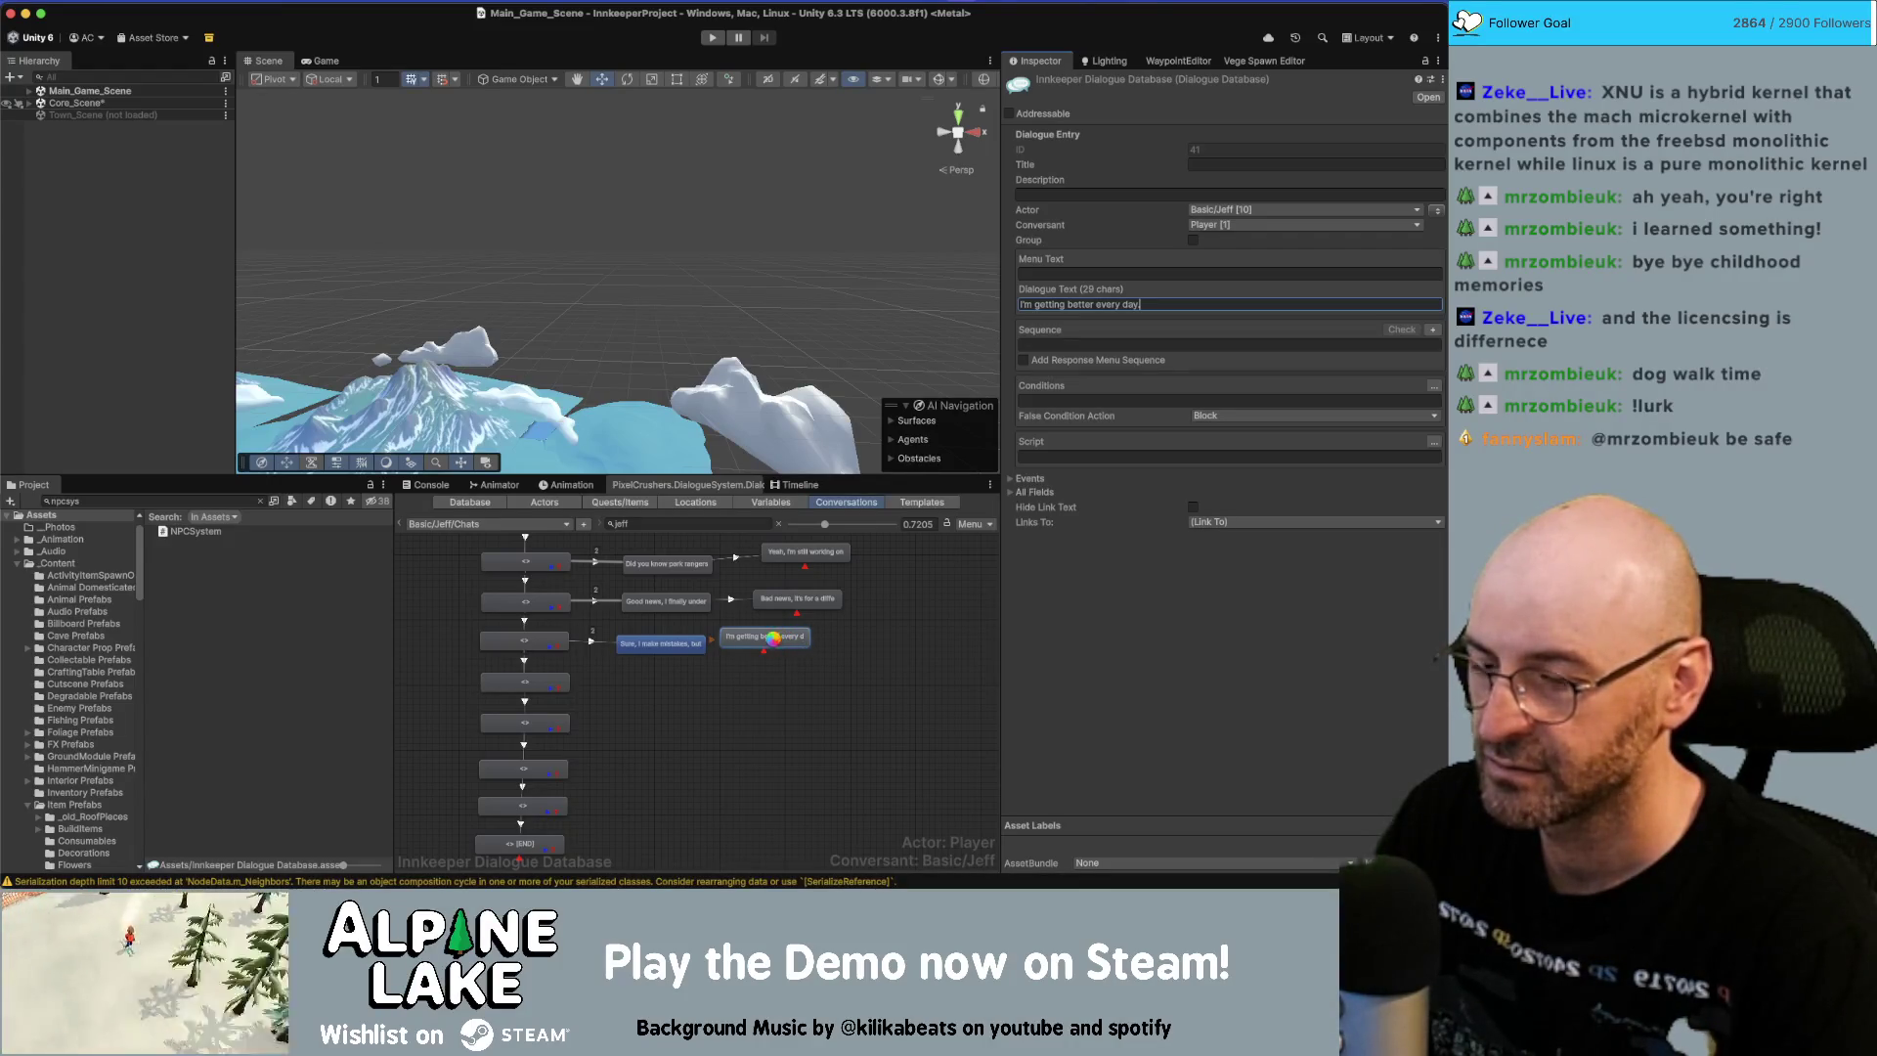
Add a further child node reading 'The park deserves that.' at the end of the row.
right_click(774, 642)
left_click(800, 662)
left_click_drag(765, 666, 888, 645)
left_click(1276, 304)
type("The park deserves that.")
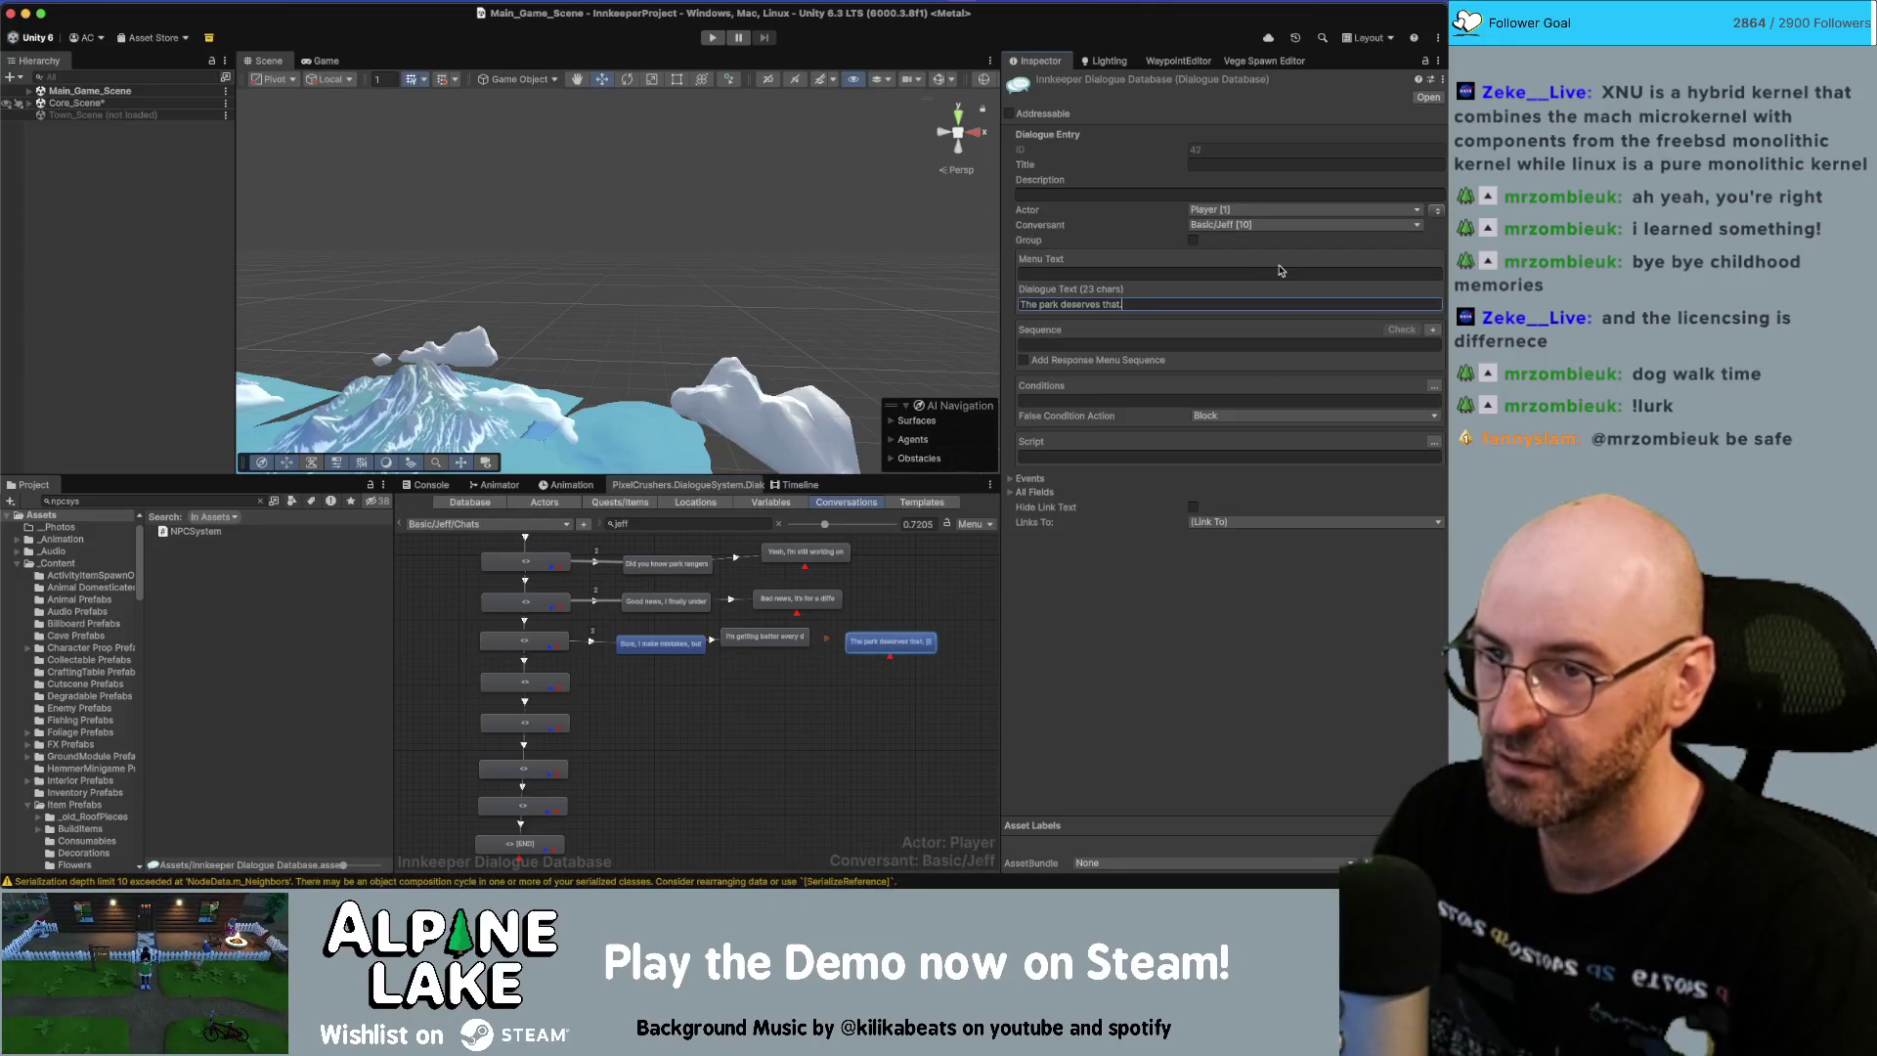
Set the link leading into the split line to Below Normal priority.
left_click(890, 641)
left_click(661, 643, "shift")
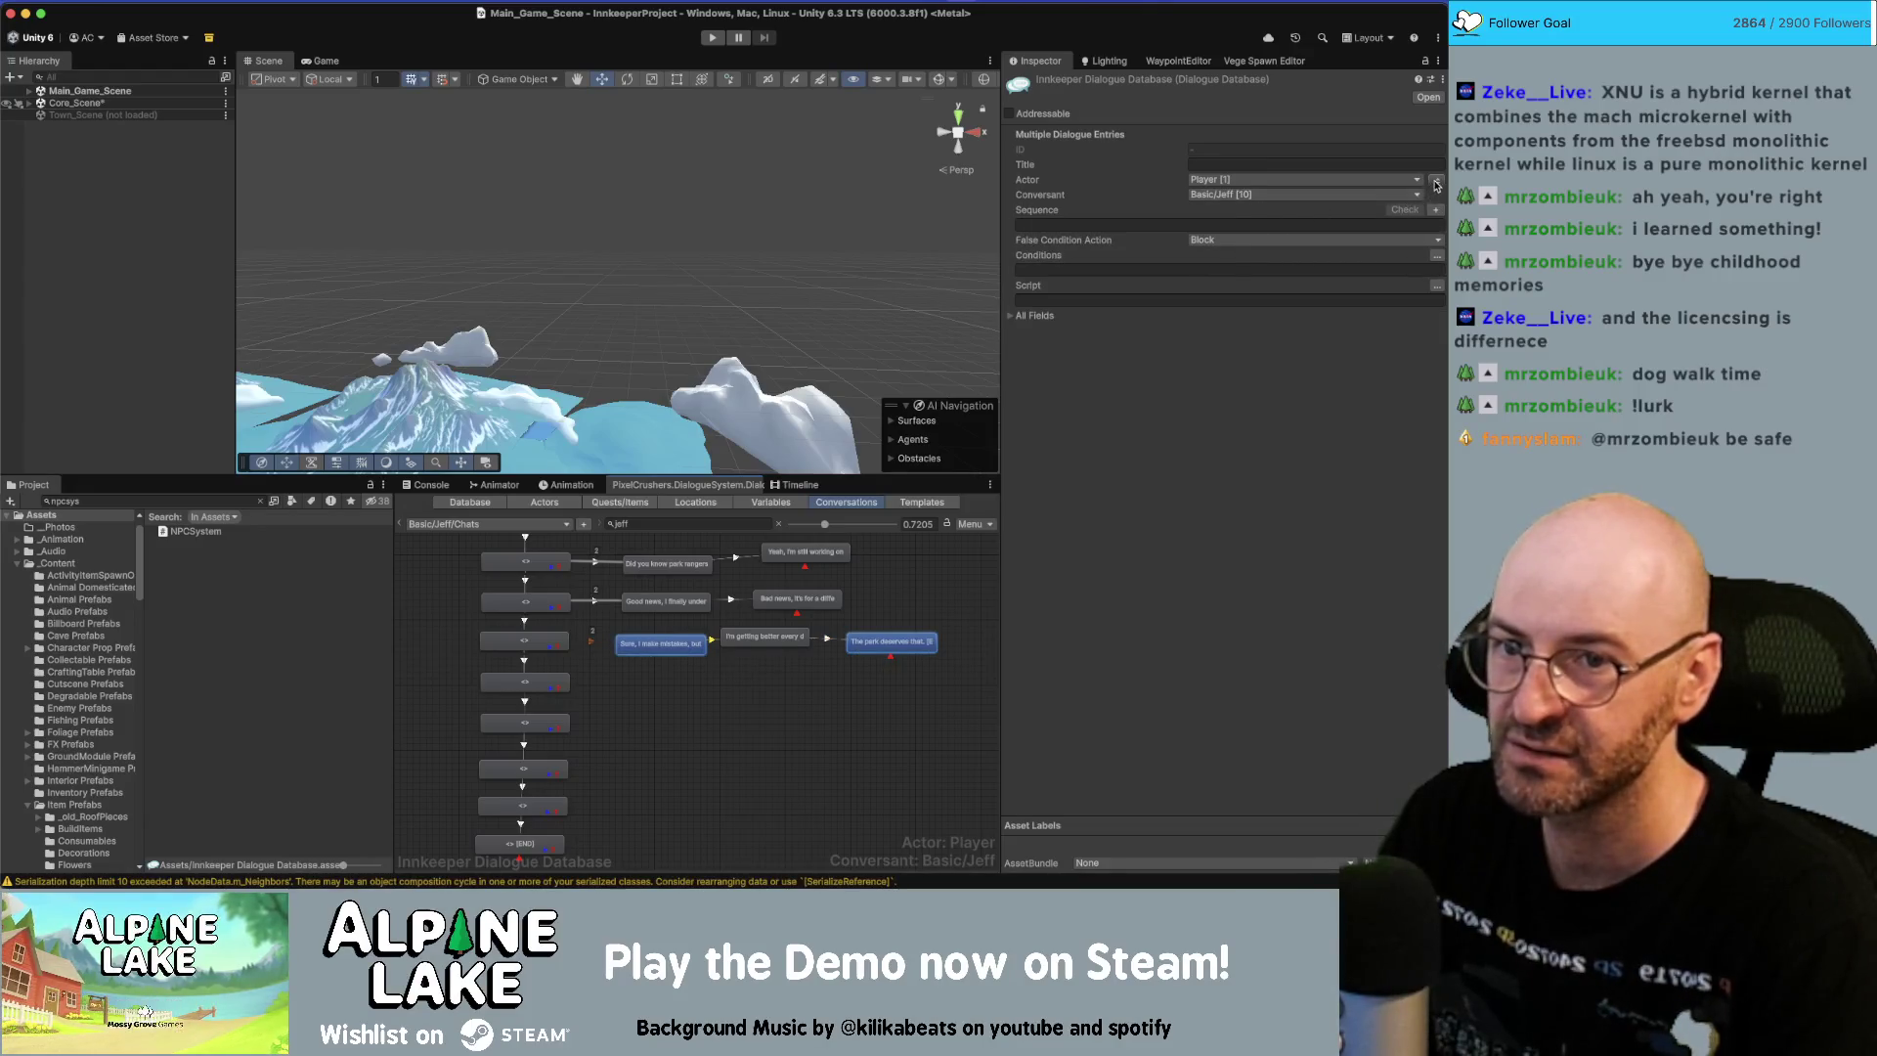
left_click(597, 644)
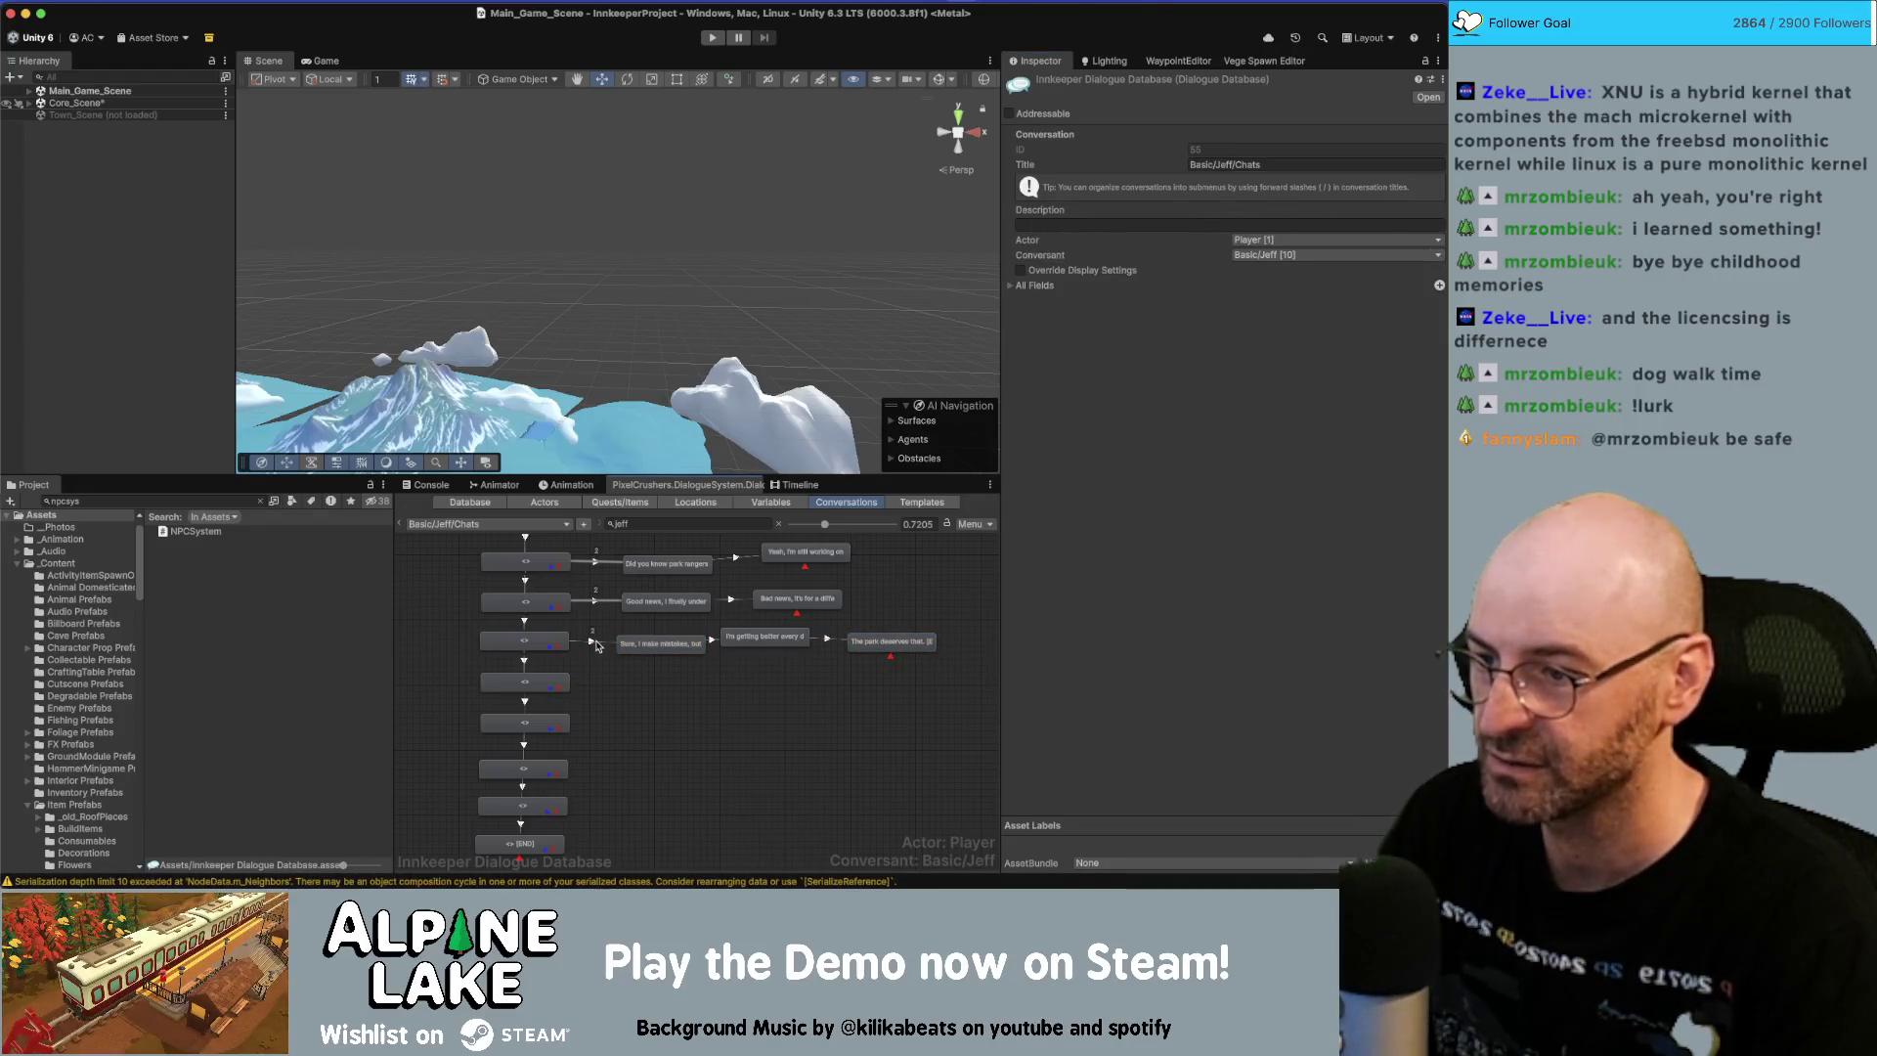
left_click(592, 642)
left_click(1215, 149)
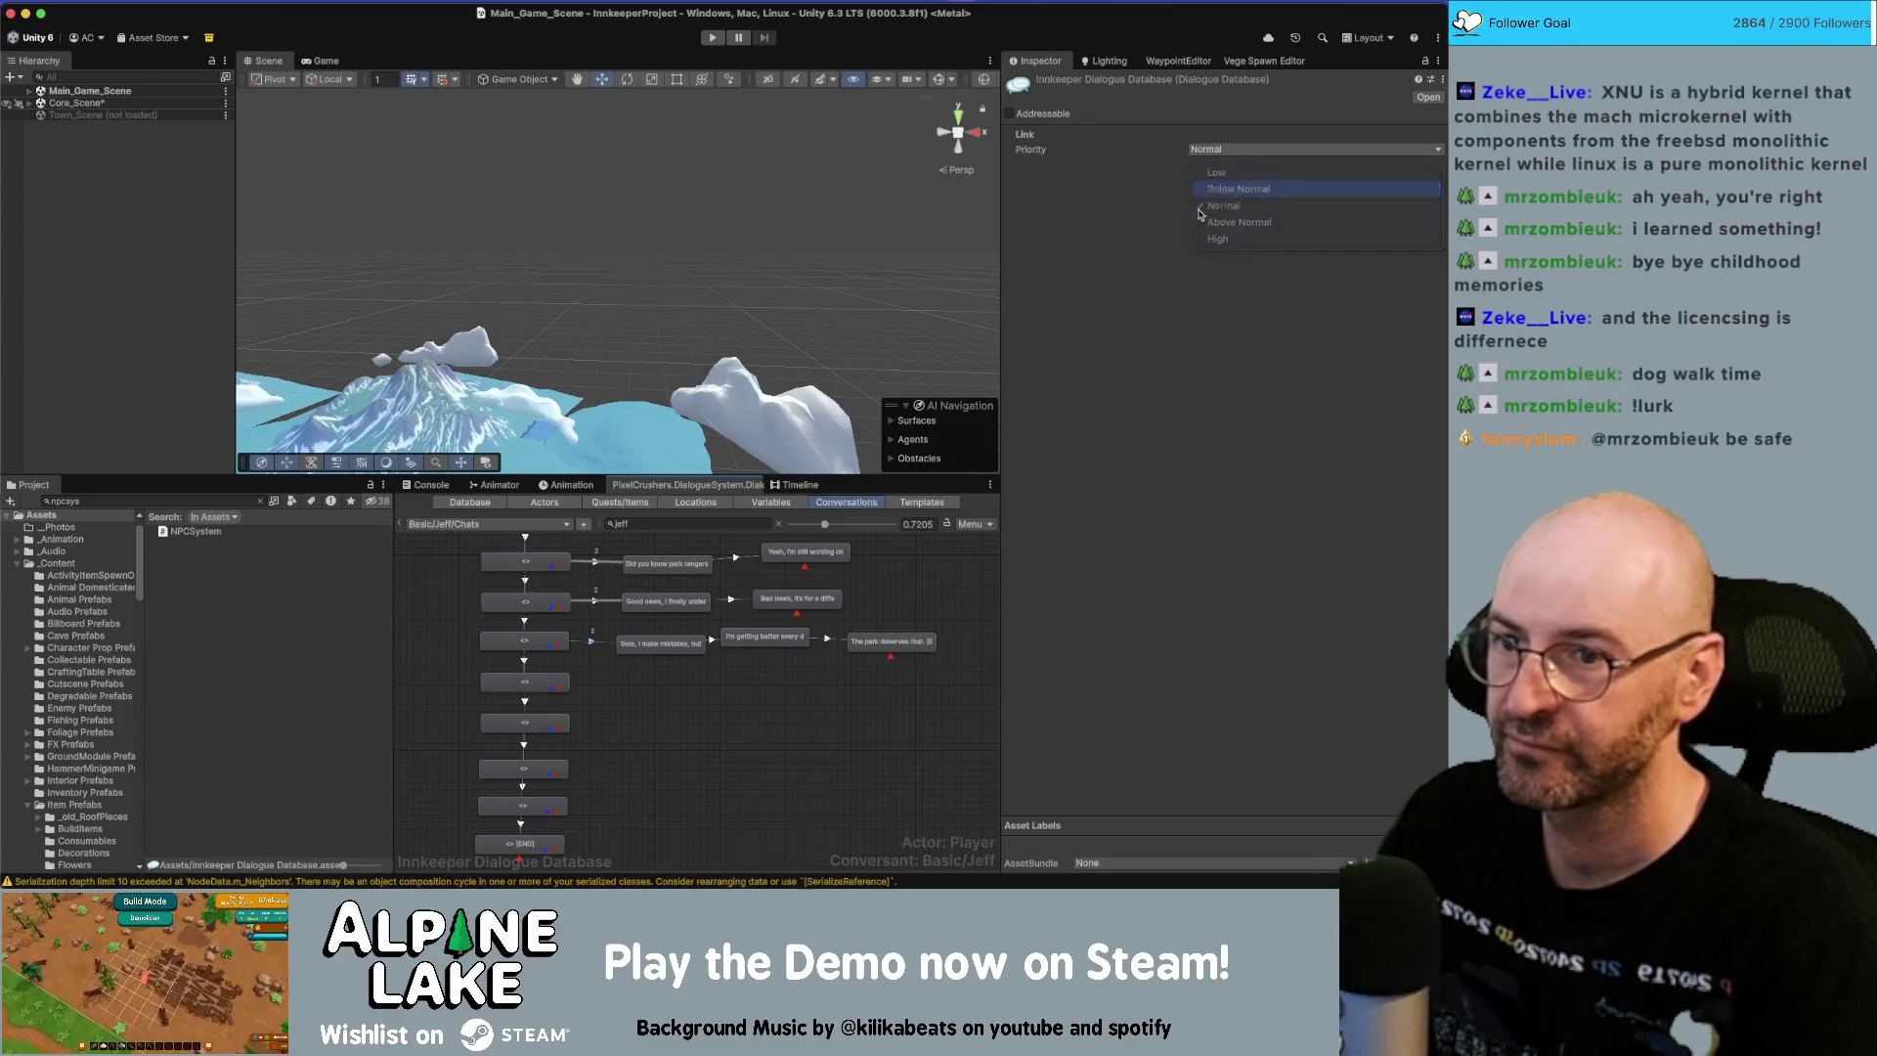
left_click(1218, 189)
left_click(704, 723)
Copy the next script card's text from the Miro board.
key("super+Tab")
left_click(706, 636)
left_click(706, 636)
left_click(1126, 538)
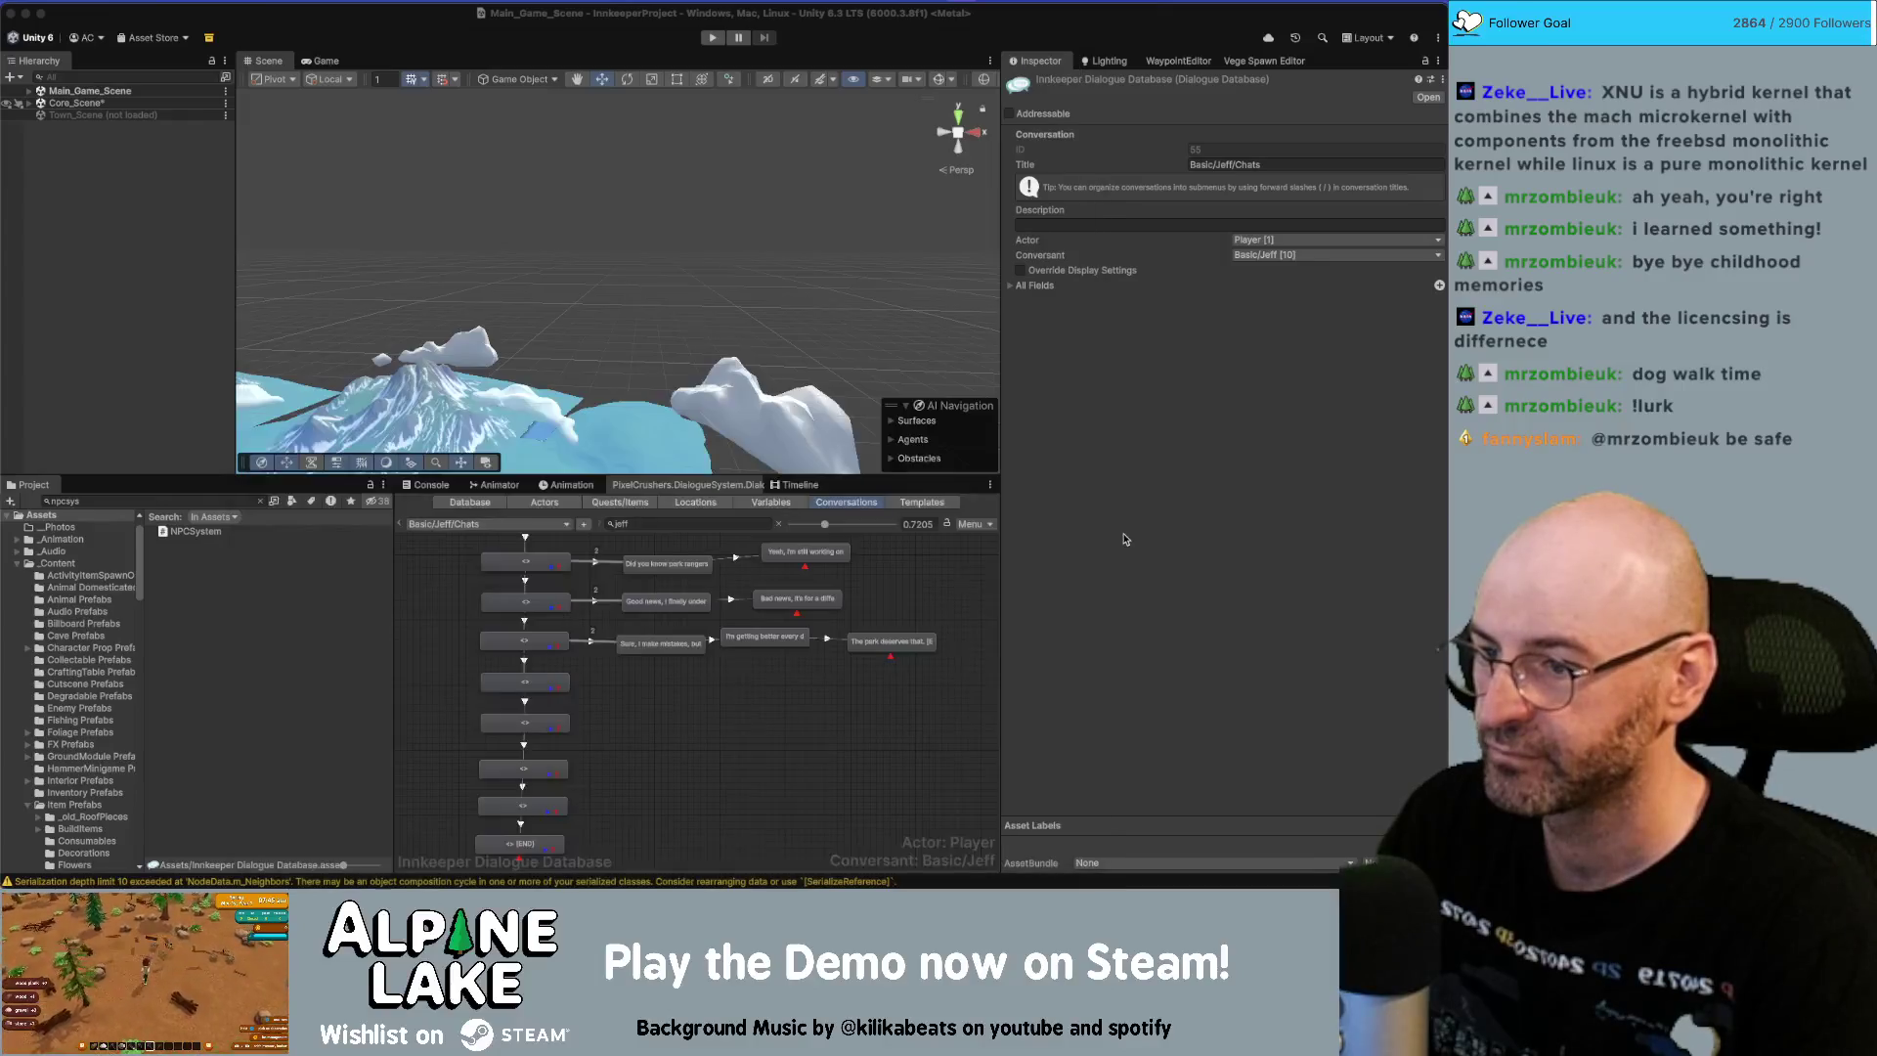
Add a child node after the fourth node, with its link set to Below Normal priority.
right_click(532, 687)
left_click(544, 693)
left_click_drag(546, 700, 668, 684)
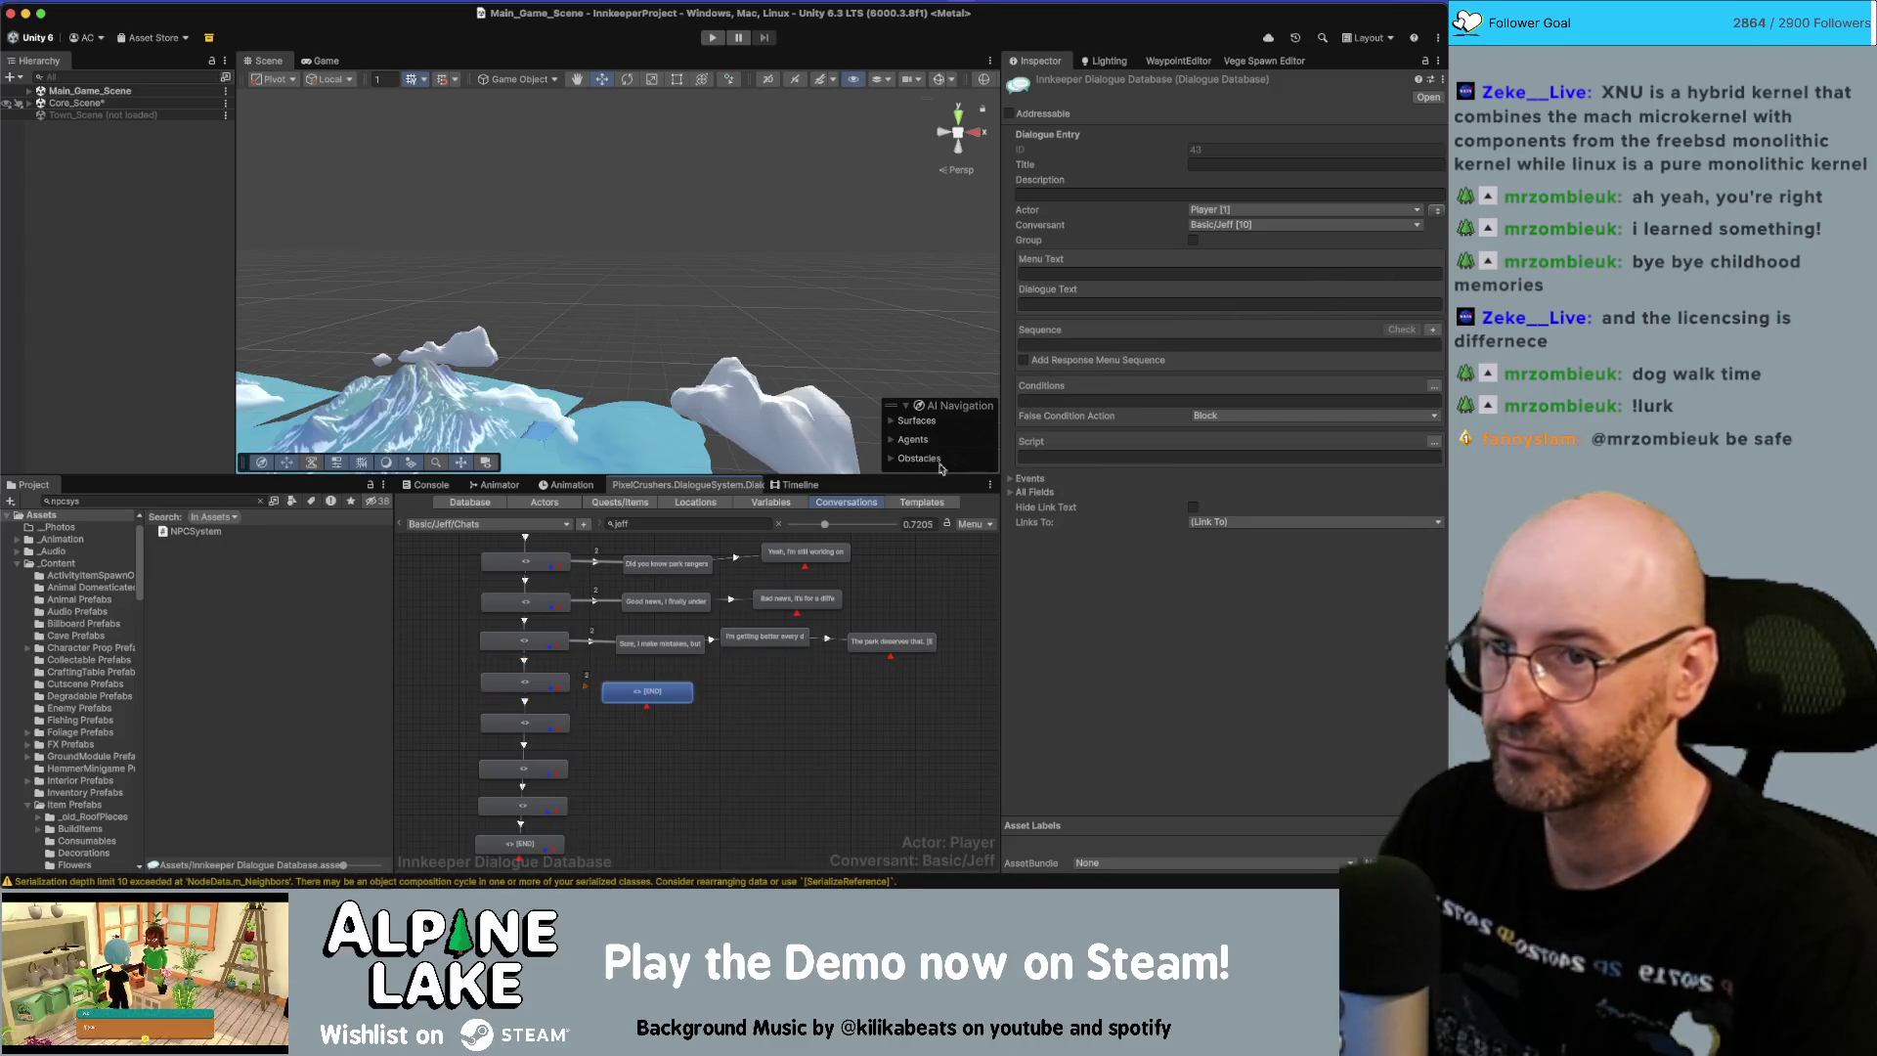
left_click(525, 682)
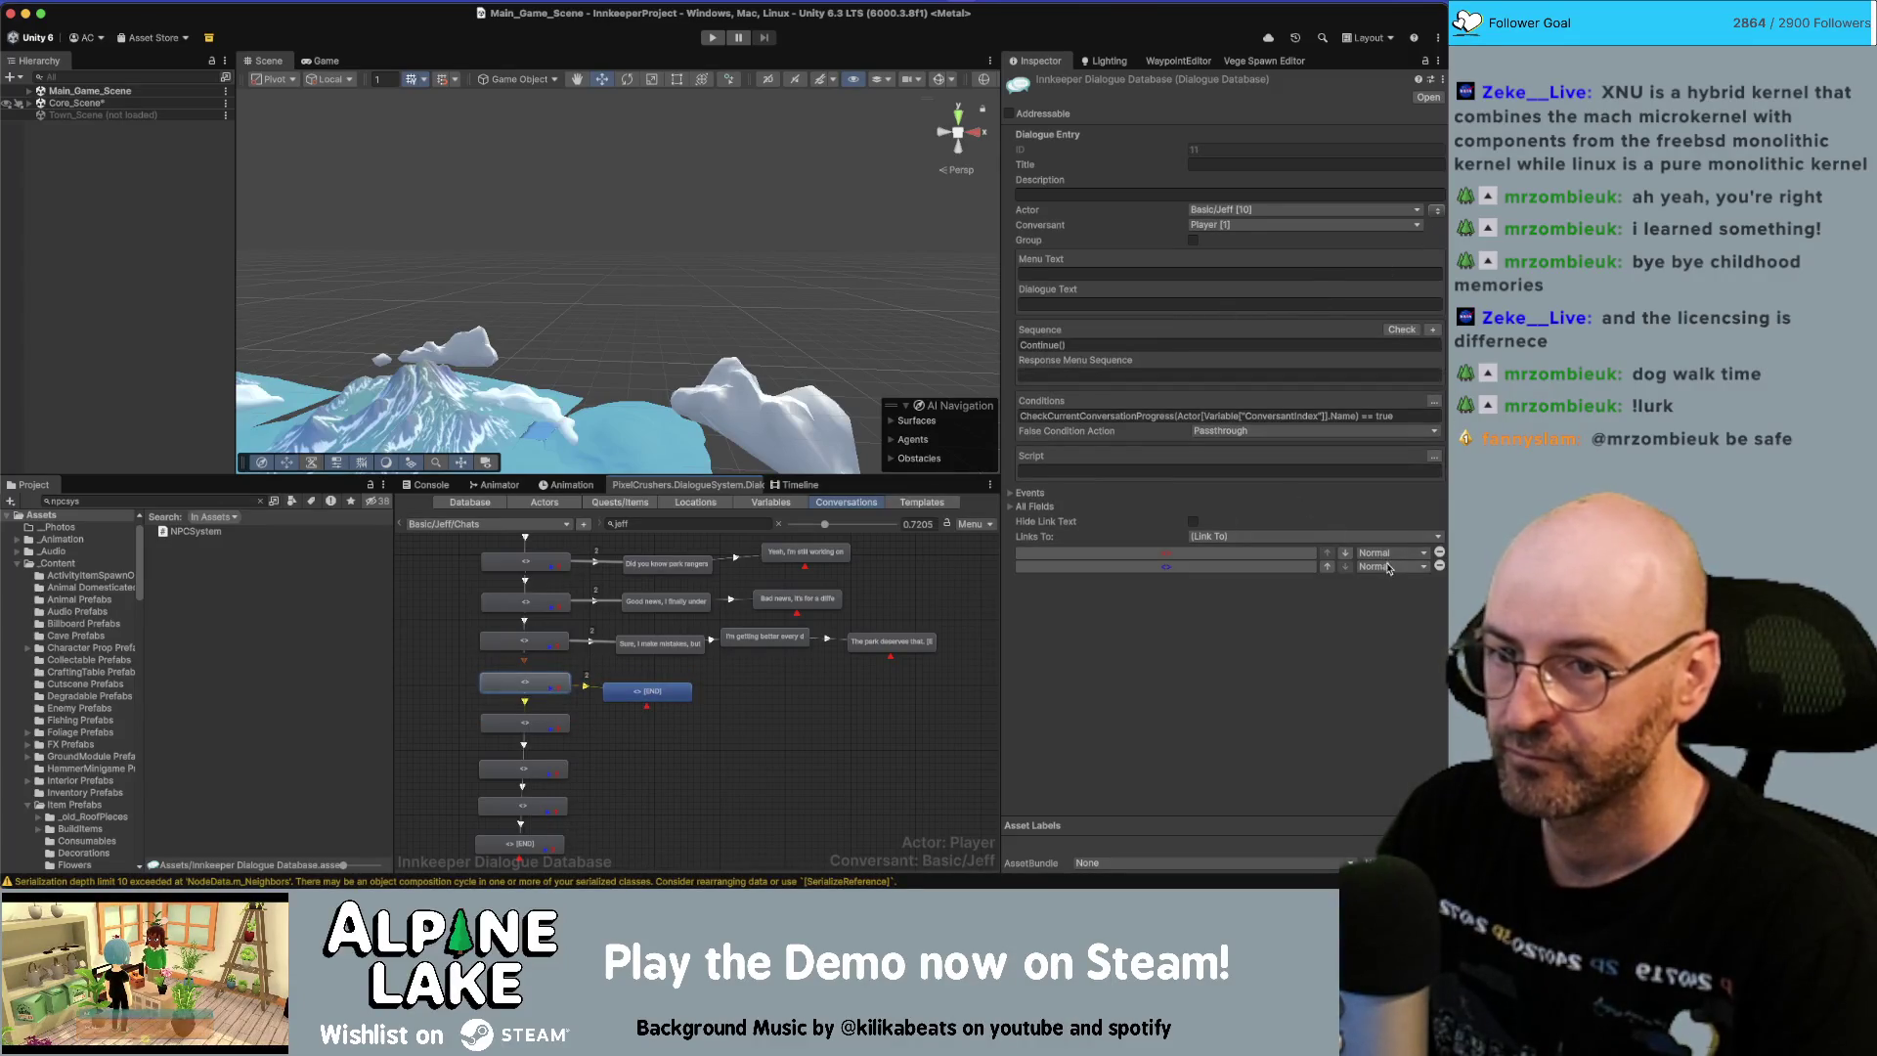
left_click(1381, 606)
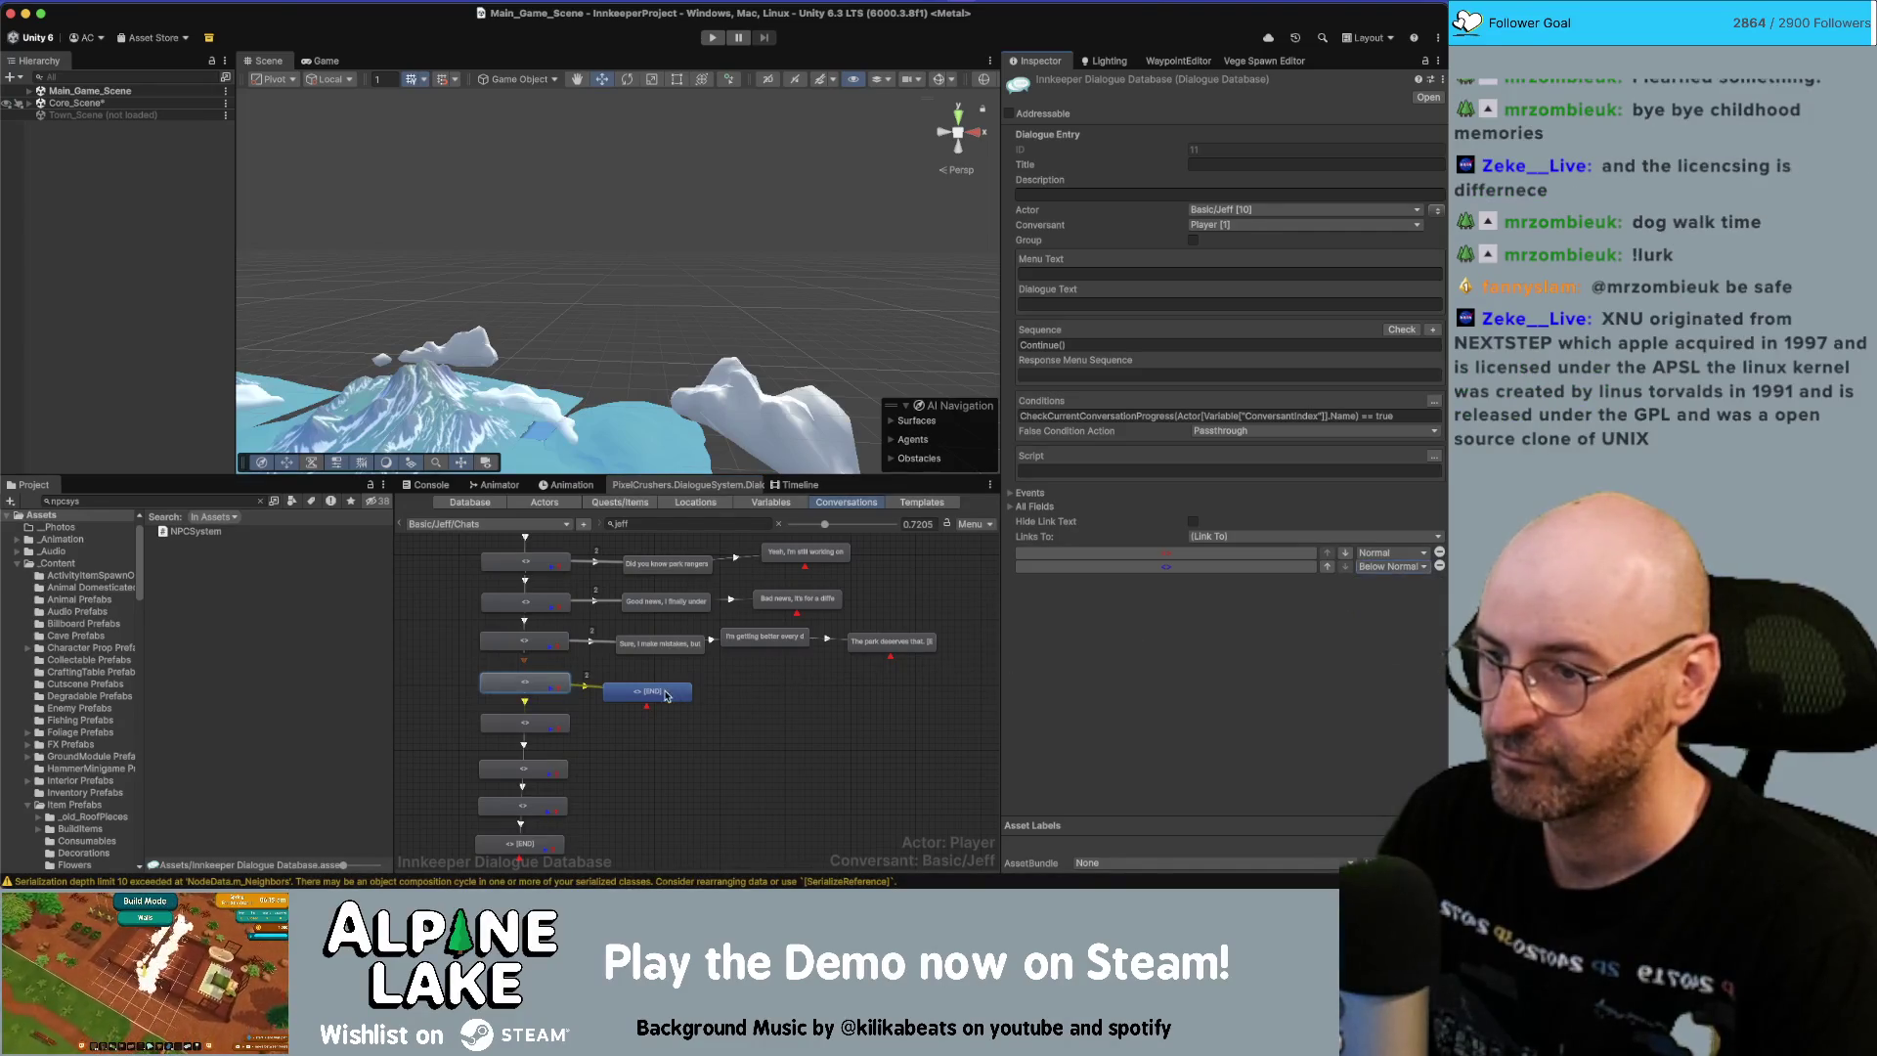
left_click_drag(667, 696, 679, 691)
Make Jeff the speaker and paste the 'Even on the hard days' line, keeping only that line.
left_click(1440, 210)
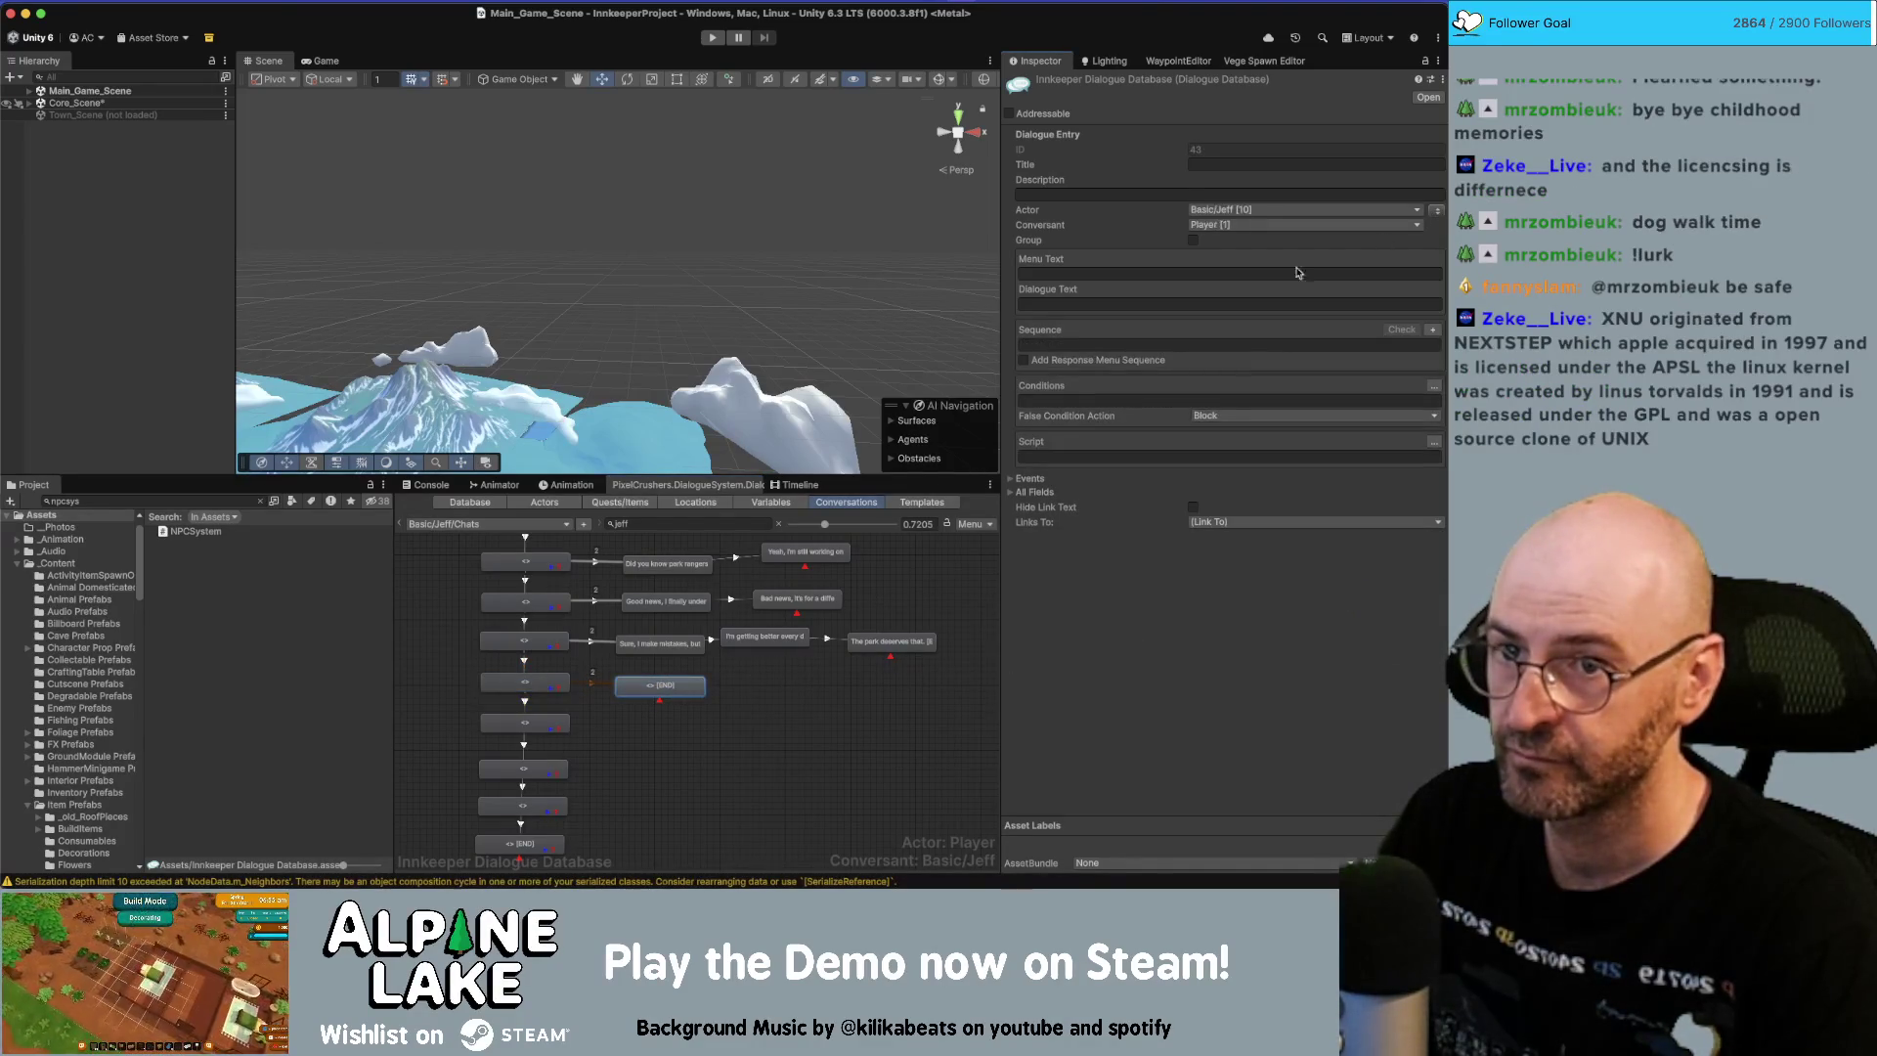
left_click(1210, 311)
key("ctrl+v")
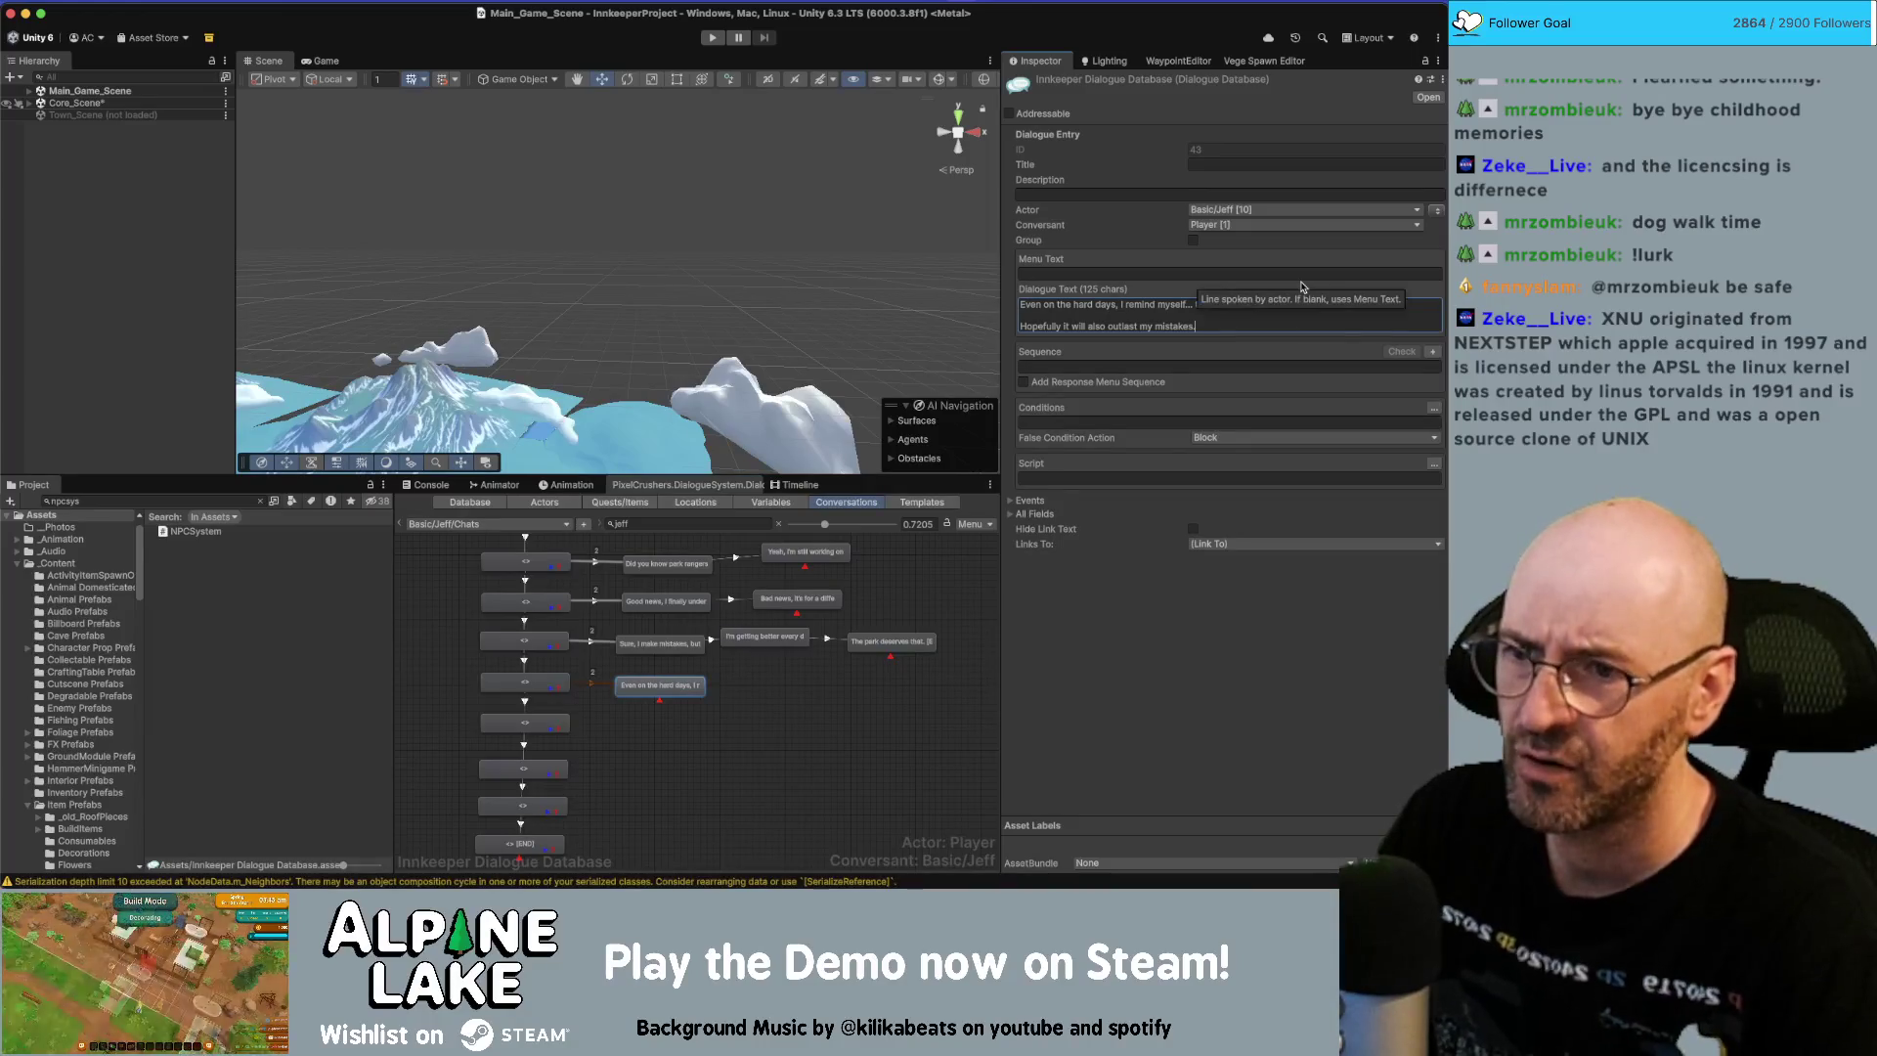
key("super+shift+Left")
key("super+c")
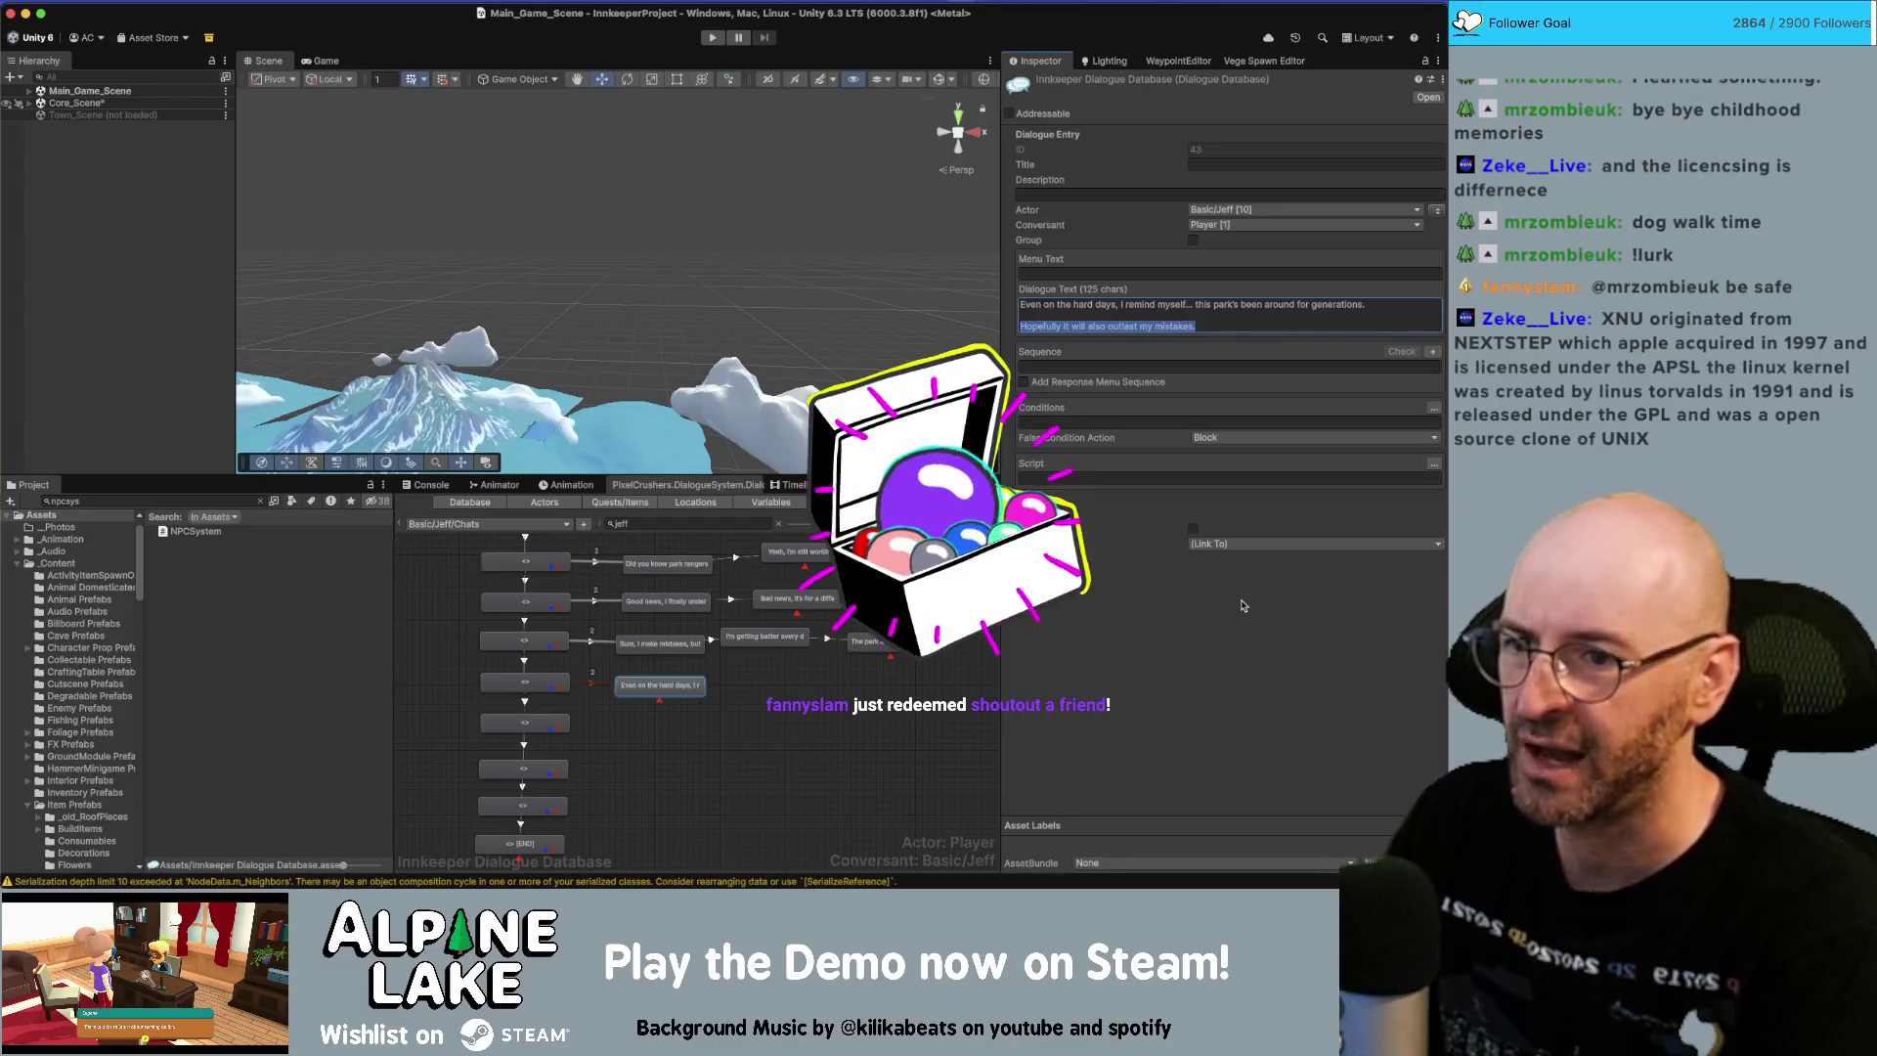
key("BackSpace")
key("BackSpace")
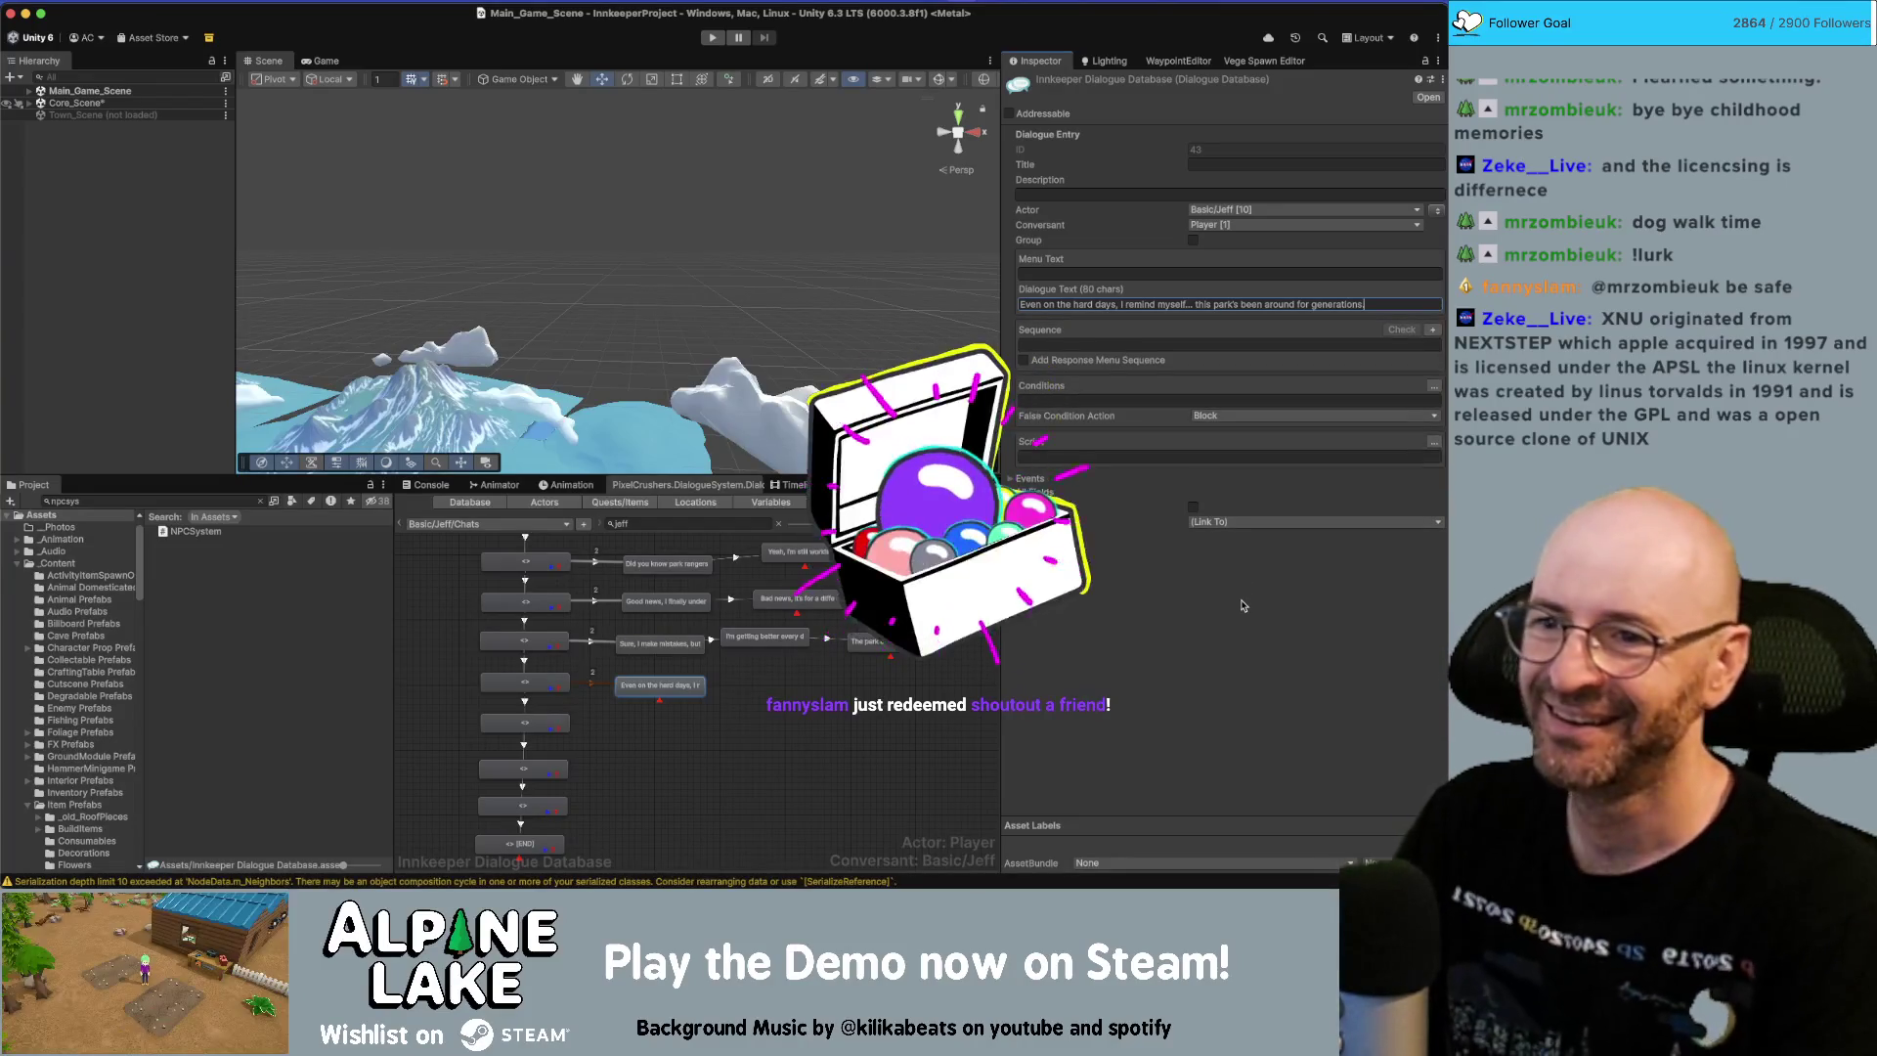
Add a linked child node with 'Hopefully it will also outlast my mistakes.'.
right_click(661, 685)
left_click(689, 692)
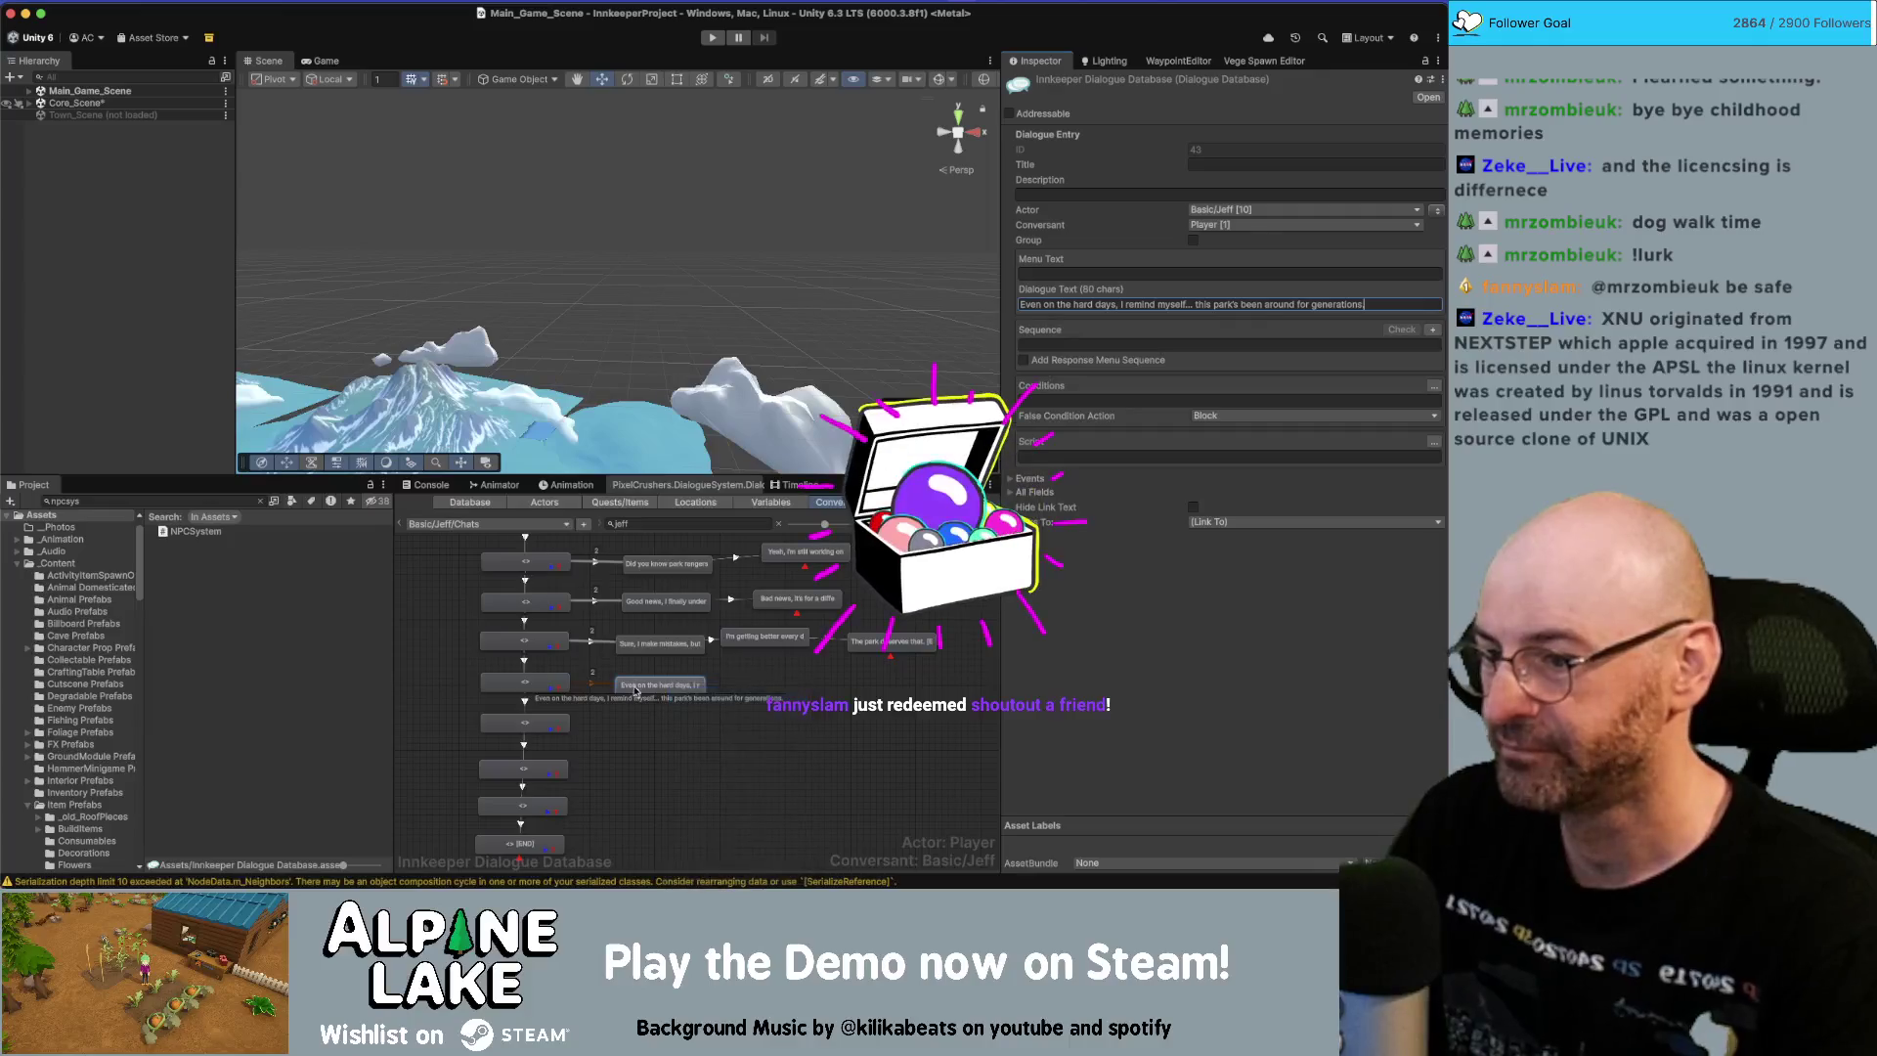
key("super+v")
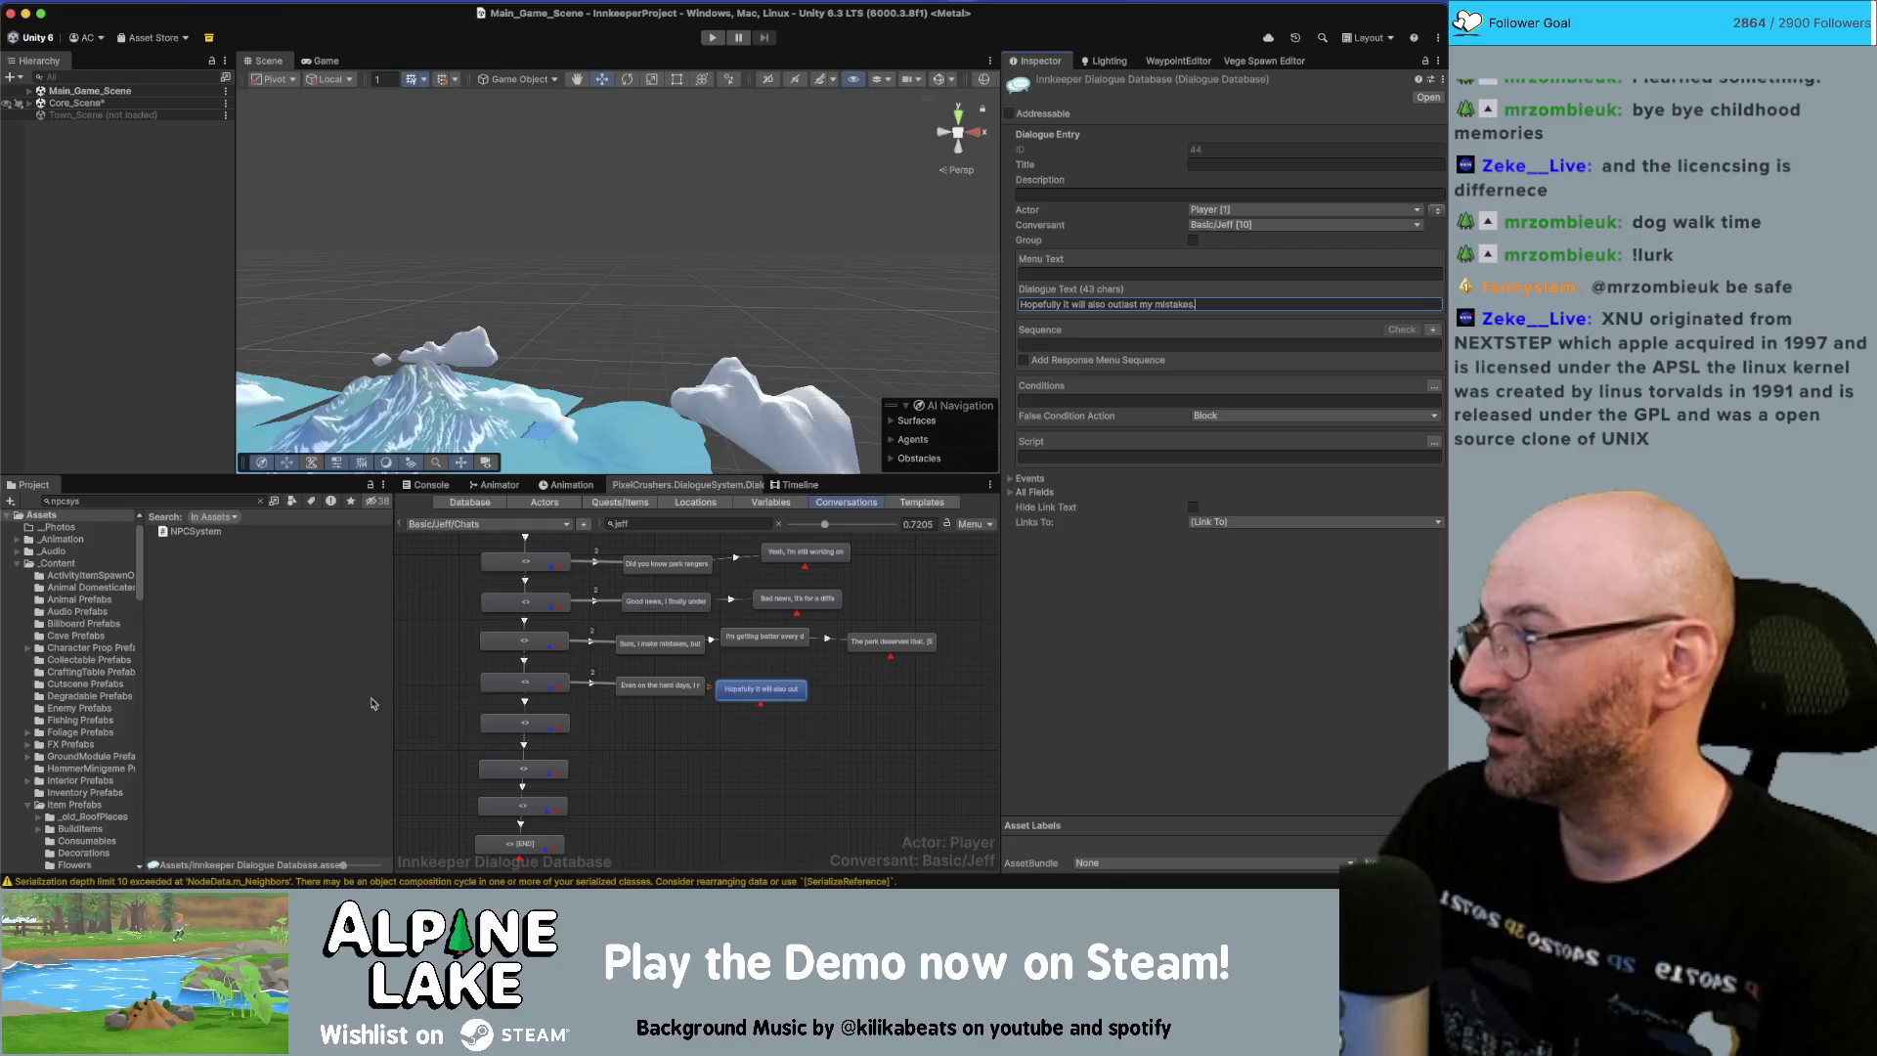
key("super+Tab")
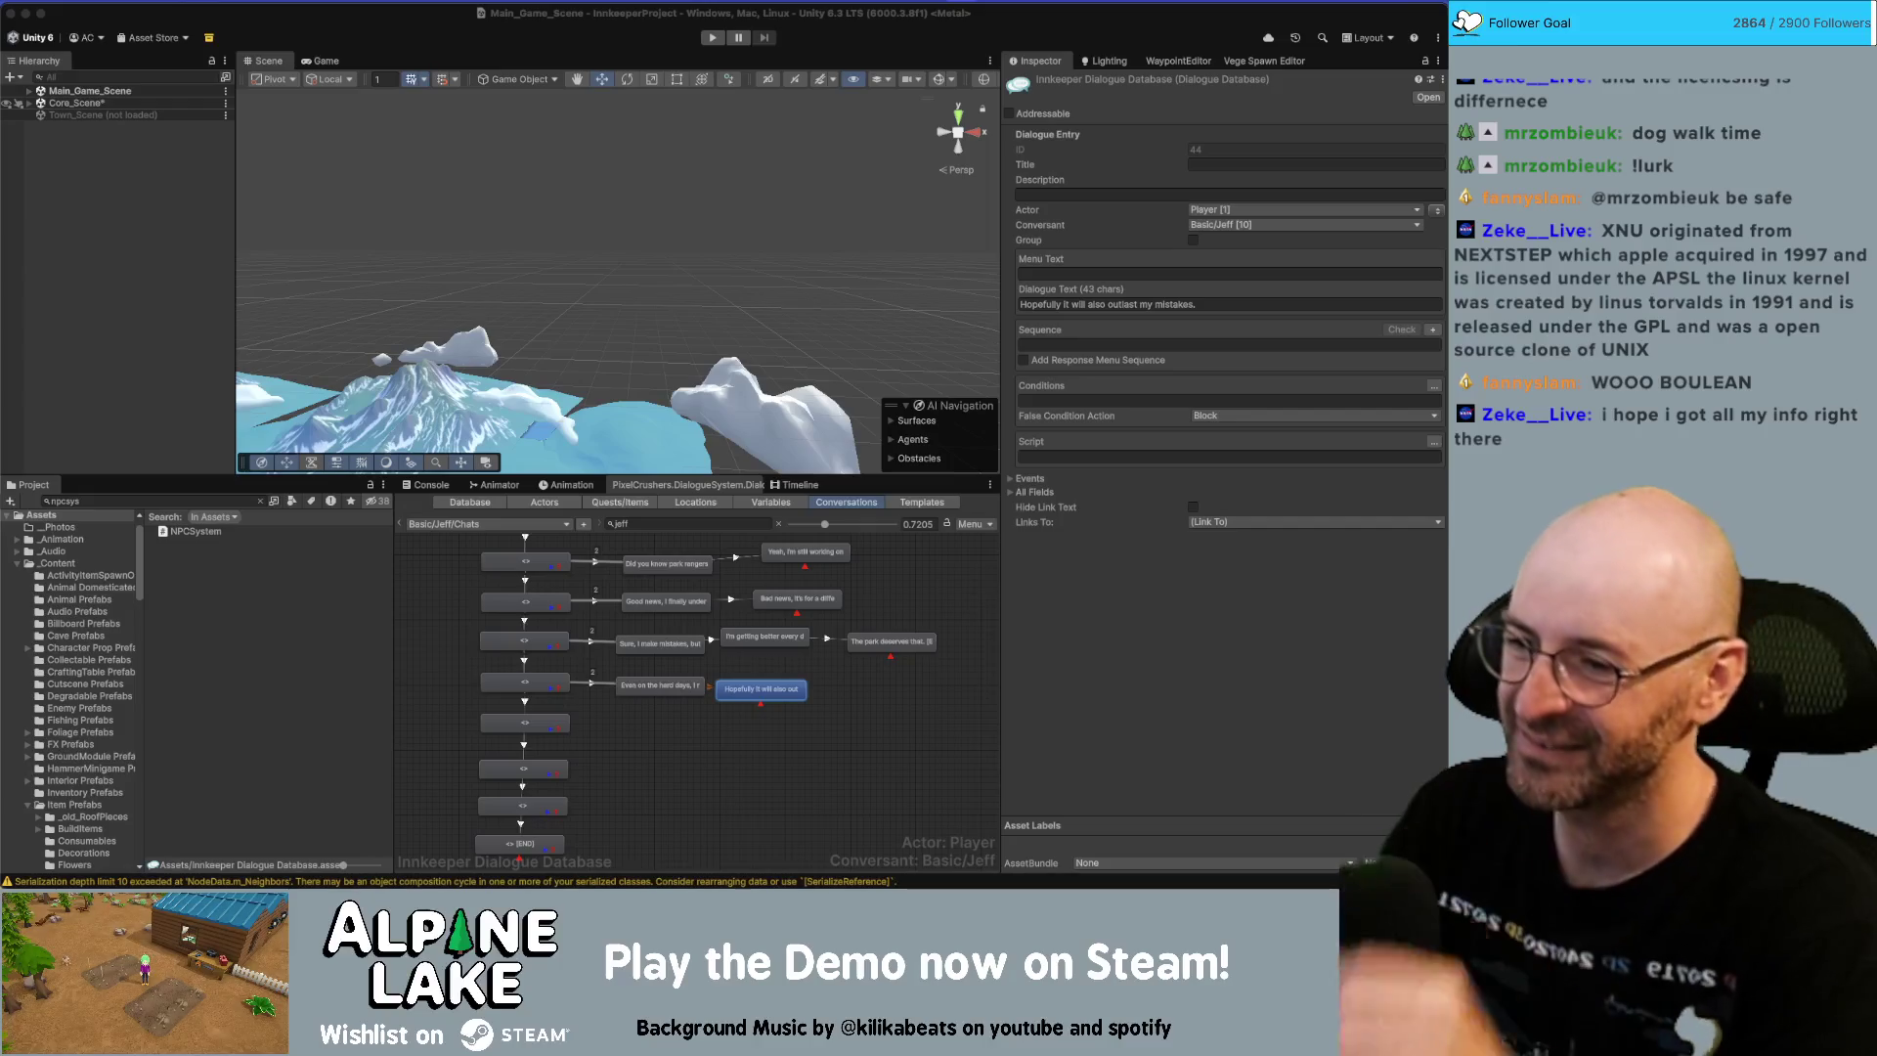
Nudge the 'Hopefully' and 'I'm getting better' nodes so the rows line up neatly.
left_click_drag(766, 692, 790, 649)
left_click_drag(921, 644, 934, 640)
left_click(794, 693)
left_click_drag(794, 693, 801, 692)
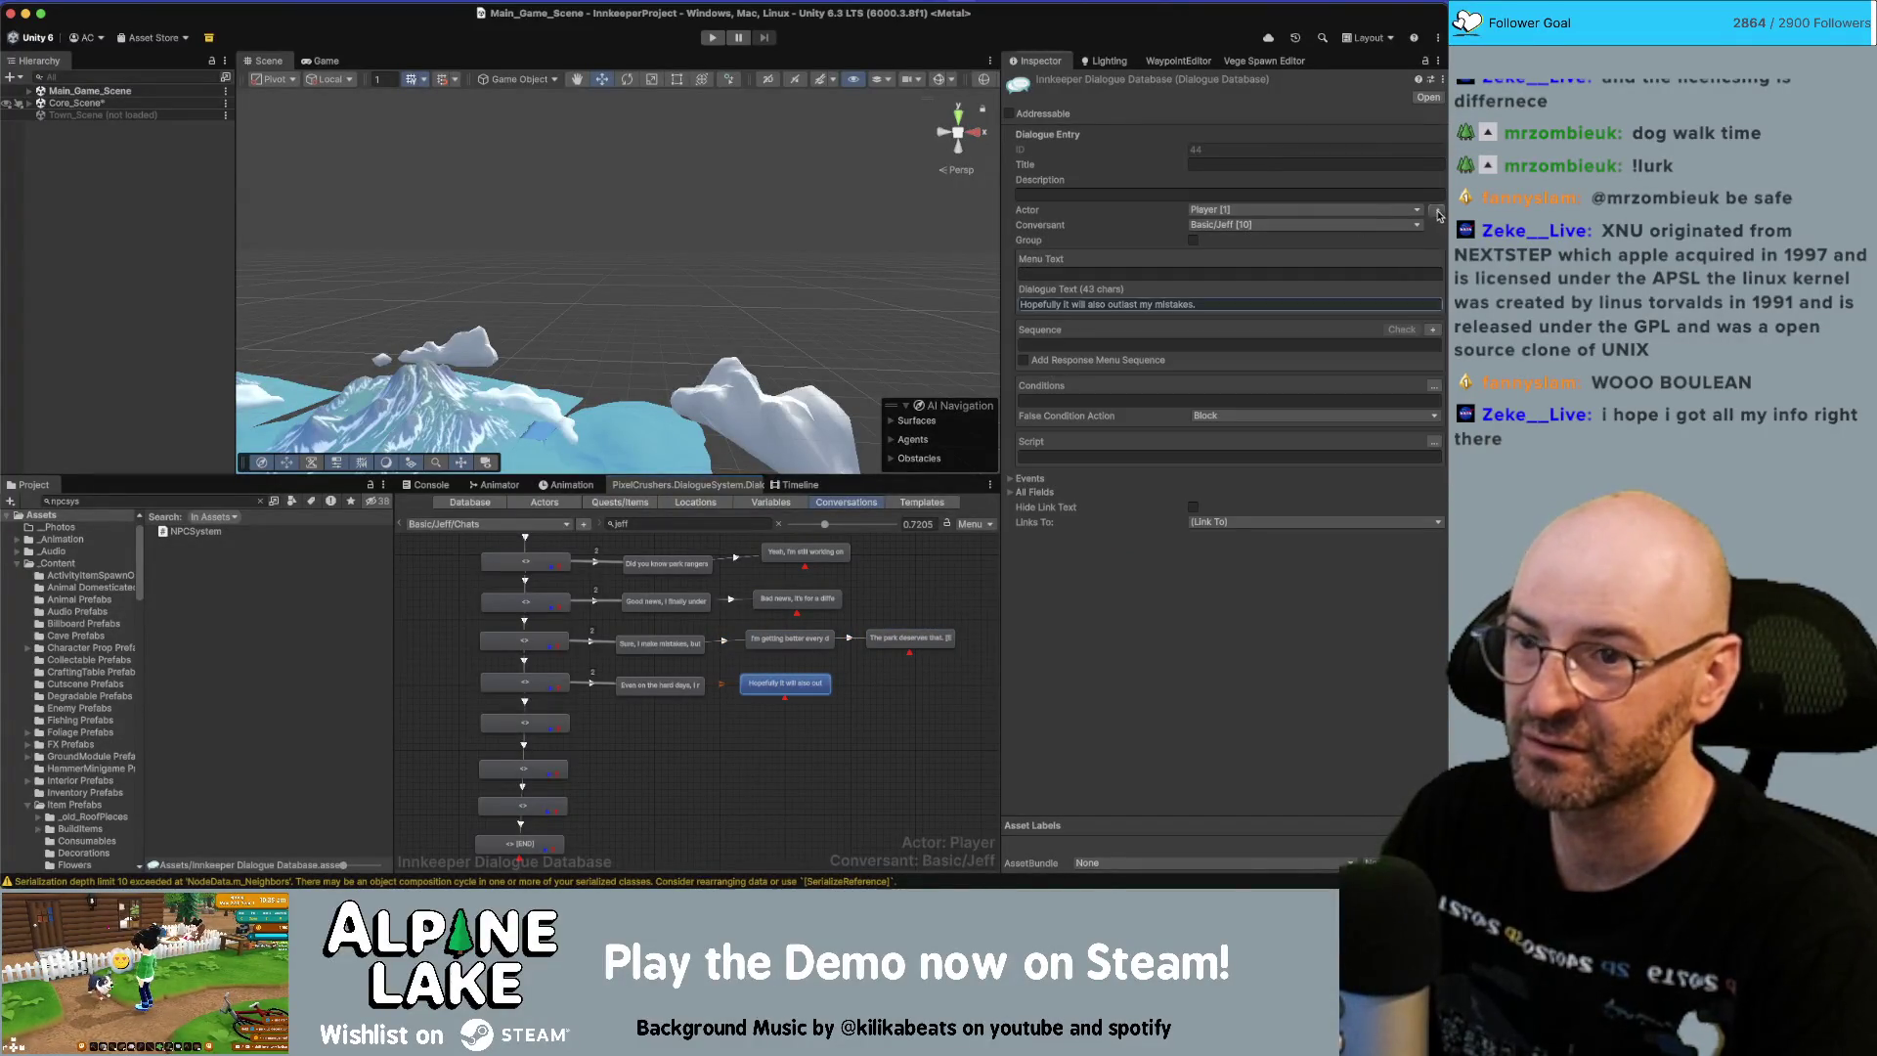
left_click(726, 730)
scroll(733, 714, "down", 1)
left_click(769, 678)
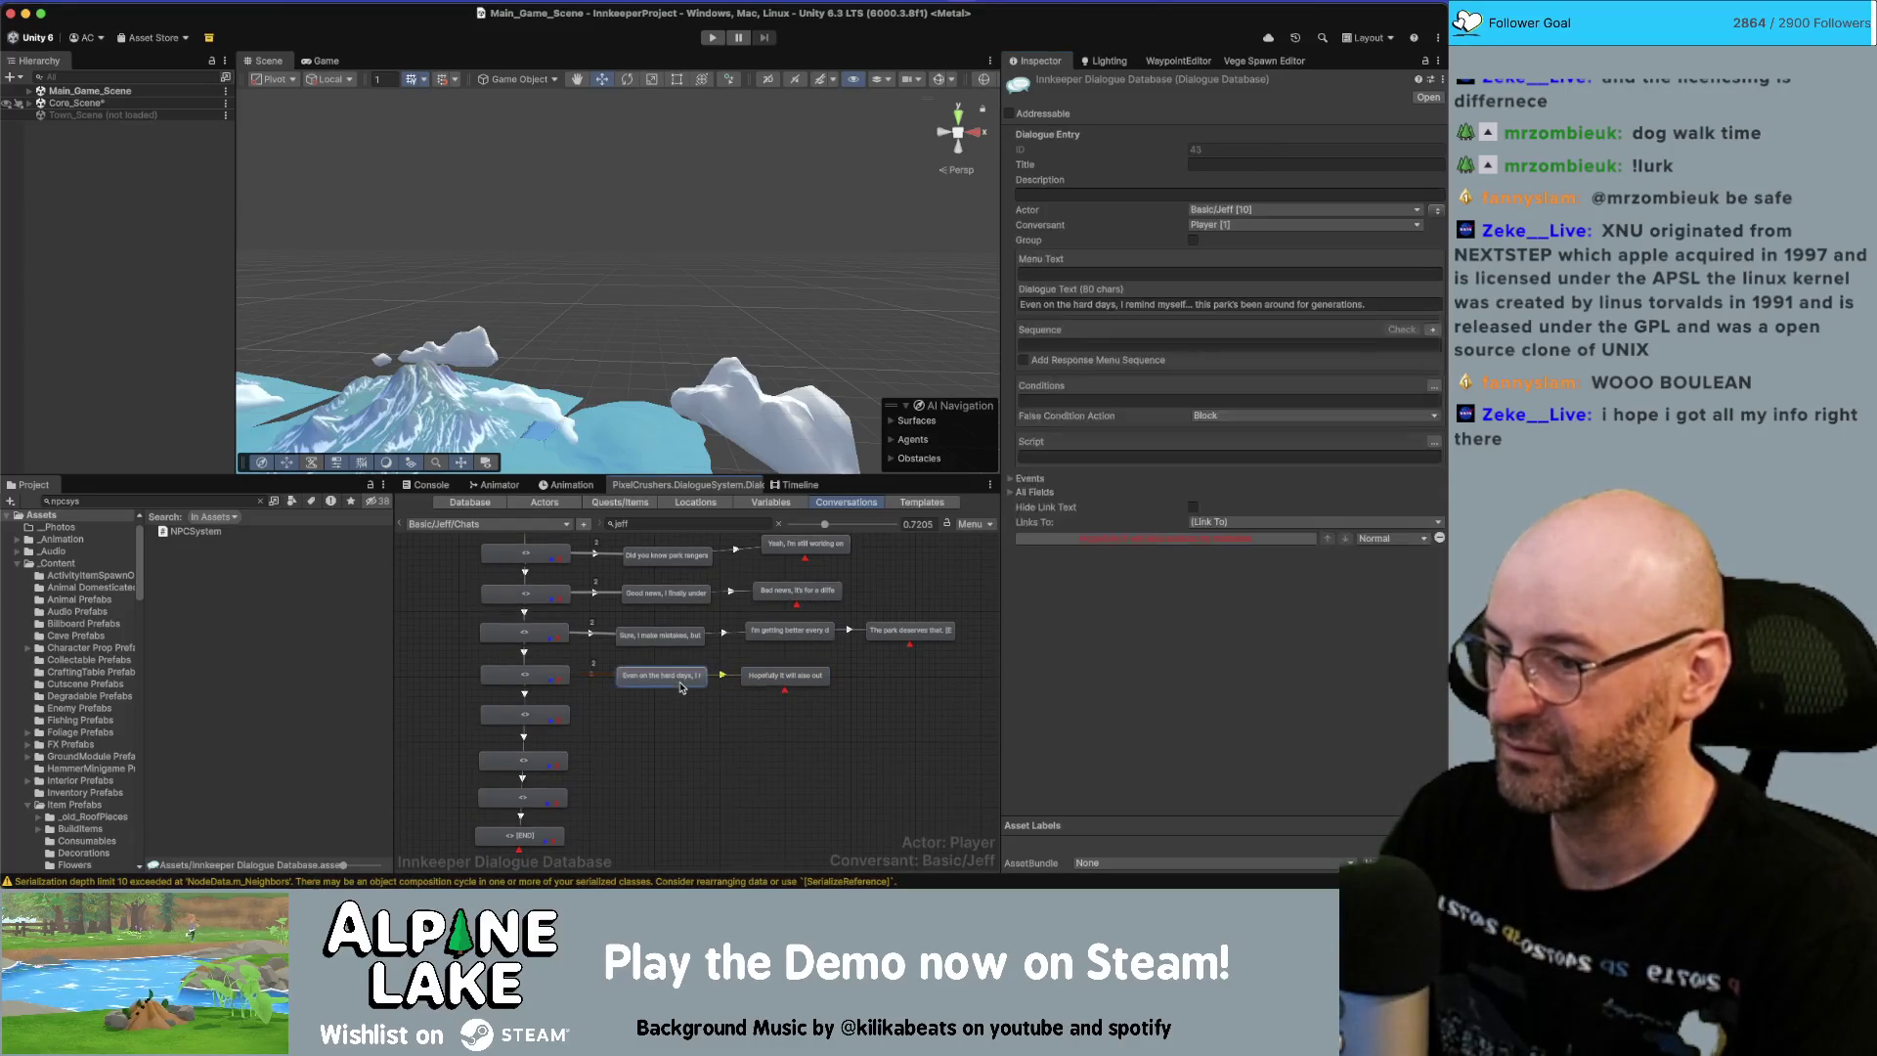
left_click(736, 723)
scroll(650, 723, "down", 3)
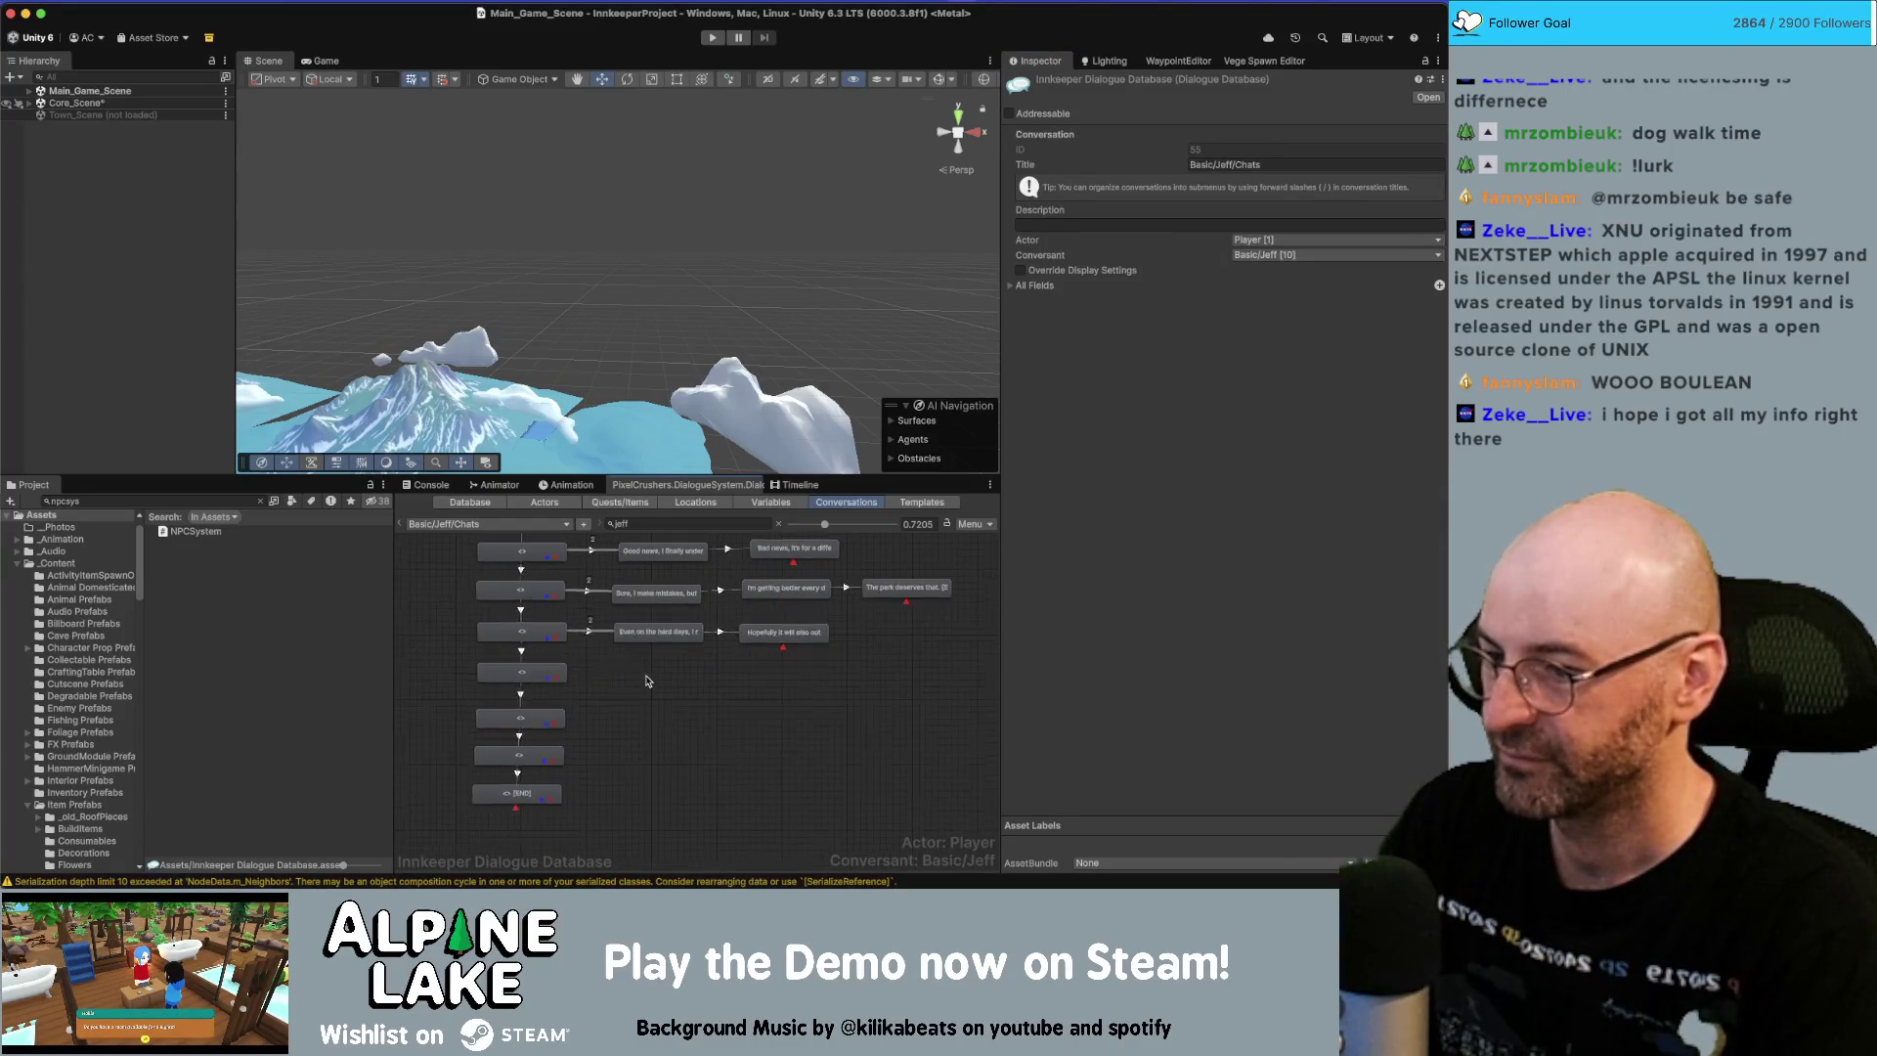
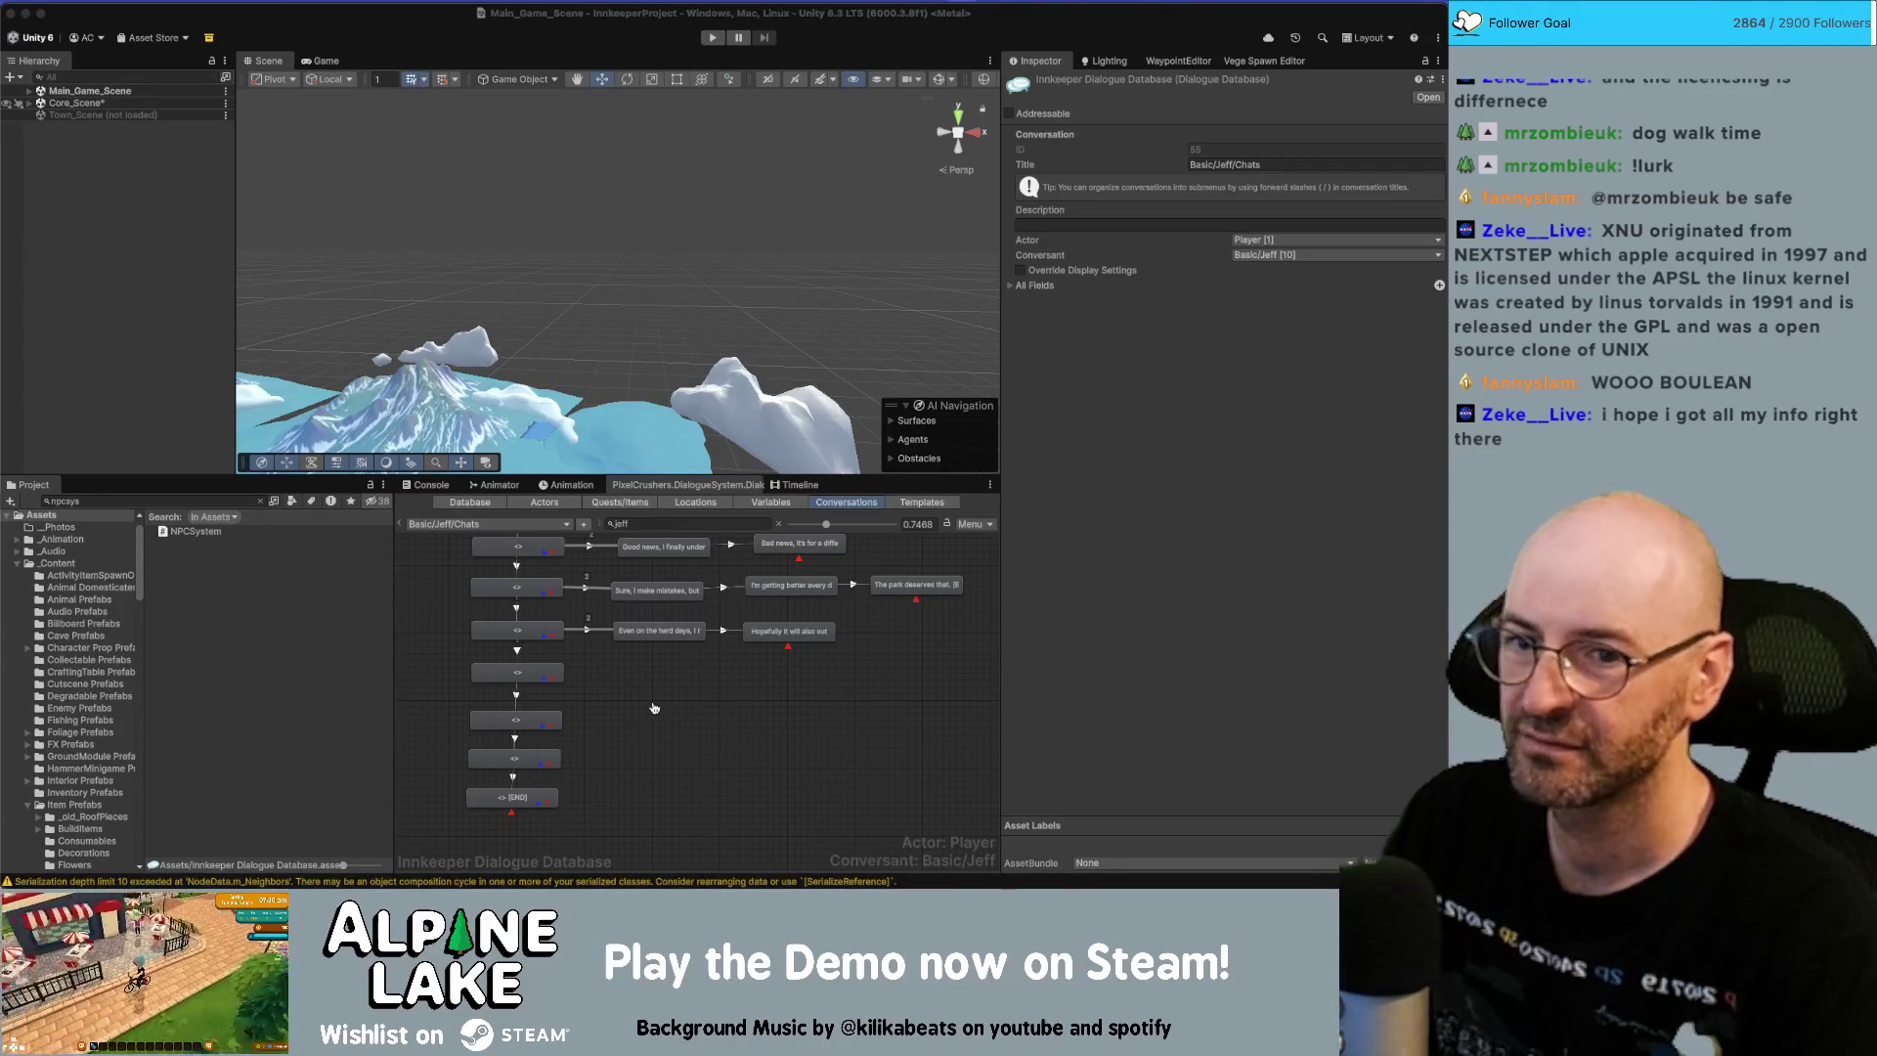
Copy the redwood-trees script box text from the Miro board.
key("super+Tab")
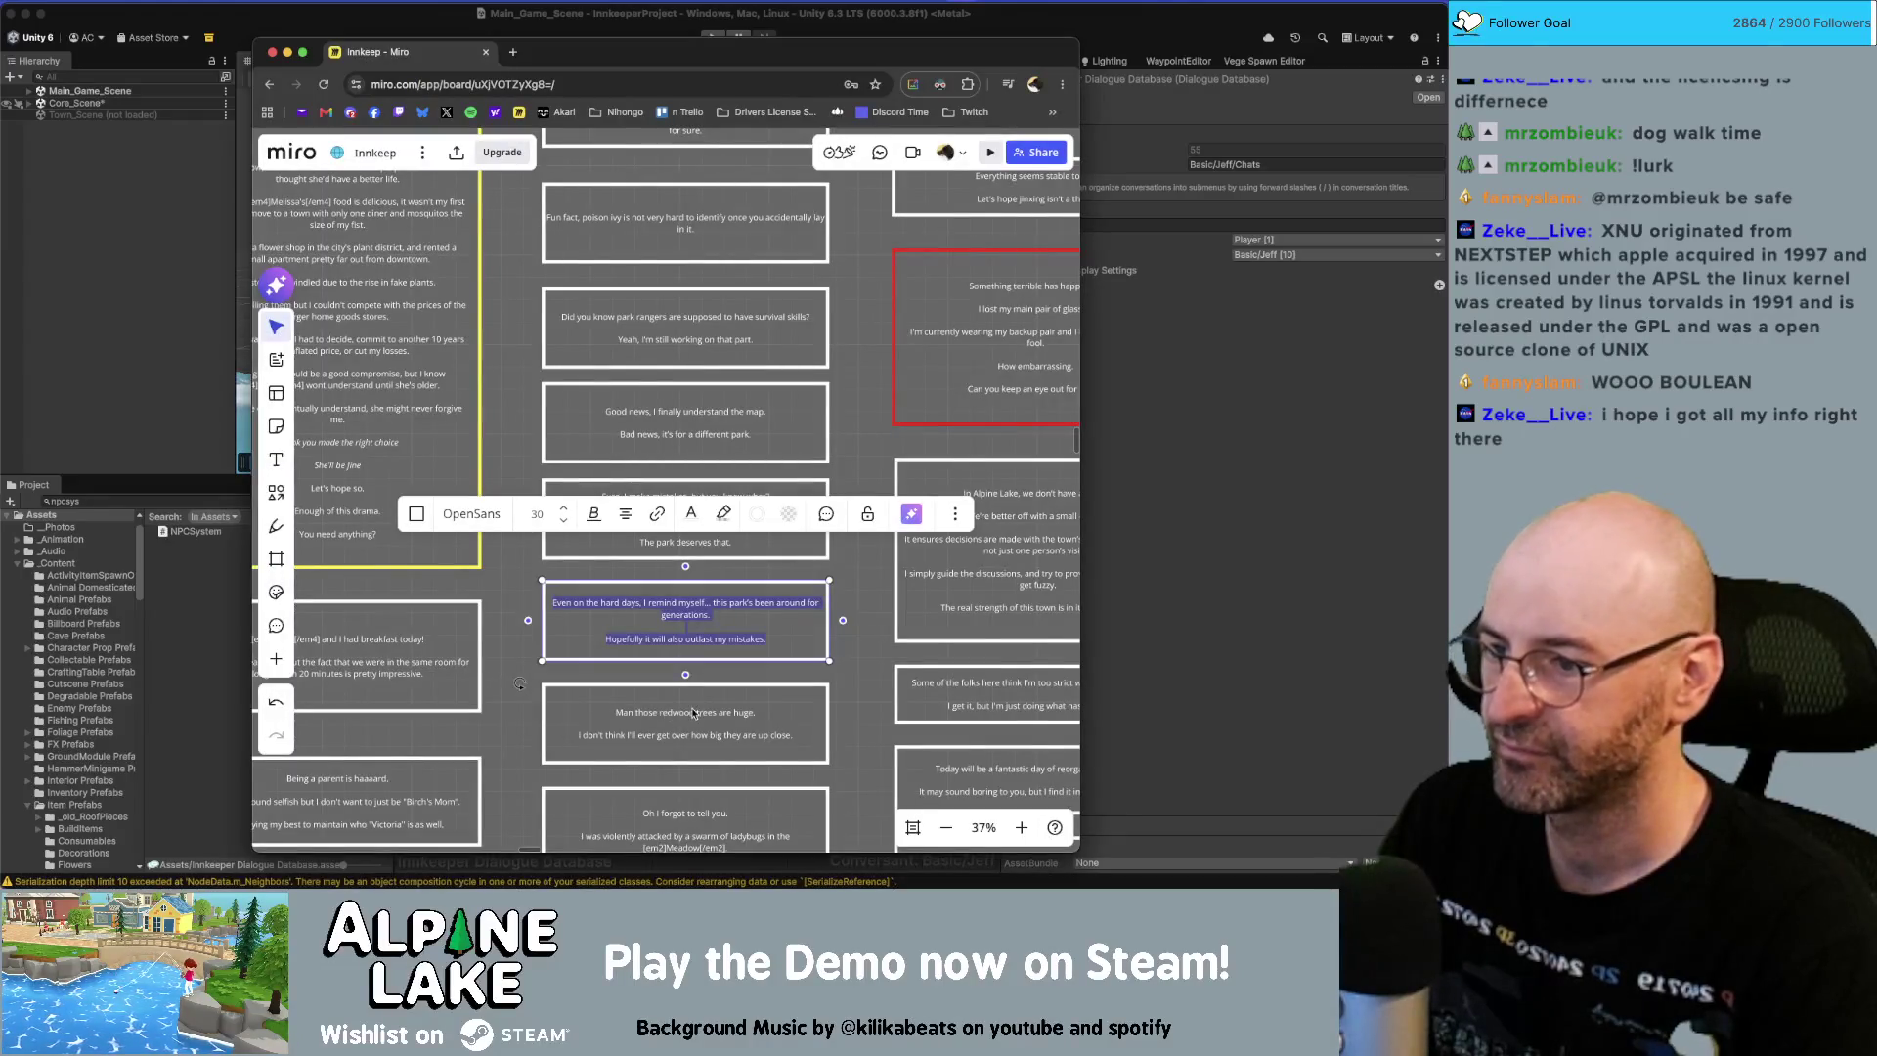
left_click(693, 713)
left_click(693, 713)
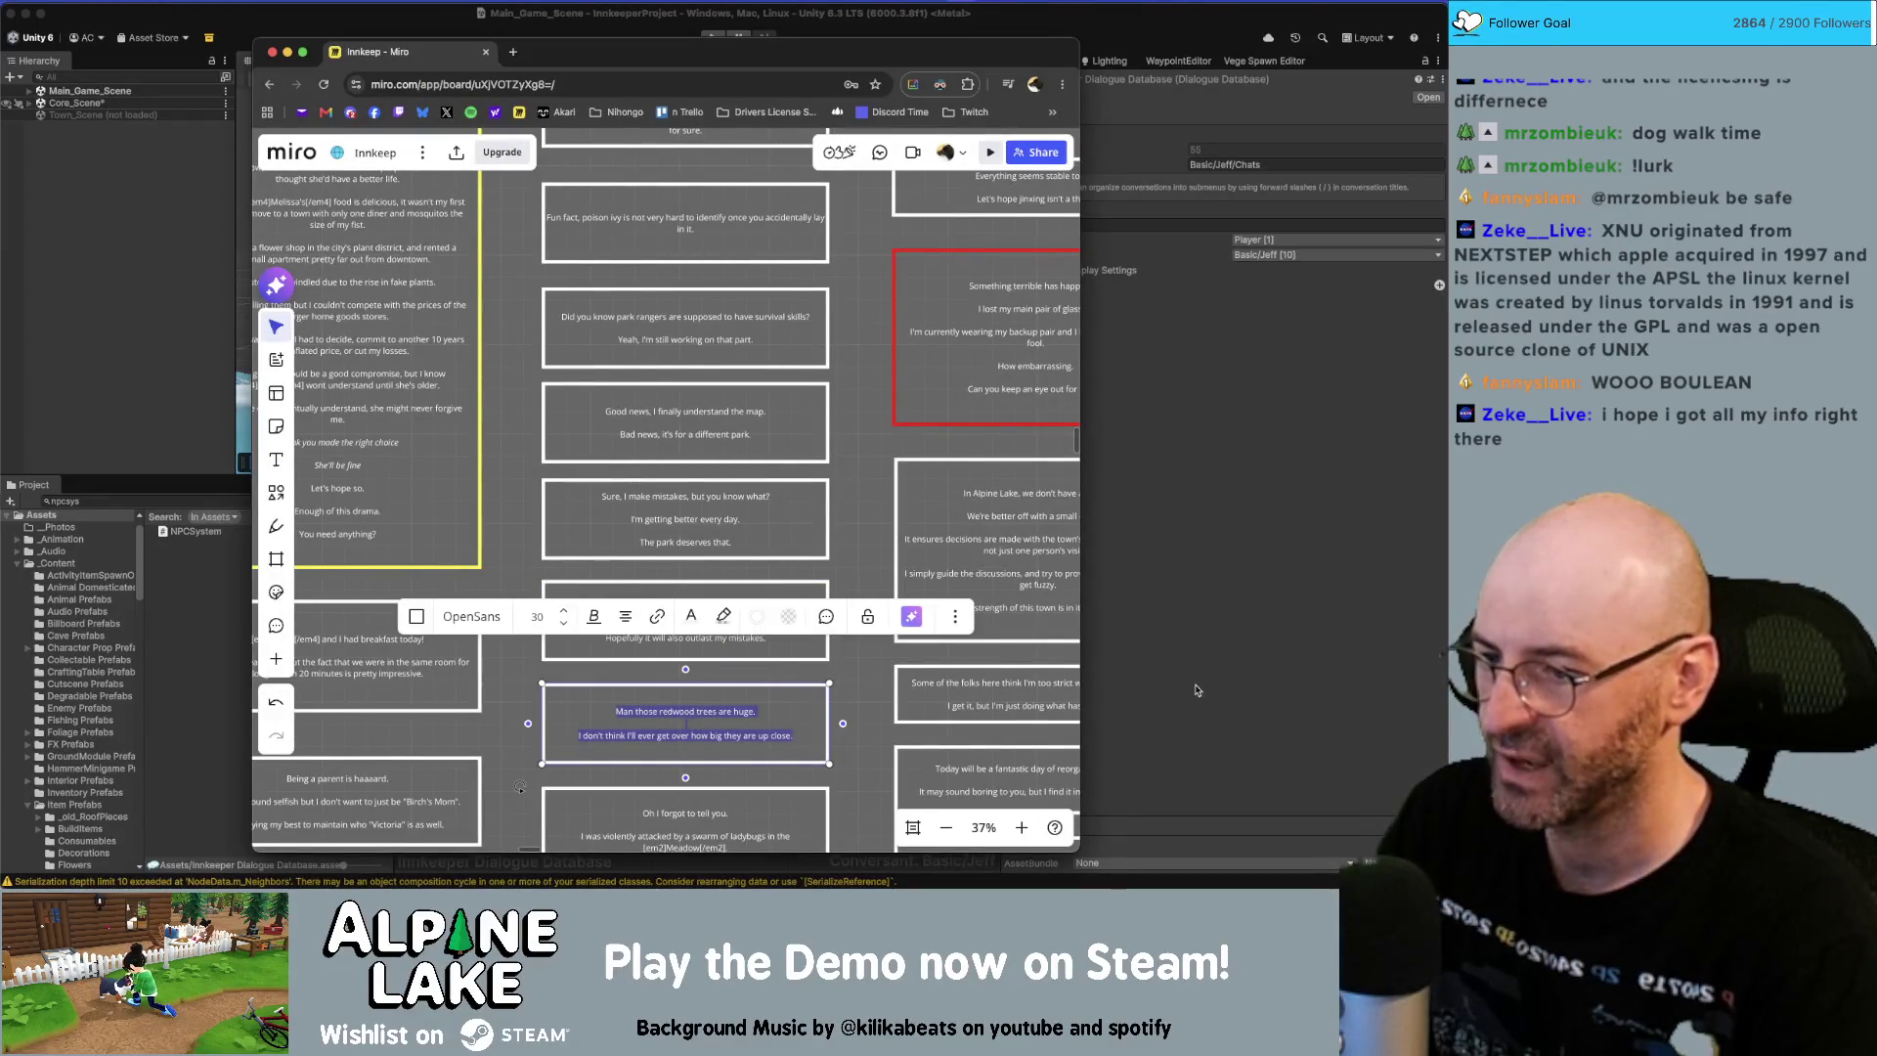
left_click(1167, 628)
Add a child node after the fourth empty node holding the redwood line, with actors swapped.
right_click(535, 674)
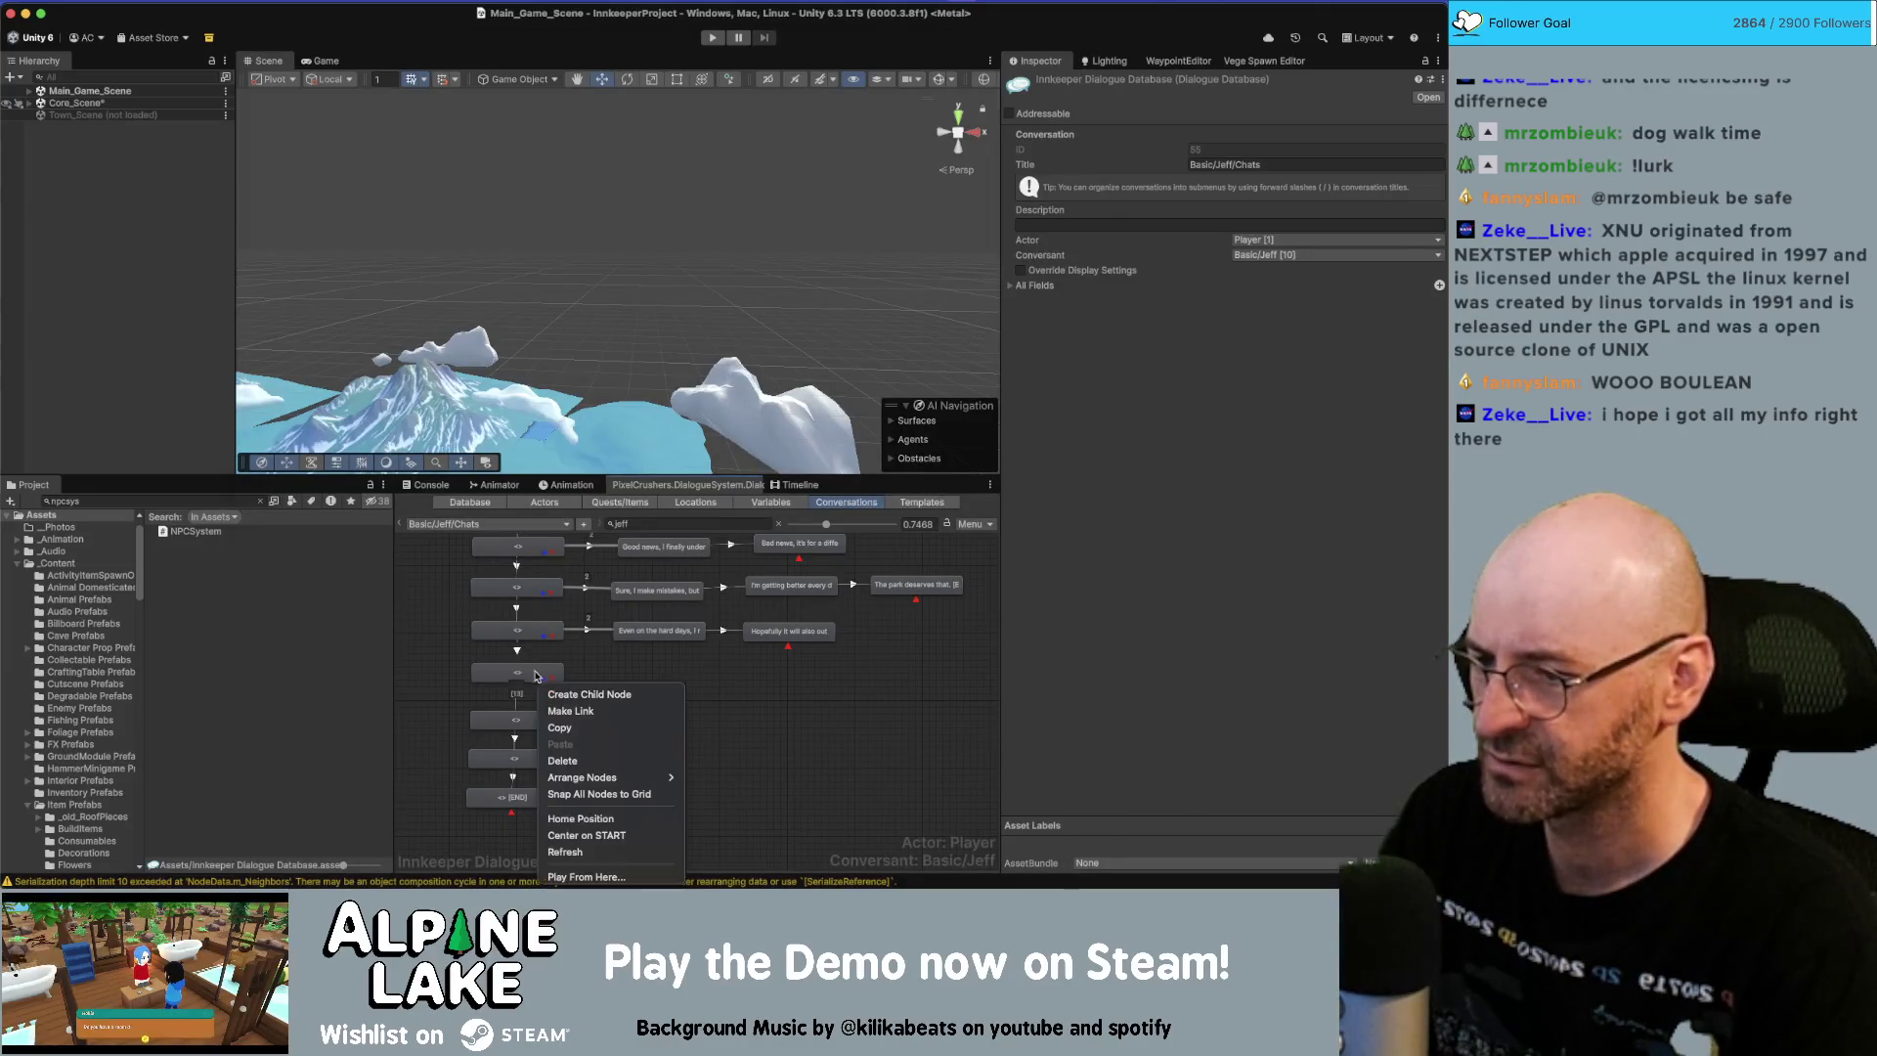
left_click(552, 694)
left_click_drag(555, 704, 671, 673)
left_click(1153, 304)
type("Man those redwood trees are huge.  I don't think I'll ever get over how big they are up close.")
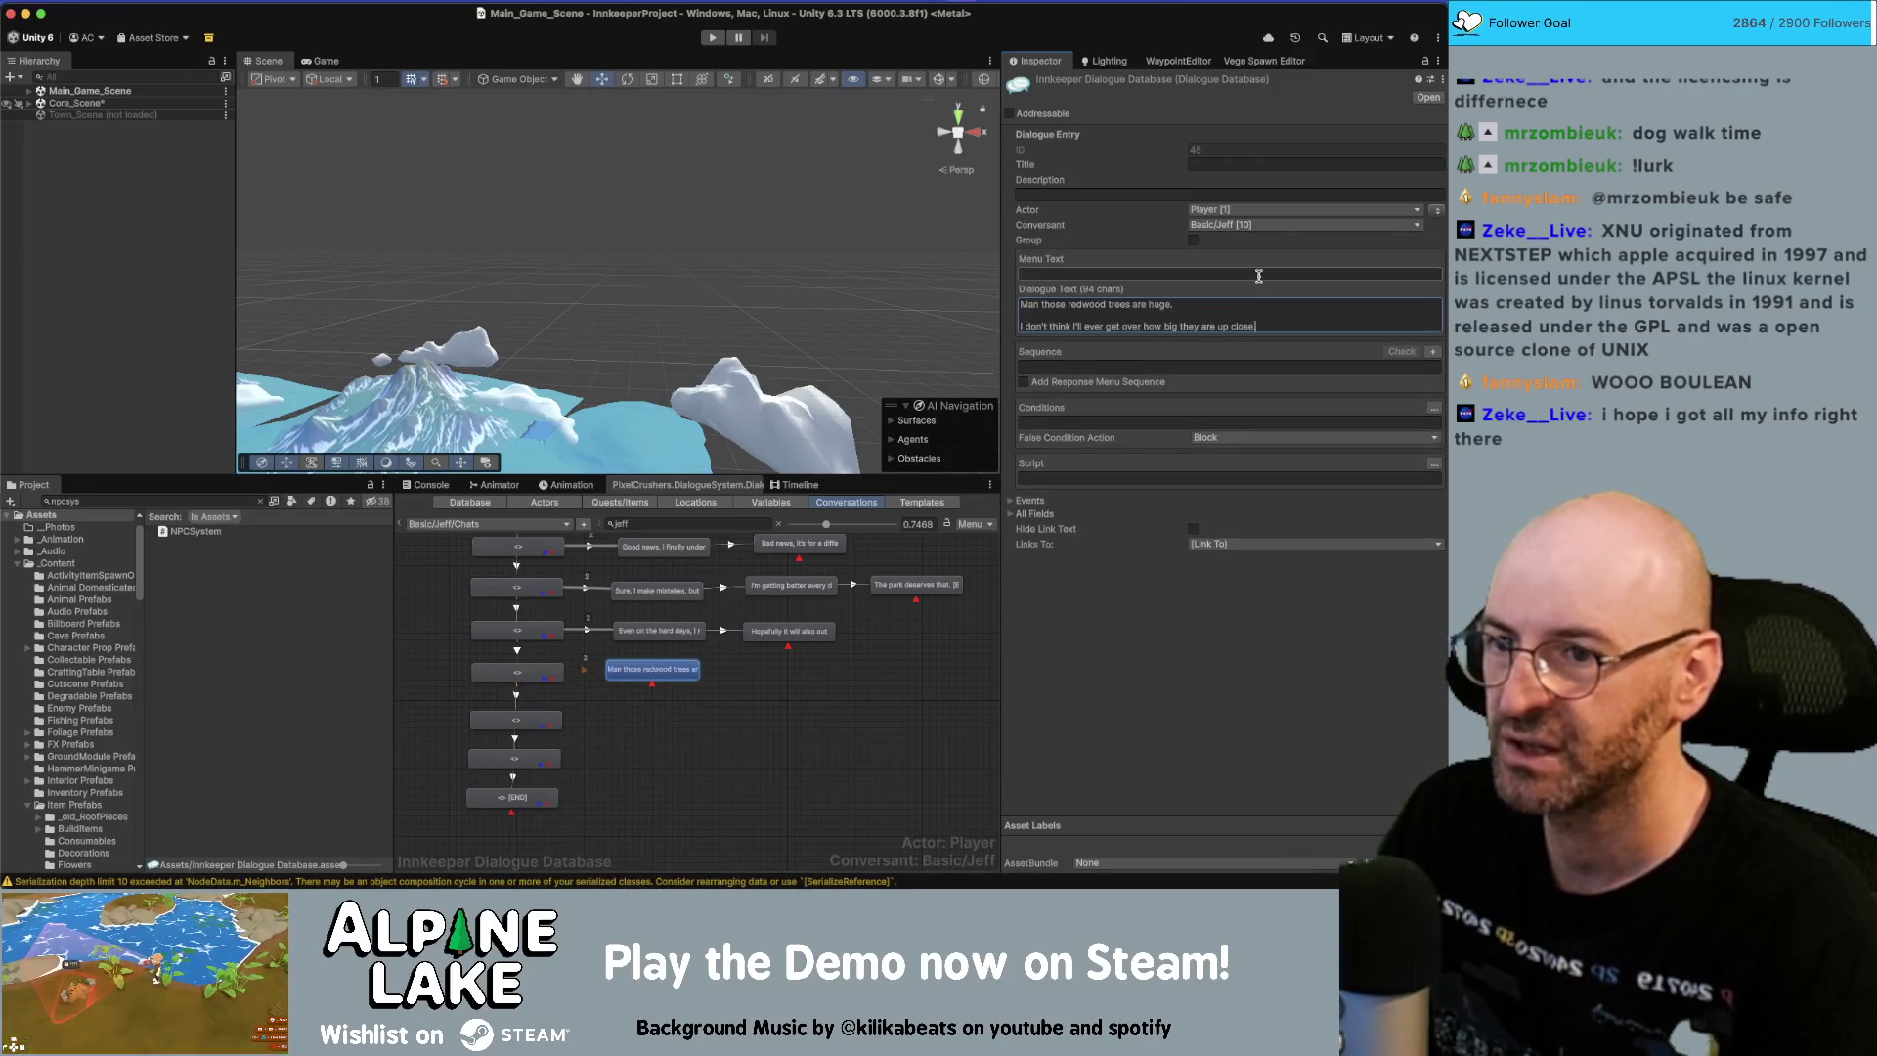
key("BackSpace")
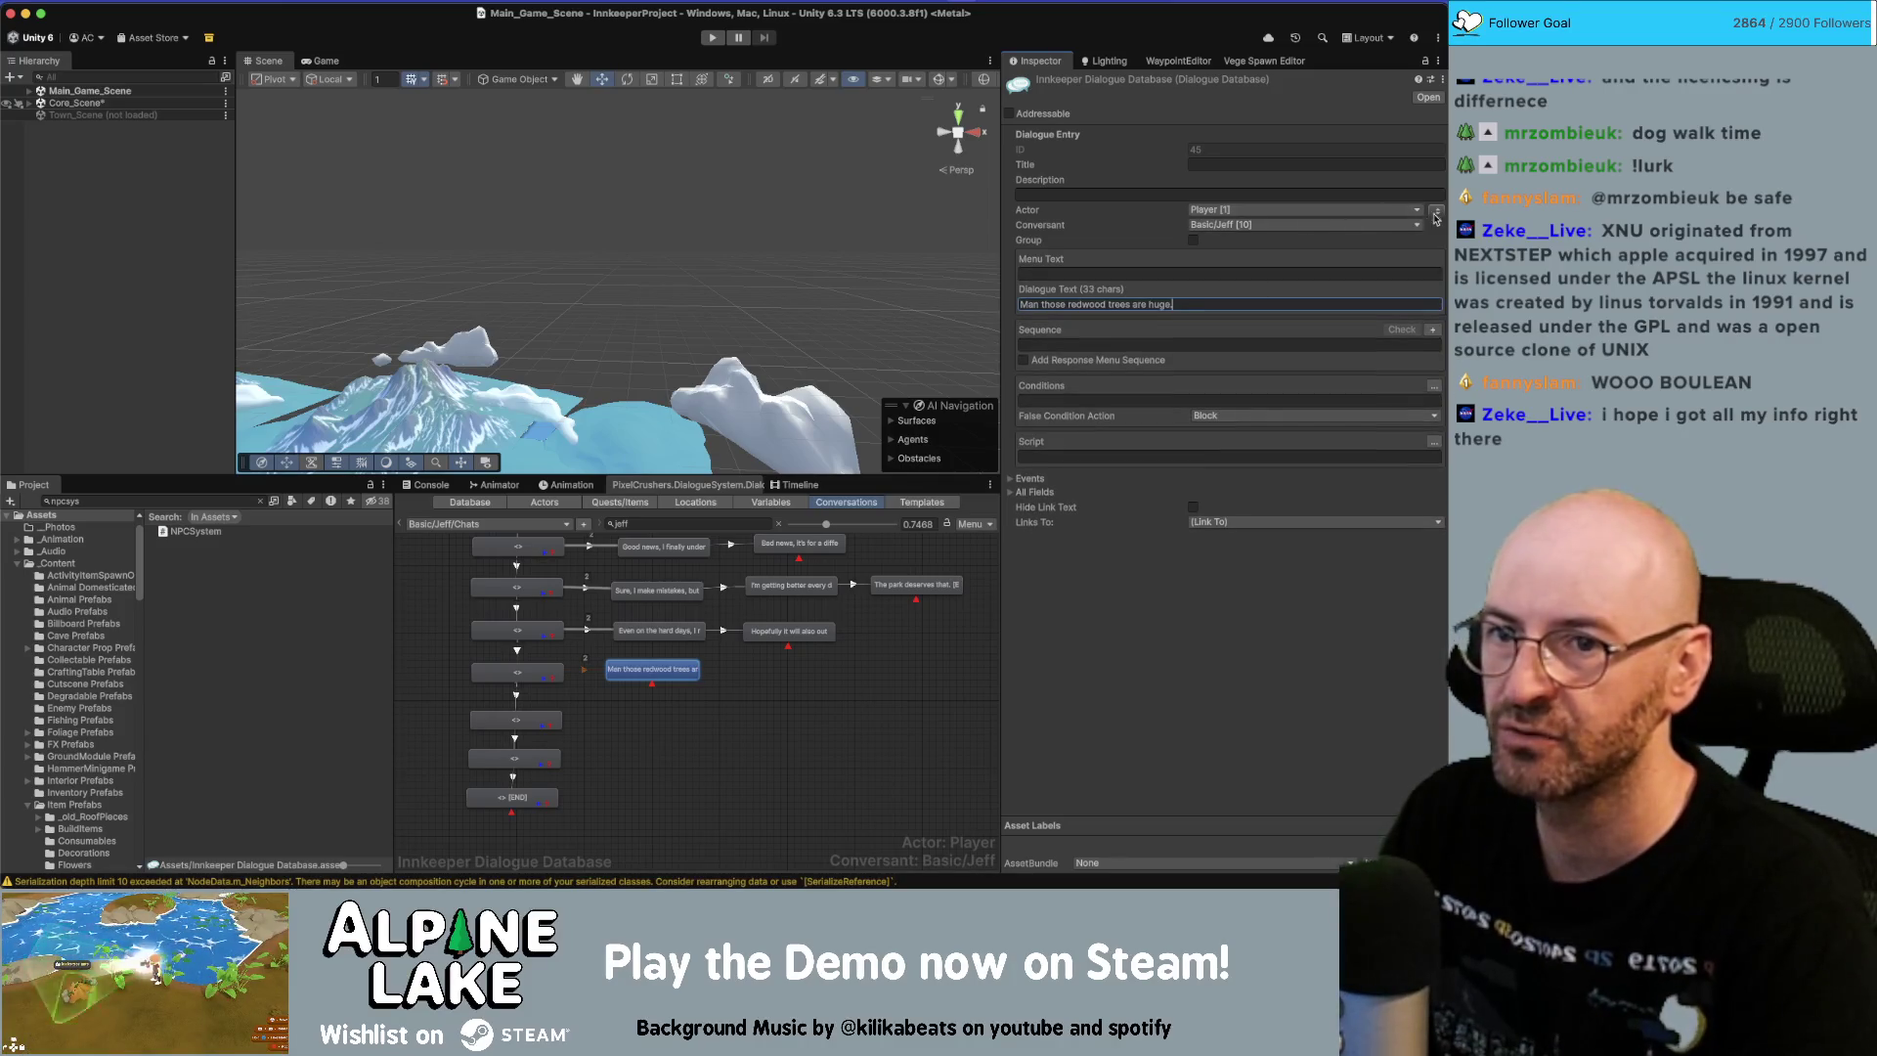
left_click(1436, 210)
Add an ending child node after the redwood node with the up-close follow-up line.
right_click(670, 675)
left_click(714, 685)
left_click_drag(675, 698, 811, 675)
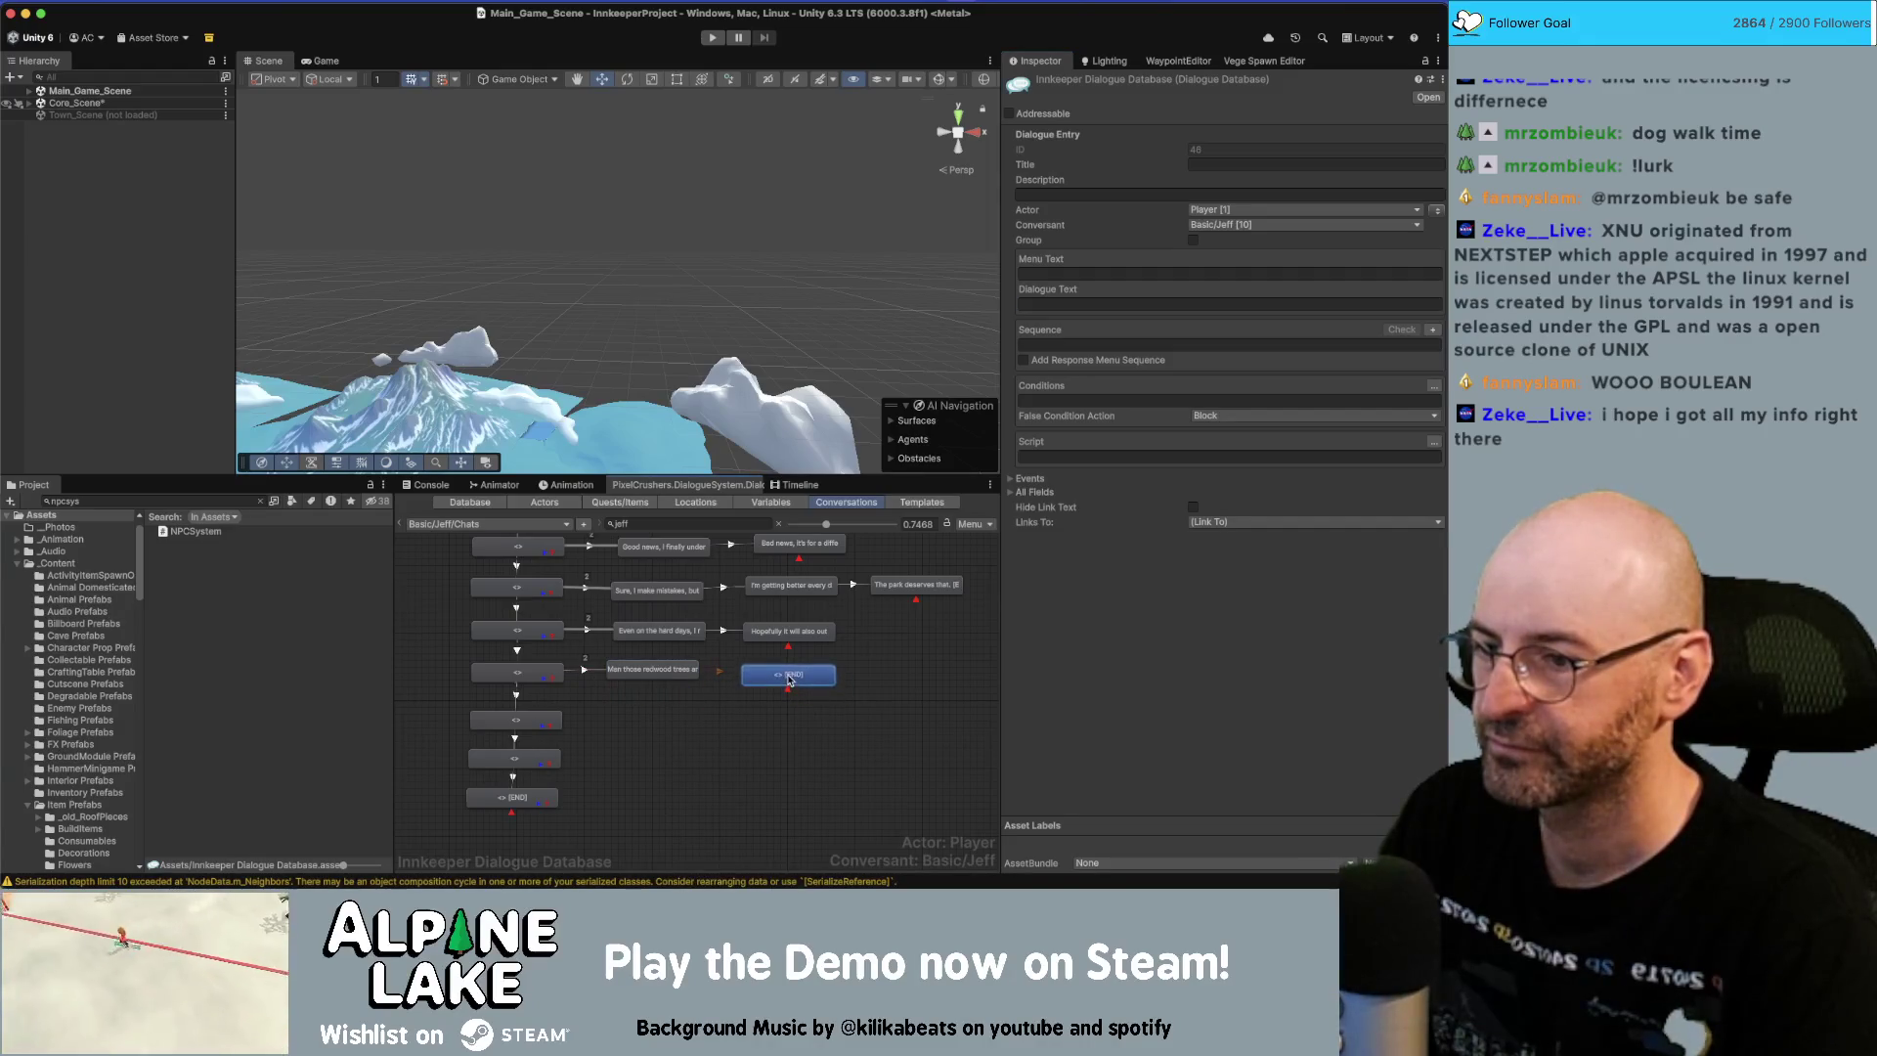
left_click(1110, 304)
type("I don't think I'll ever get over how big they are up close.")
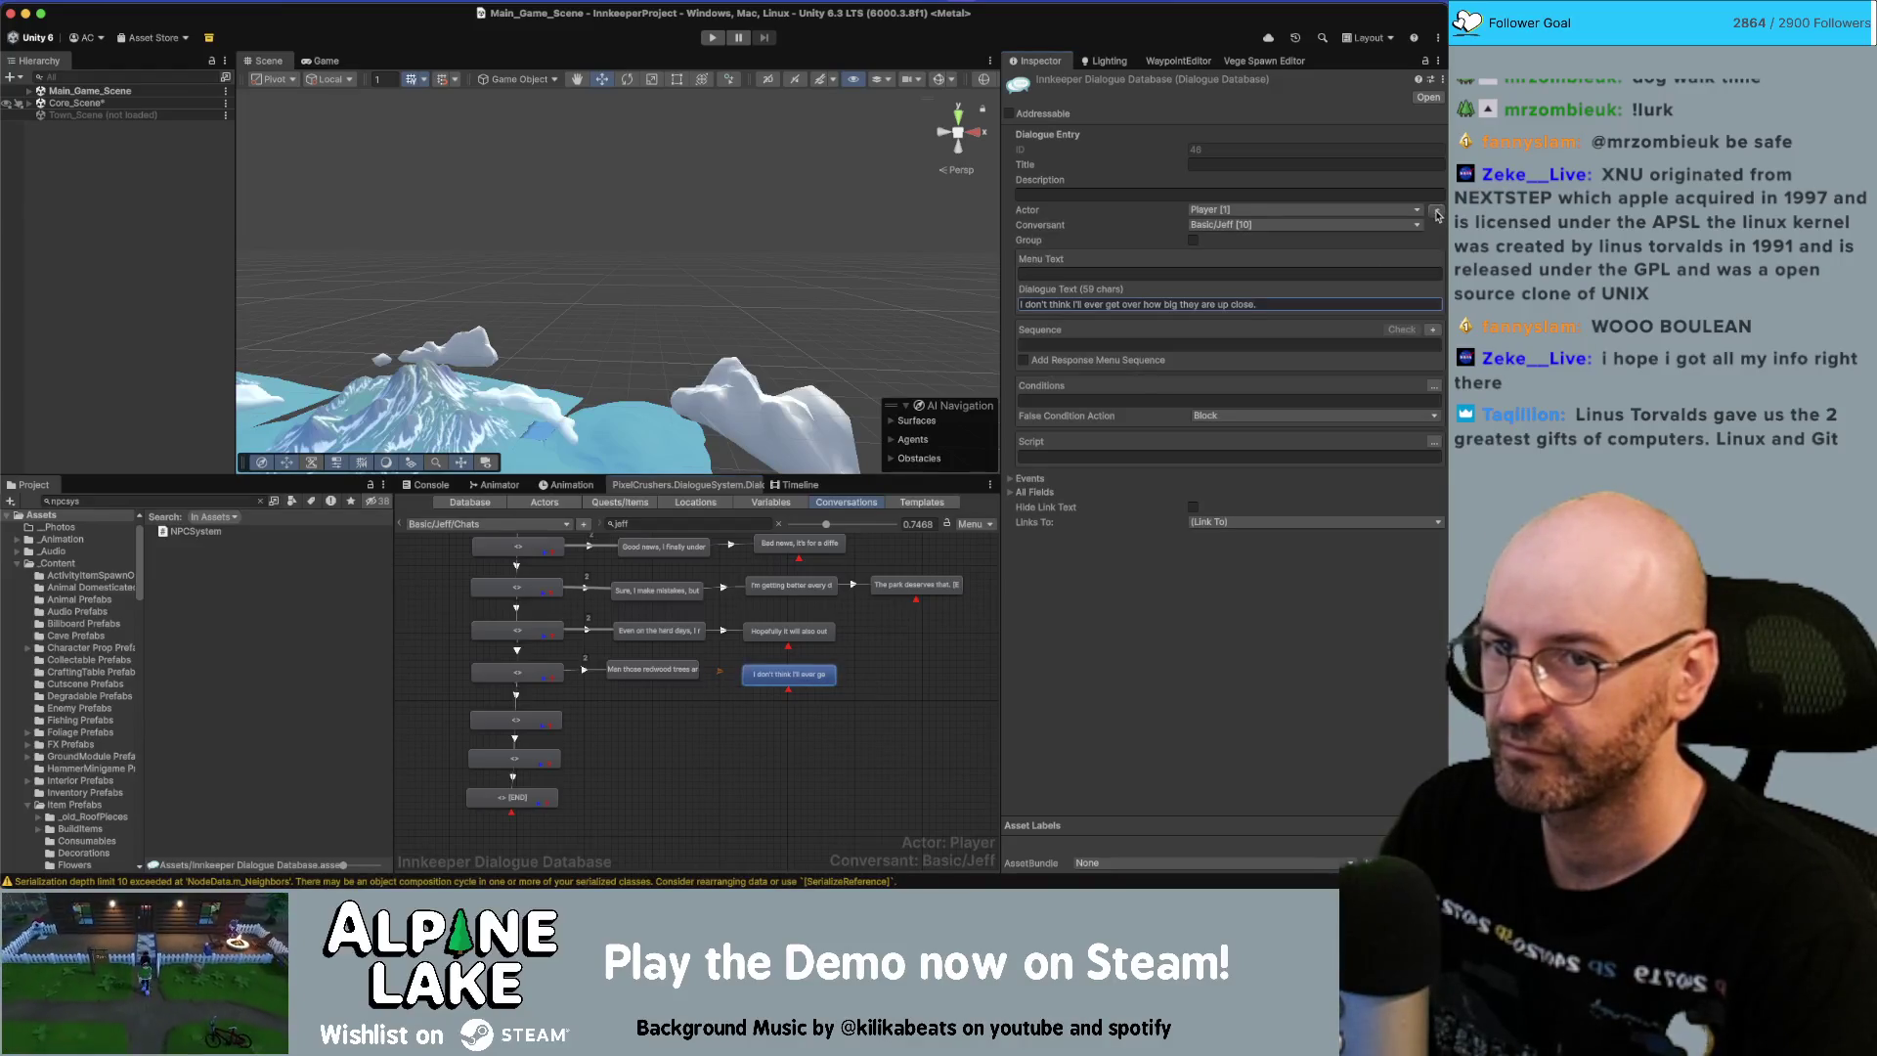
Set the link into the ending node to Below Normal priority.
left_click(586, 671)
left_click(1287, 153)
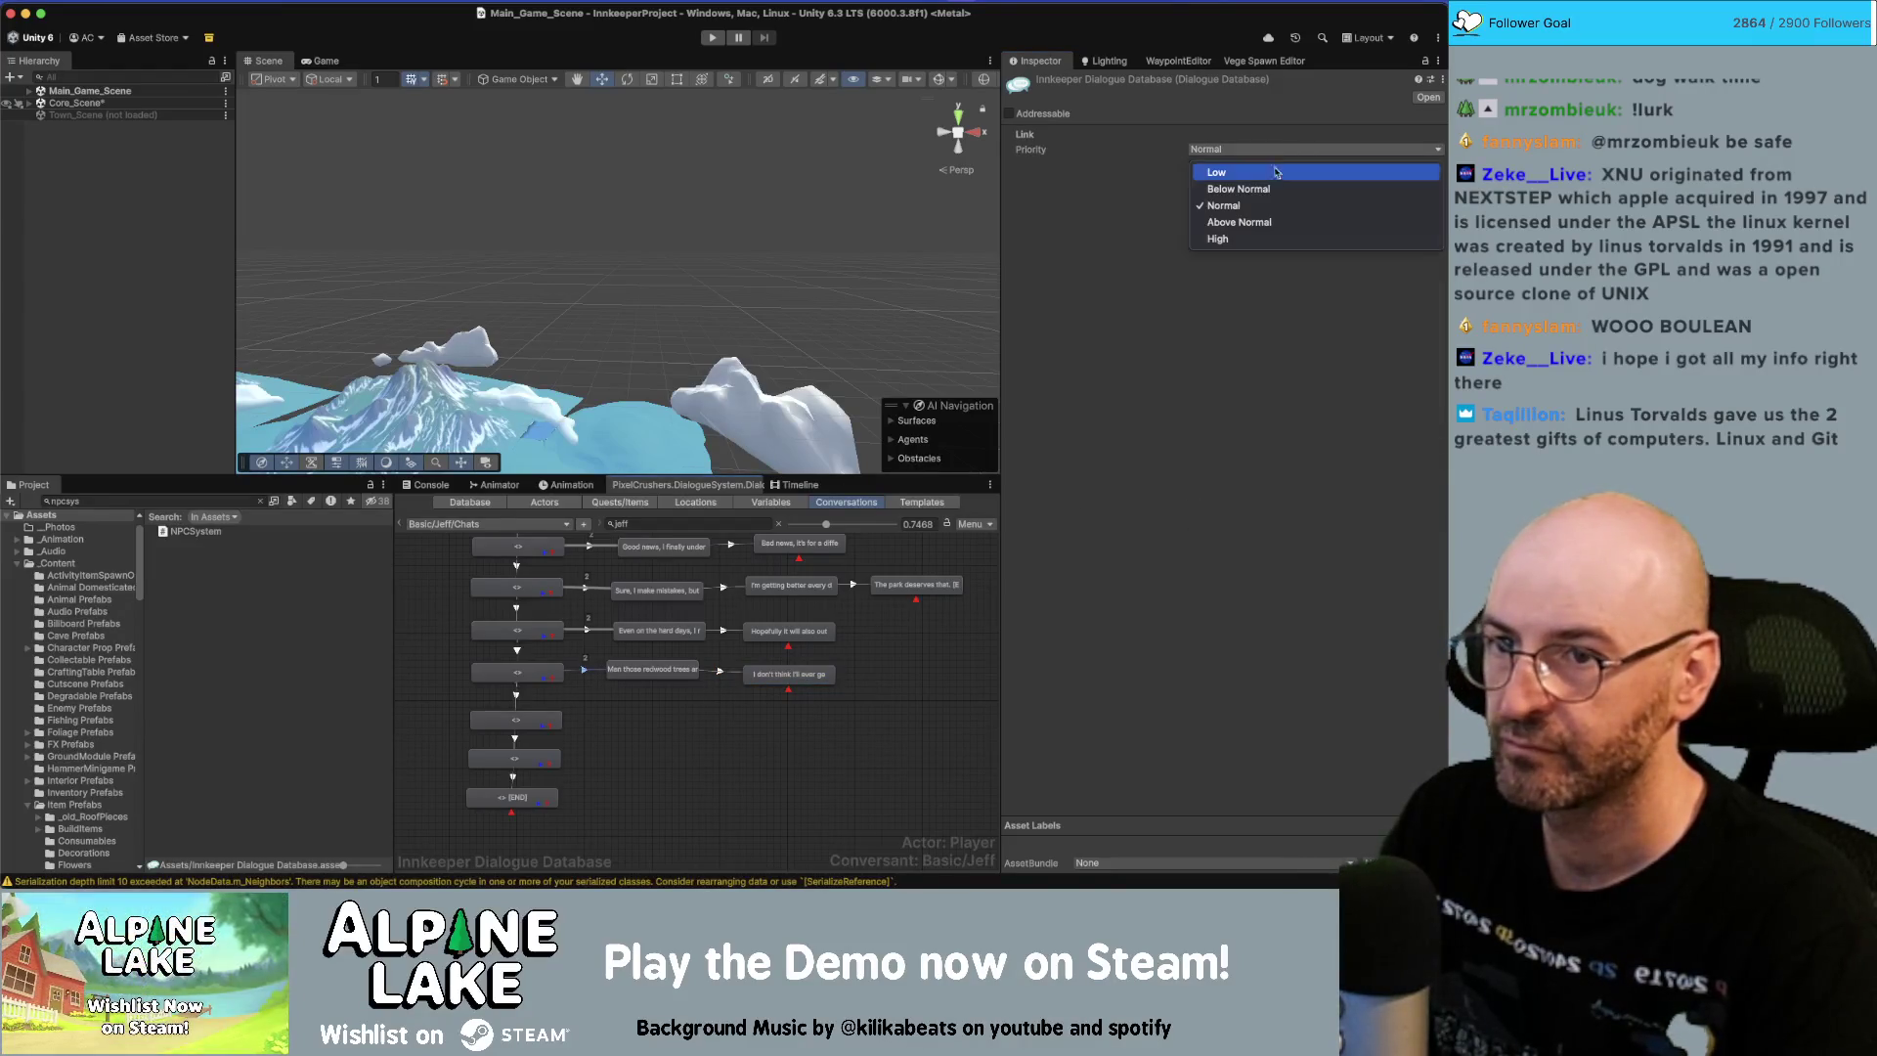
left_click(1222, 184)
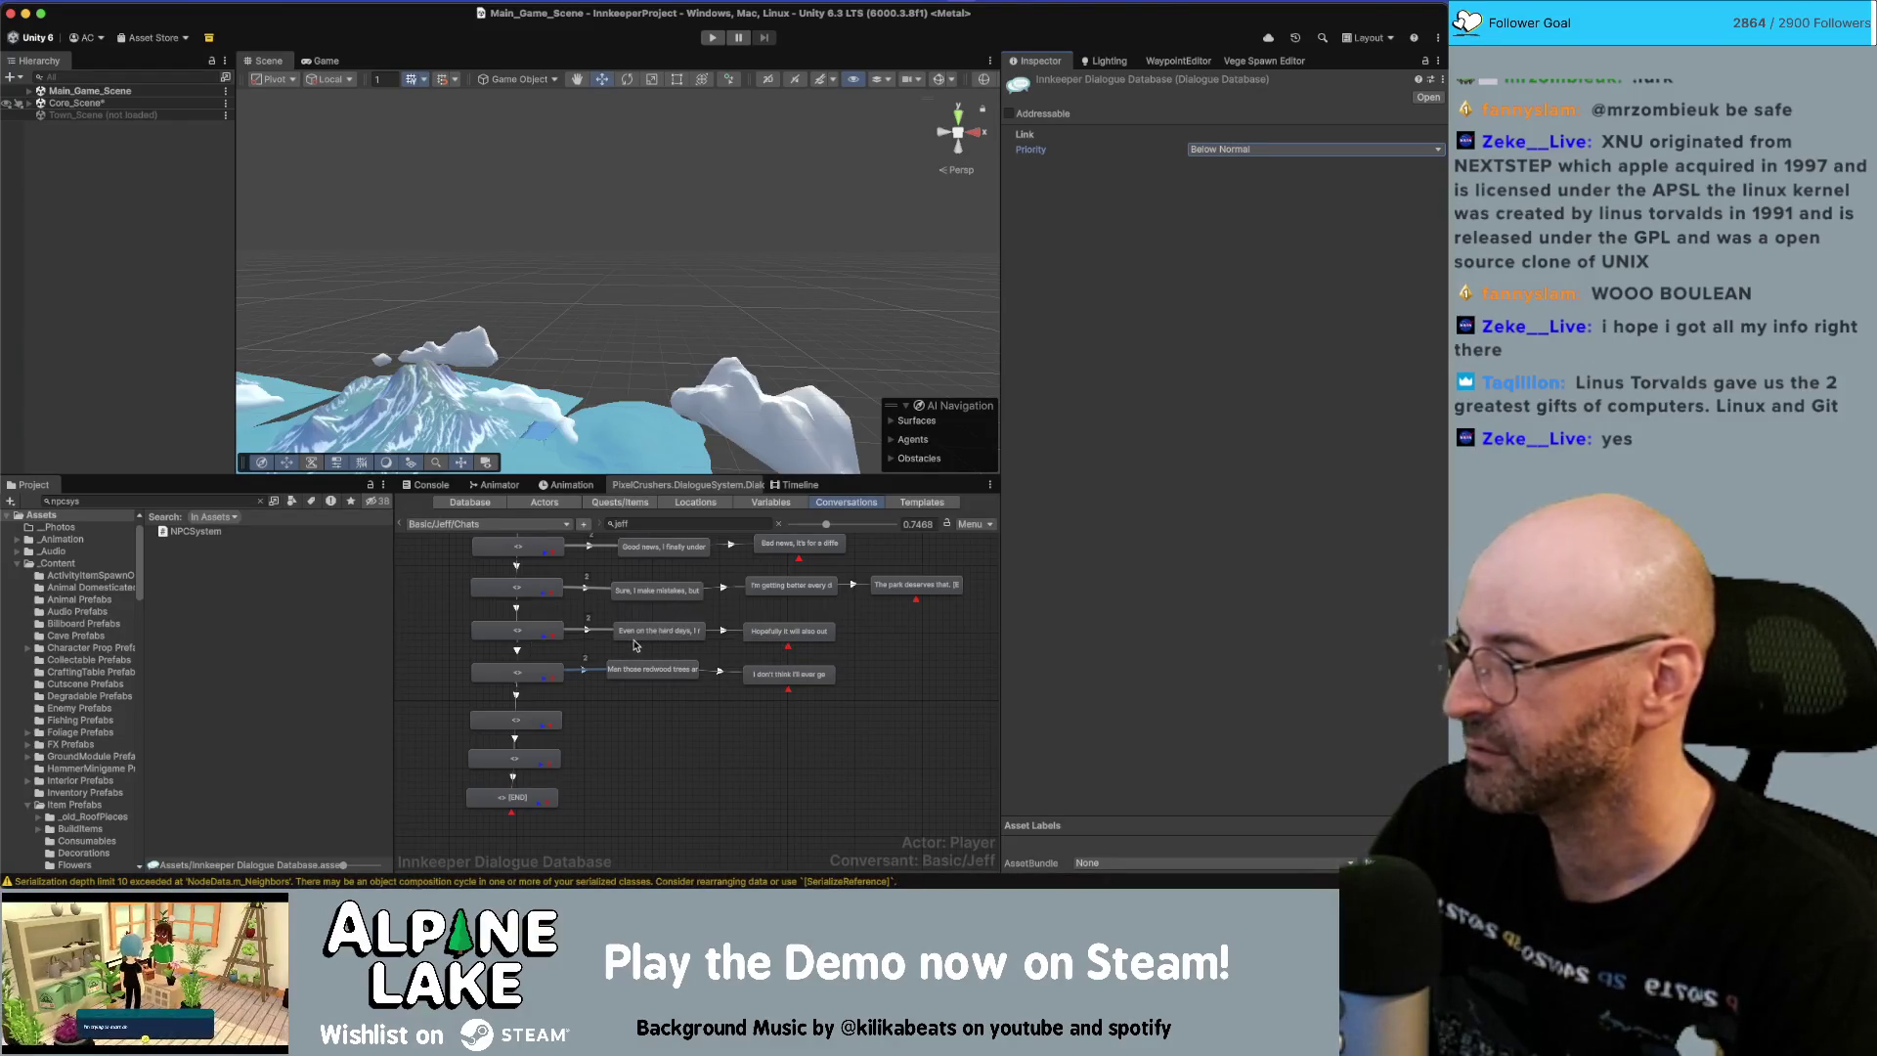
left_click(621, 730)
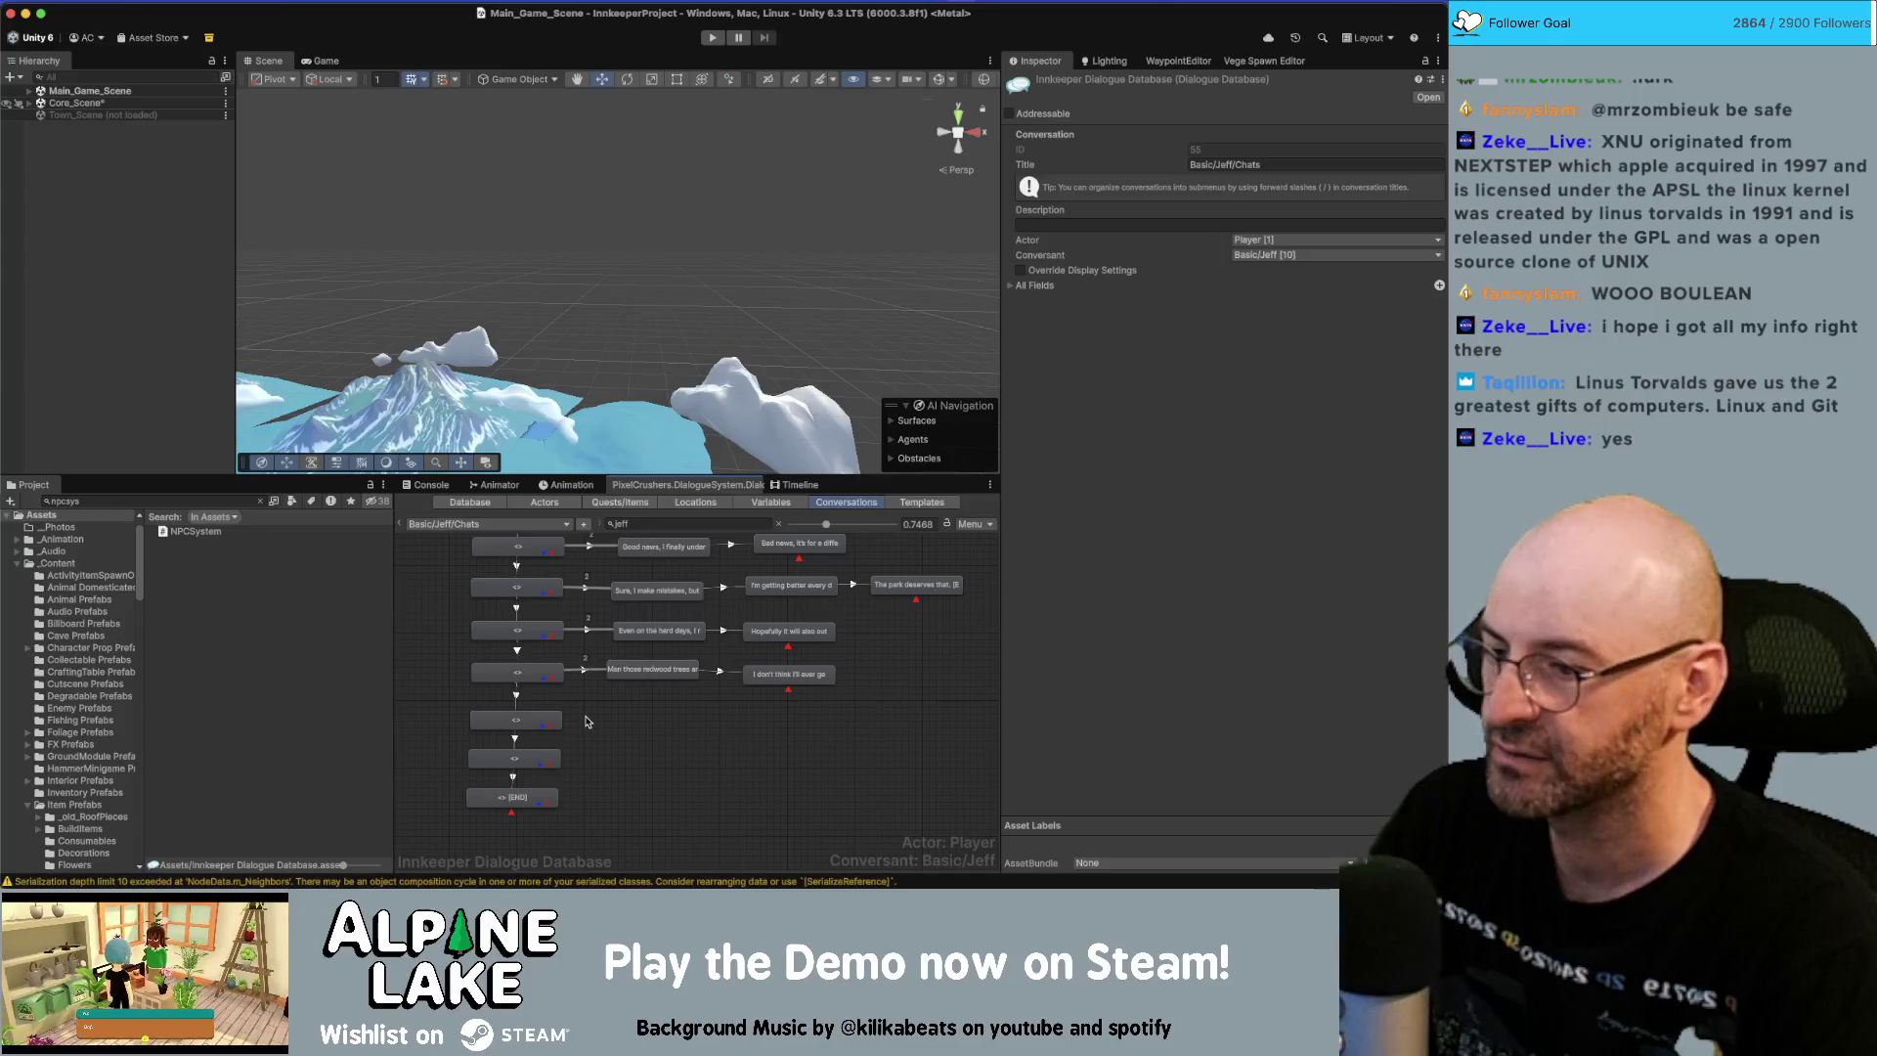
Copy all text from the 'Oh I forgot to tell you' box in Miro.
key("super+Tab")
scroll(863, 705, "down", 5)
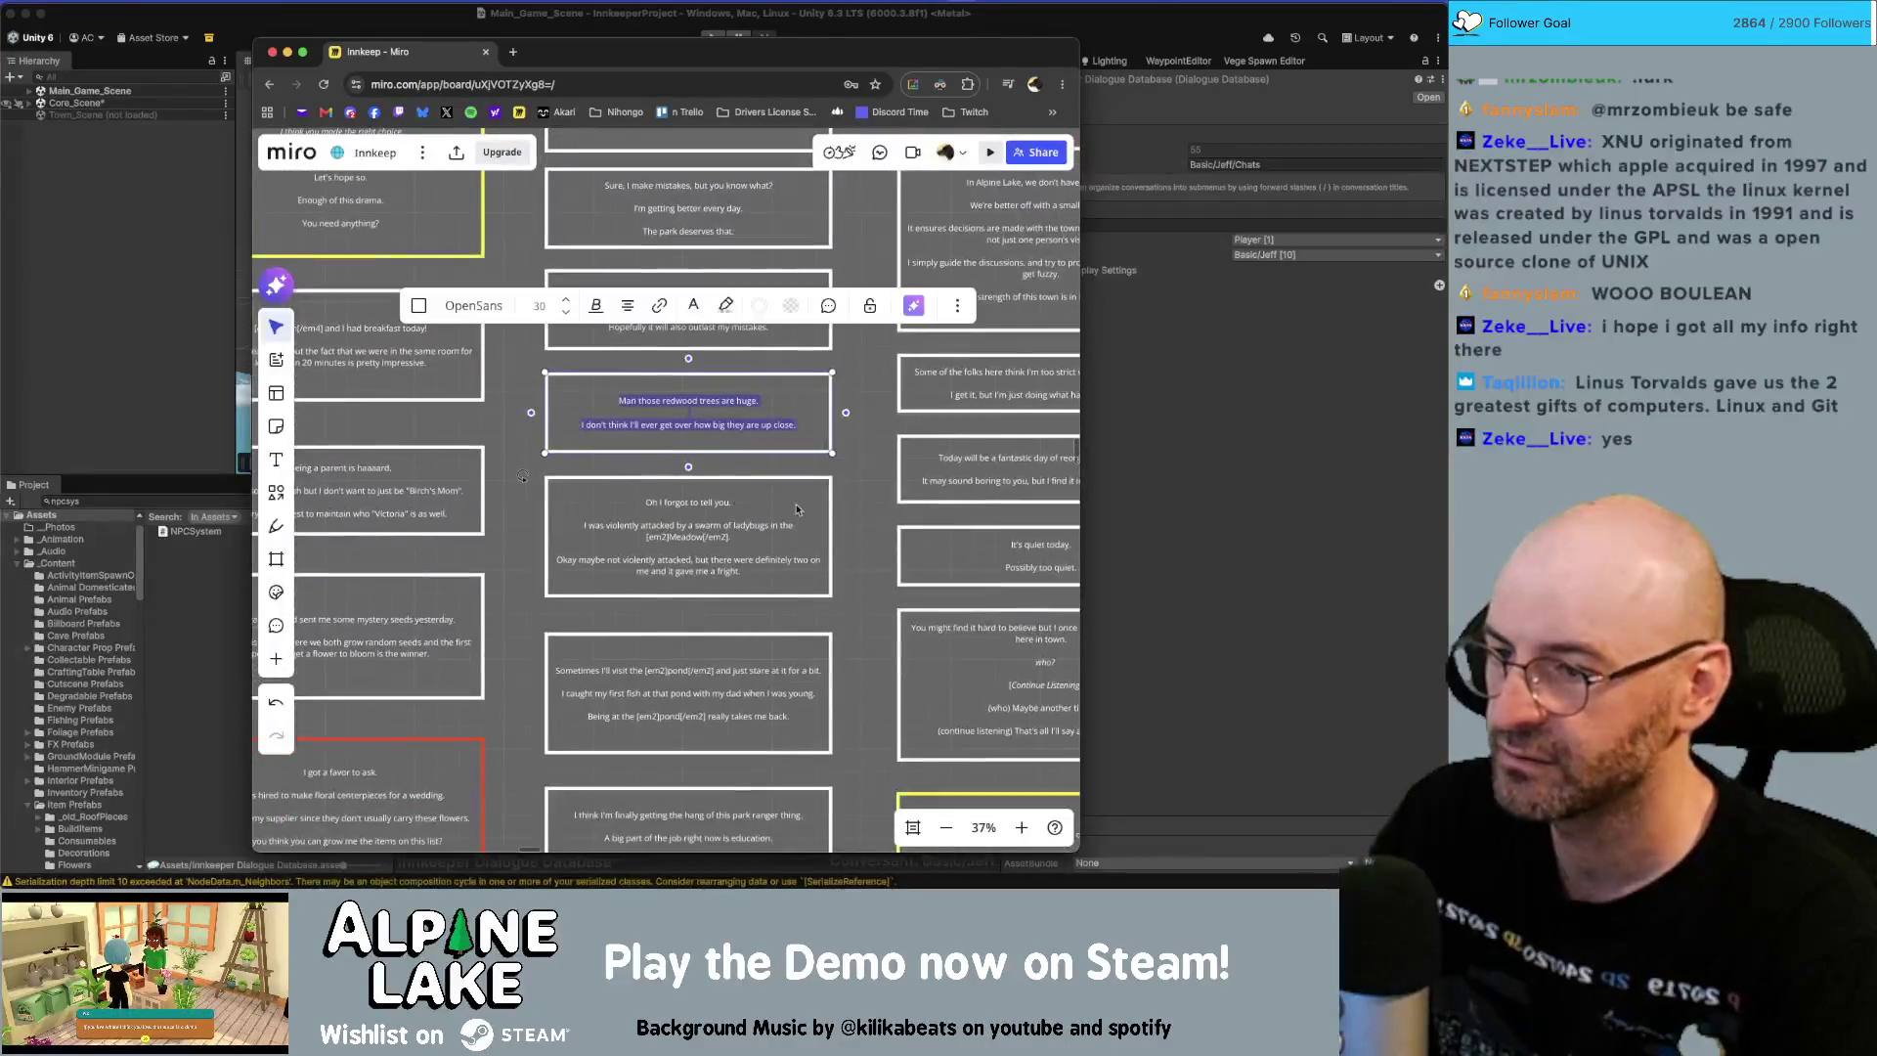
left_click(762, 488)
left_click(762, 487)
key("super+a")
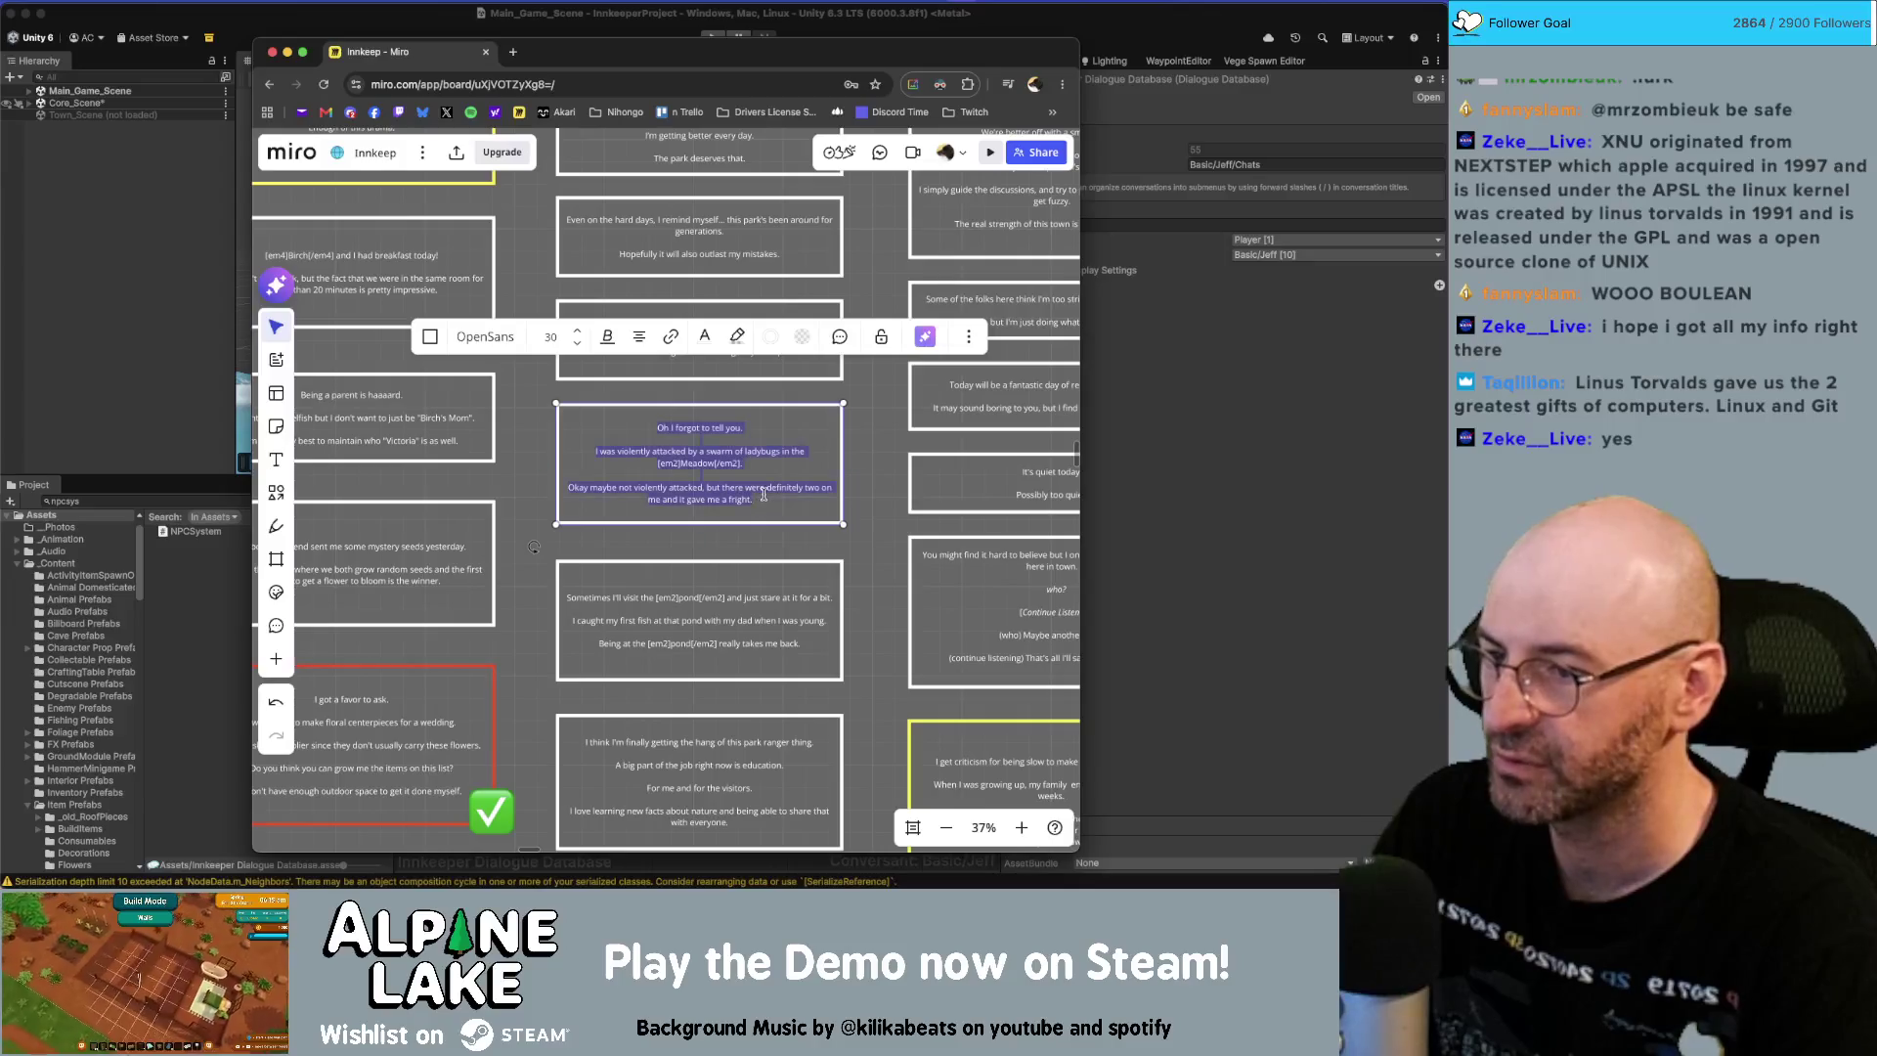
key("super+Tab")
Add a child node under the fifth empty node containing only 'Oh I forgot to tell you.'.
right_click(542, 690)
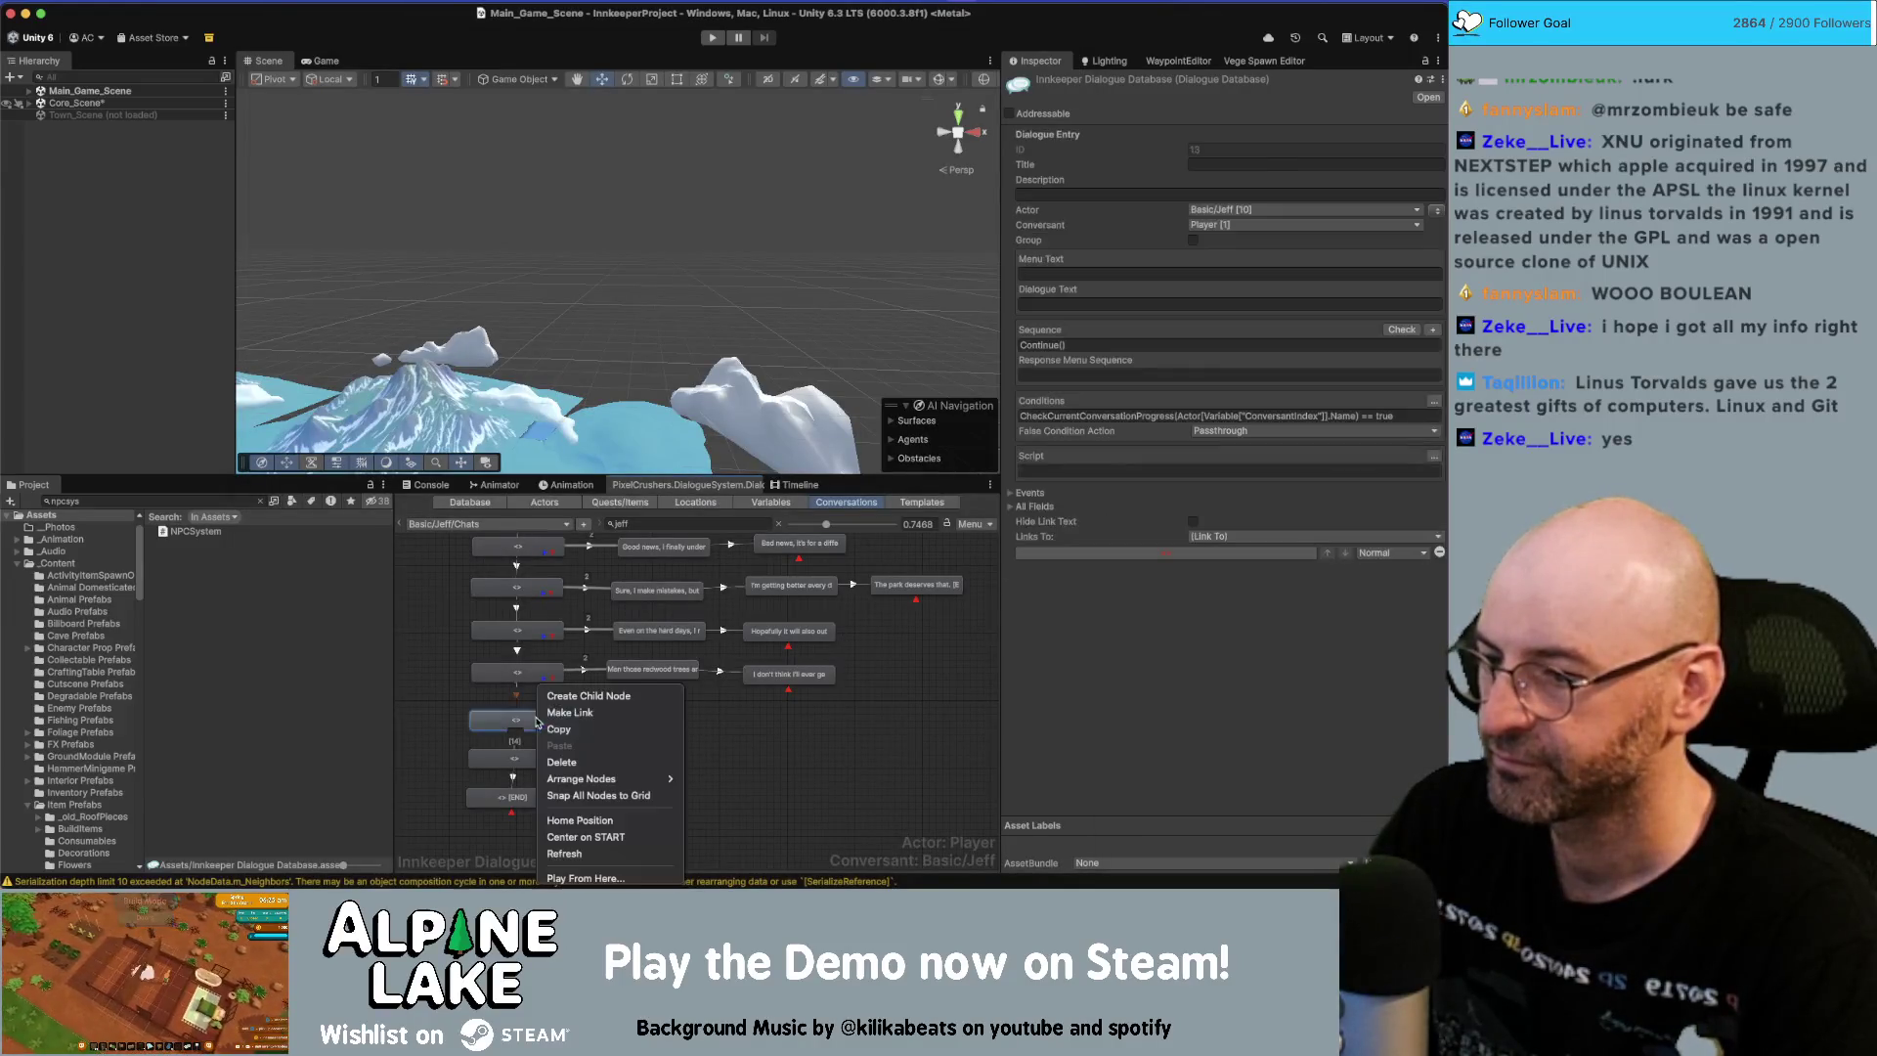
left_click(562, 696)
left_click_drag(567, 758, 668, 723)
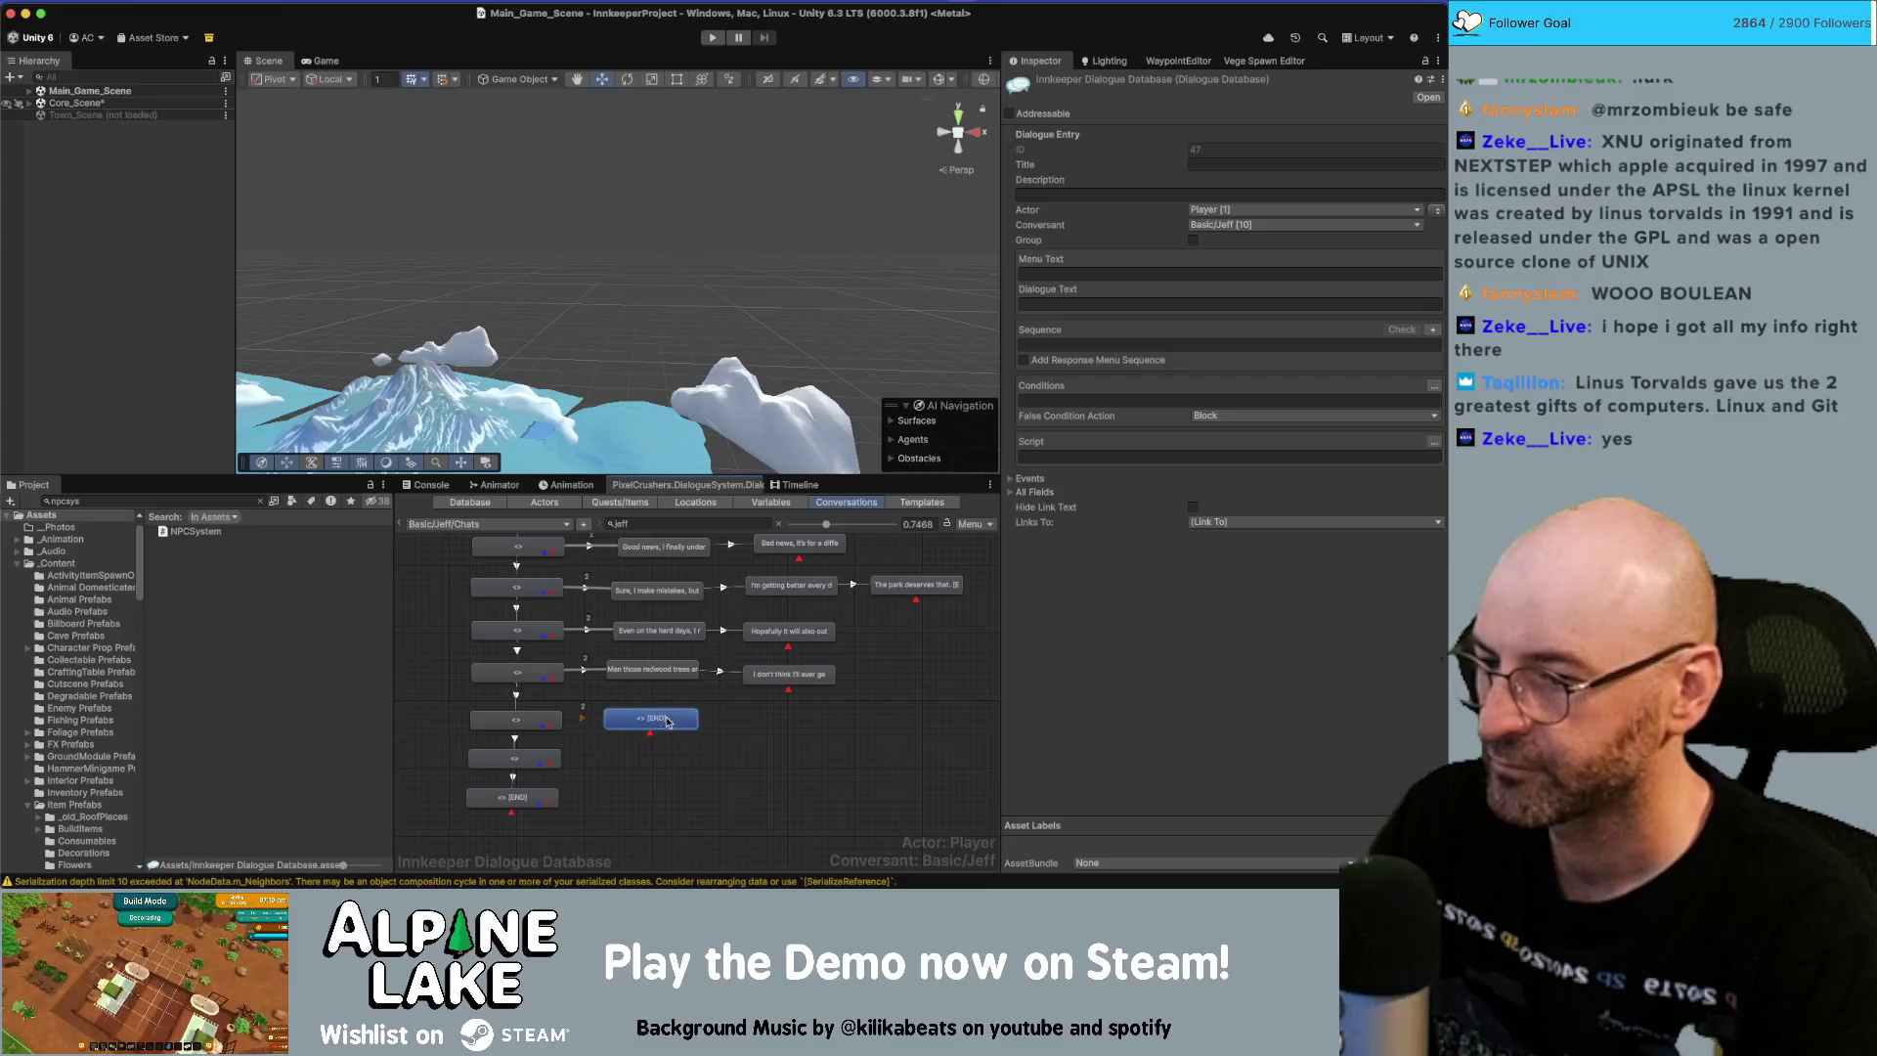
left_click(1186, 303)
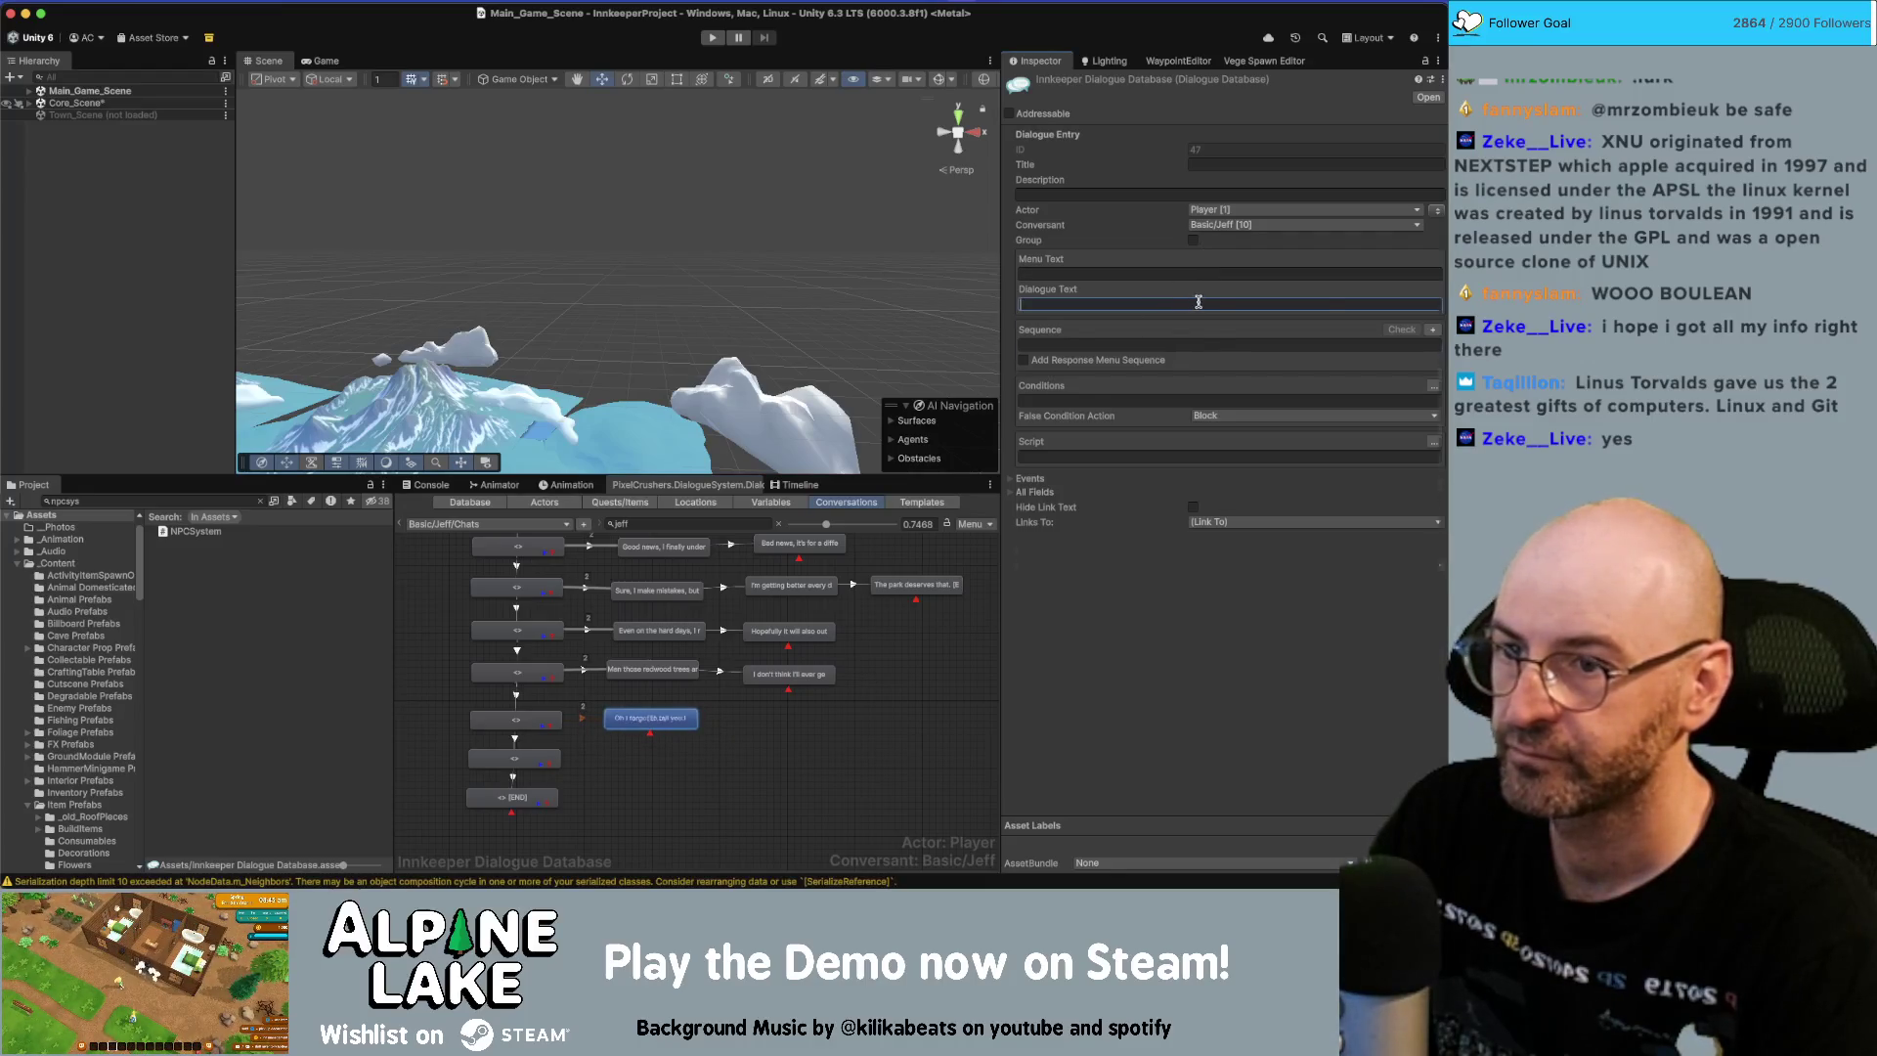
type("Oh I forgot to tell you.  I was violently attacked by a swarm of ladybugs in the [em2]Meadow[/em2].  Okay maybe not violently attacked, but there were definitely two on me and it gave me a fright!")
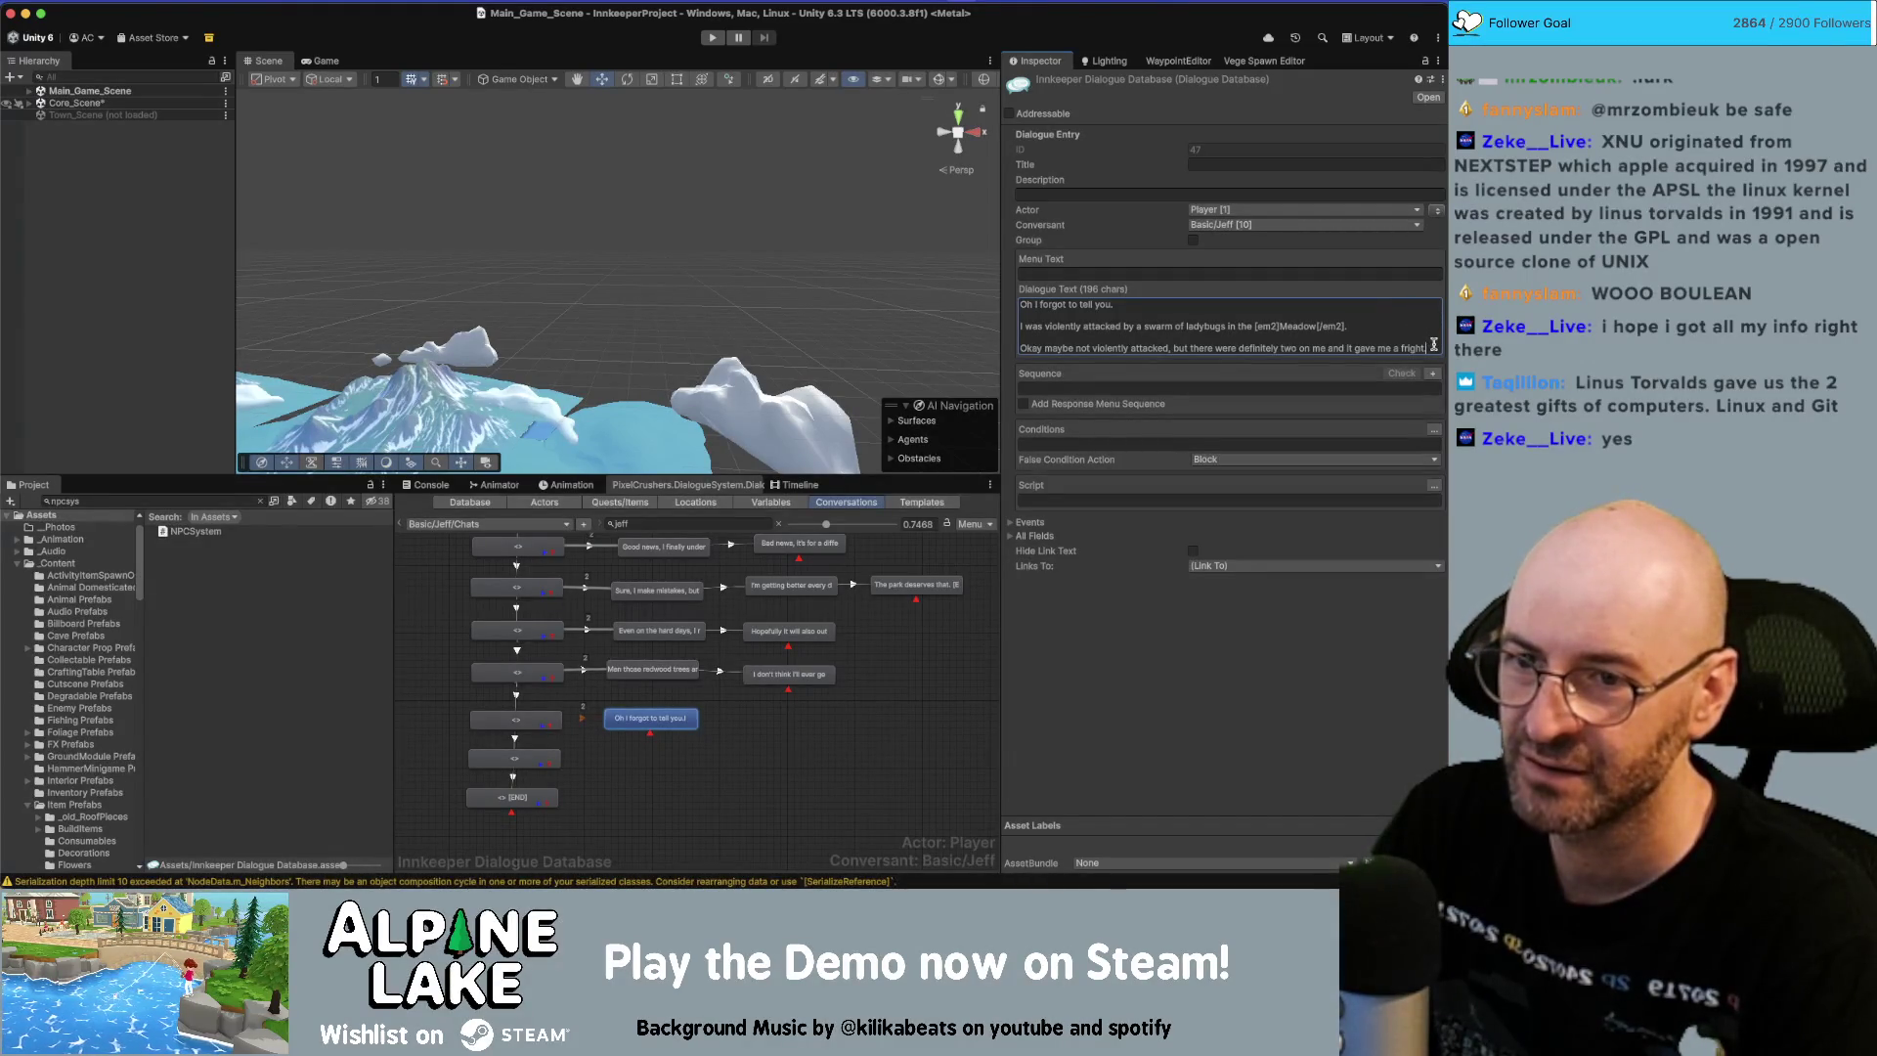
mouse_move(1434, 345)
left_mouse_down()
mouse_move(1095, 347)
mouse_move(1020, 315)
left_mouse_up()
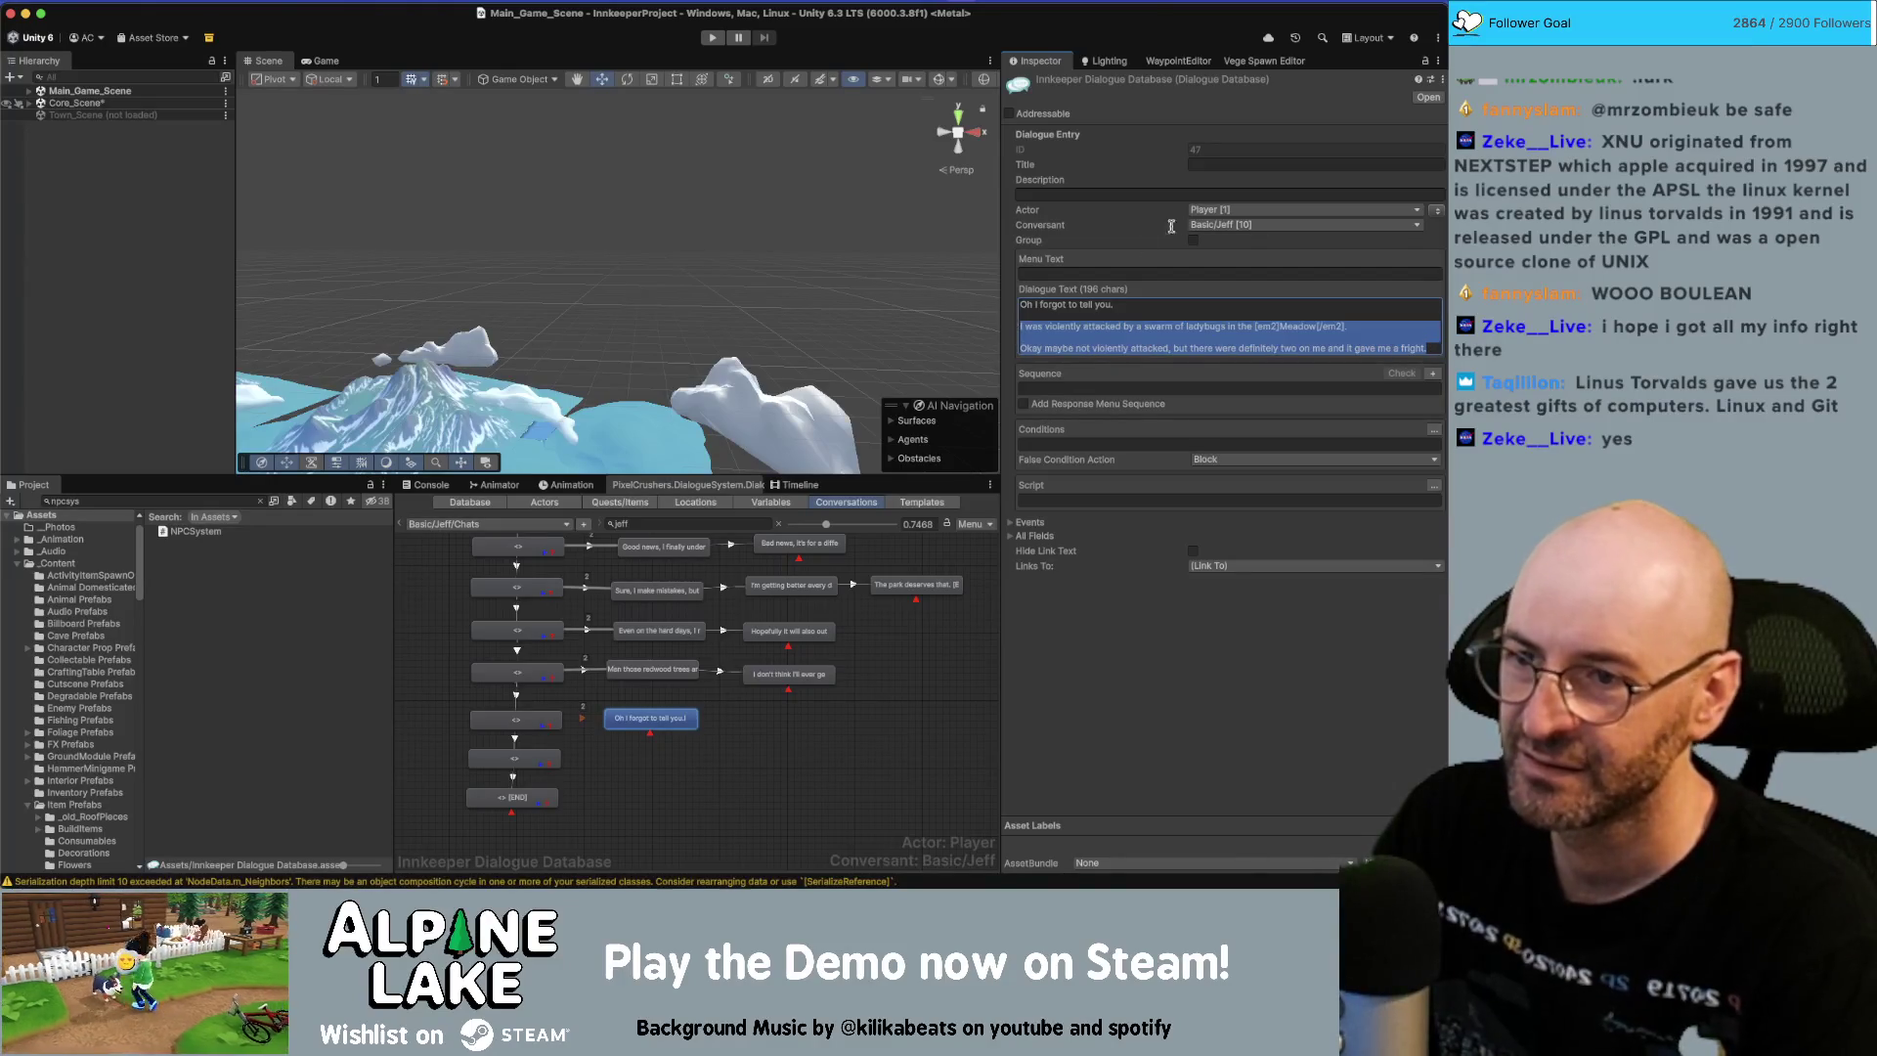
key("BackSpace")
key("BackSpace")
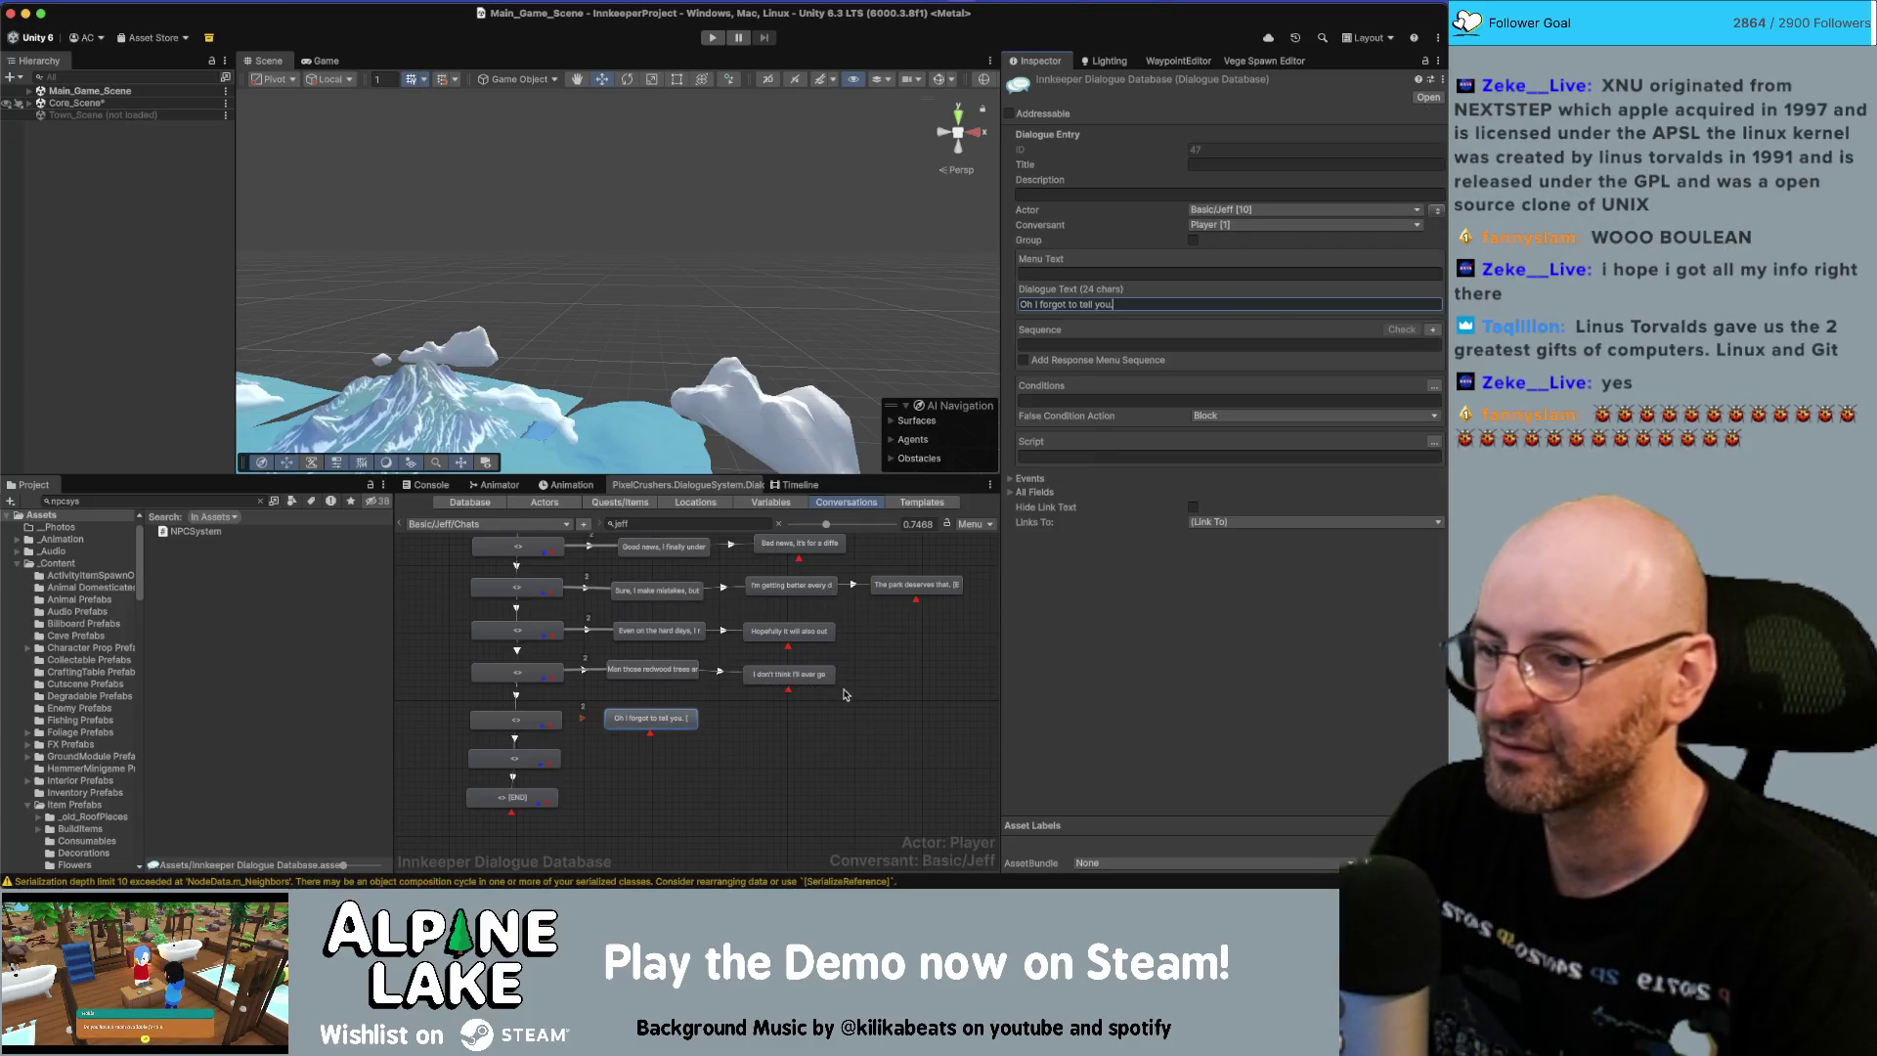
left_click(762, 706)
Chain a child node with the line 'I was violently attacked…' about the ladybug swarm.
right_click(671, 722)
left_click(704, 696)
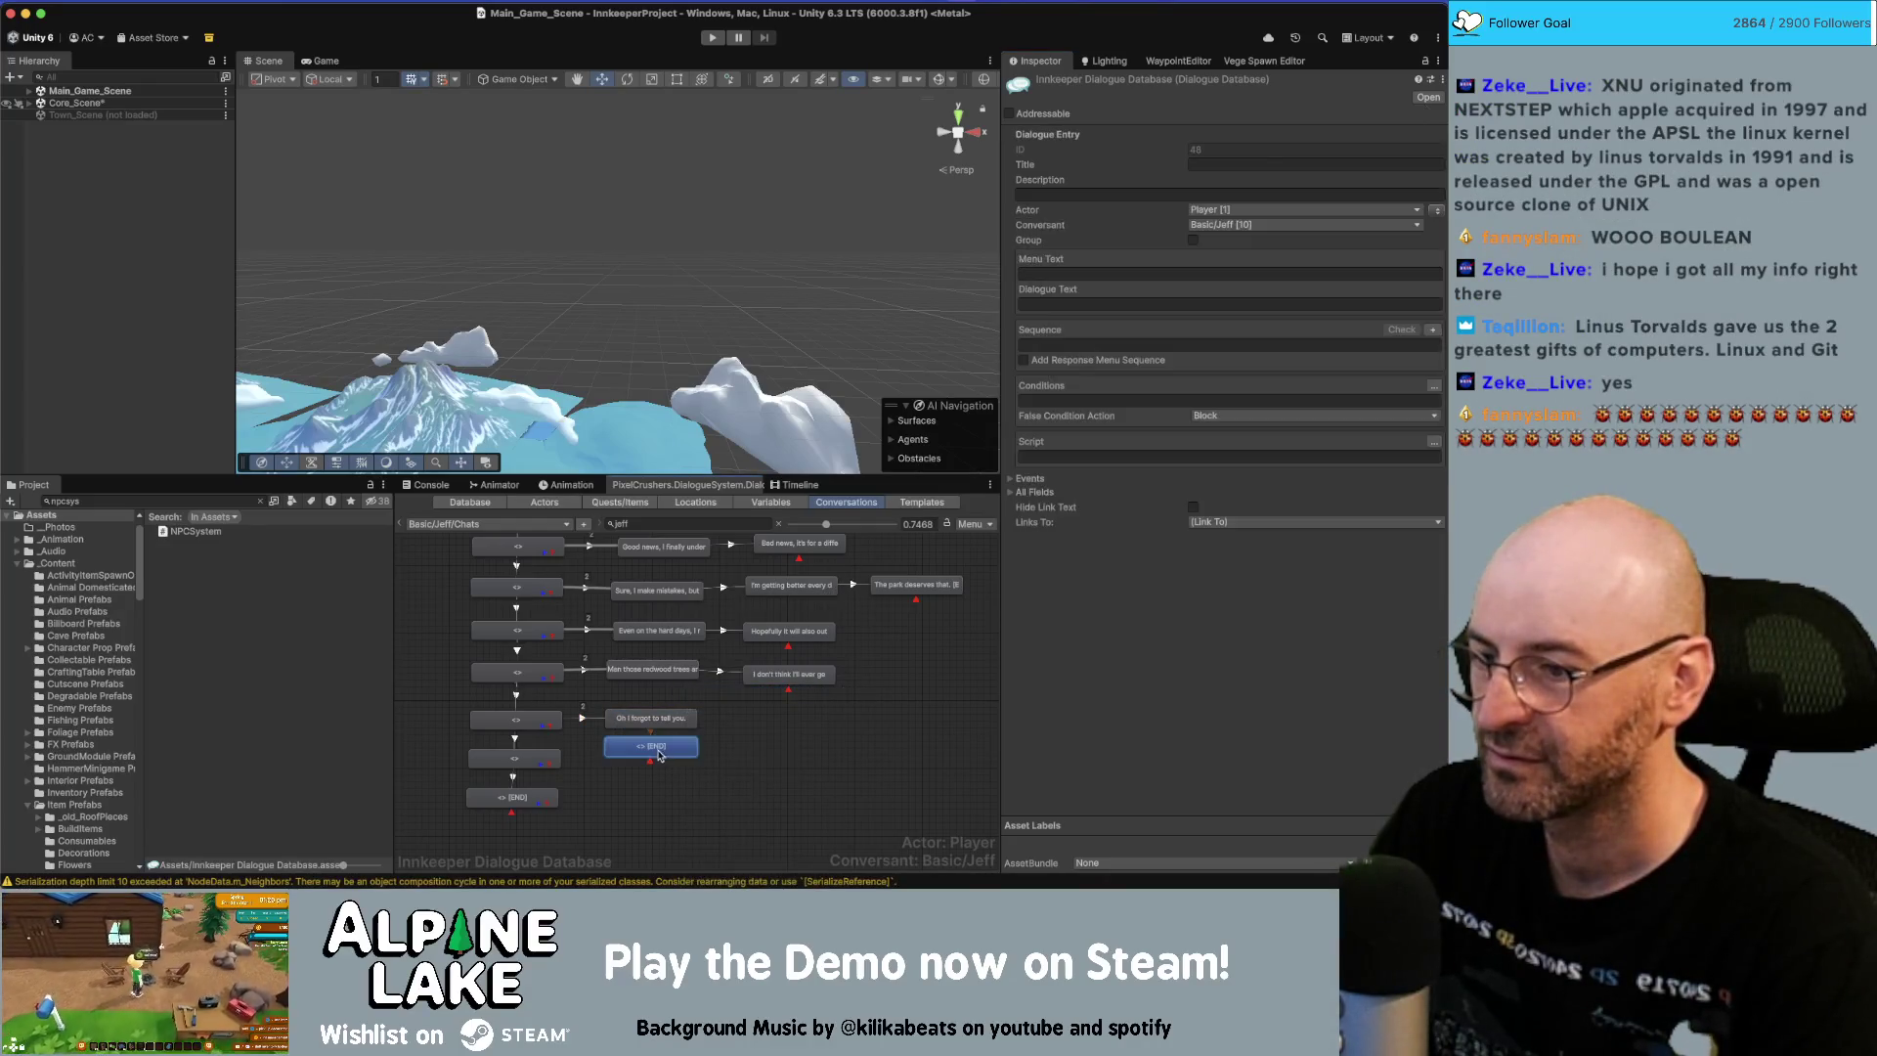
left_click_drag(663, 755, 790, 730)
left_click(1203, 304)
type("I was violently attacked by a swarm of ladybugs in the [em2]Meadow[/em2].  Okay maybe not violently attacked, but there were definitely two on me and it gave me a fright!")
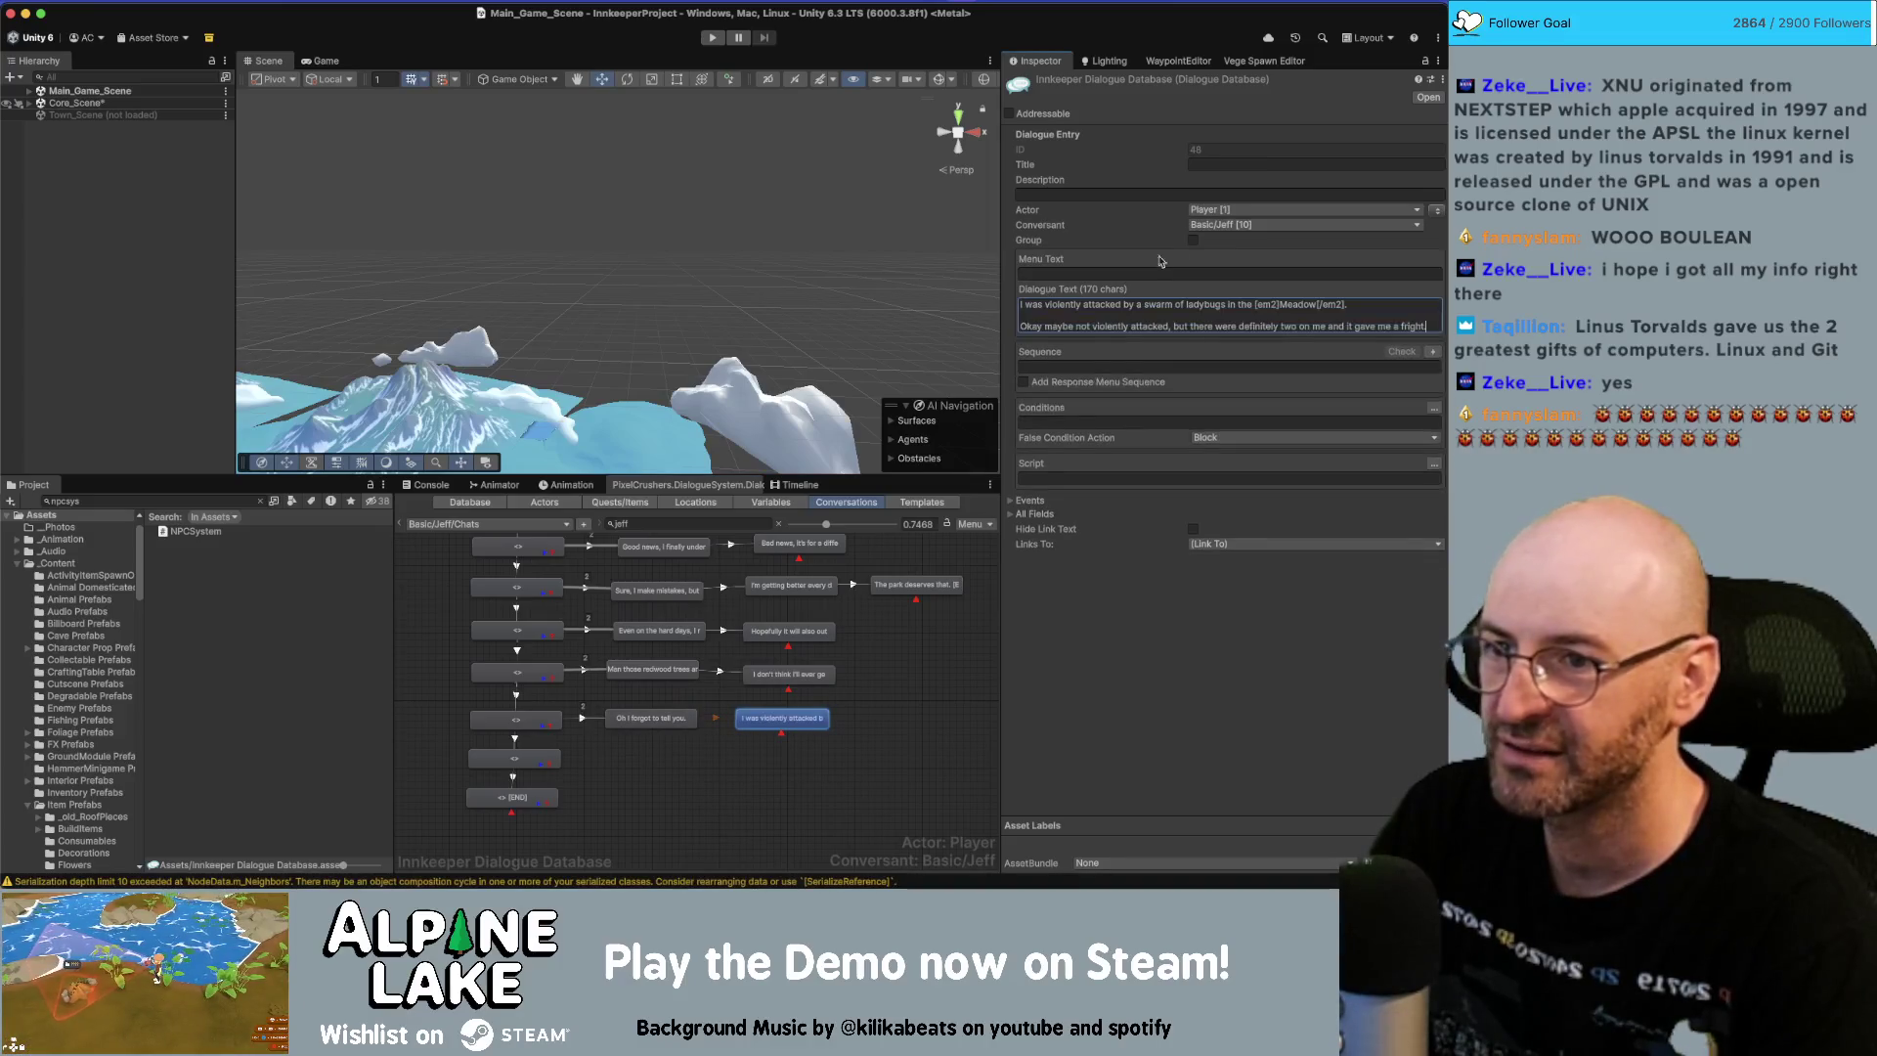
key("shift+Home")
key("BackSpace")
key("BackSpace")
key("BackSpace")
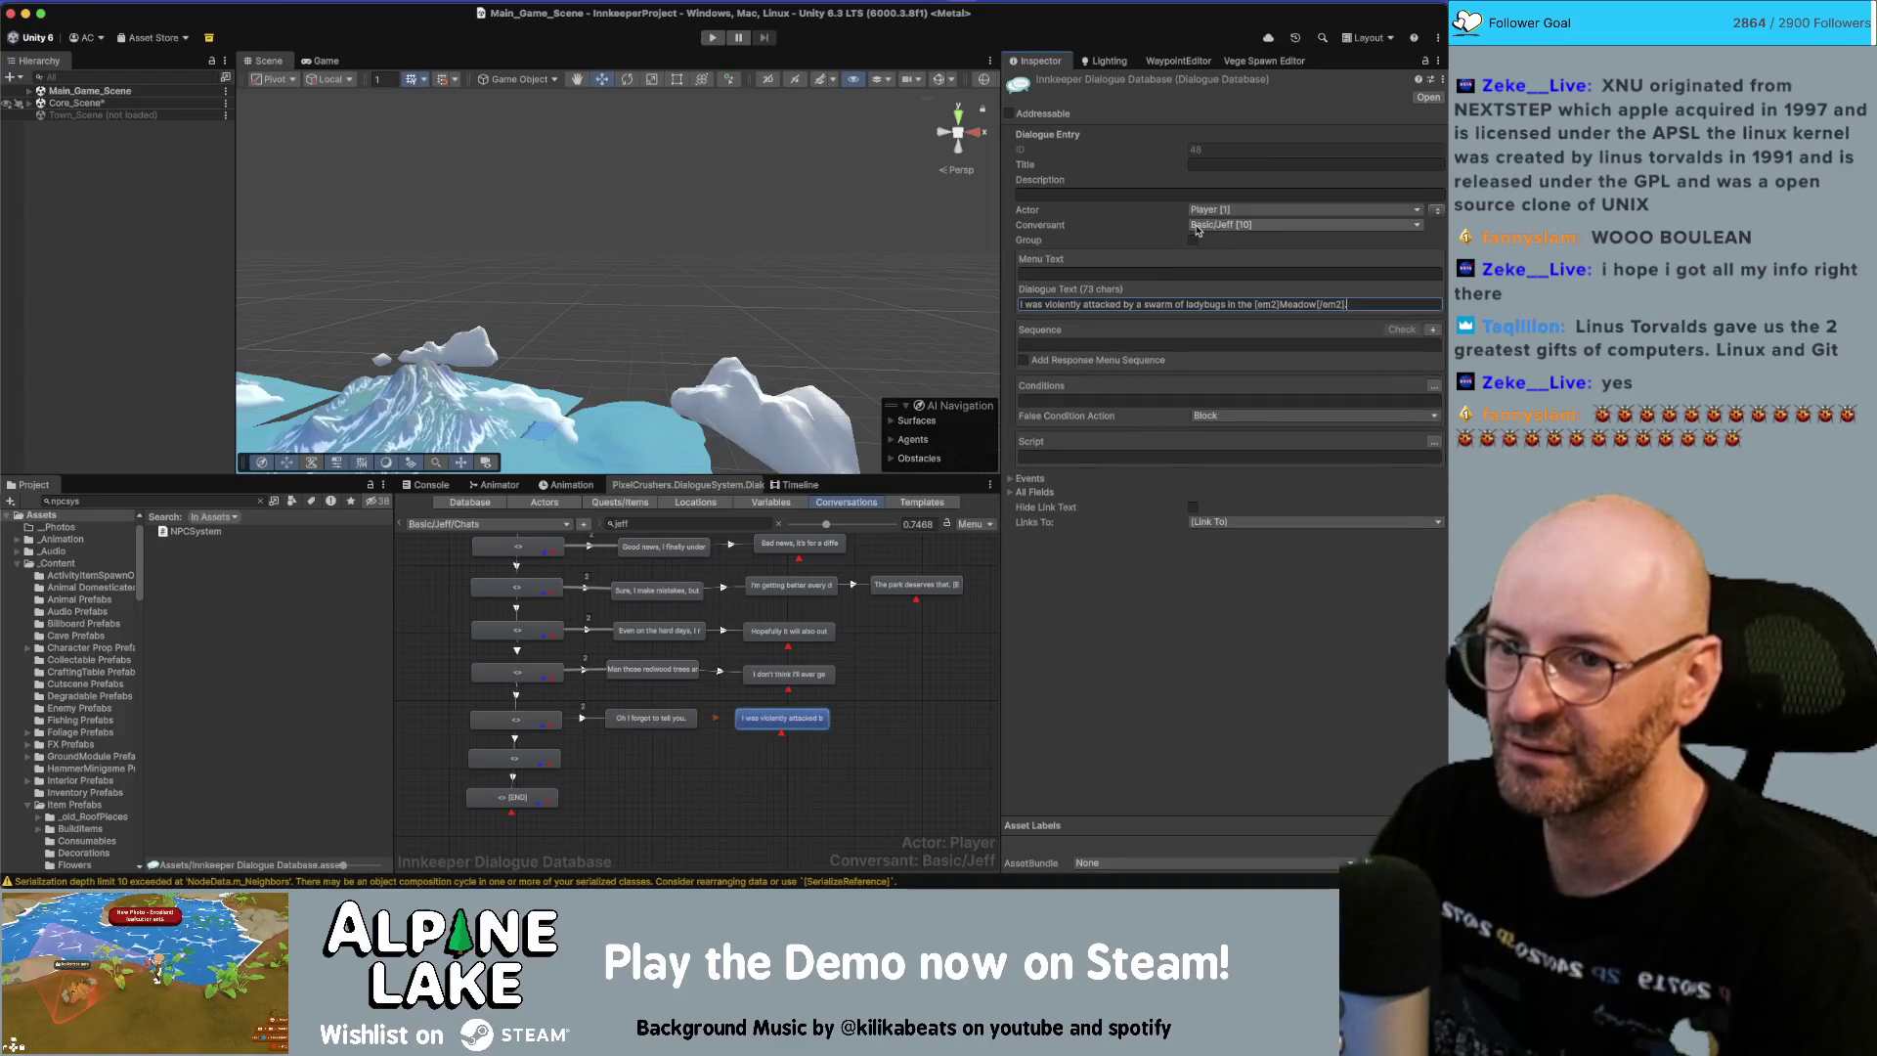
Add an ending node with Jeff's reply 'Okay maybe not violently attacked…'.
right_click(810, 719)
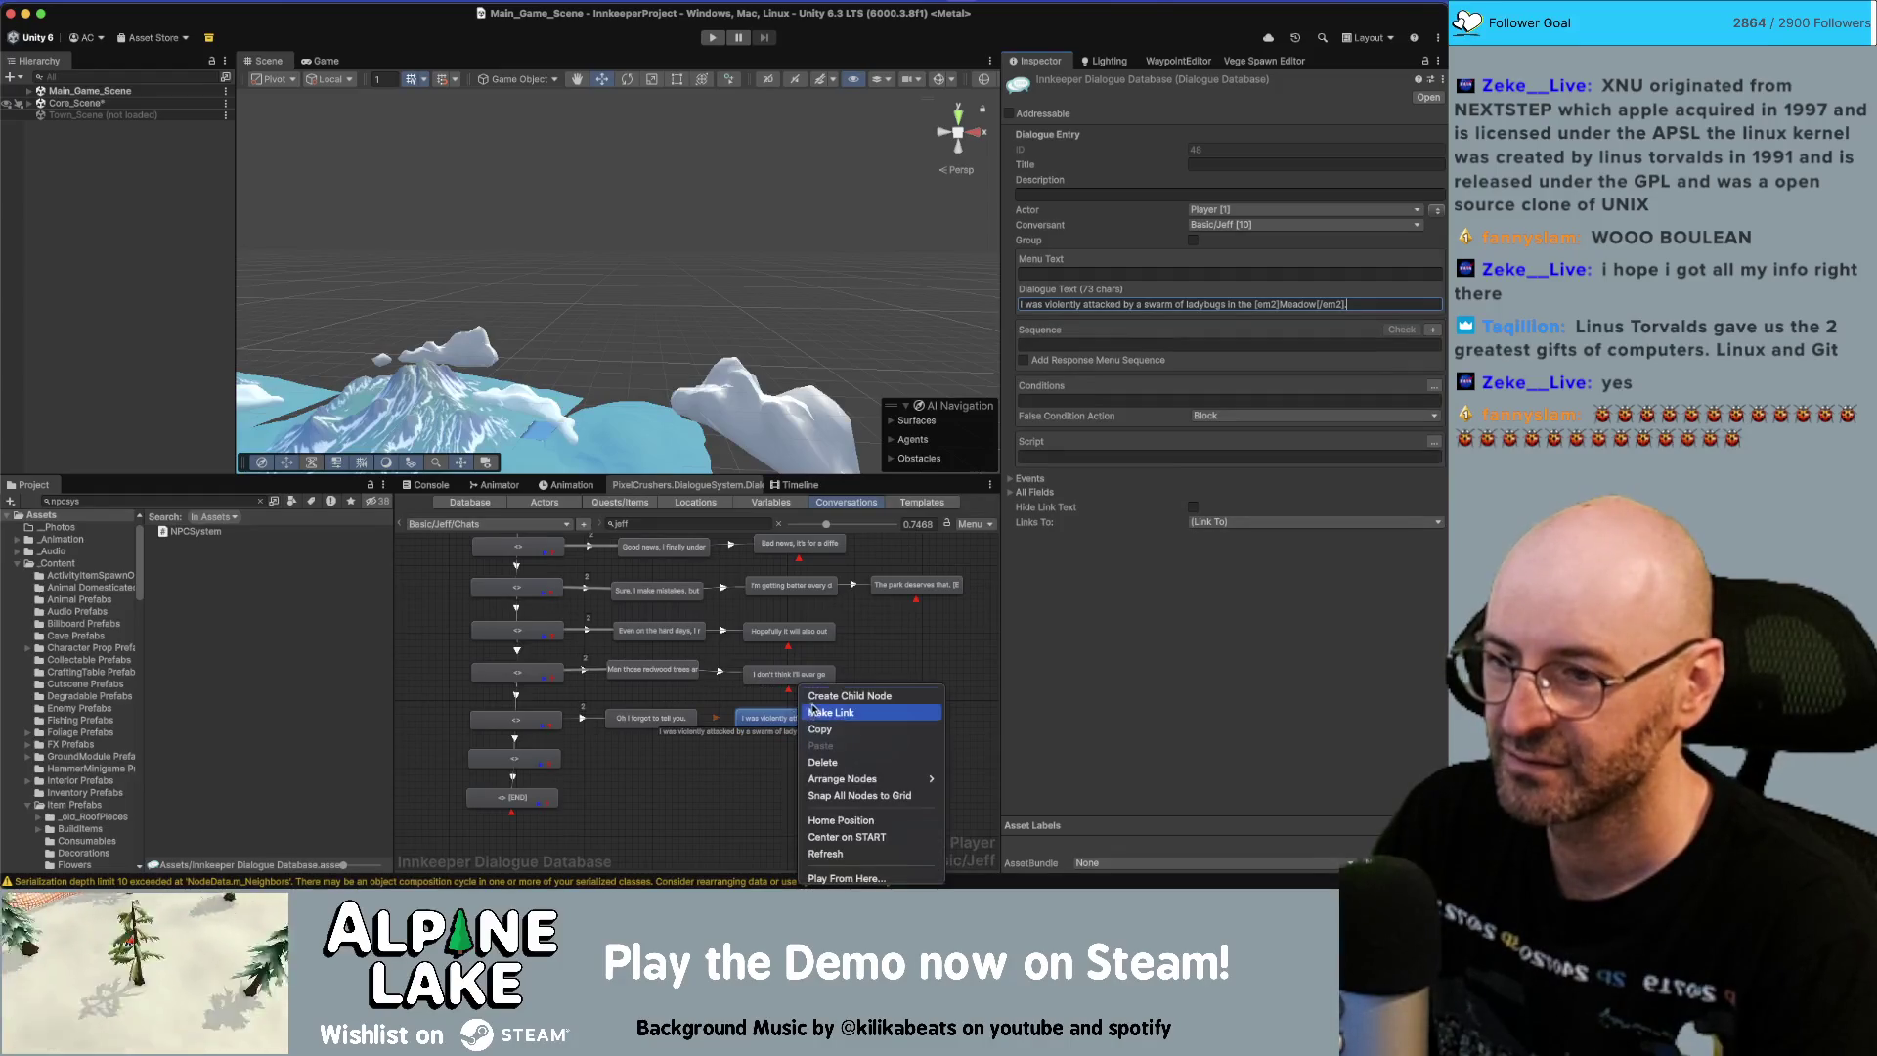
left_click(843, 695)
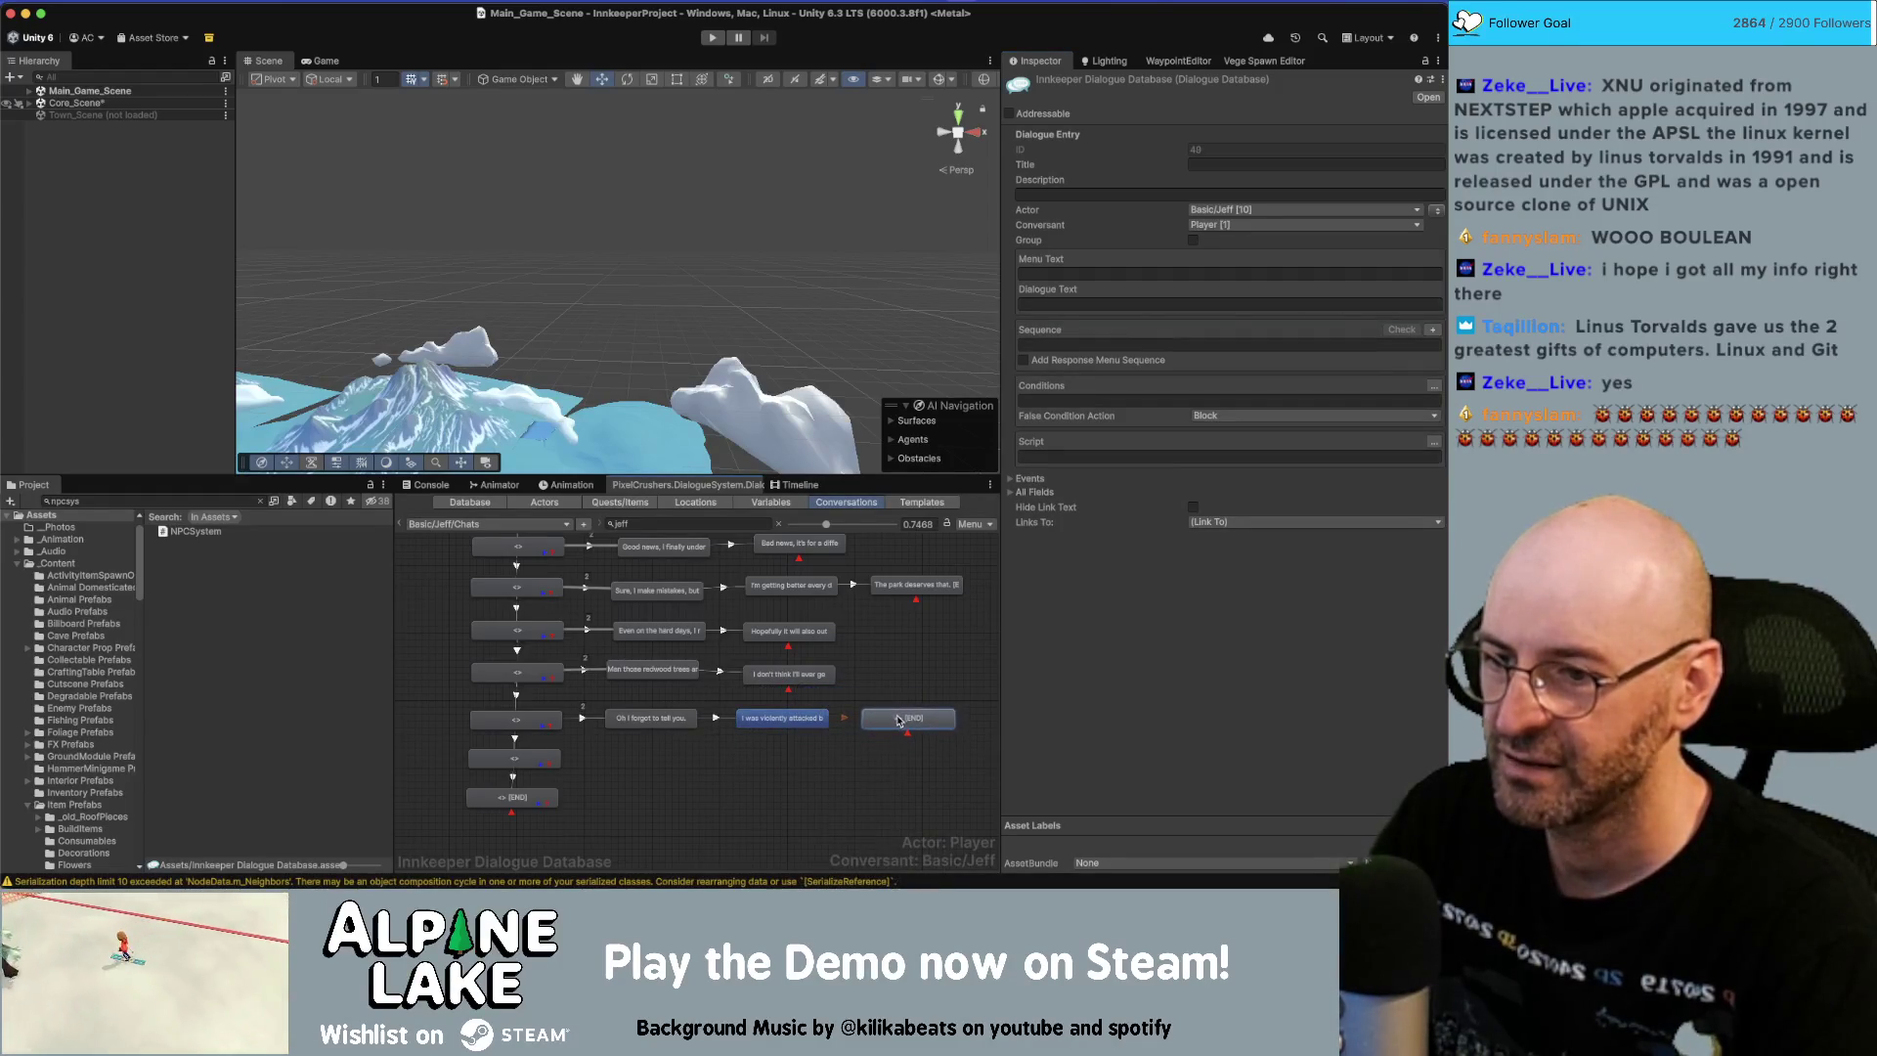
left_click(1165, 301)
type("Okay maybe not violently attacked, but there were definitely two on me and it gave me a fright.")
left_click(782, 718)
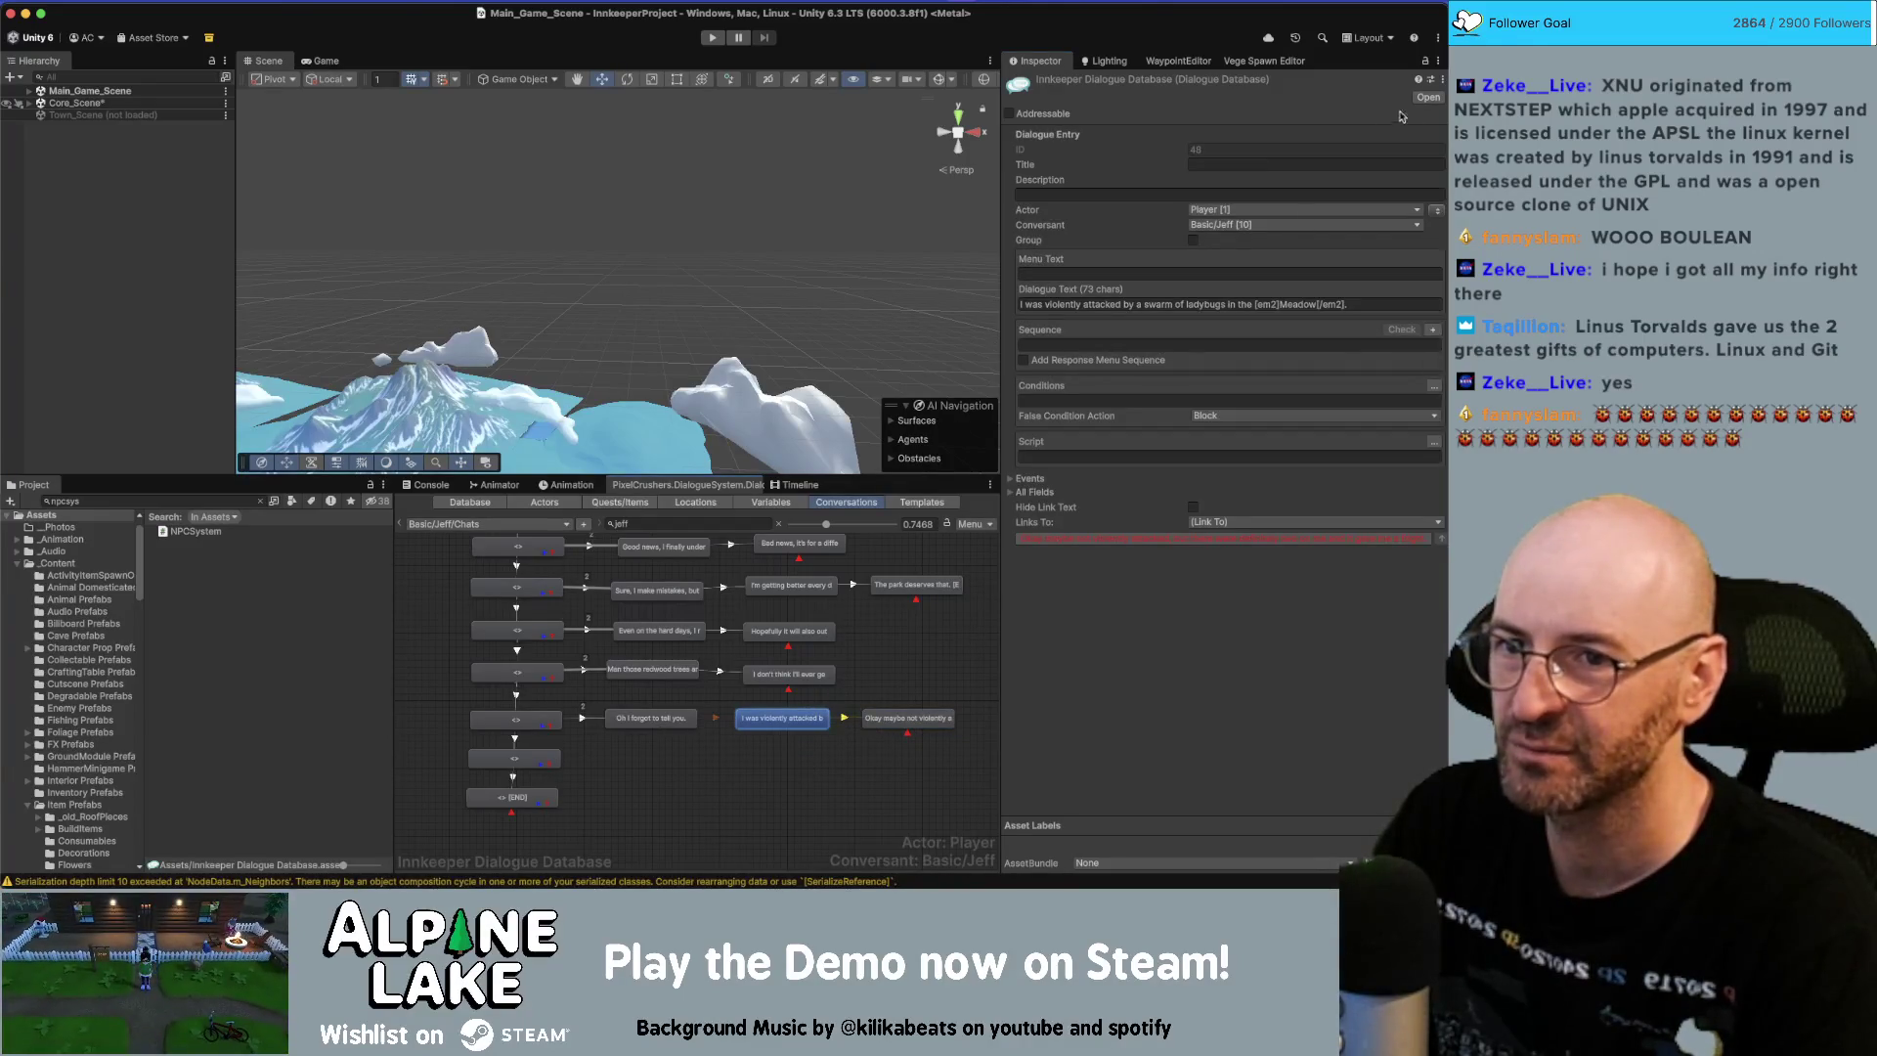
left_click(724, 775)
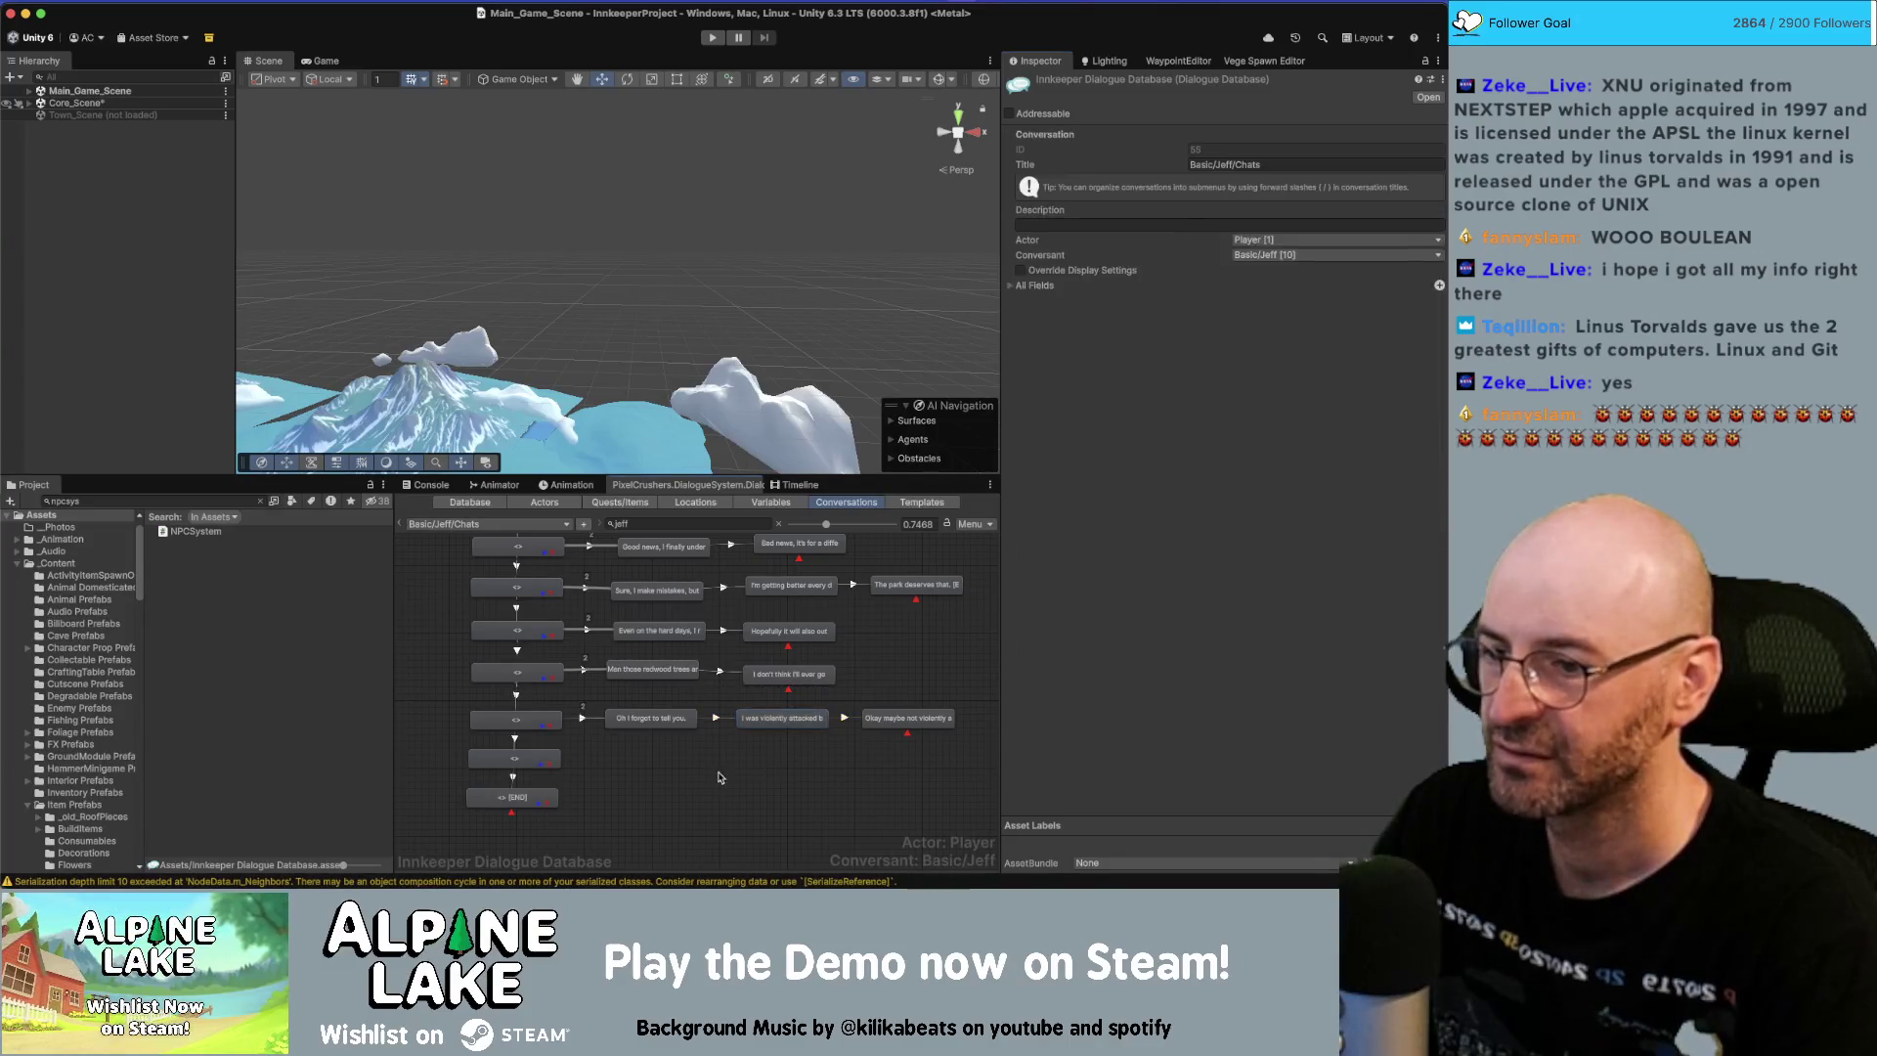
Set the link into the final ladybug node to Below Normal priority.
scroll(713, 713, "down", 1)
left_click(577, 669)
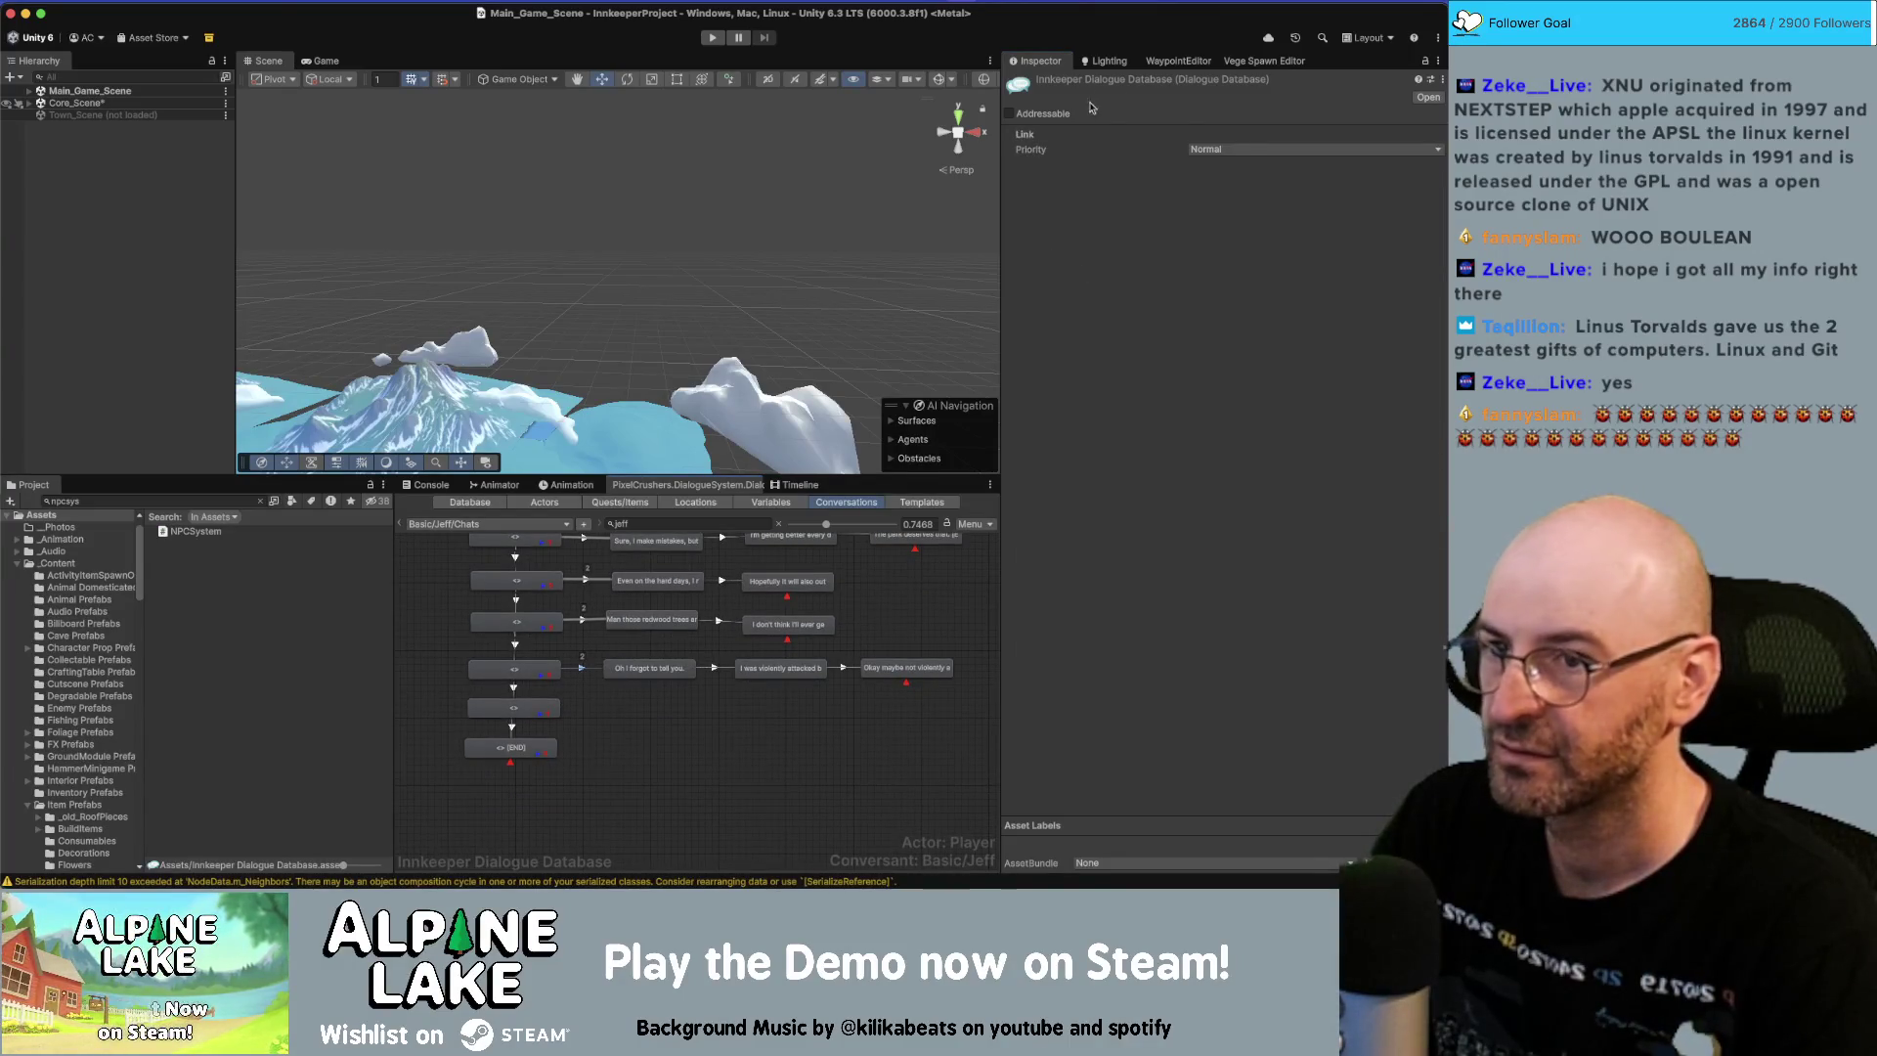
left_click(1238, 149)
left_click(1210, 195)
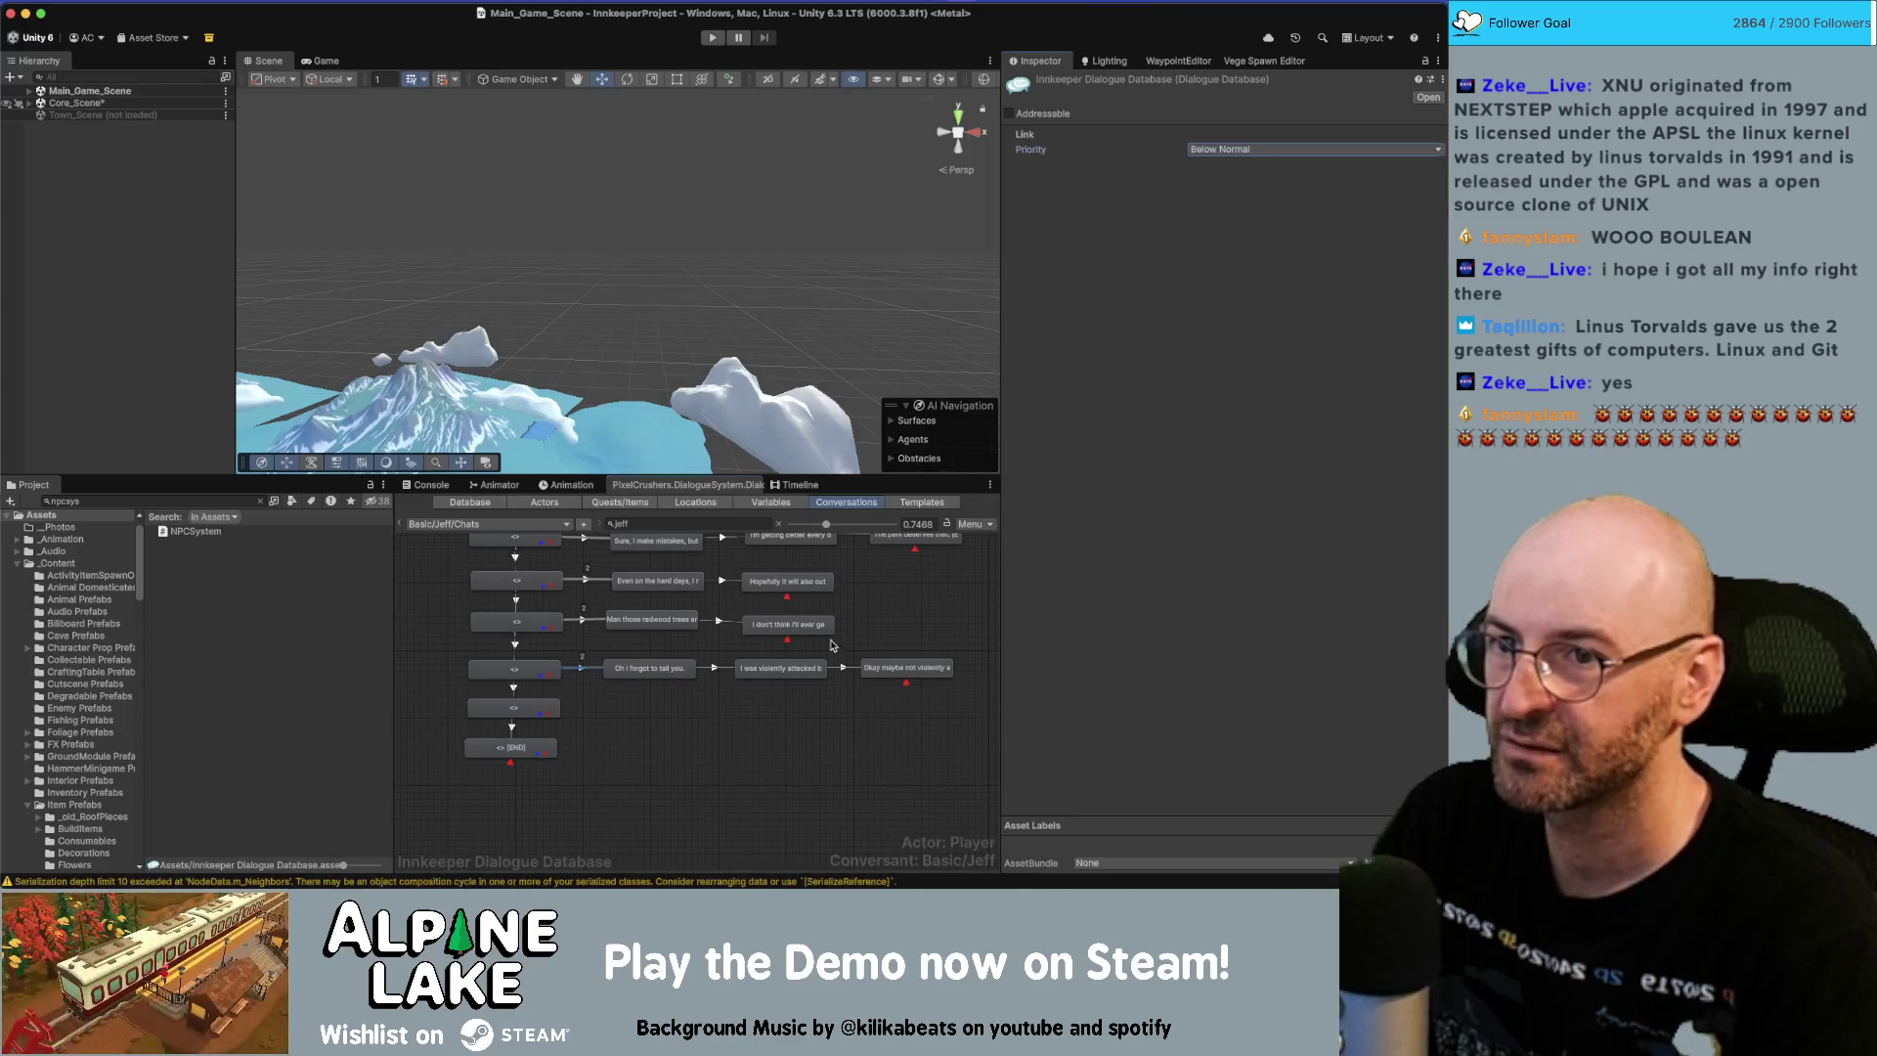
left_click(736, 745)
Move the final END node down and add a new END child under the next entry.
scroll(586, 696, "down", 2)
left_click_drag(539, 678, 541, 741)
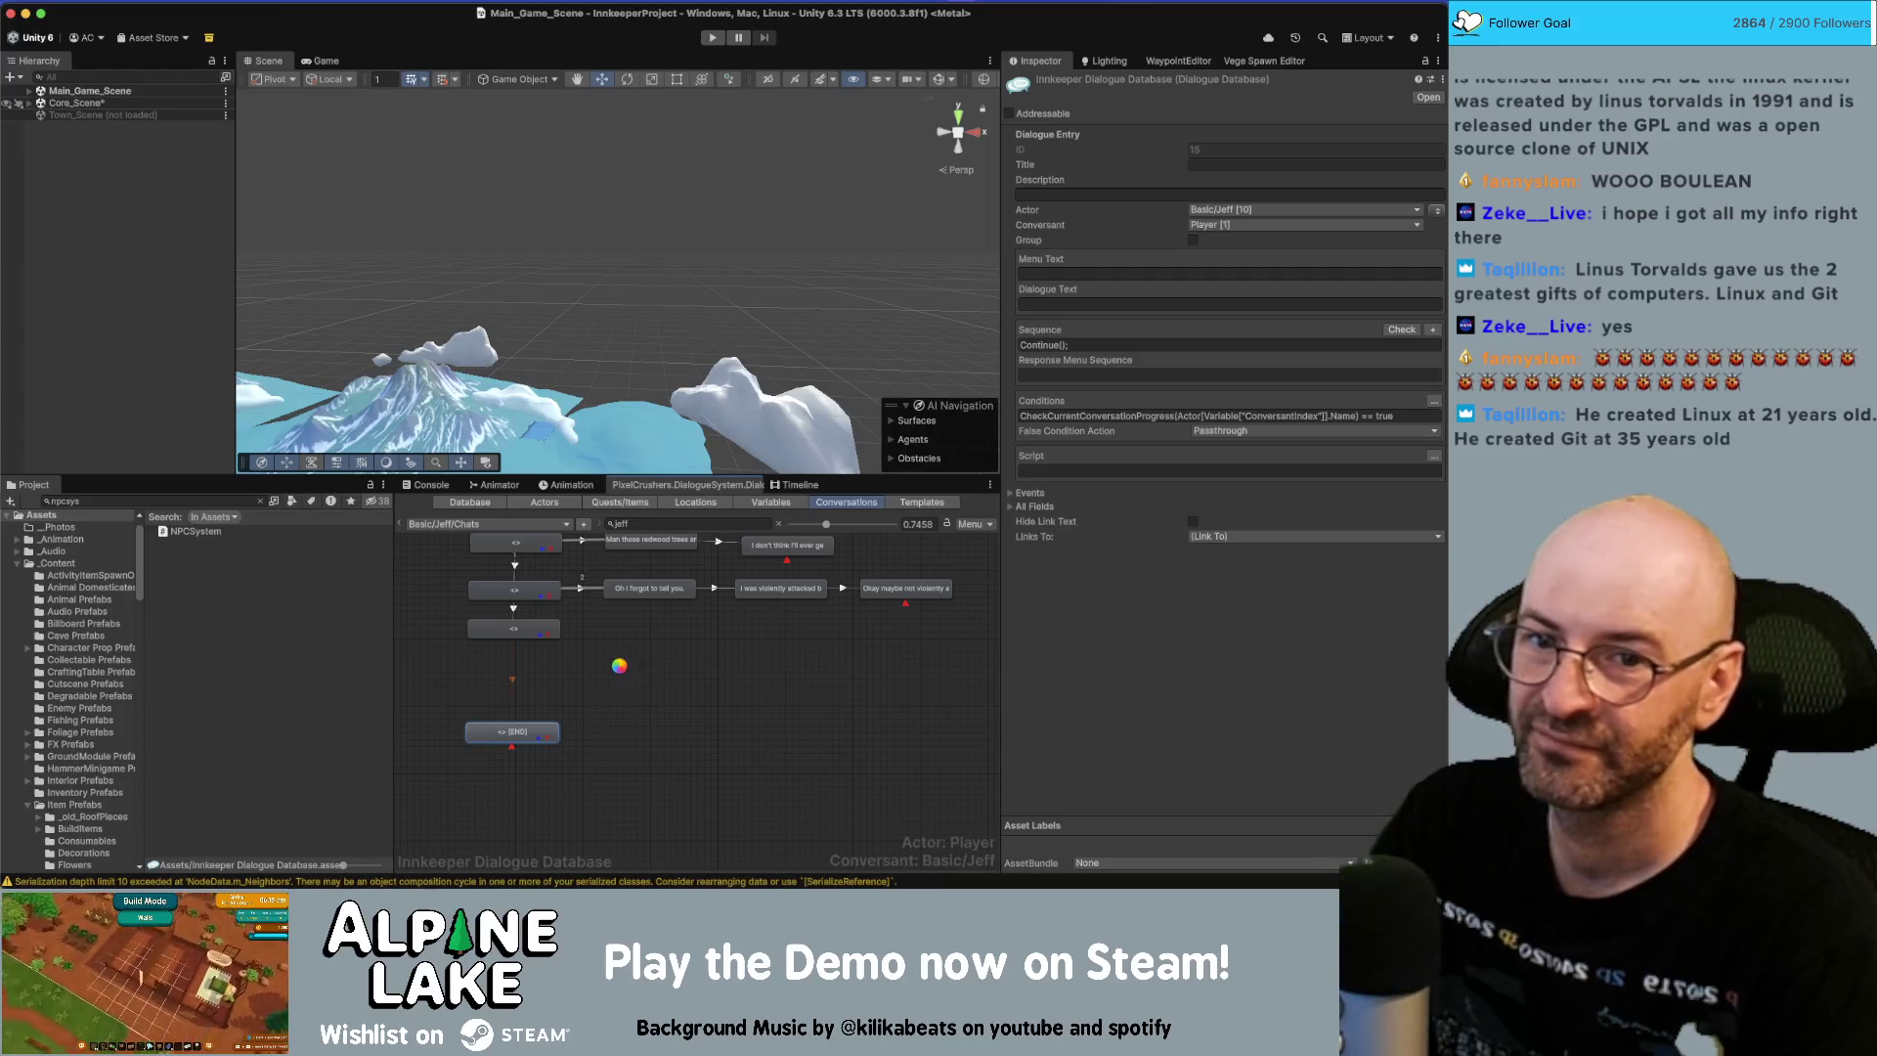
left_click(555, 643)
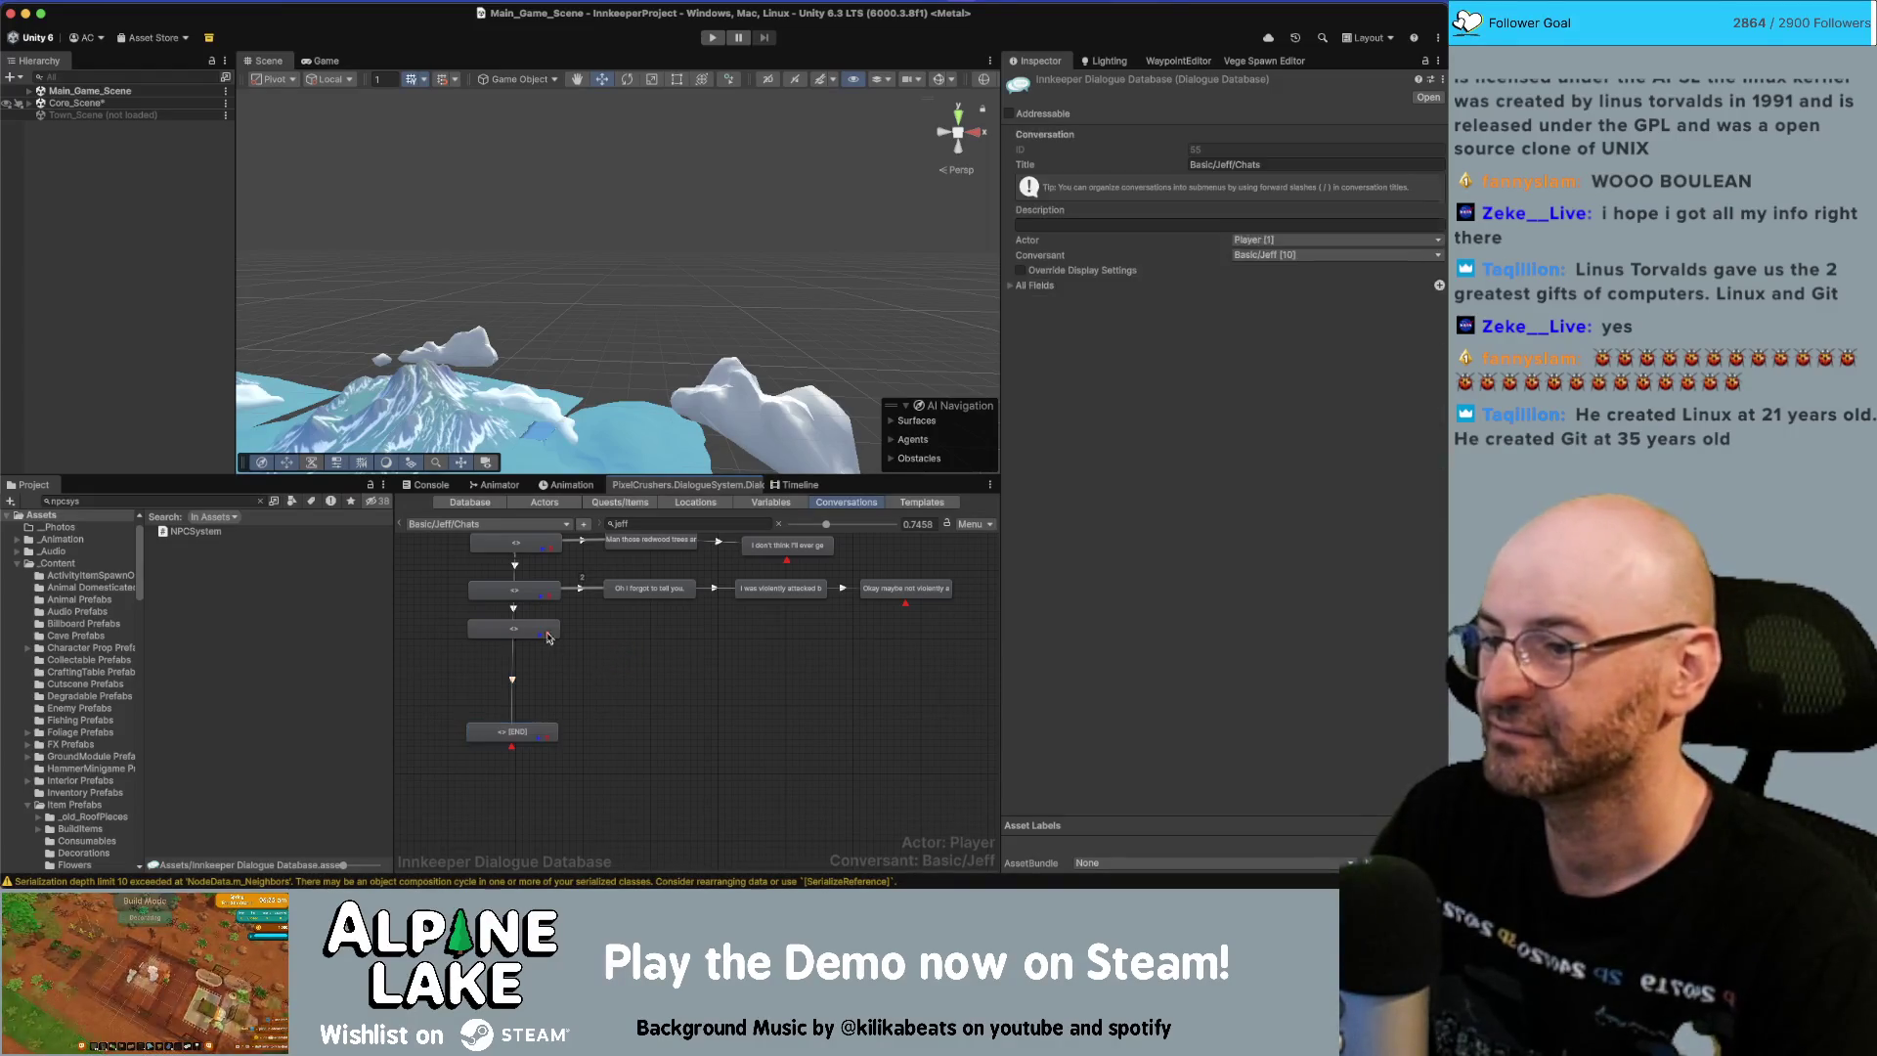
right_click(516, 629)
left_click(552, 648)
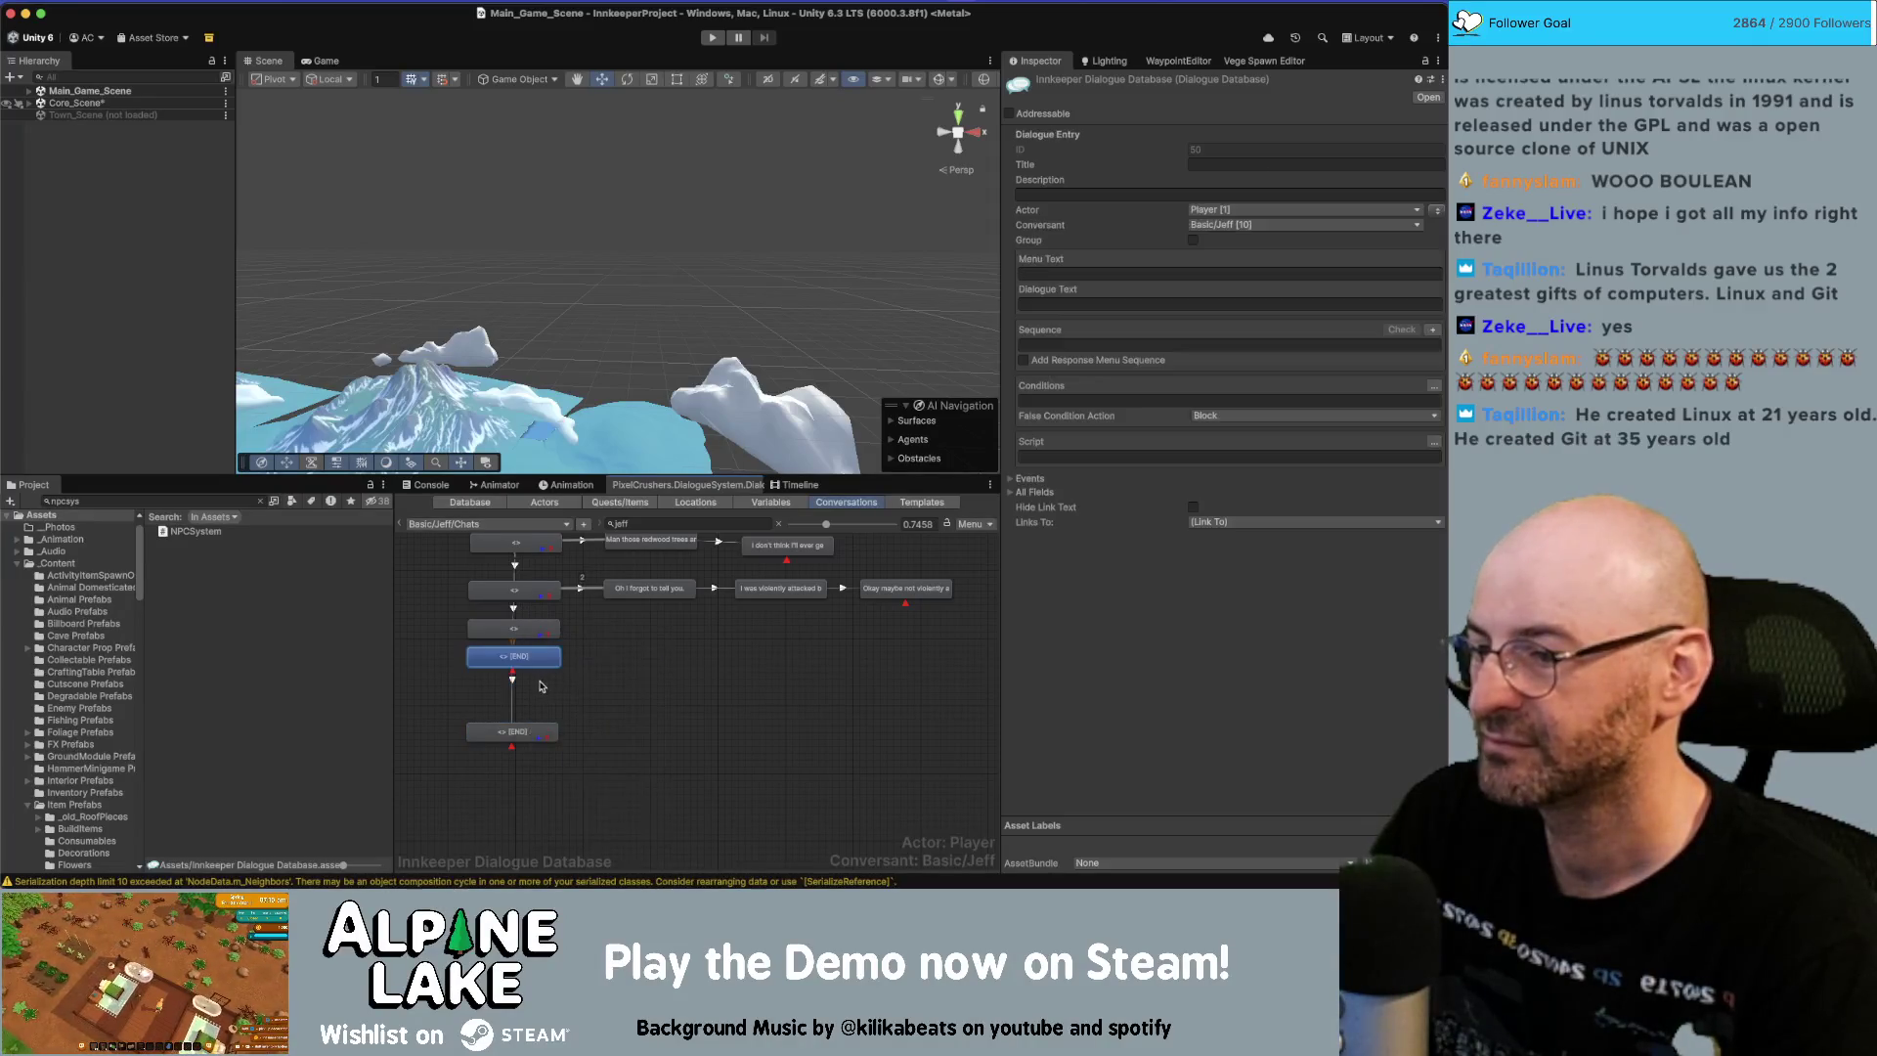
mouse_move(549, 684)
left_mouse_down()
mouse_move(533, 787)
mouse_move(522, 677)
left_mouse_up()
left_click(524, 686)
left_click(529, 712)
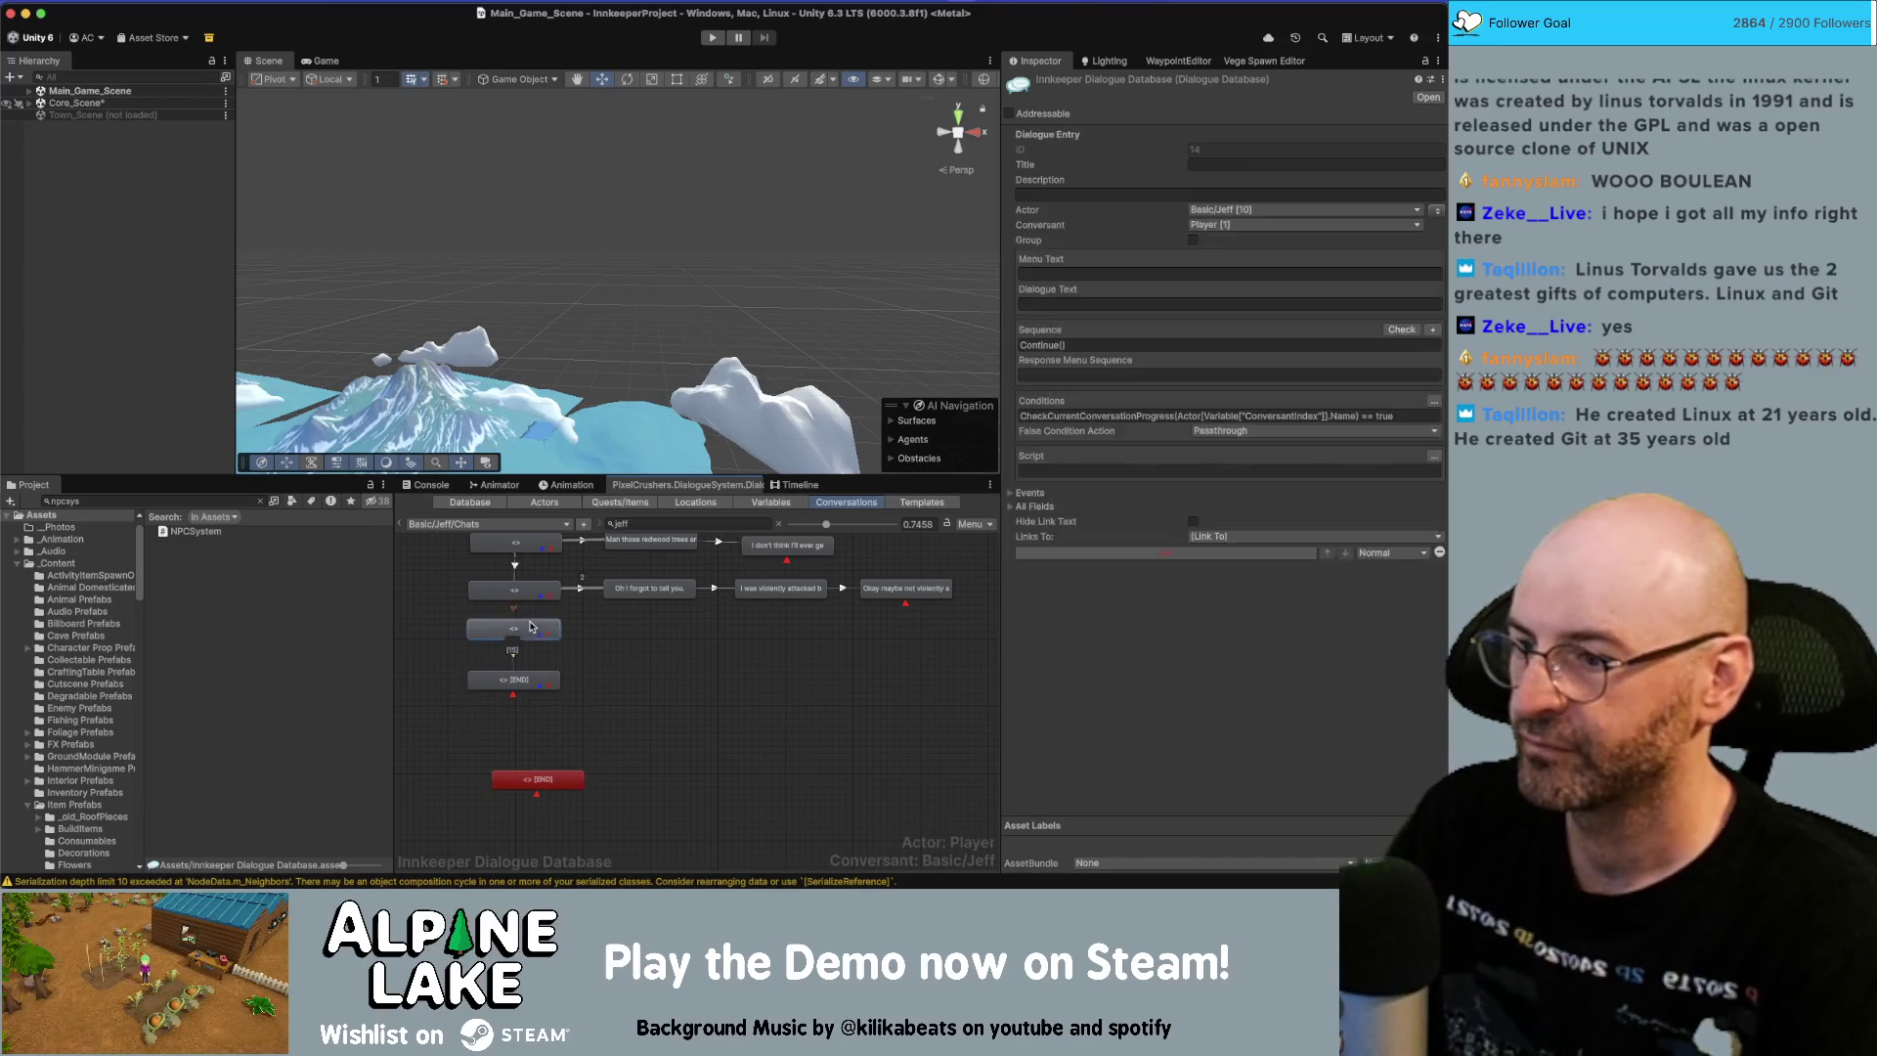
Link the upper entry to the lower red node with Make Link.
left_click(518, 631)
left_click(526, 680)
left_click_drag(533, 772, 518, 738)
right_click(516, 737)
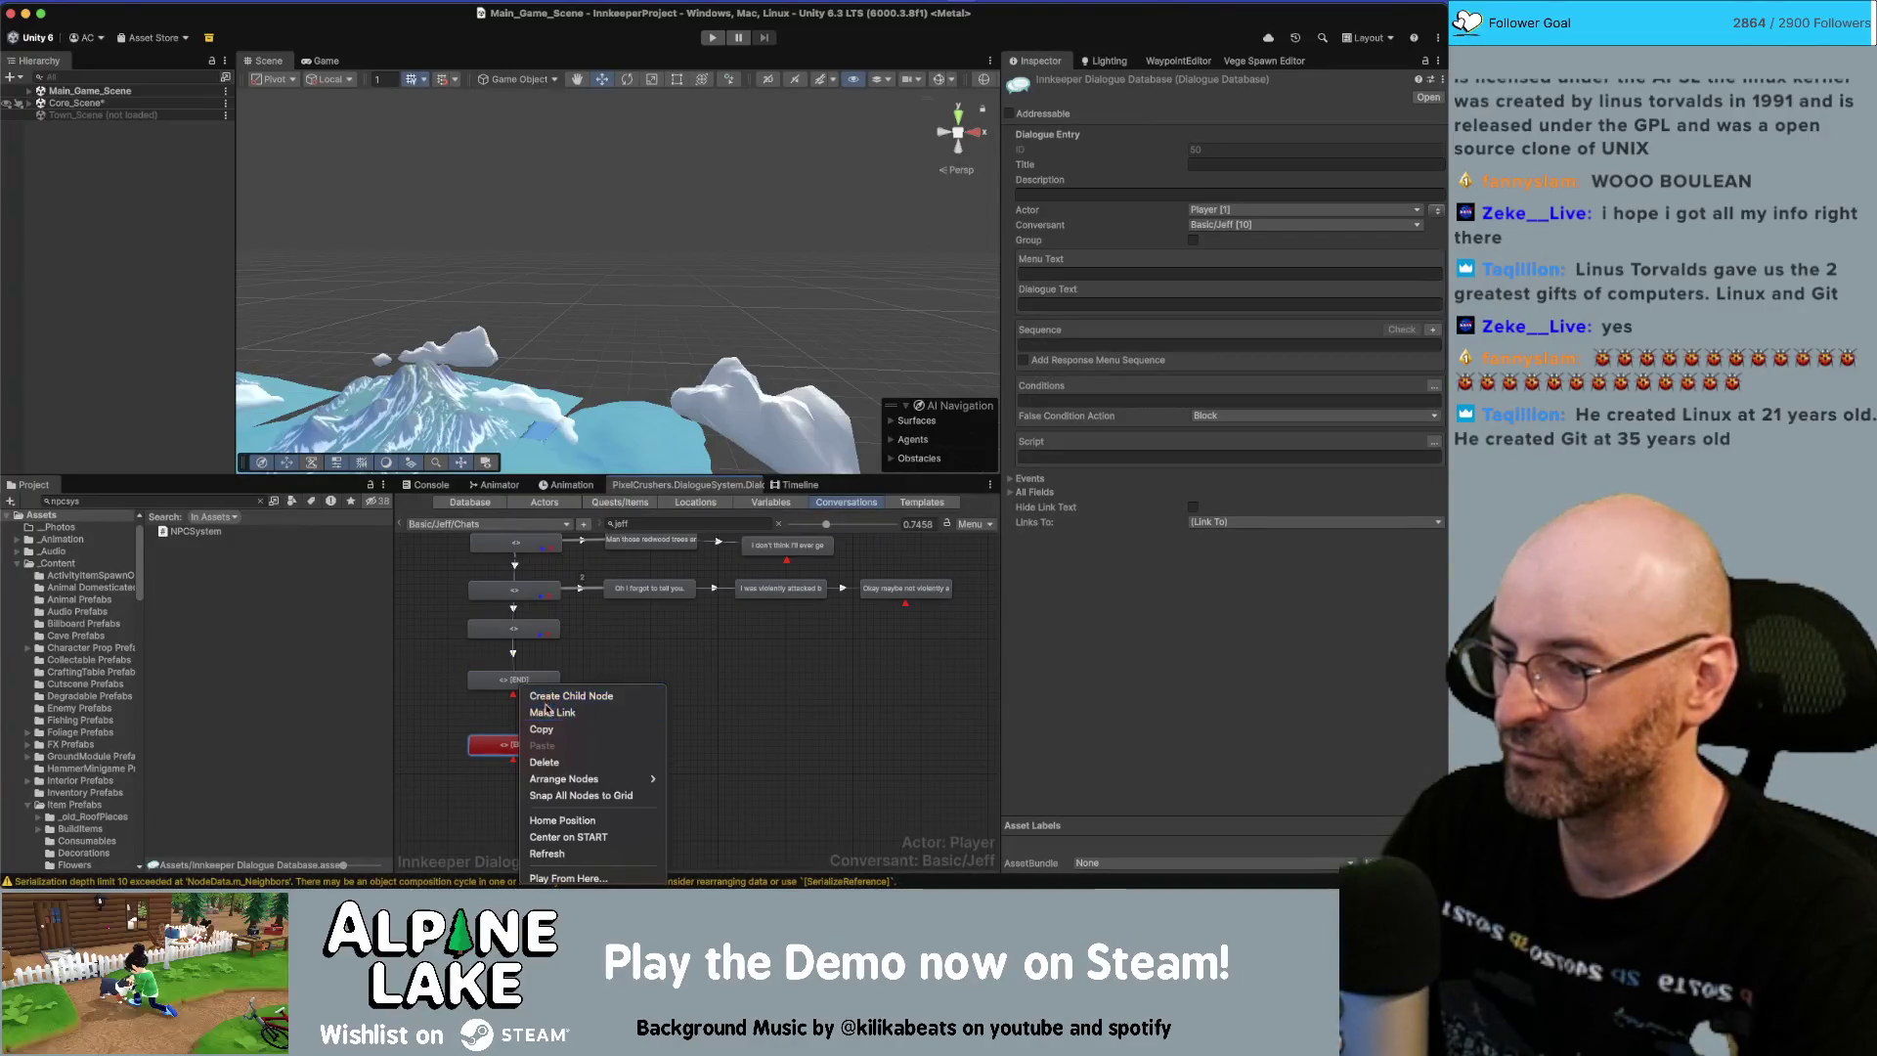
left_click(546, 712)
left_click(513, 679)
Add an END child node below the newly linked node.
right_click(525, 743)
left_click(568, 694)
right_click(530, 778)
key("Escape")
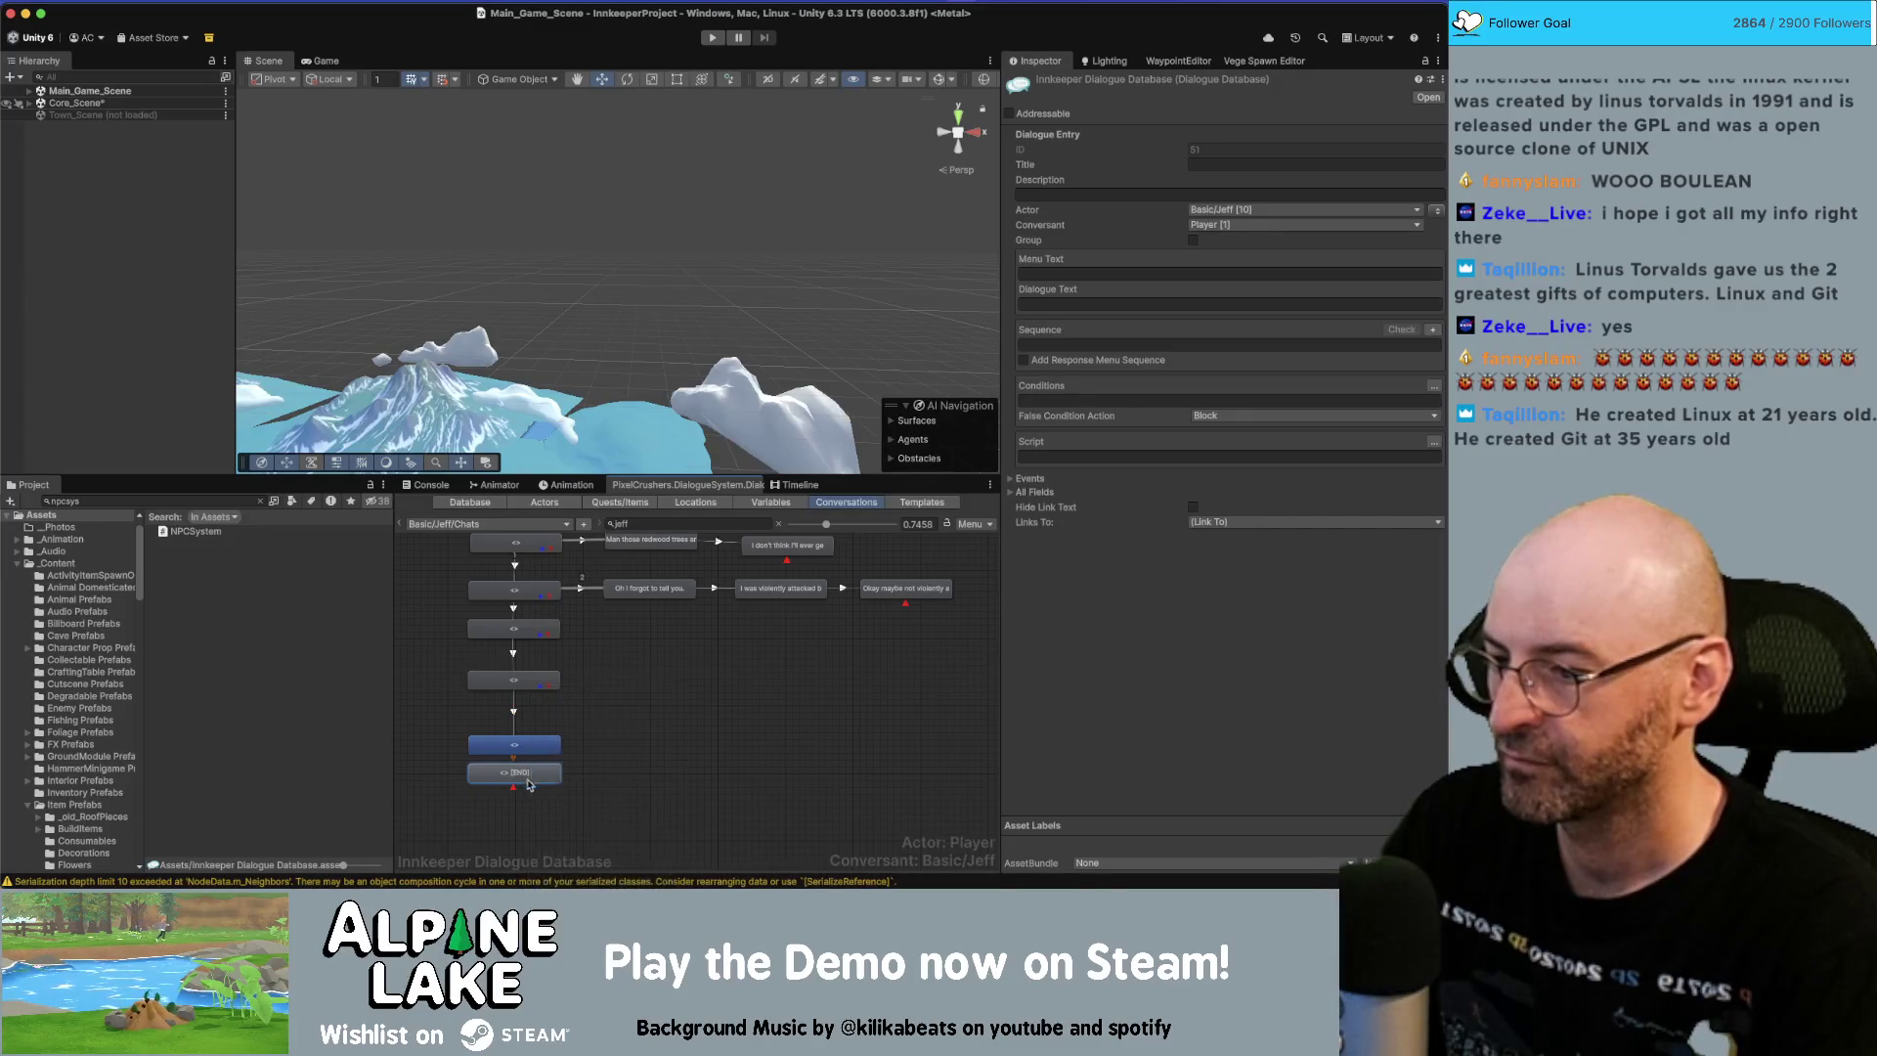
Give the three lower nodes the conversation-progress condition and a Continue() sequence.
left_click(515, 748, "shift")
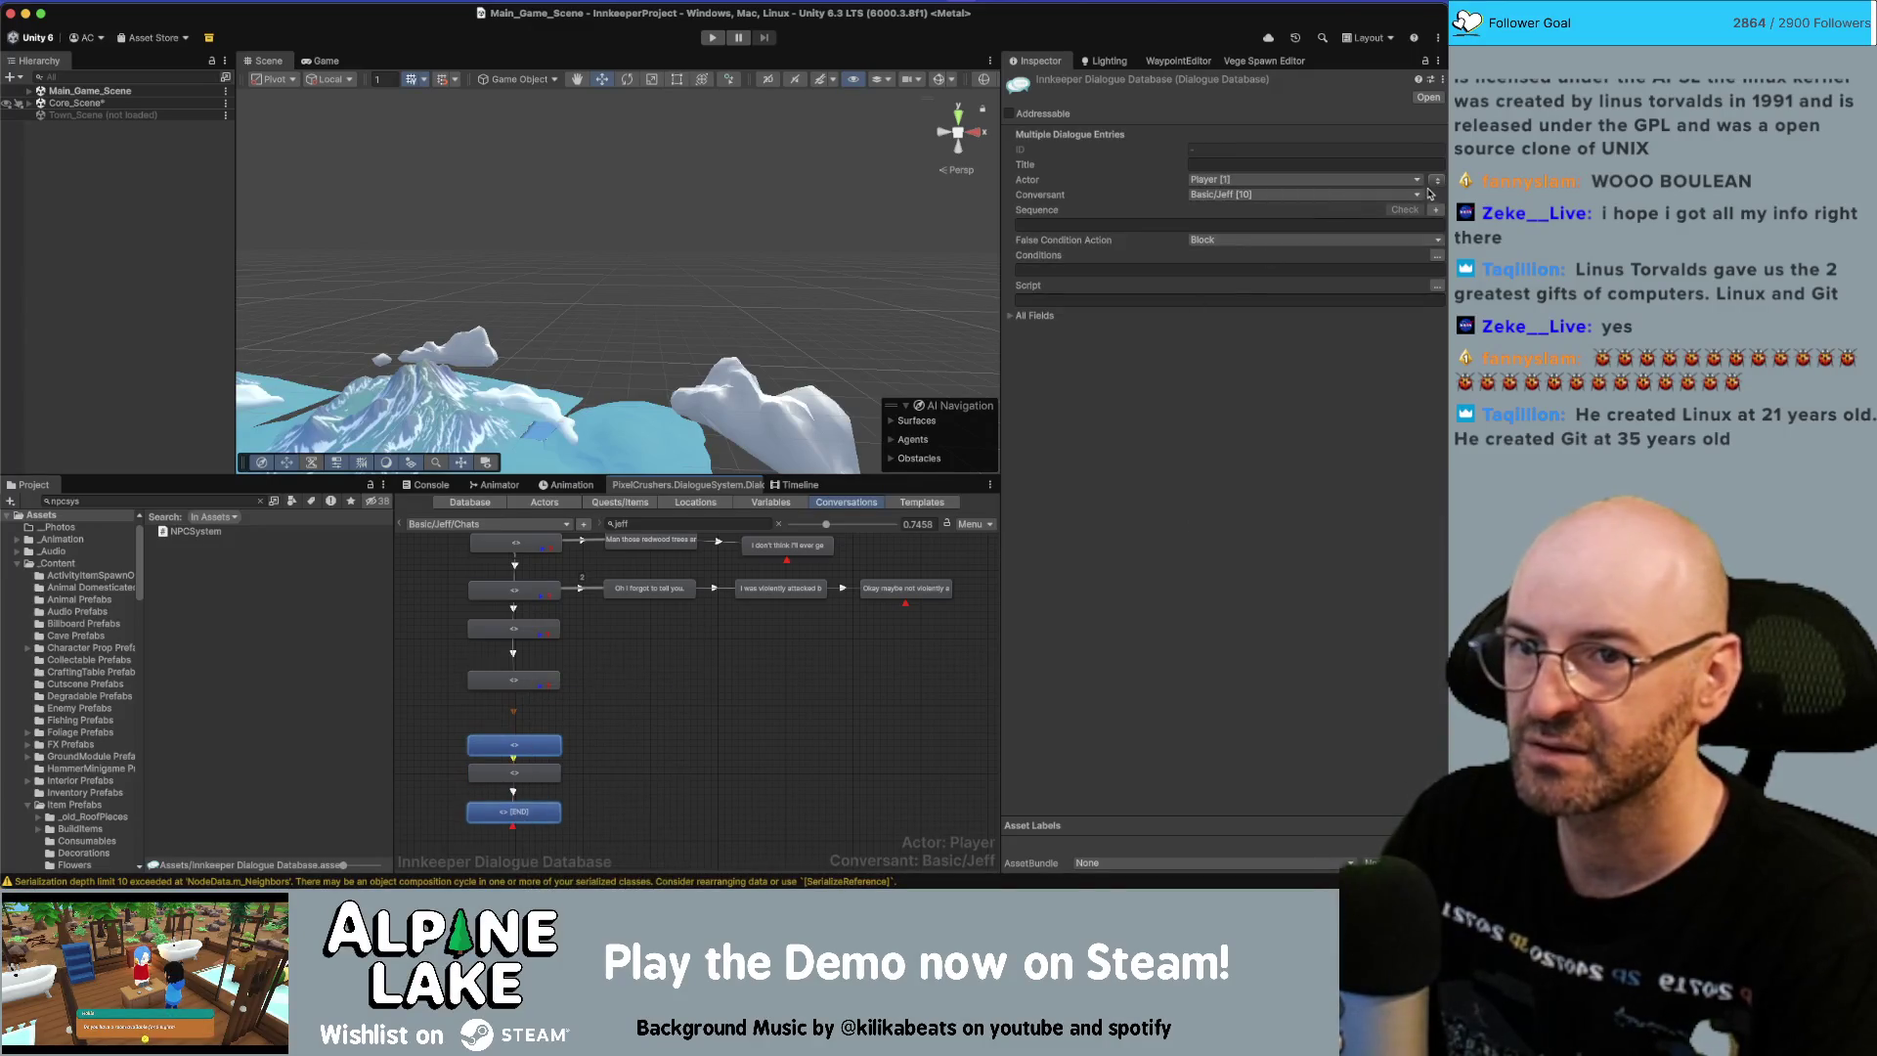
left_click(514, 679)
left_click(1195, 417)
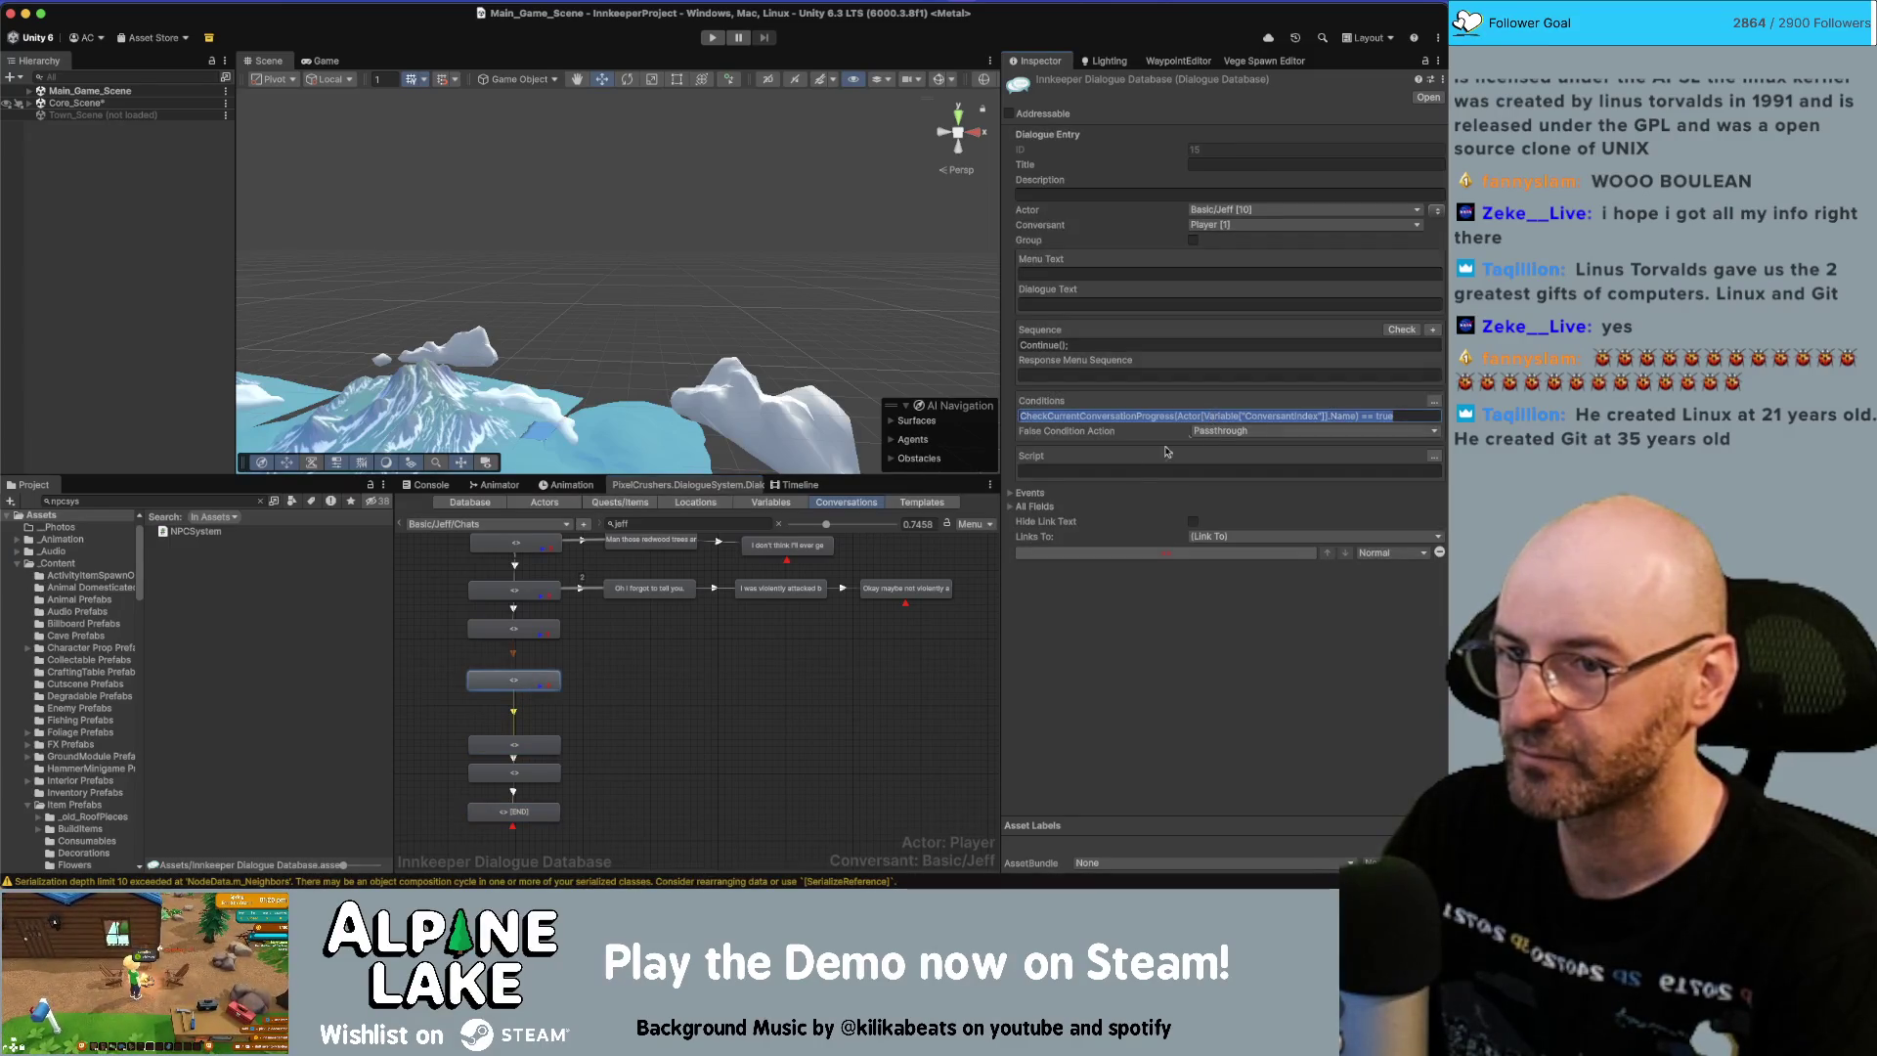
left_click_drag(465, 715, 633, 860)
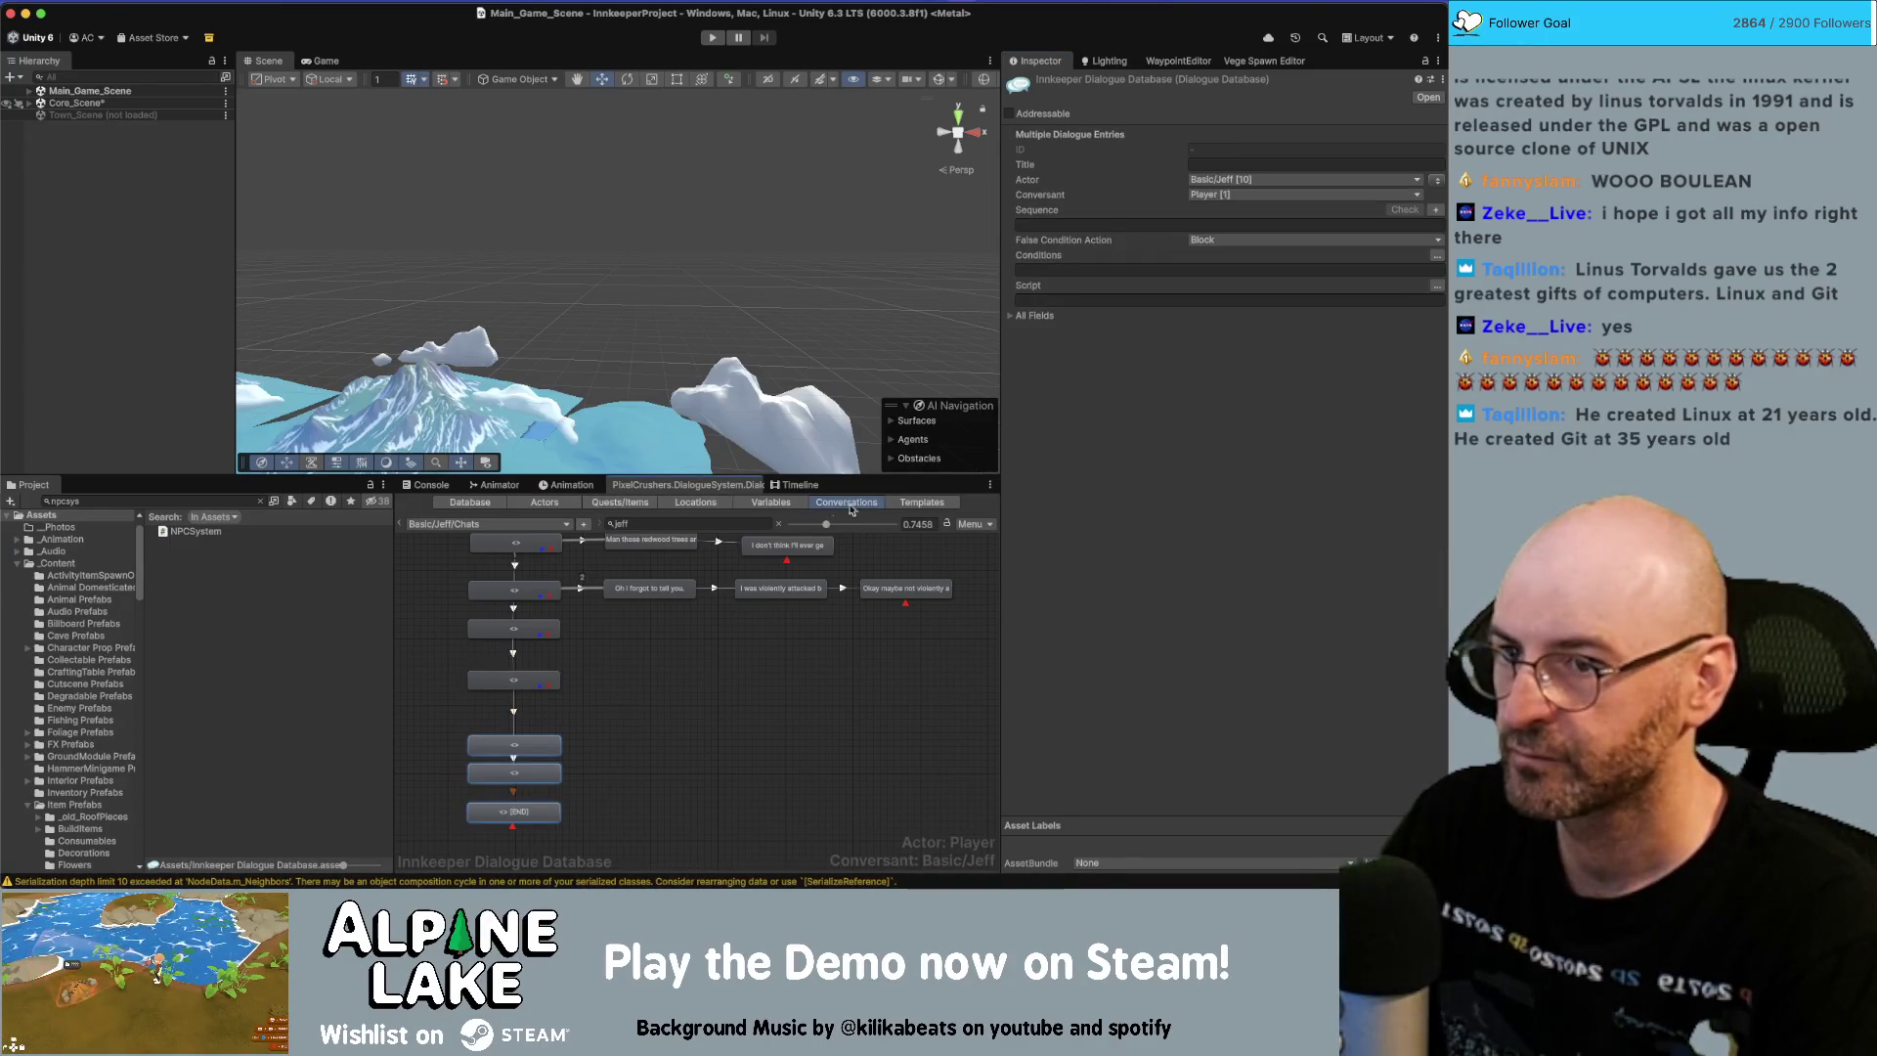
left_click(1036, 270)
type("CheckCurrentConversationProgress(Actor[Variable[\"ConversantIndex\"]].Name) == true")
left_click(1059, 224)
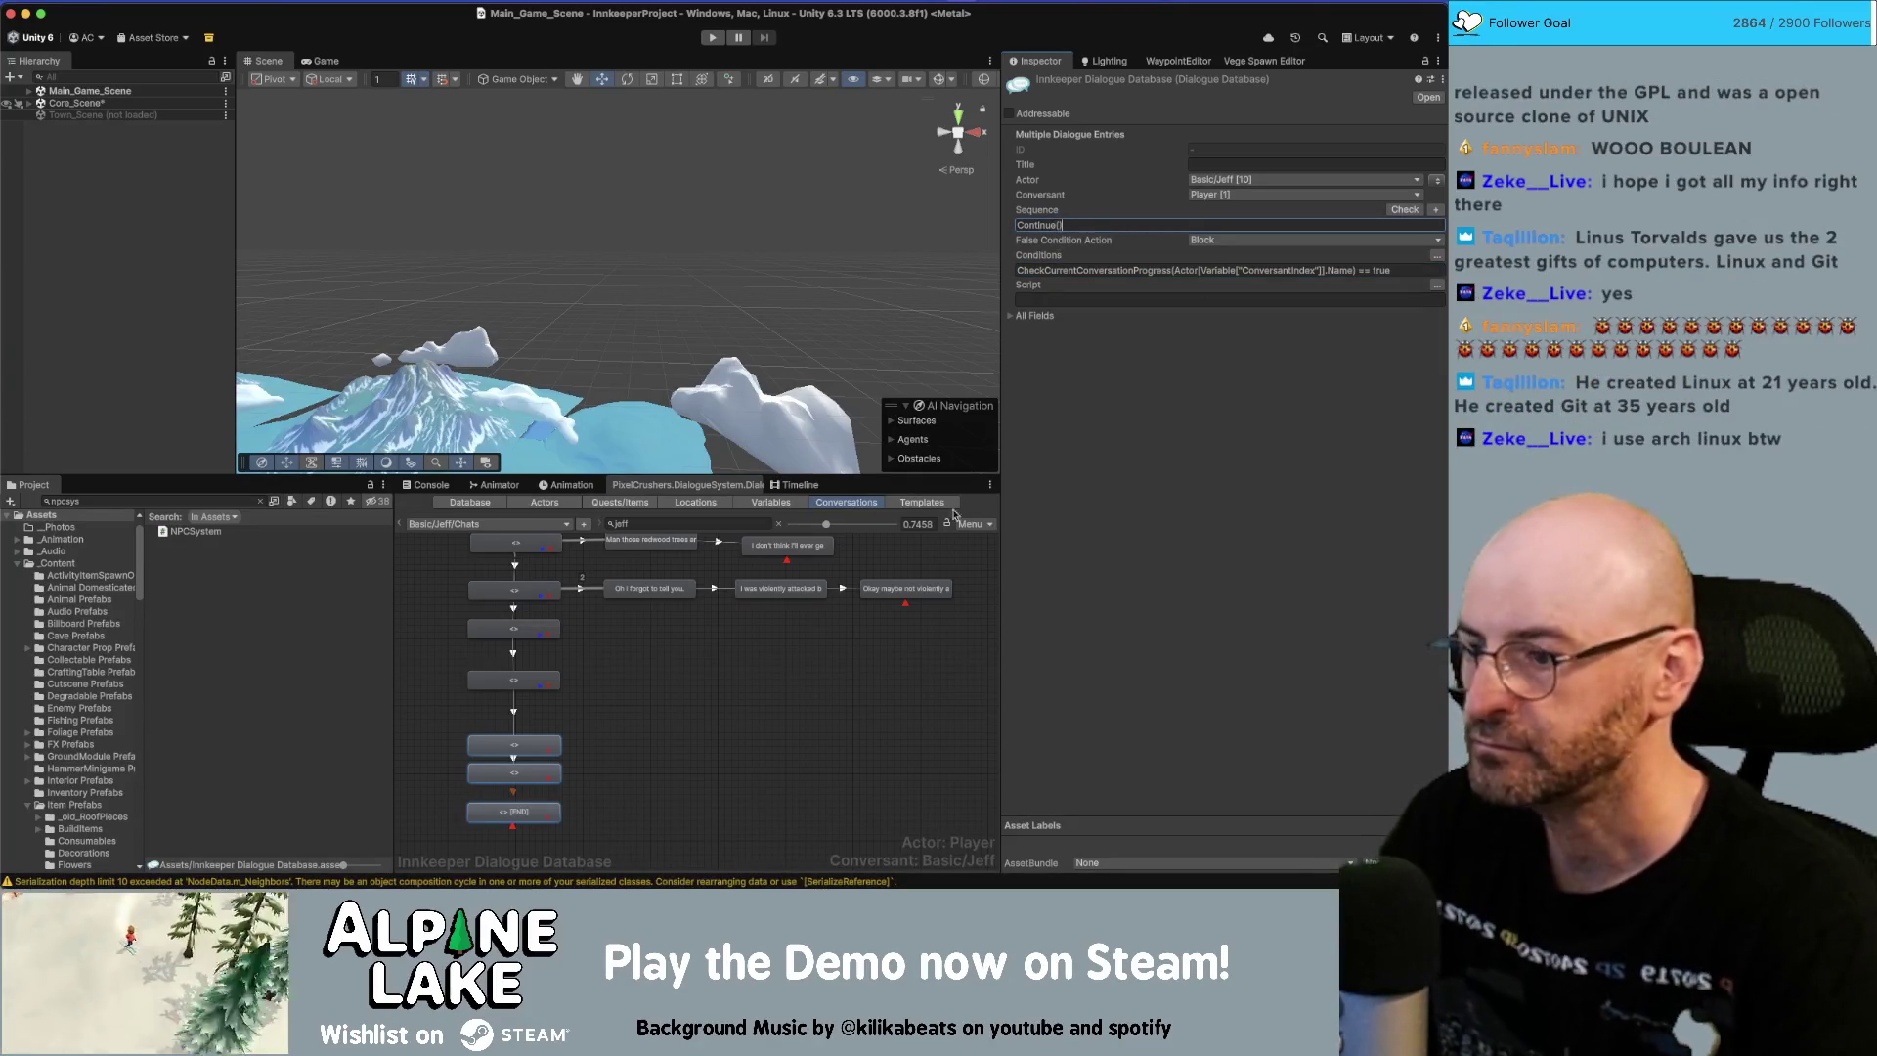
left_click(672, 709)
Check the settings of entry 50 and the END entry.
left_click(517, 682)
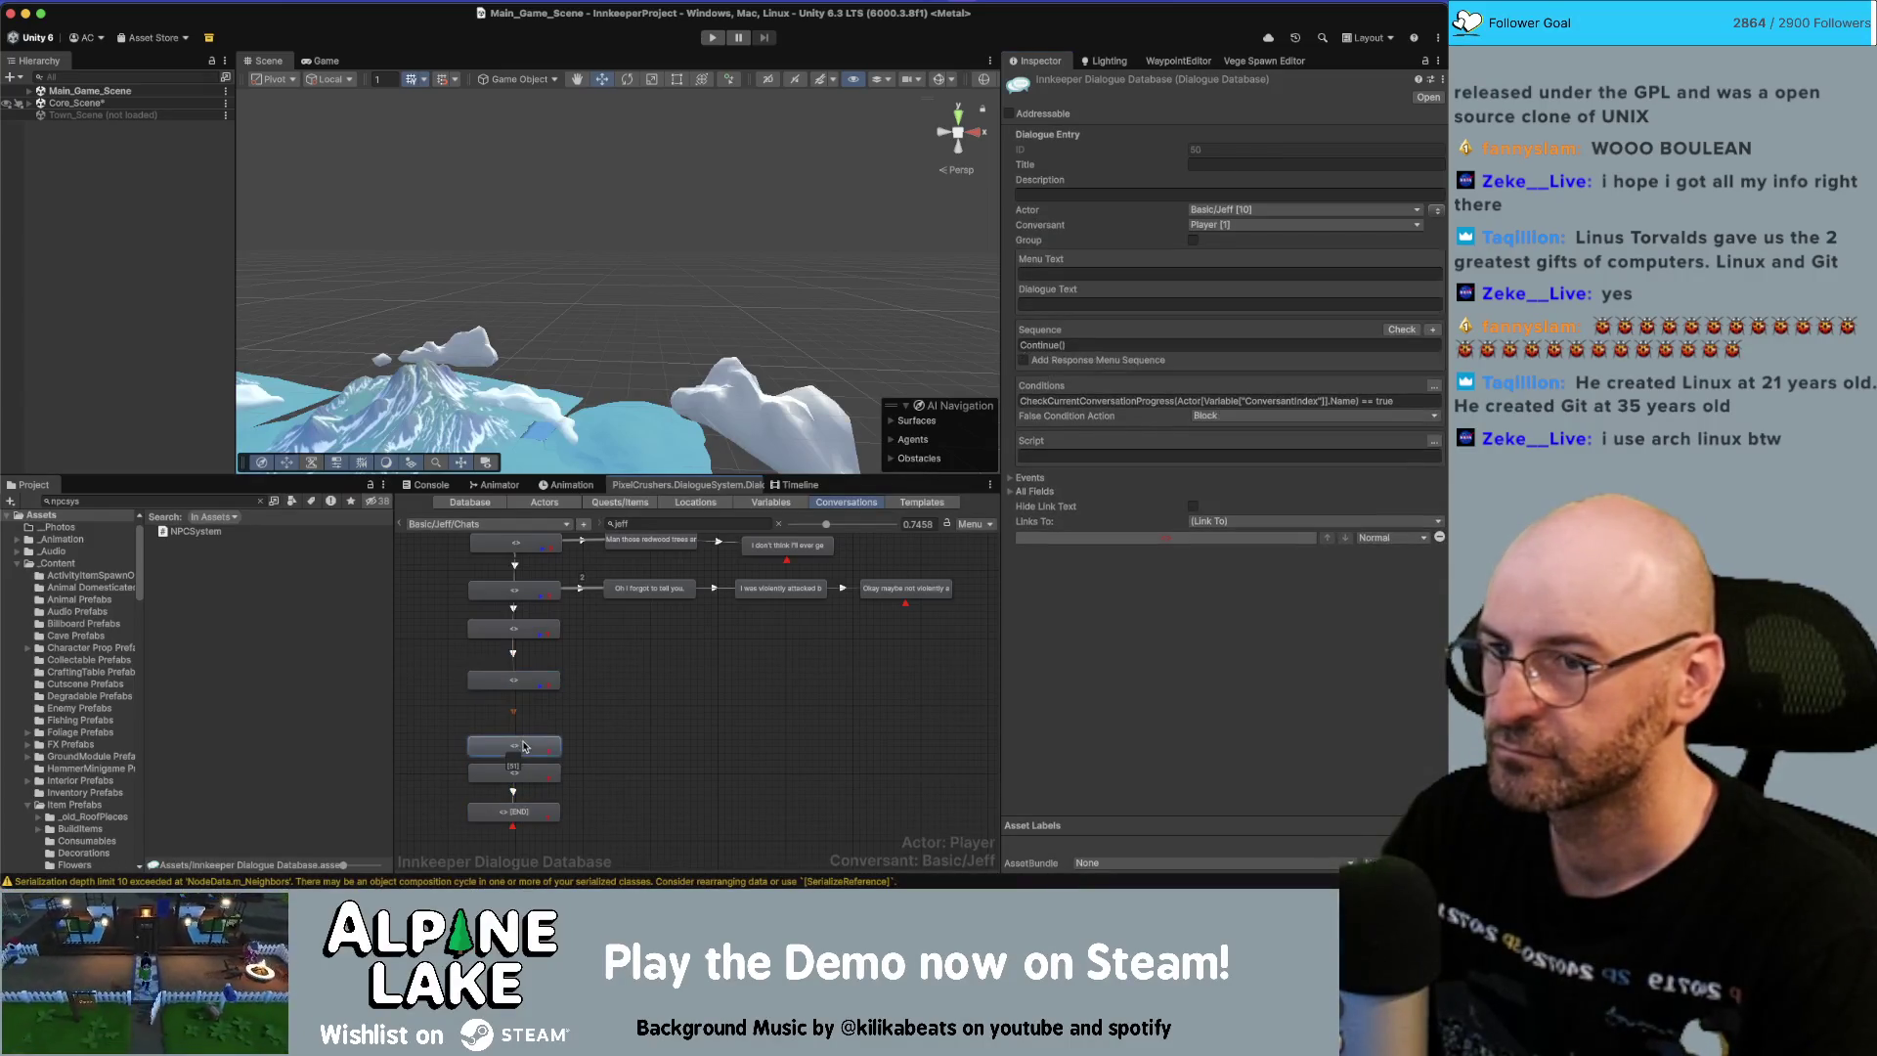
left_click(525, 812)
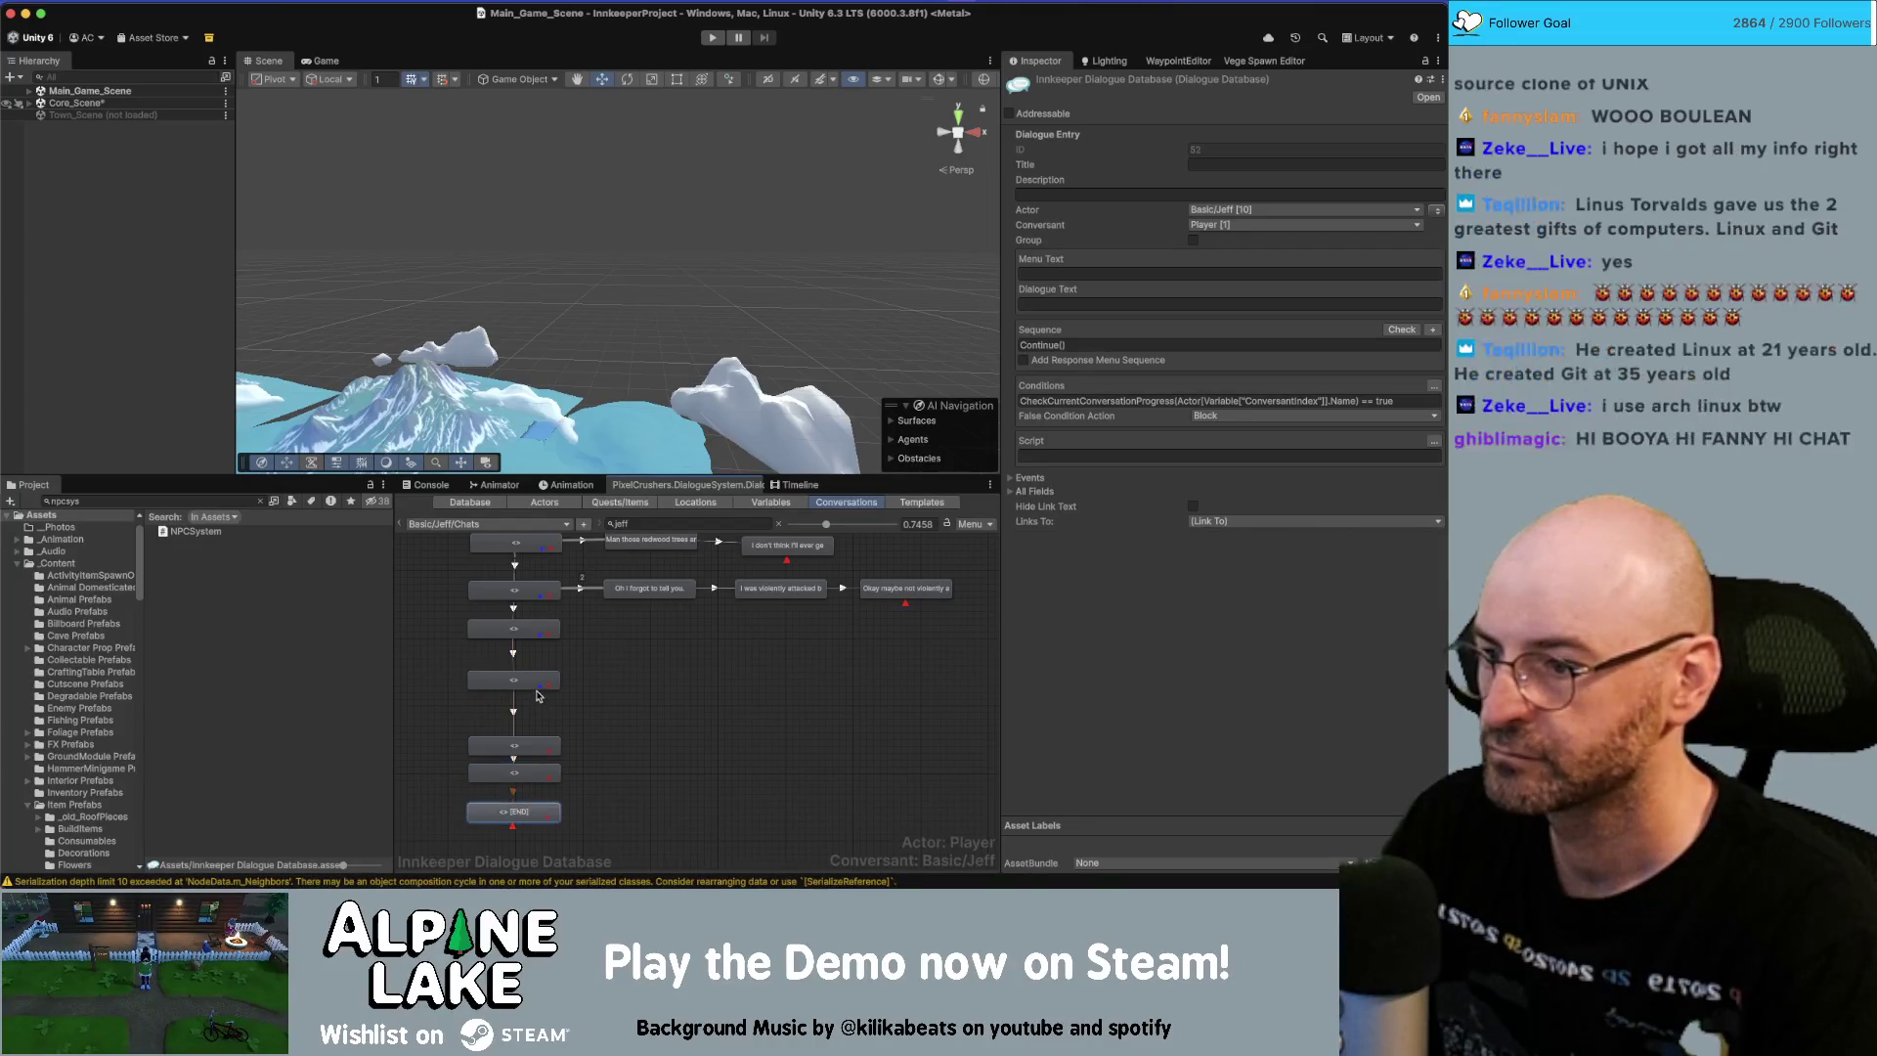
left_click(536, 669)
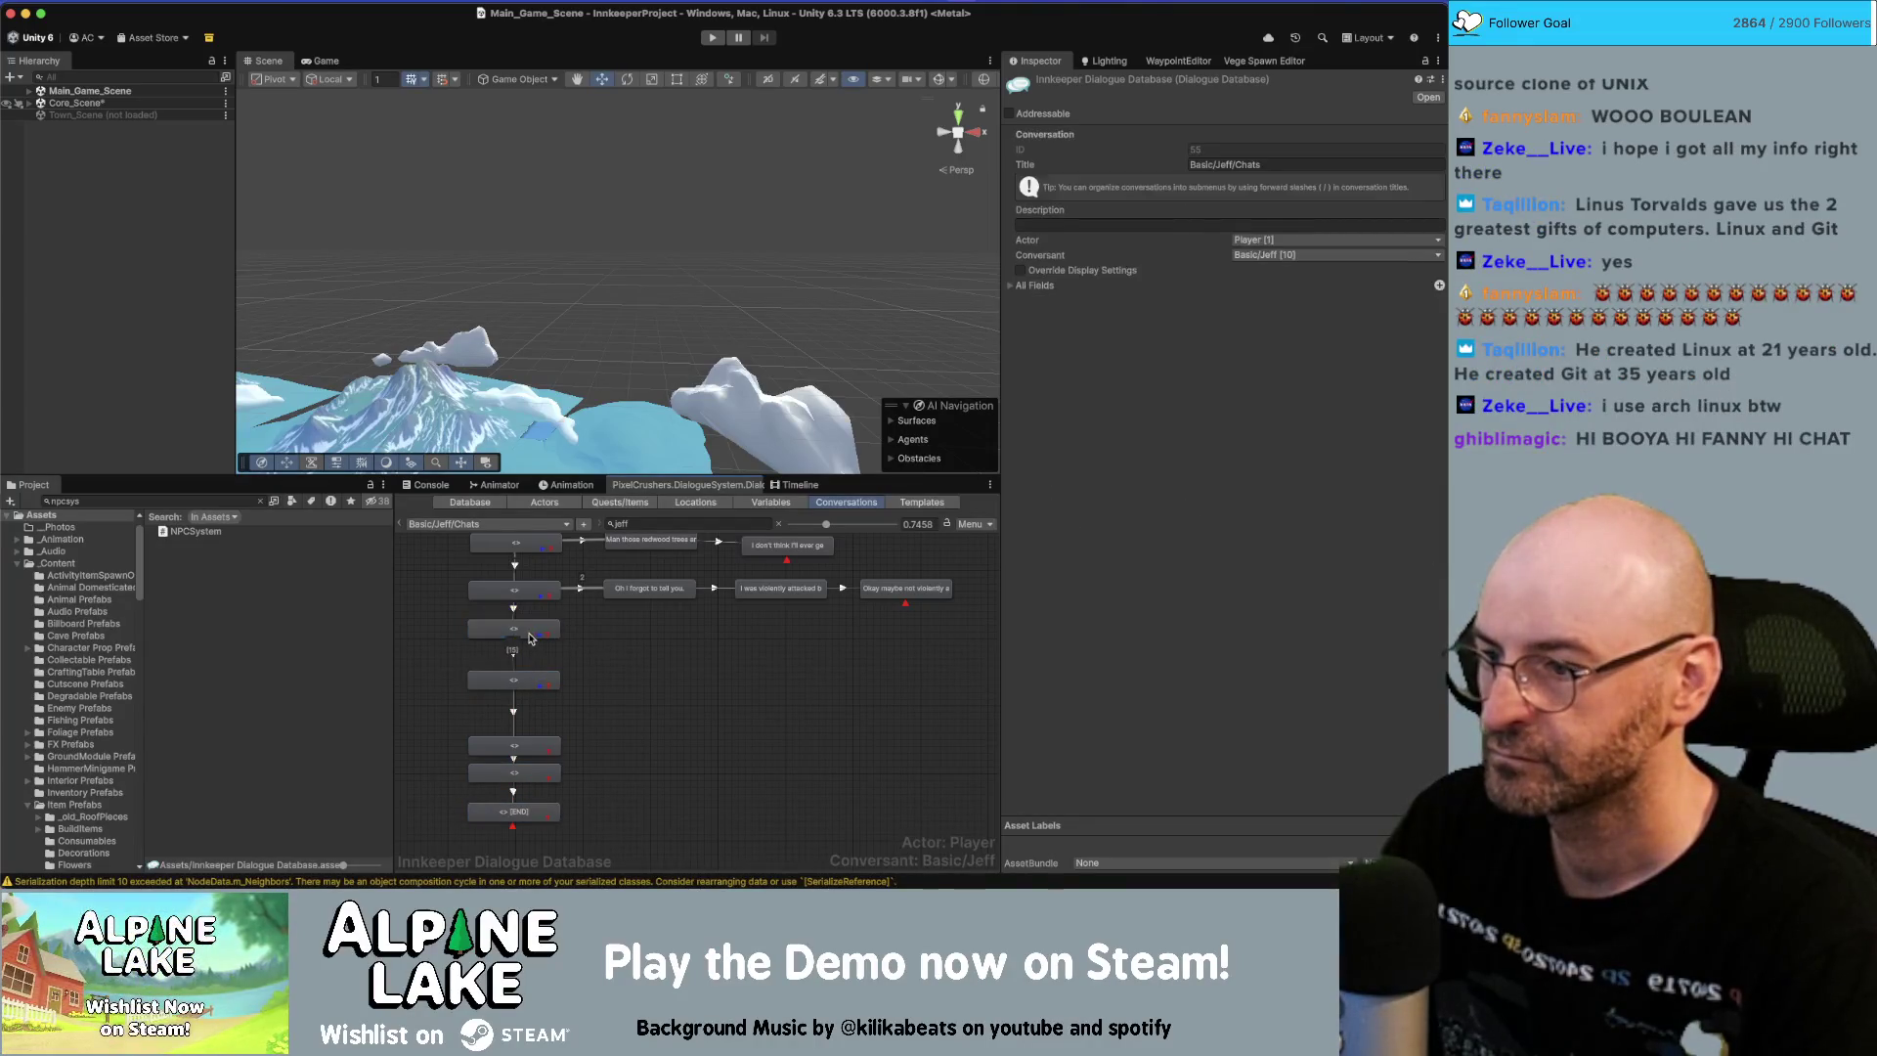
key("super+Tab")
Move the pond-visit card up into the Jeff column and shift the top card lower.
double_click(692, 616)
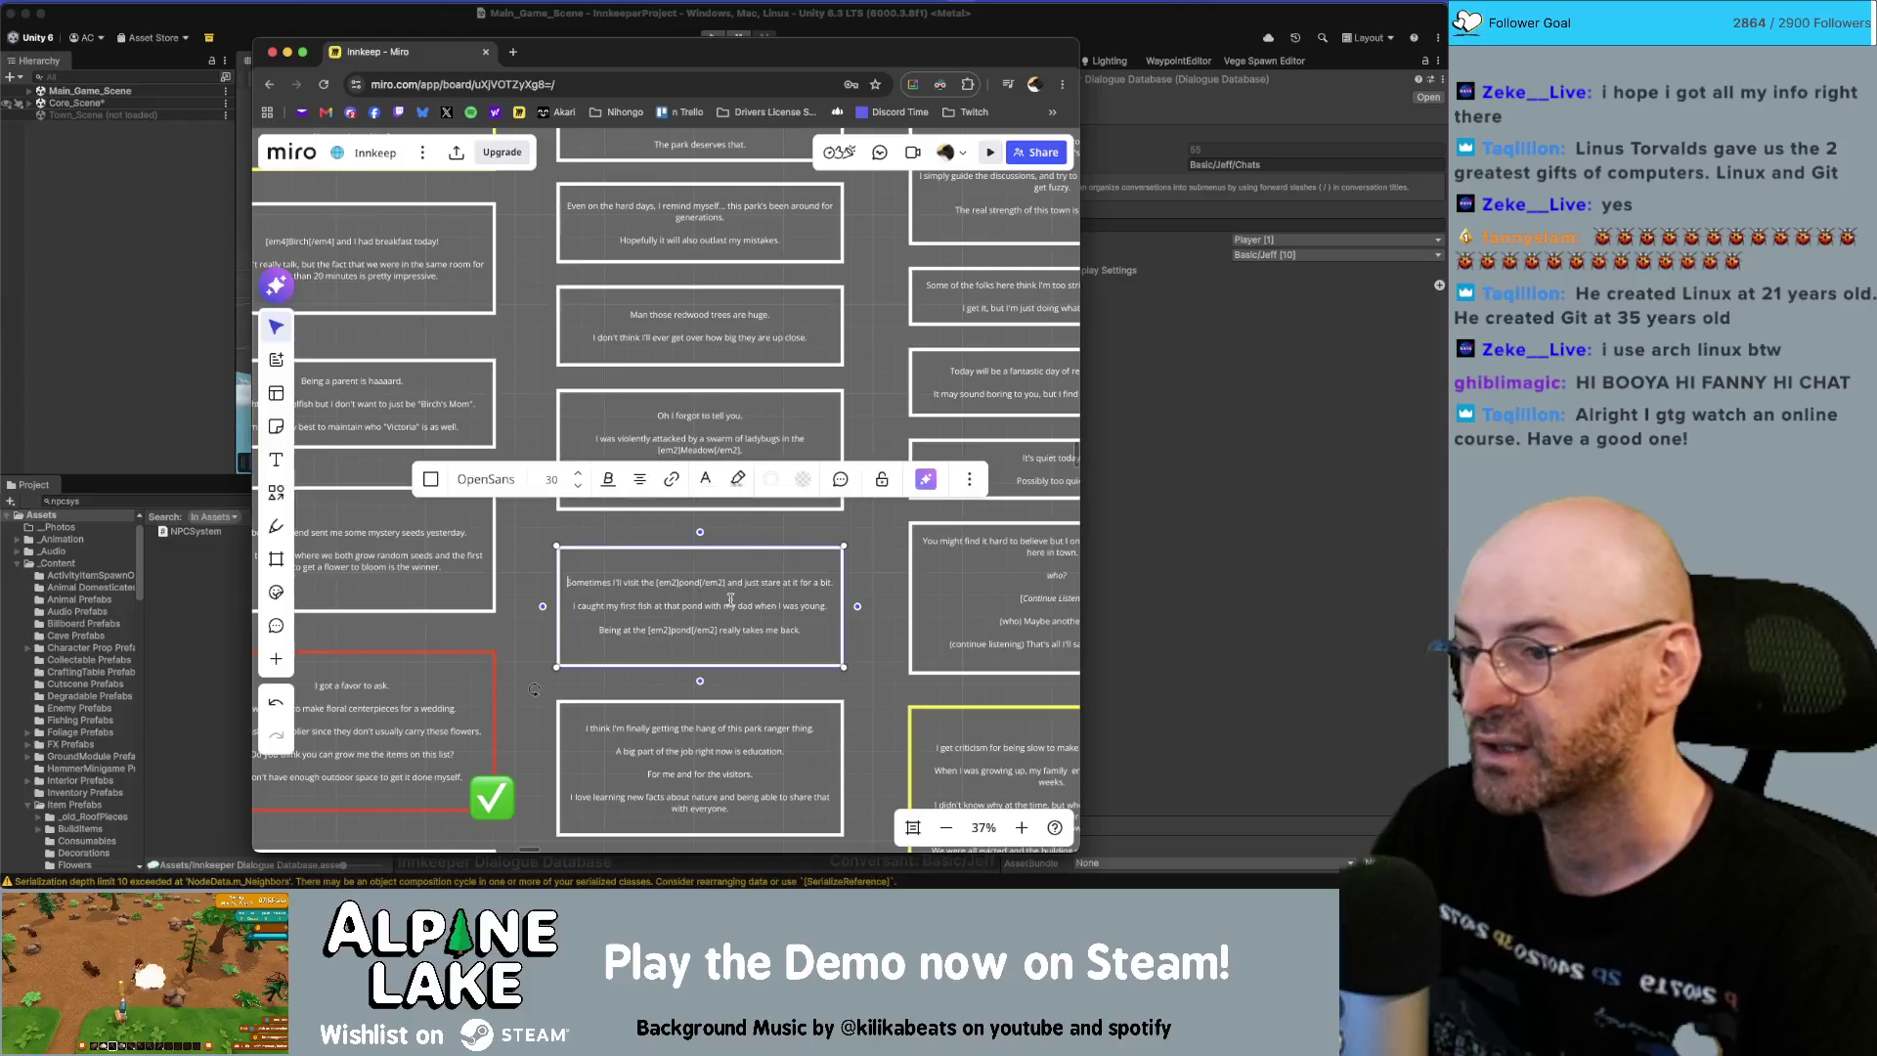
left_click(881, 536)
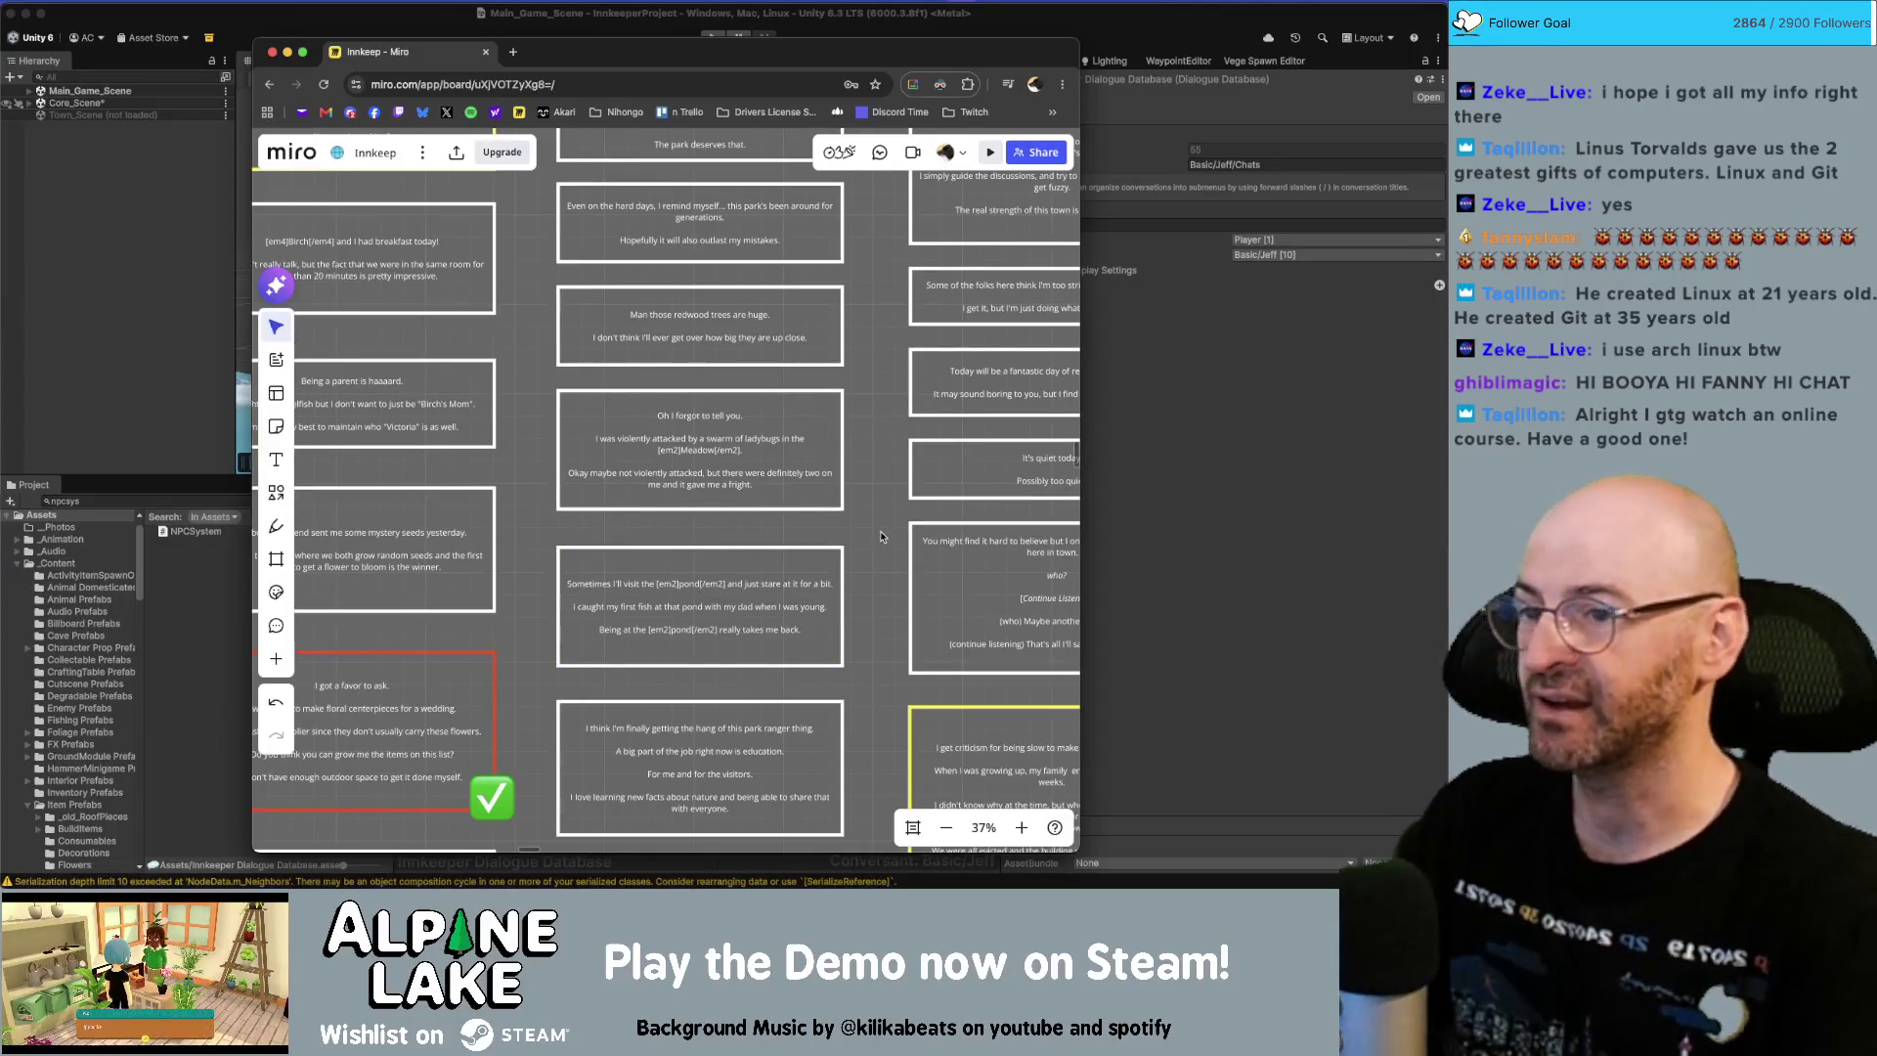
left_click(805, 577)
scroll(805, 577, "down", 10)
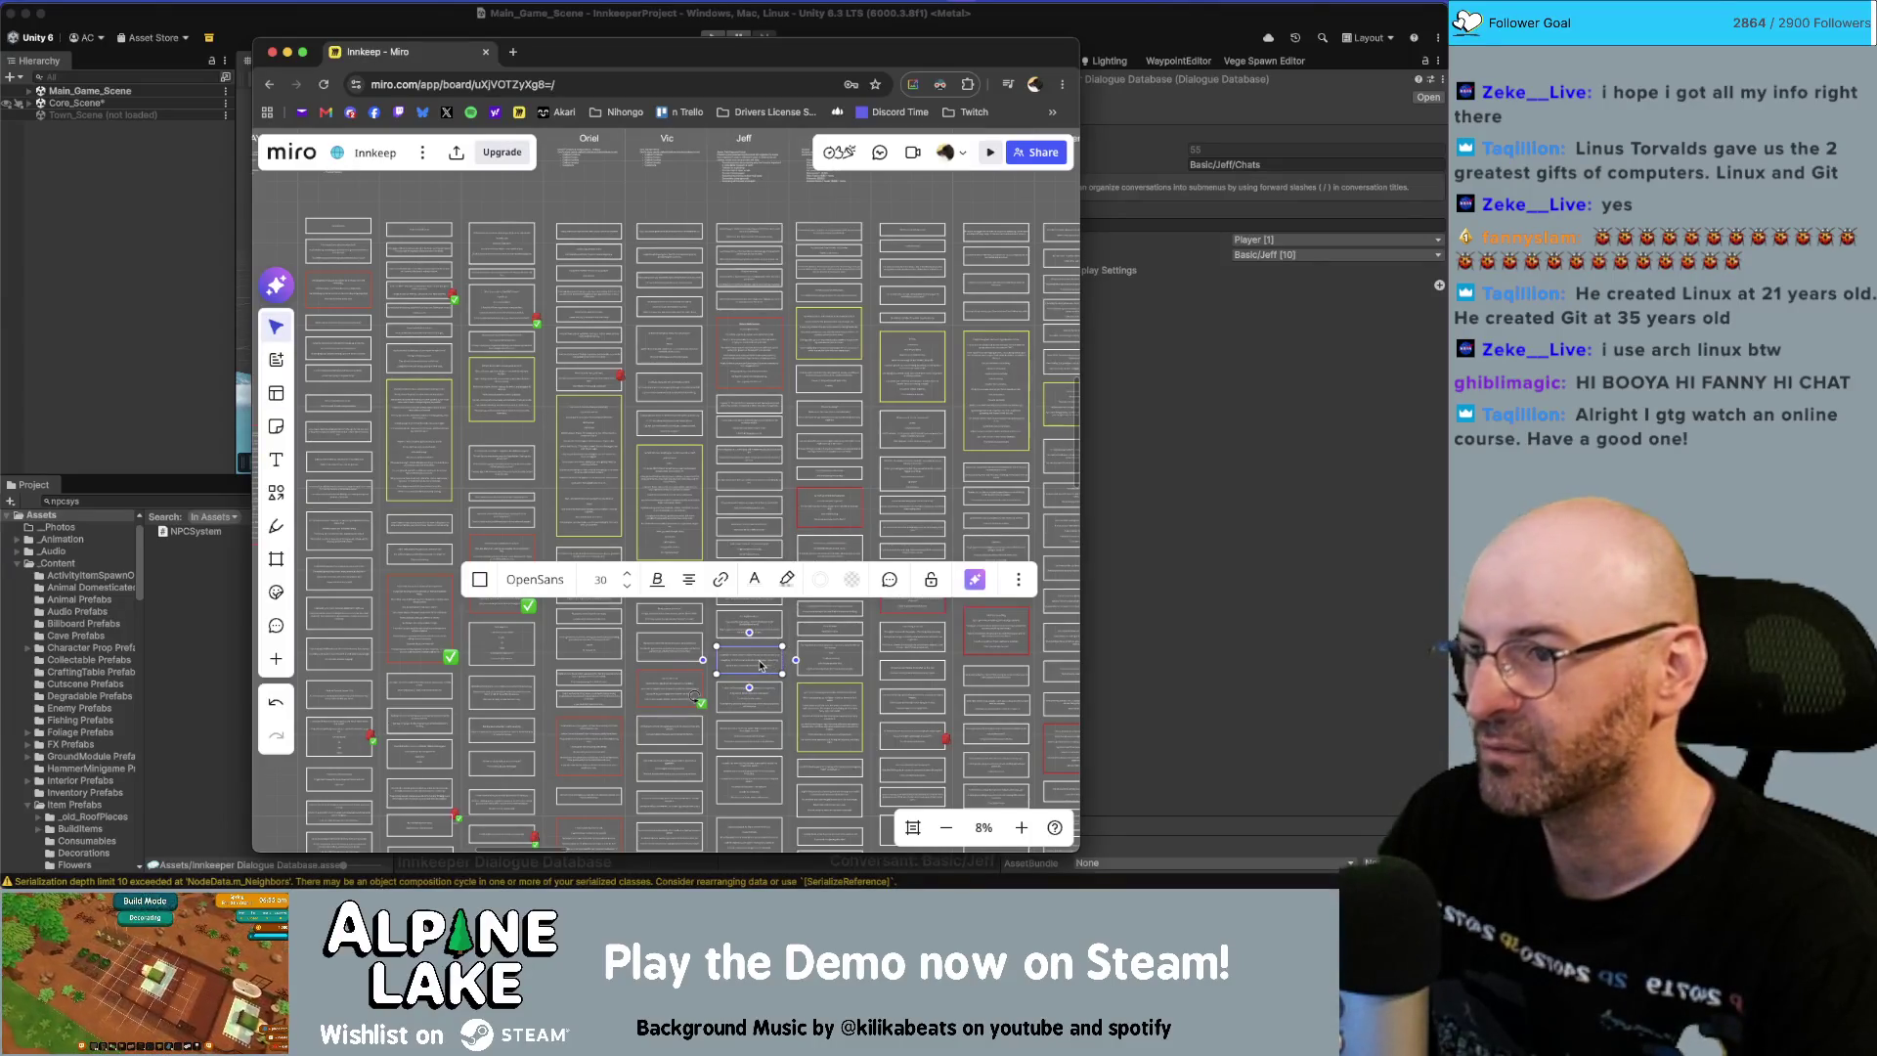
mouse_move(760, 666)
left_mouse_down()
mouse_move(773, 196)
mouse_move(760, 568)
mouse_move(754, 405)
mouse_move(753, 441)
left_mouse_up()
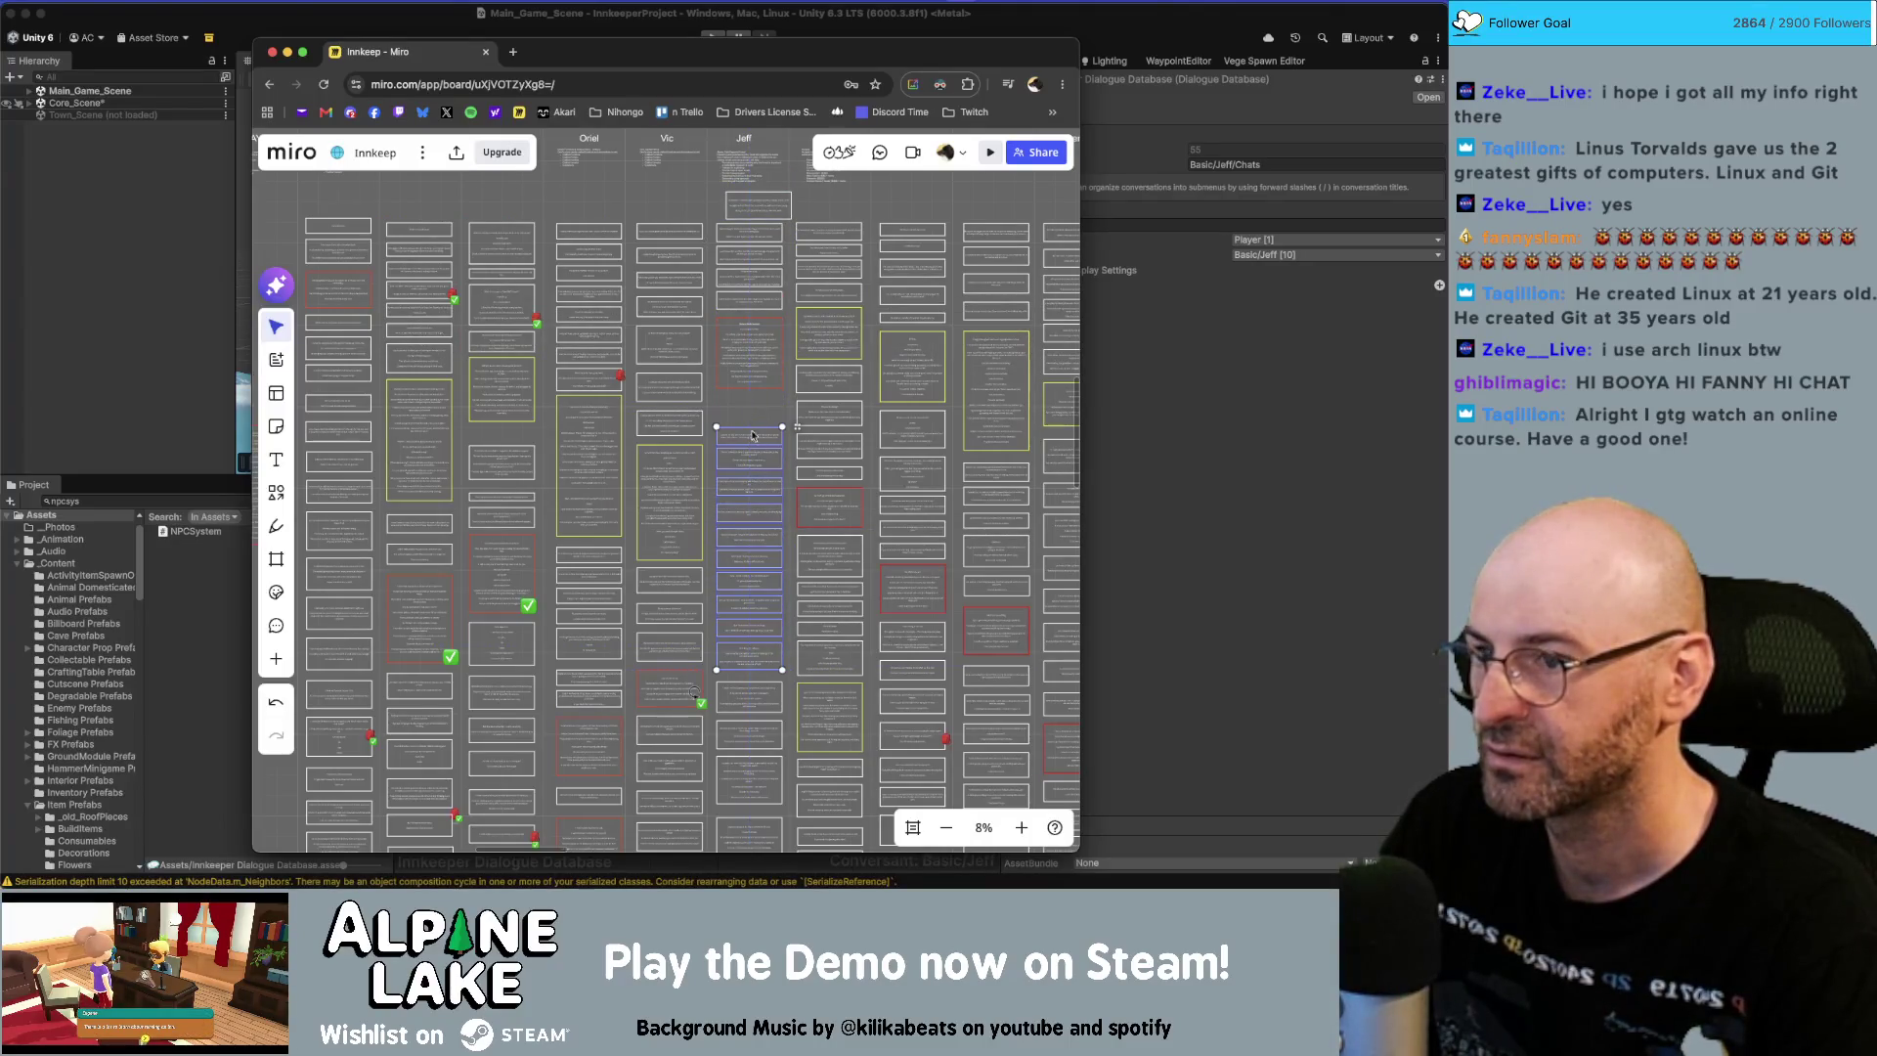
left_click_drag(759, 206, 749, 405)
Scroll and pan the Miro board to review the other dialogue cards.
scroll(749, 406, "up", 5)
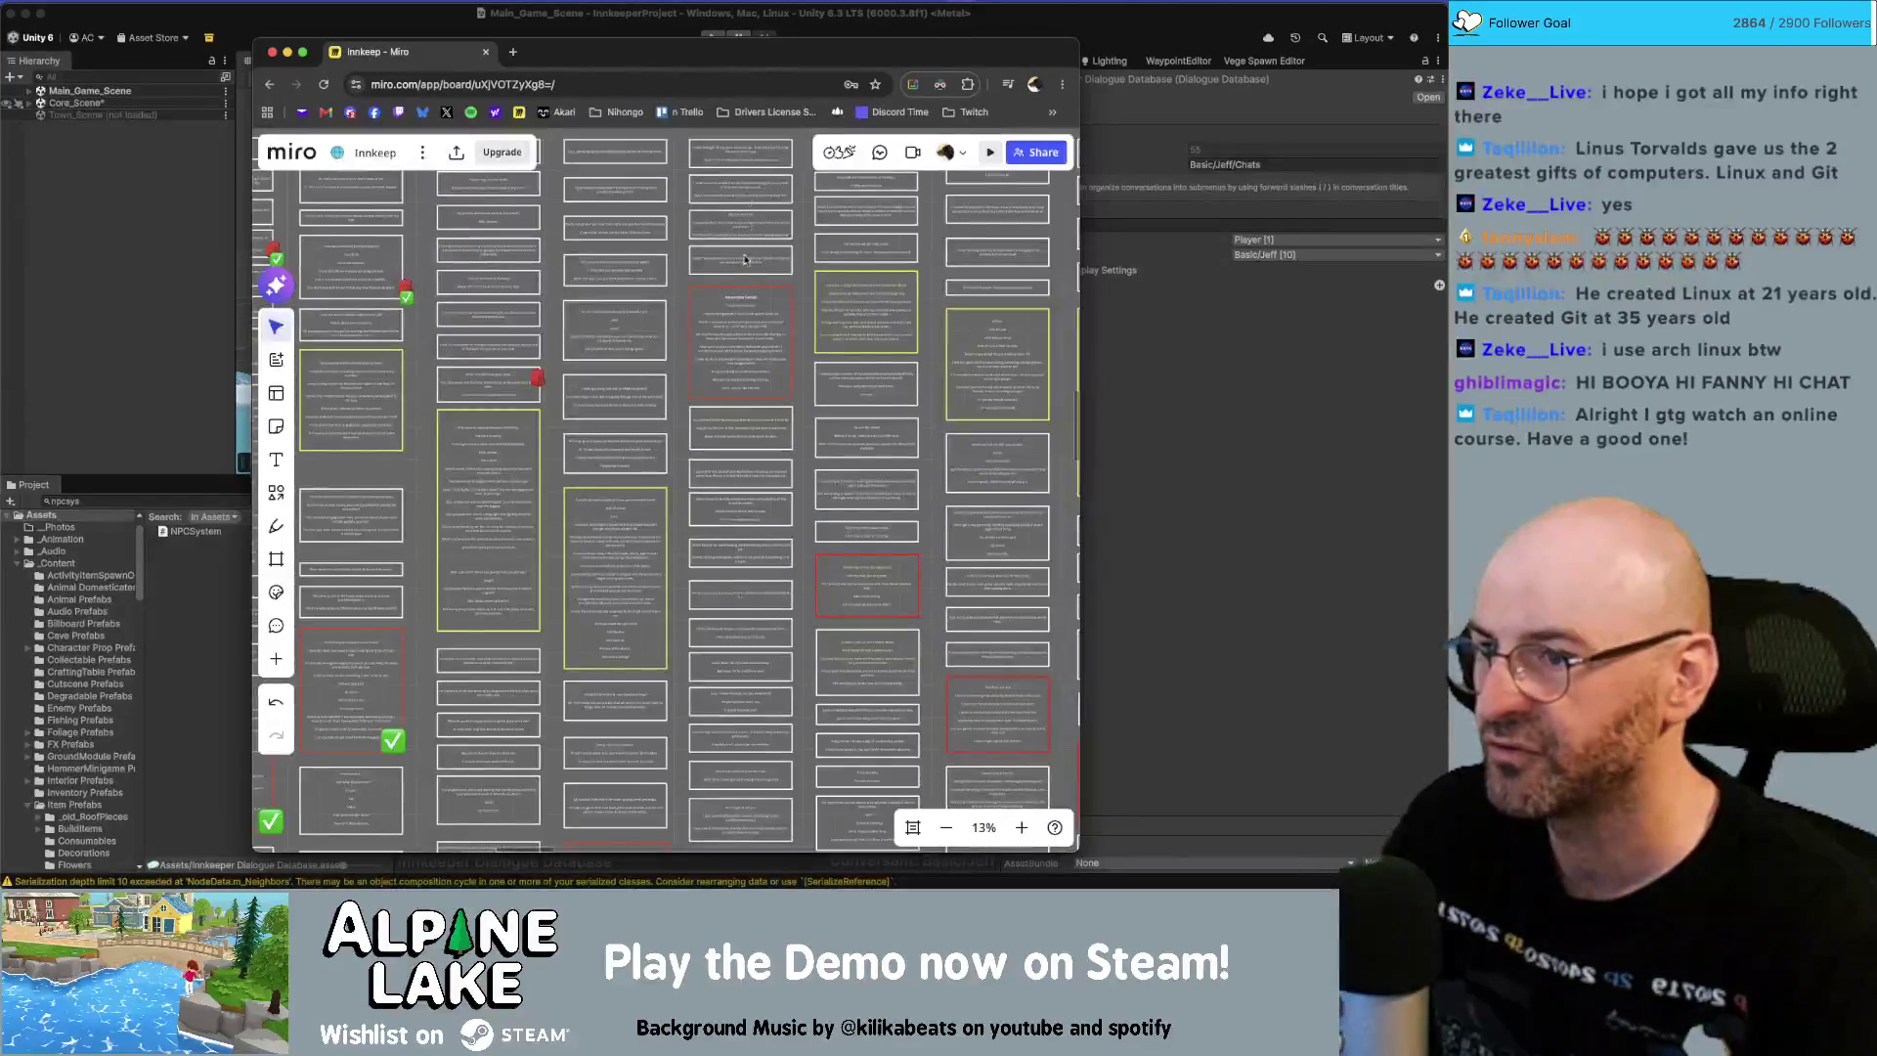
scroll(777, 357, "down", 4)
scroll(778, 357, "down", 3)
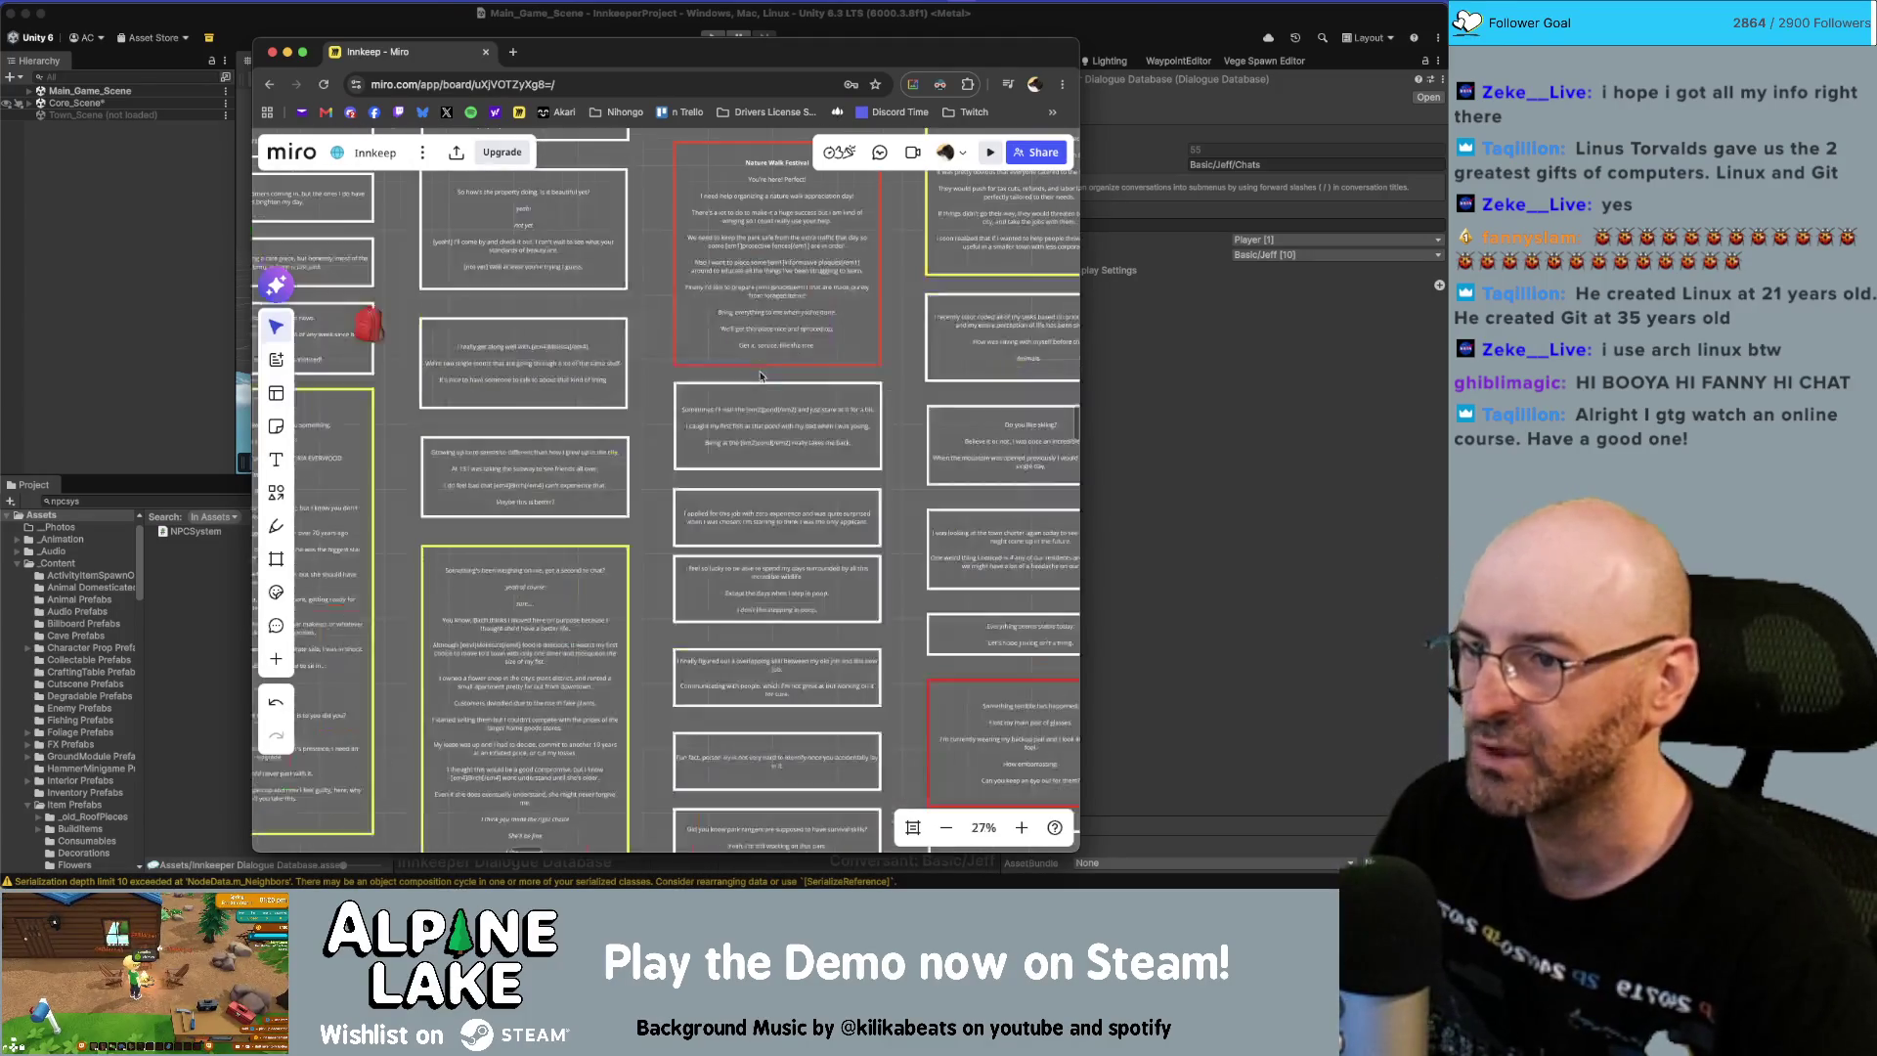
scroll(754, 366, "up", 5)
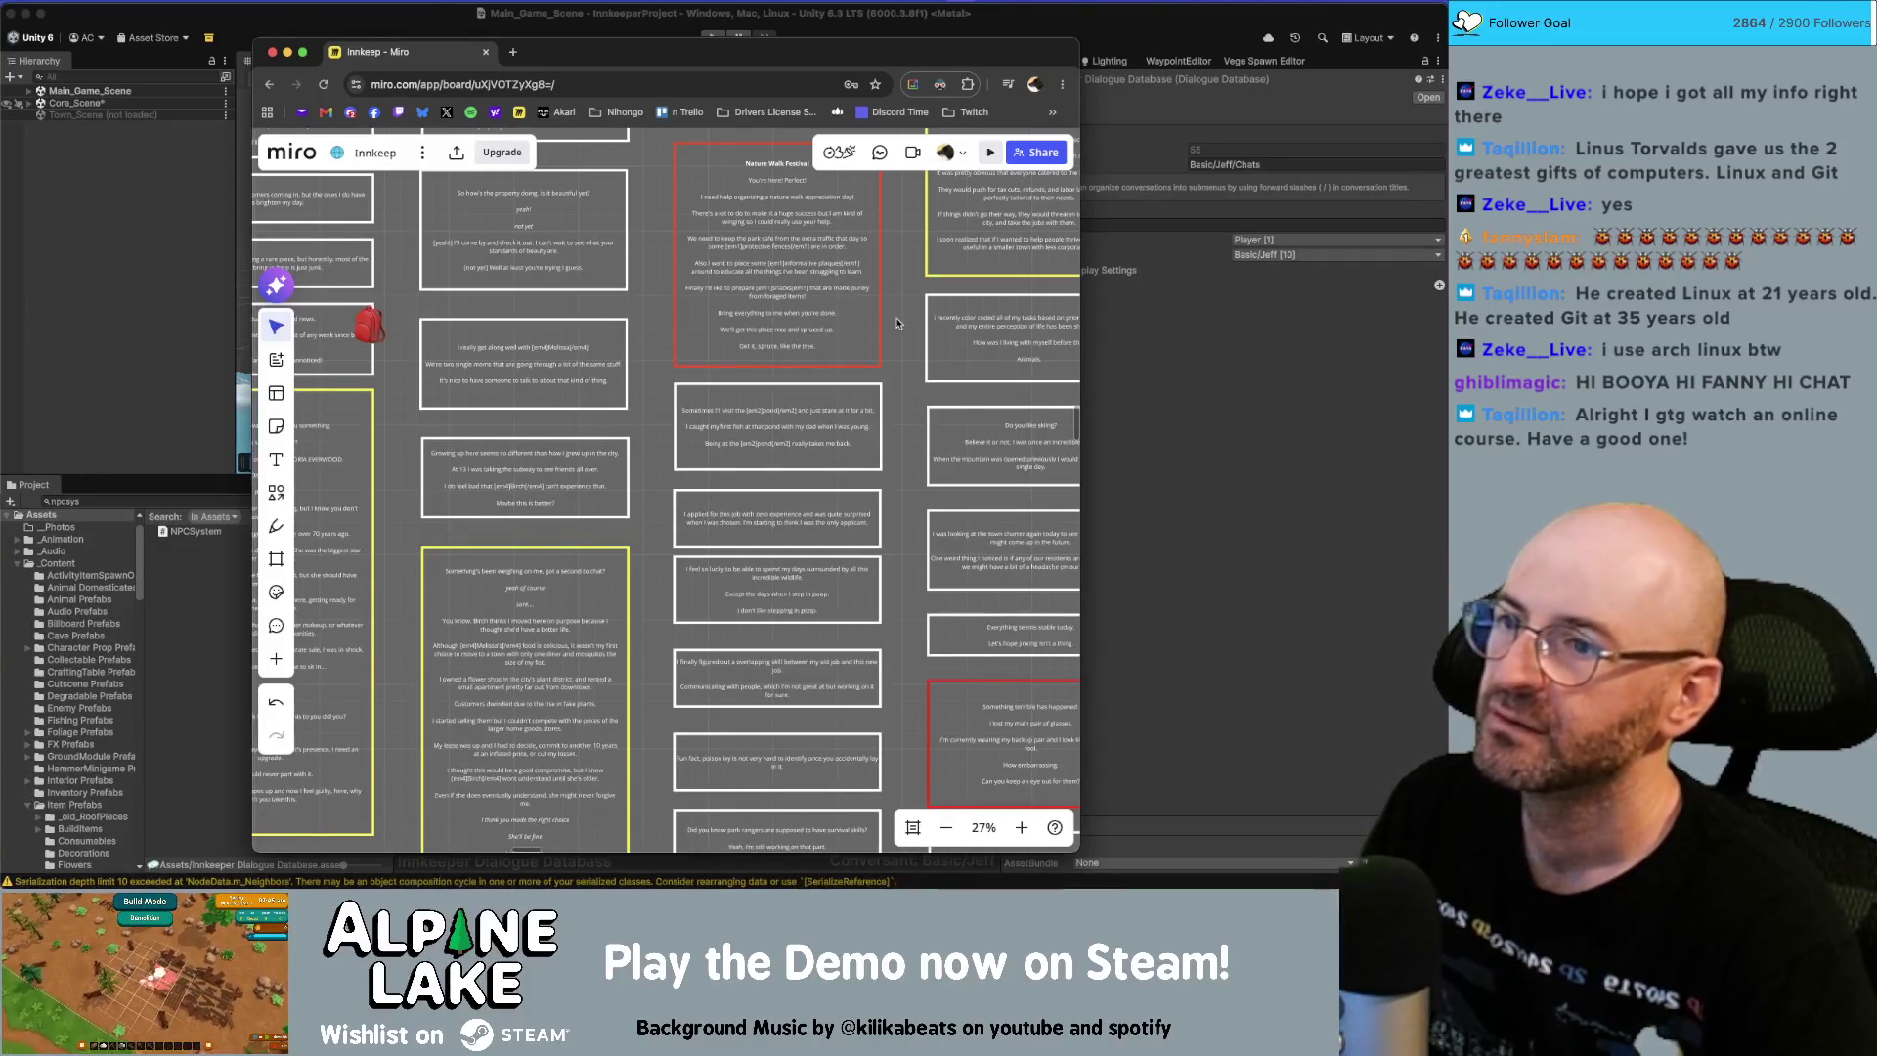
left_click_drag(909, 318, 917, 482)
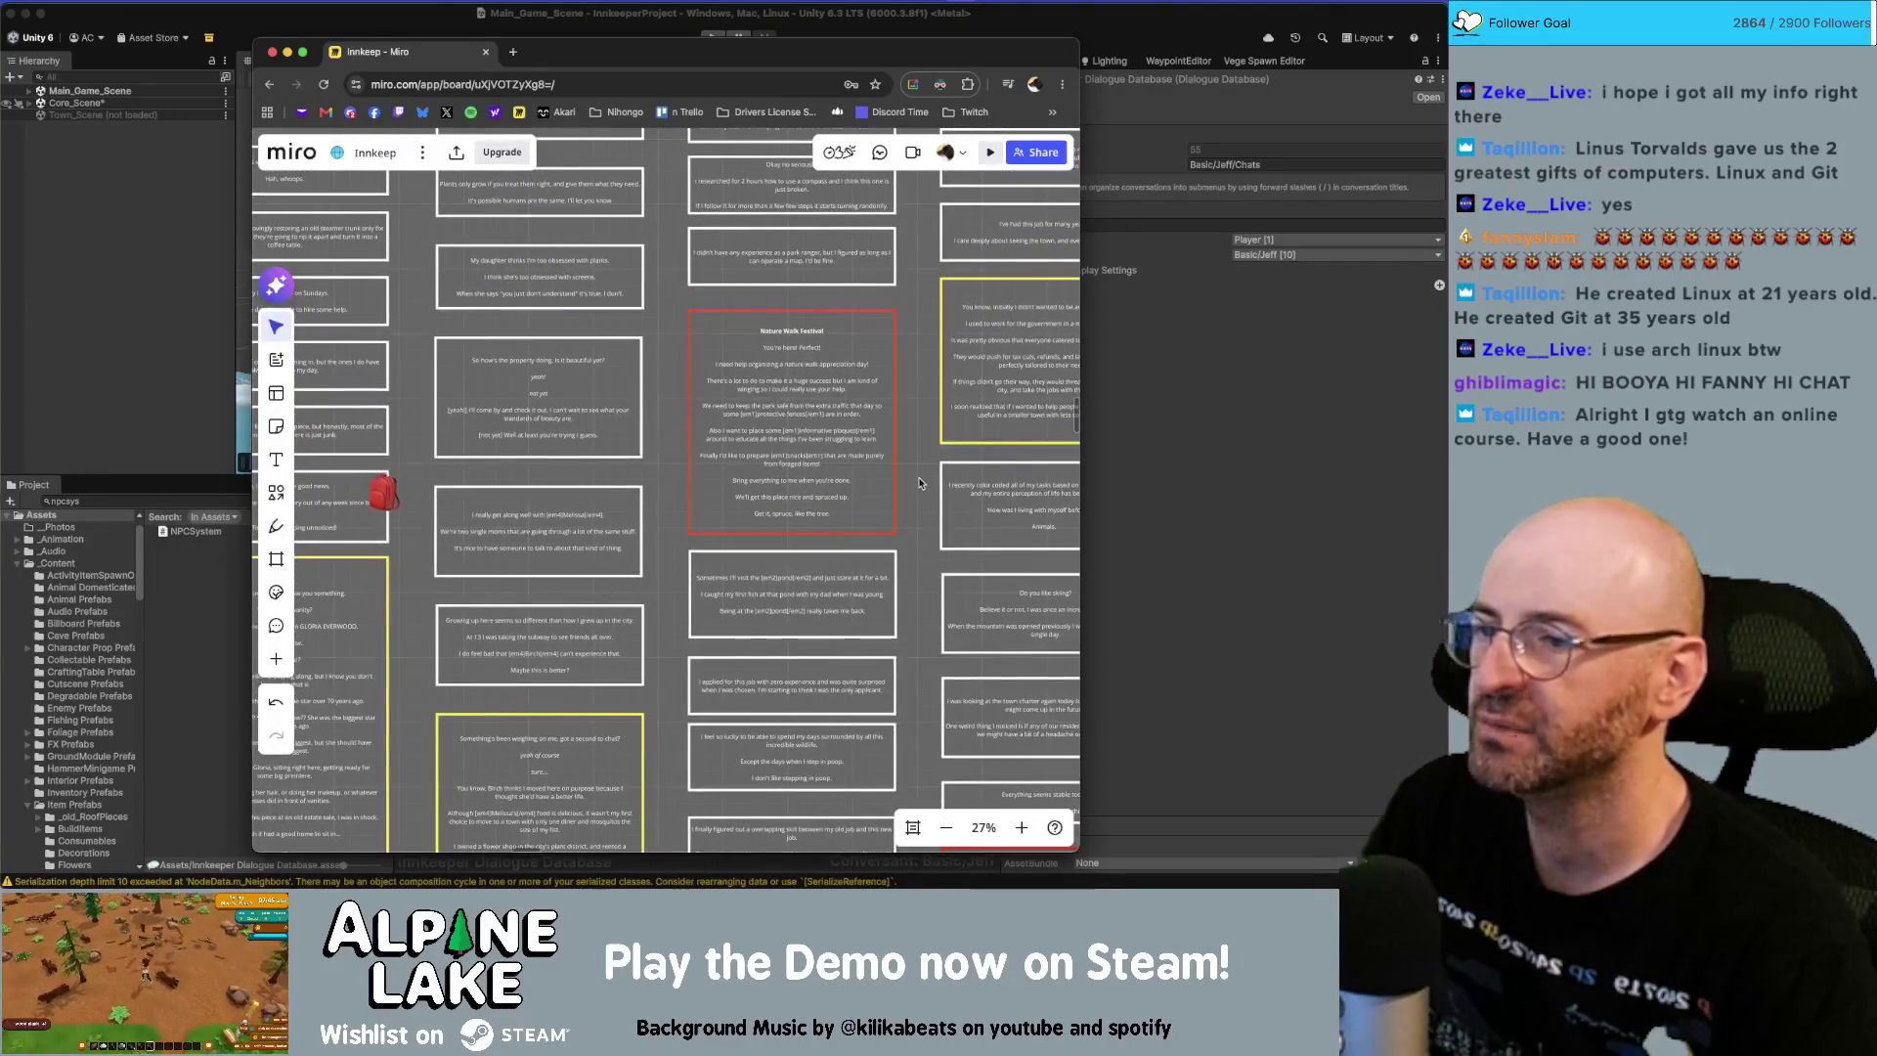
scroll(817, 572, "down", 3)
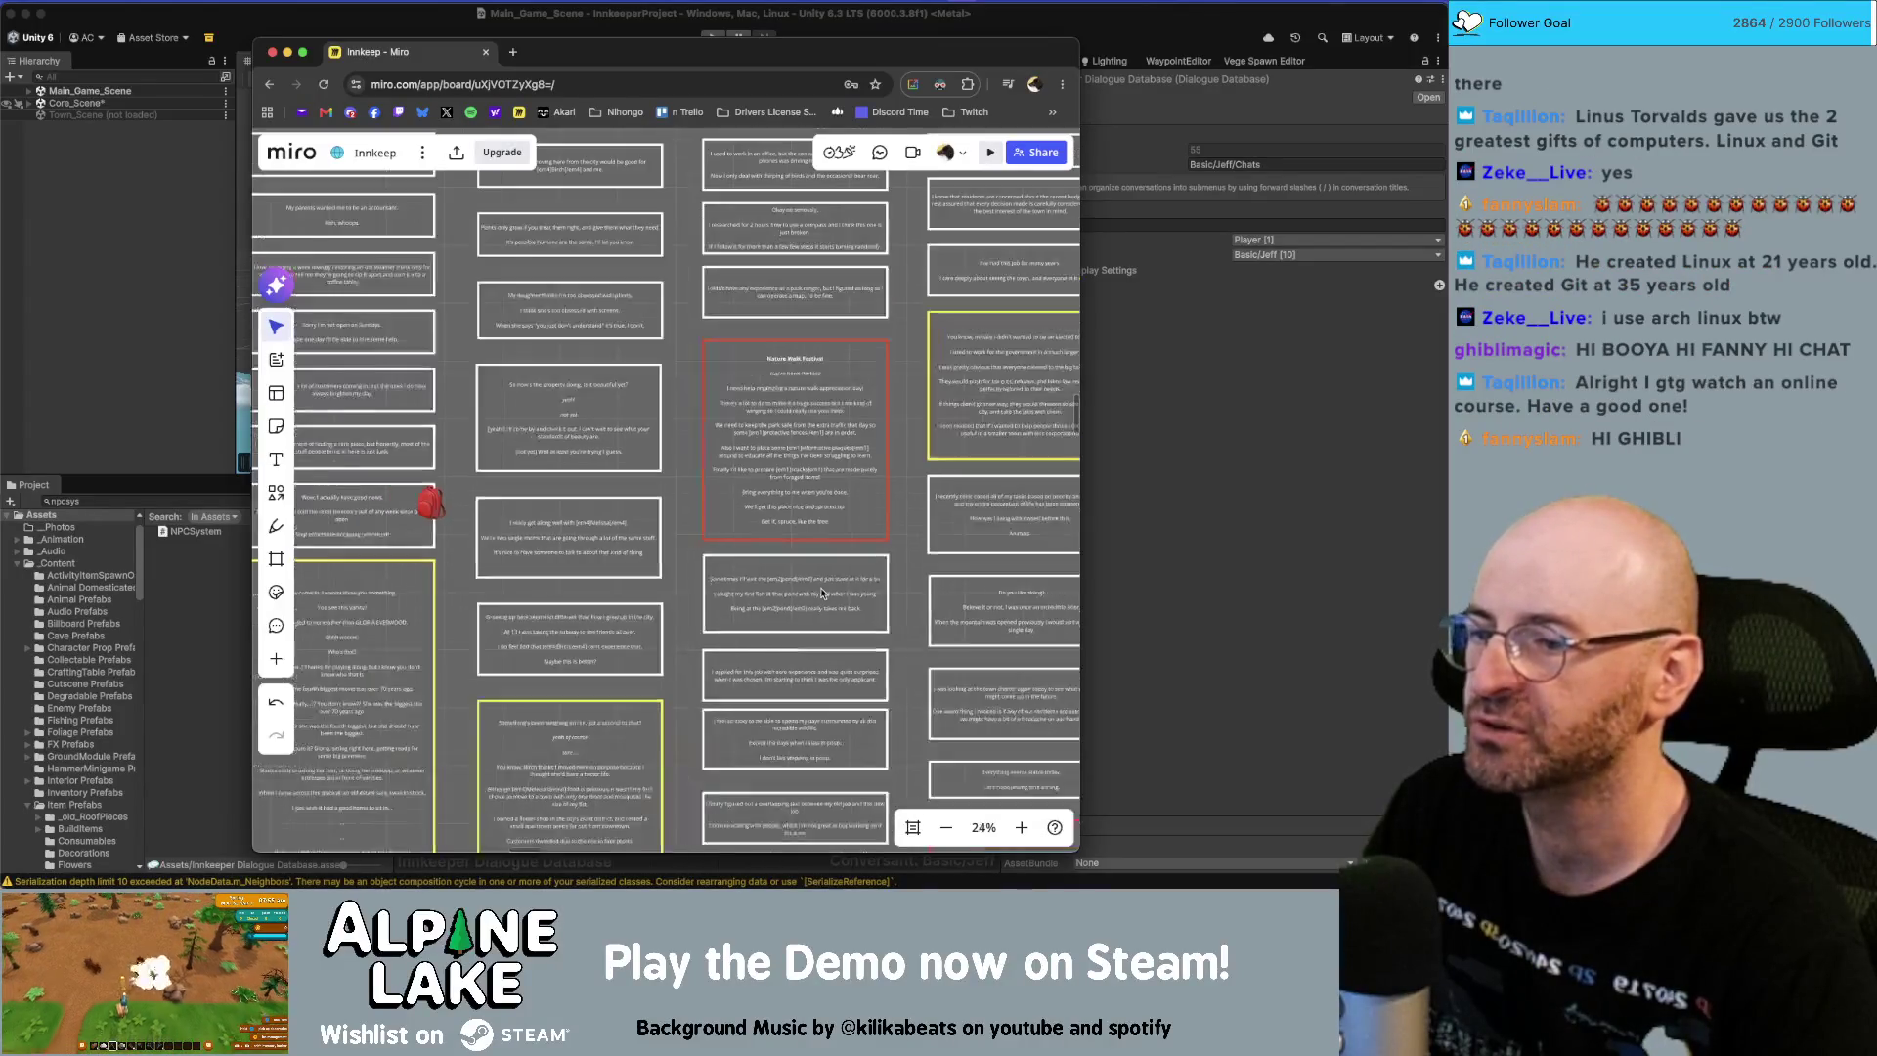
scroll(819, 594, "up", 3)
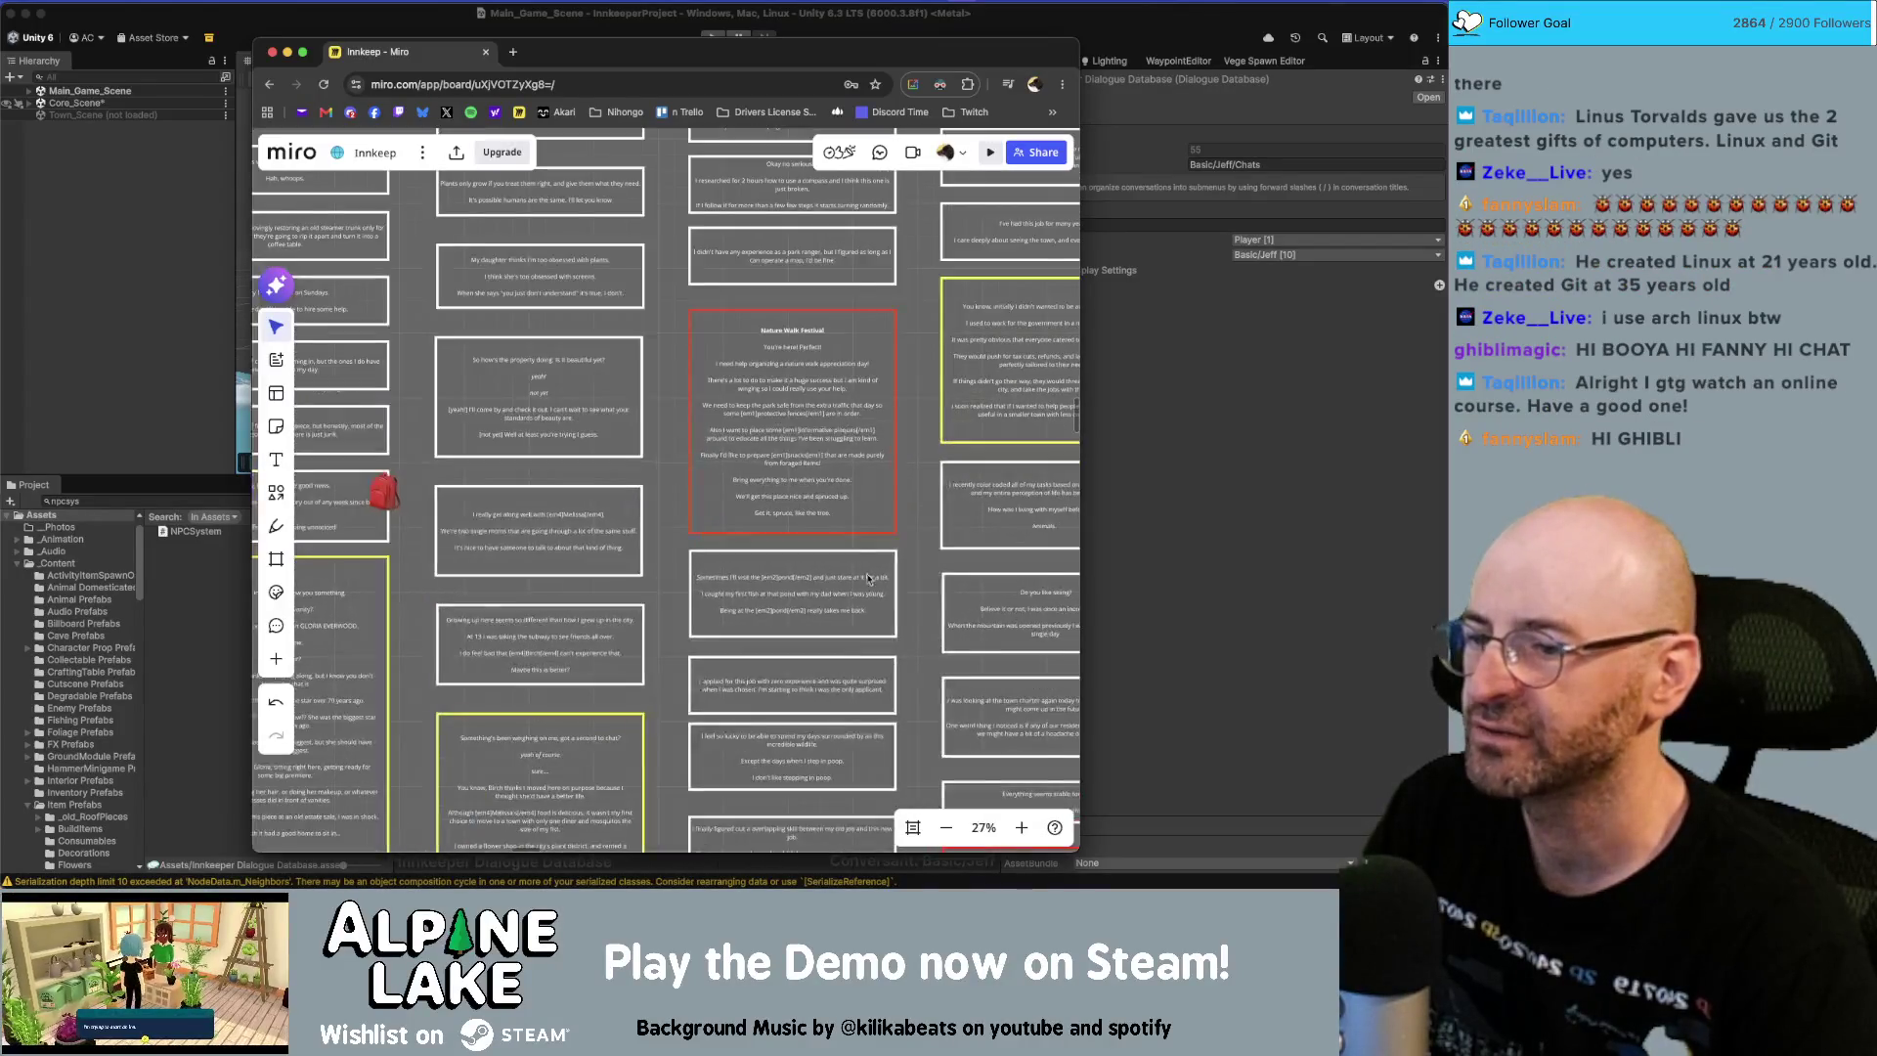
left_click(1172, 521)
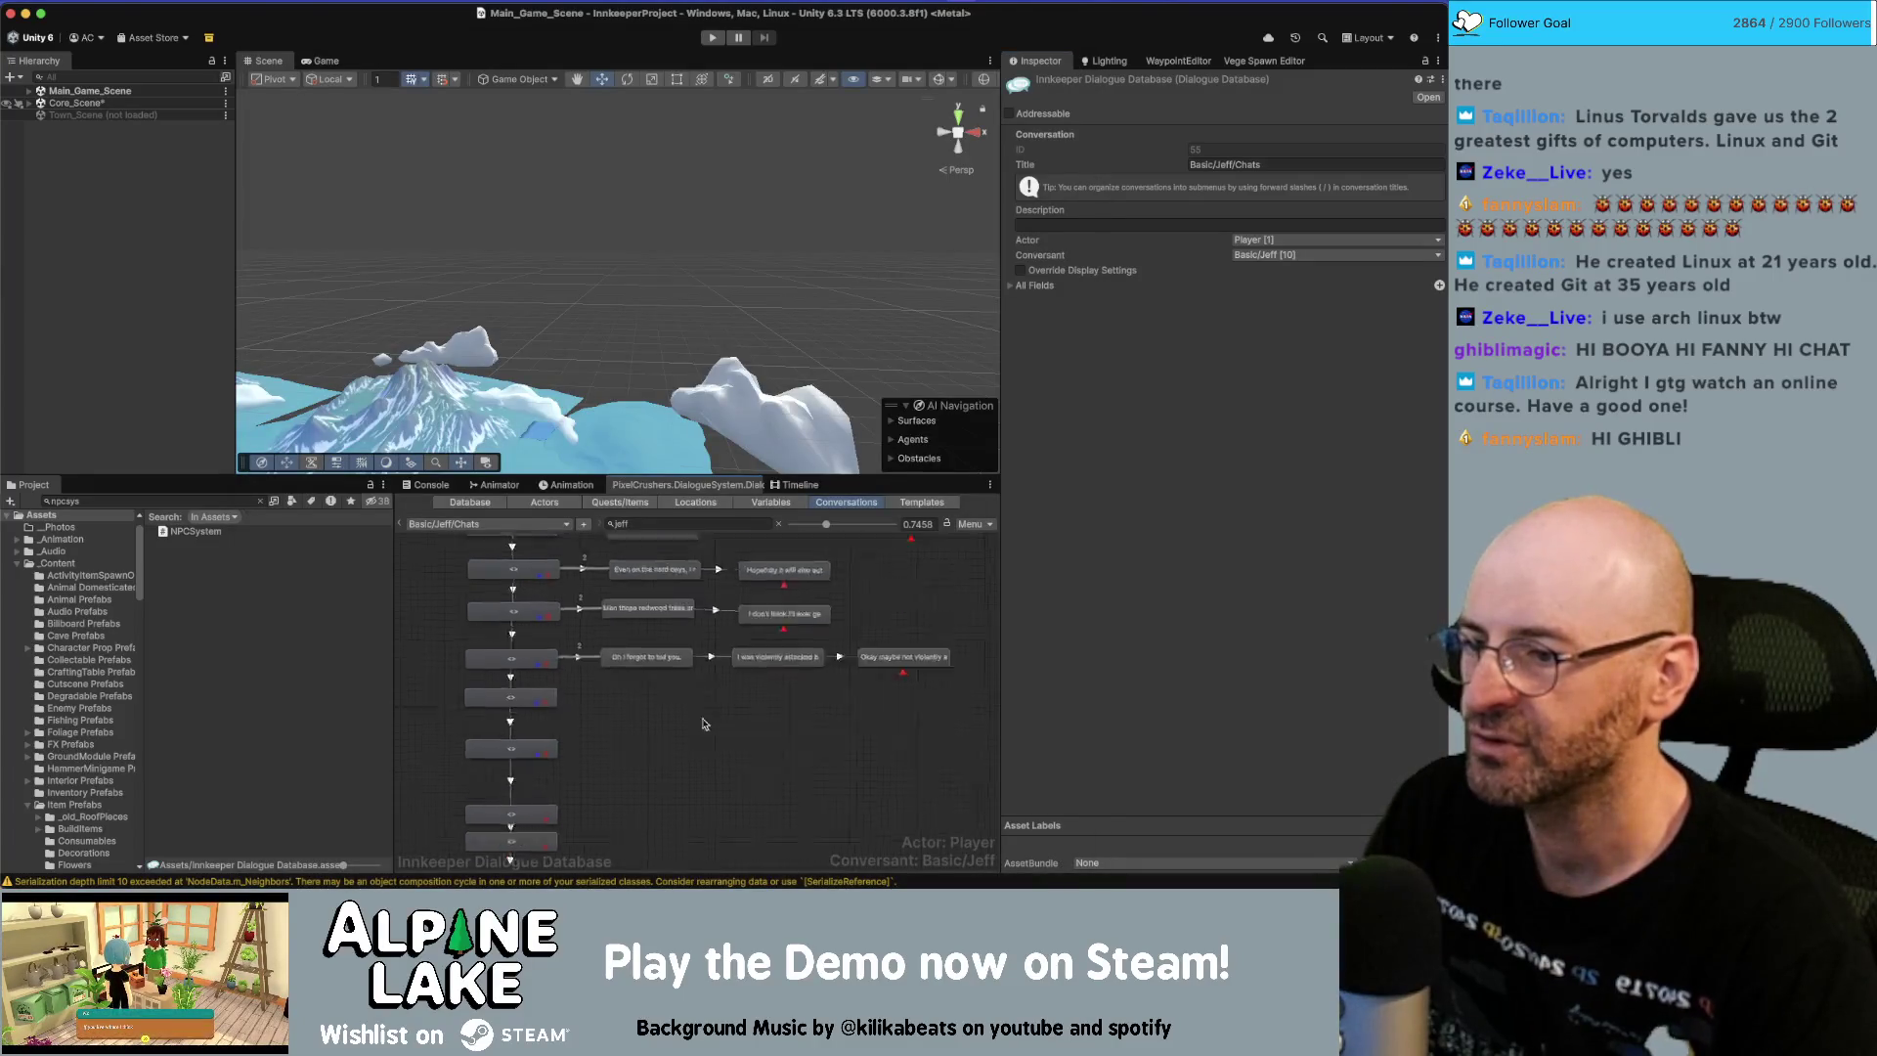
Scroll through Jeff's chat graph and box-select a block of dialogue nodes.
scroll(721, 746, "down", 1)
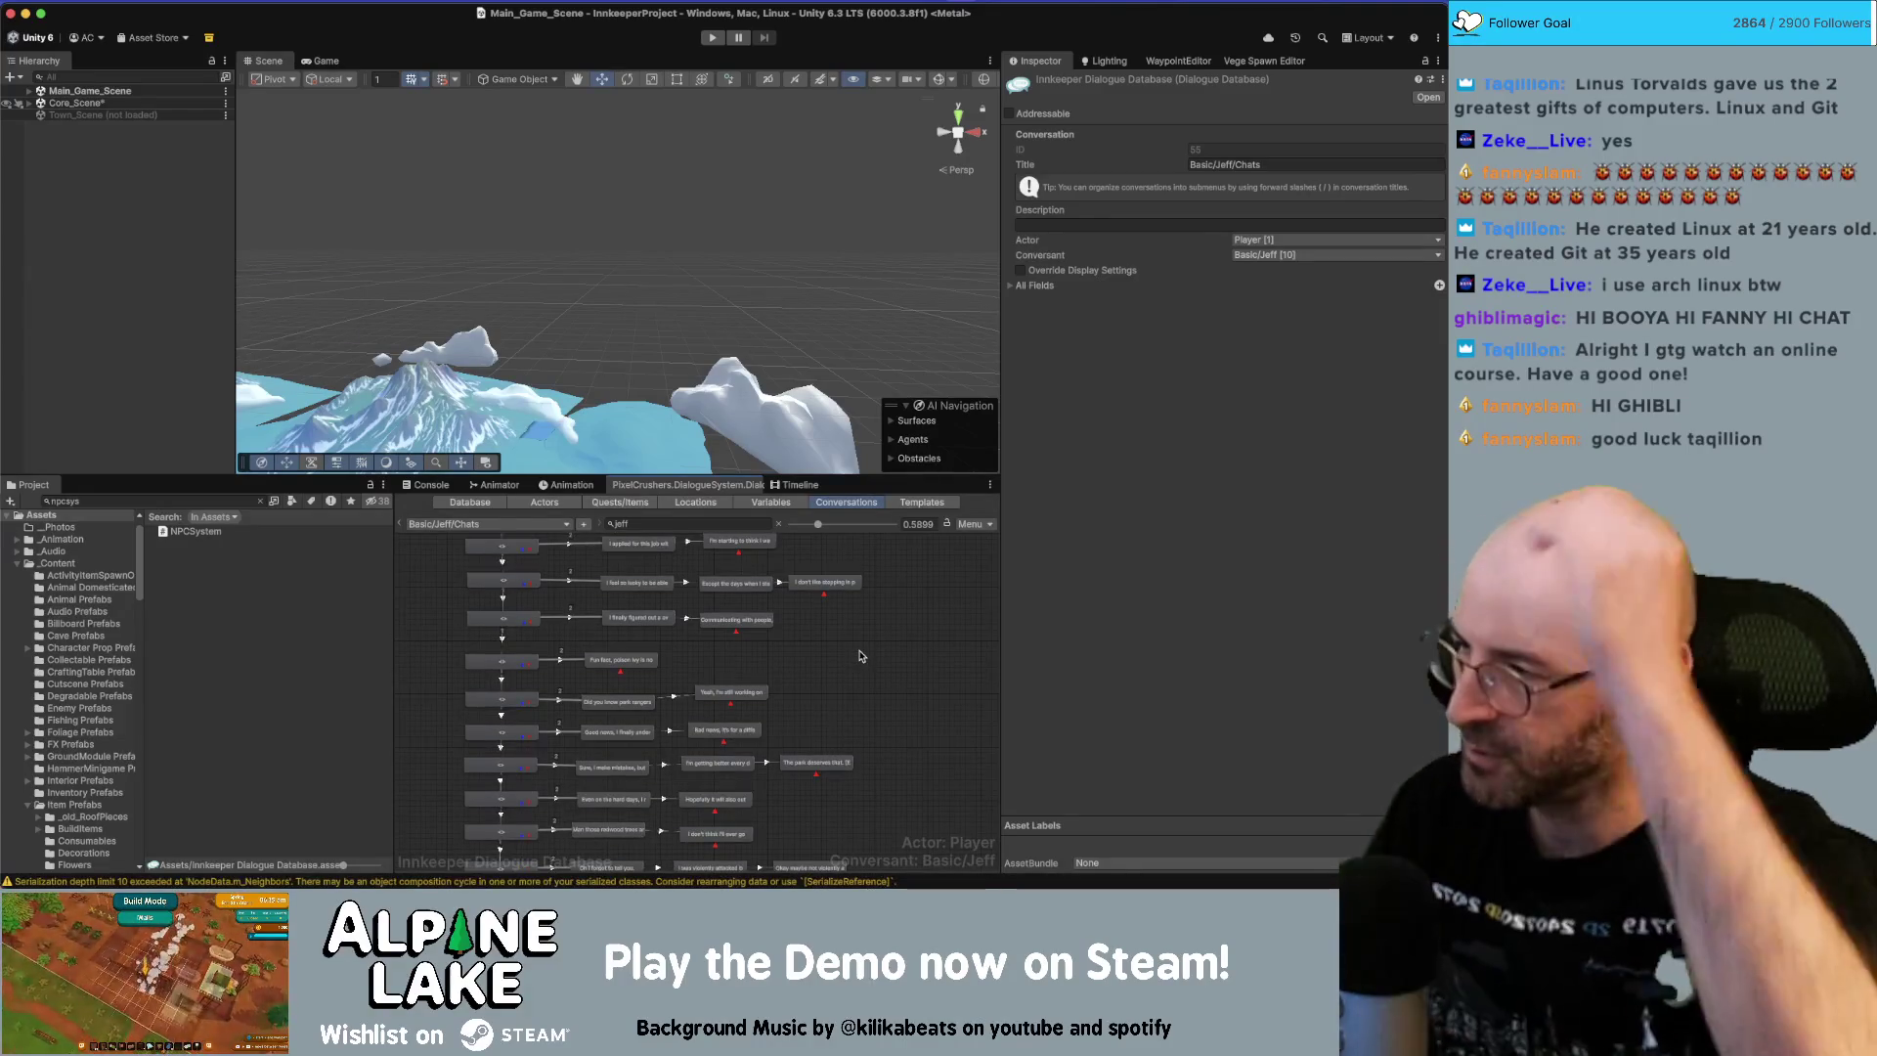
scroll(860, 656, "up", 5)
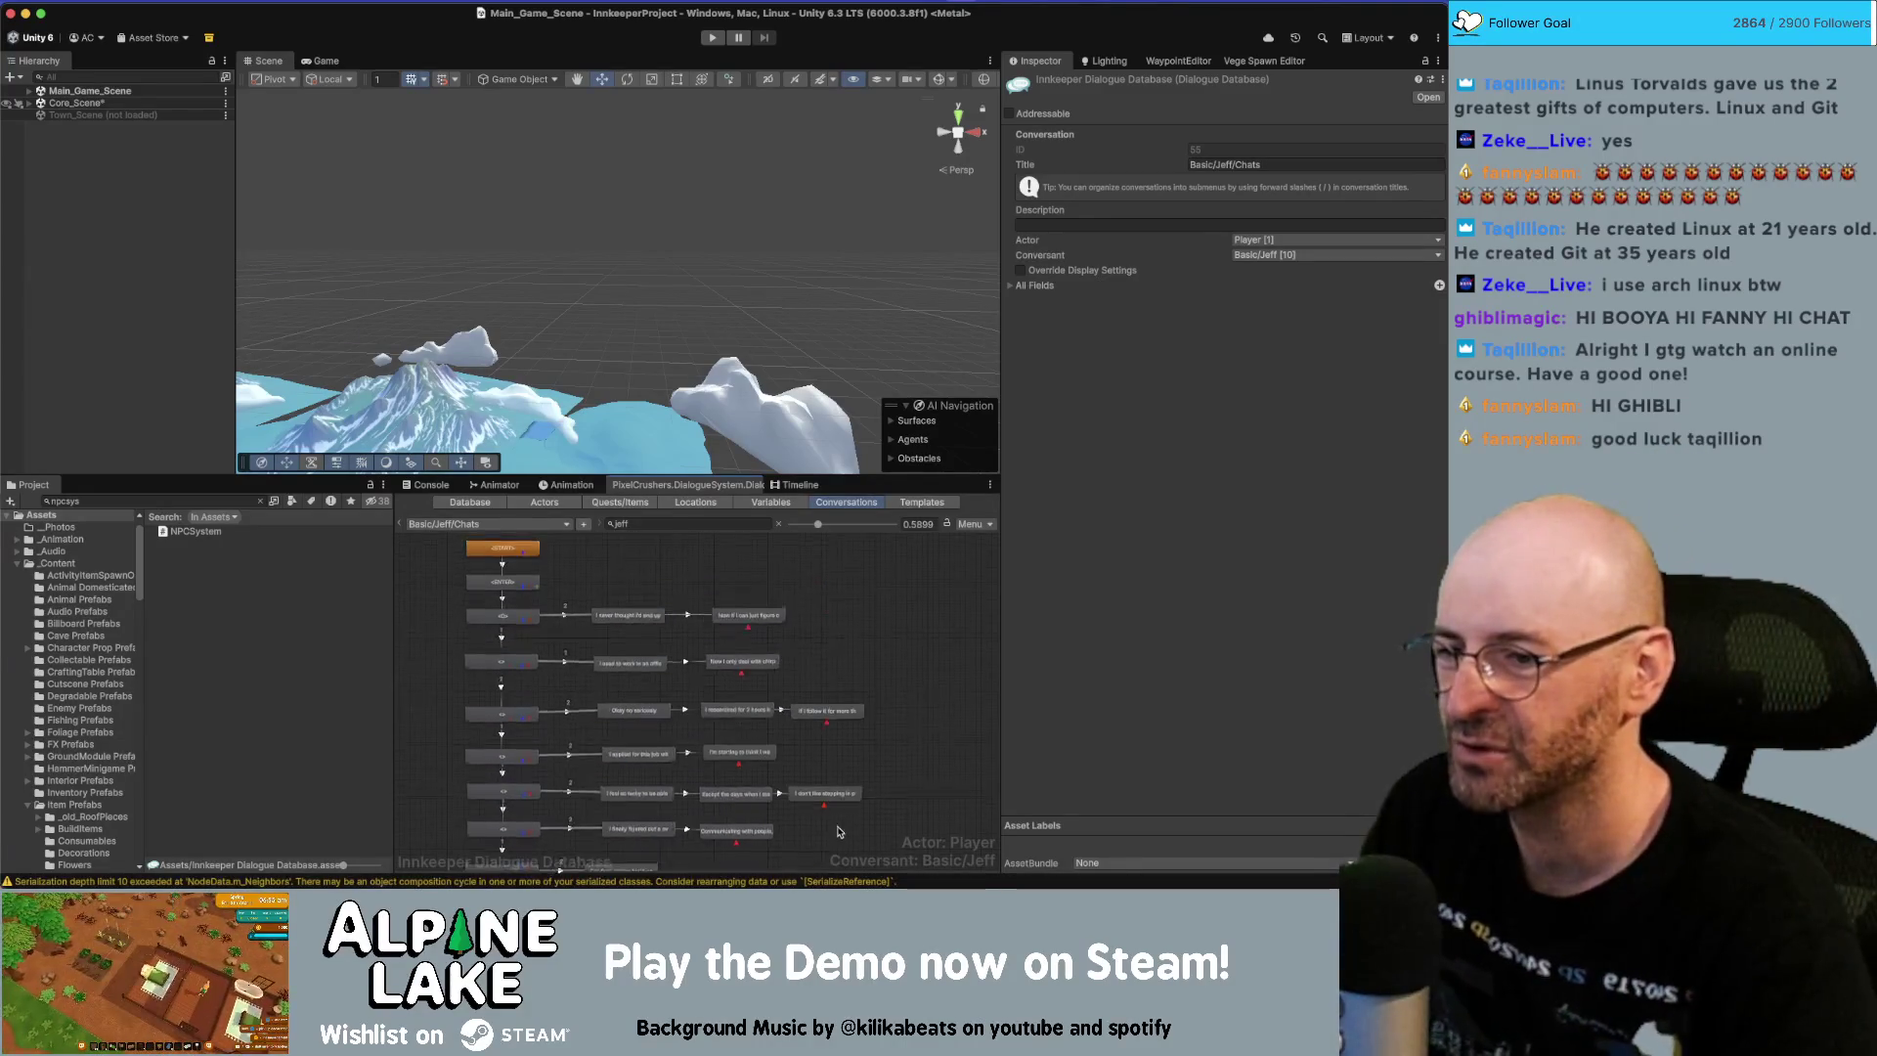
scroll(621, 670, "down", 2)
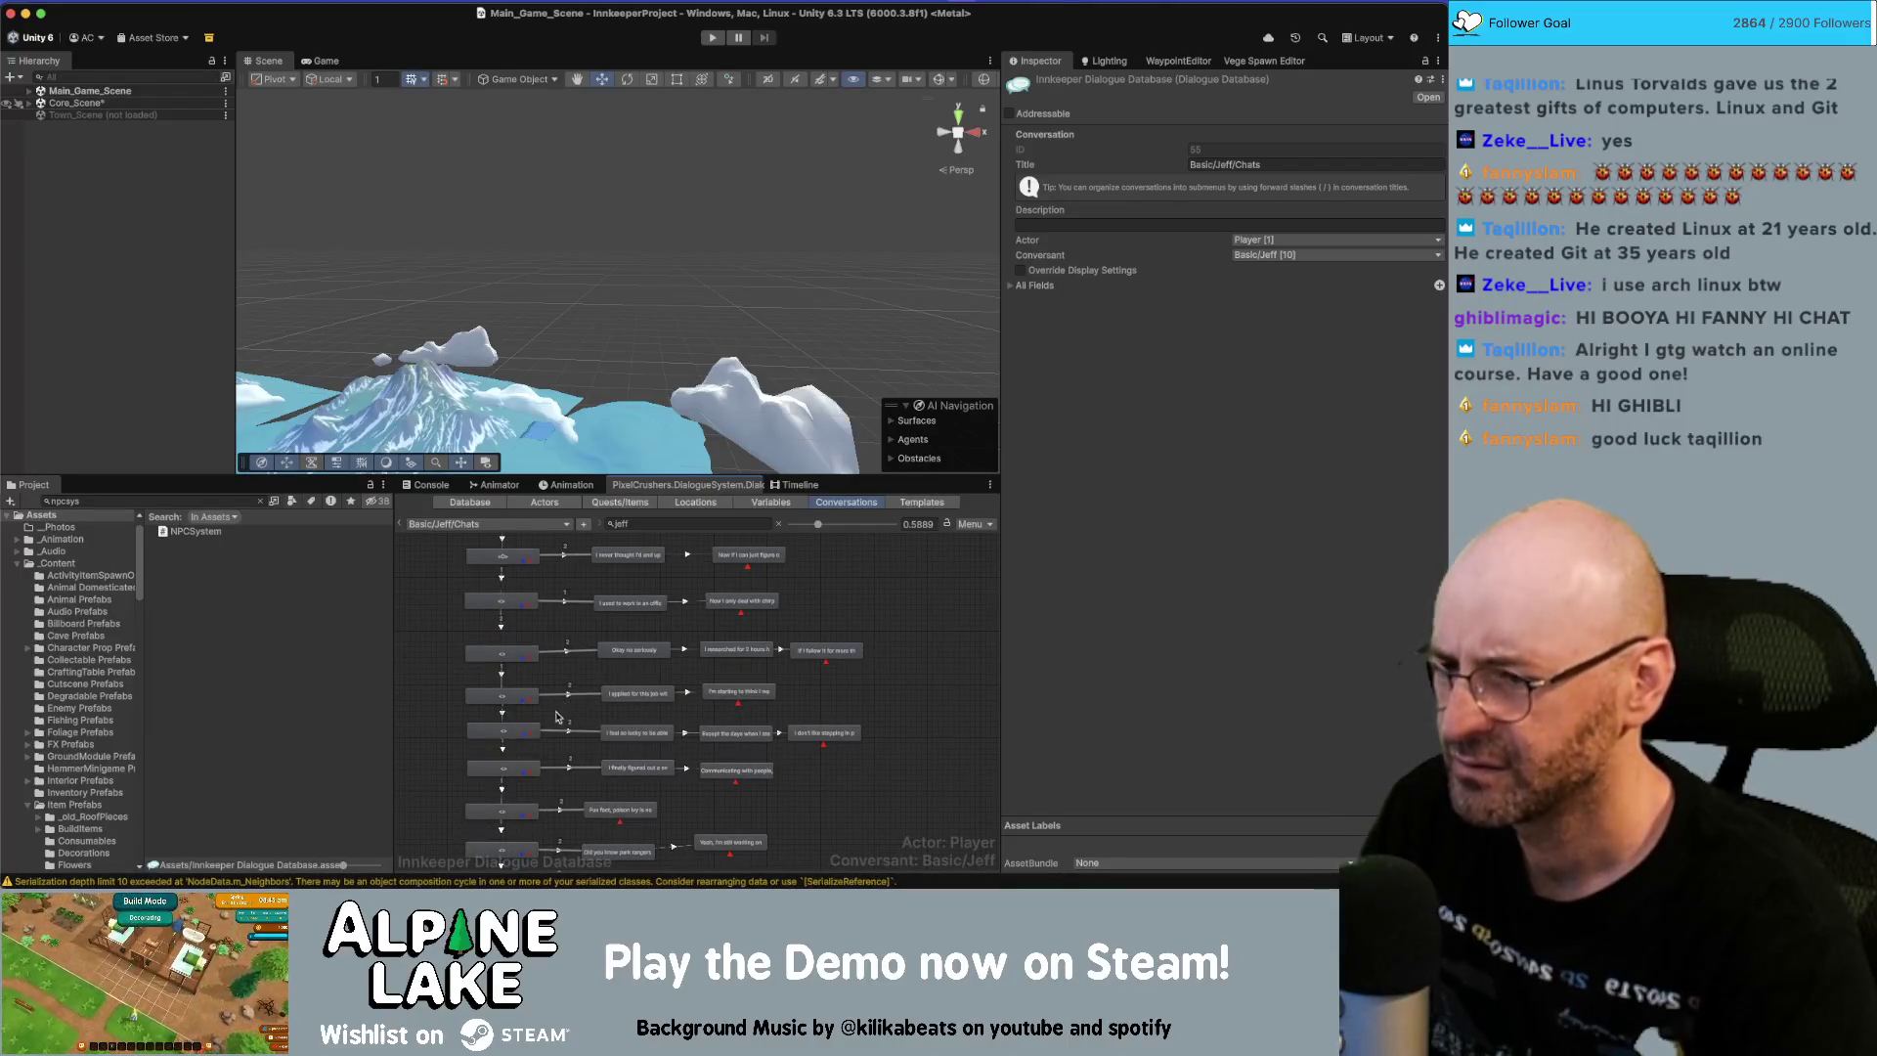
scroll(450, 725, "down", 2)
scroll(450, 725, "down", 6)
scroll(433, 645, "down", 3)
scroll(430, 665, "down", 1)
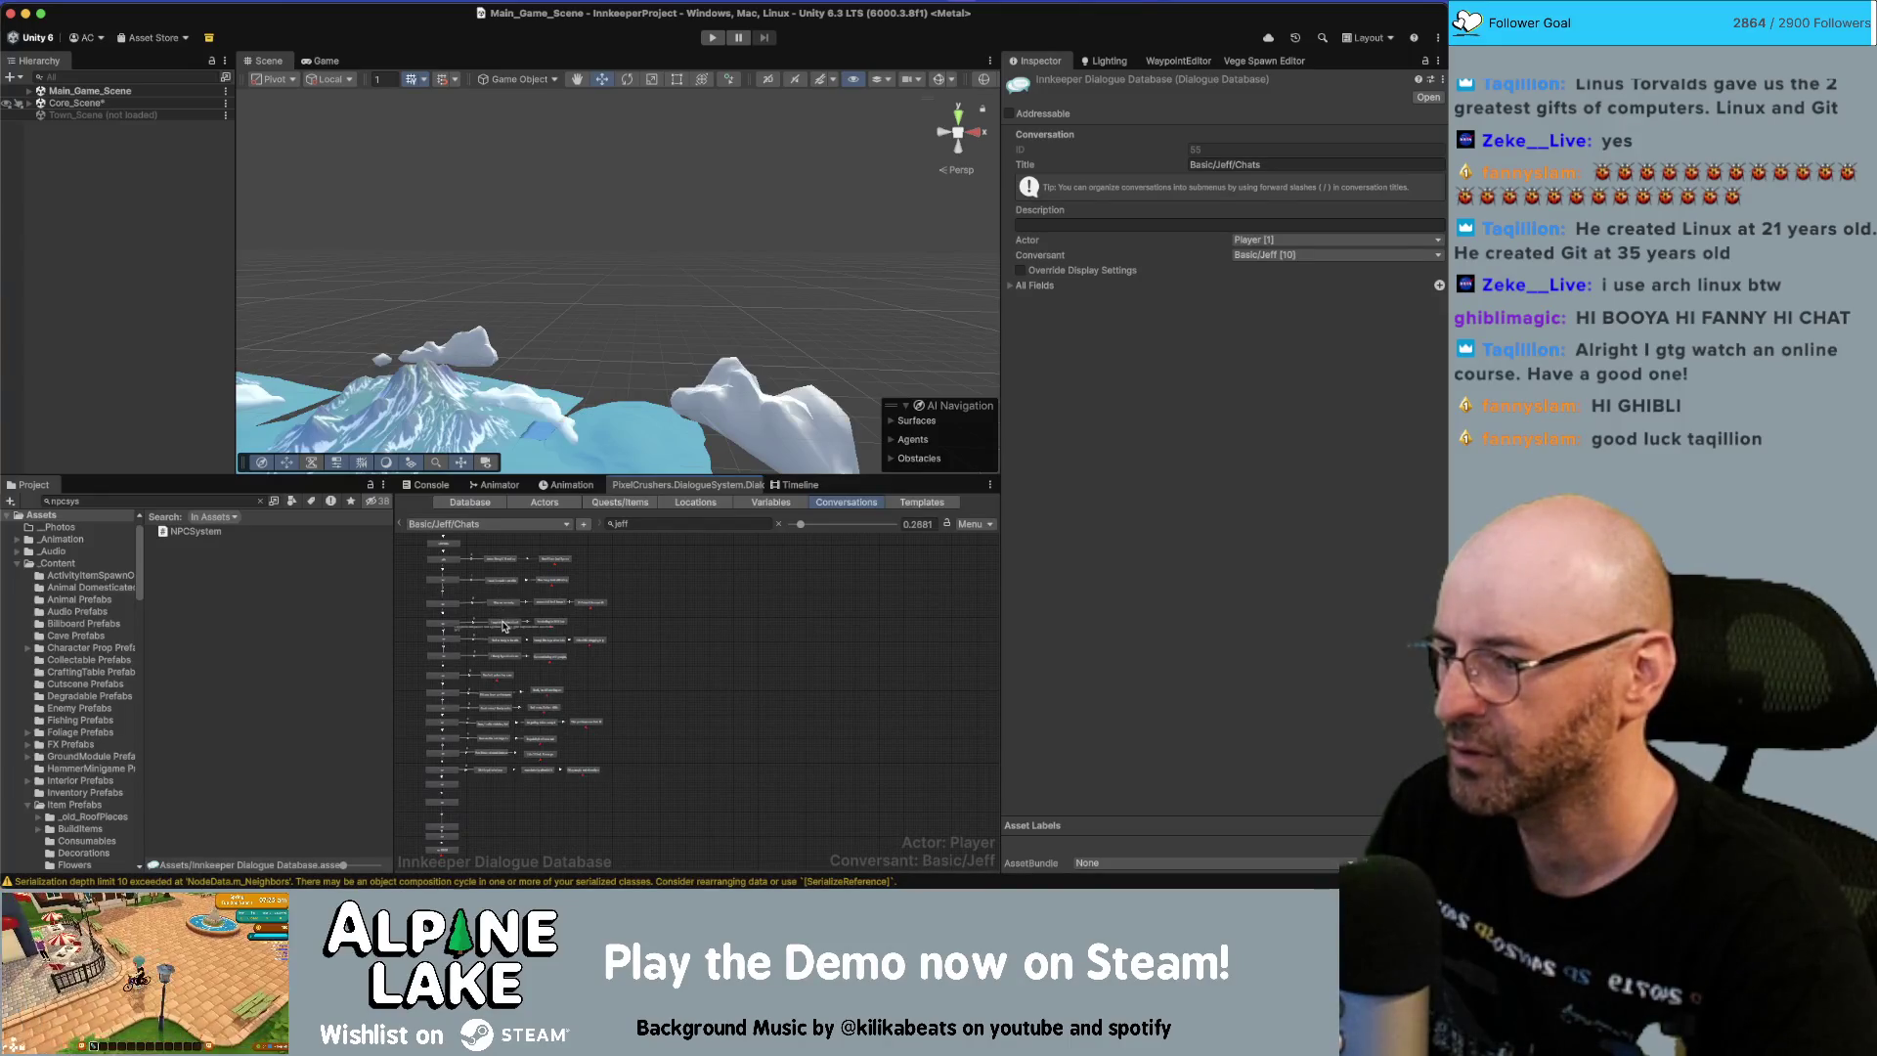
mouse_move(418, 637)
left_mouse_down()
mouse_move(601, 729)
mouse_move(649, 860)
left_mouse_up()
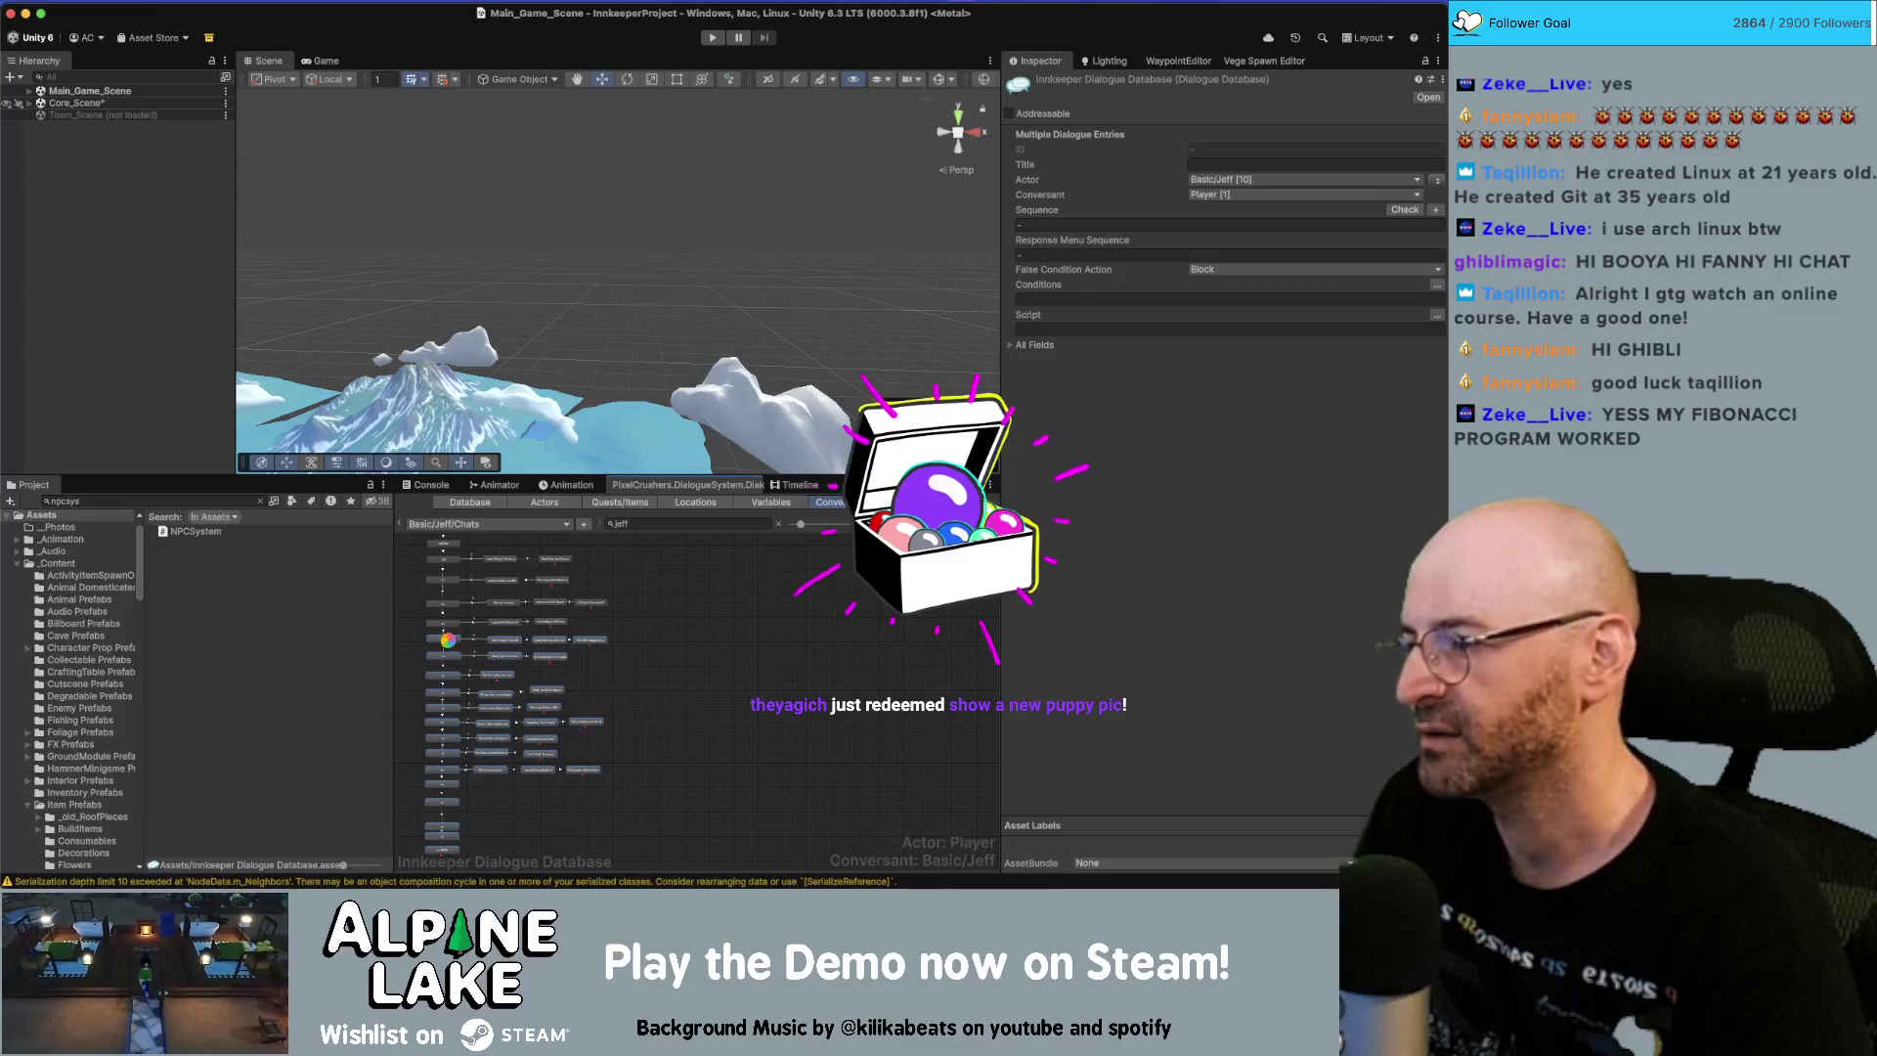
Start a Spotlight search for the Photos app by typing 'phots'.
scroll(439, 642, "up", 3)
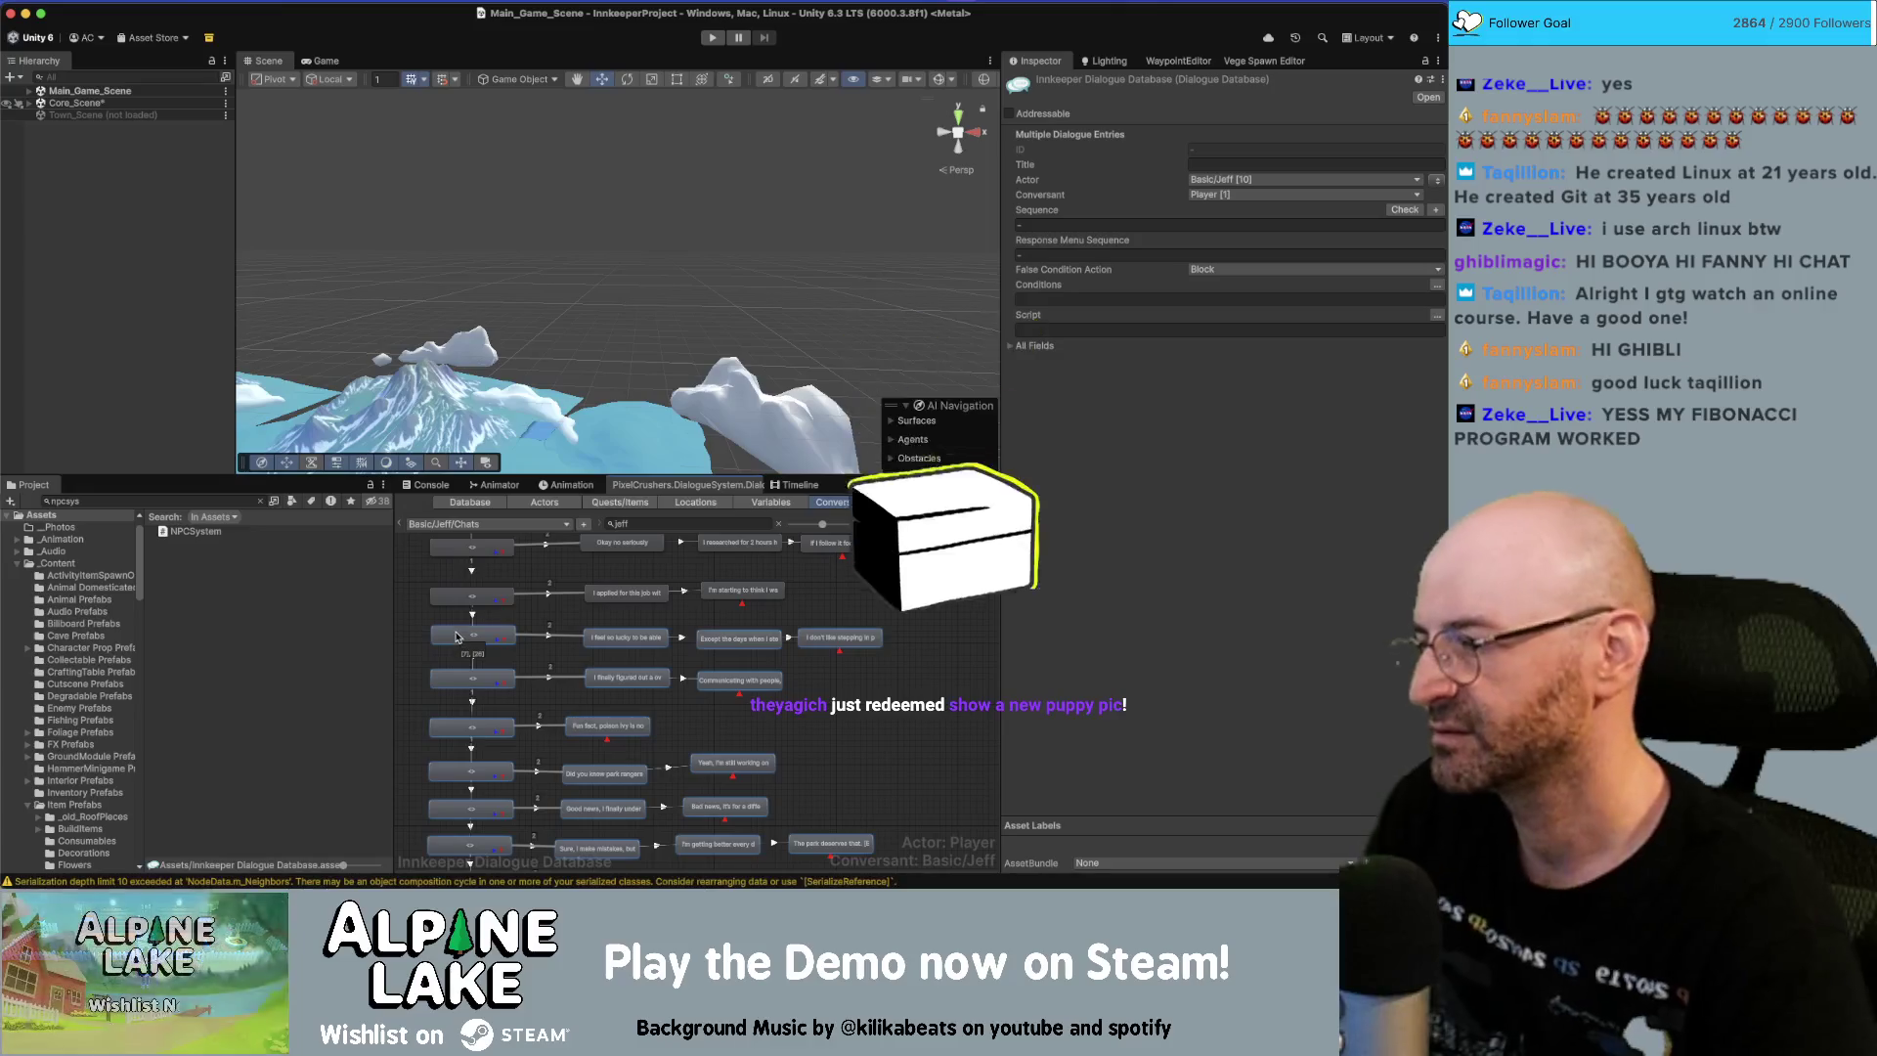
key("super+space")
type("phots")
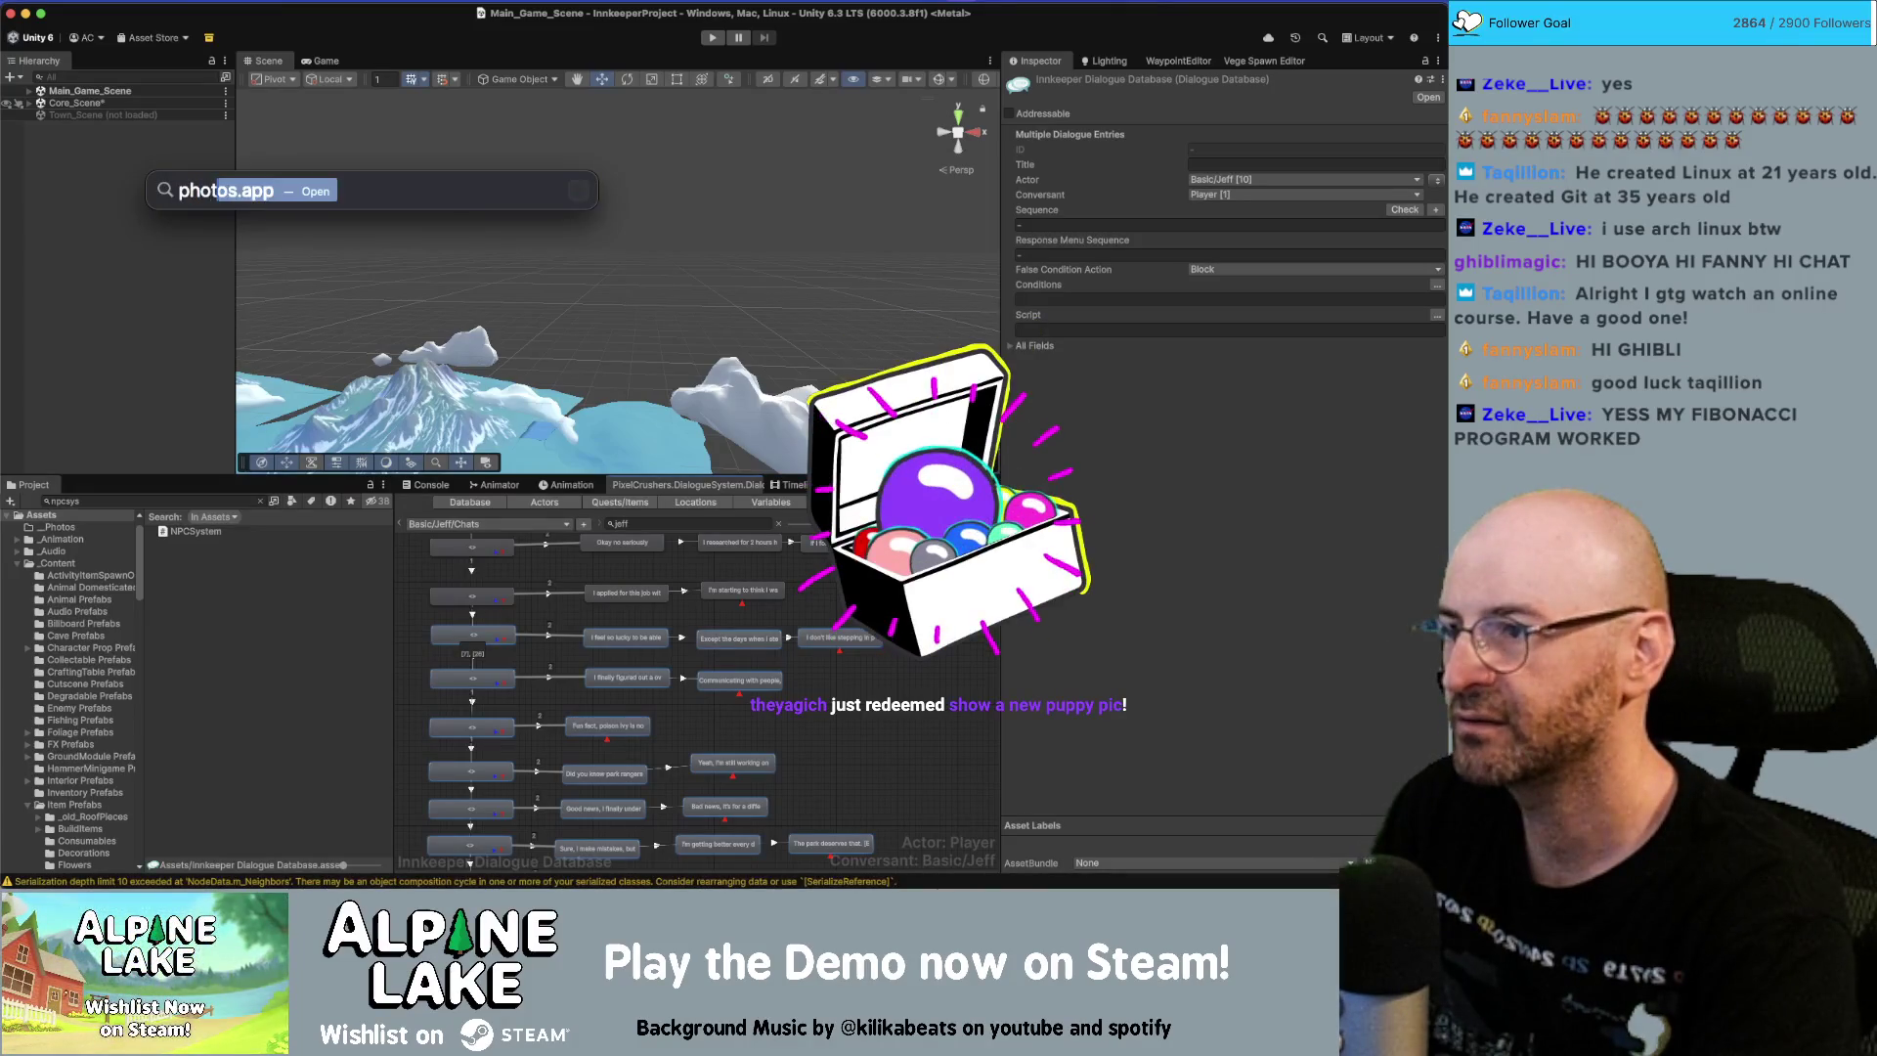
key("Return")
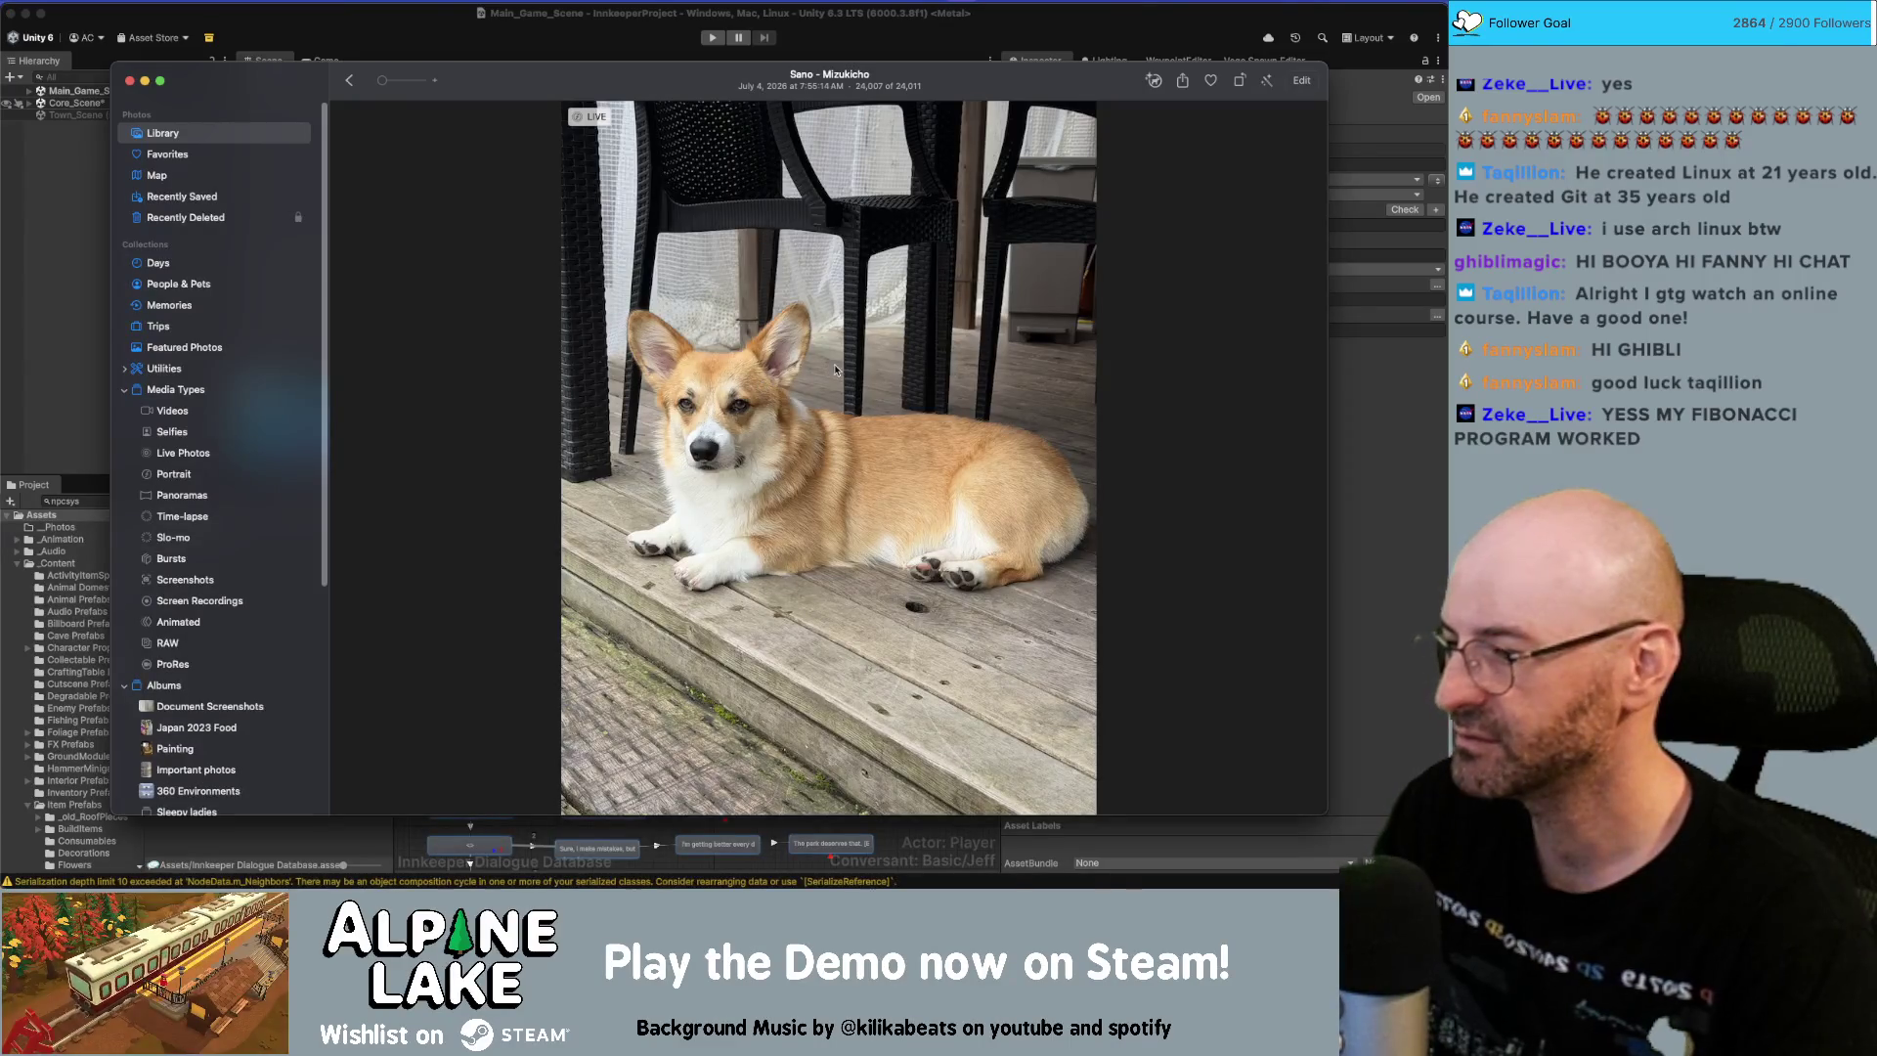
left_click_drag(628, 71, 594, 62)
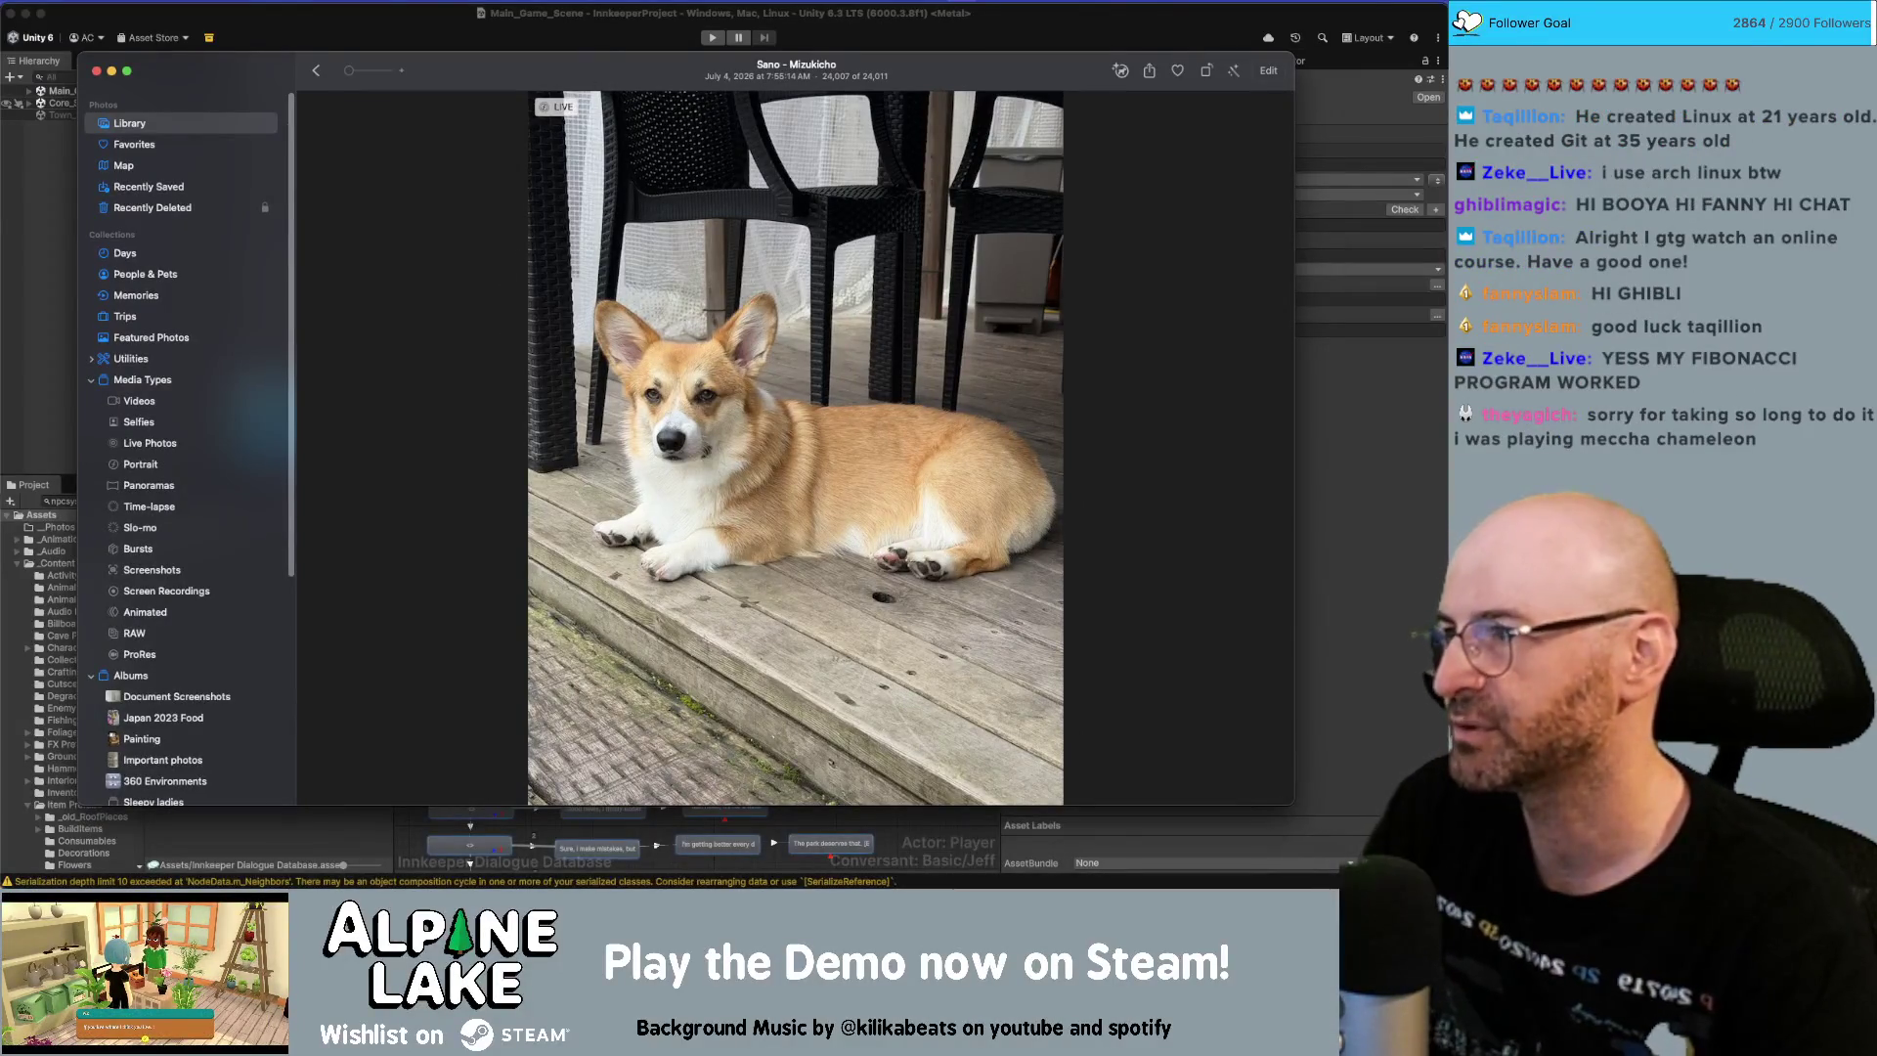
left_click_drag(685, 70, 684, 49)
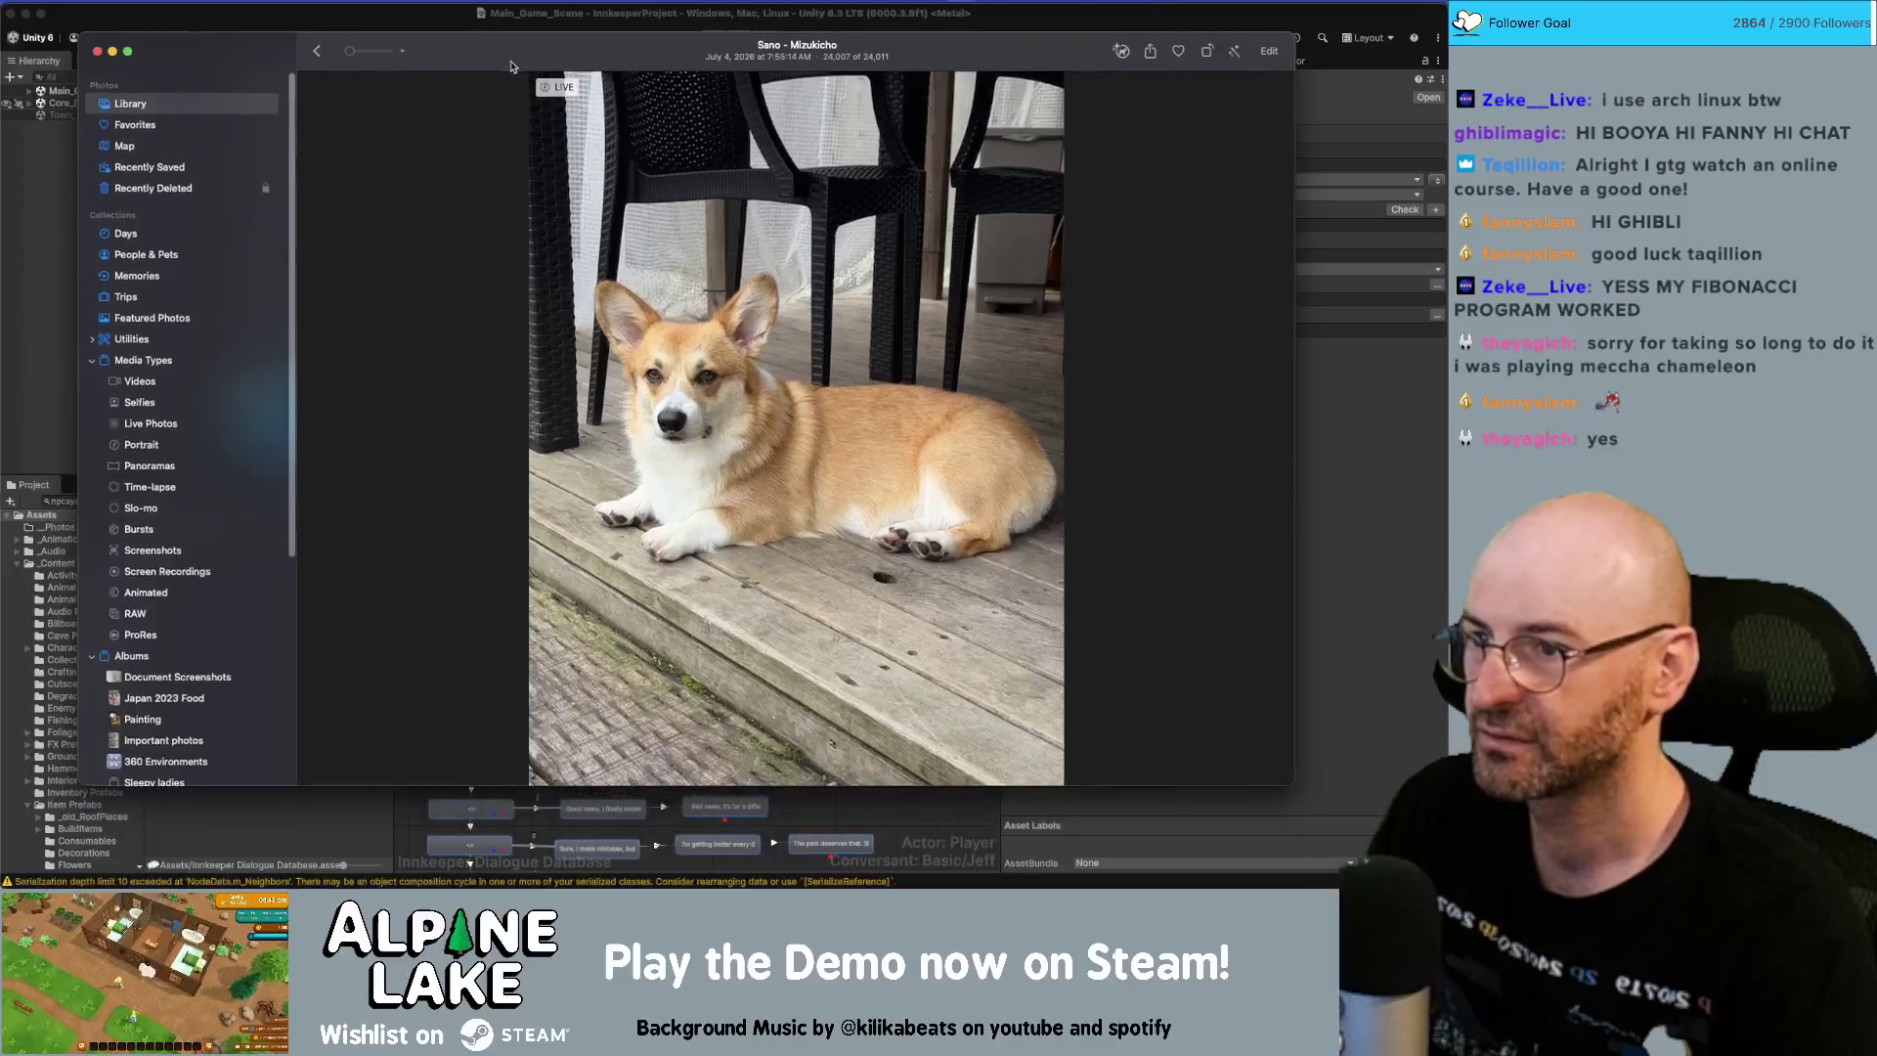
key("super+Tab")
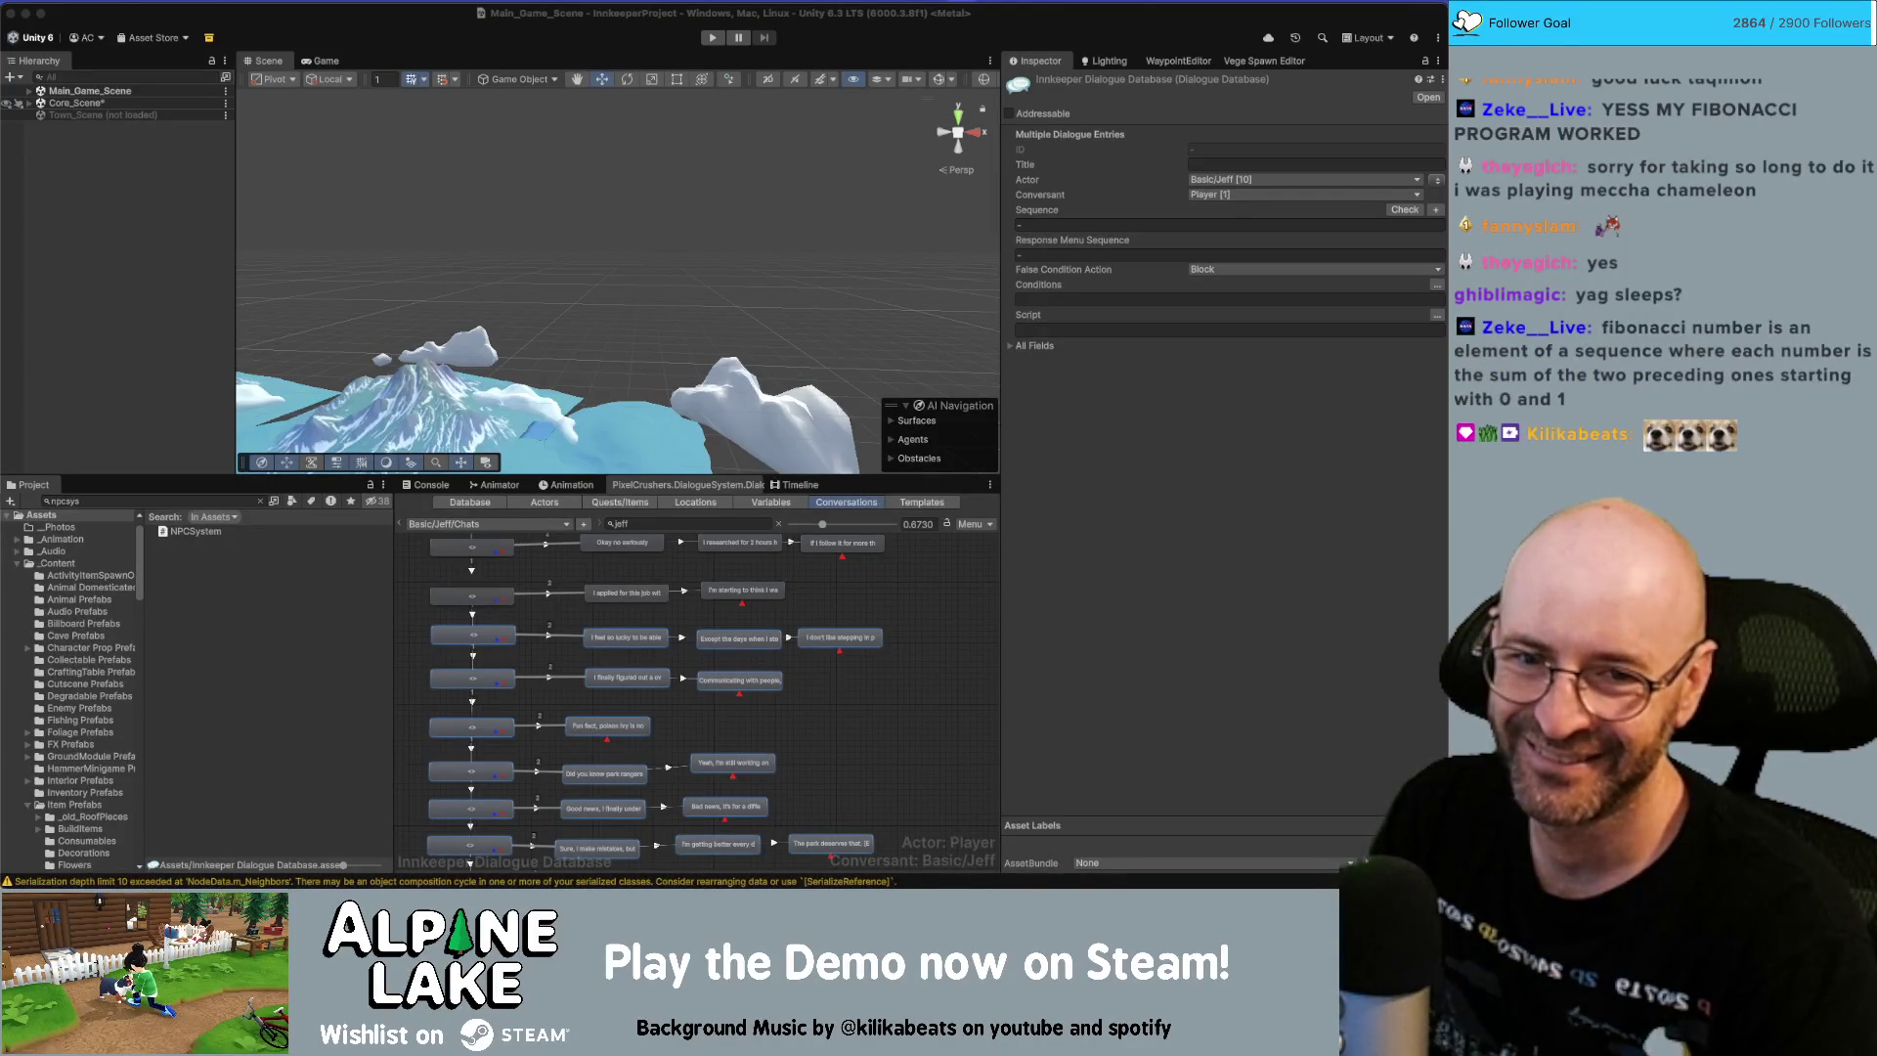
key("super+Tab")
left_click_drag(974, 98, 937, 97)
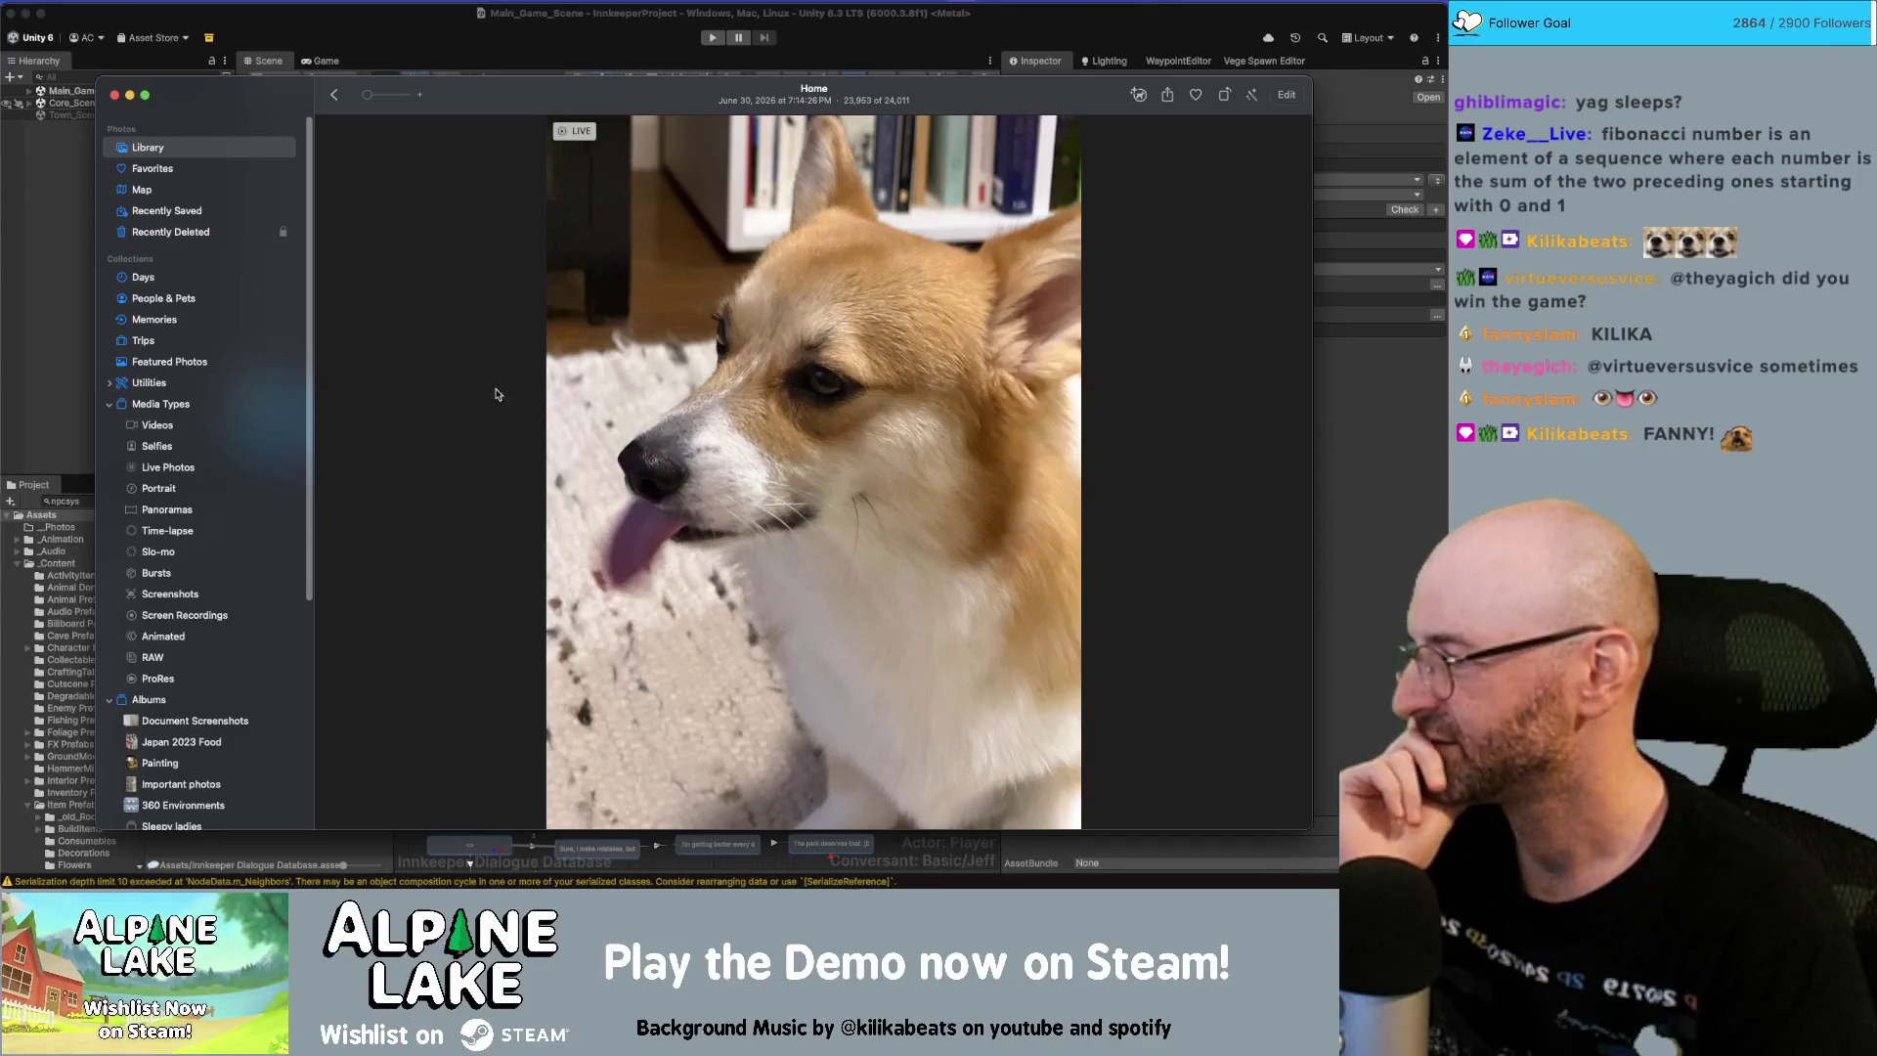
double_click(470, 90)
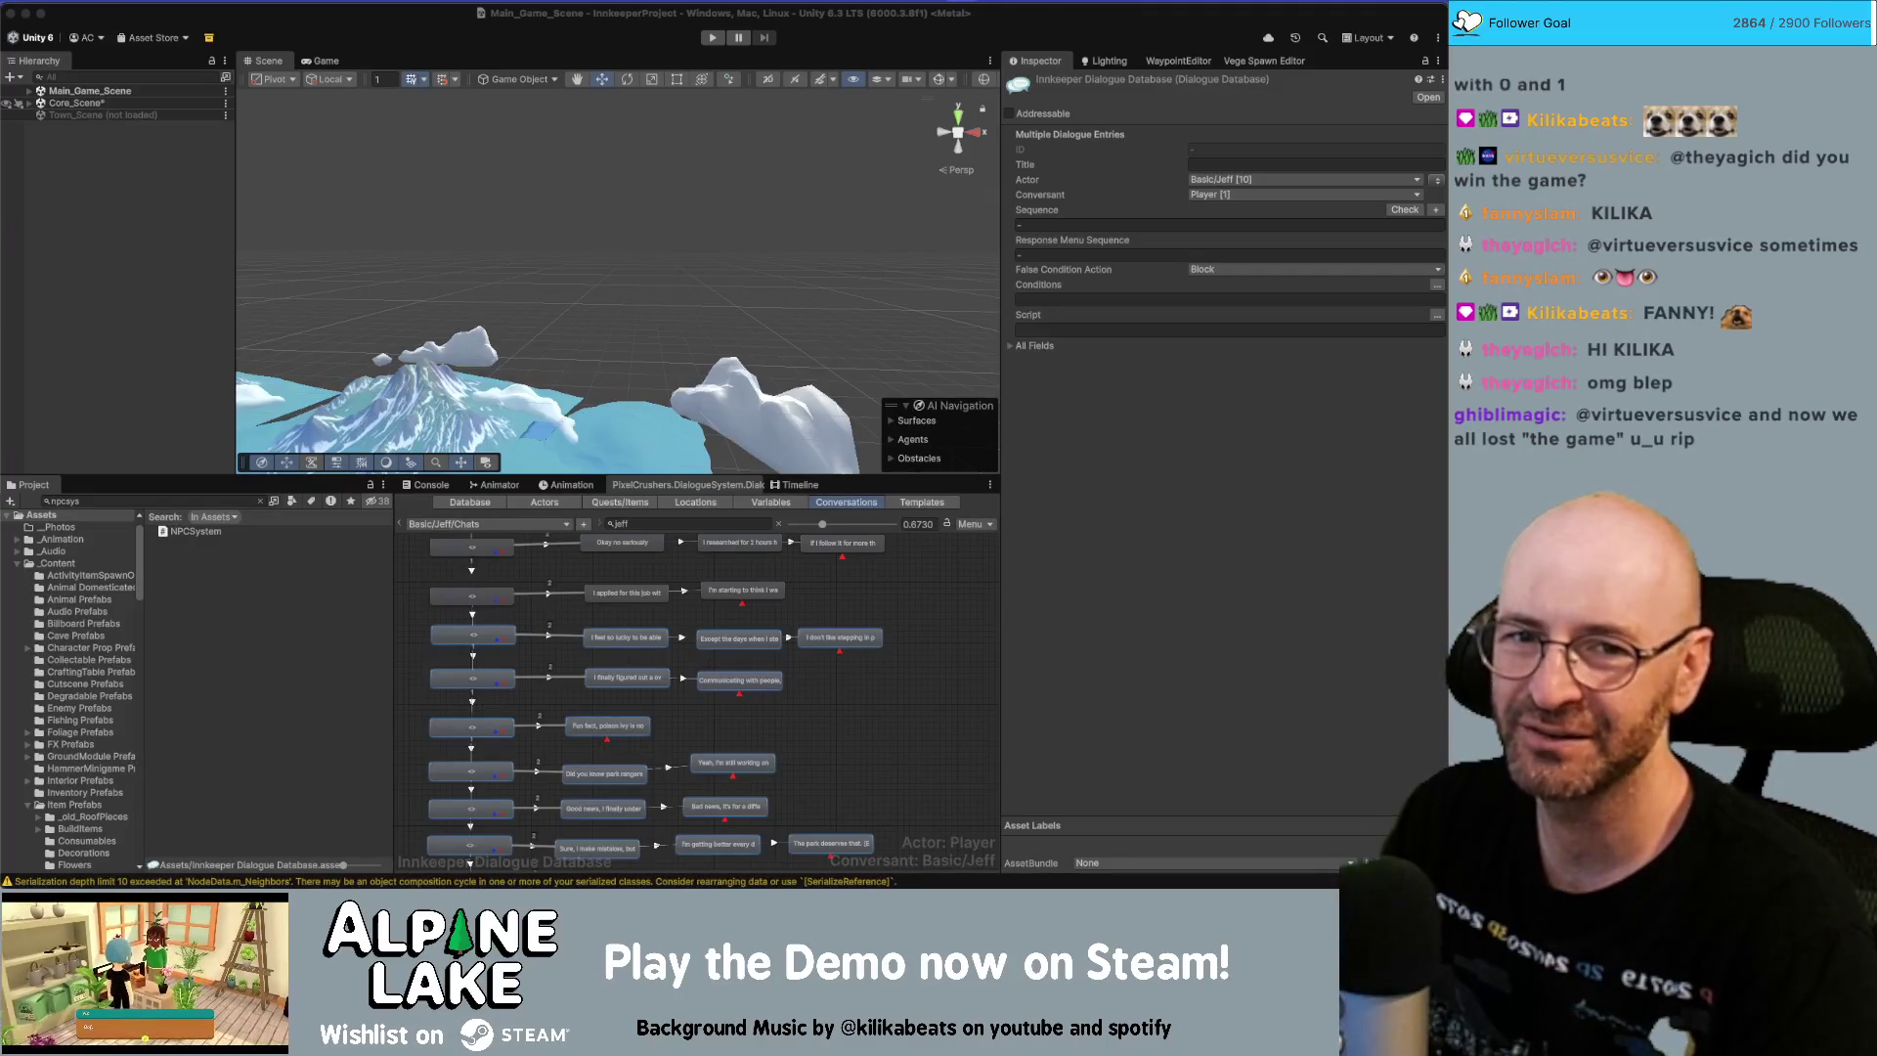
key("super+Tab")
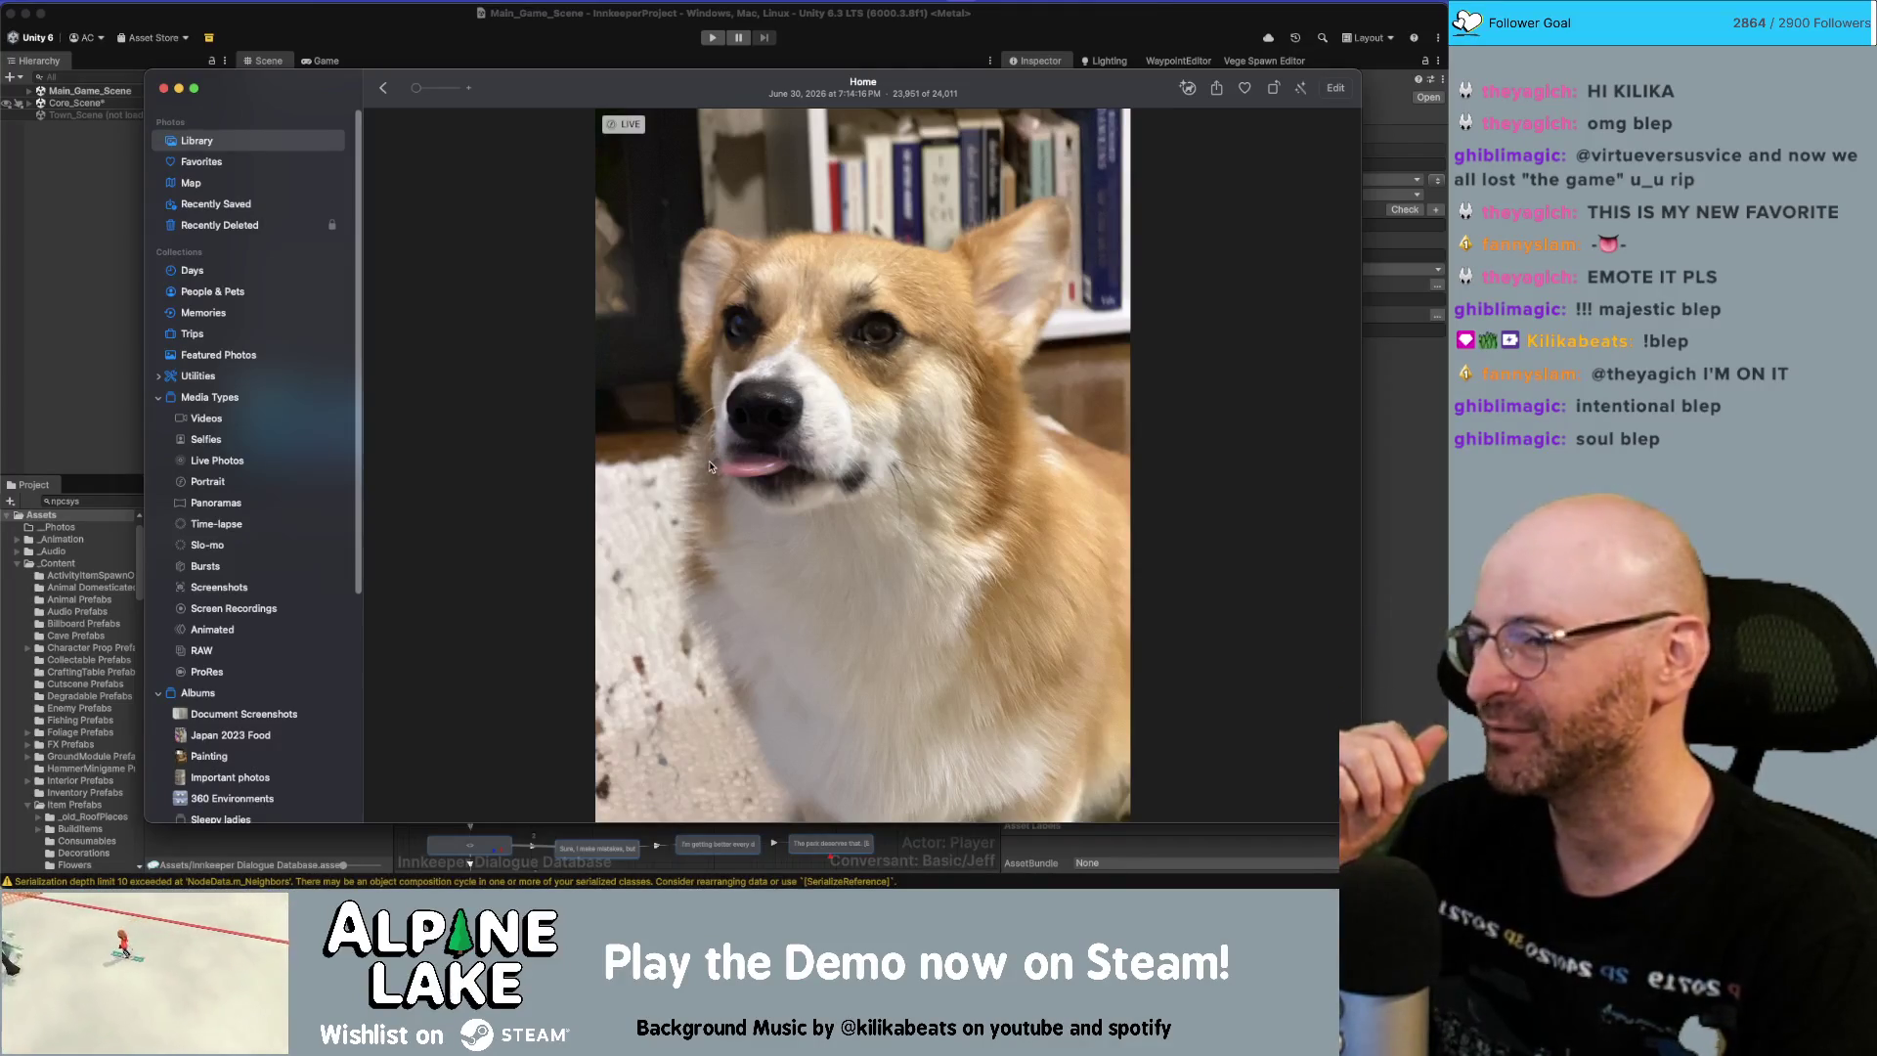
left_click_drag(637, 99, 642, 101)
mouse_move(634, 138)
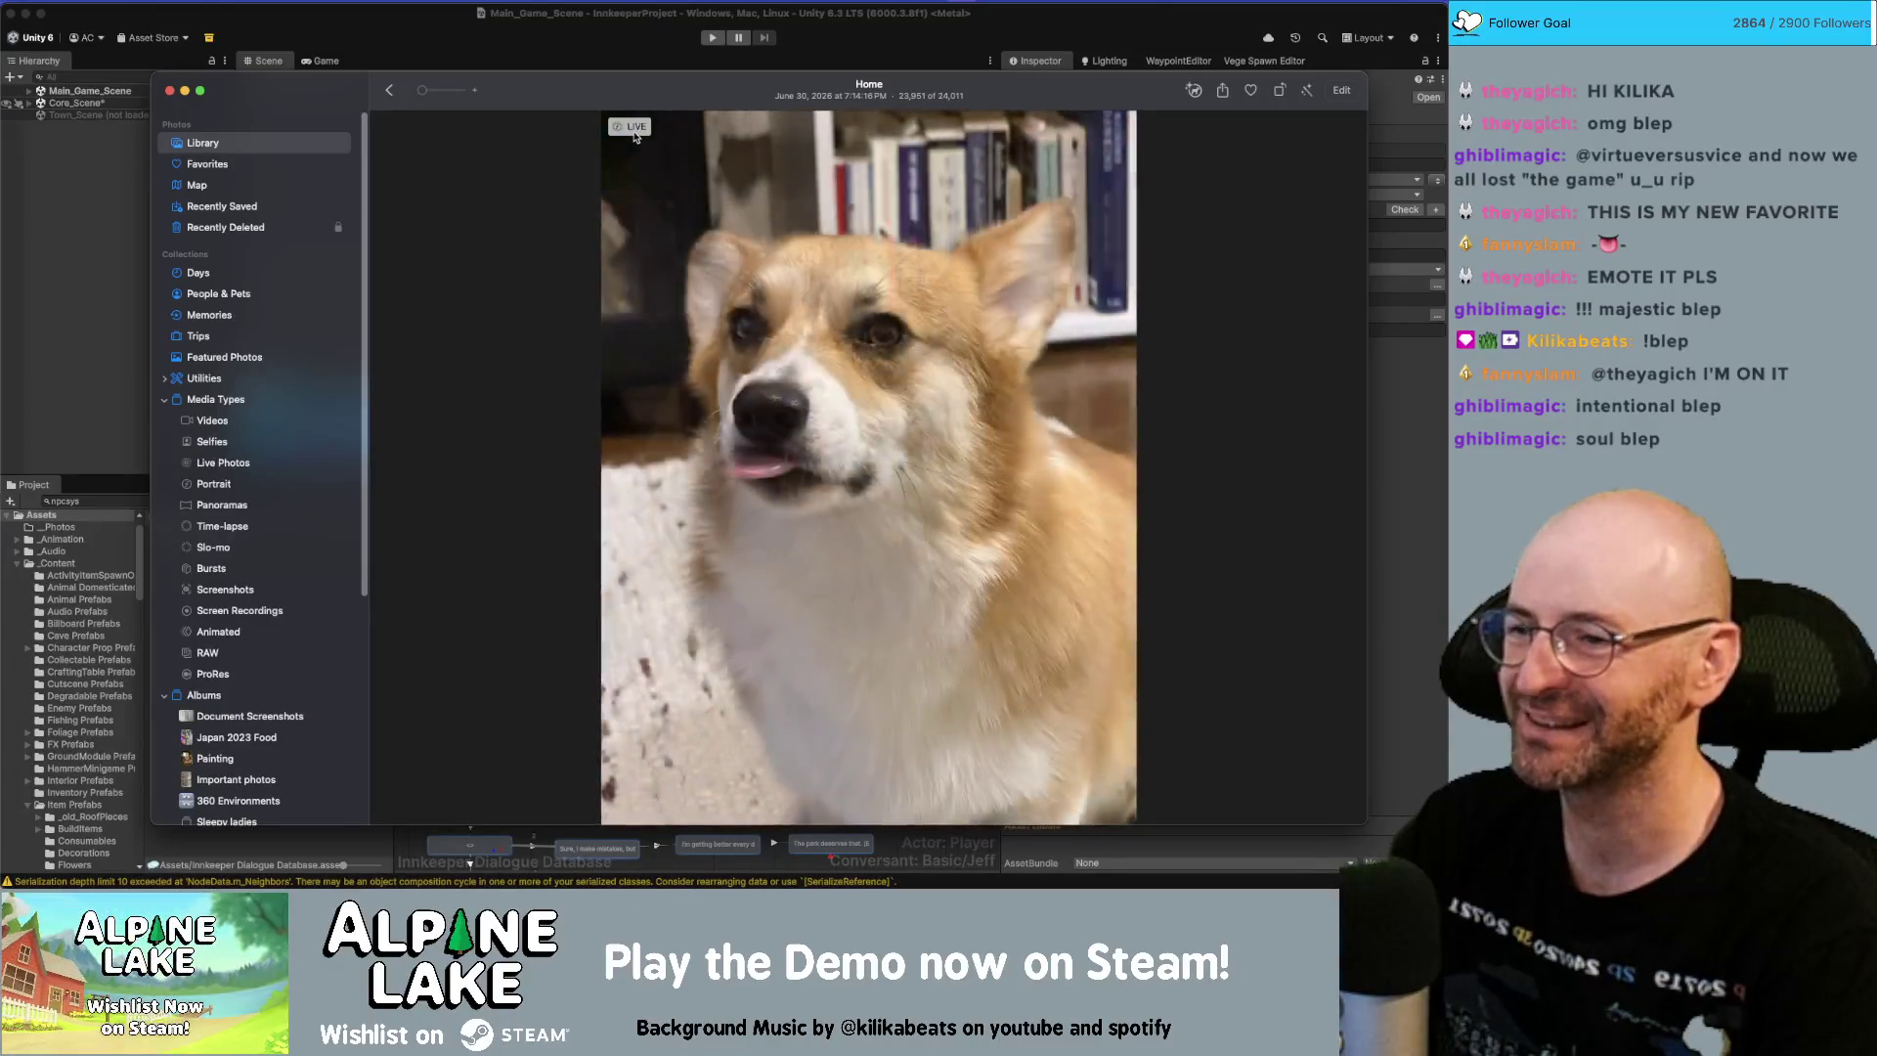
key("super+w")
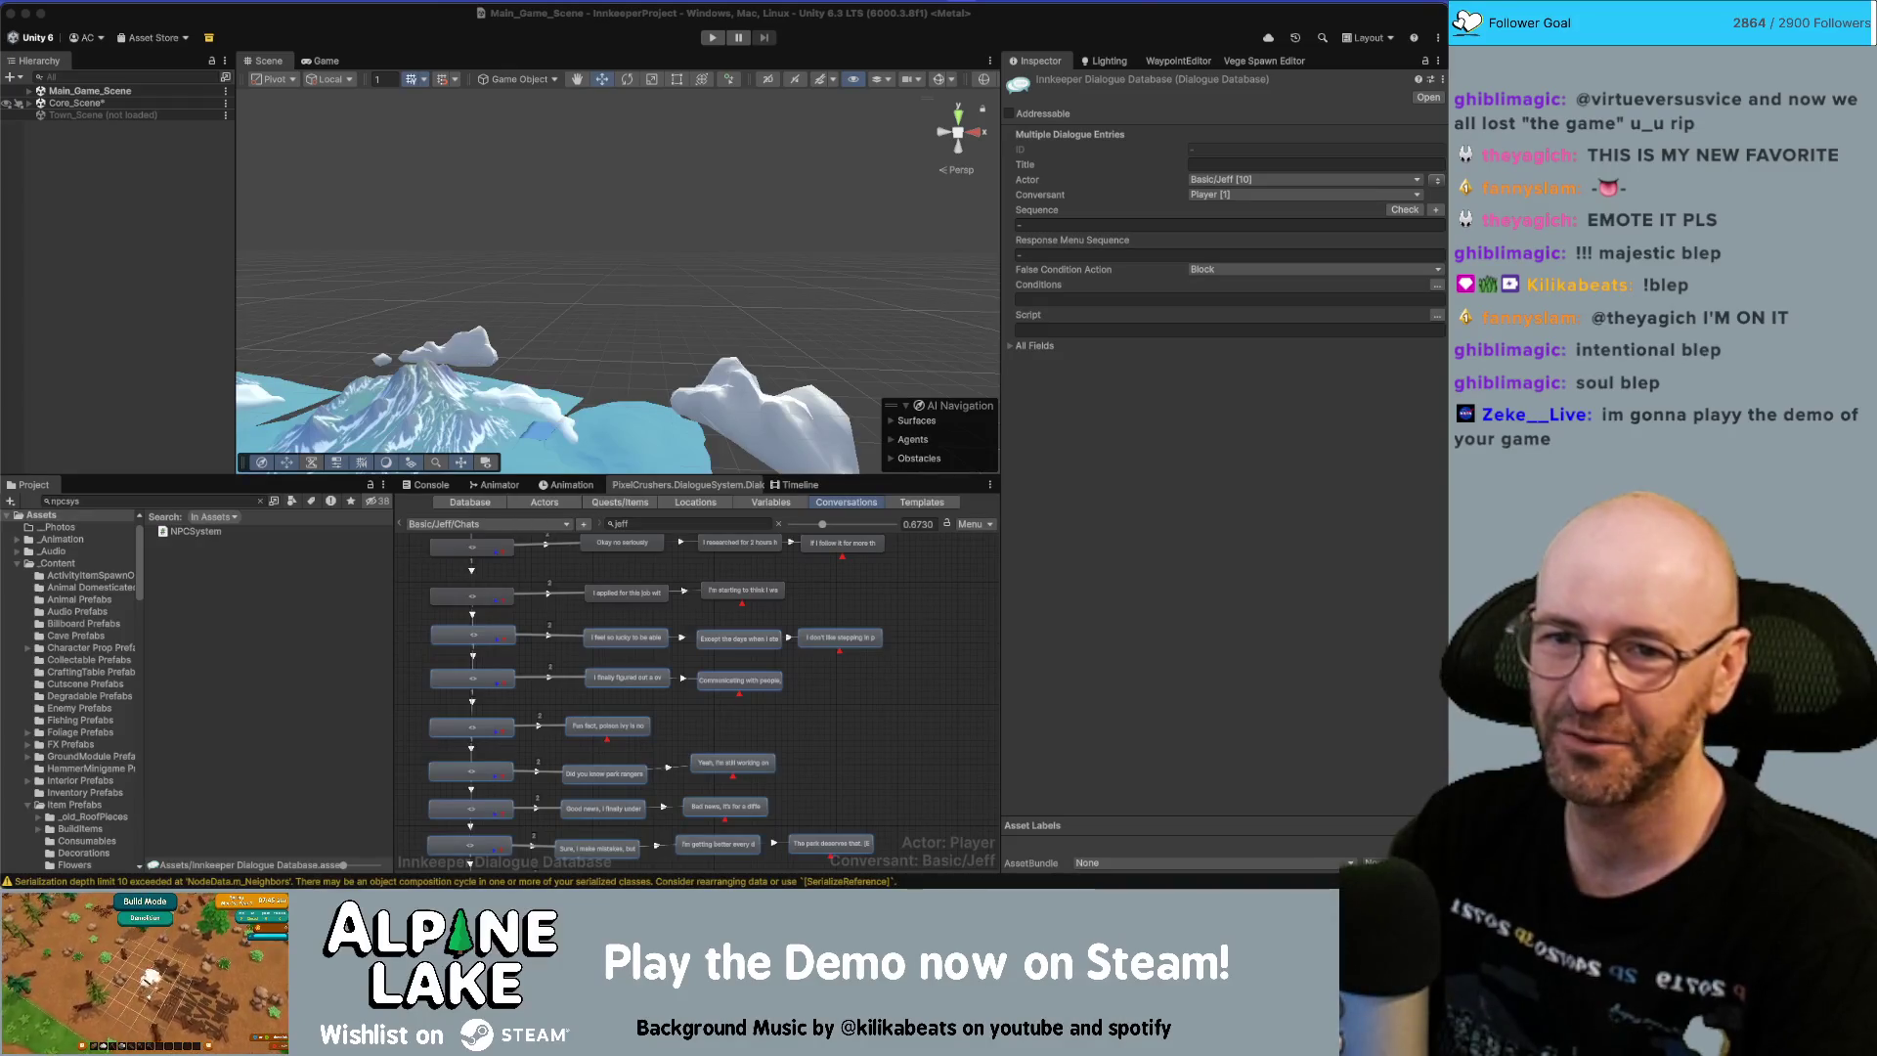
key("super+Tab")
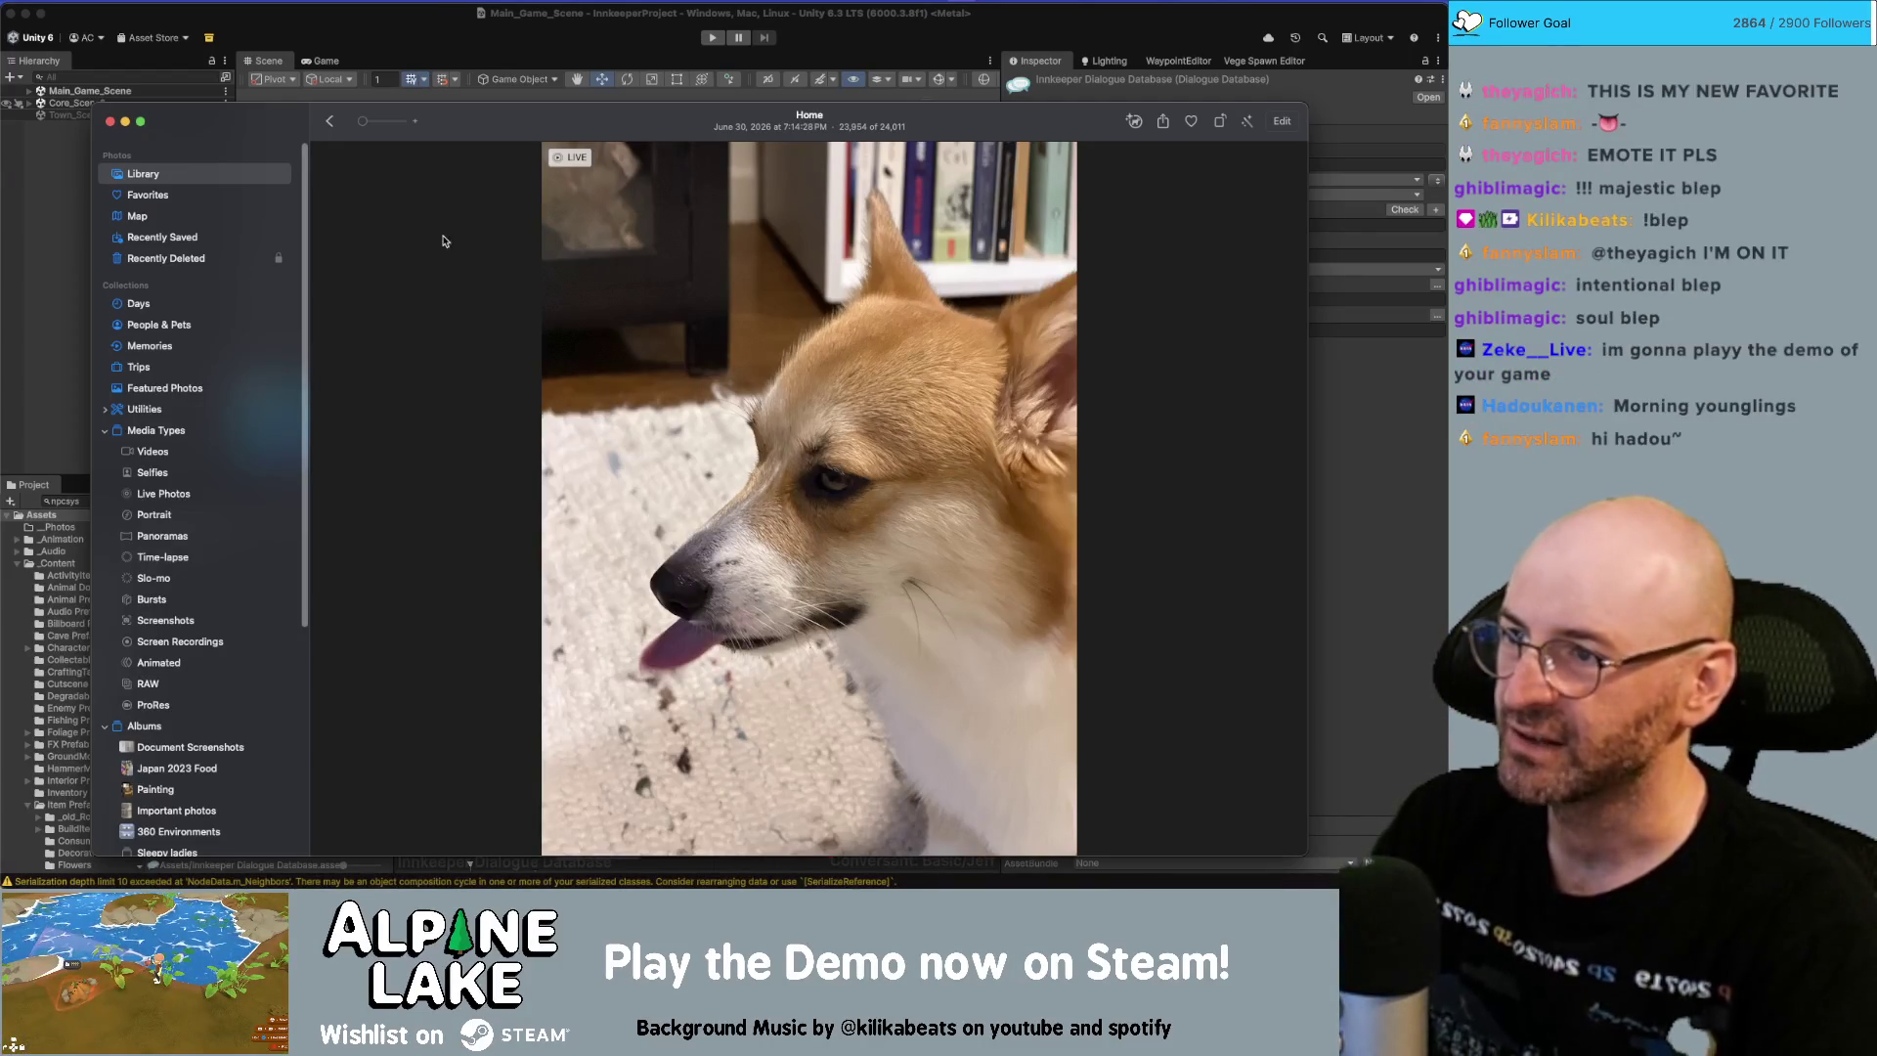
mouse_move(576, 160)
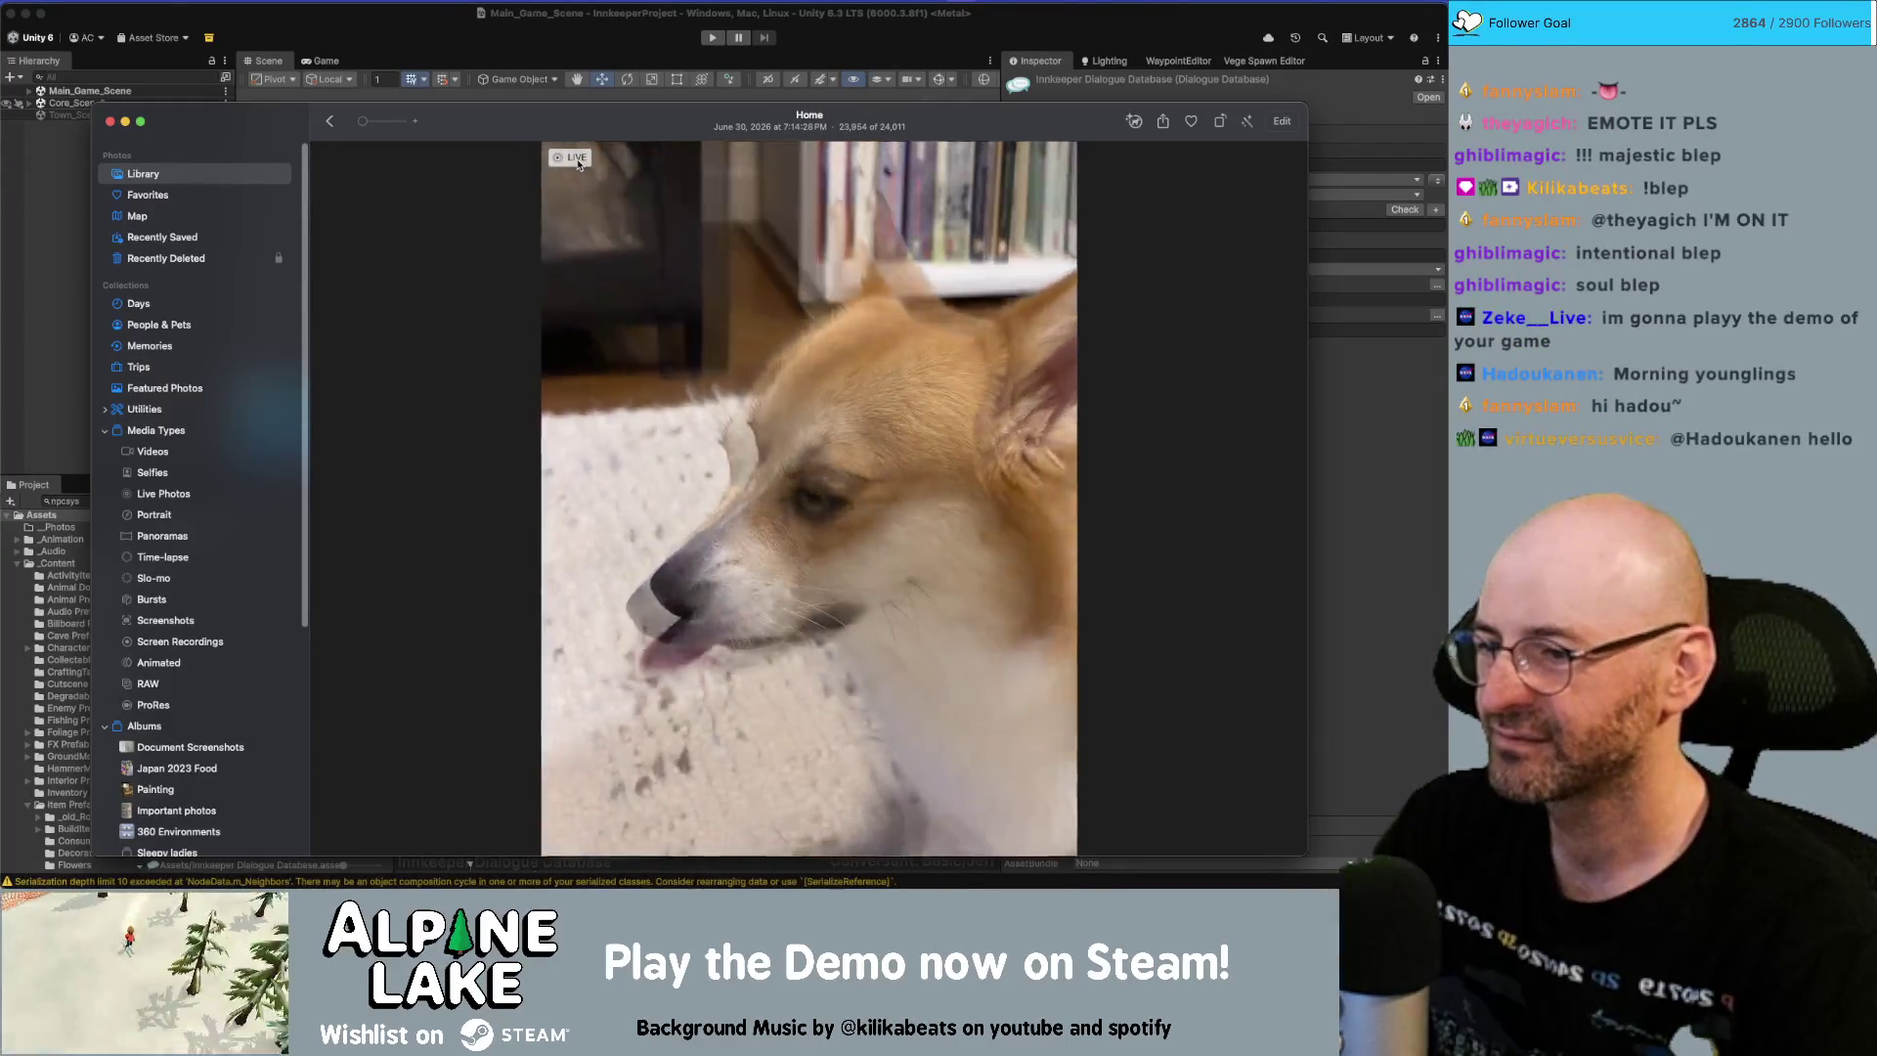
key("super+m")
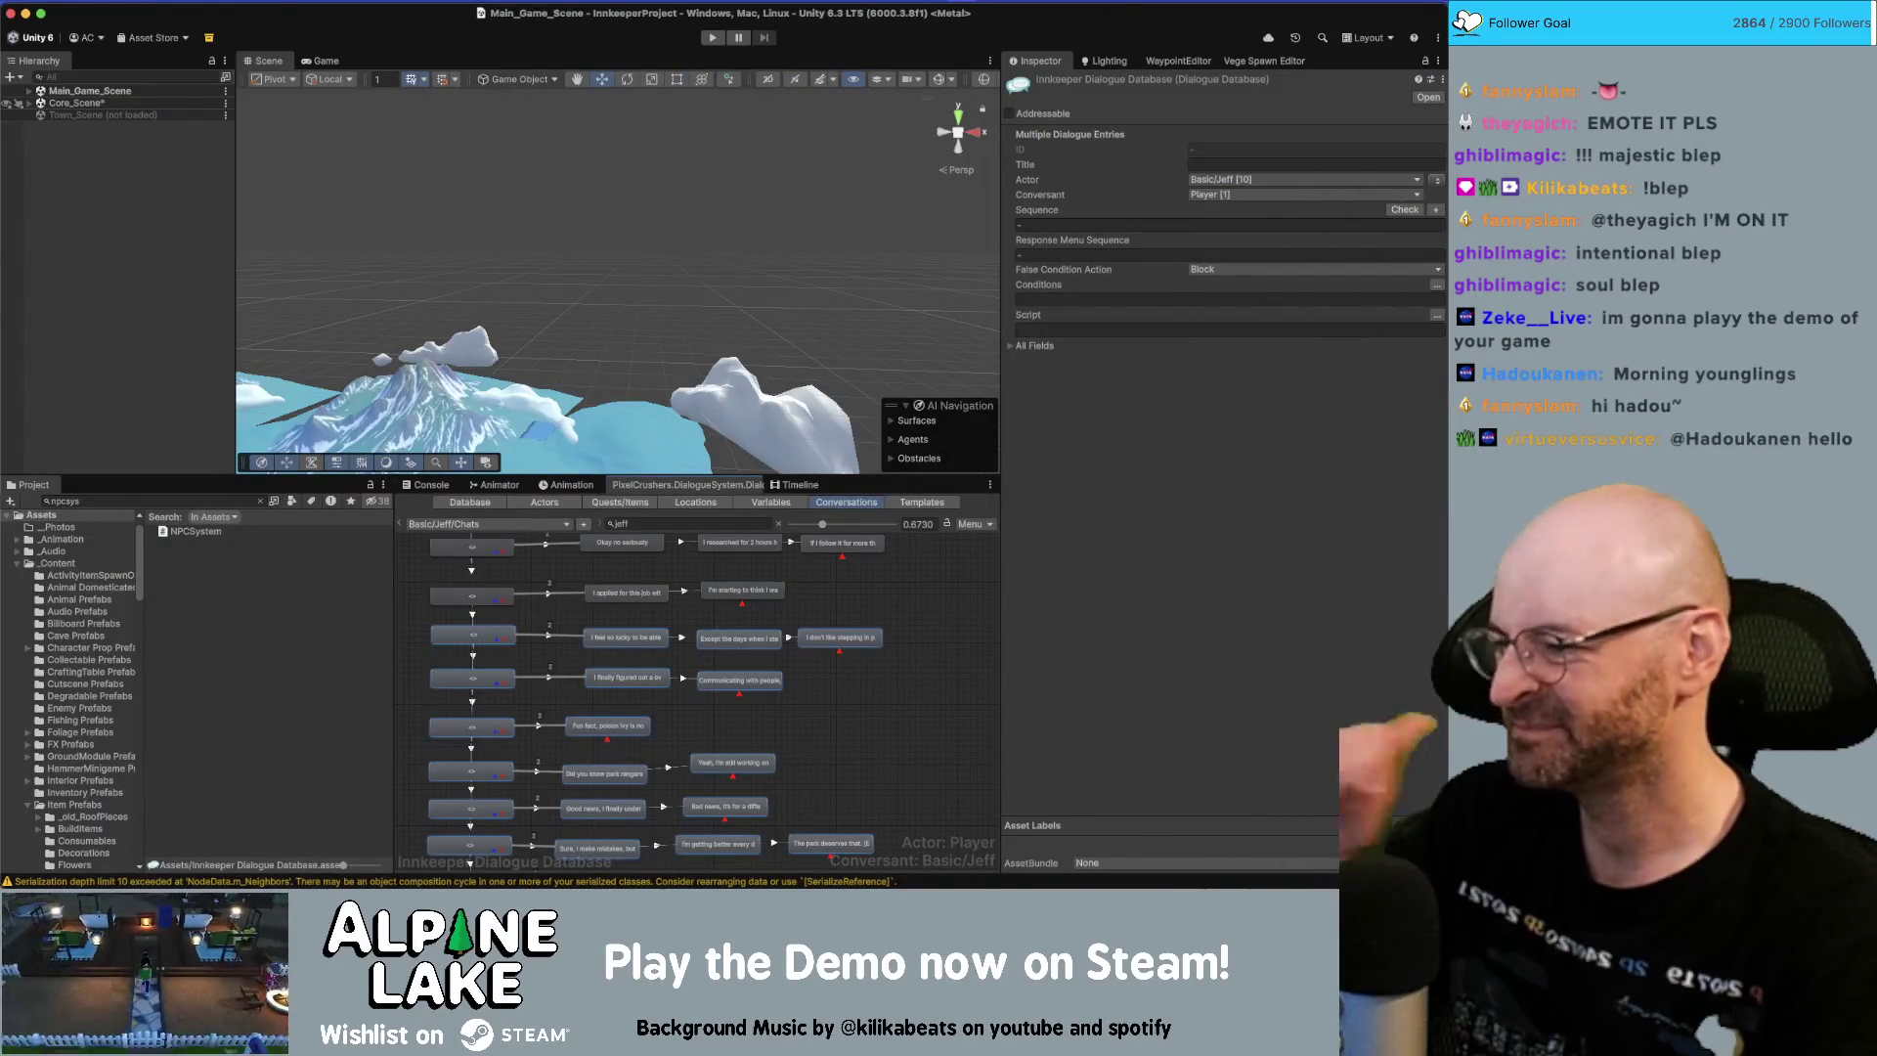
scroll(837, 871, "up", 3)
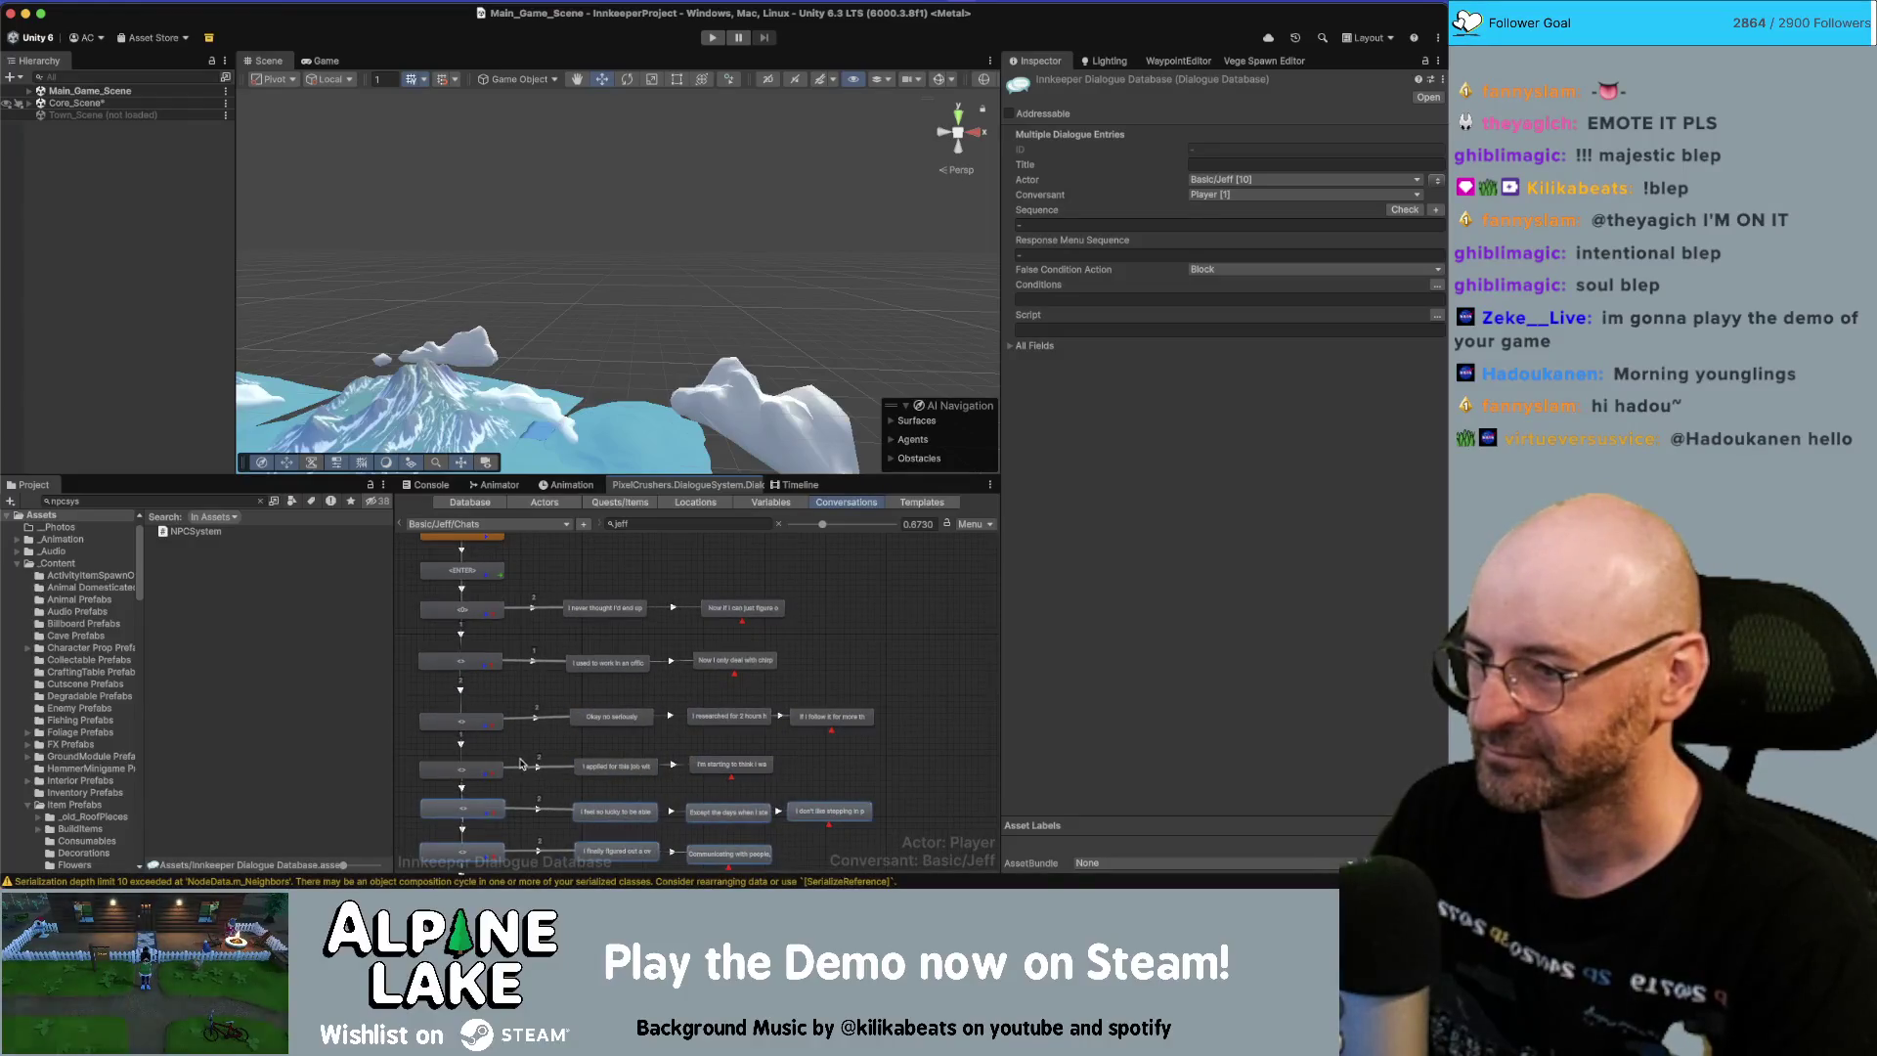
scroll(525, 766, "down", 3)
Add a child node after the job-application line with sequence Continue();.
left_click_drag(489, 671, 489, 742)
left_click(503, 647)
right_click(503, 645)
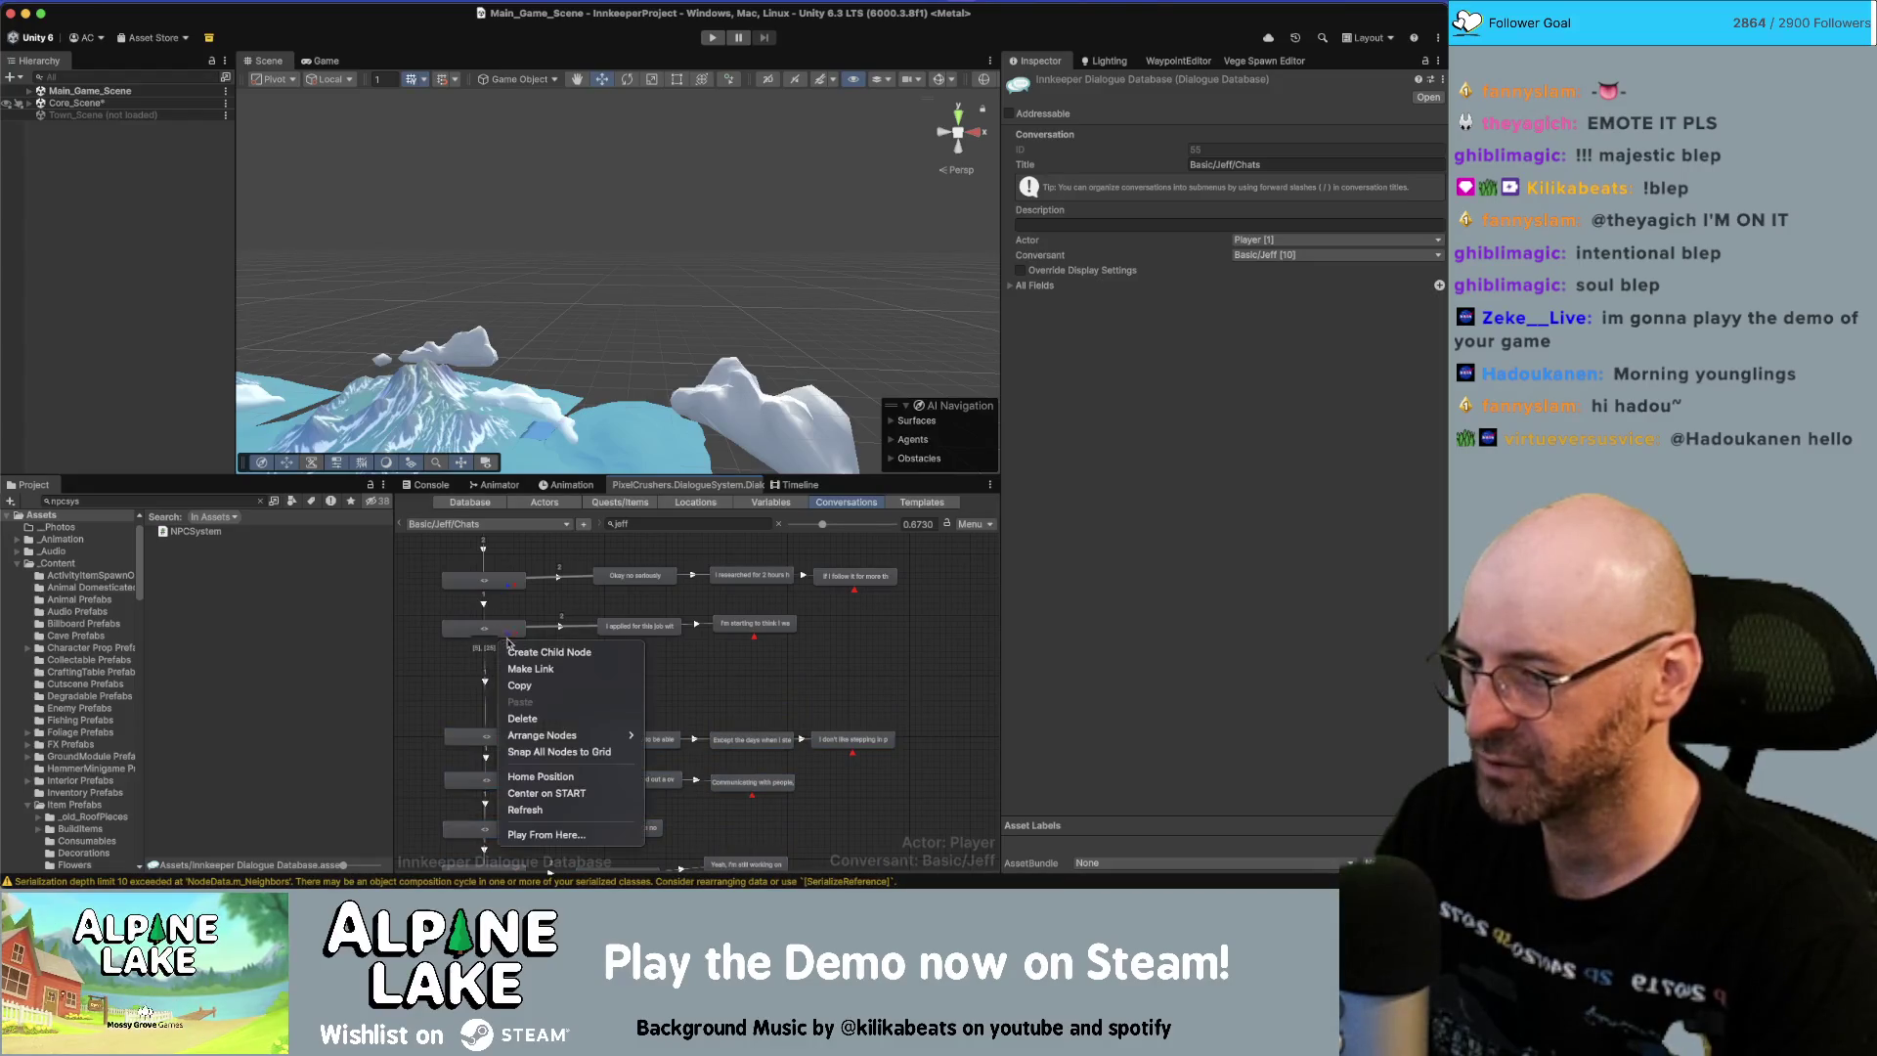
left_click(518, 652)
left_click_drag(517, 655, 538, 670)
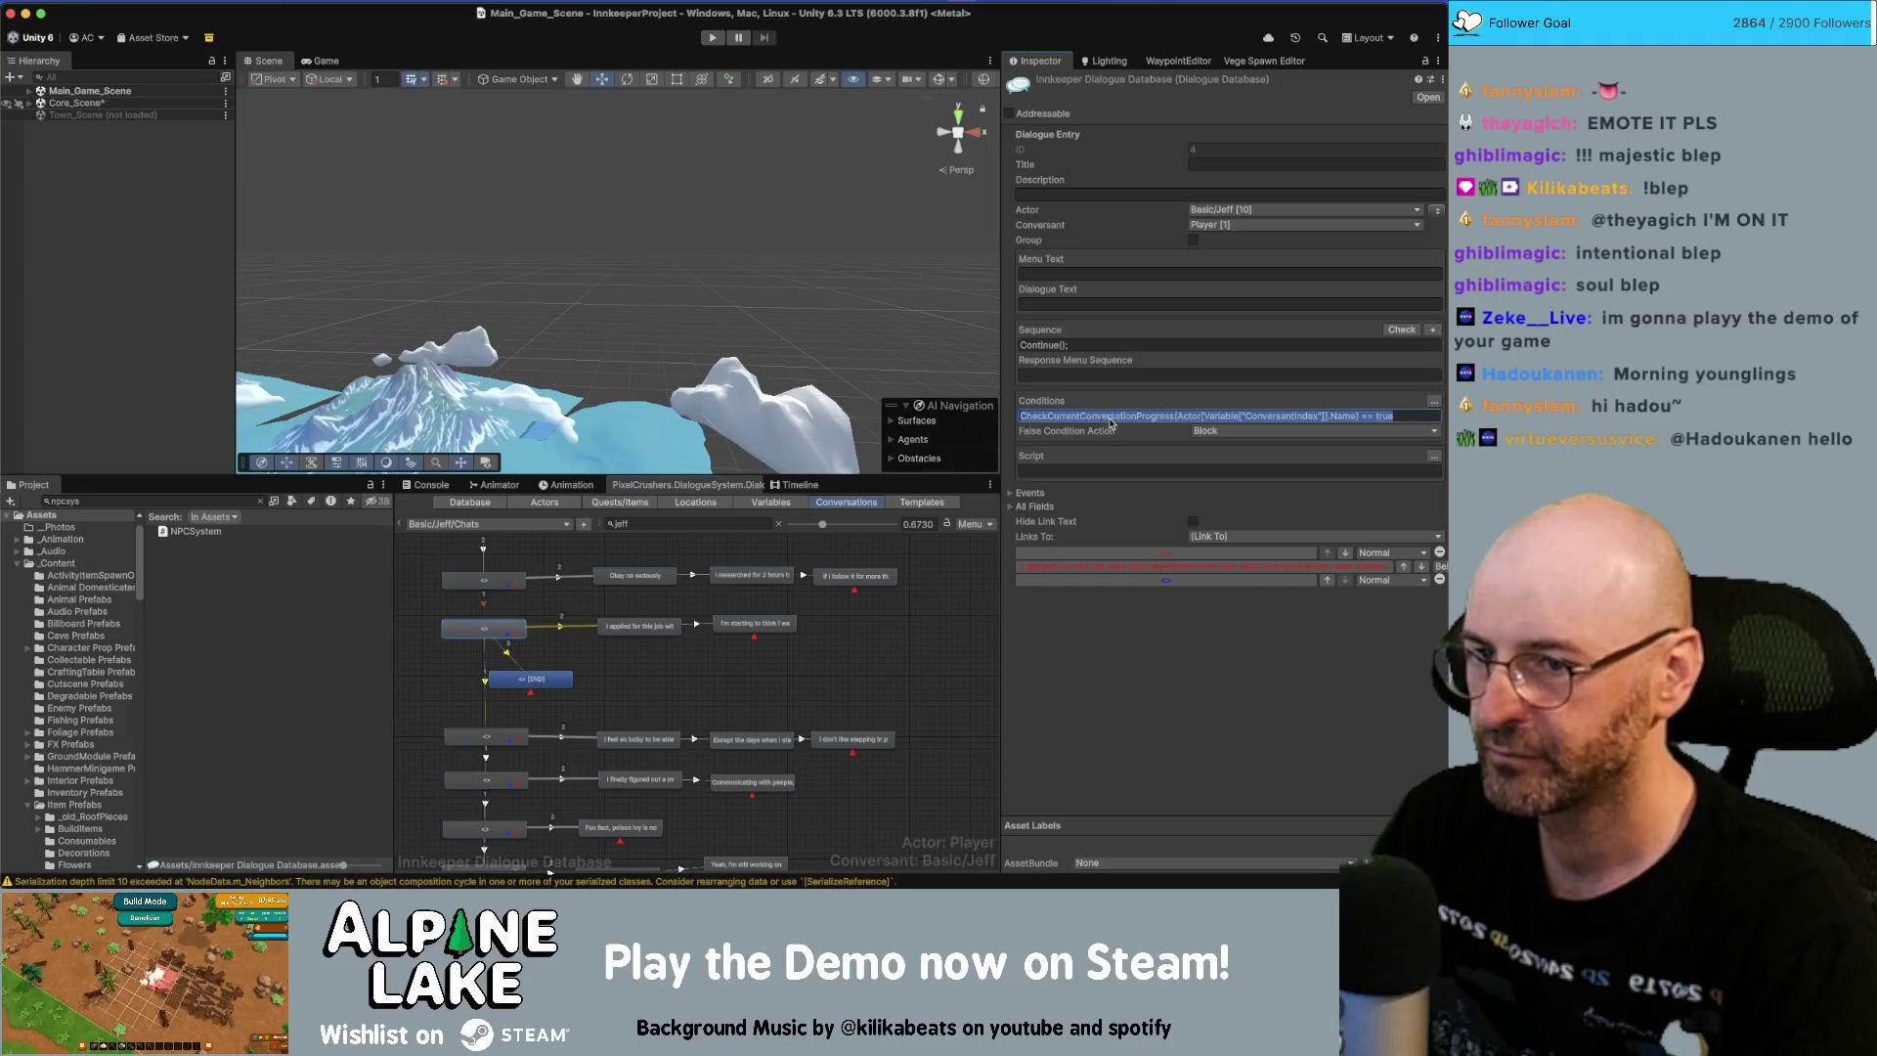
left_click(537, 674)
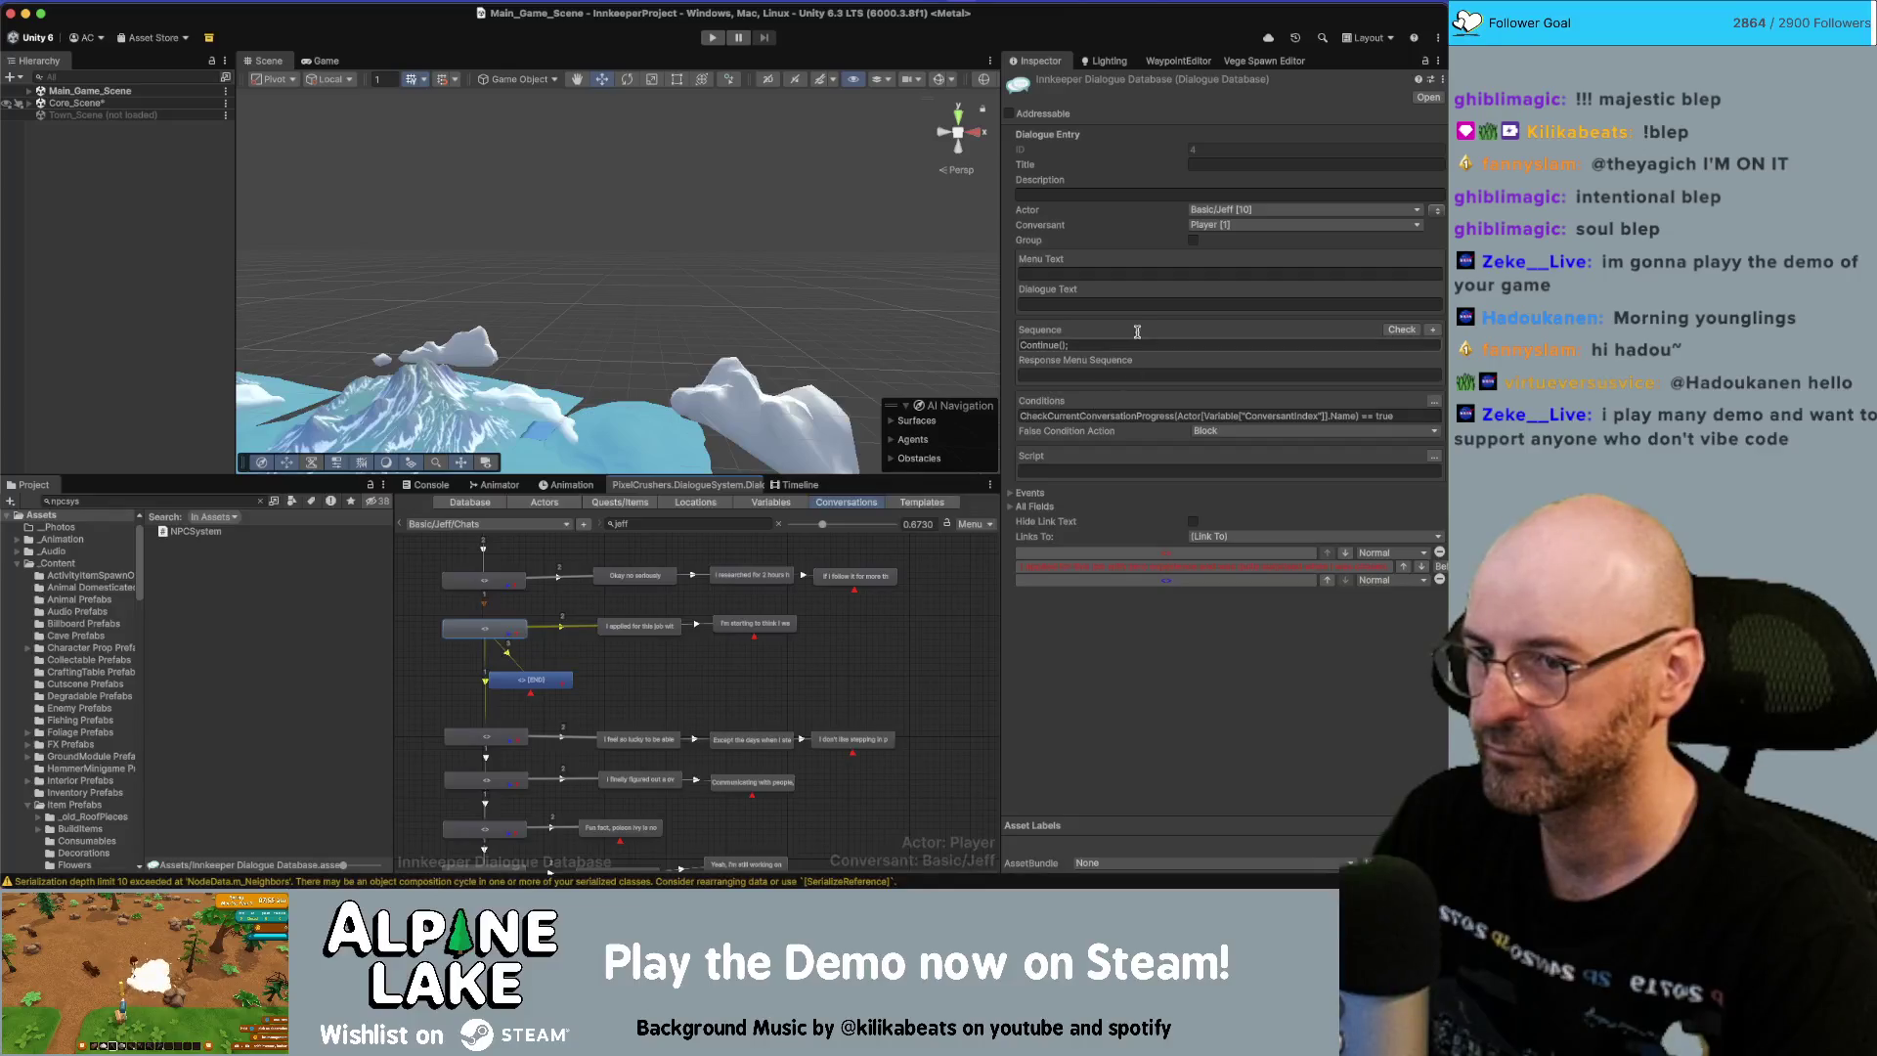
left_click(540, 673)
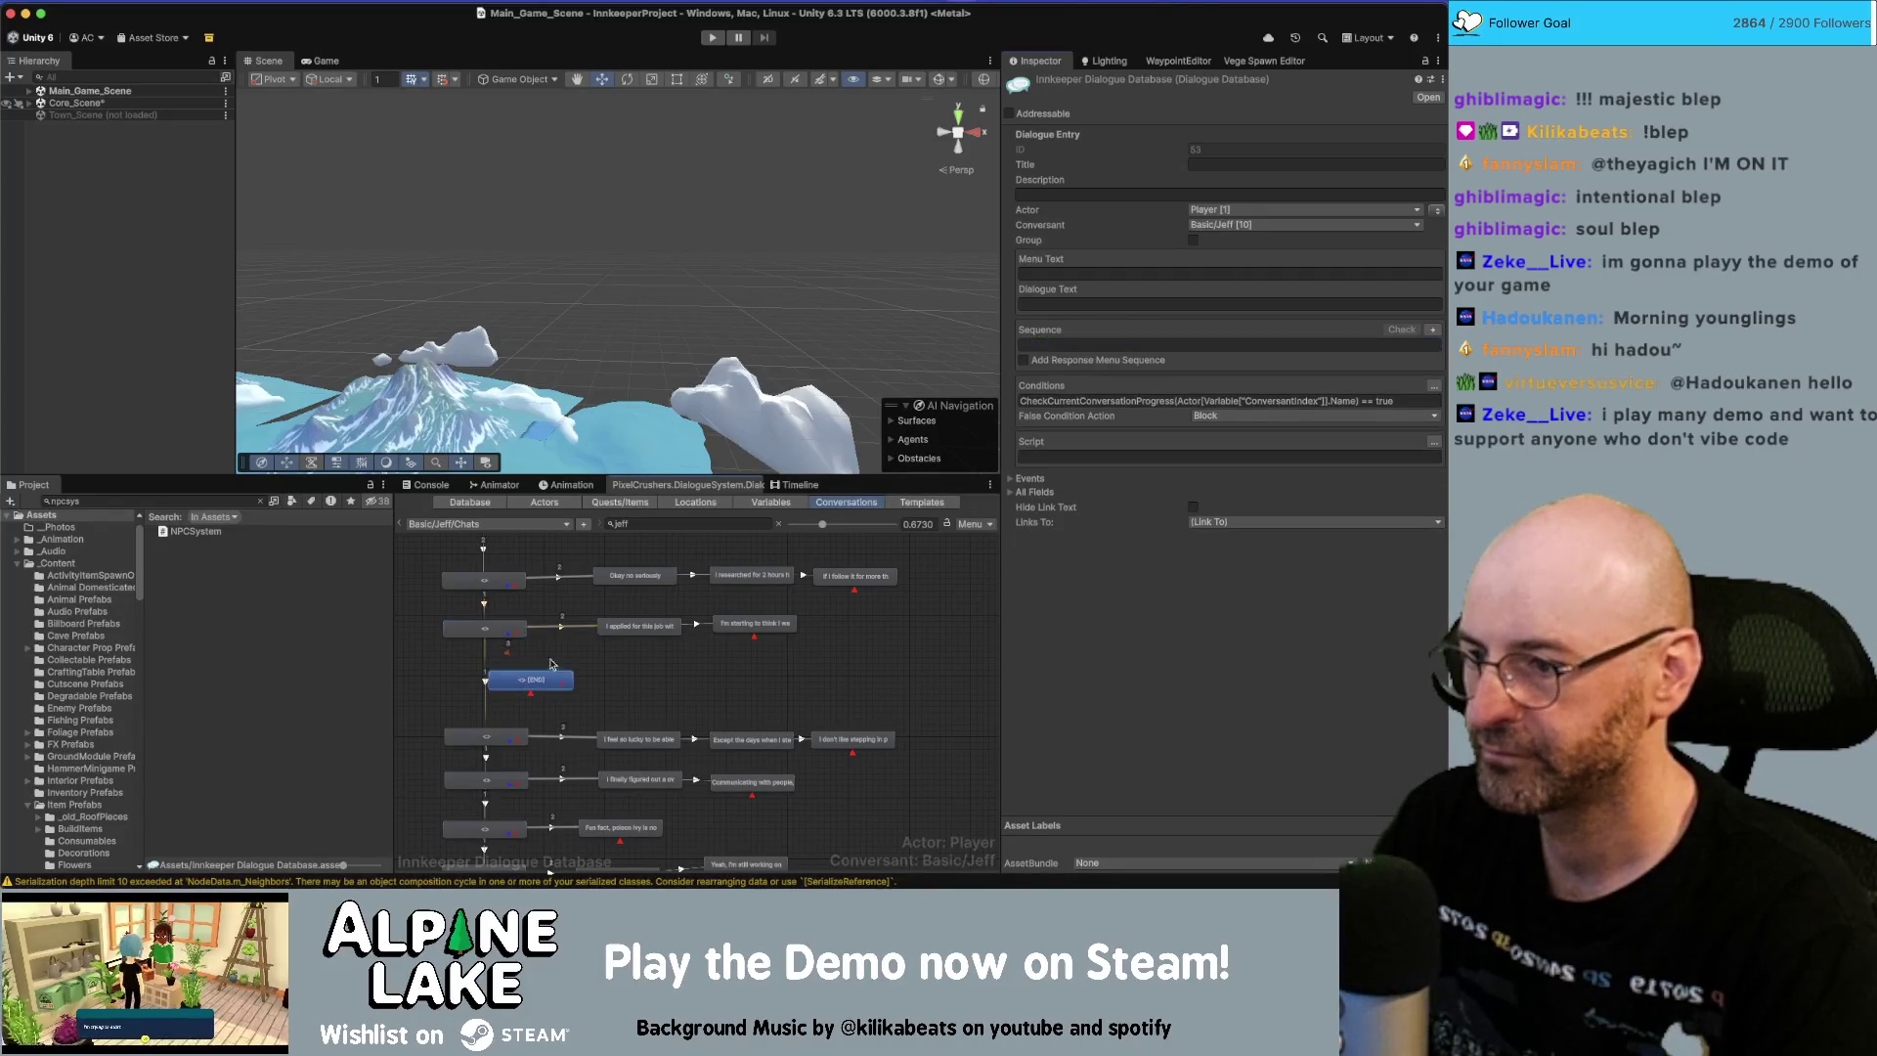
type("Continue()")
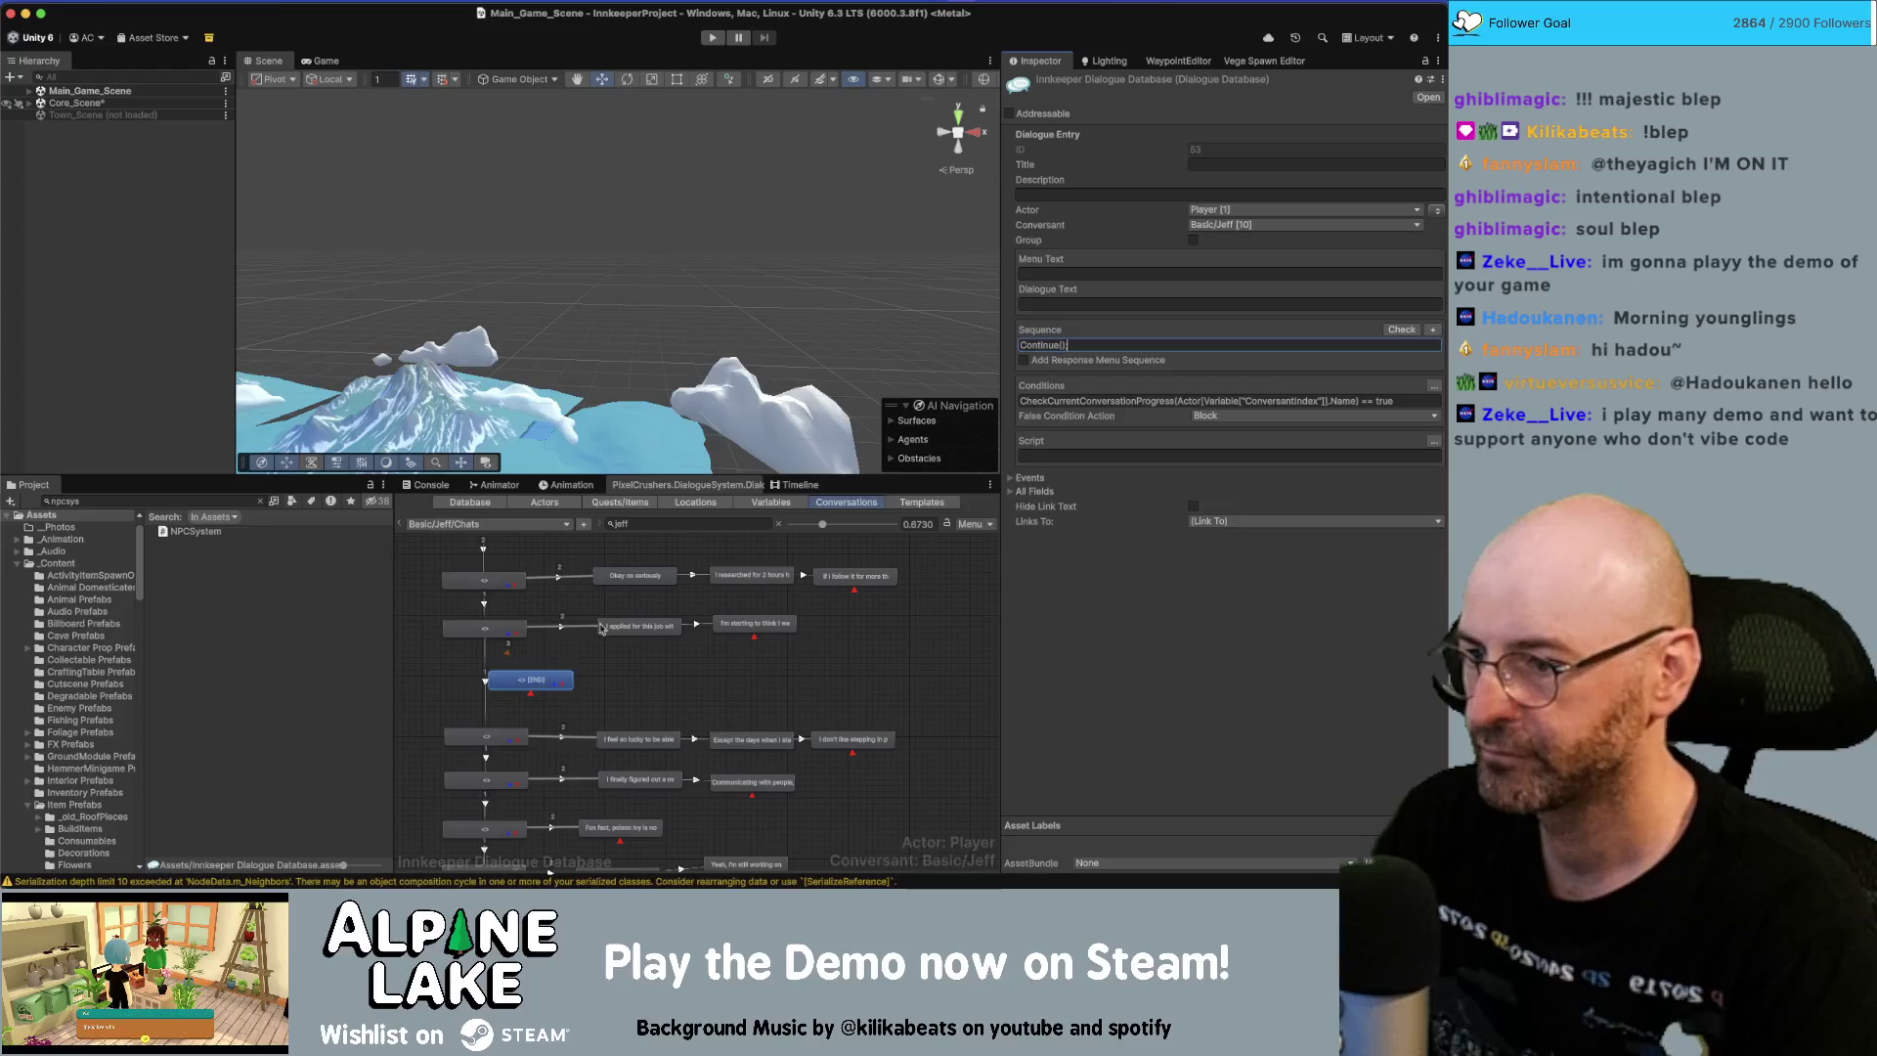
type(";")
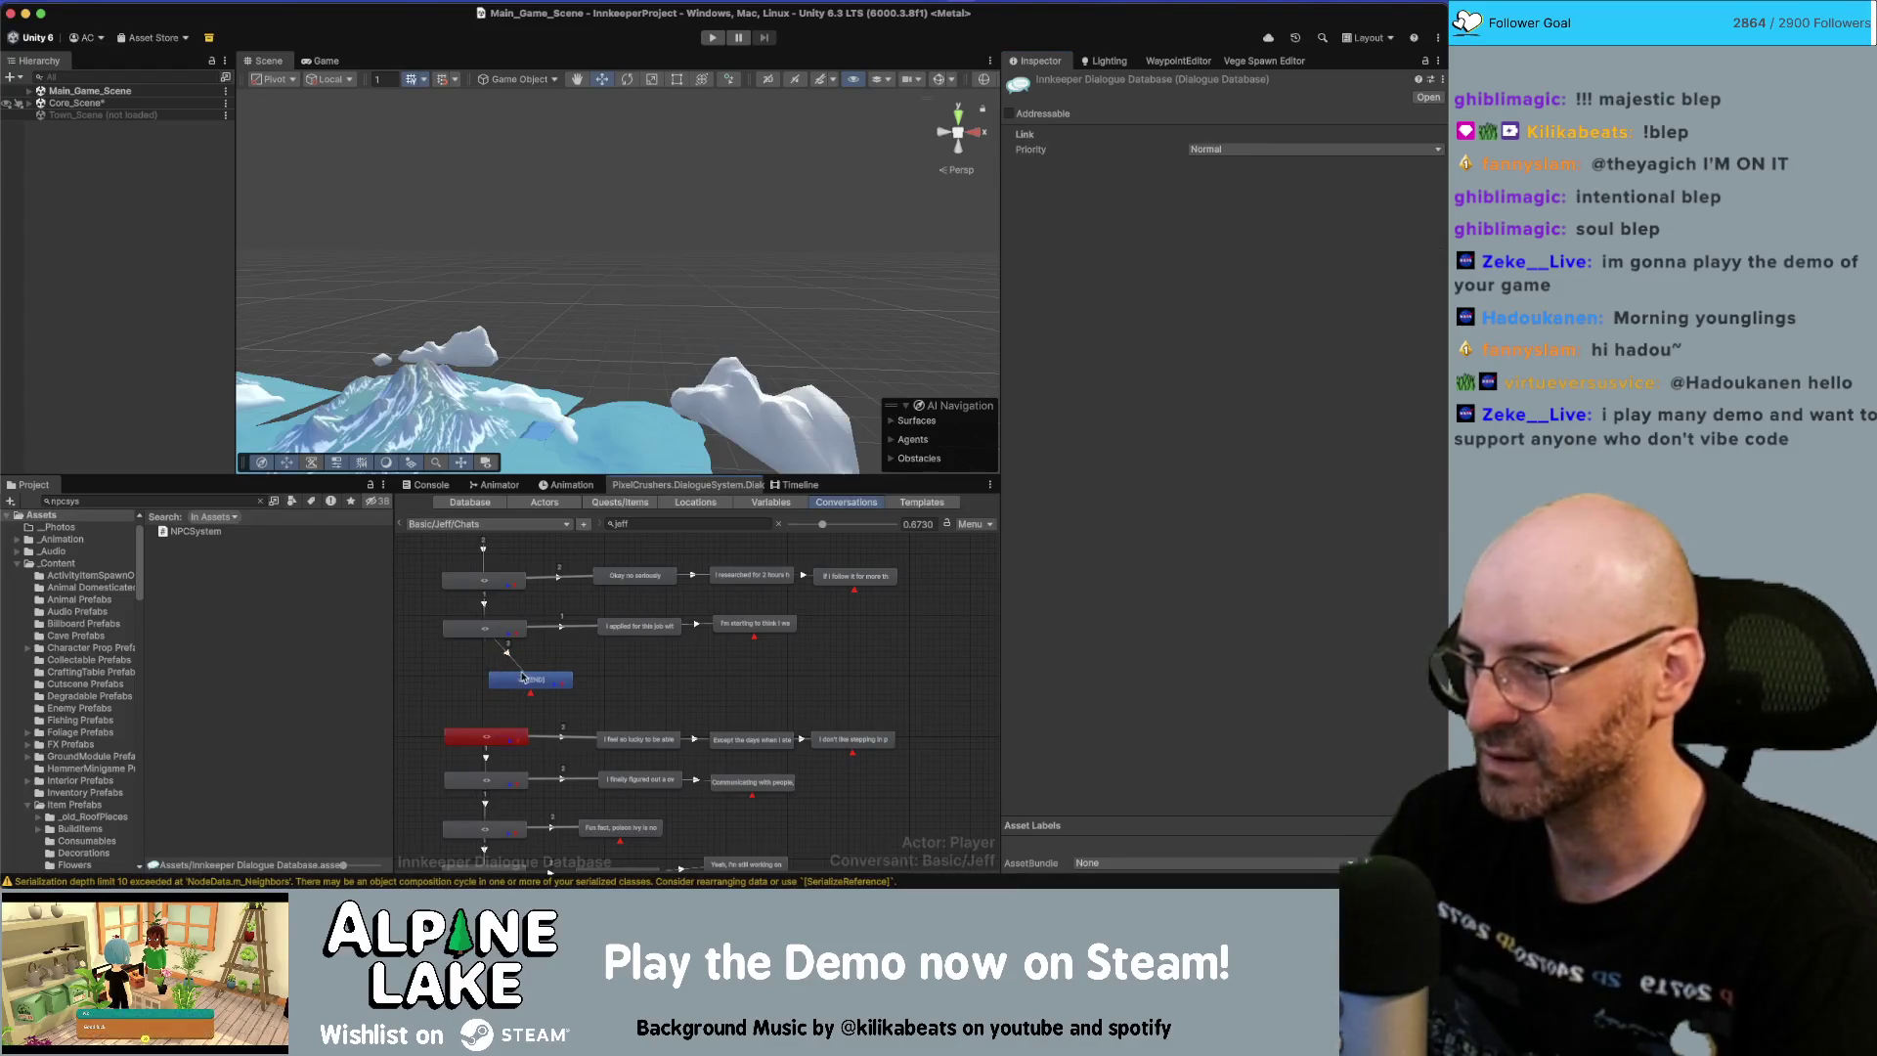
left_click_drag(520, 683, 497, 689)
Link the new node to the red next-line node, order its link first, and swap actors.
right_click(498, 689)
left_click(502, 708)
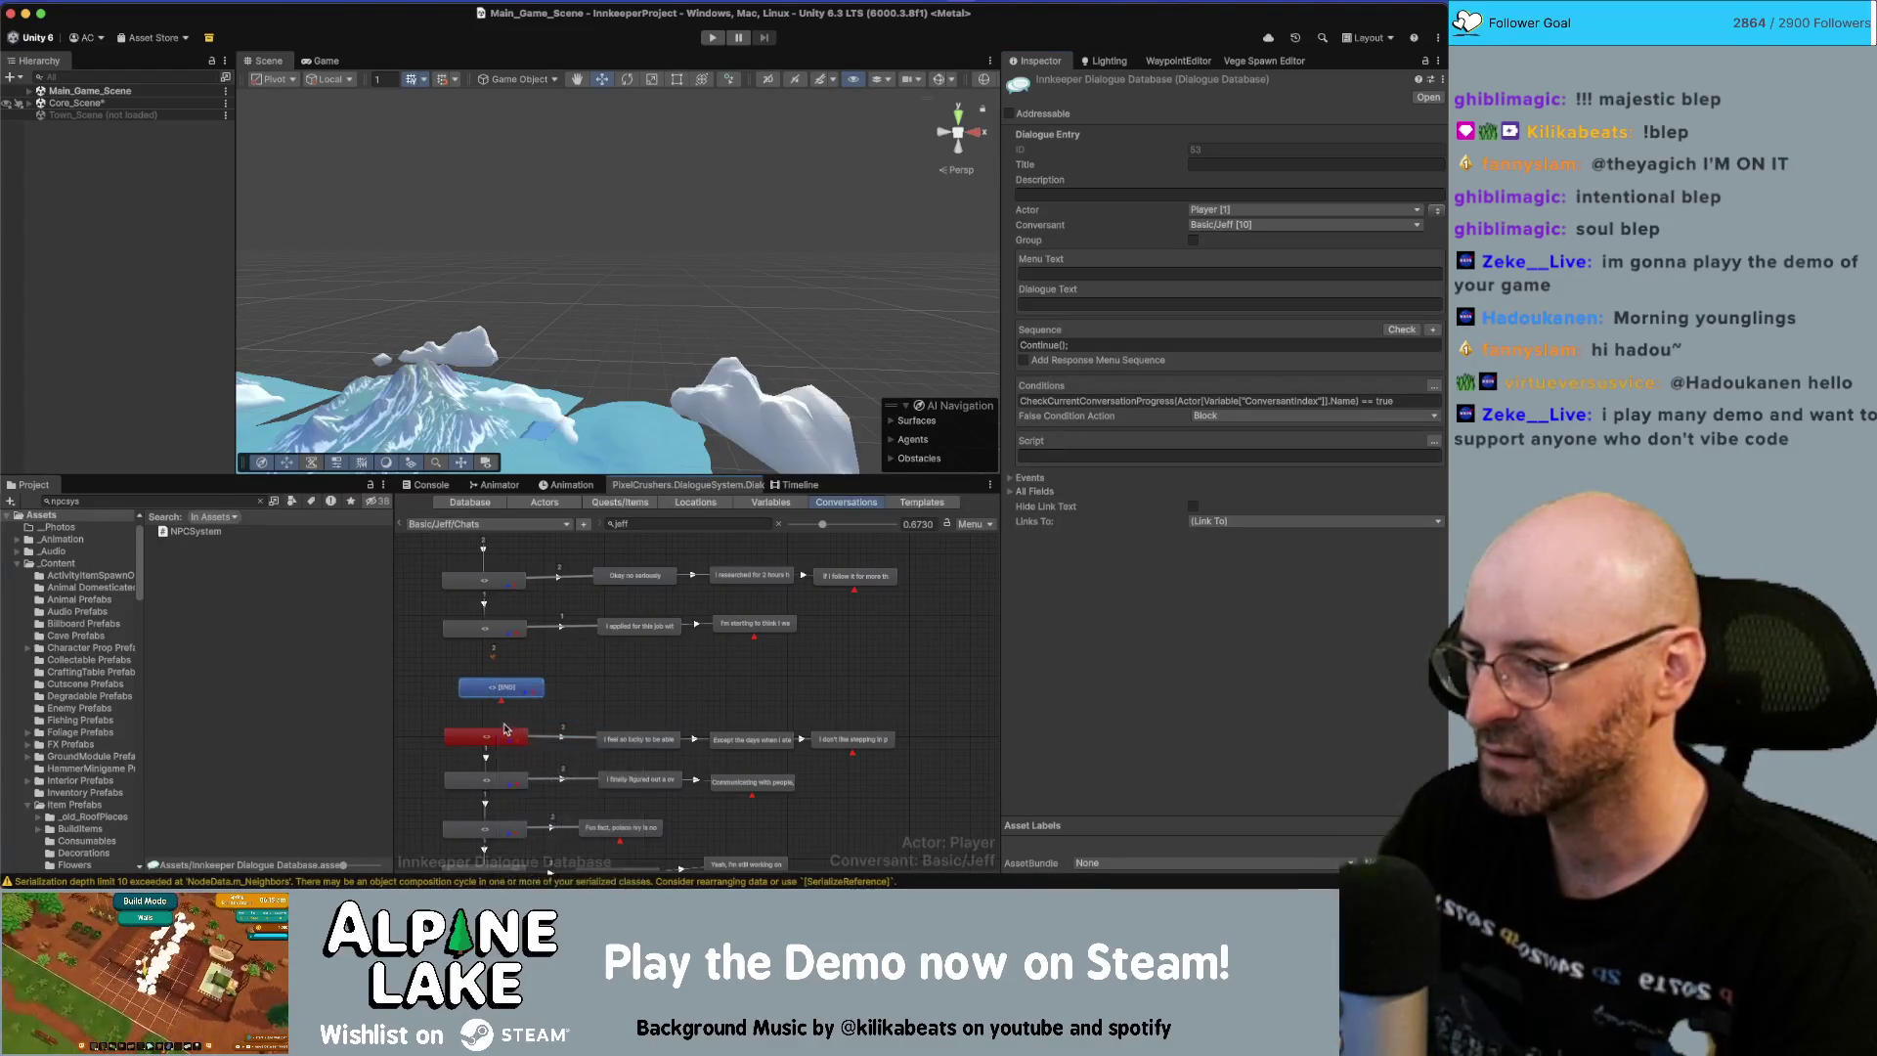
left_click(504, 734)
left_click(491, 694)
left_click_drag(484, 675, 498, 687)
left_click(494, 634)
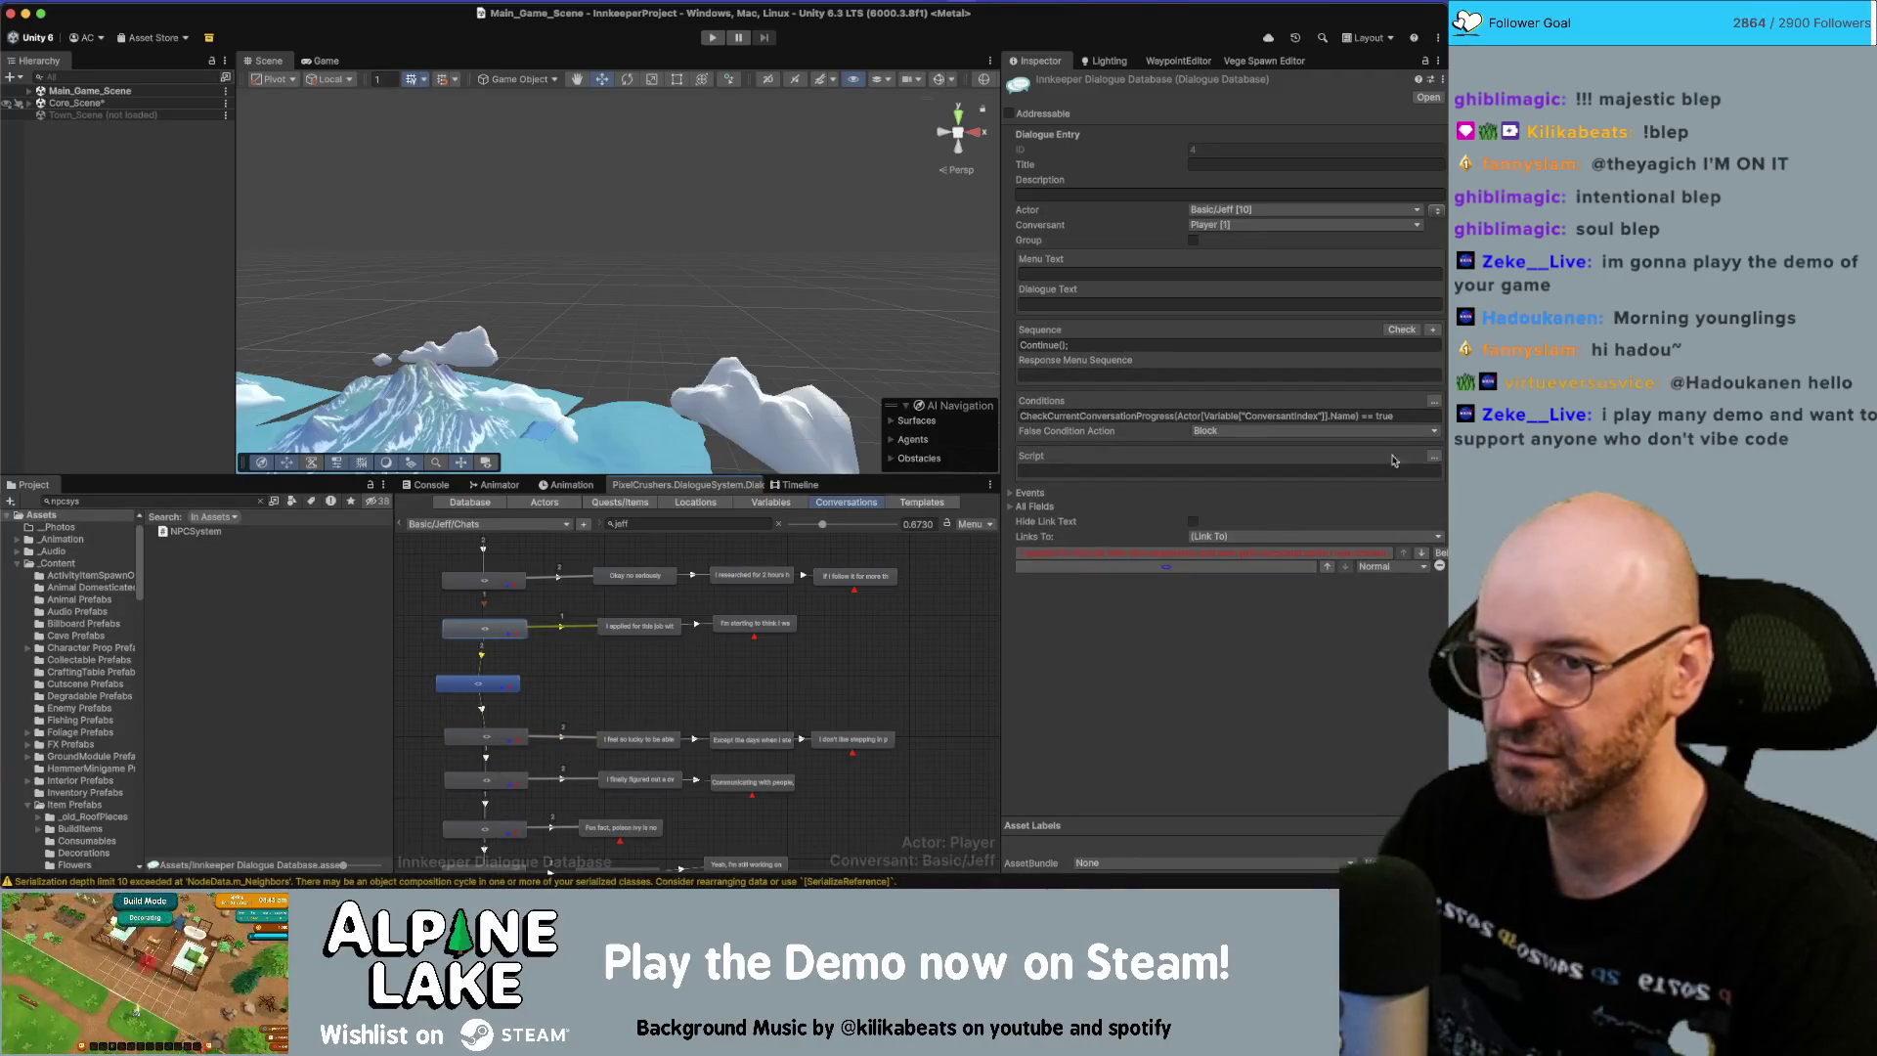
left_click(1327, 568)
left_click_drag(501, 691, 505, 688)
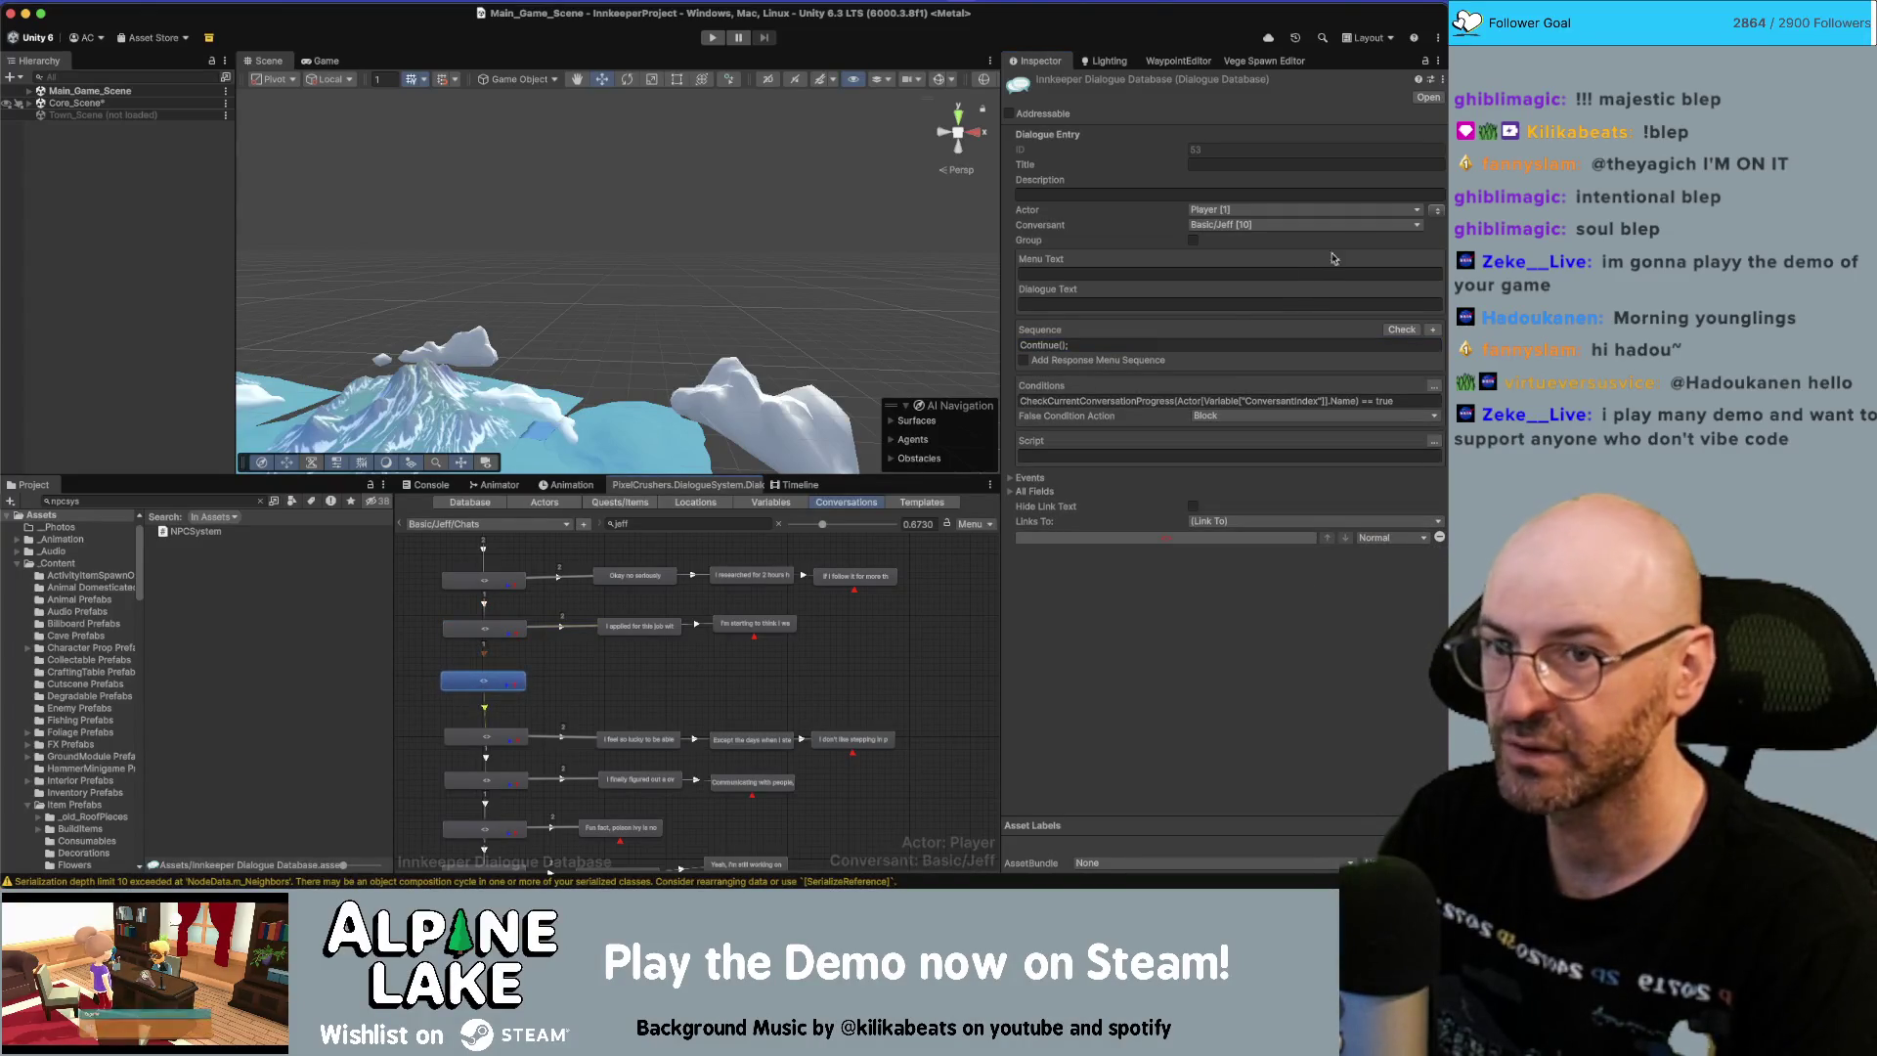
left_click(1439, 210)
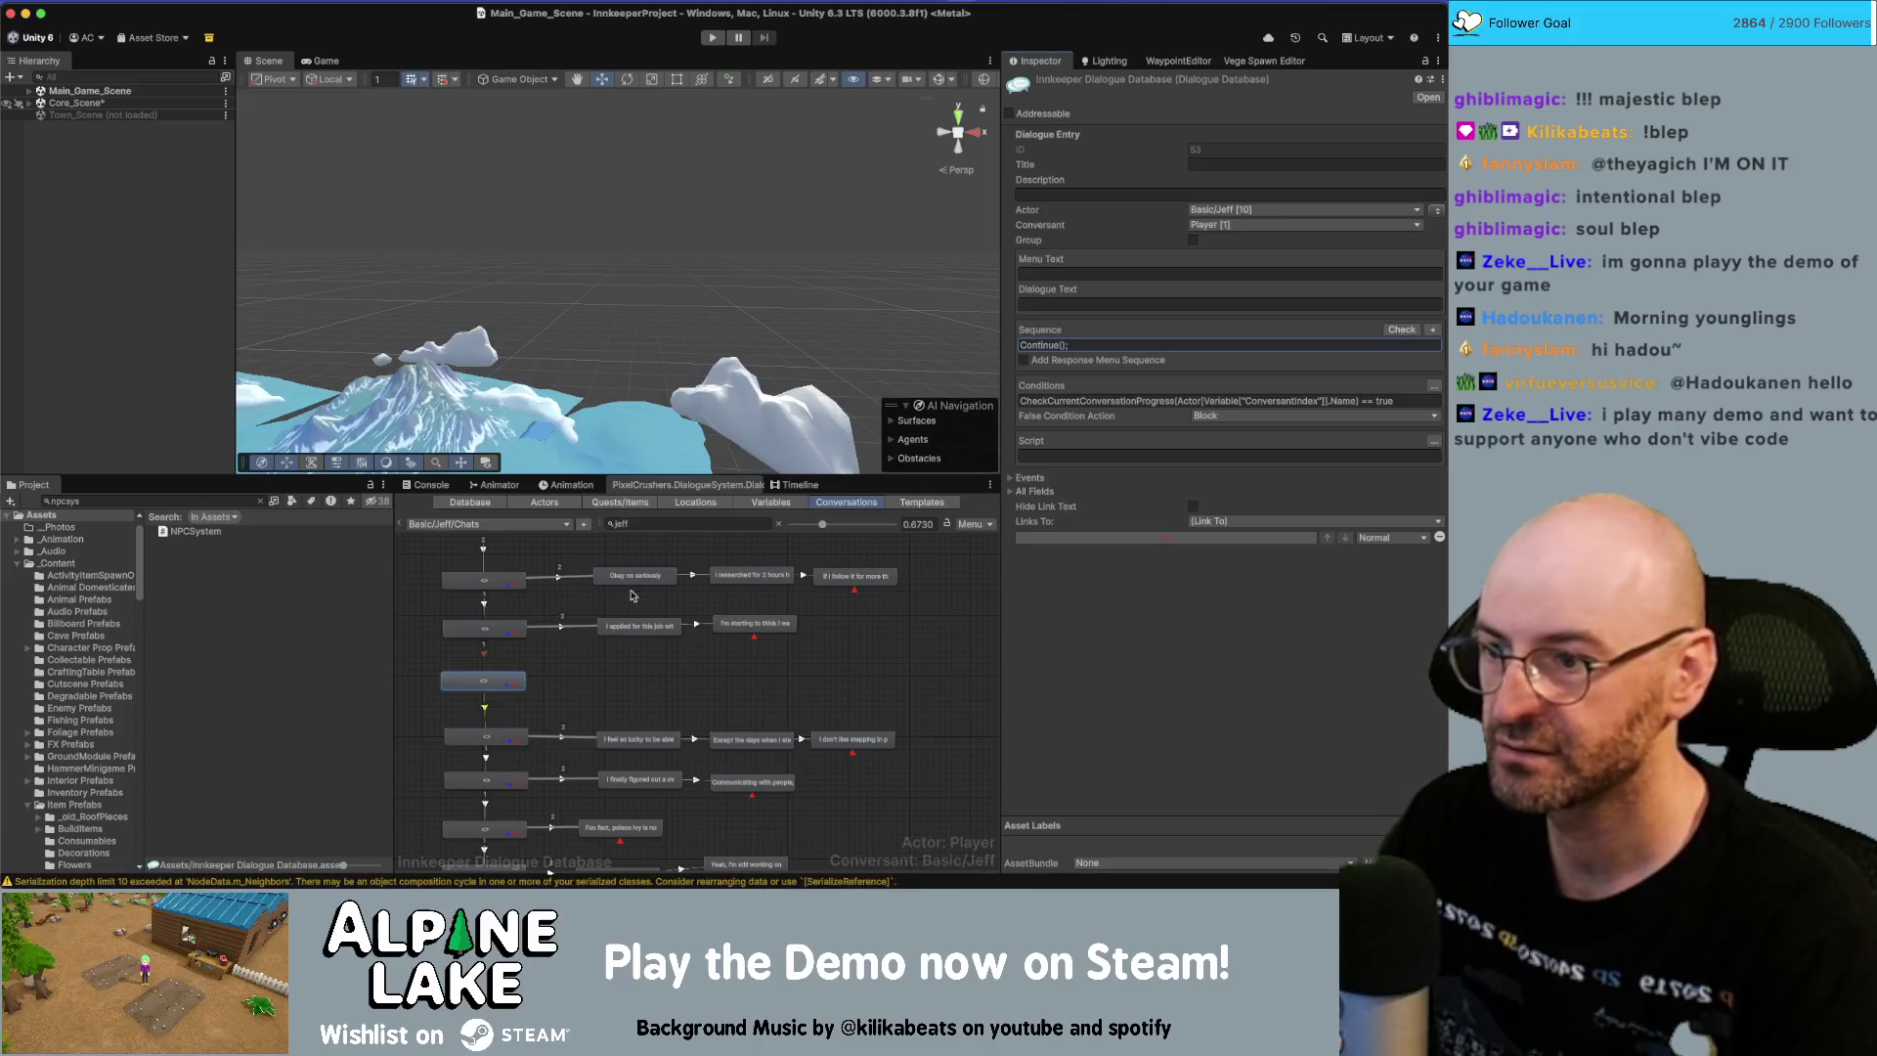
Add an empty child node and paste the Miro note's 'Sometimes I'll visit the pond…' lines into it.
right_click(493, 682)
left_click(543, 691)
mouse_move(495, 699)
left_mouse_down()
mouse_move(968, 685)
mouse_move(826, 666)
left_mouse_up()
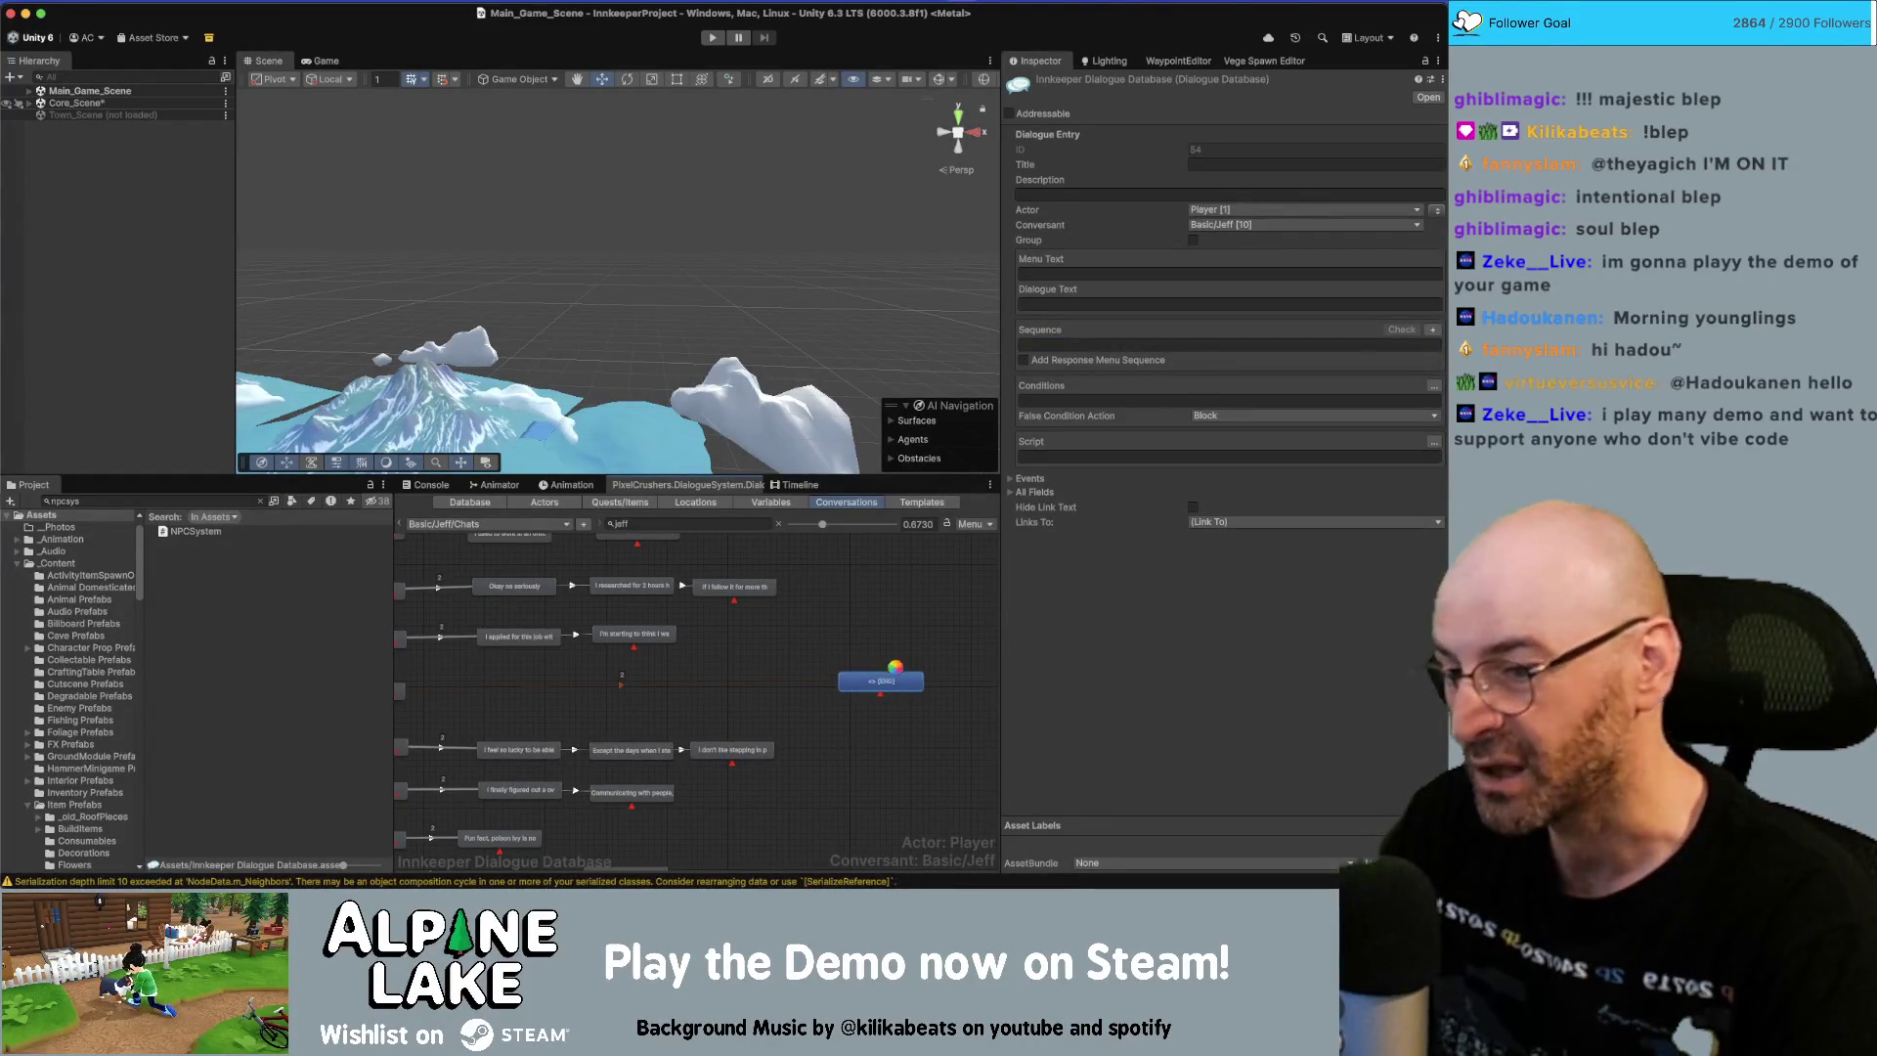
key("super+Tab")
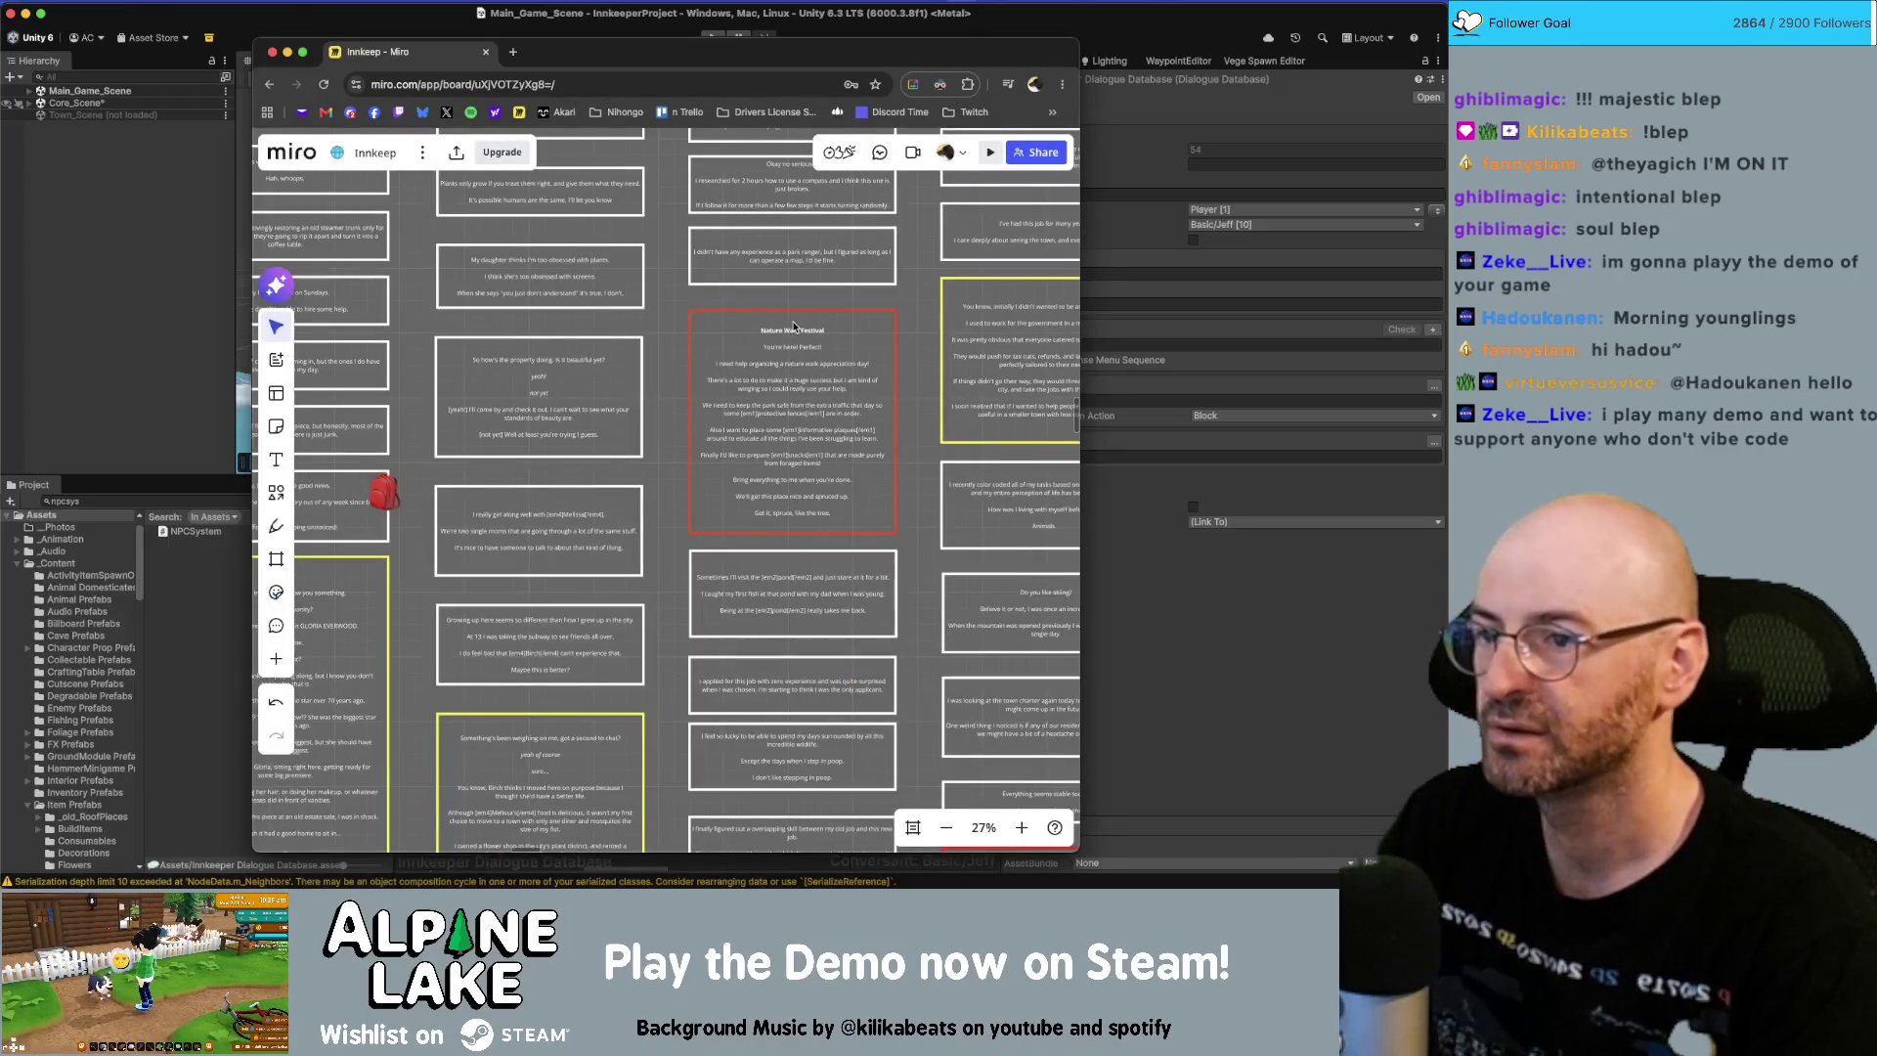
left_click(819, 515)
left_click(794, 580)
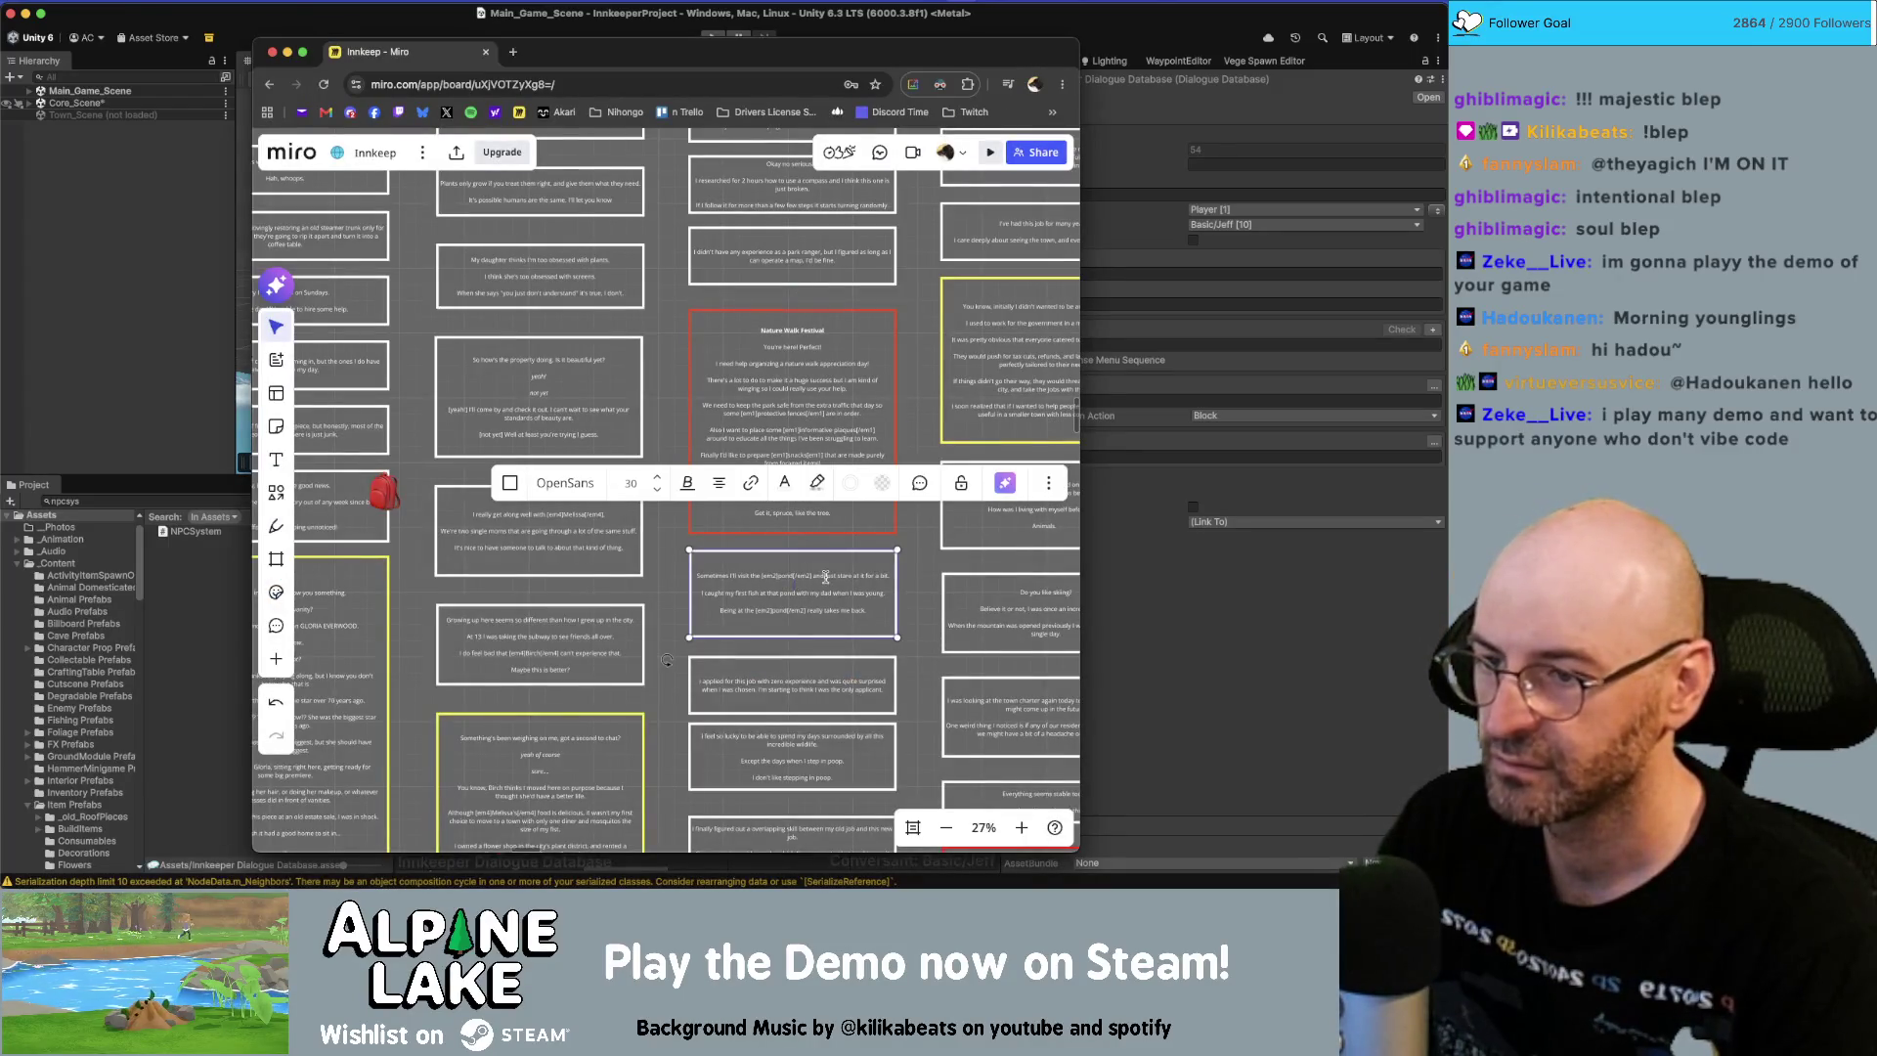
double_click(825, 577)
key("super+c")
key("super+Tab")
left_click(1170, 301)
key("super+v")
Trim the pasted dialogue text to its first line and make Jeff the speaker.
key("shift+Up")
key("shift+Up")
key("shift+Up")
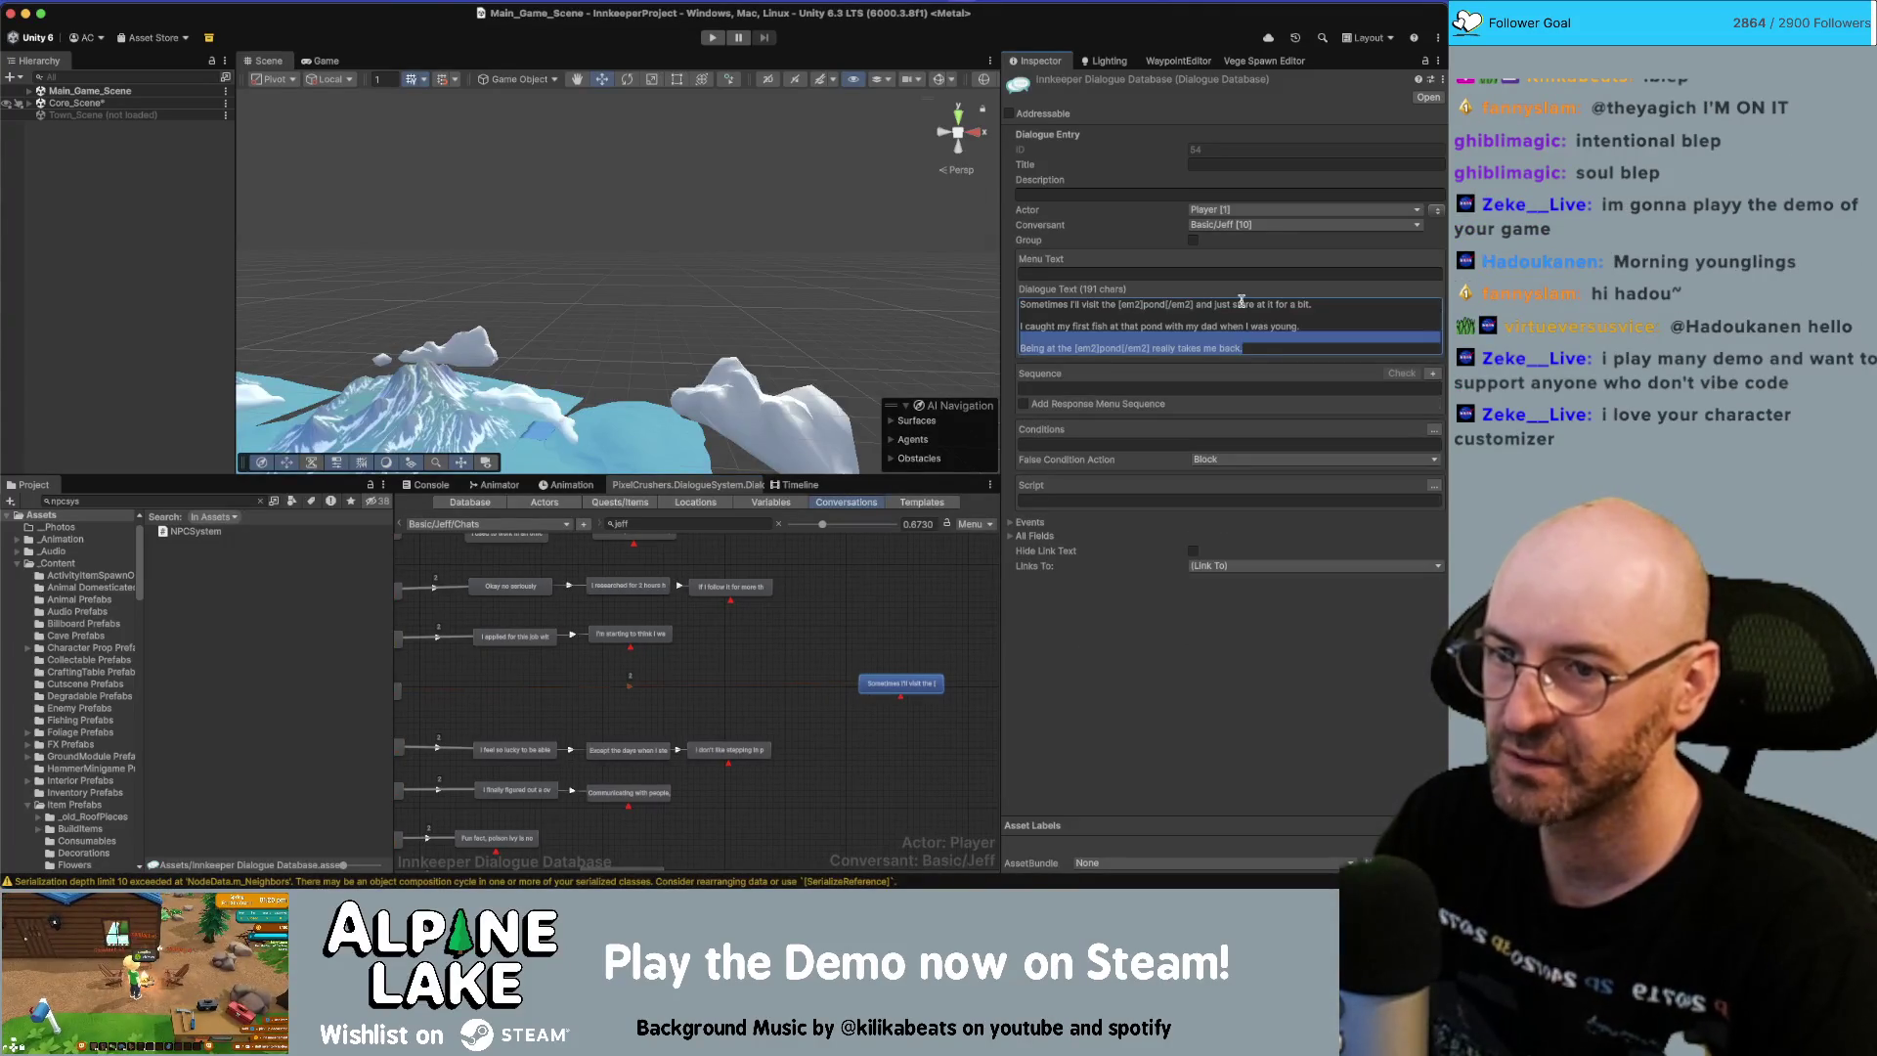
key("BackSpace")
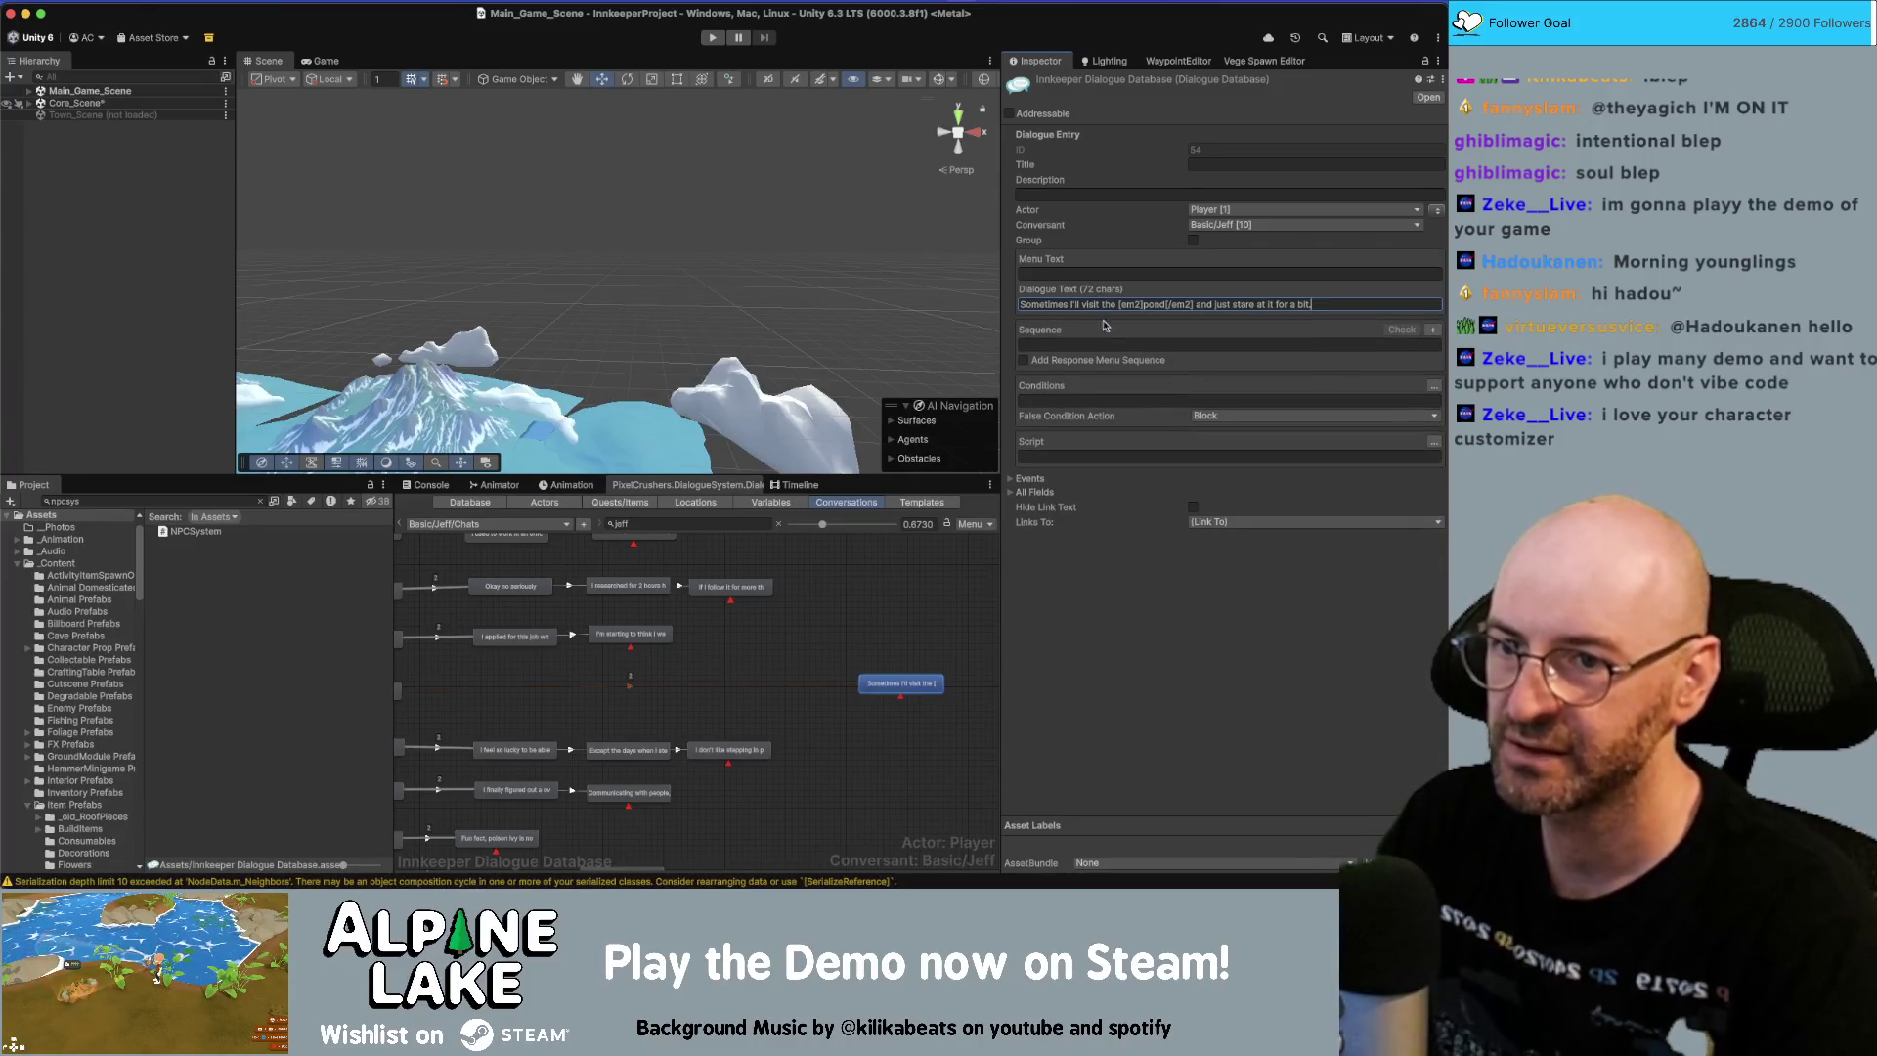
left_click(1161, 479)
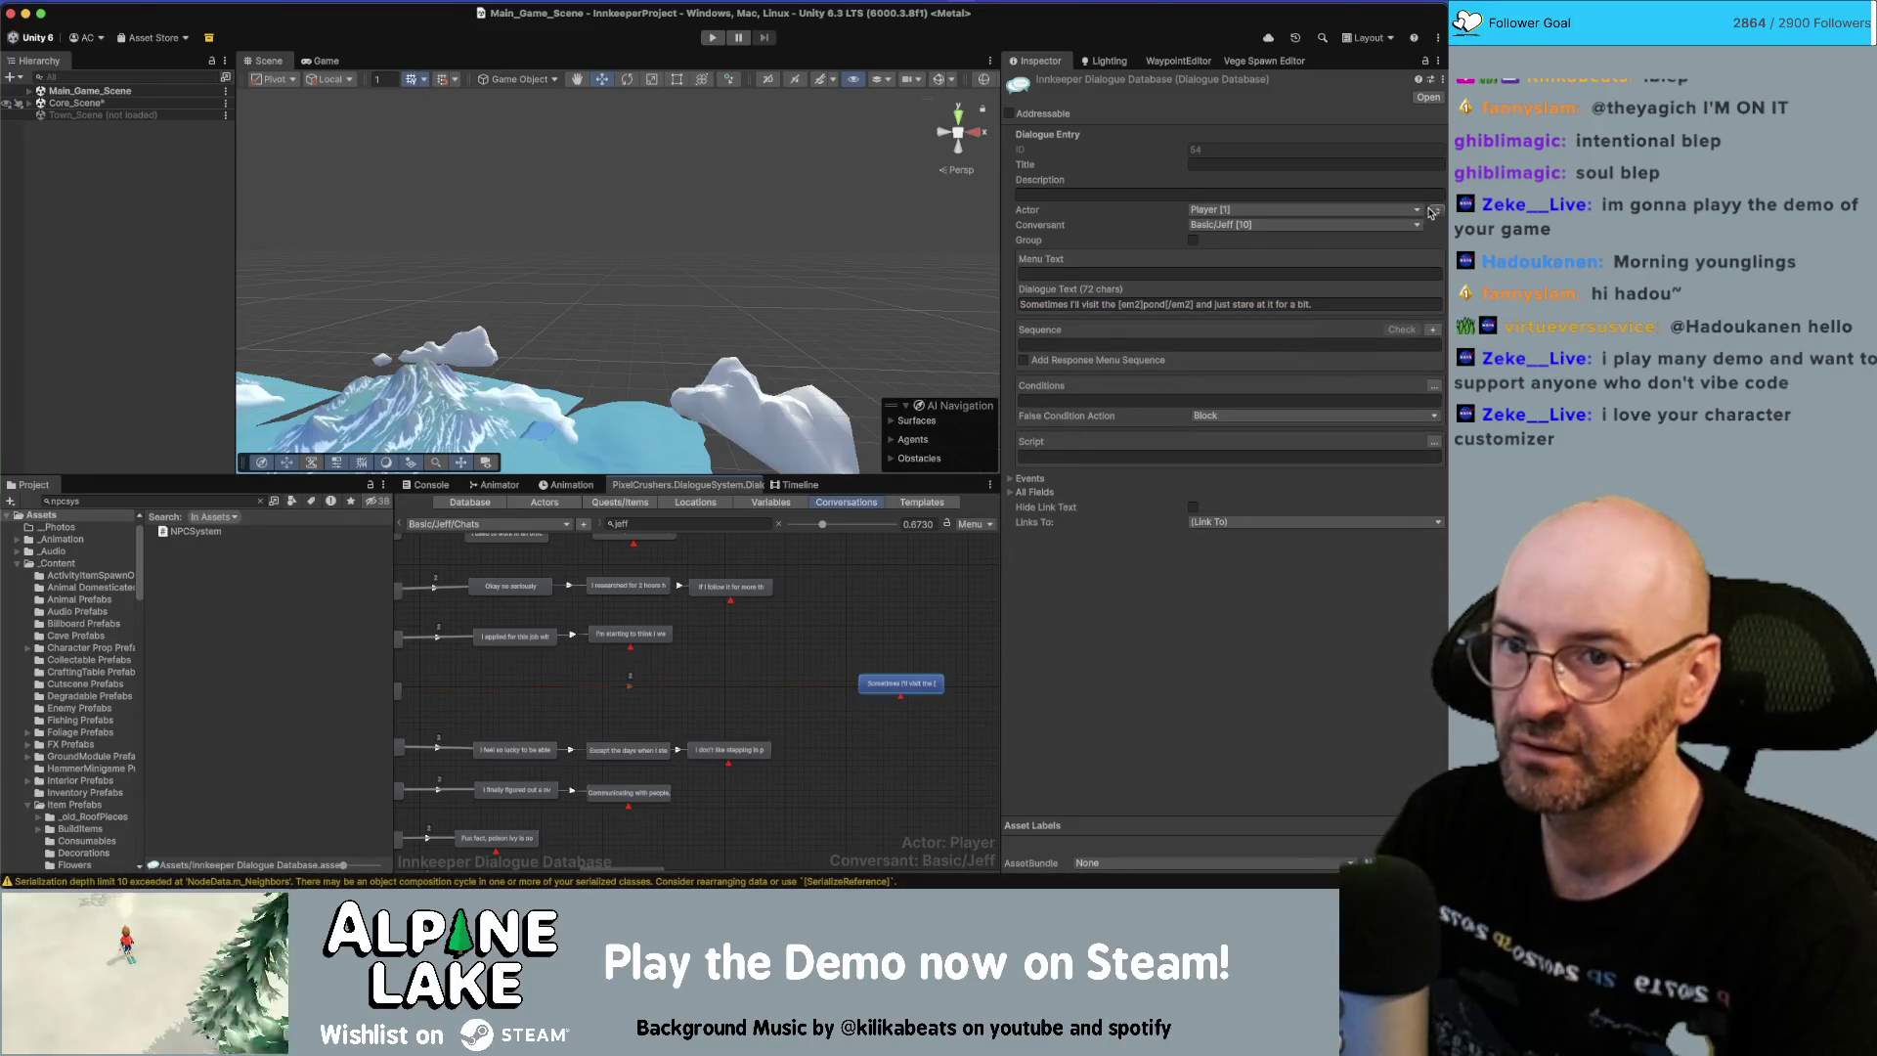
left_click(1433, 210)
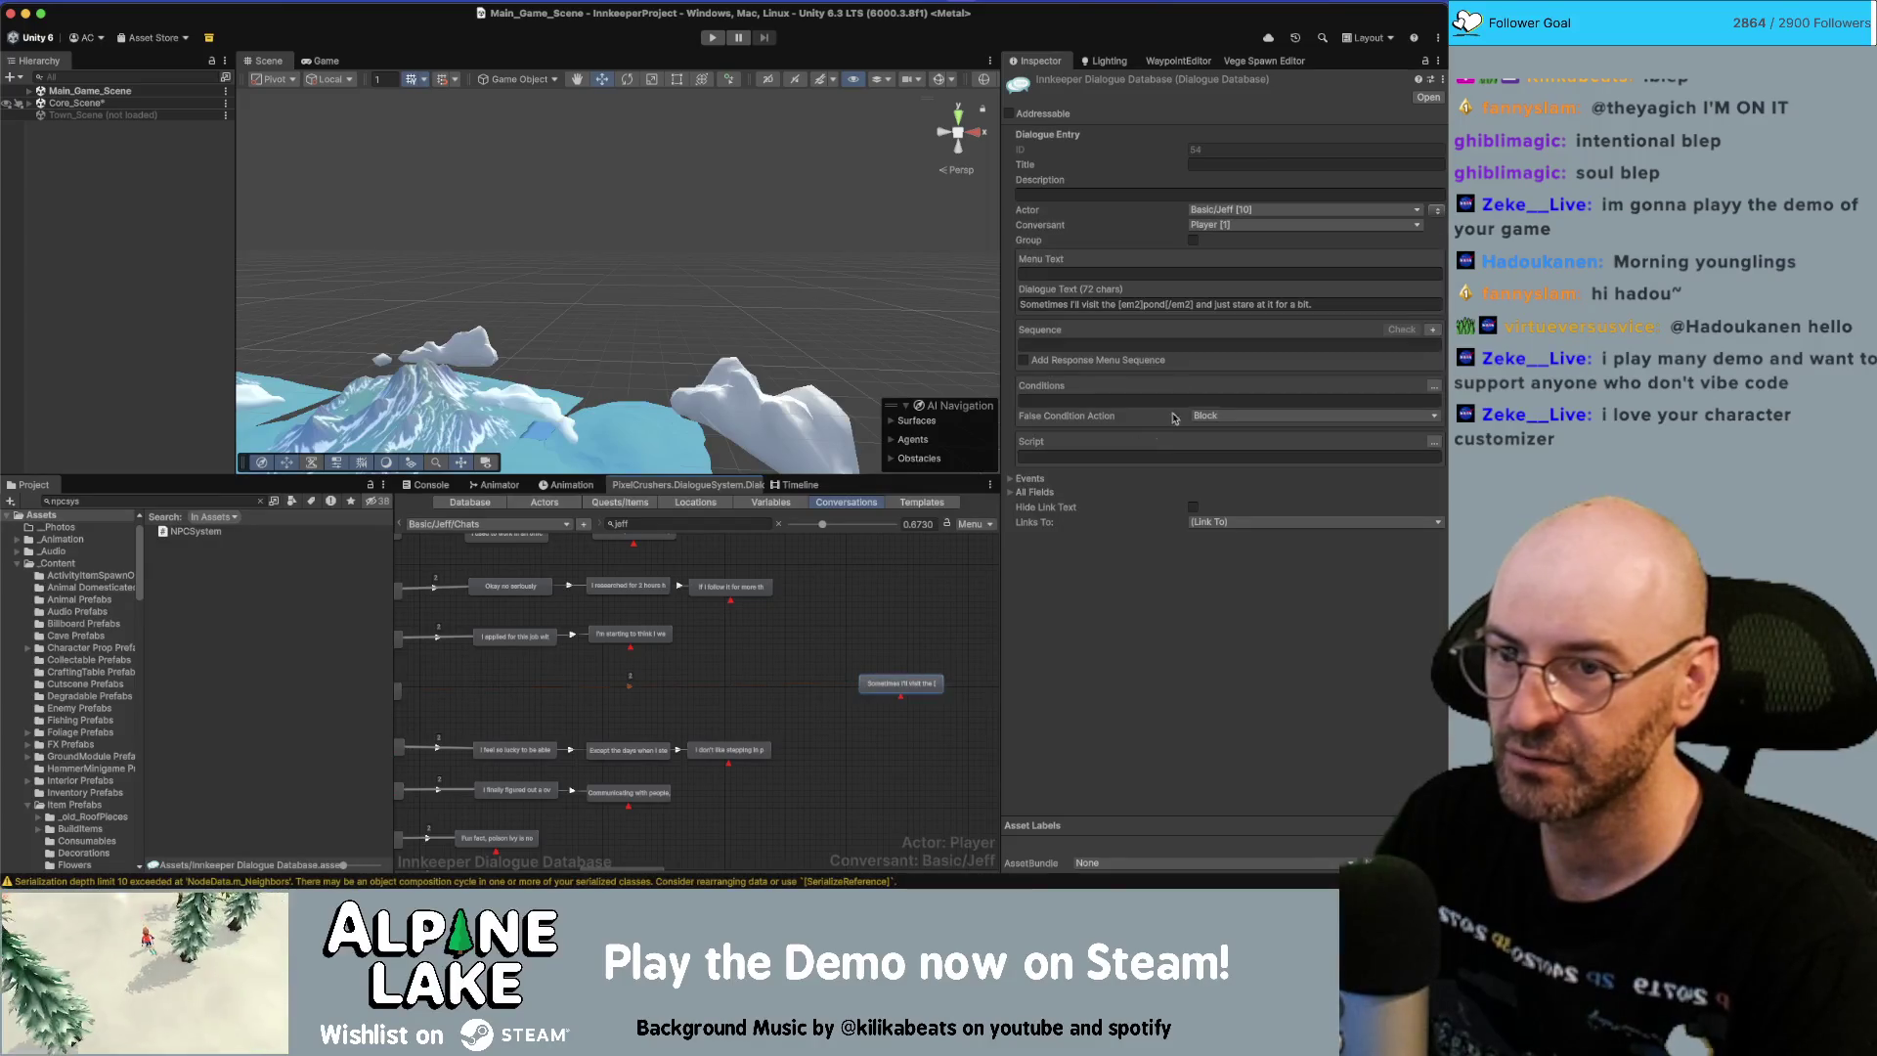
Add a child node with the first-fish line, reworded to end 'there with my dad'.
right_click(936, 697)
left_click(936, 697)
left_click(1240, 151)
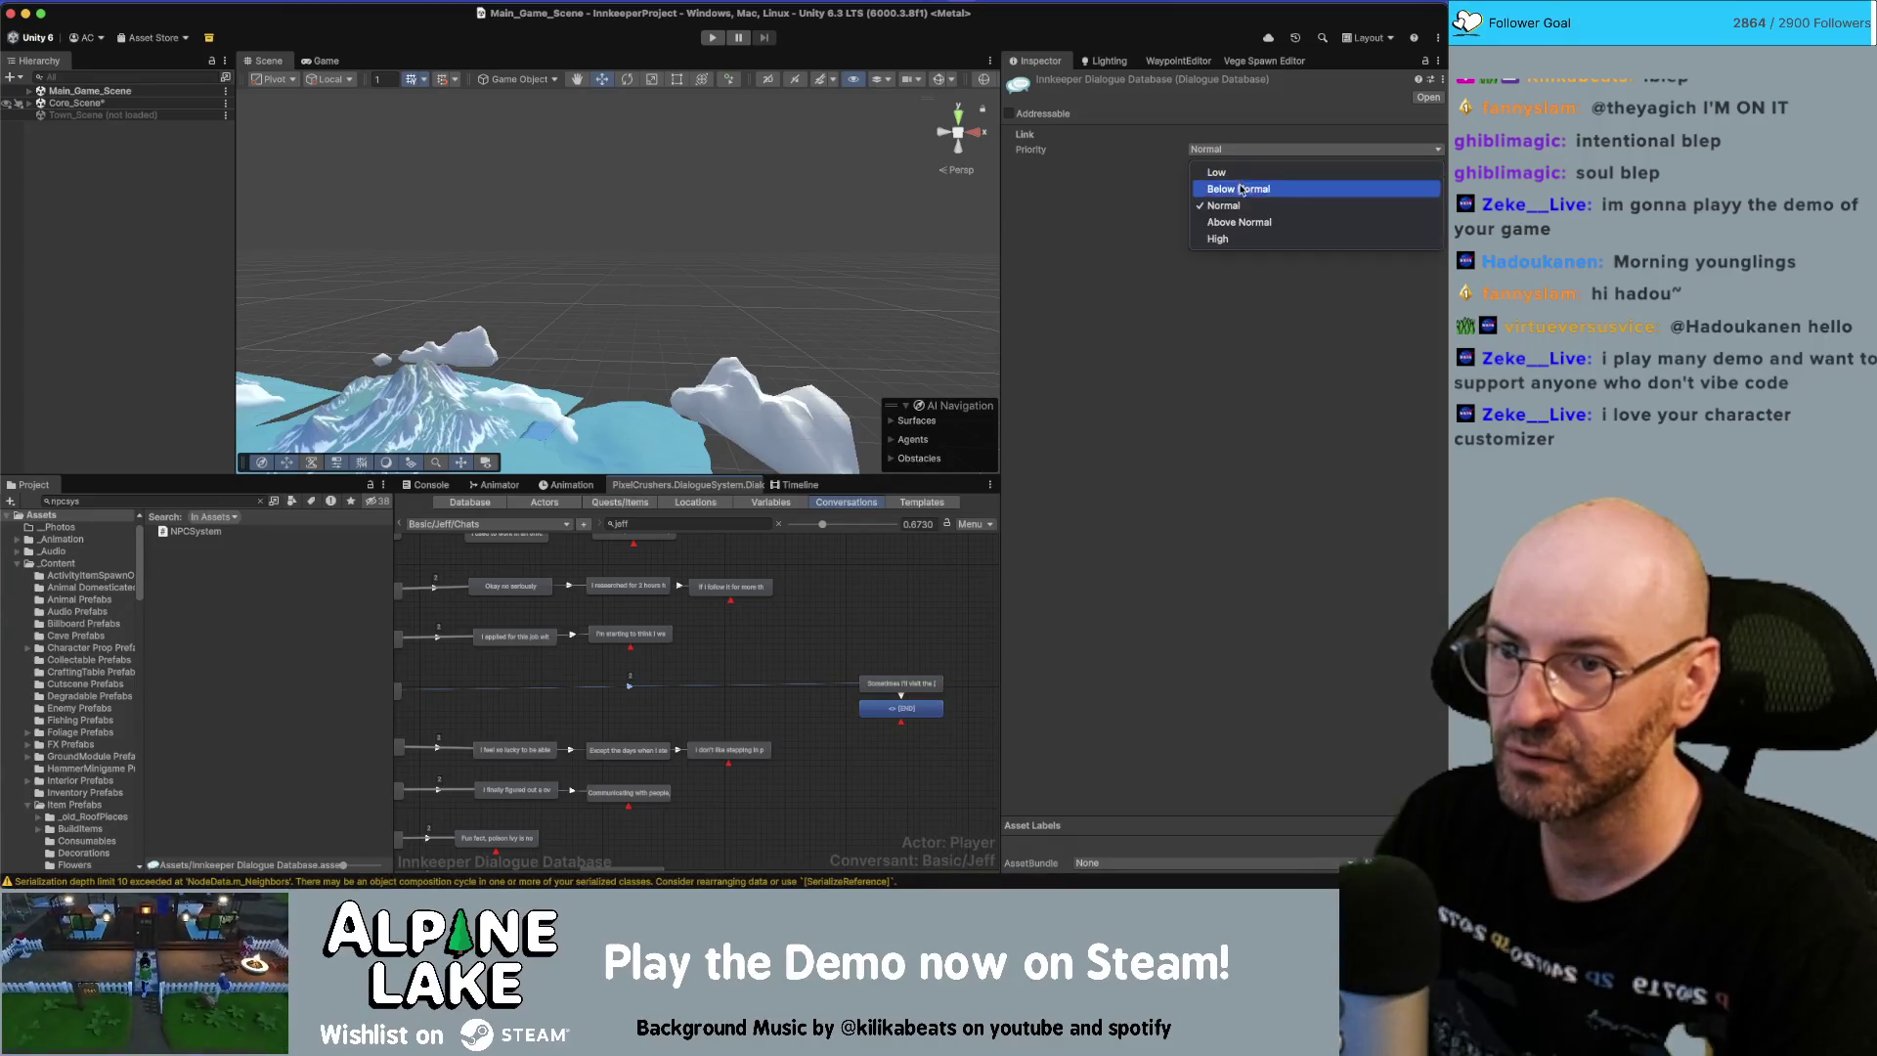
left_click(1240, 194)
left_click(1134, 304)
key("ctrl+v")
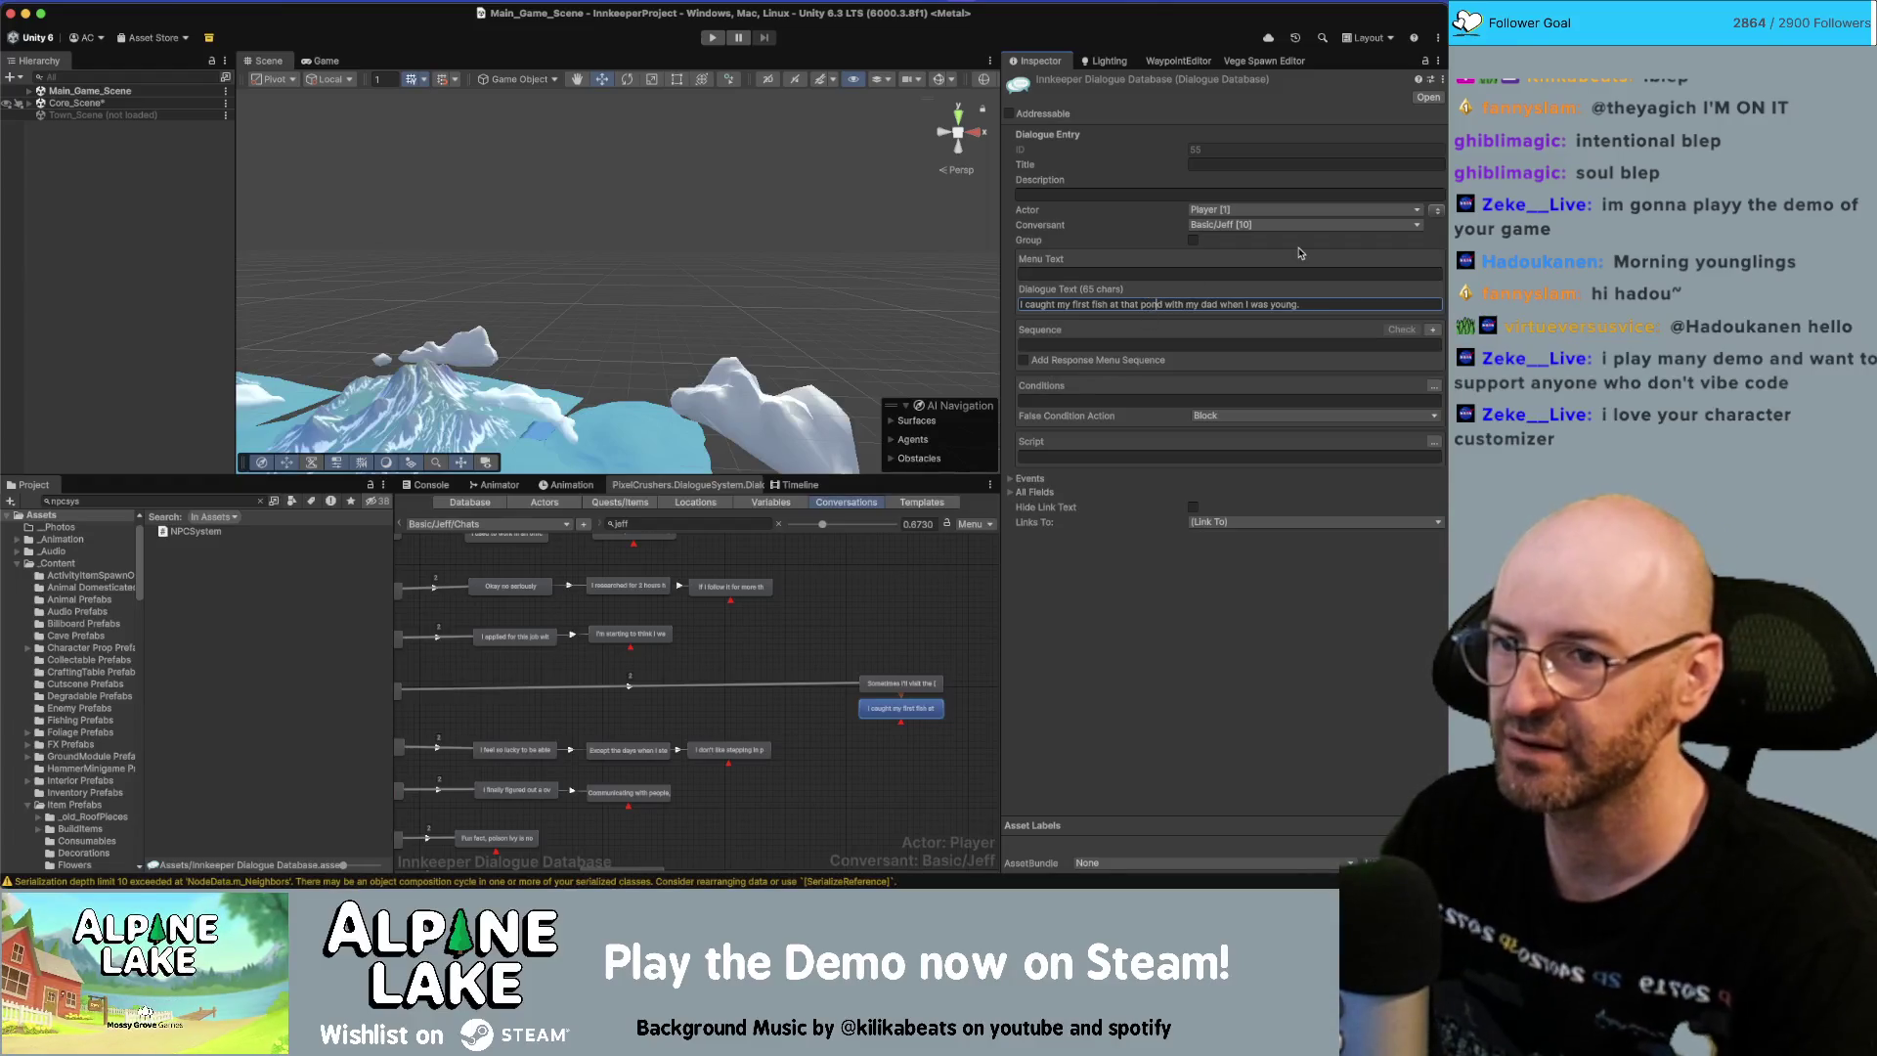
type("there")
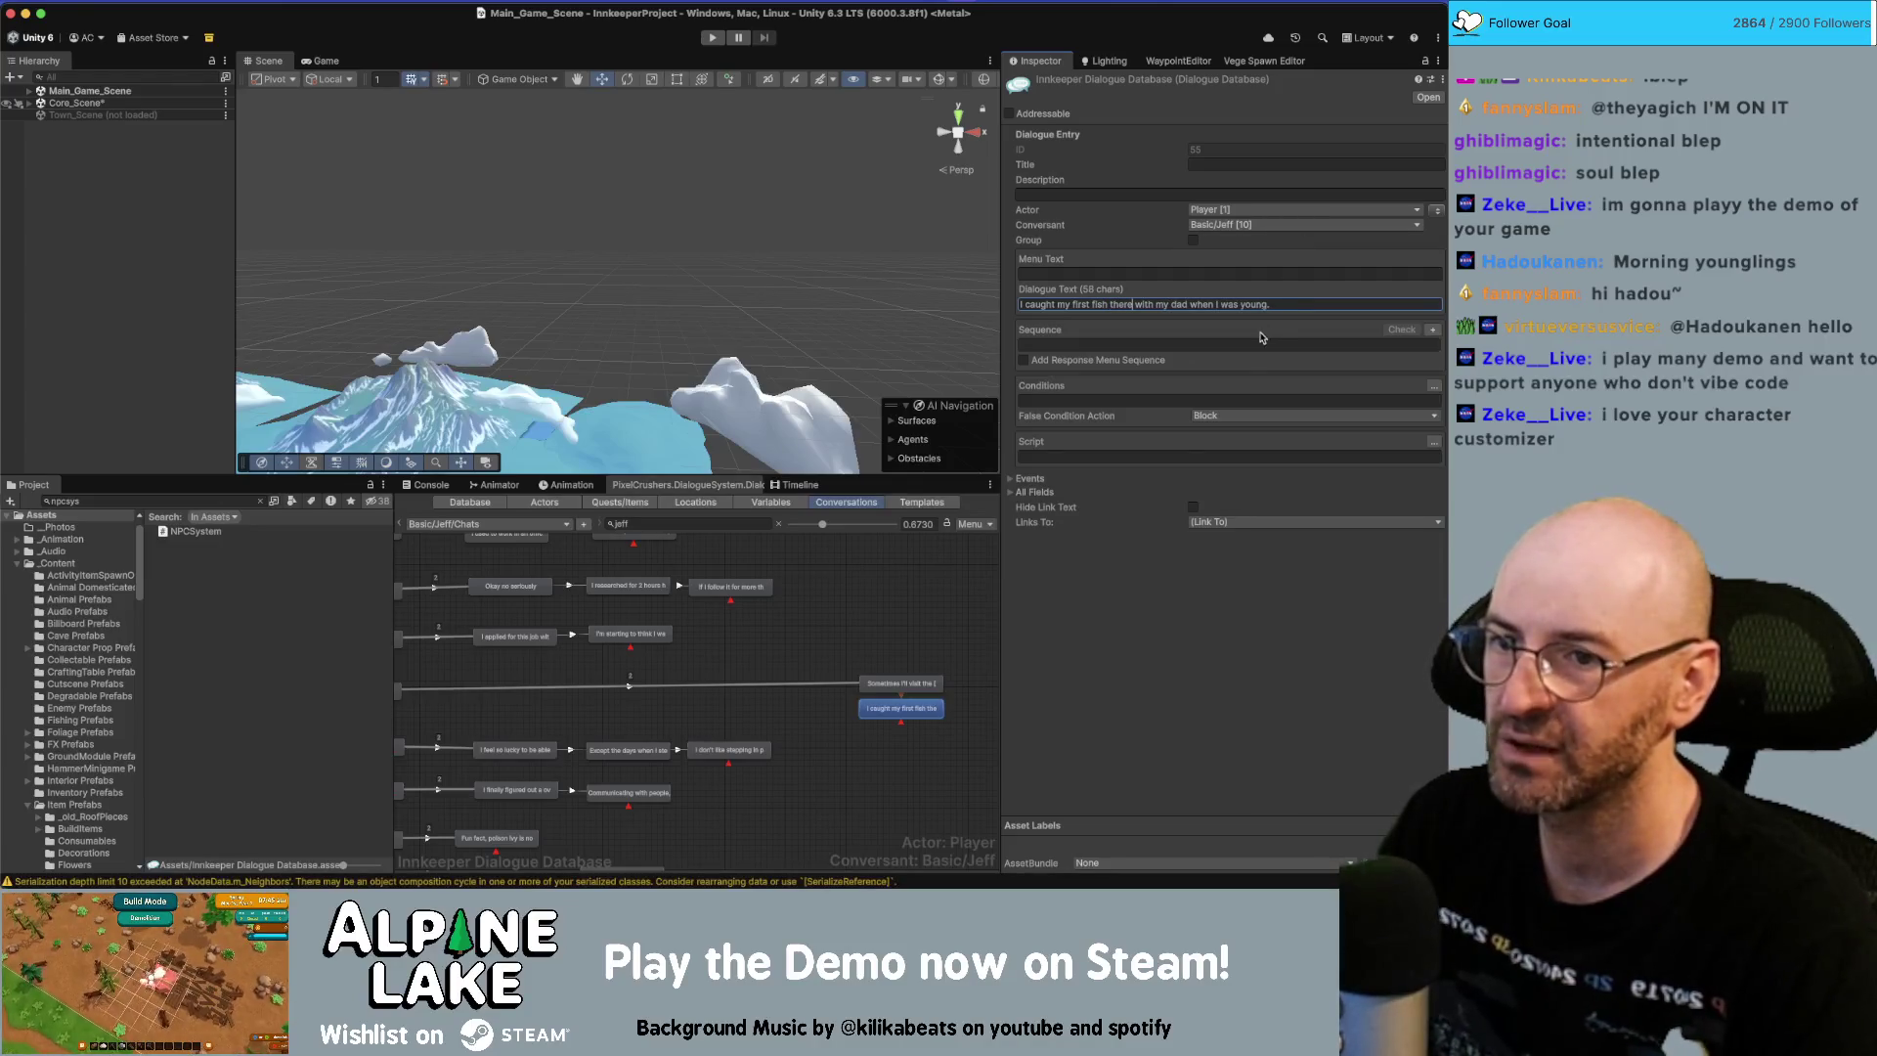
left_click(941, 709)
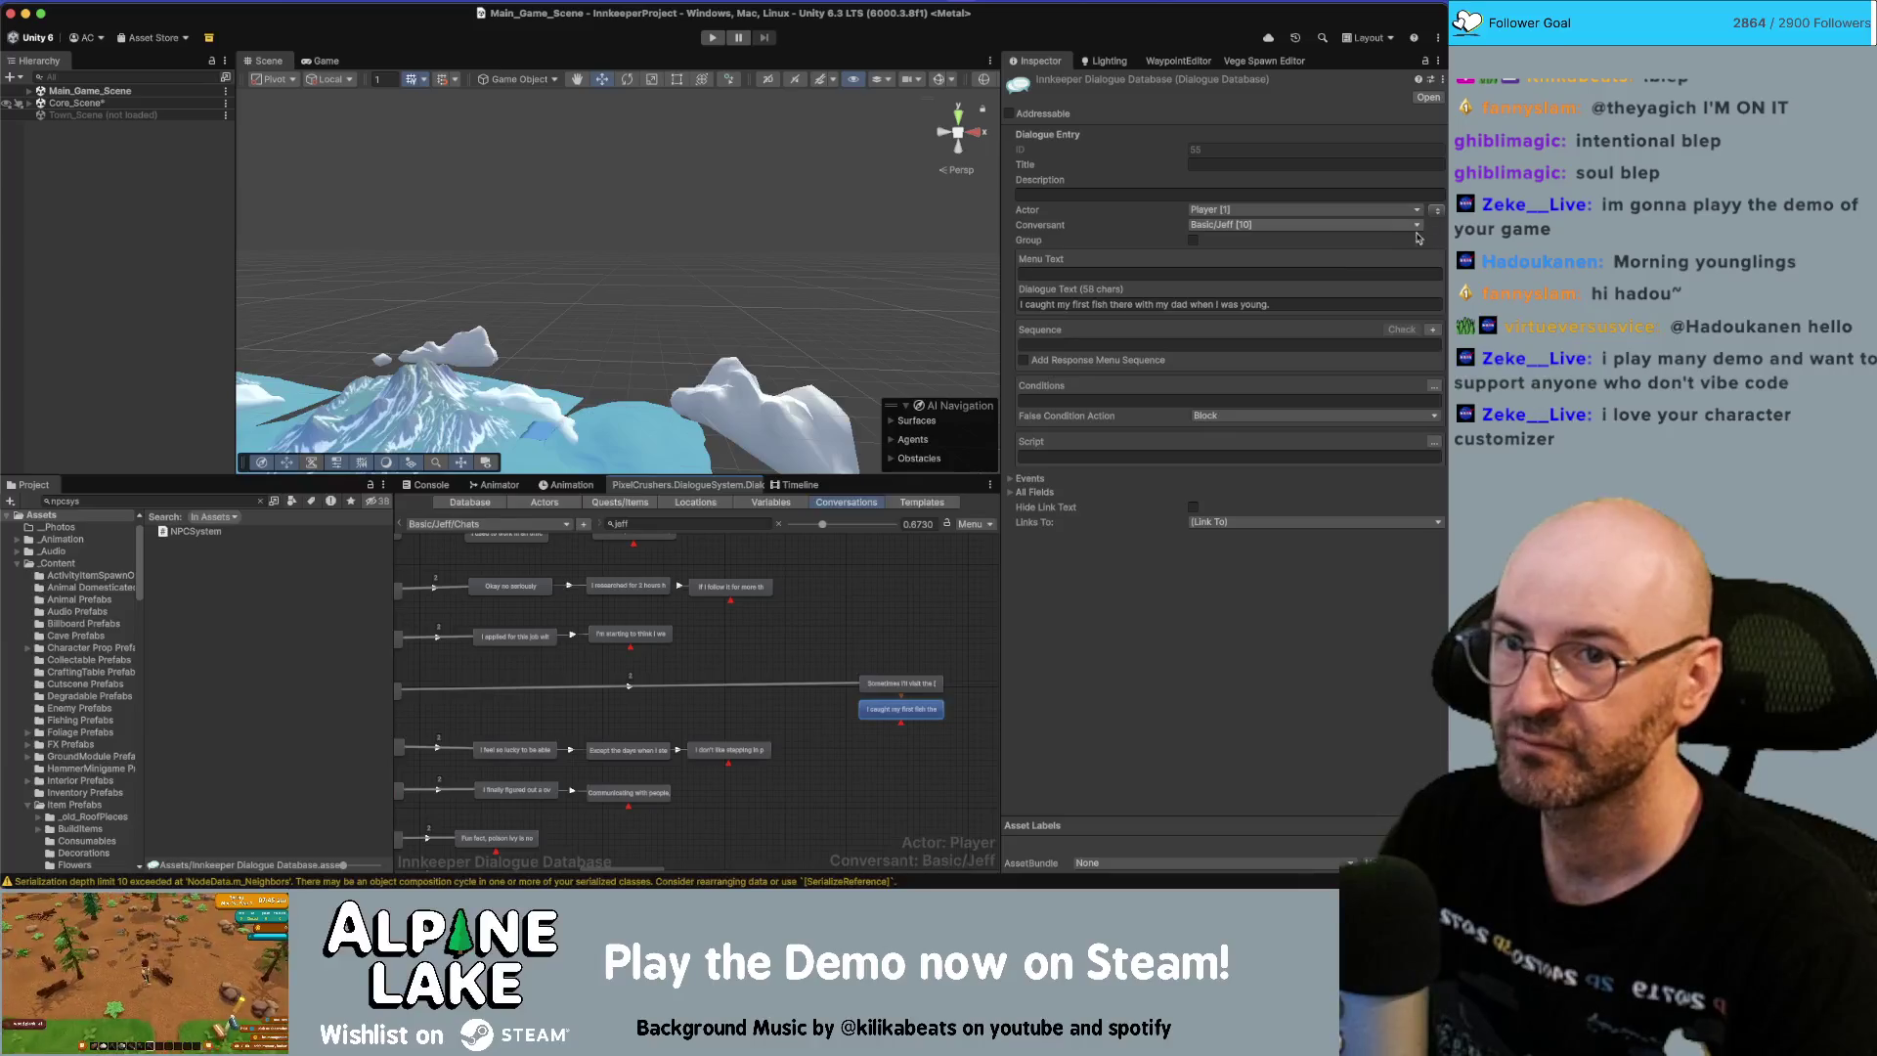
Add a reply node under the fish line reading 'Being at the pond really takes me back.'.
right_click(921, 708)
left_click(954, 696)
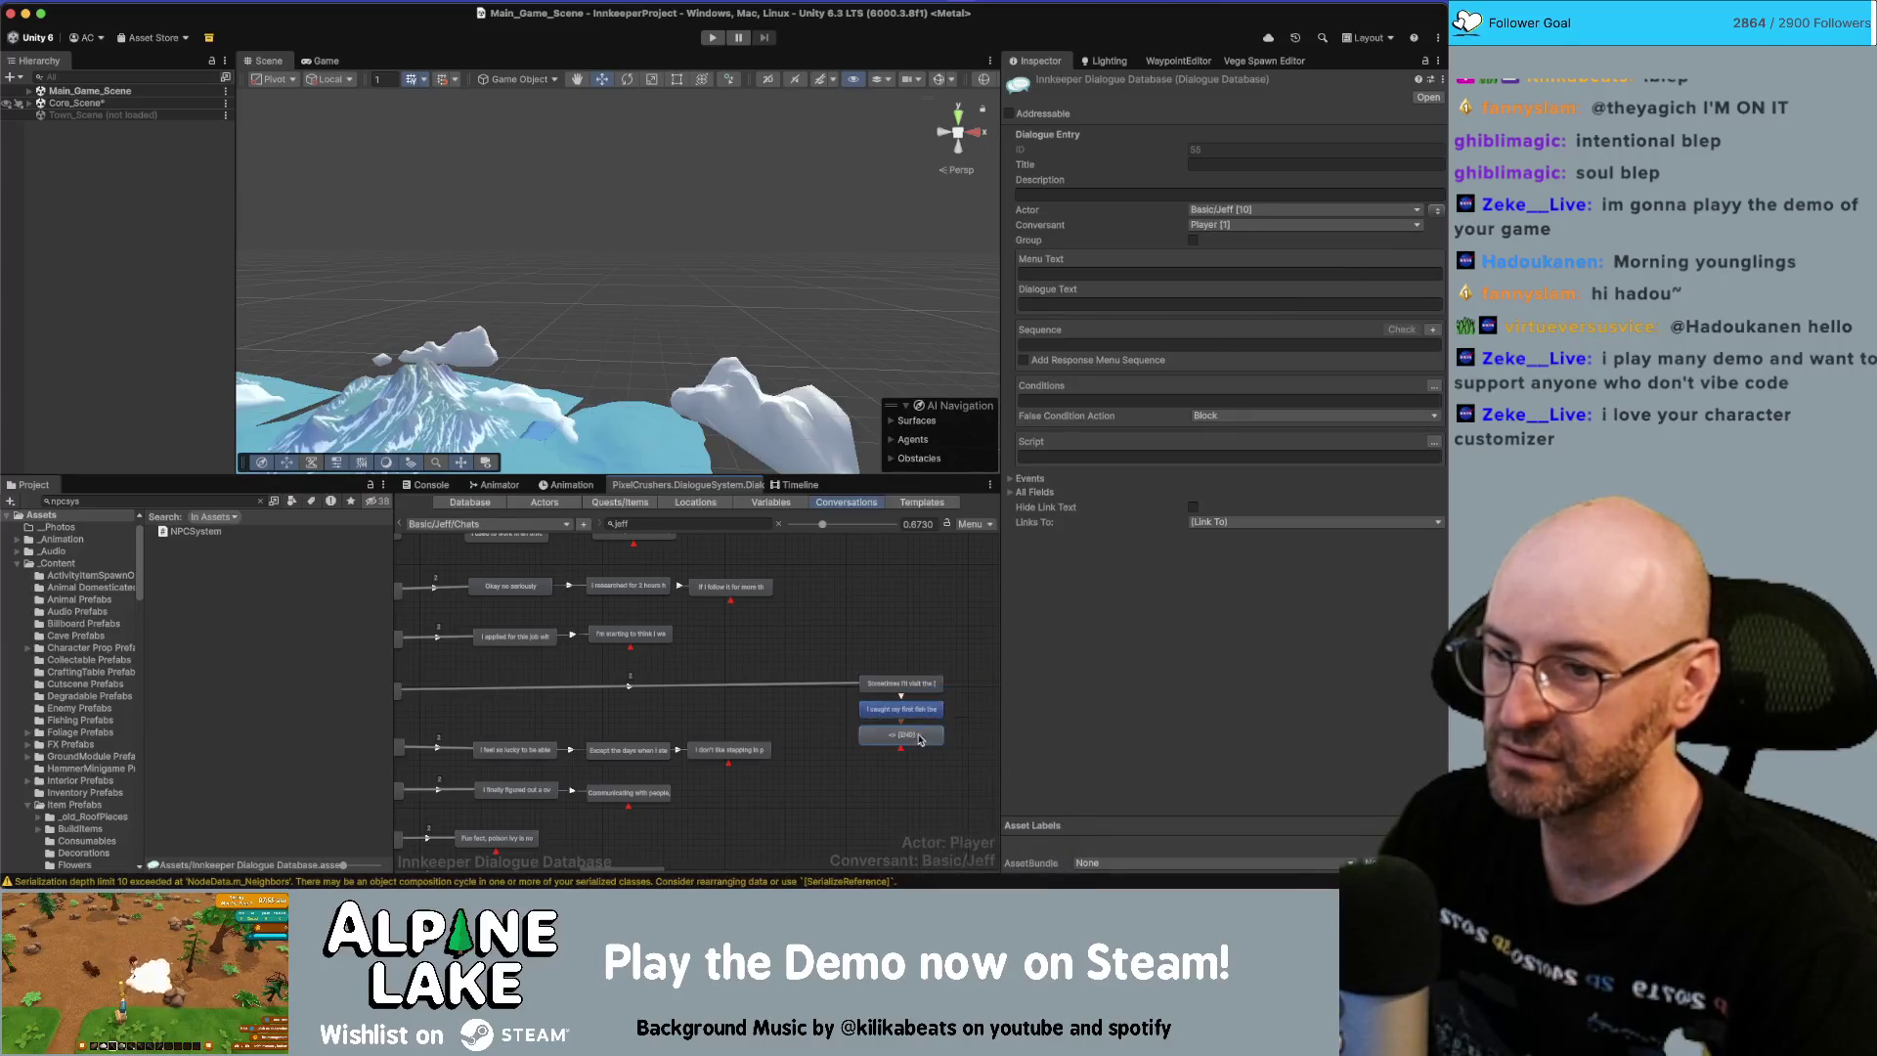
left_click(1328, 301)
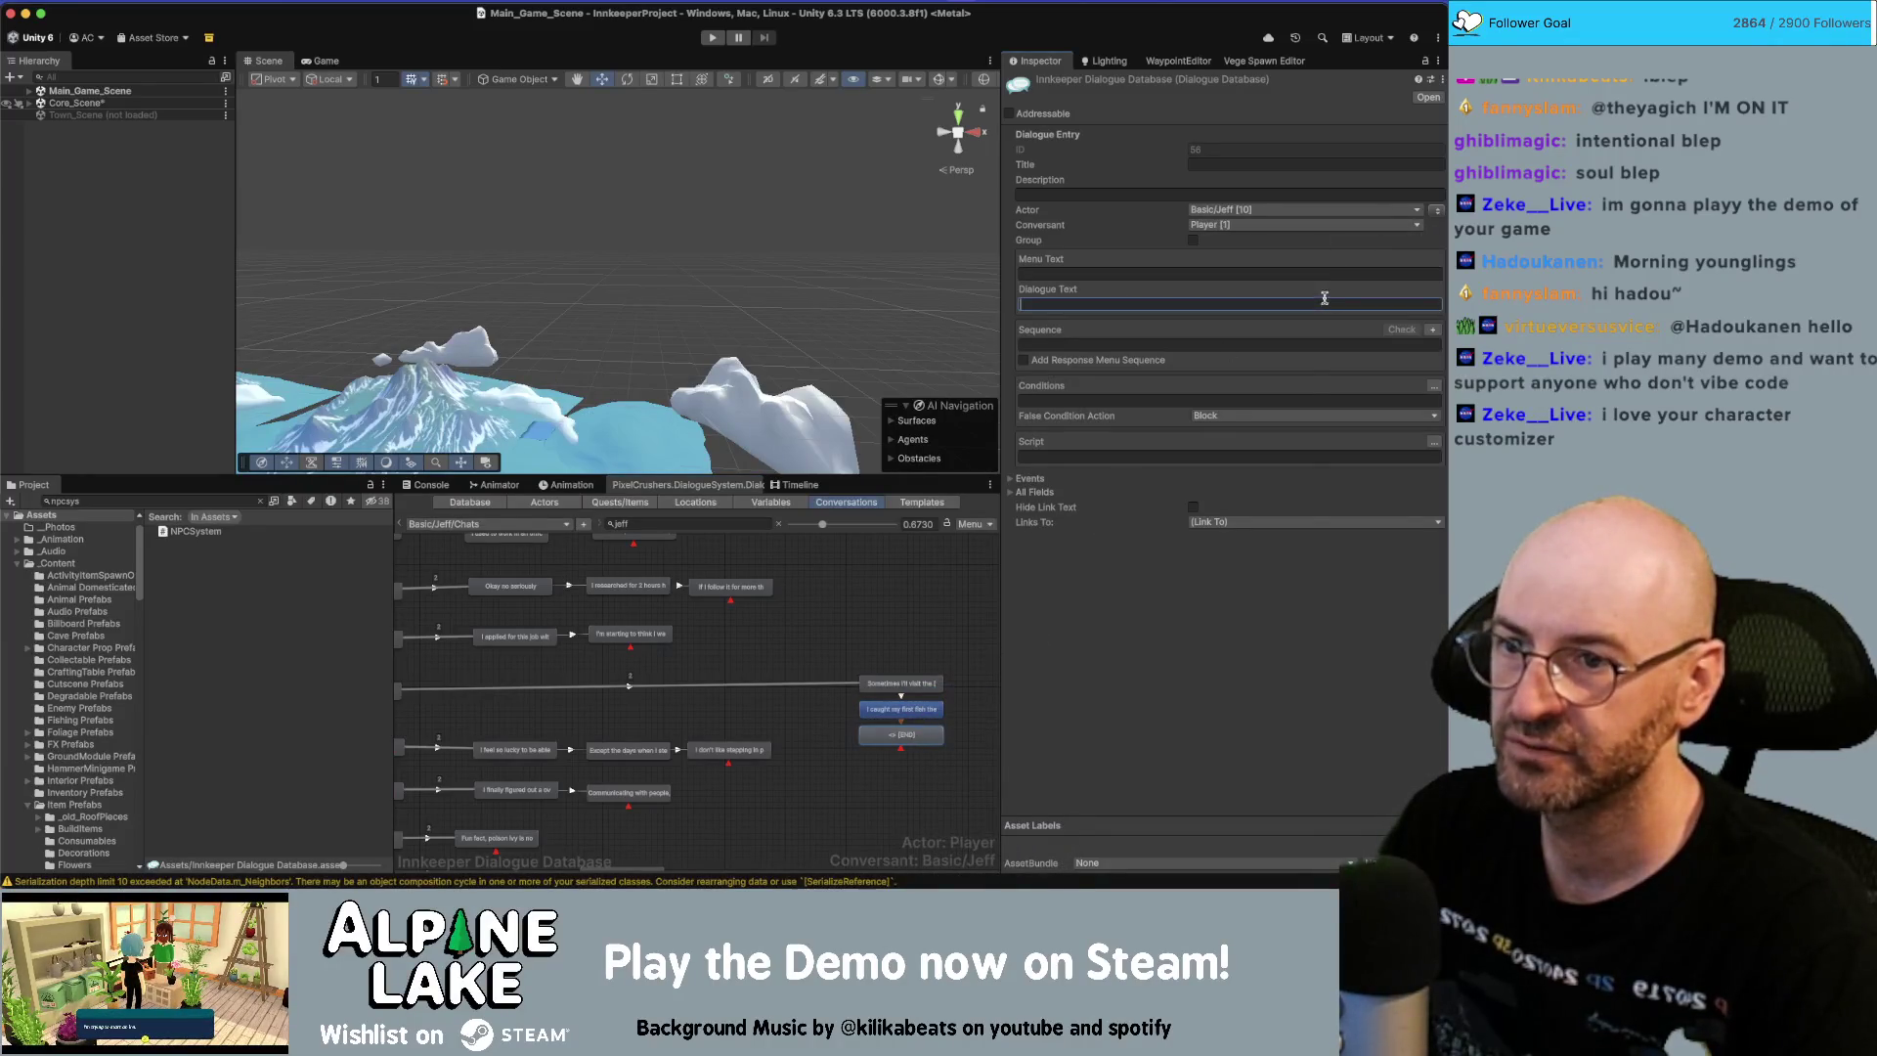
type("Being at the [em2]pond[/em2] really takes me back.")
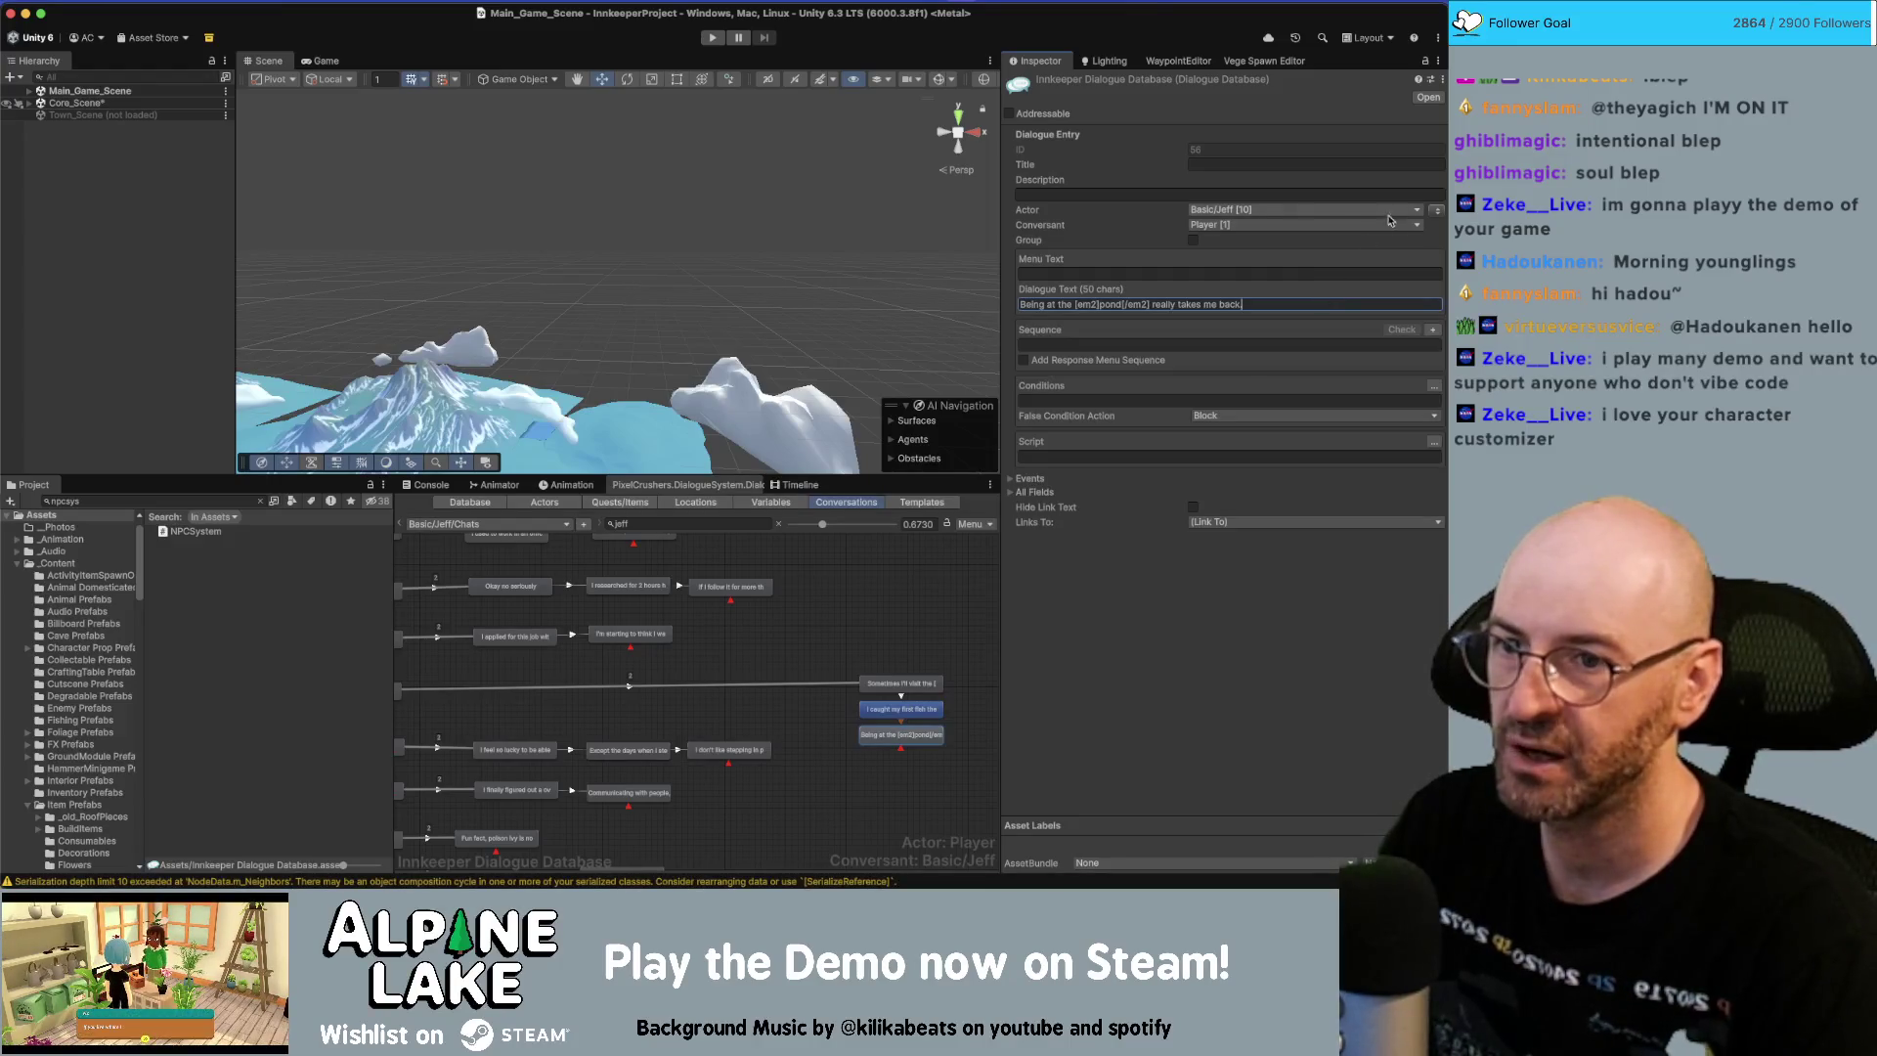
left_click(924, 709)
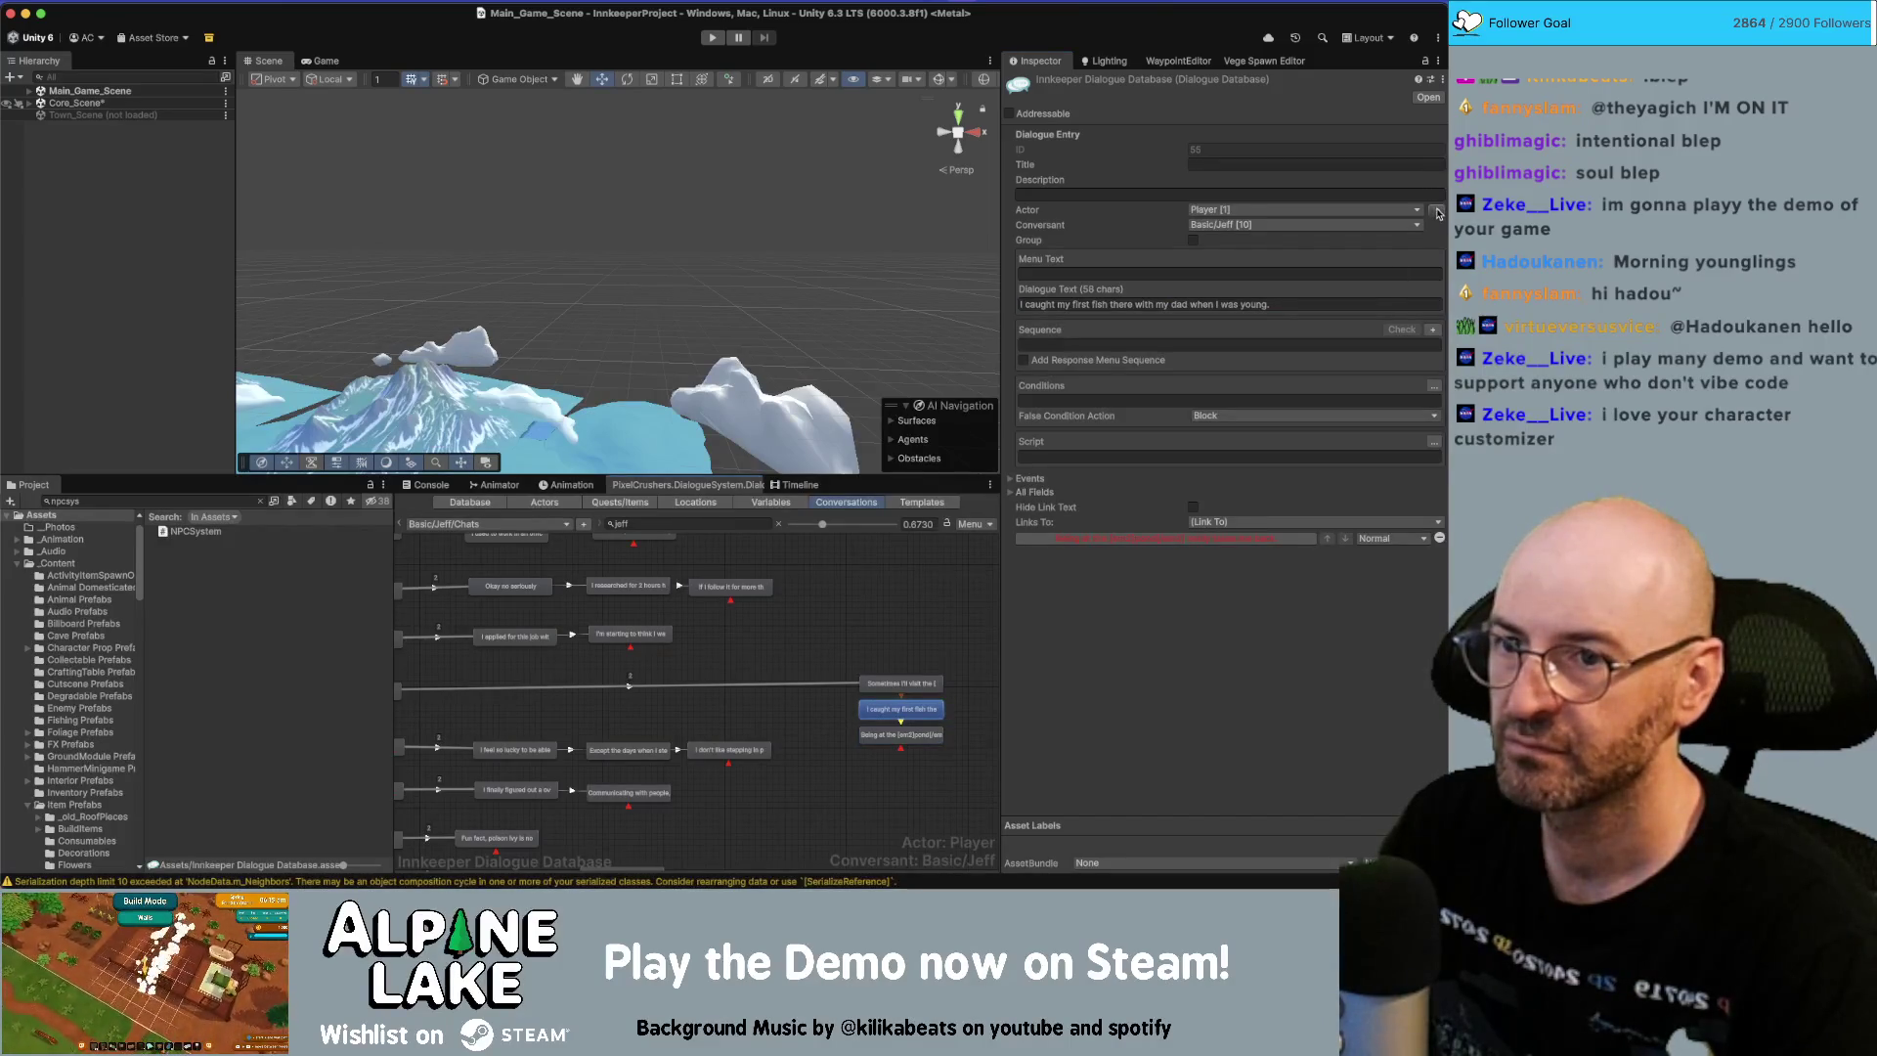
left_click(953, 629)
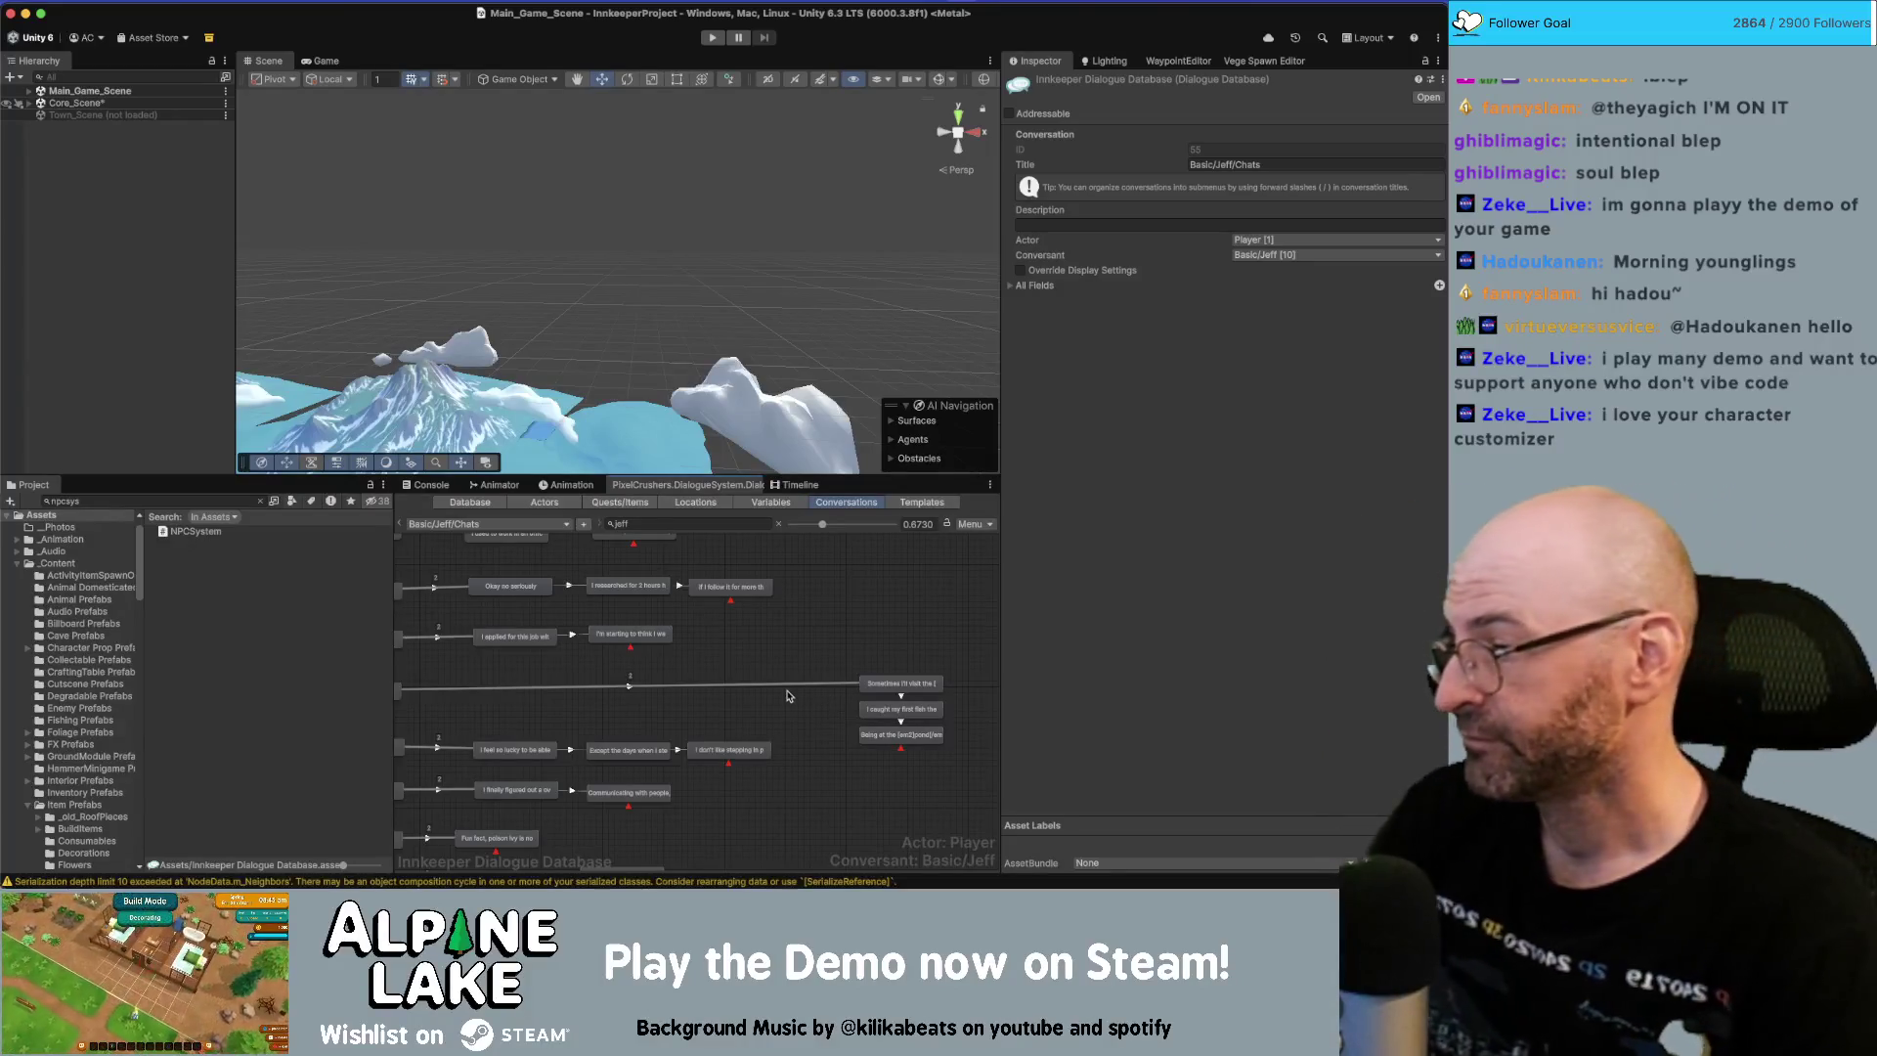
scroll(790, 696, "left", 3)
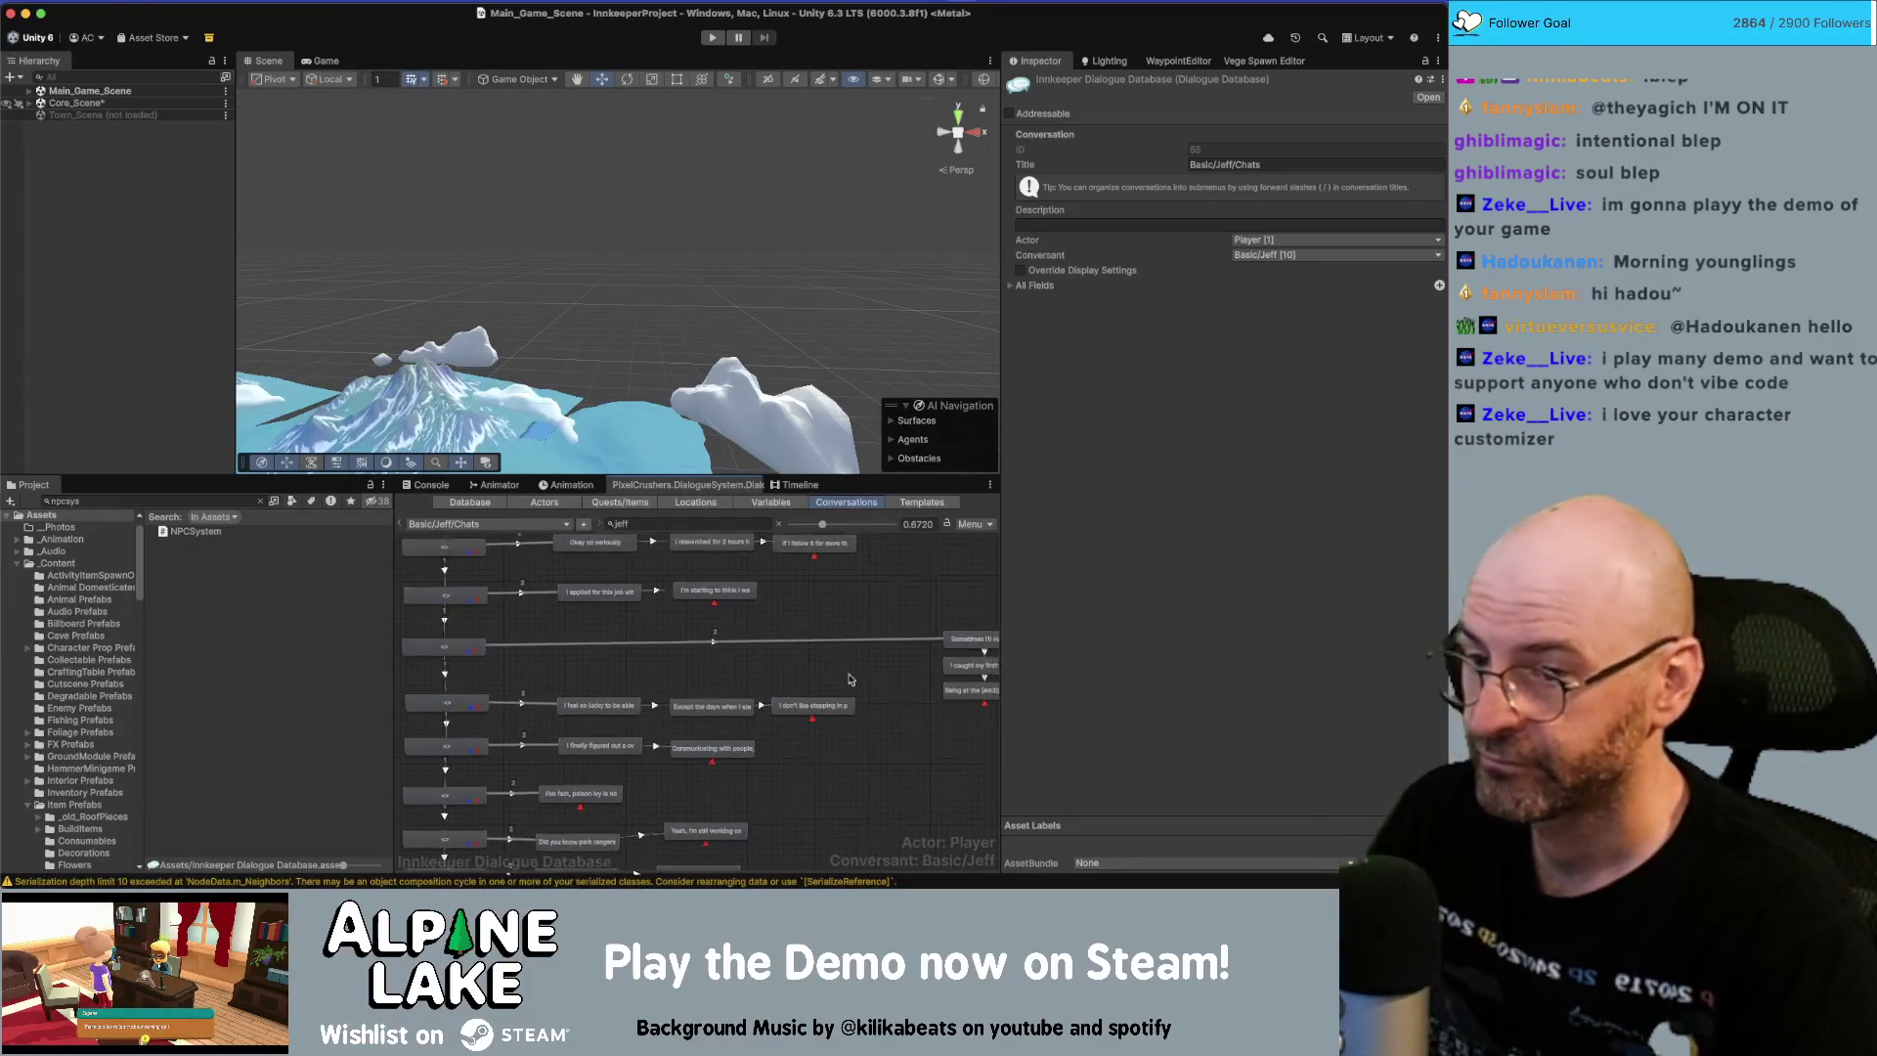
Align the 'Okay no seriously' node and the rest of the top node row.
scroll(863, 678, "left", 2)
left_click_drag(875, 755, 900, 653)
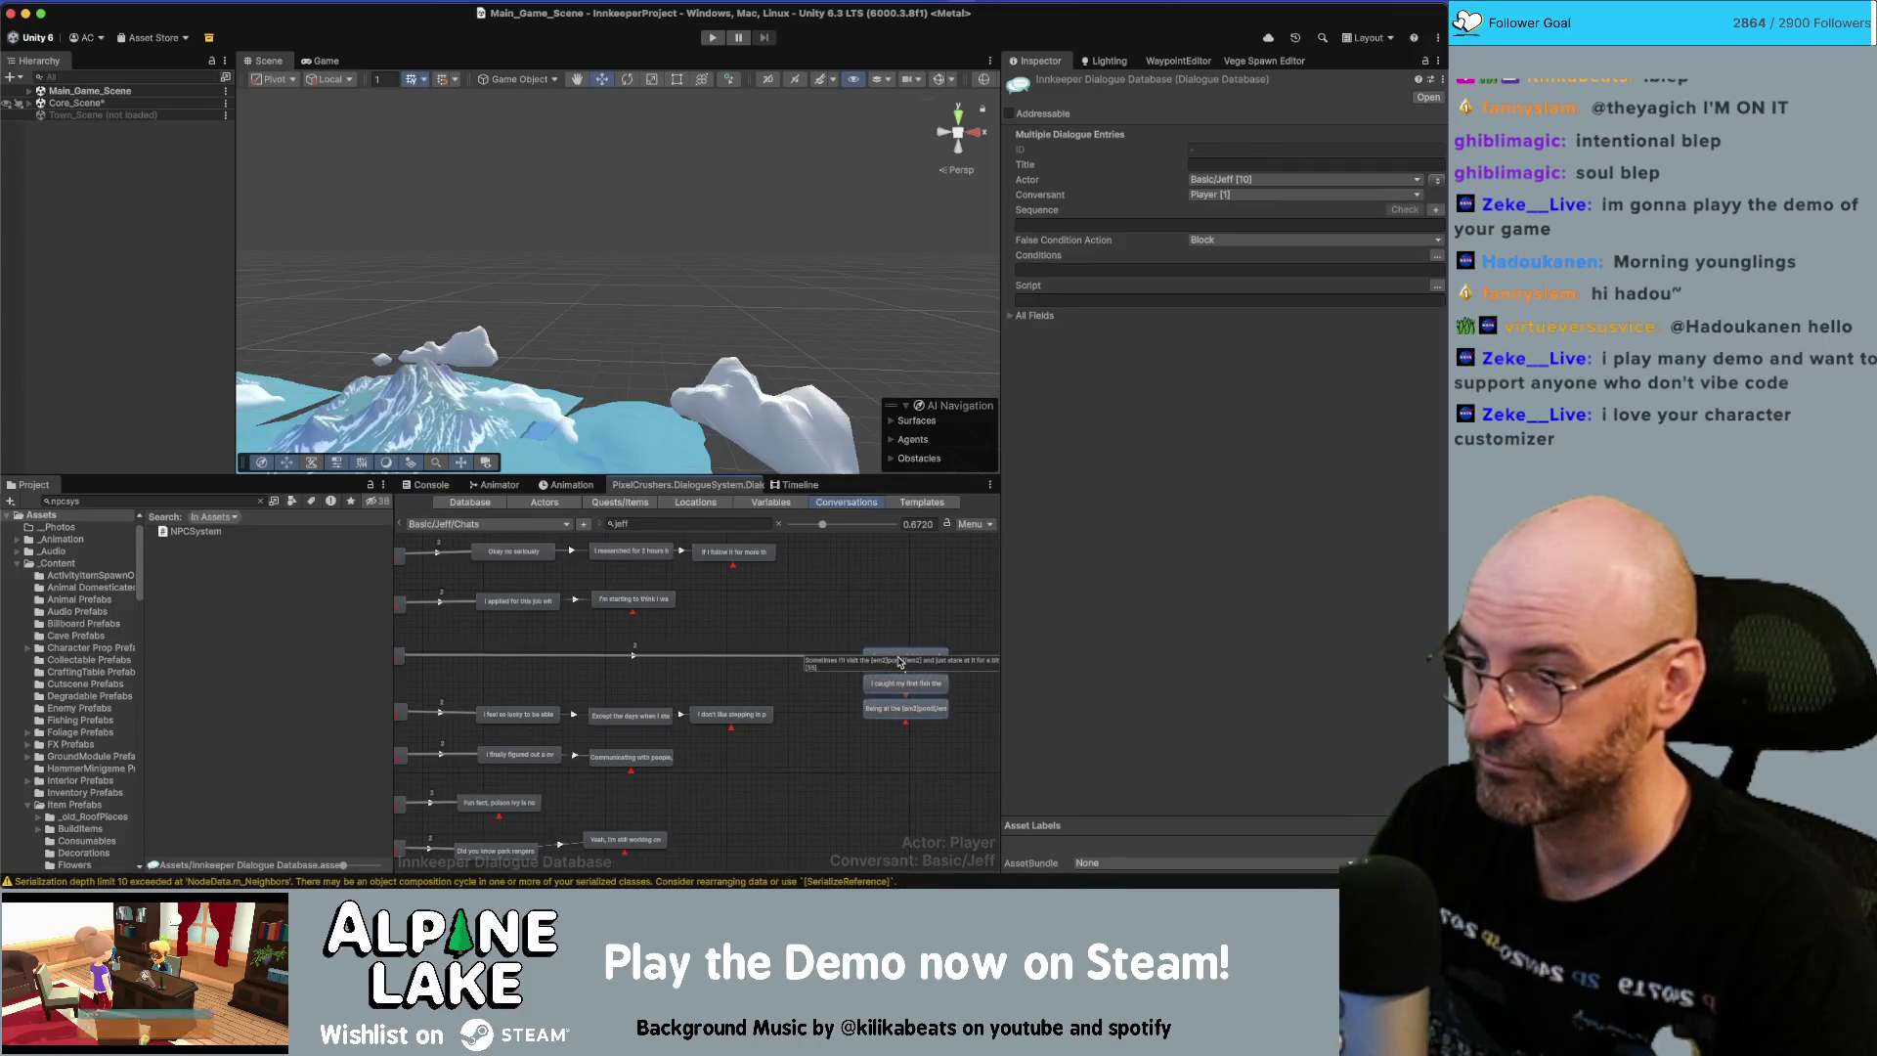
left_click(894, 631)
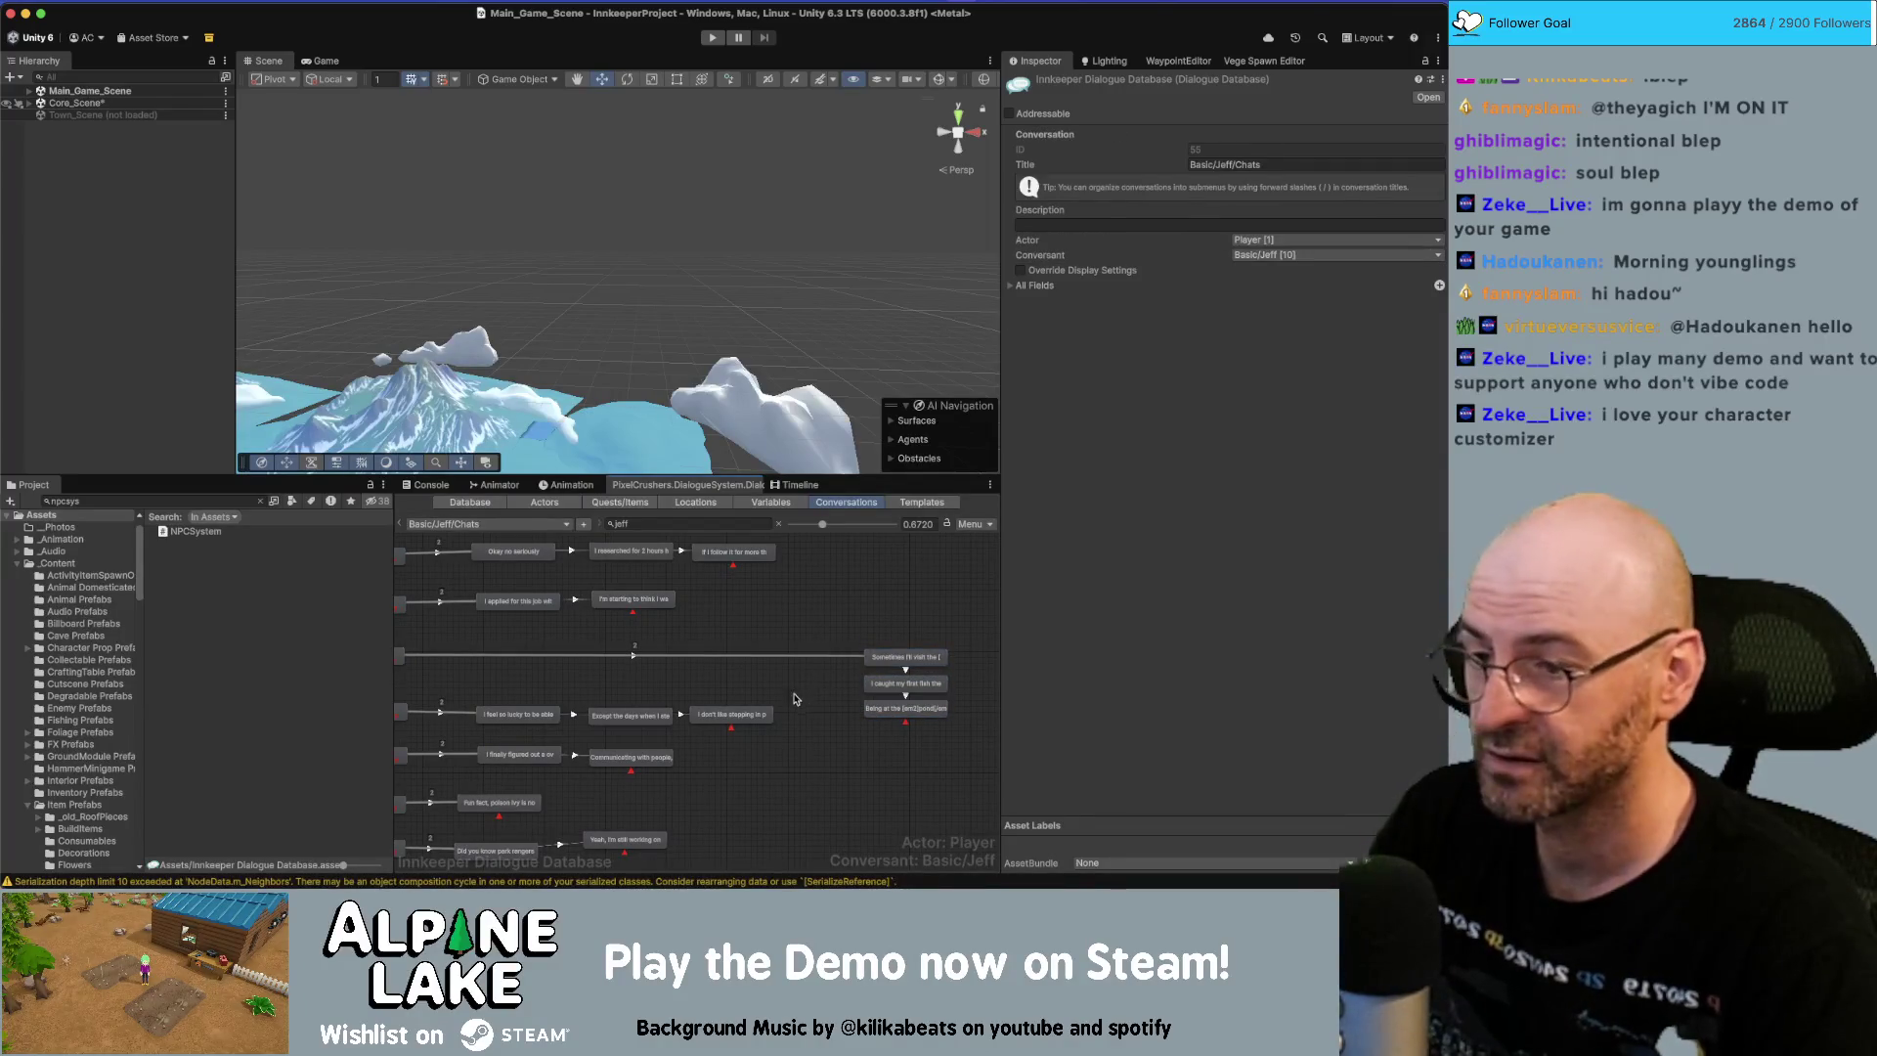
scroll(834, 722, "down", 3)
scroll(834, 714, "left", 2)
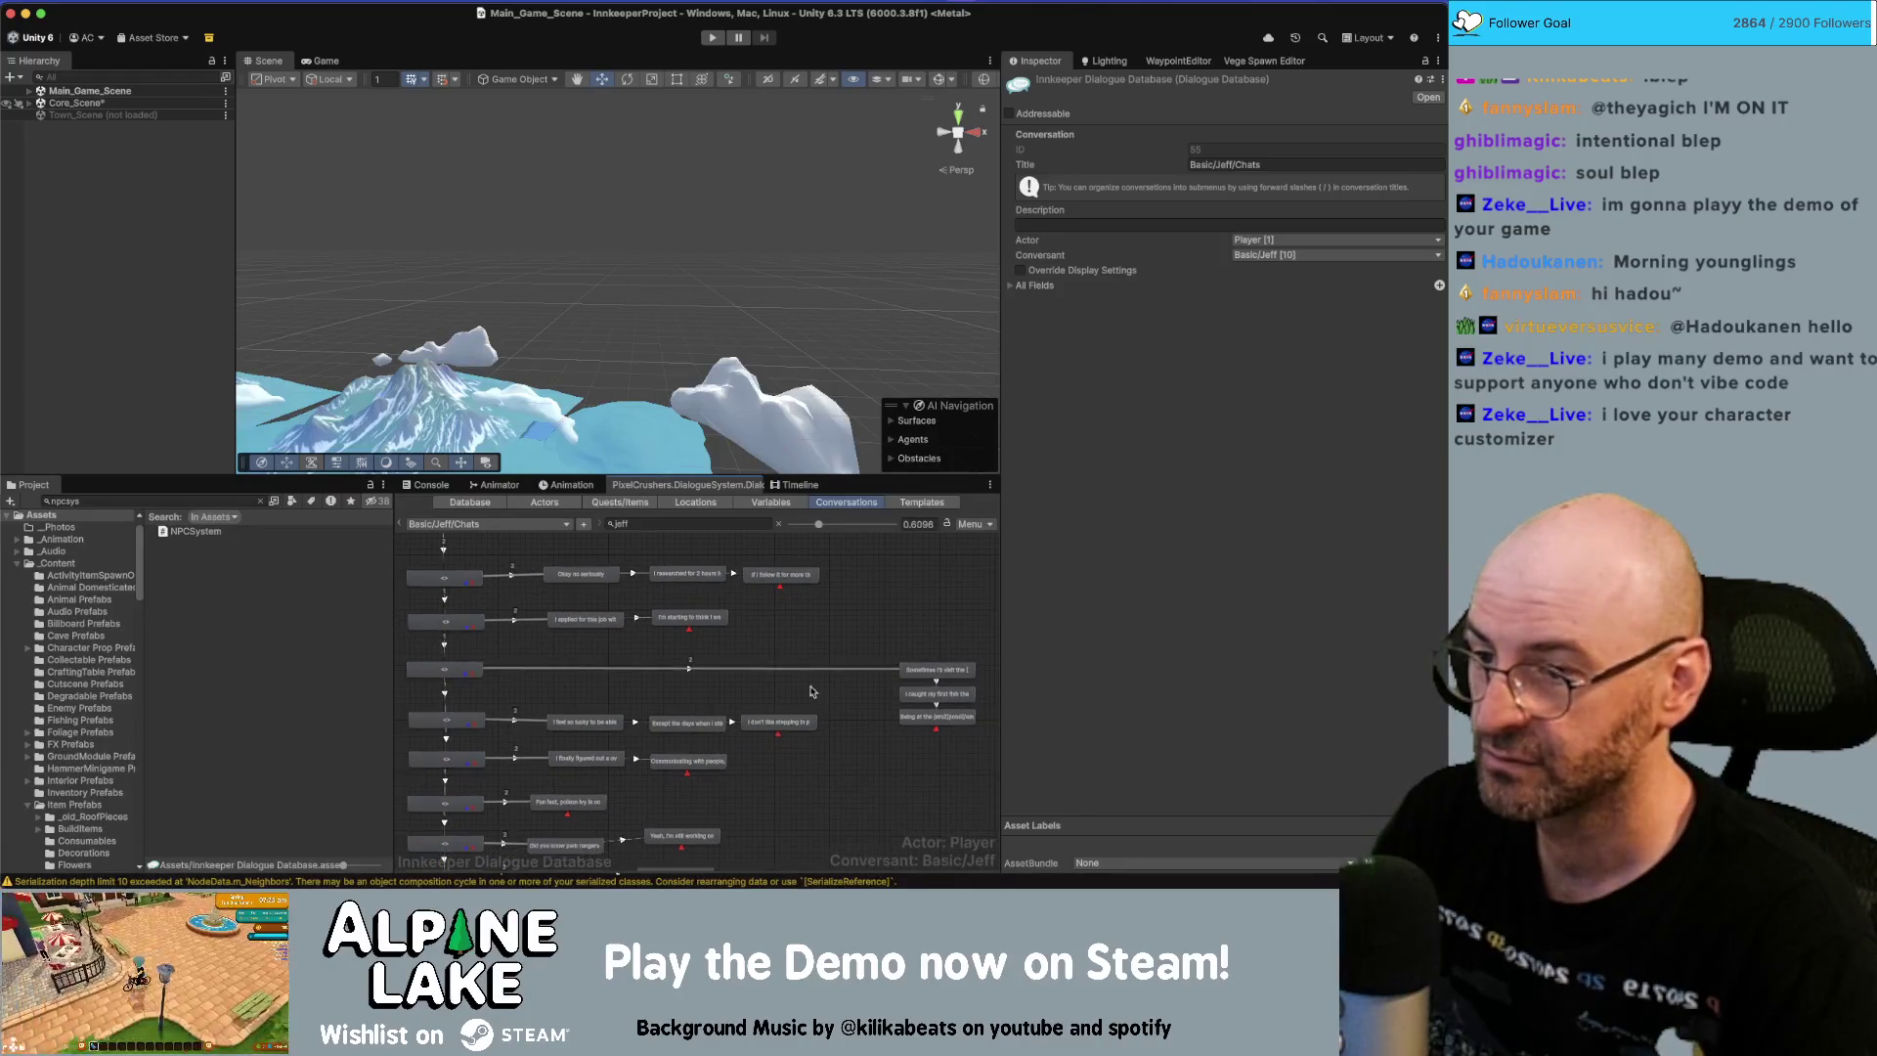
left_click(585, 621)
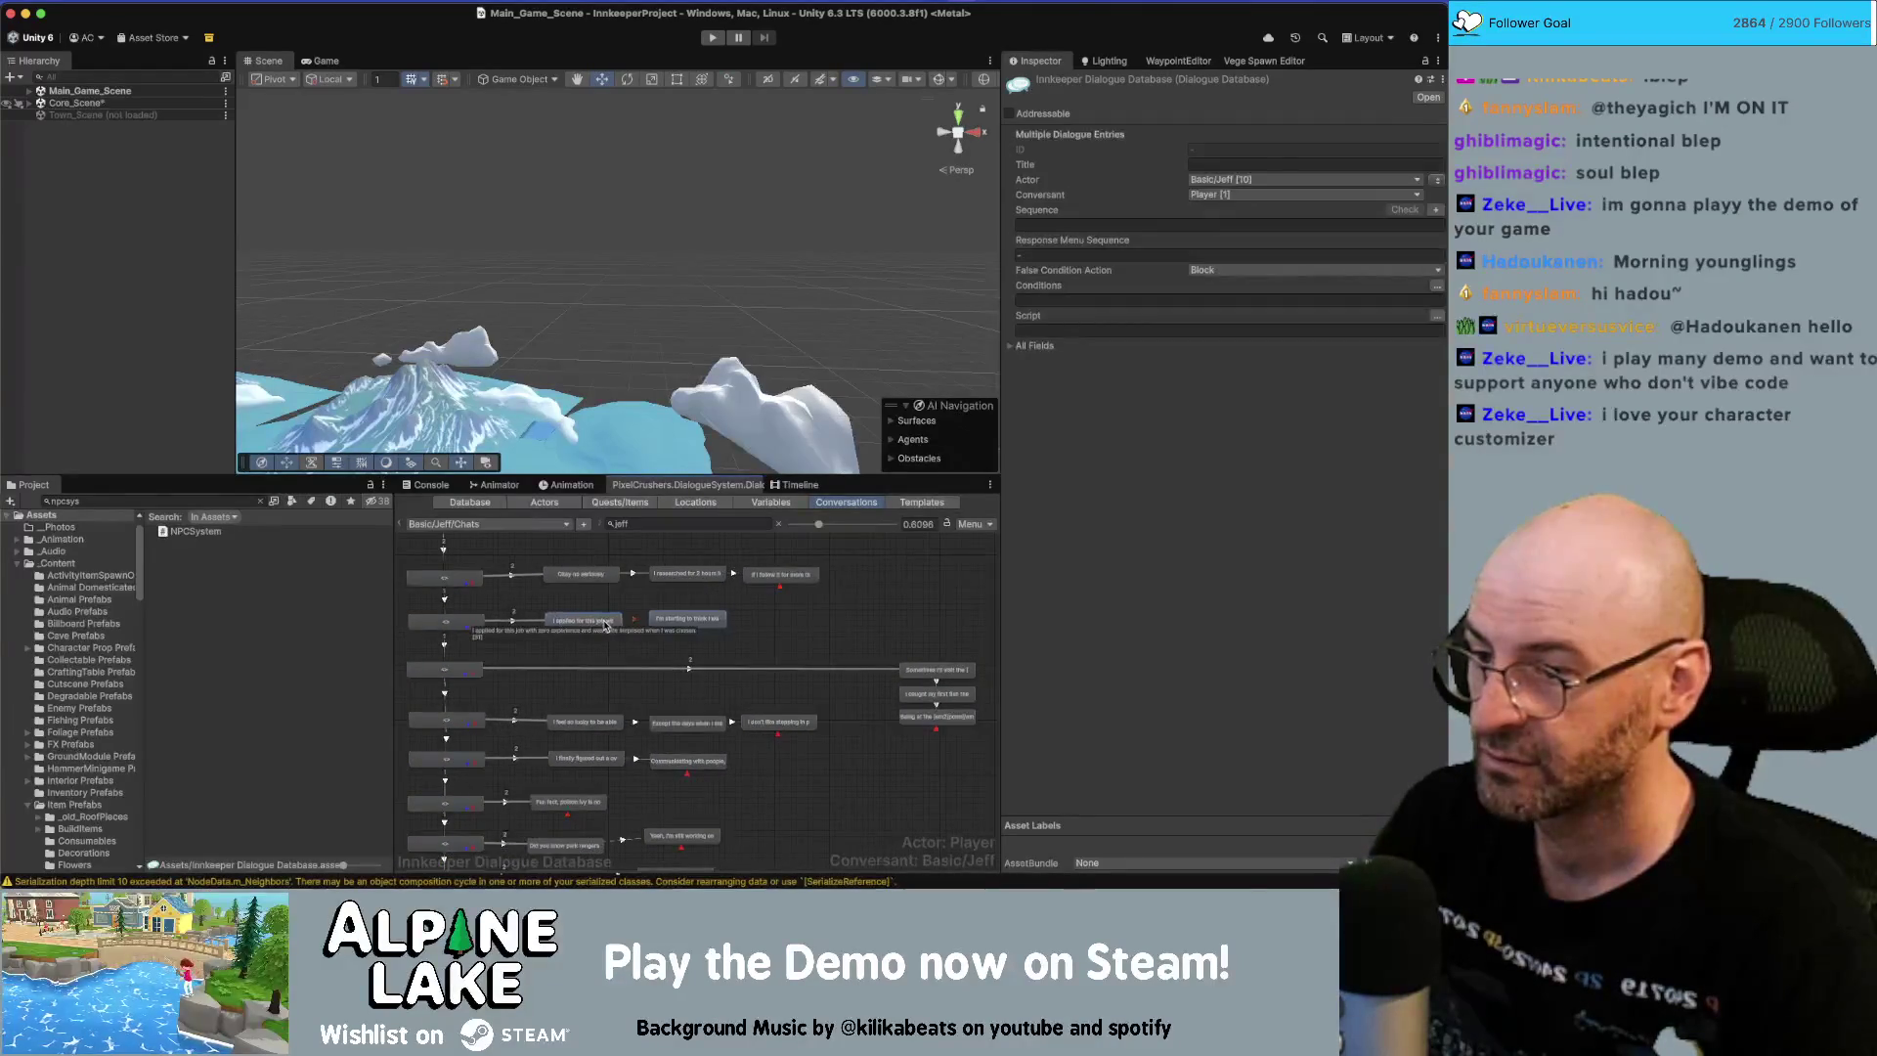
left_click(597, 584)
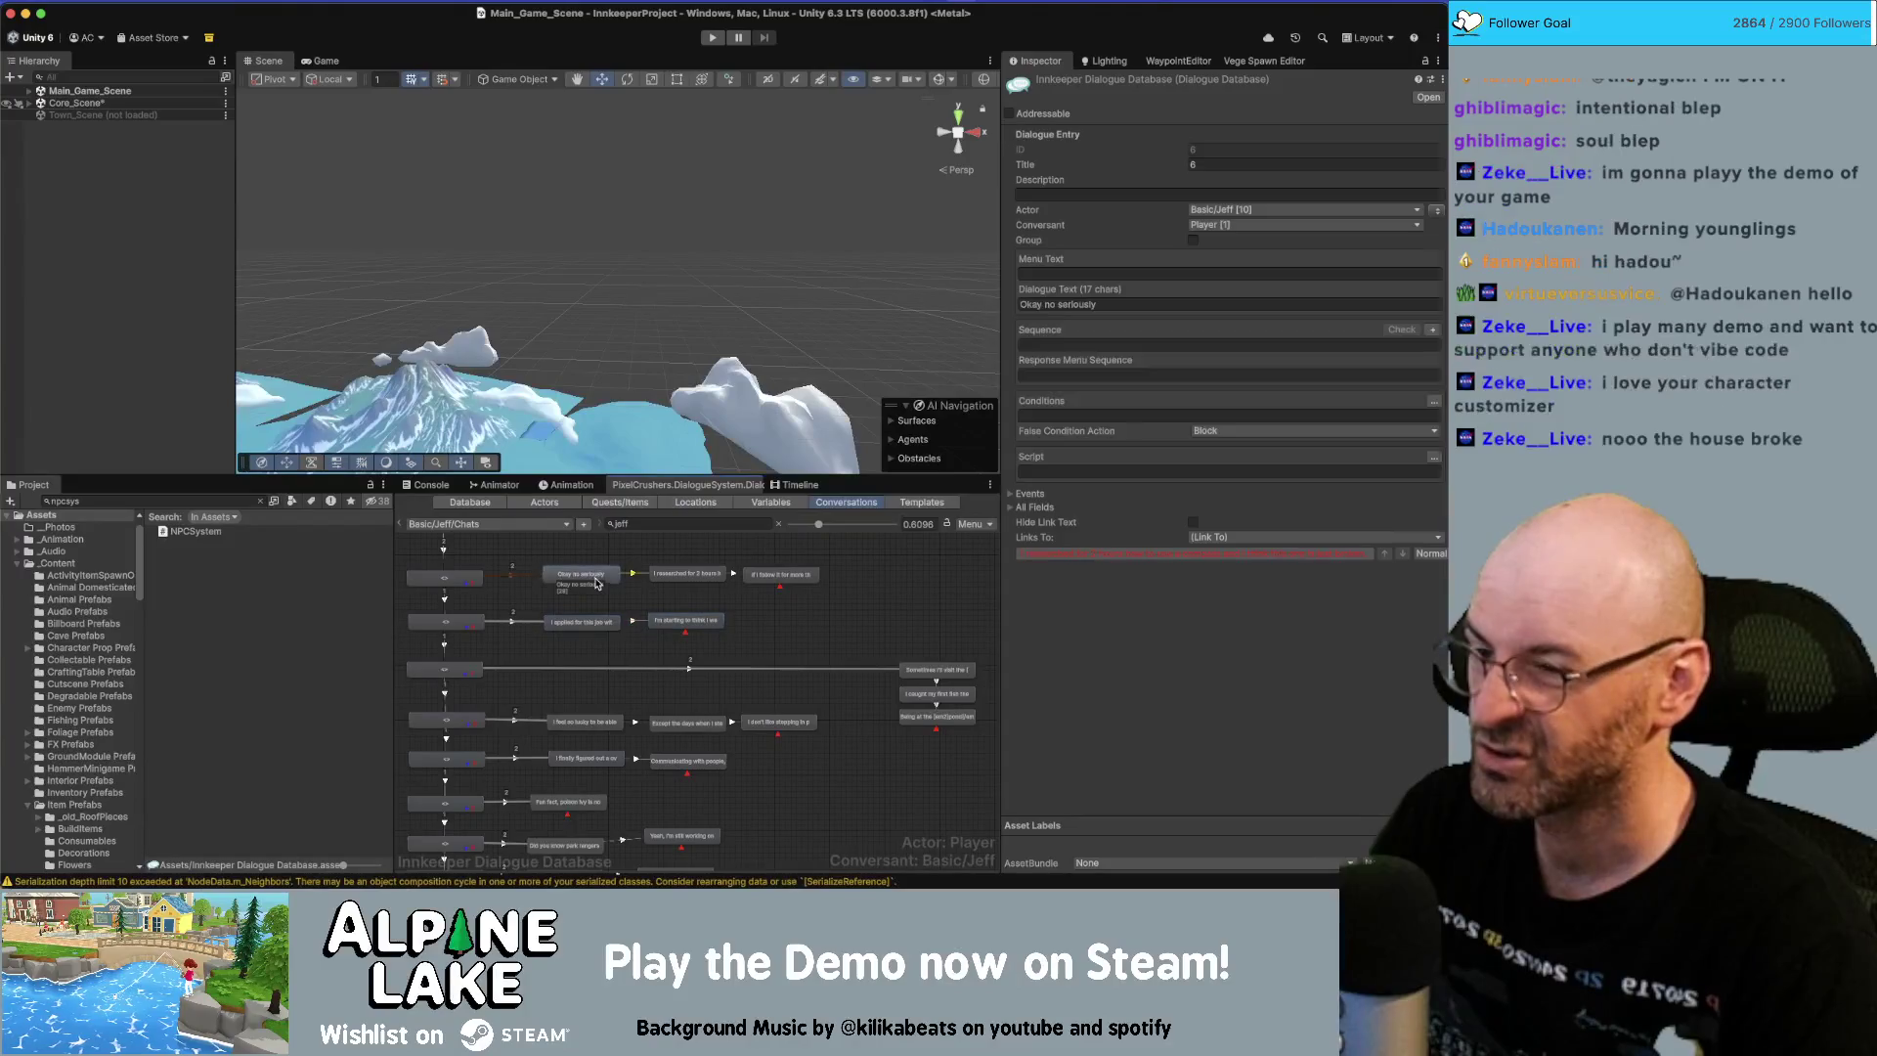
left_click(688, 574, "shift")
left_click_drag(583, 576, 587, 585)
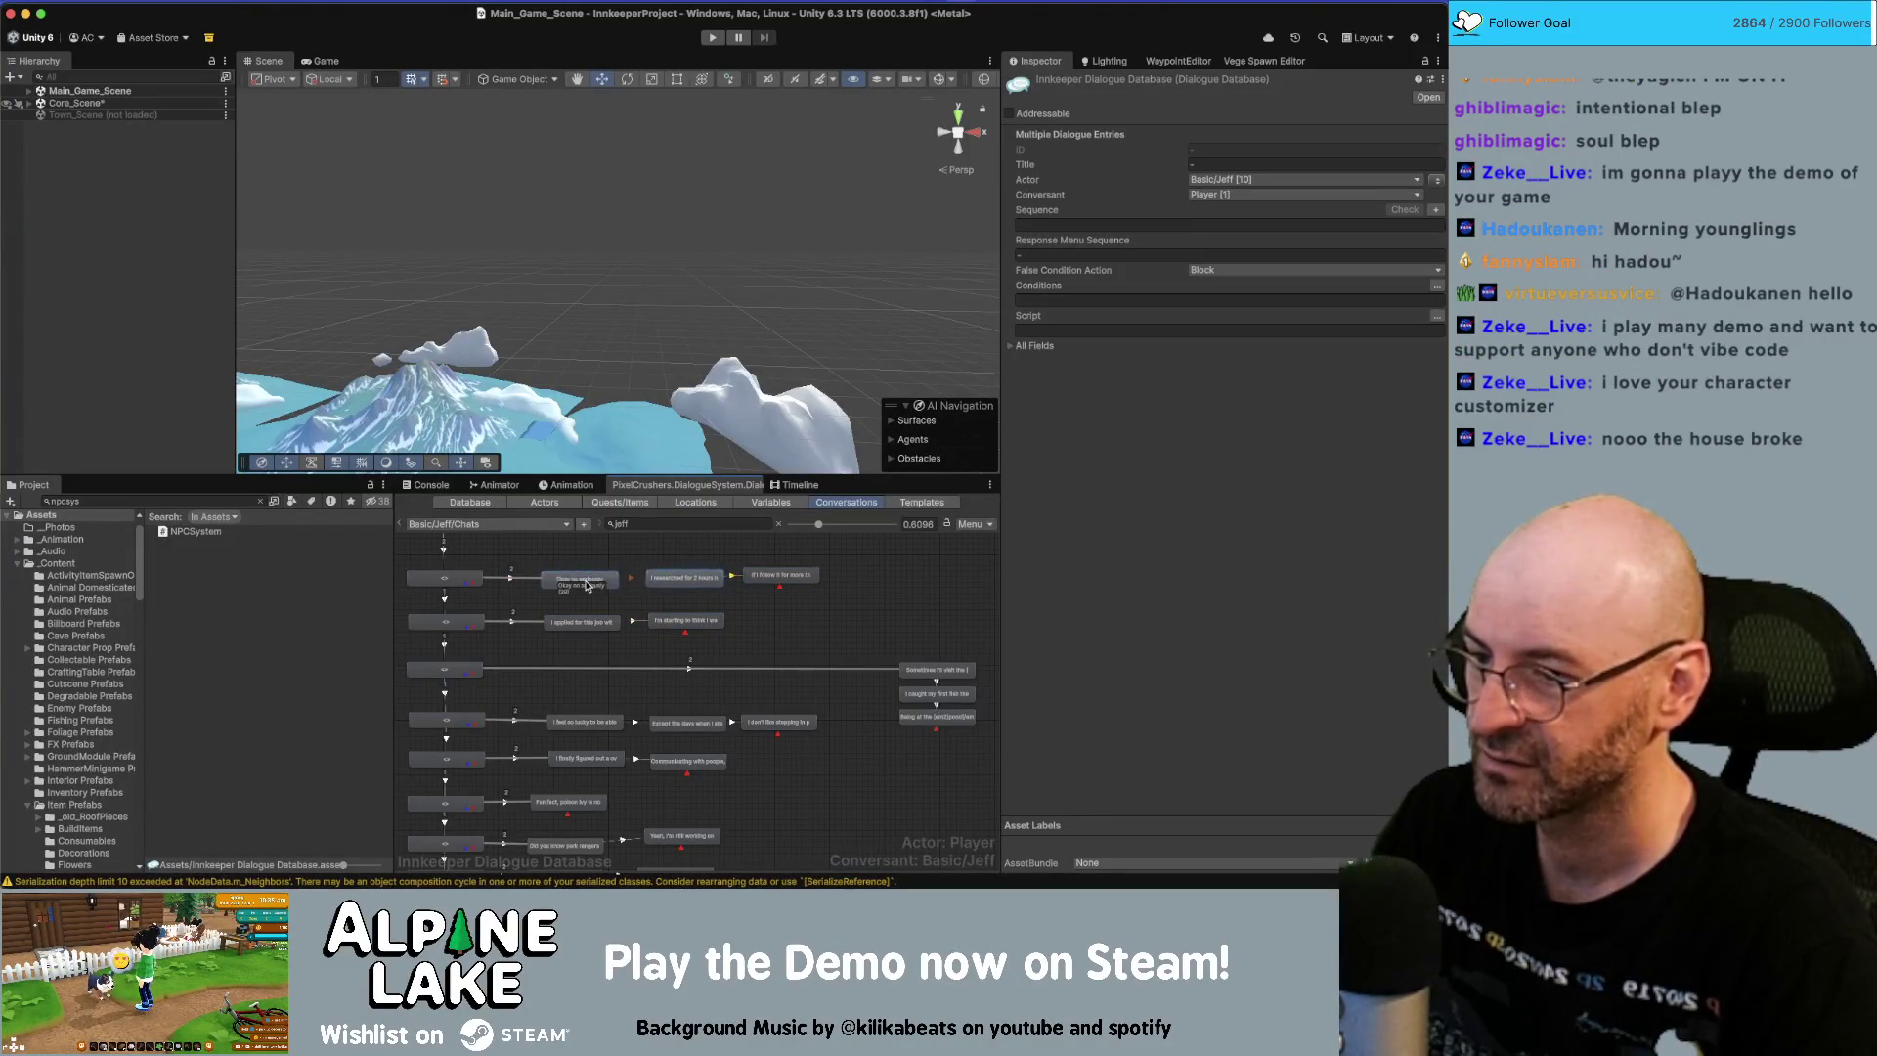
left_click(617, 565)
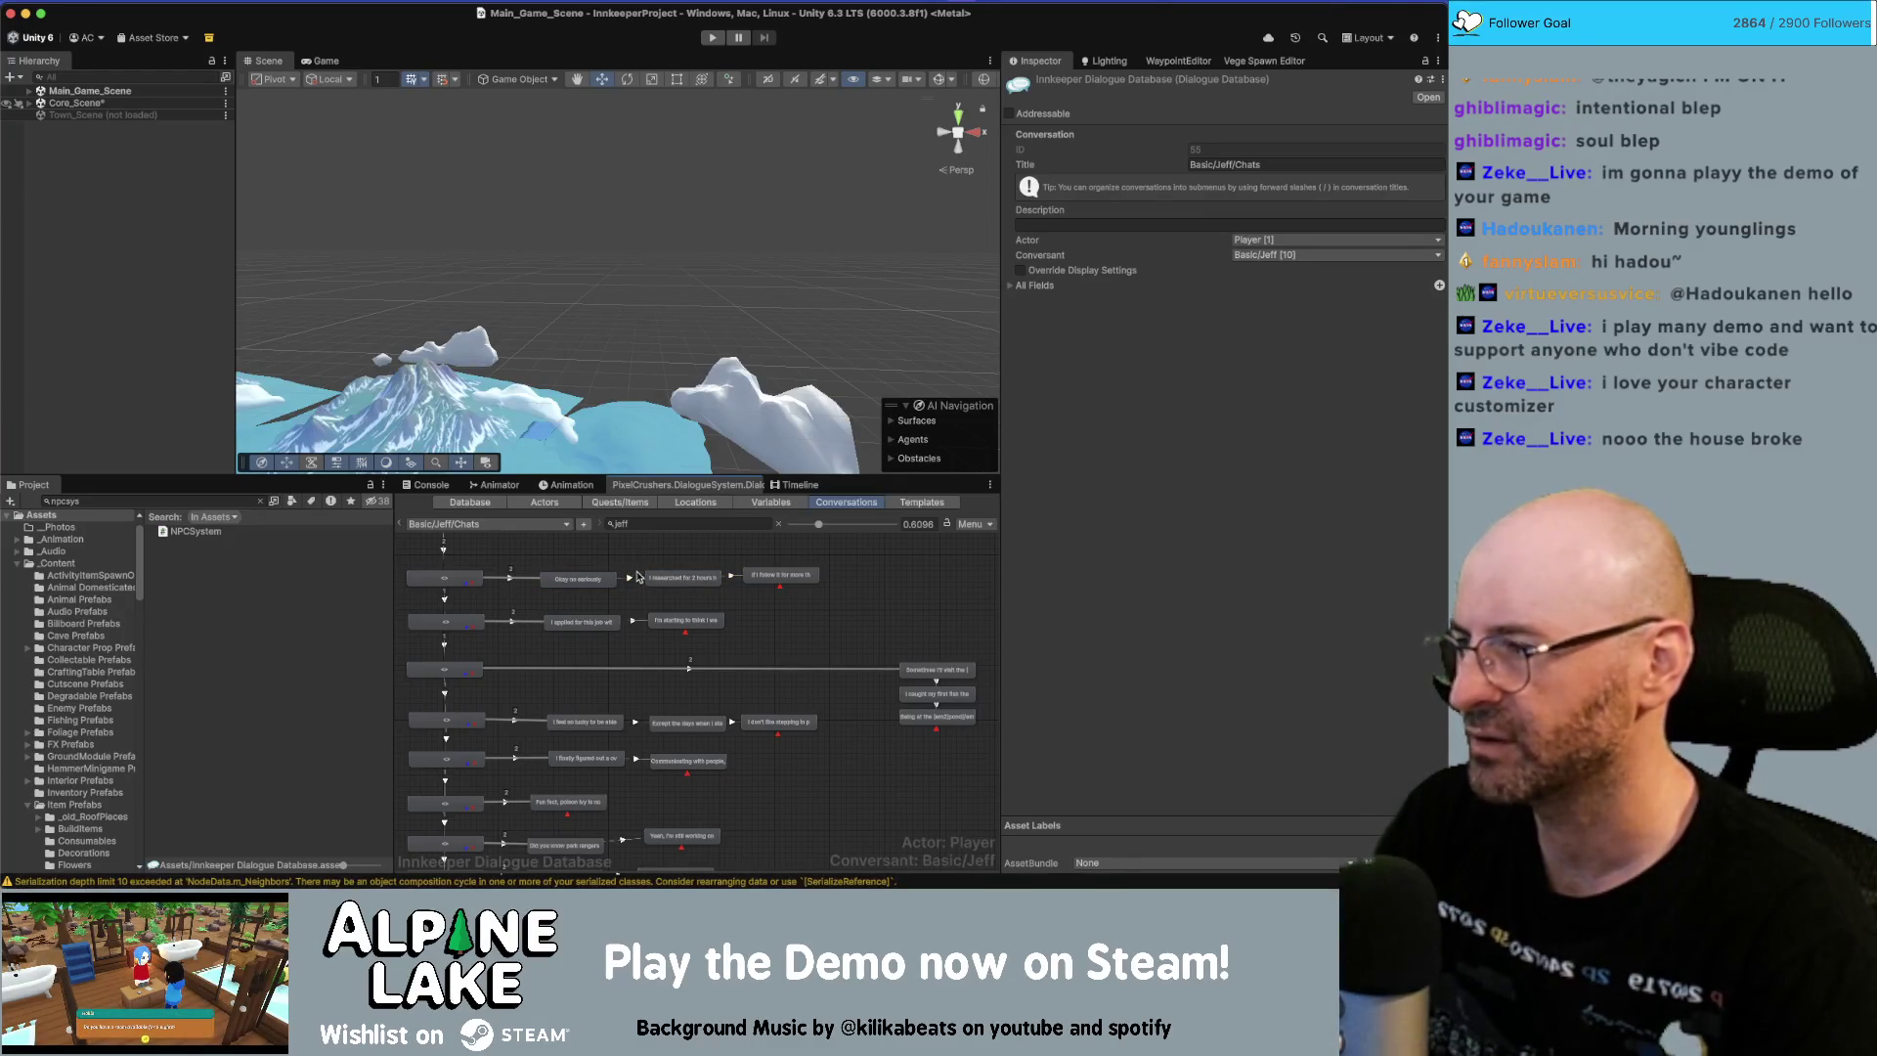
left_click_drag(780, 575, 785, 578)
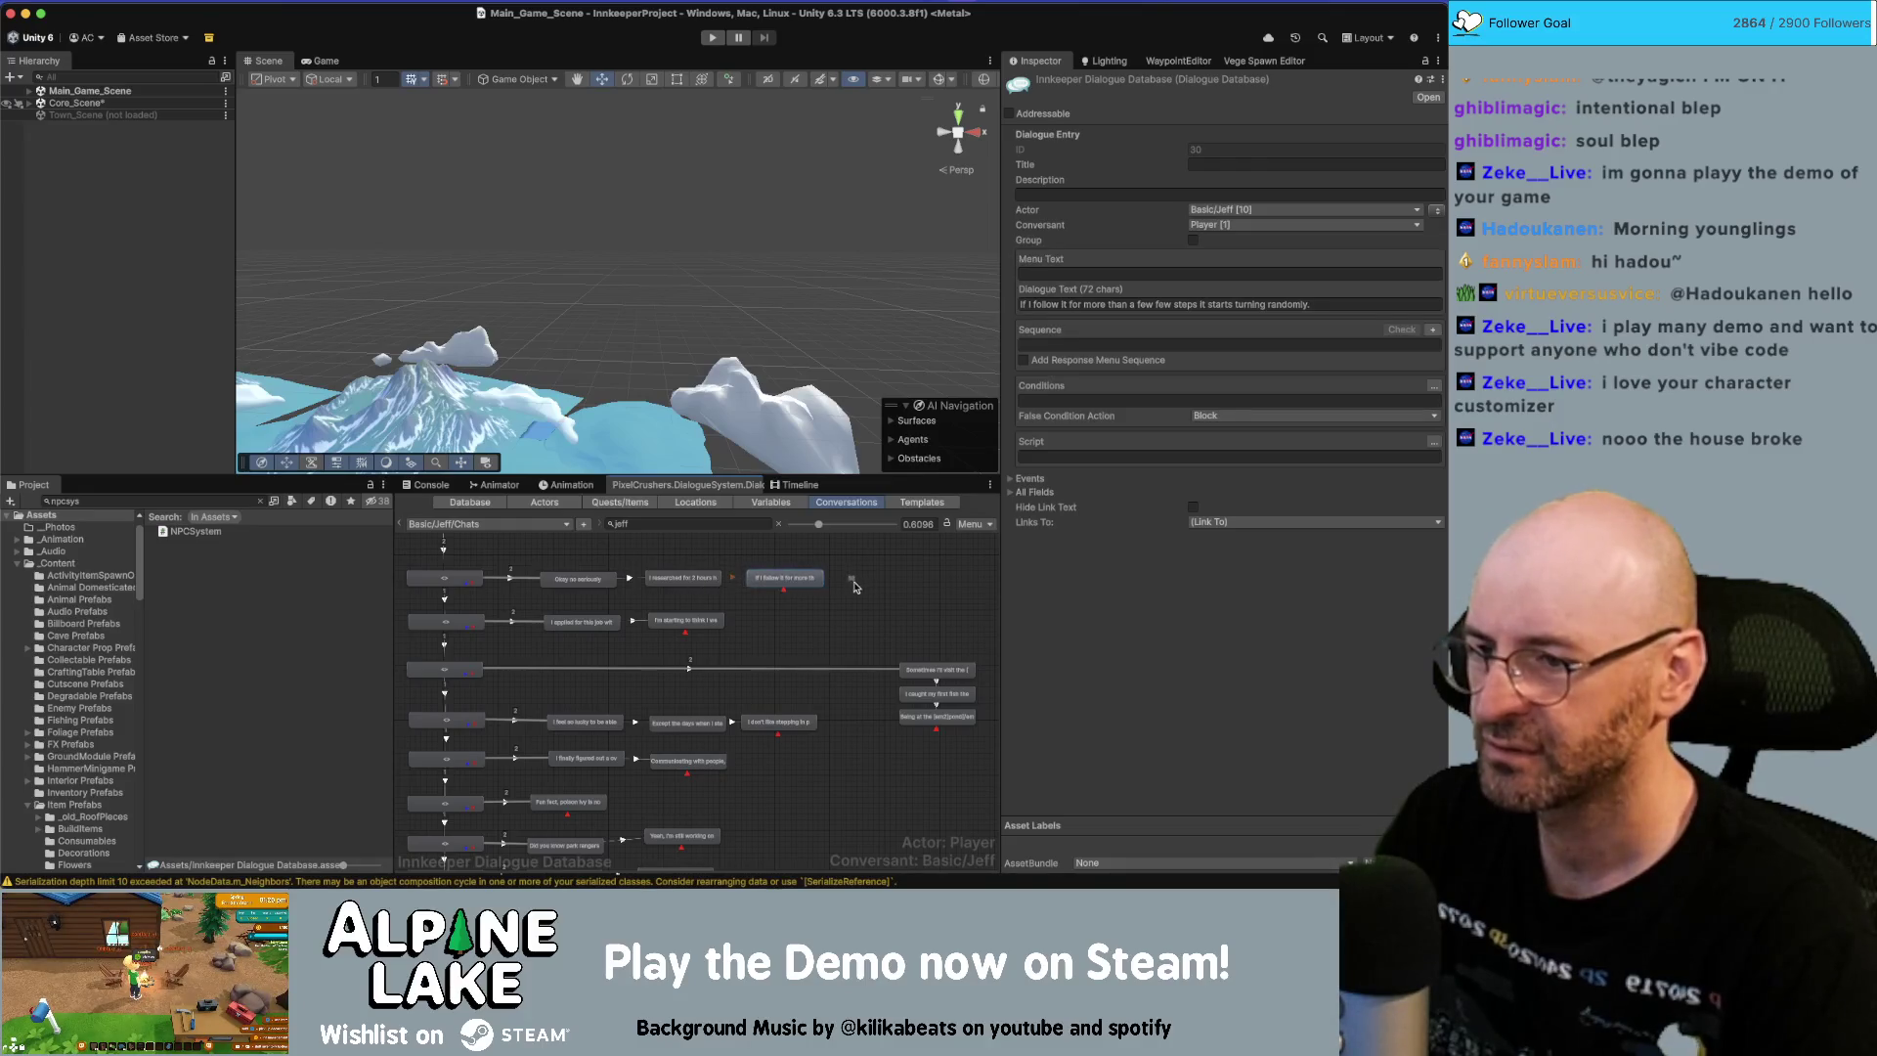
left_click(850, 582)
Shift five nodes slightly left and scroll down to the lower empty branches.
scroll(837, 771, "down", 1)
left_click_drag(775, 653, 609, 728)
left_click_drag(751, 720, 735, 719)
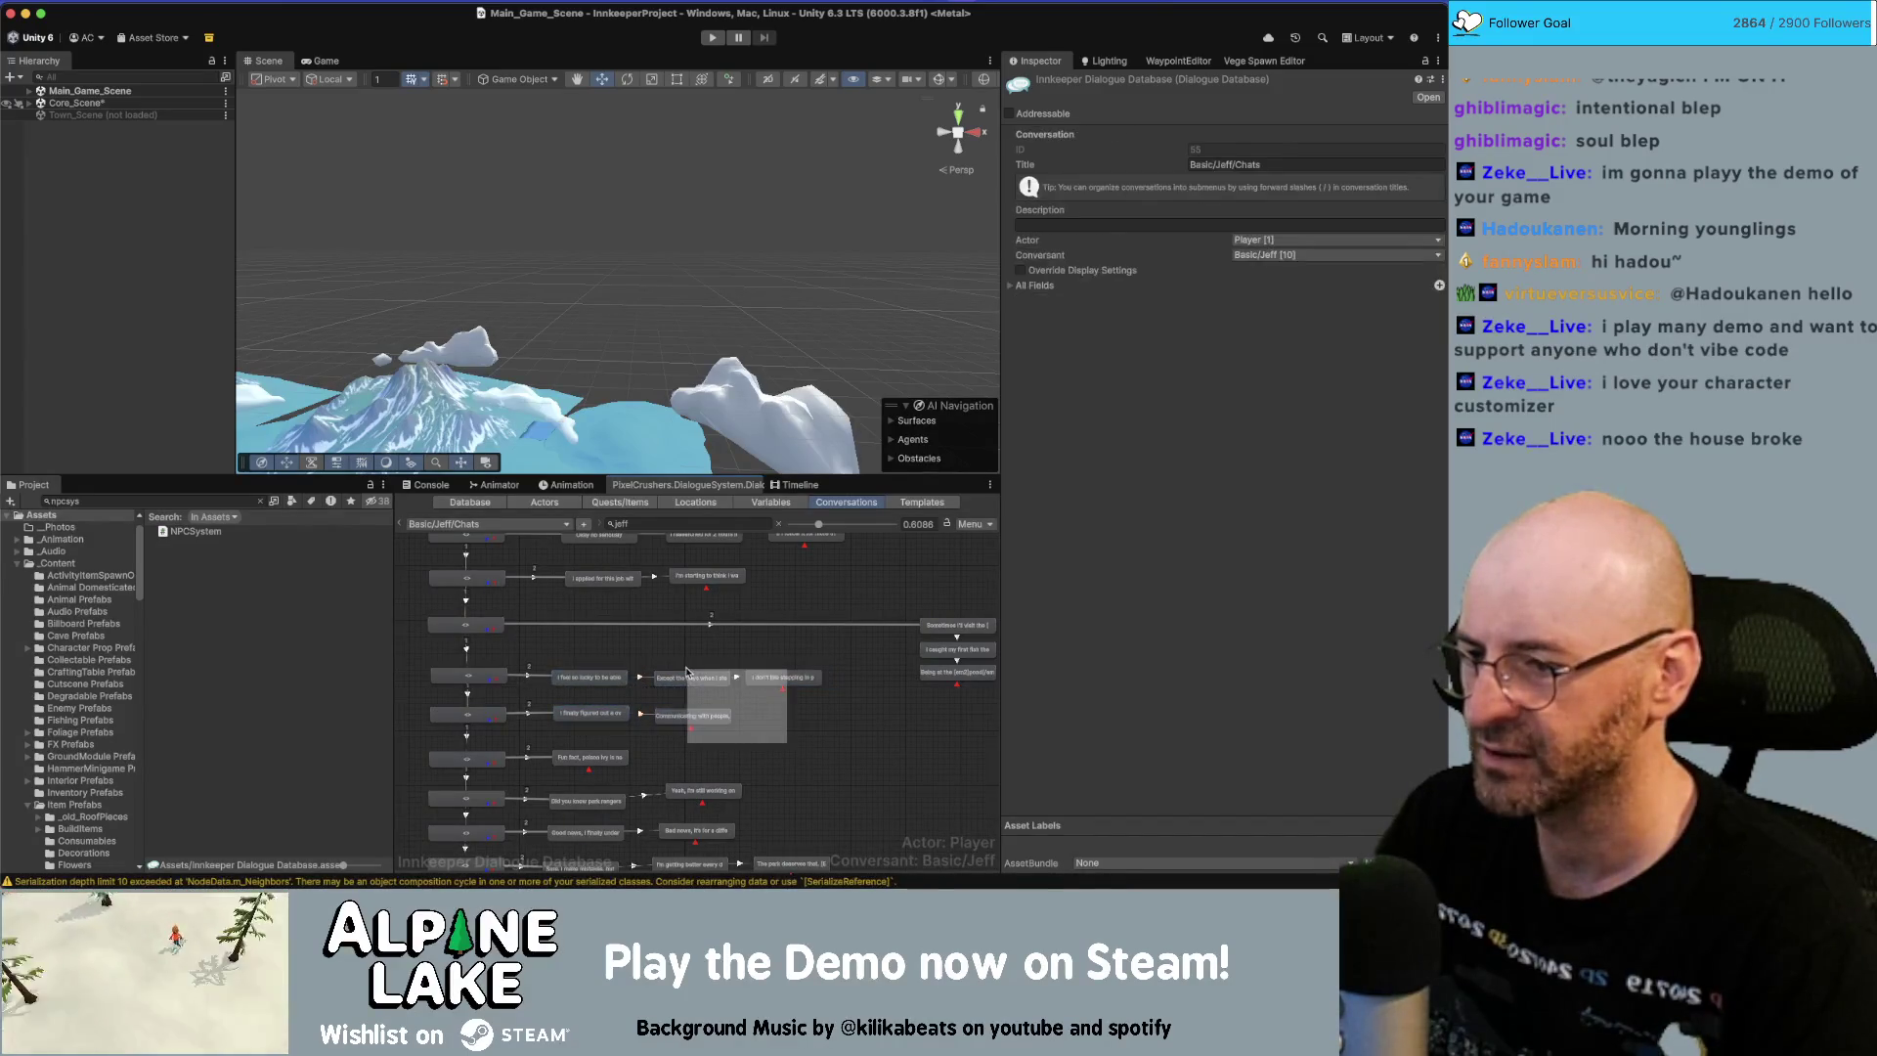
left_click(797, 741)
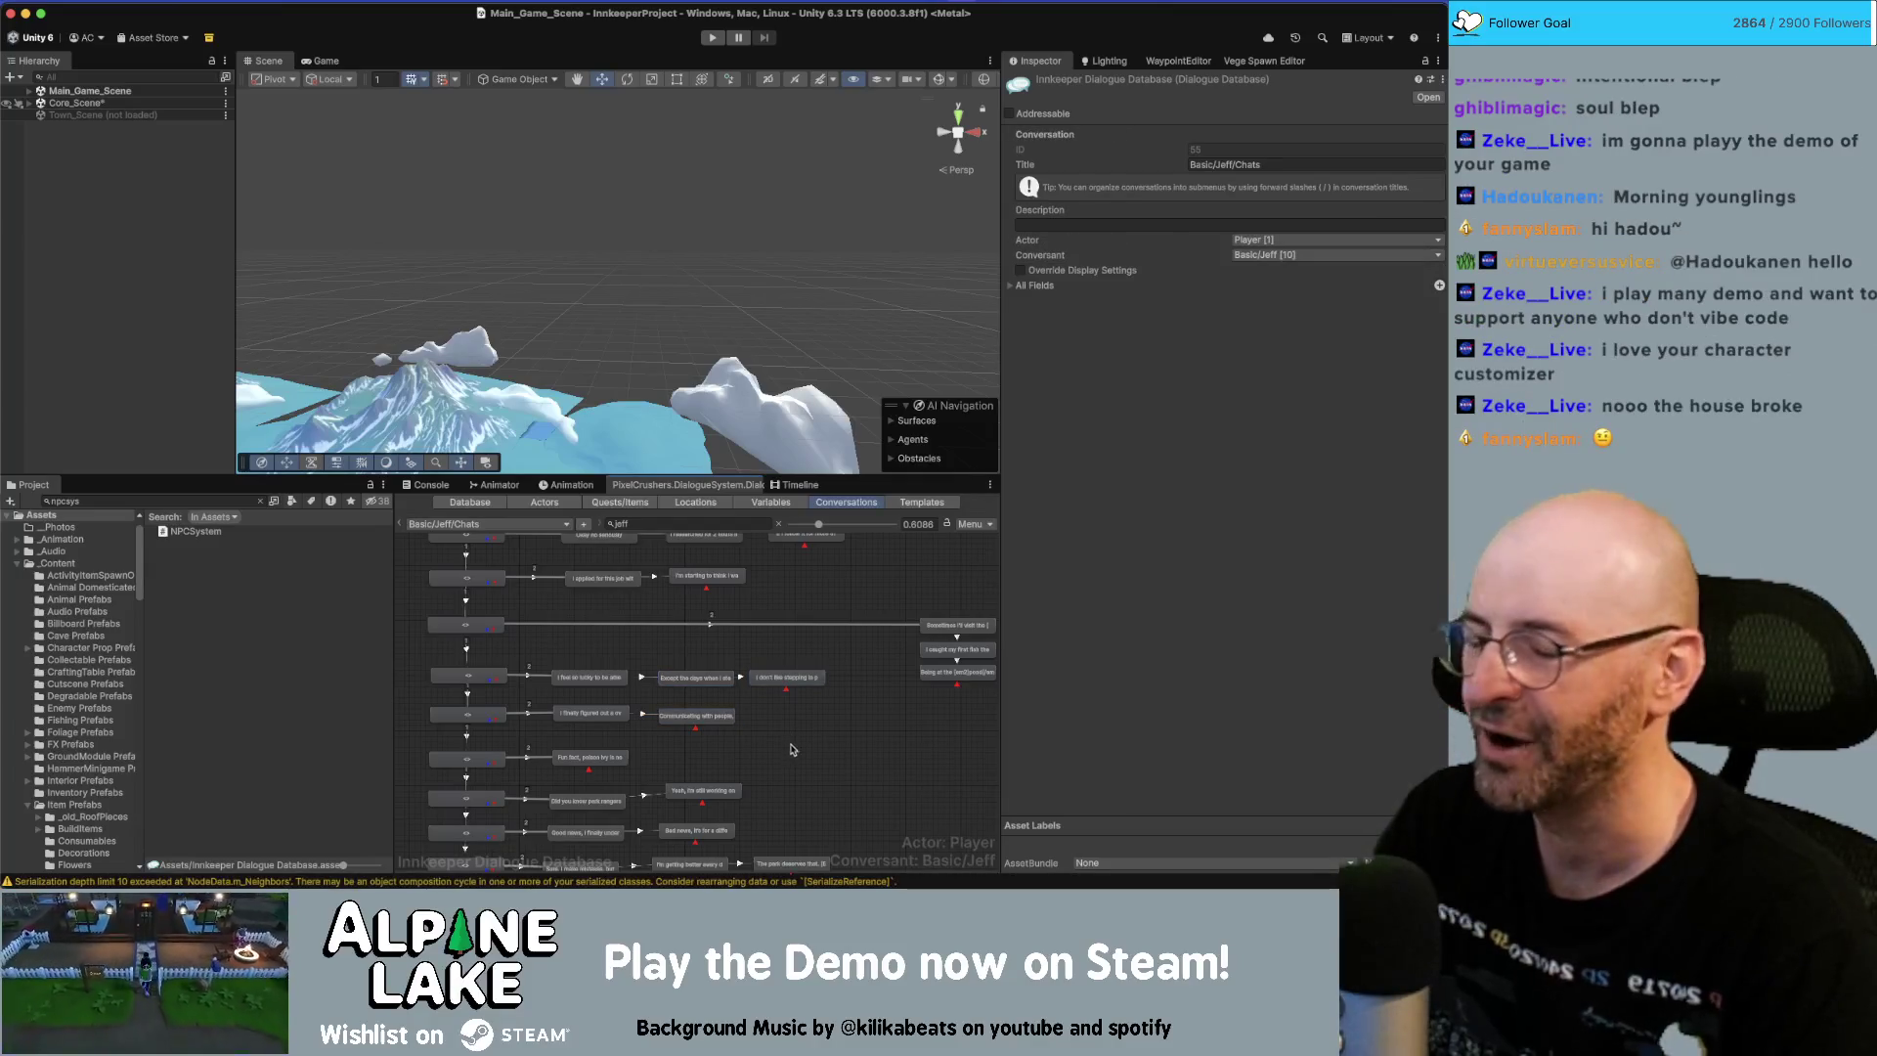
scroll(826, 733, "right", 3)
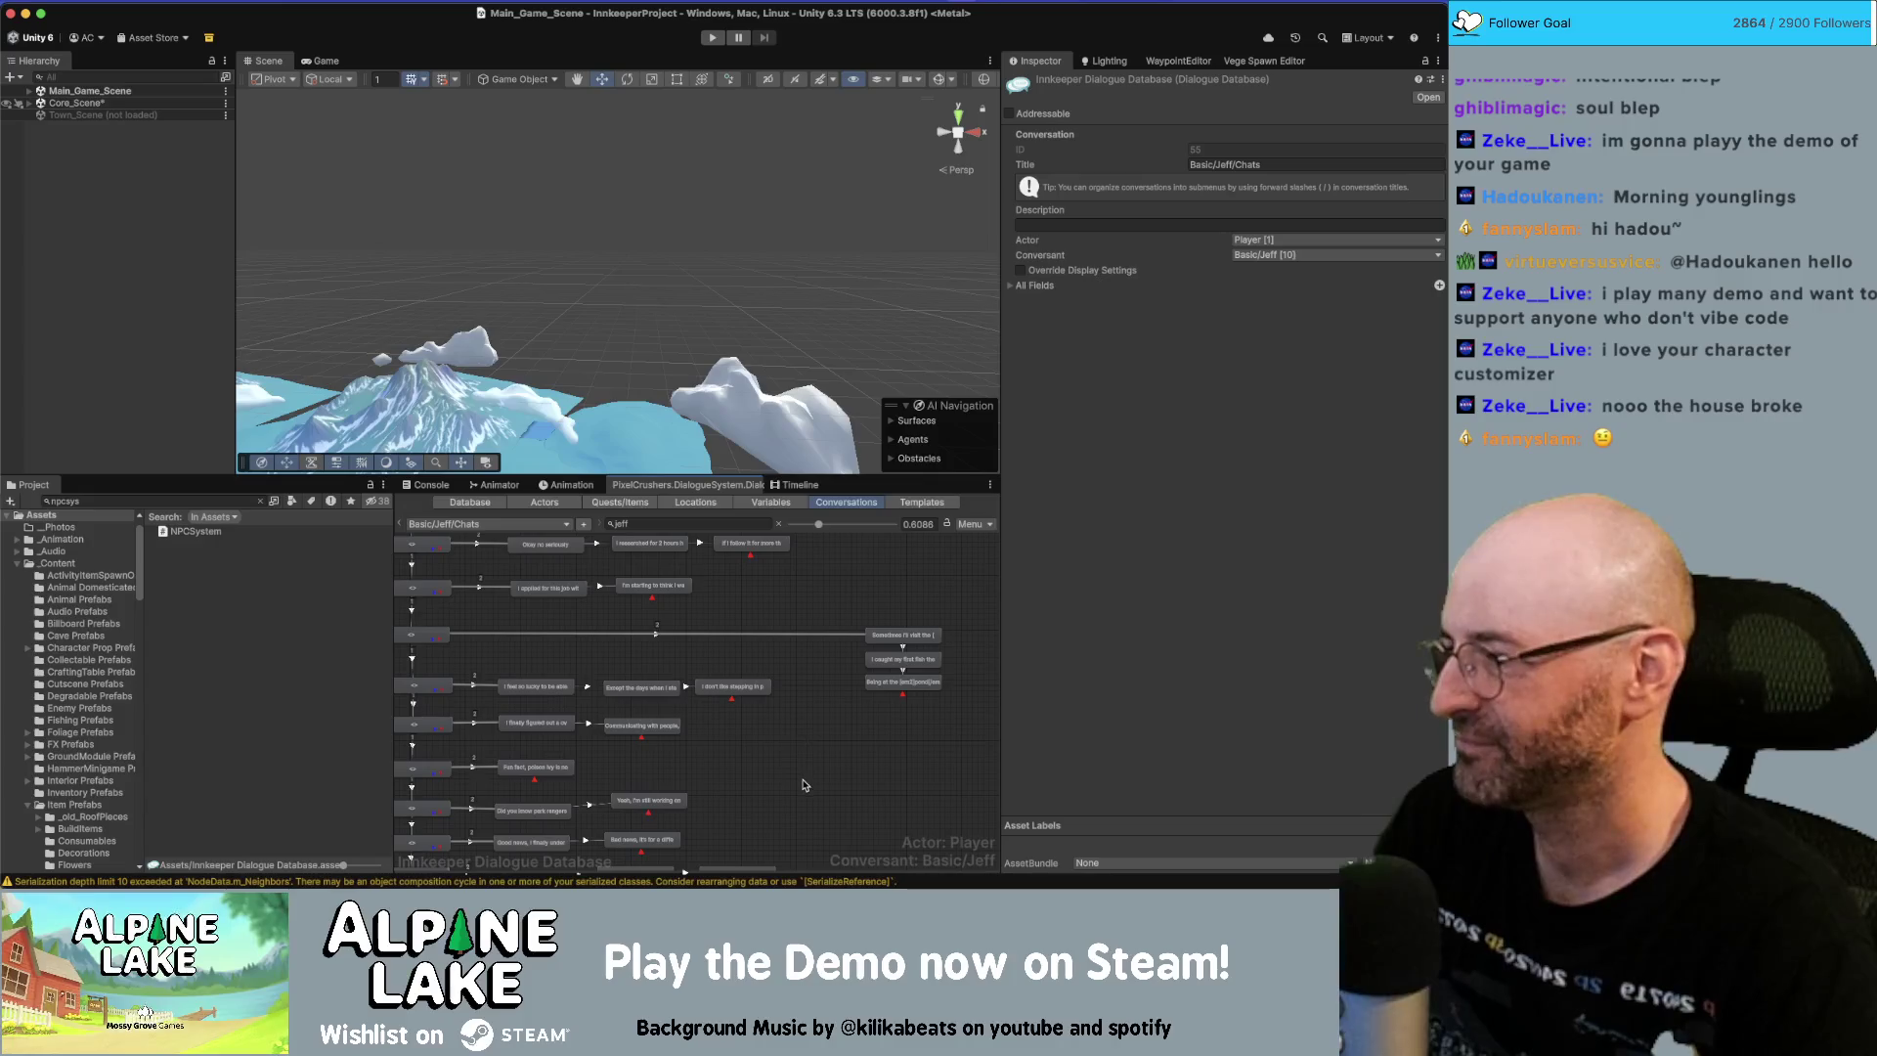
scroll(811, 753, "down", 6)
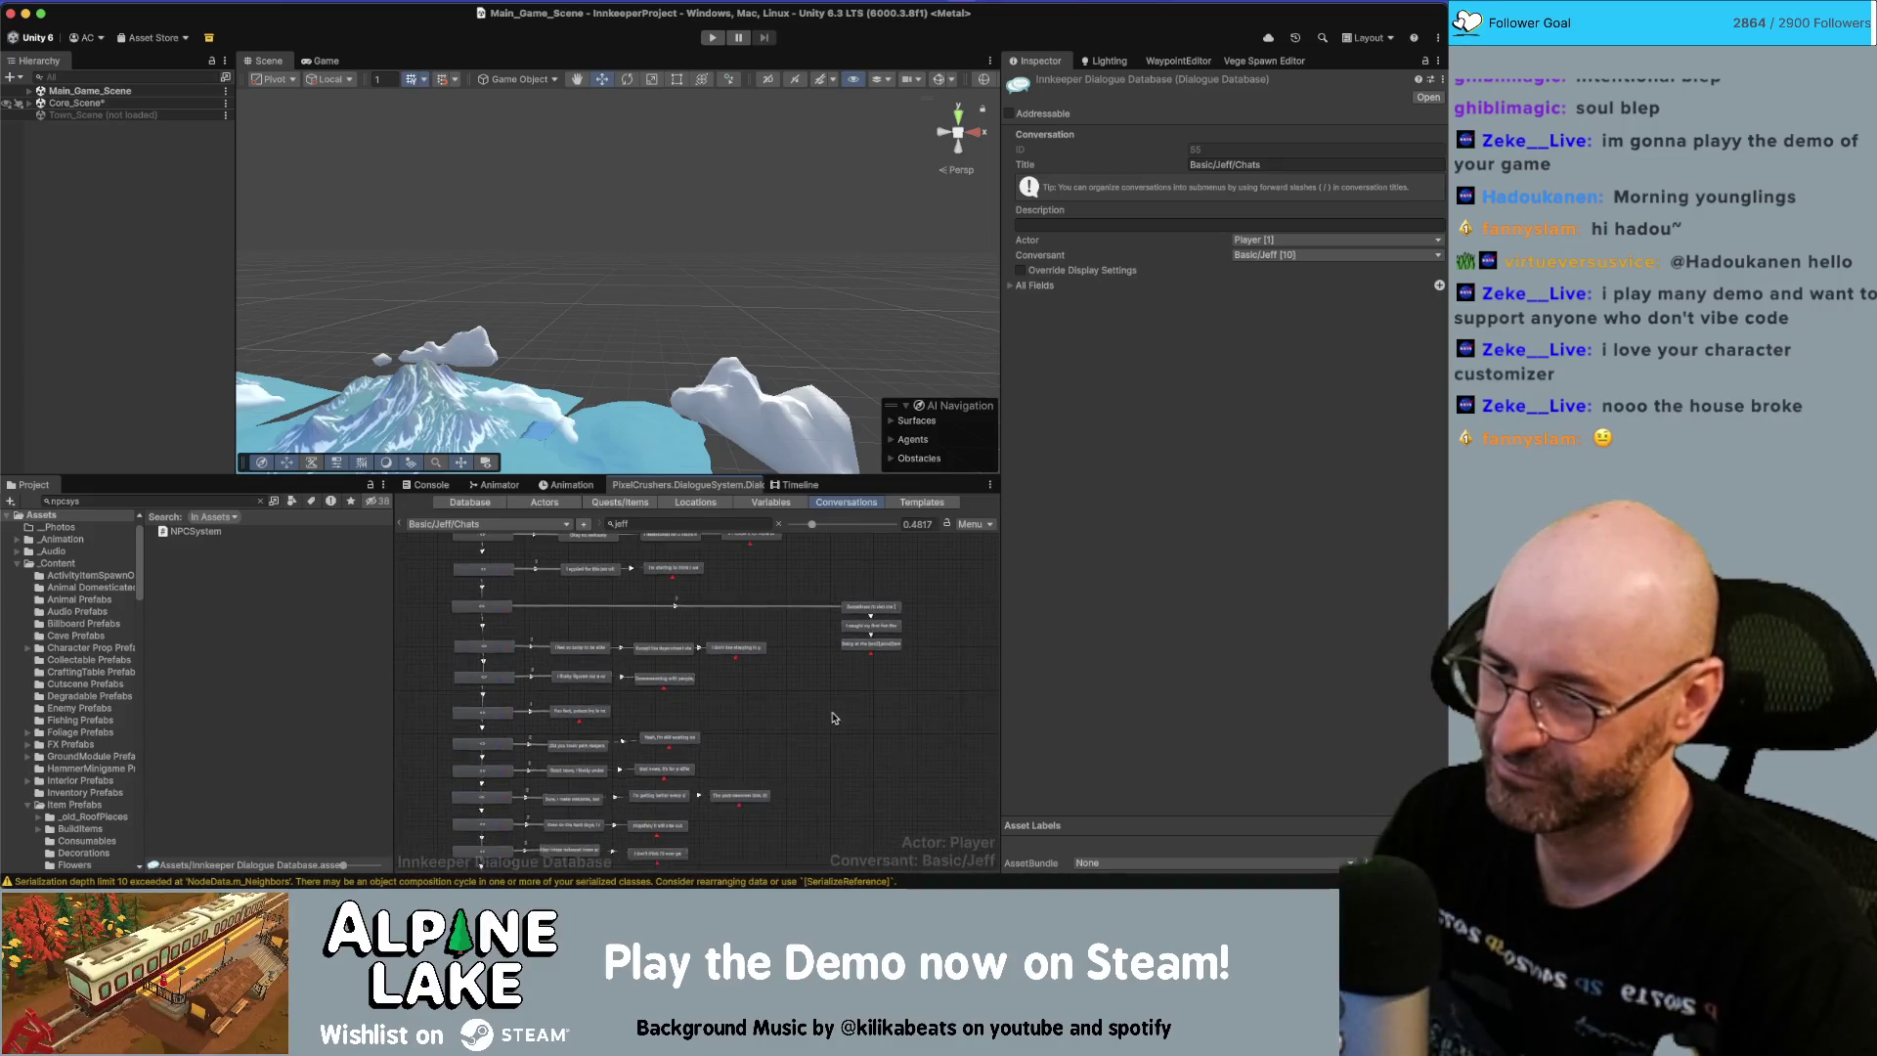
scroll(899, 644, "down", 5)
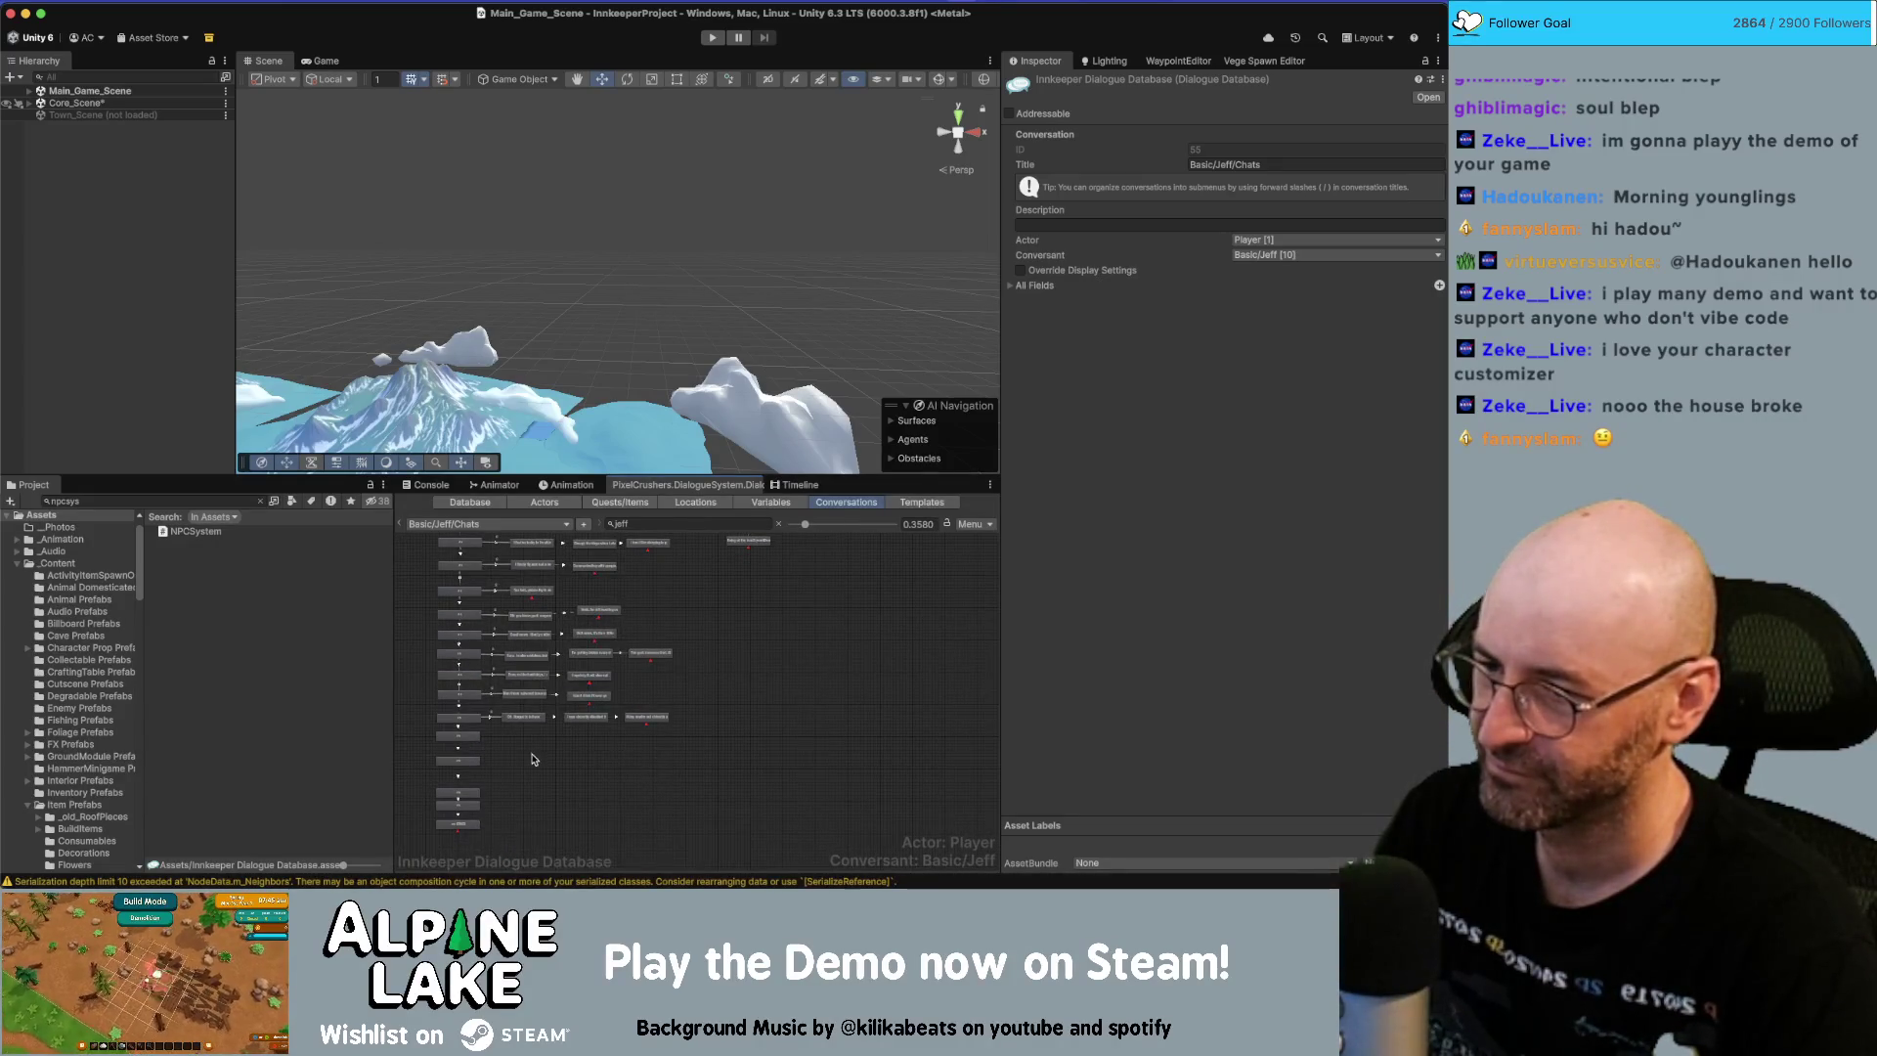
scroll(533, 760, "up", 12)
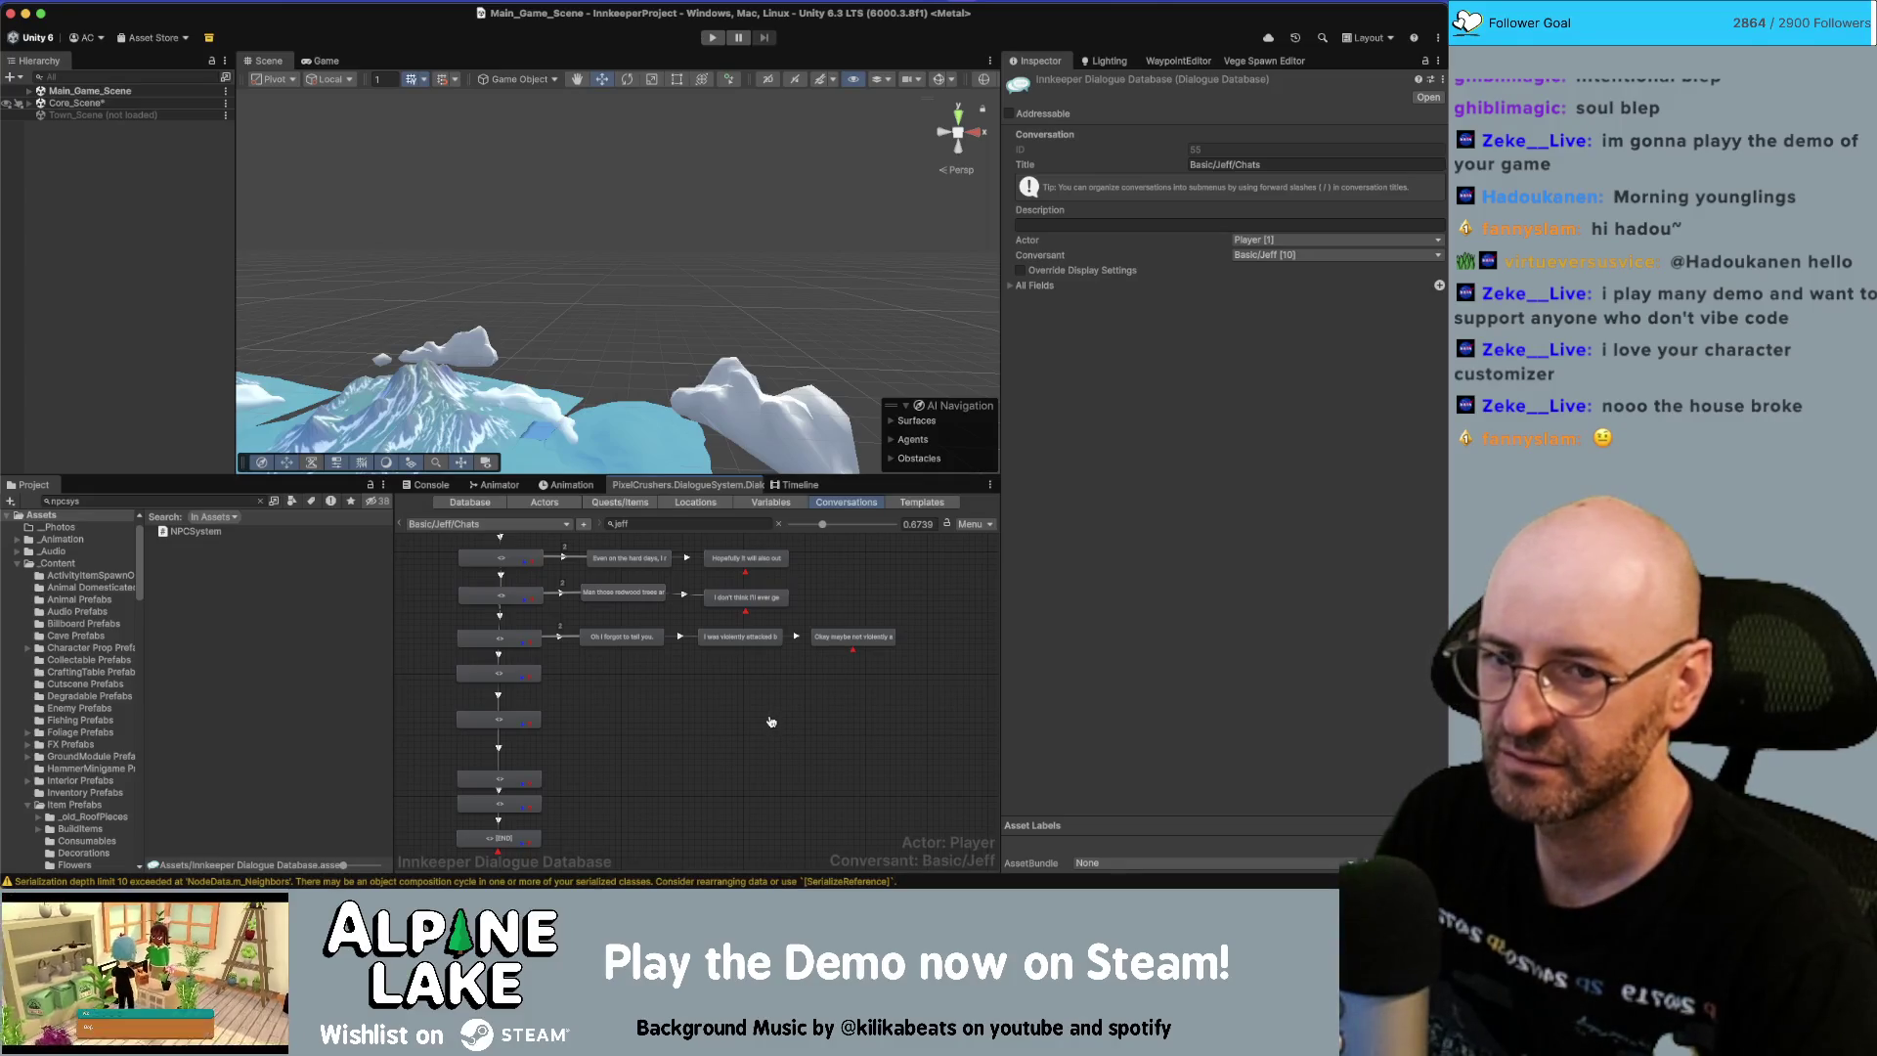
Copy the Miro card text 'I think I'm finally getting the hang of this park ranger thing.'.
key("super+Tab")
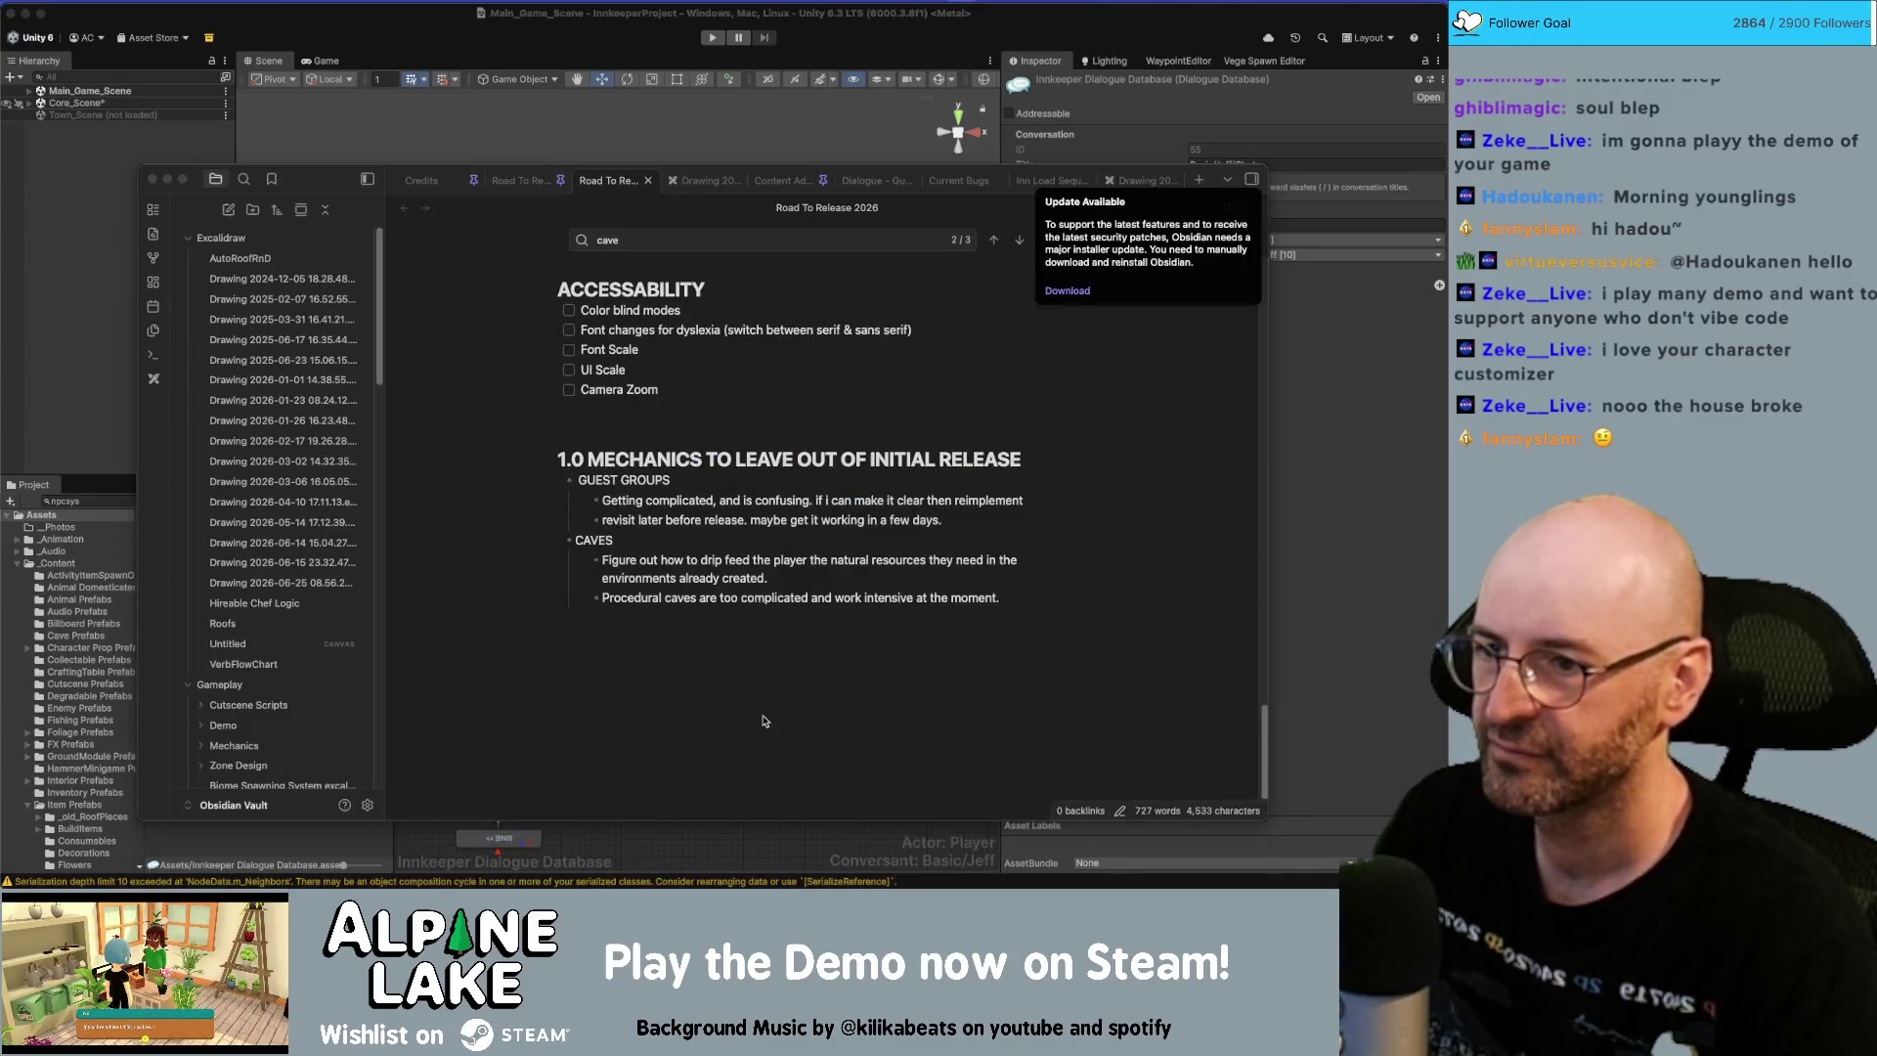
key("super+Tab")
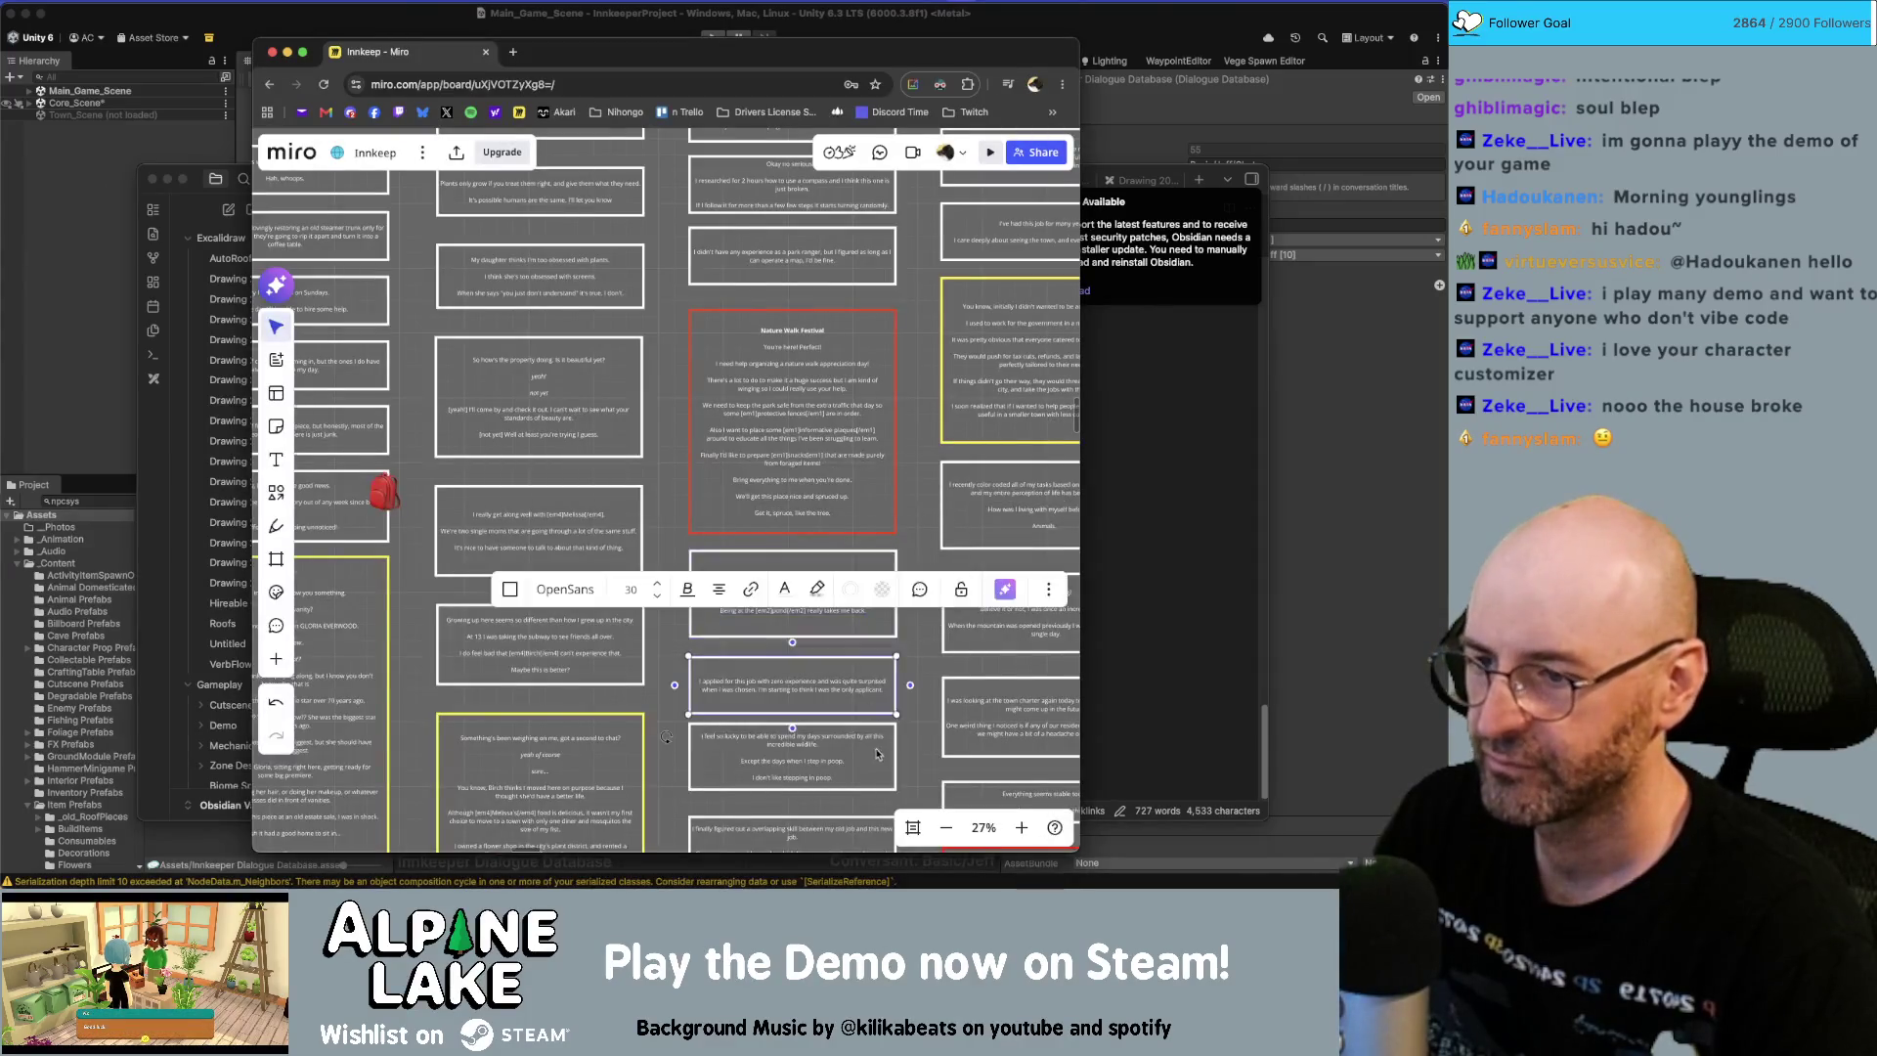
scroll(794, 437, "down", 3)
scroll(794, 437, "down", 5)
scroll(686, 344, "up", 2)
scroll(686, 344, "down", 5)
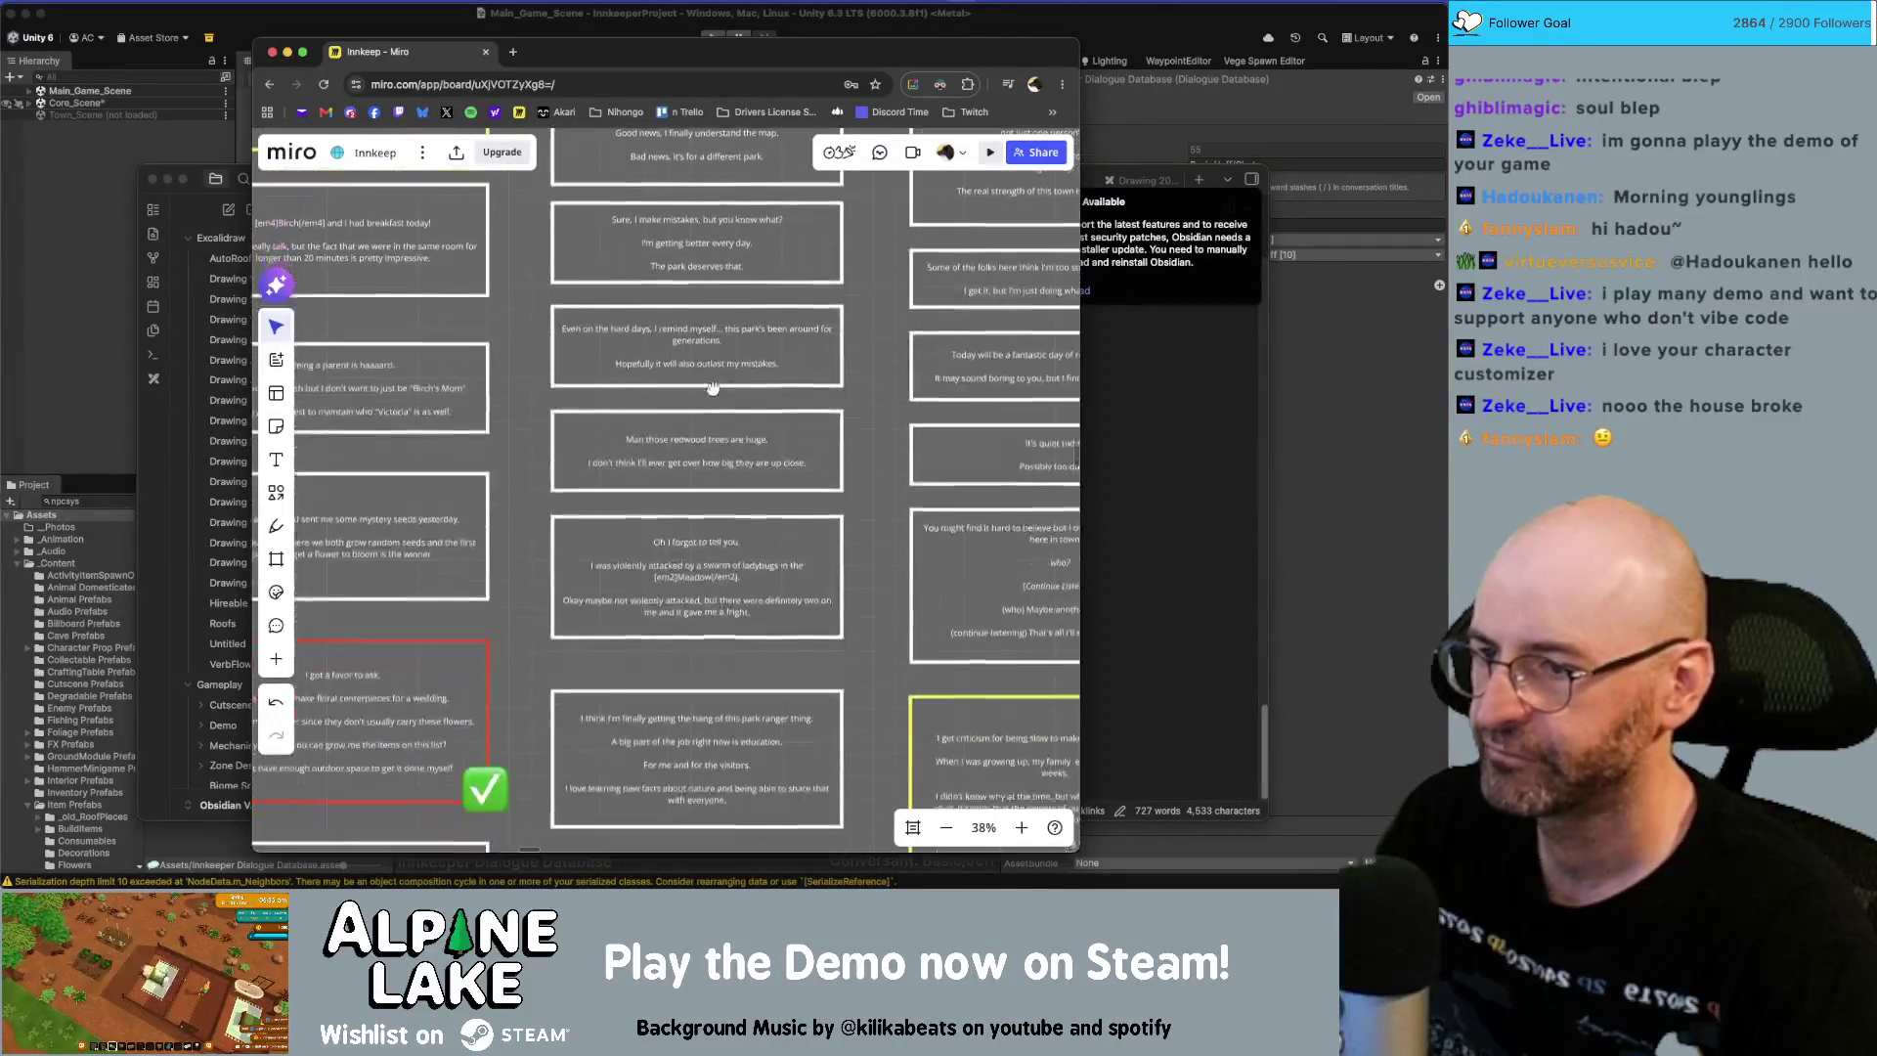
scroll(725, 442, "down", 7)
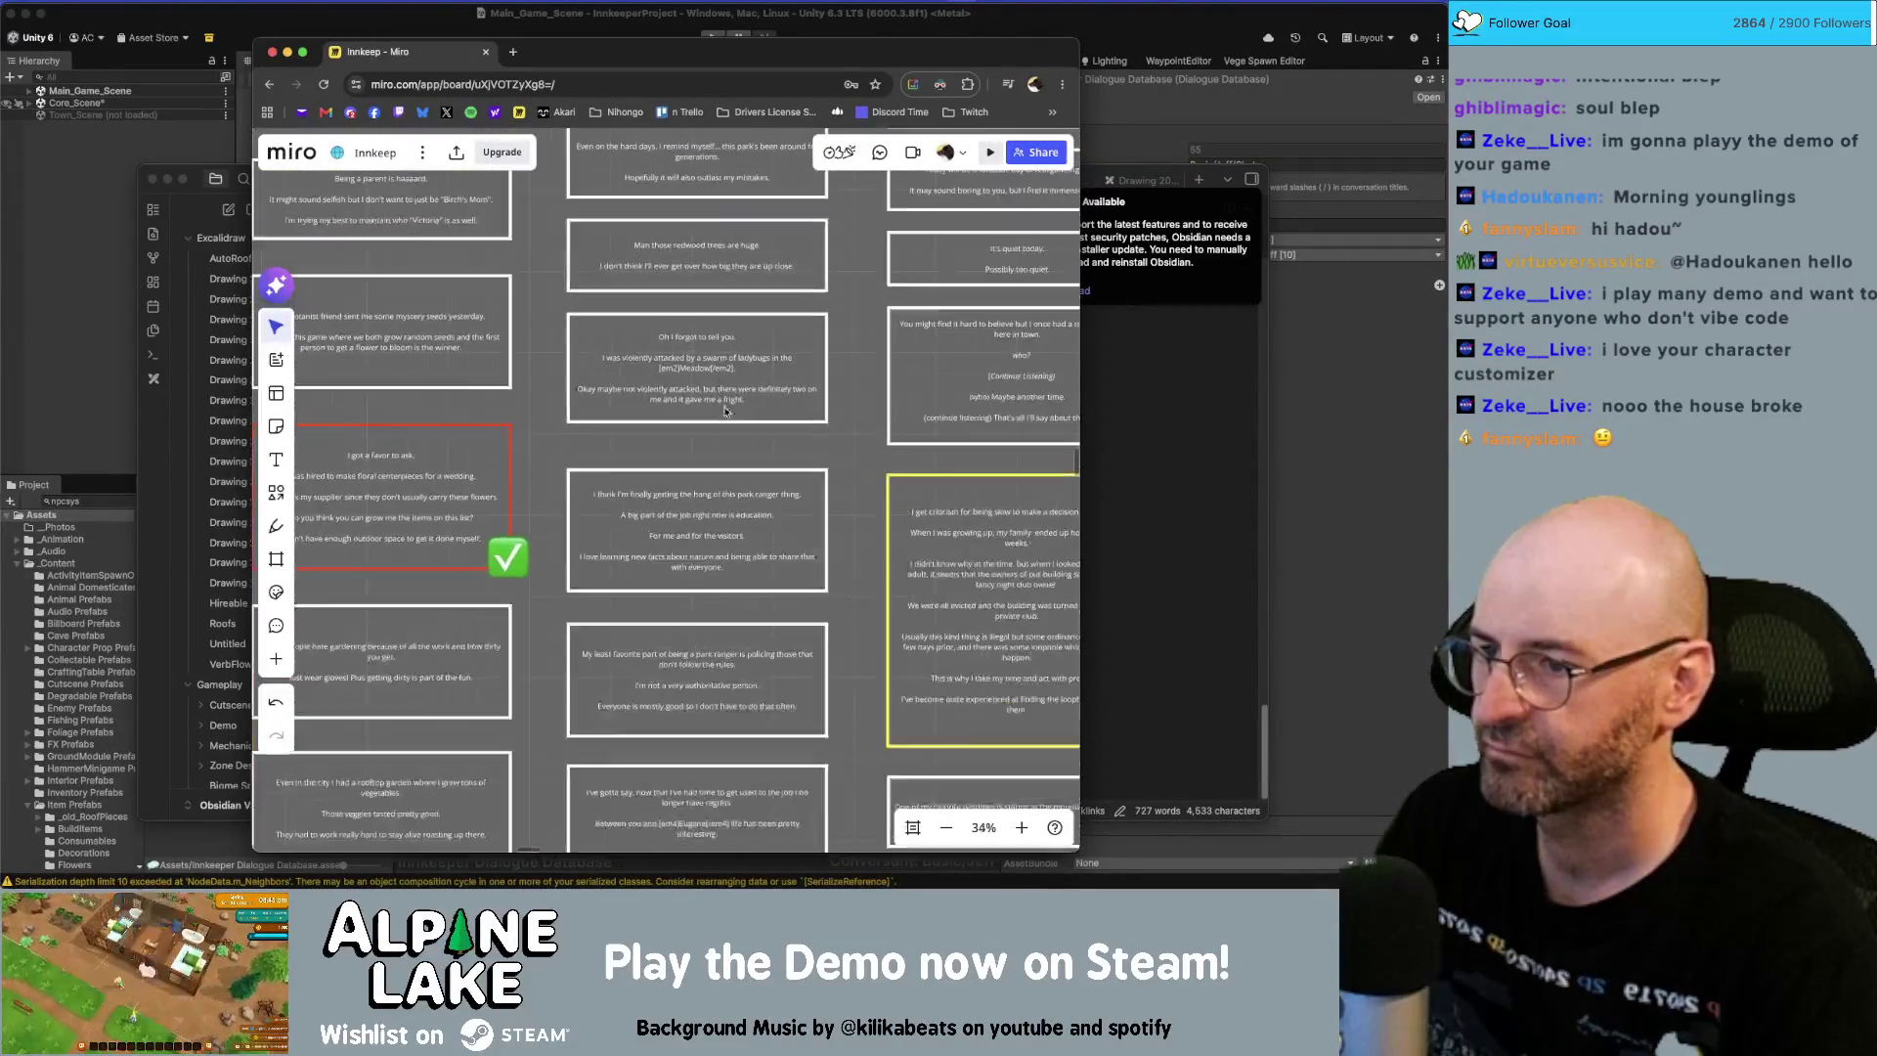
scroll(720, 406, "down", 1)
double_click(716, 468)
key("super+c")
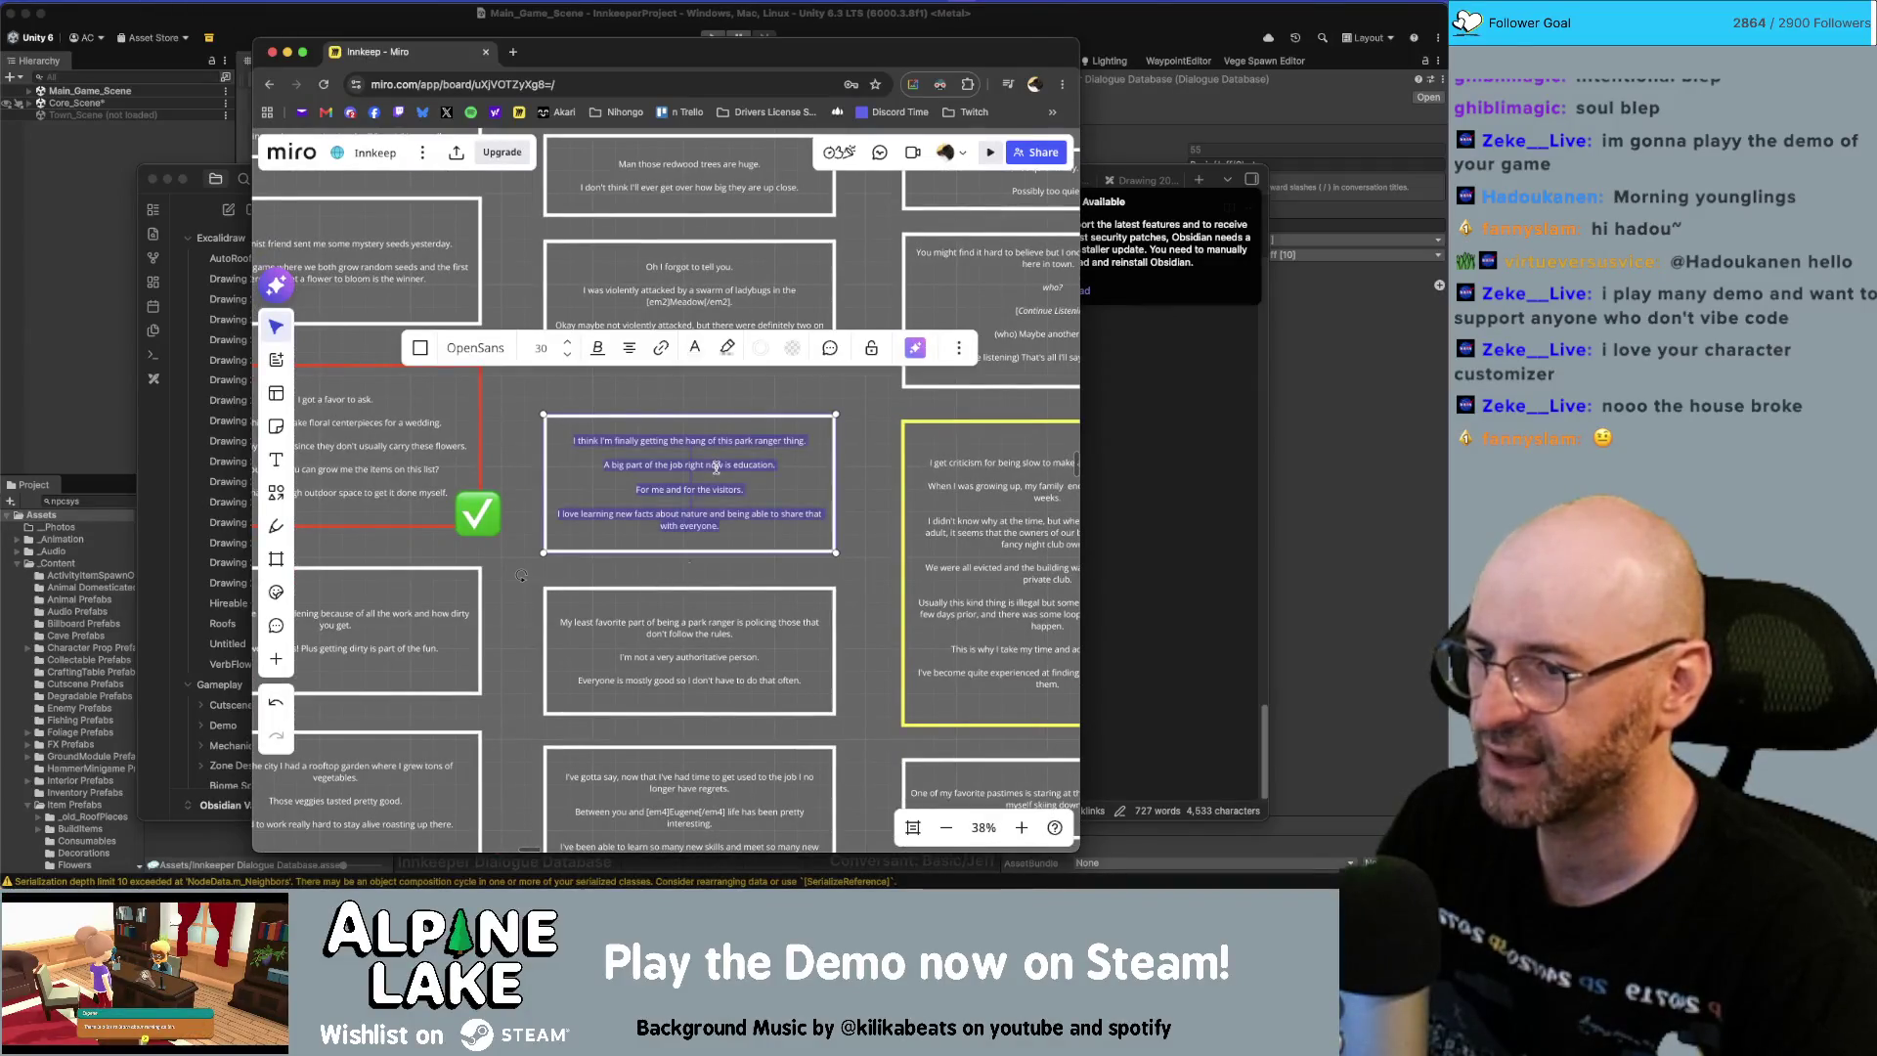
left_click(1328, 481)
right_click(528, 691)
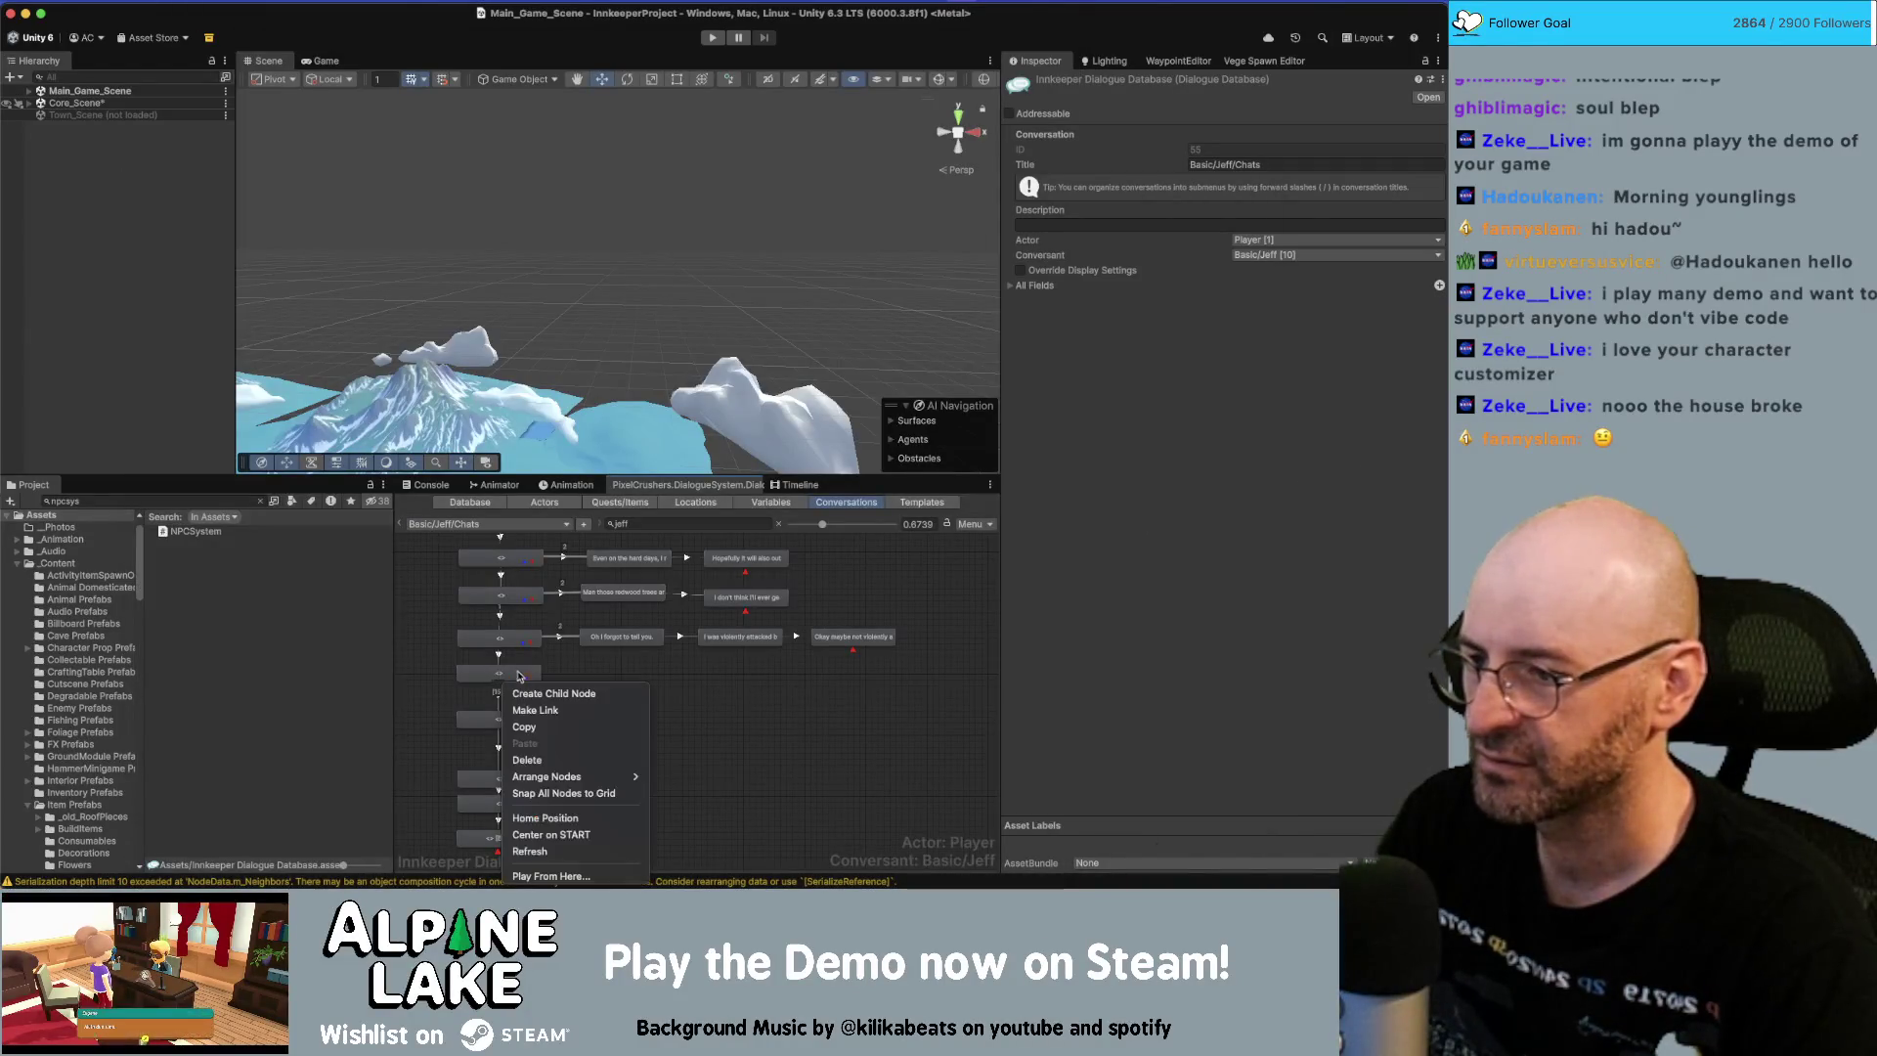
Add a child node holding only the first park-ranger sentence.
left_click(528, 693)
left_click_drag(498, 698, 620, 675)
left_click(1099, 305)
key("super+v")
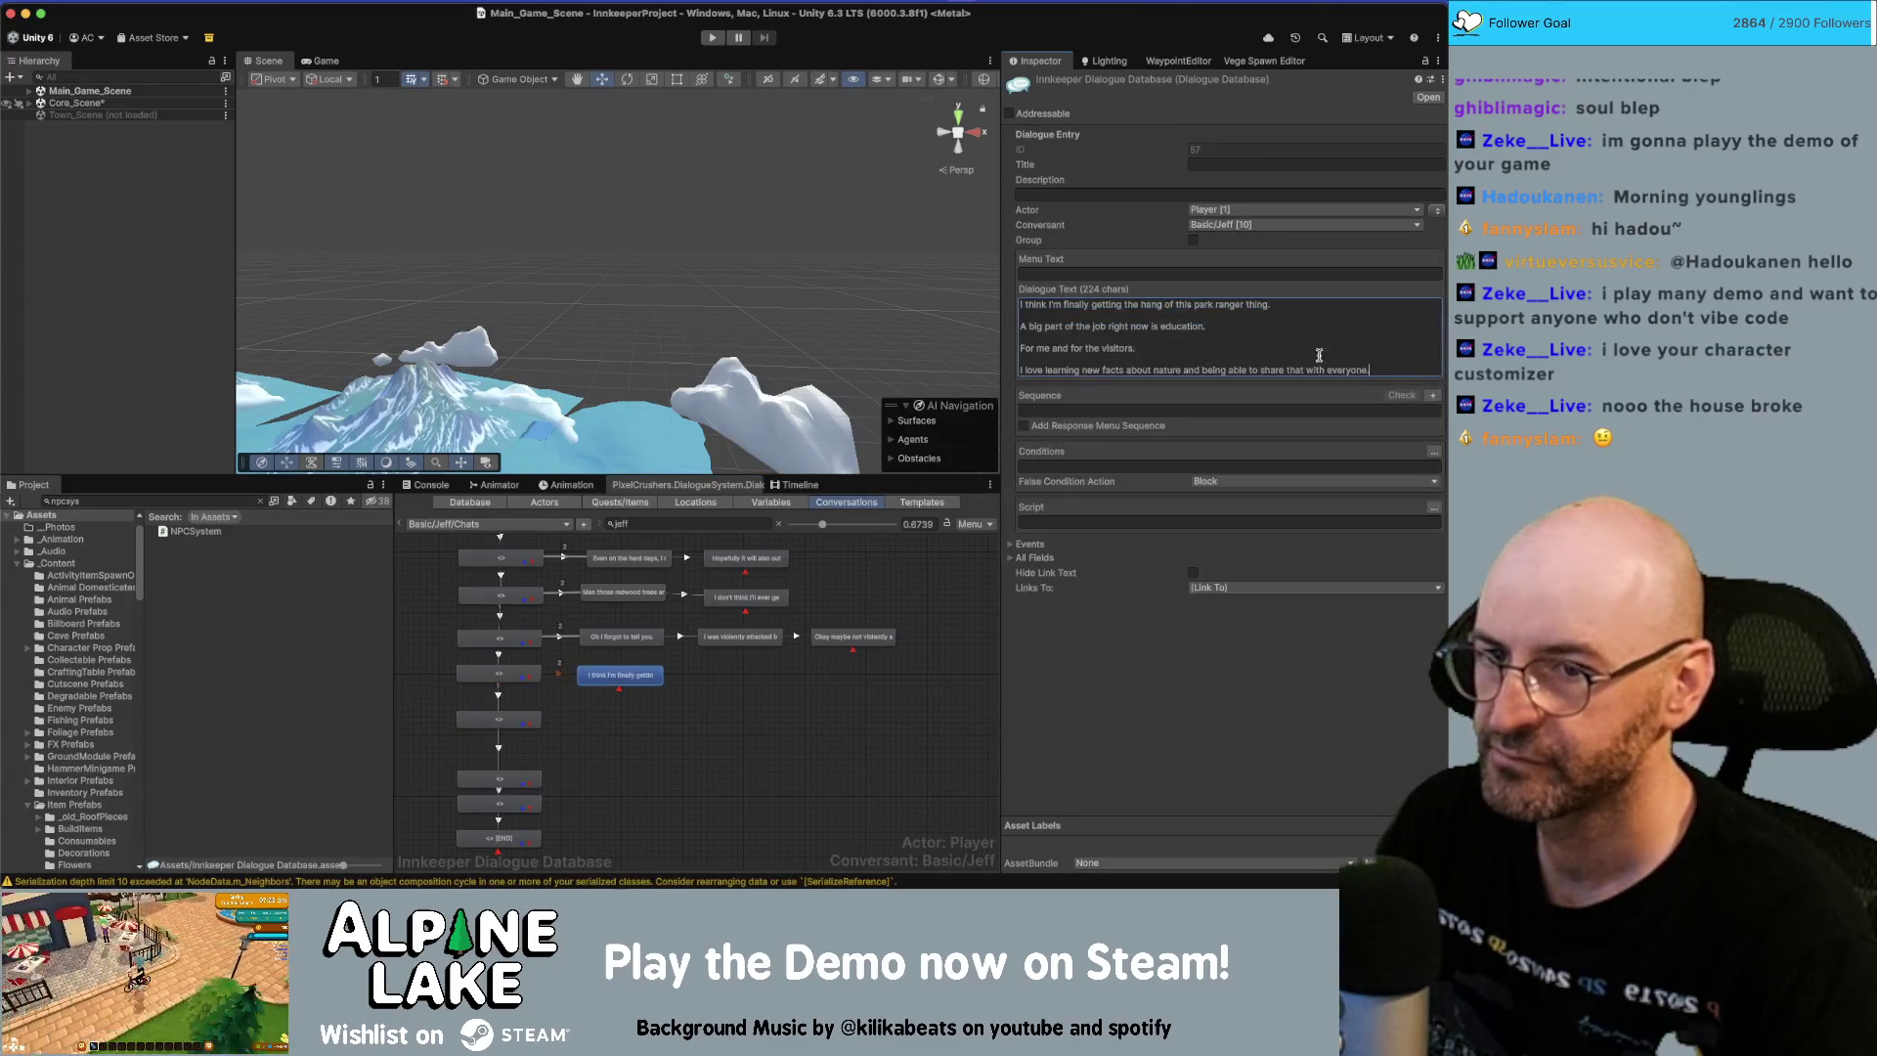
left_click_drag(1375, 367, 1017, 329)
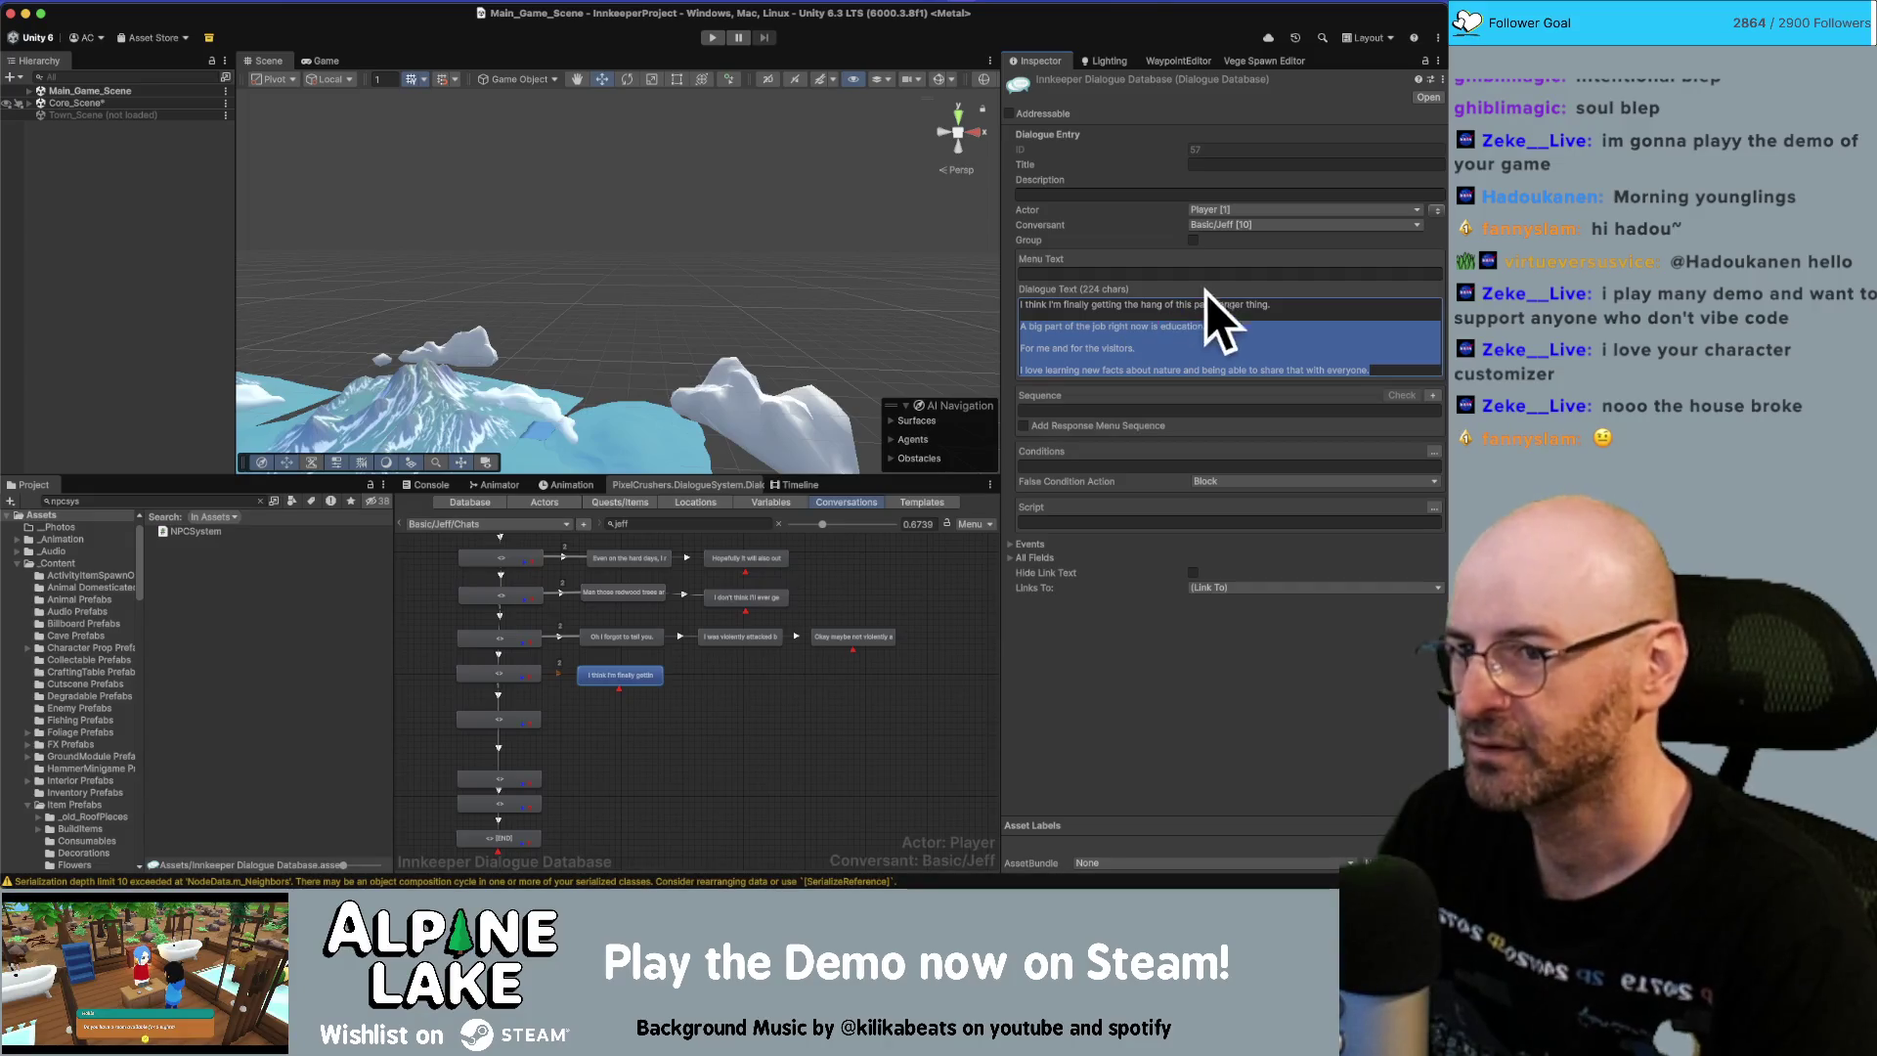
key("BackSpace")
key("BackSpace")
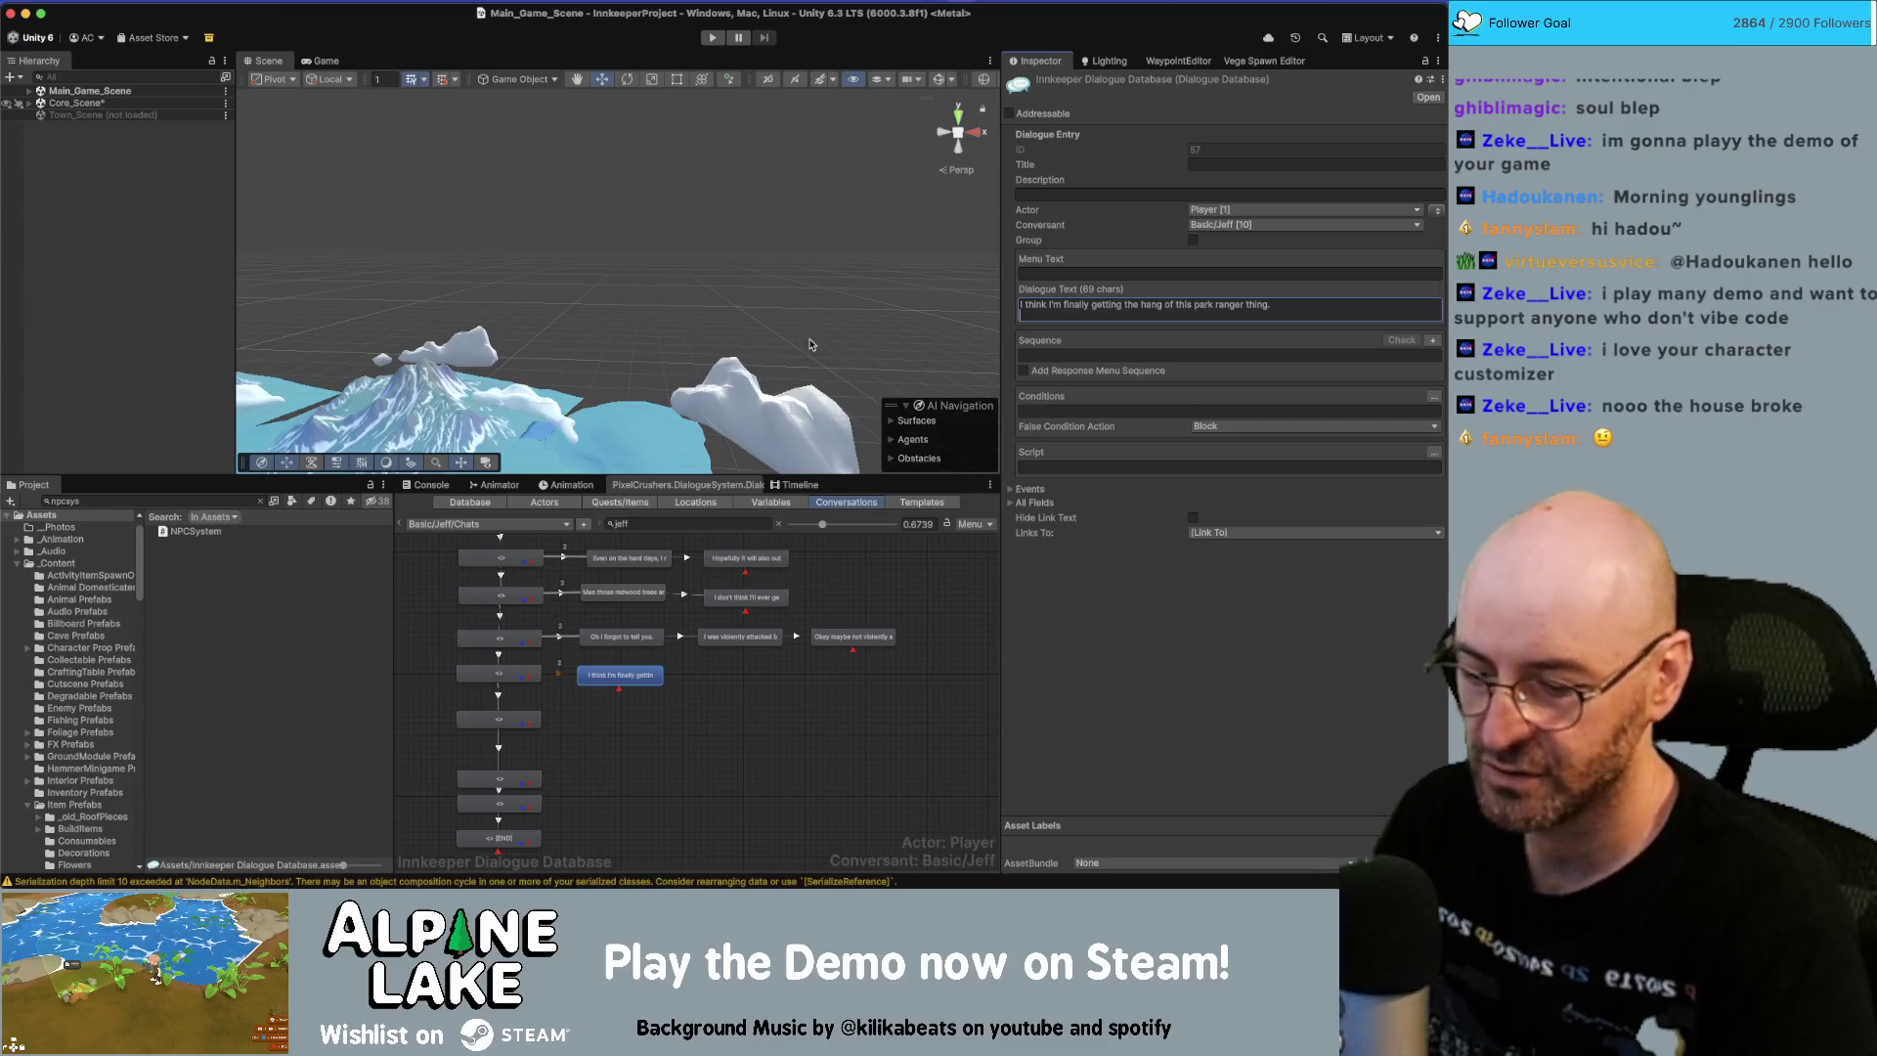
key("BackSpace")
Chain a follow-up node containing just the education sentence.
right_click(626, 677)
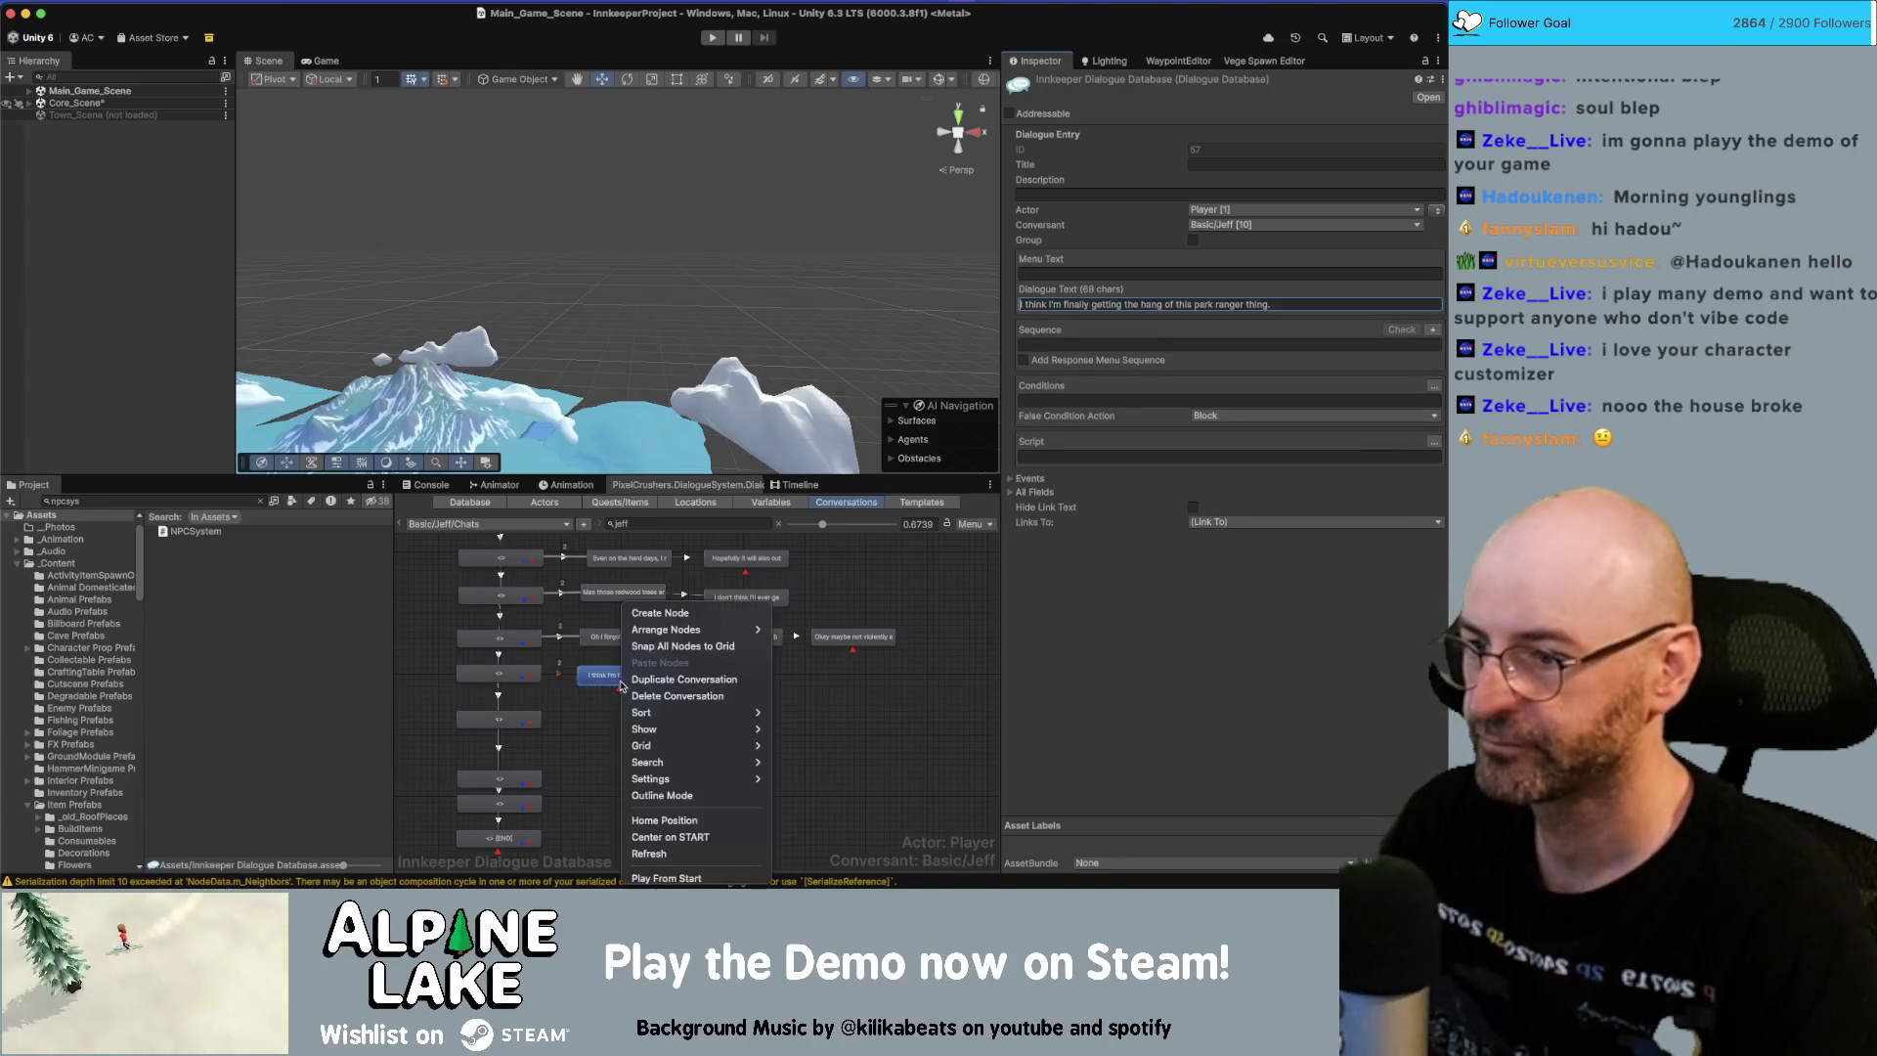
right_click(633, 683)
left_click(650, 695)
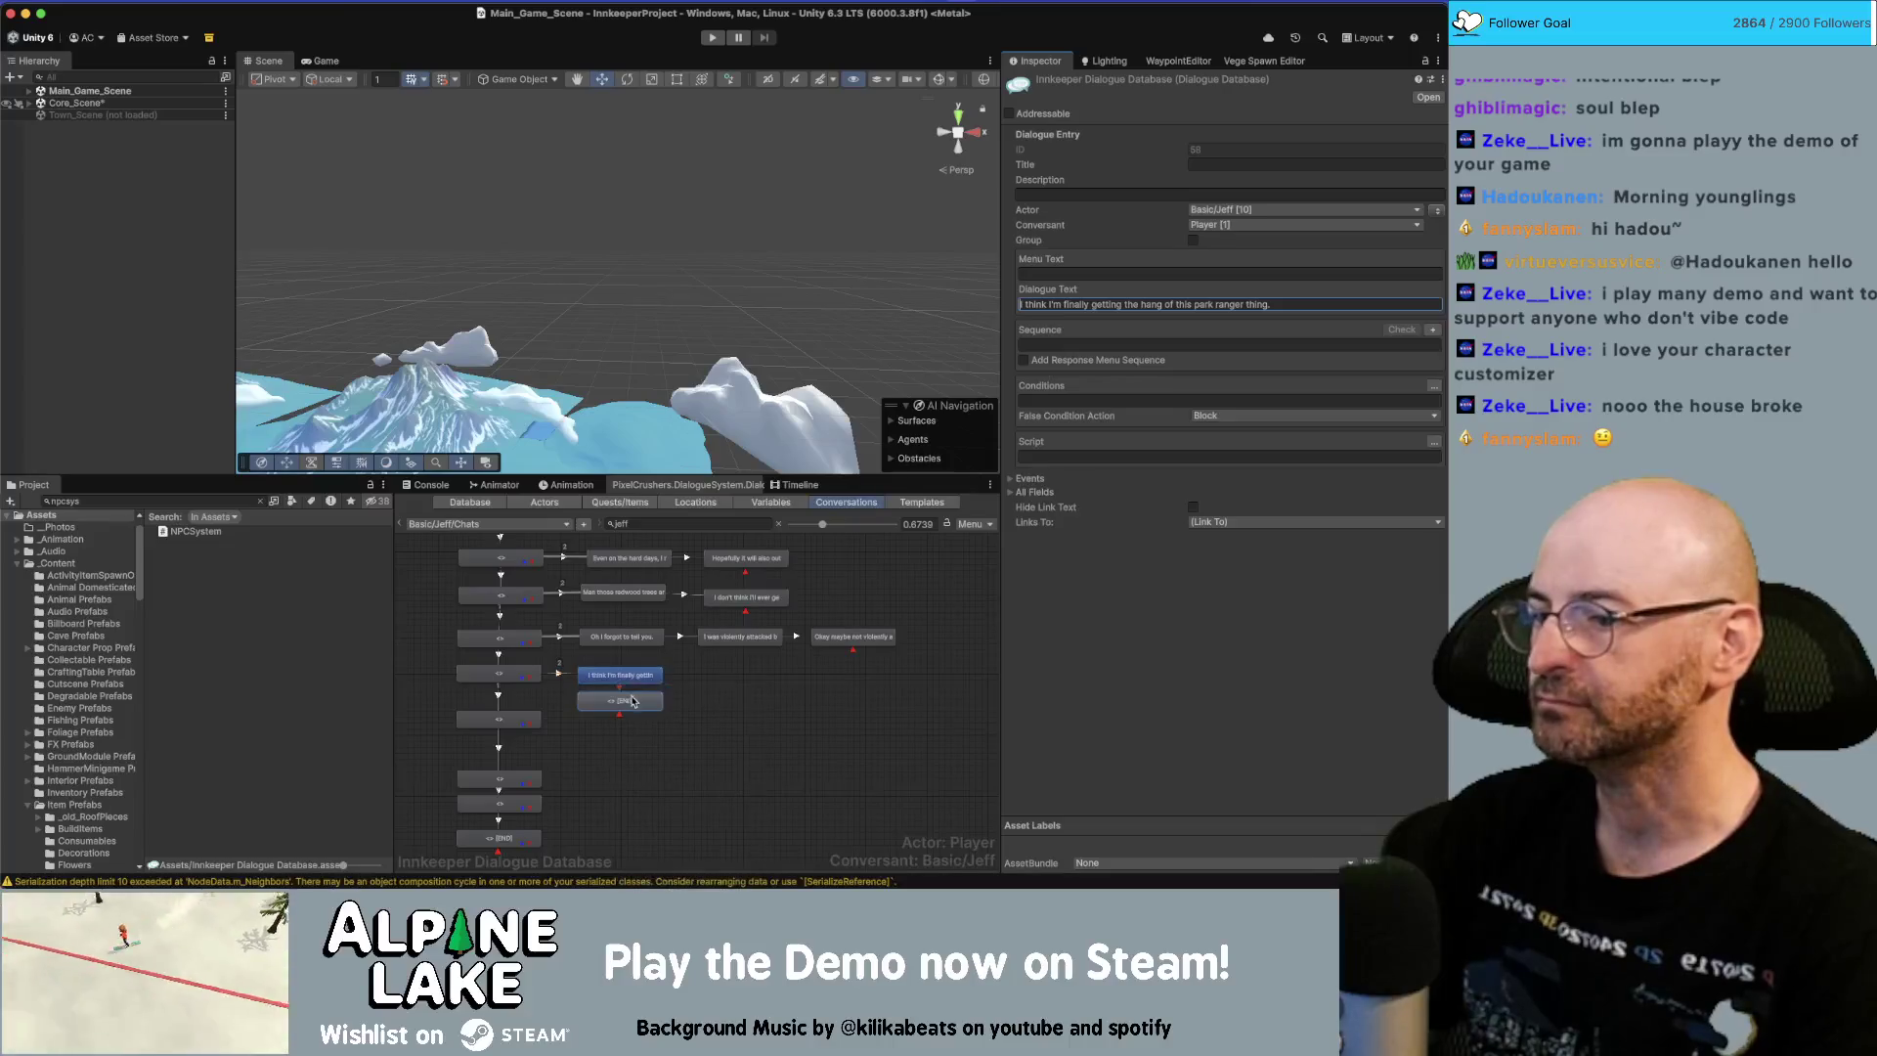
left_click(1066, 303)
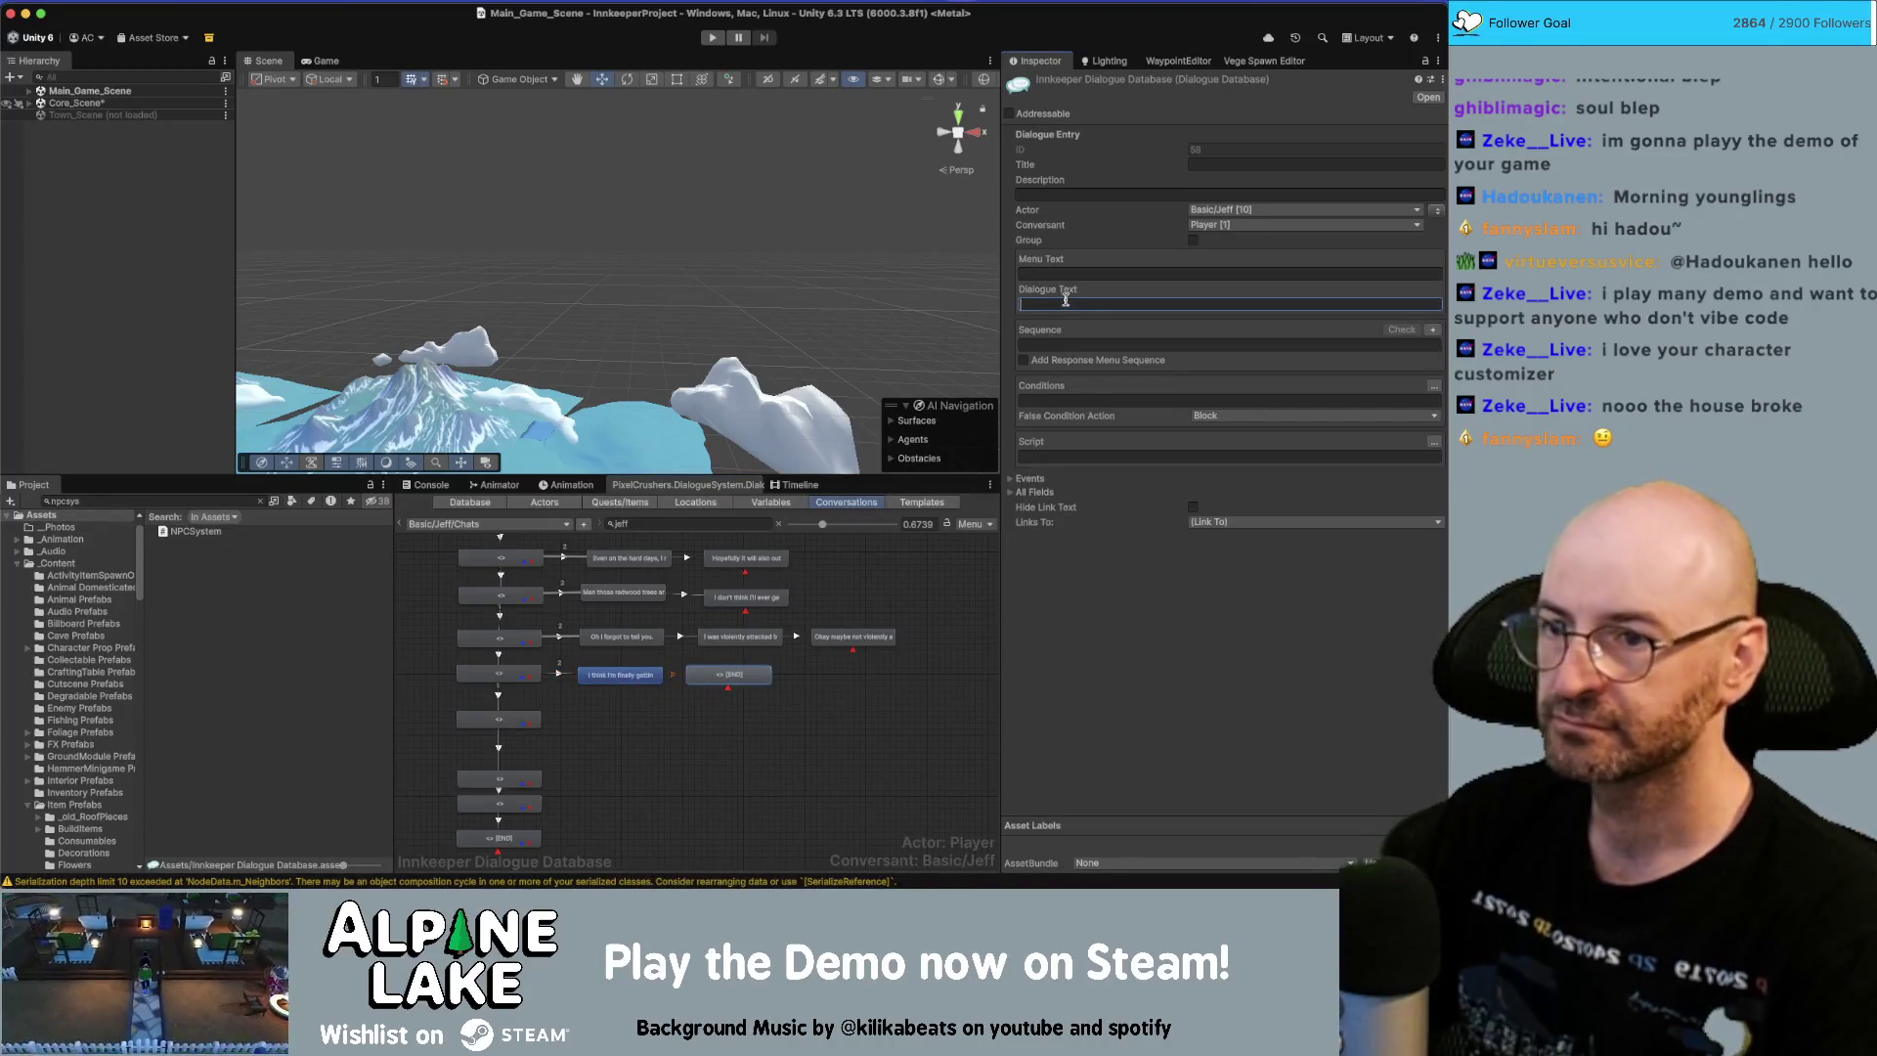
type("A big part of the job right now is education.  For me and for the visitors.  I love learning new facts about nature and being able to share that with everyone.")
left_click_drag(1397, 343, 993, 323)
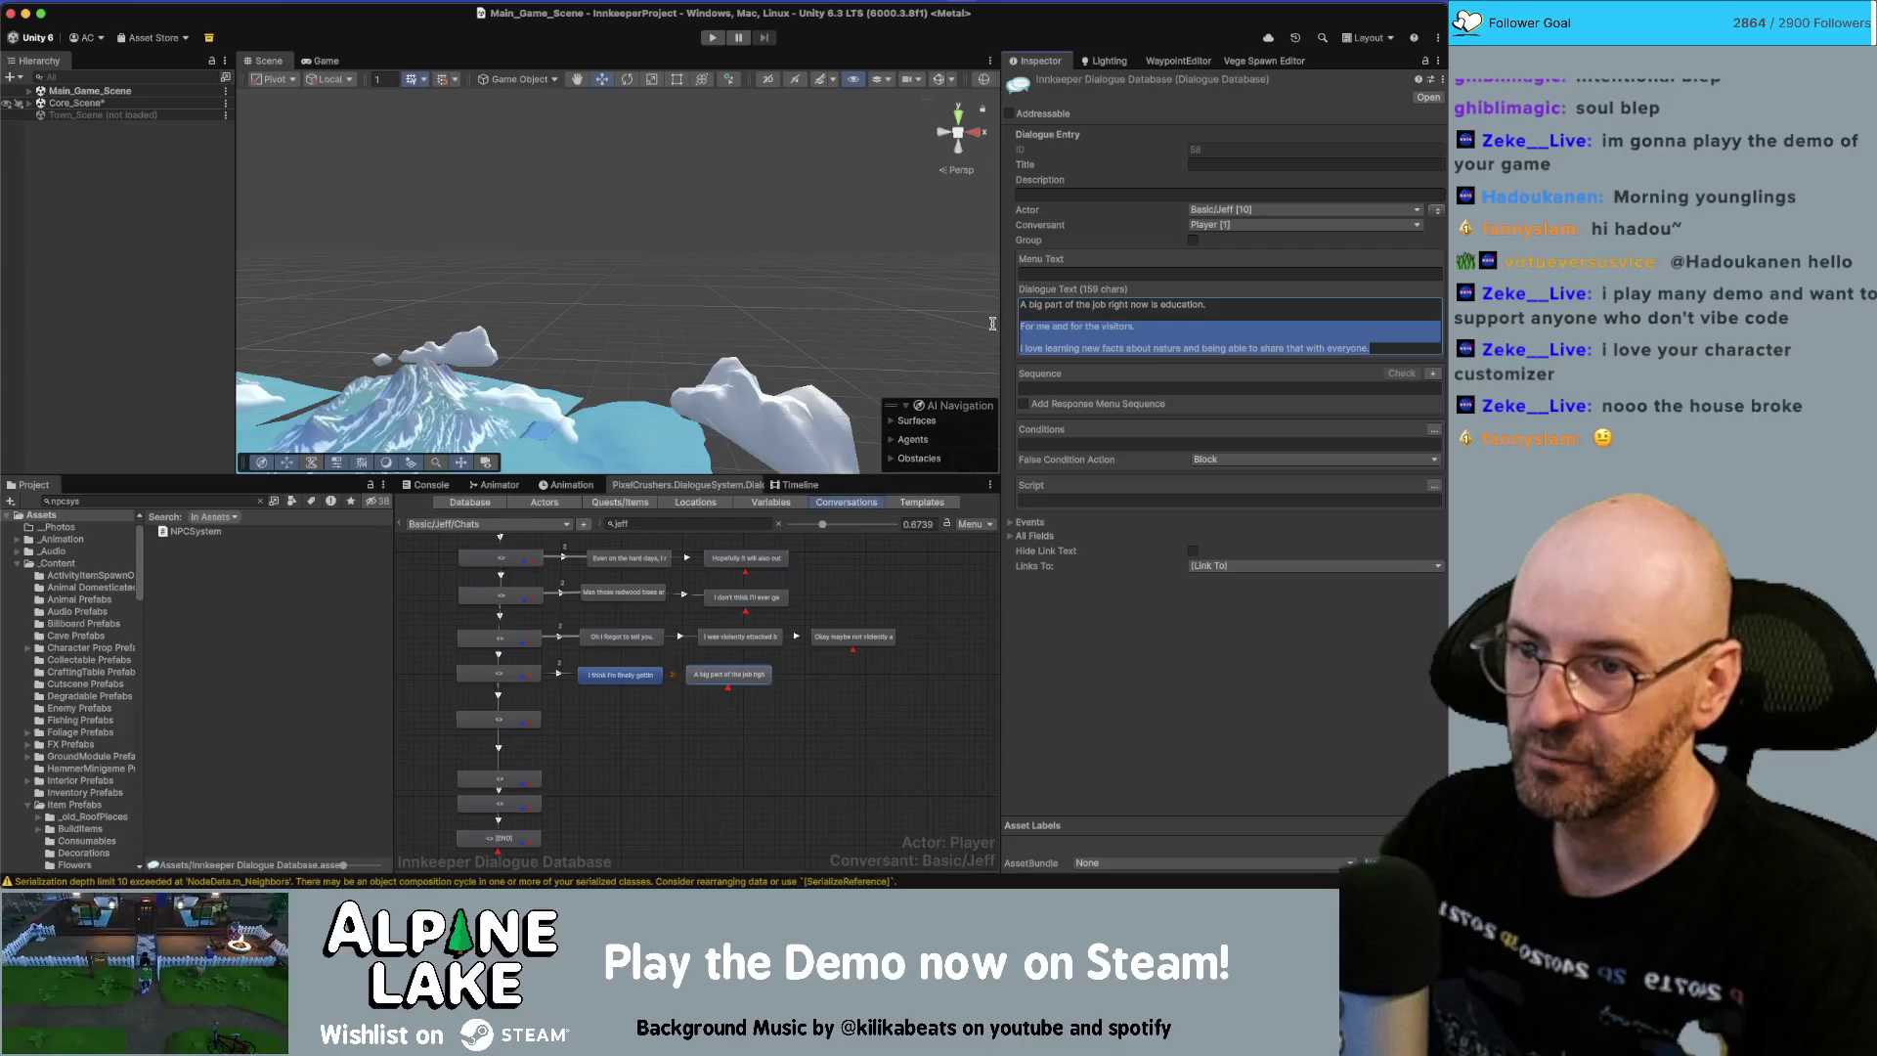
key("super+x")
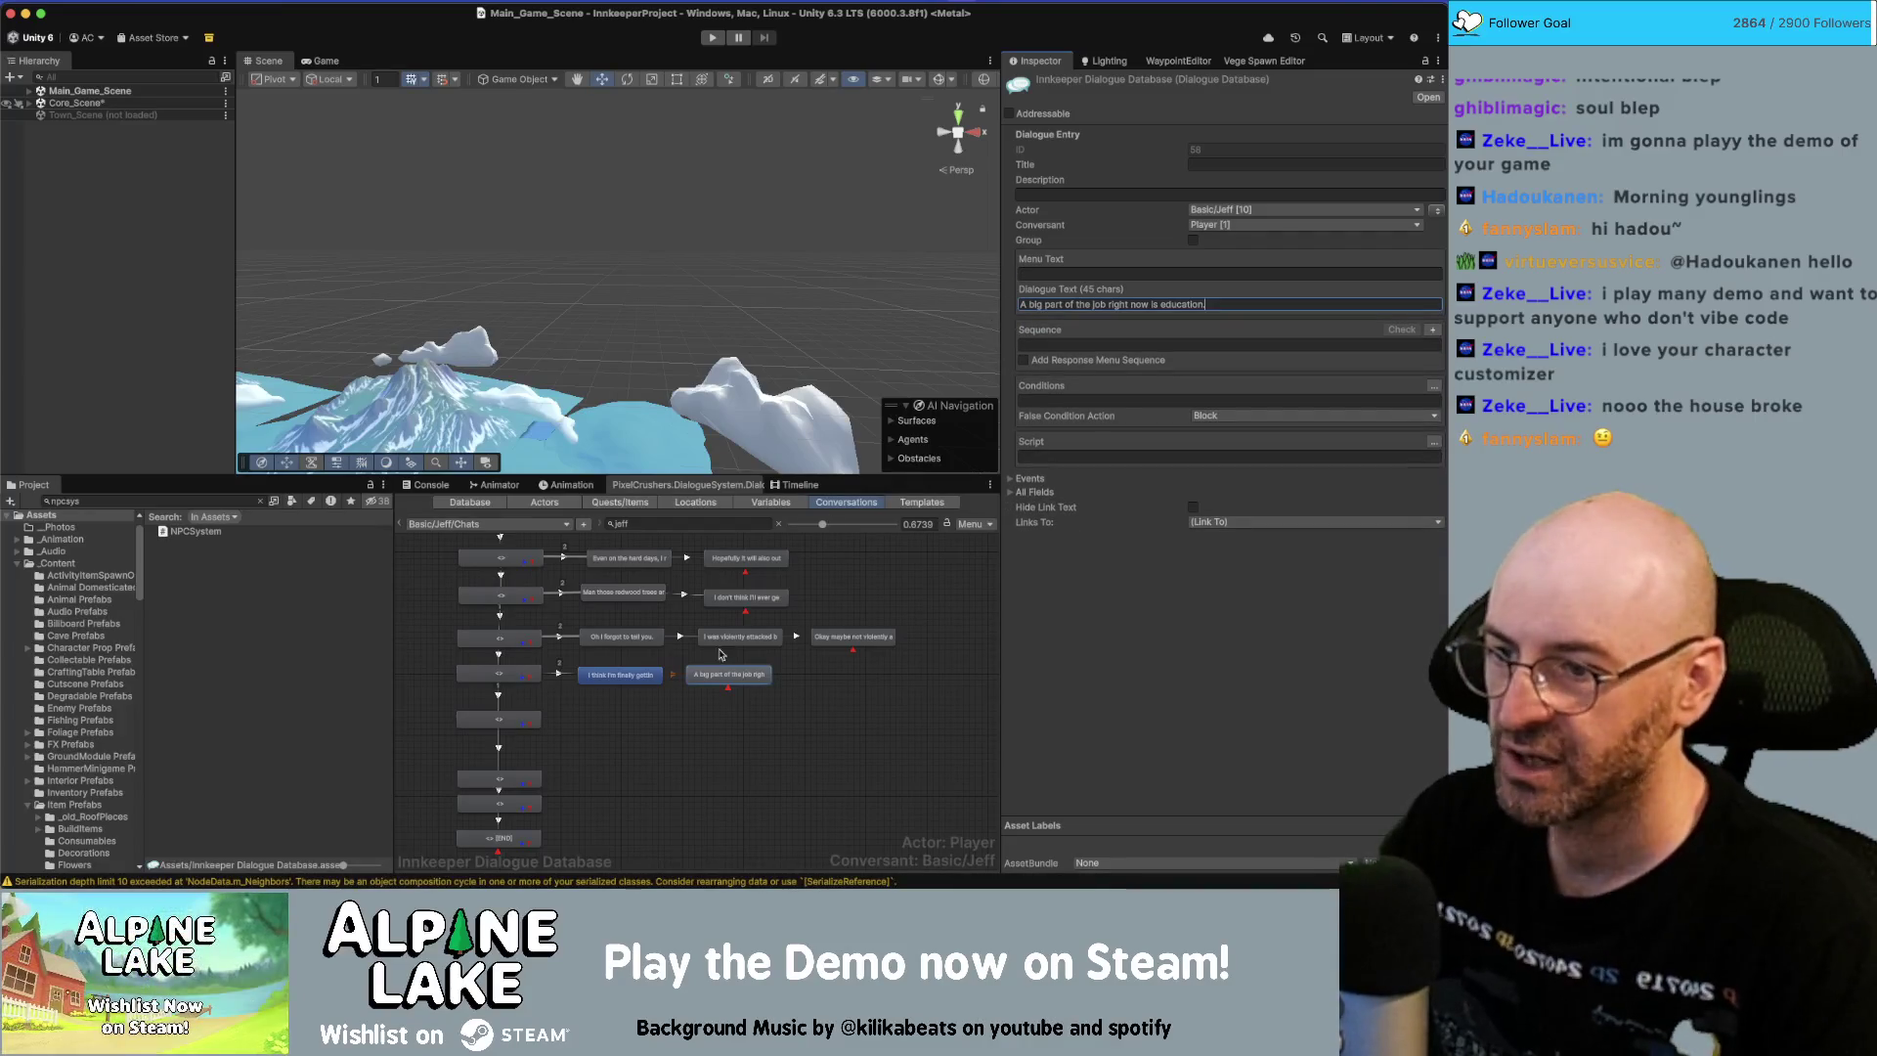
Chain a third node reading 'For me and for the visitors.'.
right_click(729, 674)
left_click(755, 690)
left_click_drag(744, 709, 847, 684)
left_click(1045, 305)
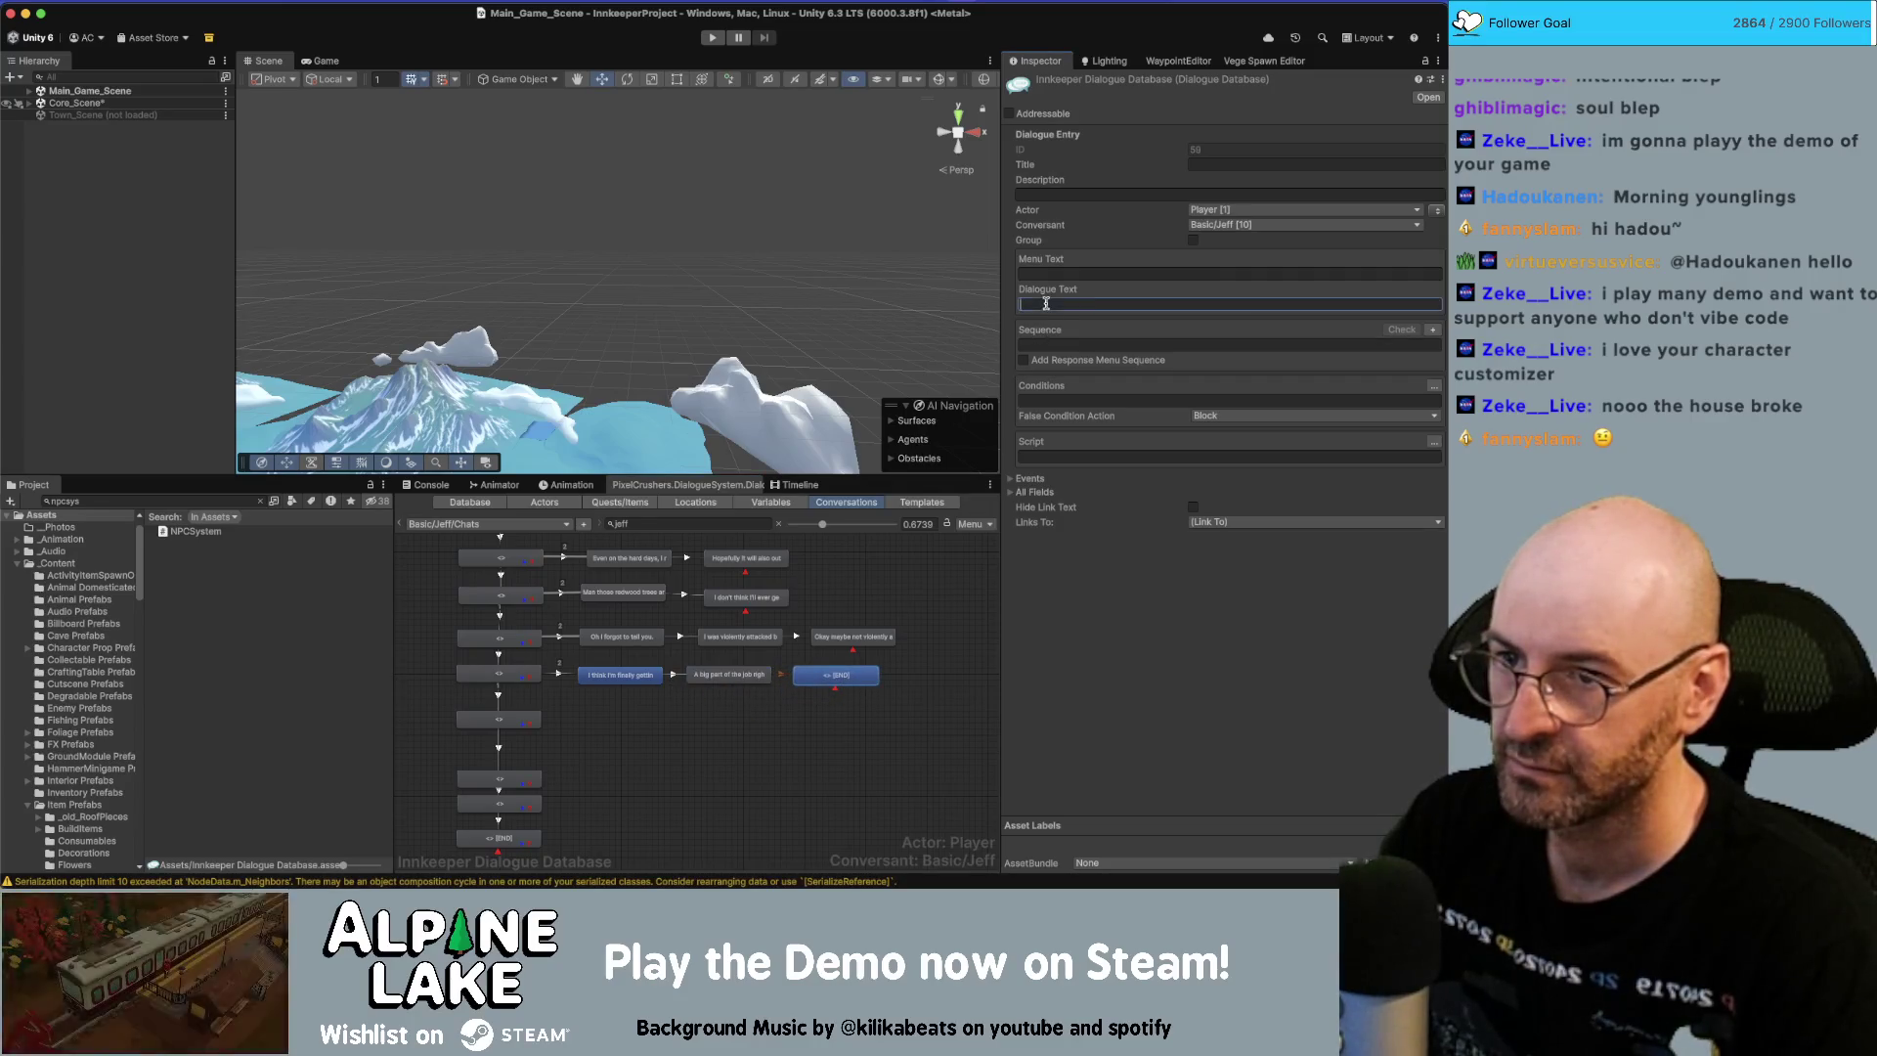
key("super+v")
key("shift+Home")
key("super+c")
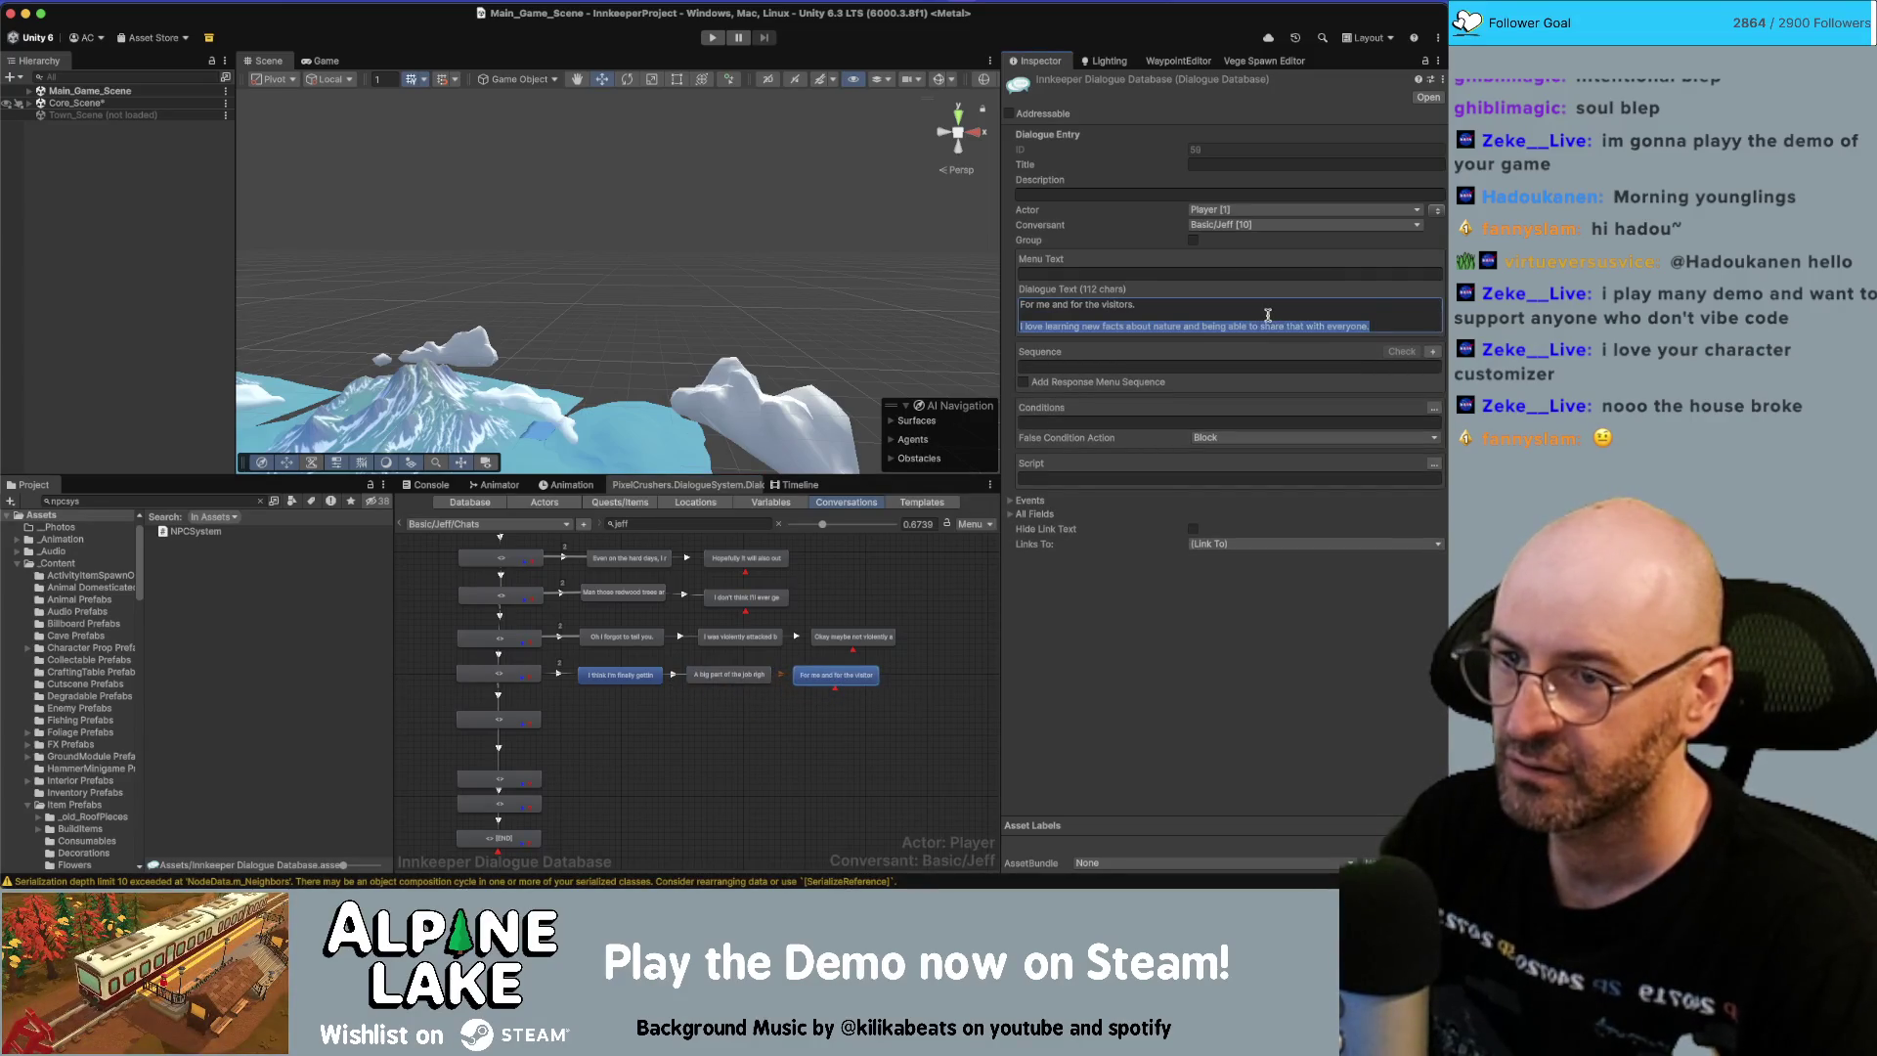
key("BackSpace")
key("BackSpace")
key("BackSpace")
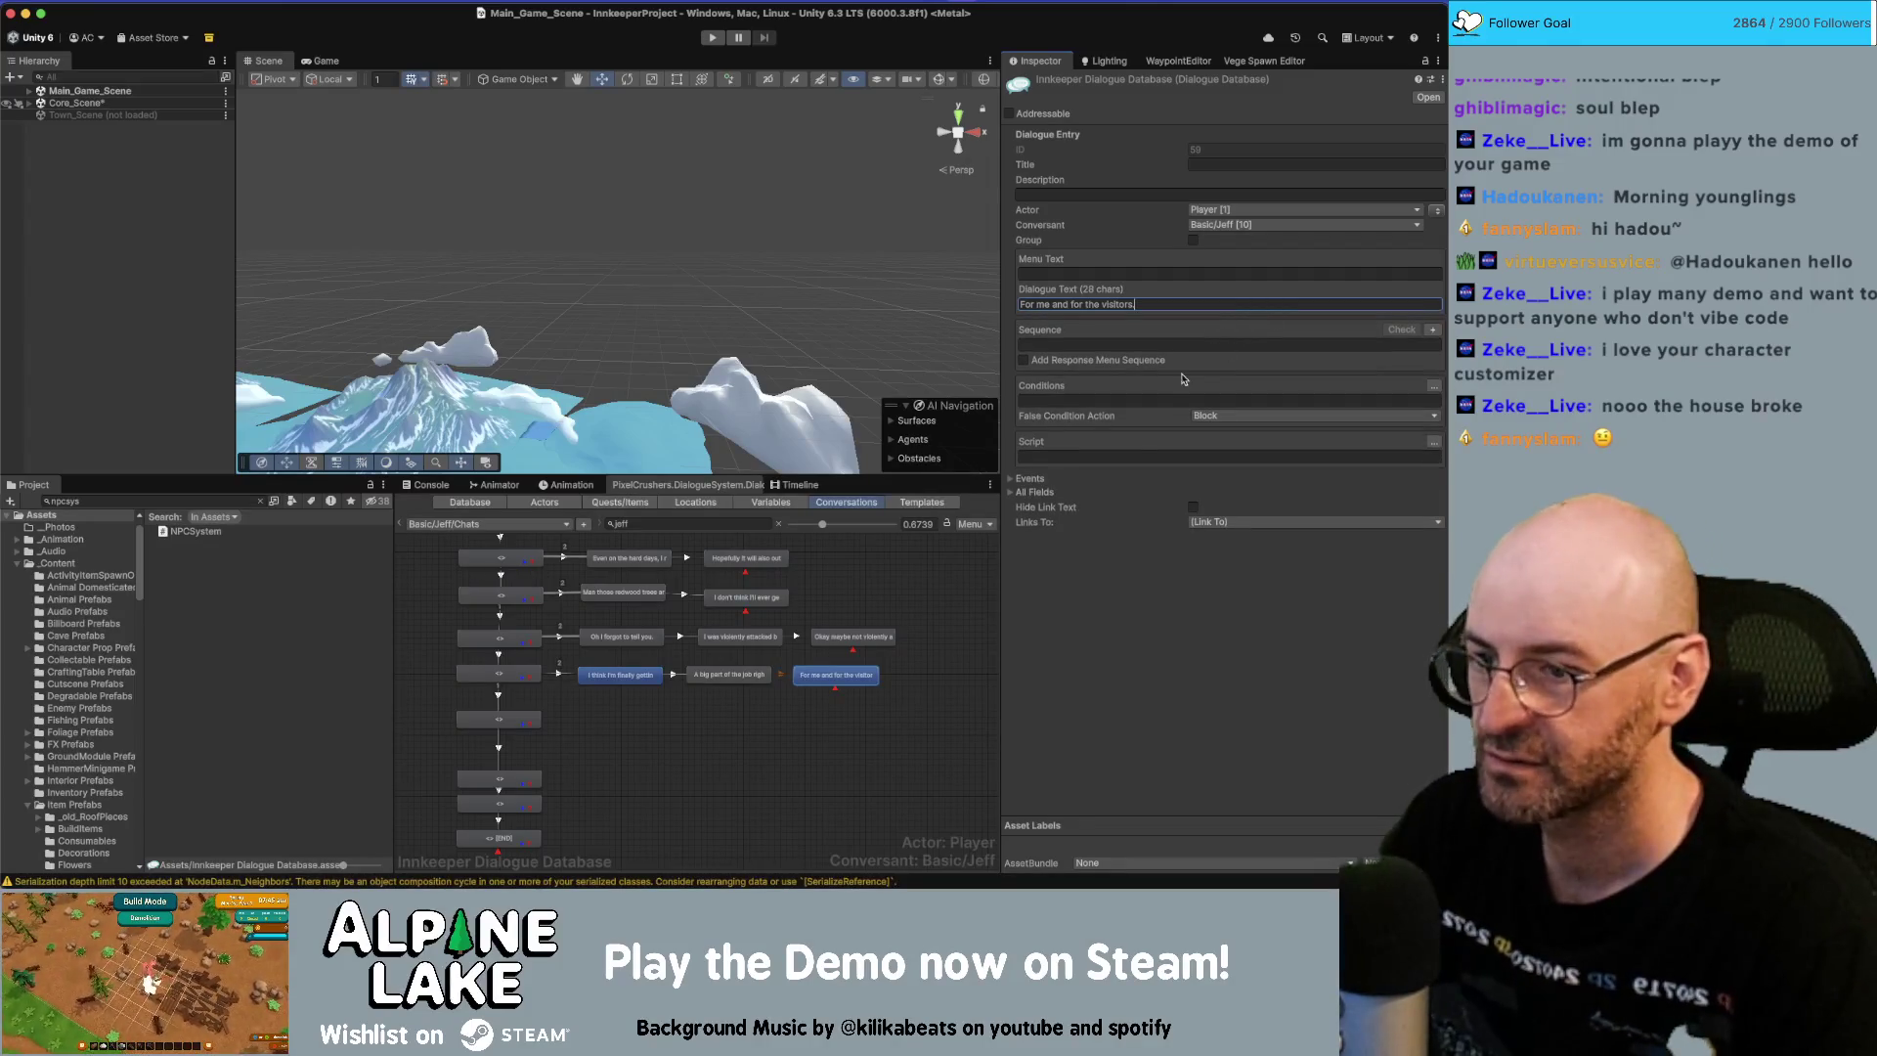
Chain a fourth node with the sentence about learning new facts.
right_click(839, 669)
left_click(939, 689)
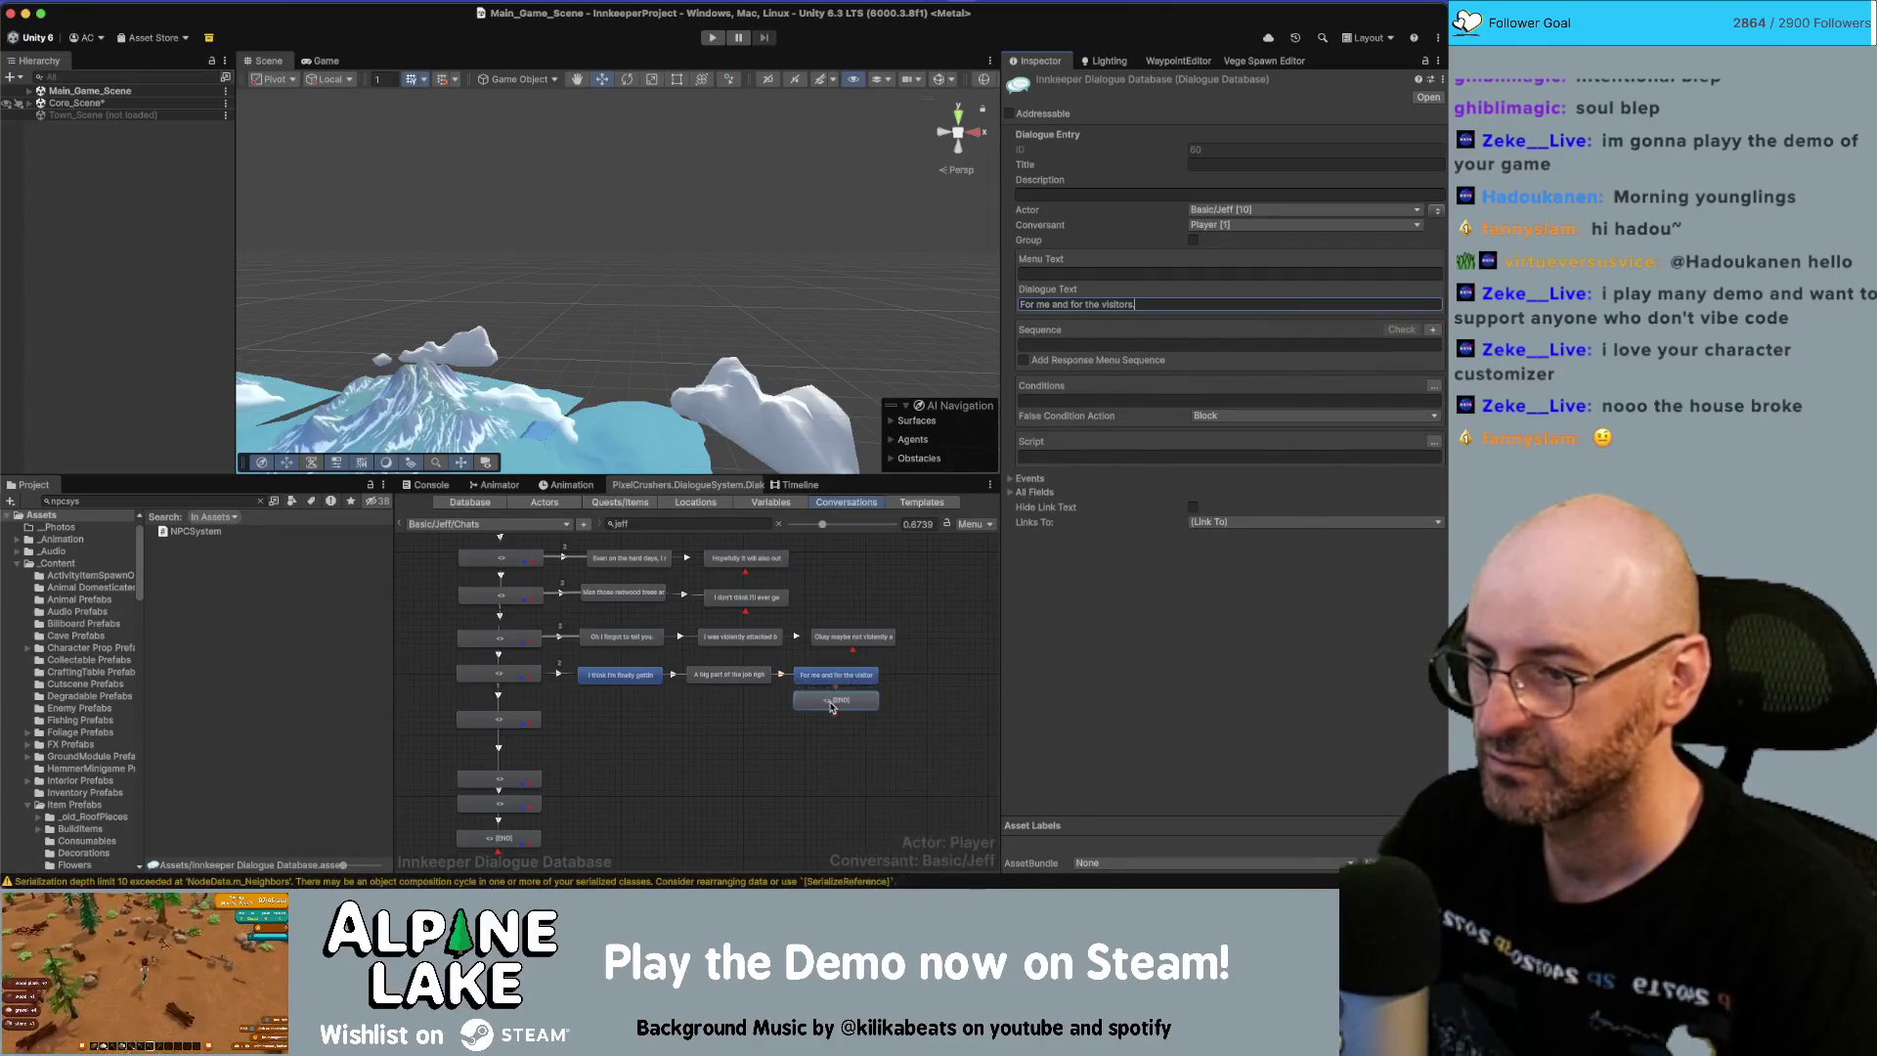
left_click_drag(938, 696, 941, 683)
left_click(1054, 304)
key("super+v")
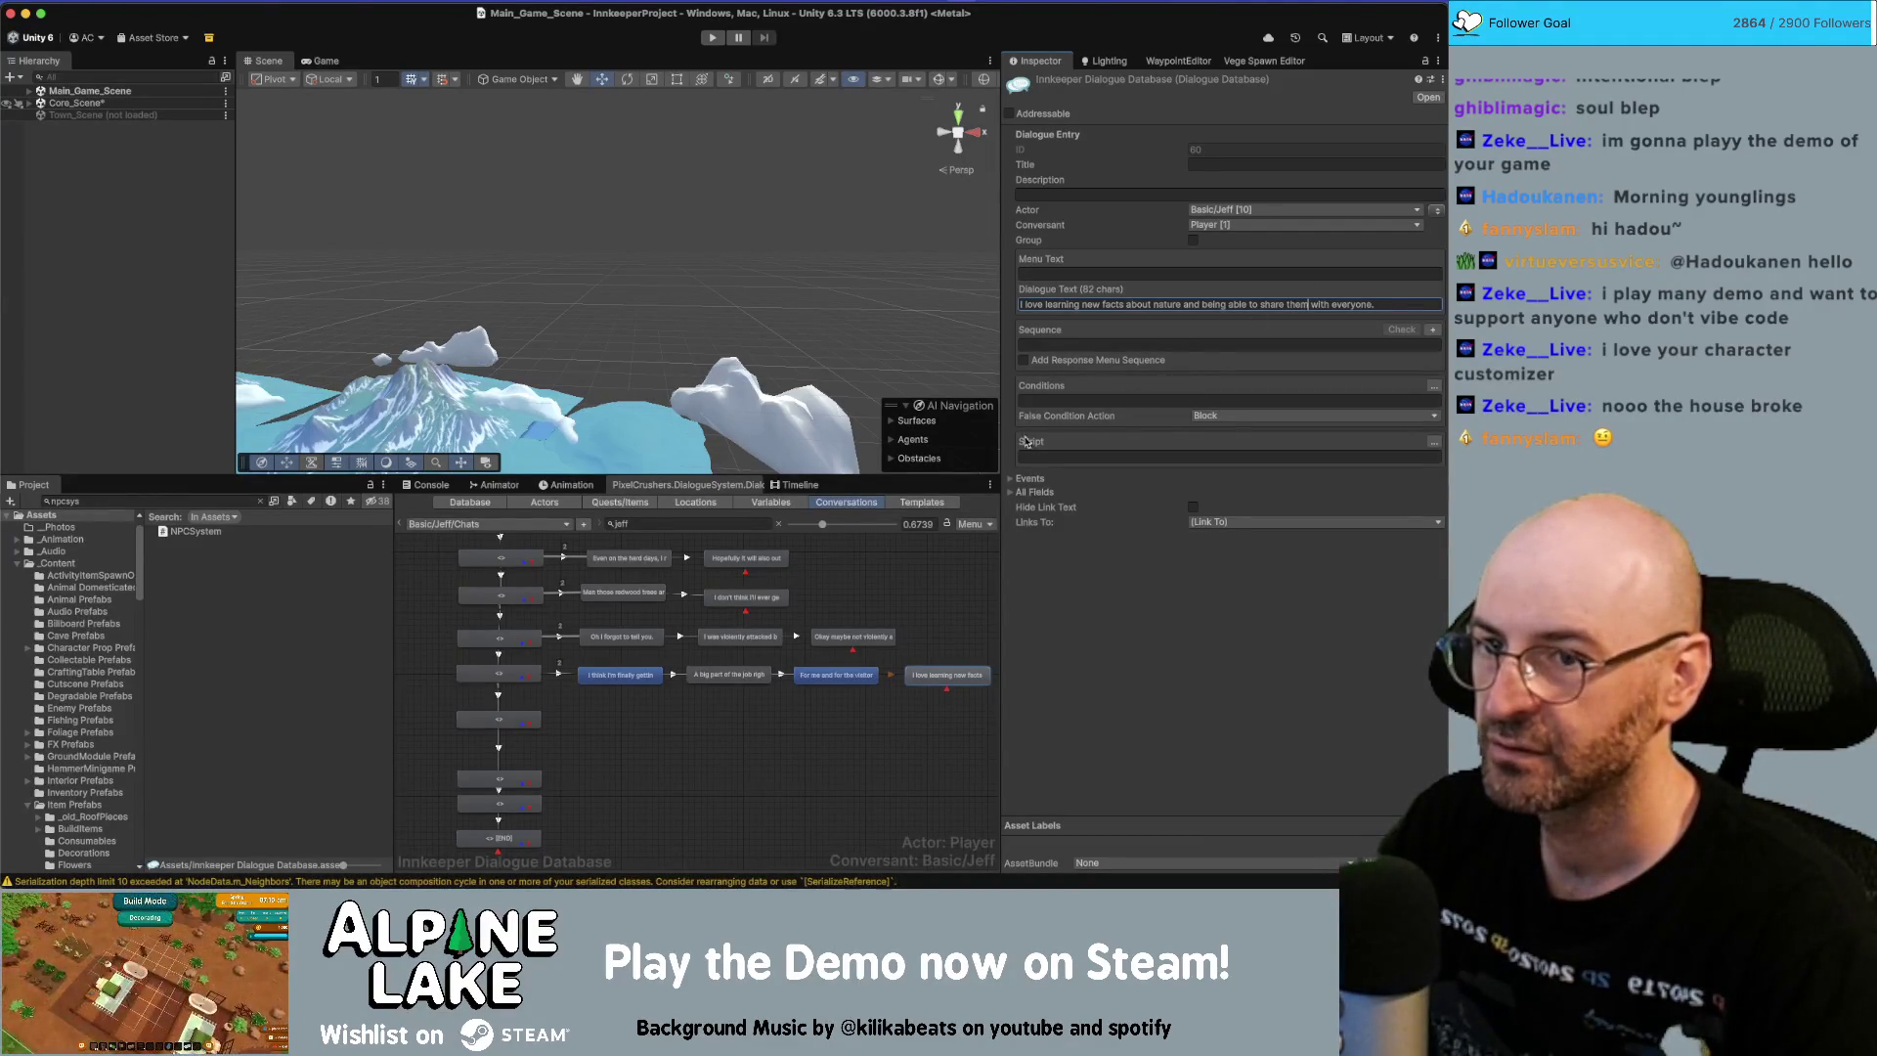
Make Jeff the speaker of the park-ranger and visitors lines.
left_click(620, 675)
left_click(836, 674, "shift")
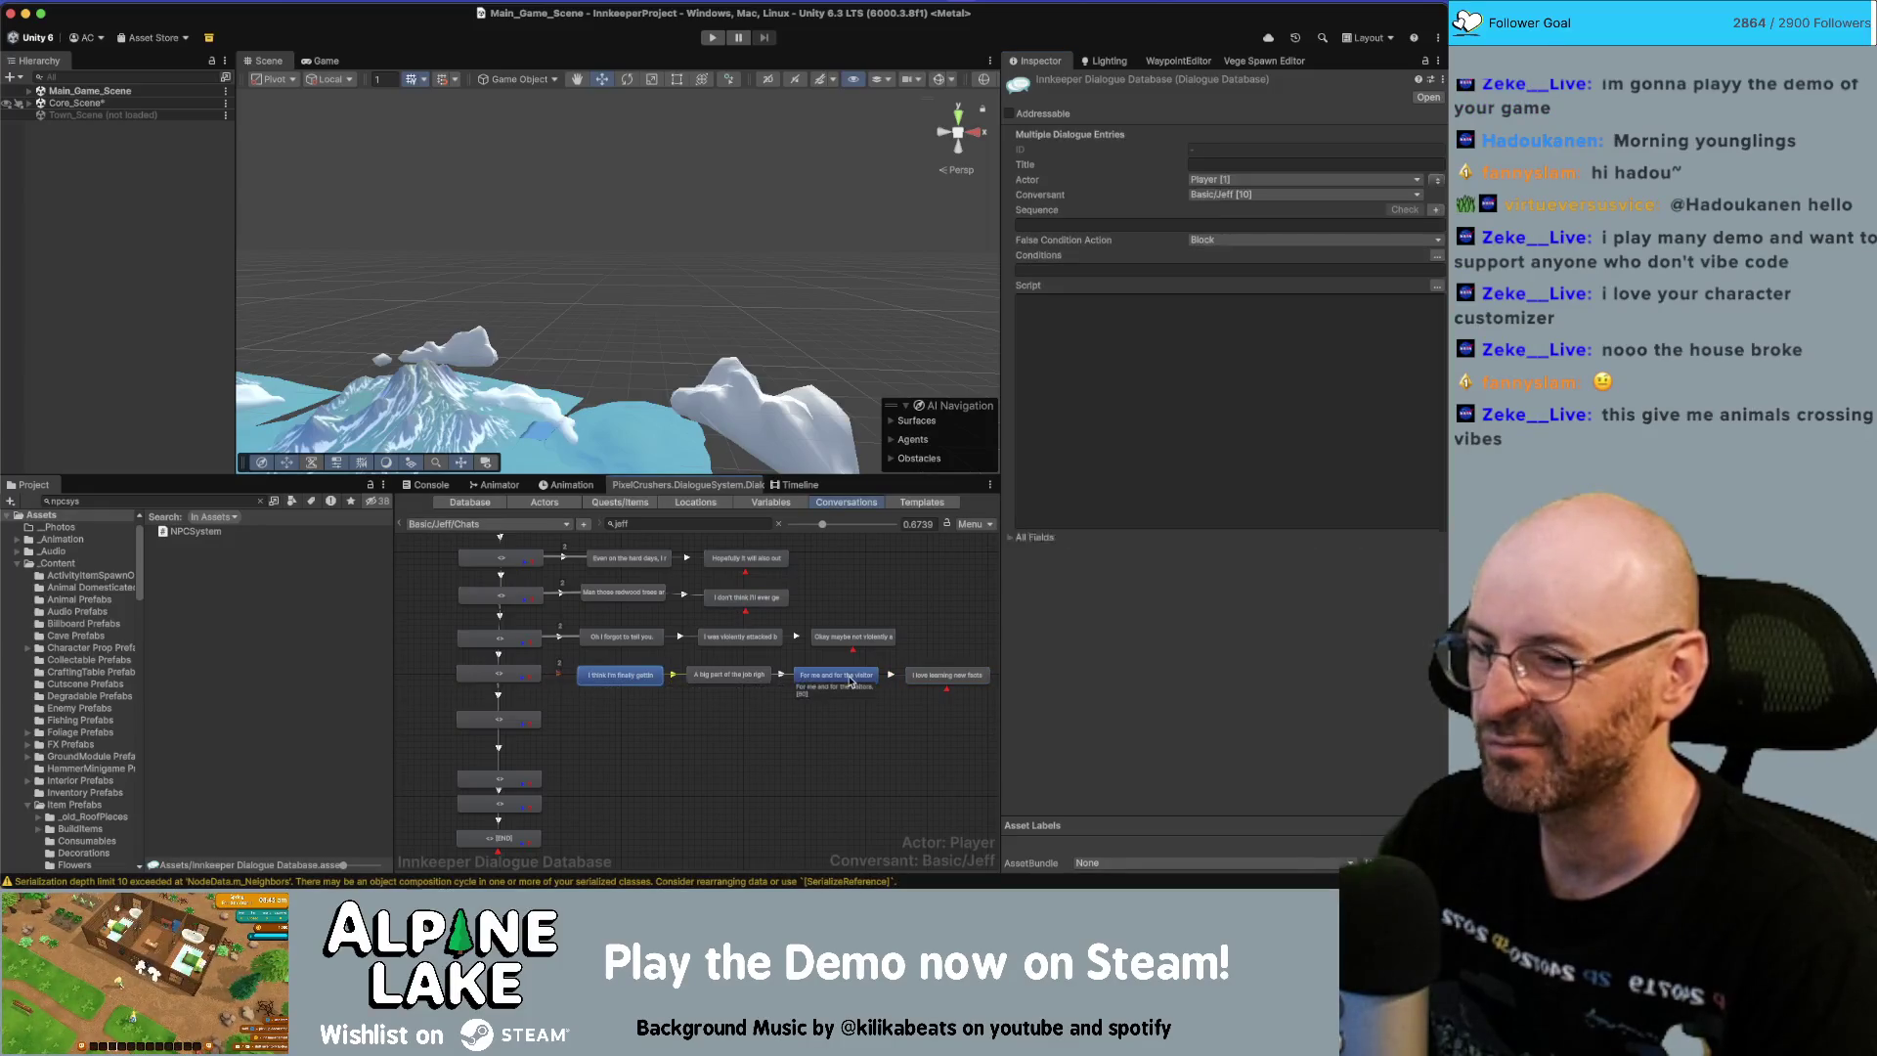
left_click(1437, 182)
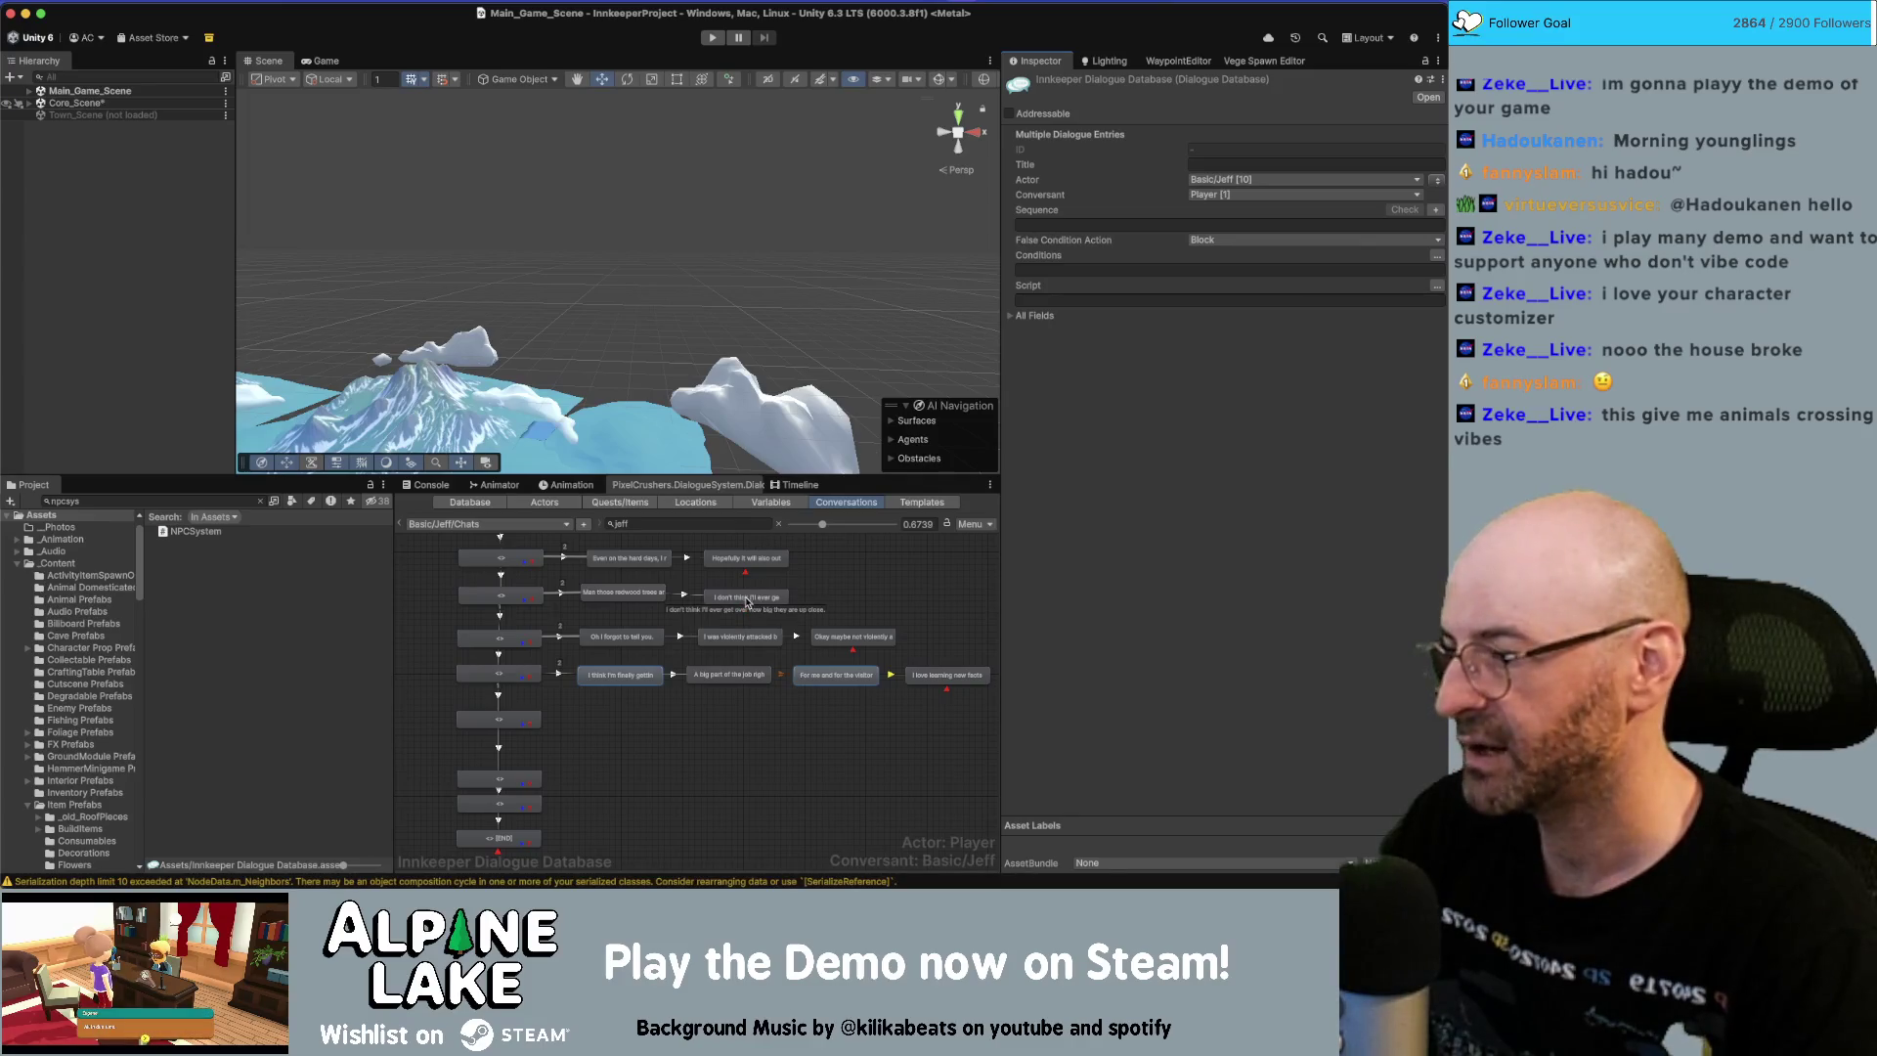
left_click(754, 724)
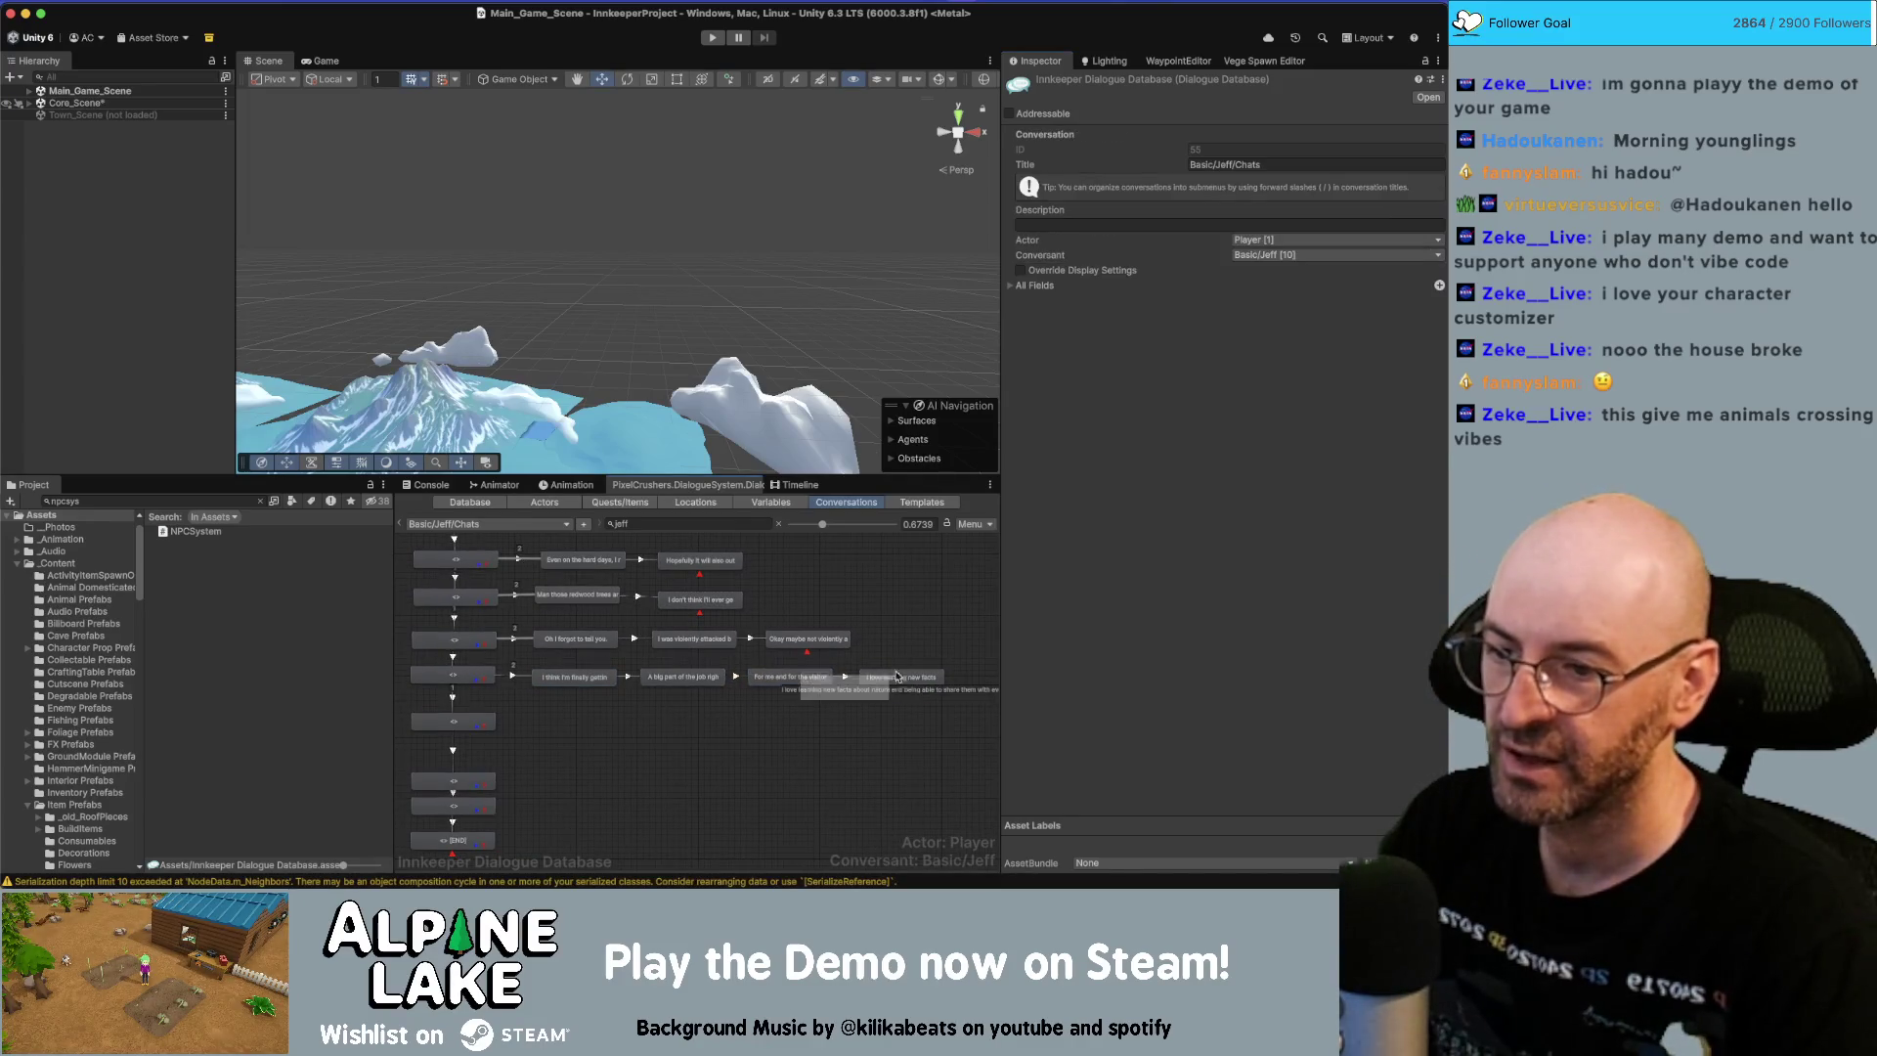
left_click(699, 682)
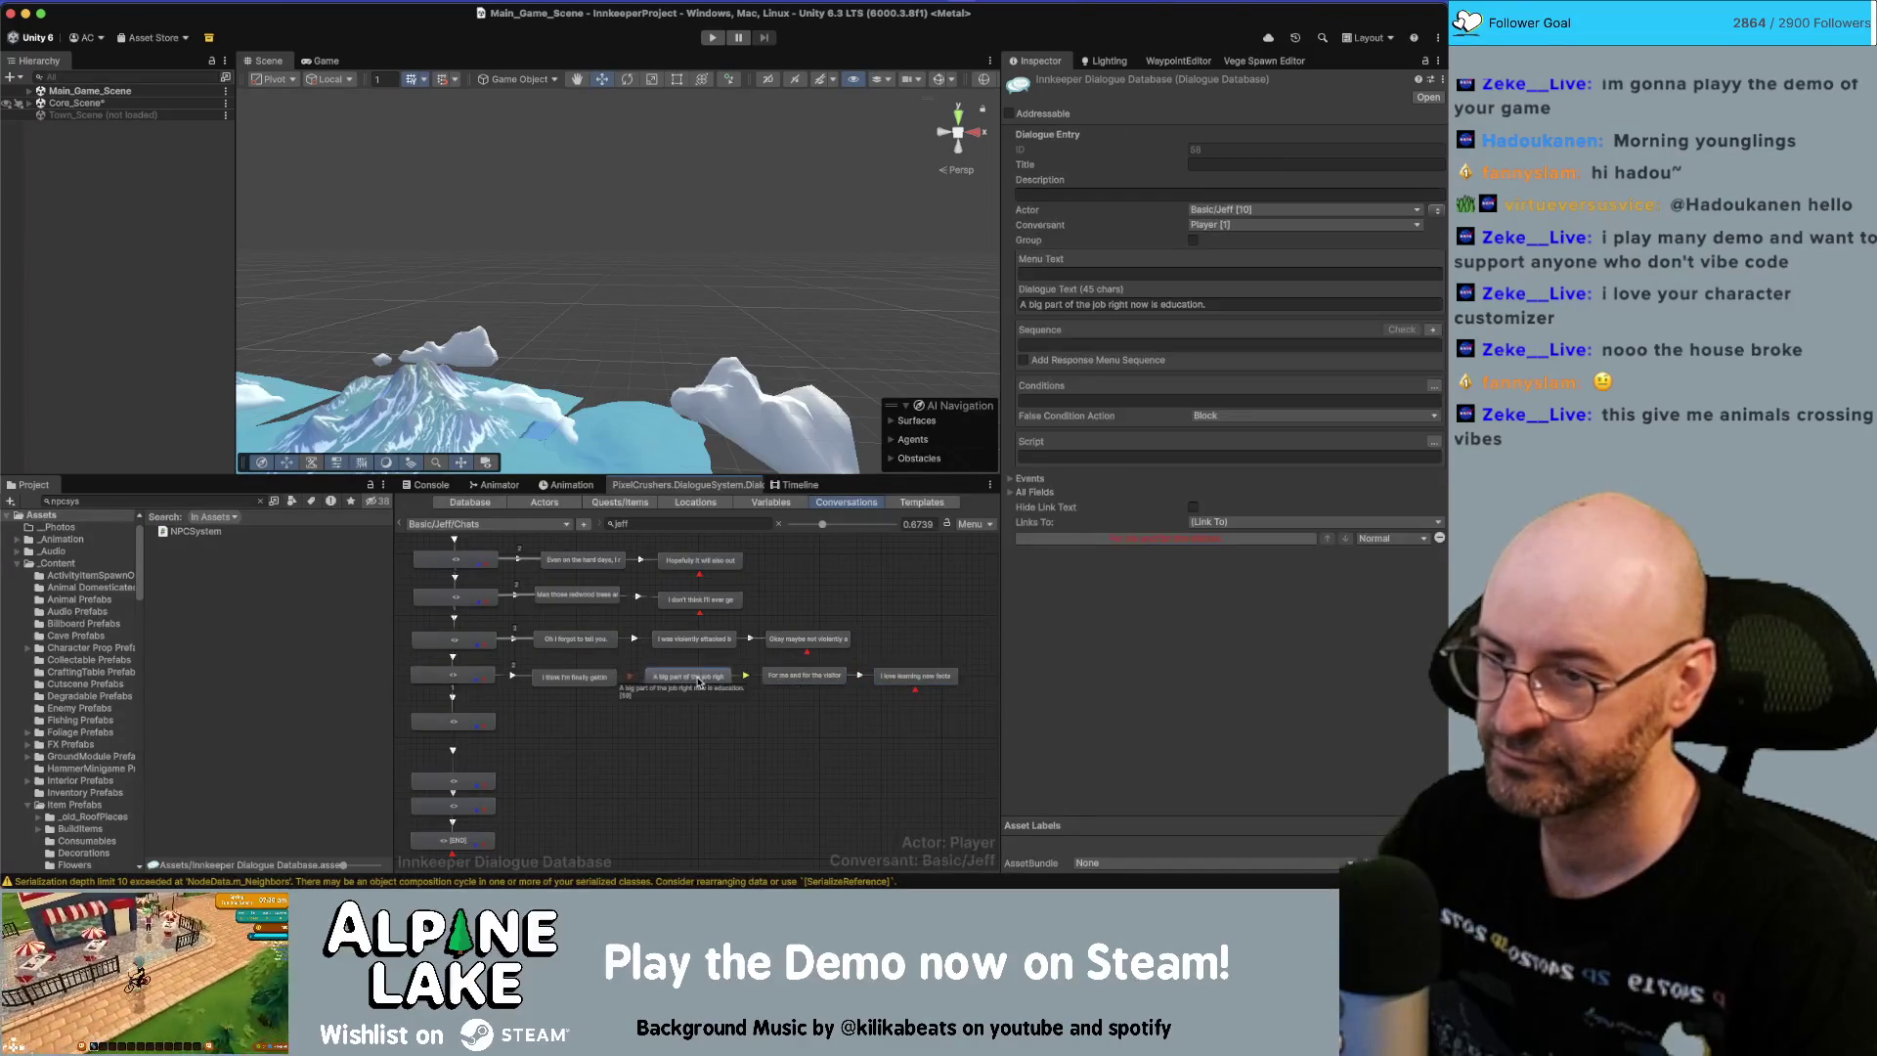
left_click(566, 696)
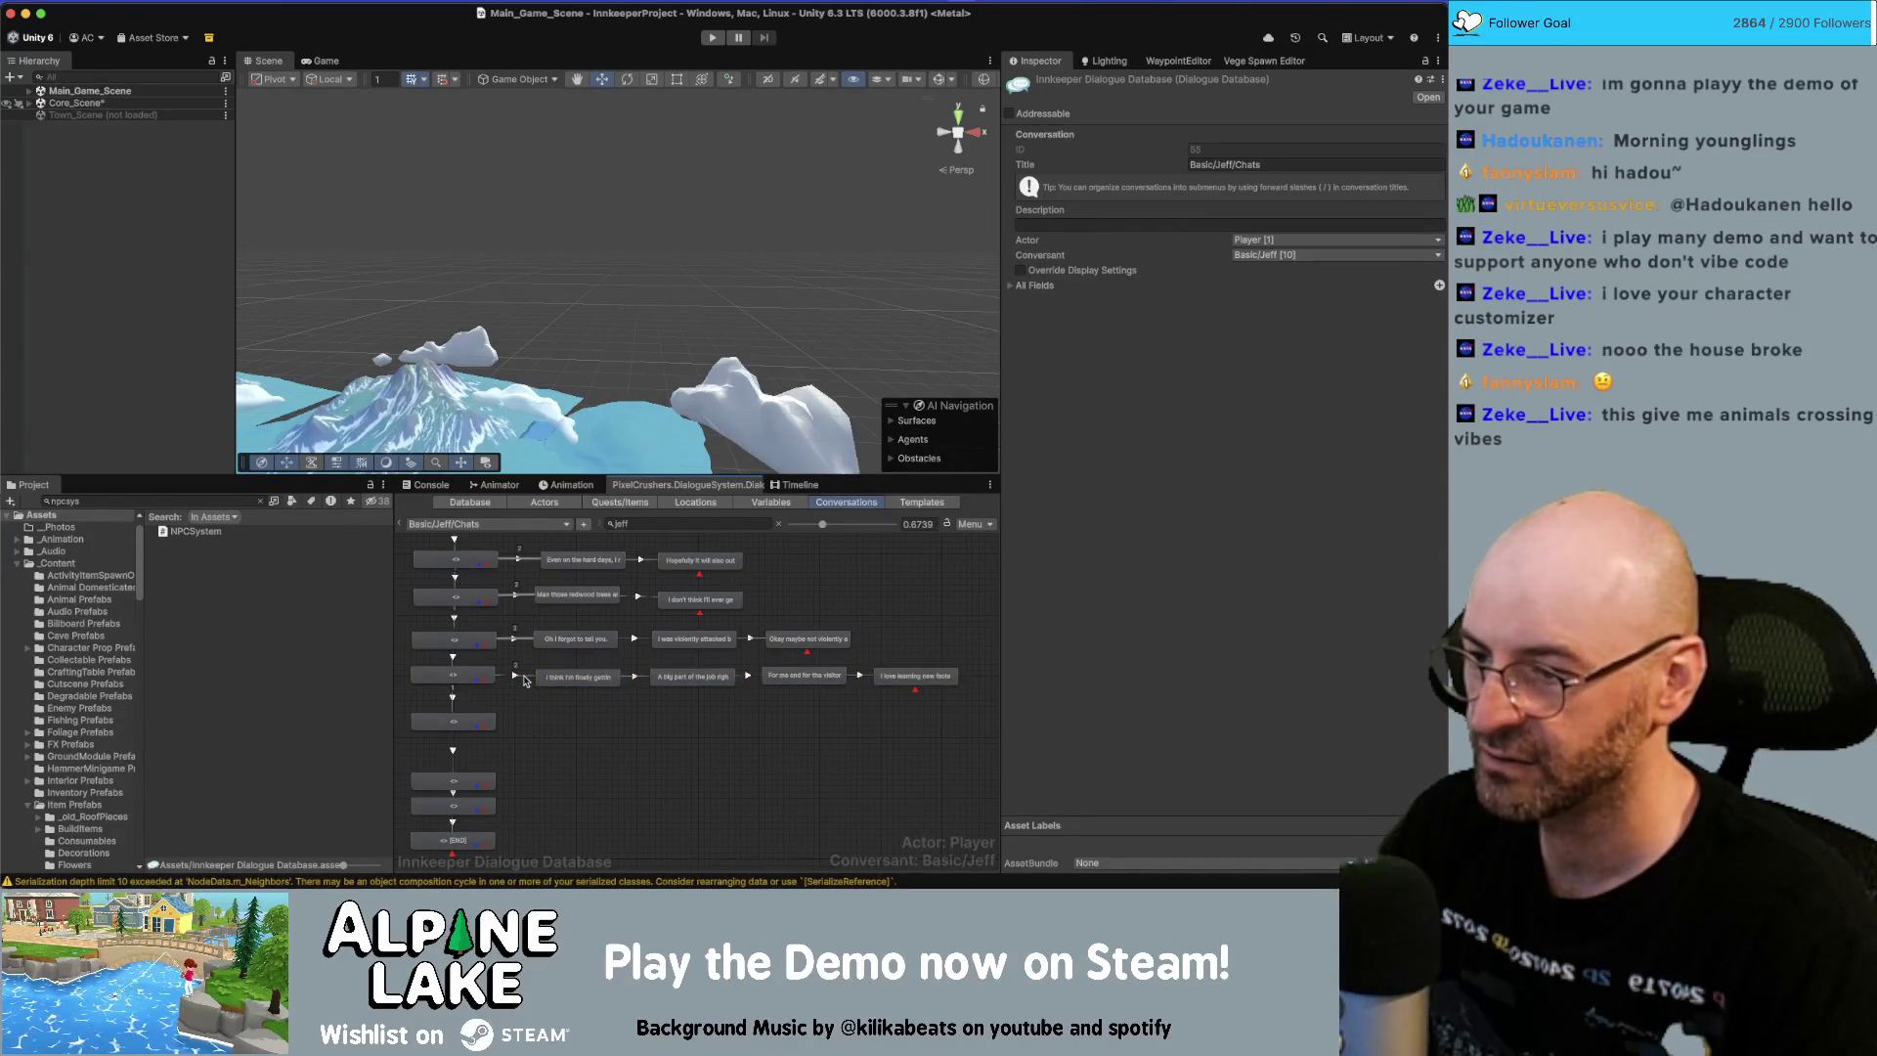
Set the park-ranger link's priority and bring the lower empty nodes into view.
left_click(522, 677)
left_click(1240, 150)
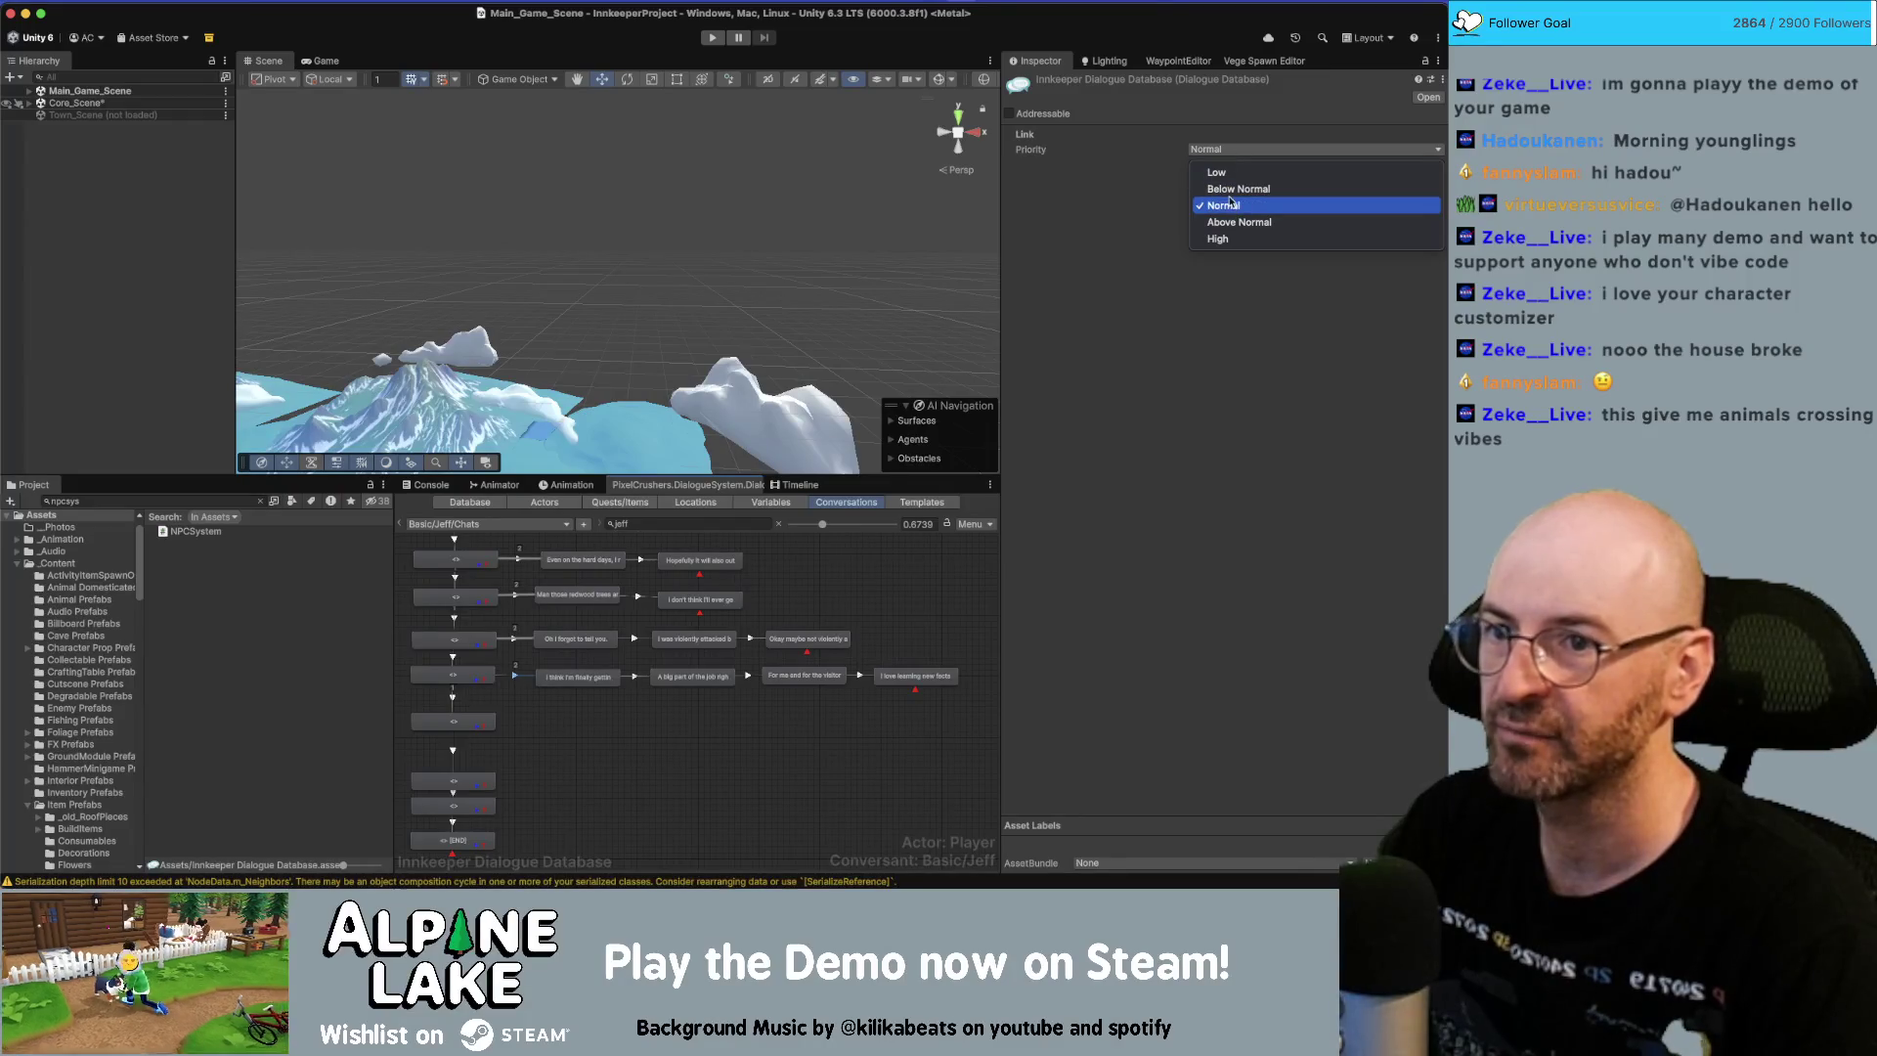
left_click(1236, 189)
left_click(682, 729)
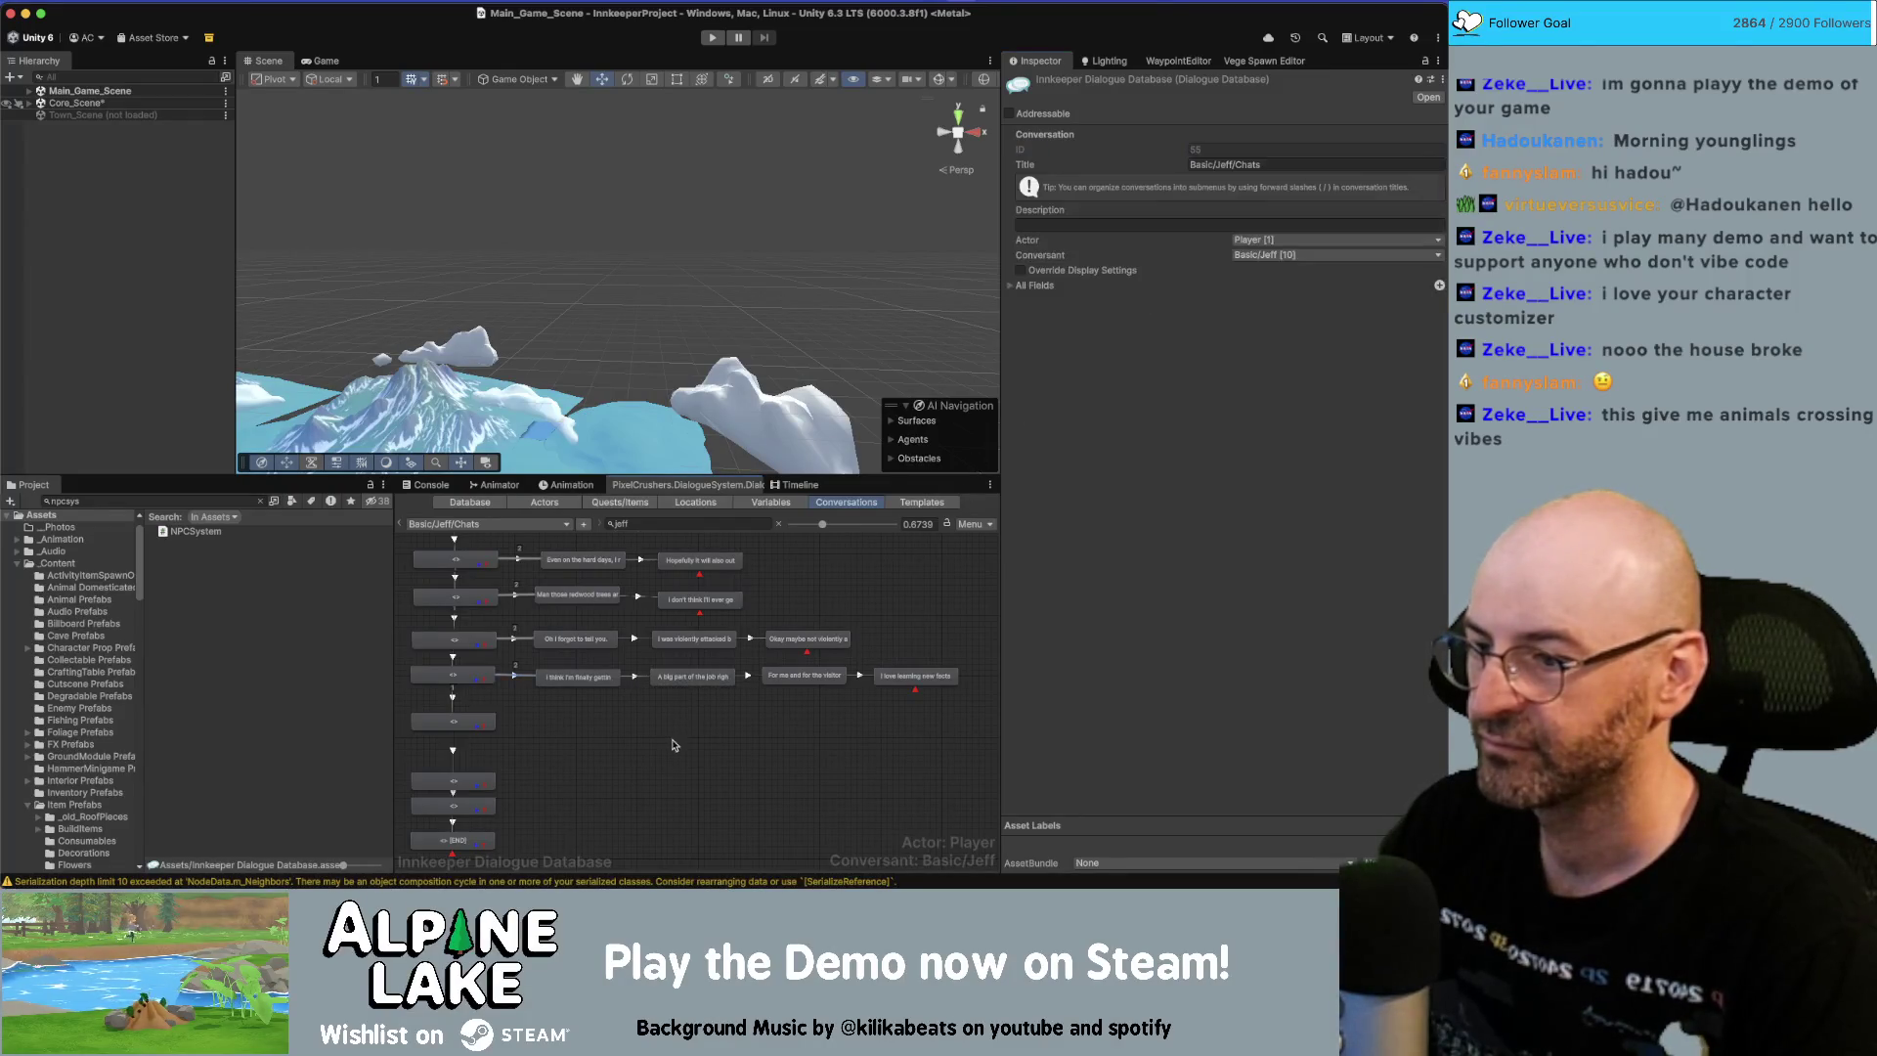
left_click_drag(672, 745, 696, 683)
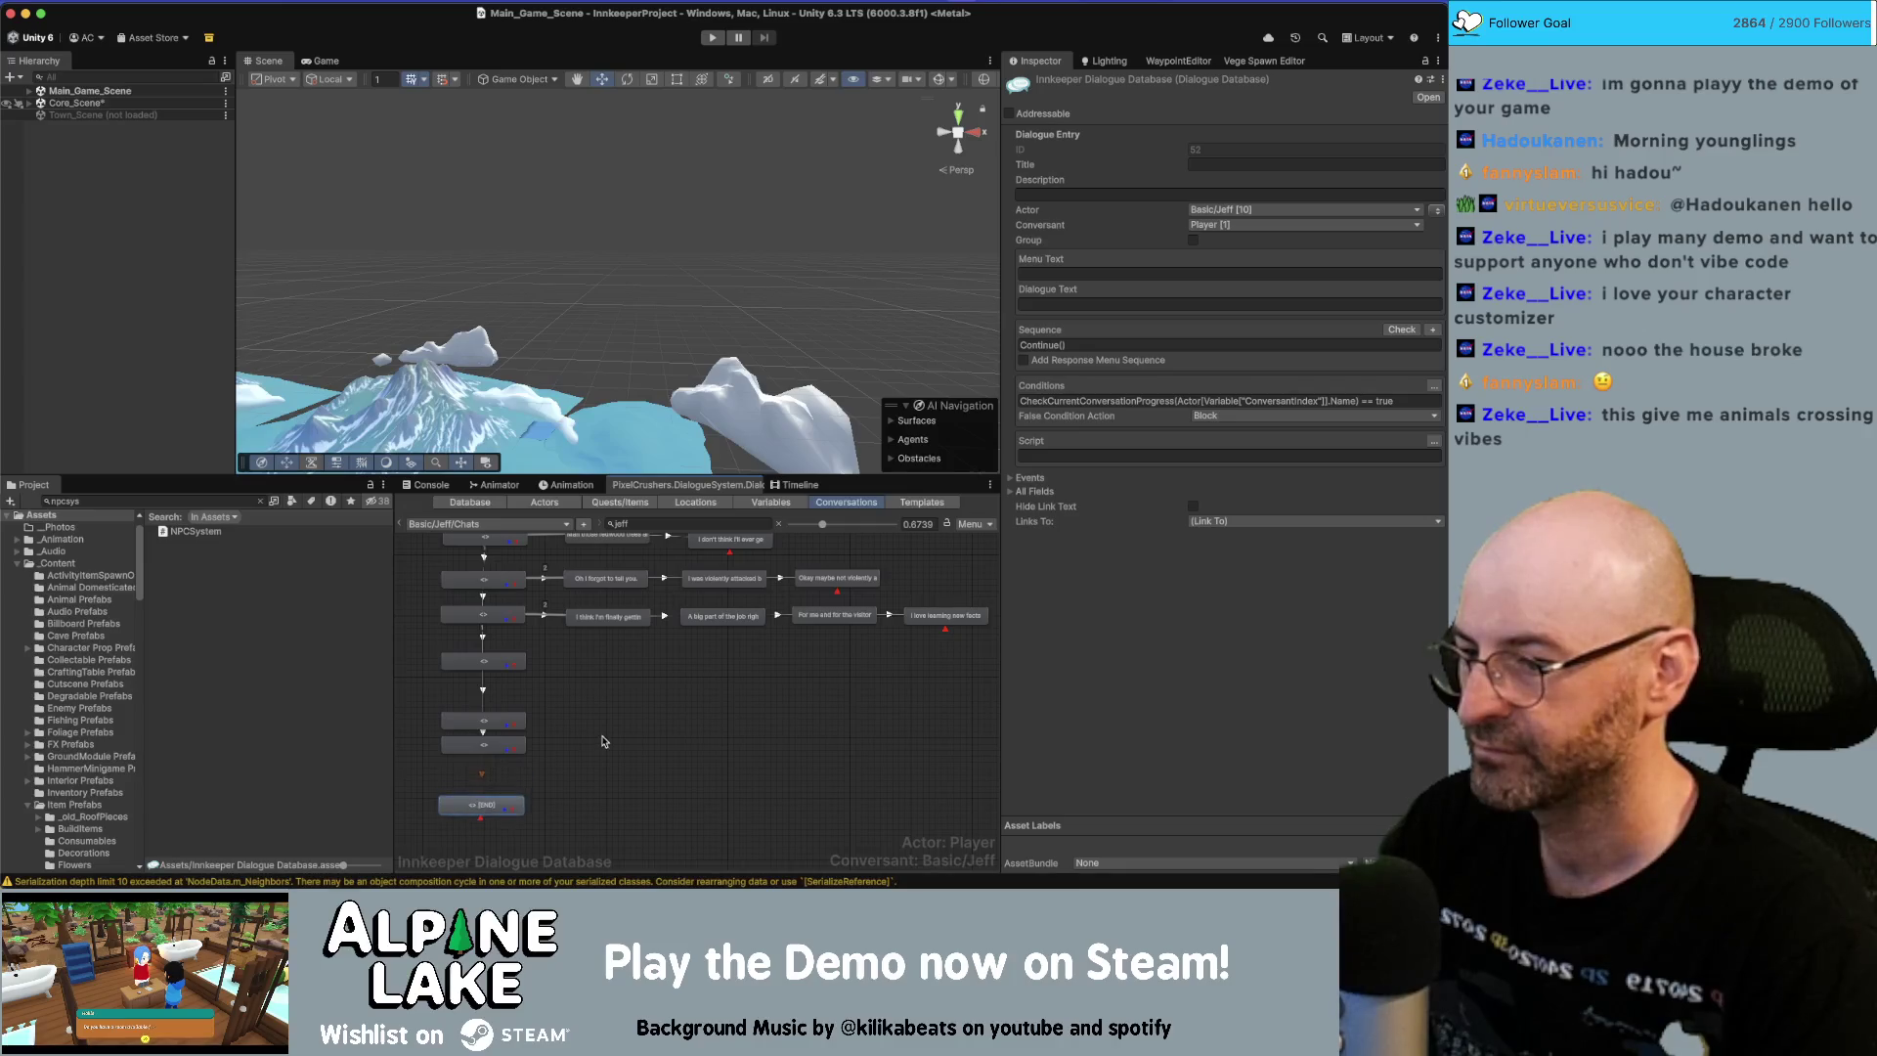
key("super+Tab")
key("Escape")
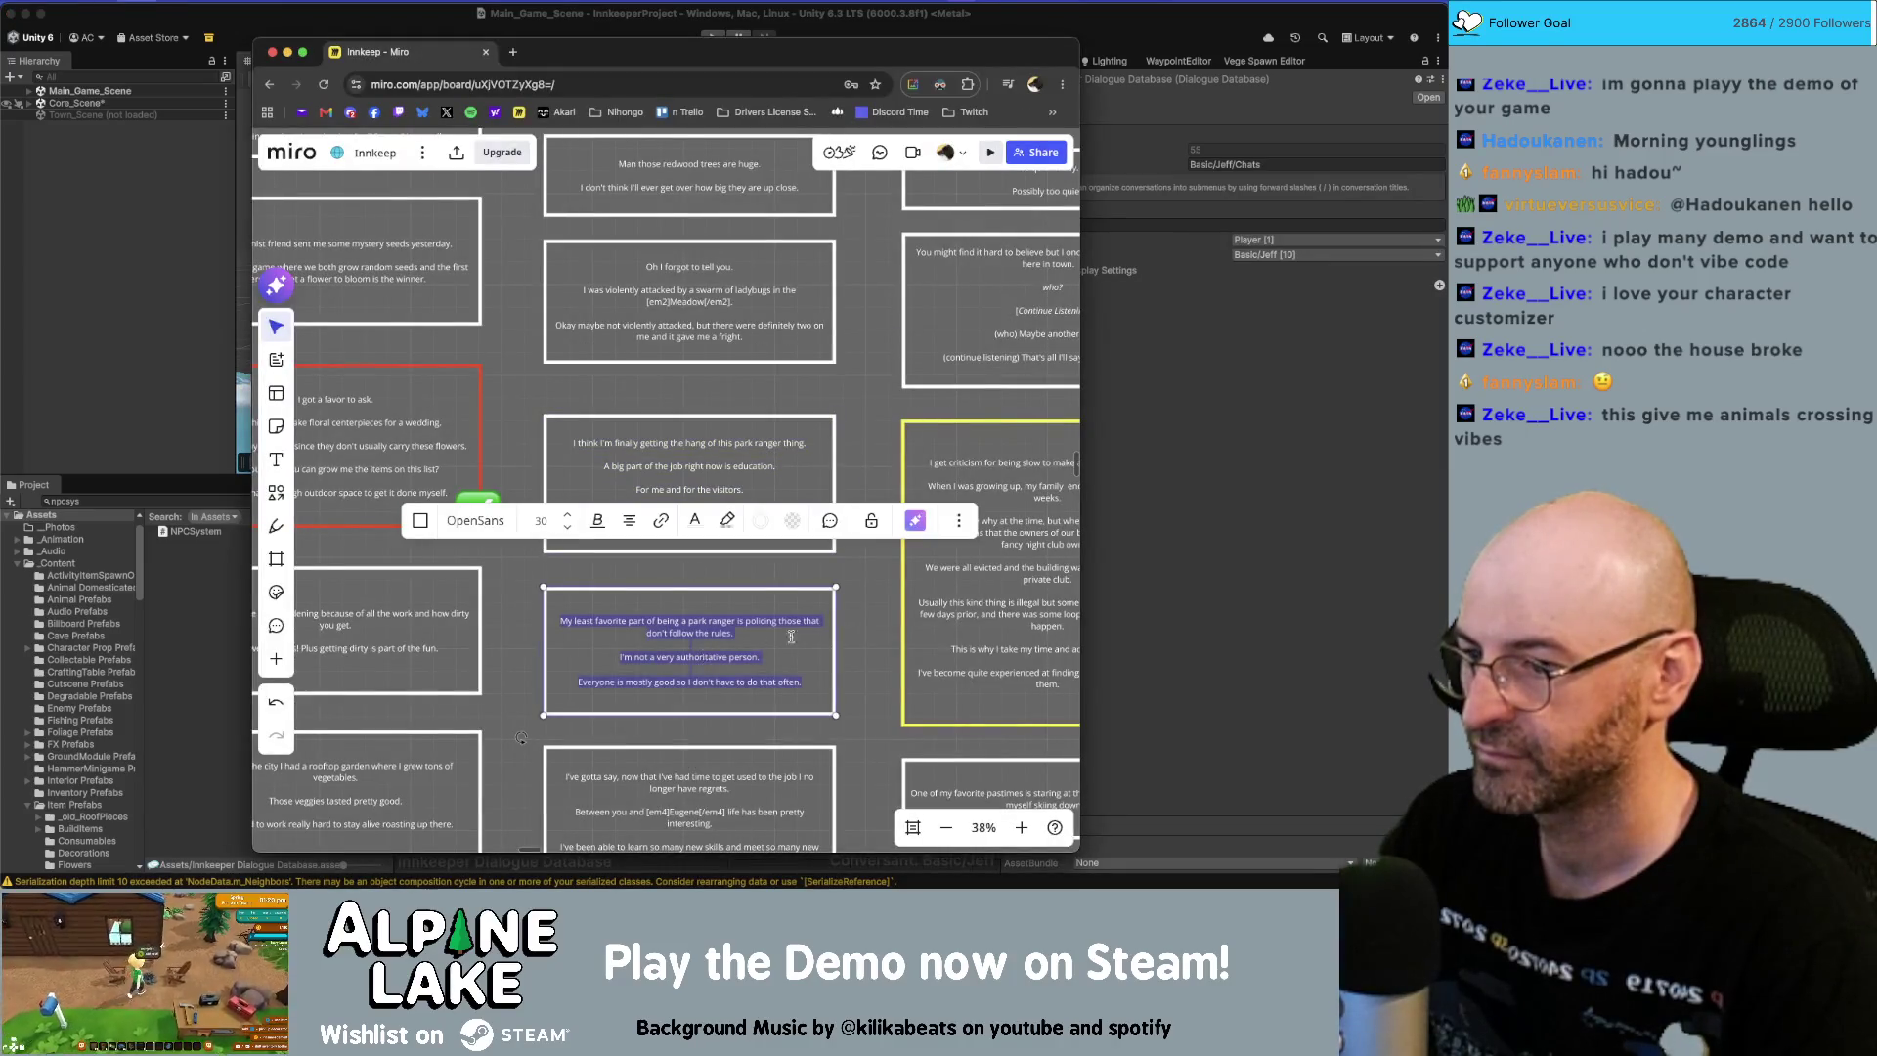
Add a child node with only the first 'My least favorite part' sentence.
key("Tab")
key("super+Tab")
right_click(565, 675)
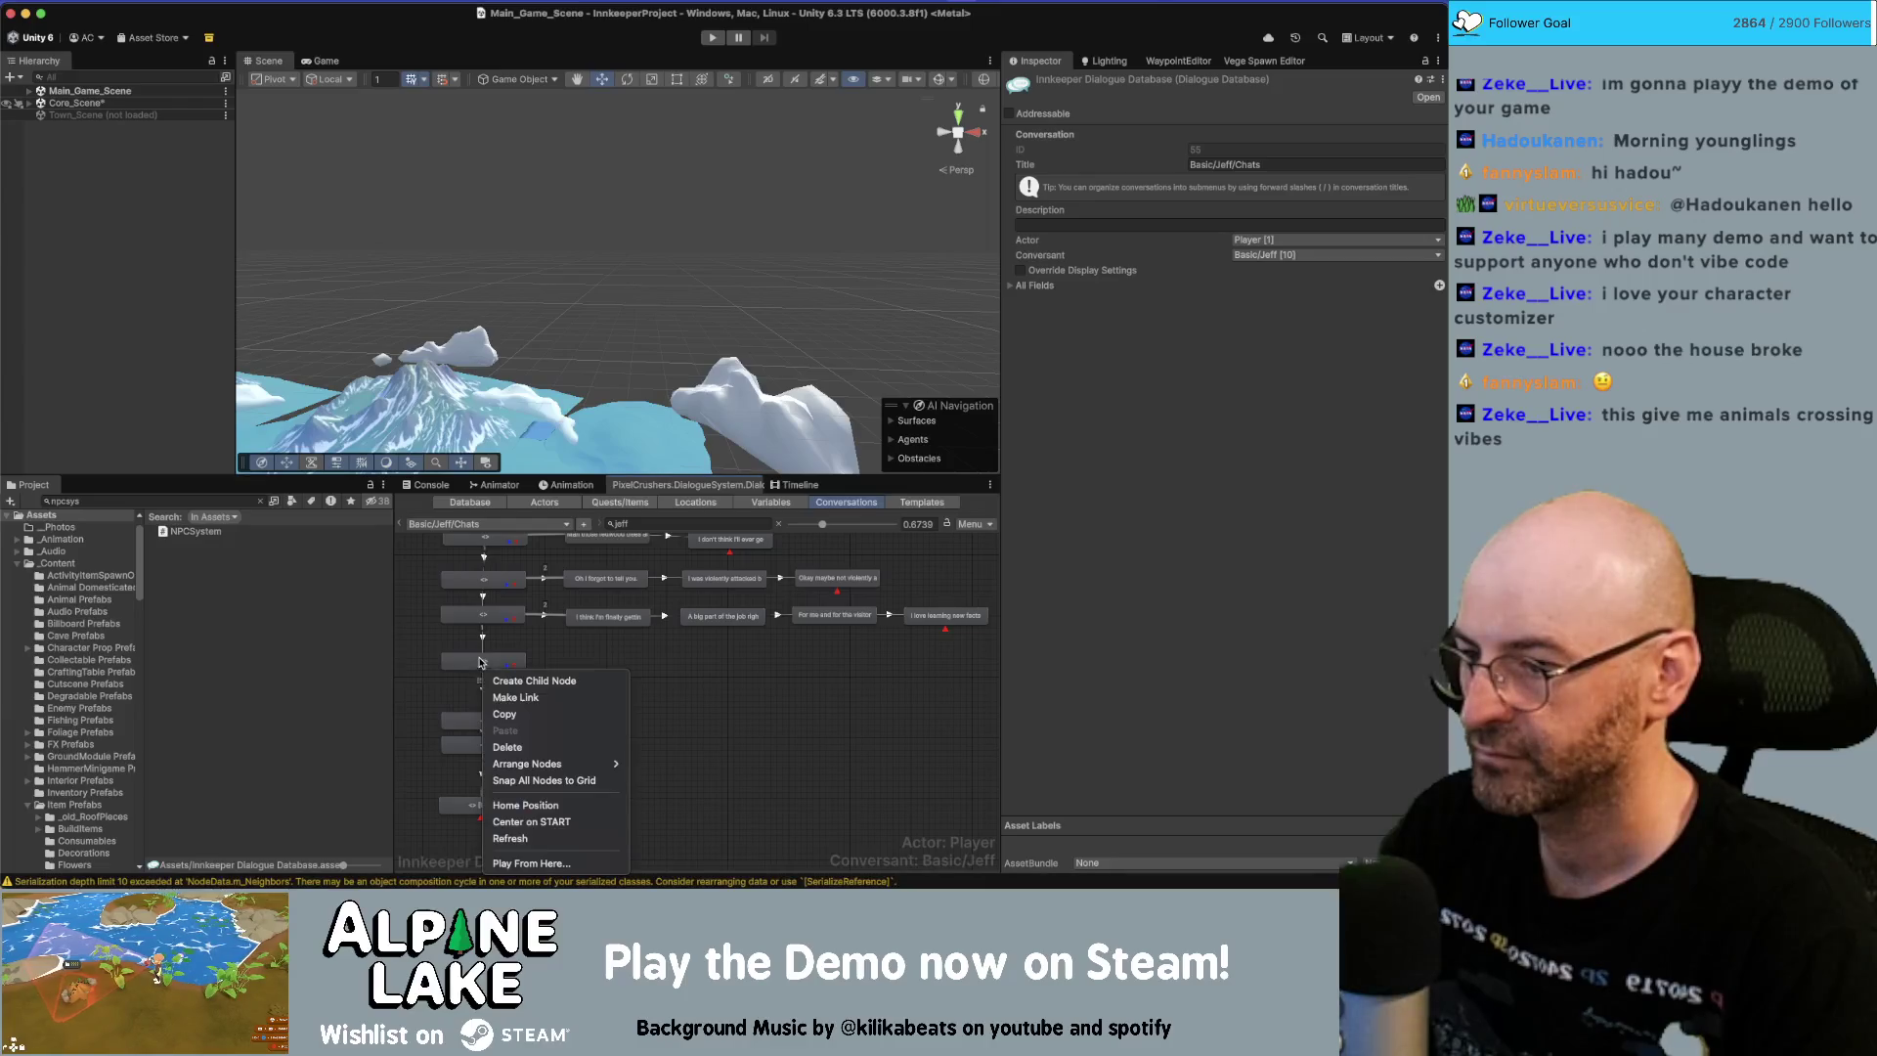
left_click(565, 675)
left_click_drag(518, 675, 645, 662)
type("My least favorite part of being a park ranger is policing those that don't follow the rules.  I'm not a very authoritative person.  Everyone is mostly good so I don't have to do that often.")
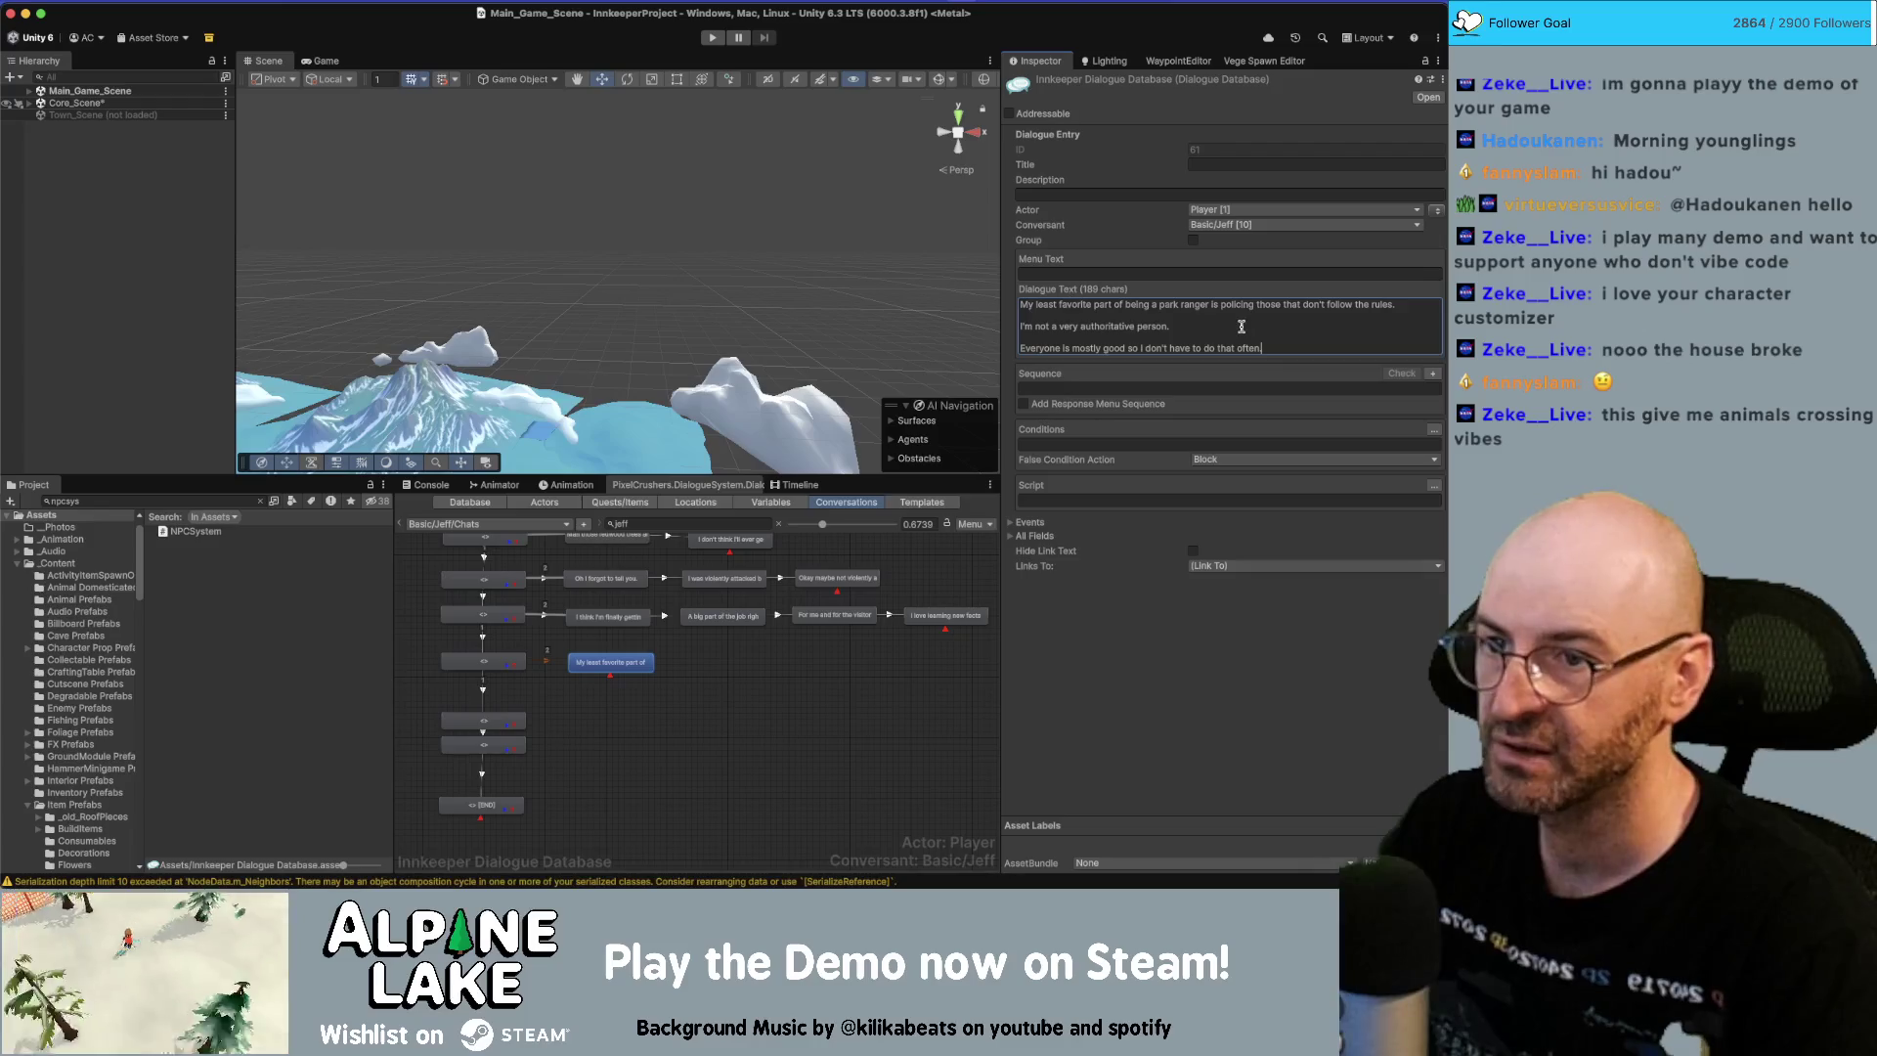
key("shift+Up")
key("shift+Up")
key("shift+Up")
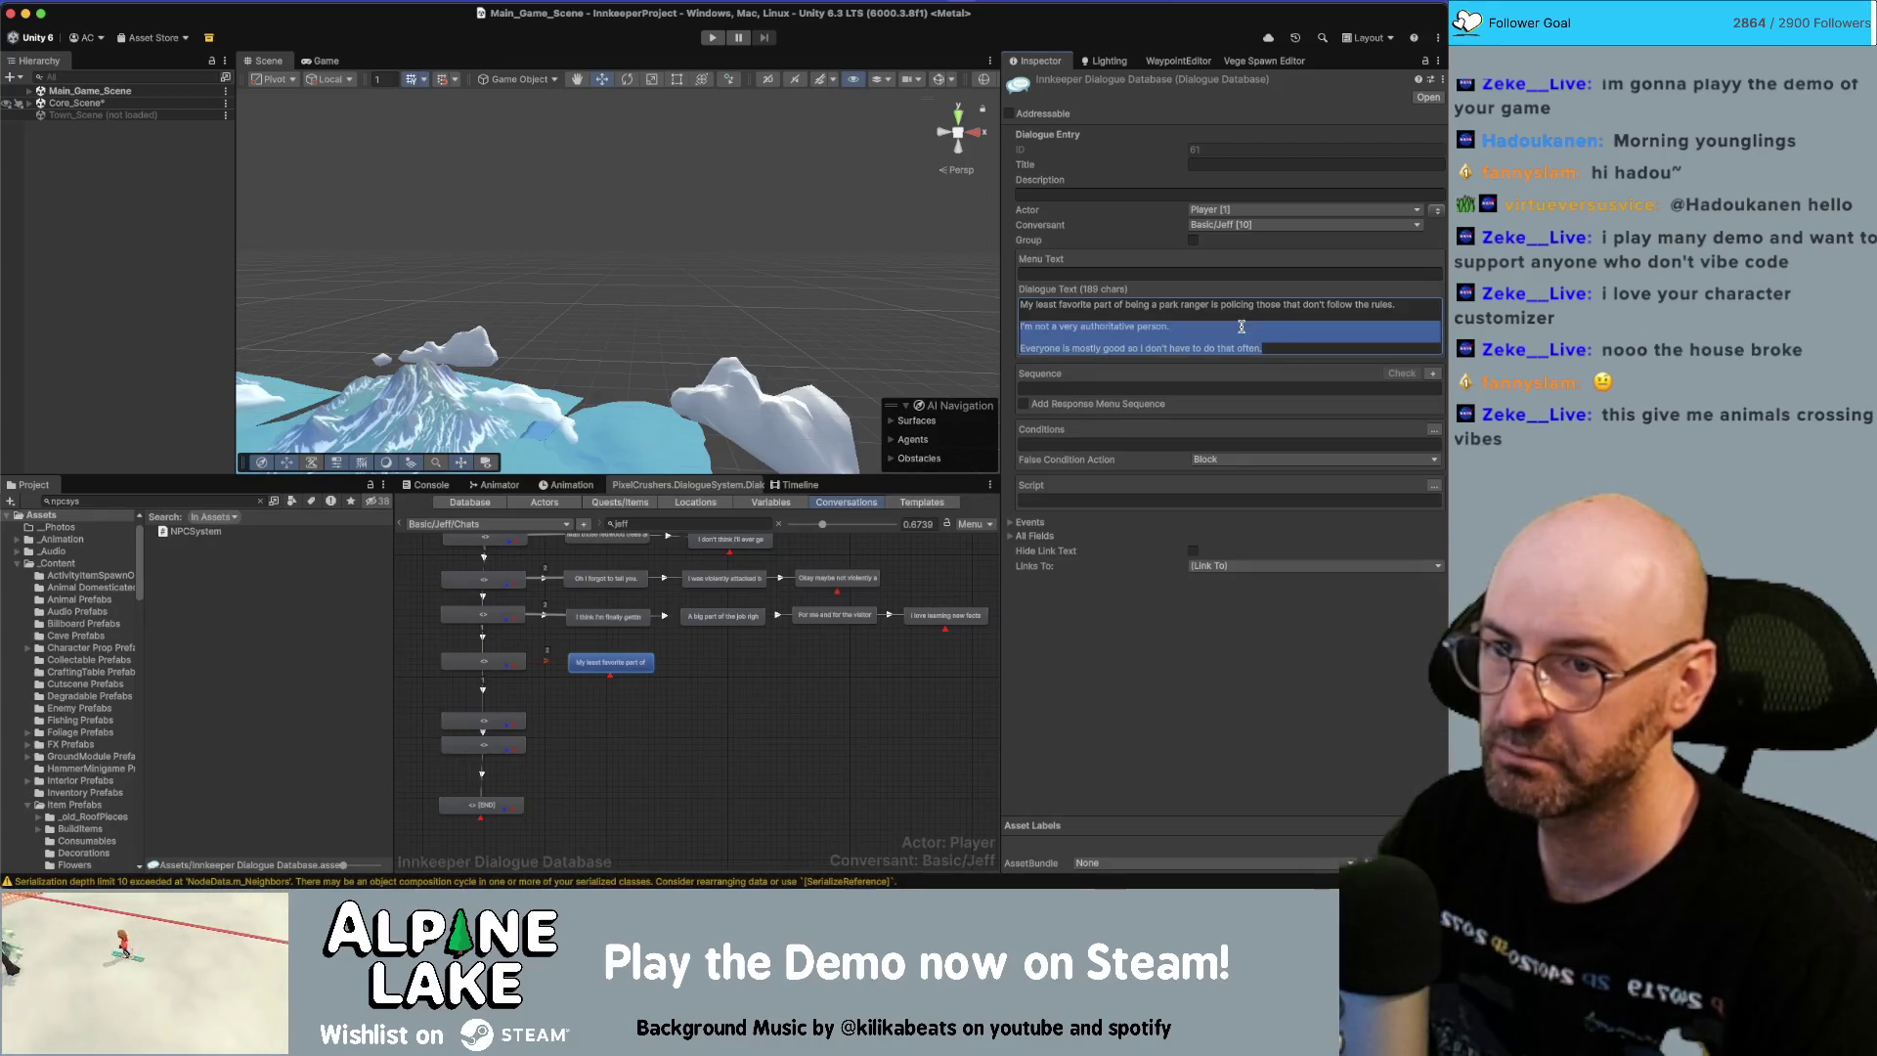
key("BackSpace")
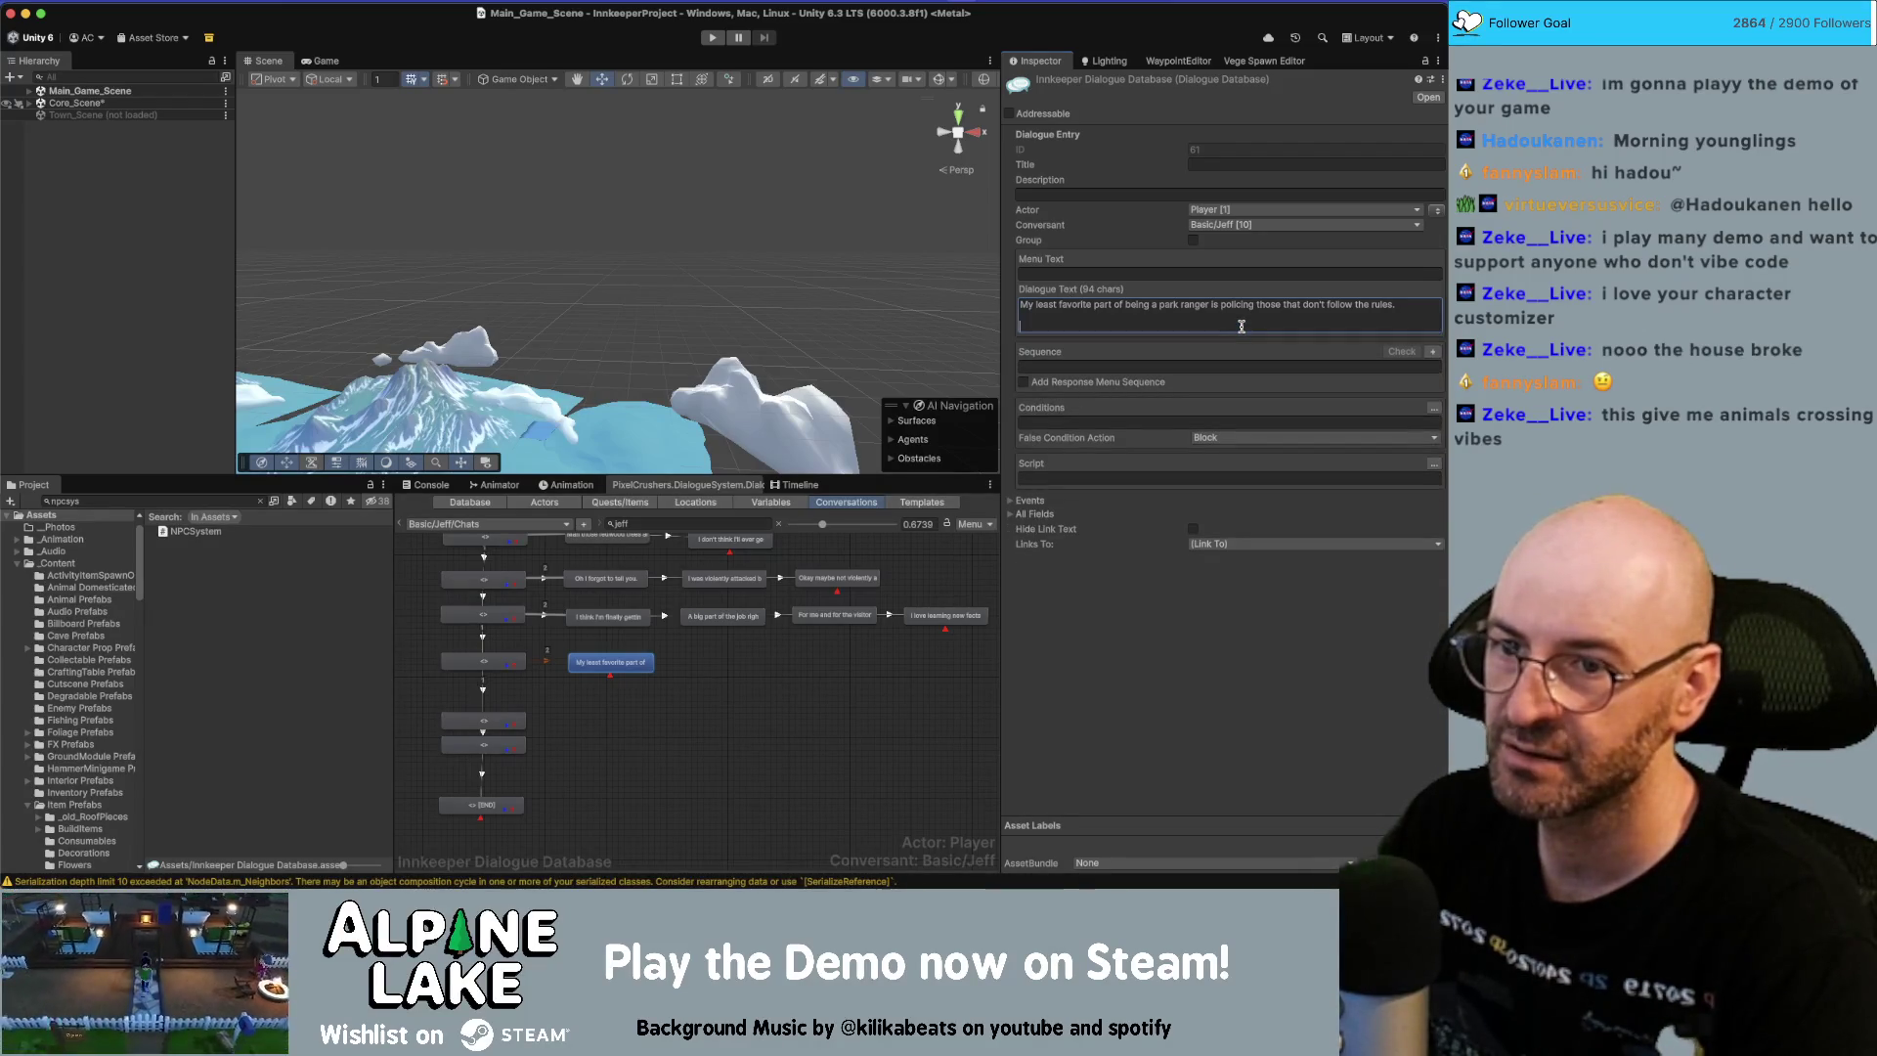
key("BackSpace")
key("BackSpace")
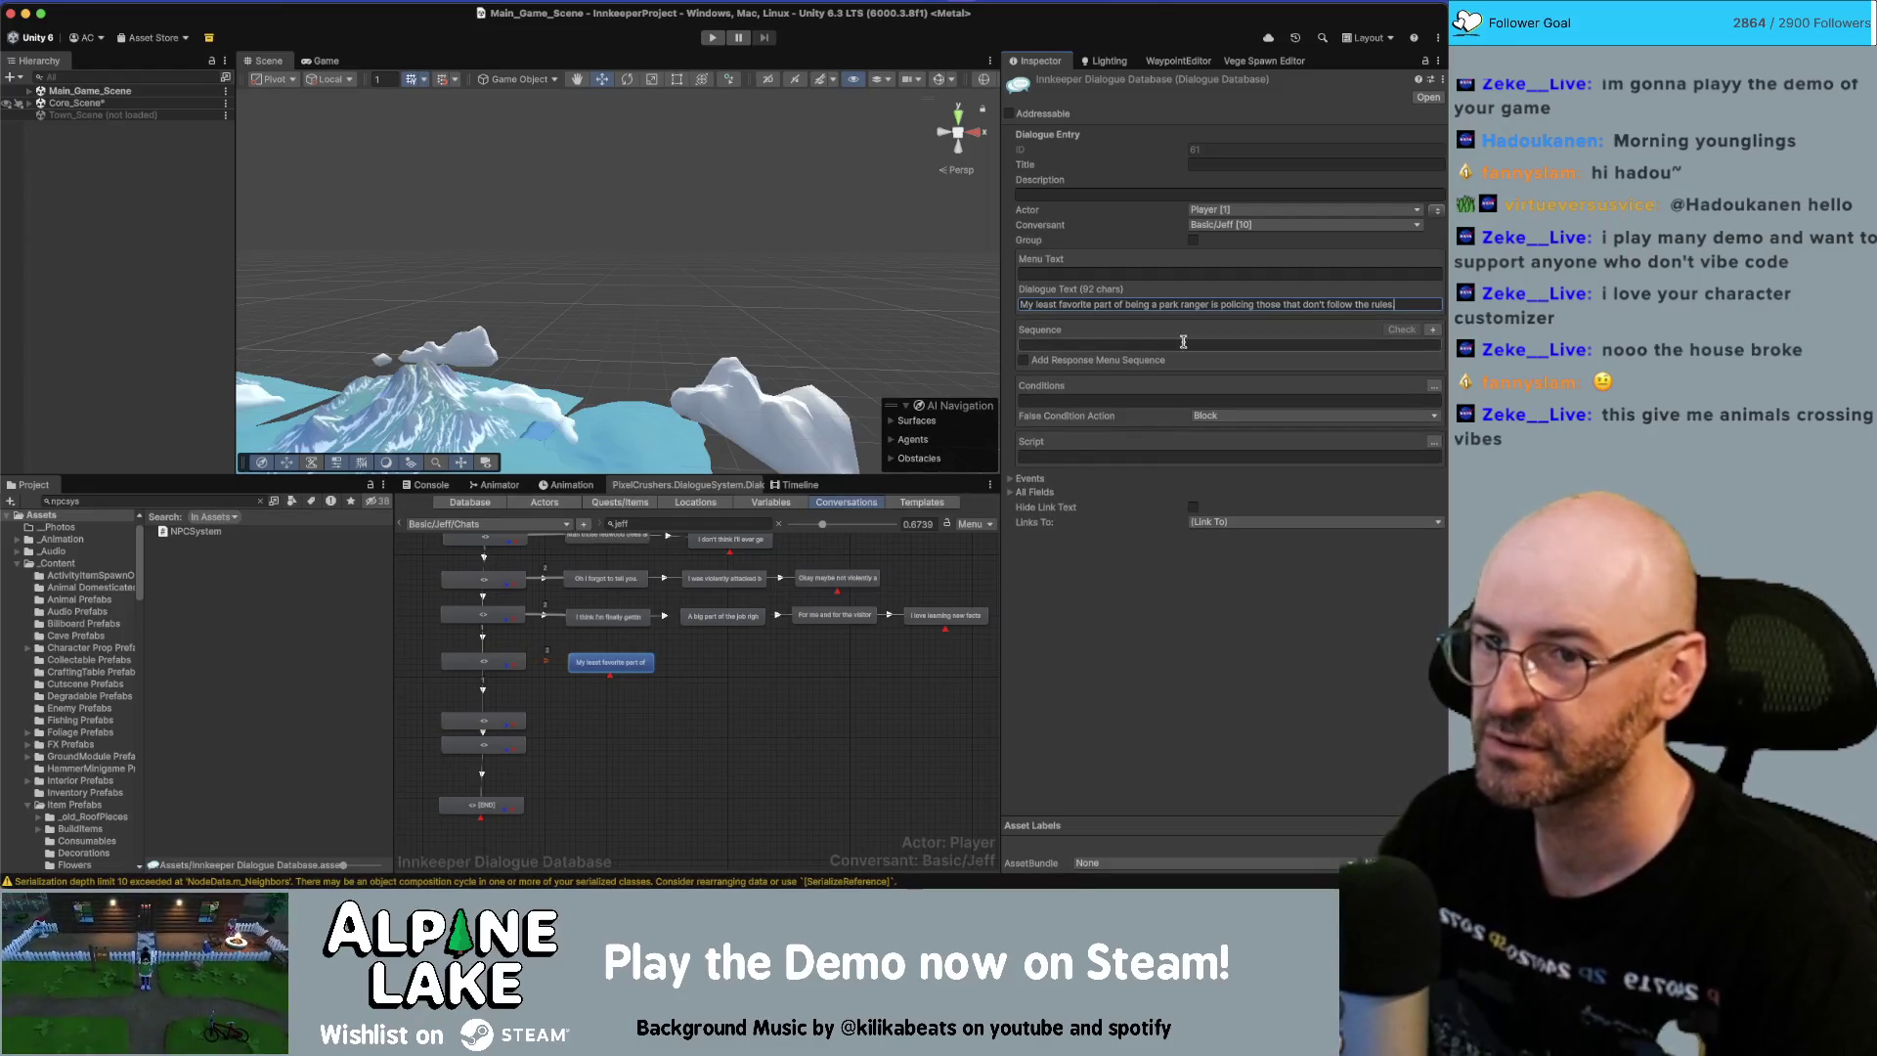
Chain a follow-up node containing just the not-authoritative sentence.
right_click(611, 664)
left_click(632, 686)
left_click_drag(633, 697, 732, 664)
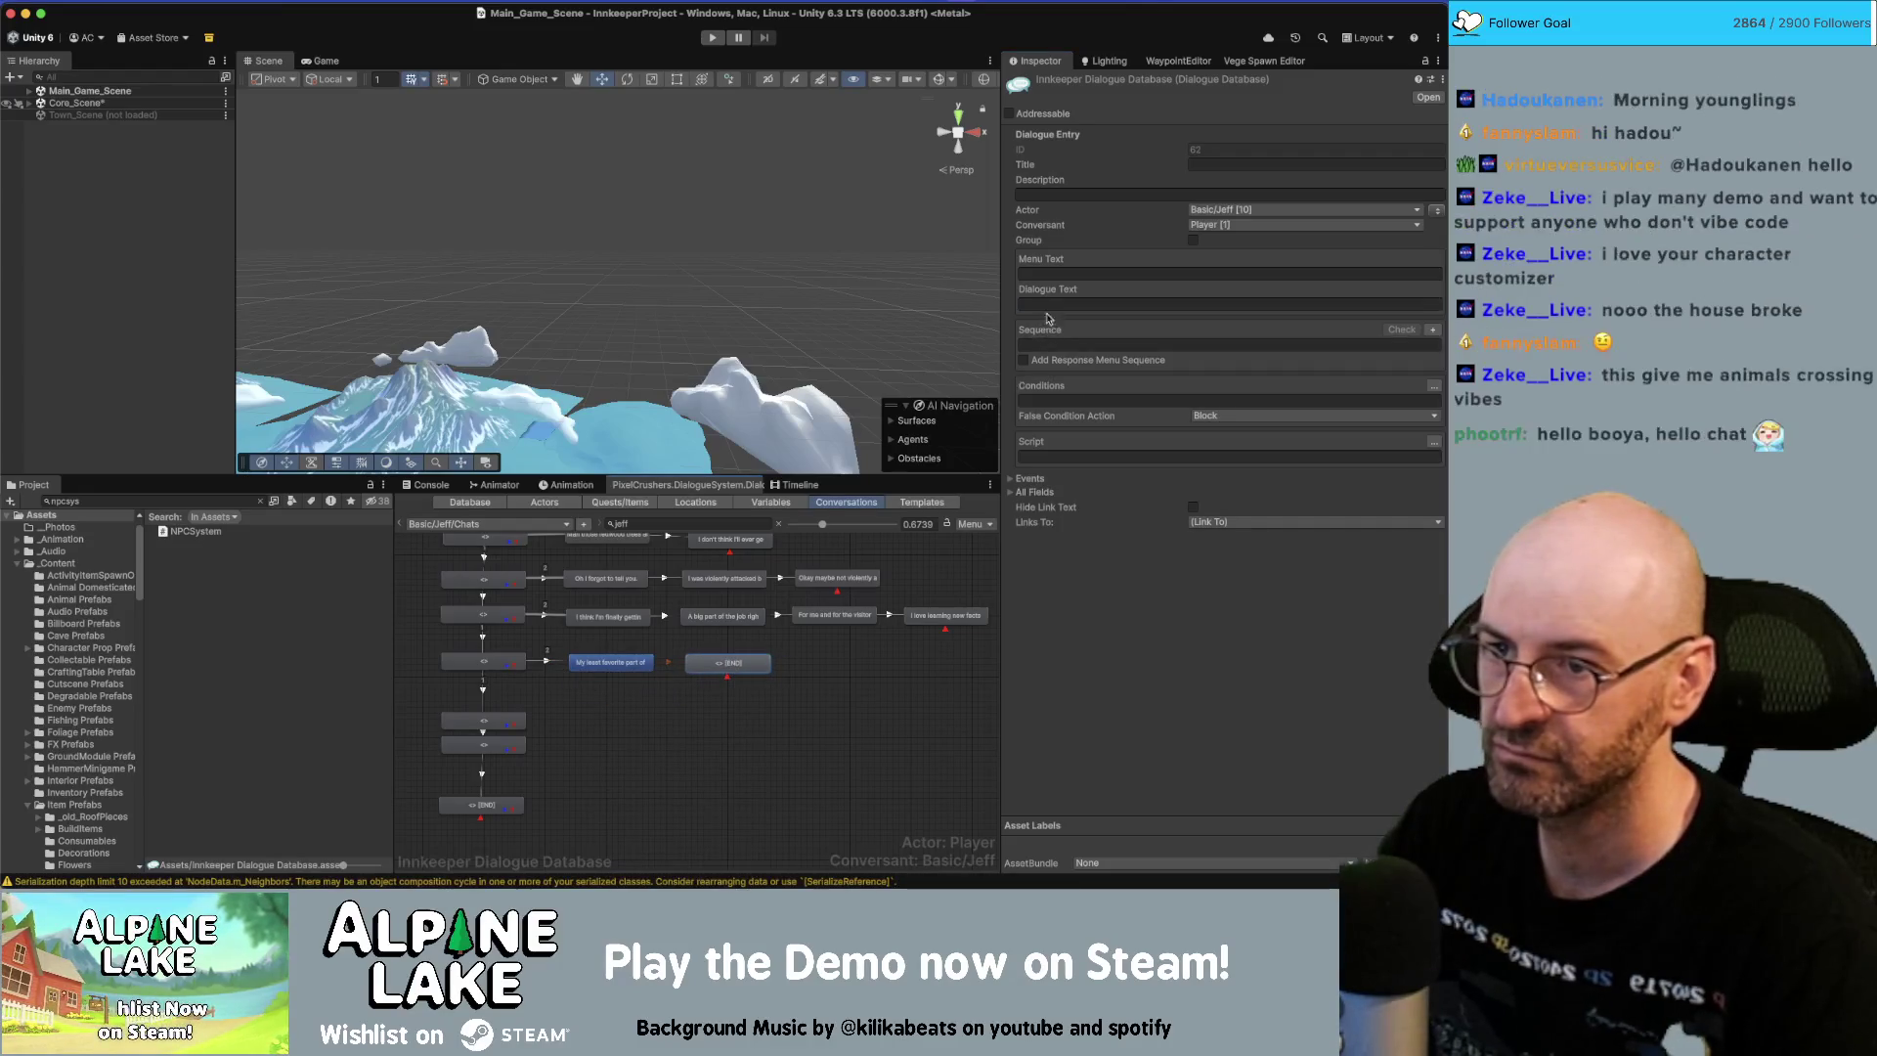
left_click(1222, 304)
type("I'm not a very authoritative person.  Everyone is mostly good so I don't have to do that often.")
key("shift+Up")
key("super+c")
key("BackSpace")
key("BackSpace")
key("BackSpace")
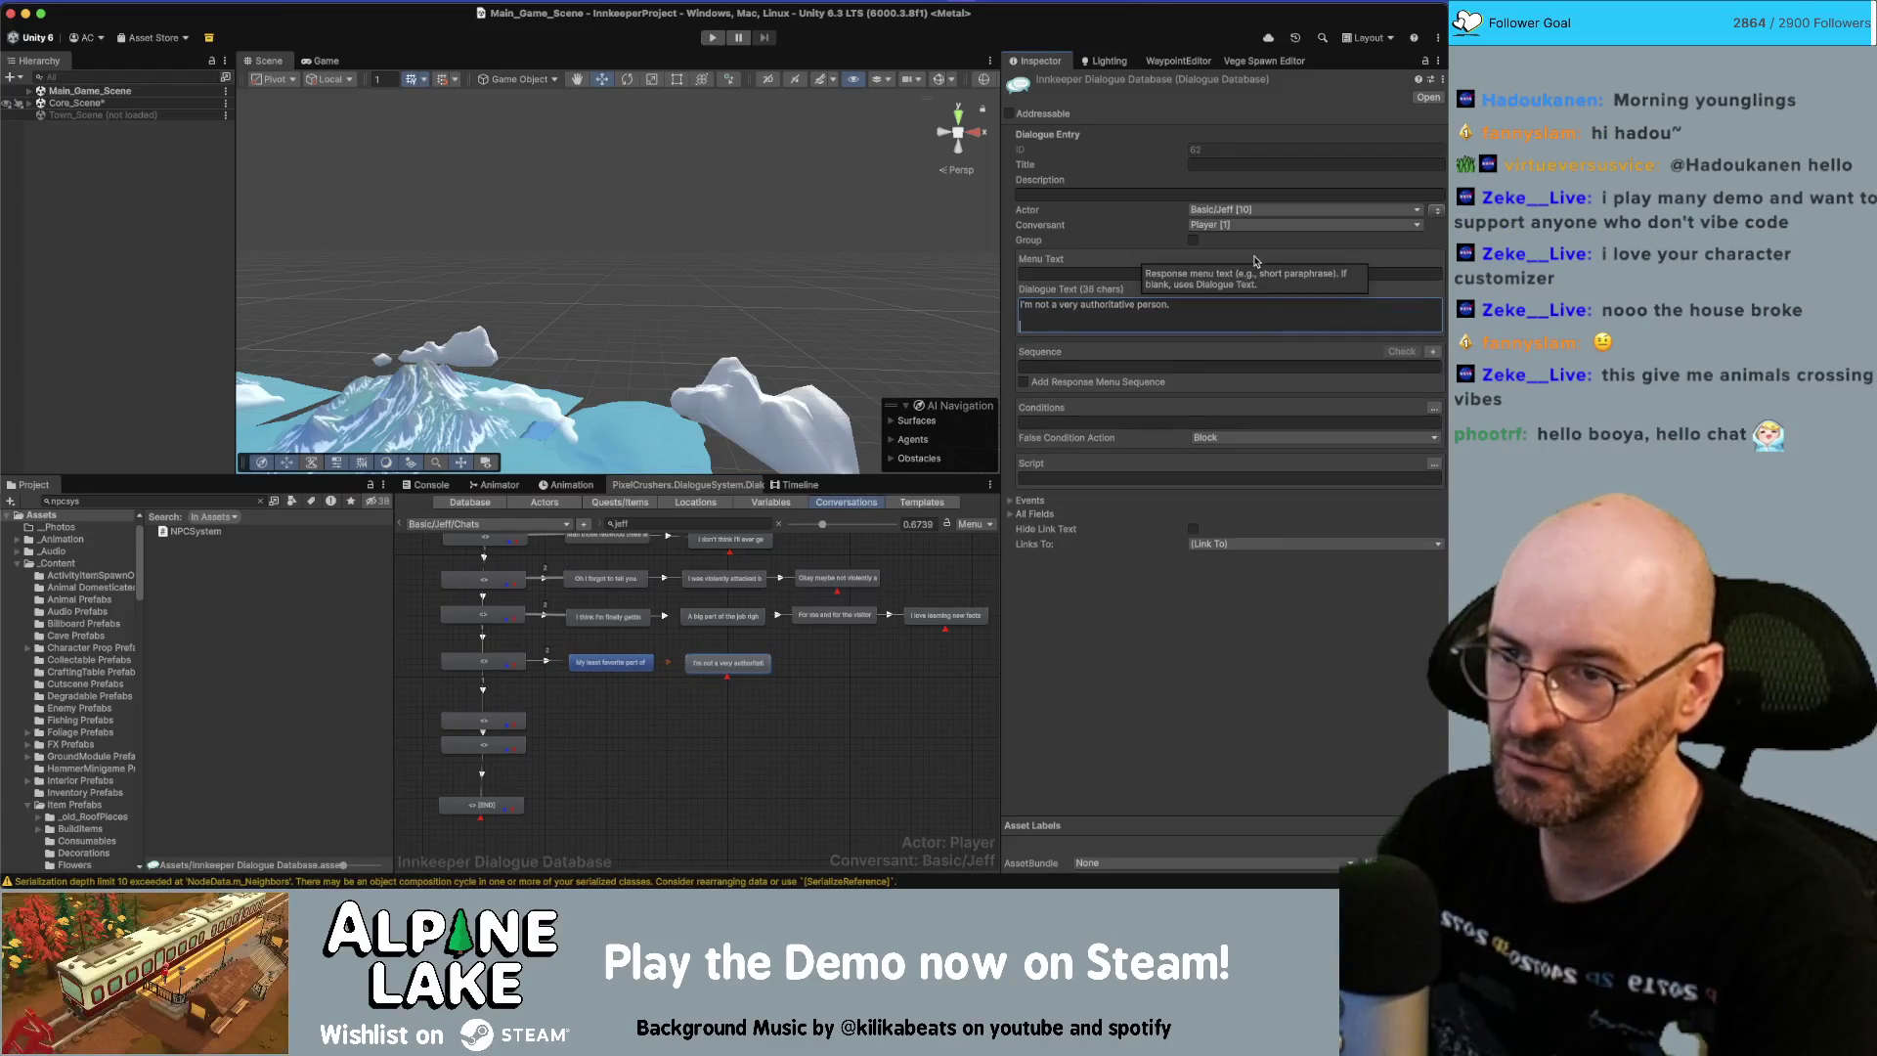
Chain a node with the 'Everyone is mostly good' sentence, deleting the word 'that'.
right_click(732, 662)
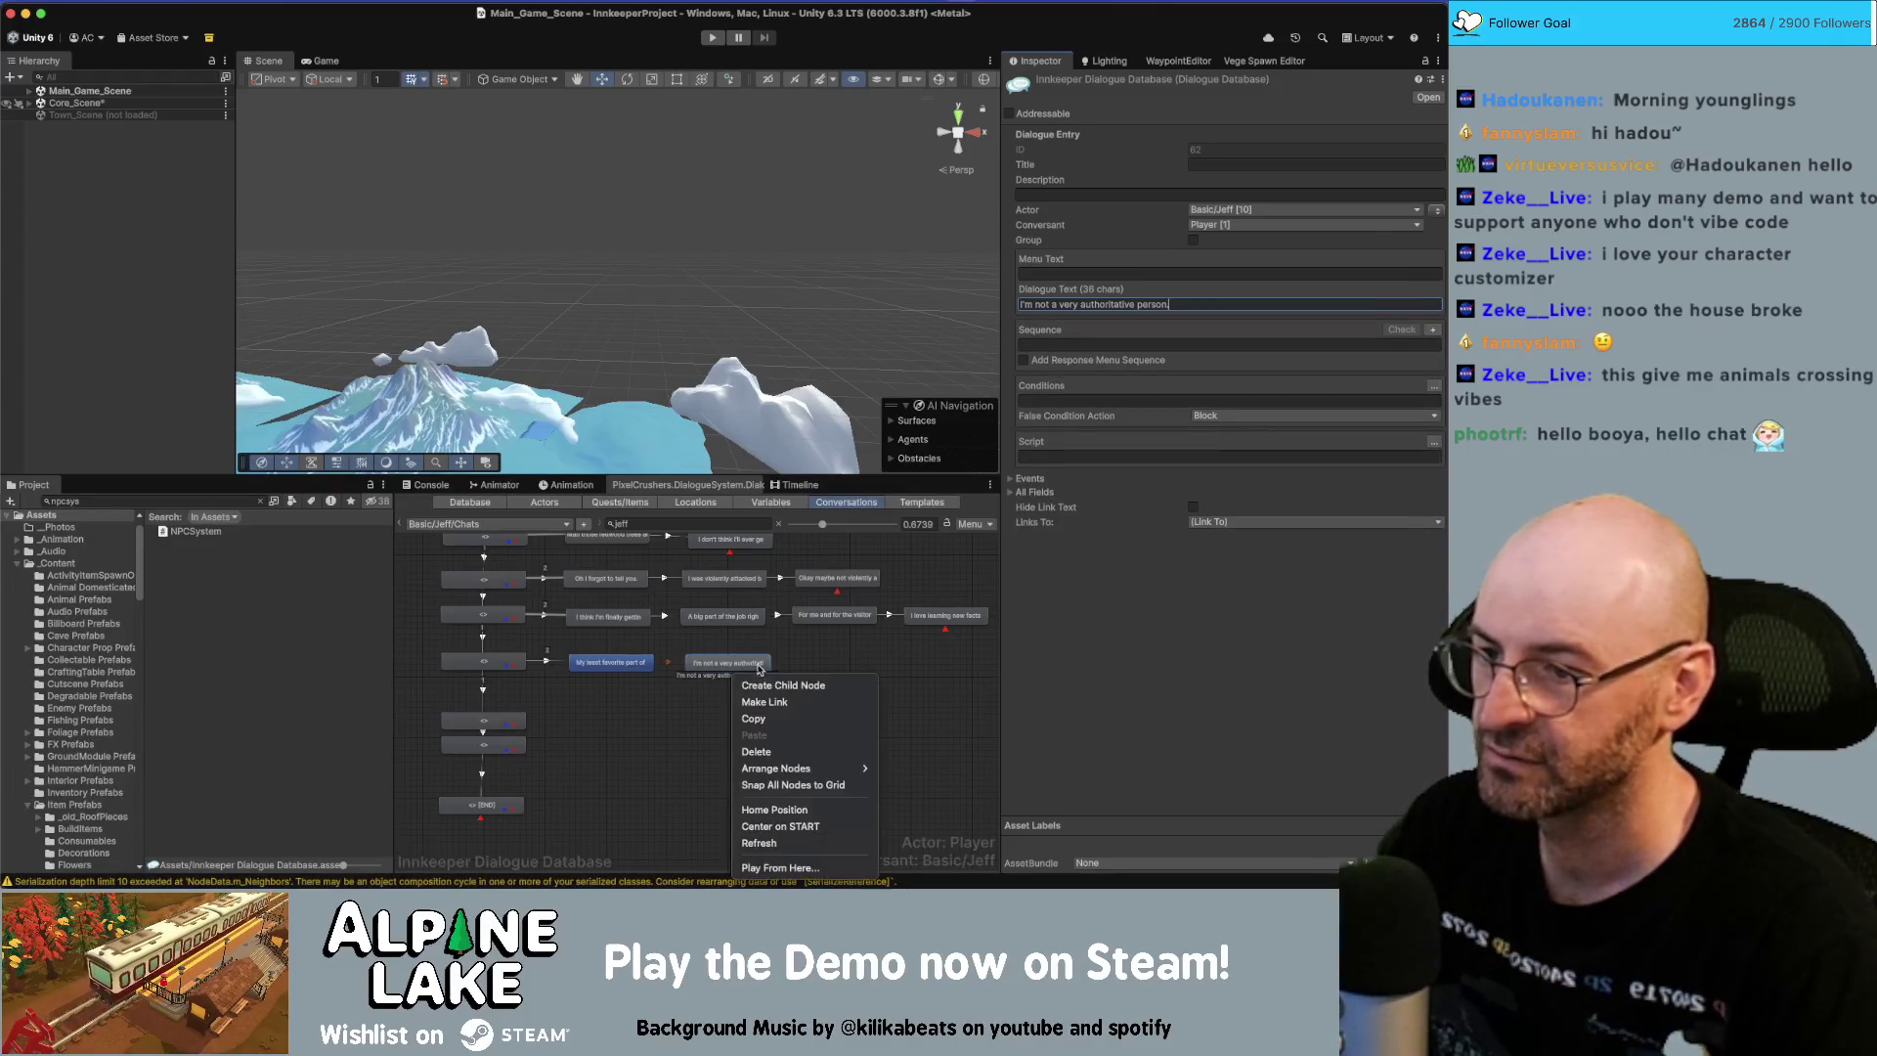
left_click(758, 679)
left_click_drag(758, 685, 854, 668)
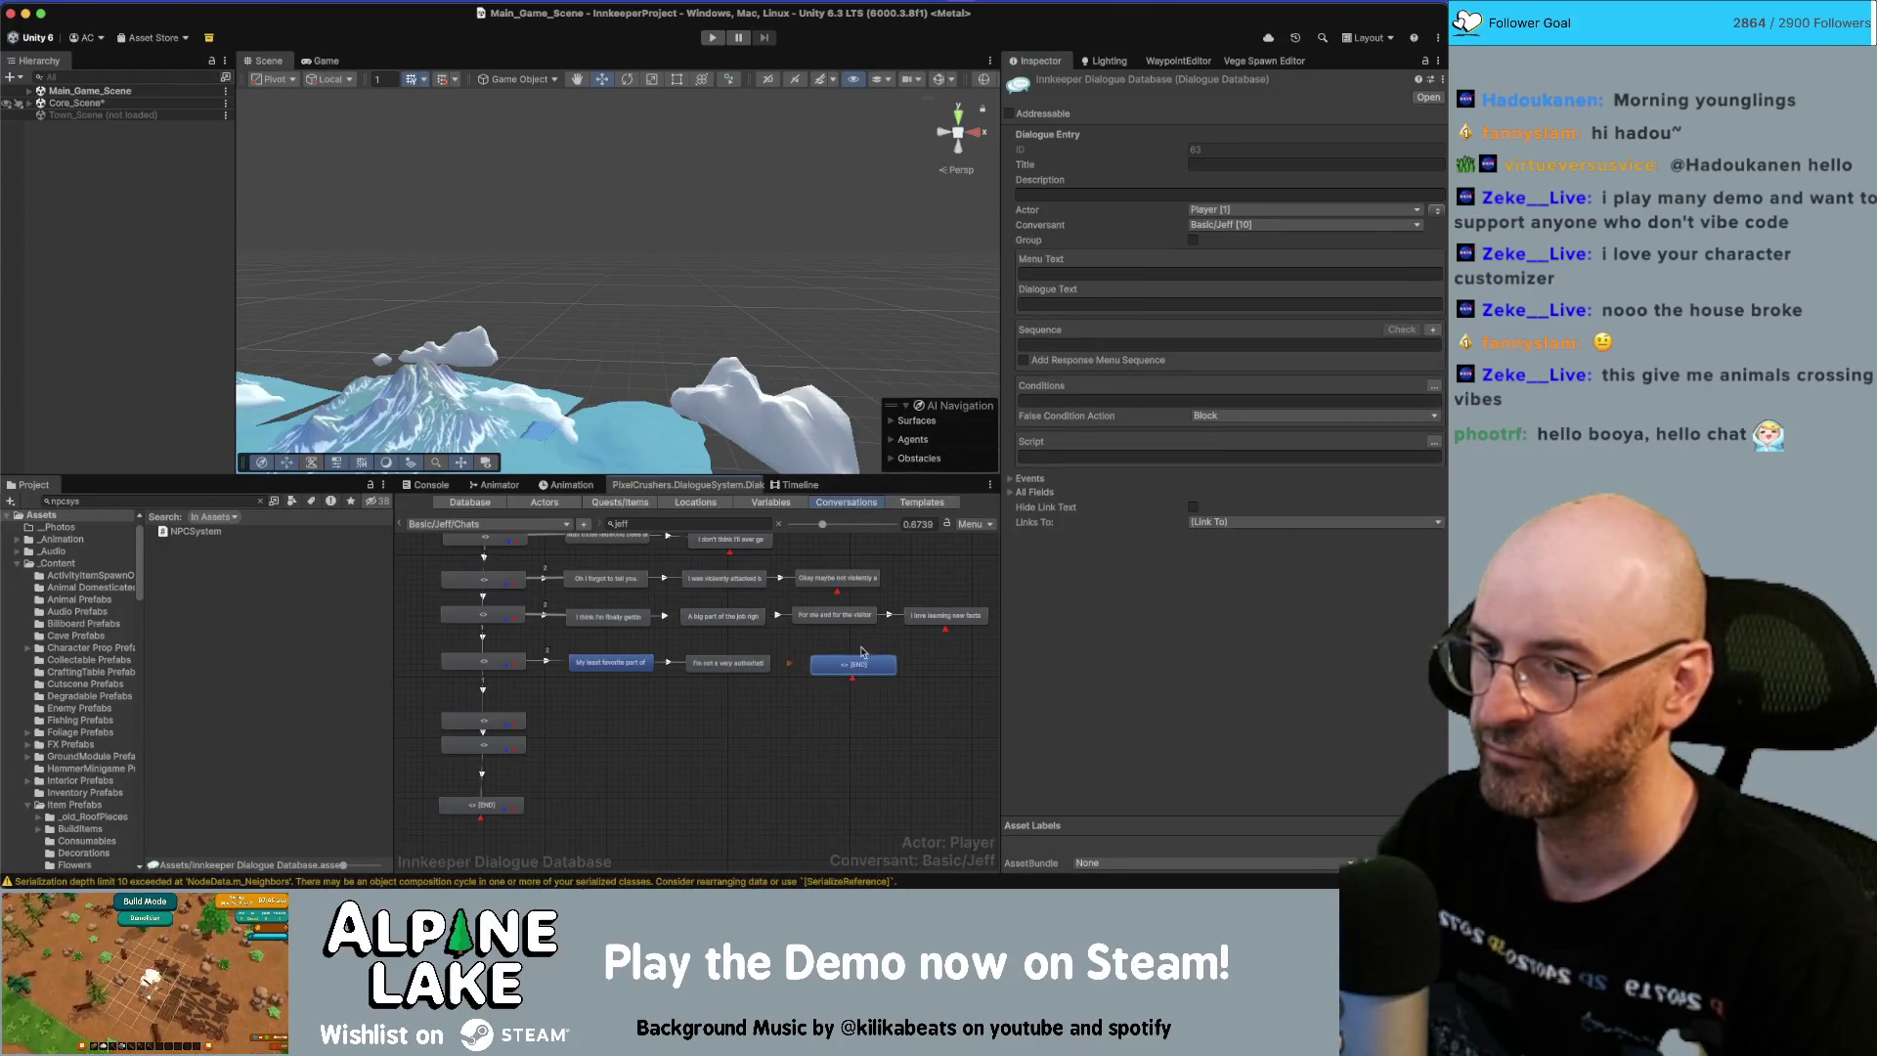
key("super+v")
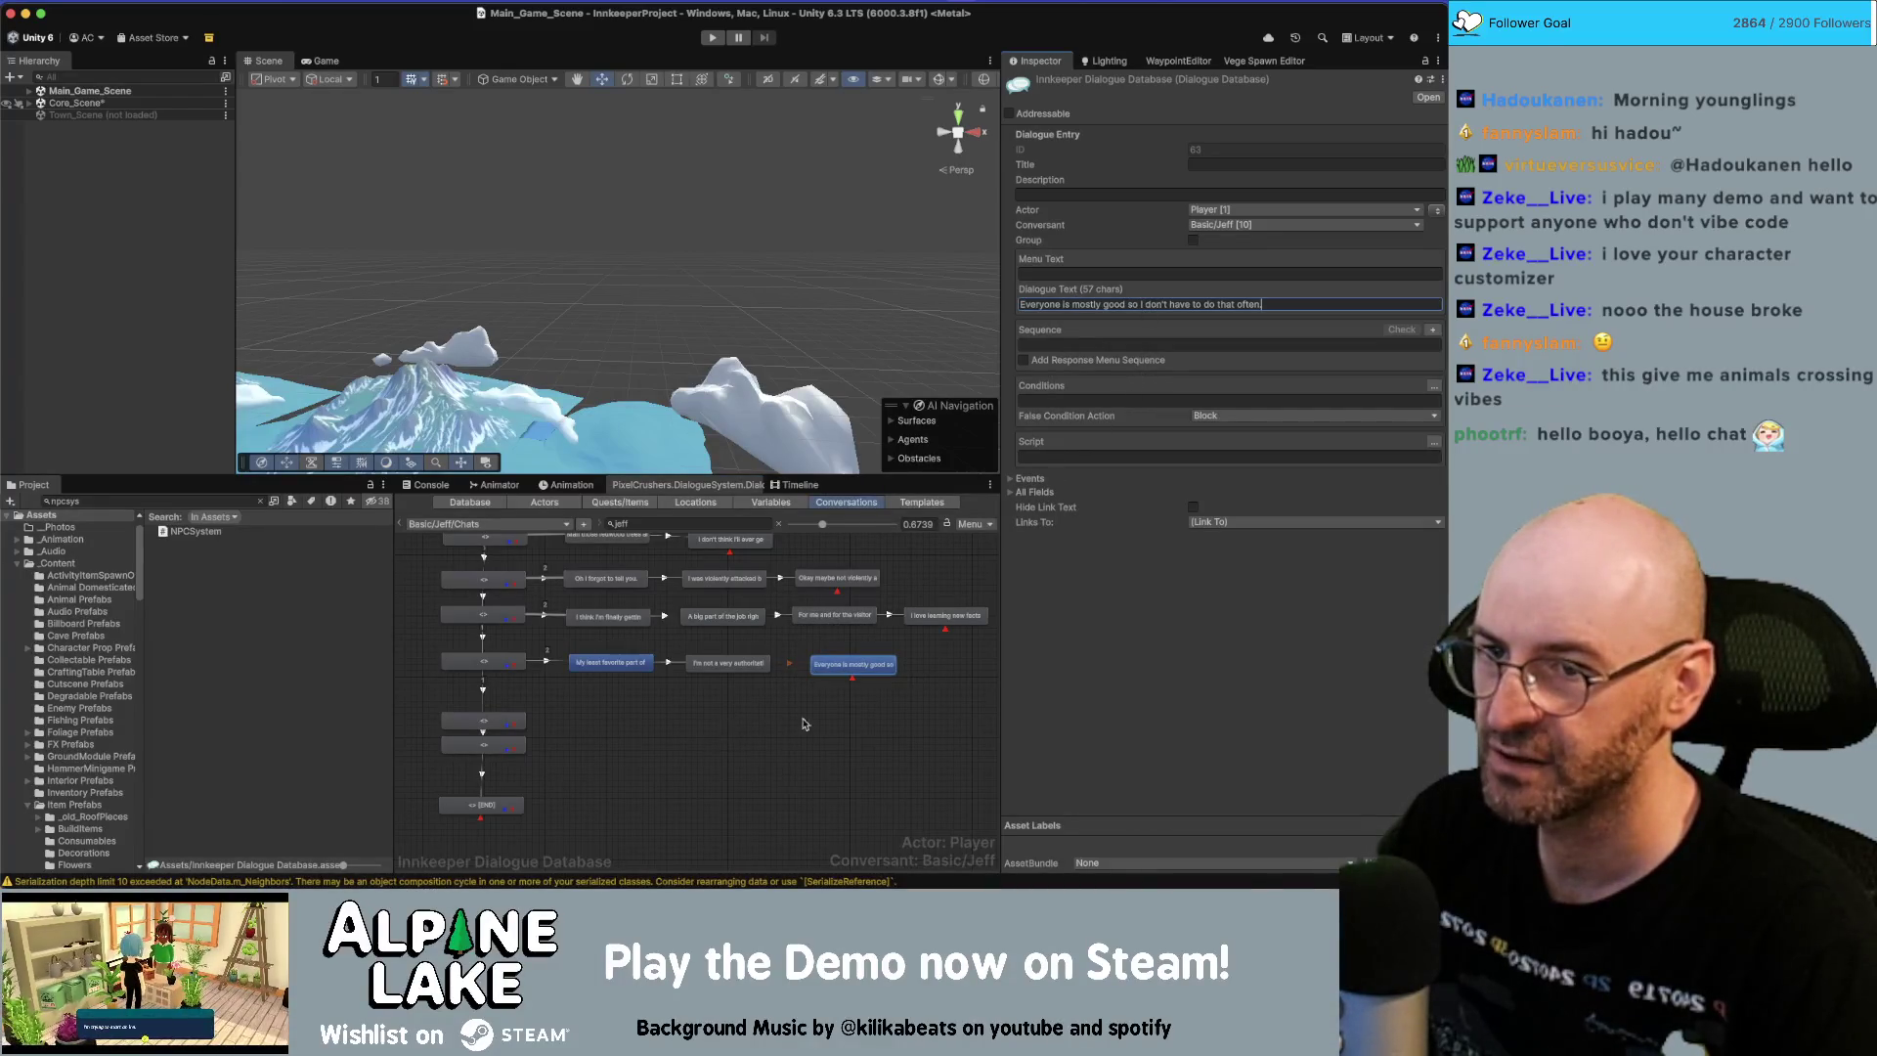
double_click(1228, 304)
key("BackSpace")
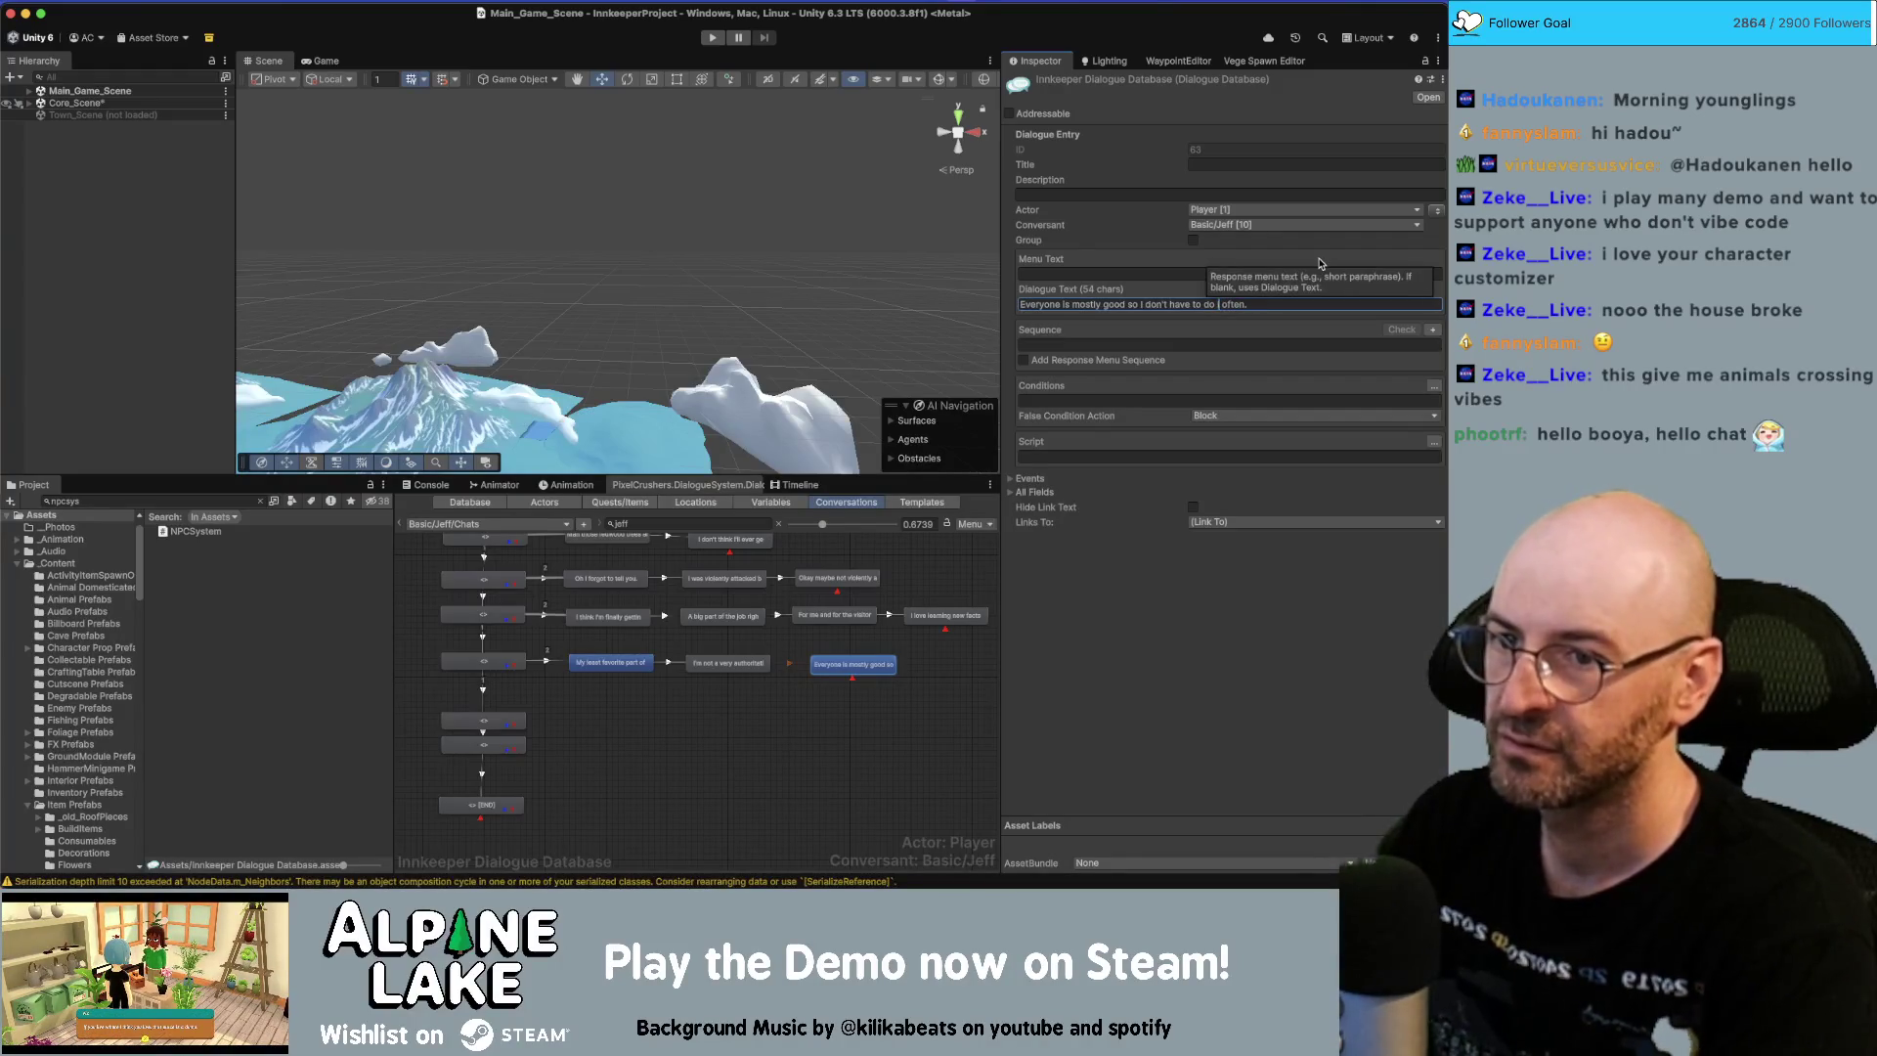
type("it that")
Set the link into 'My least favorite part' to Below Normal priority.
left_click(610, 662)
left_click(844, 672, "shift")
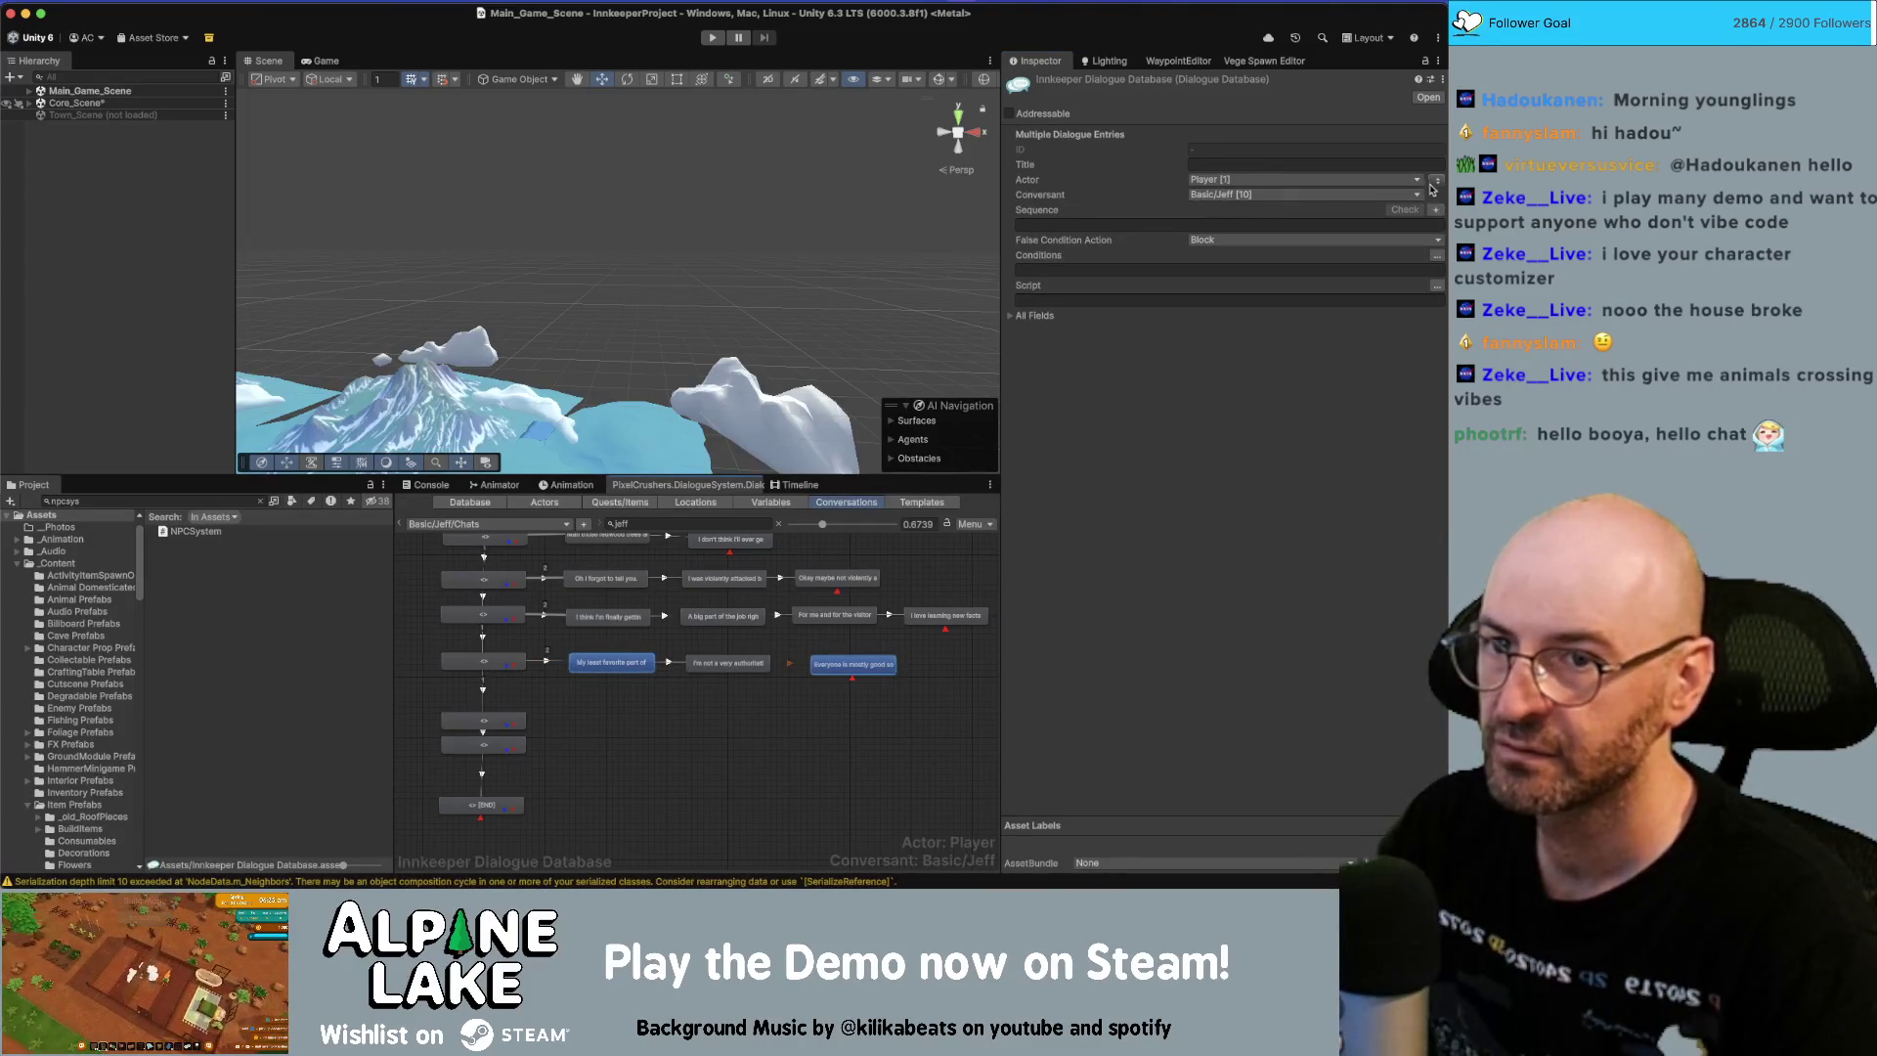
left_click(556, 658)
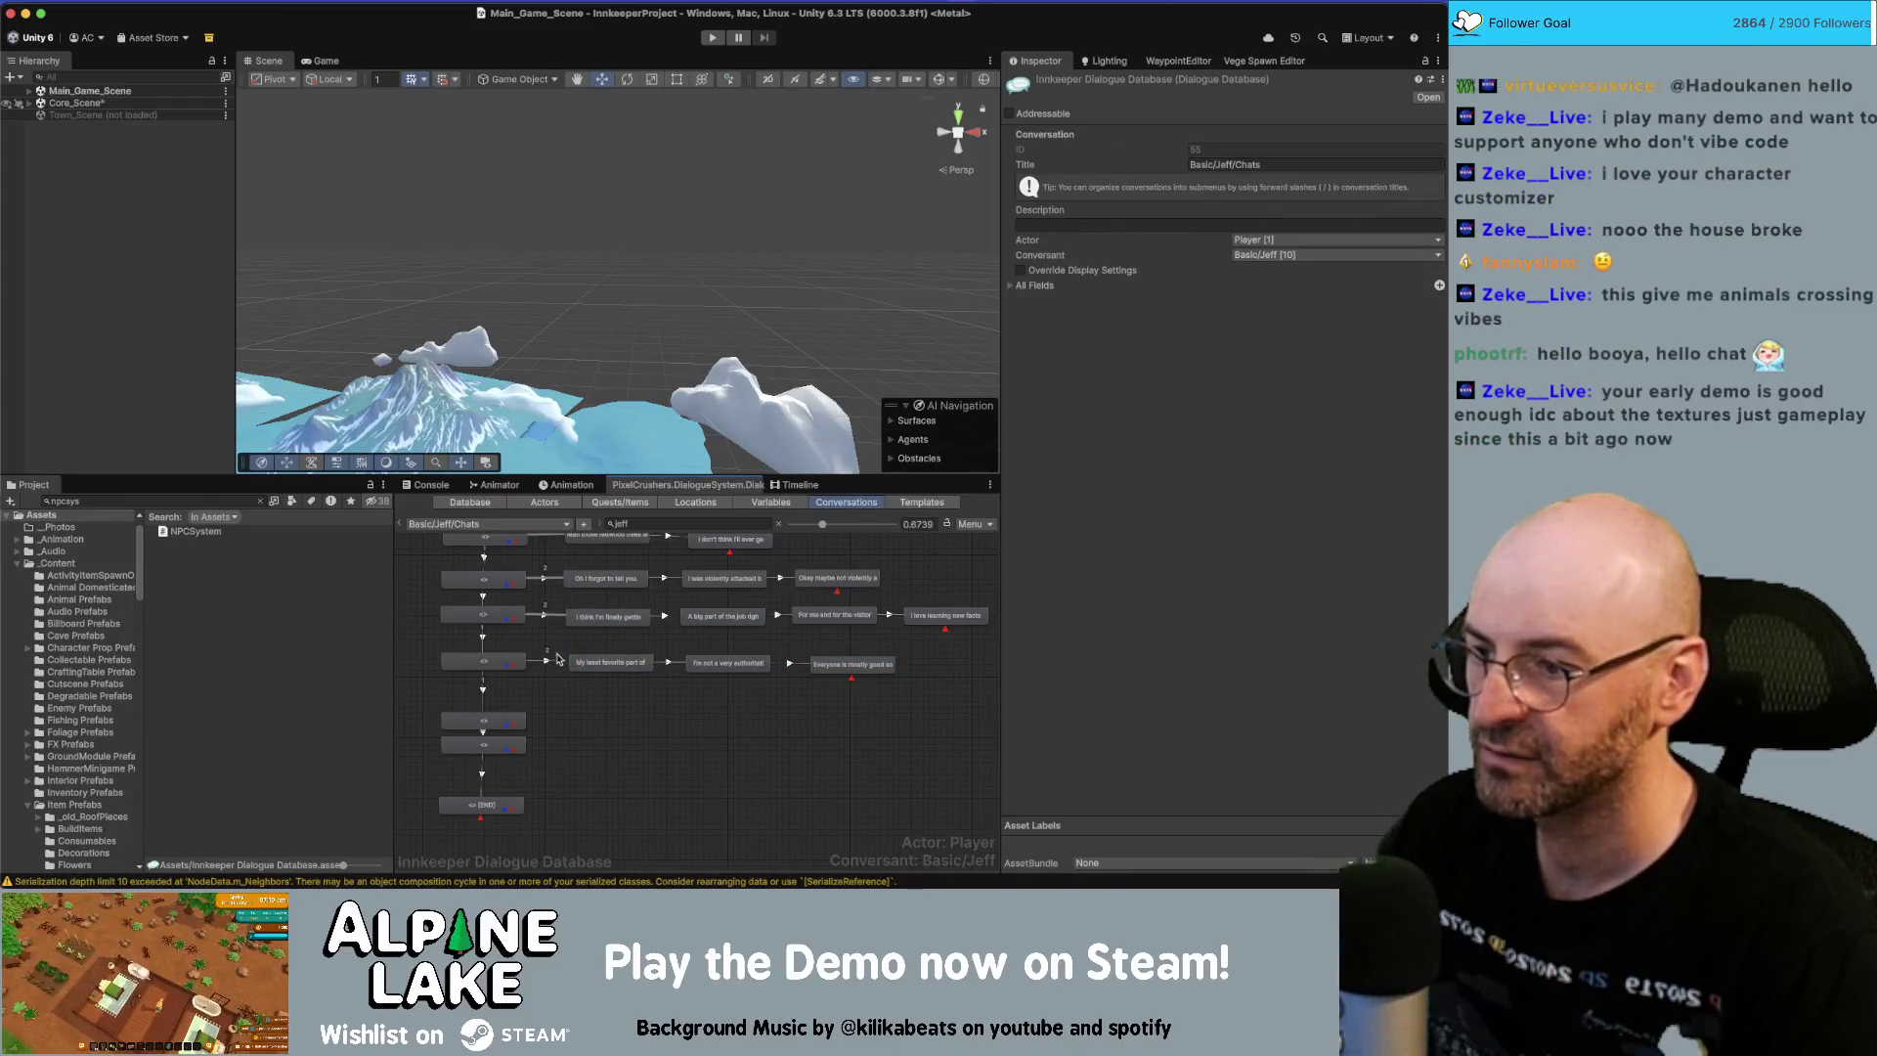
left_click(554, 663)
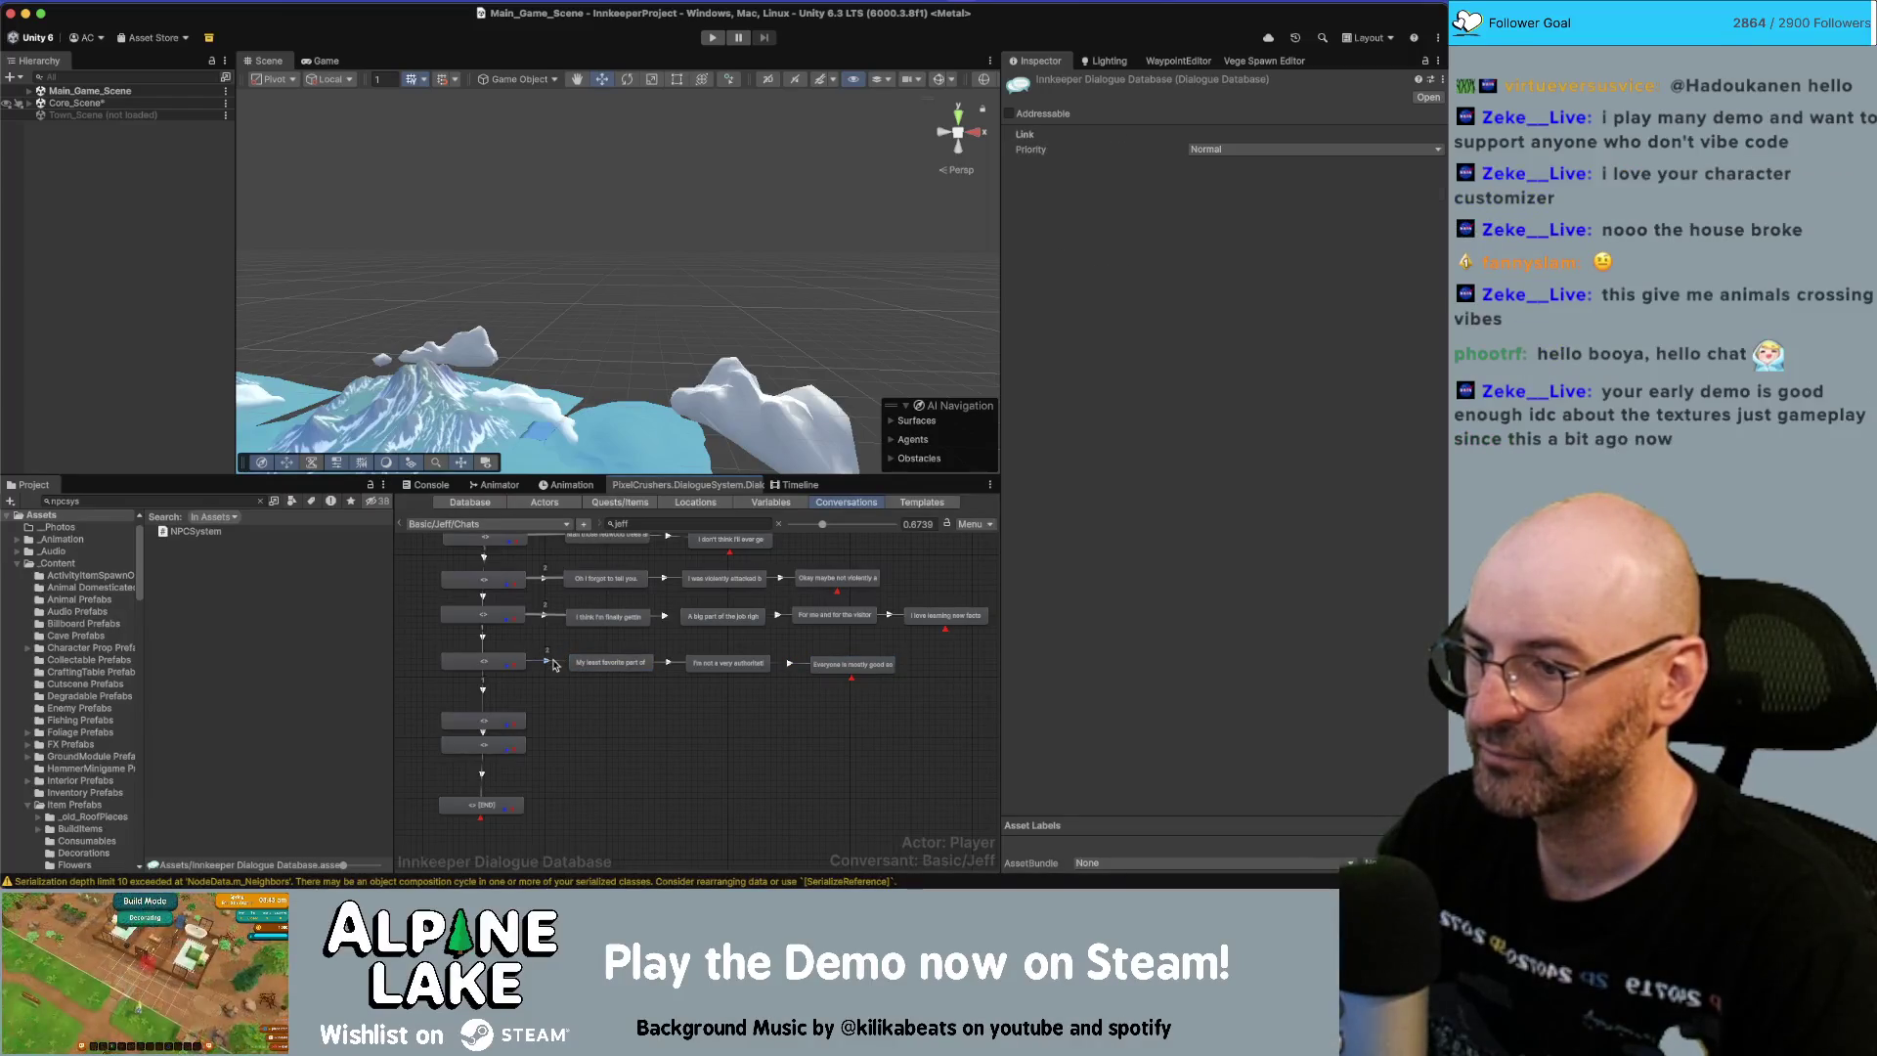
left_click(1213, 149)
left_click(1213, 188)
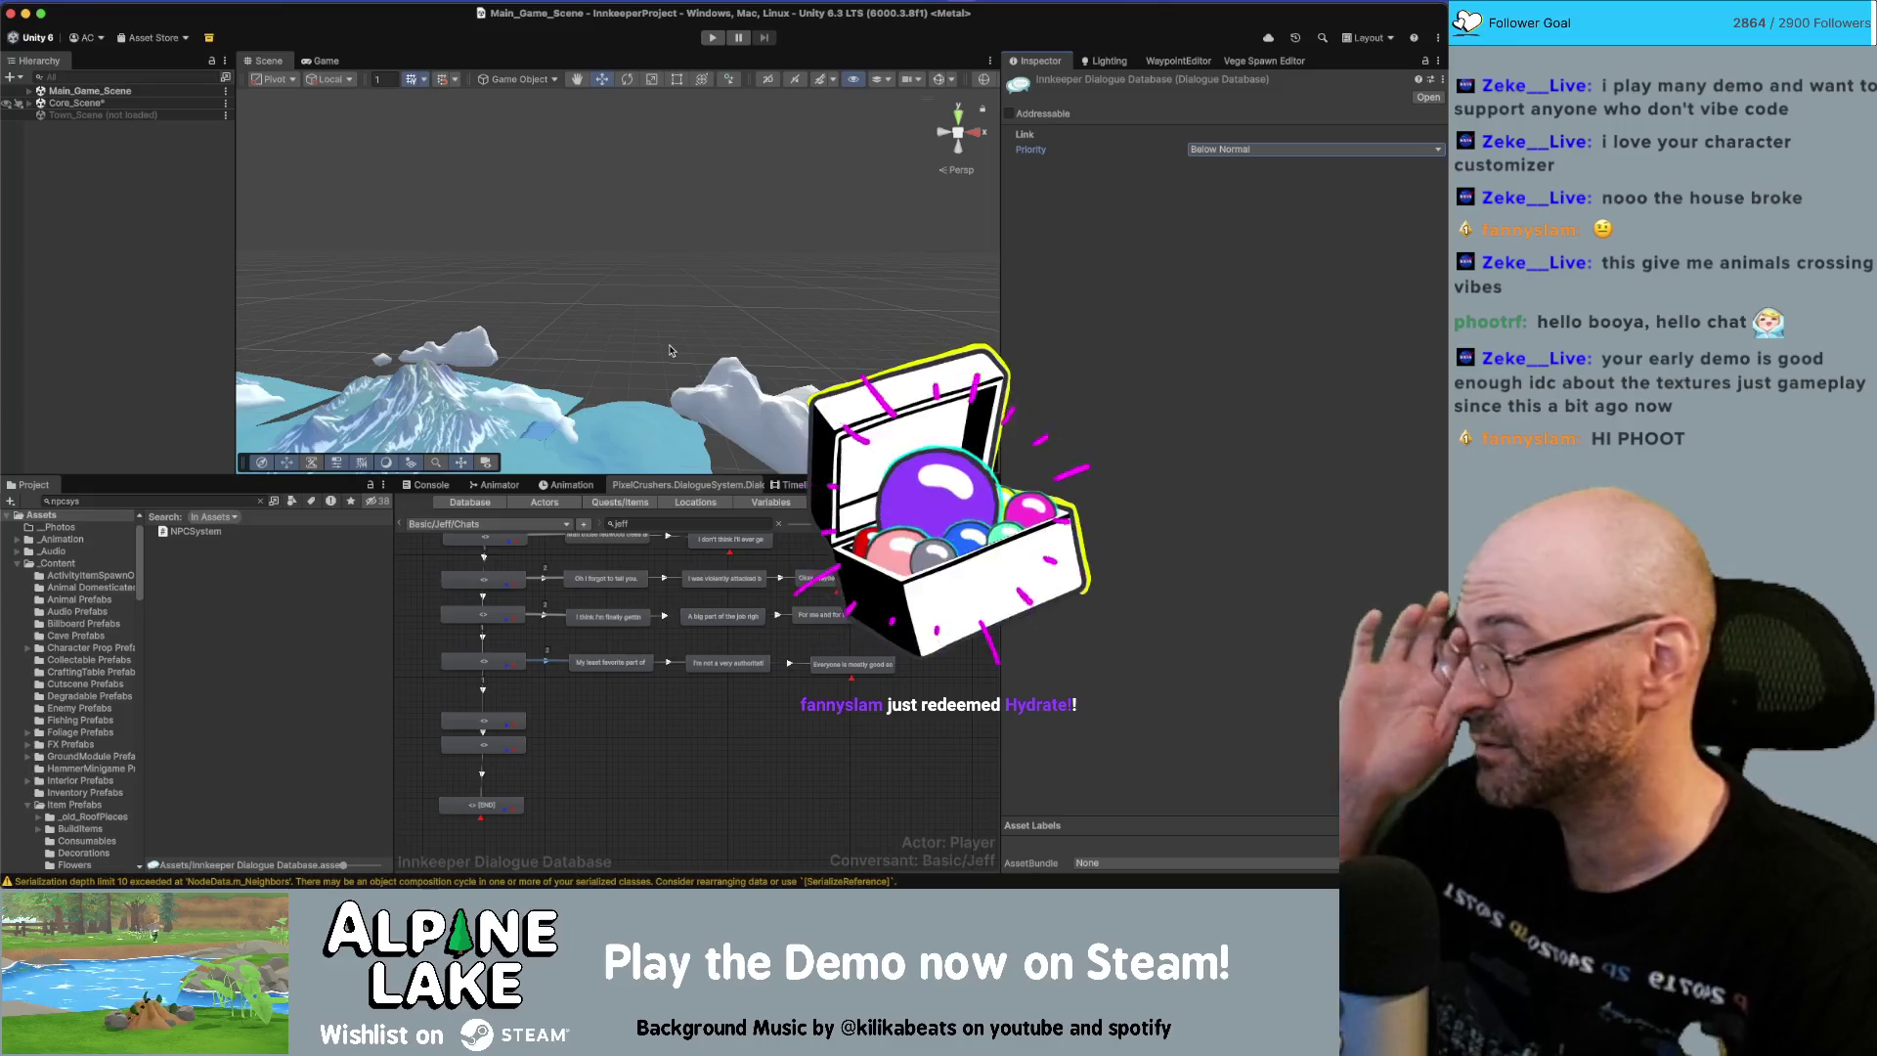
Pan the conversation graph to review the new three-node branch.
scroll(627, 720, "down", 2)
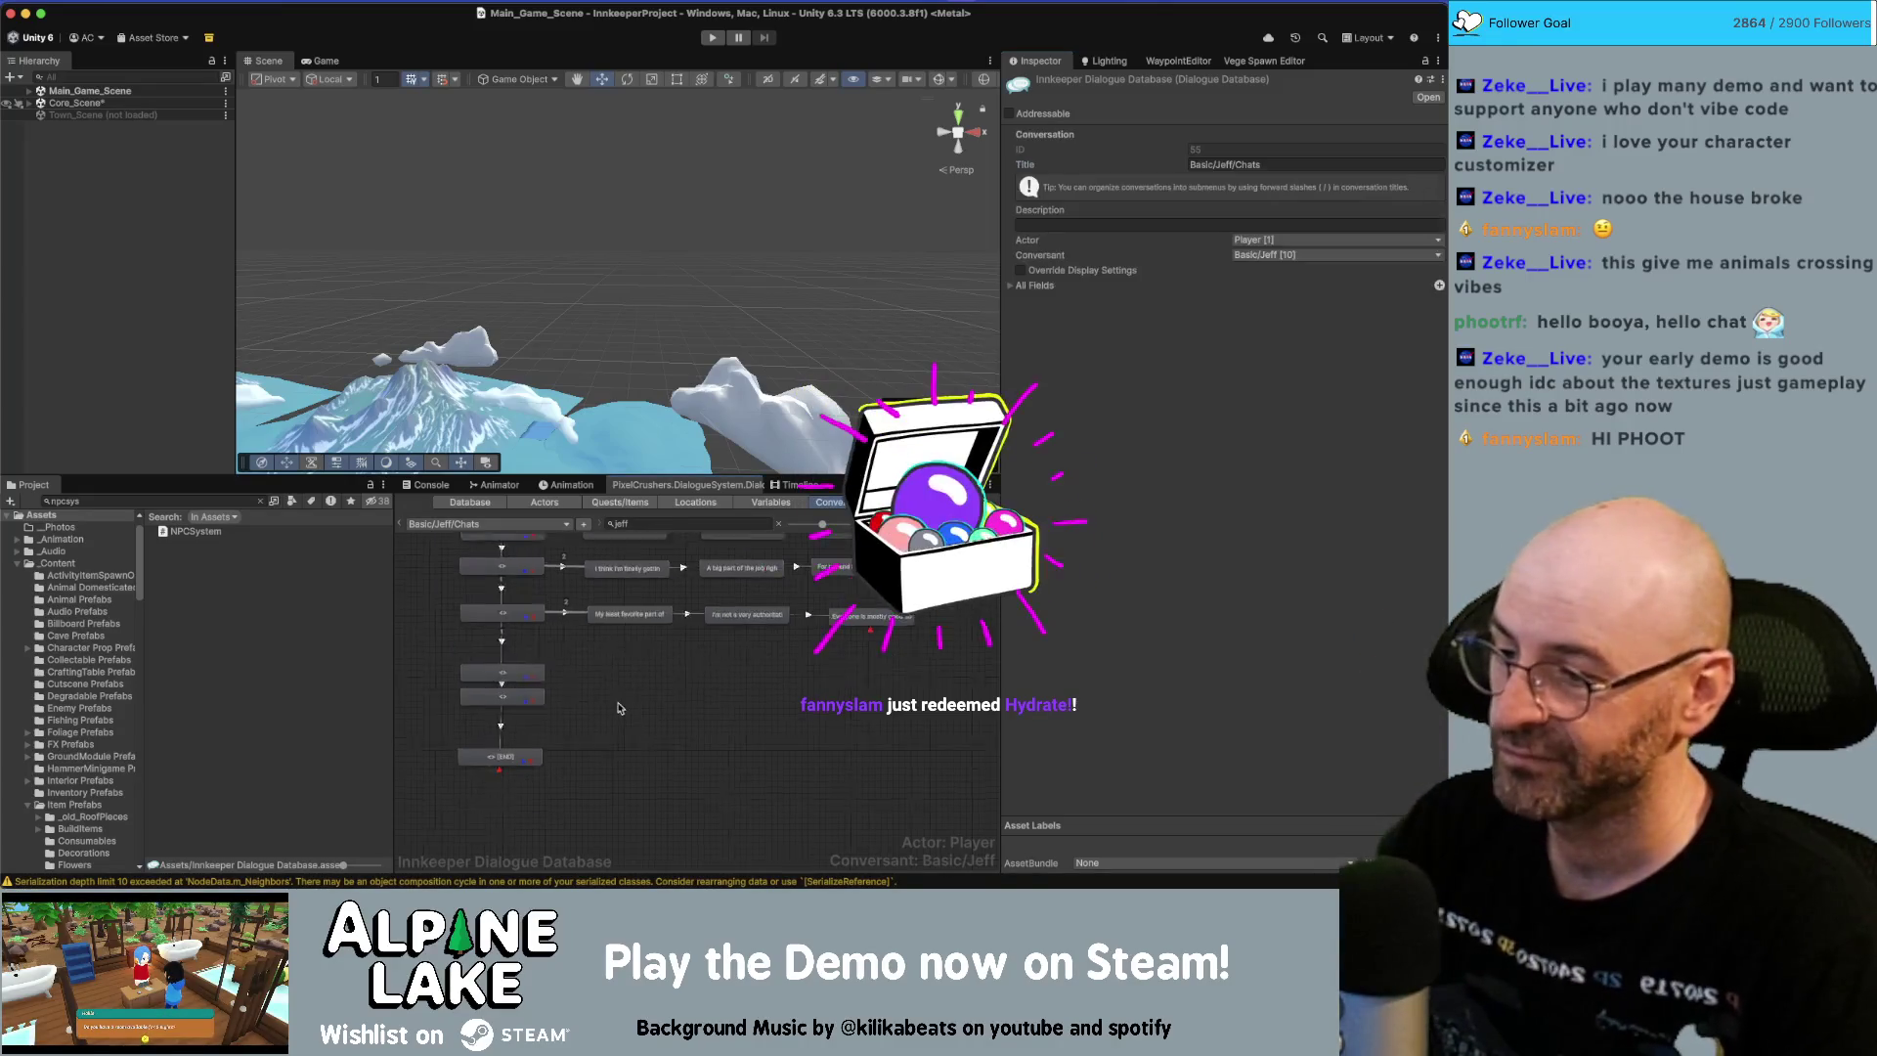
left_click_drag(554, 697, 537, 779)
left_click(537, 767)
left_click(655, 641)
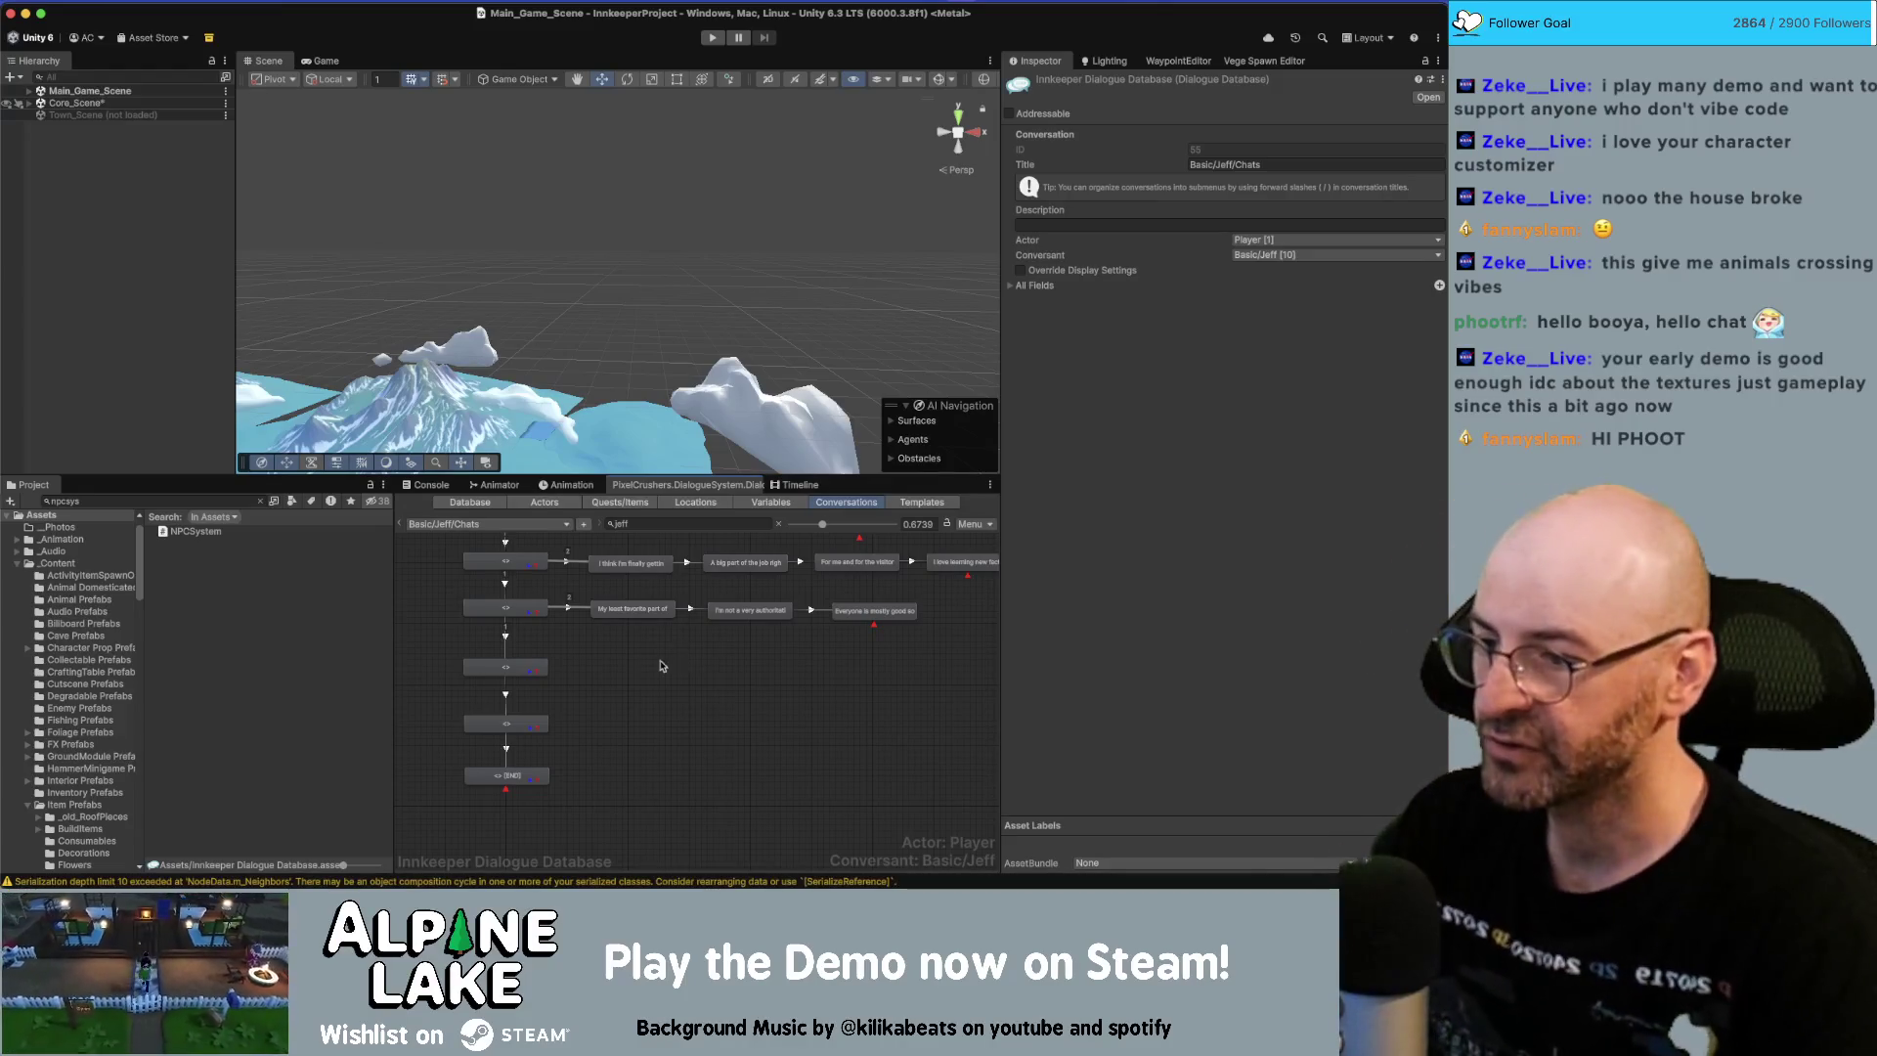
scroll(665, 685, "up", 1)
key("super+Tab")
Copy the Miro script card and paste it into a new child node after the empty node.
scroll(704, 517, "down", 5)
double_click(704, 517)
key("super+c")
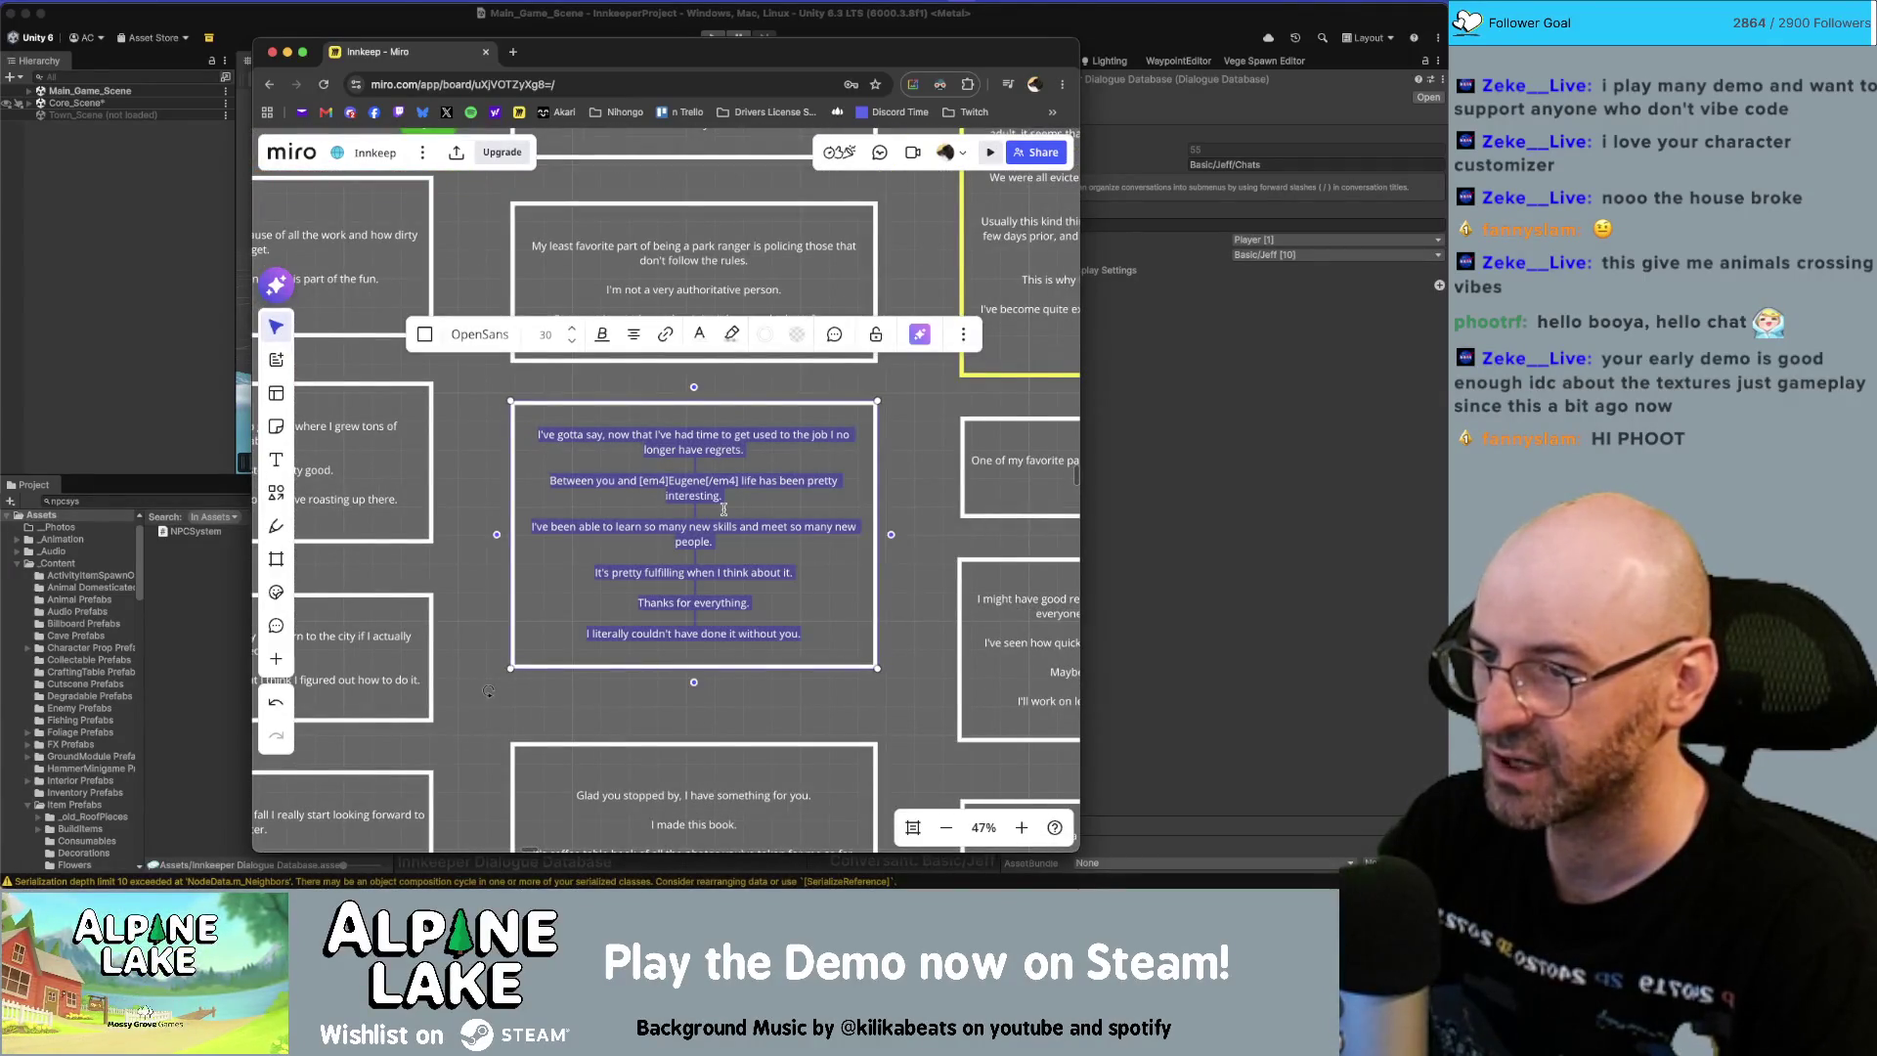
key("super+Tab")
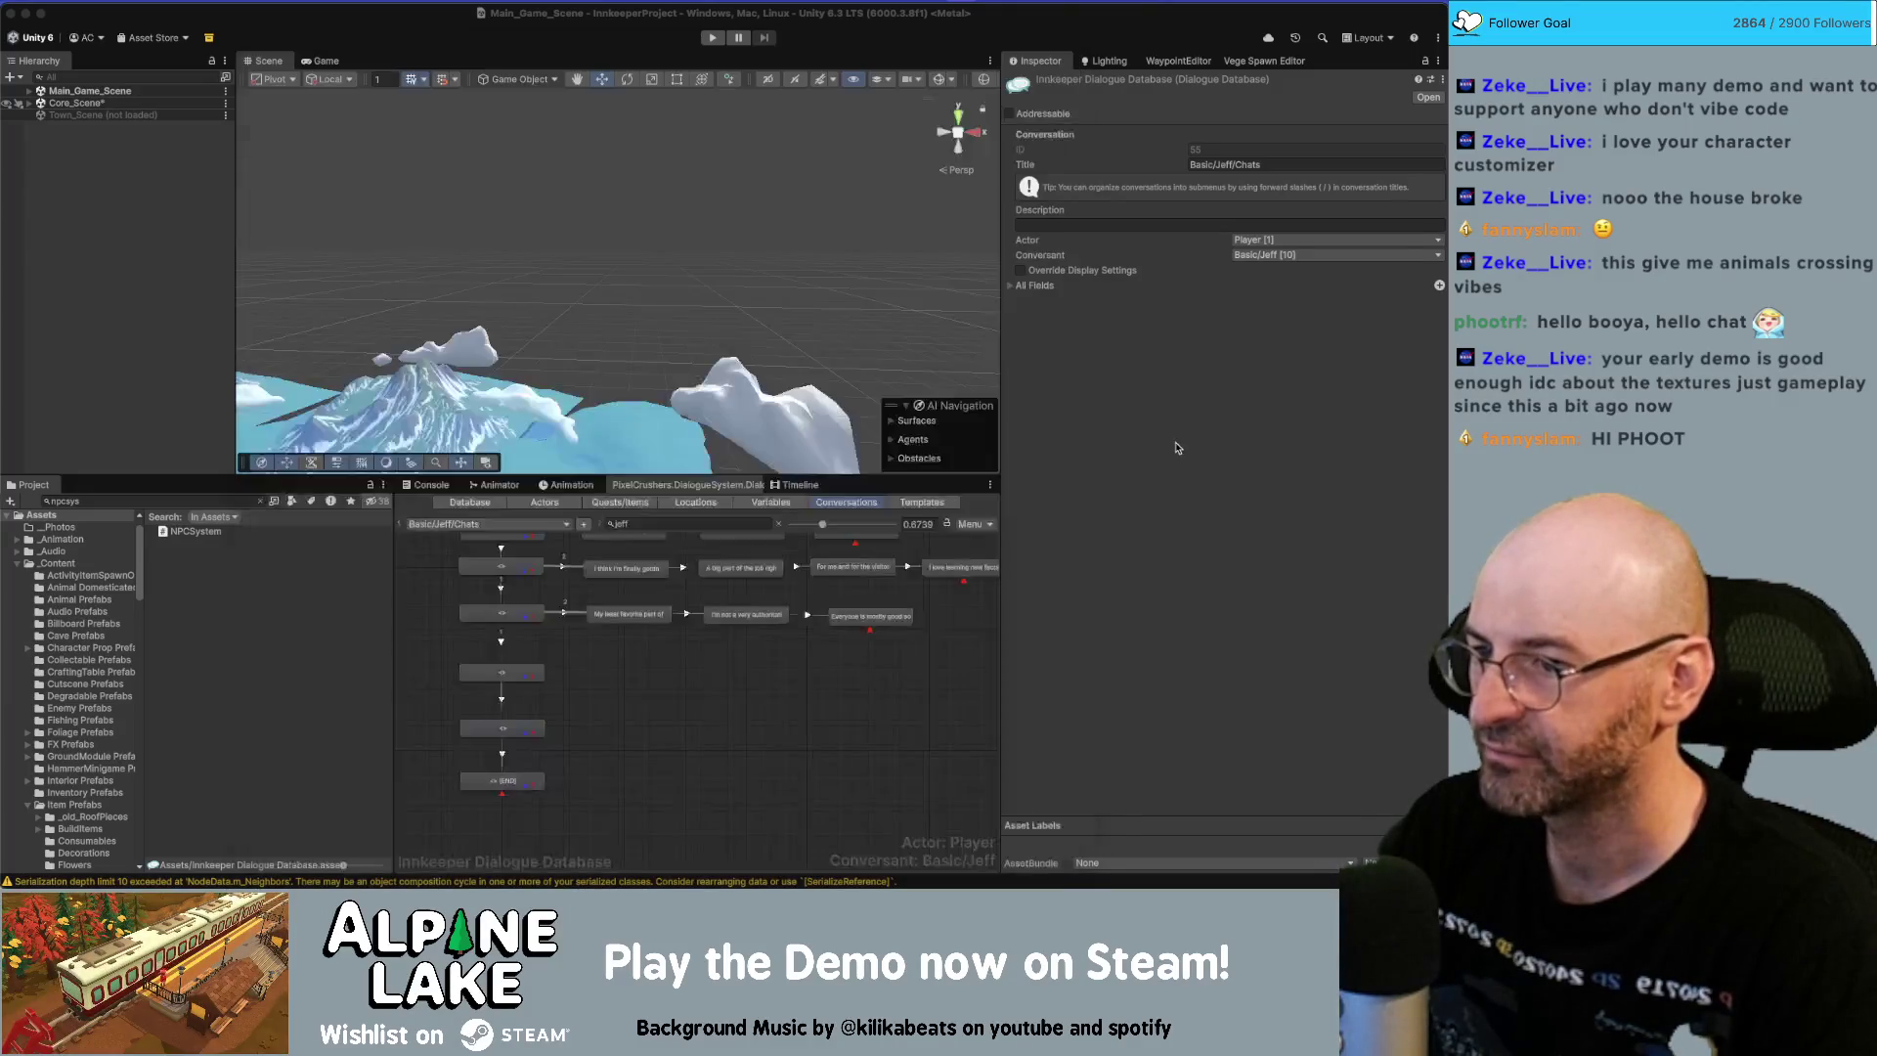
right_click(509, 674)
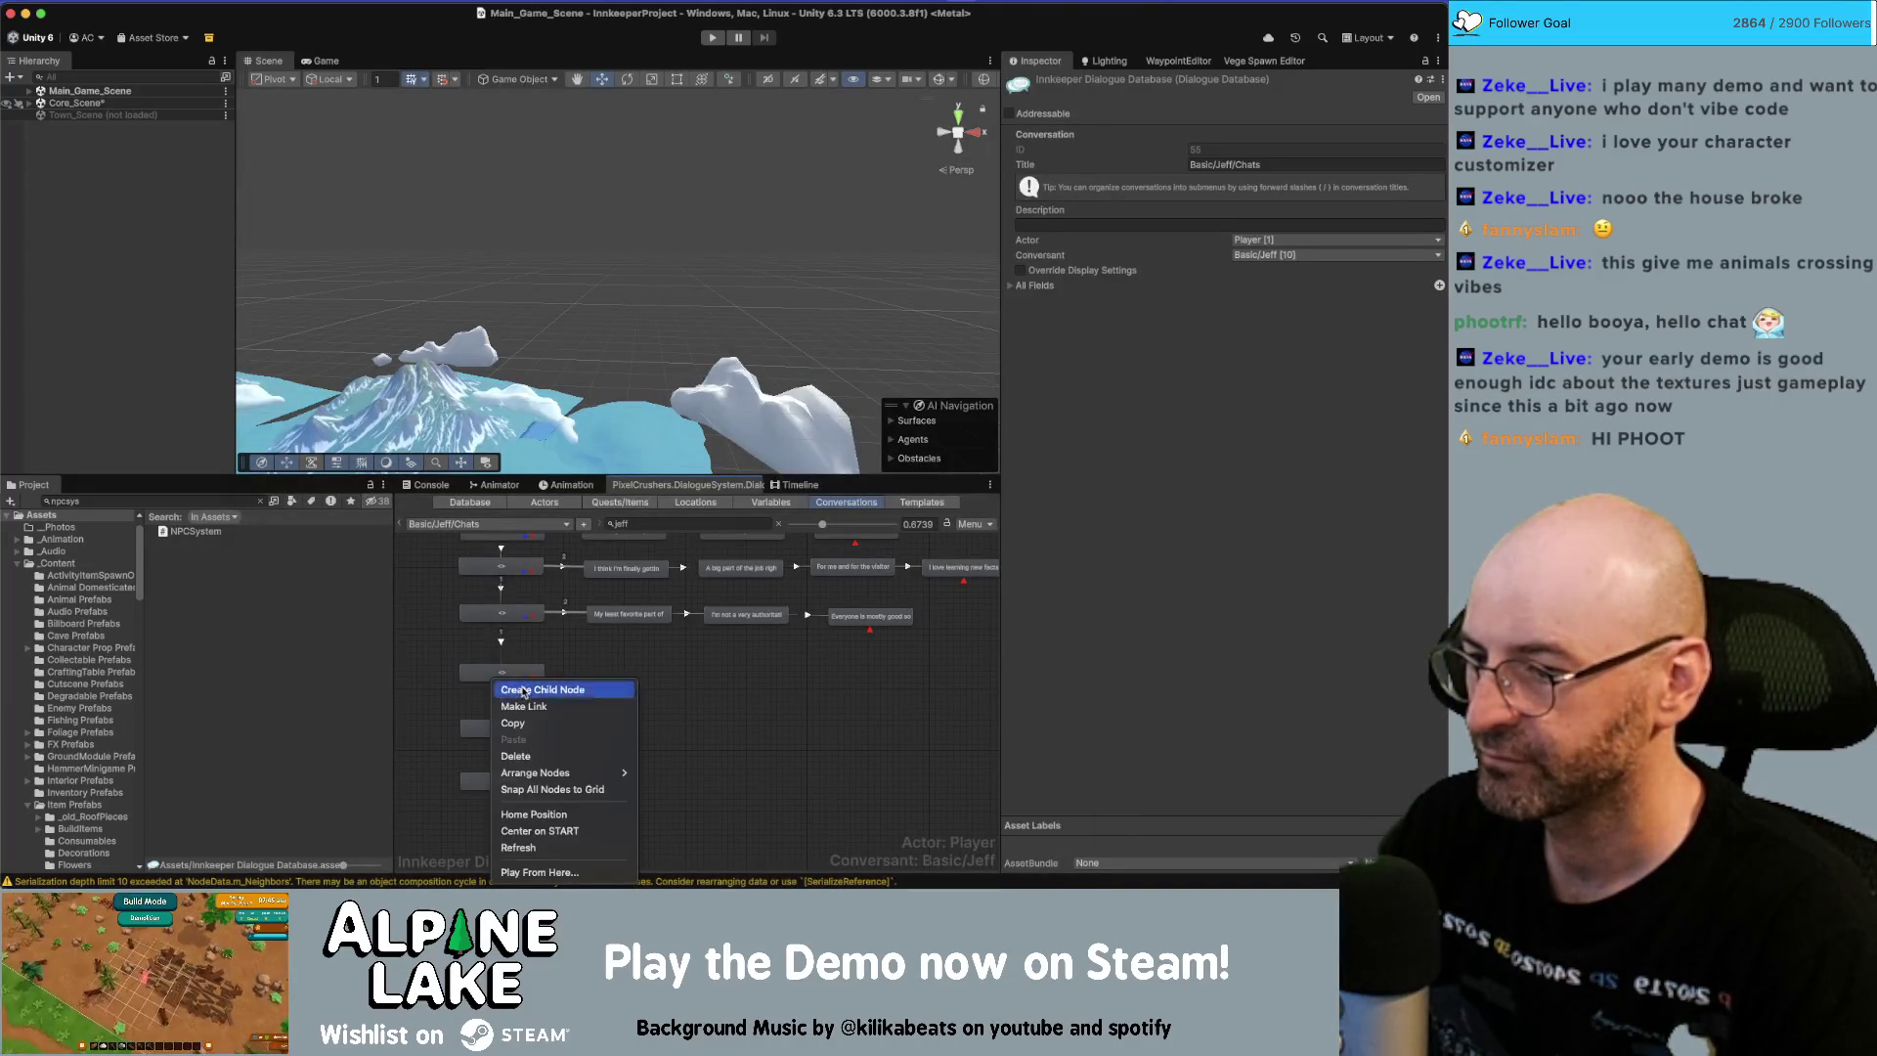
left_click(538, 690)
mouse_move(516, 700)
left_mouse_down()
mouse_move(632, 696)
mouse_move(636, 677)
left_mouse_up()
left_click(1177, 304)
key("super+v")
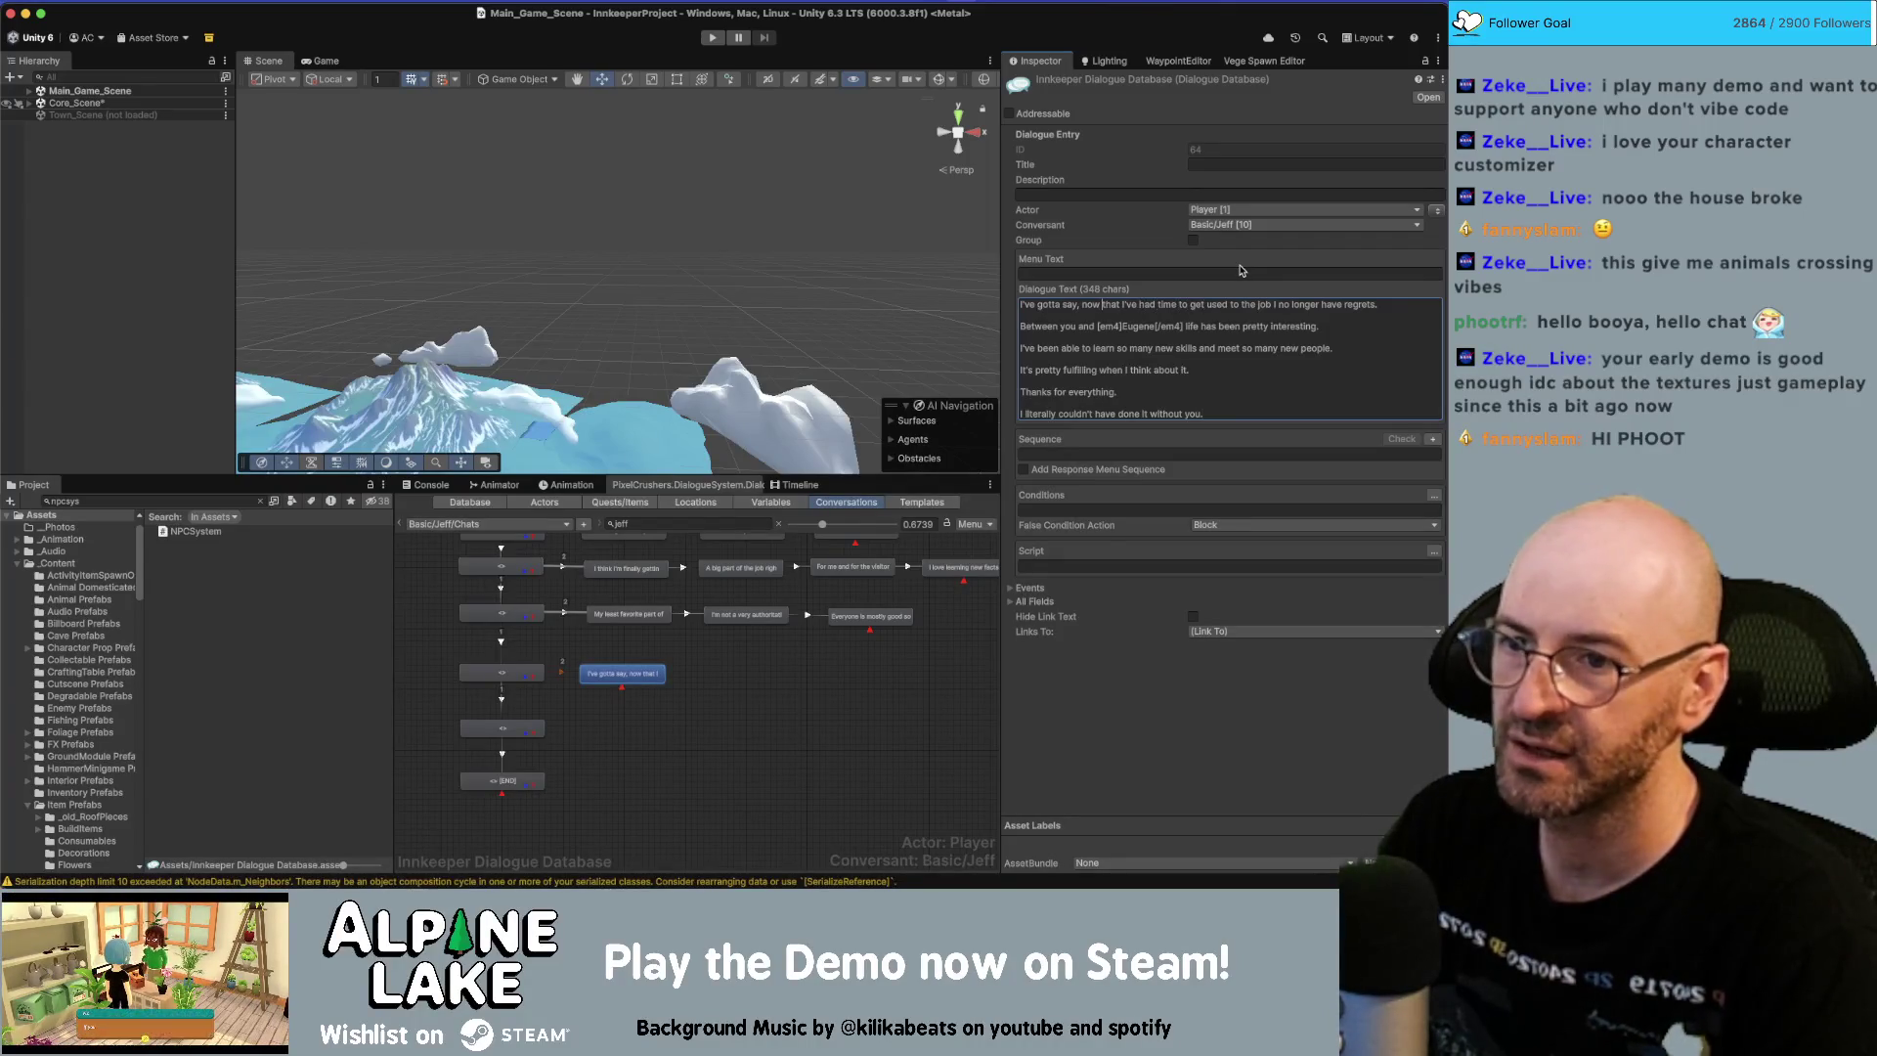
Reword the pasted line to 'I've gotta say, I no longer…' and delete every following line.
key("alt+shift+Right")
key("alt+shift+Right")
key("alt+shift+Right")
key("alt+shift+Right")
key("alt+shift+Right")
key("alt+shift+Right")
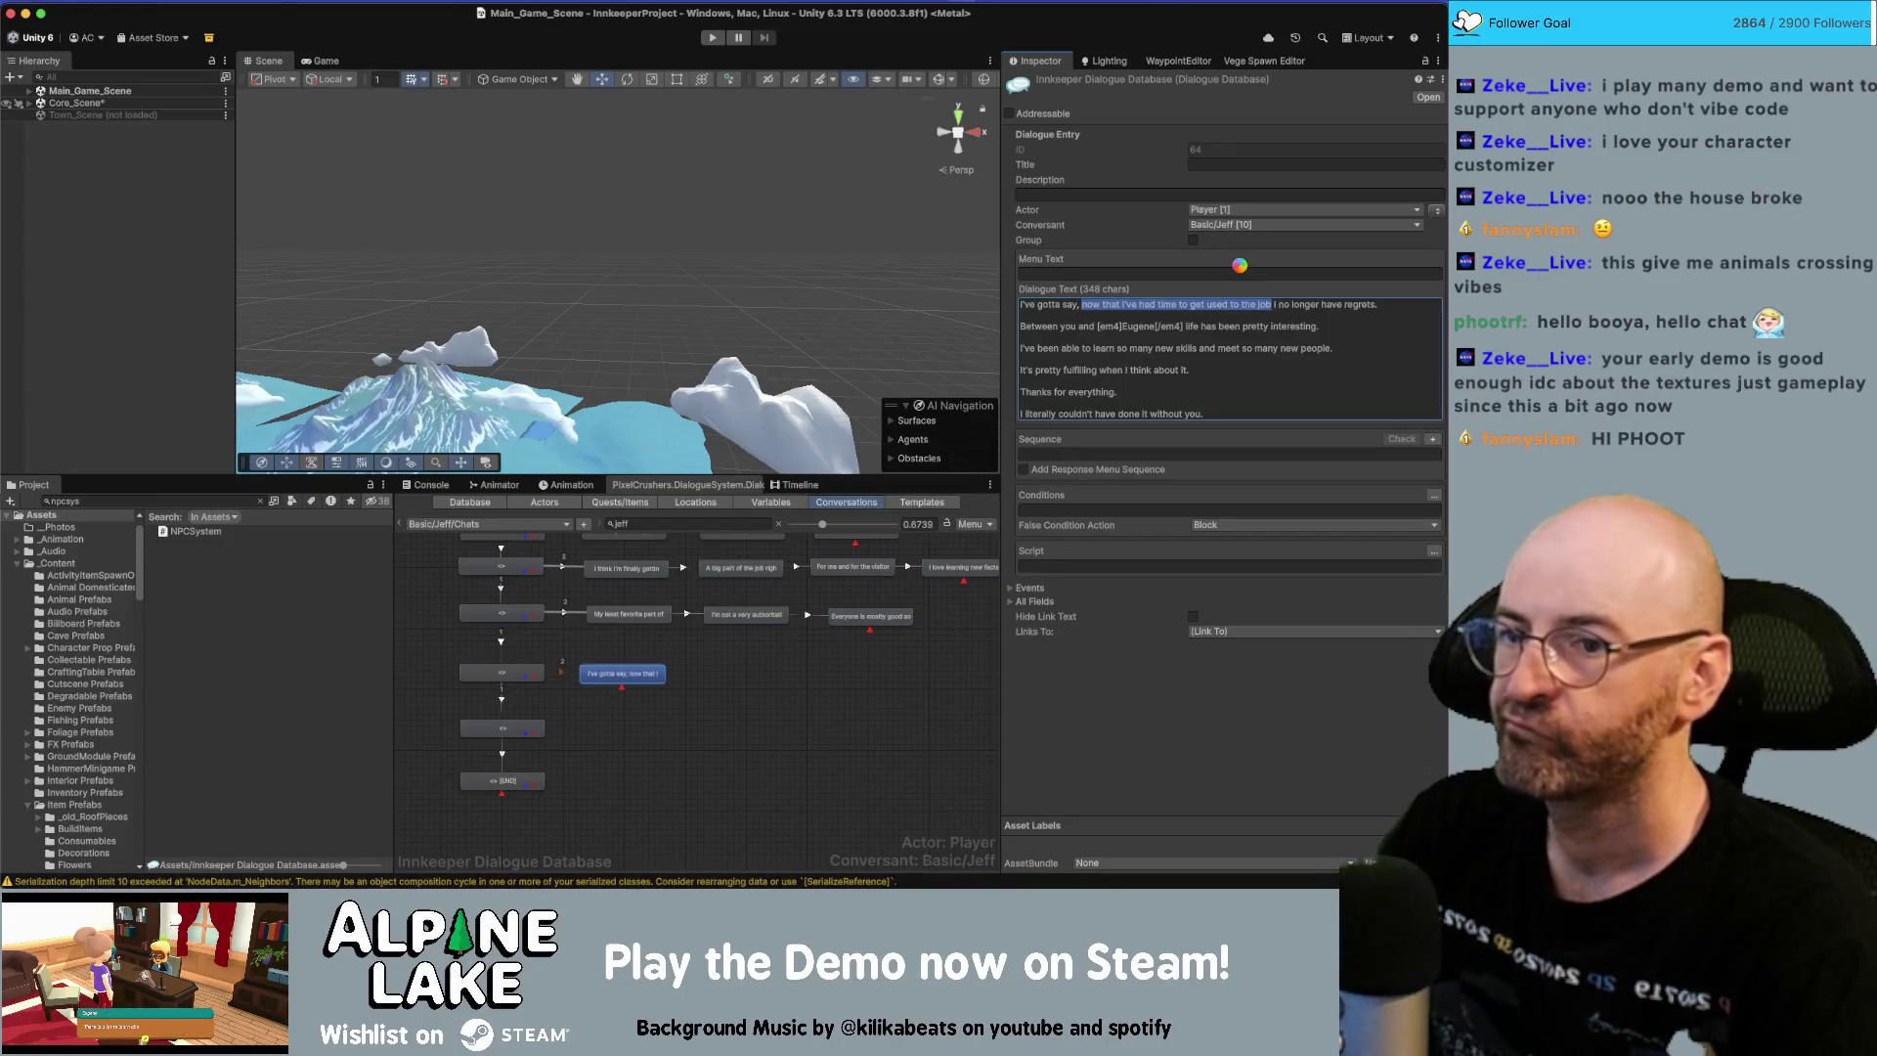
key("BackSpace")
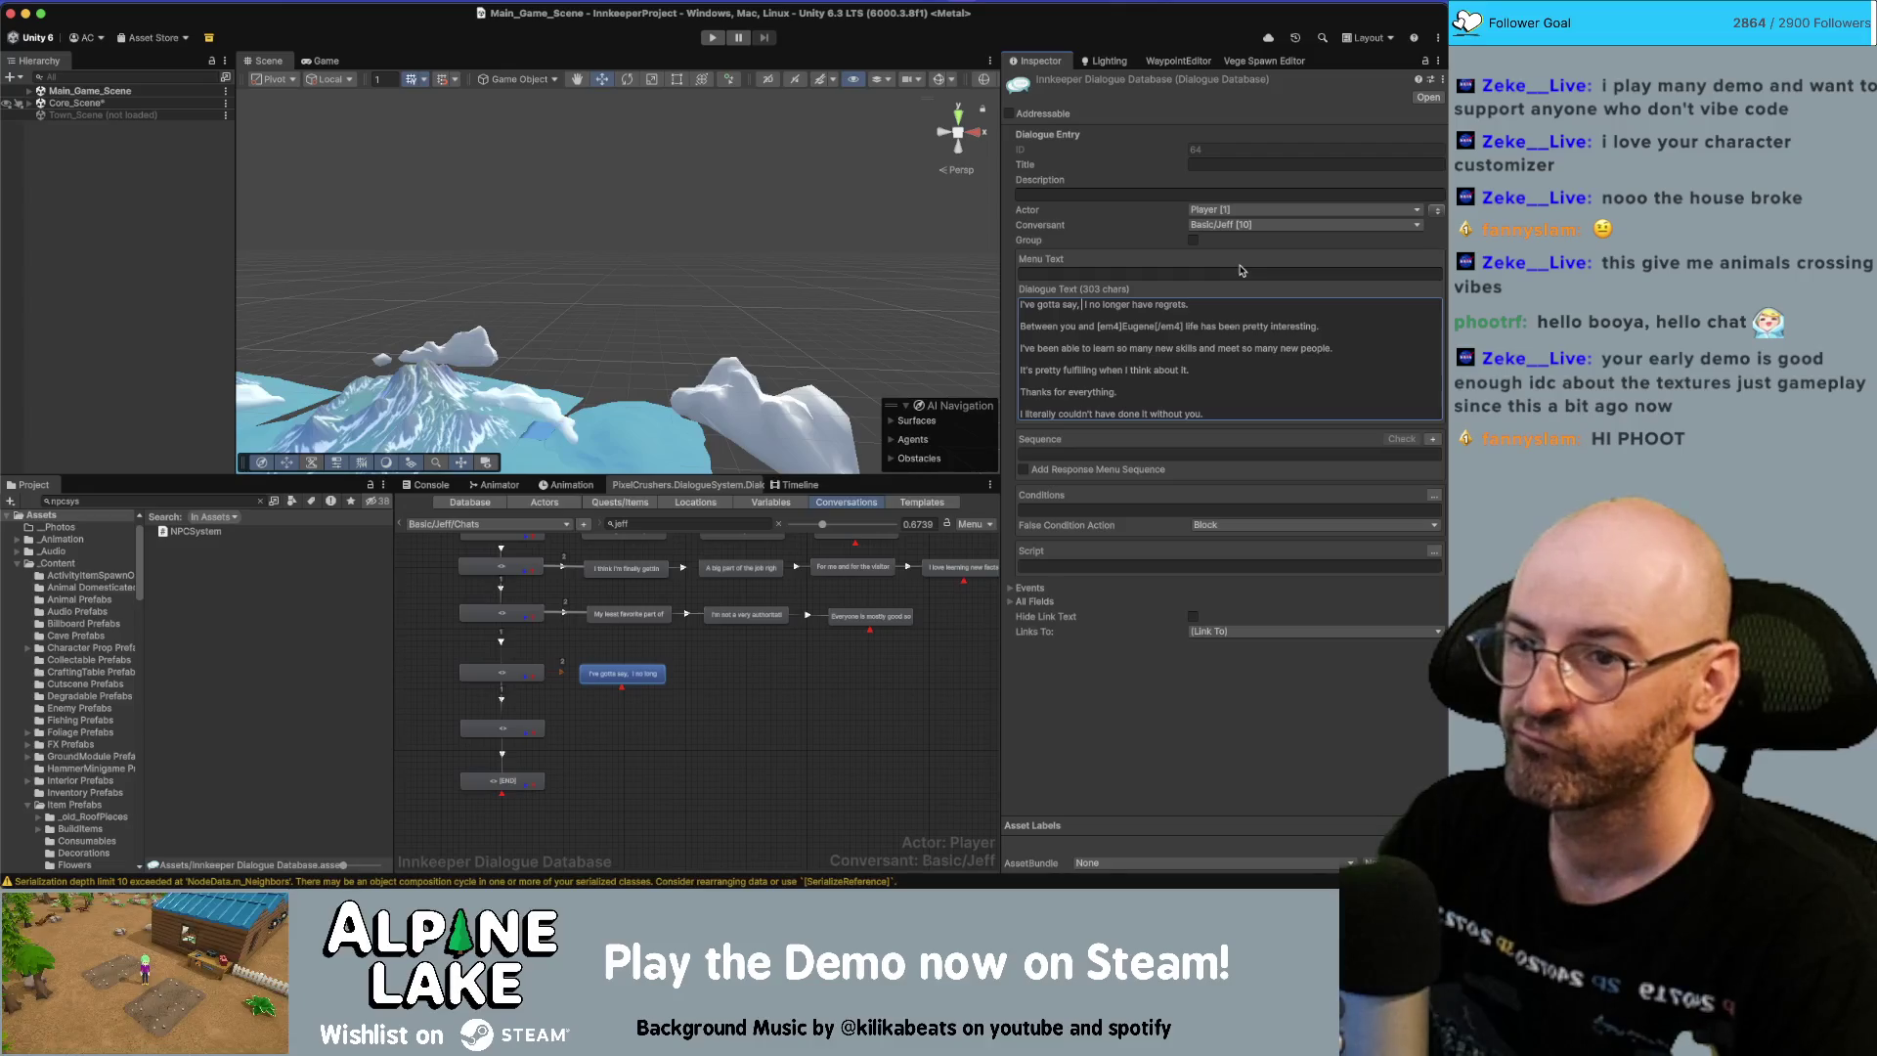
key("Delete")
type("at")
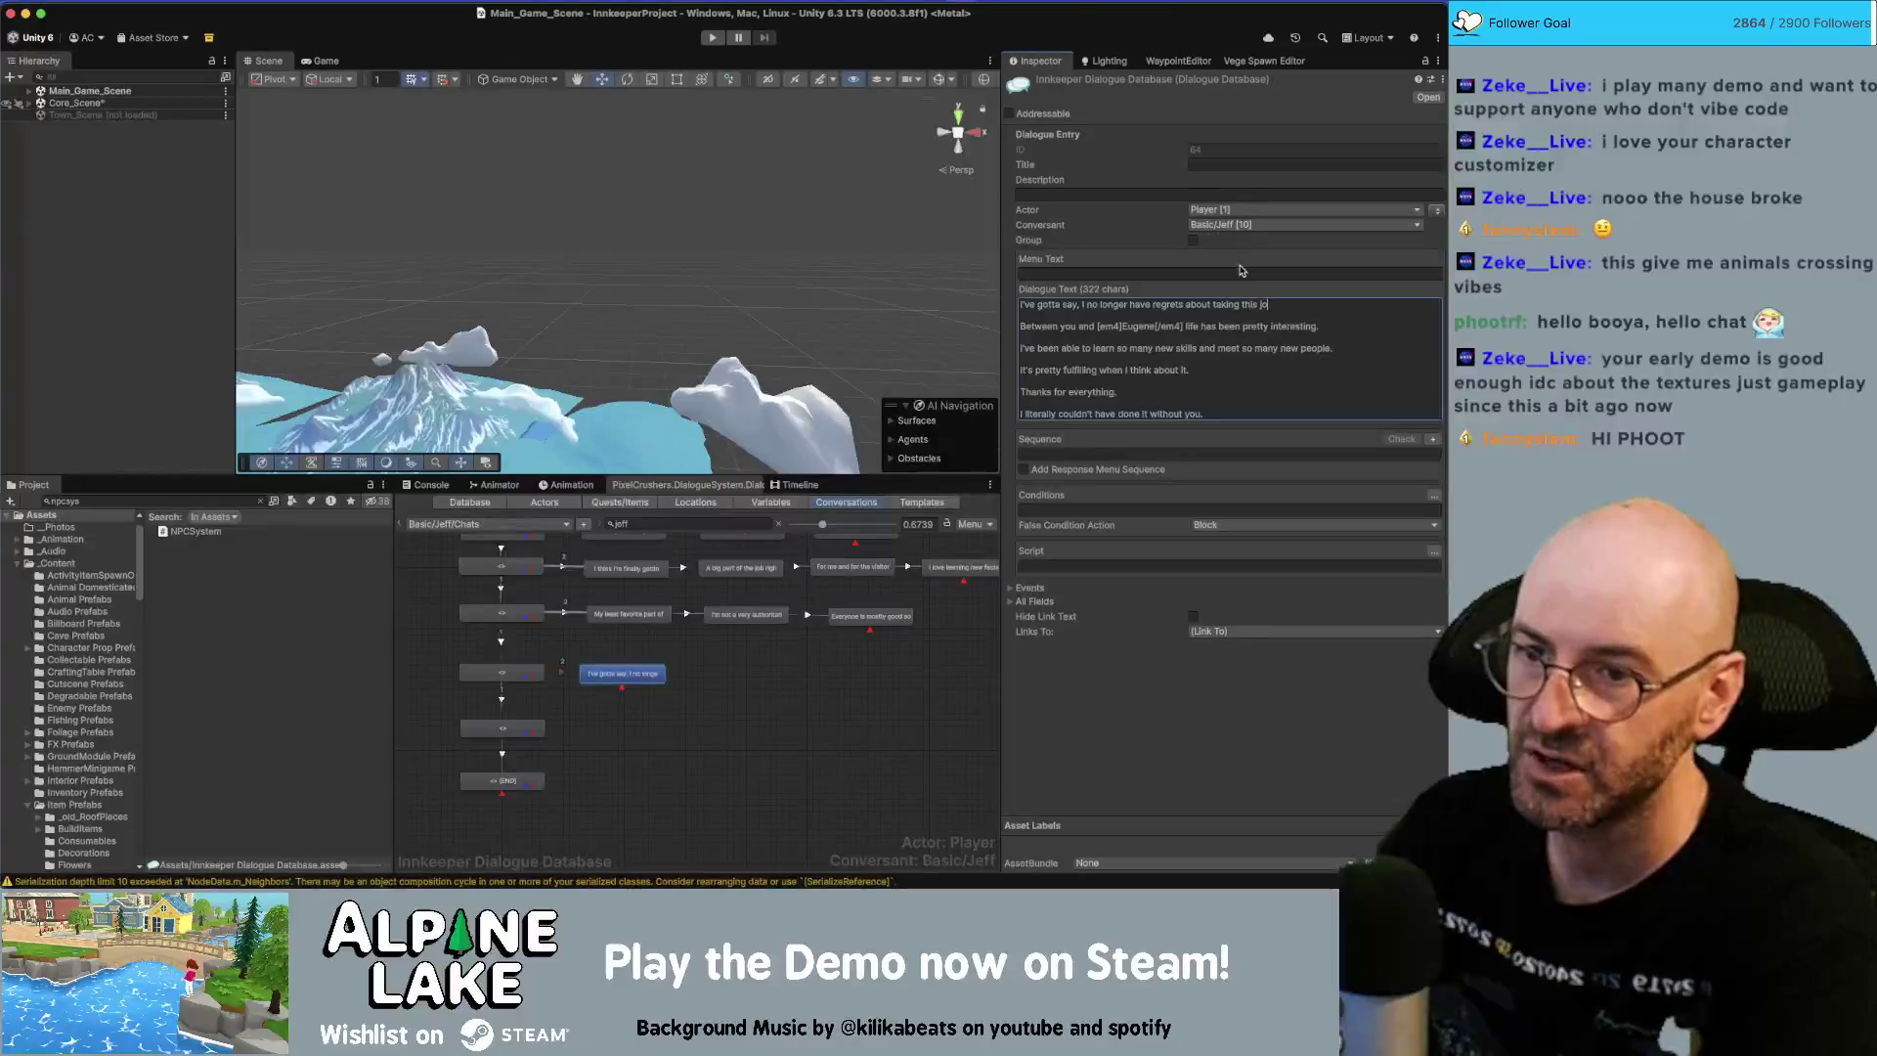
left_click(1227, 404)
left_click(1227, 404)
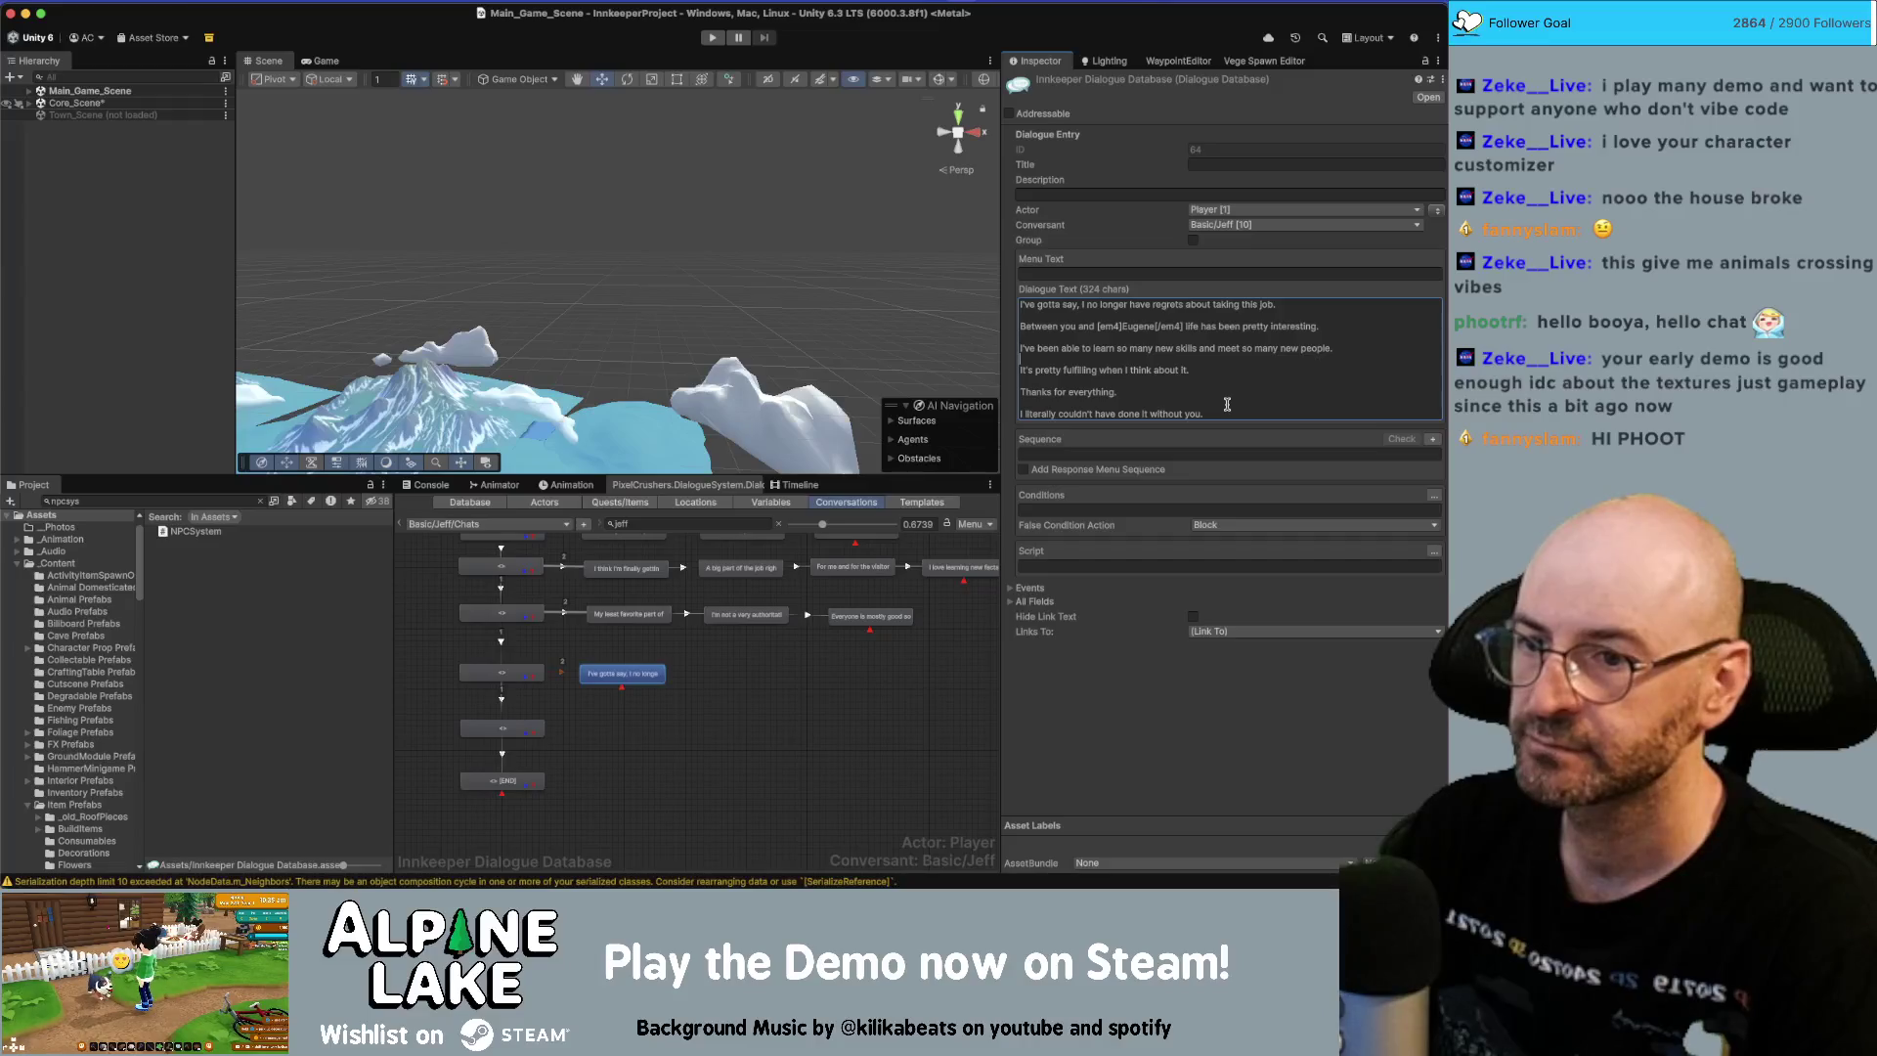
key("shift+Up")
key("shift+Up")
key("shift+Up")
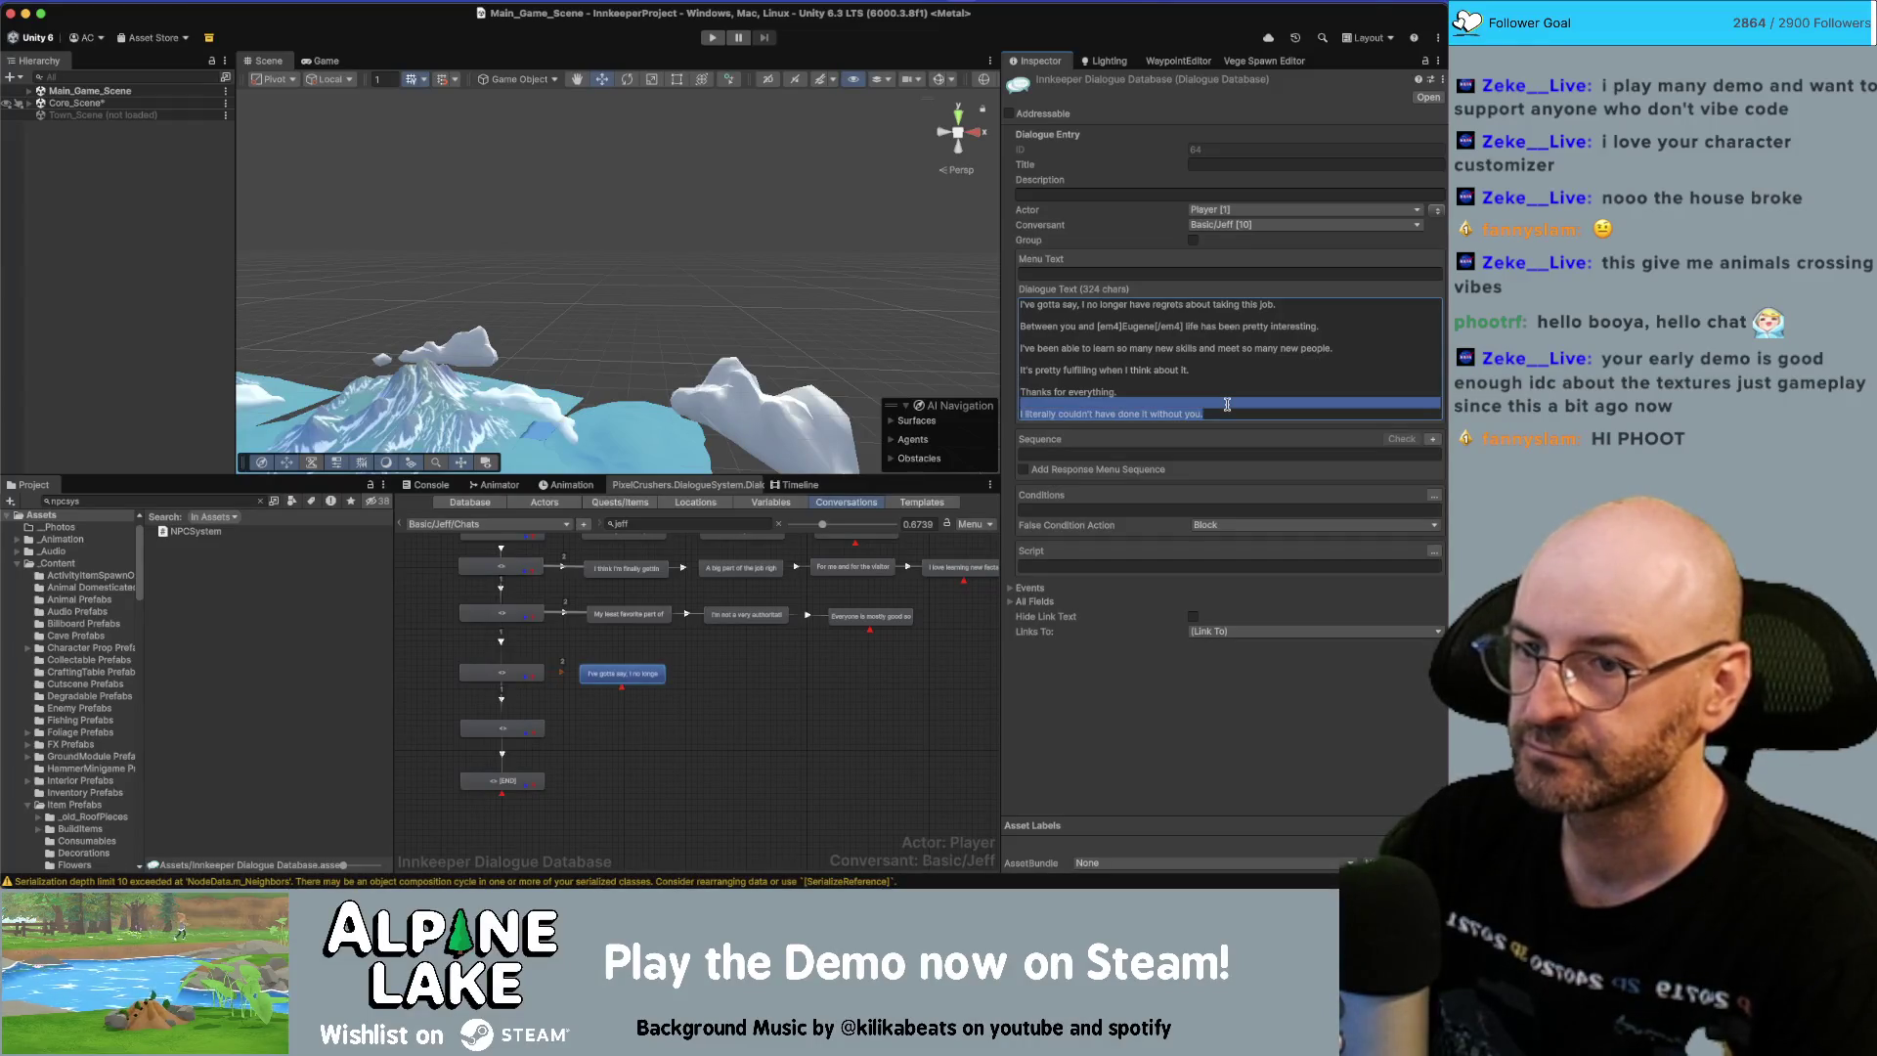
key("BackSpace")
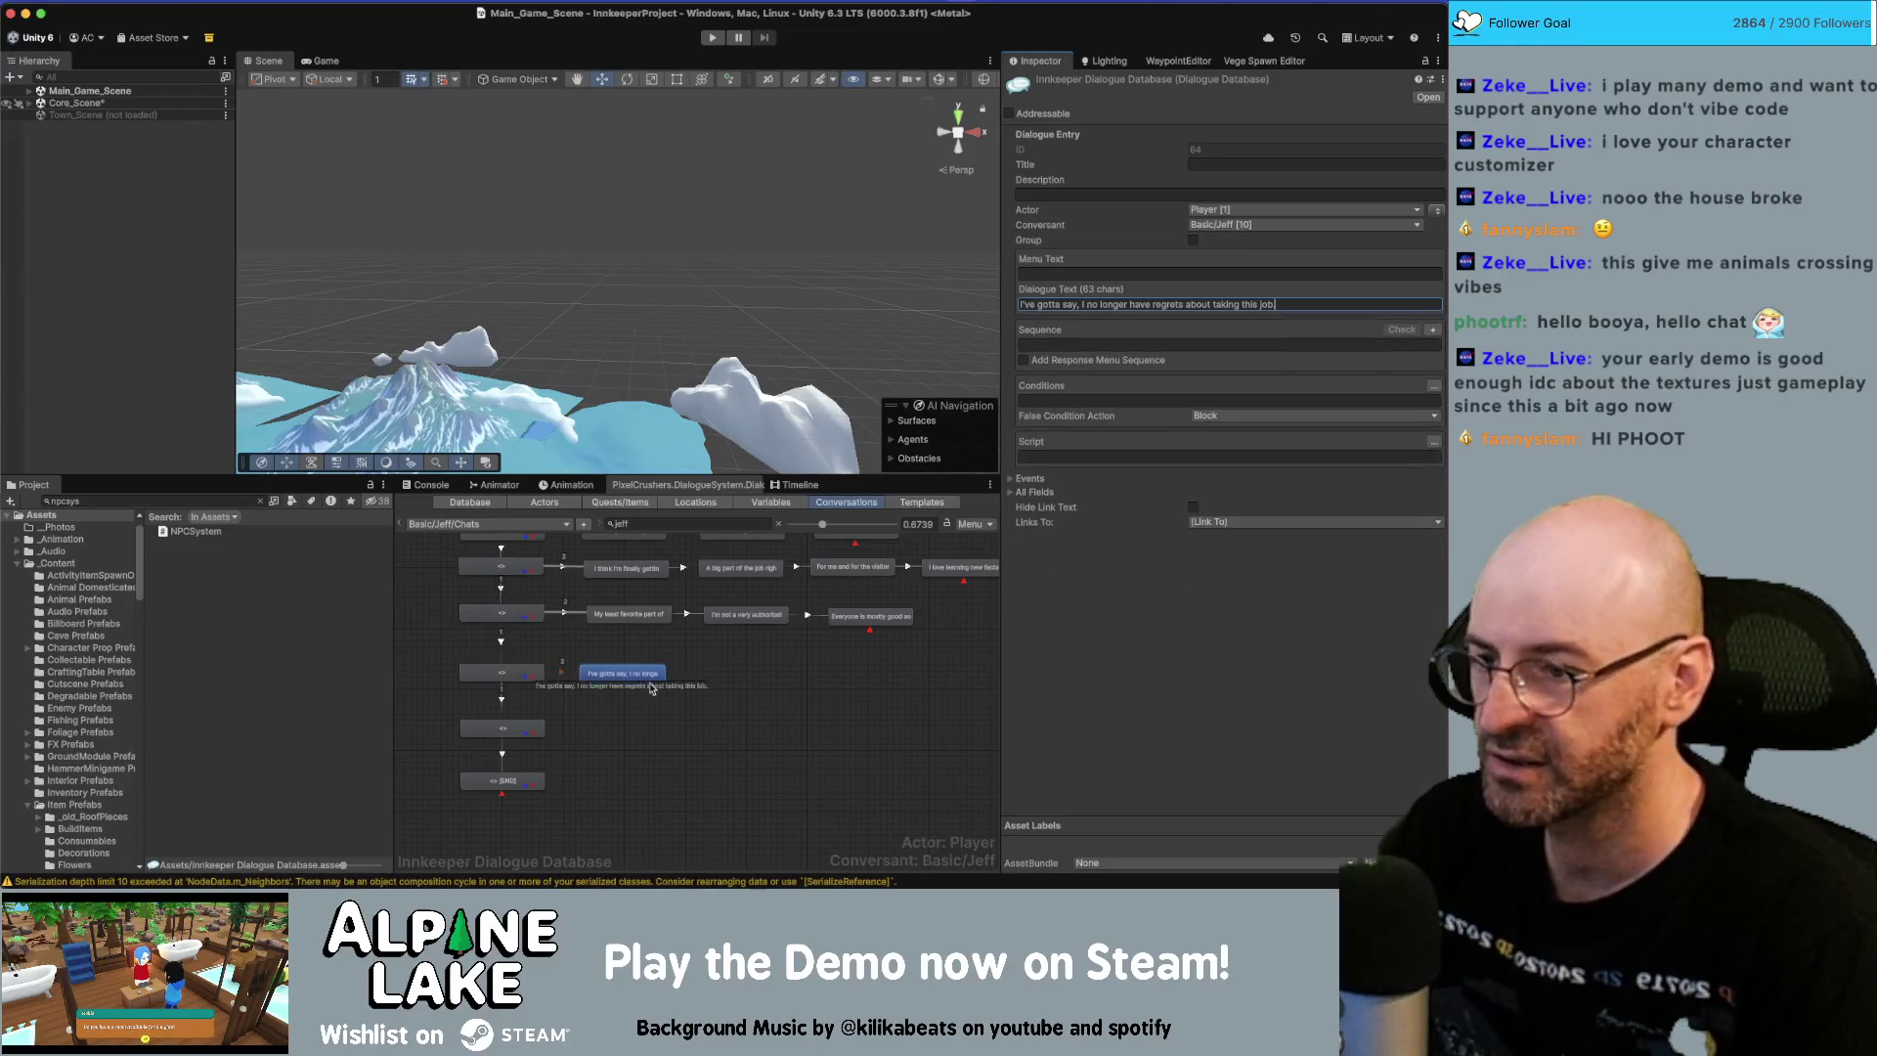
Add a child node with the 'Between you and…' line, ending it with 'my life here'.
right_click(627, 667)
left_click(674, 691)
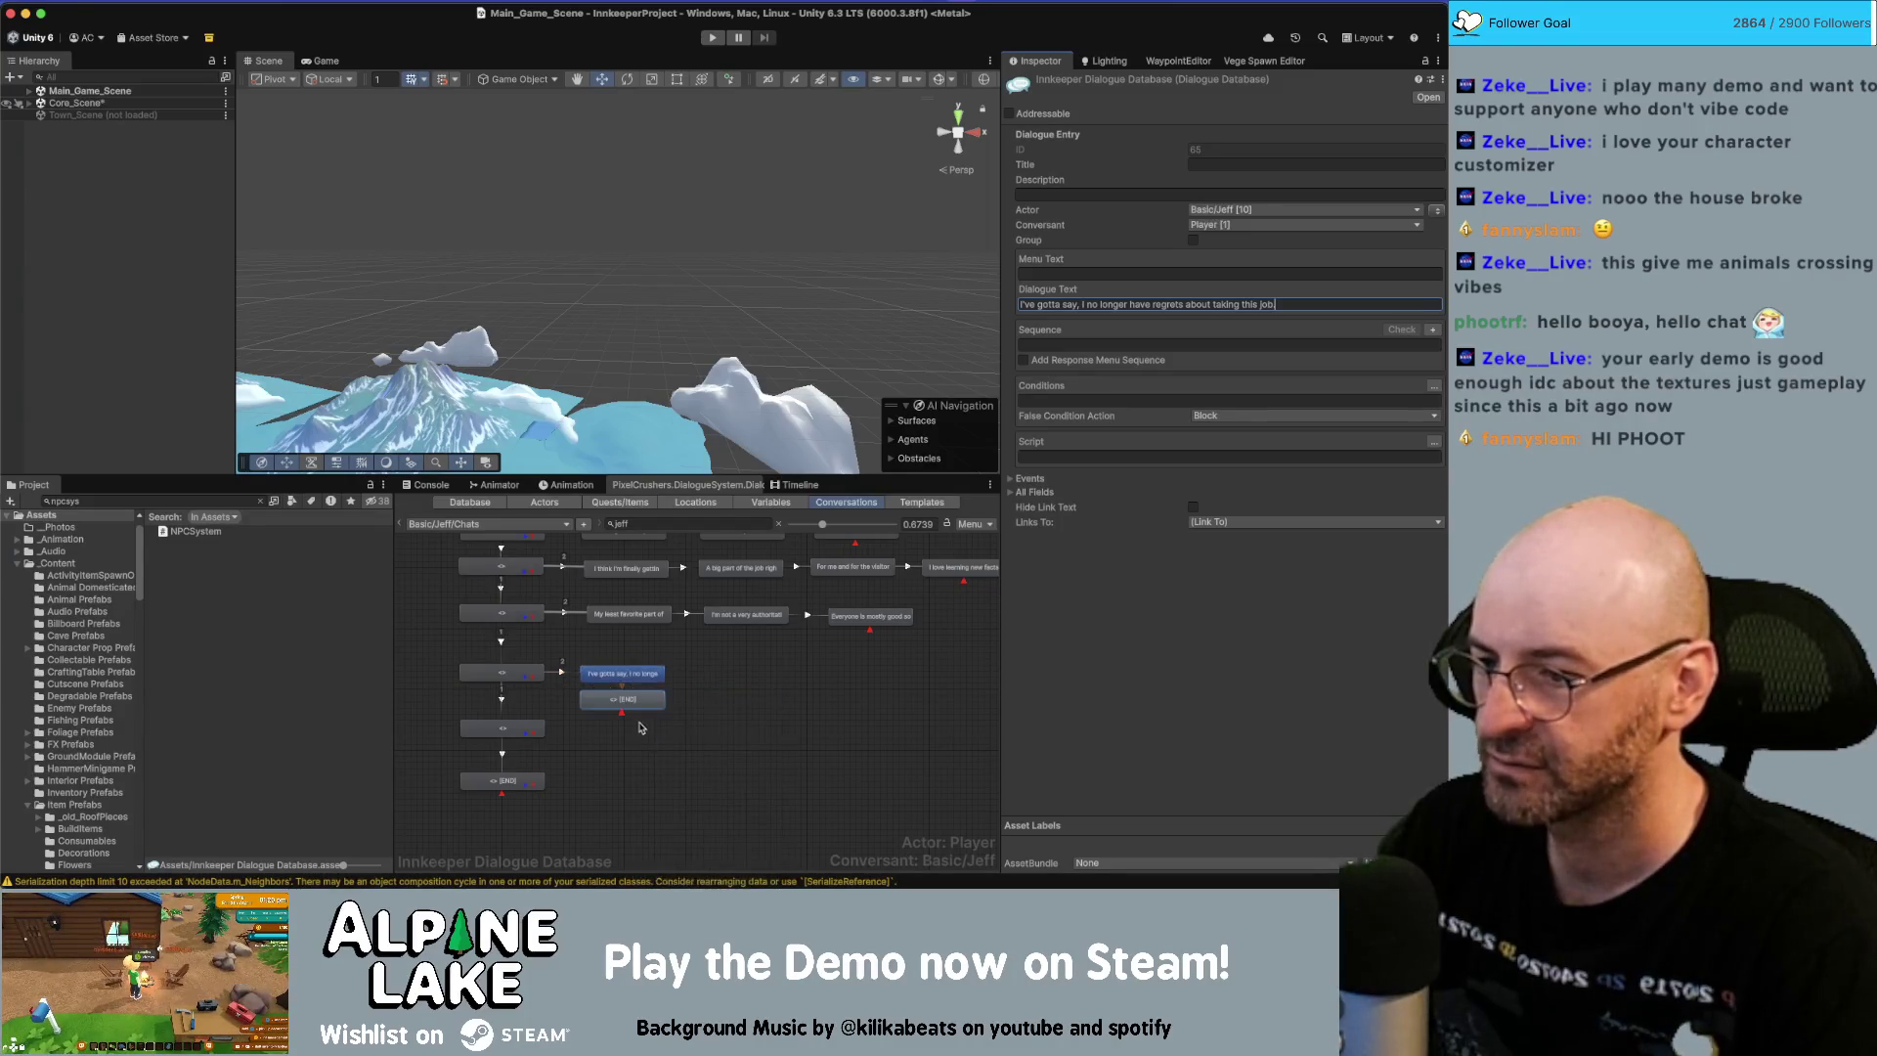
left_click_drag(751, 686, 762, 679)
left_click(1124, 304)
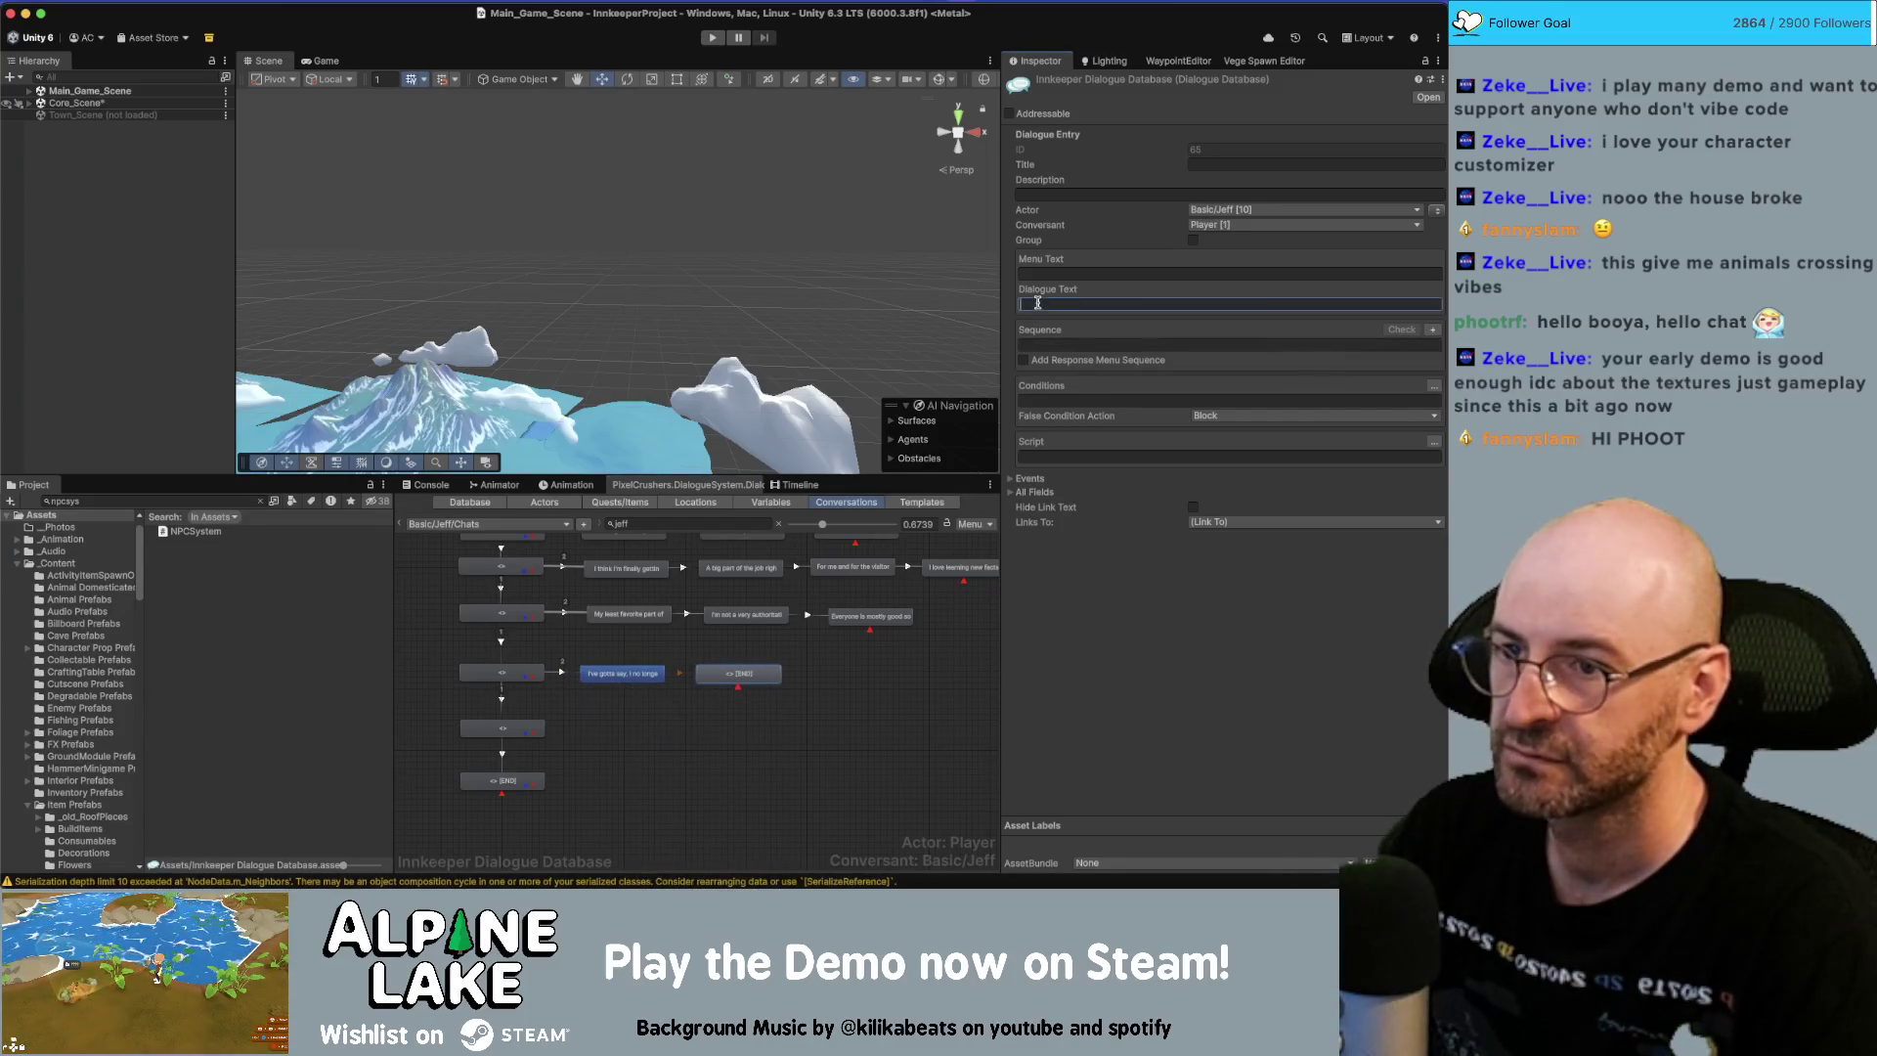
key("super+v")
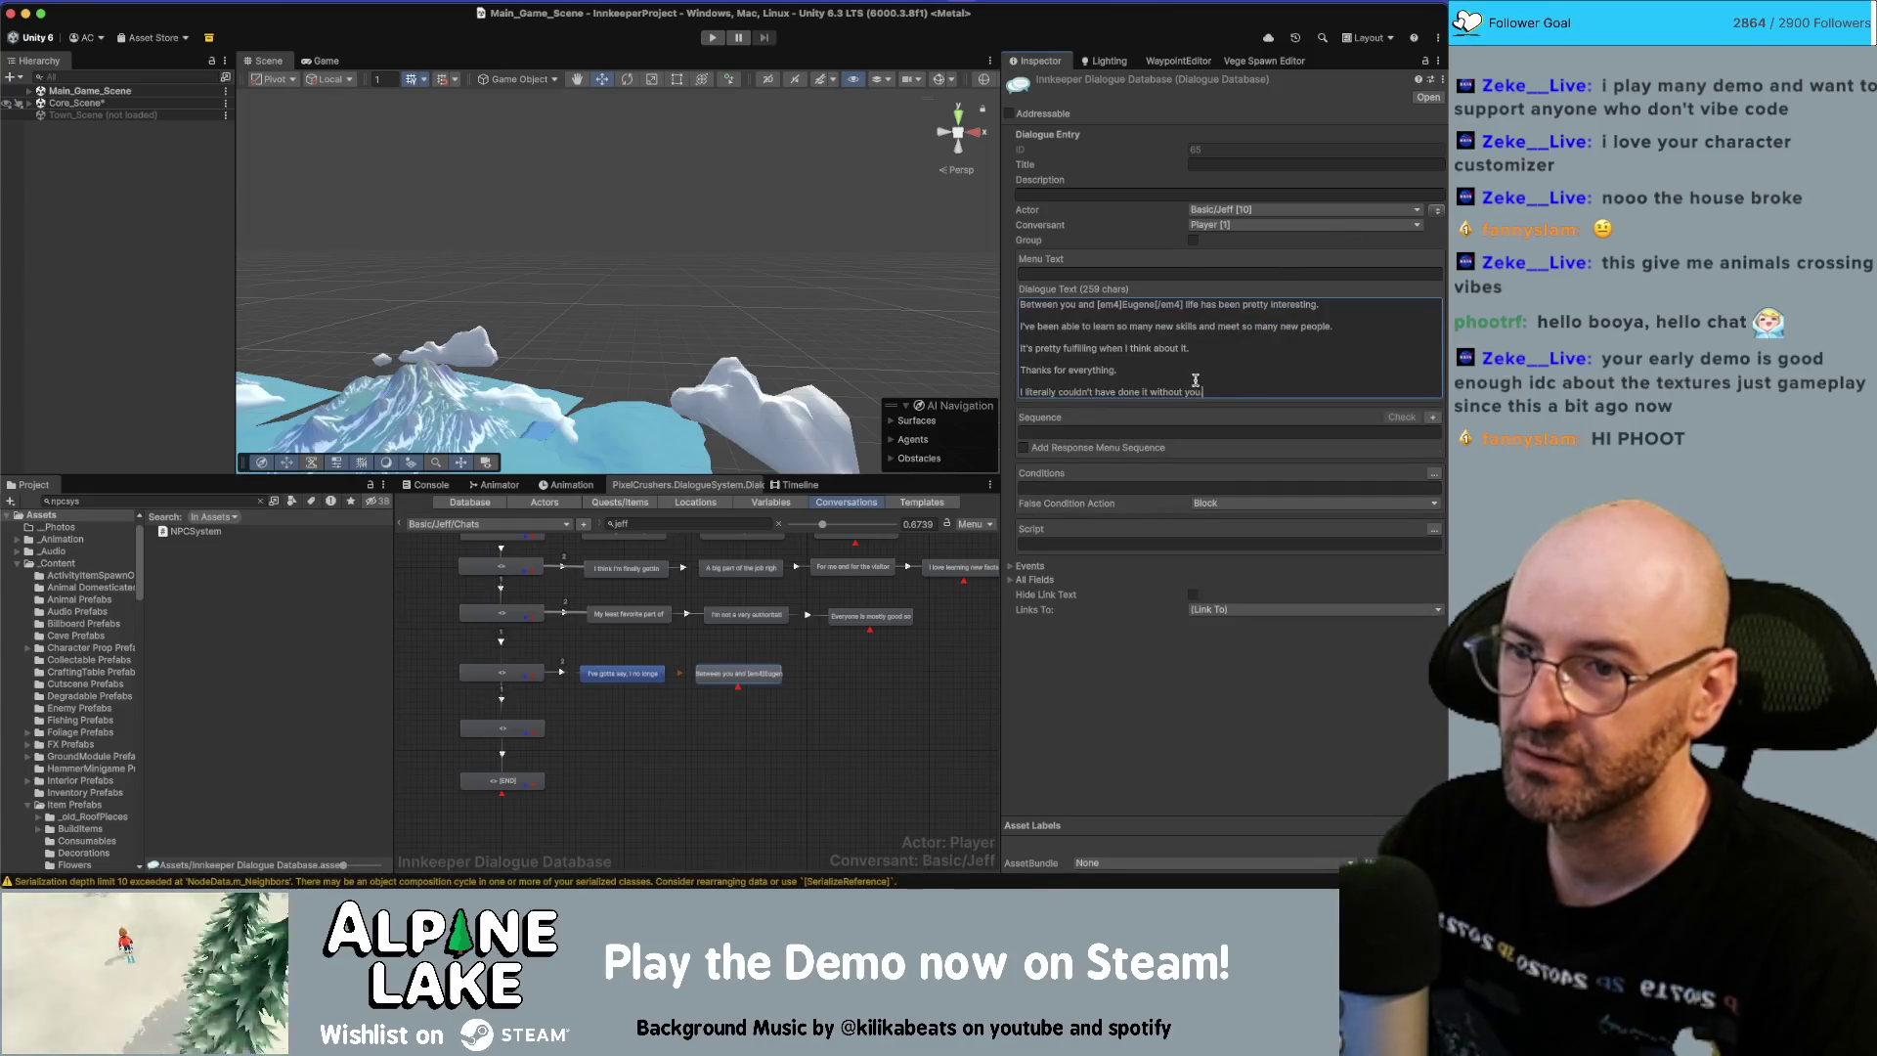
mouse_move(1235, 392)
left_mouse_down()
mouse_move(1017, 329)
mouse_move(1062, 315)
left_mouse_up()
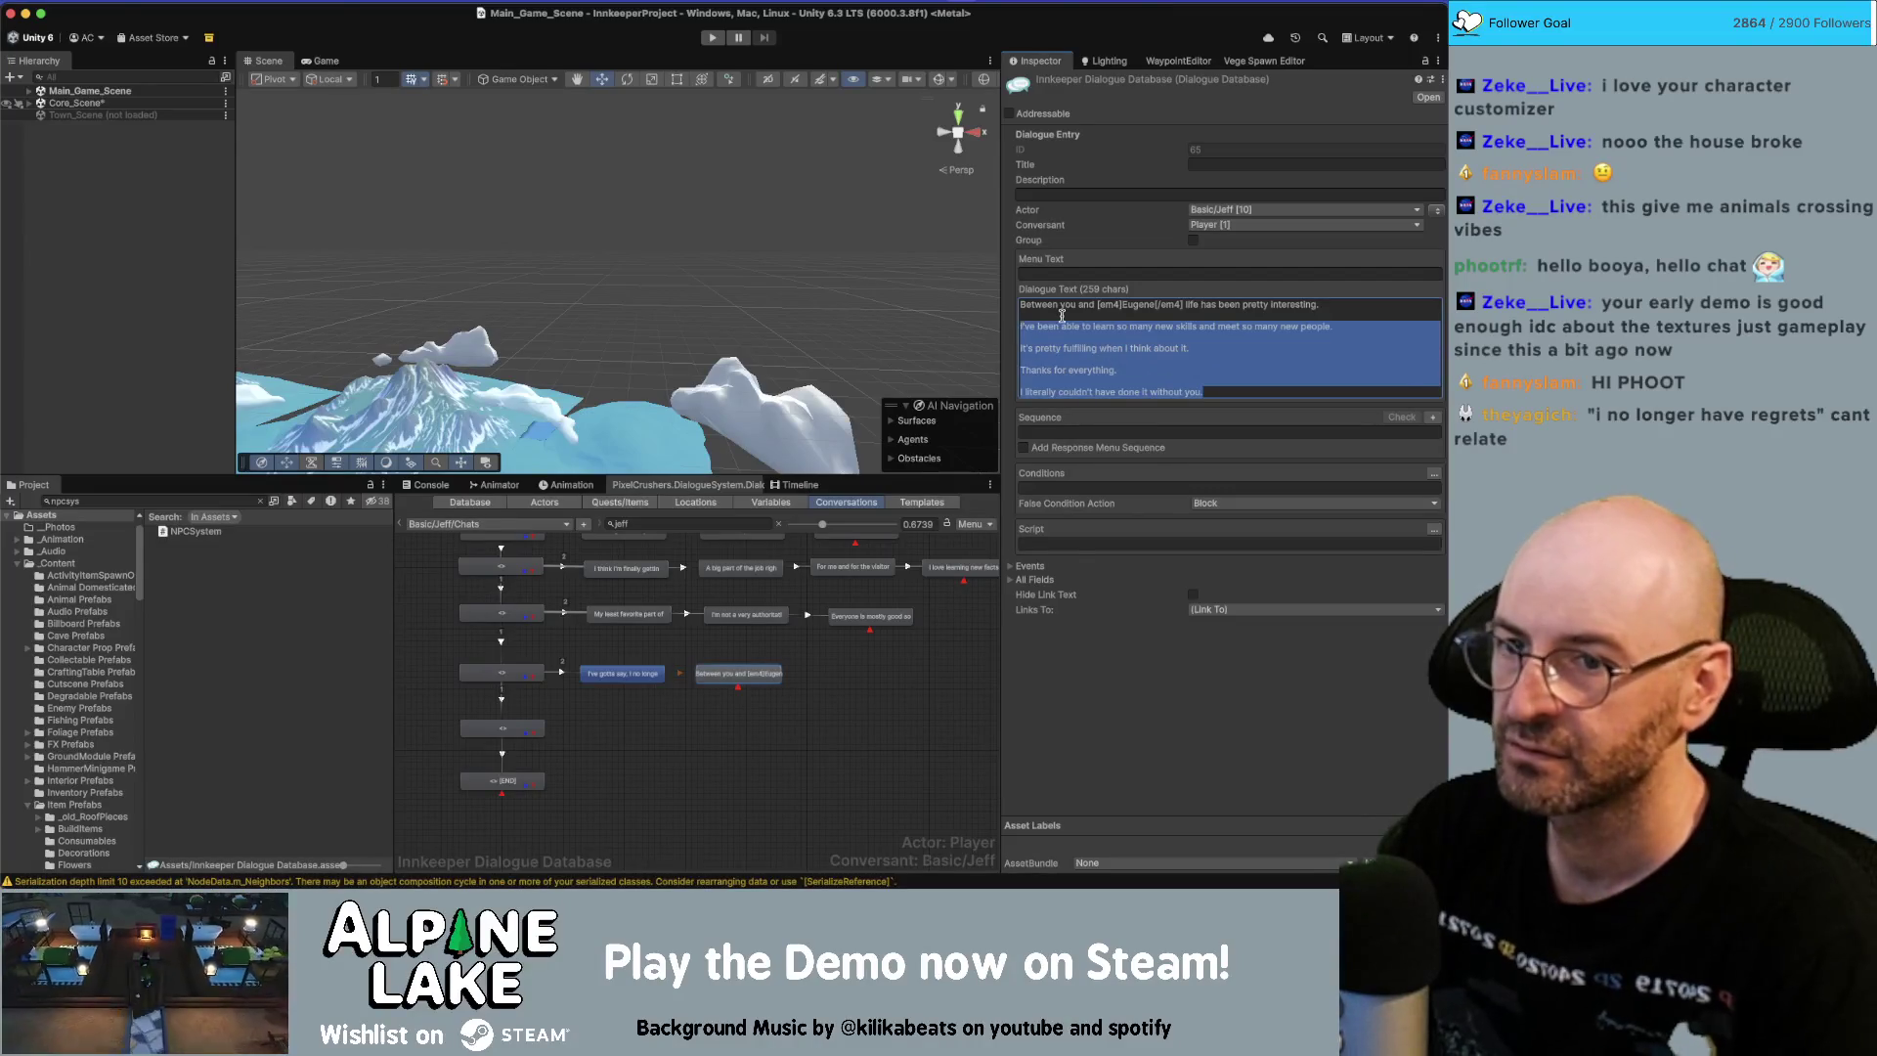
key("BackSpace")
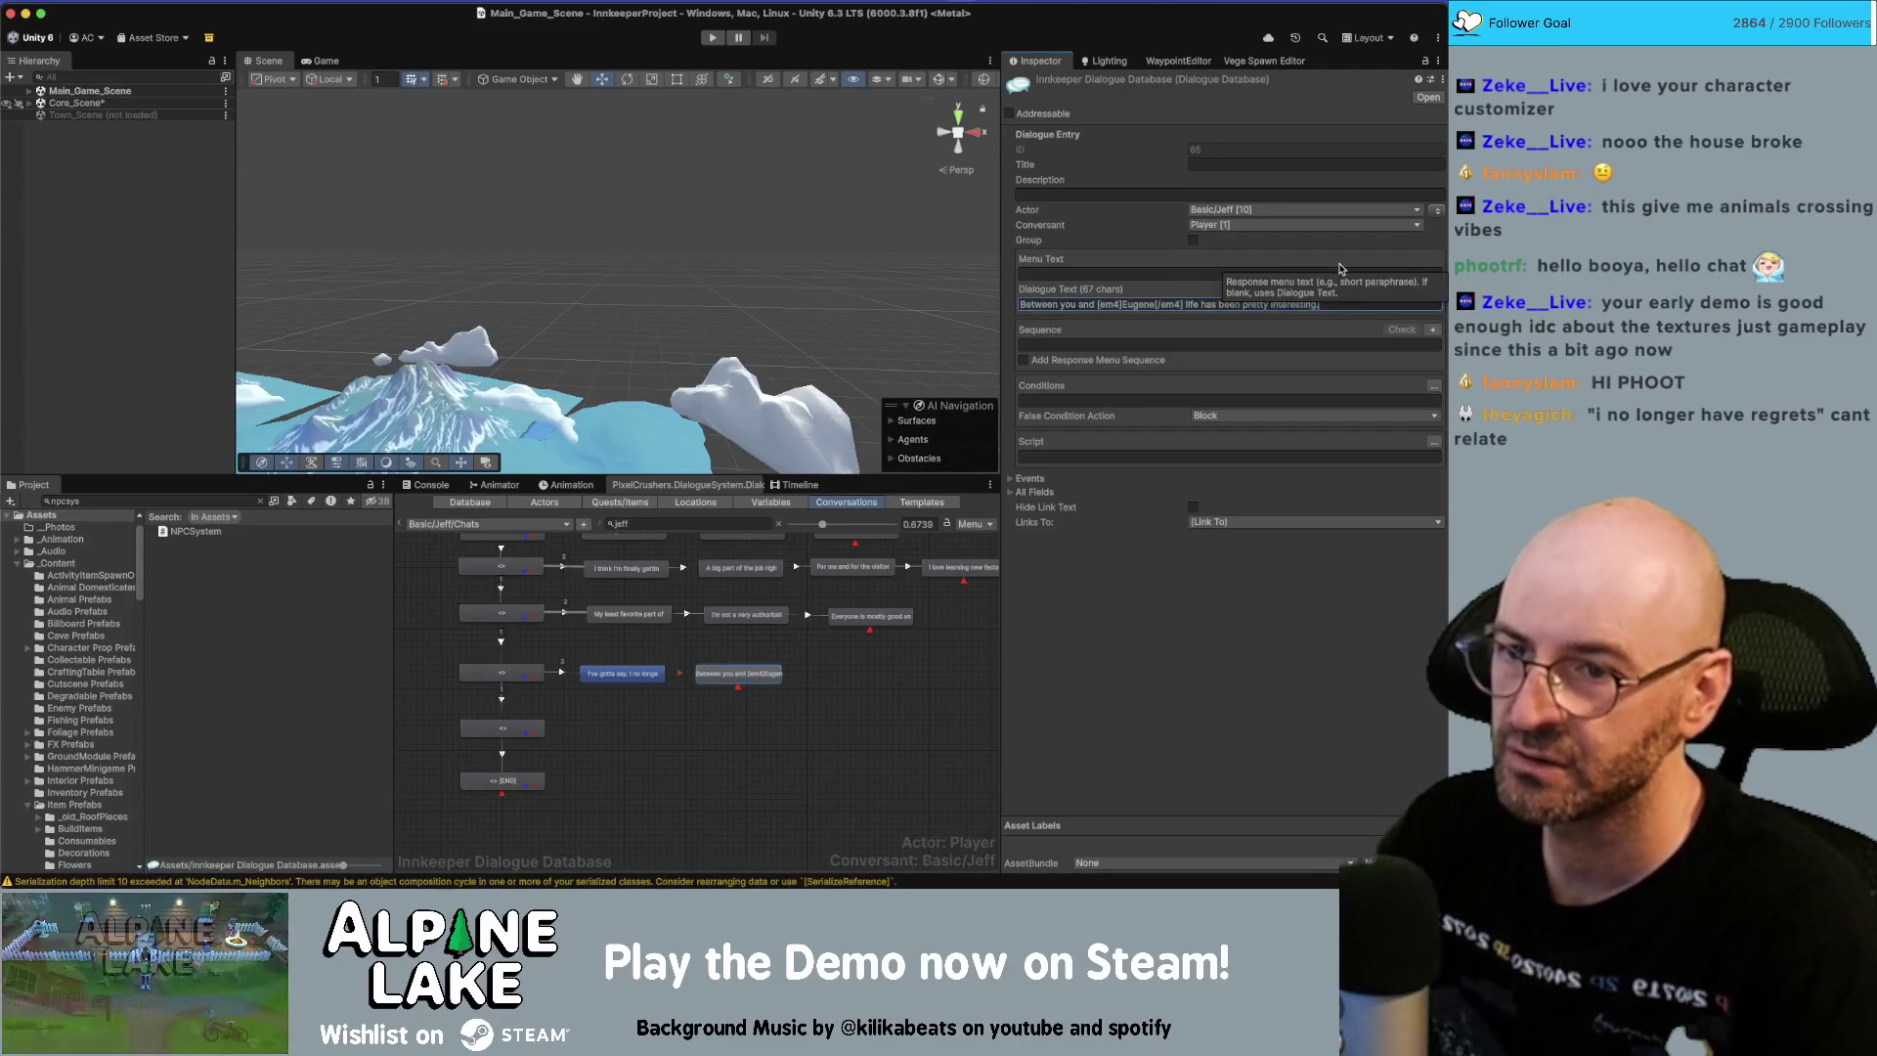
type("my life")
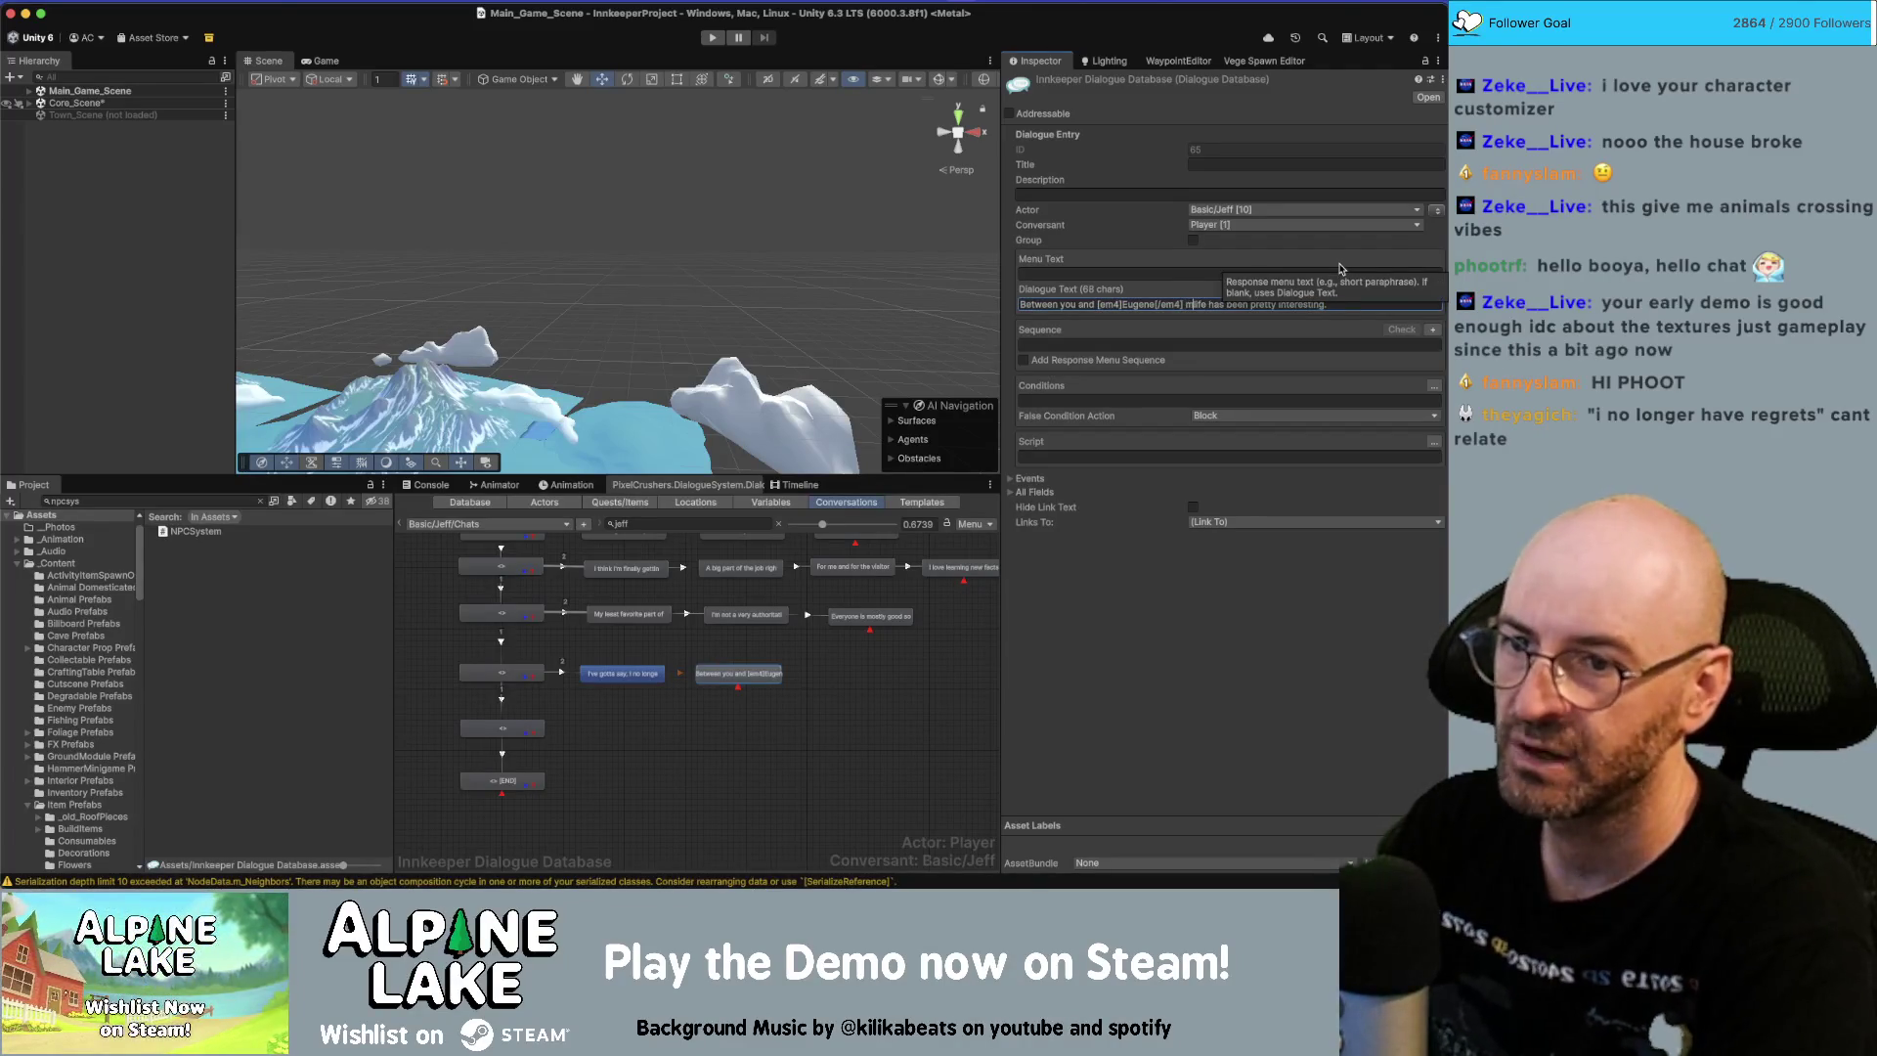
type(" here")
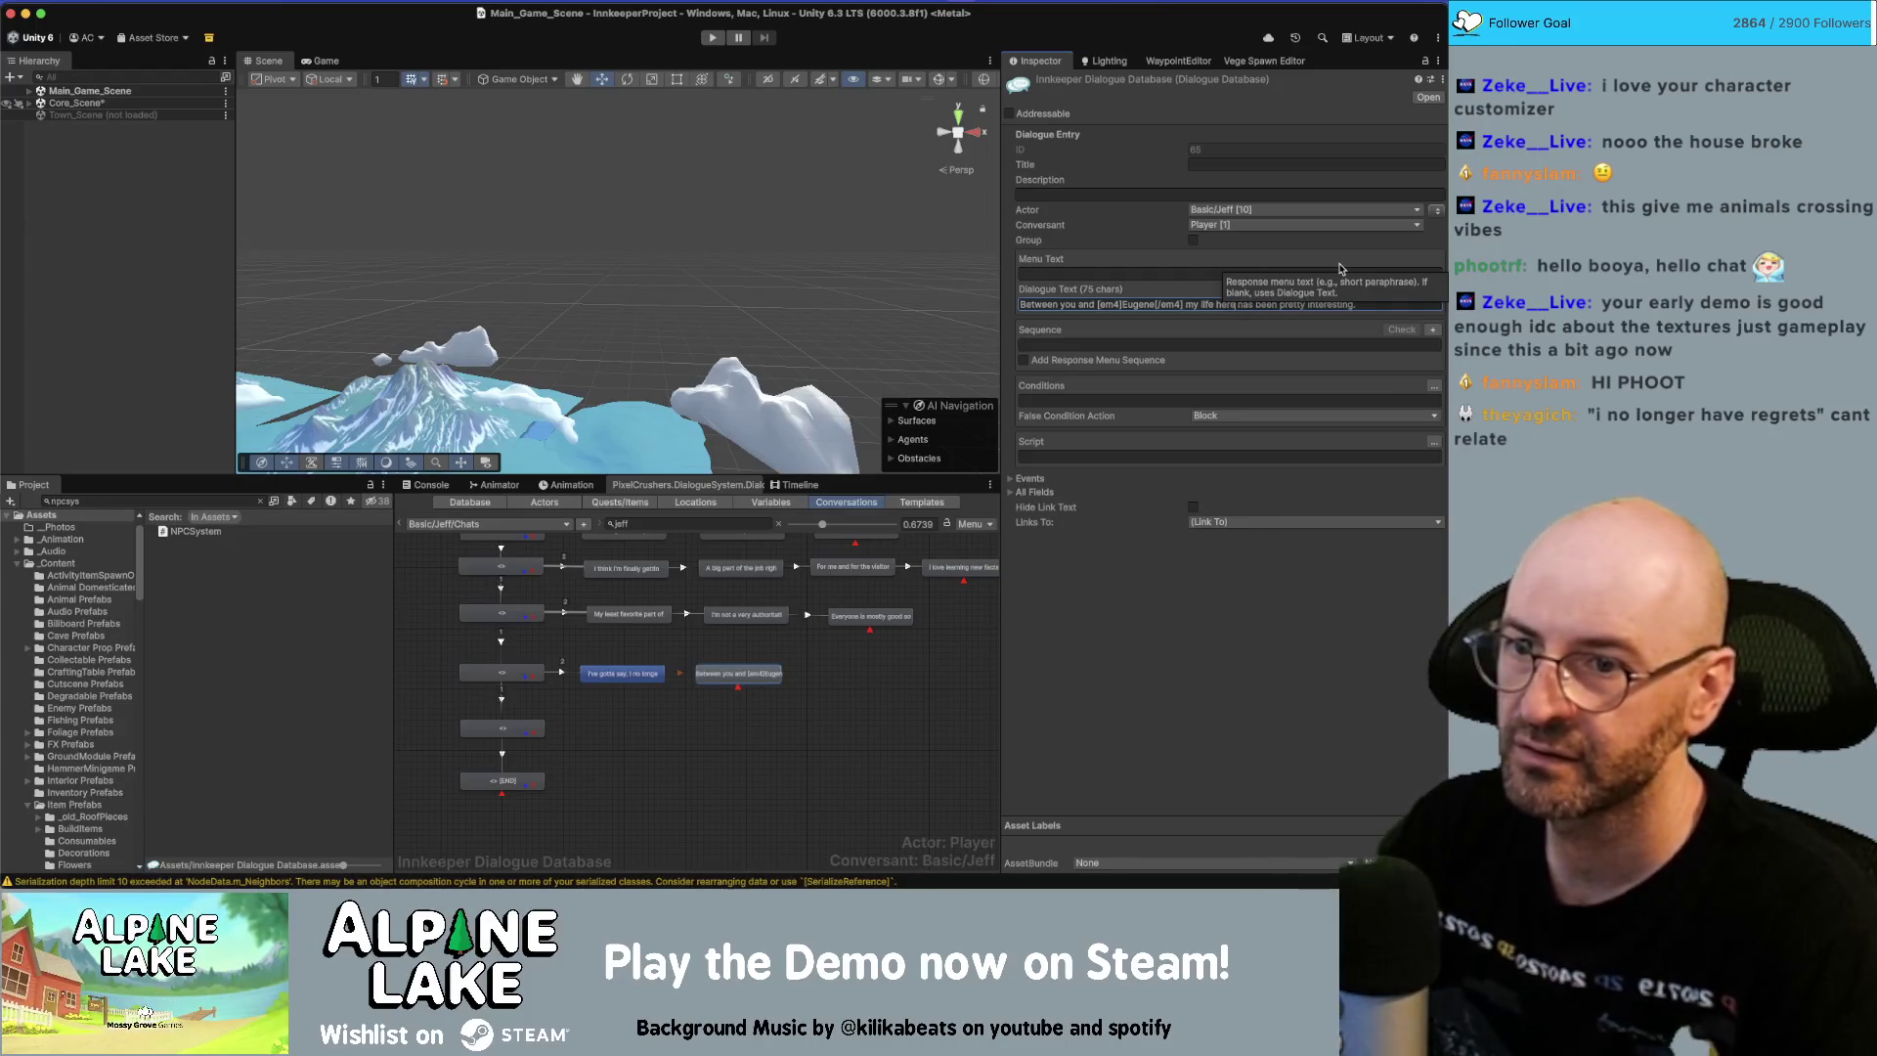
Add the next child node holding only the learning line, with extra lines and a stray letter removed.
right_click(761, 677)
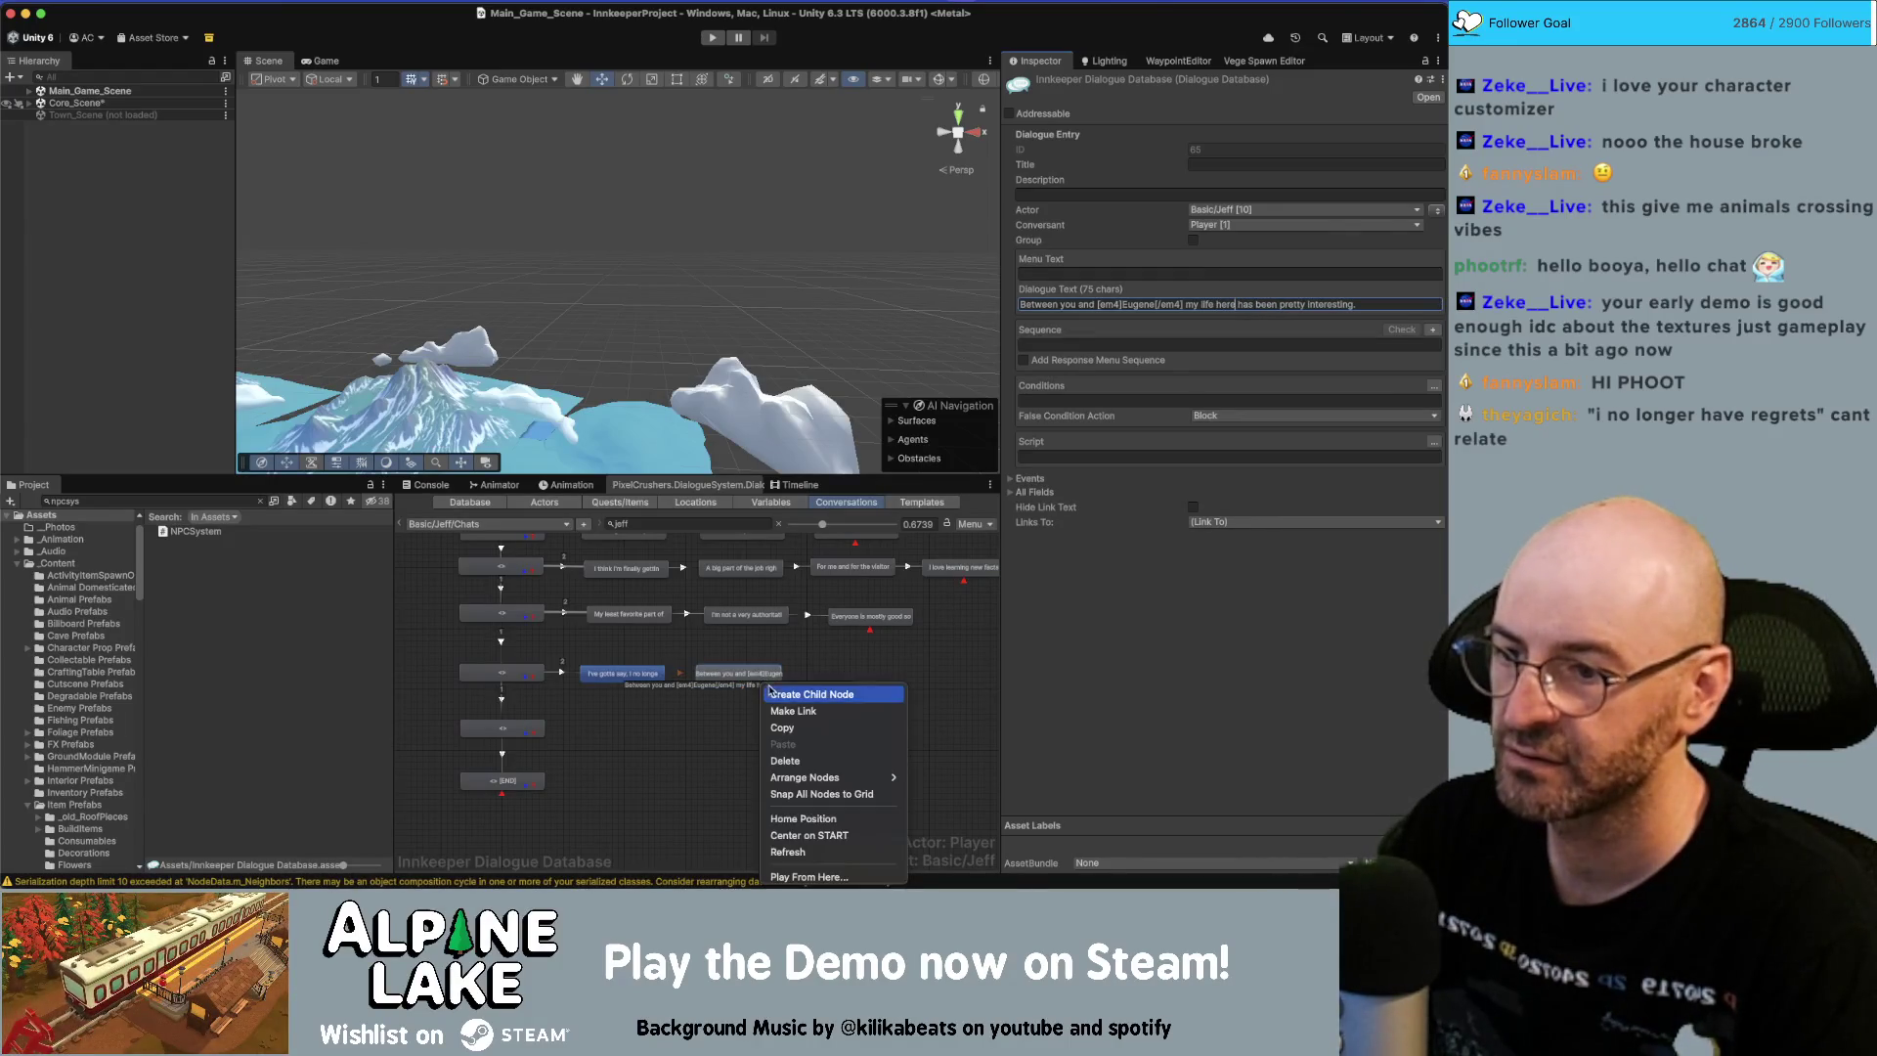
left_click(767, 691)
left_click_drag(764, 710, 890, 679)
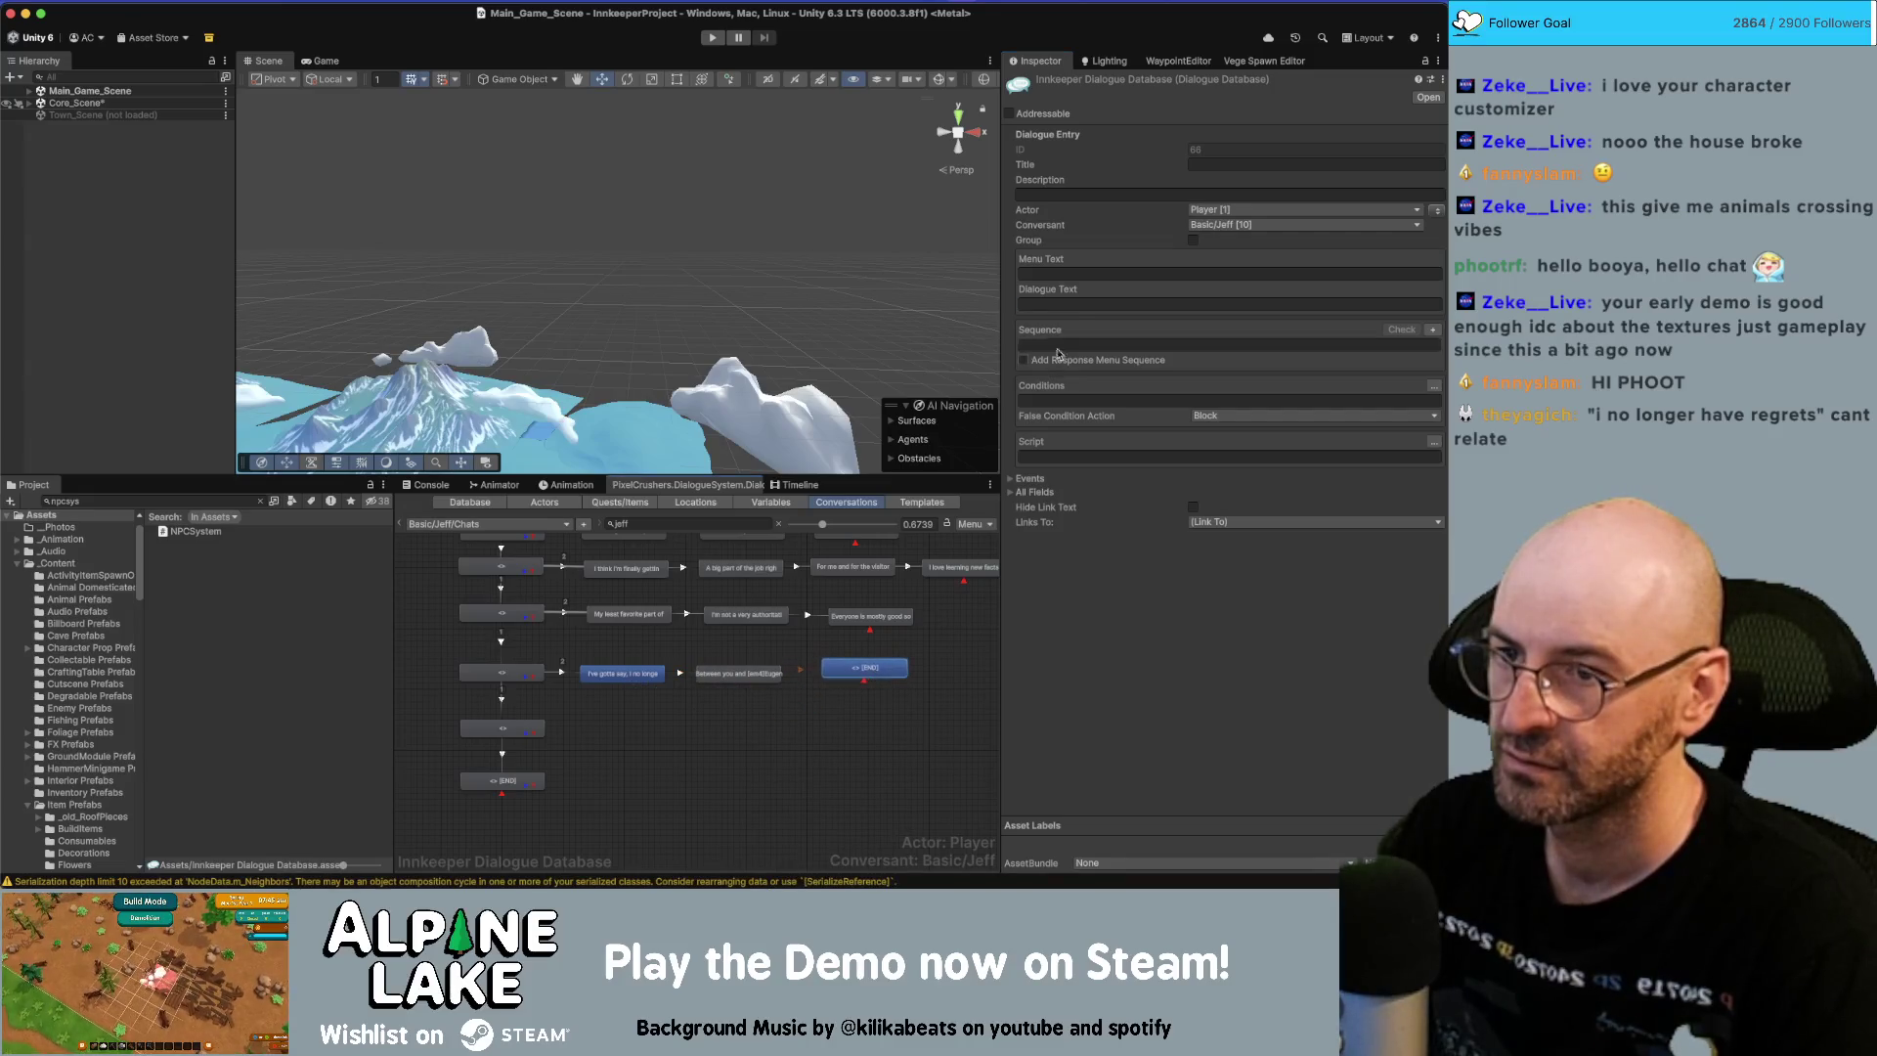
type("I've been able to learn so many new skills and meet so many new people.  It's pretty fulfilling when I think about it.  Thanks for everything.  I literally couldn't have done it without you.")
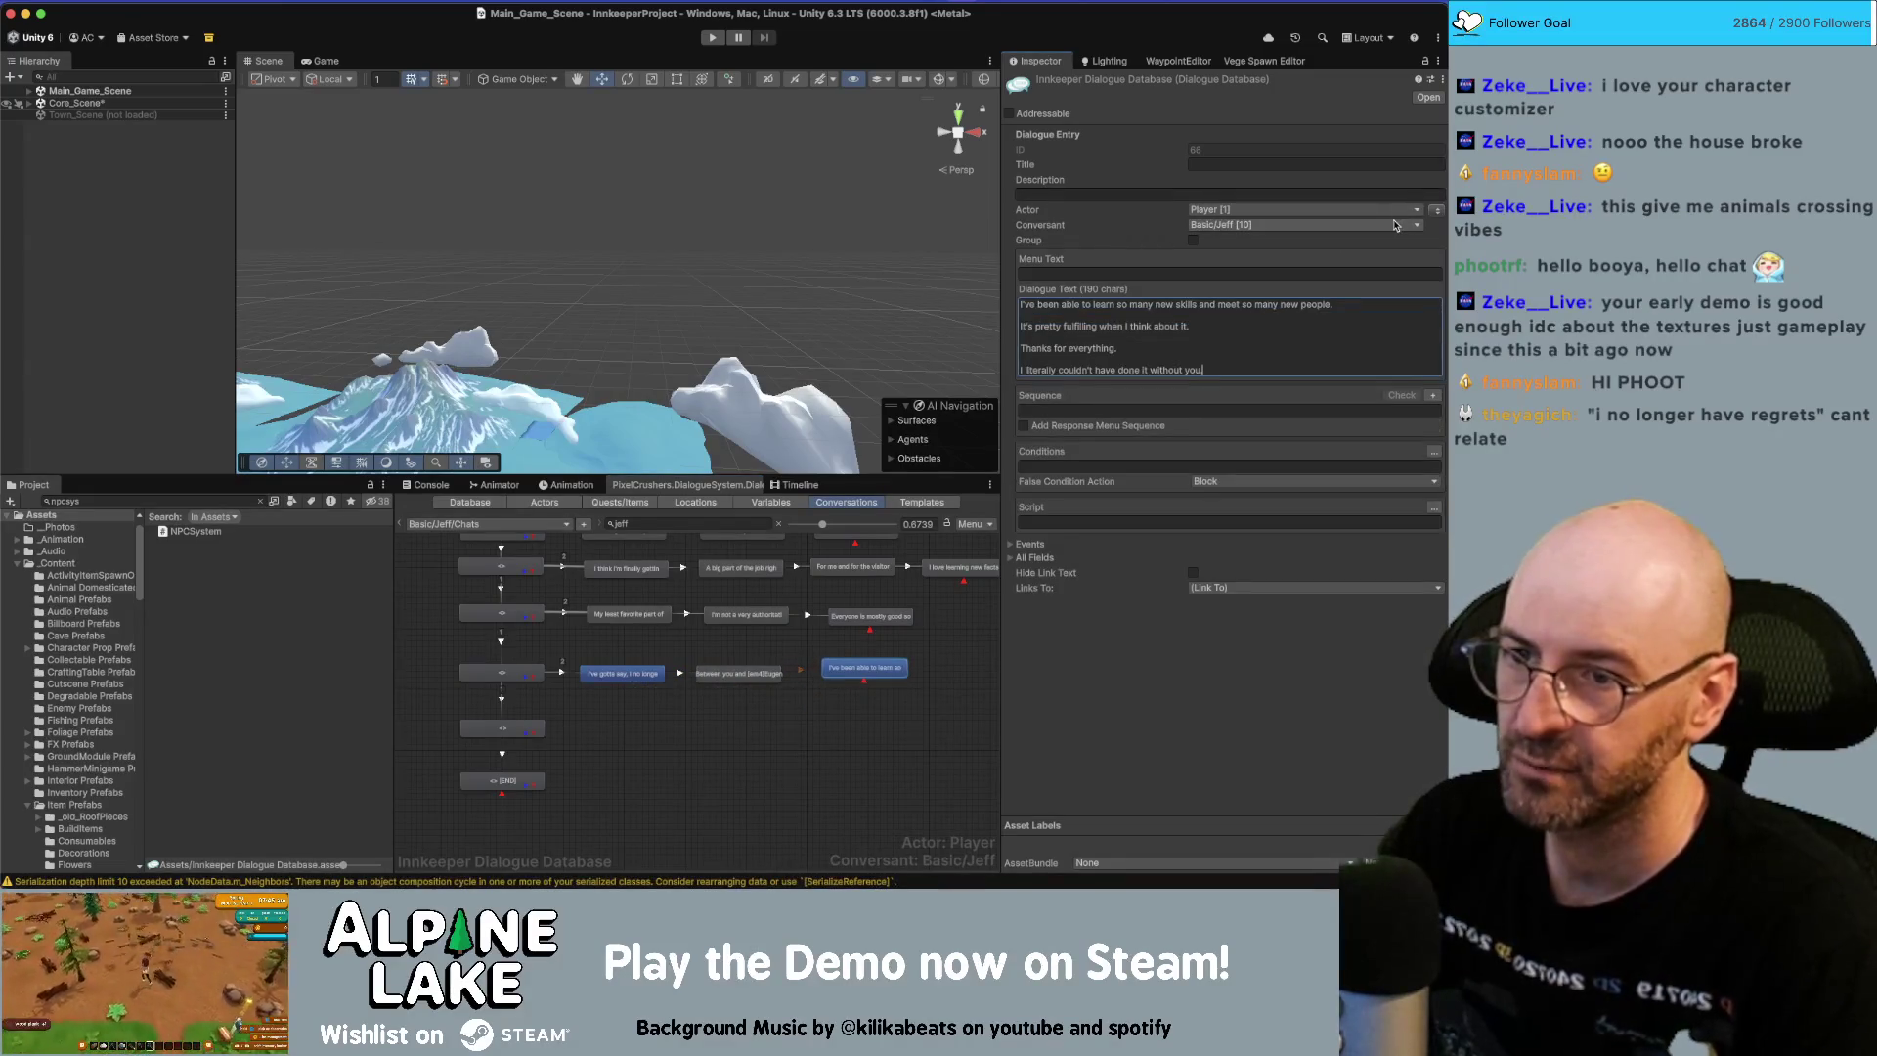
key("shift+Up")
key("shift+Up")
key("shift+Up")
key("BackSpace")
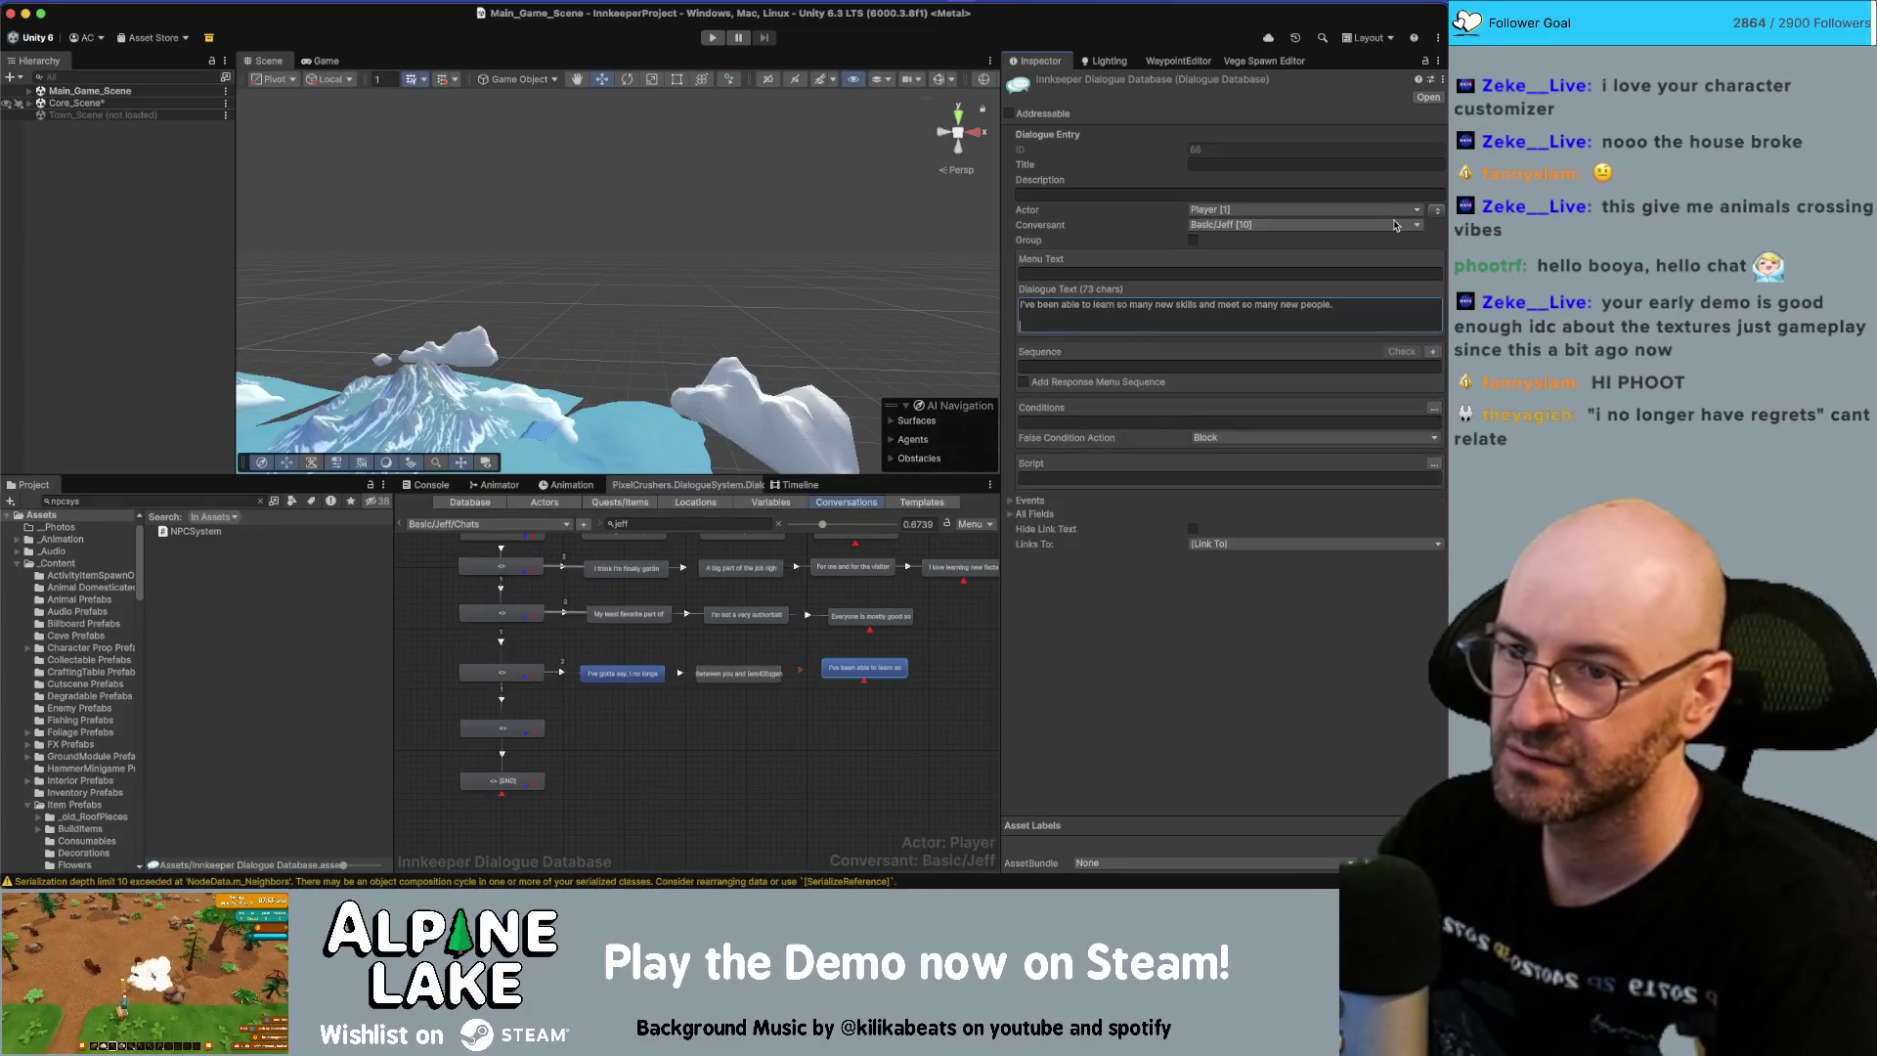
key("BackSpace")
key("BackSpace")
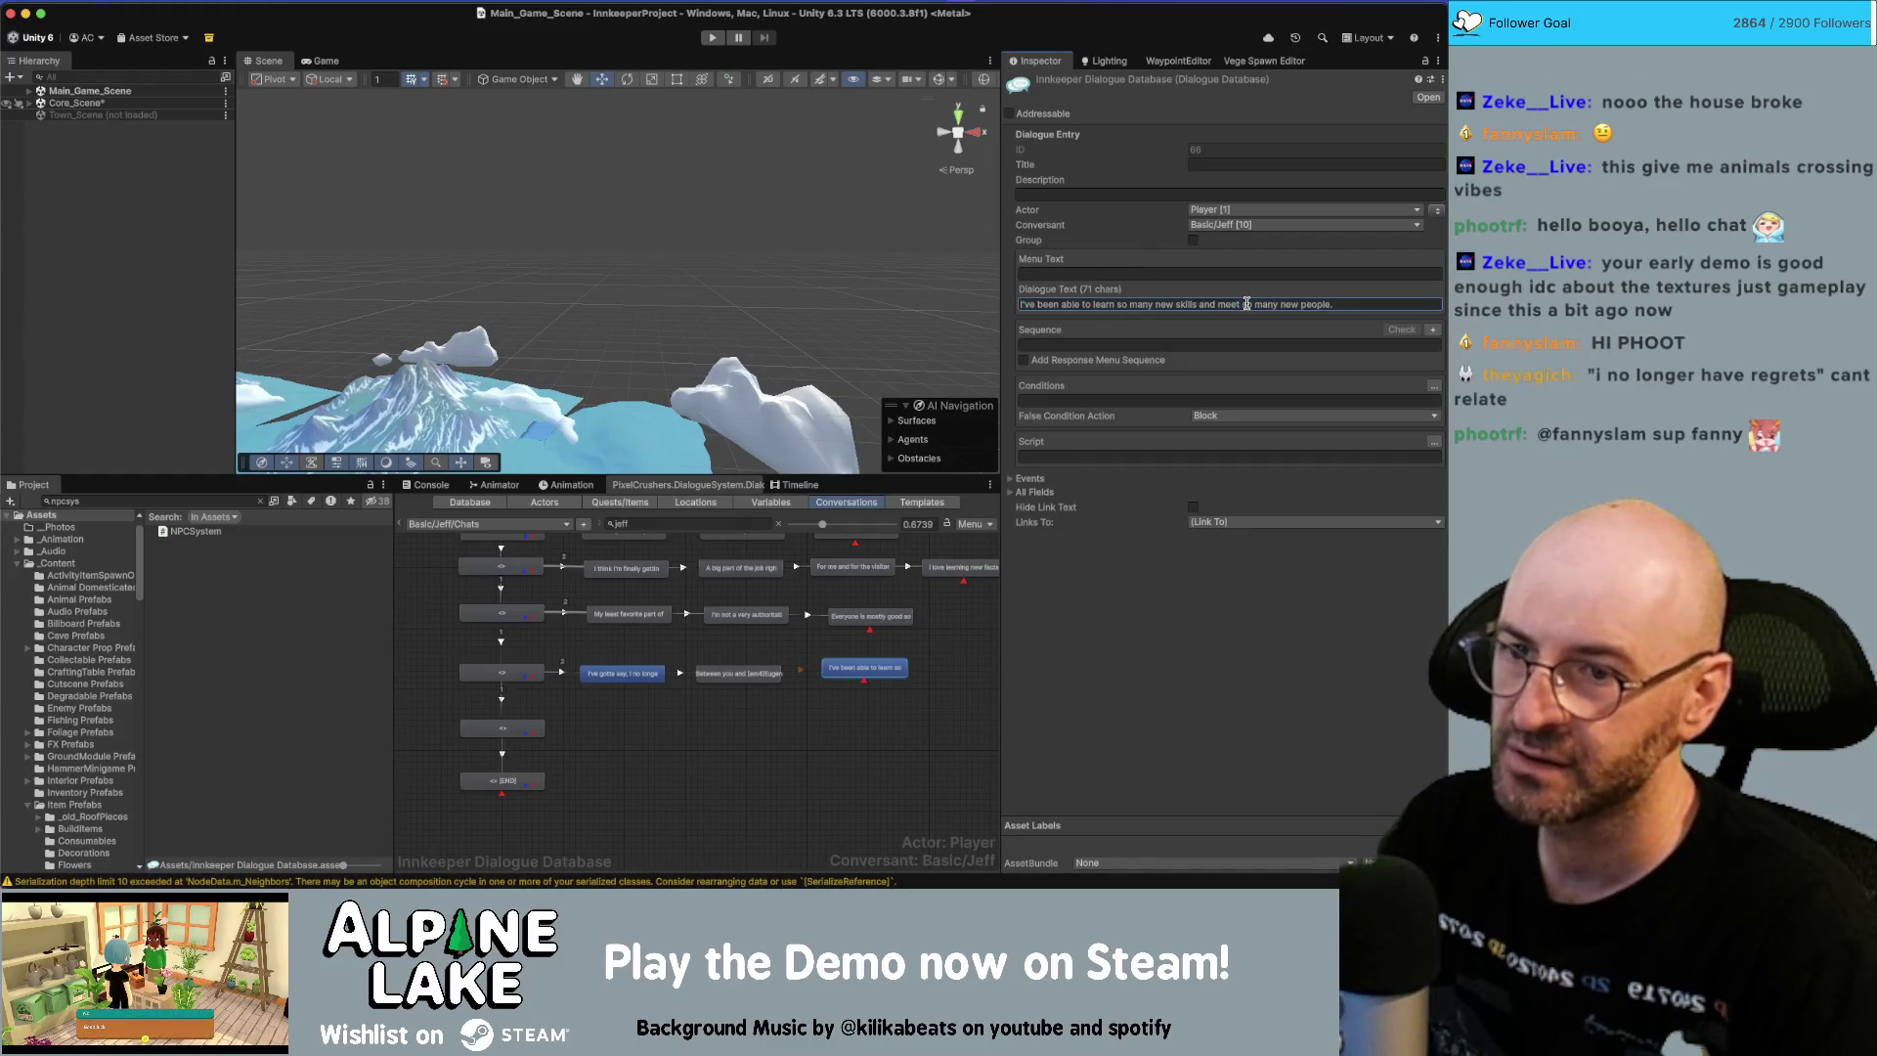
key("Delete")
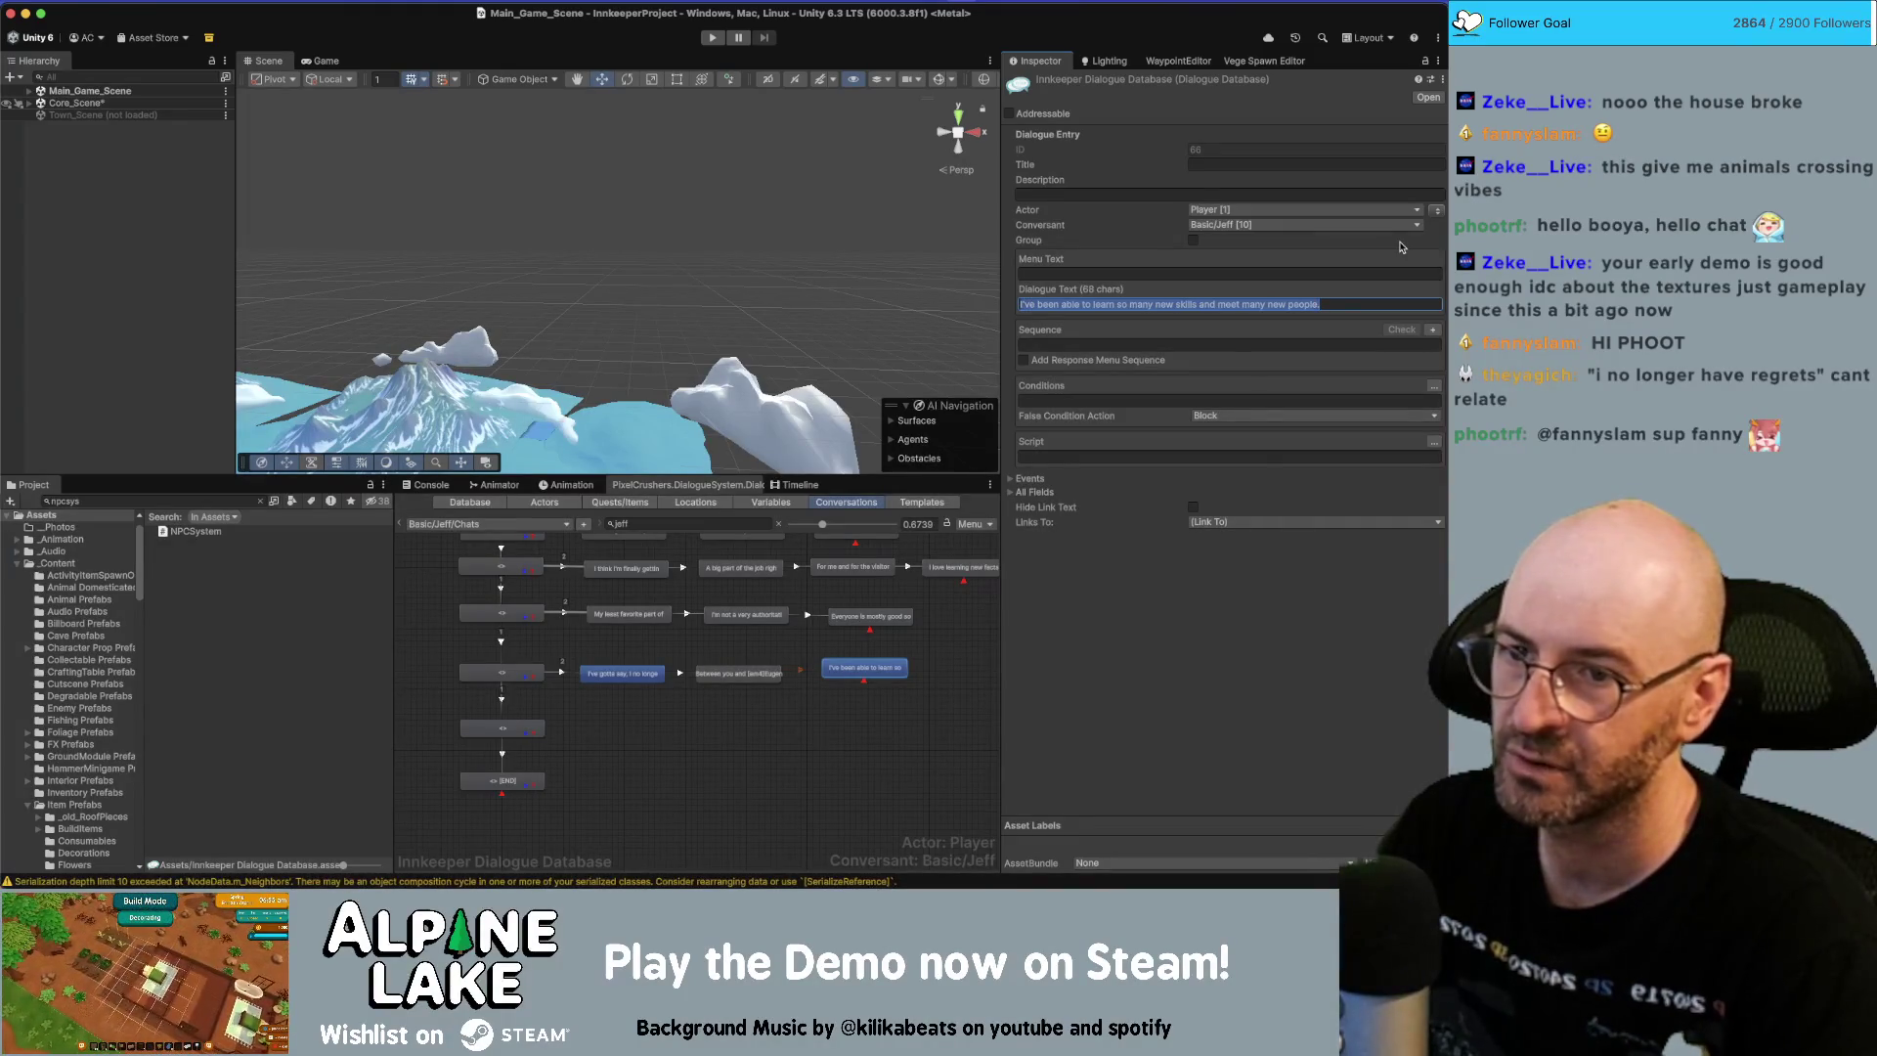
Add a child node with the fulfilling line, changing 'pretty' to 'very'.
left_click(885, 708)
right_click(880, 674)
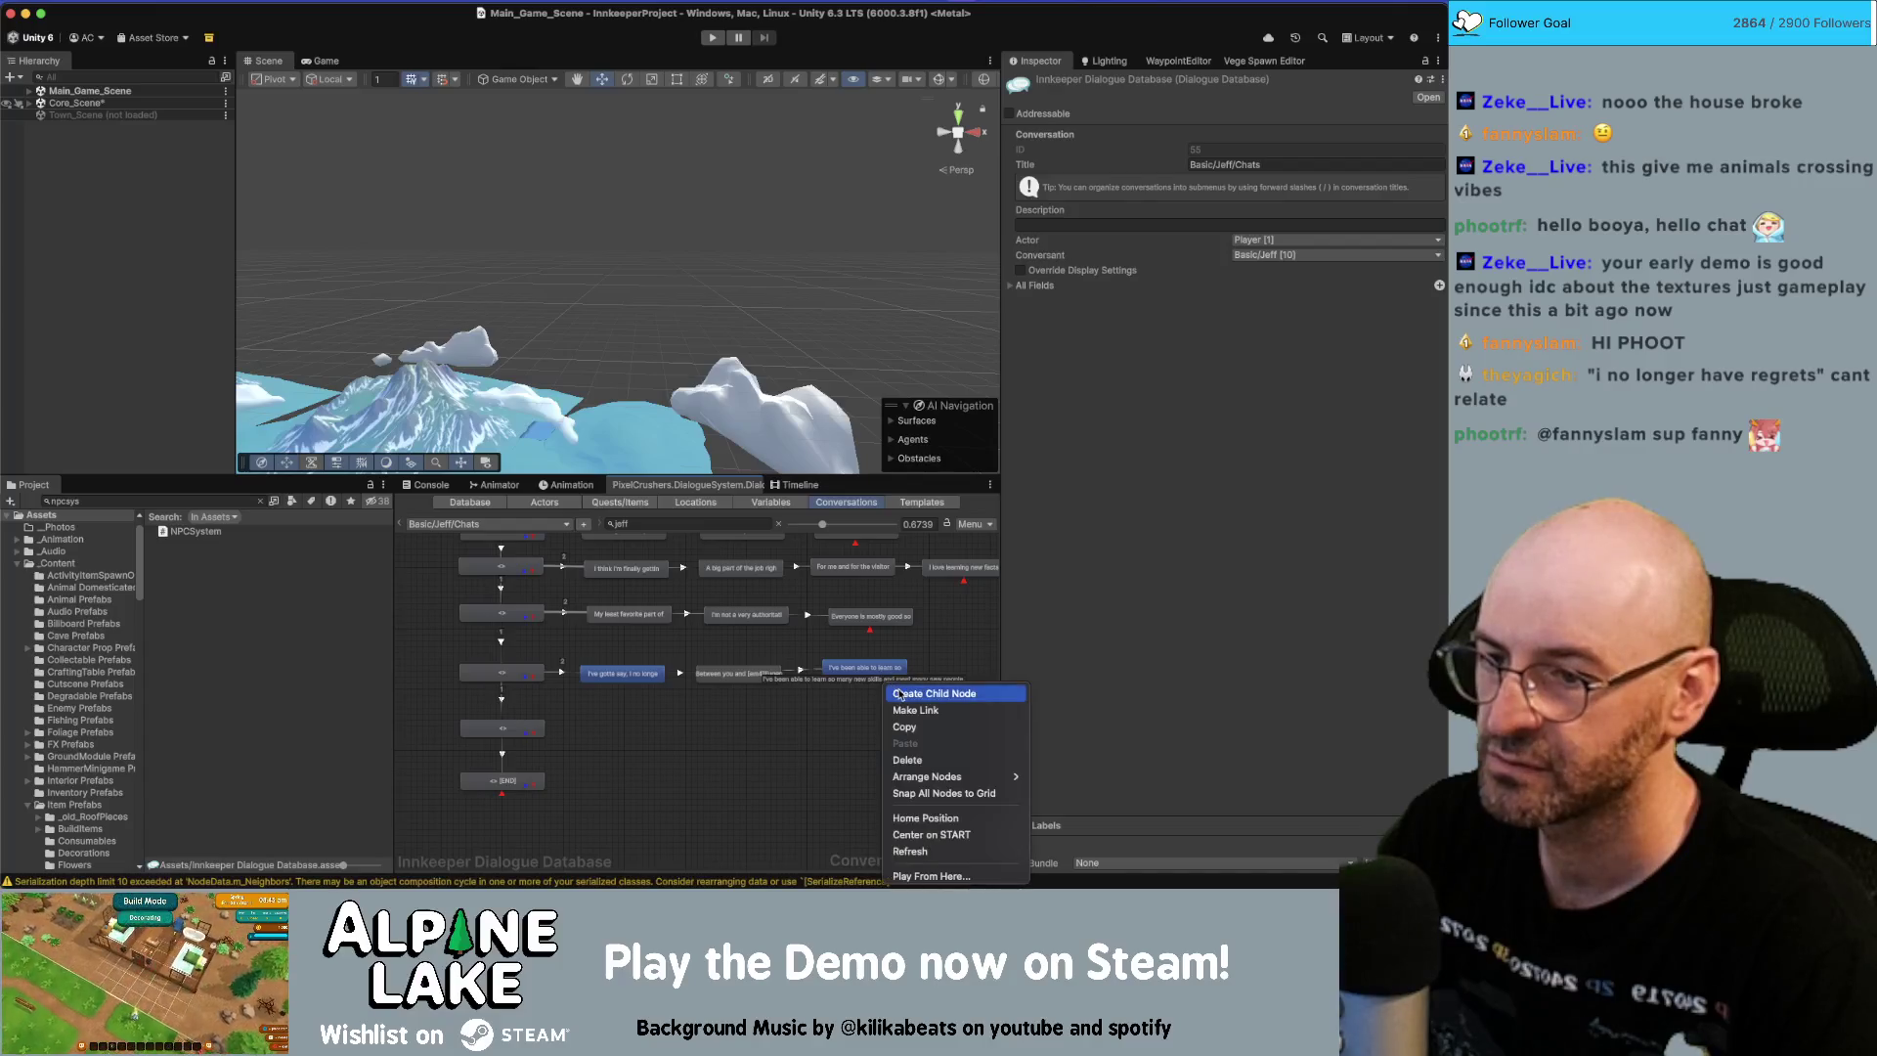
left_click(910, 691)
scroll(909, 704, "right", 2)
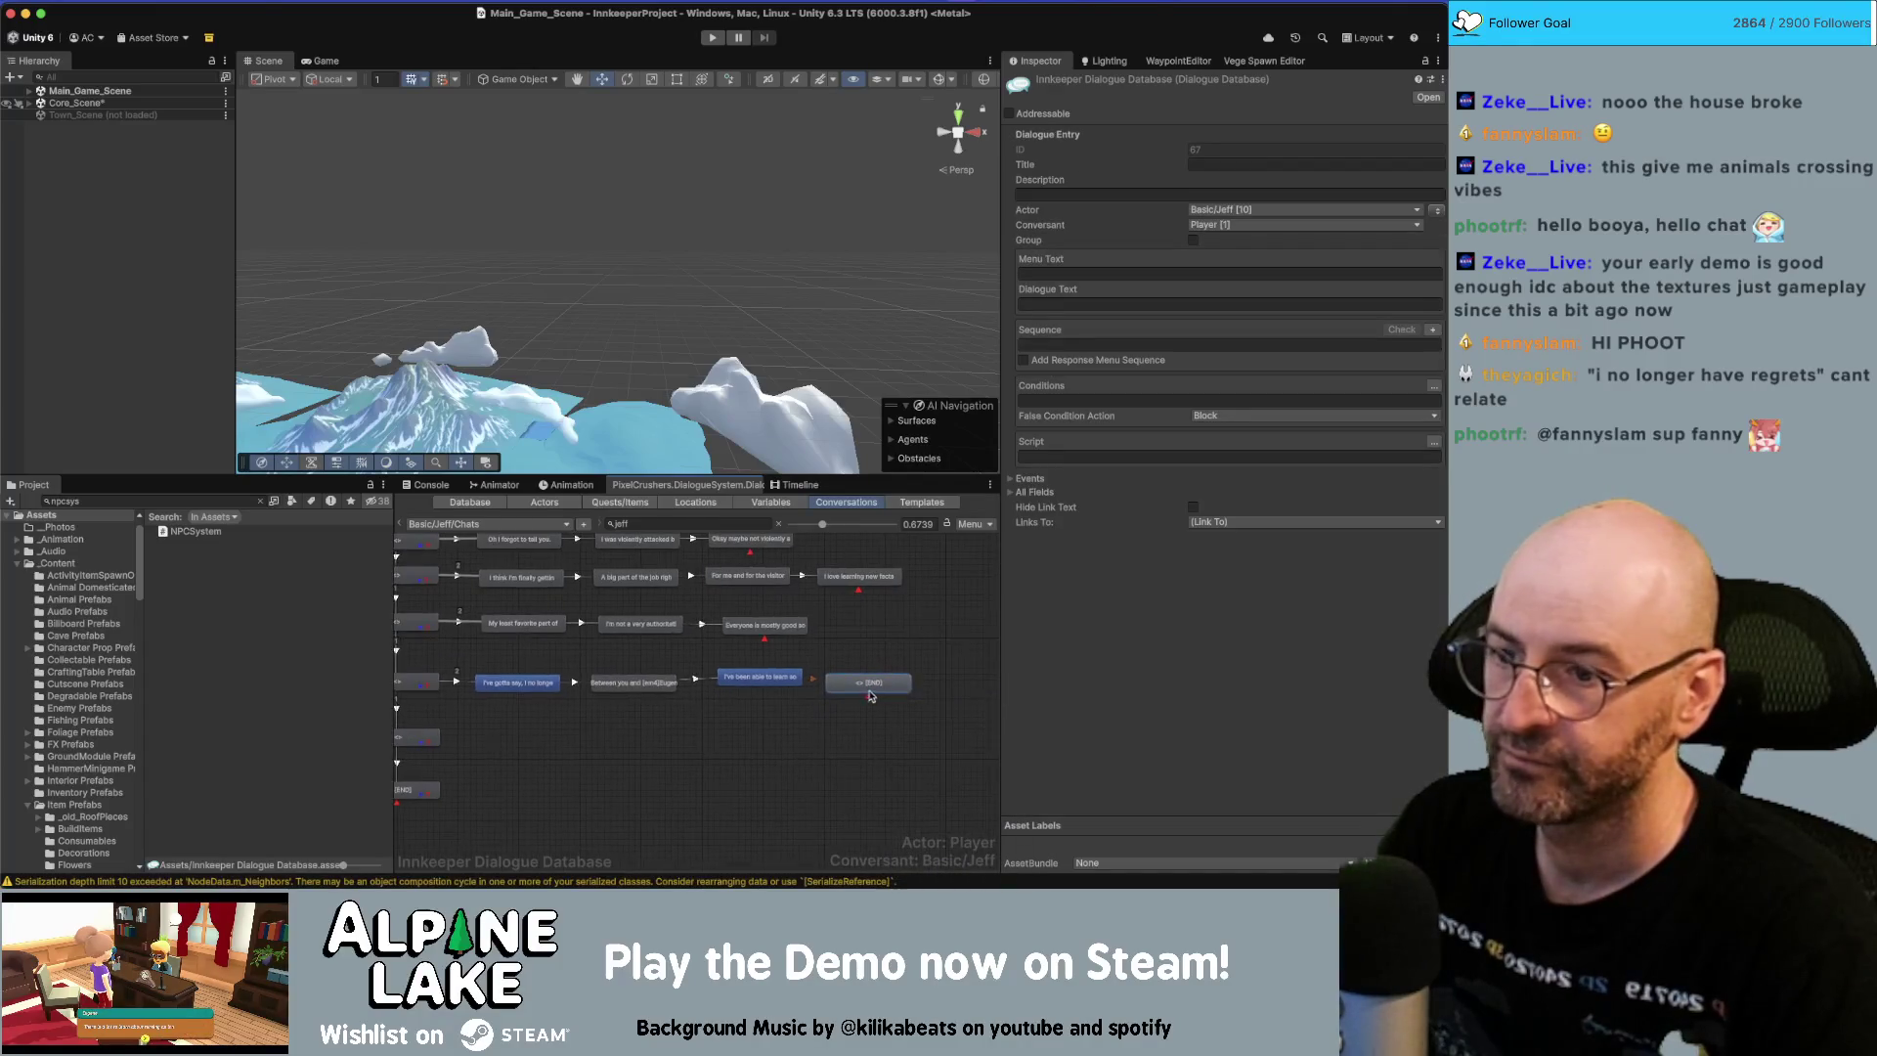
left_click(1083, 302)
type("It's pretty fulfilling when I think about it.  Thanks for everything.  I literally couldn't have done it without you.")
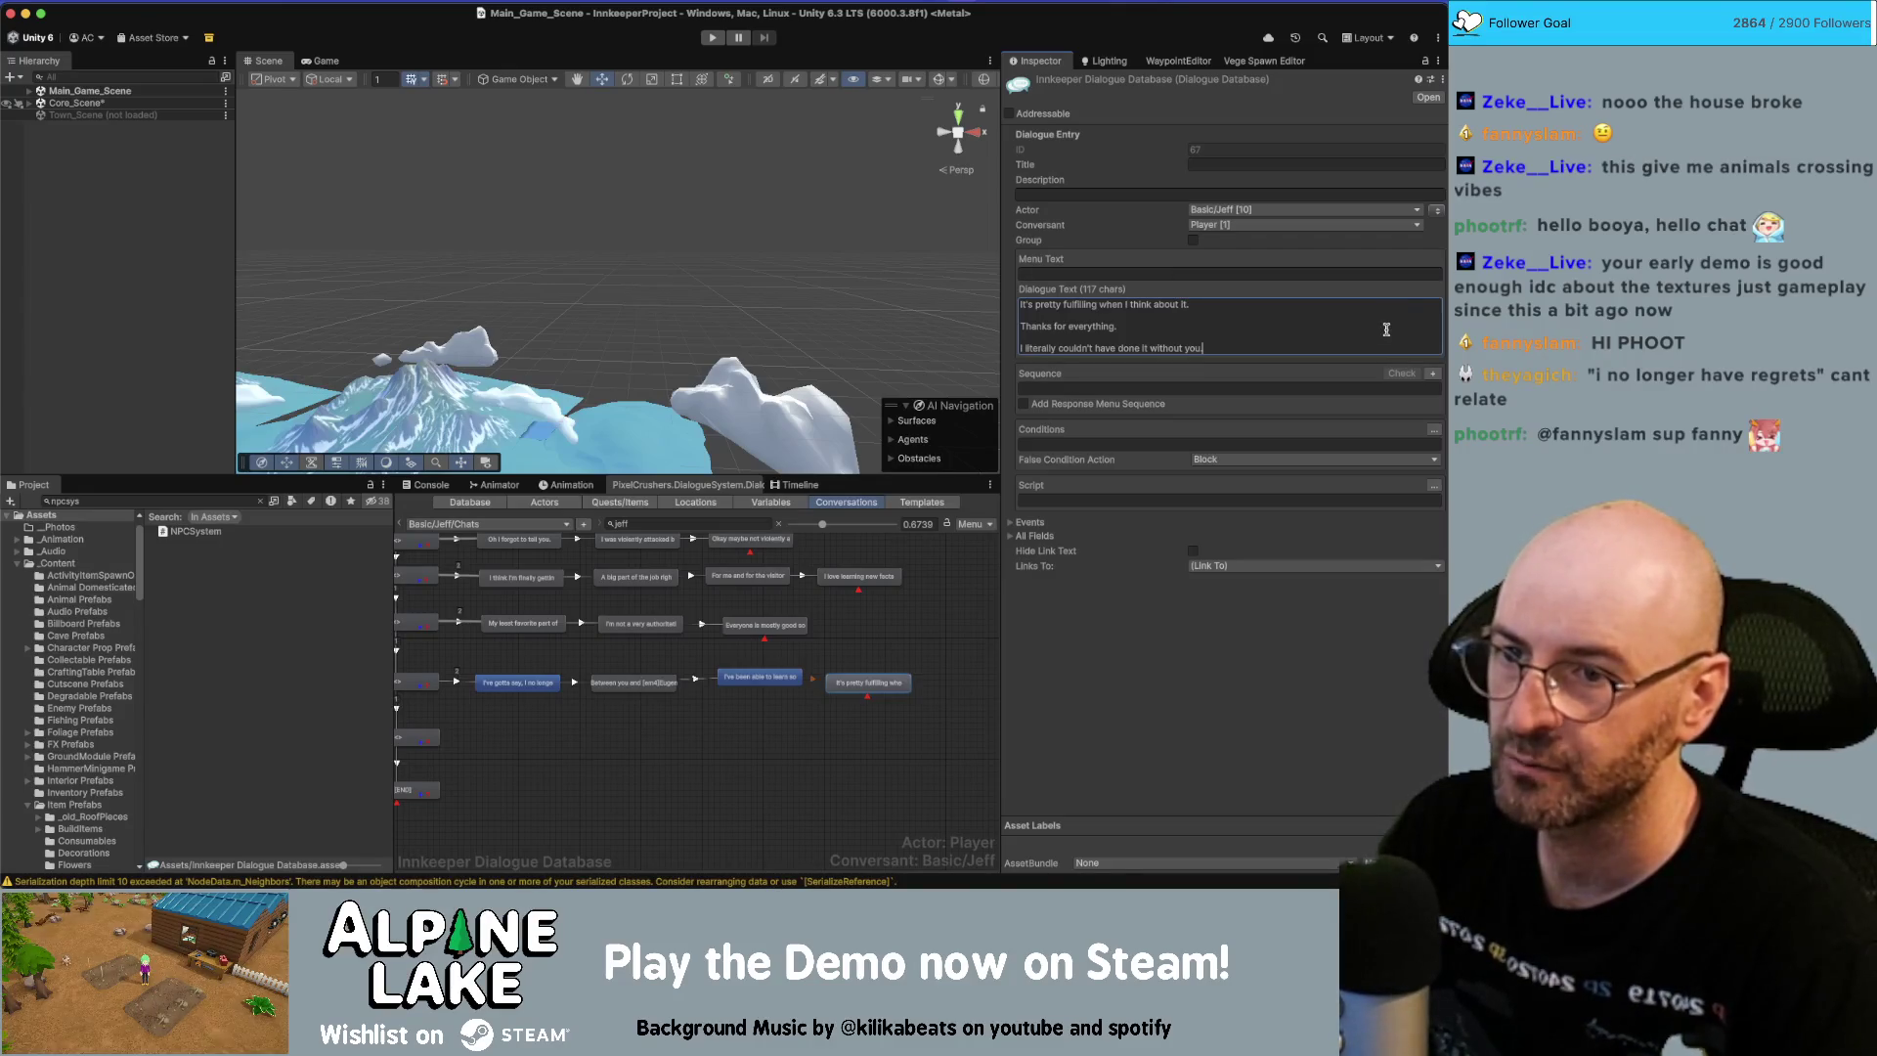
key("shift+alt+Right")
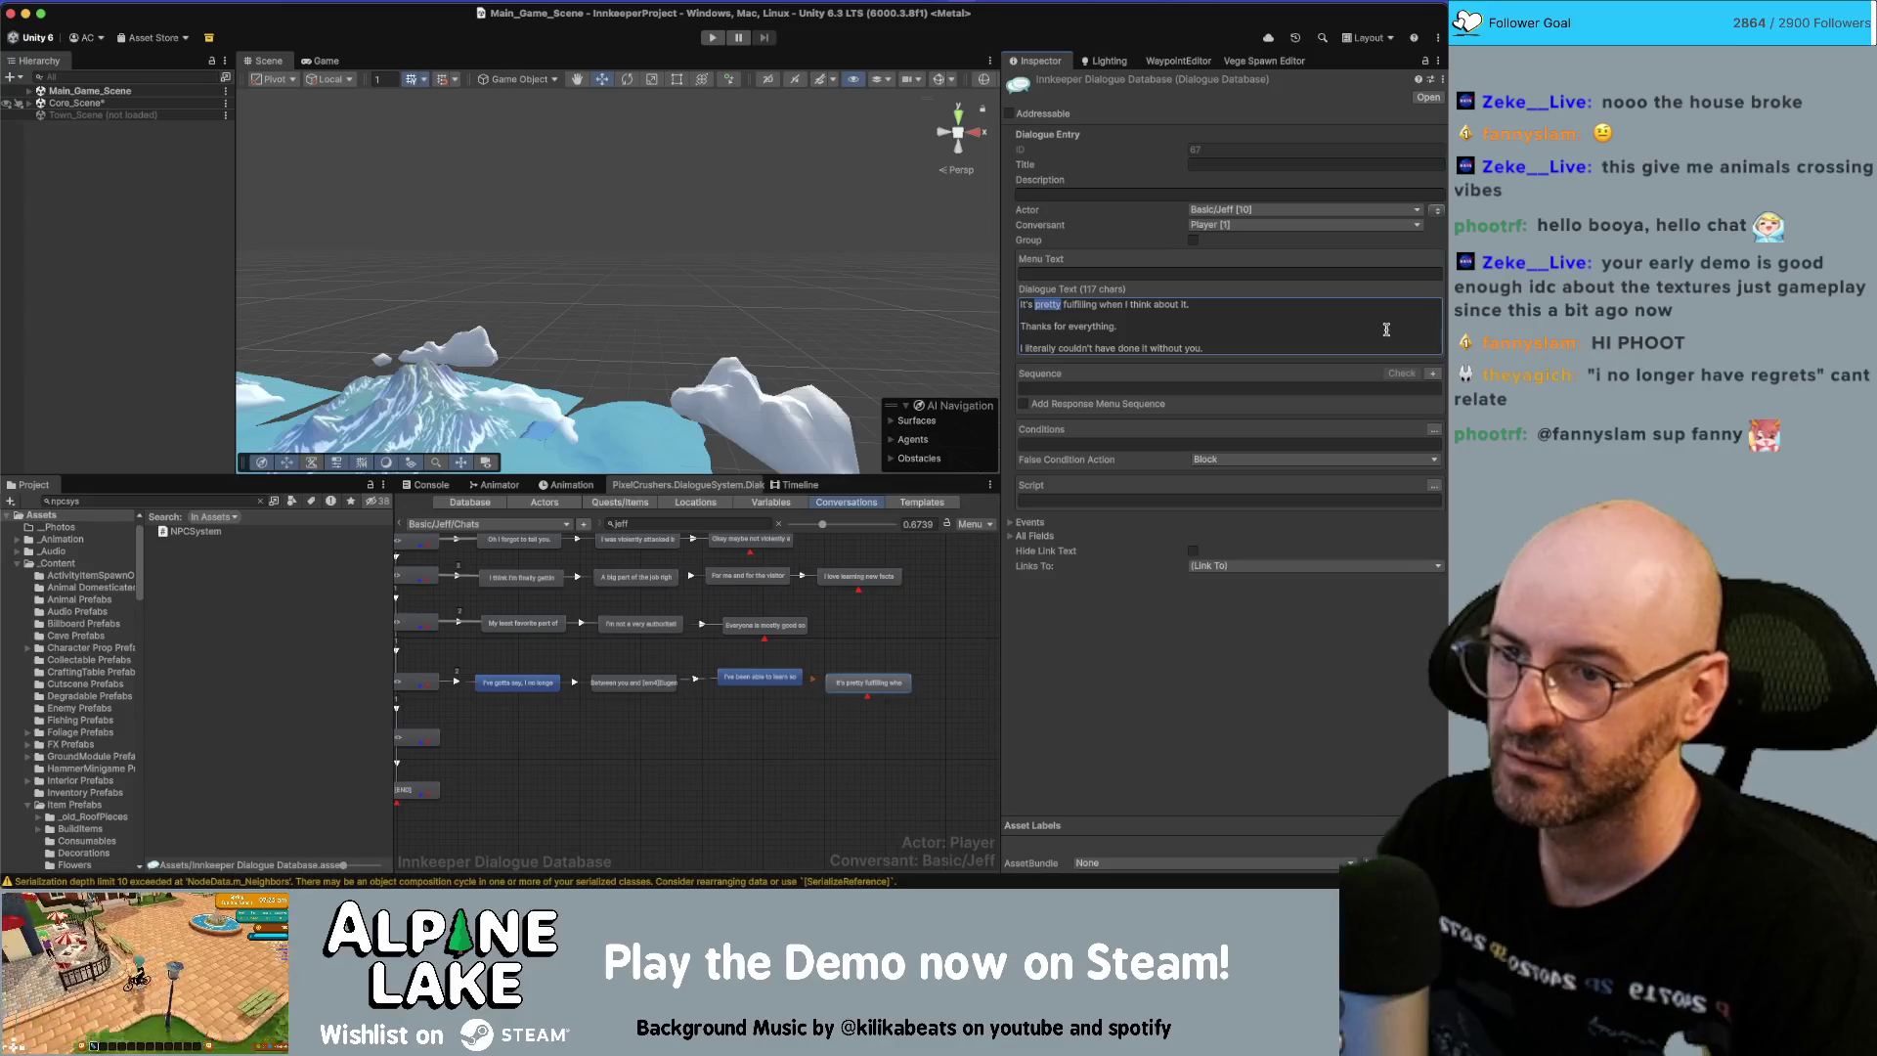
type("very")
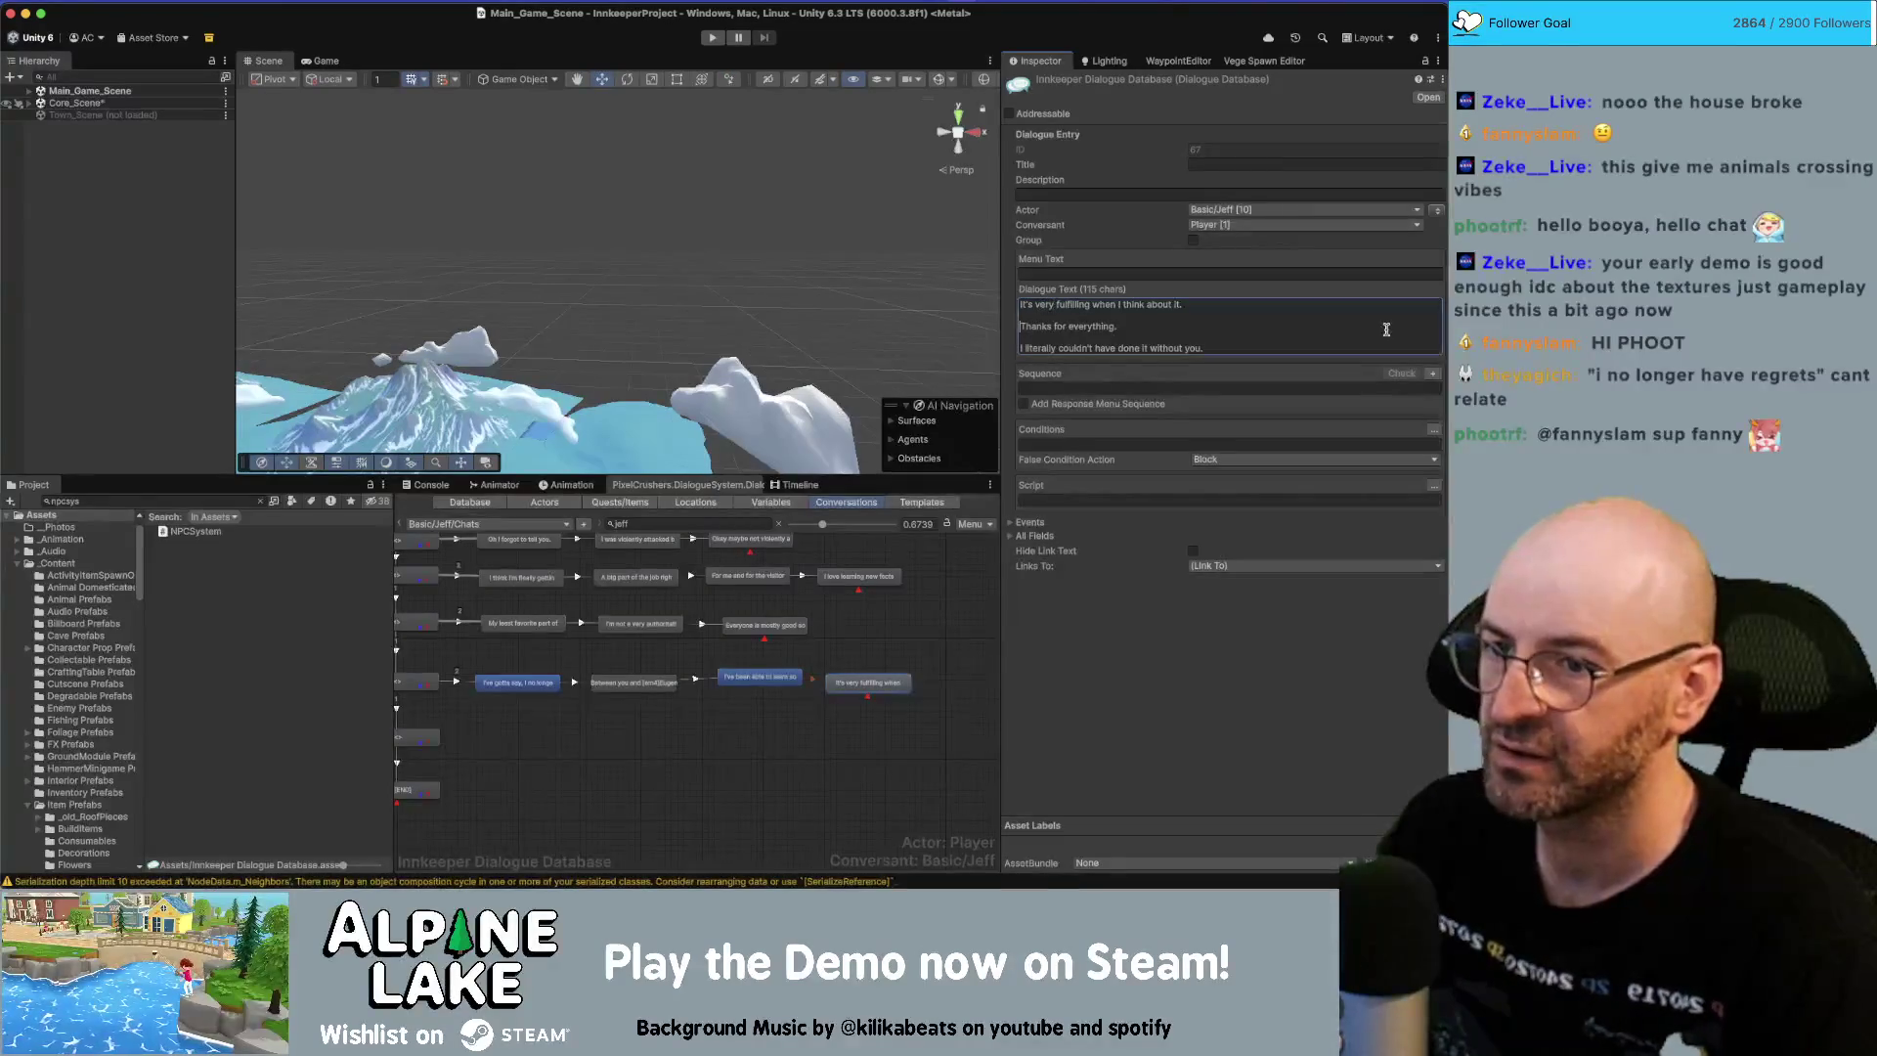
key("shift+Up")
key("shift+Up")
key("shift+Up")
key("BackSpace")
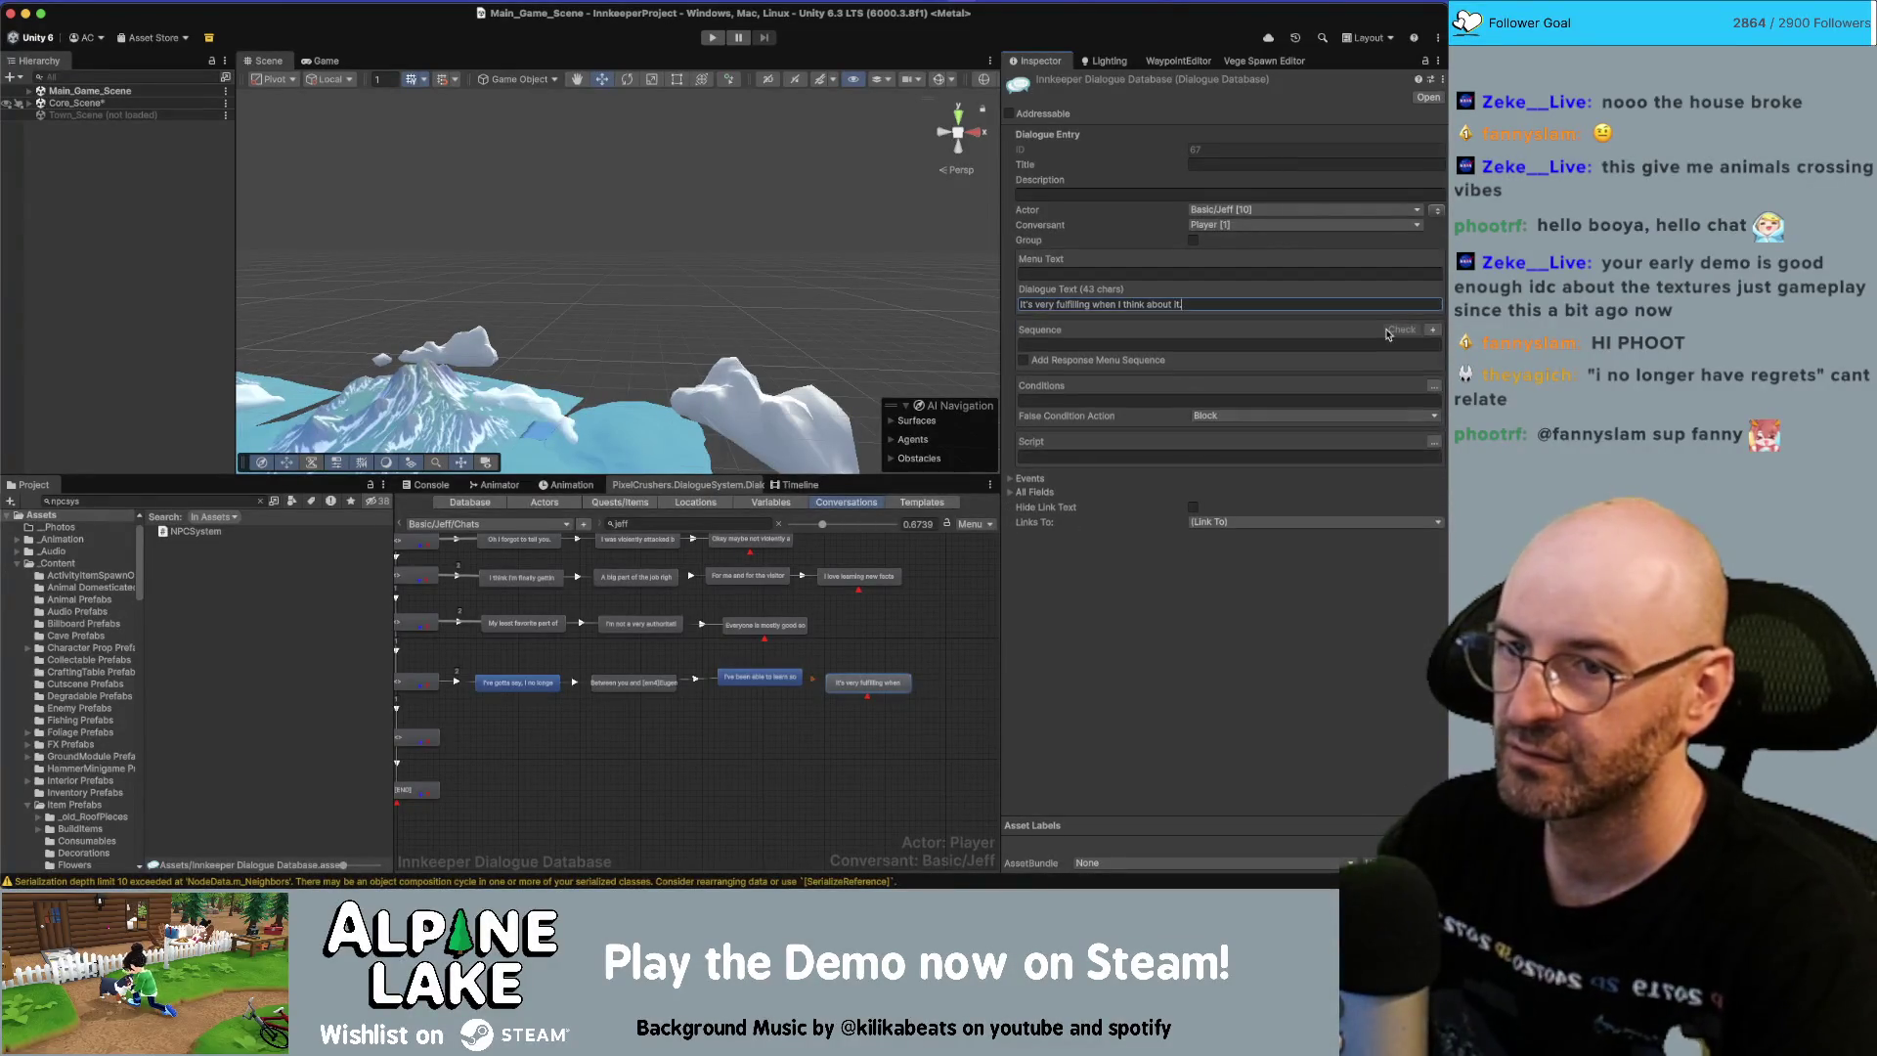
Add a child node containing just 'Thanks for everything.'.
right_click(880, 682)
left_click(909, 693)
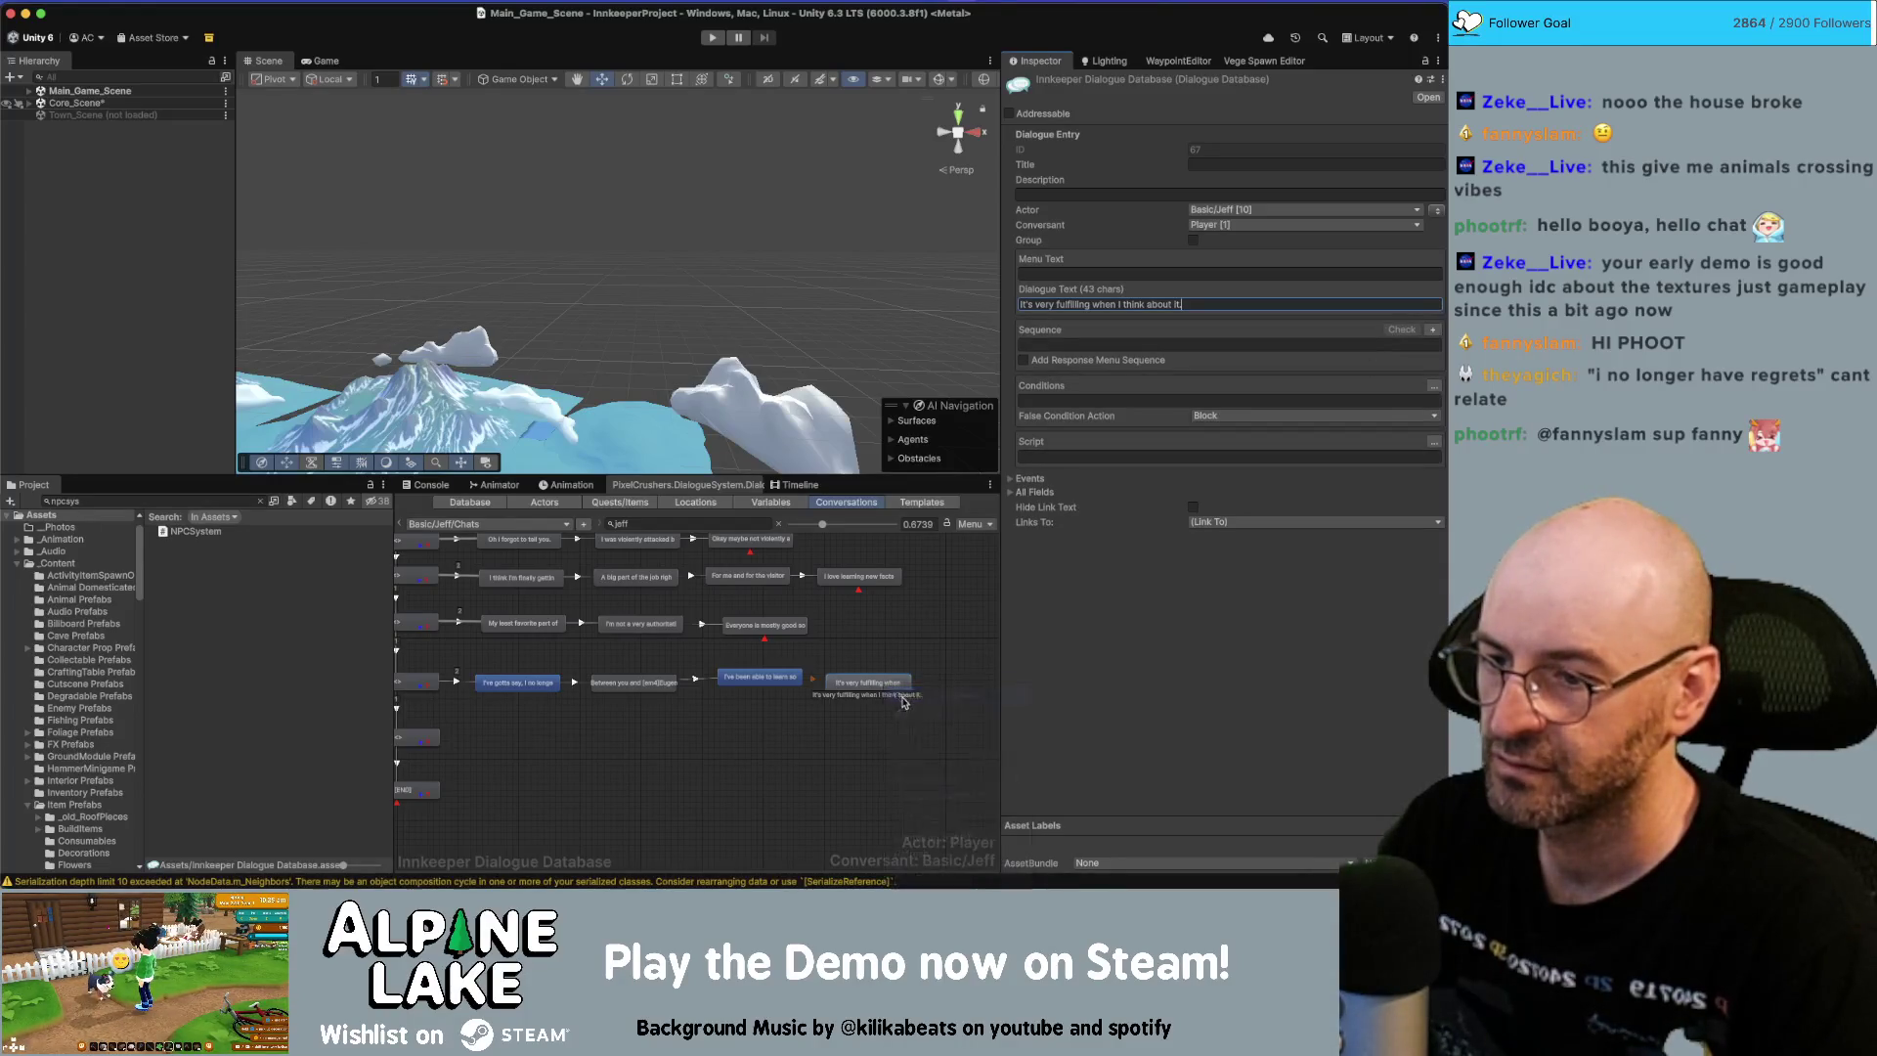
left_click_drag(875, 717, 981, 692)
scroll(981, 693, "right", 2)
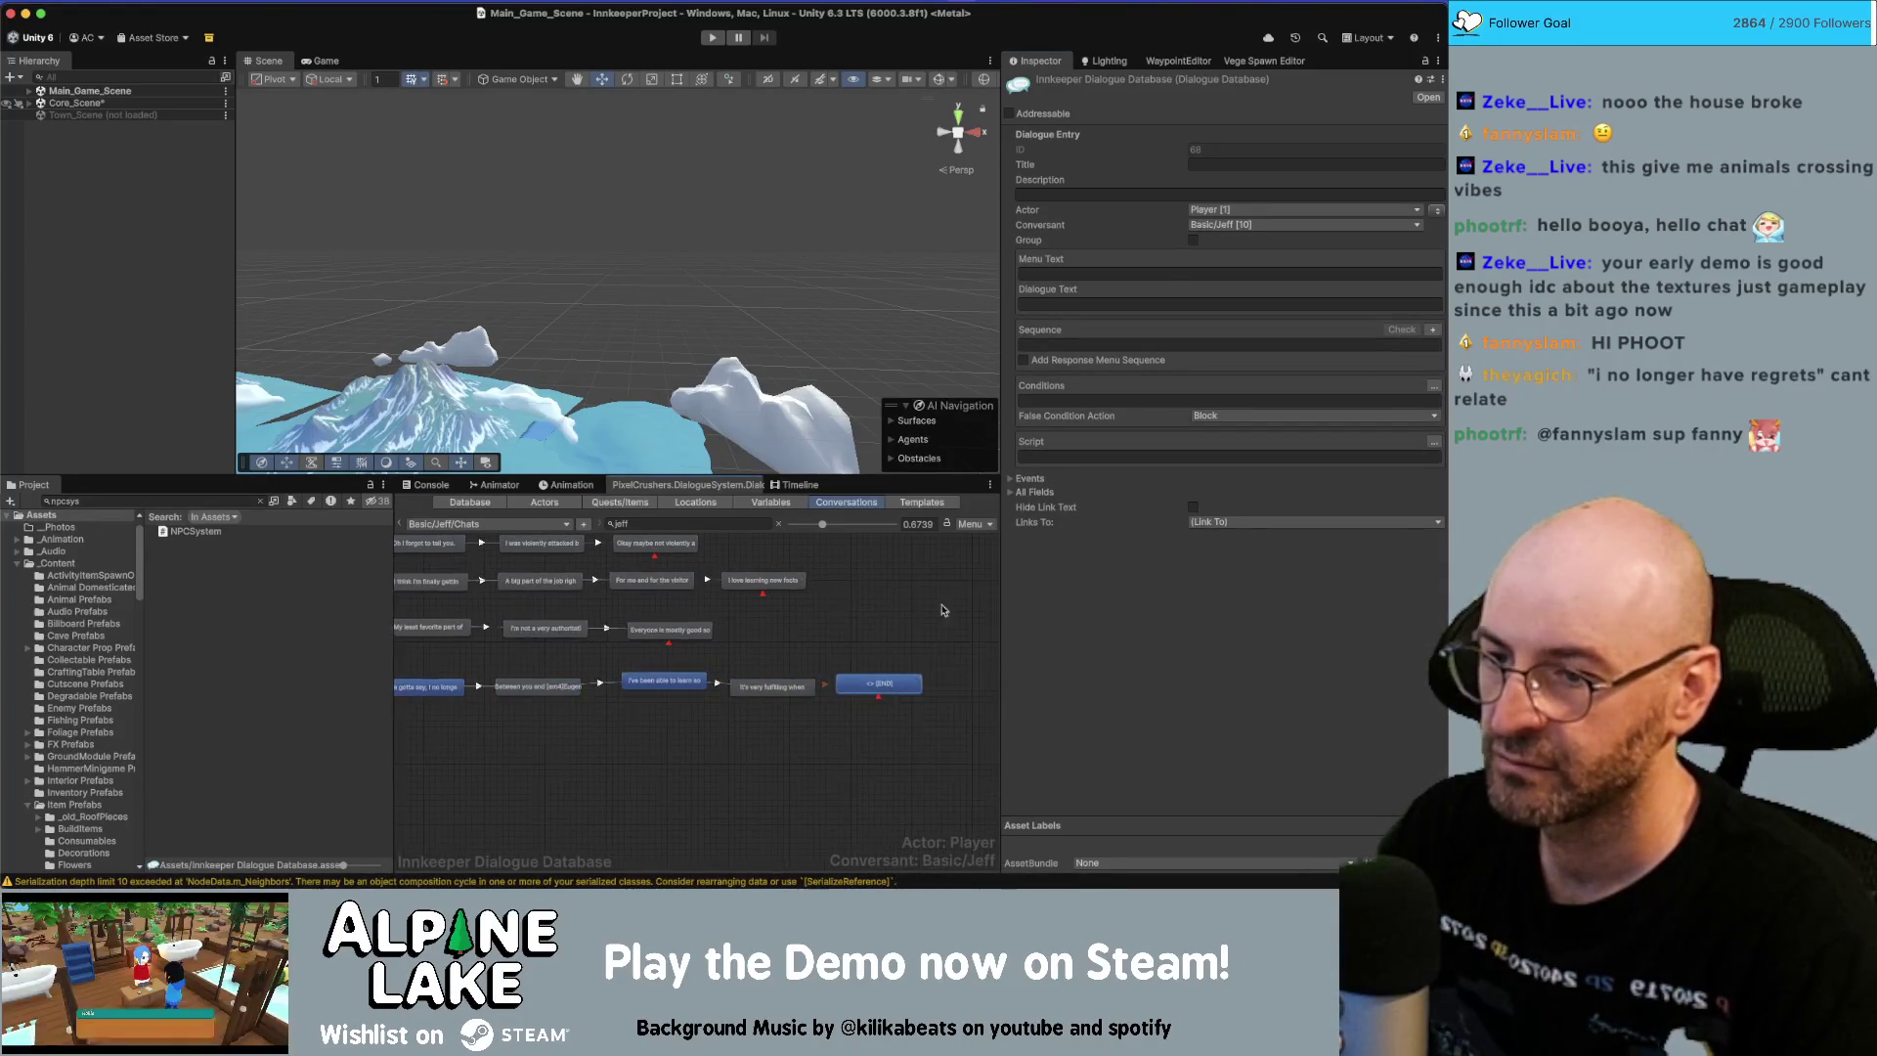
left_click(1134, 302)
type("Thanks for everything.  I literally couldn't have done it without you.")
key("shift+Home")
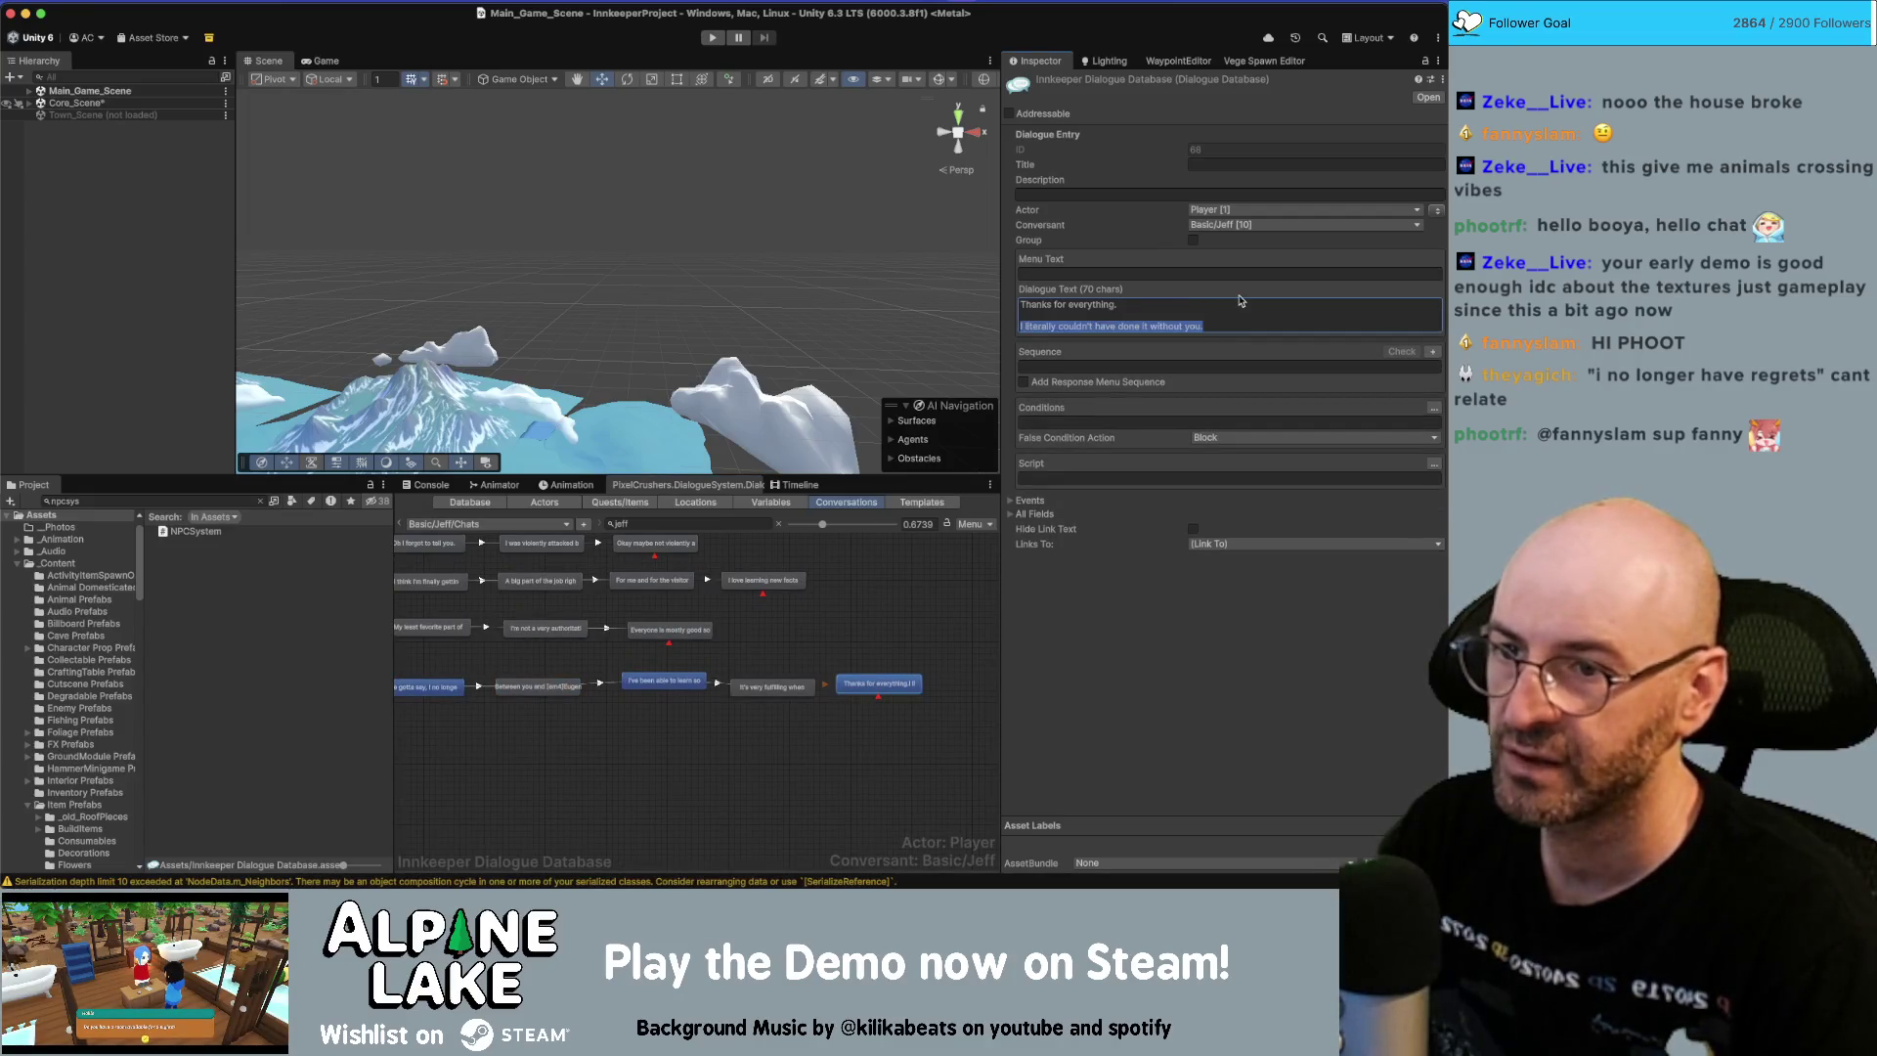
key("BackSpace")
key("BackSpace")
key("BackSpace")
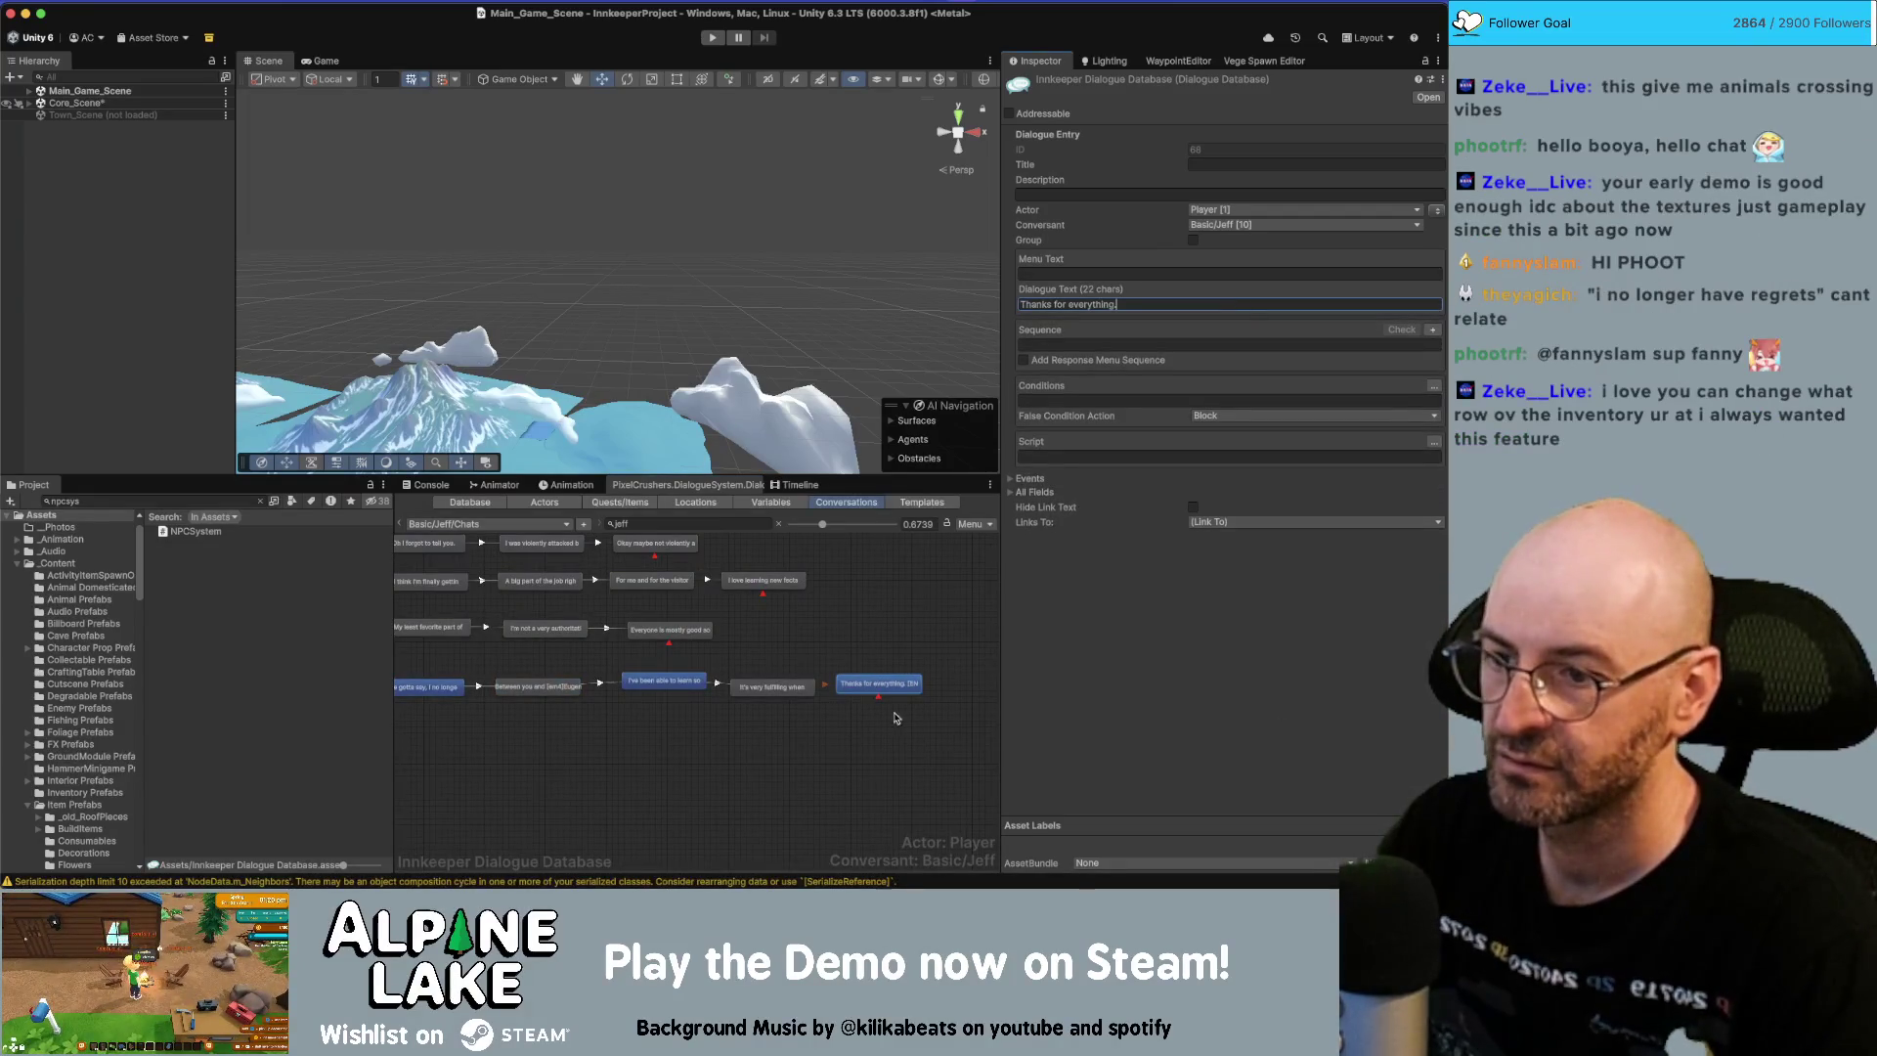
Add a final child node reading 'I don't think I could have done it without you.'.
right_click(876, 685)
left_click(905, 691)
left_click_drag(885, 715, 966, 697)
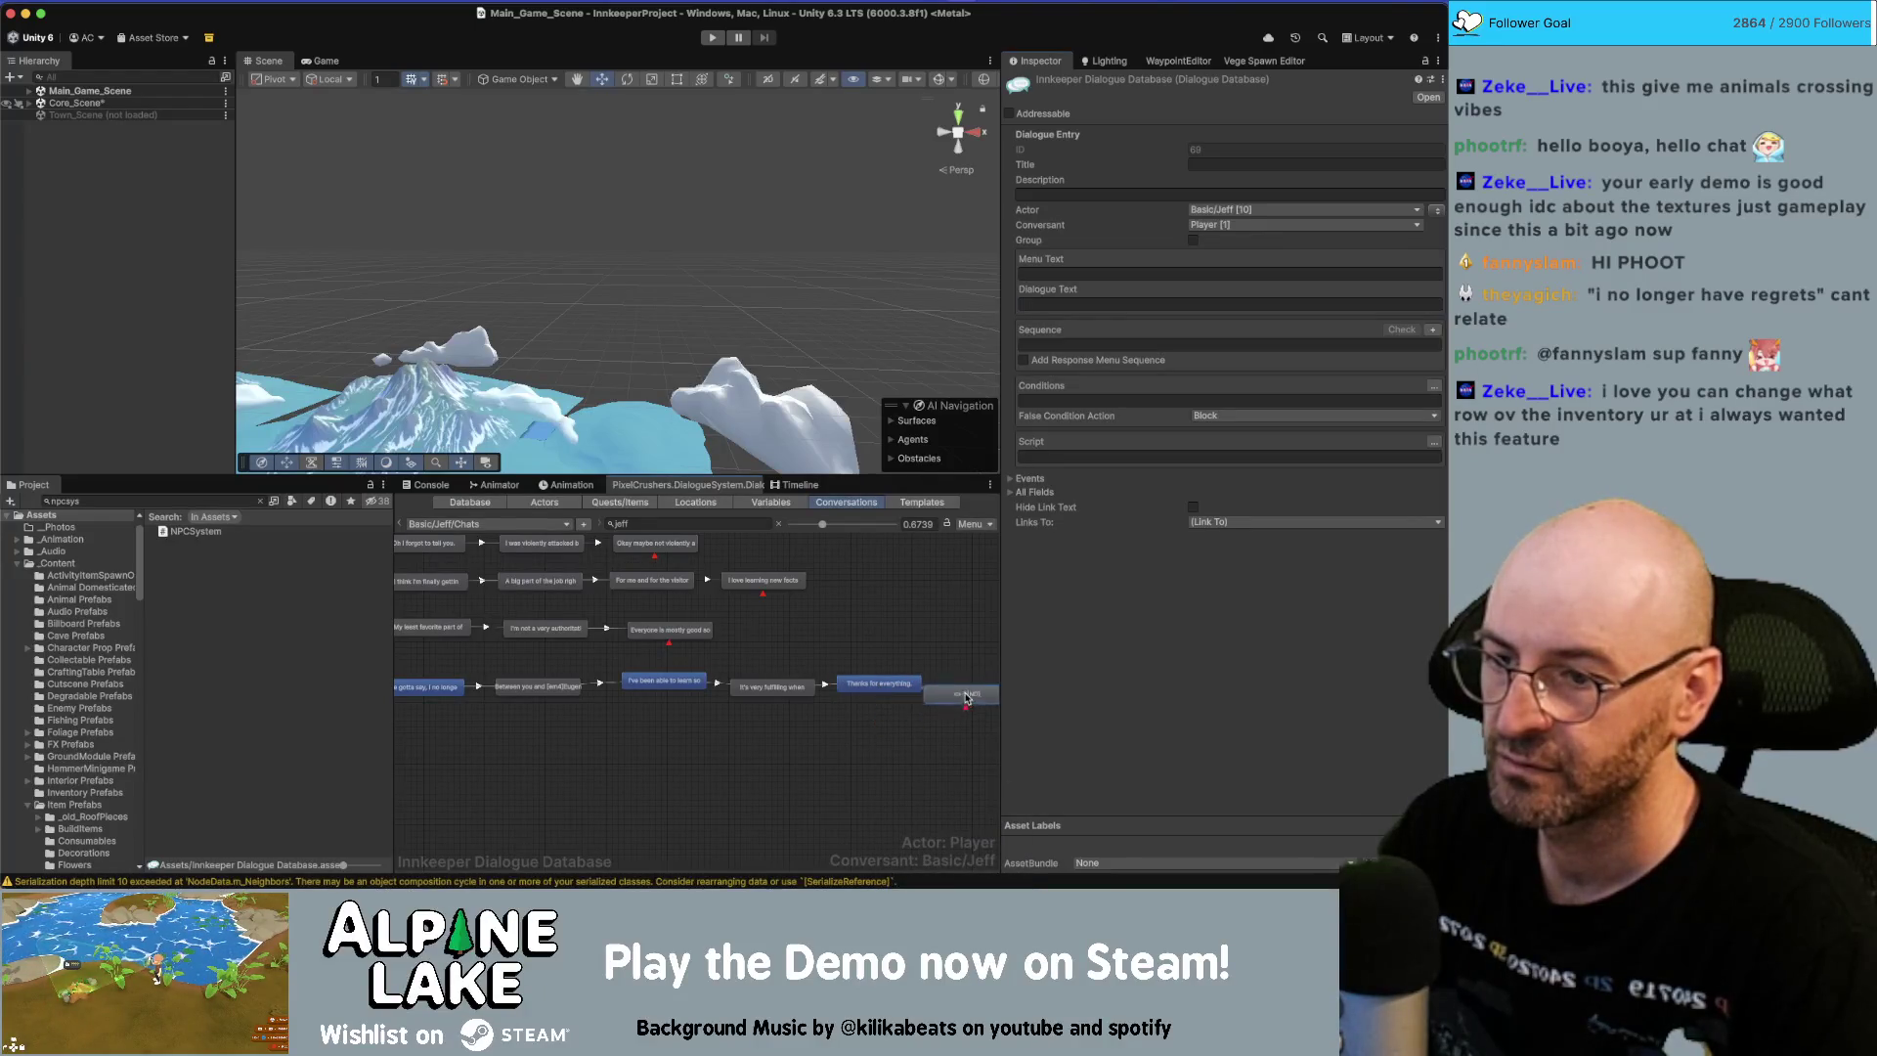
left_click(1231, 302)
type("I literally couldn't have done it without you.")
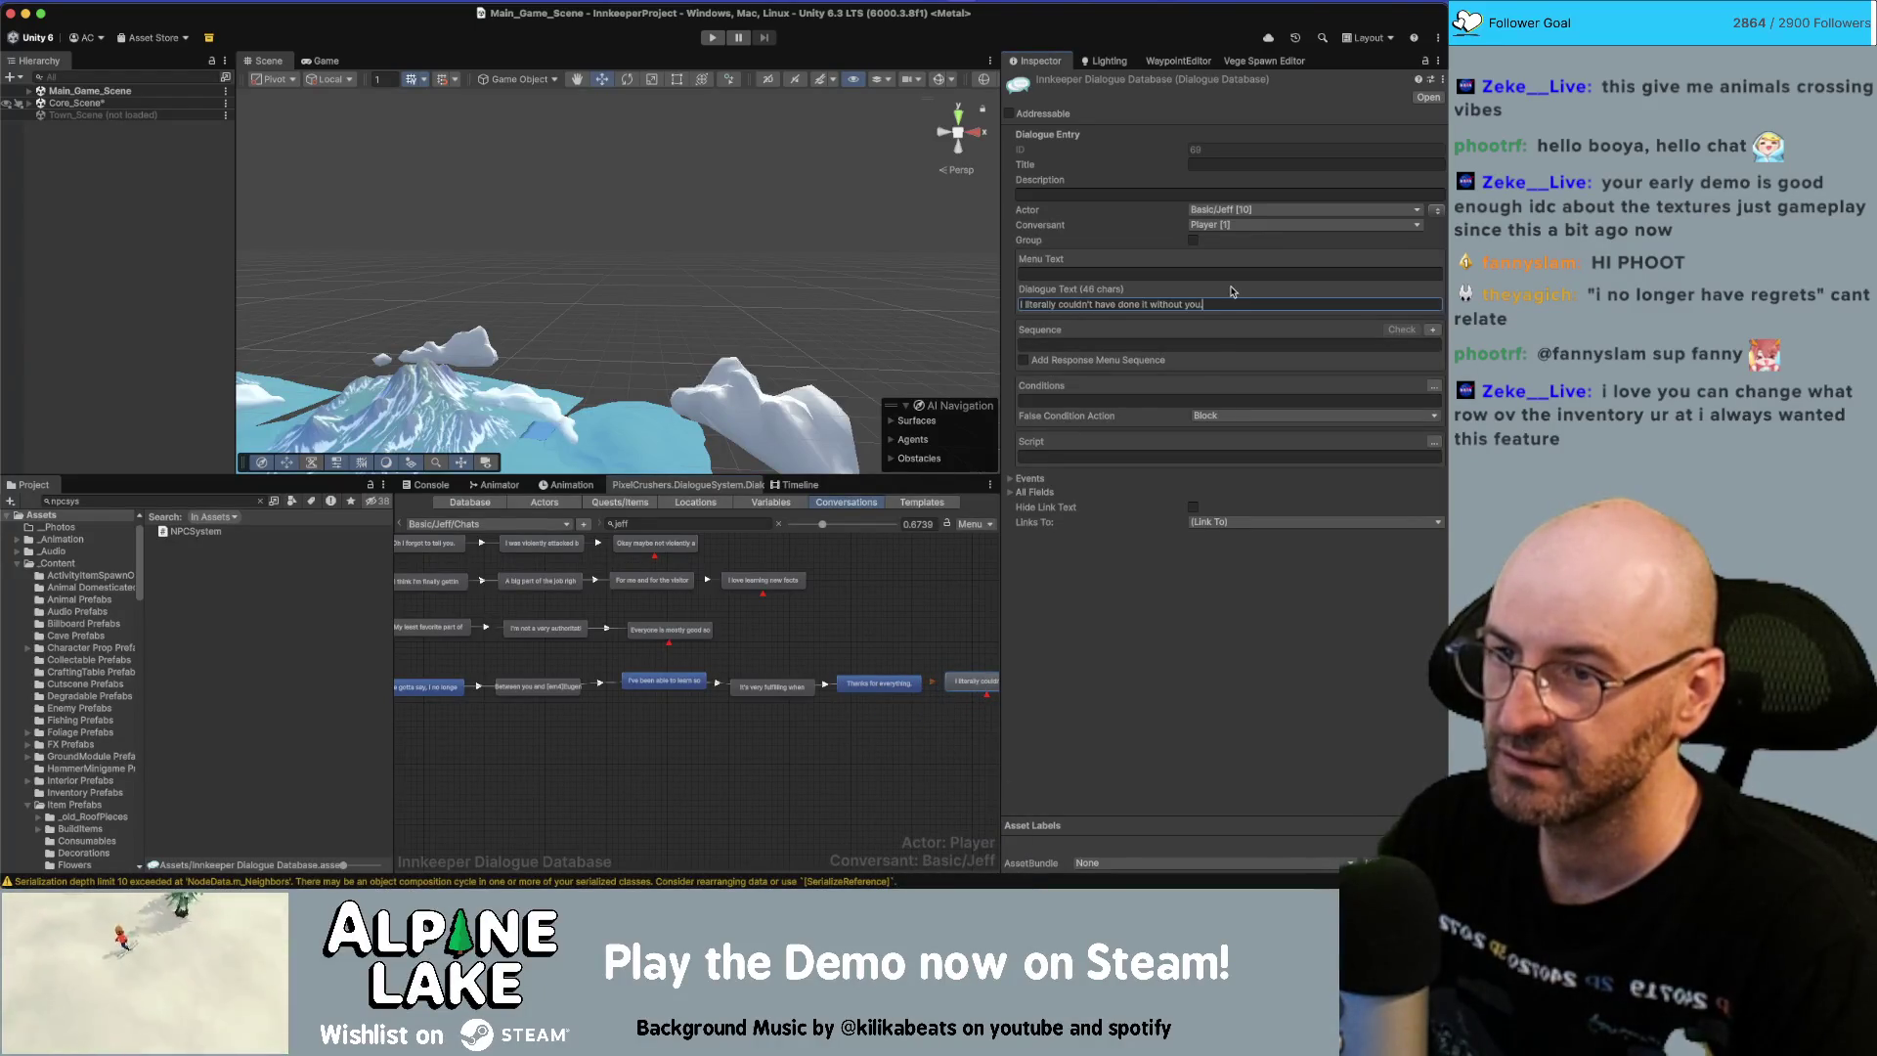
key("Home")
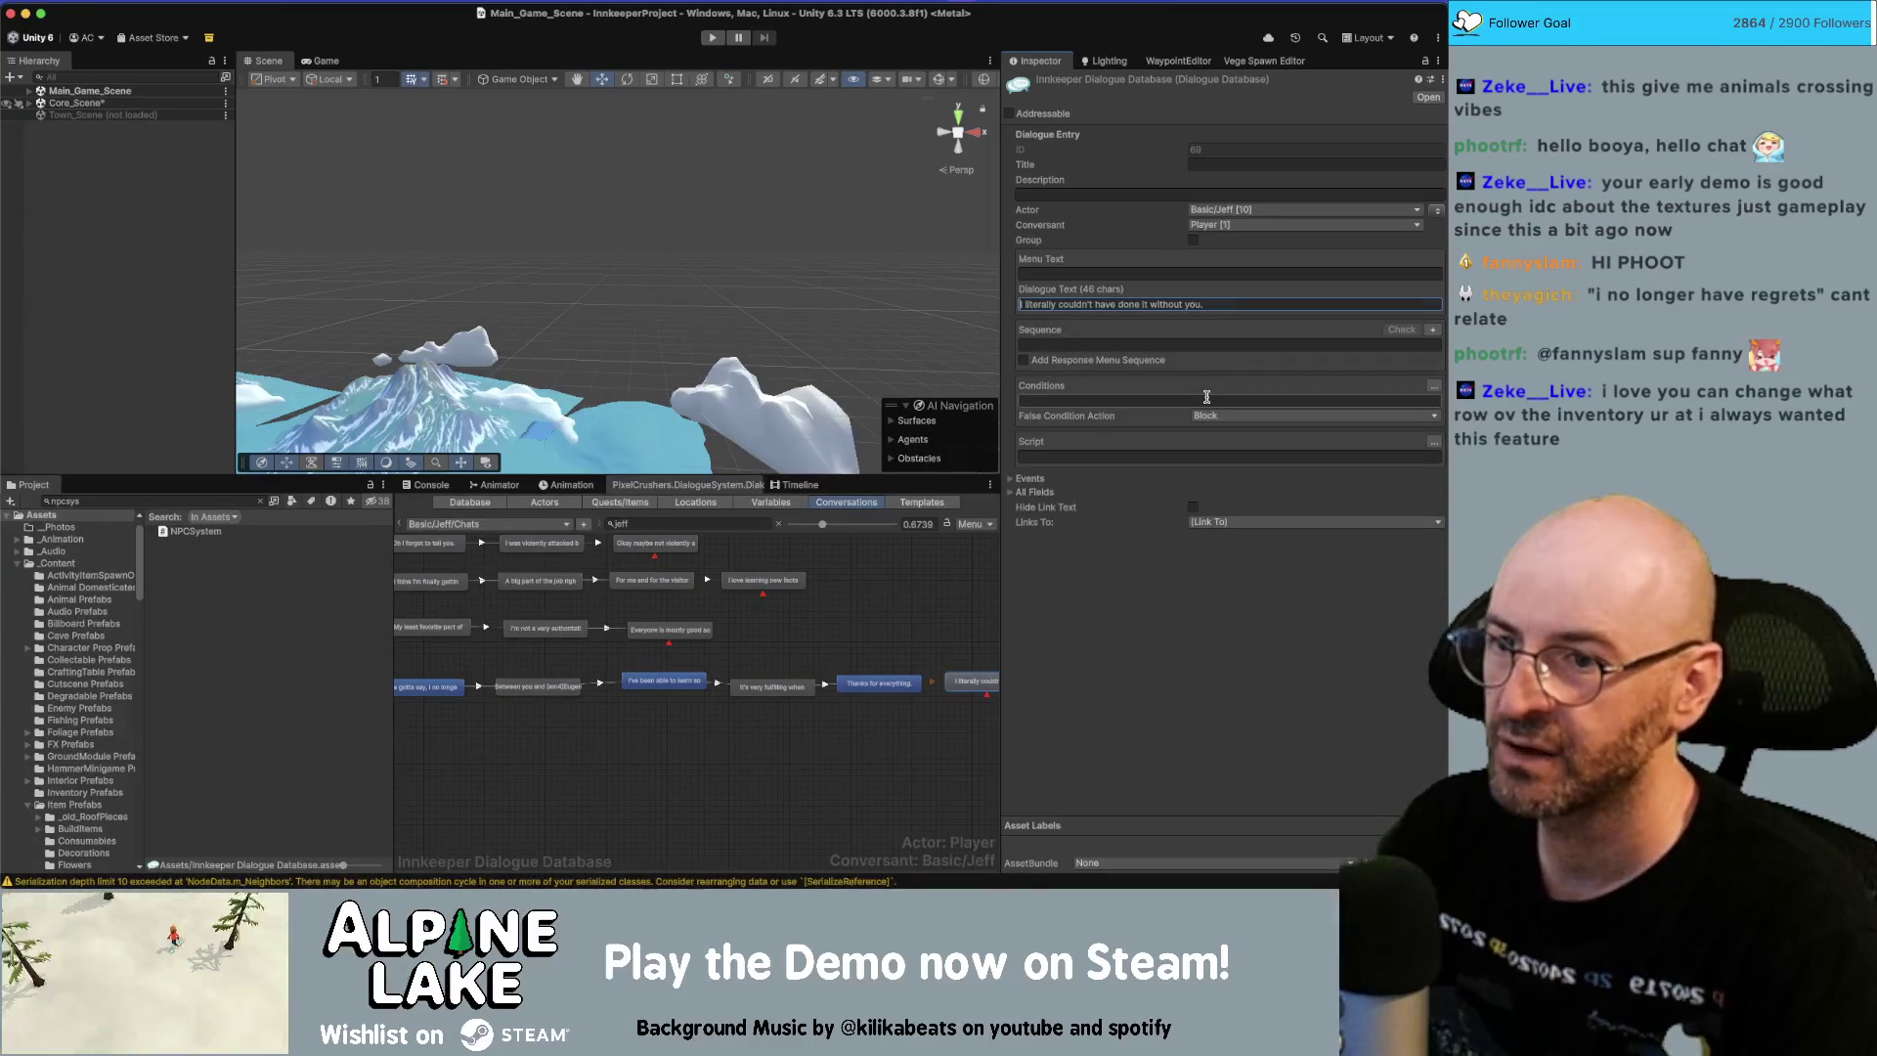
type("I don't think I")
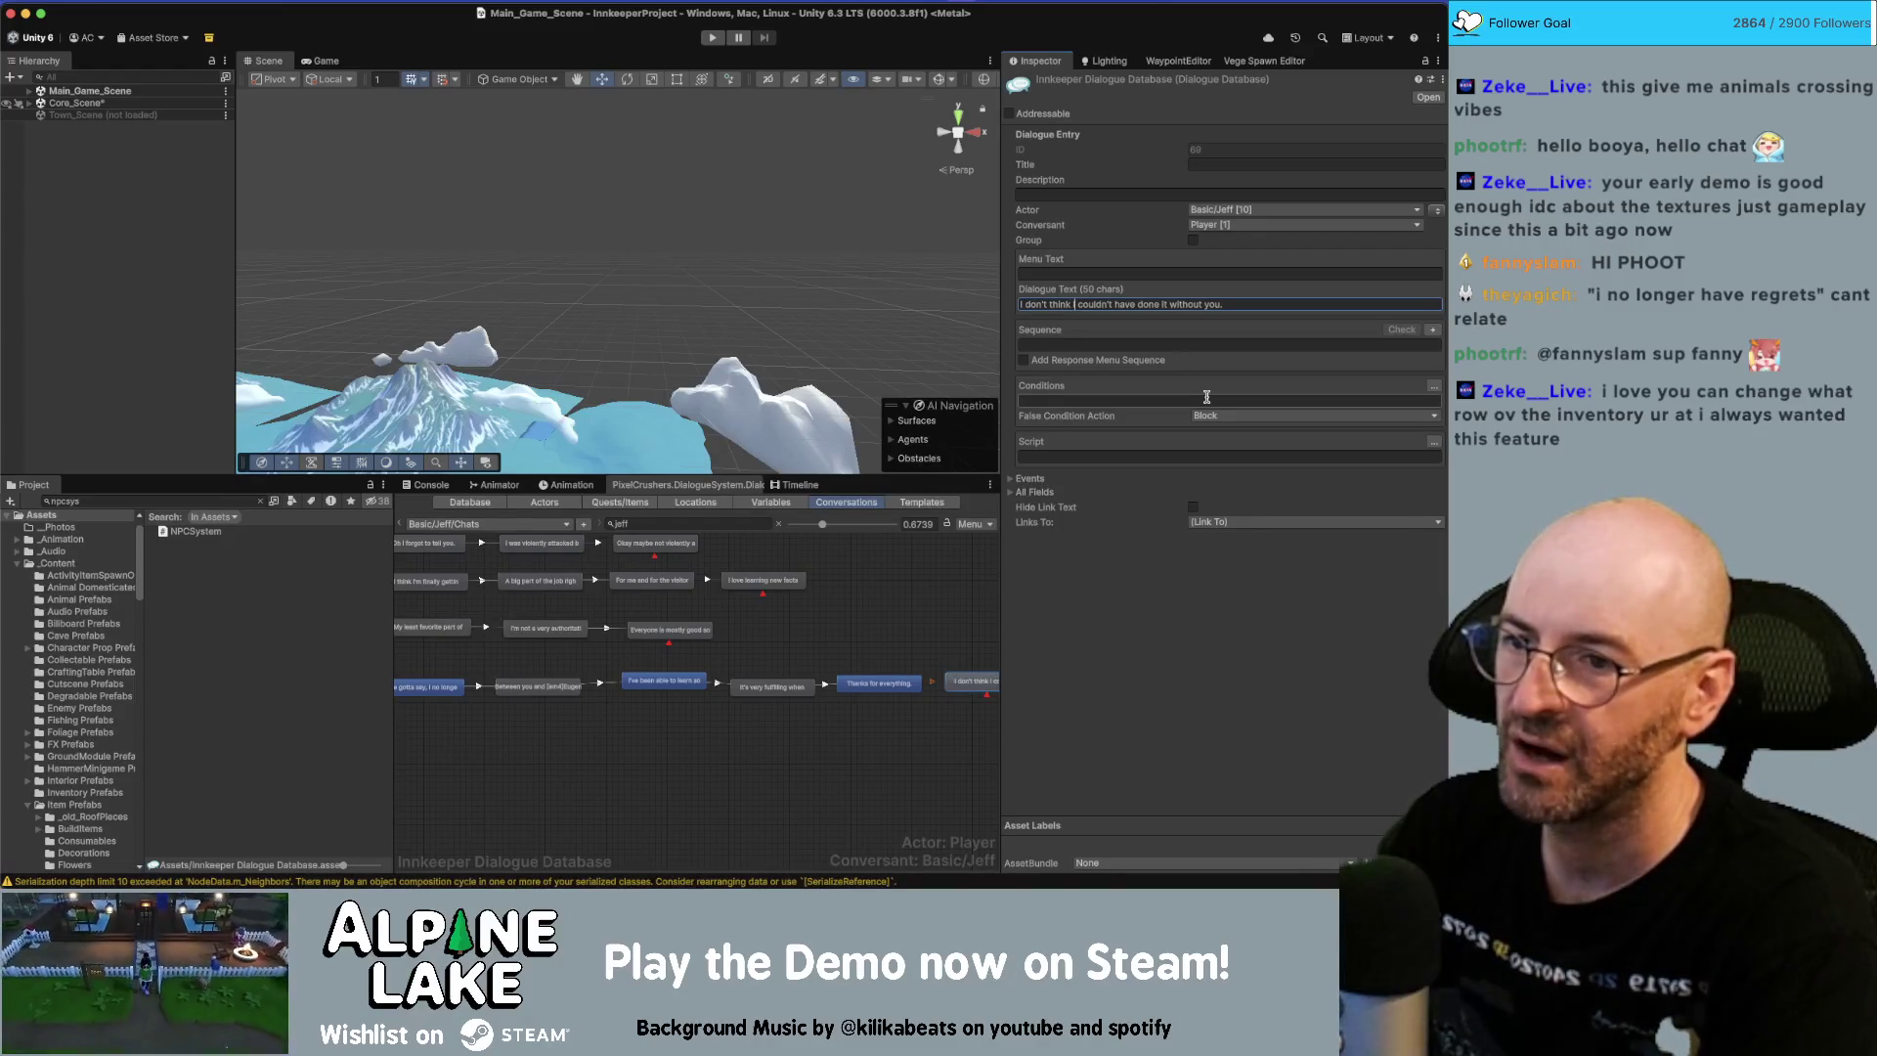
key("BackSpace")
key("BackSpace")
key("BackSpace")
type("hav")
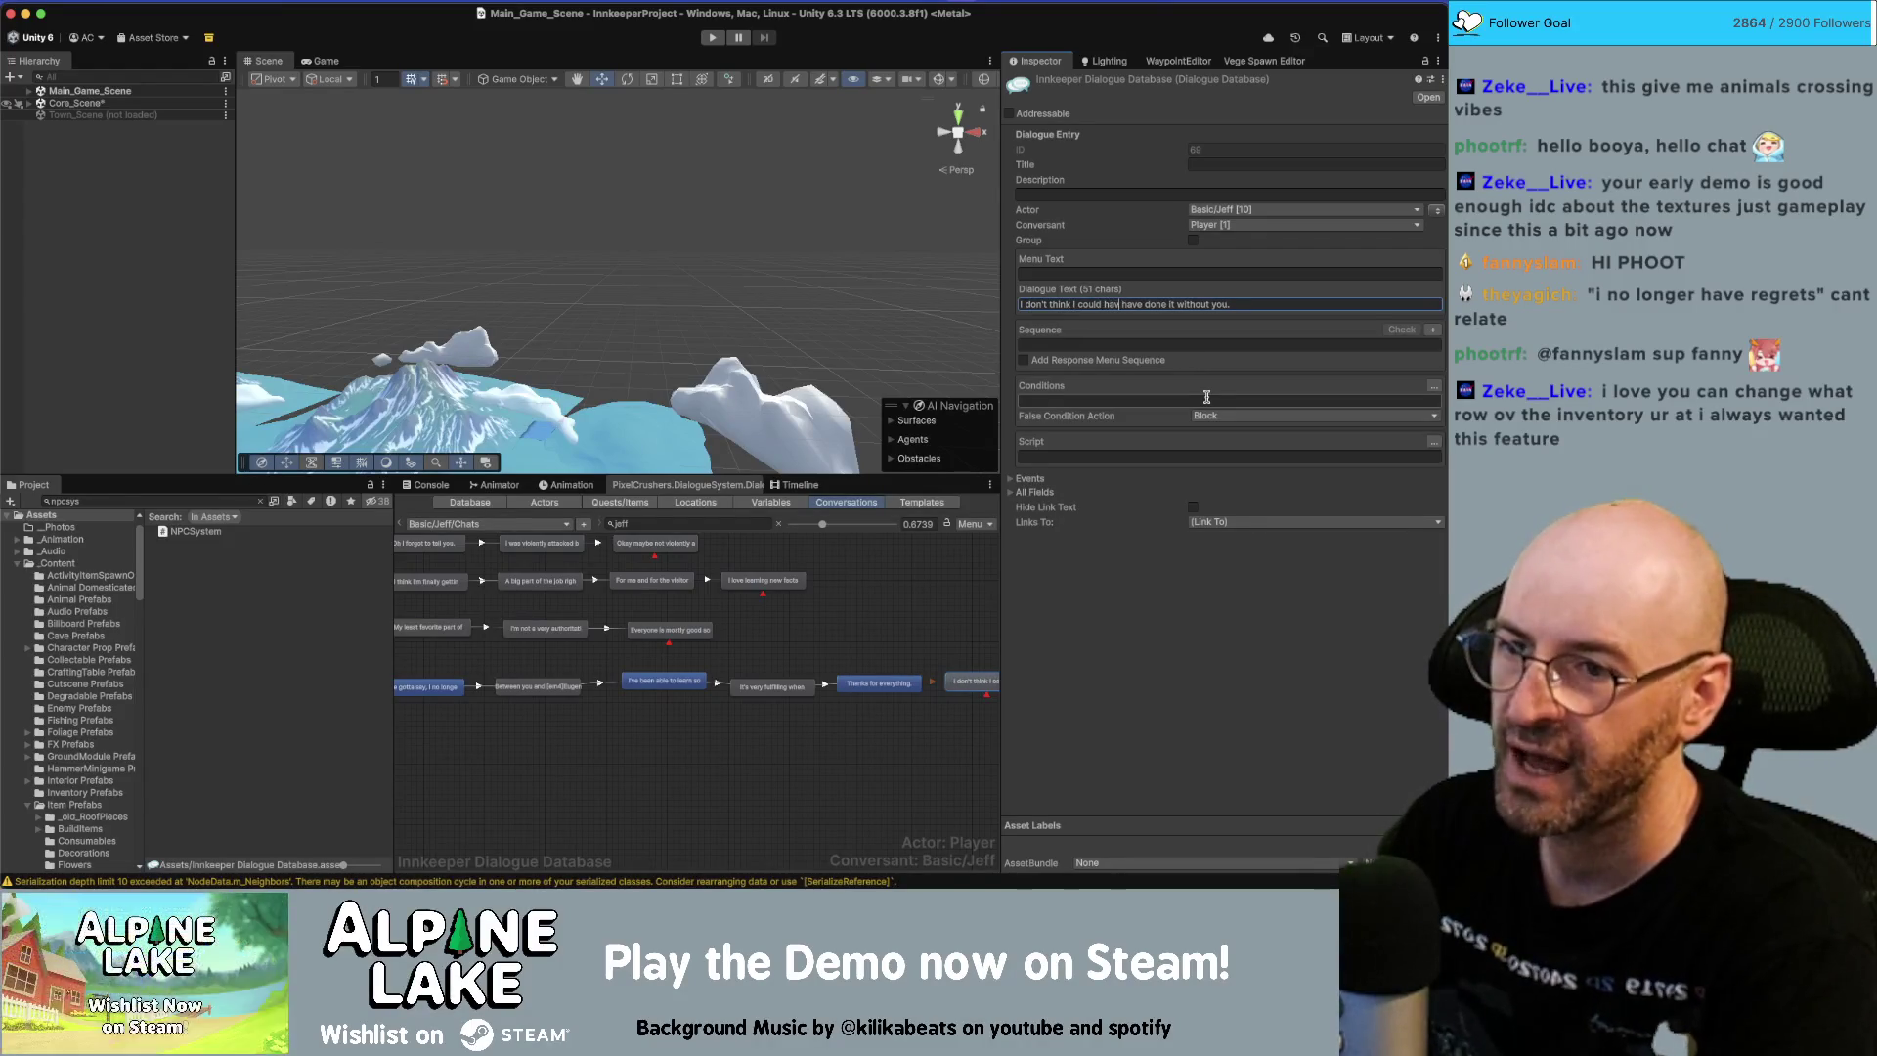
key("BackSpace")
key("BackSpace")
key("BackSpace")
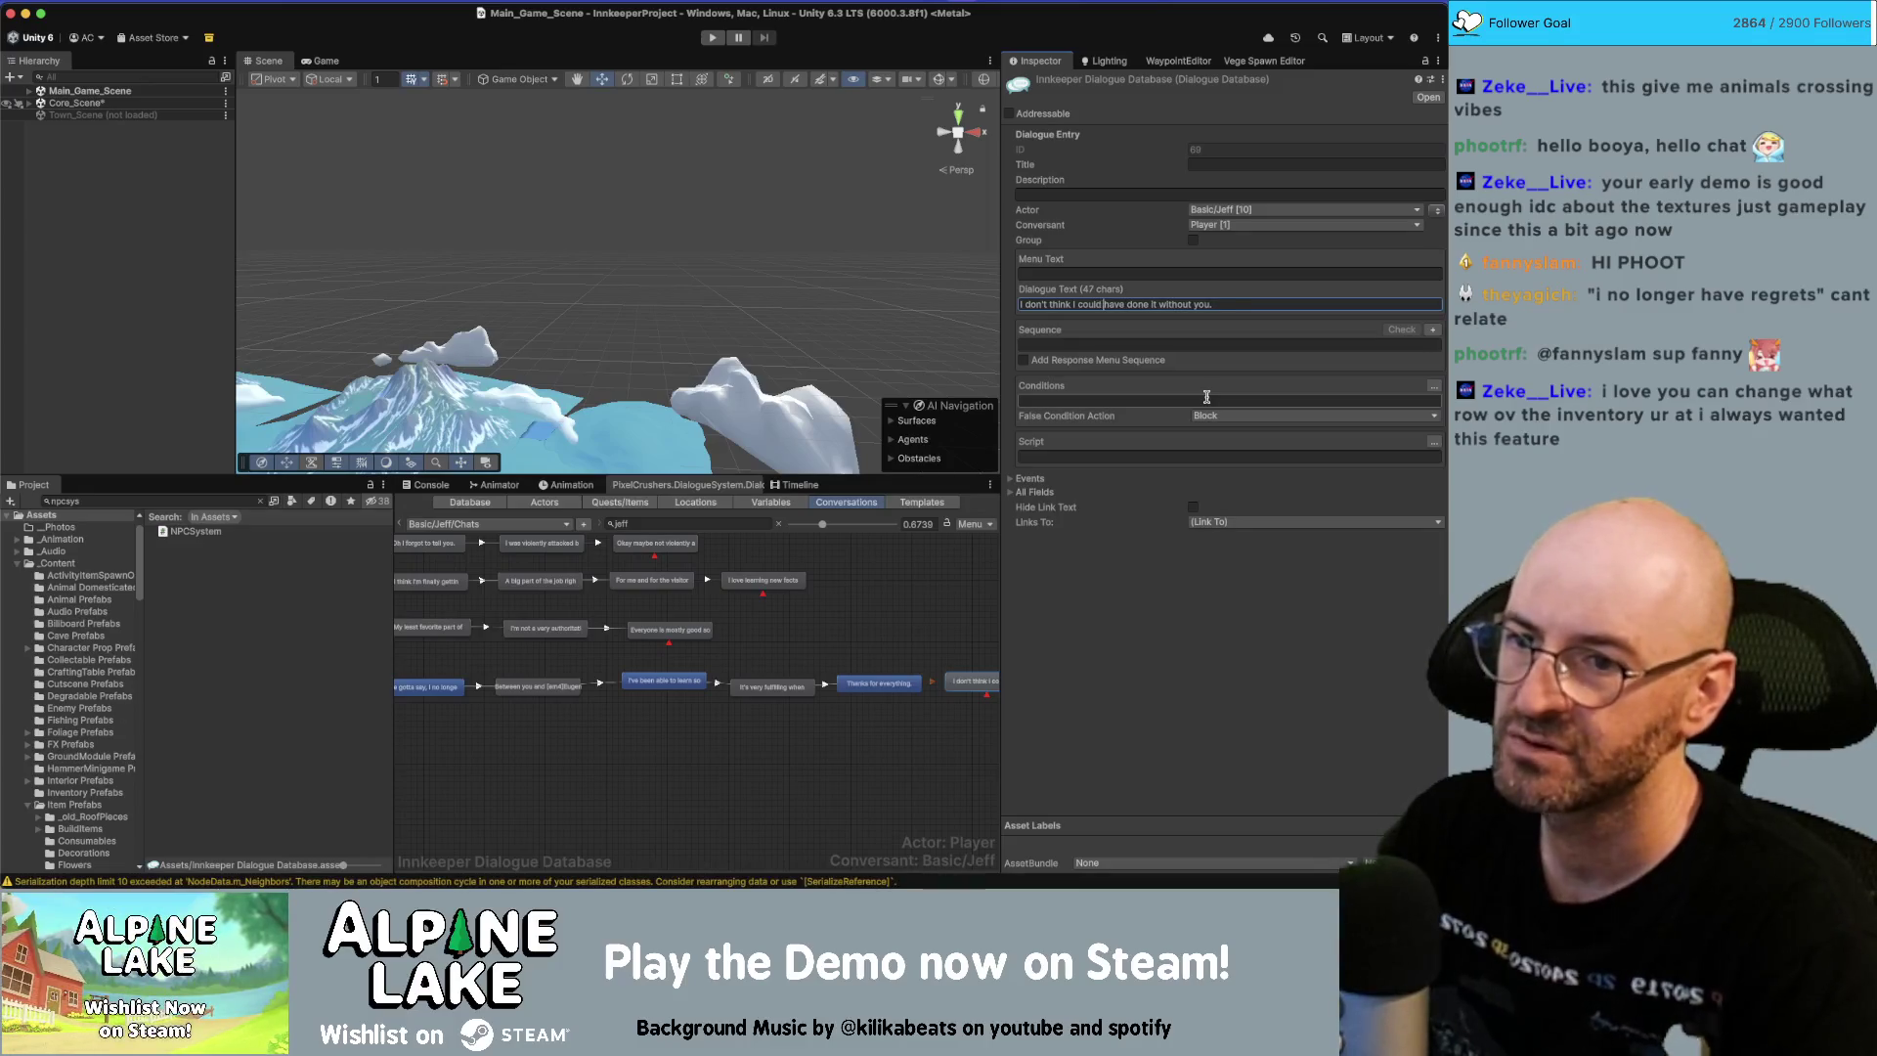
left_click_drag(827, 710, 487, 693)
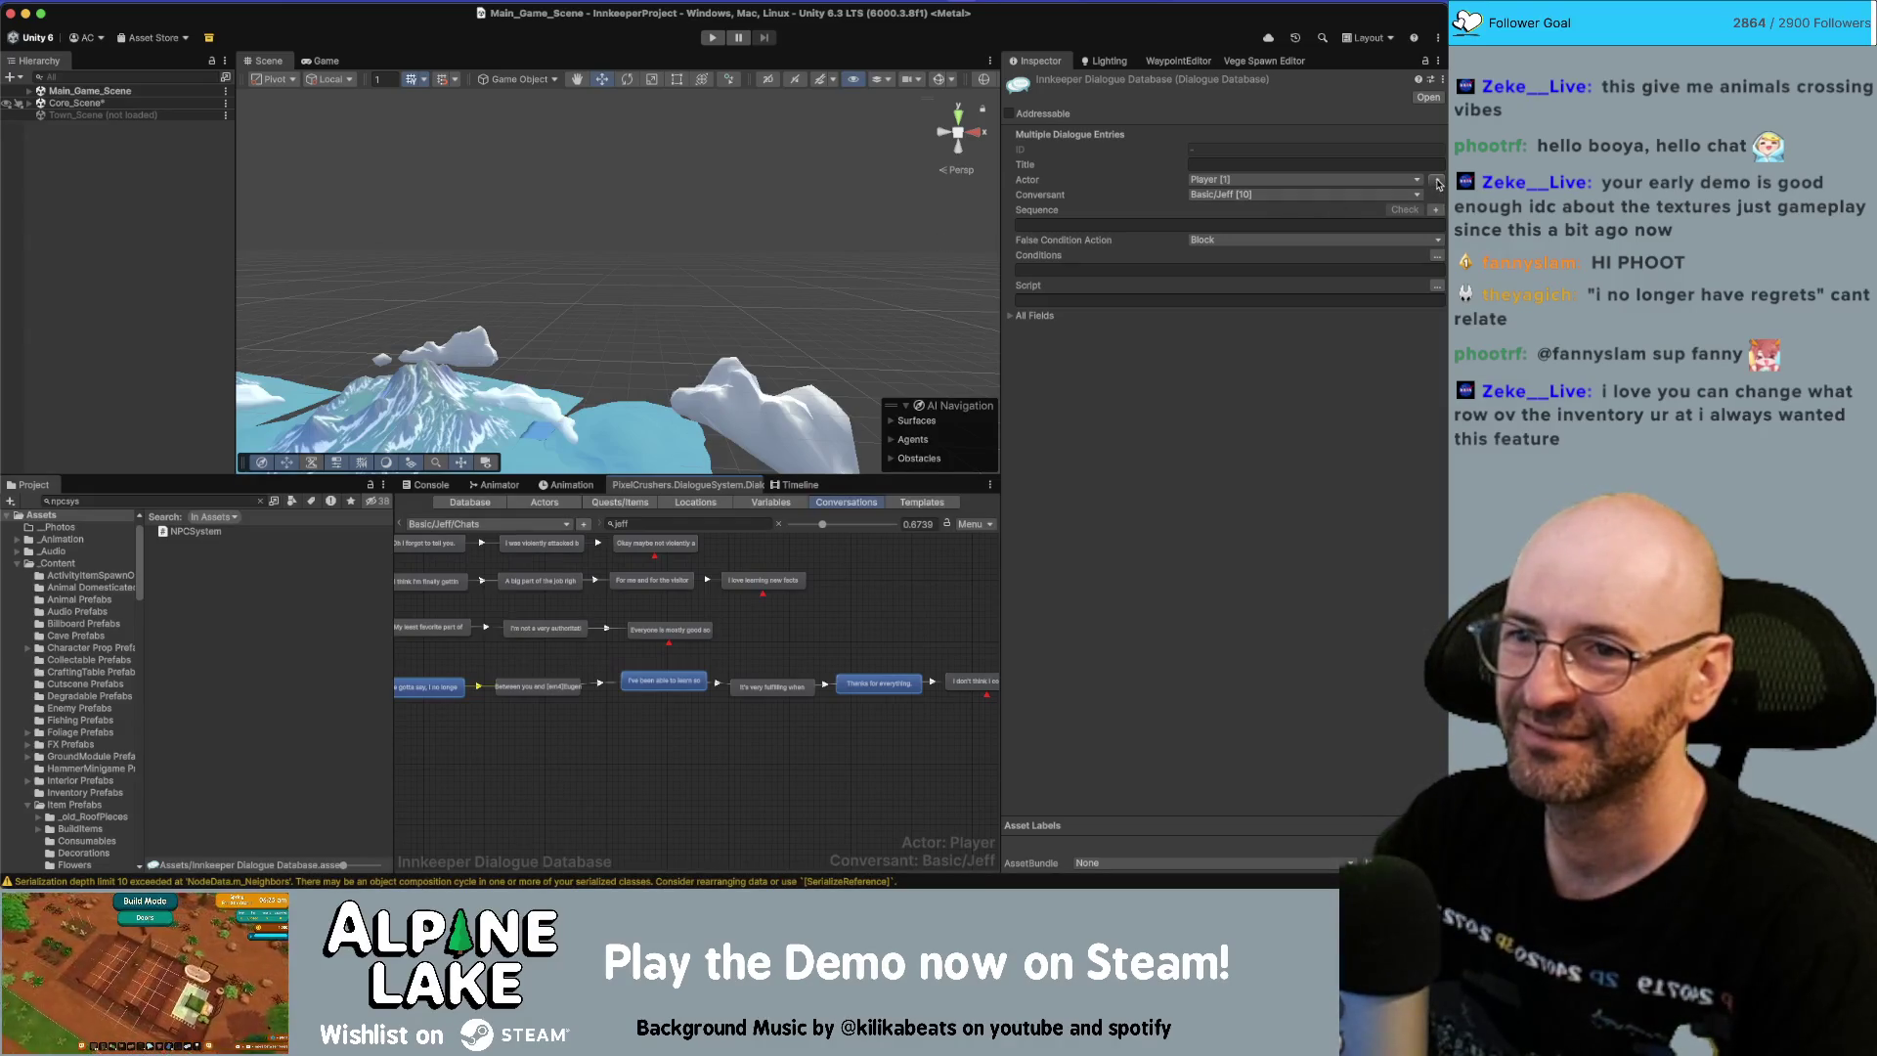
left_click(704, 753)
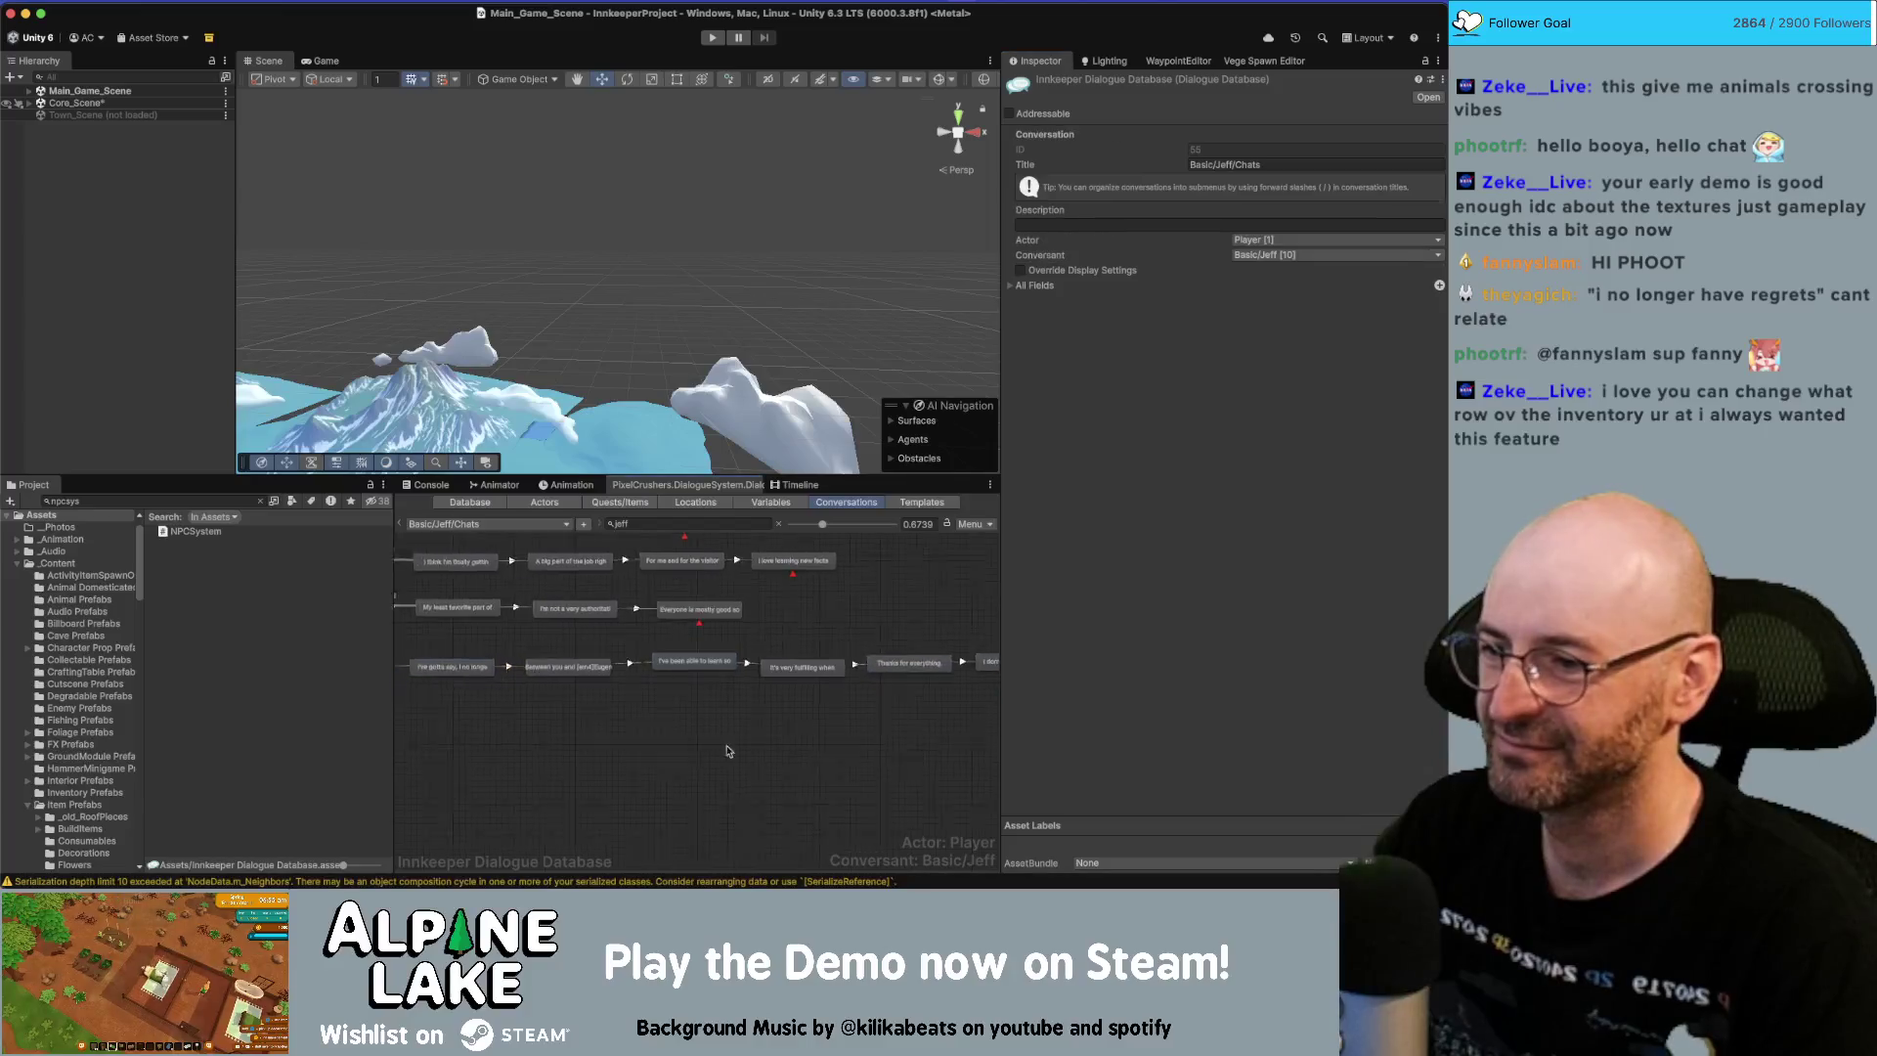
scroll(767, 737, "left", 5)
scroll(601, 714, "down", 1)
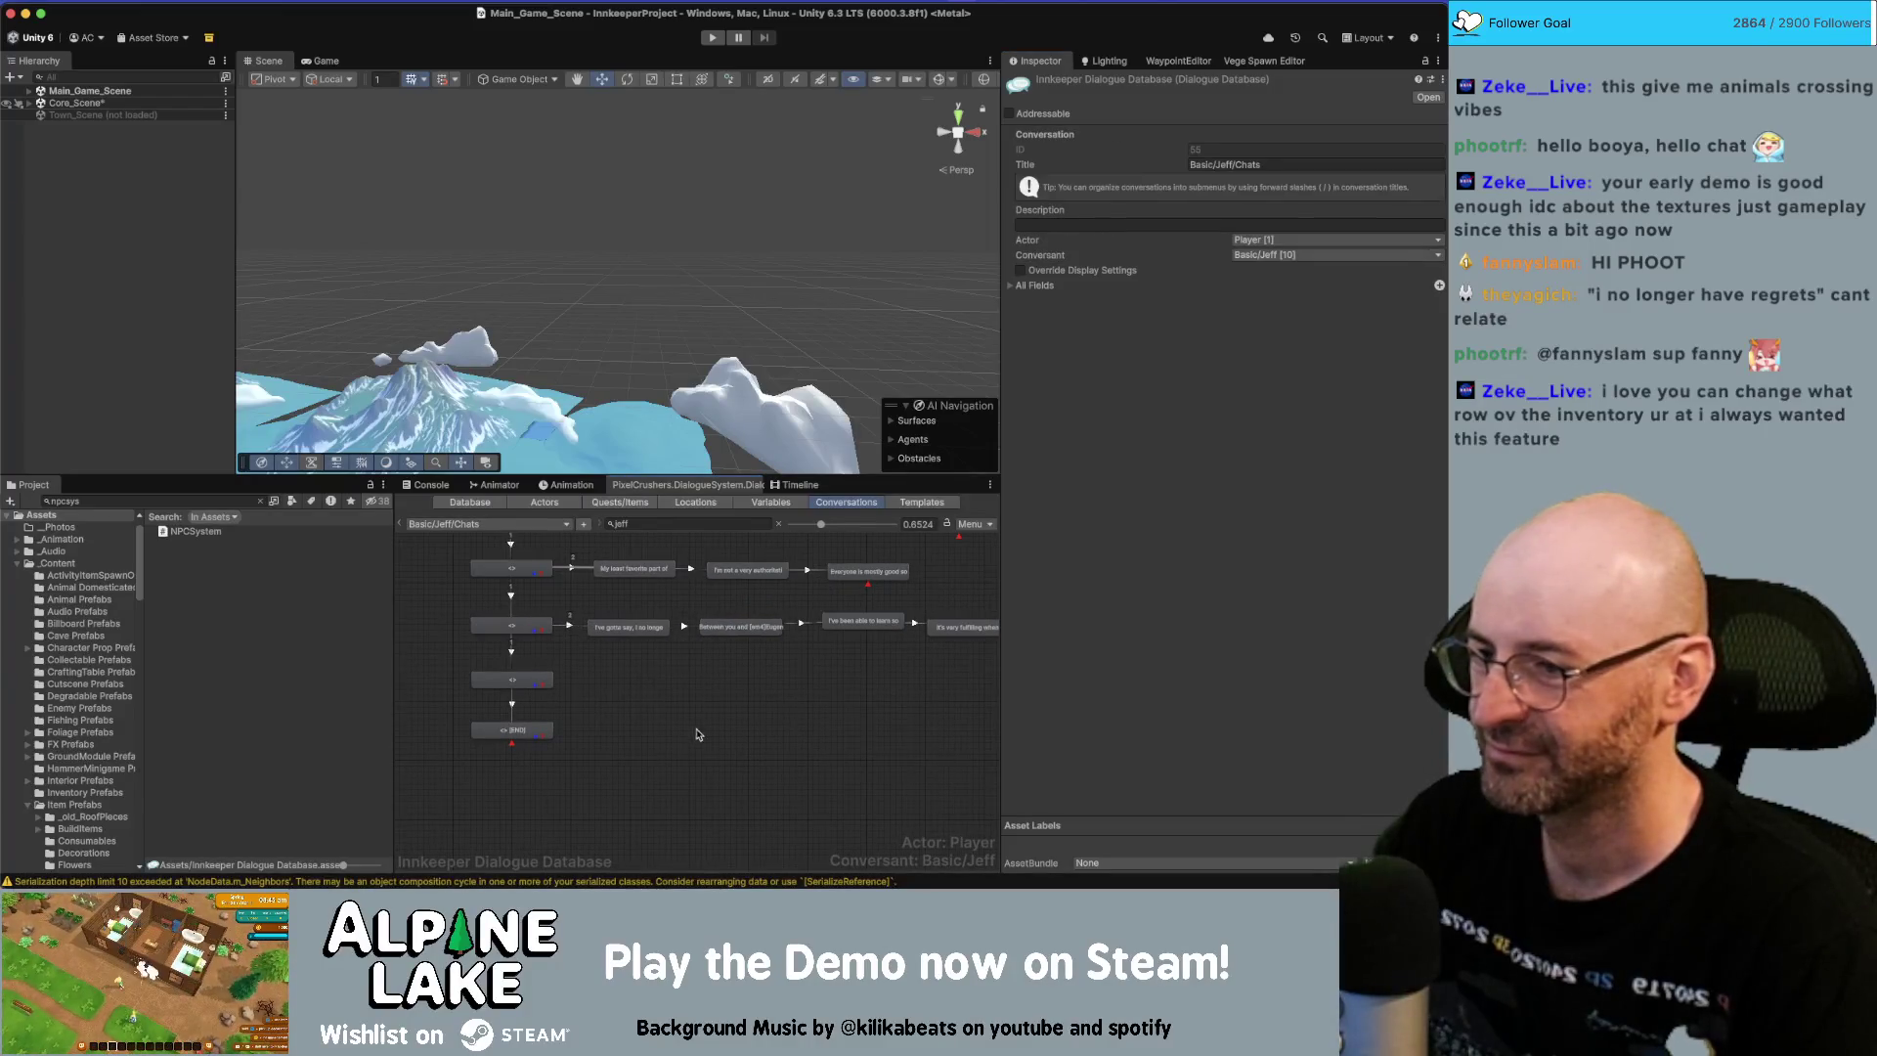
scroll(645, 731, "right", 5)
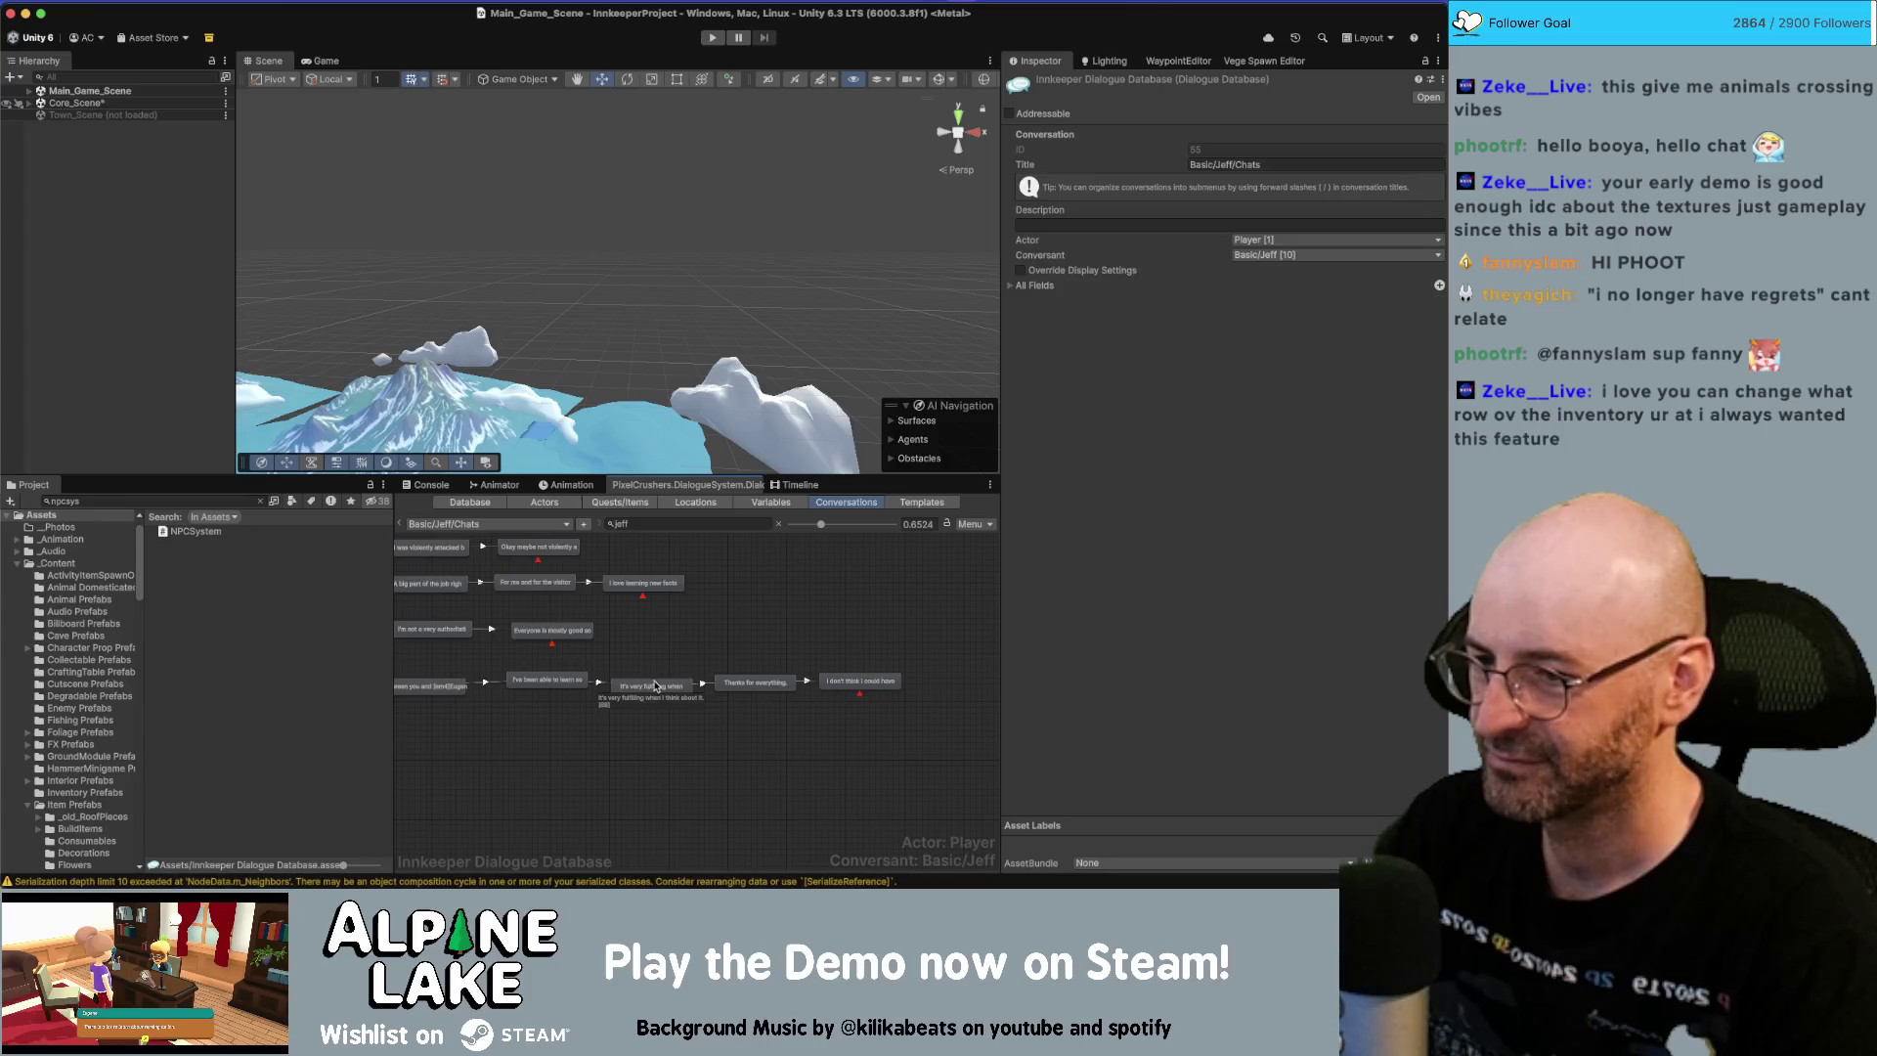
left_click(555, 684)
left_click_drag(555, 685, 693, 669)
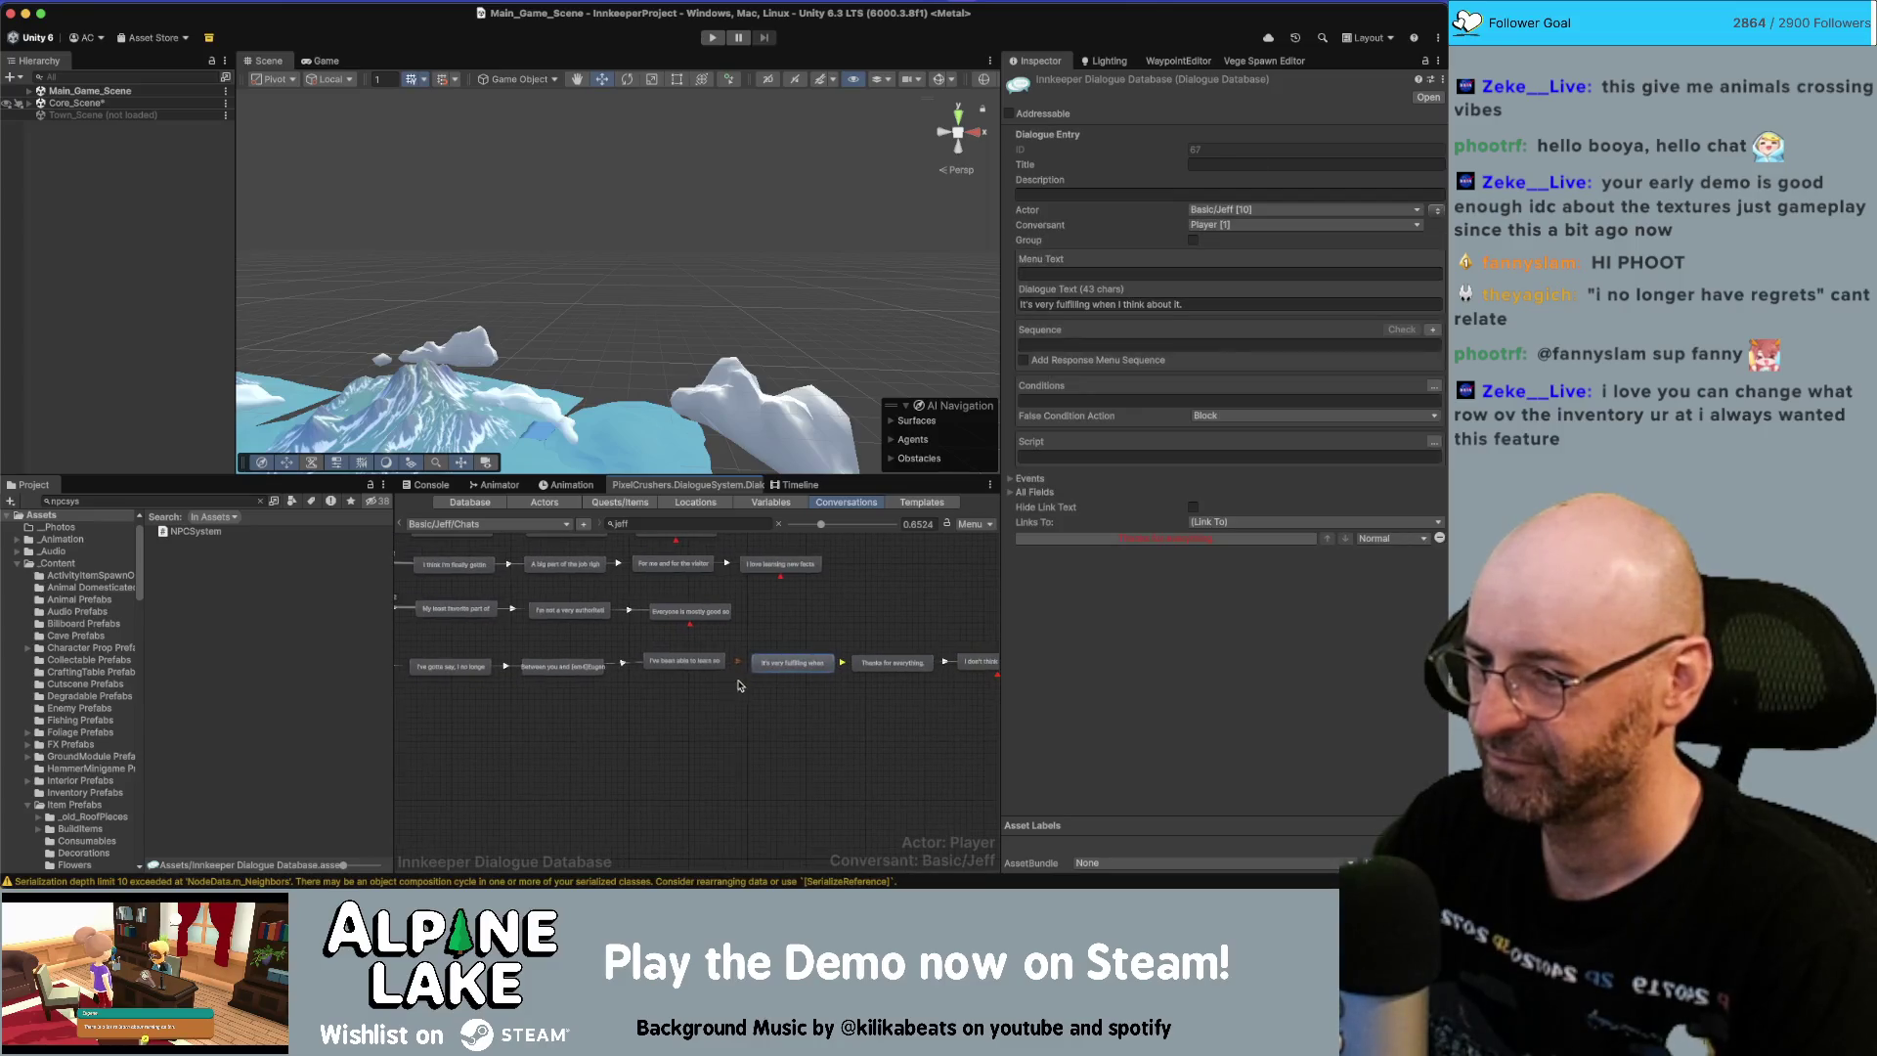
left_click(681, 696)
scroll(651, 726, "left", 2)
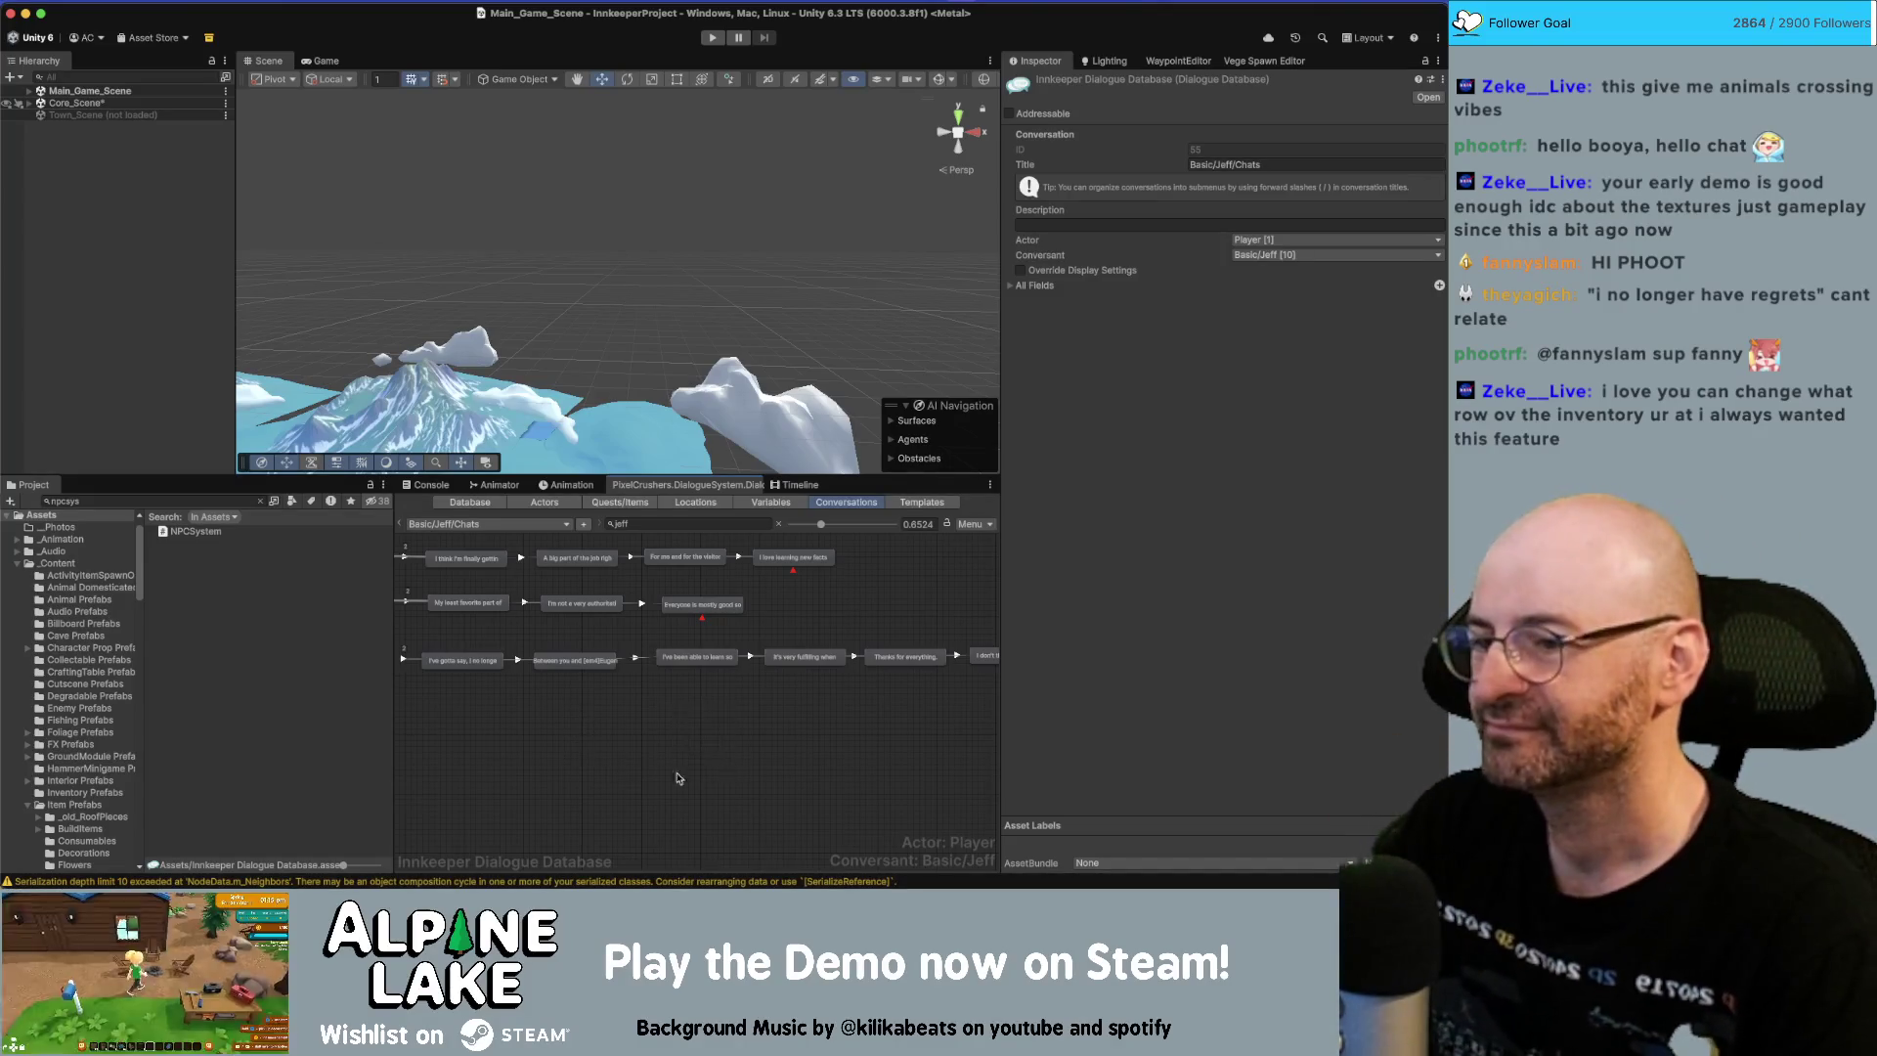
left_click_drag(486, 756, 486, 767)
left_click(554, 741)
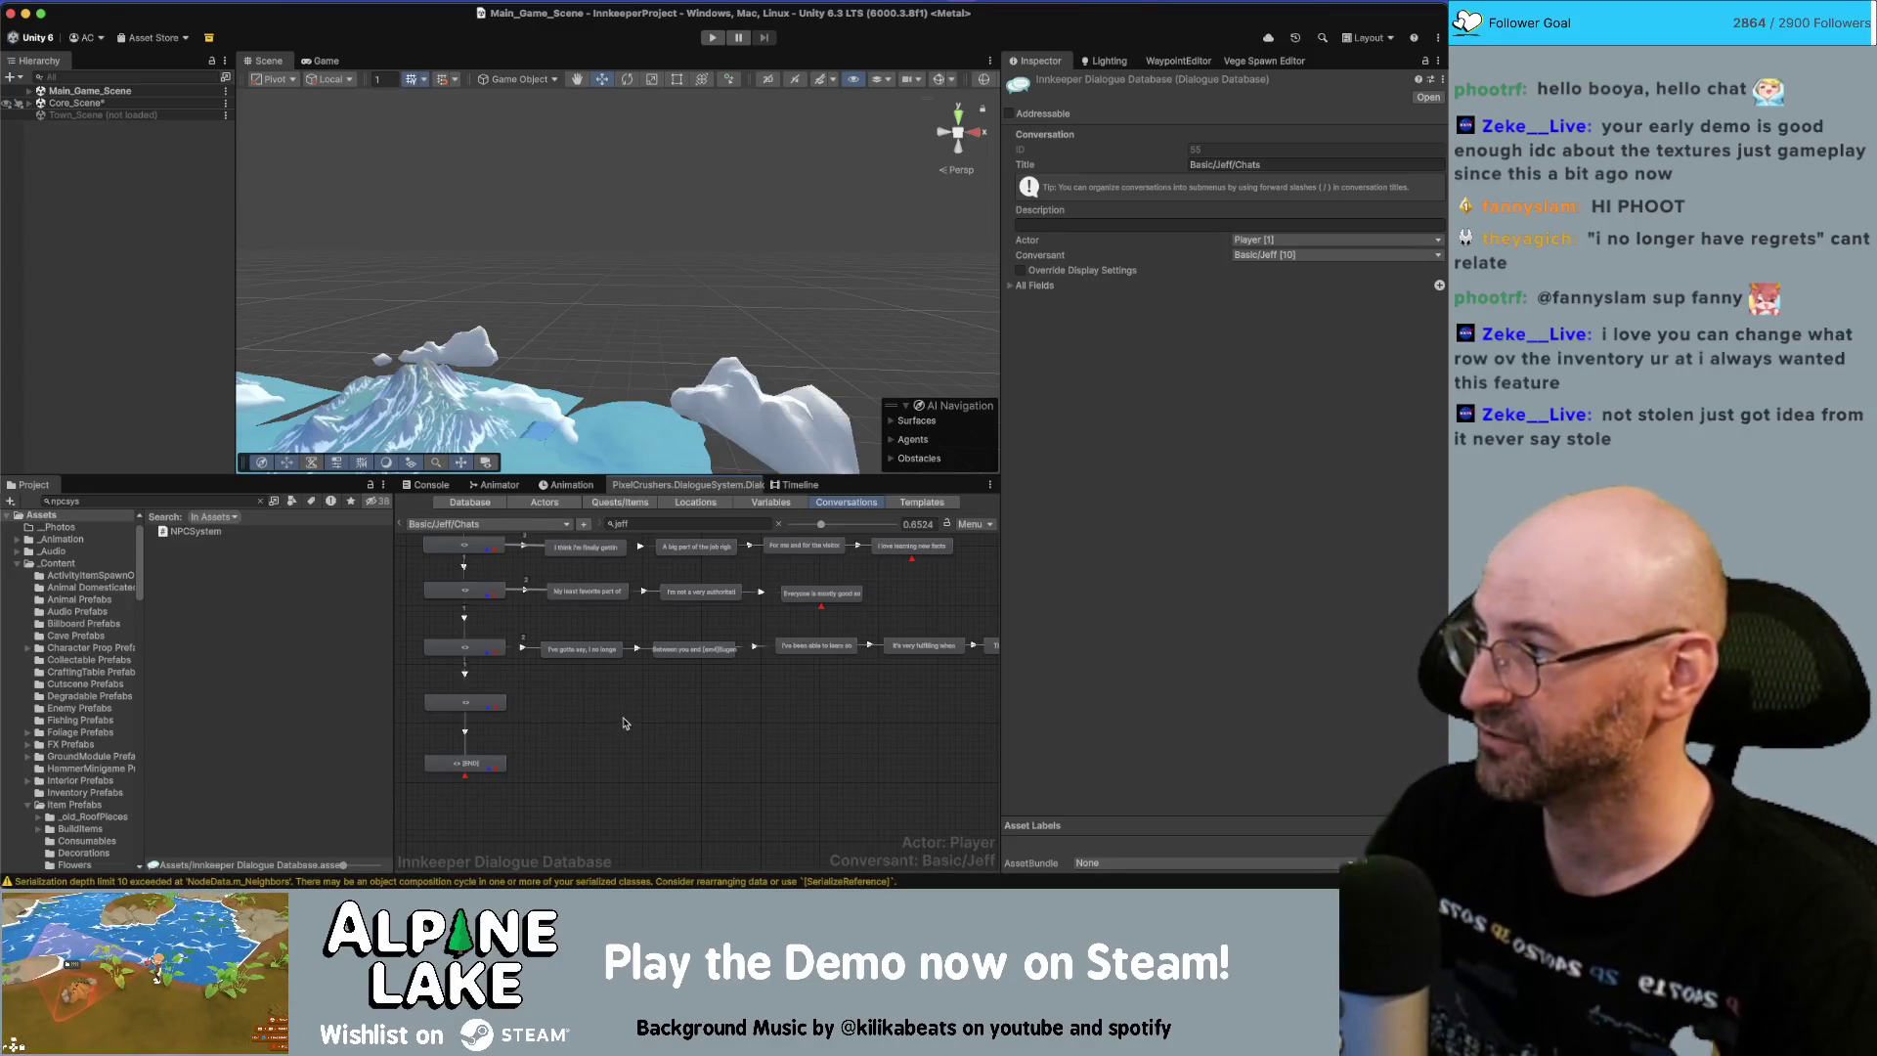
Bring up the Miro board at the 'I've gotta say, now that I've had time…' card.
key("super+Tab")
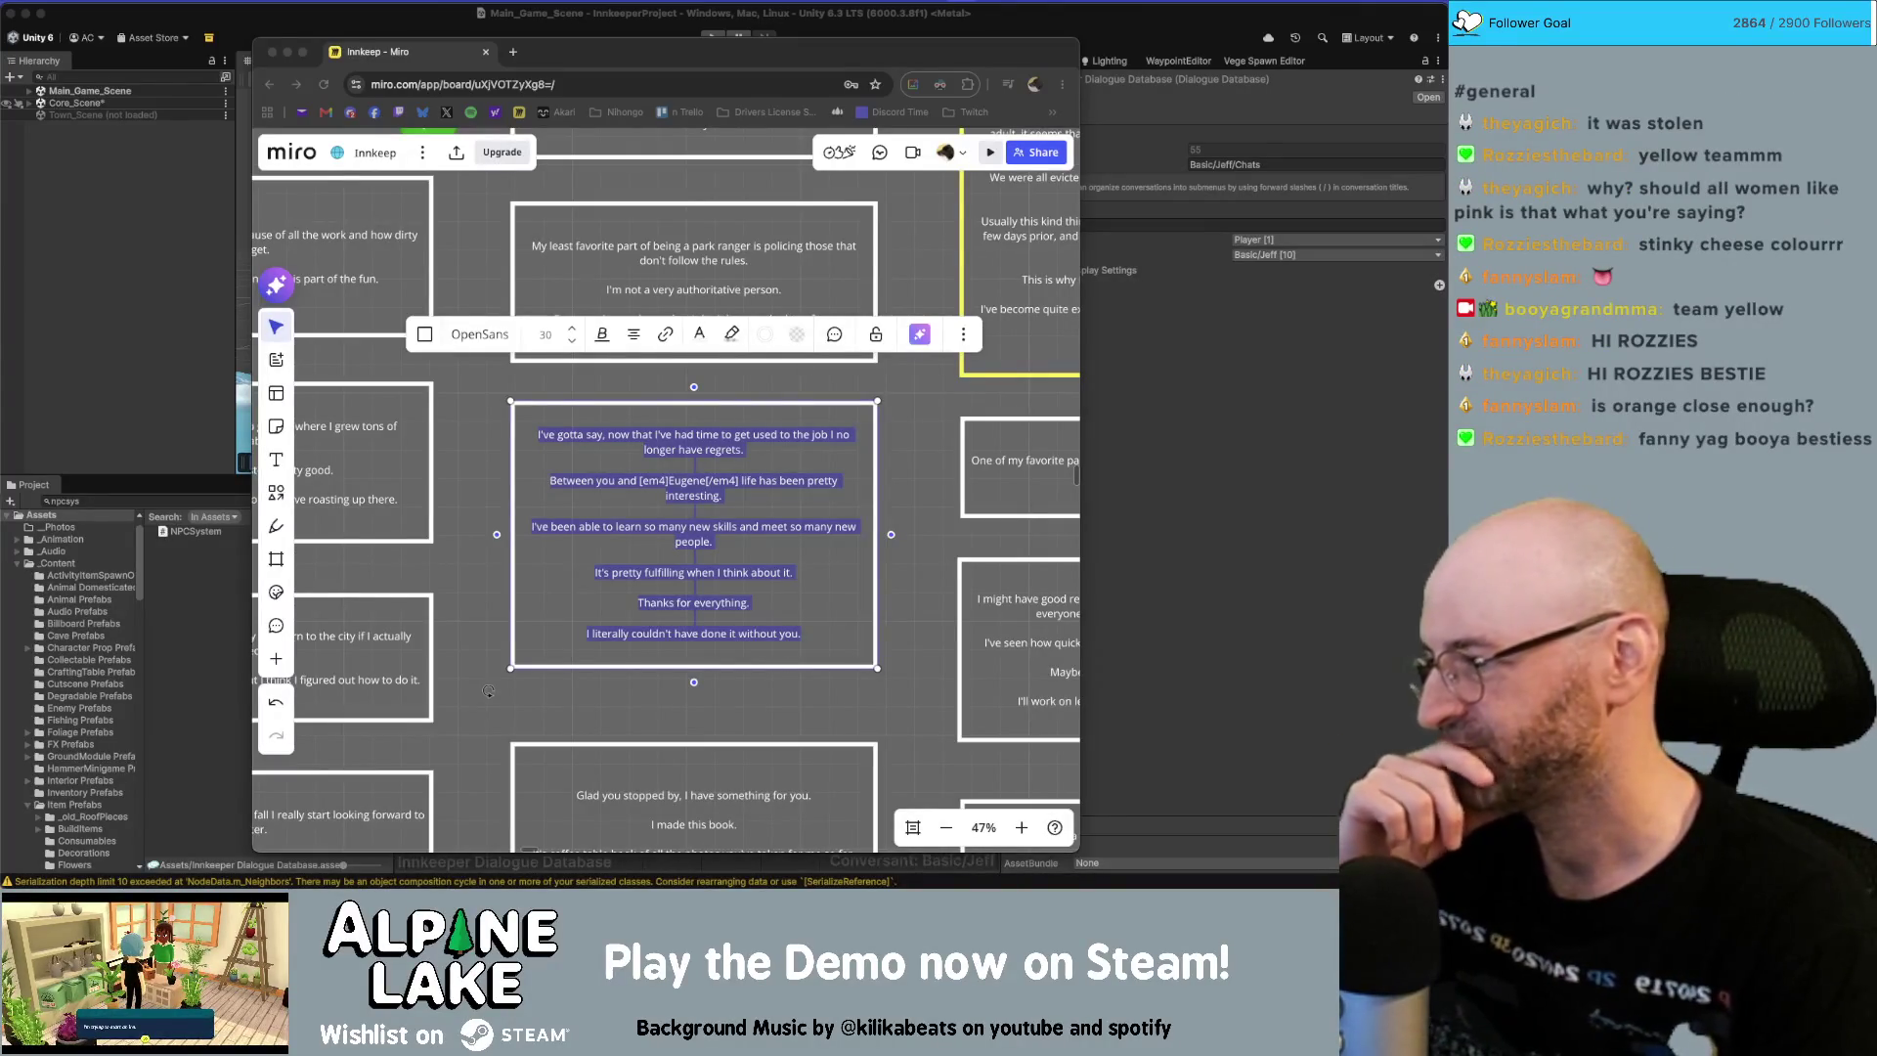
Check the Unity dialogue graph for the node that will take the next script line.
left_click(676, 734)
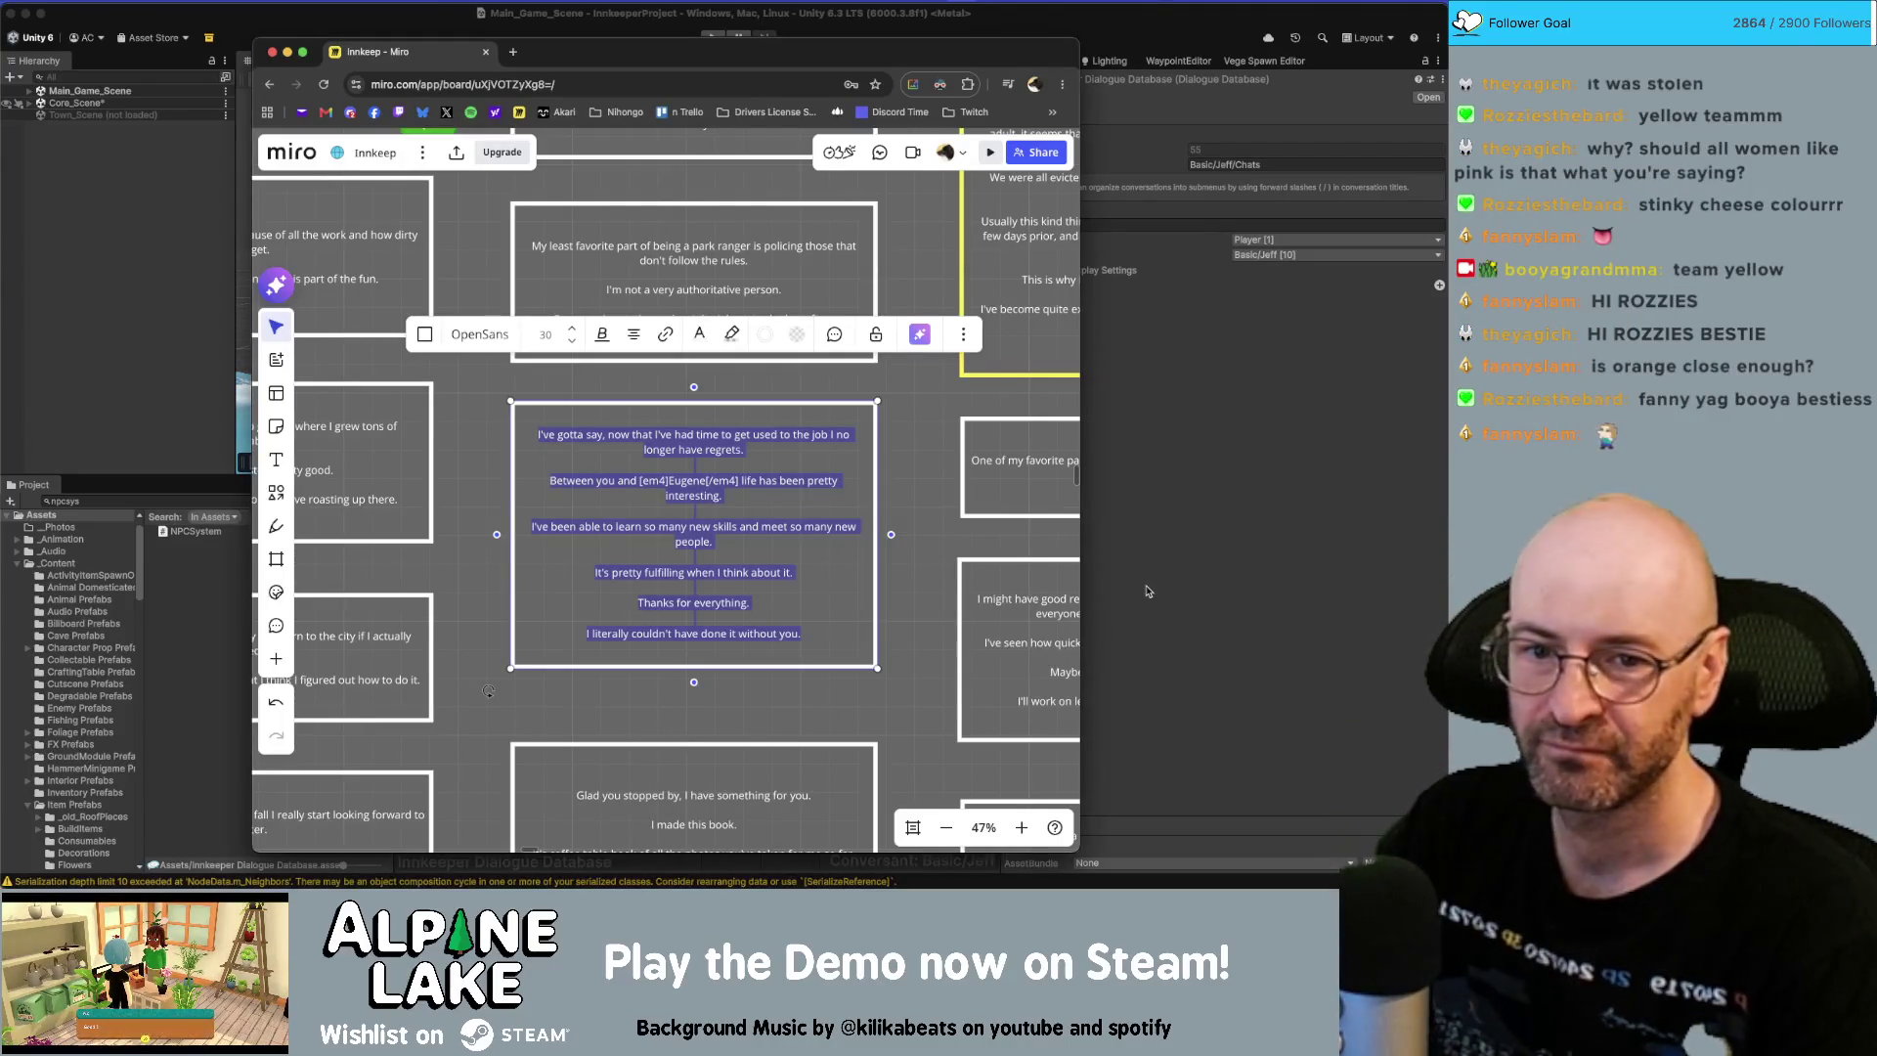
left_click(1237, 535)
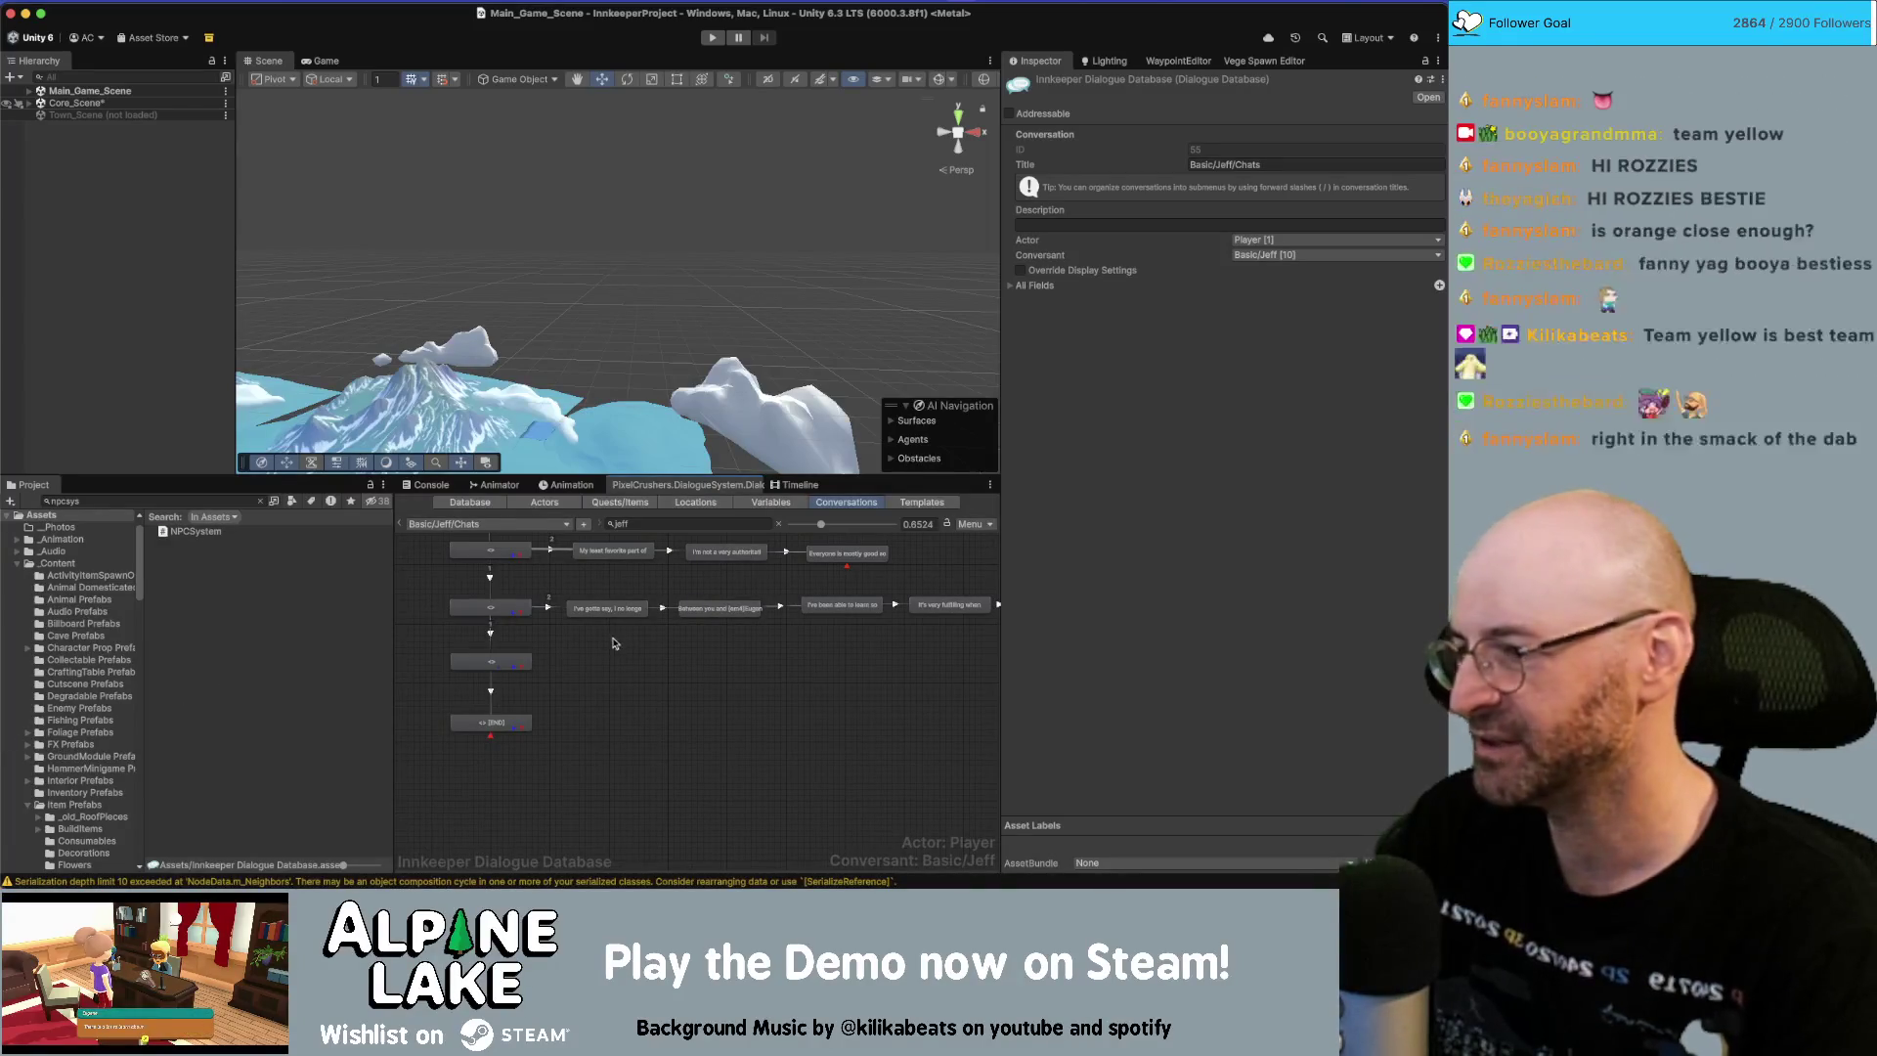
scroll(554, 666, "up", 1)
right_click(518, 677)
key("Escape")
Select all the text of Miro's 'Glad you stopped by, I have something for you.' box.
key("super+Tab")
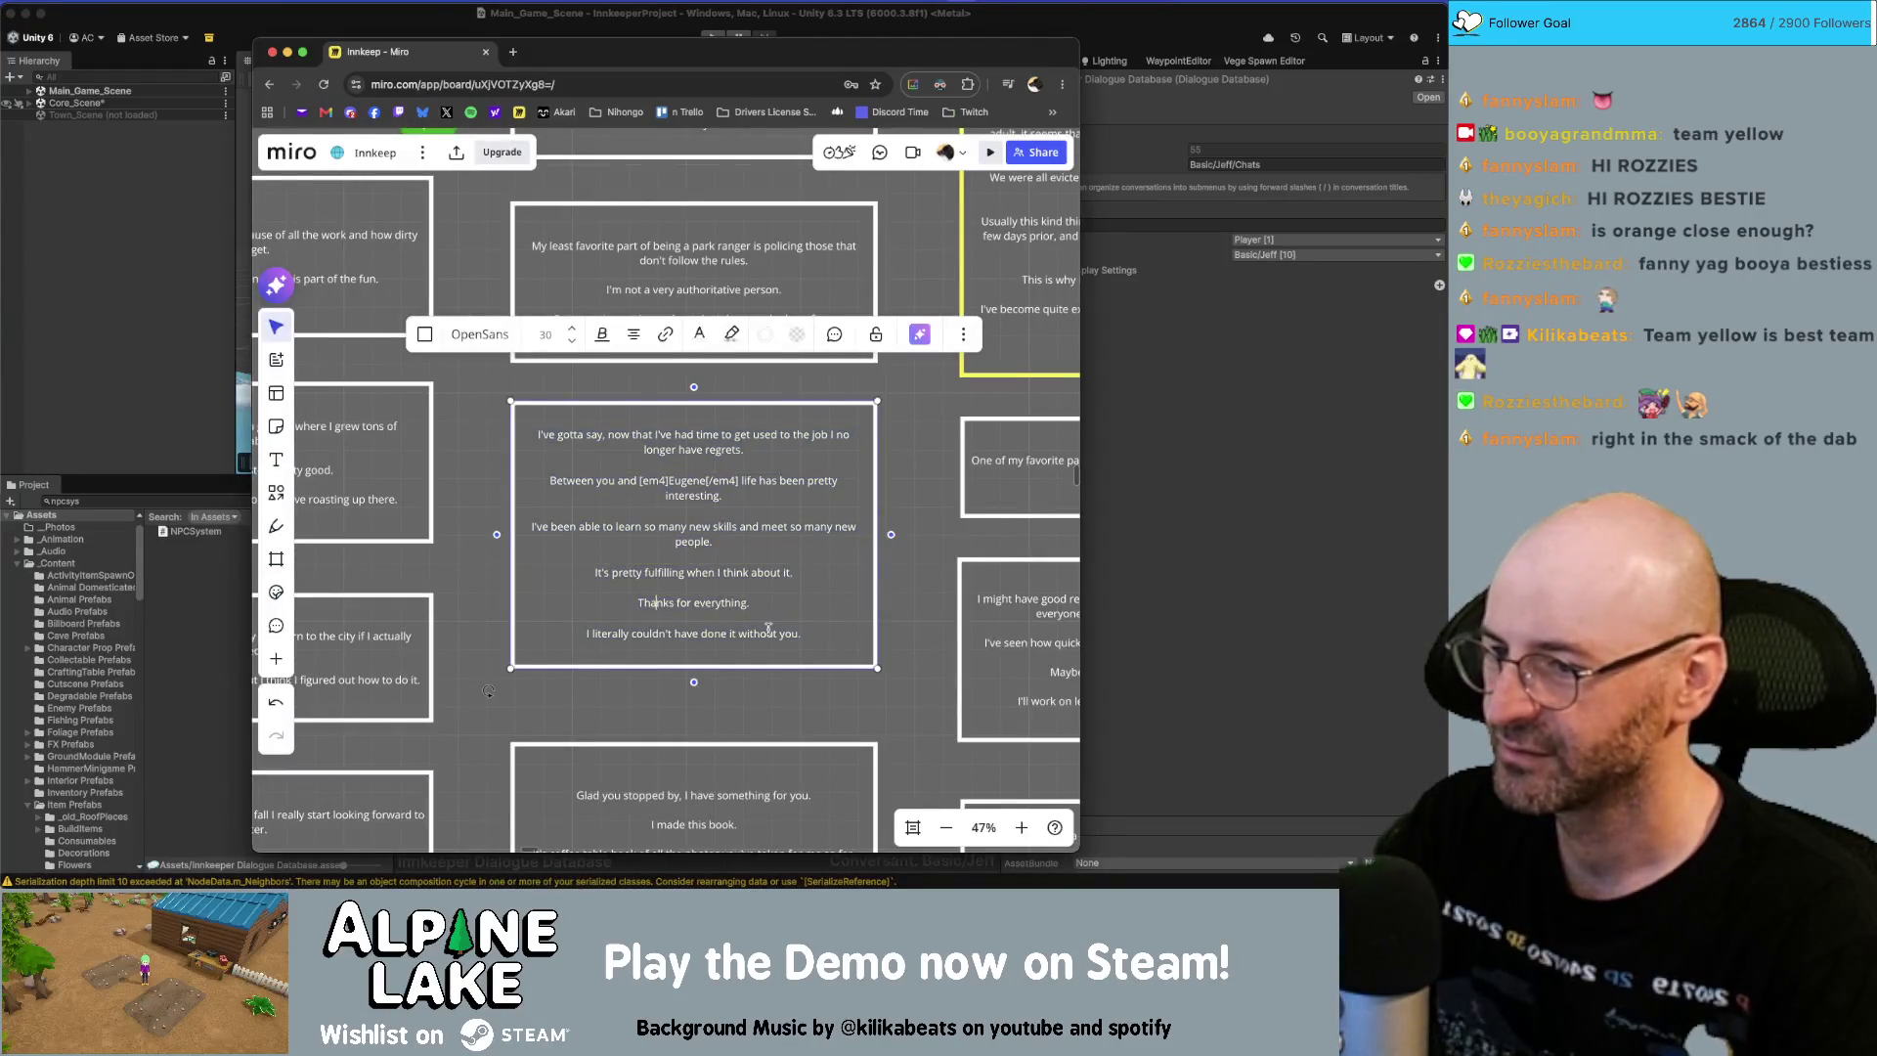
scroll(844, 563, "down", 5)
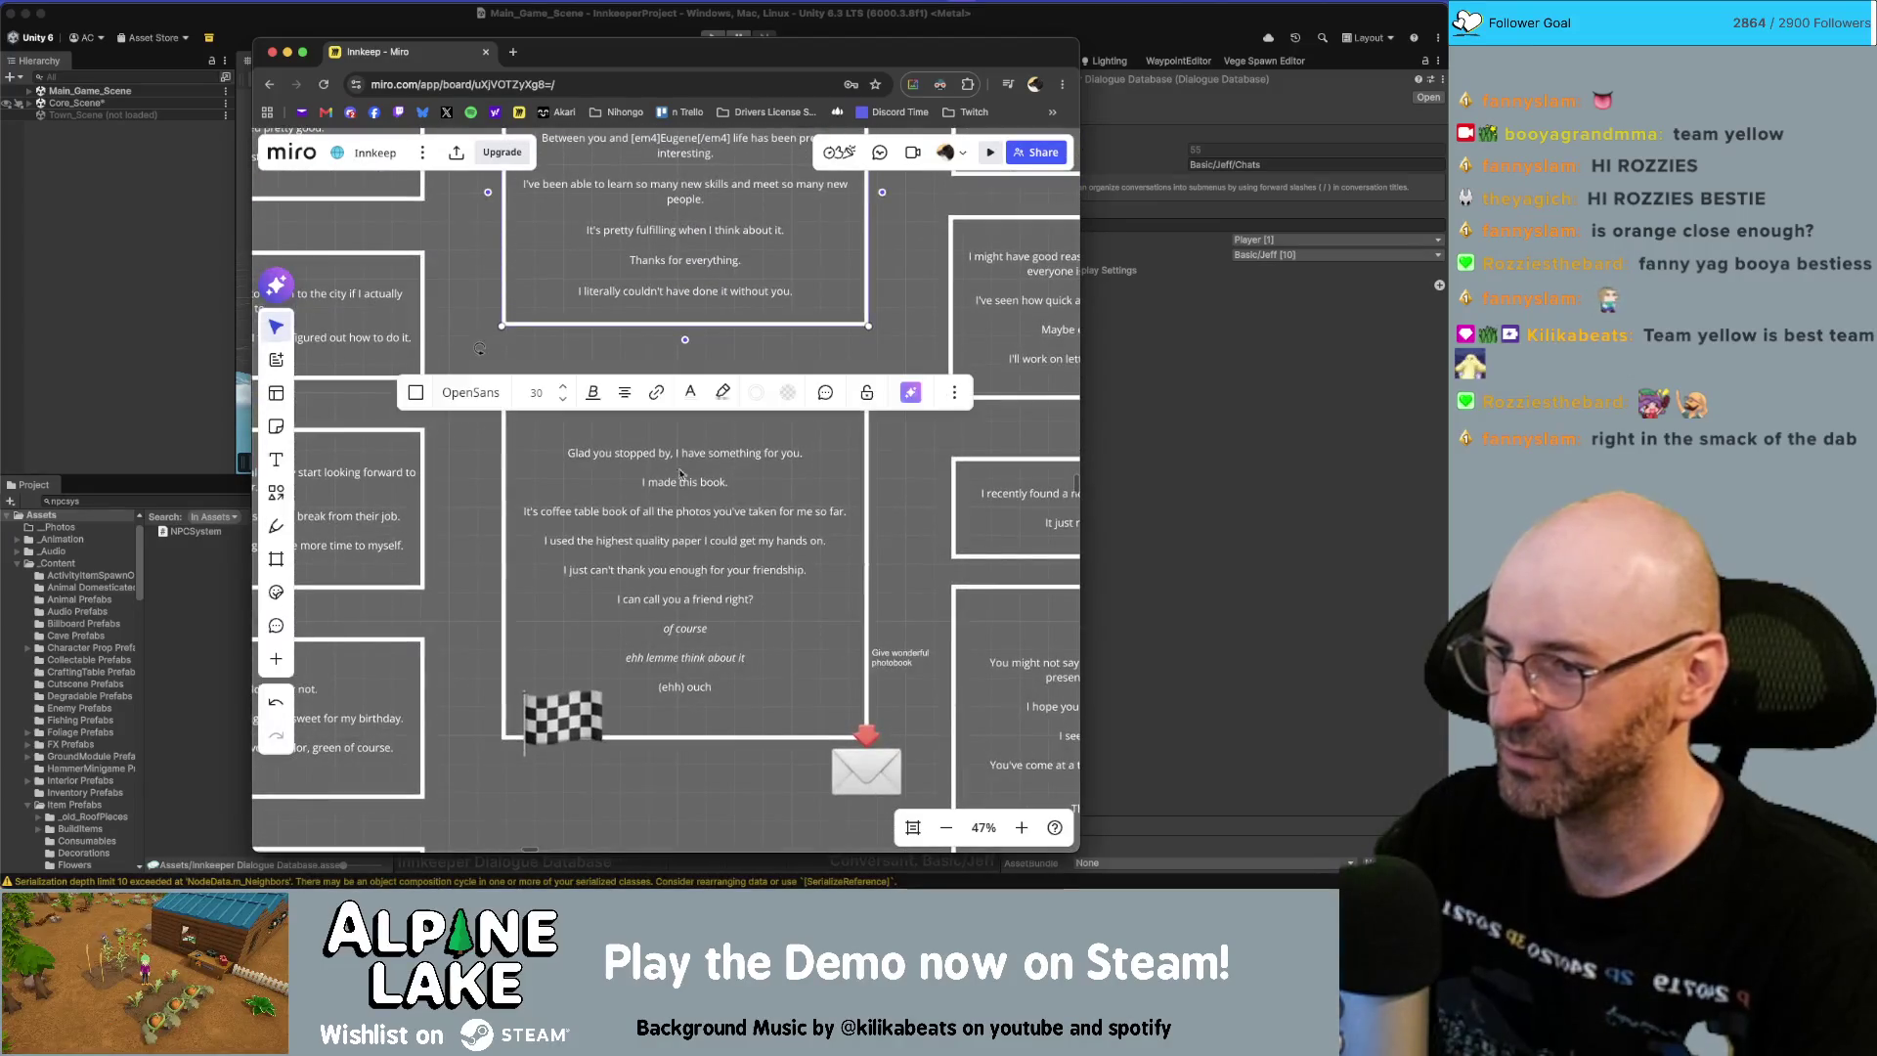
left_click(692, 616)
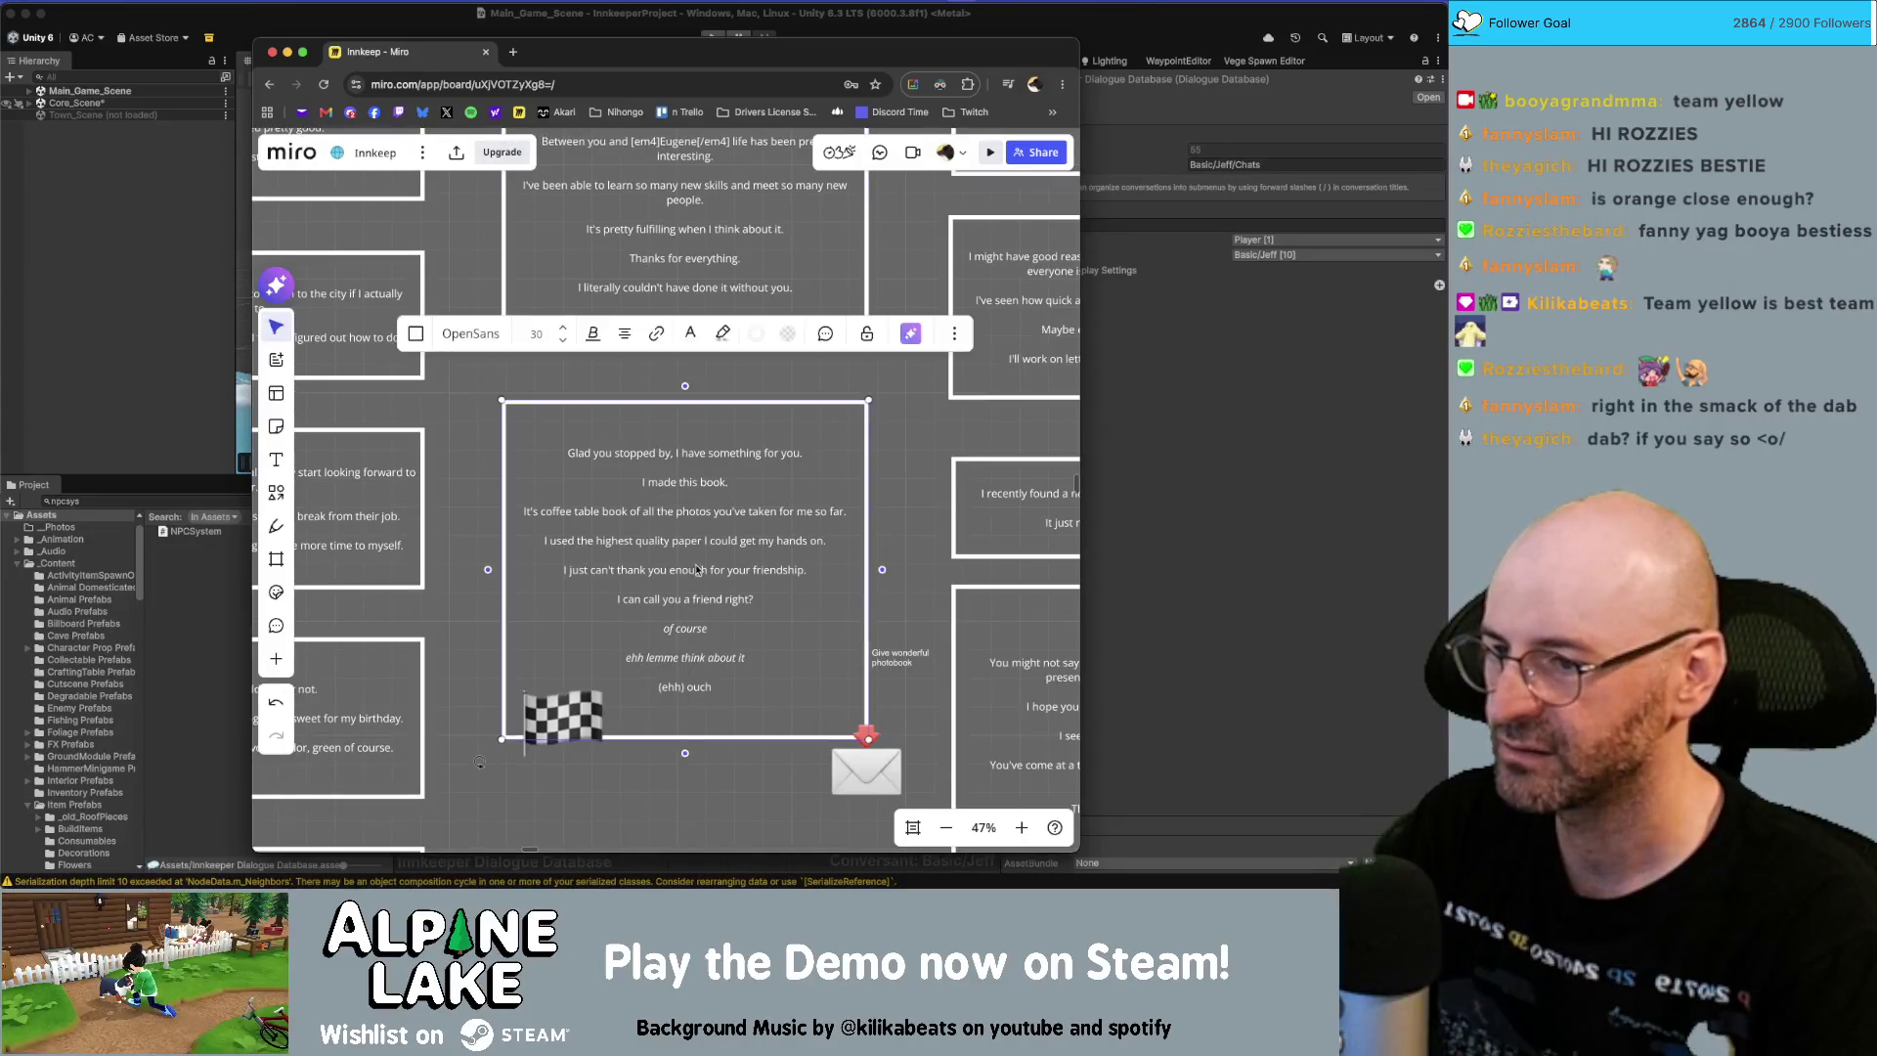
key("super+a")
key("super+Tab")
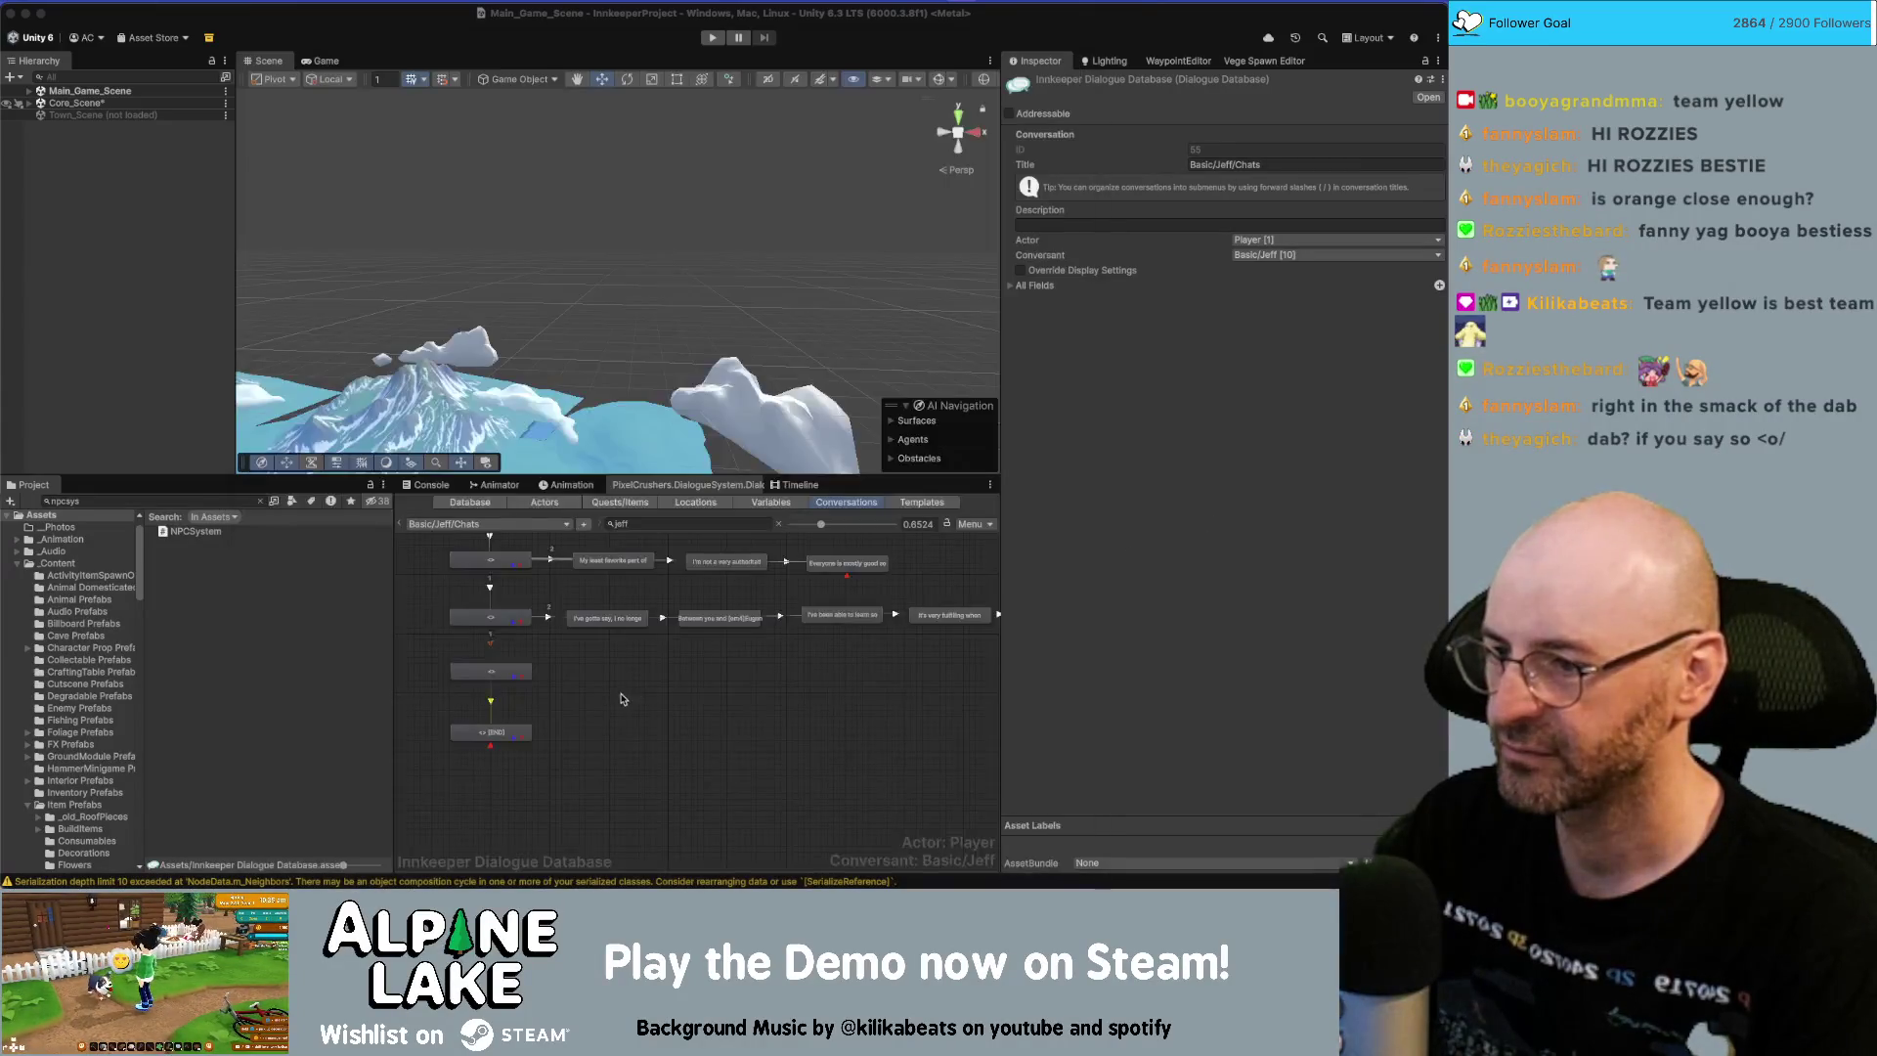
Build a chain of nine child nodes and make Jeff the speaker of them.
right_click(510, 686)
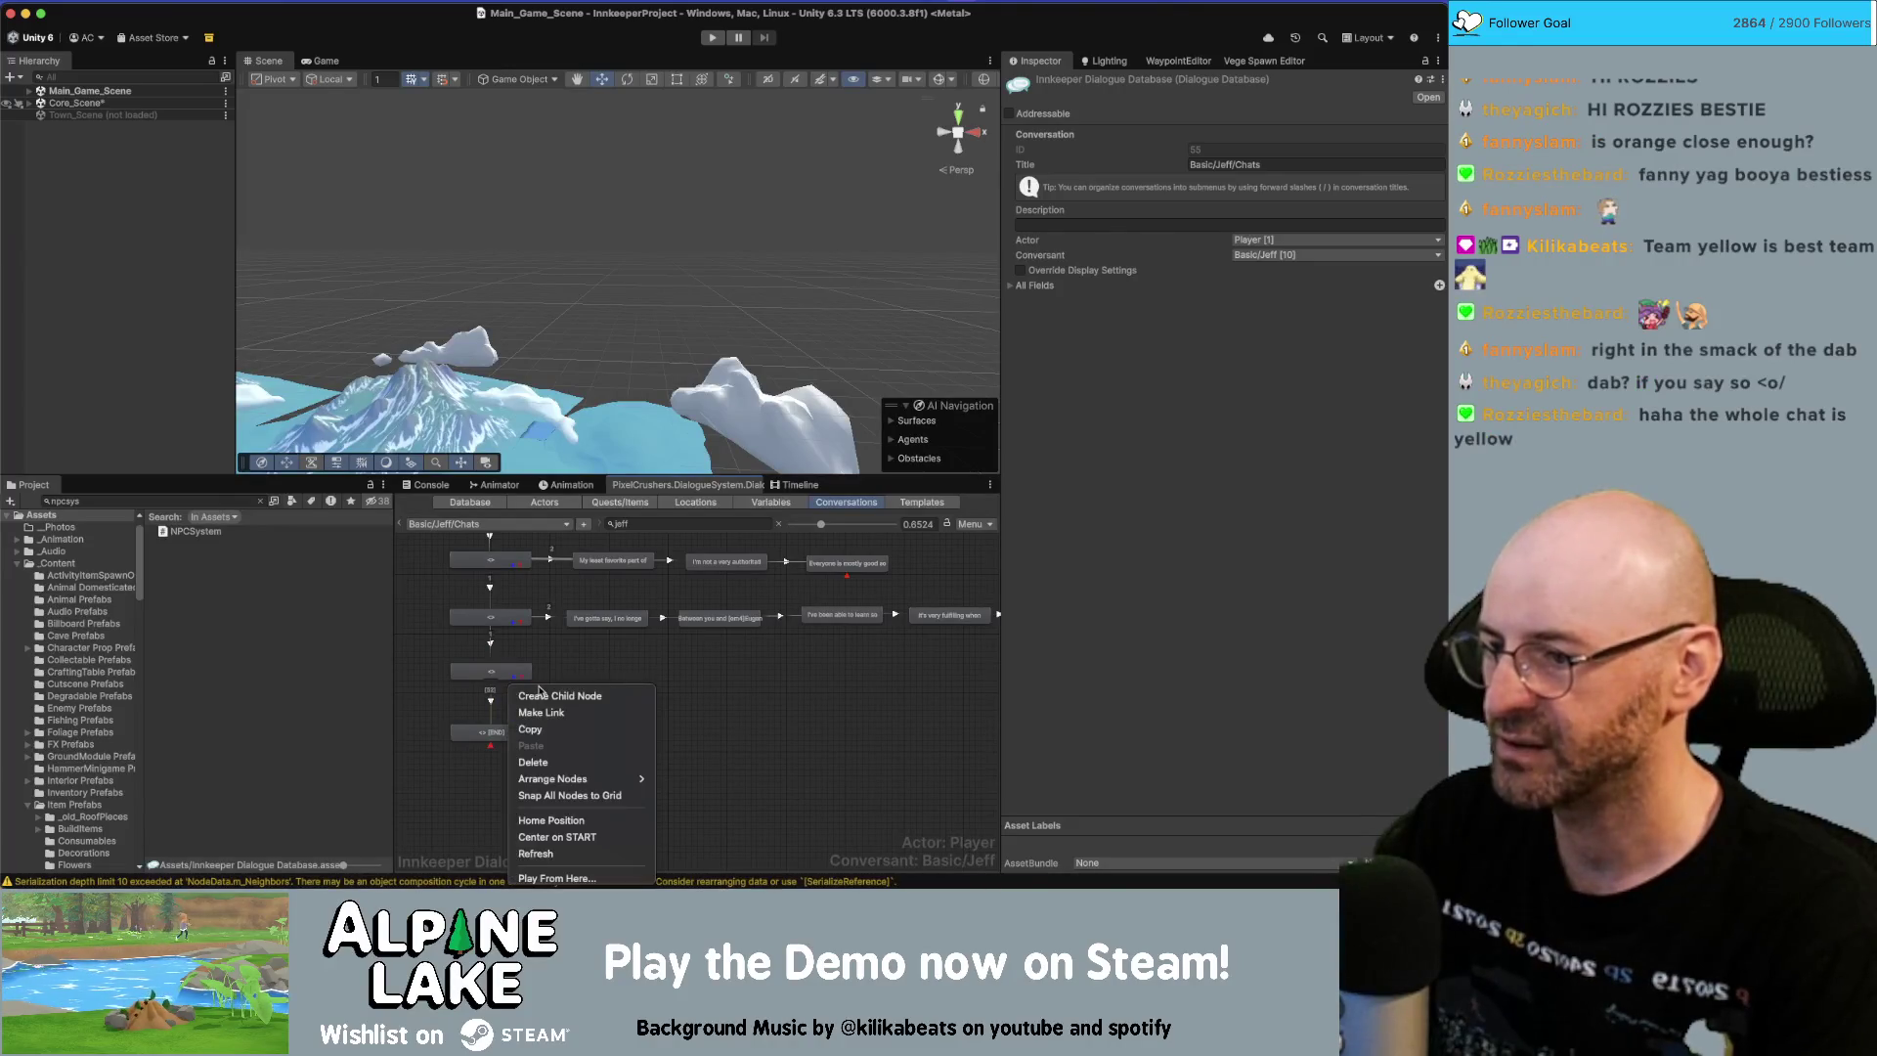
left_click(545, 697)
left_click_drag(499, 696, 604, 673)
right_click(619, 669)
left_click(616, 692)
right_click(598, 691)
left_click(608, 694)
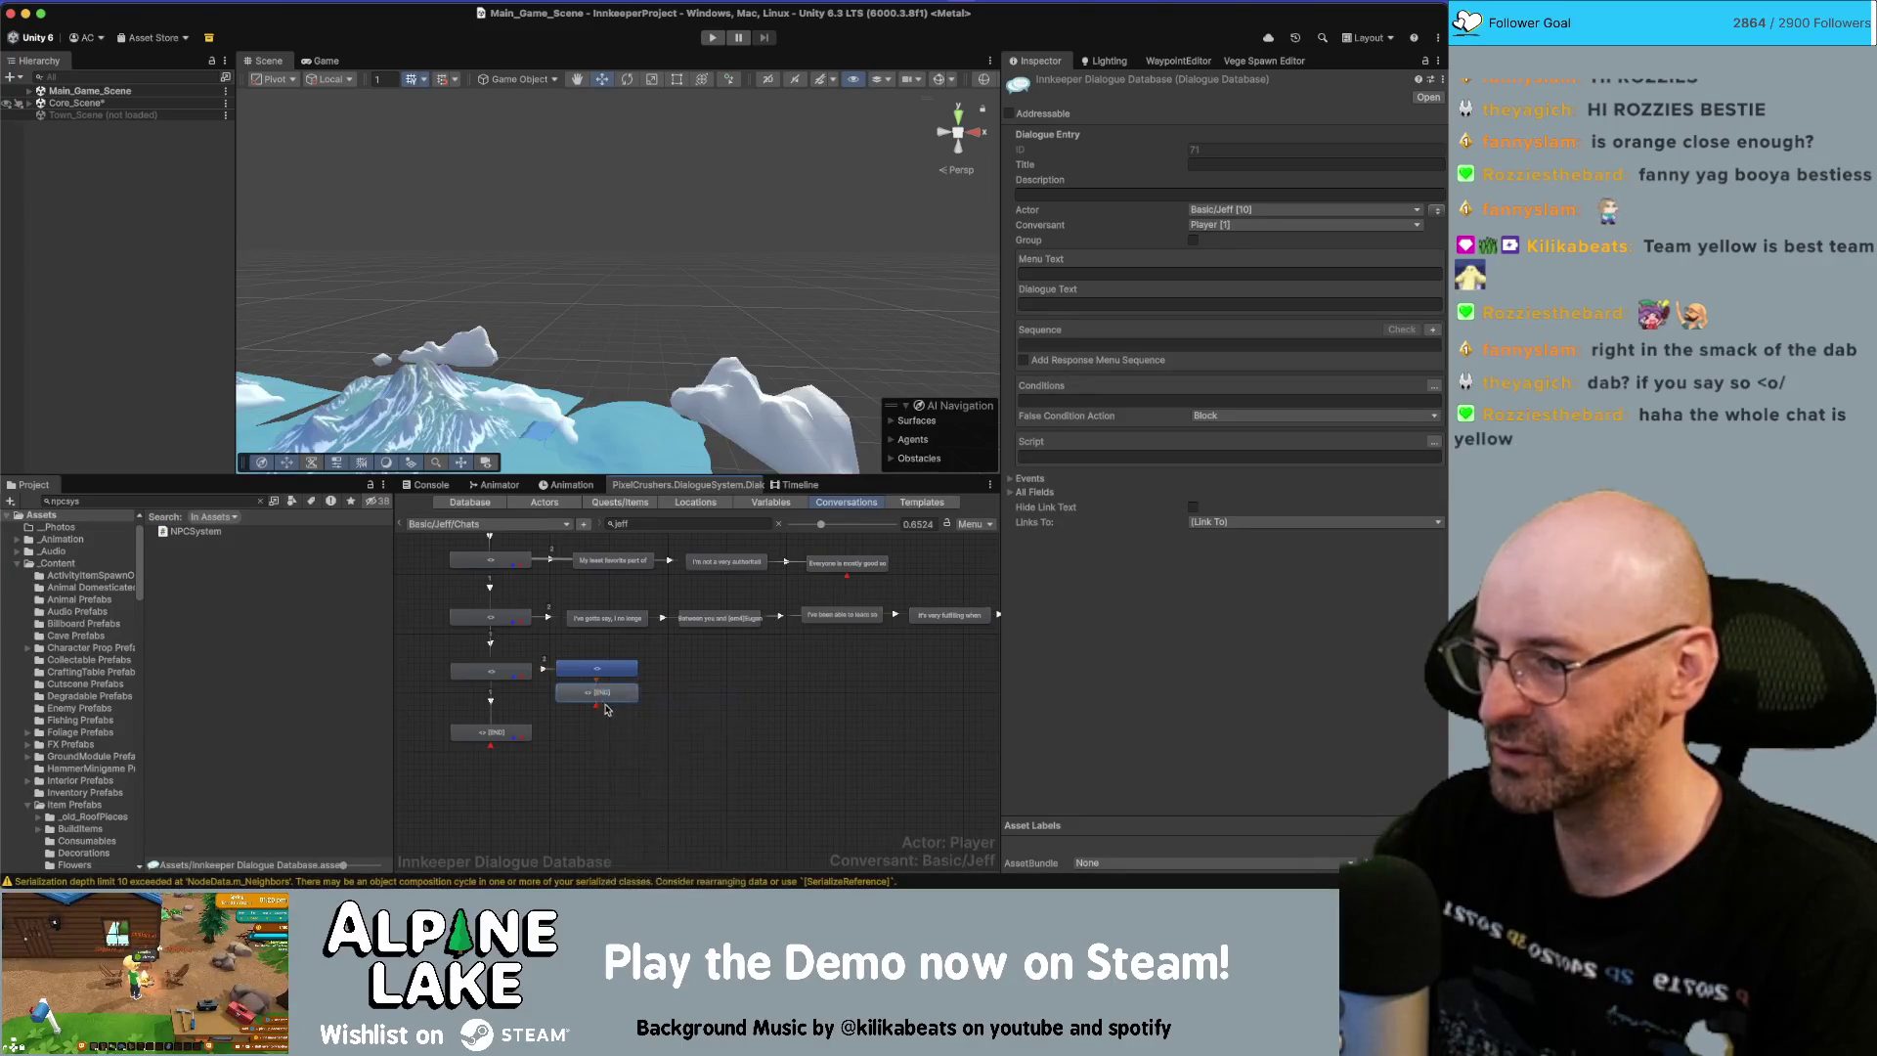
right_click(603, 721)
left_click(641, 695)
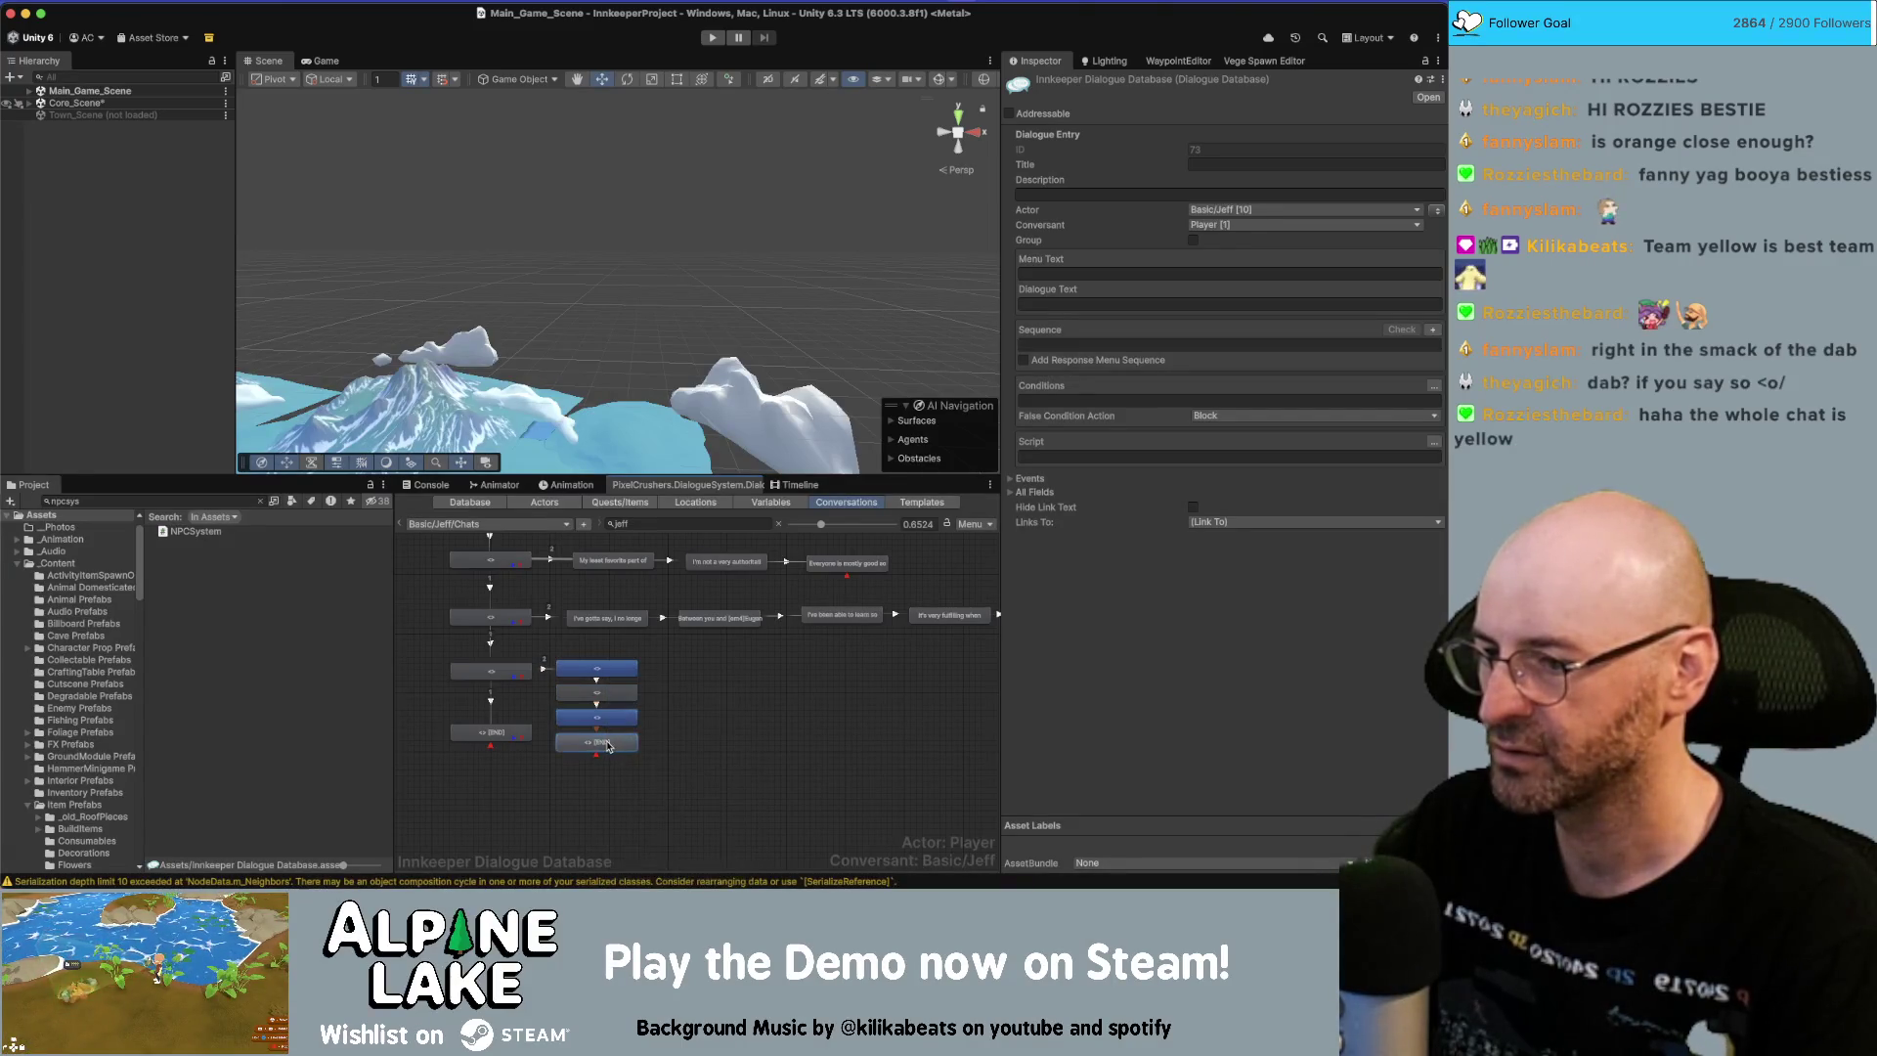
right_click(601, 743)
left_click(638, 695)
right_click(597, 766)
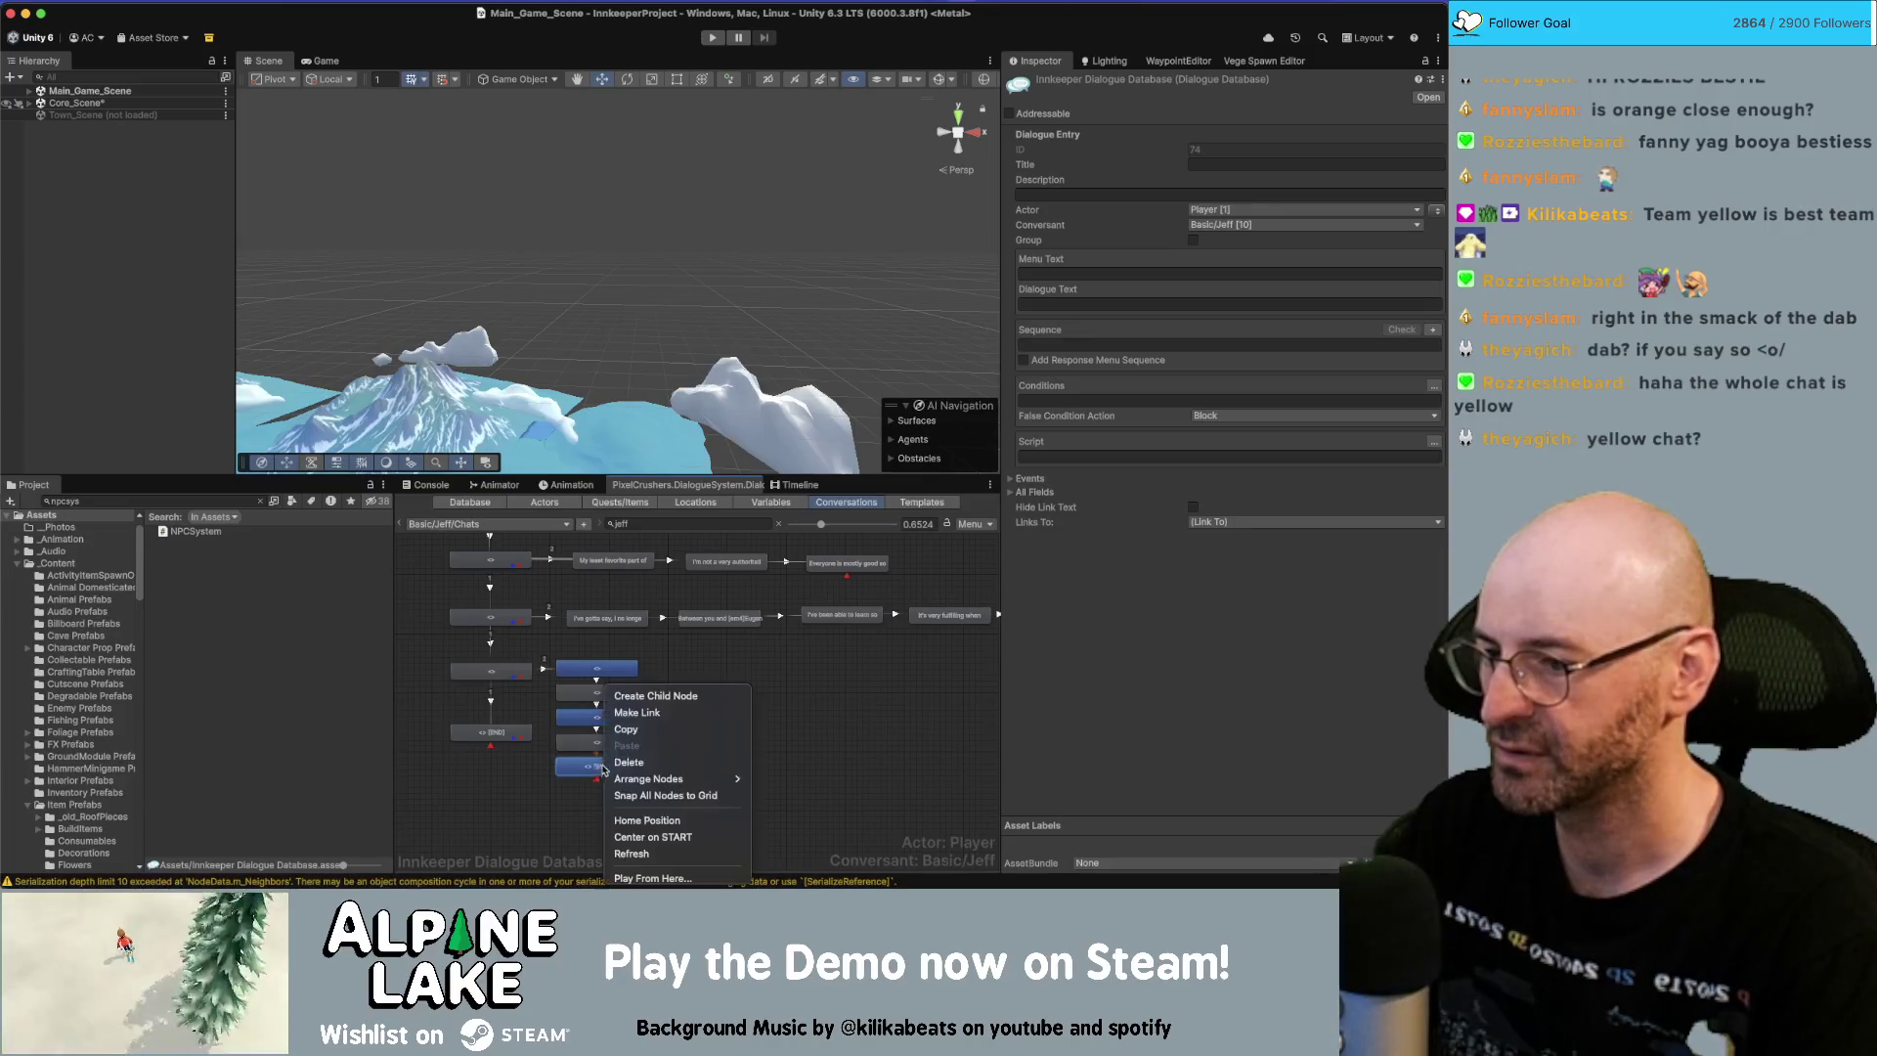
left_click(638, 696)
right_click(584, 791)
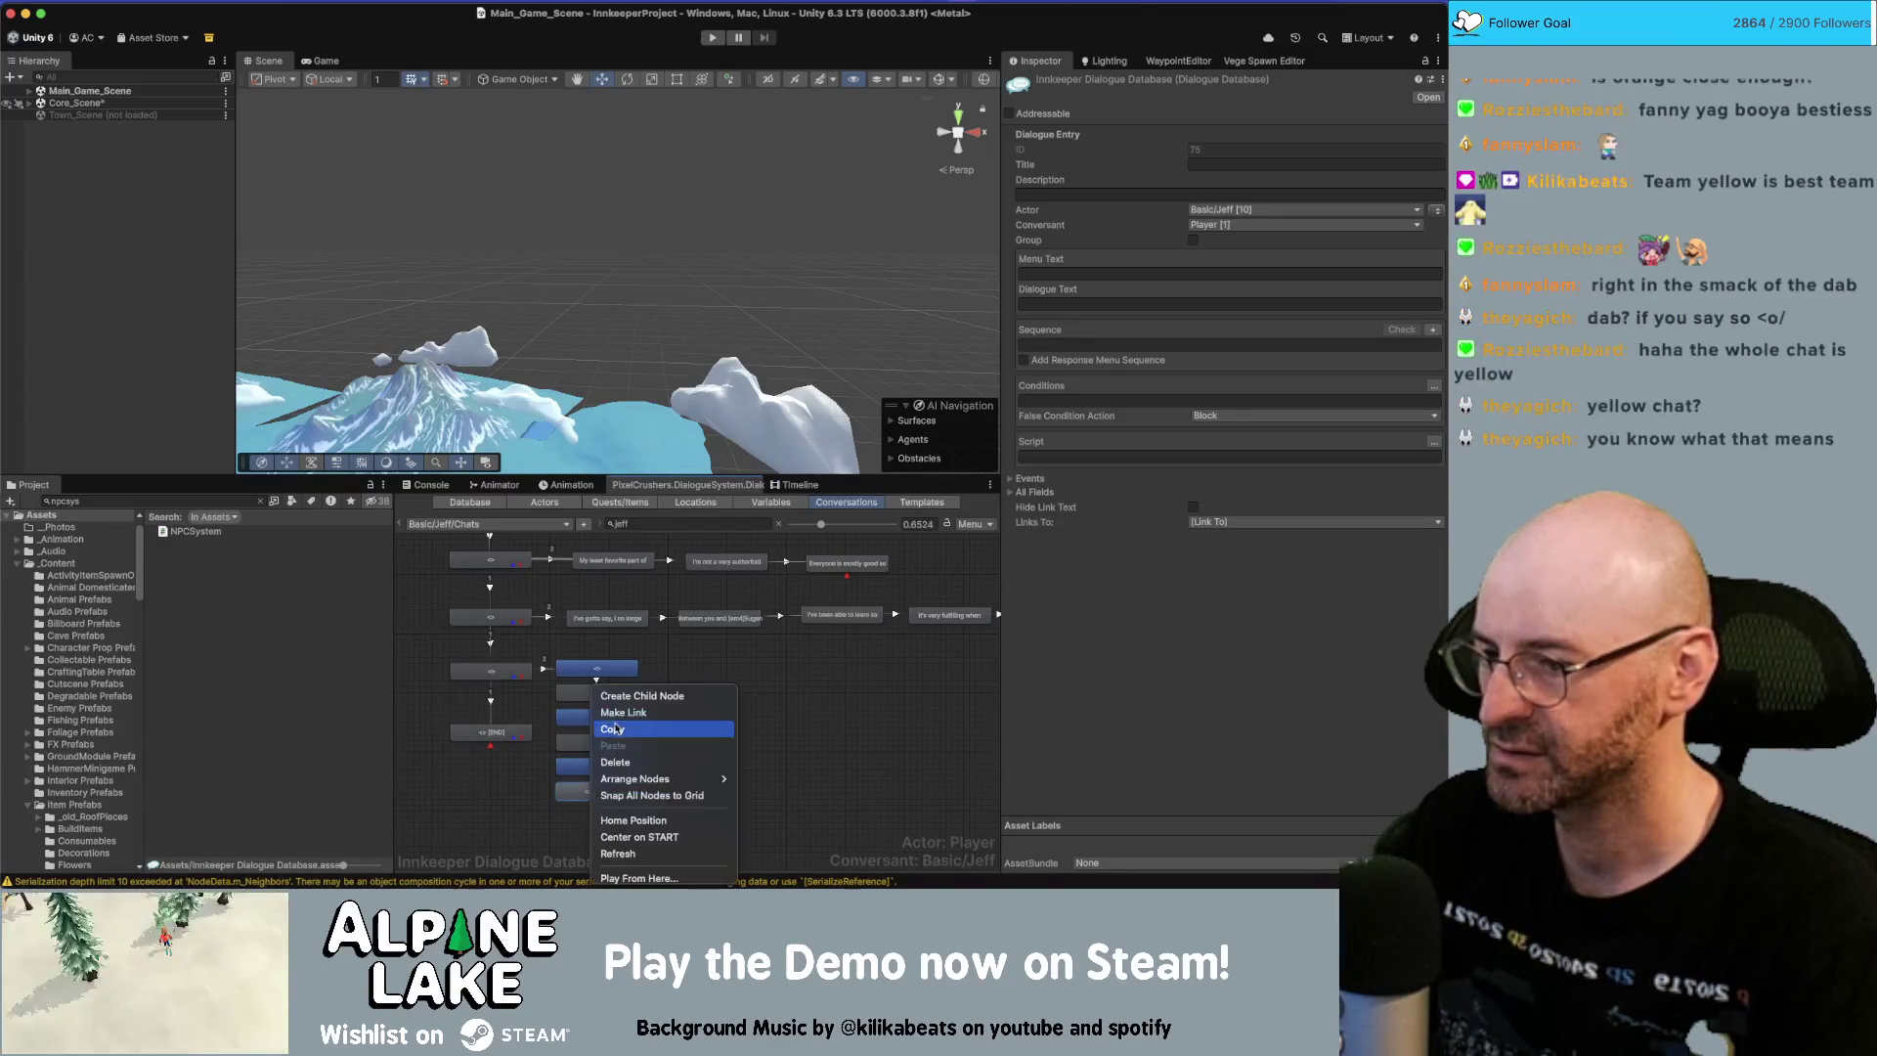
left_click(638, 695)
right_click(618, 765)
left_click(673, 696)
right_click(638, 750)
left_click(645, 696)
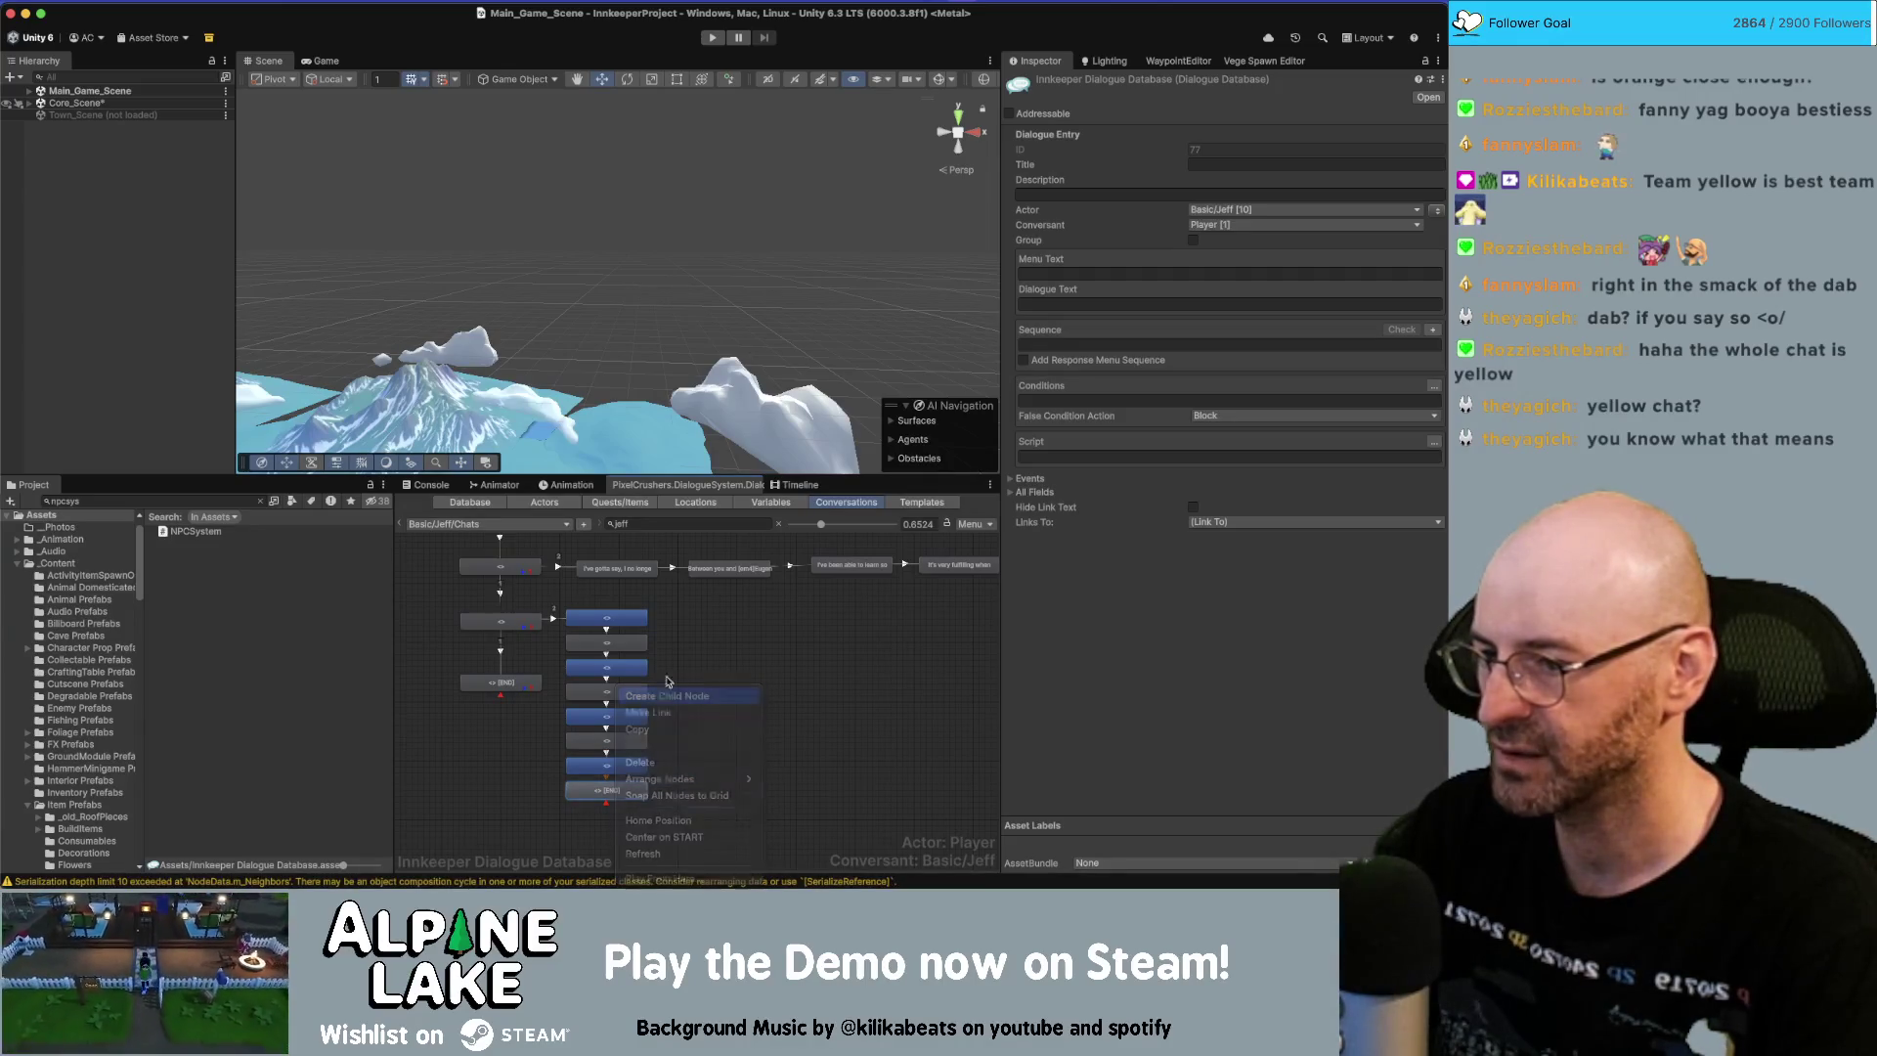
left_click(620, 743, "shift")
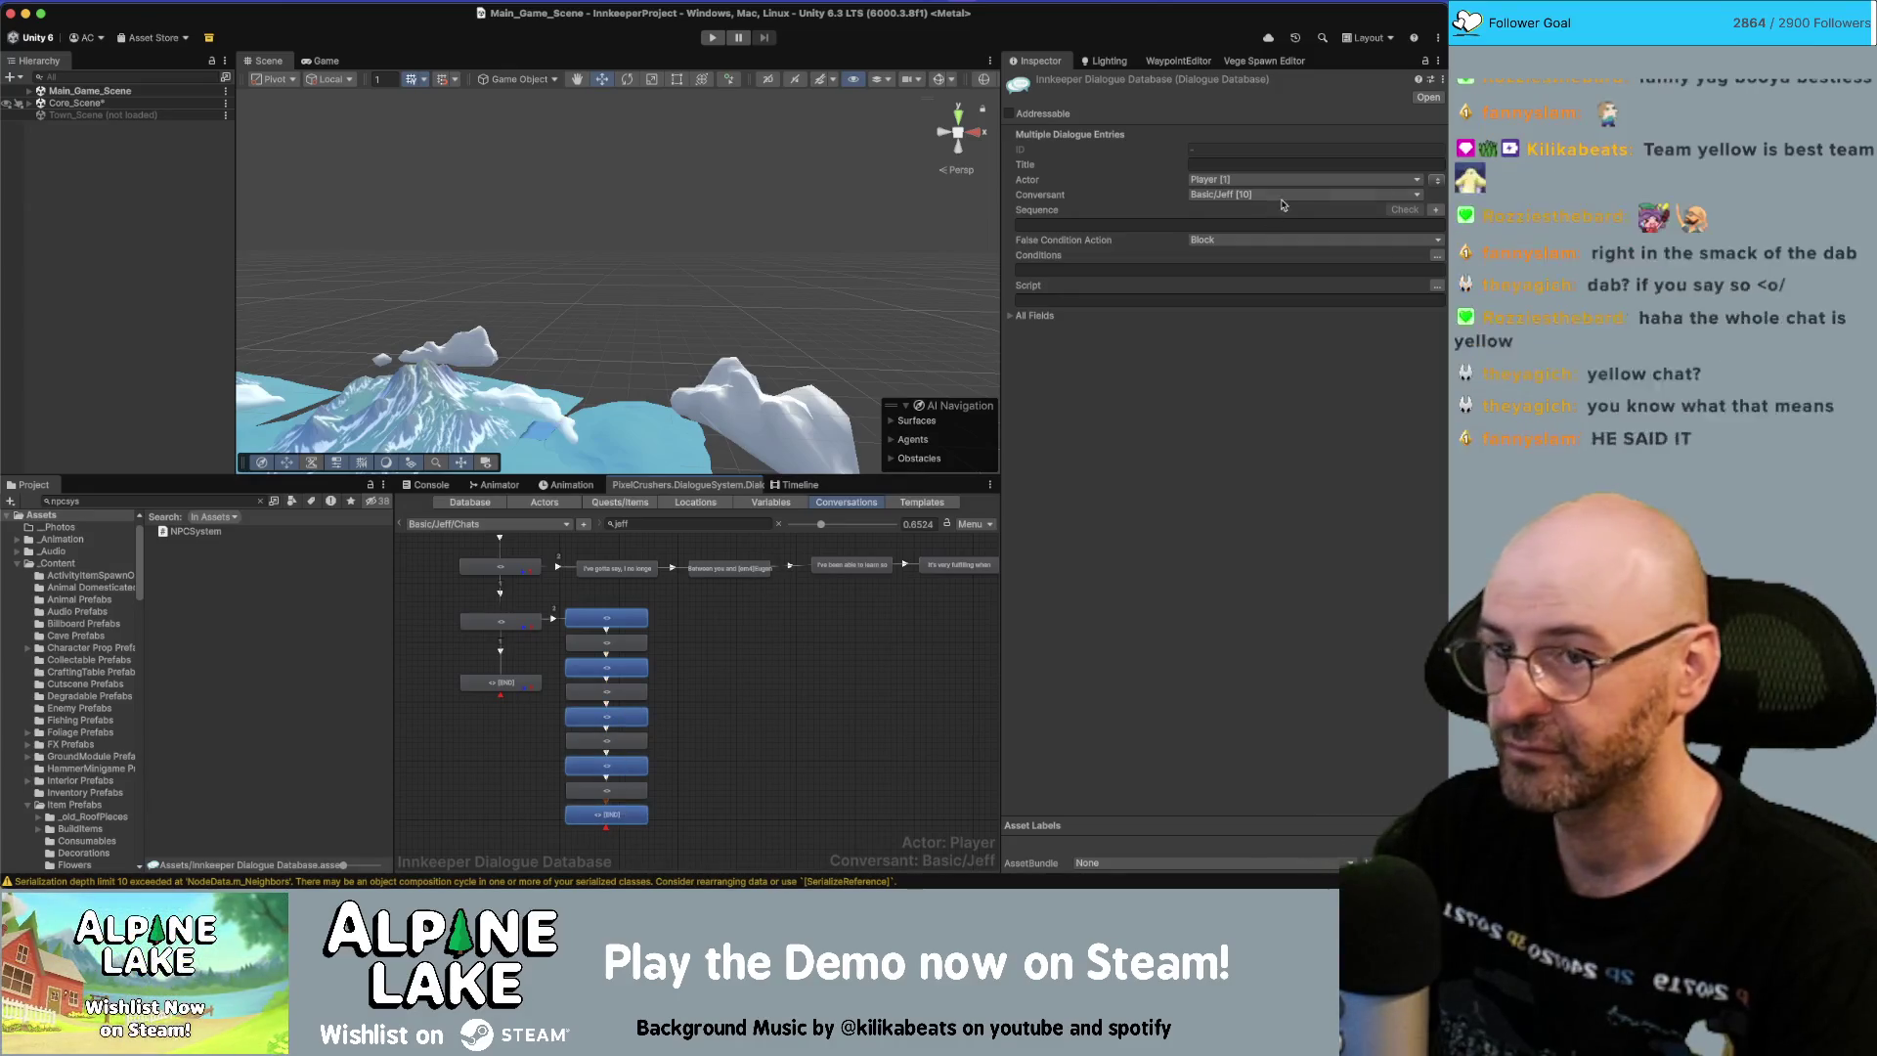
left_click(1434, 181)
Fill the first two nodes with 'Glad you stopped by…' and 'I made this book.'.
left_click(606, 617)
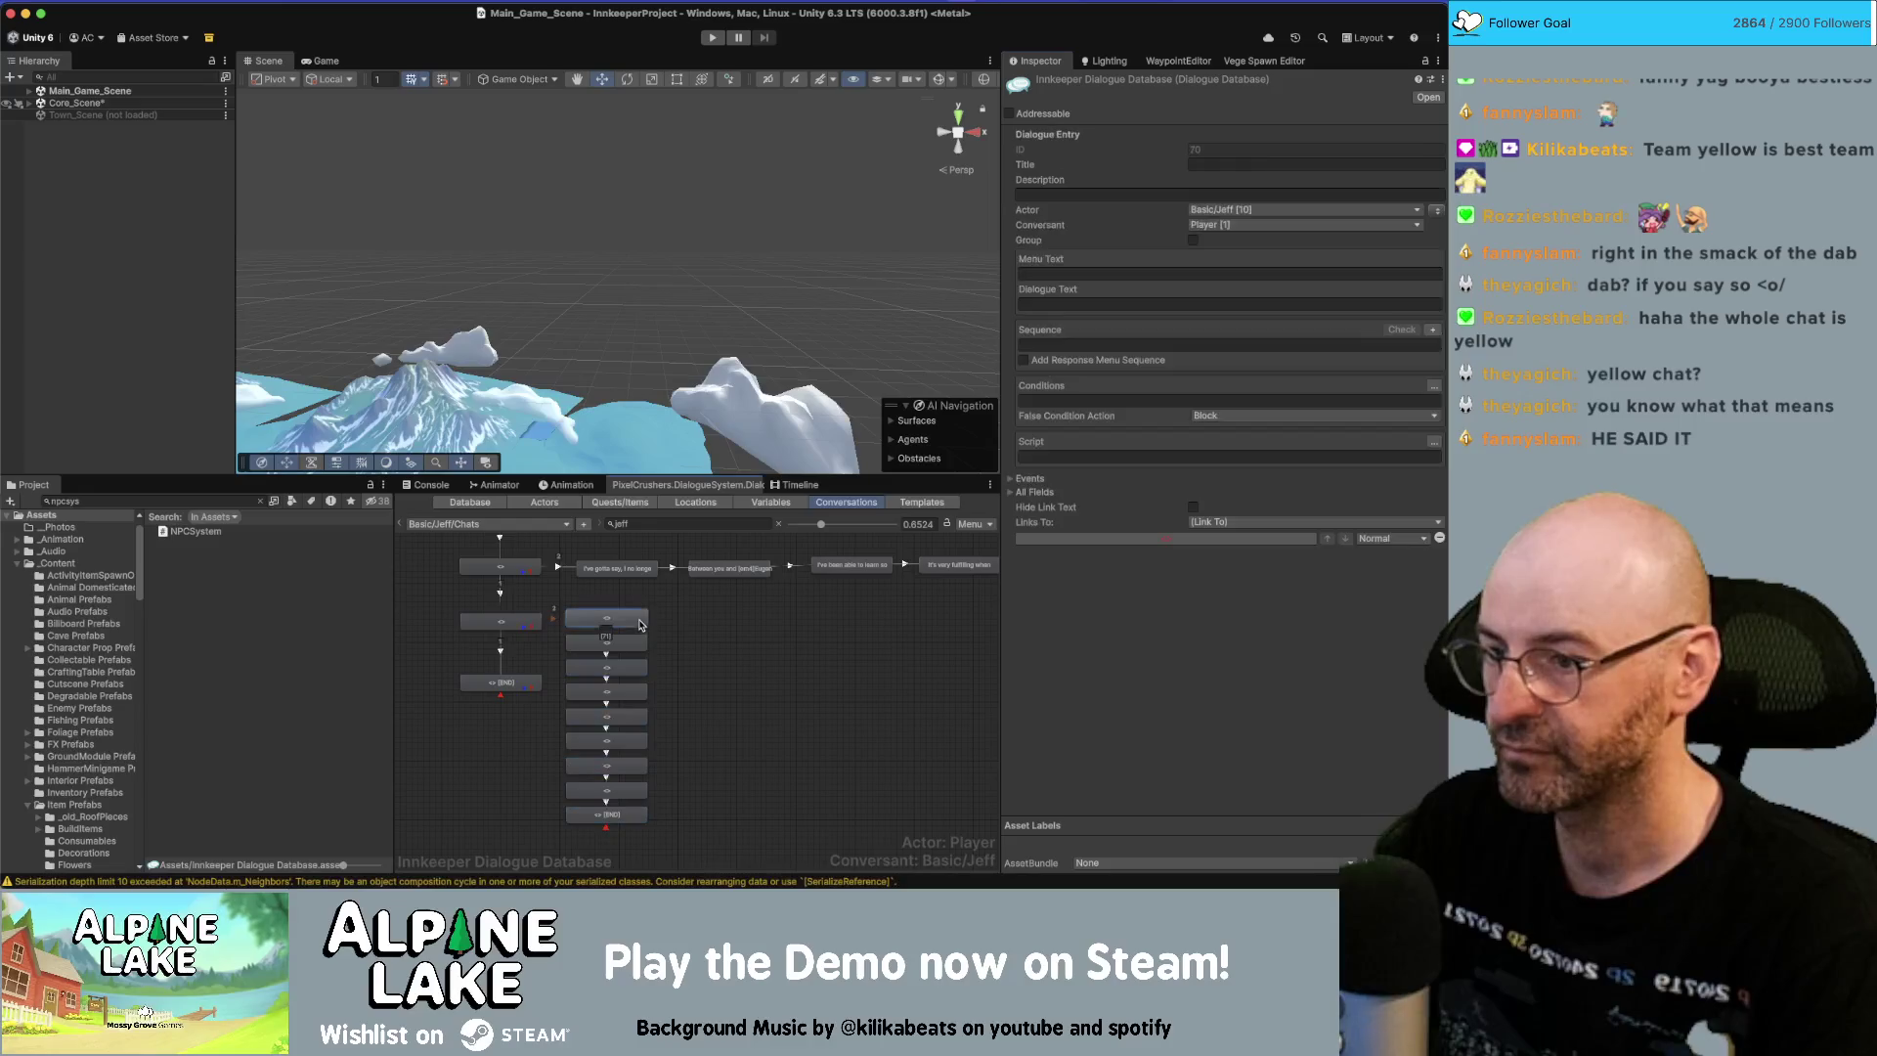
left_click(1138, 328)
left_click_drag(1068, 479, 1001, 322)
key("super+c")
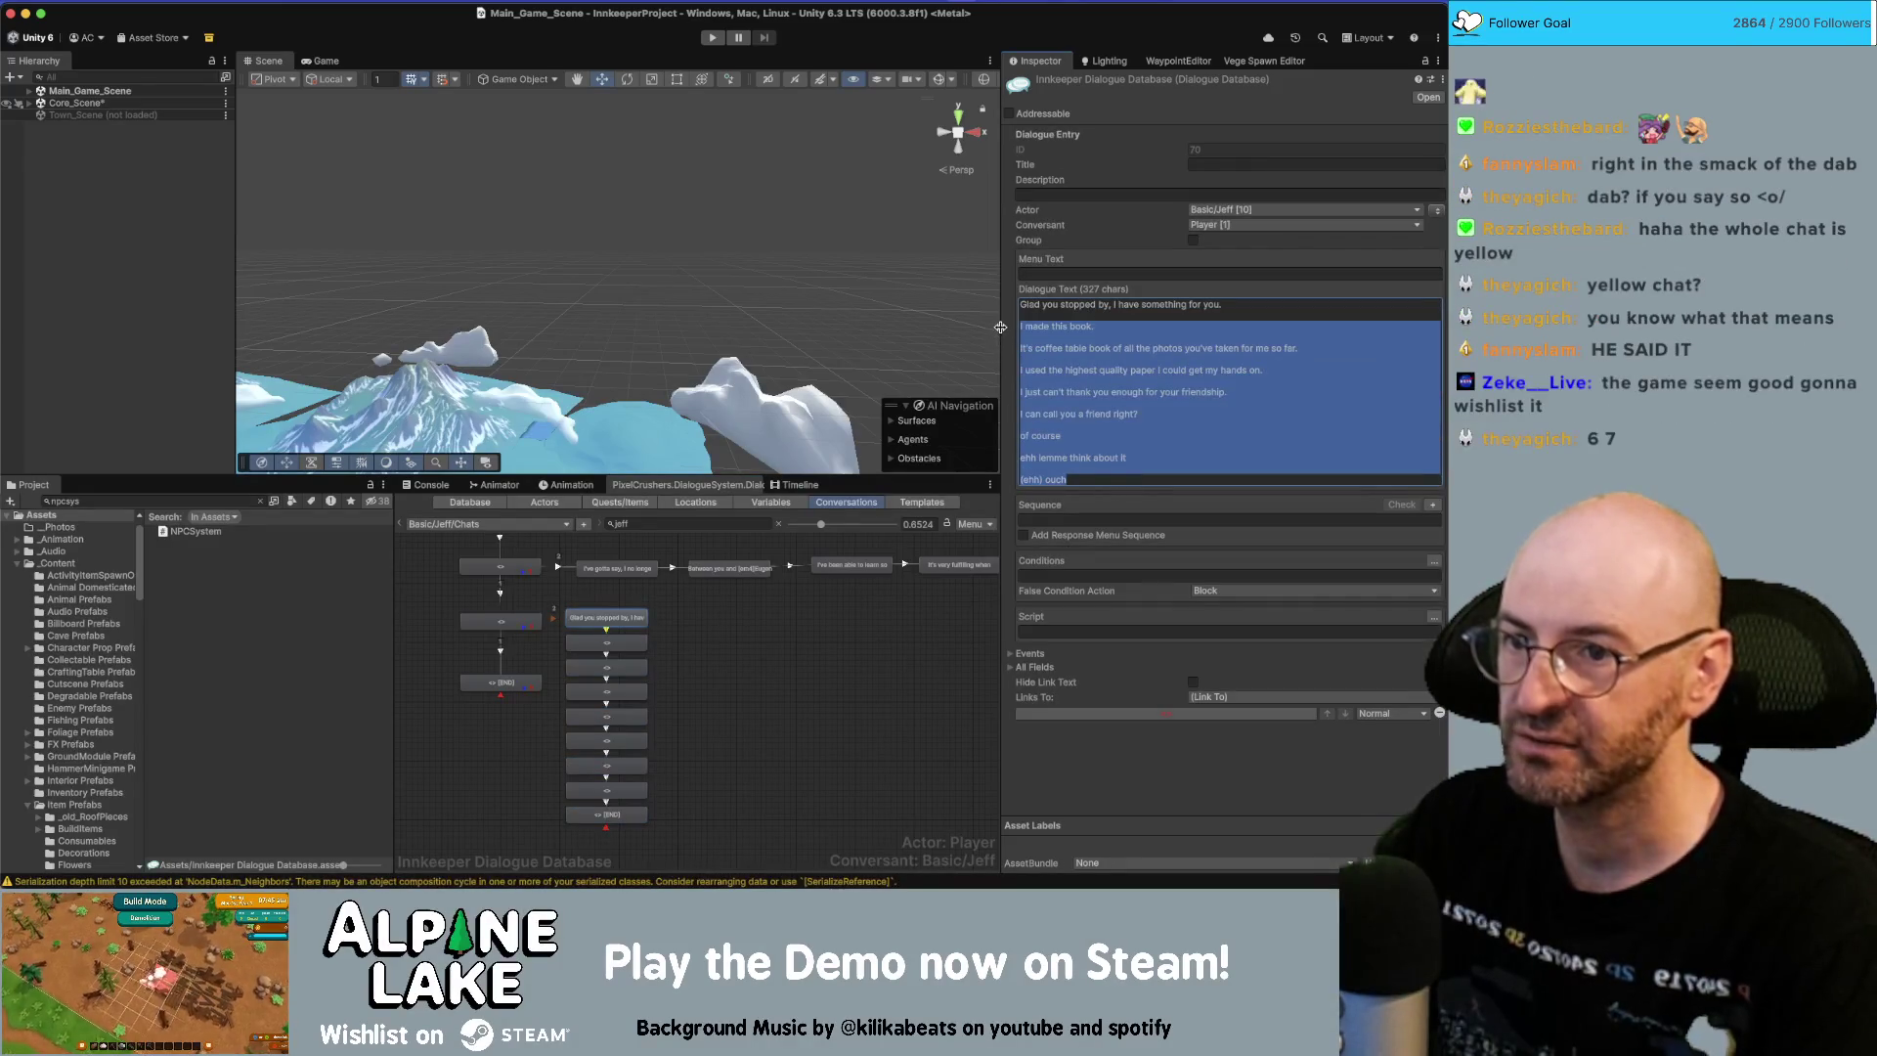
key("BackSpace")
left_click(609, 644)
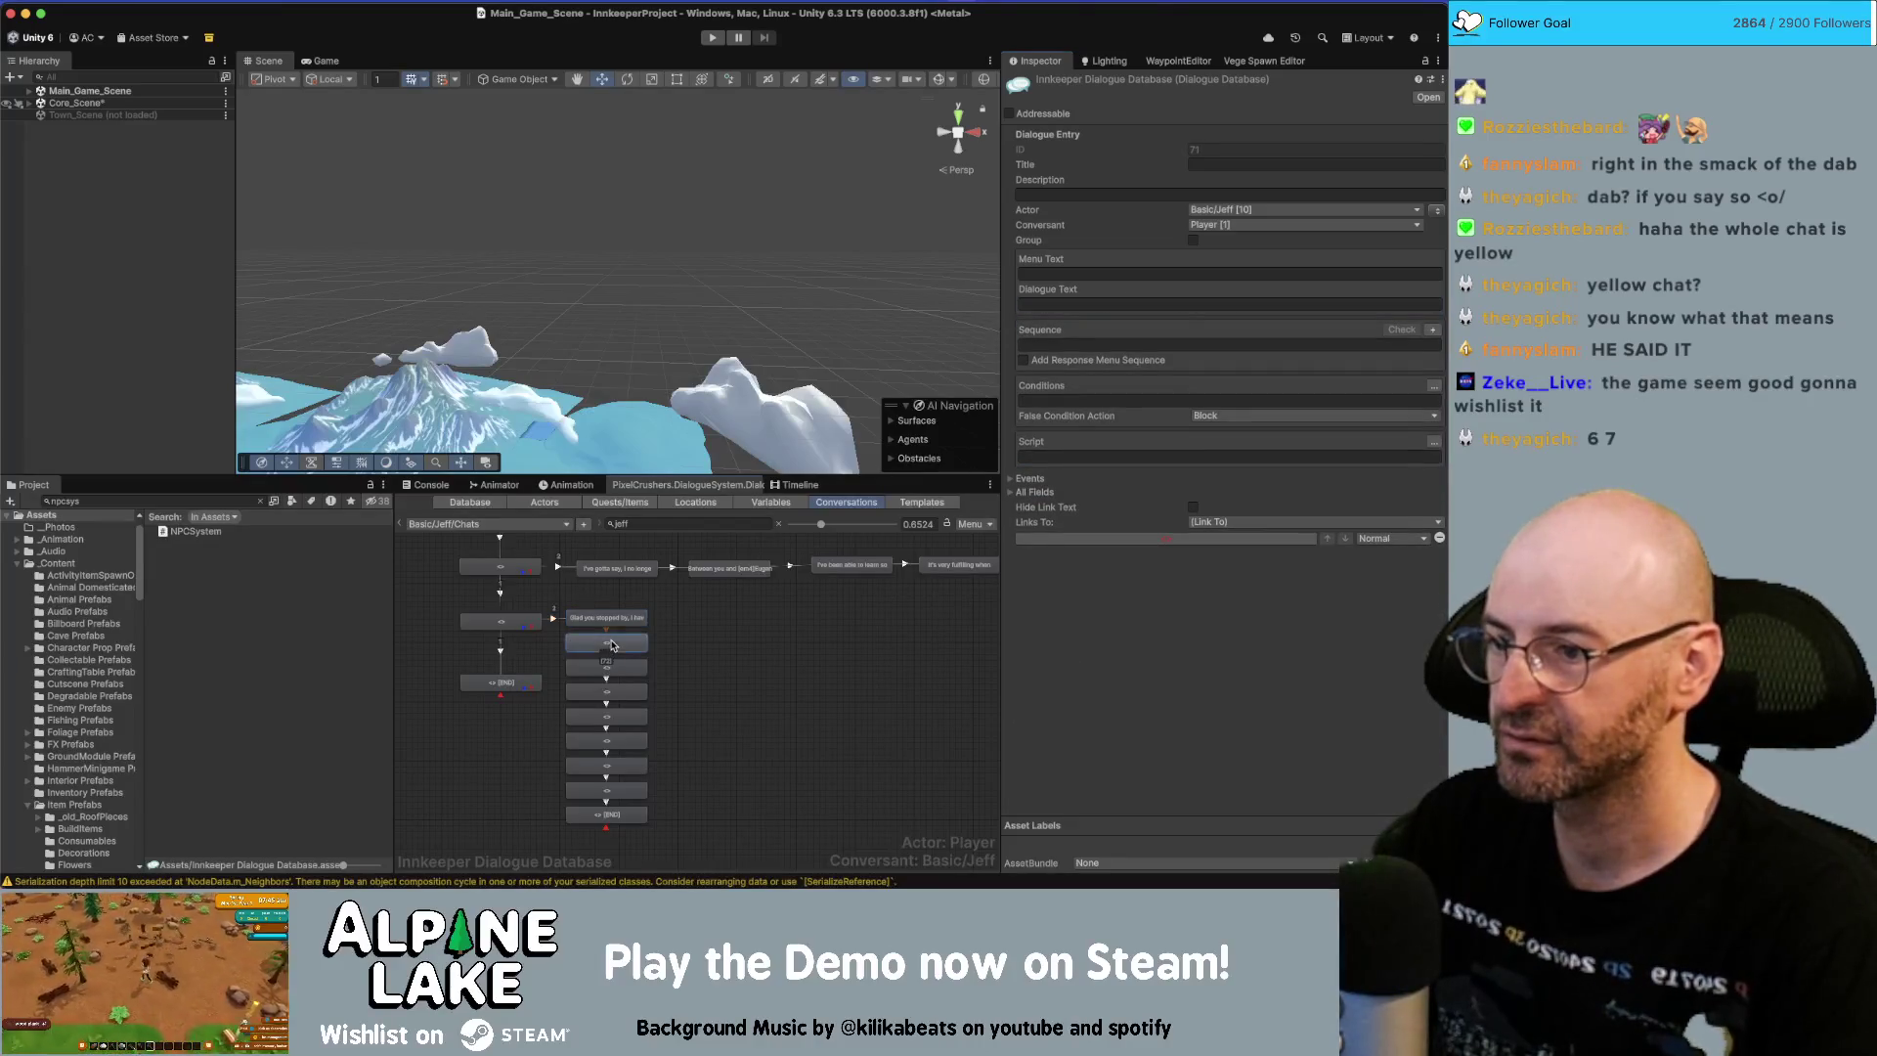
left_click(1141, 301)
key("super+v")
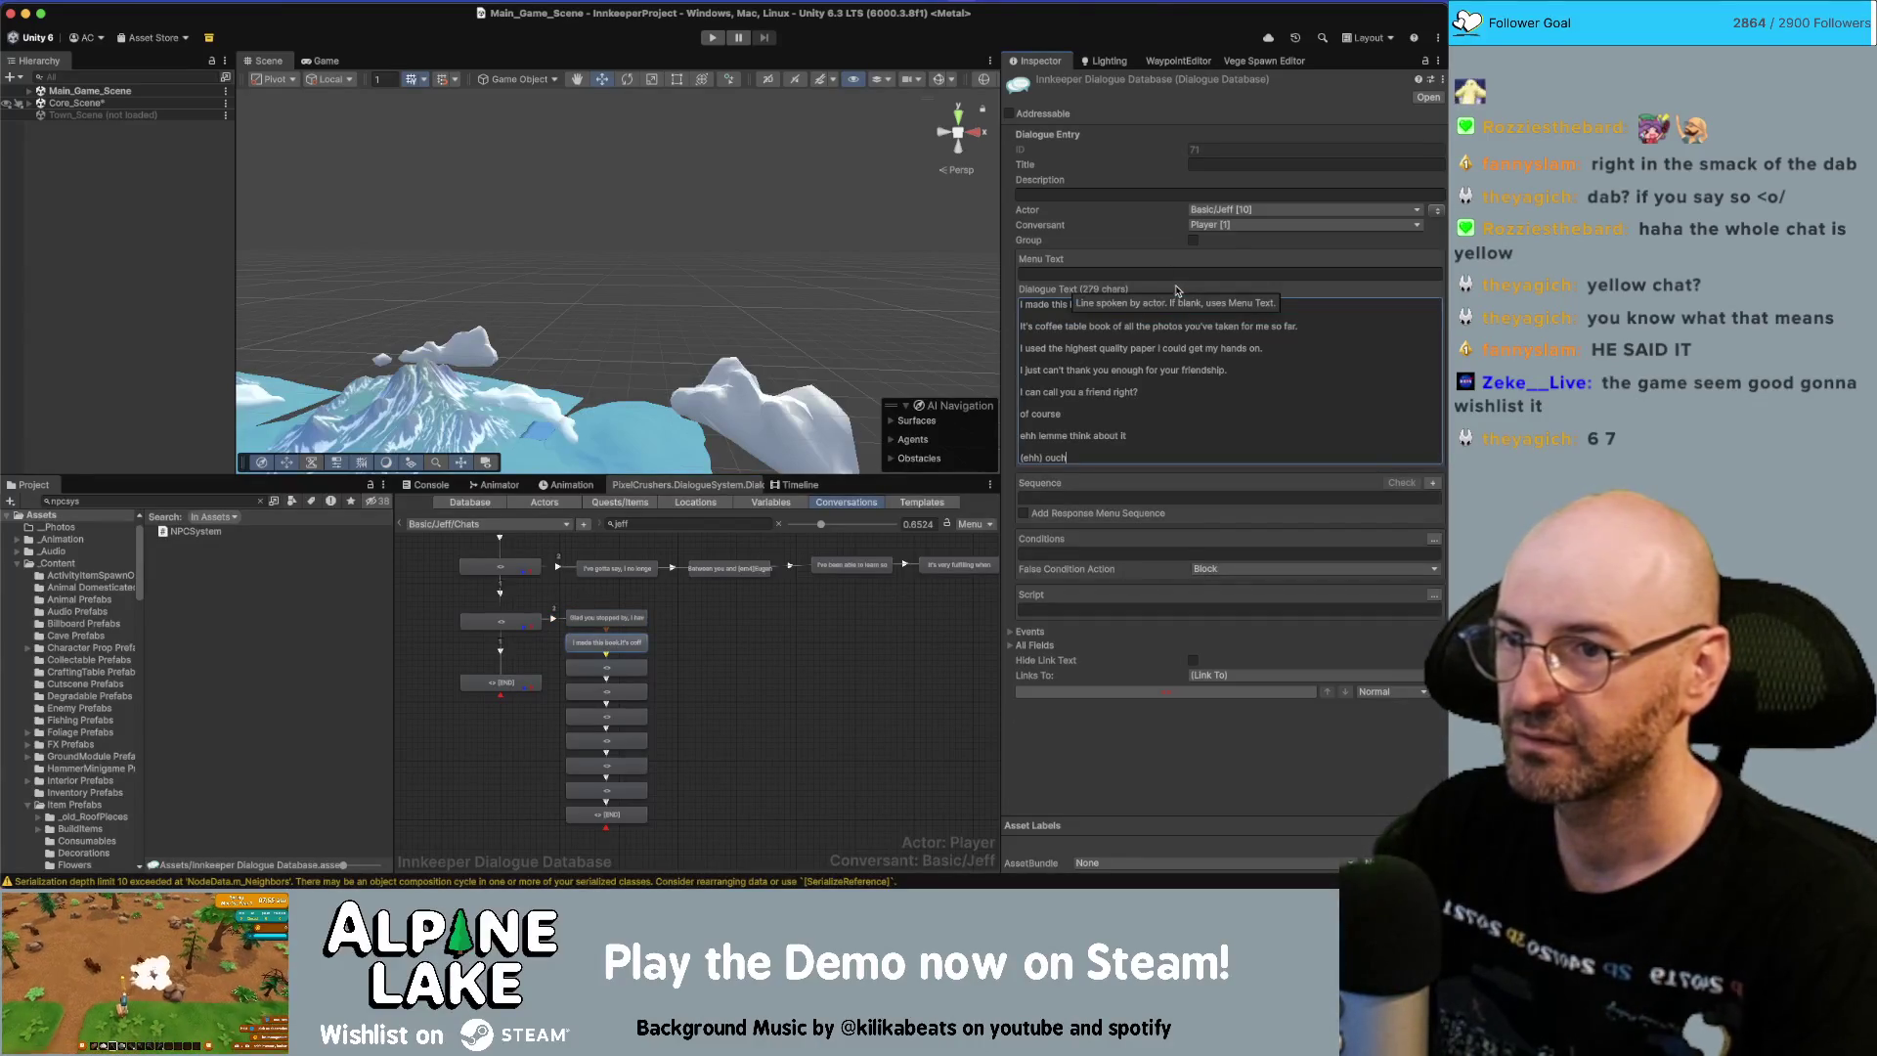
left_click_drag(1073, 455, 1017, 325)
key("super+c")
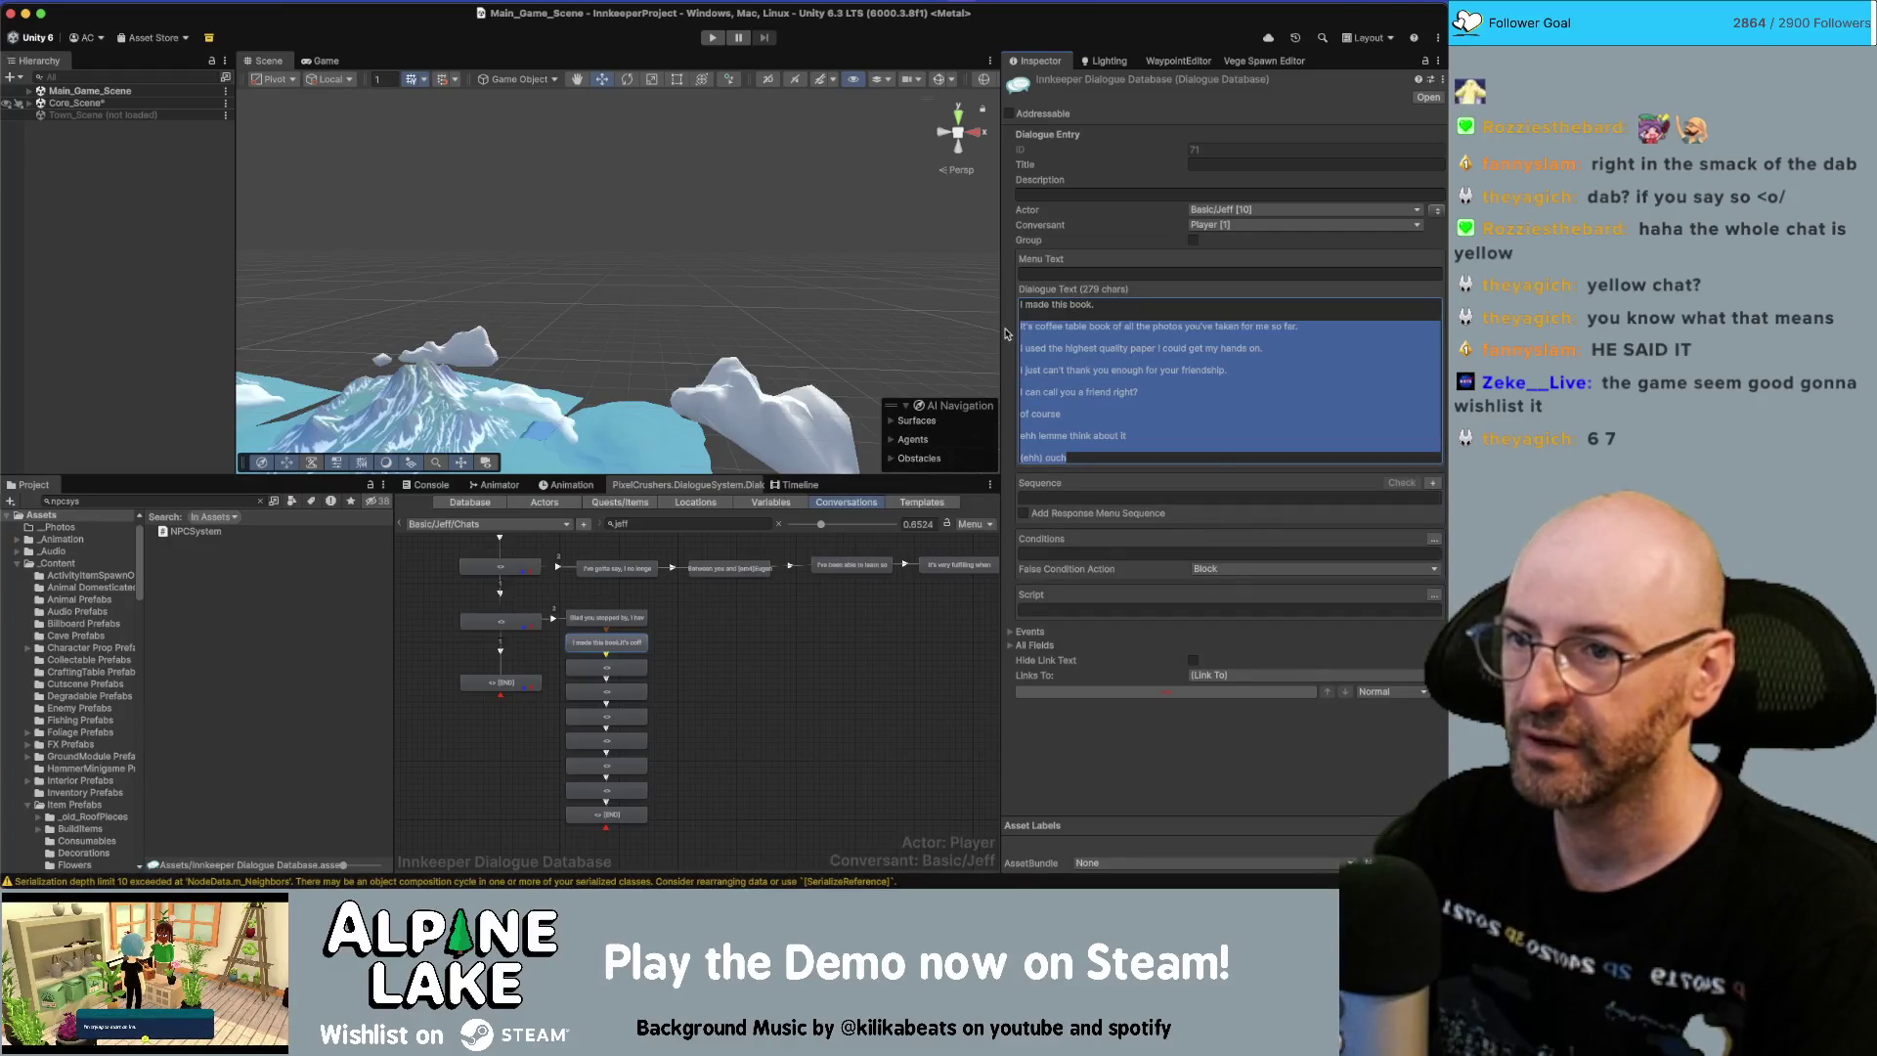
key("BackSpace")
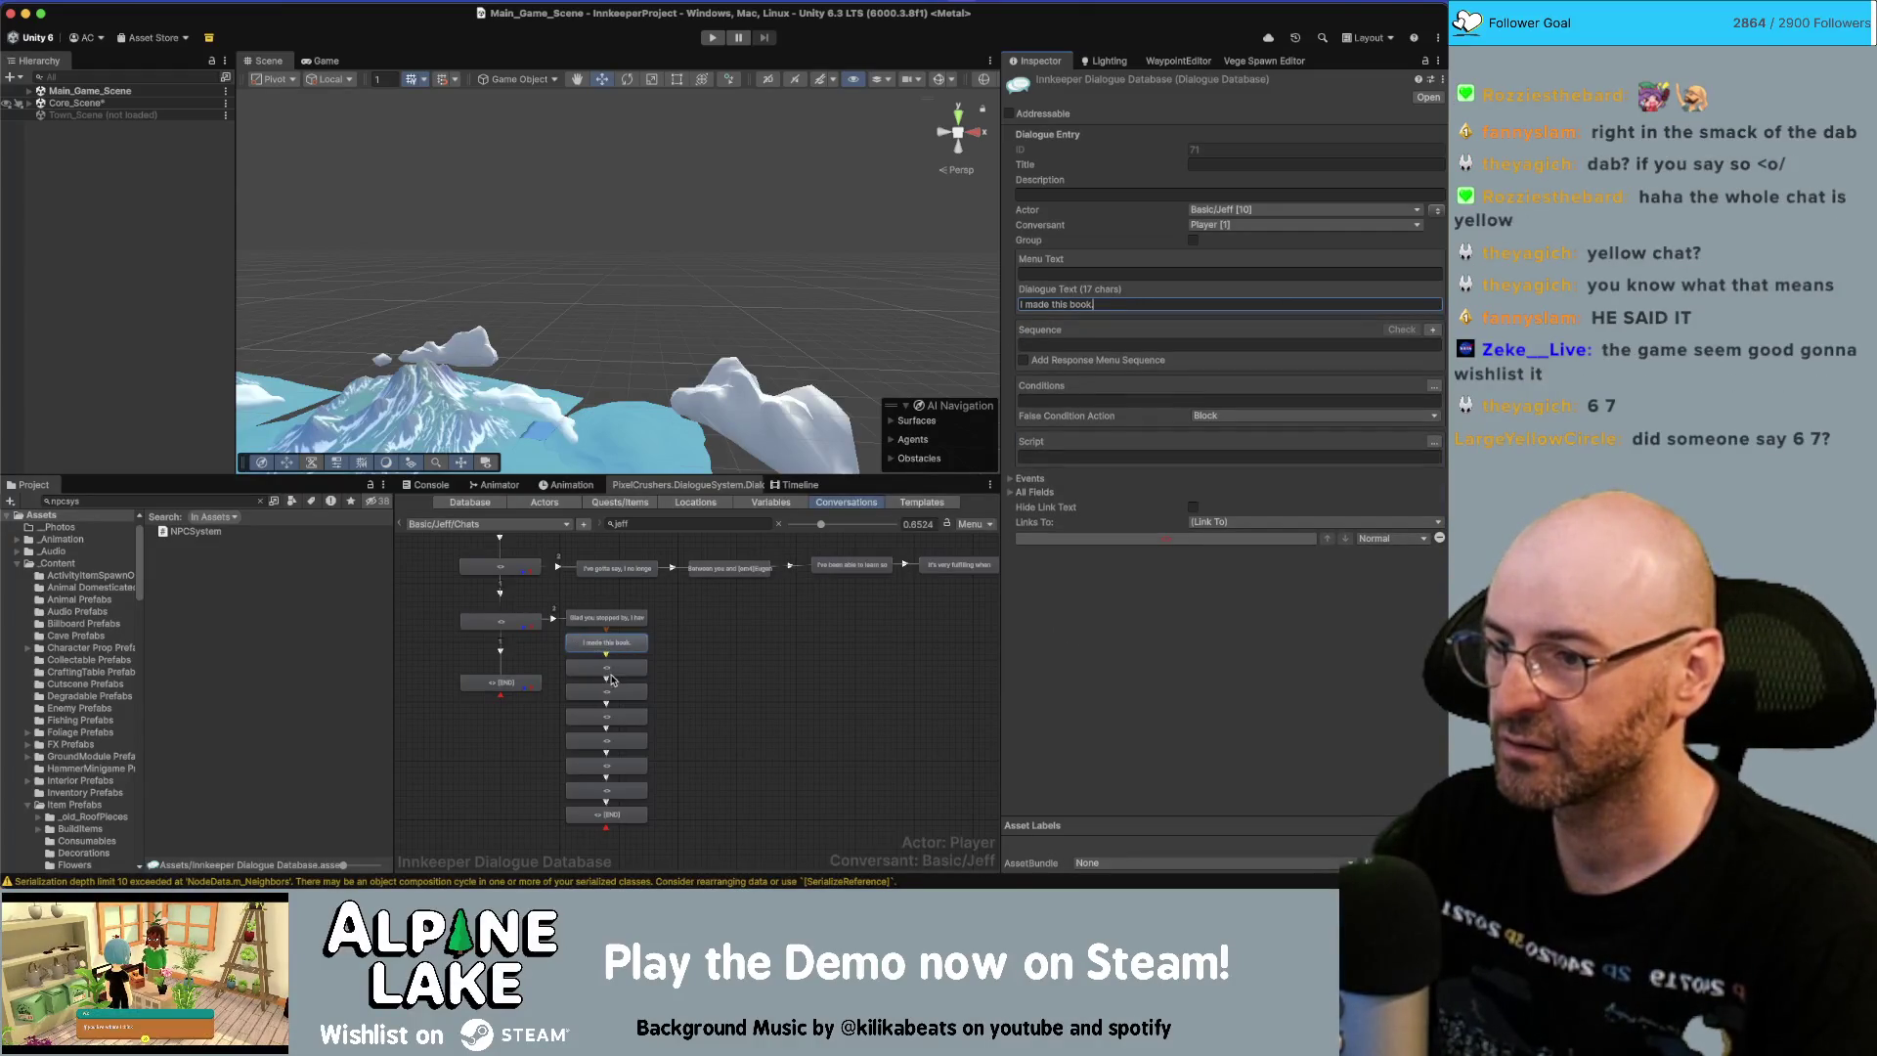
Give the next two empty nodes one script sentence each, cutting the remainder forward.
left_click(608, 670)
left_click(1037, 303)
key("super+v")
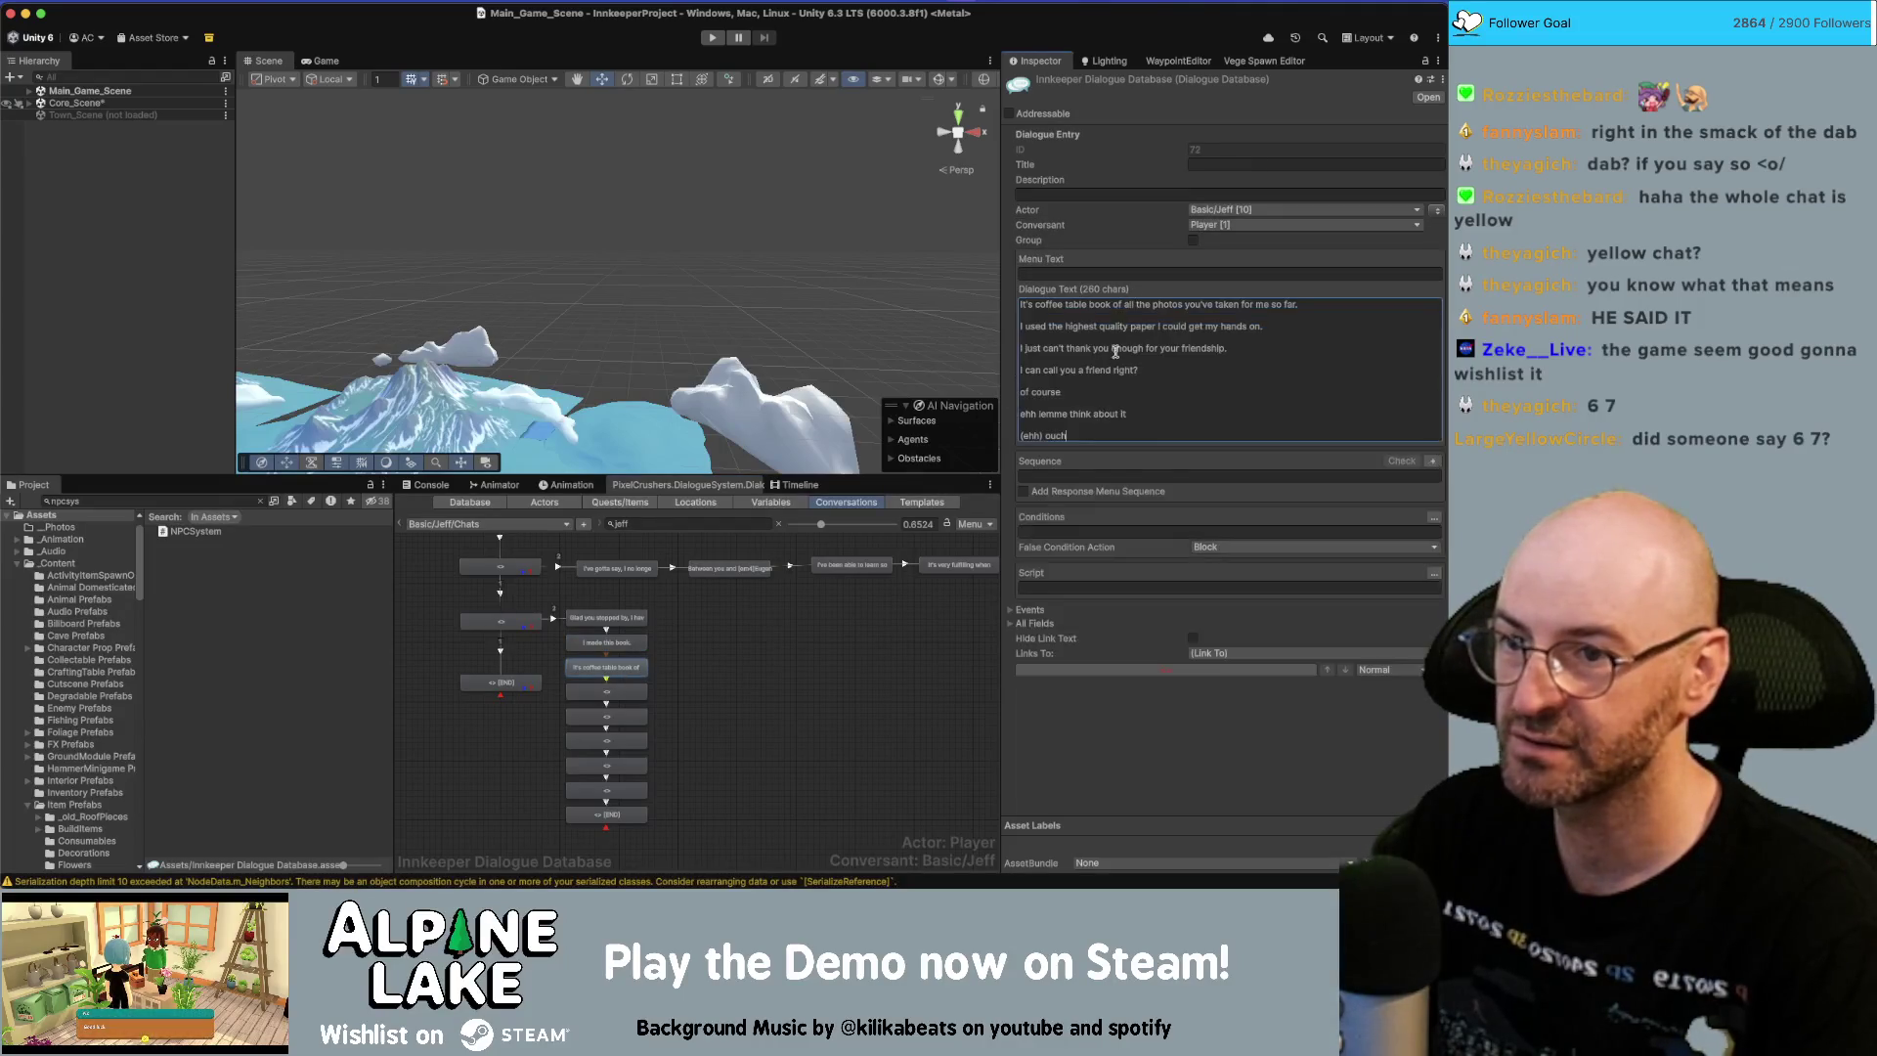
mouse_move(1087, 430)
left_mouse_down()
mouse_move(1021, 393)
mouse_move(991, 327)
left_mouse_up()
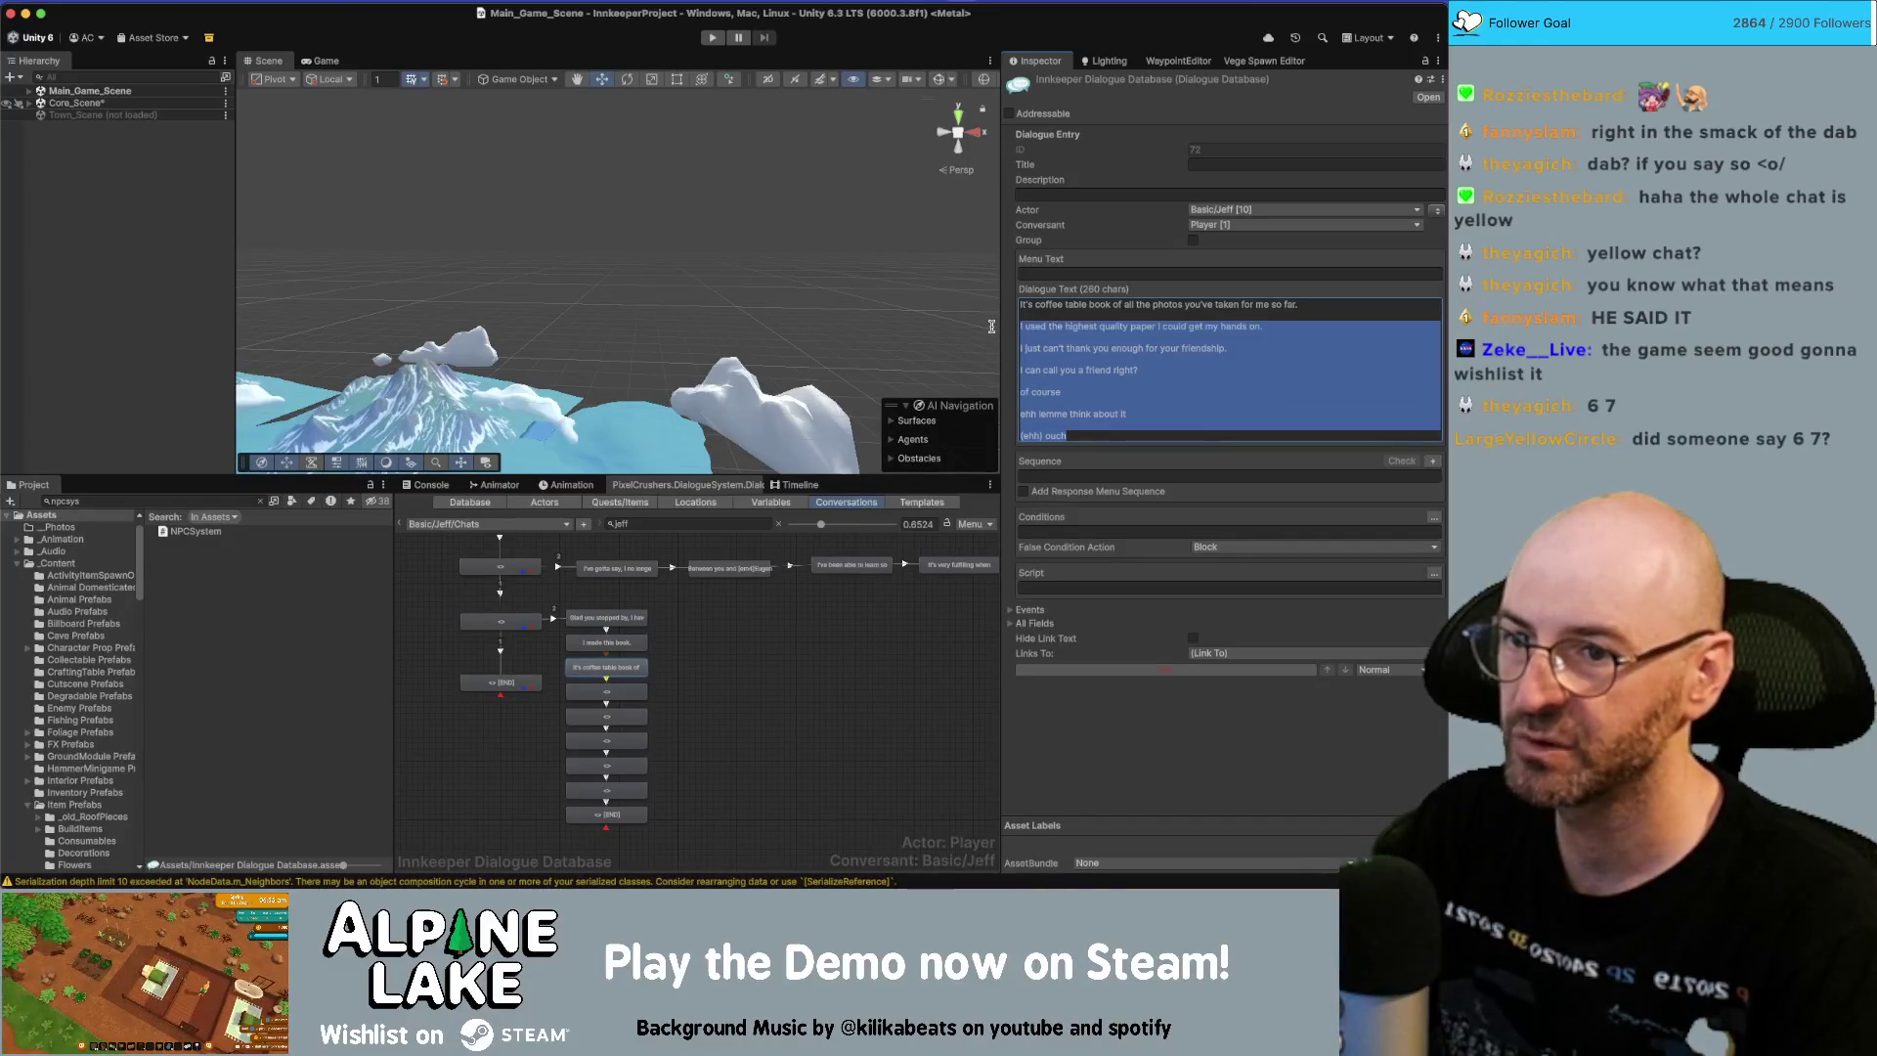
key("super+x")
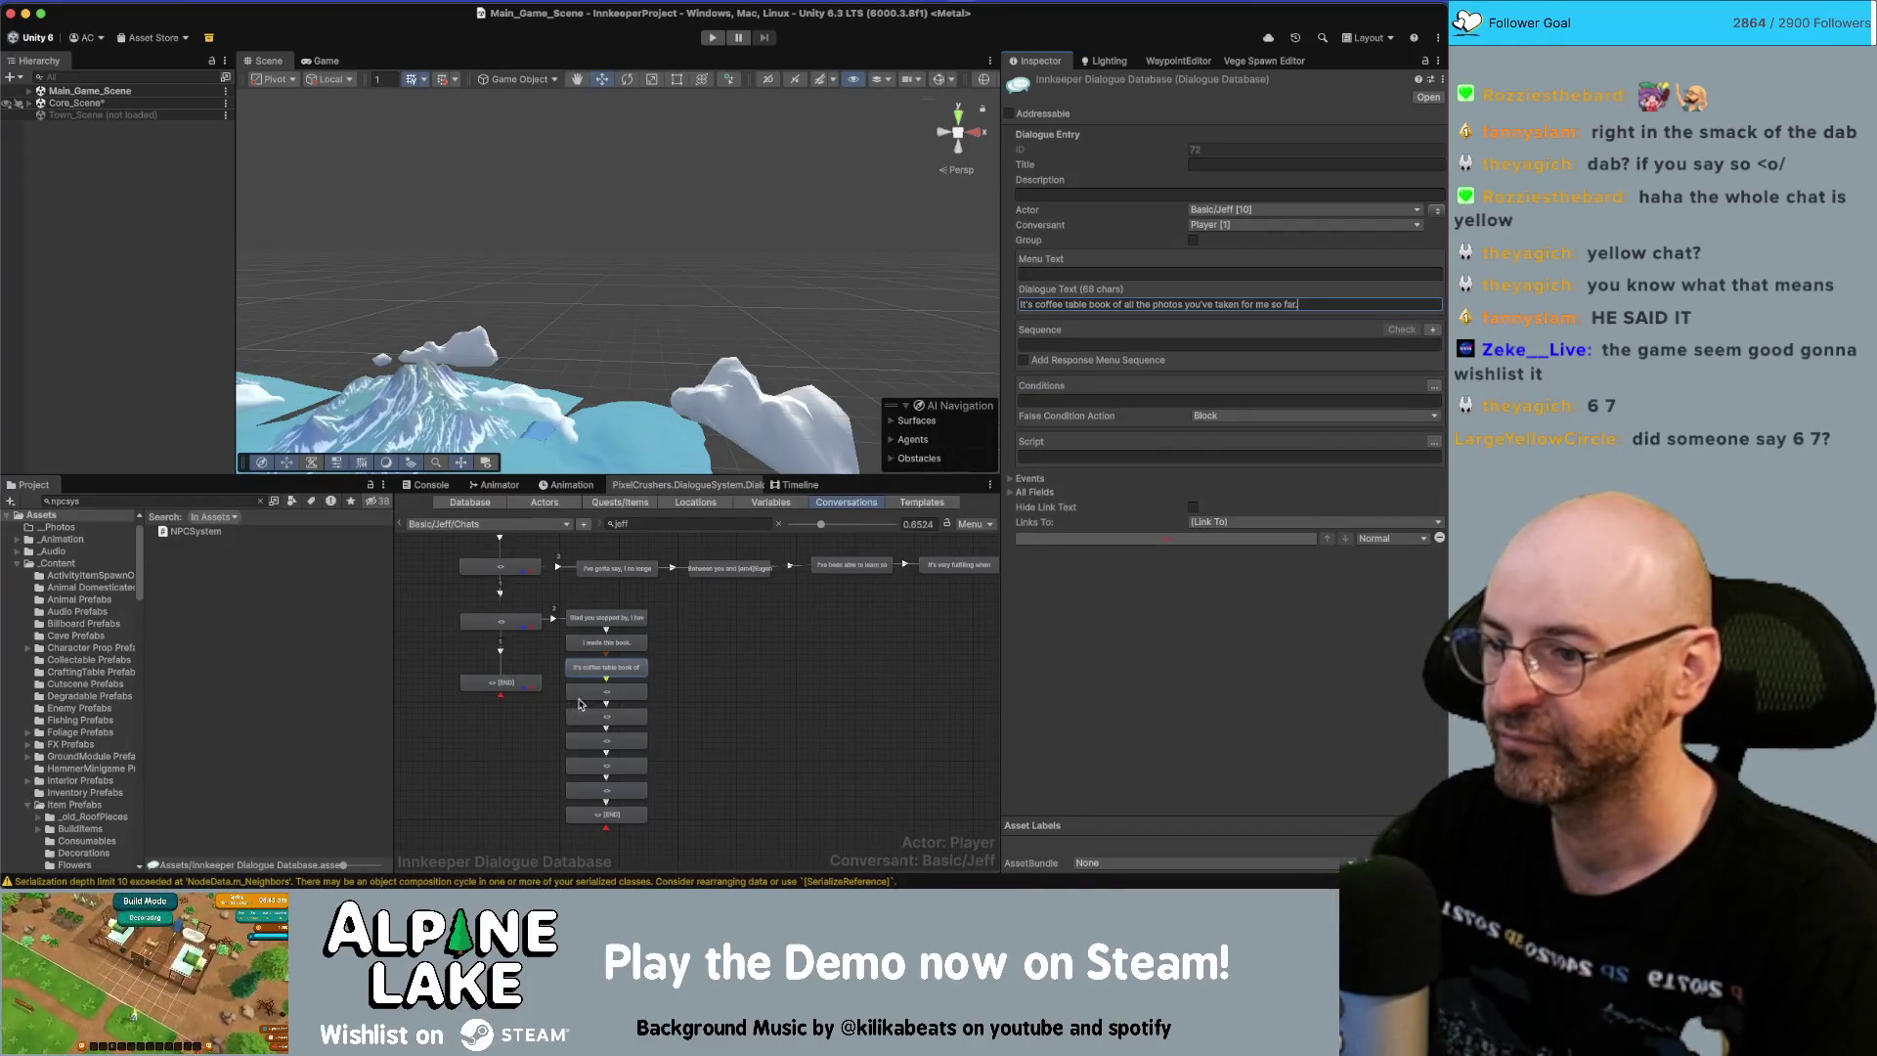
left_click(592, 692)
left_click(1075, 304)
key("super+v")
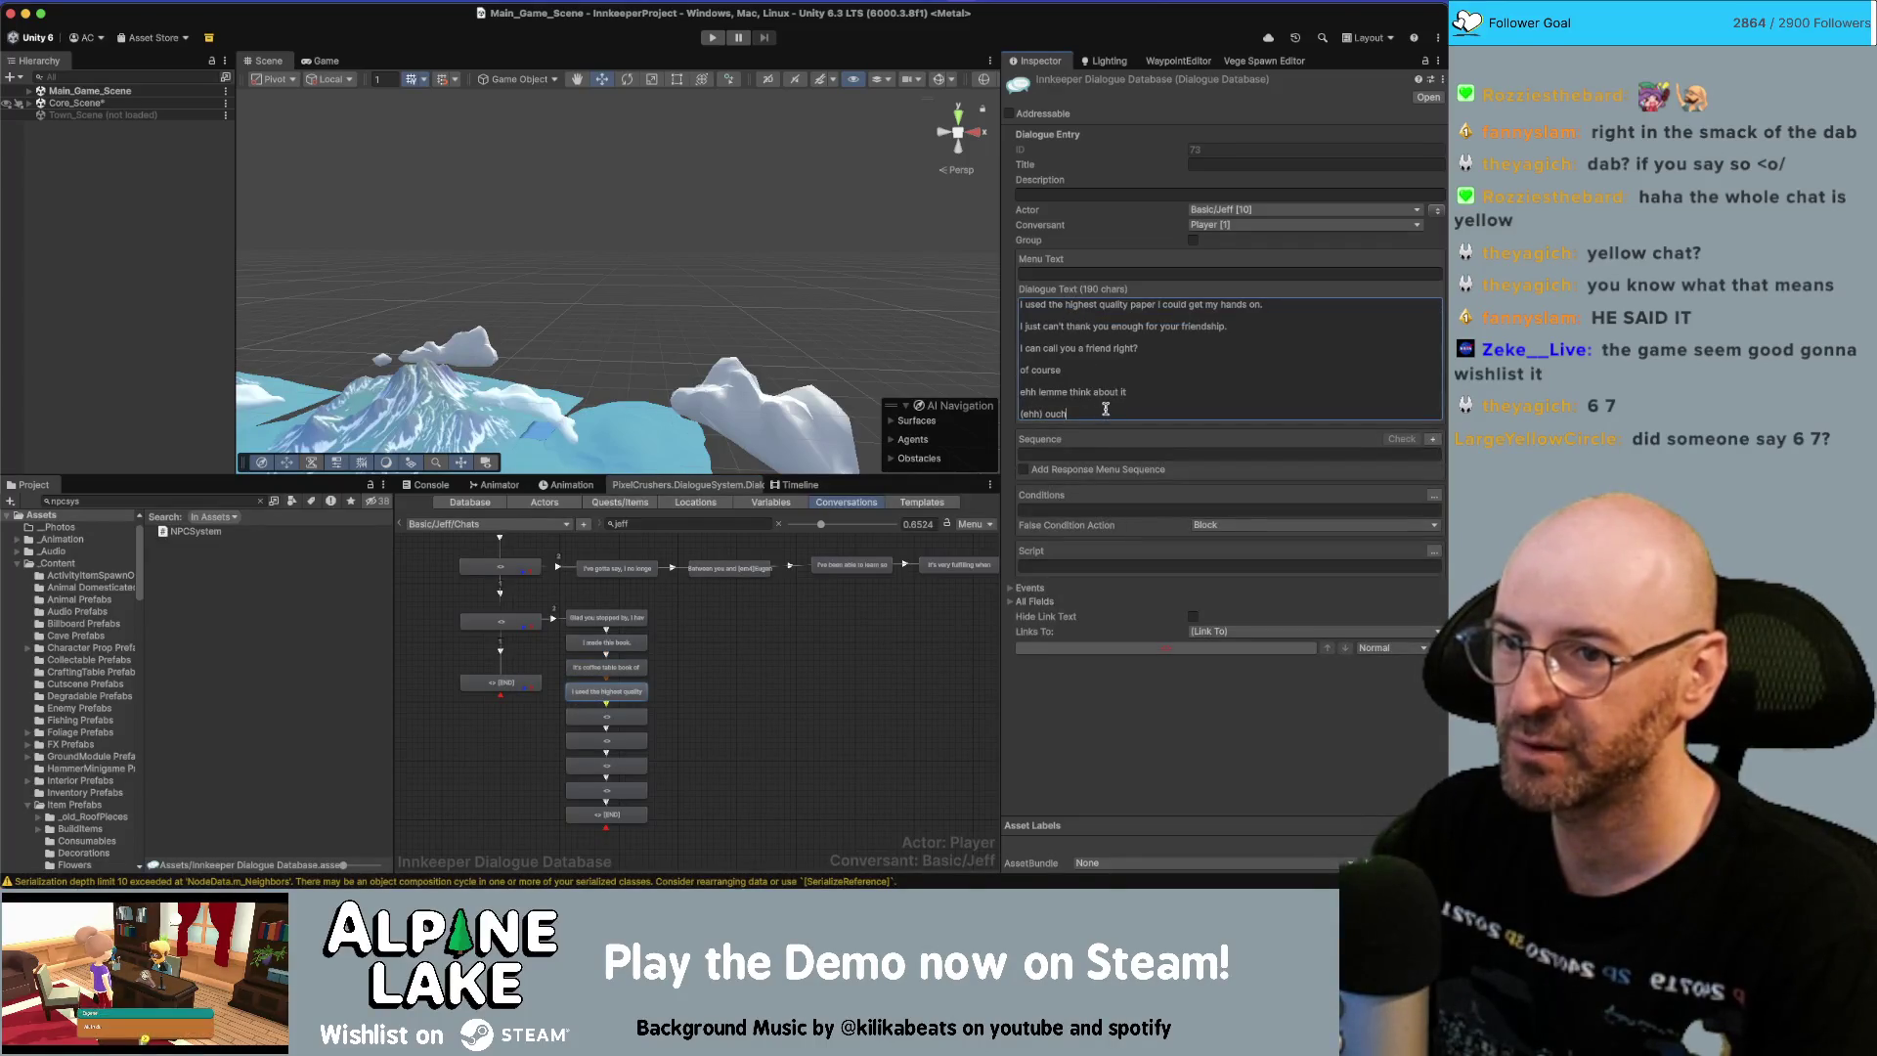
mouse_move(1106, 412)
left_mouse_down()
mouse_move(988, 396)
mouse_move(975, 323)
left_mouse_up()
key("super+x")
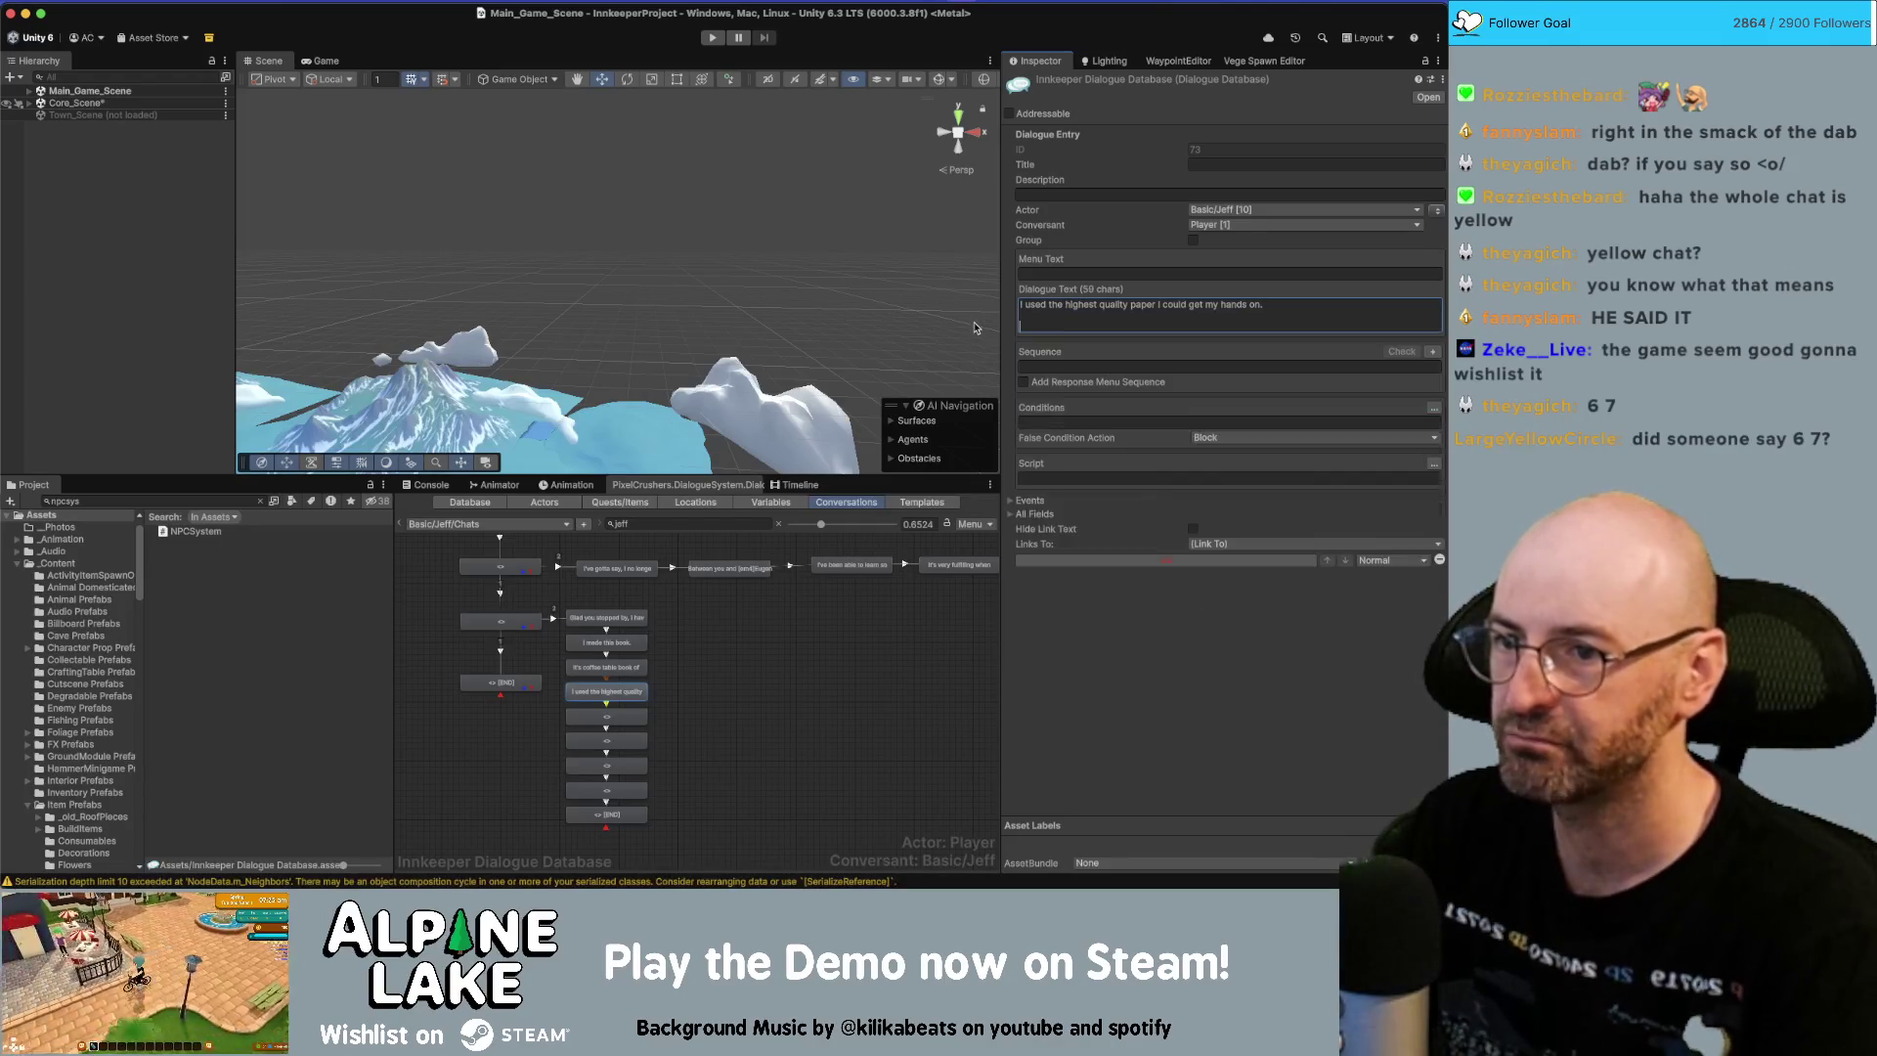
Fill the last nodes with the remaining lines, ending on 'I can call you a friend…'.
left_click(626, 721)
left_click(1098, 304)
key("super+v")
left_click_drag(1090, 392, 994, 326)
key("super+x")
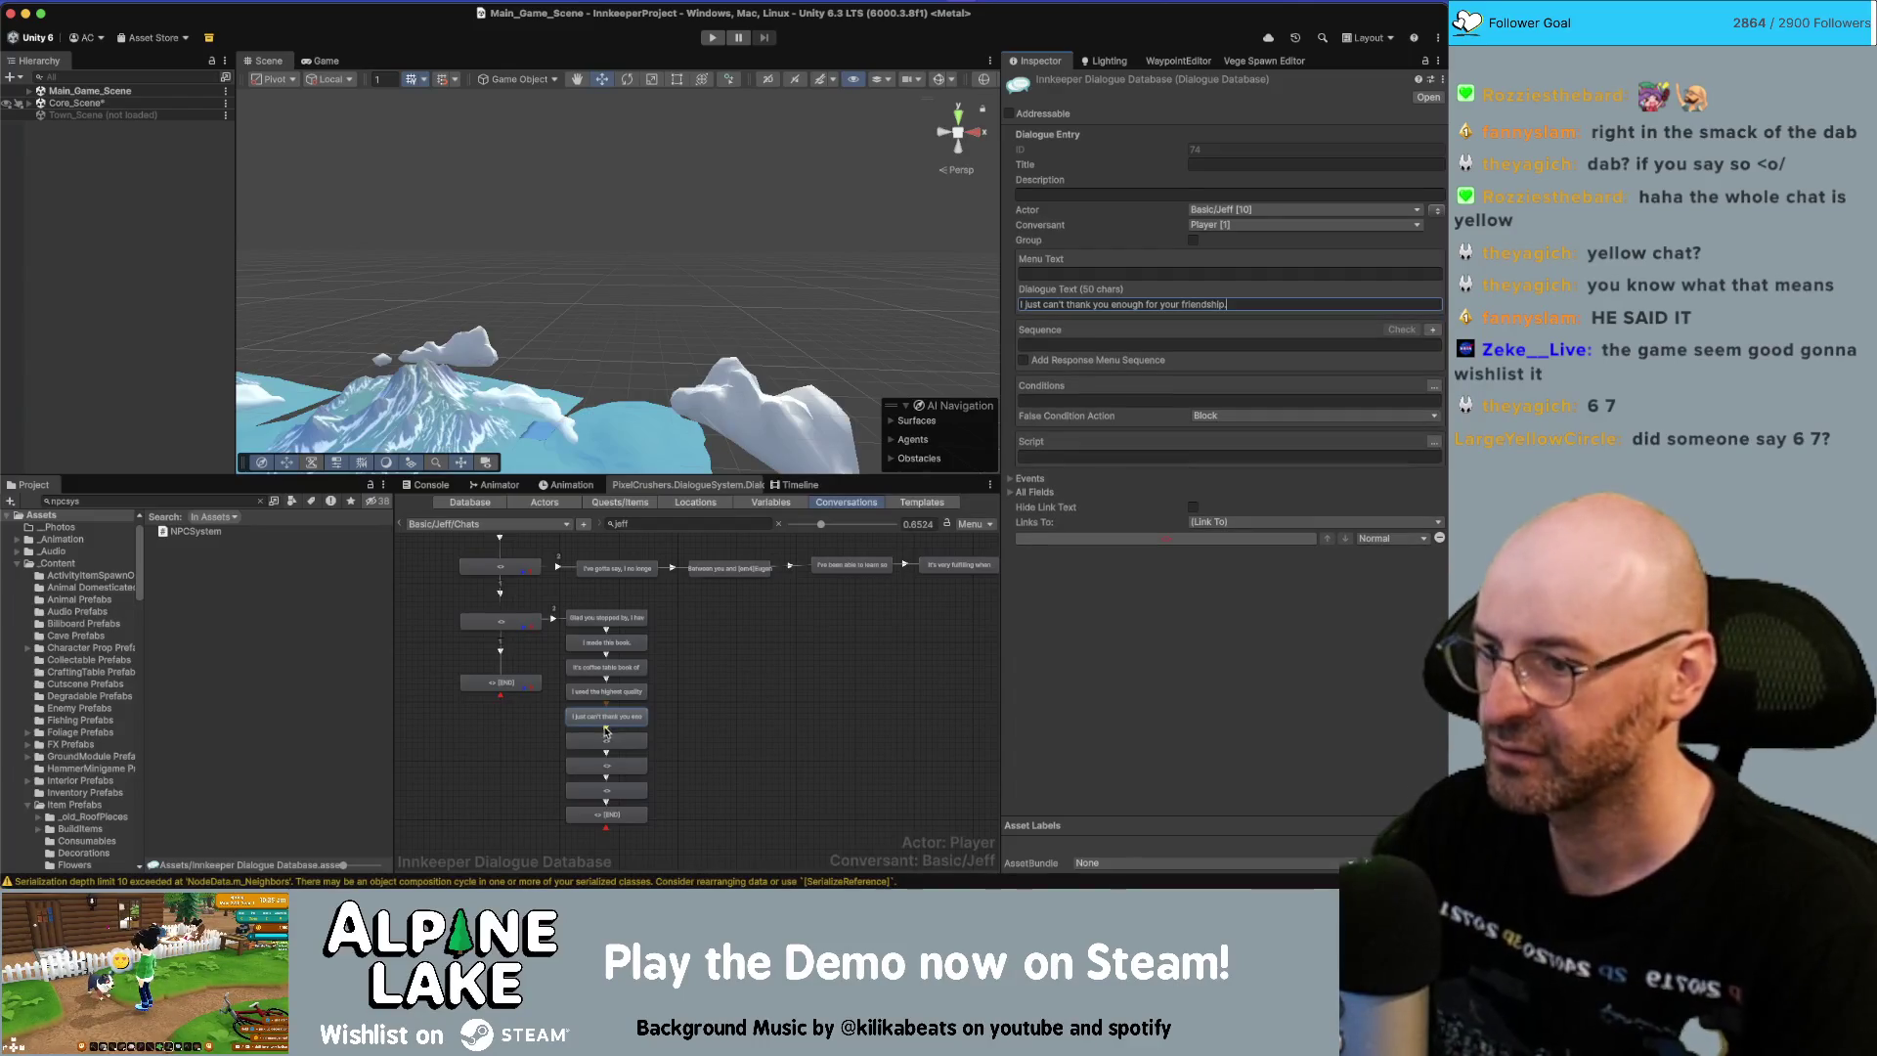
left_click(615, 736)
left_click(1037, 305)
key("super+v")
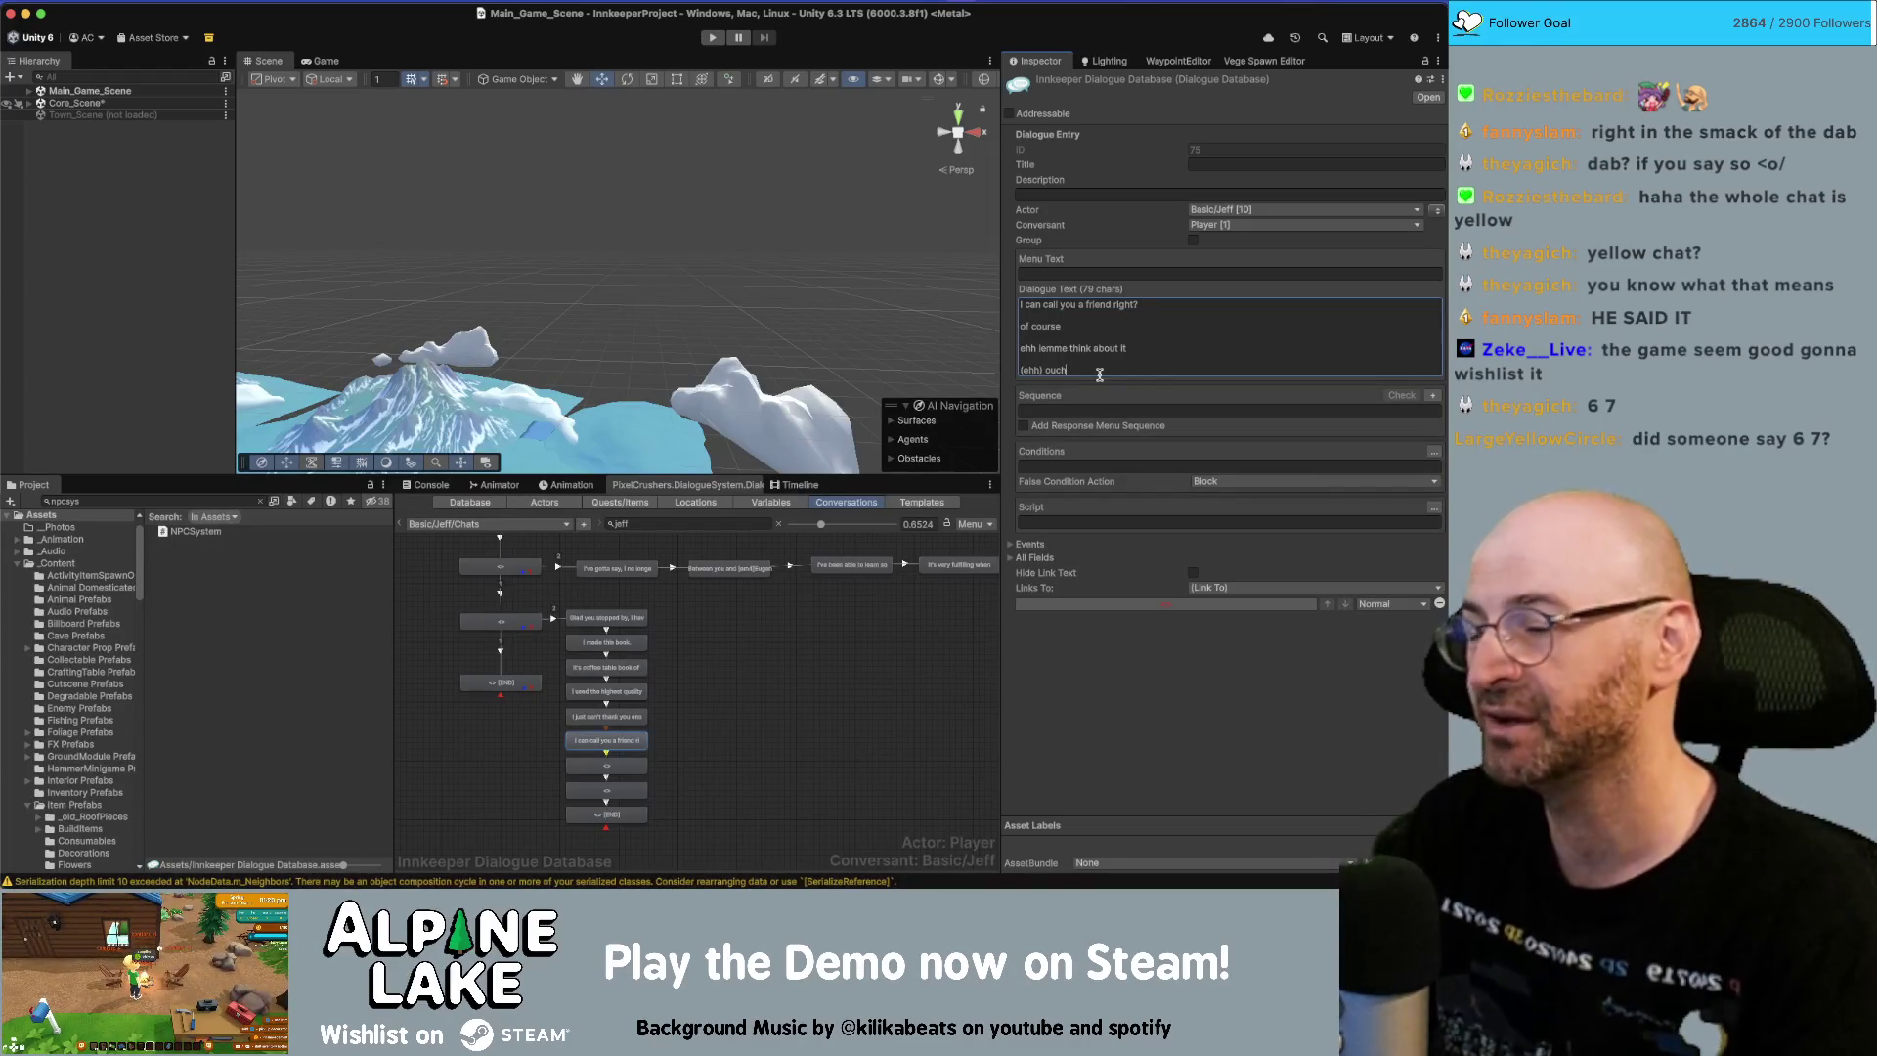
left_click_drag(1077, 368, 1020, 330)
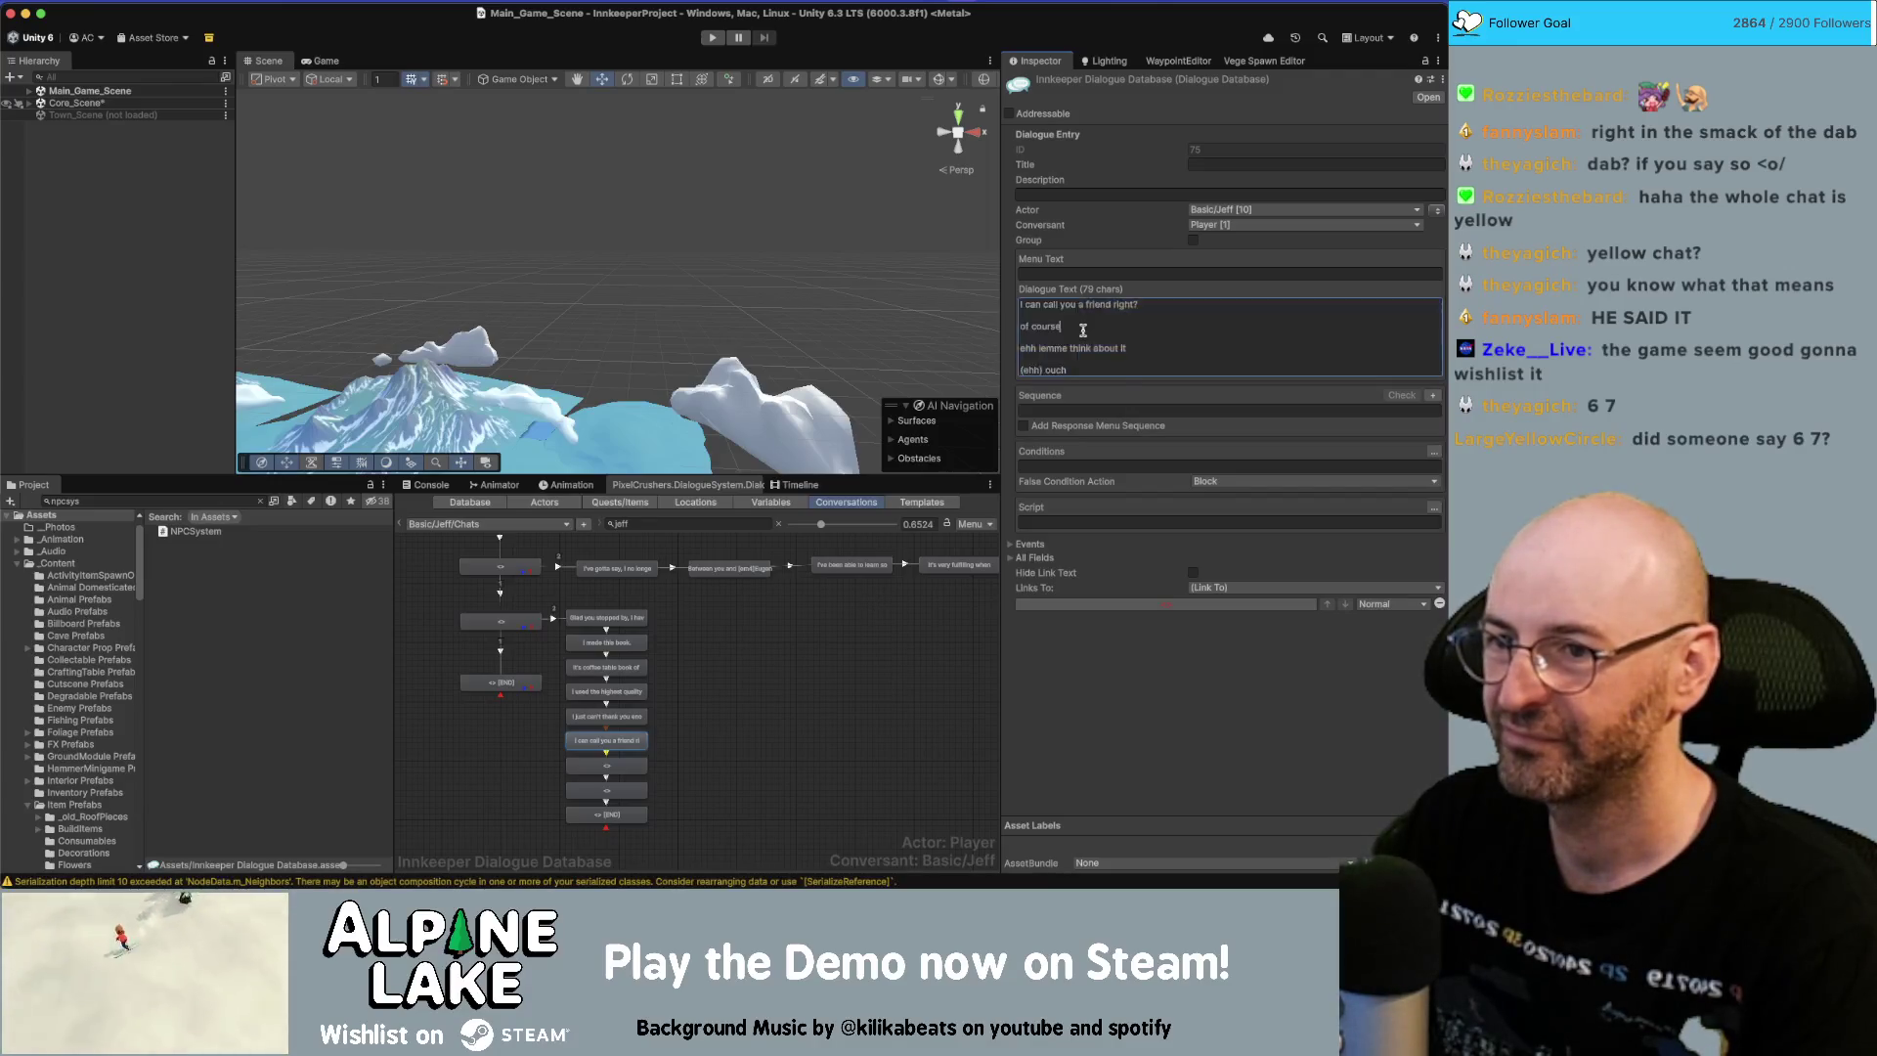
left_click(1076, 326)
left_click(741, 706)
scroll(685, 704, "up", 1)
Add a second answer node to the friend line and reposition its END node.
right_click(610, 768)
key("Escape")
left_click(630, 771)
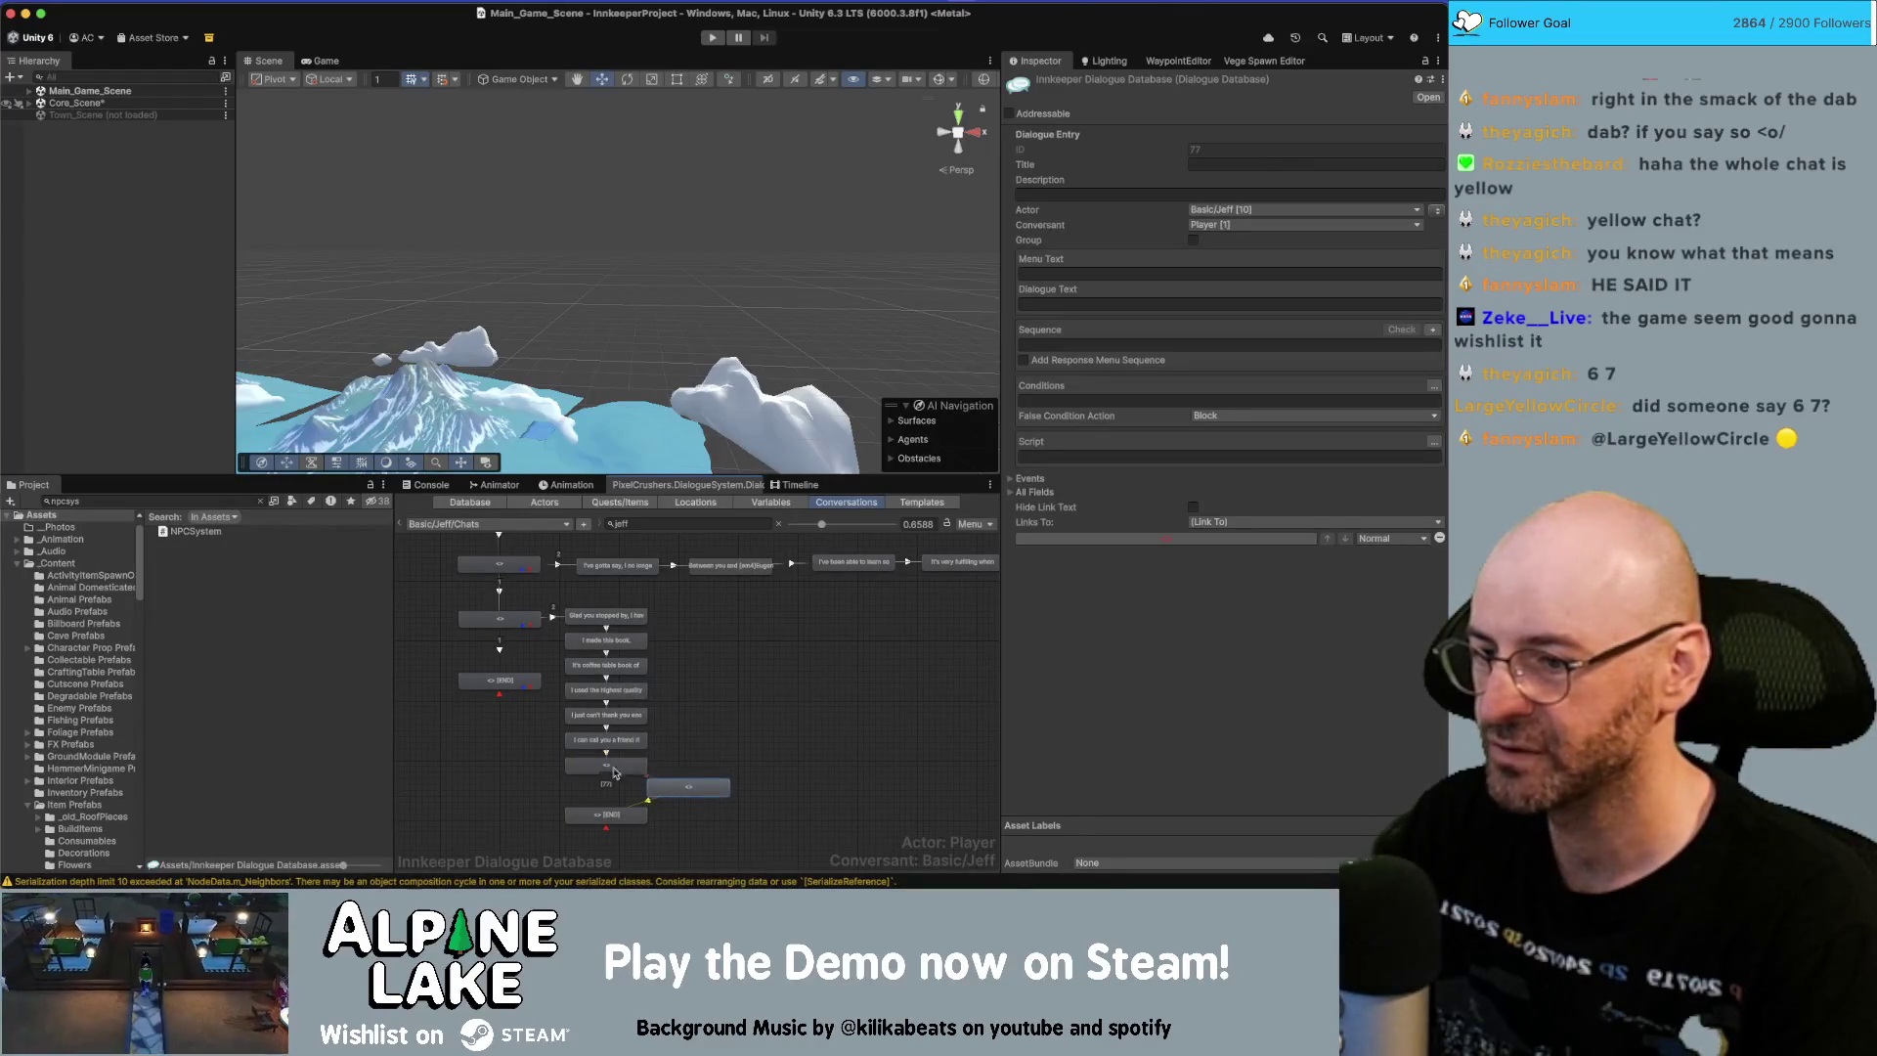
left_click_drag(626, 772, 577, 781)
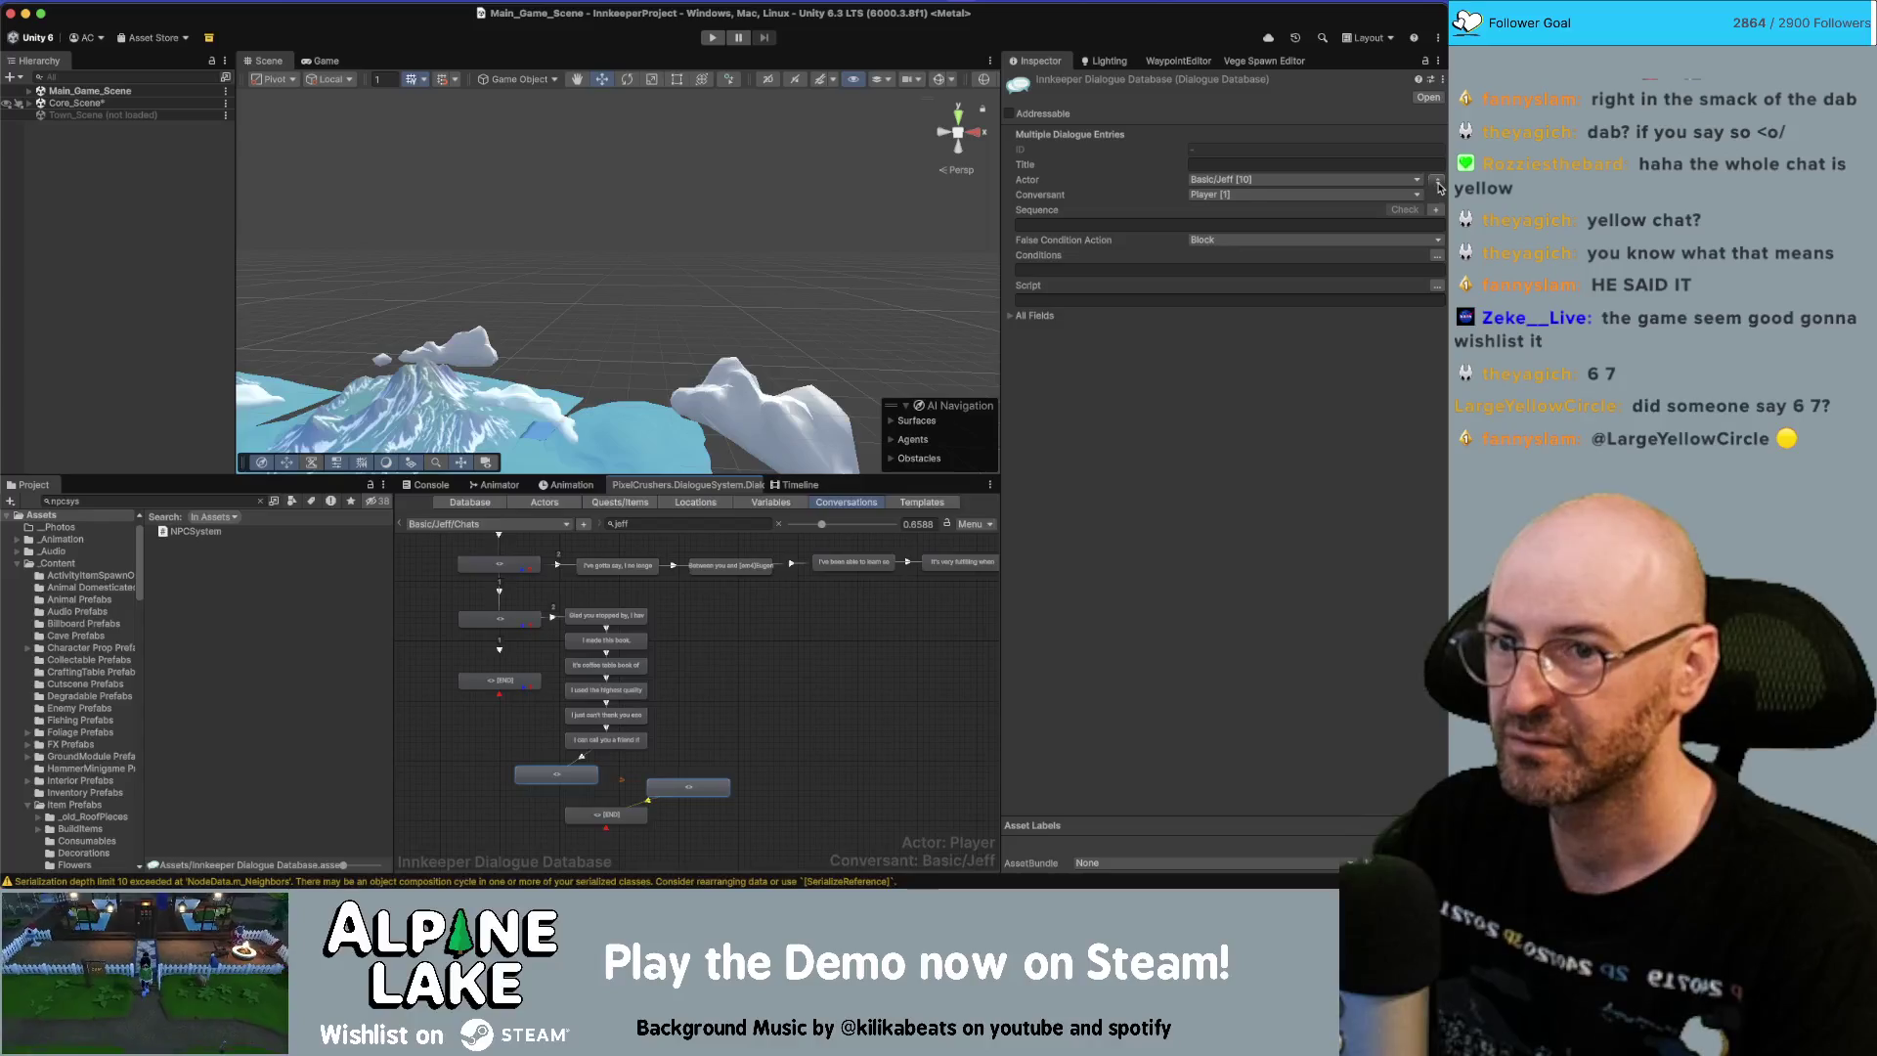
left_click_drag(728, 708, 621, 788)
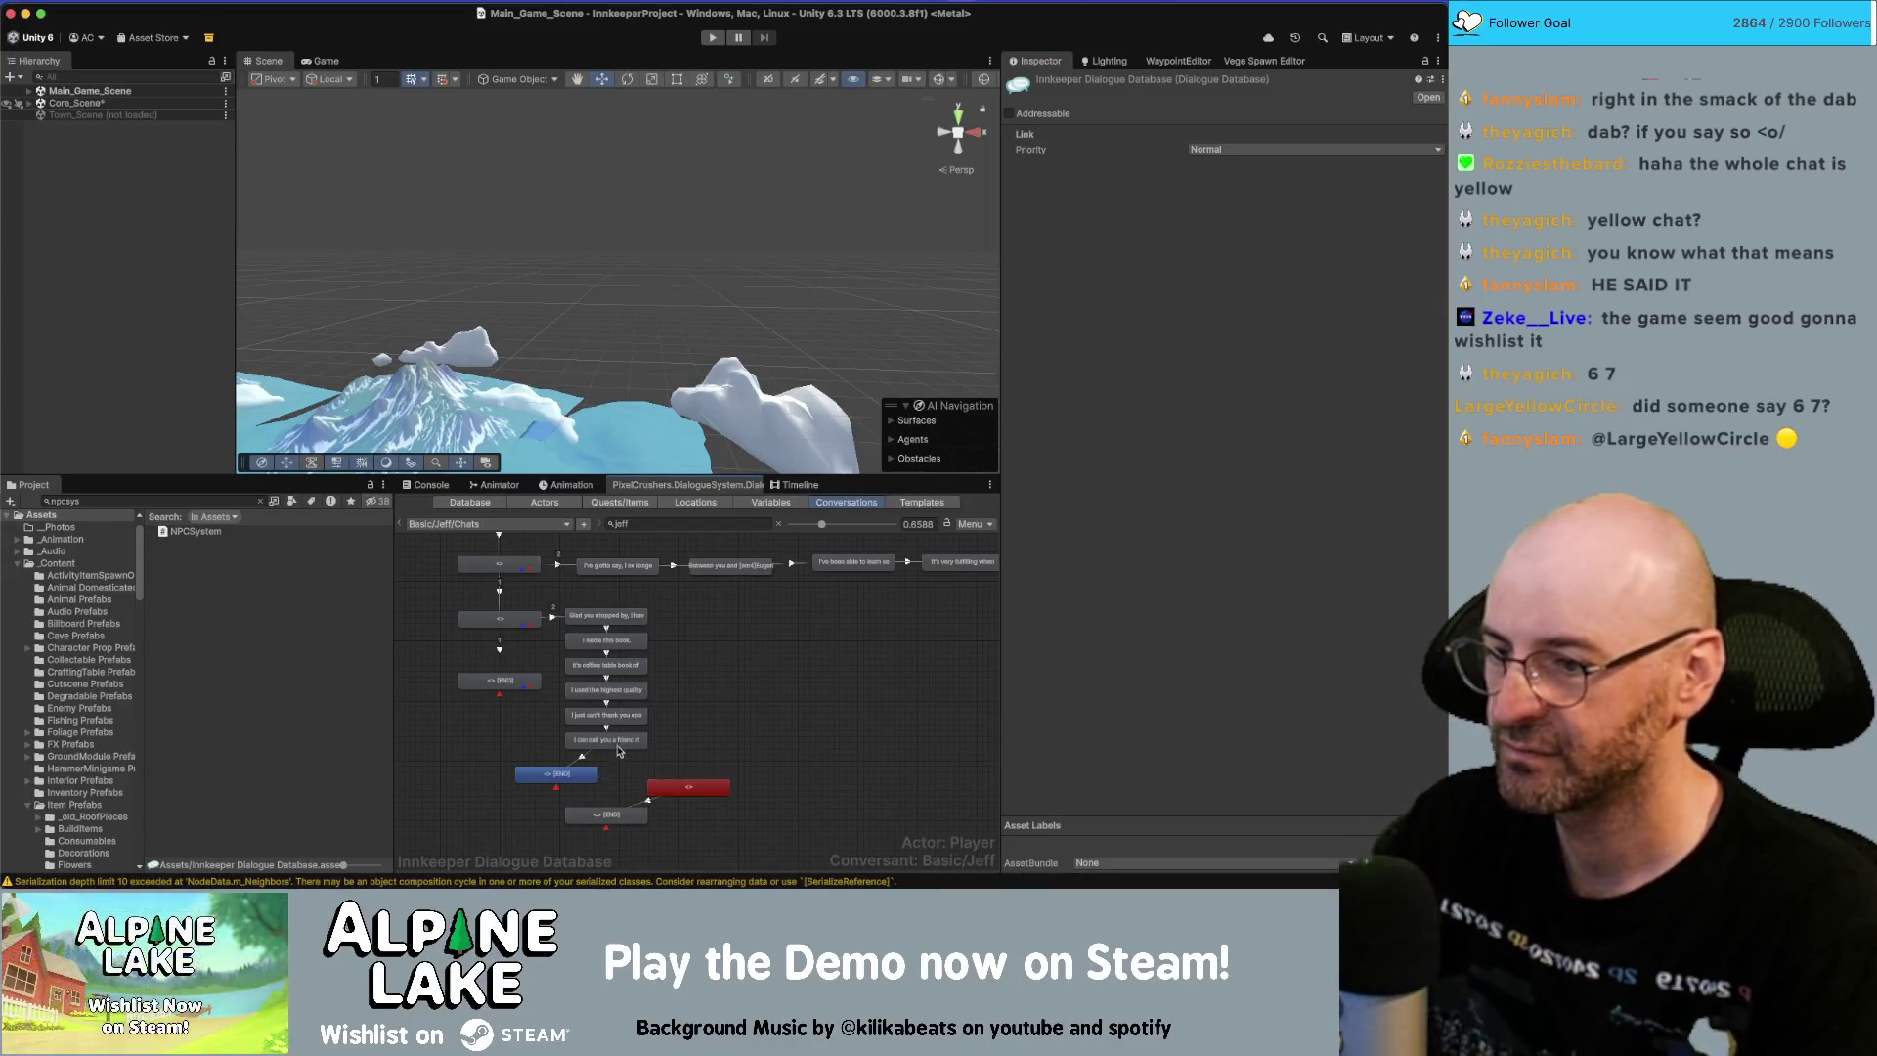
right_click(622, 788)
left_click(640, 728)
key("ctrl+v")
scroll(558, 782, "up", 3)
left_click_drag(623, 761, 639, 783)
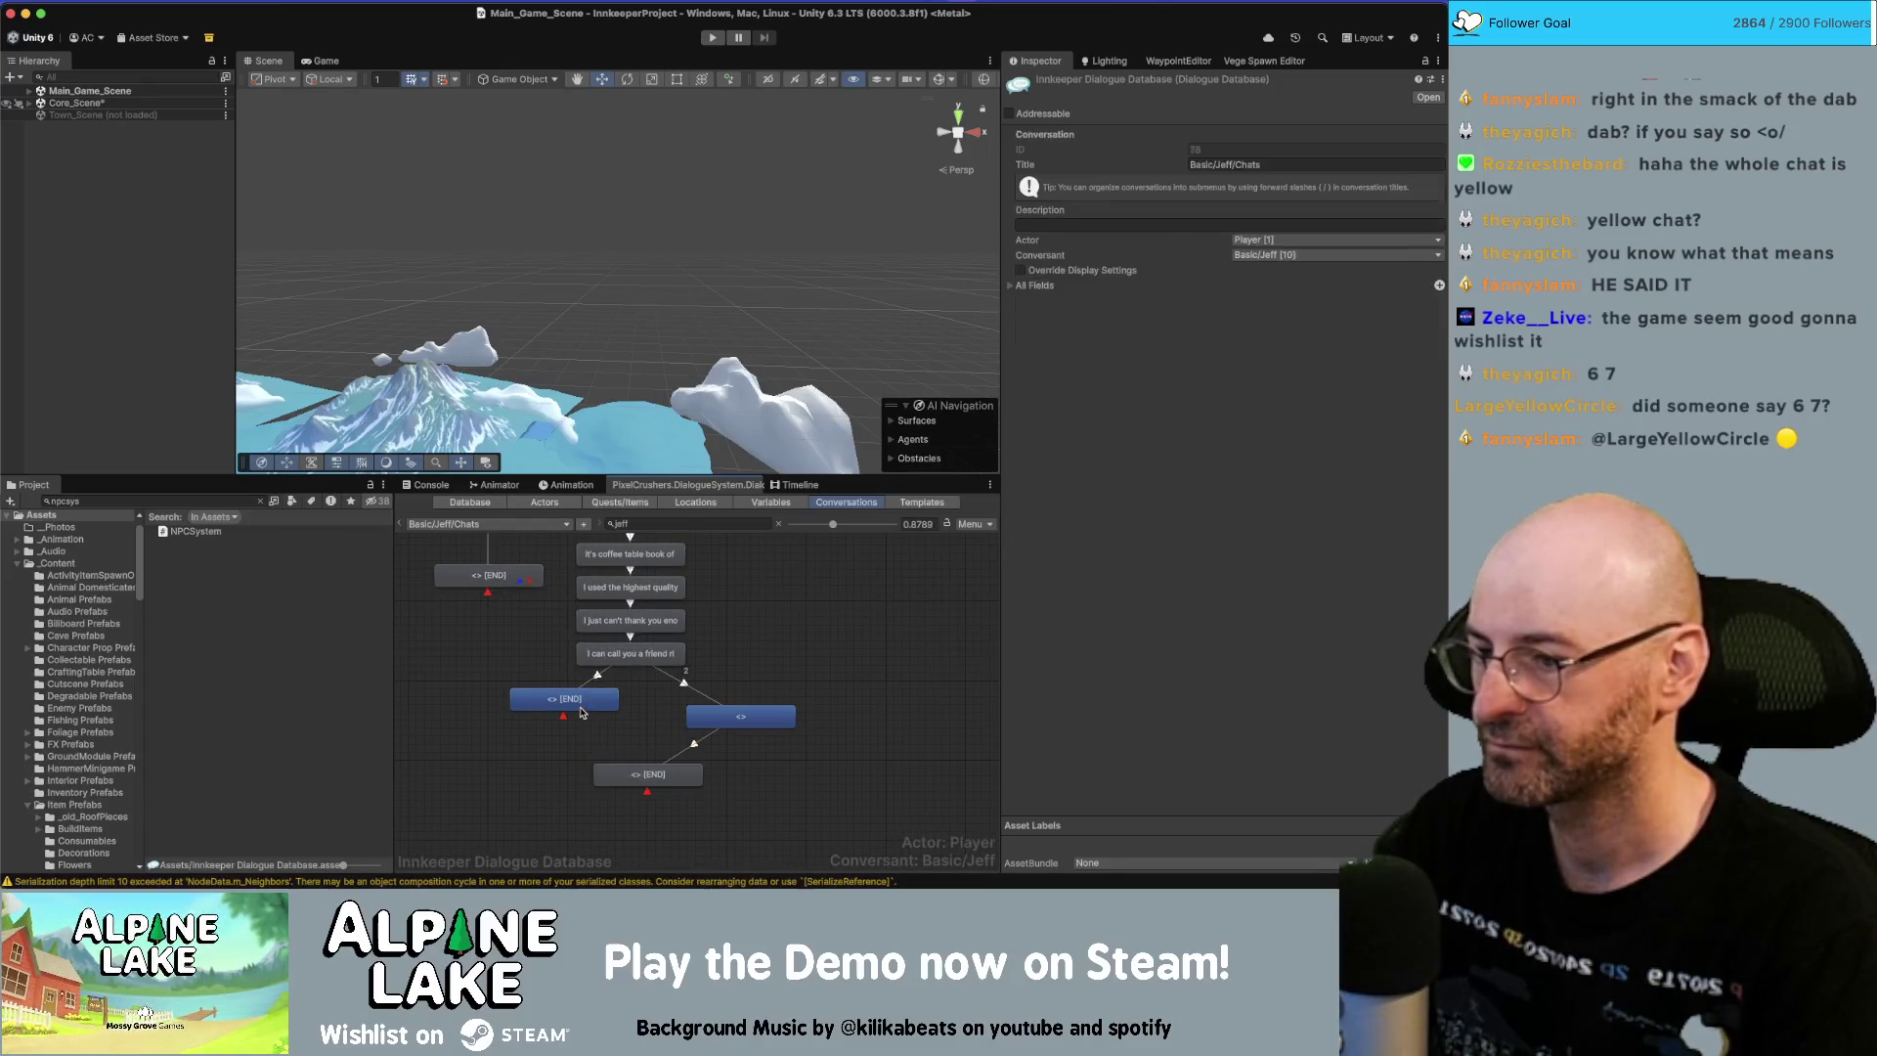
Paste the script lines into the reply and trim them down to 'Of course!'.
left_click(1038, 304)
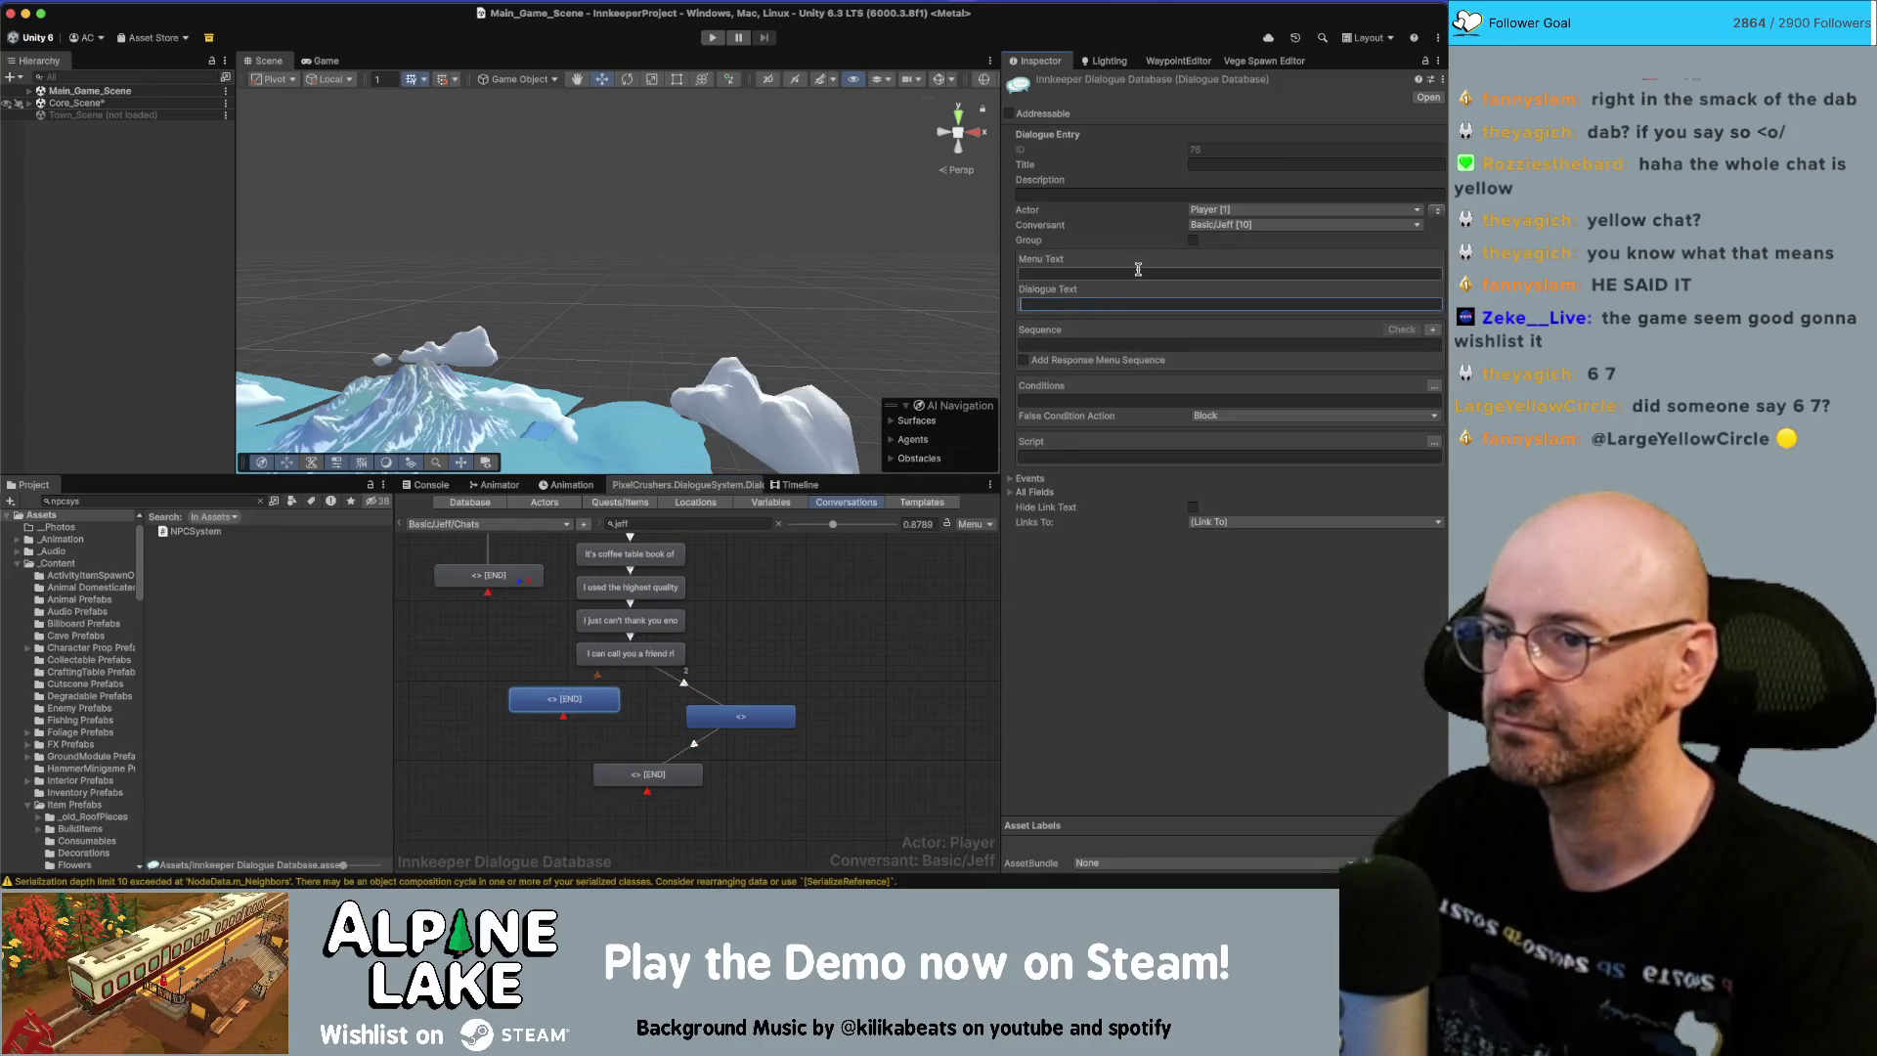
key("ctrl+v")
key("shift+Home")
key("BackSpace")
key("BackSpace")
key("BackSpace")
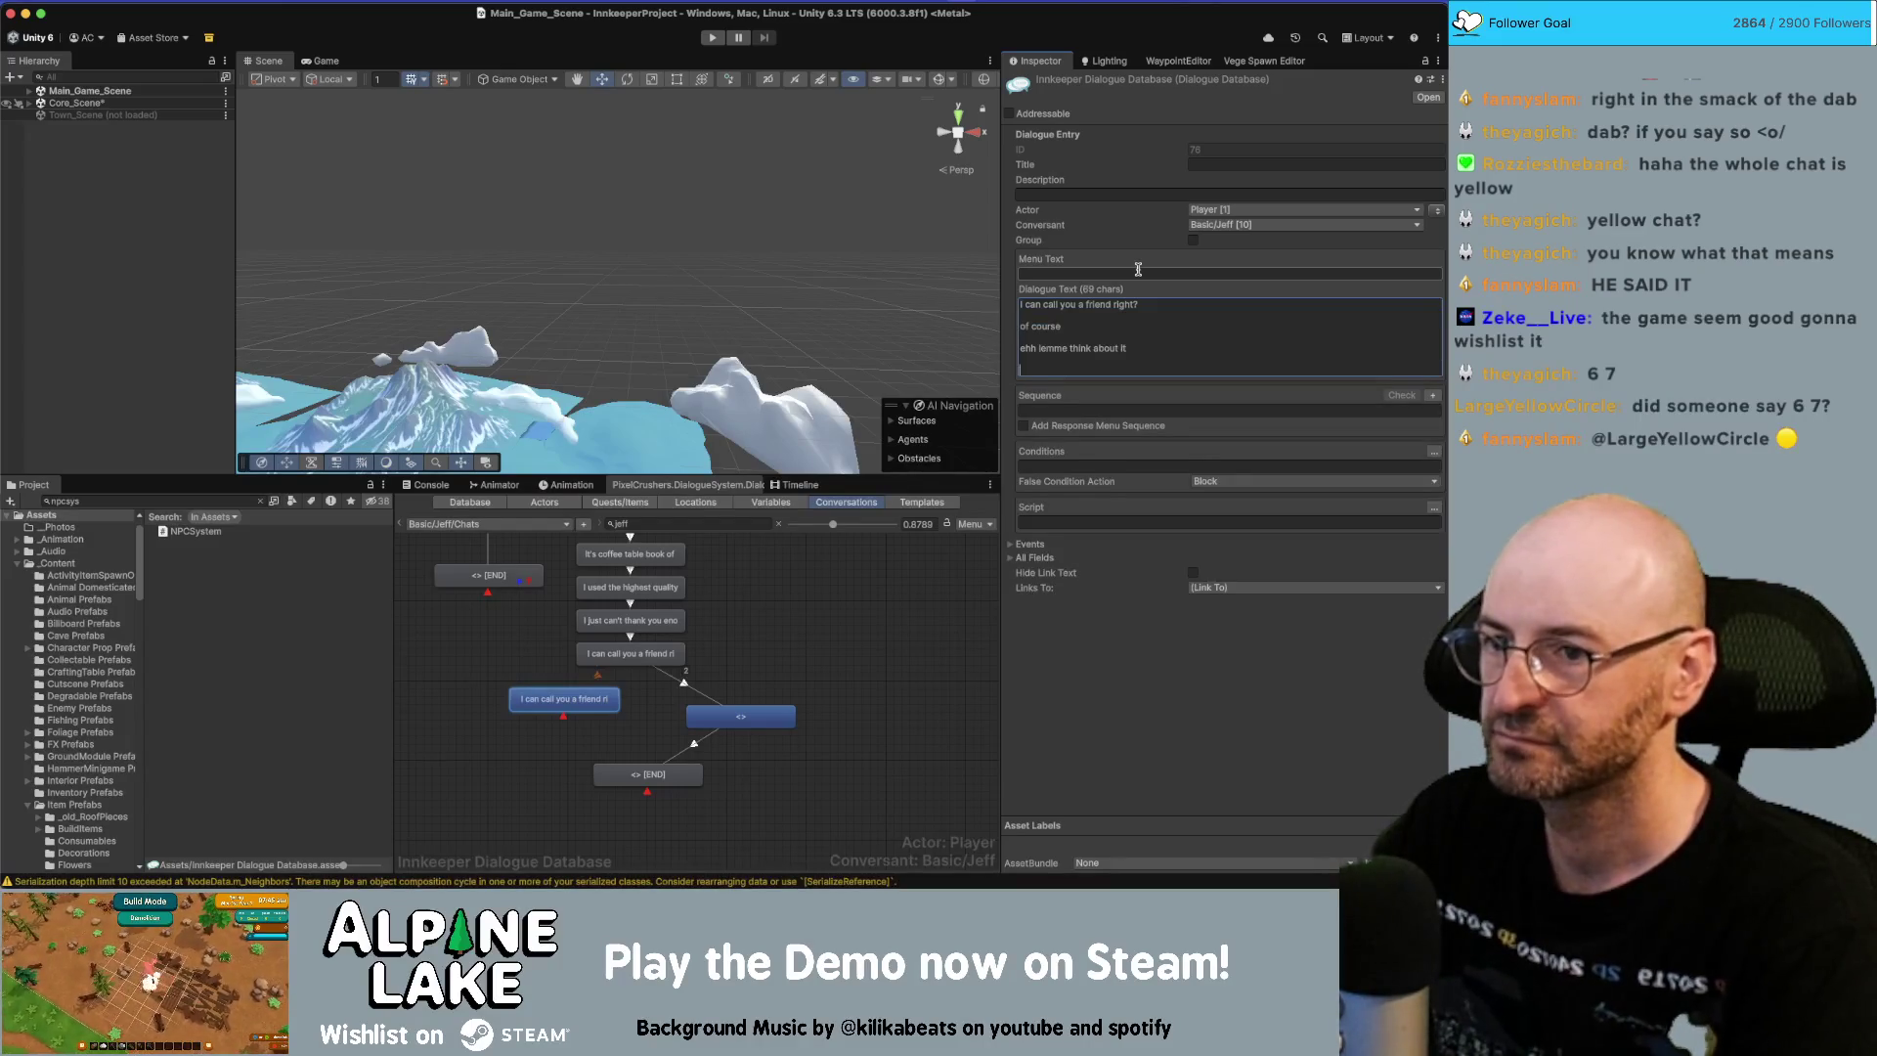
key("shift+Home")
key("BackSpace")
key("BackSpace")
key("BackSpace")
key("Home")
key("BackSpace")
key("BackSpace")
key("BackSpace")
key("shift+Home")
key("BackSpace")
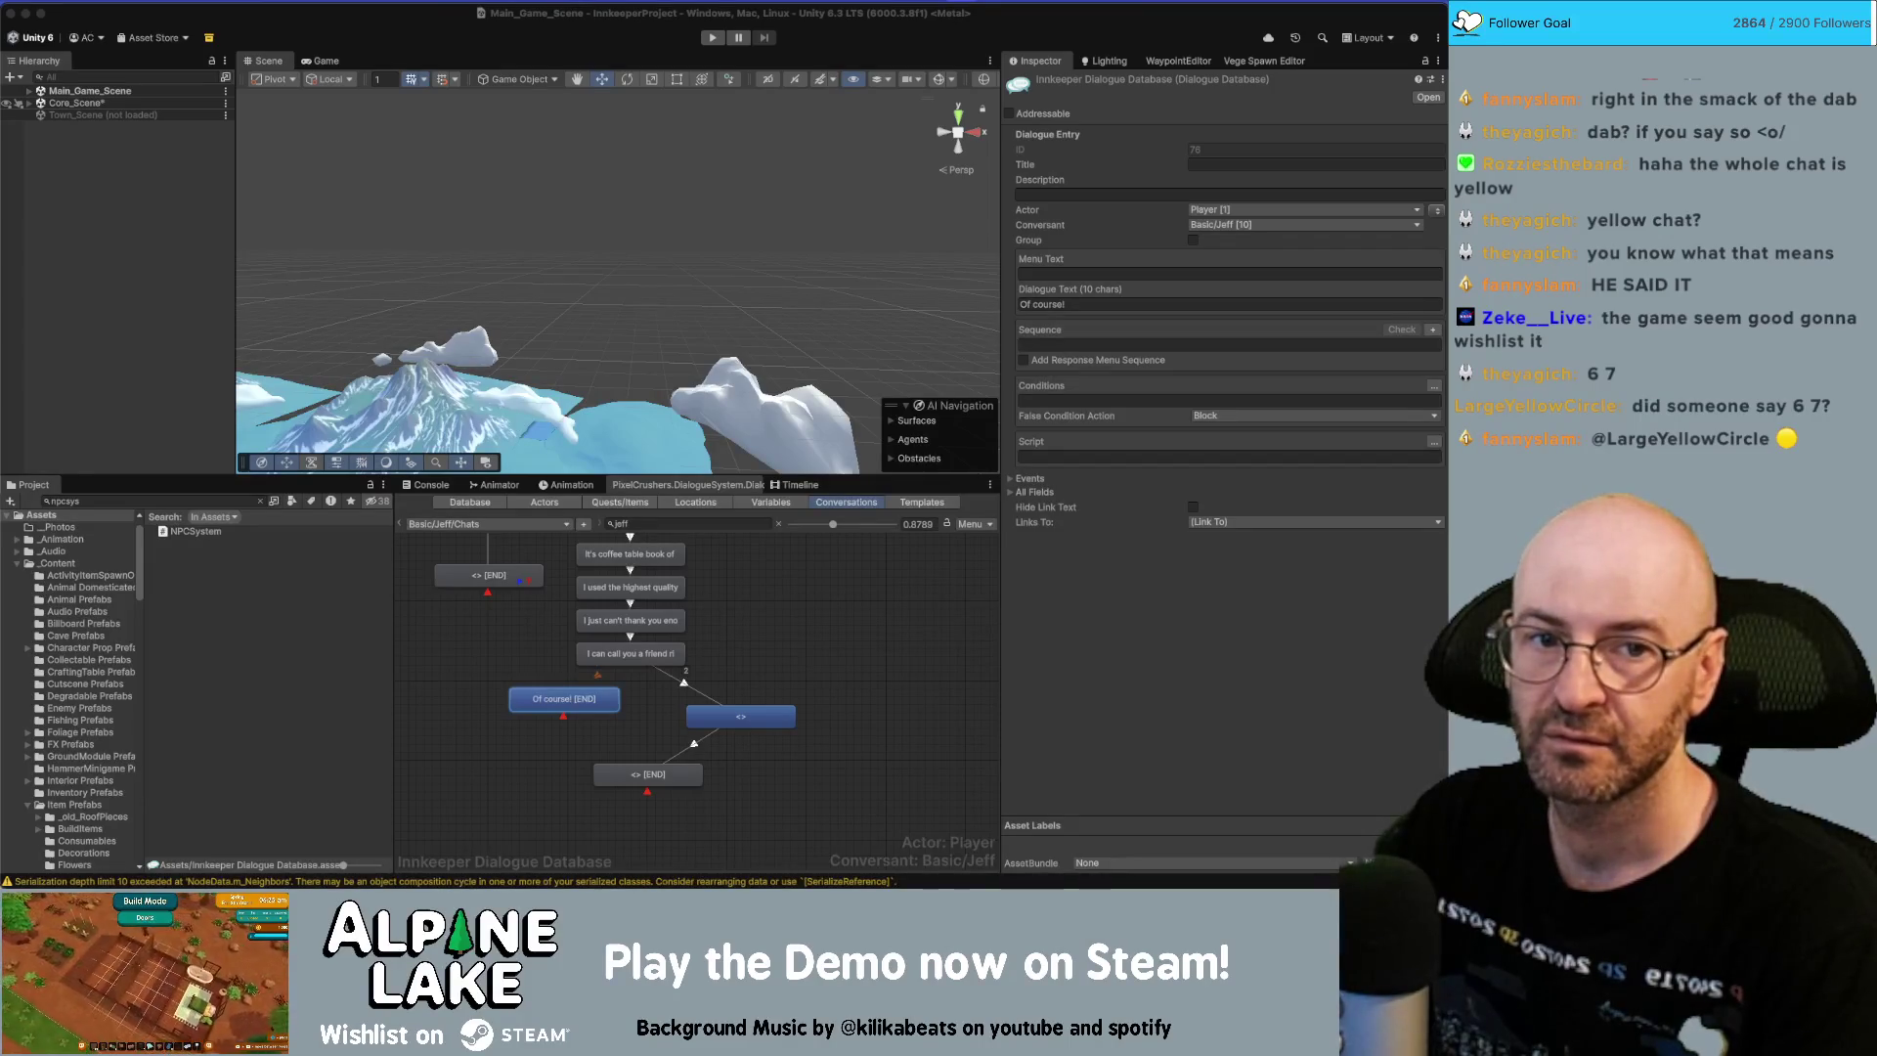
Arrange the empty branch node and the 'Of course!' END node side by side.
left_click(748, 719)
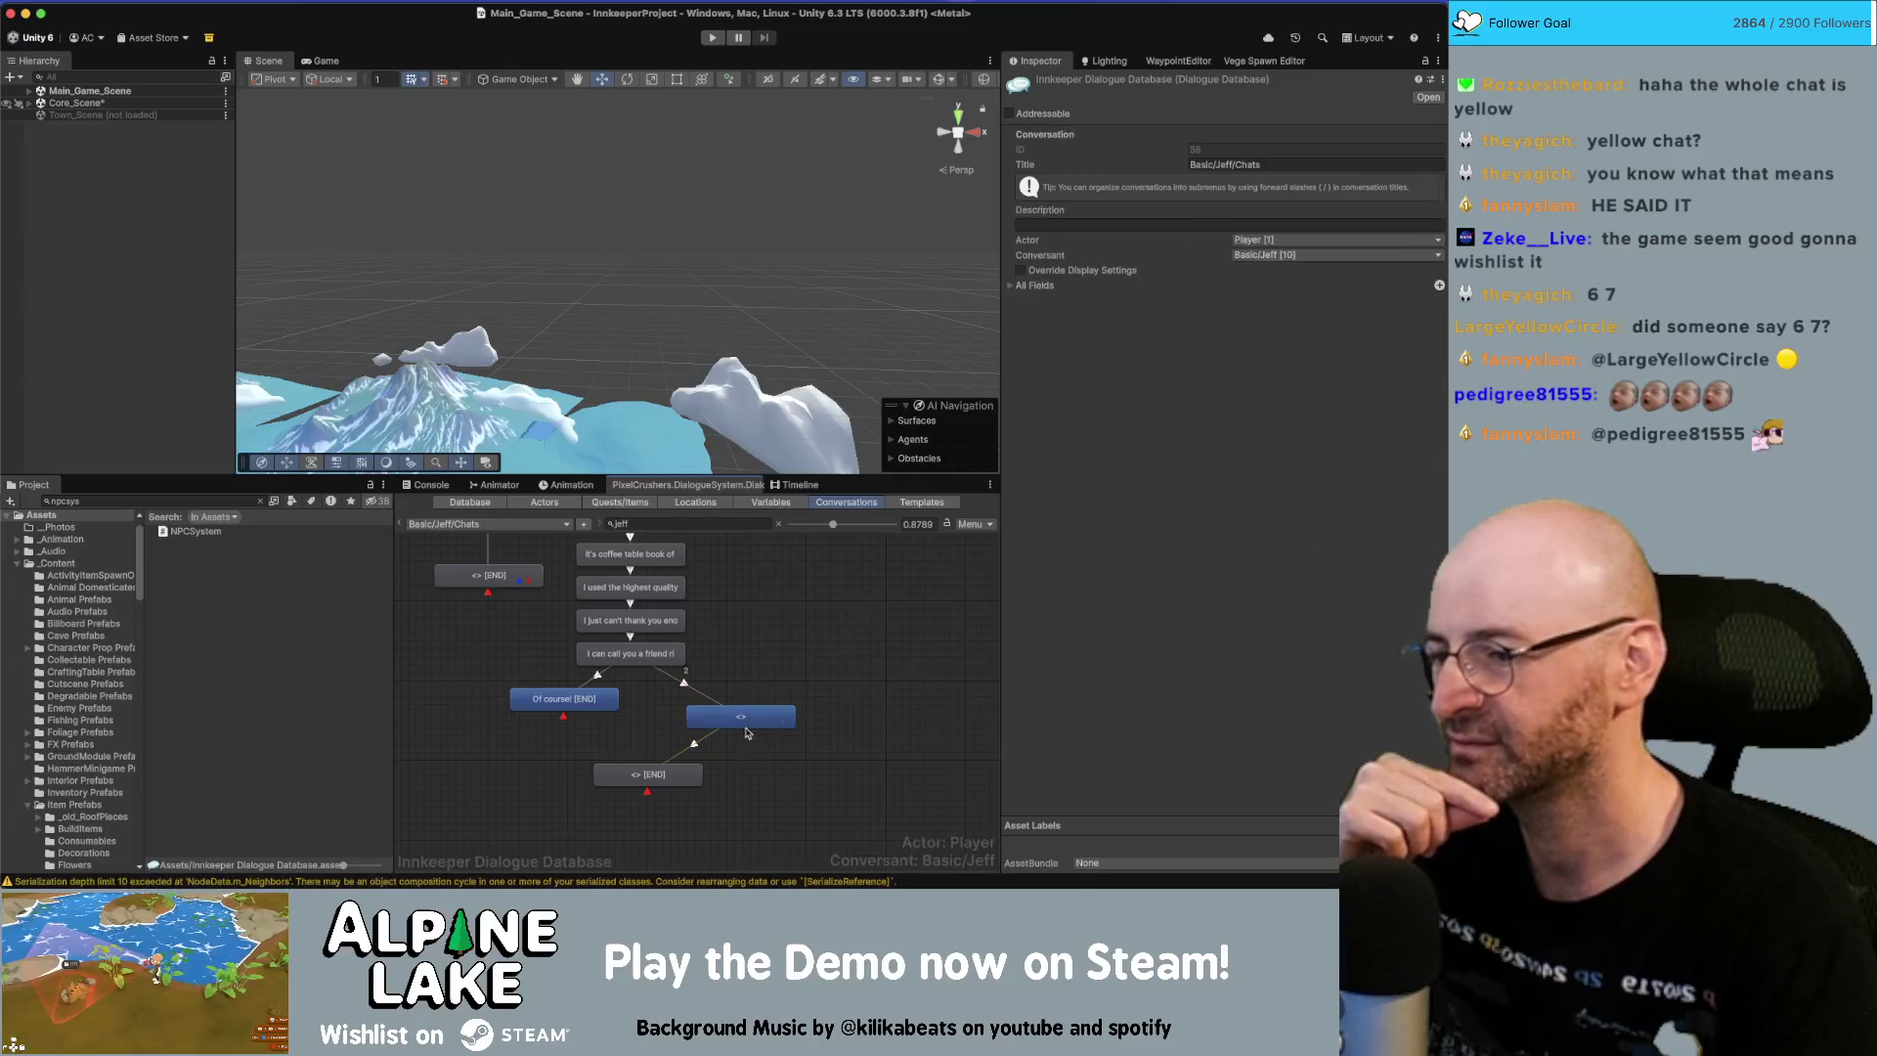
left_click_drag(724, 707, 690, 697)
left_click_drag(564, 698, 562, 707)
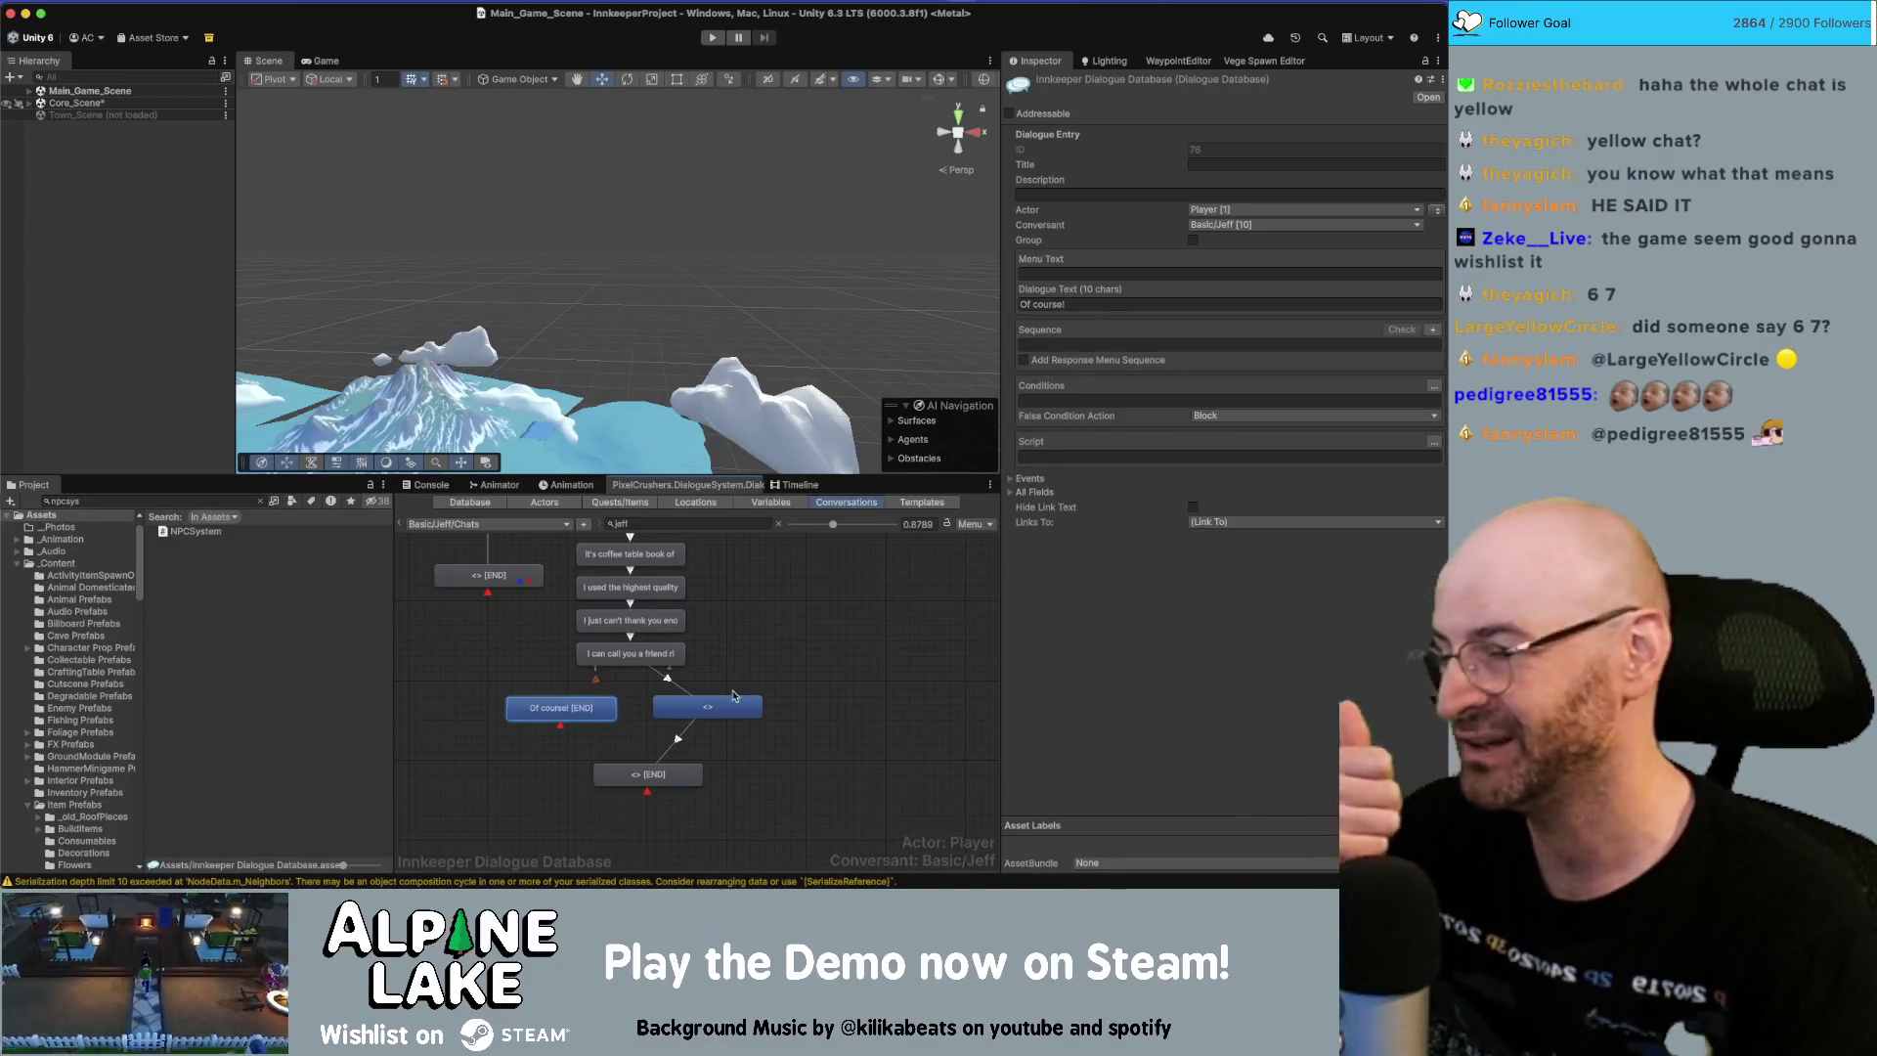
left_click(806, 635)
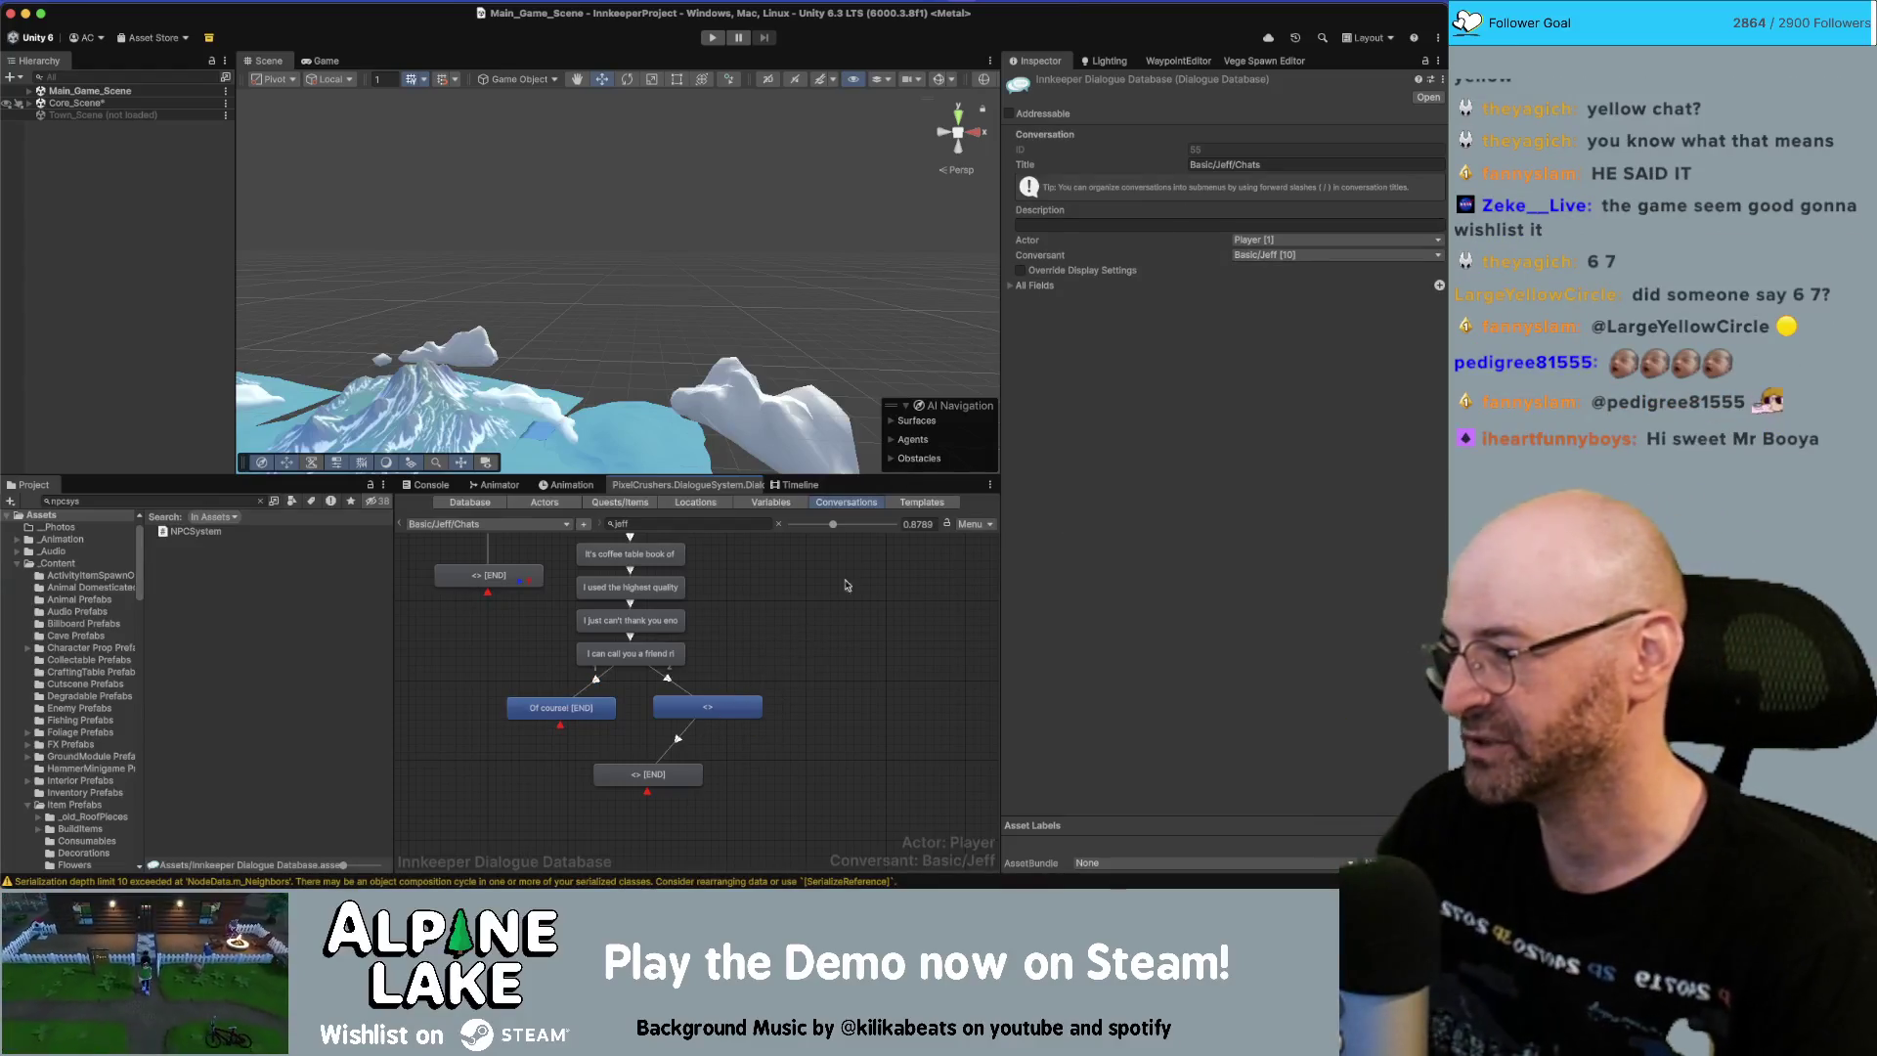
mouse_move(706, 708)
left_mouse_down()
mouse_move(626, 710)
mouse_move(711, 721)
left_mouse_up()
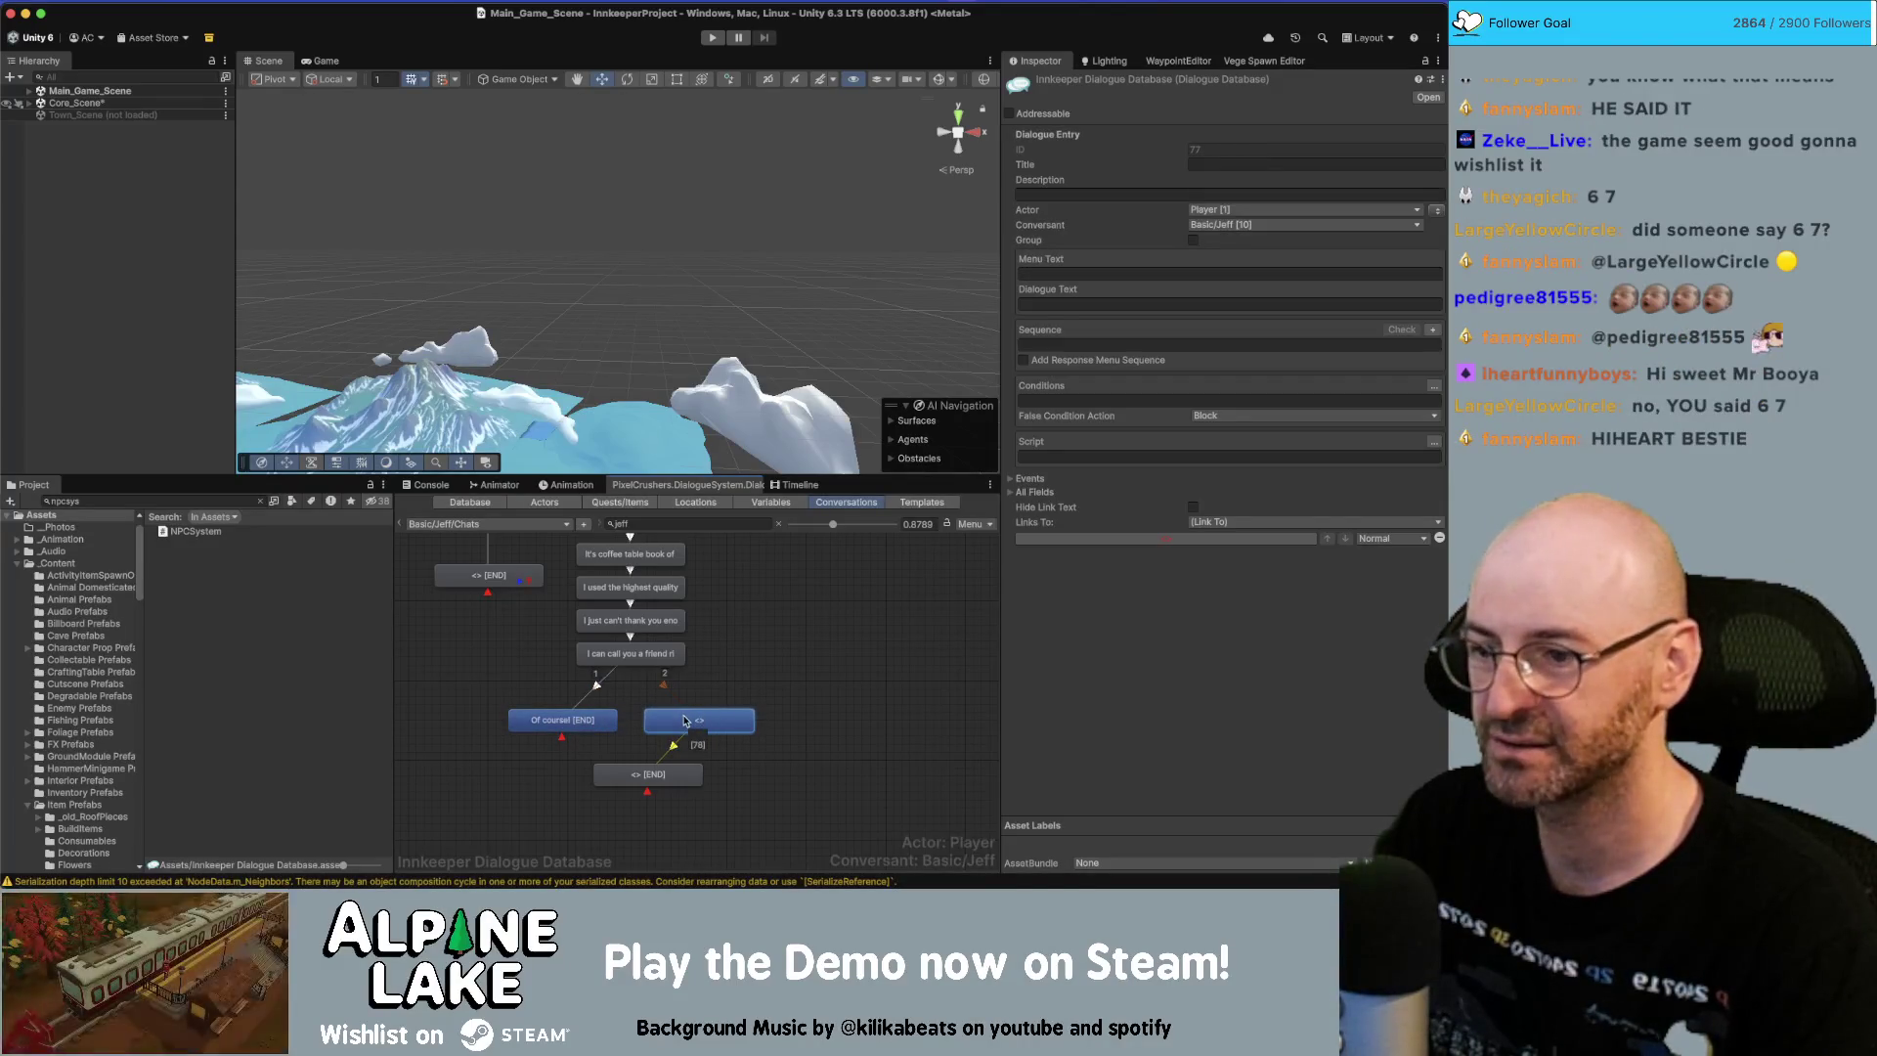
Copy 'Ehh lemme think about it...' from Miro into the empty reply's dialogue text.
key("super+Tab")
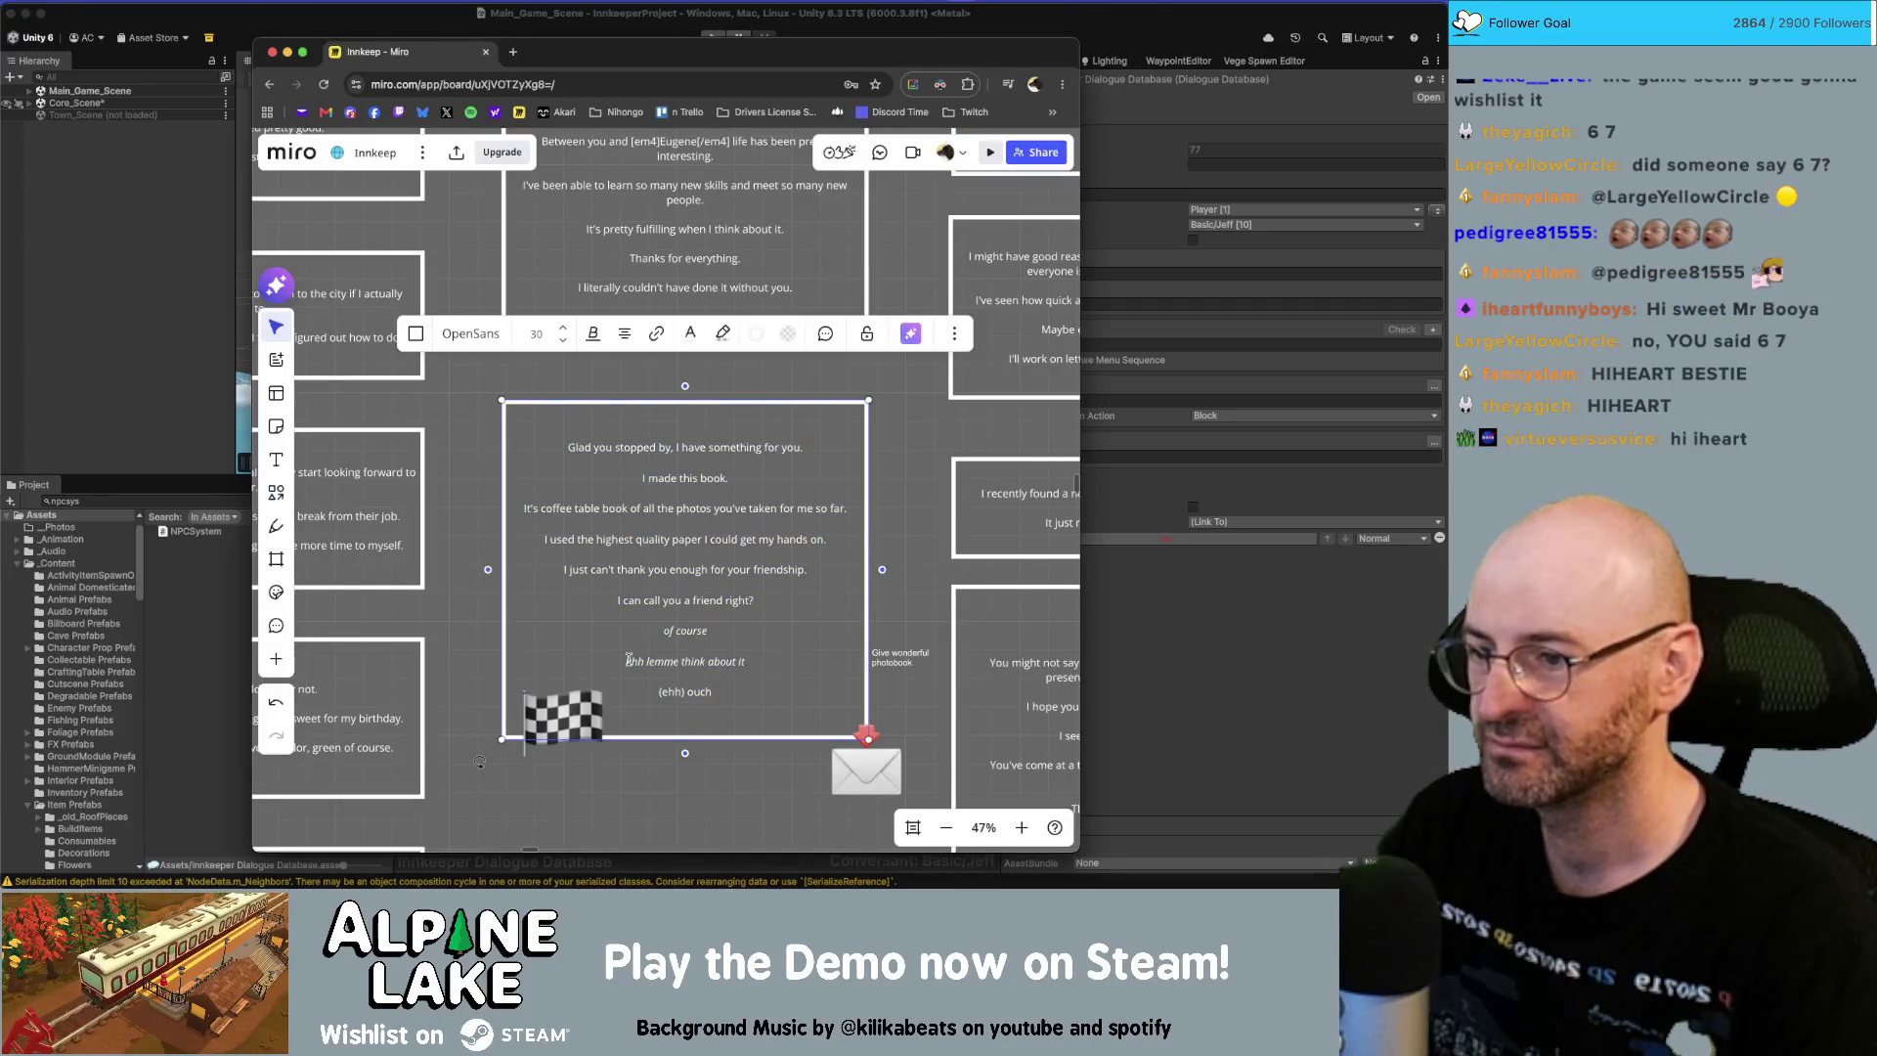
left_click_drag(629, 658, 748, 662)
key("super+c")
key("super+Tab")
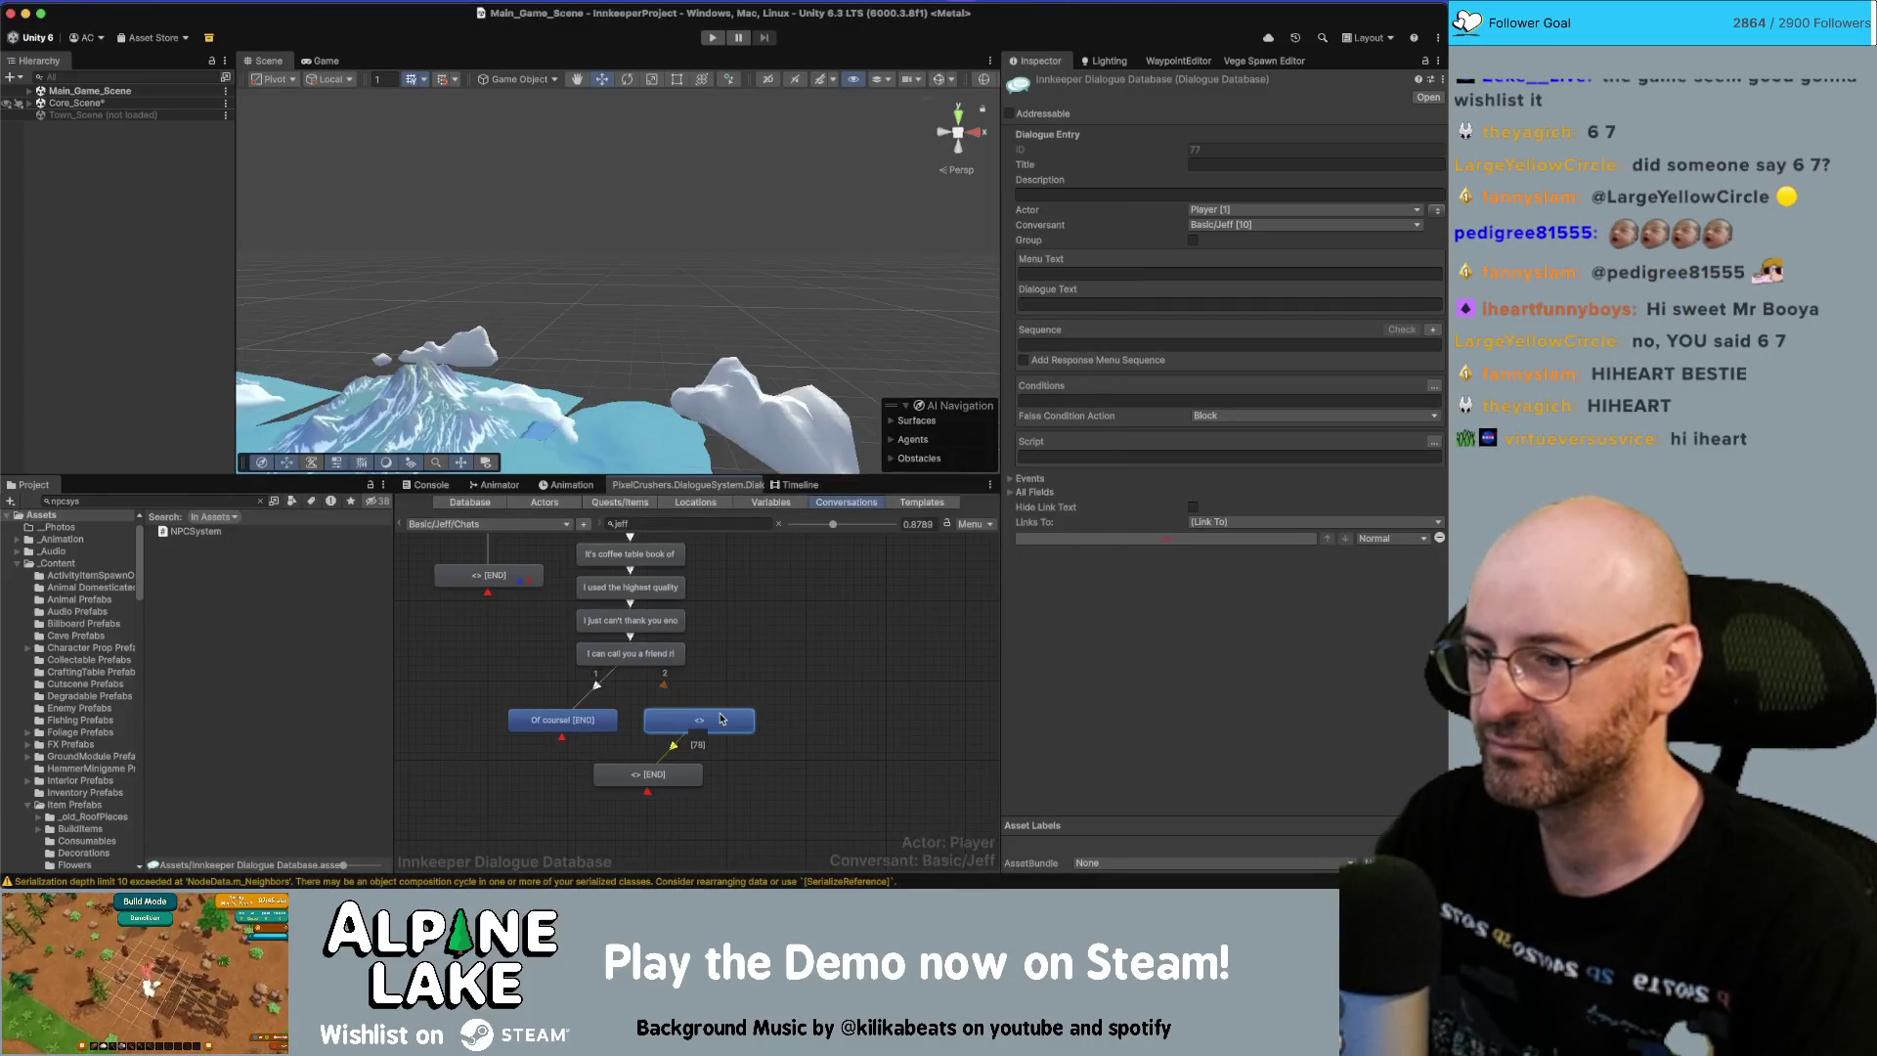
left_click(1117, 309)
key("super+v")
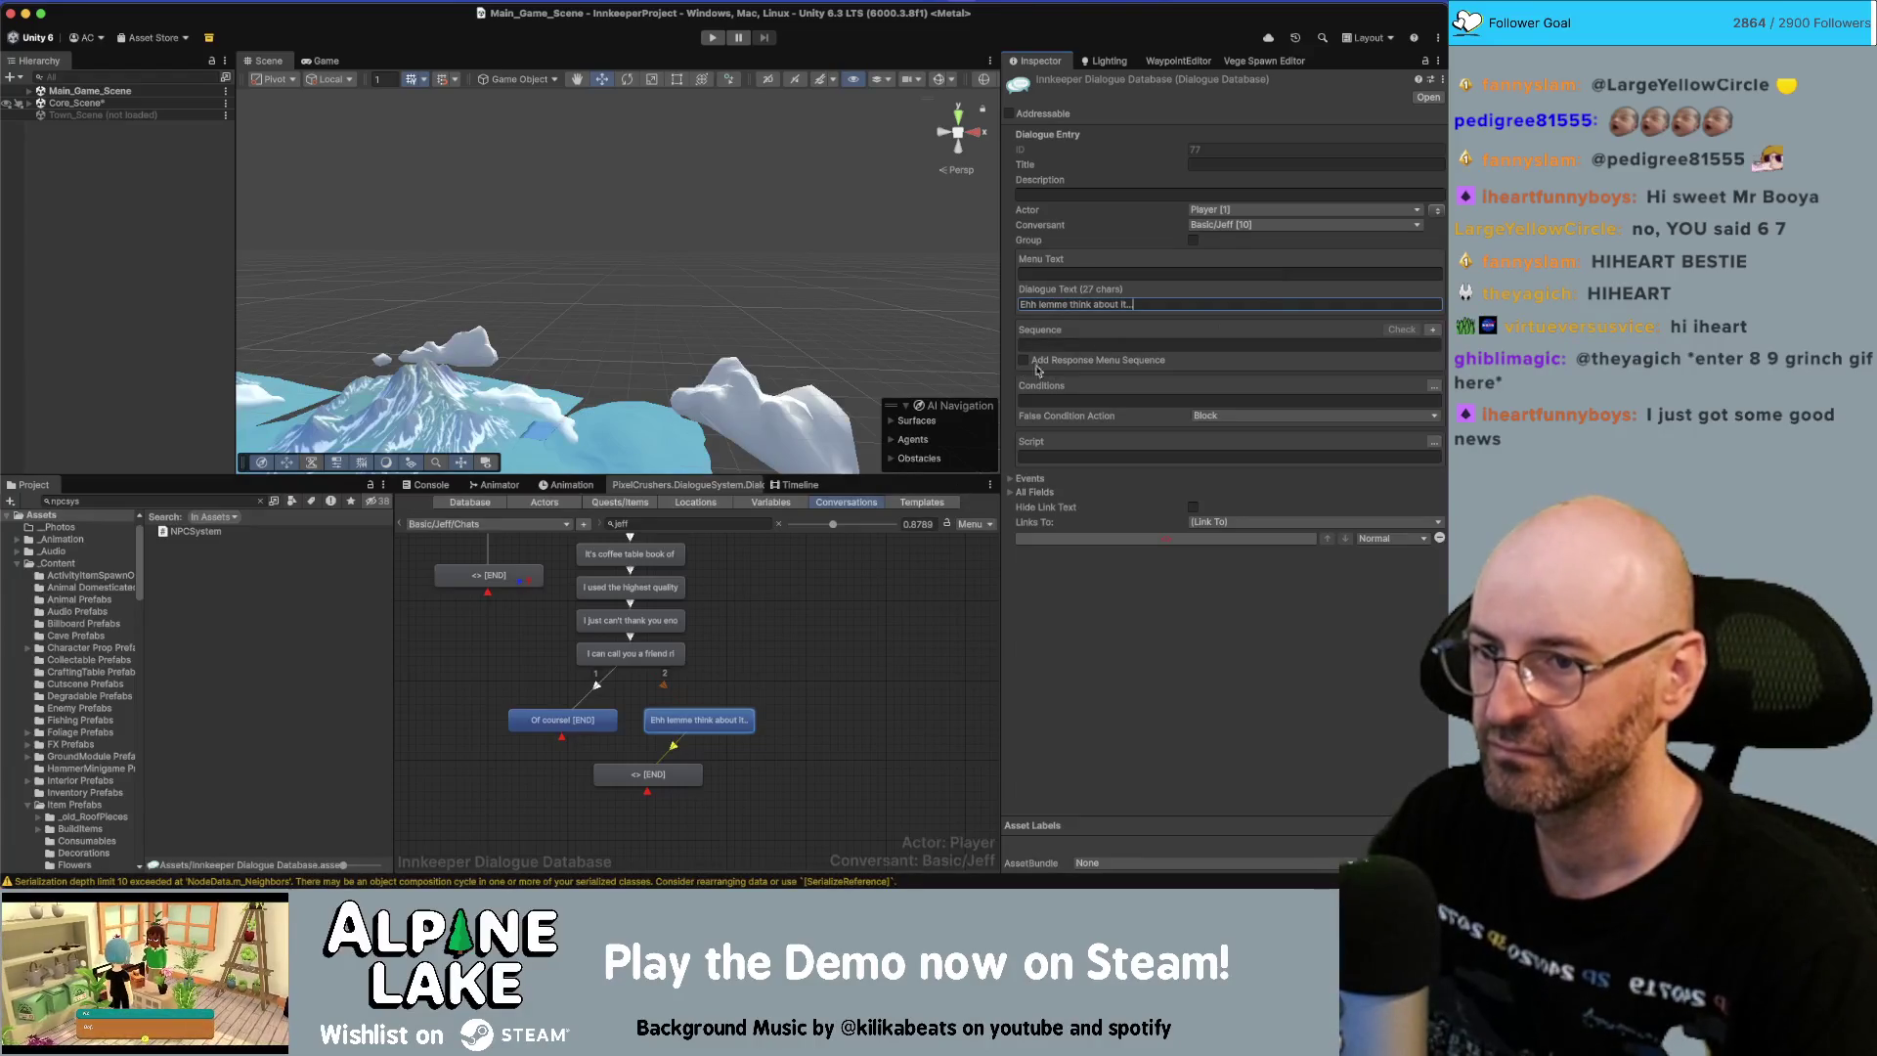
left_click(947, 548)
Place the end node under the Ehh reply and give it the text 'Ouch'.
left_click_drag(689, 783, 736, 777)
left_click(1165, 304)
type("O")
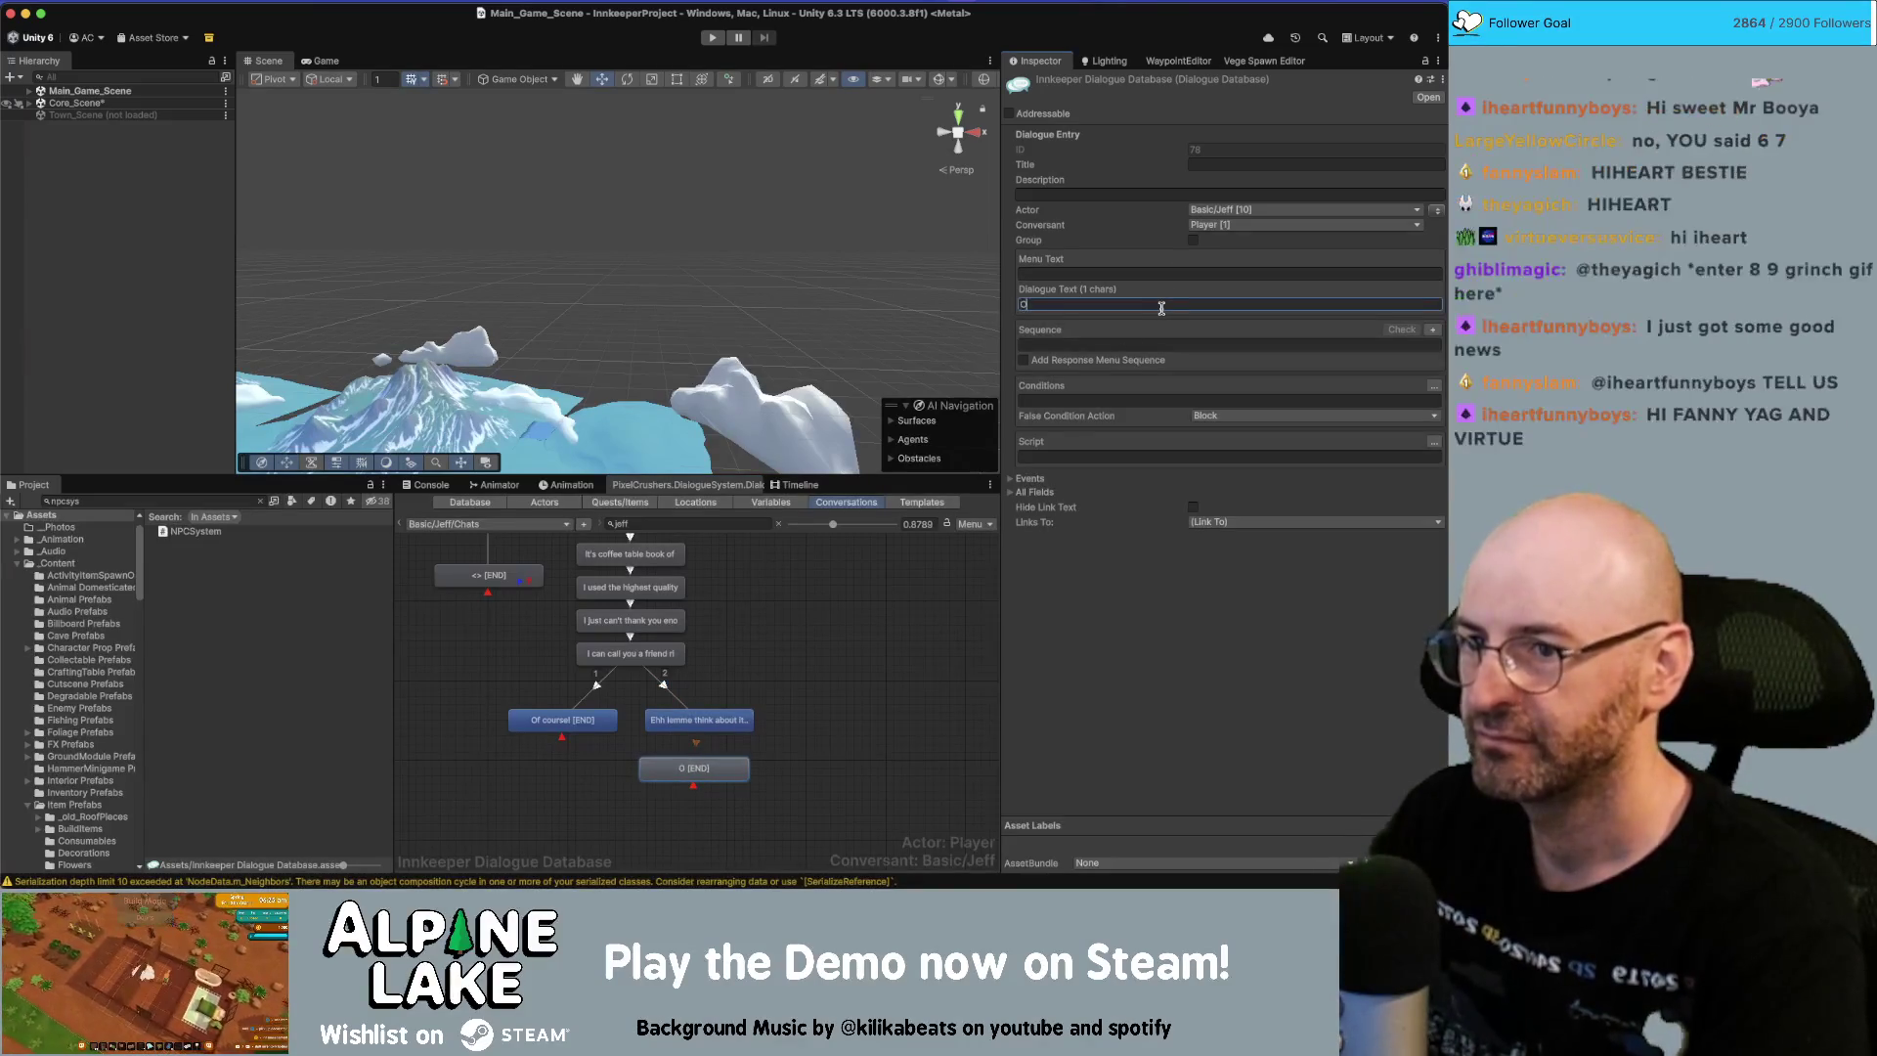
type("uch...")
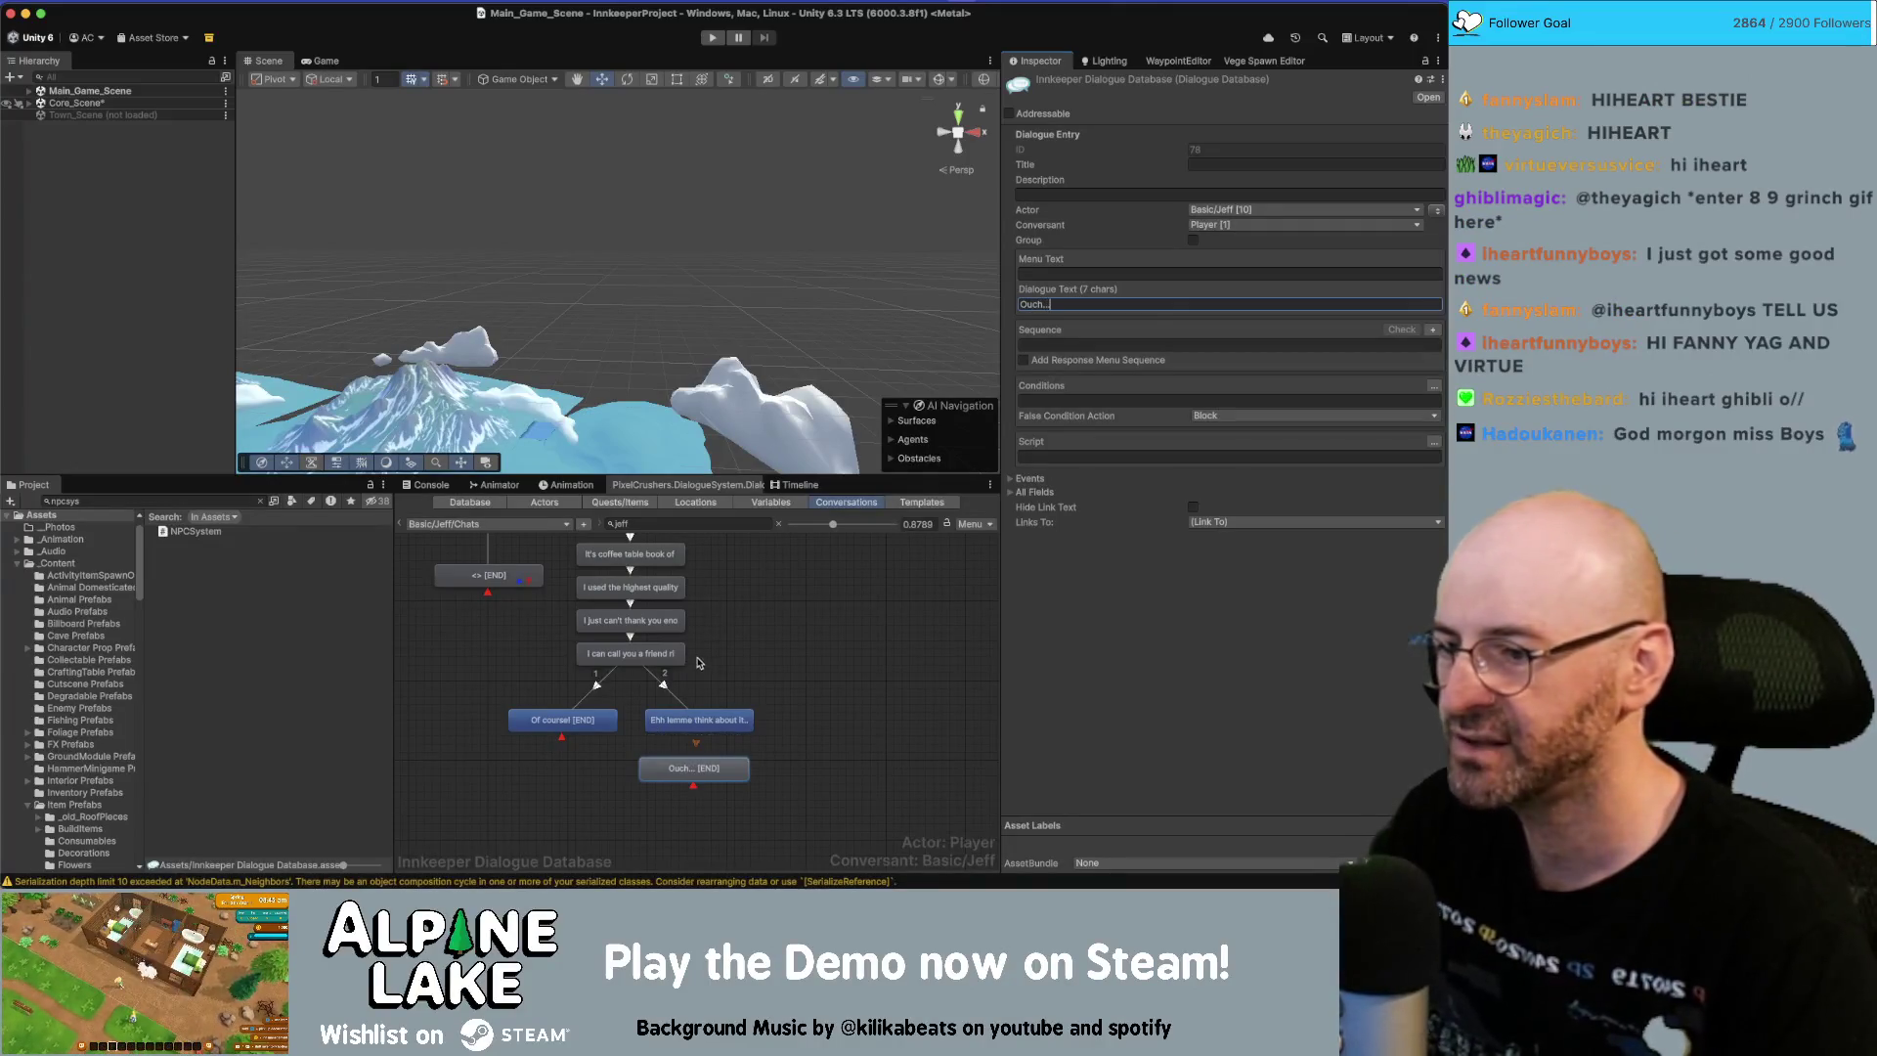
Delete the leftover script lines from the 'I can call you a friend' node.
left_click(631, 654)
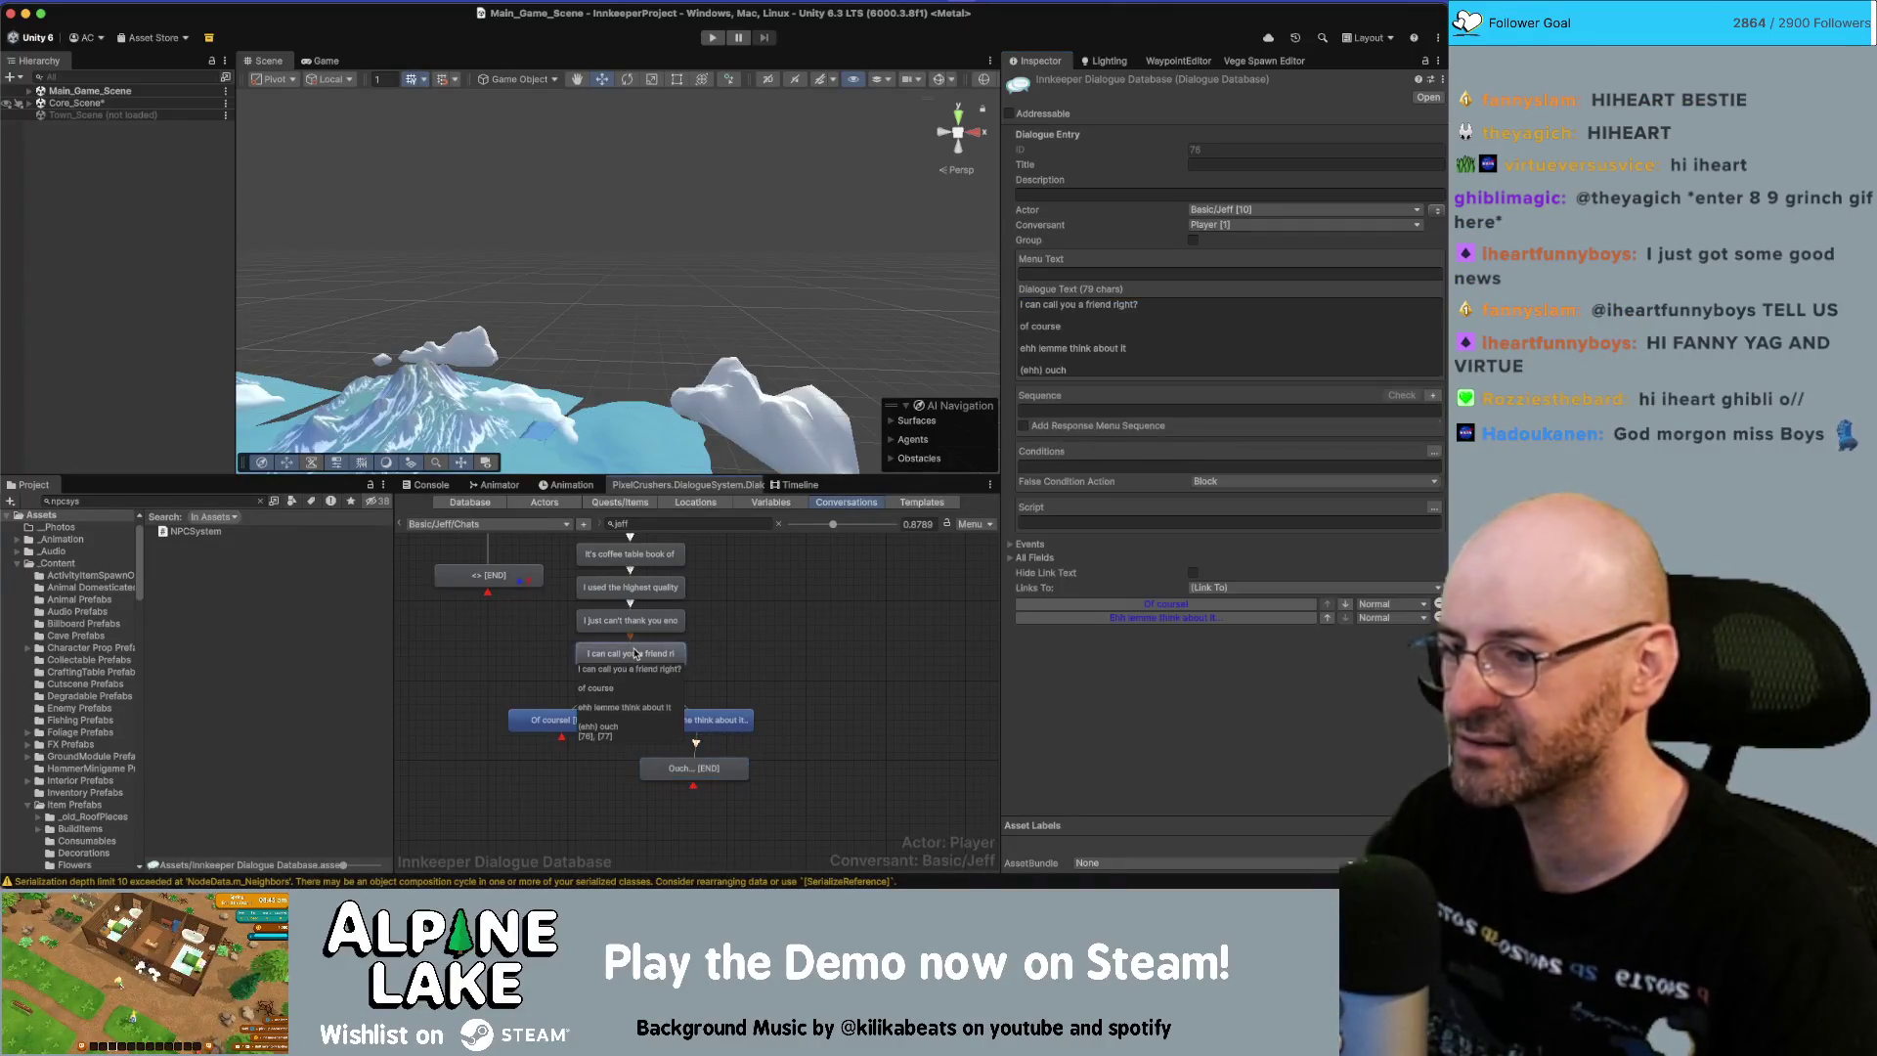
left_click(1168, 337)
left_click(1168, 337)
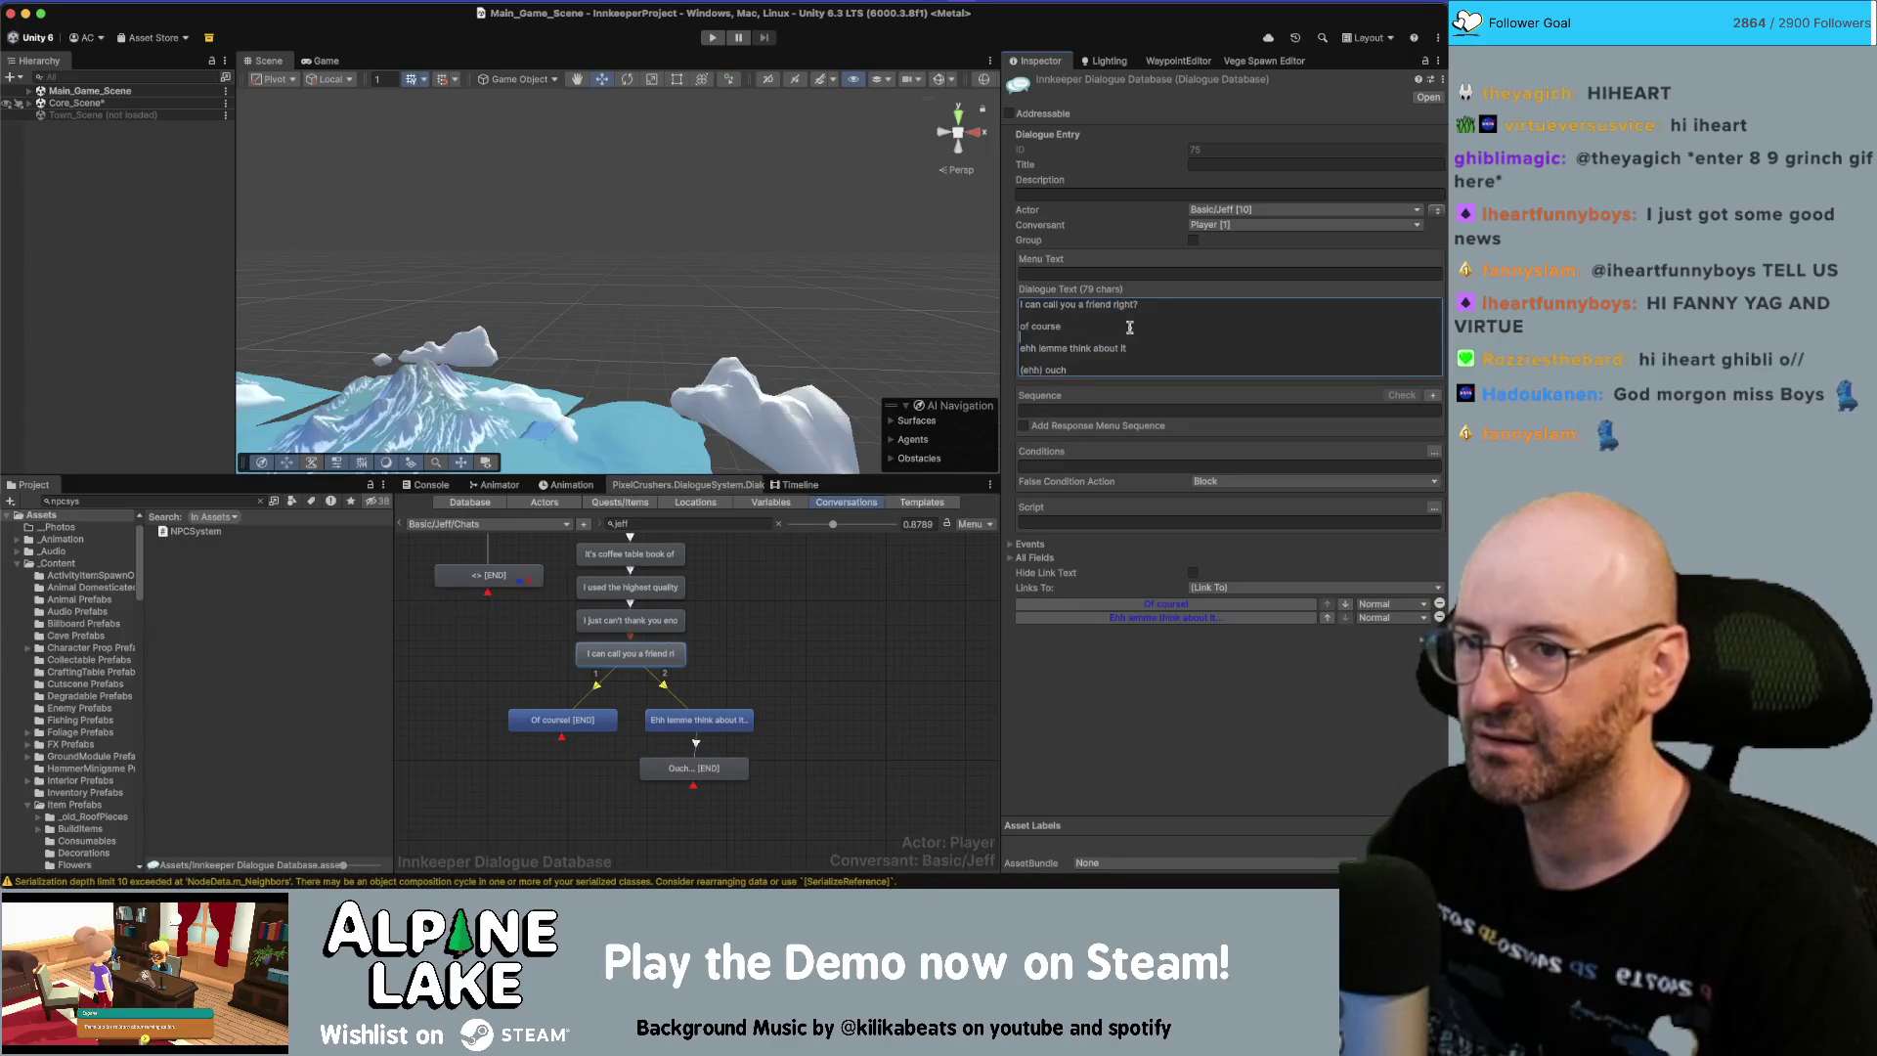
left_click(1171, 353)
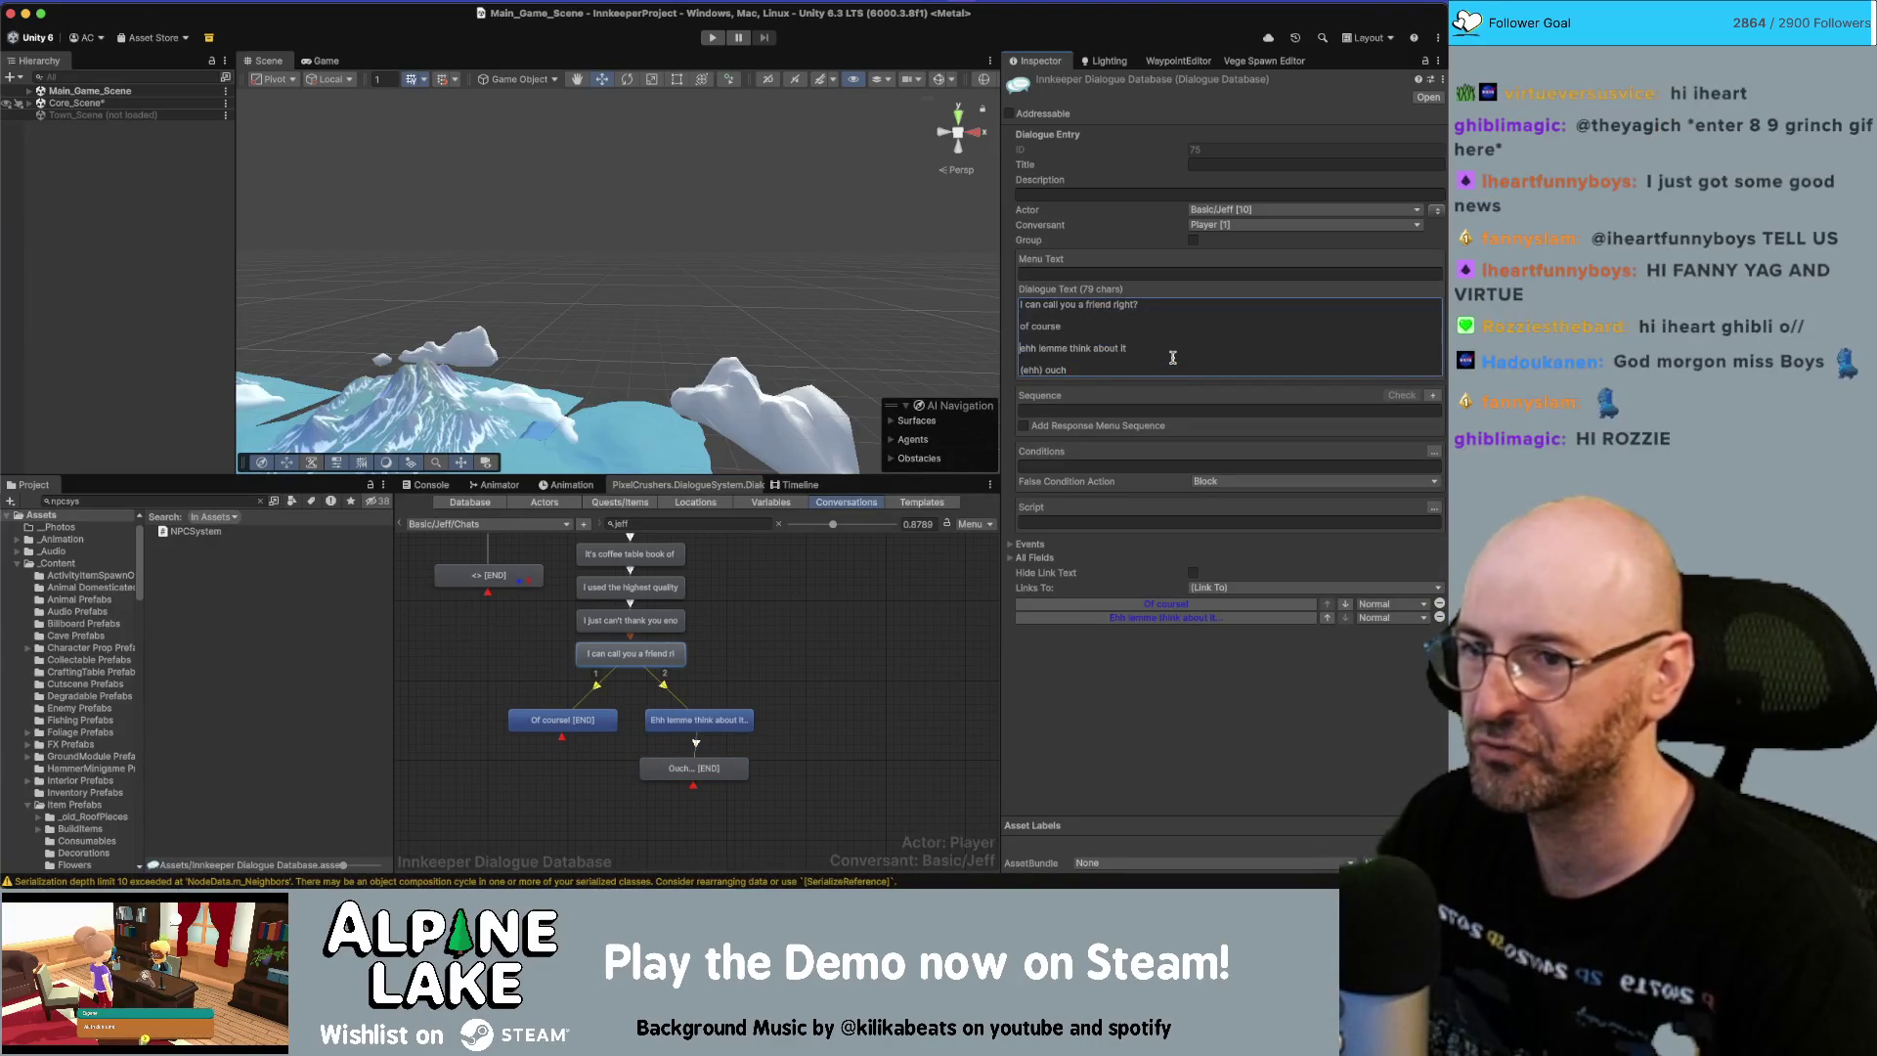
key("shift+Up")
key("shift+Up")
key("shift+Up")
key("BackSpace")
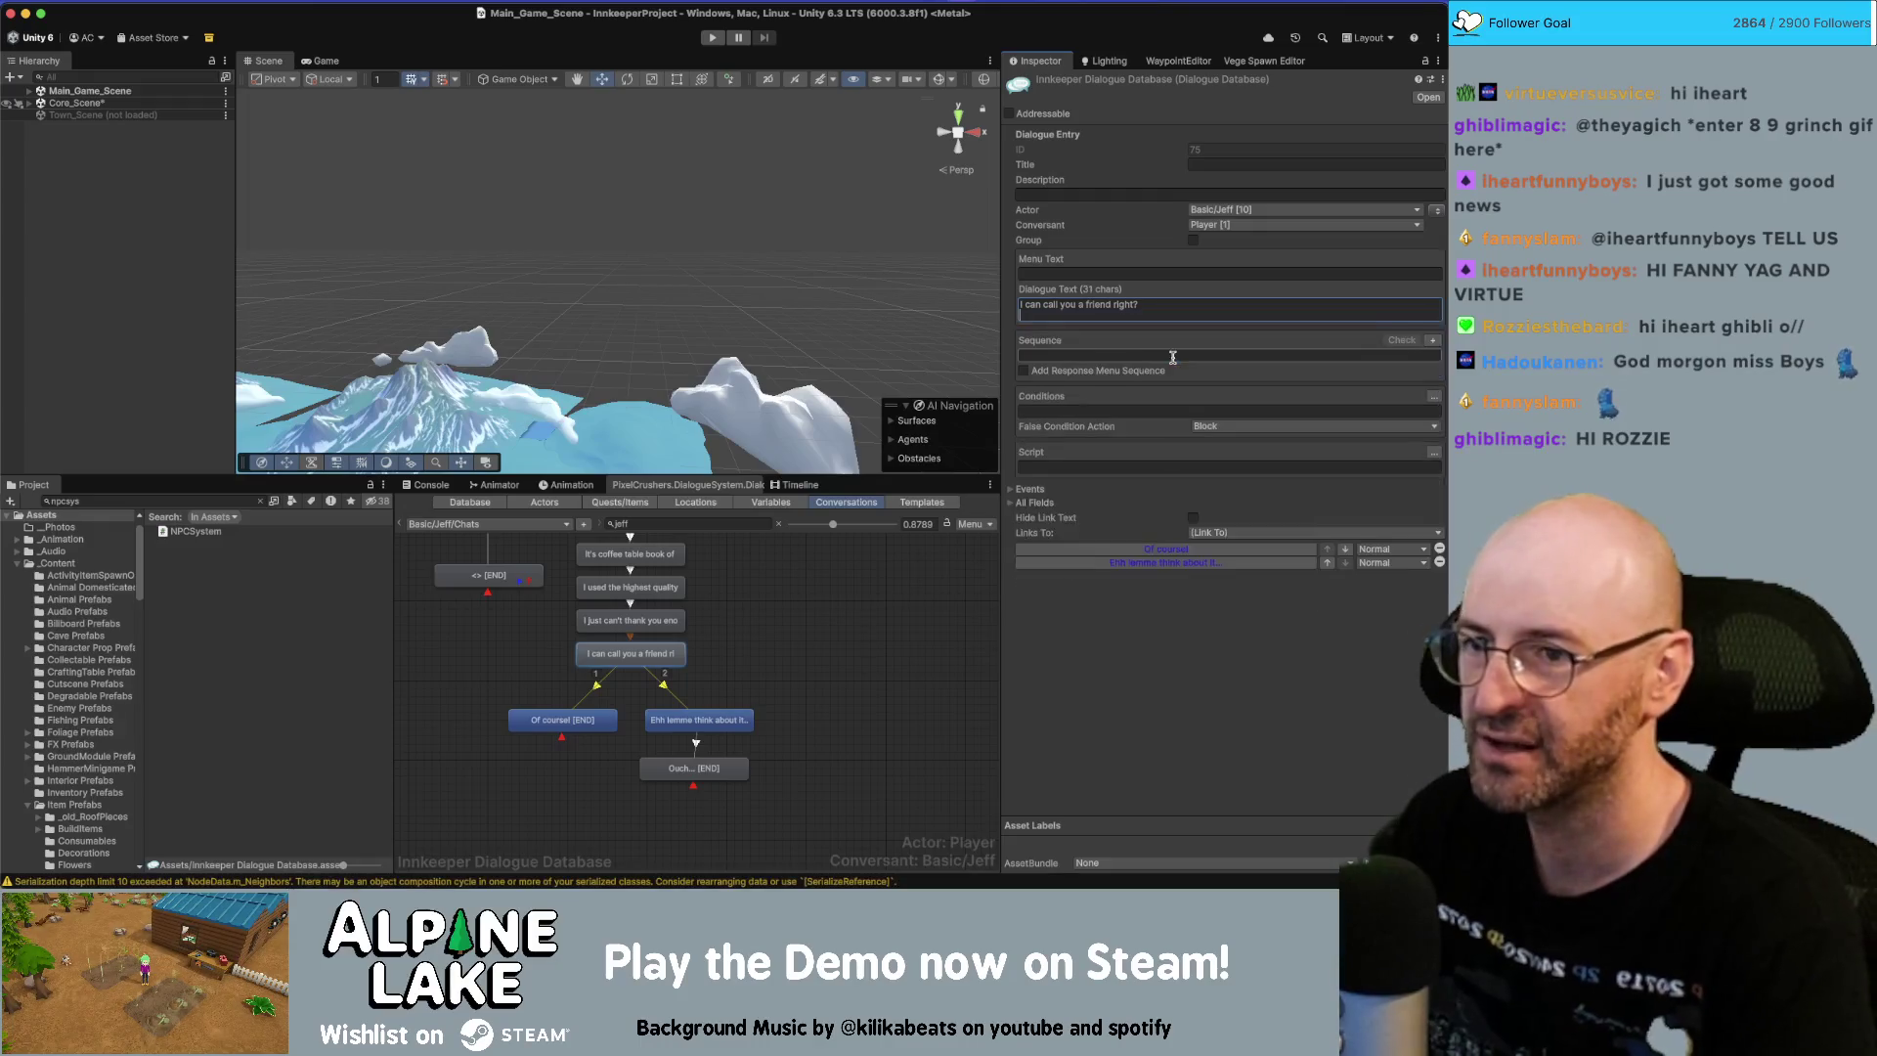
Nudge the Ouch node into place and add a child node after it.
left_click(698, 720)
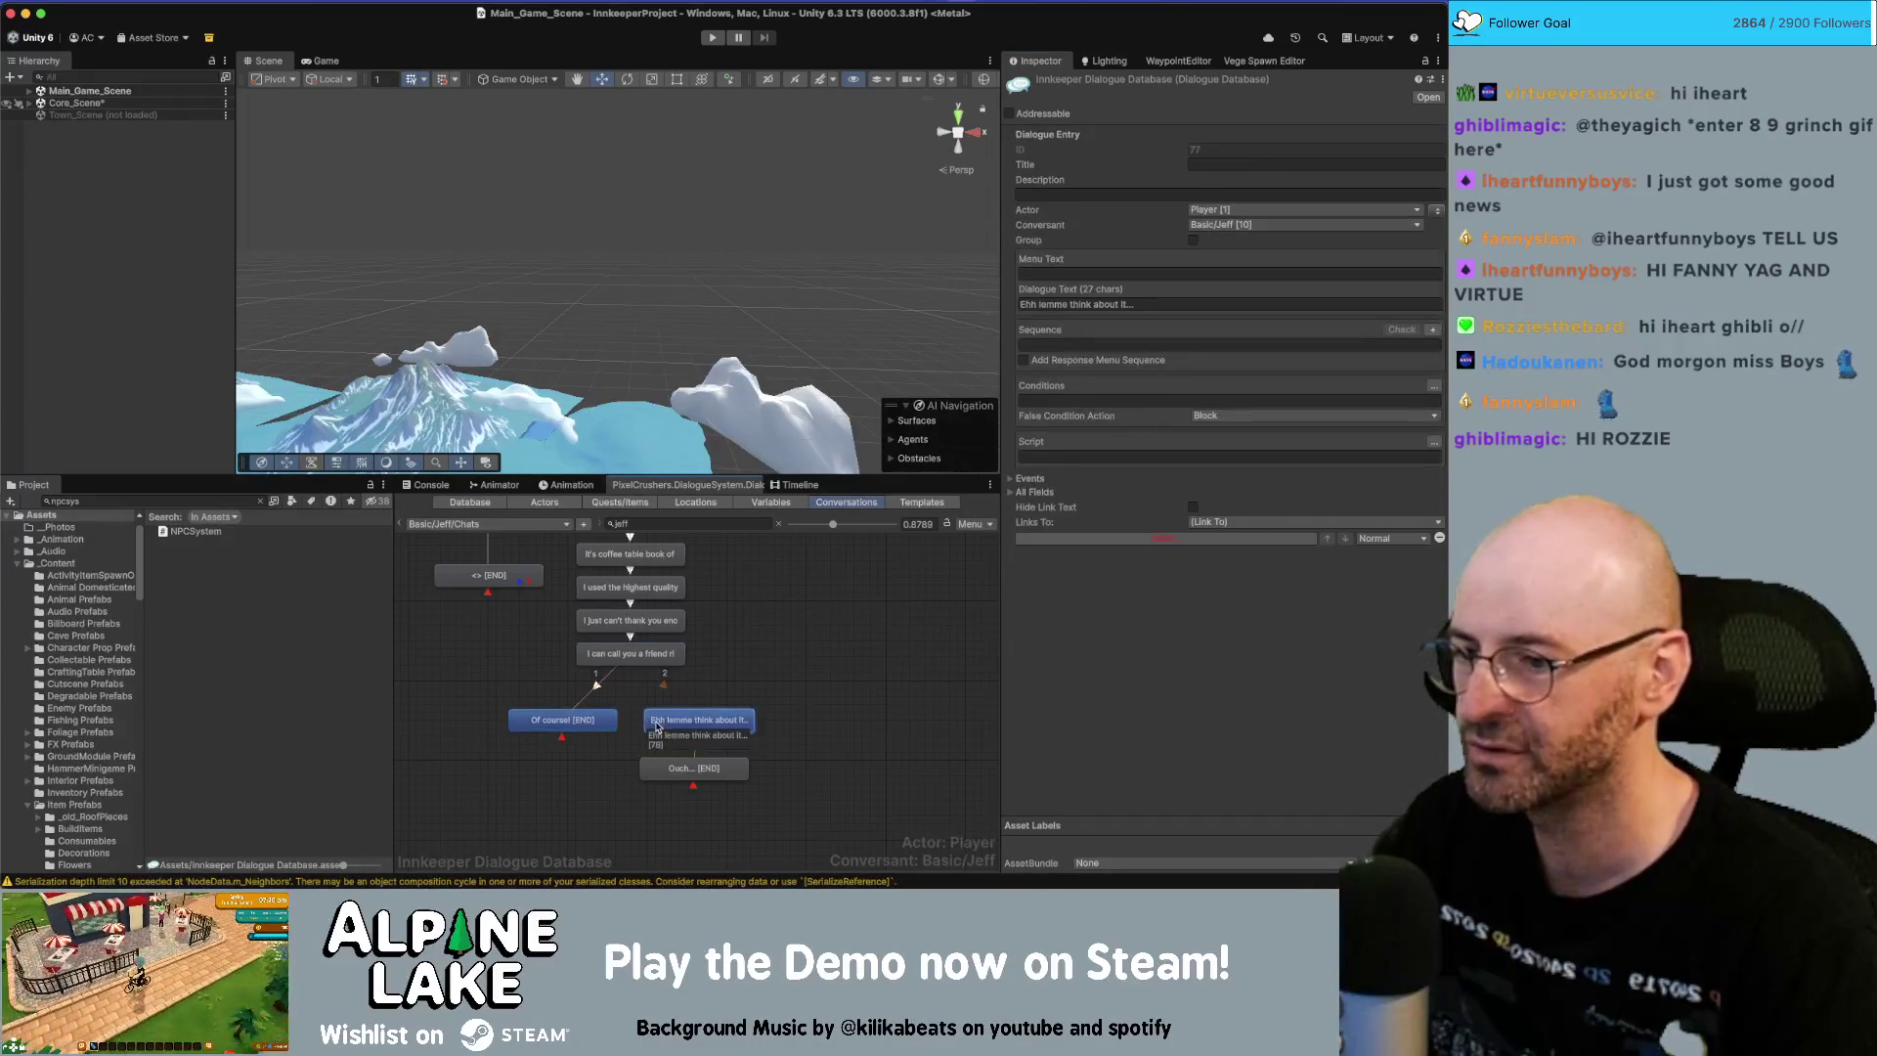
left_click(694, 767)
left_click_drag(693, 768, 702, 760)
scroll(808, 741, "down", 2)
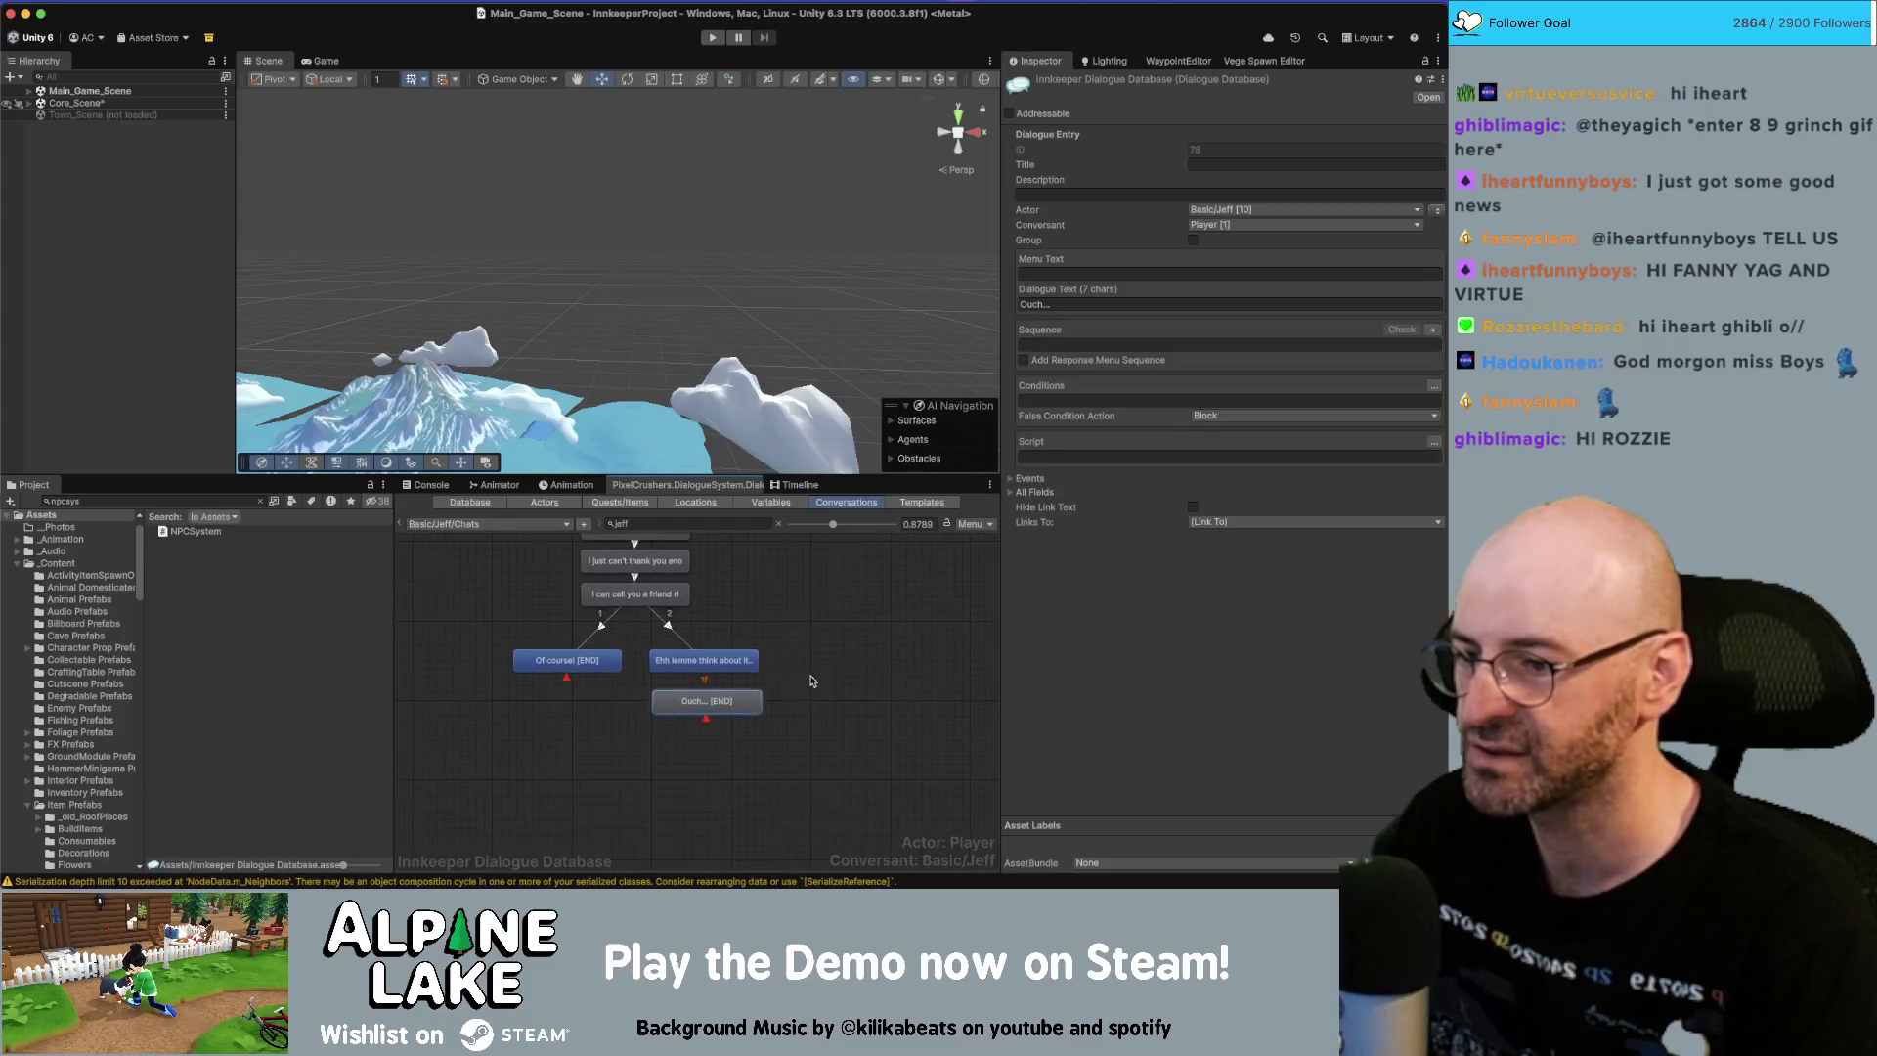
right_click(732, 698)
left_click(756, 697)
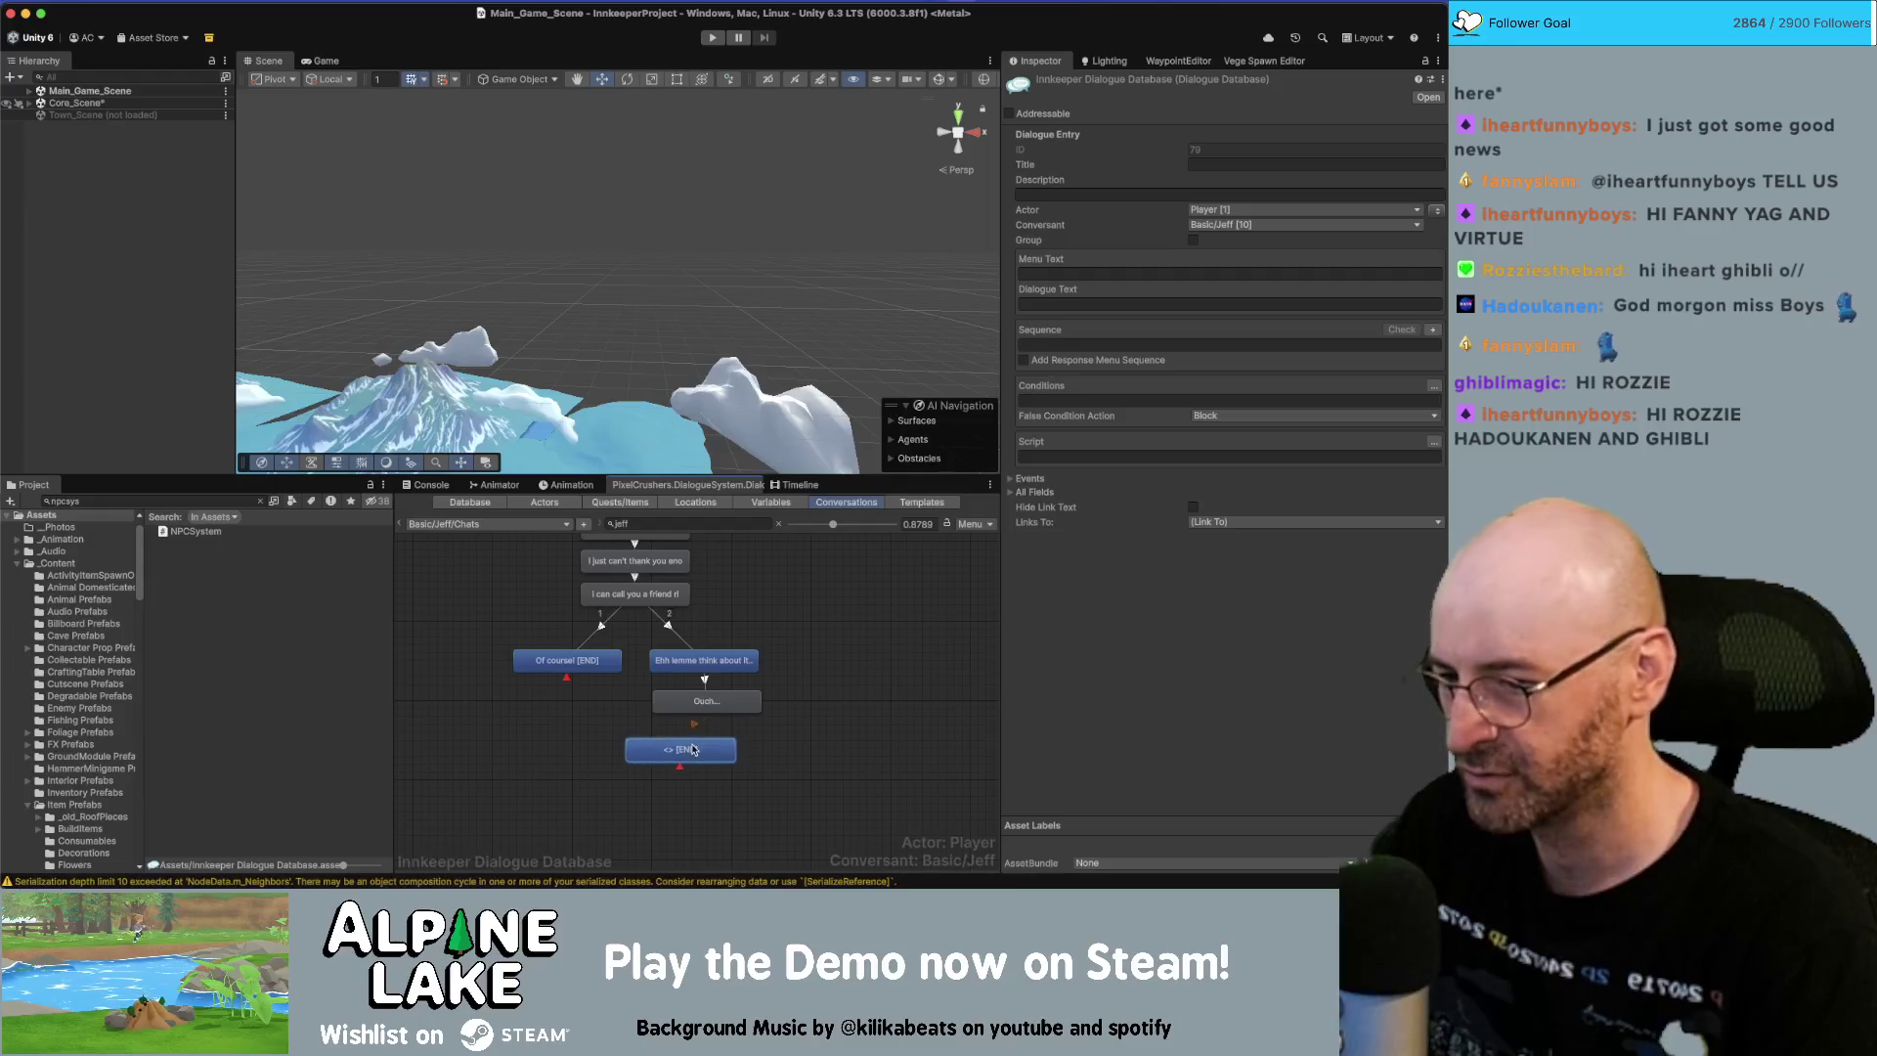
Align the new node under Ouch and set its text to 'Just kidding!'.
left_click_drag(728, 750, 721, 749)
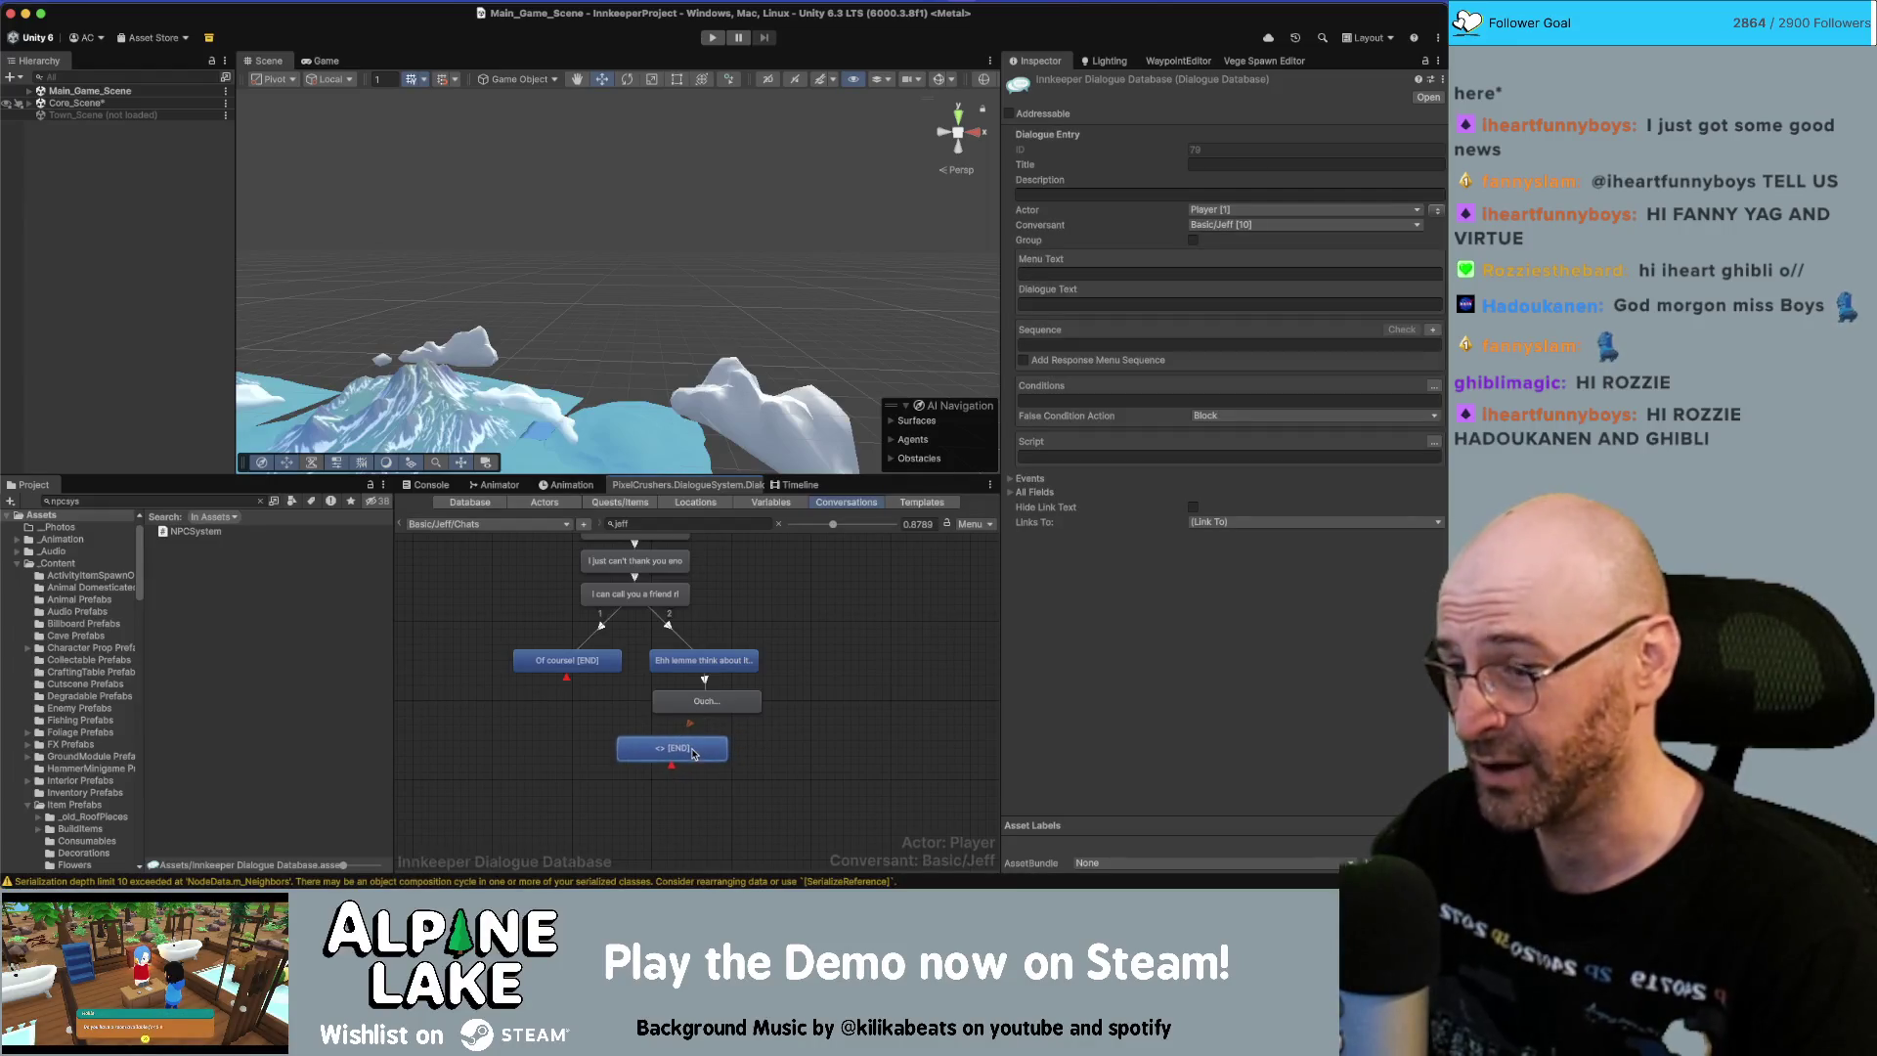
left_click(1133, 305)
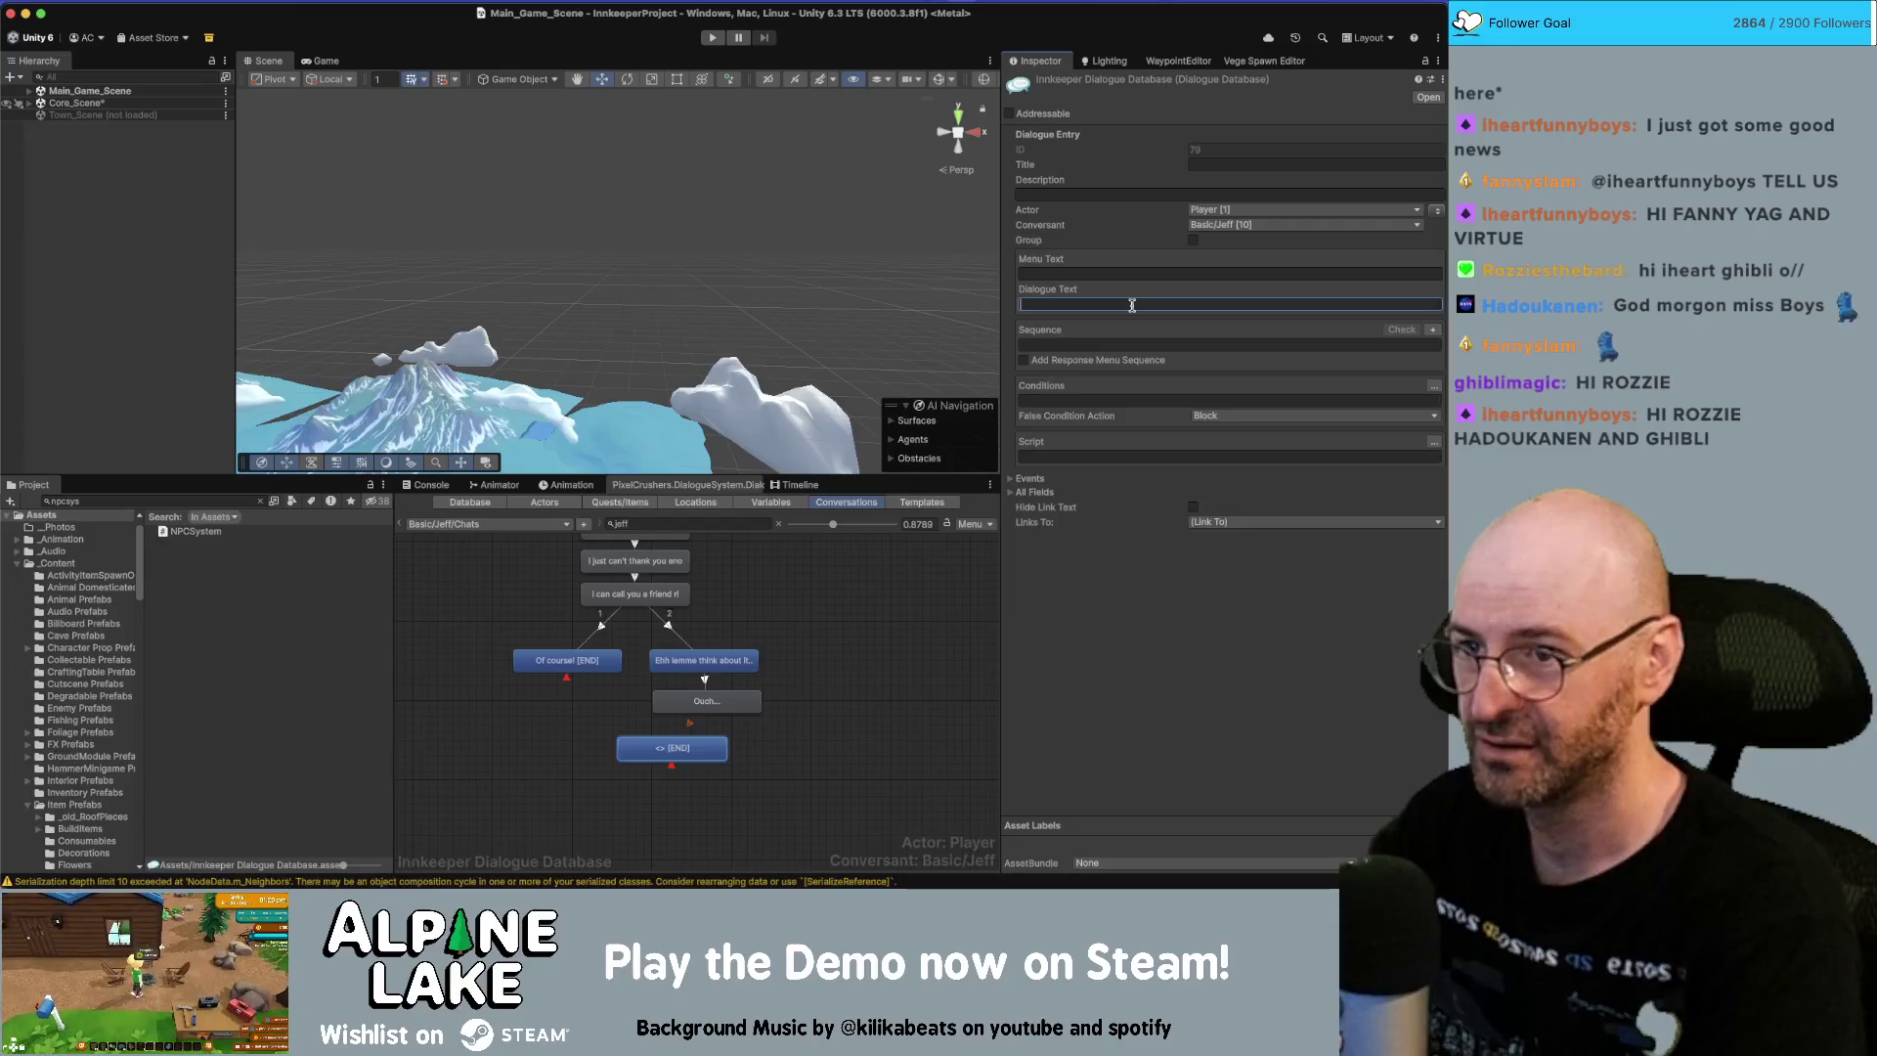
type("Just kidding!")
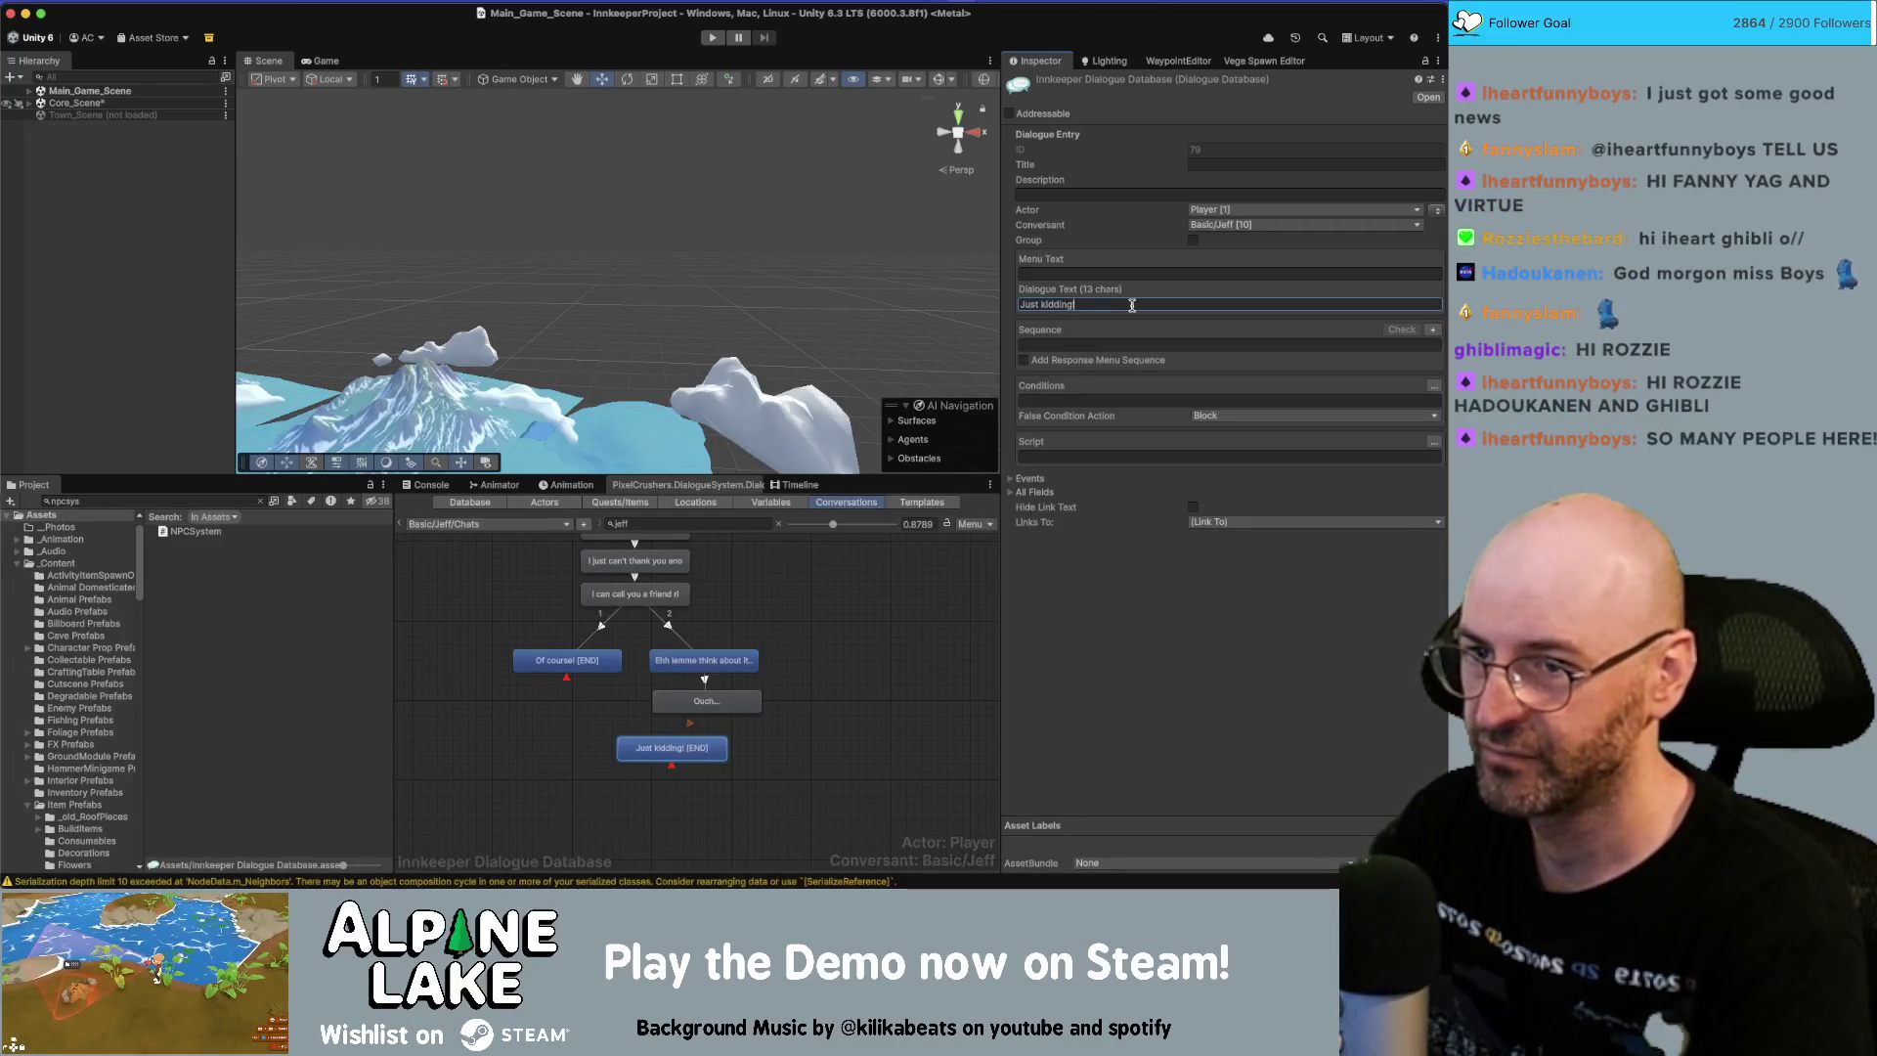
Remove the extra 'Good bye' child node under Ouch and realign 'Just kidding!'.
right_click(696, 704)
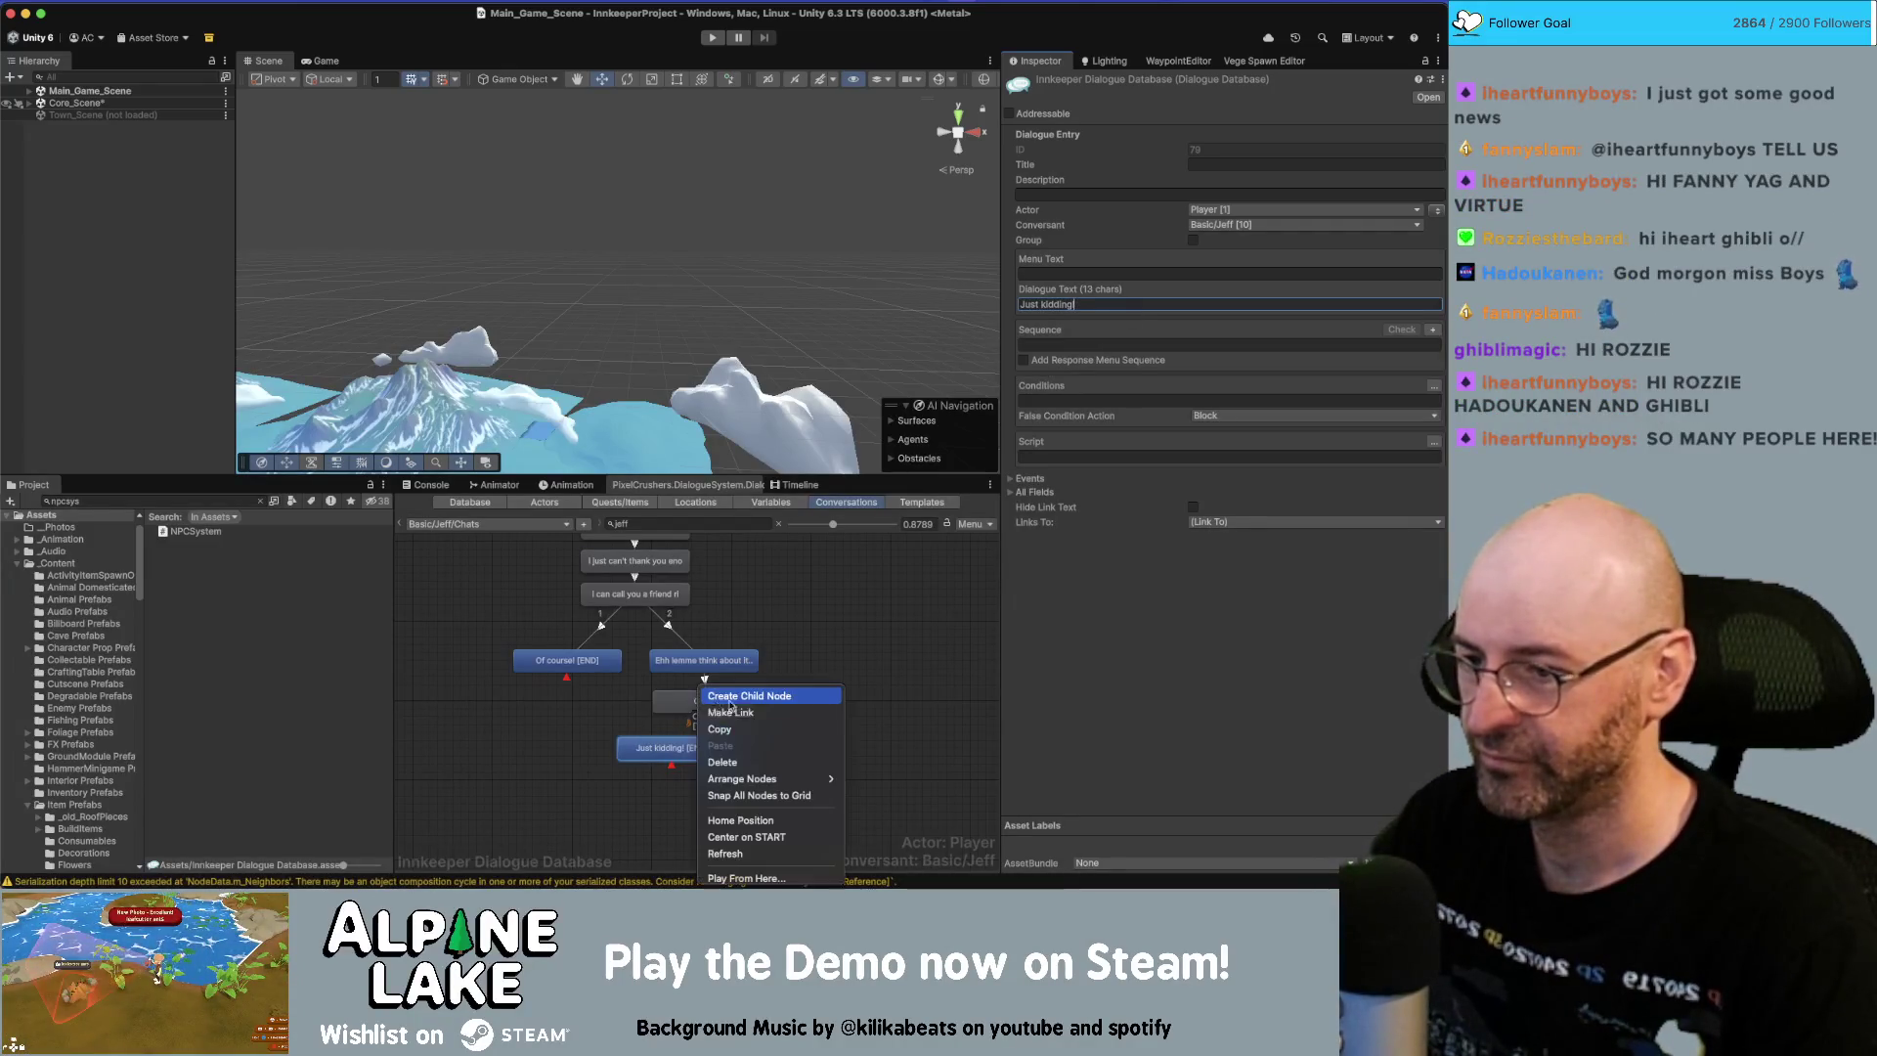
left_click(743, 693)
mouse_move(738, 749)
left_mouse_down()
mouse_move(816, 765)
mouse_move(646, 749)
left_mouse_up()
left_click(770, 751)
left_click(1077, 304)
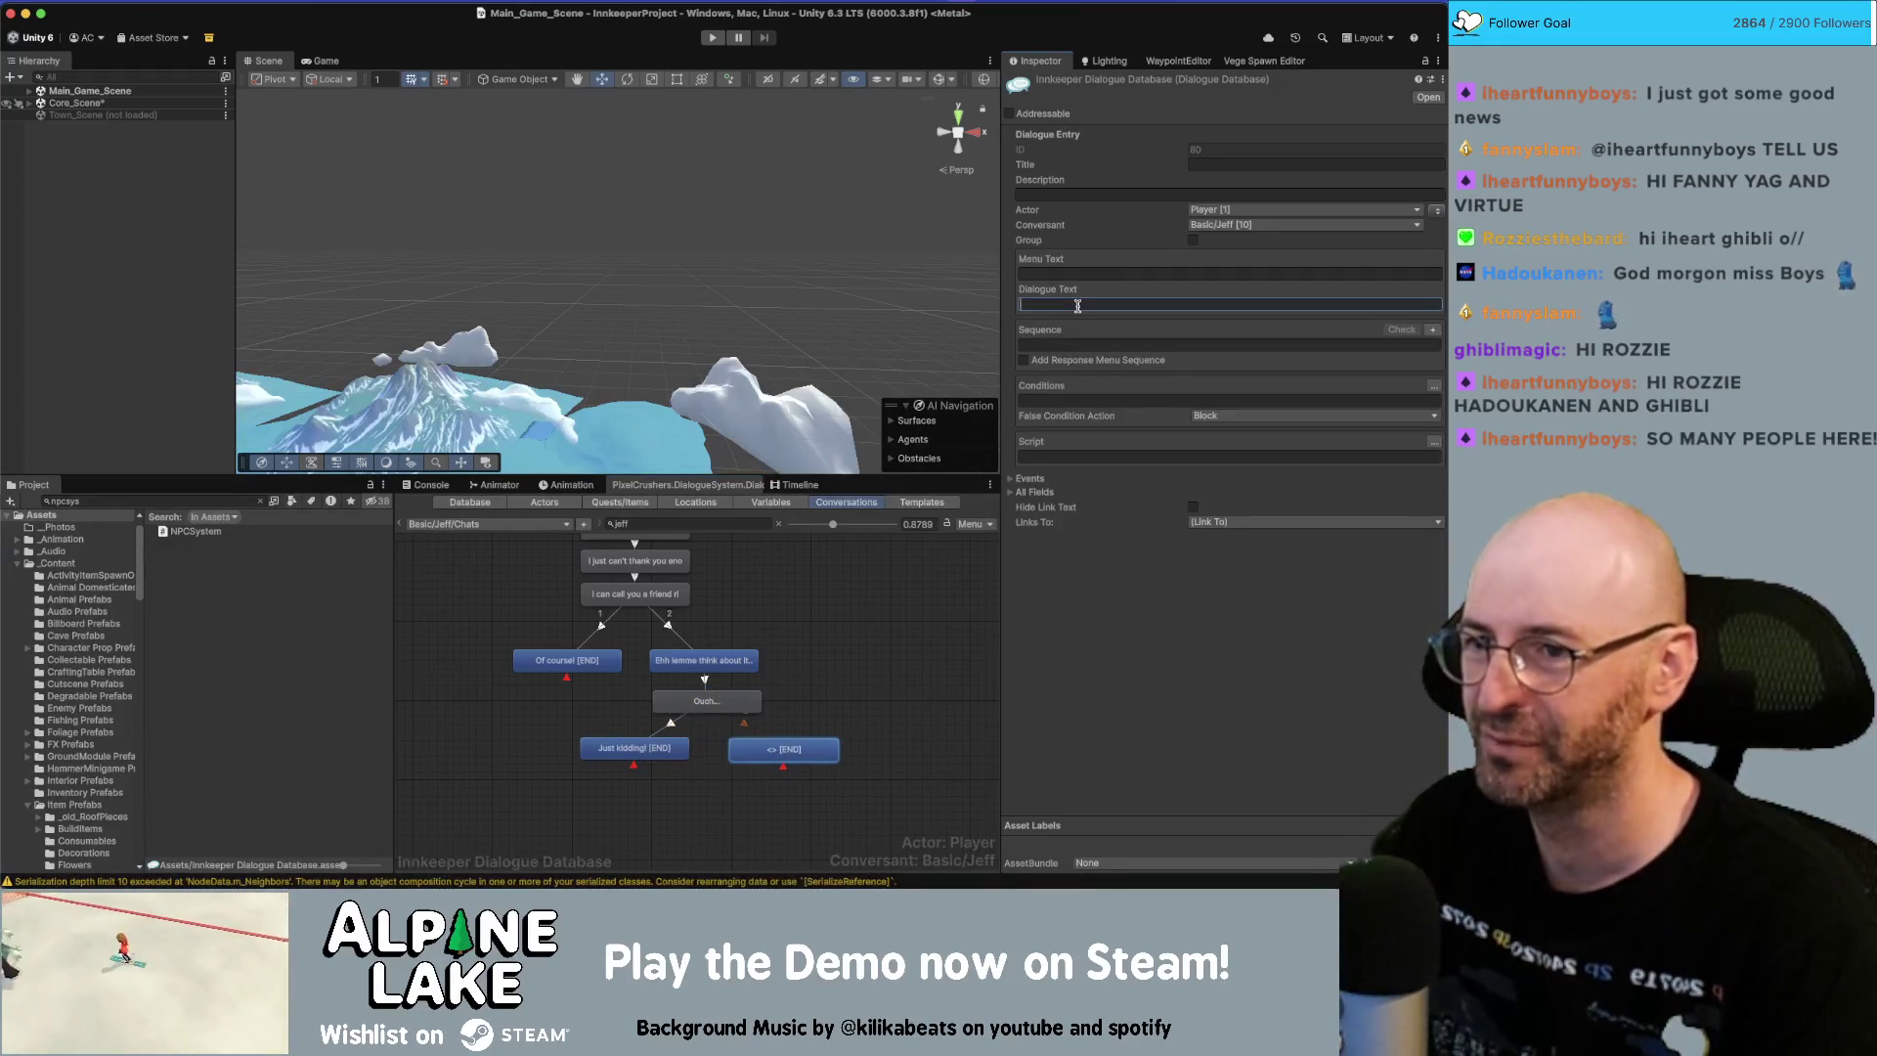
type("Good bye.")
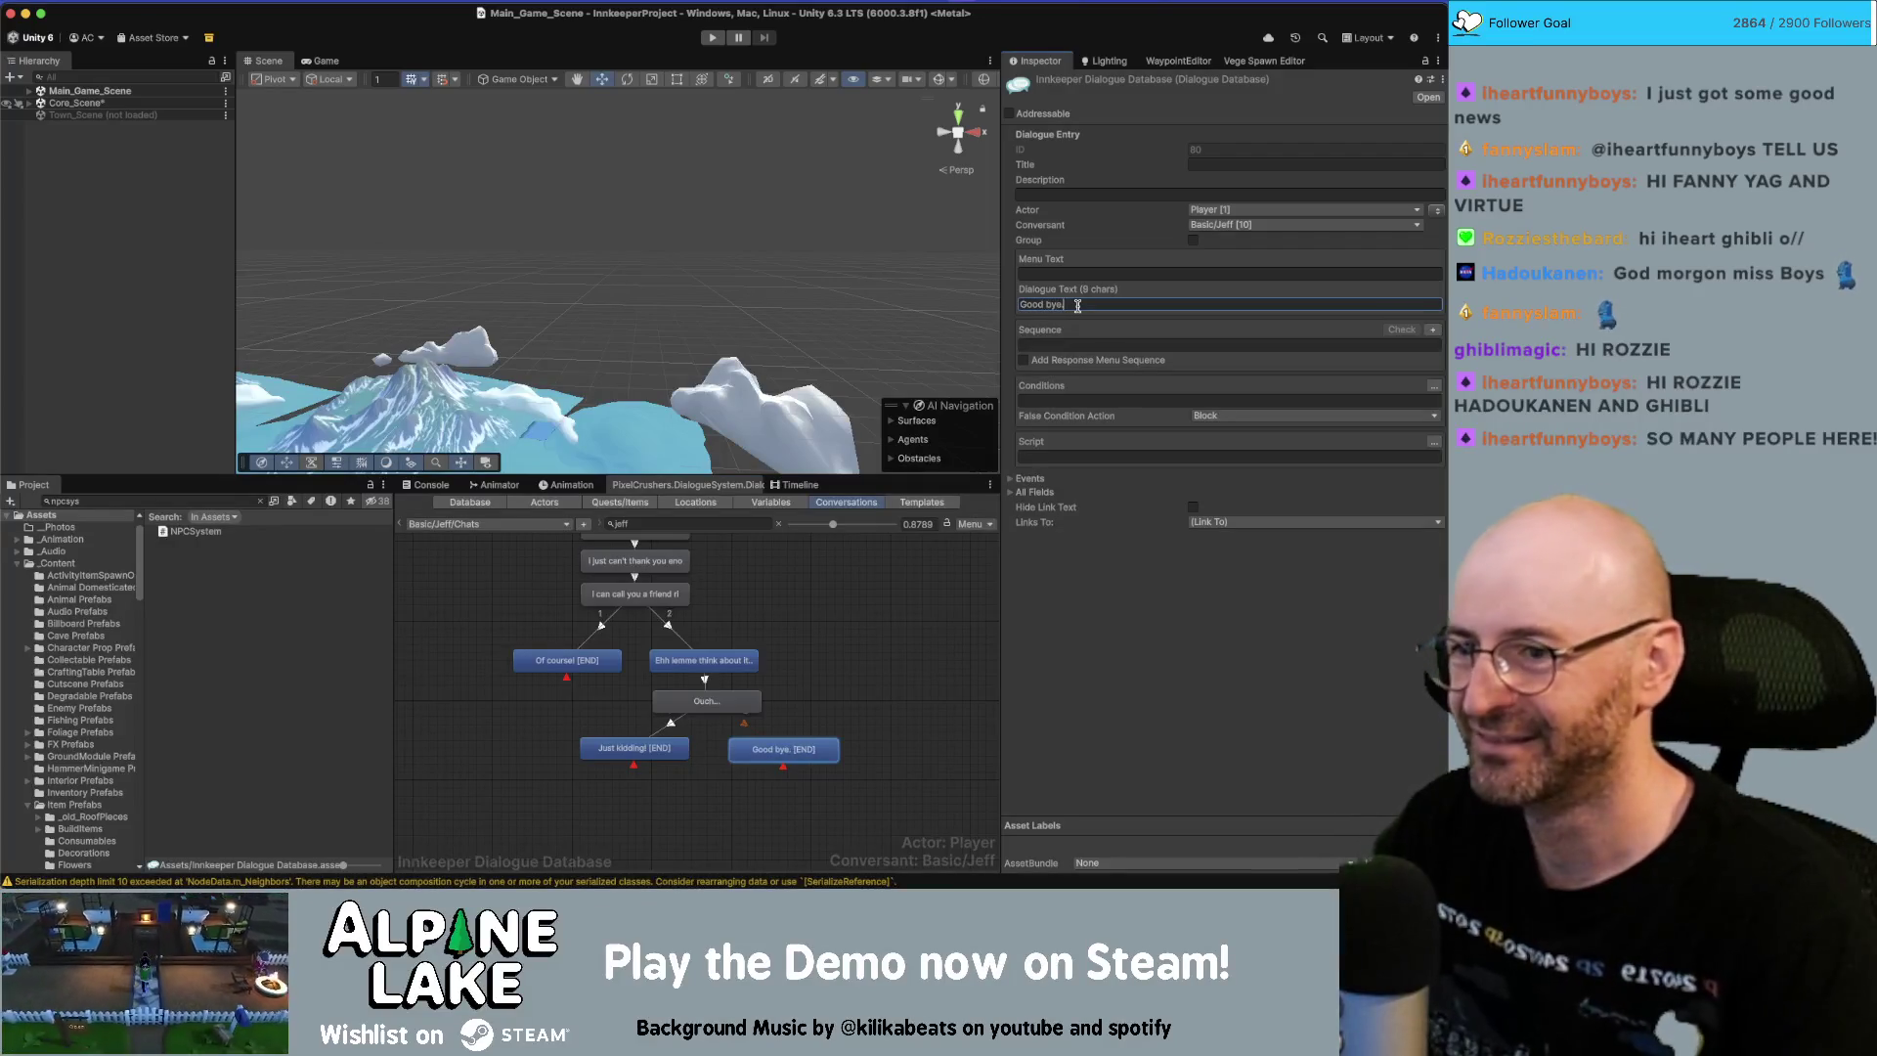
left_click(758, 751)
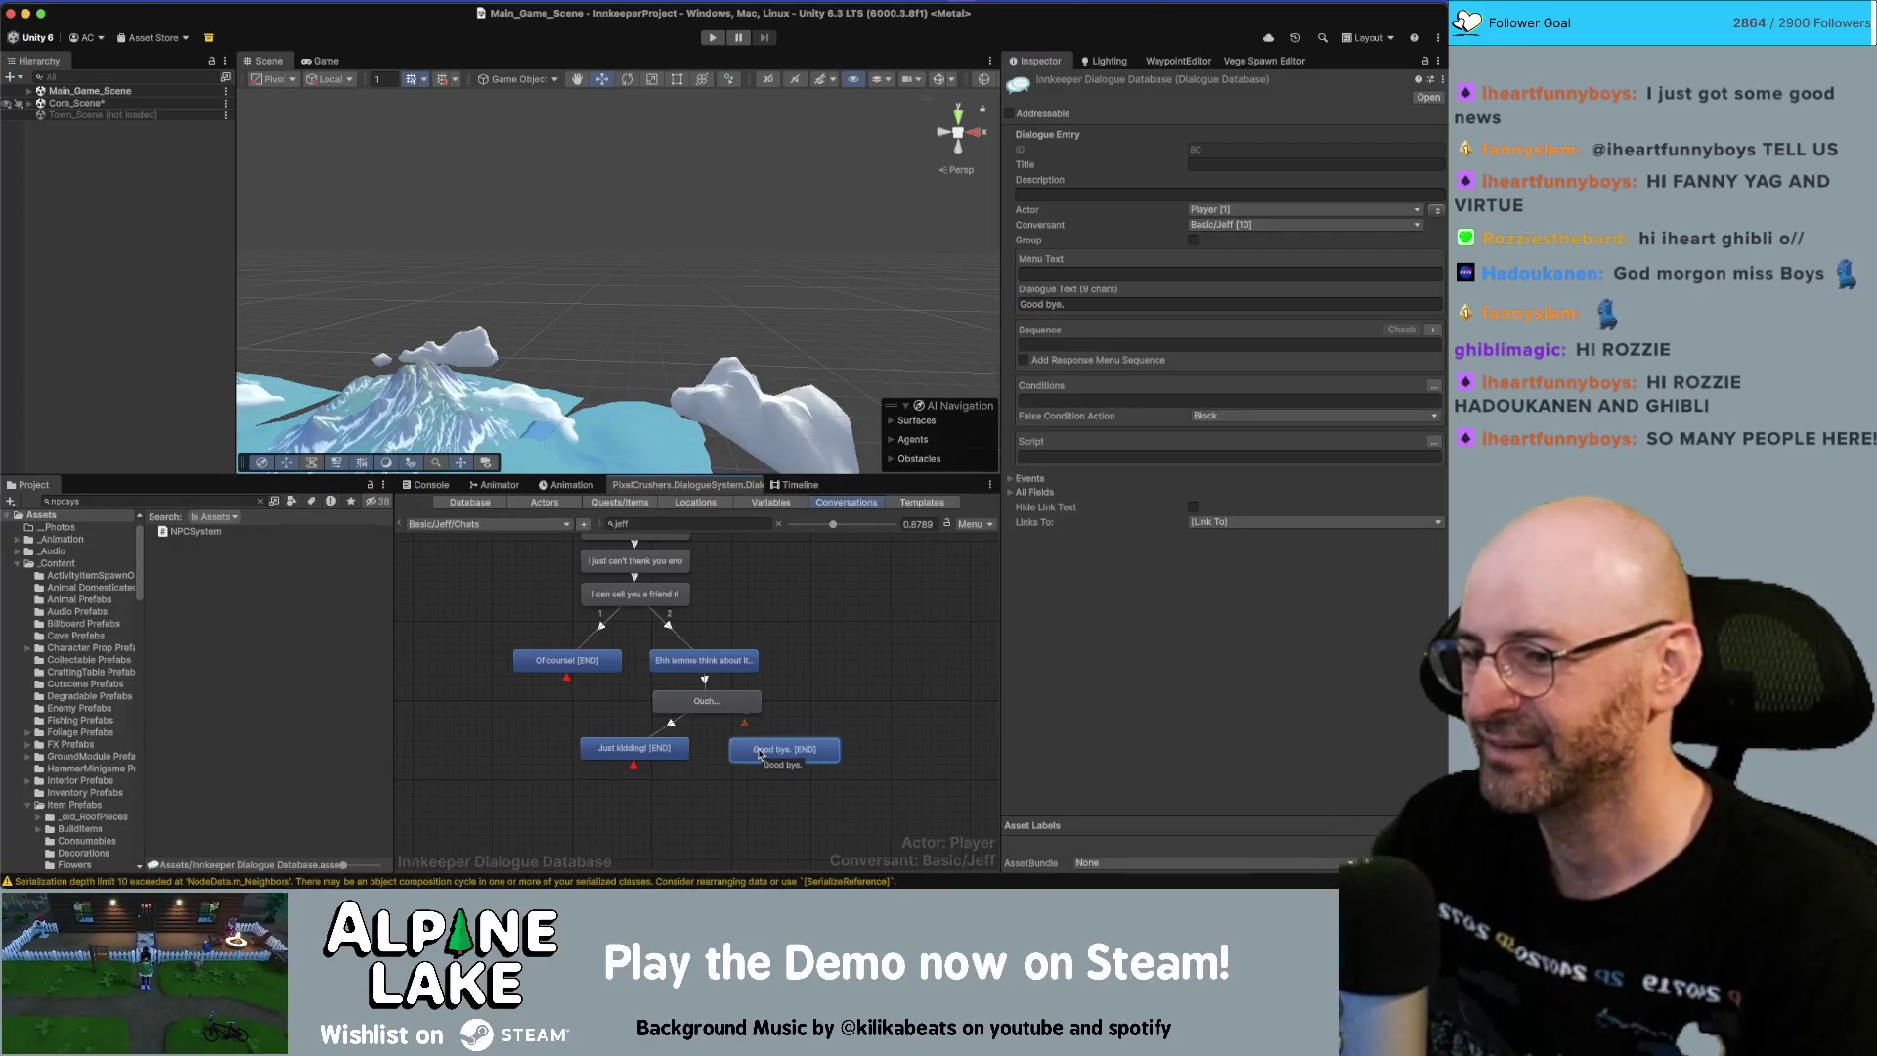
key("Delete")
mouse_move(637, 755)
left_mouse_down()
mouse_move(724, 755)
mouse_move(709, 758)
left_mouse_up()
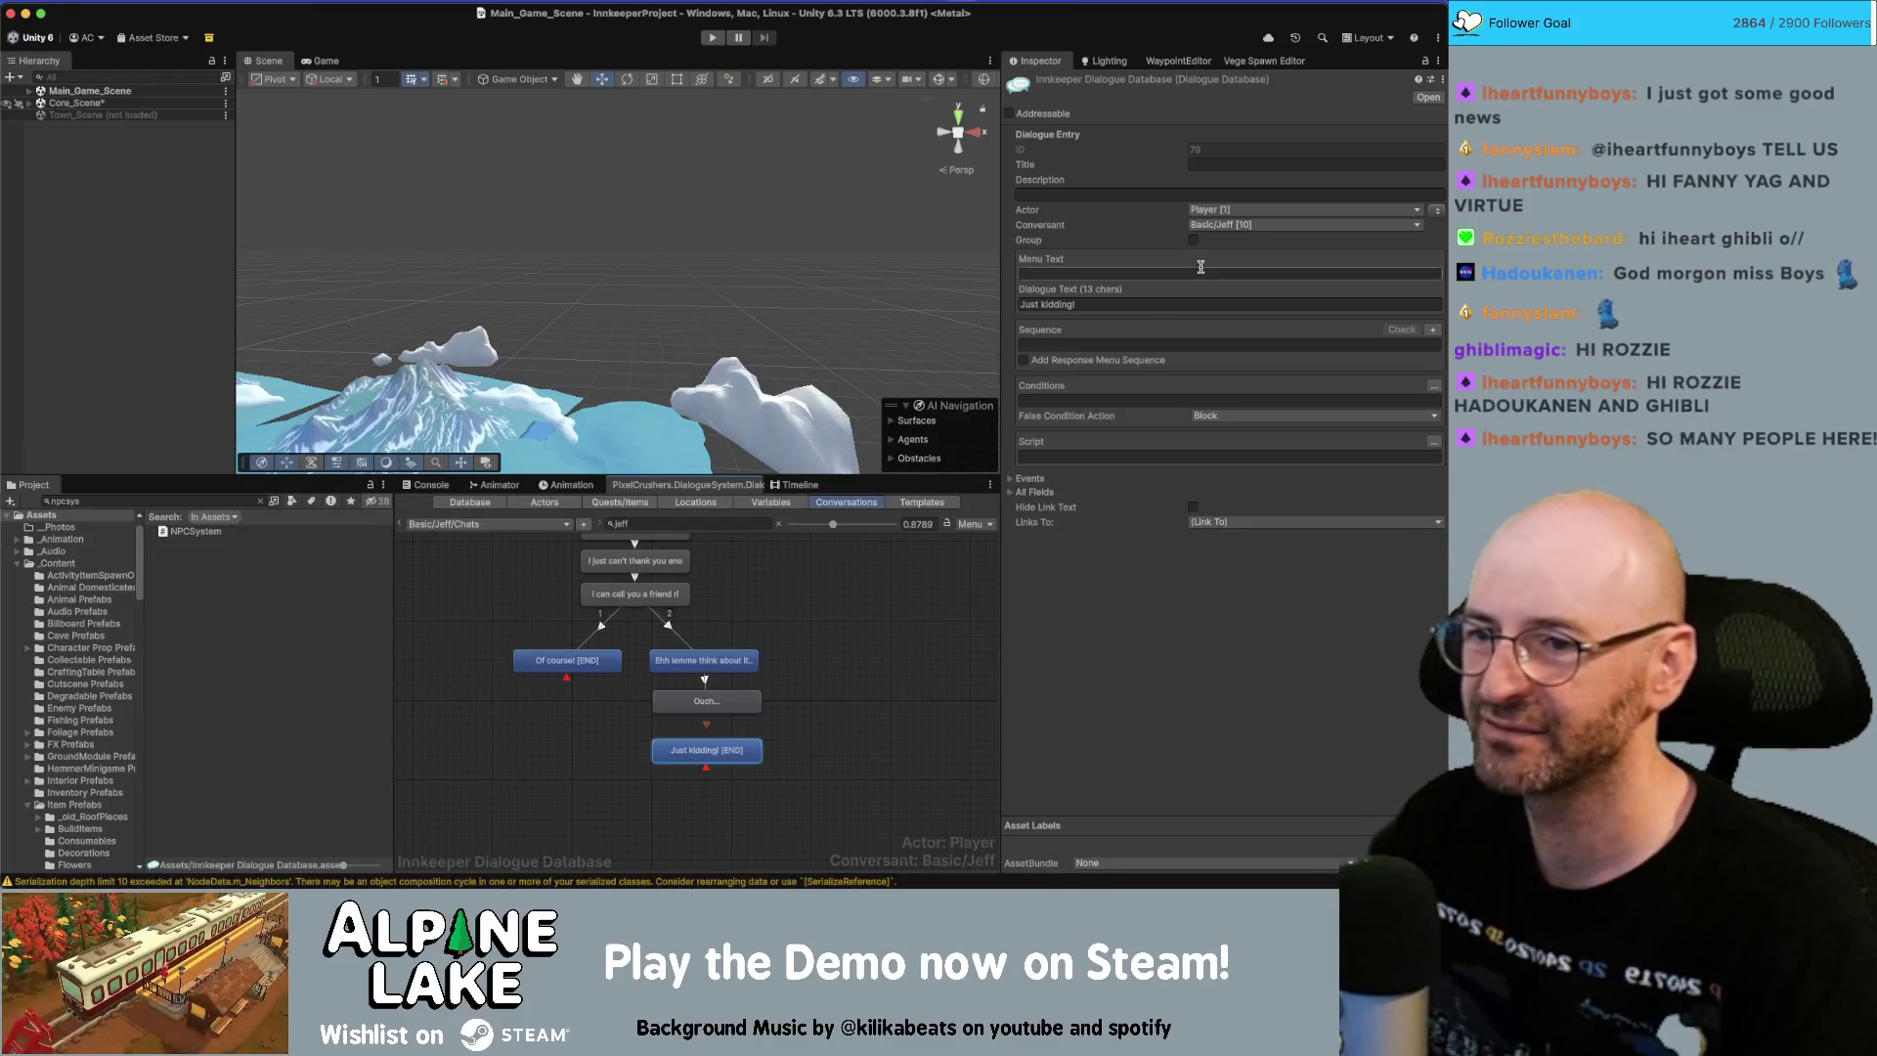
Add a child after 'Just kidding!' reading 'Phew, thanks for the involuntary flop sweat.'.
right_click(717, 751)
left_click(758, 695)
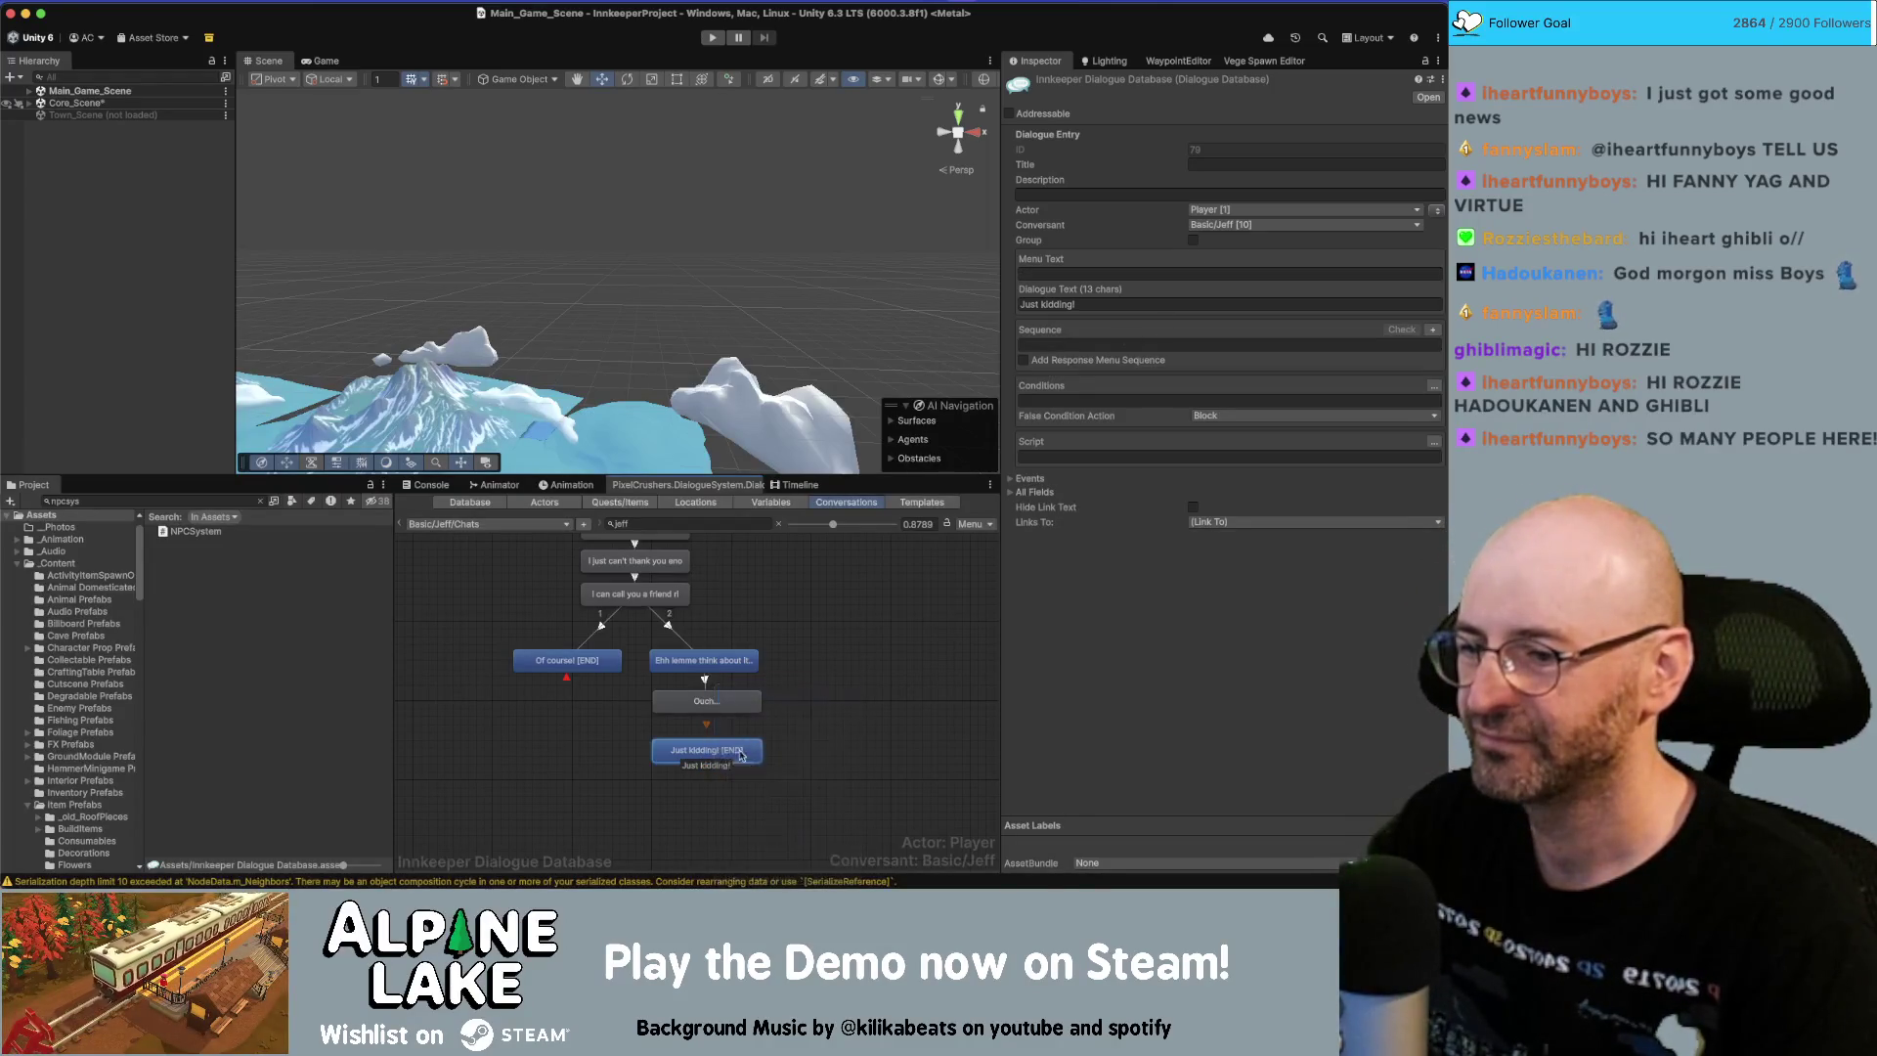
left_click(1151, 304)
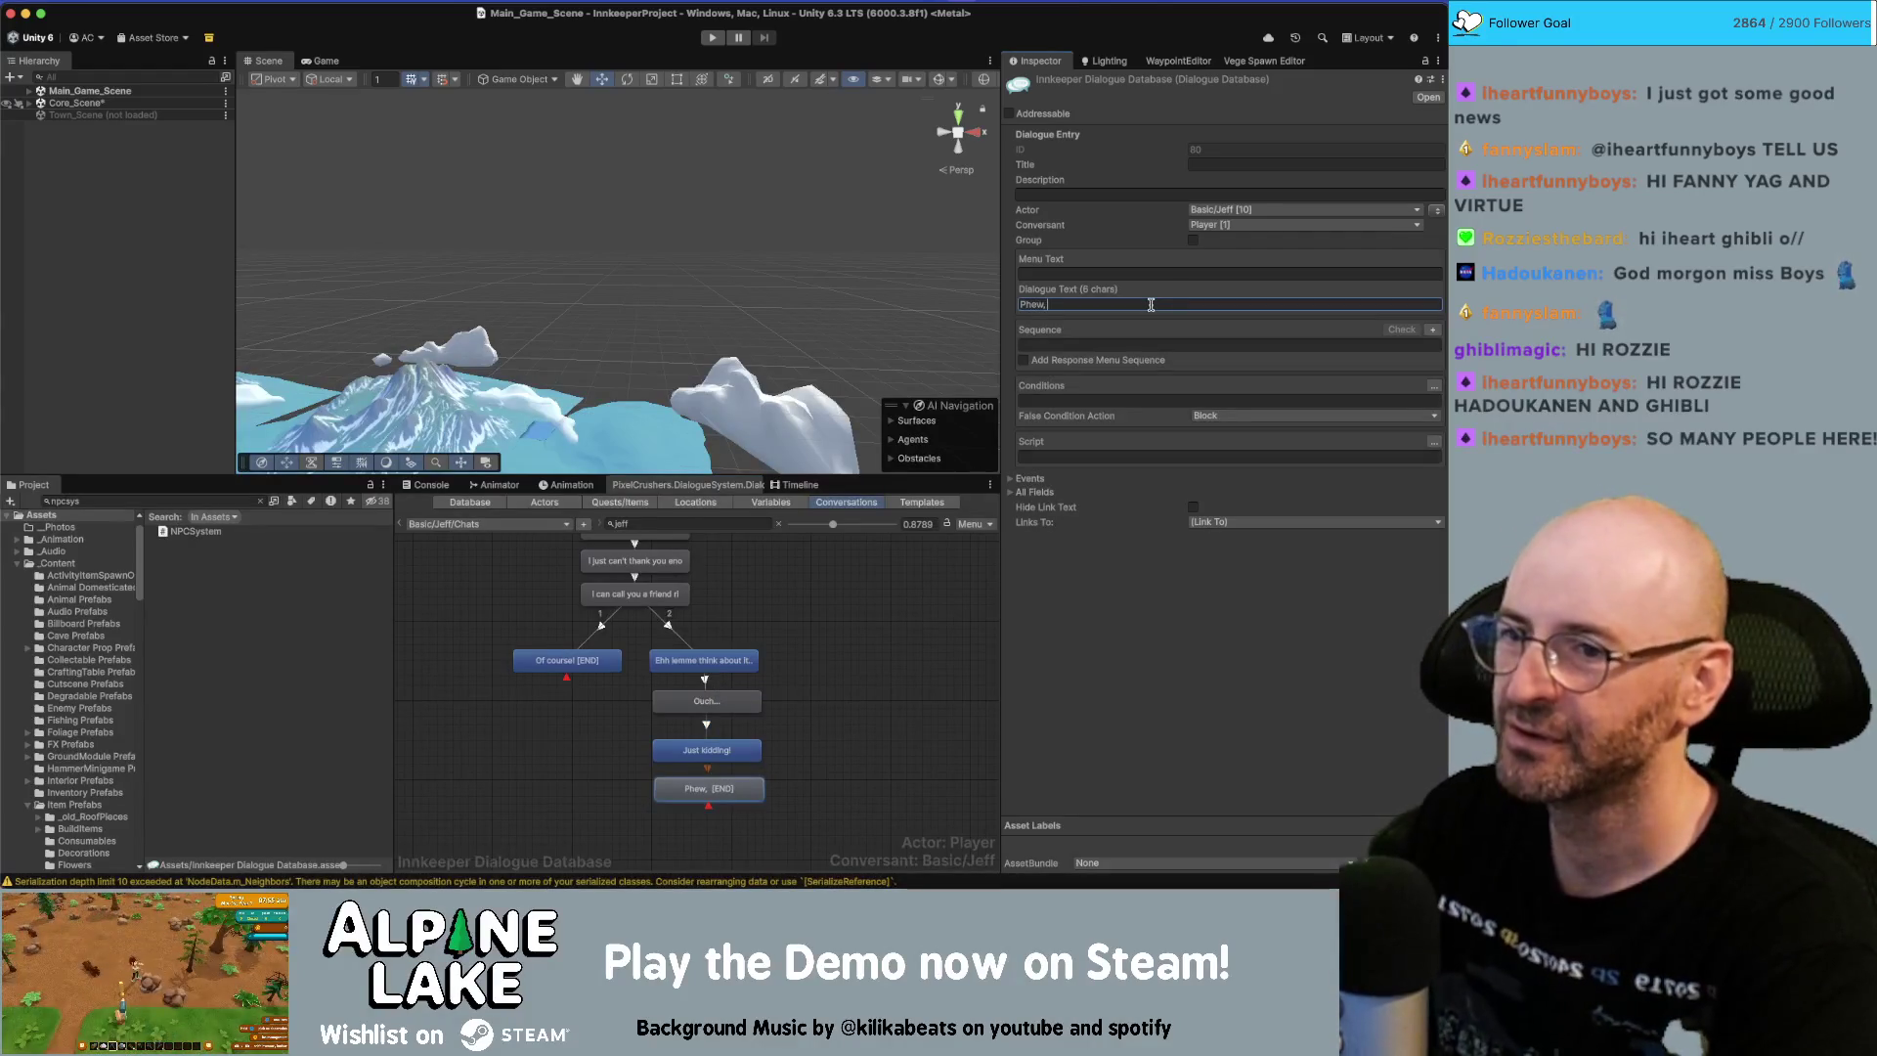
type("thanks")
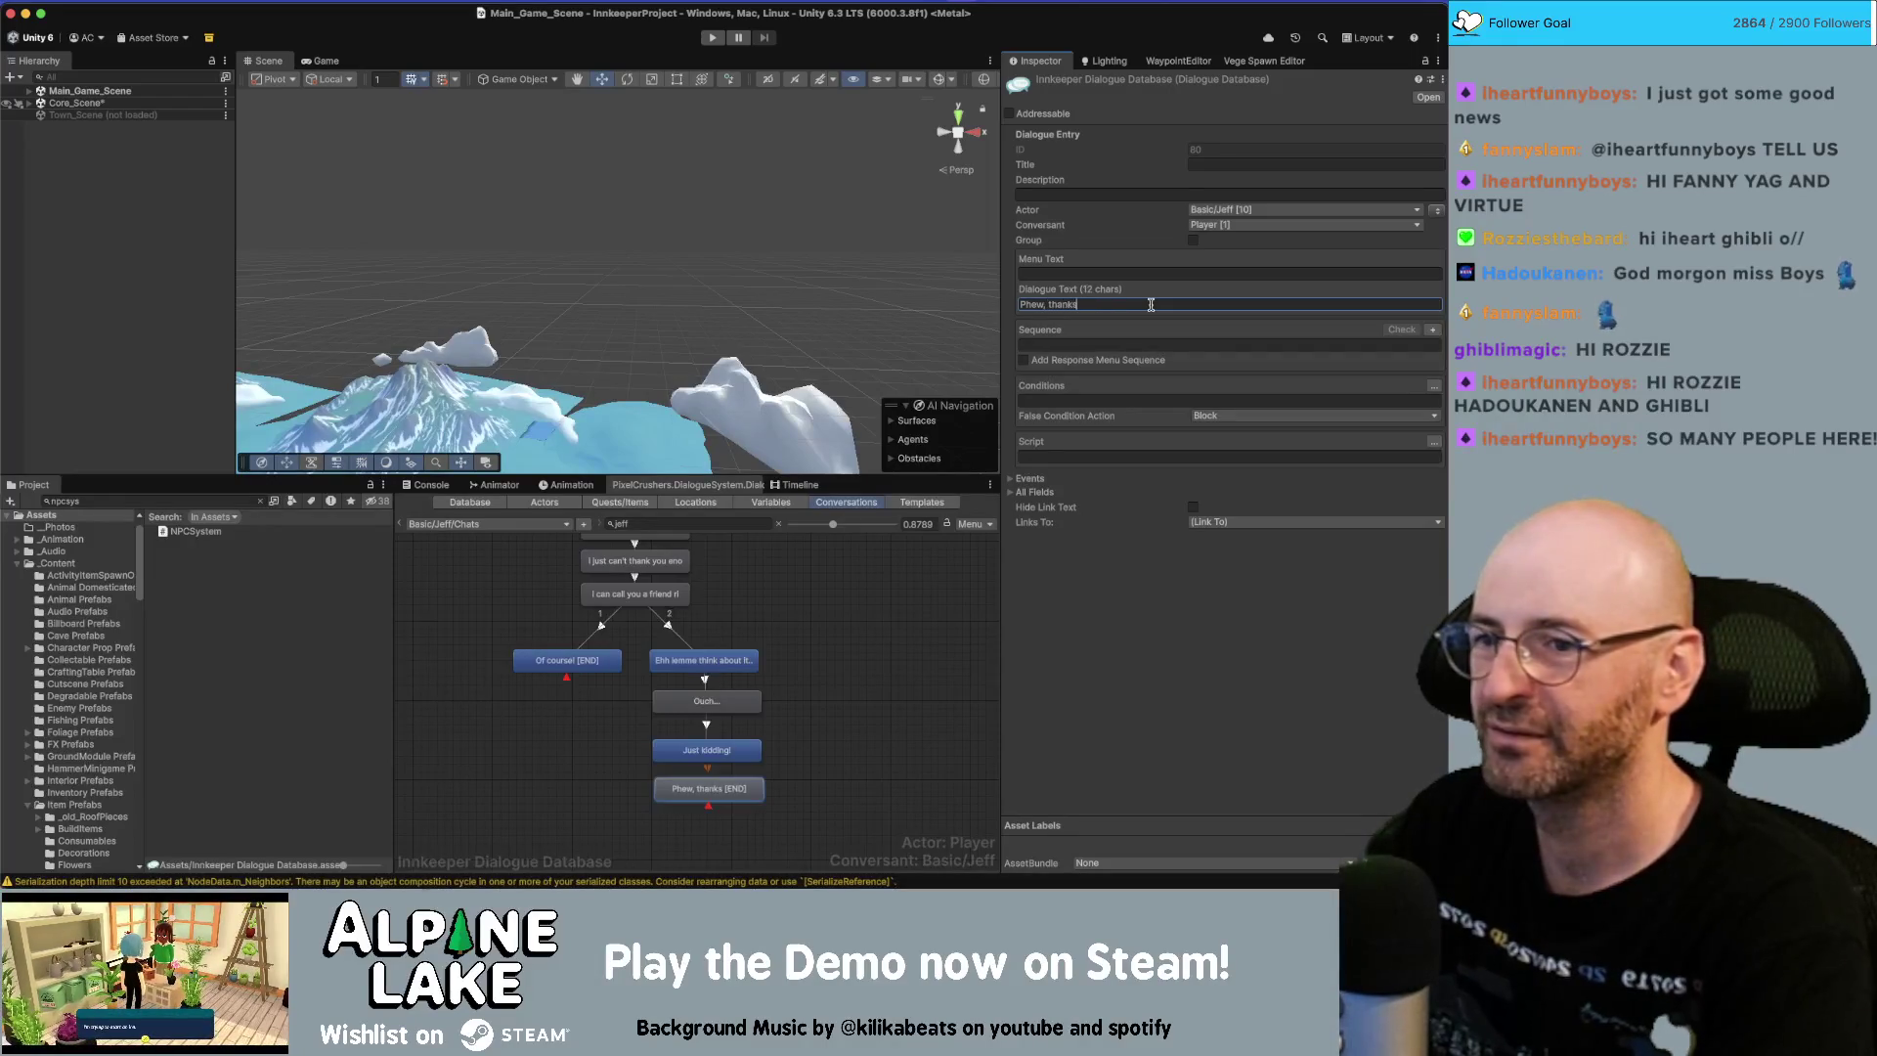
type(" for the fl")
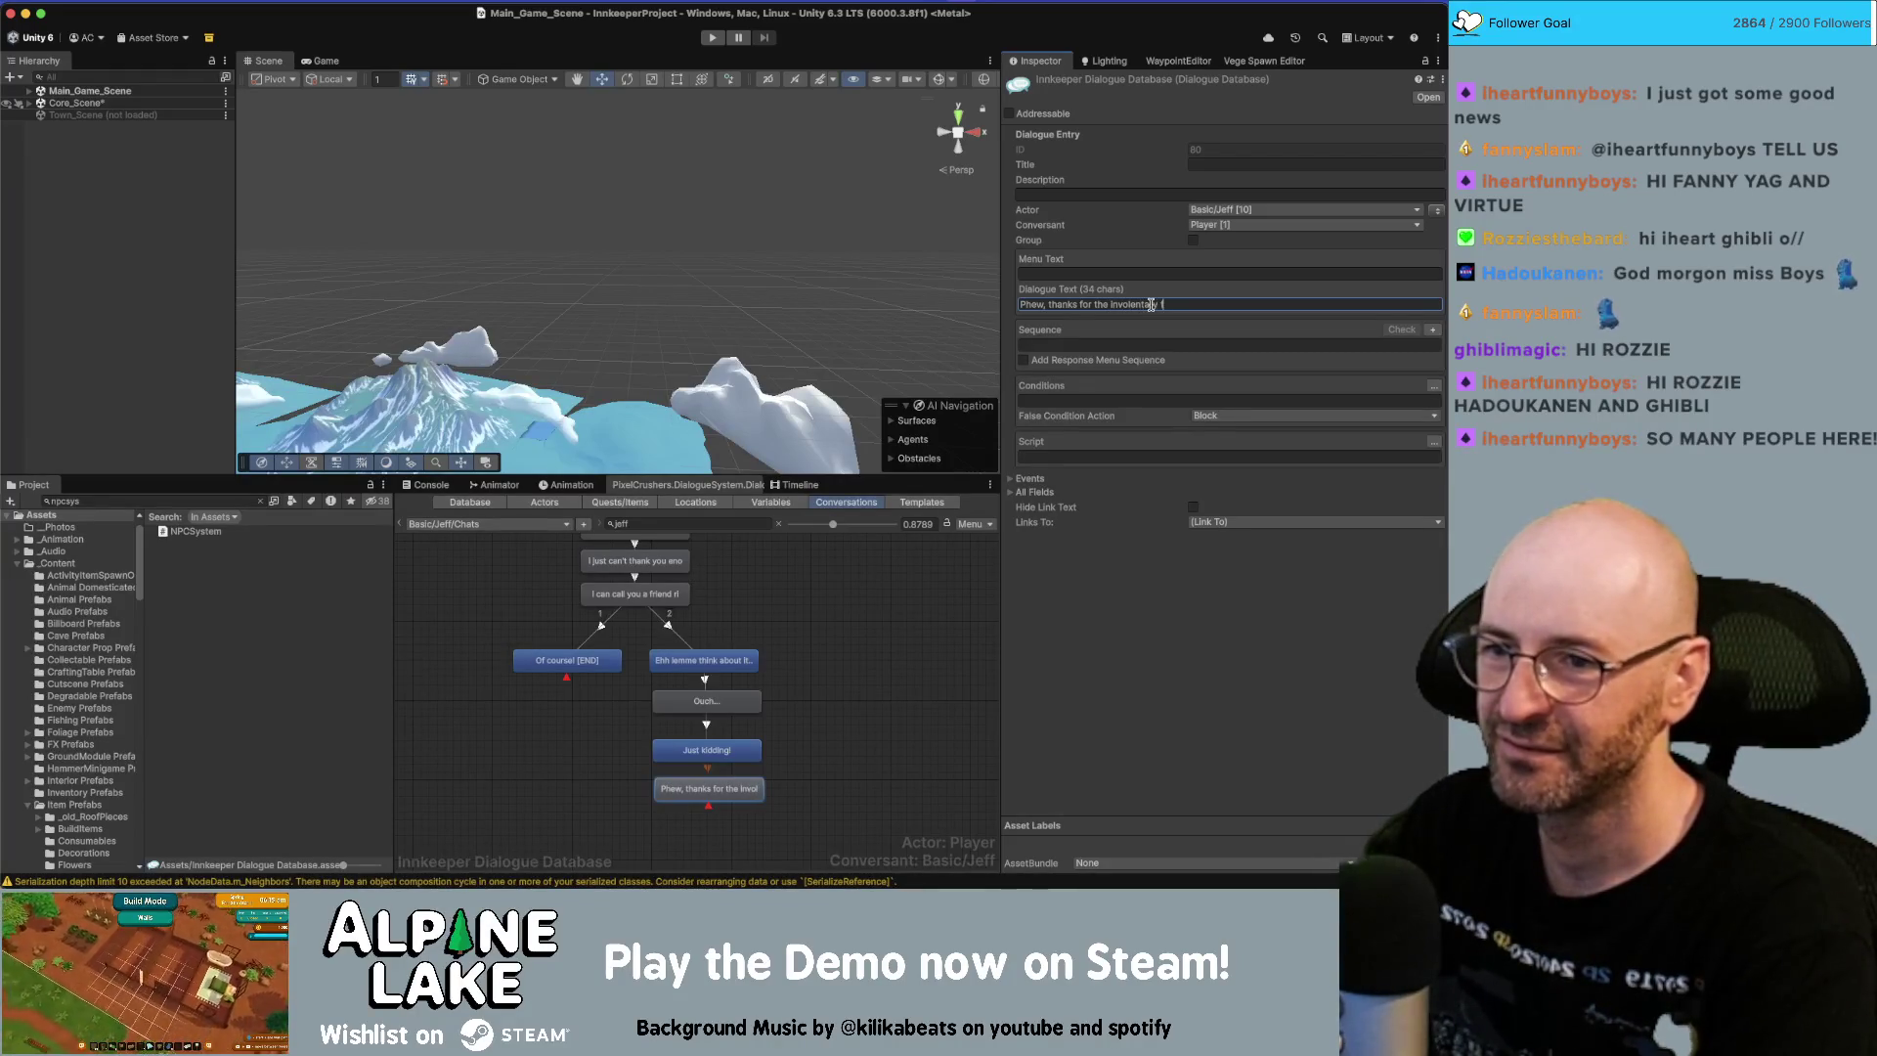
type(".")
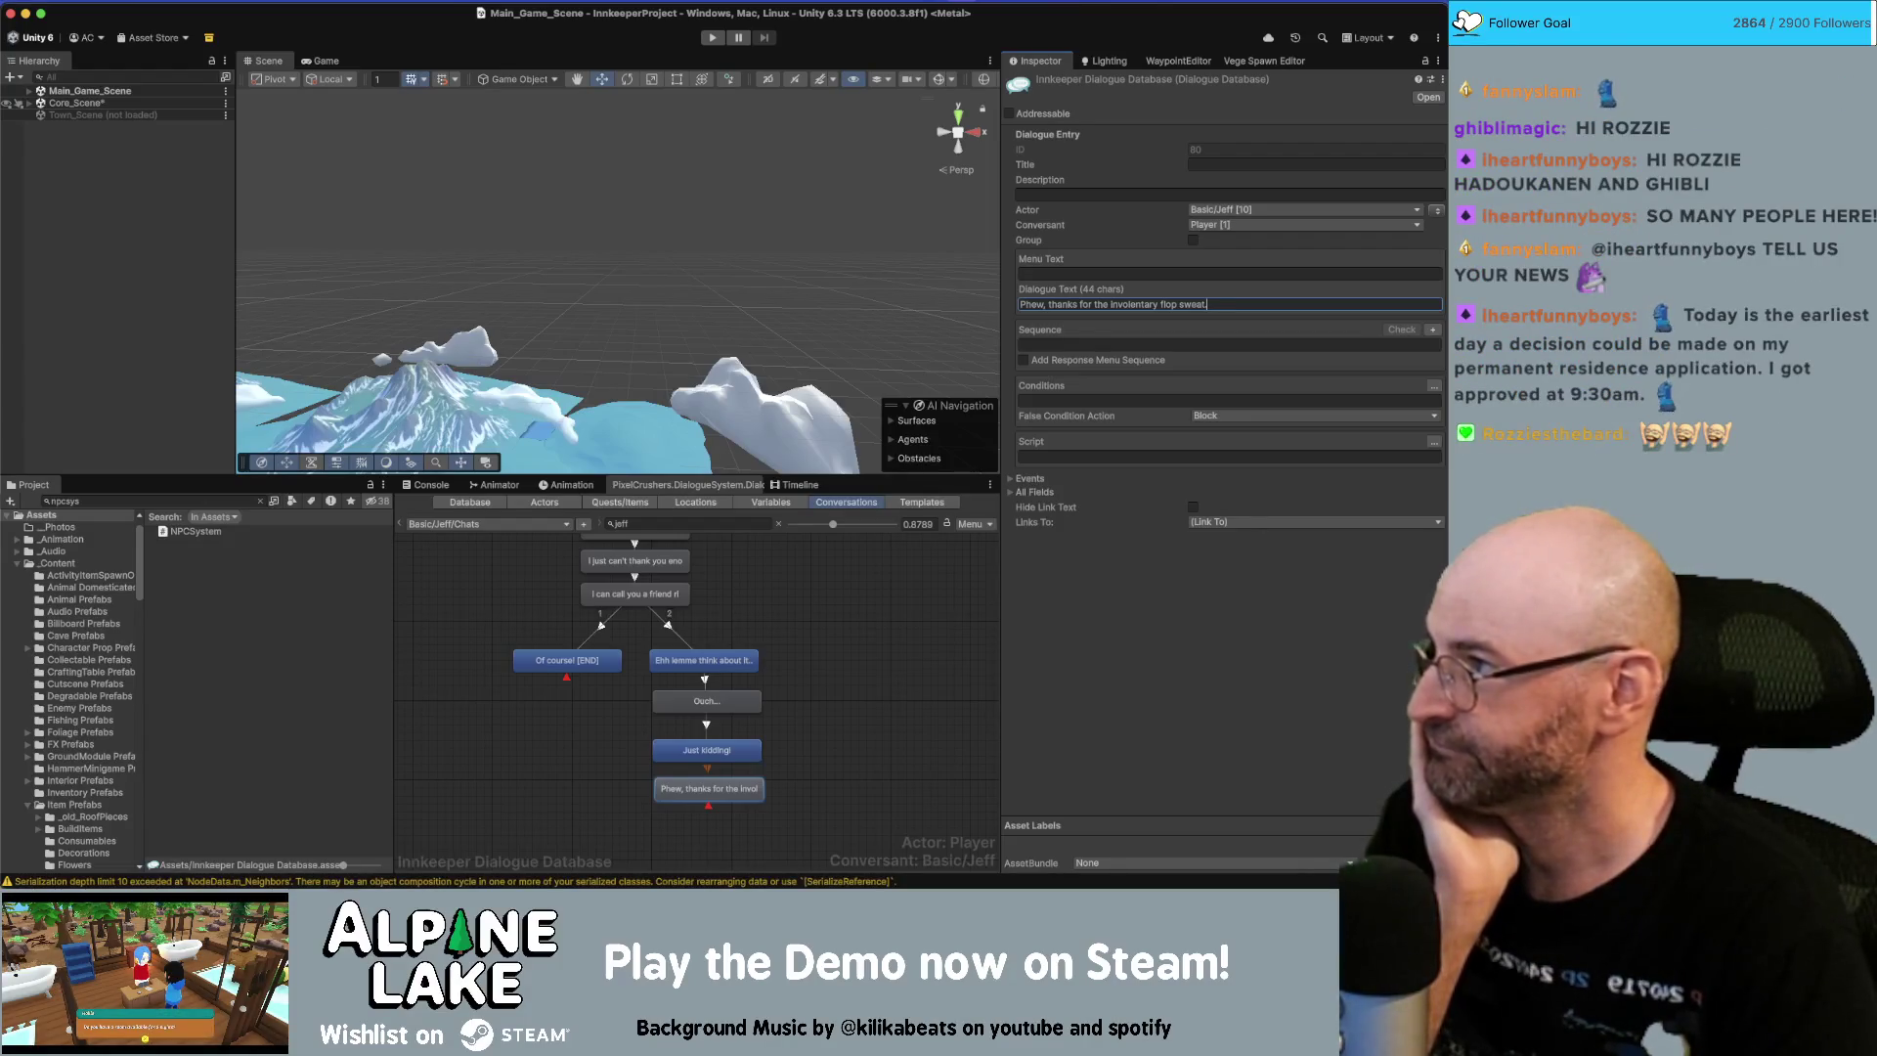
left_click_drag(765, 825, 694, 741)
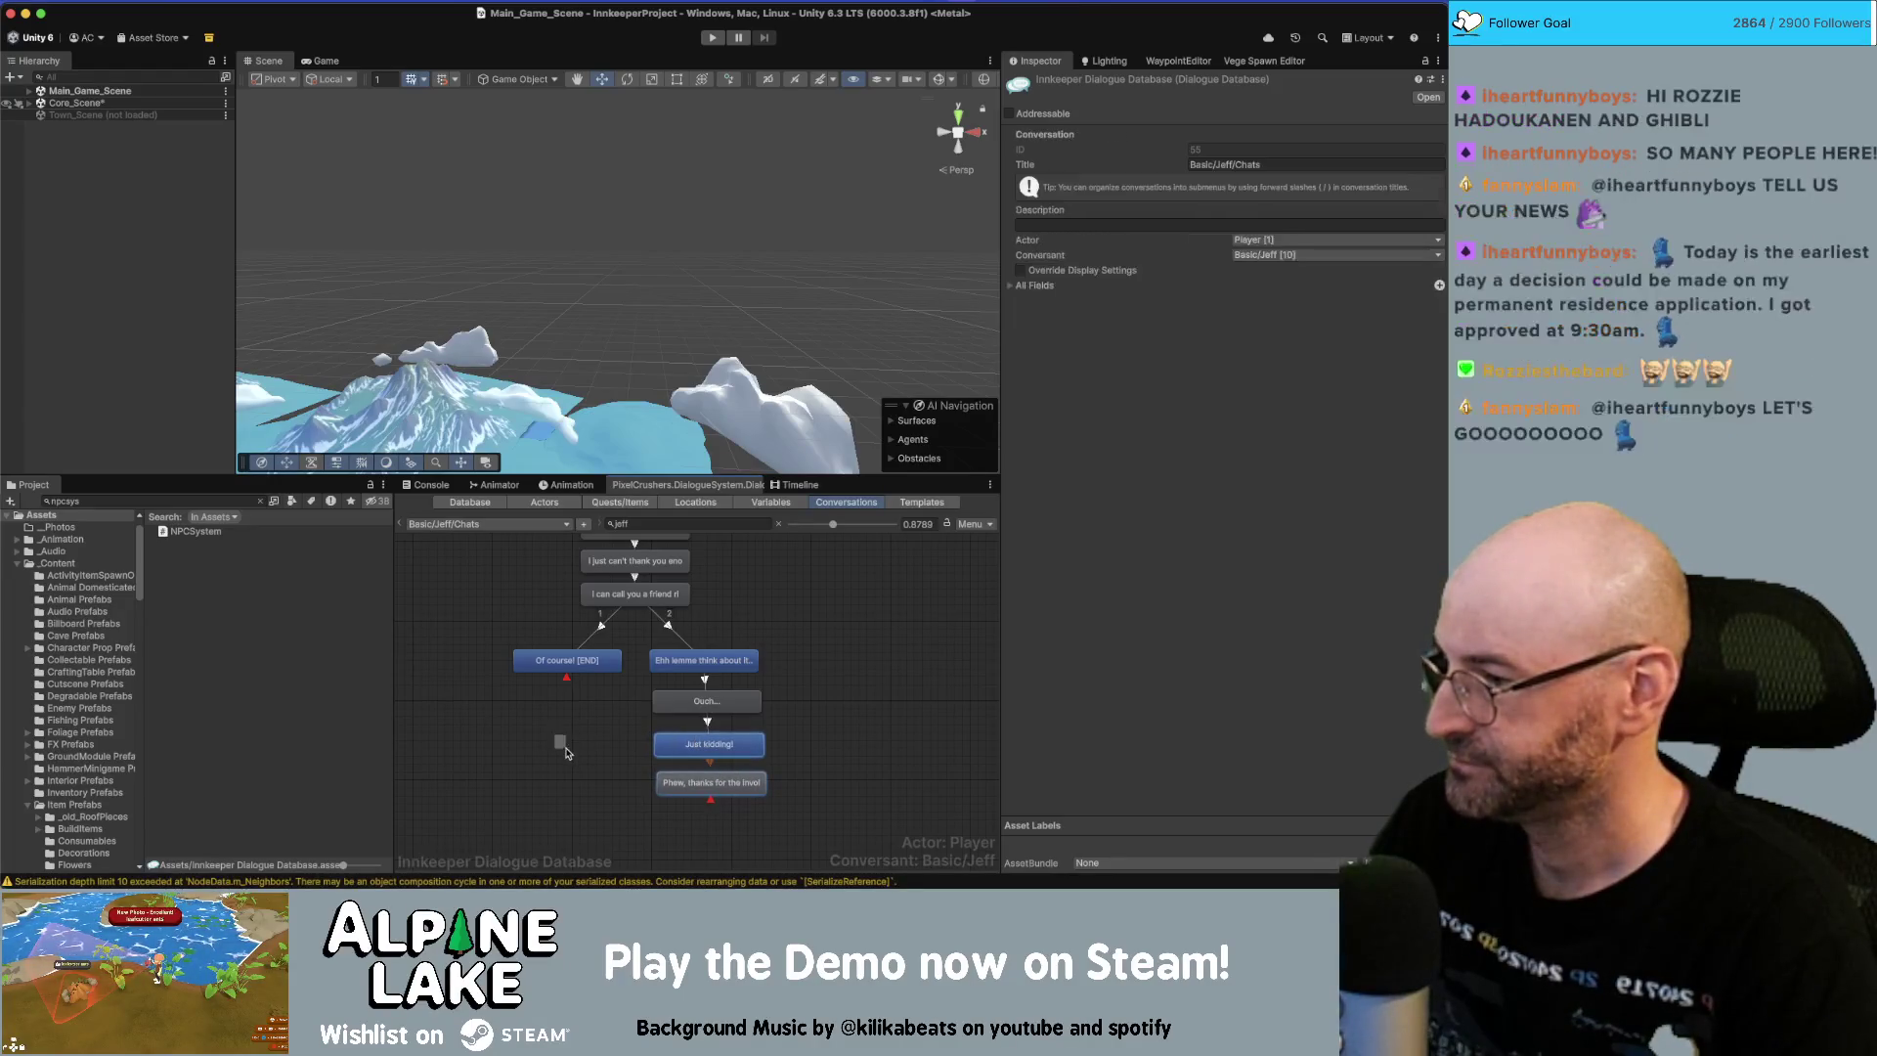
left_click(563, 744)
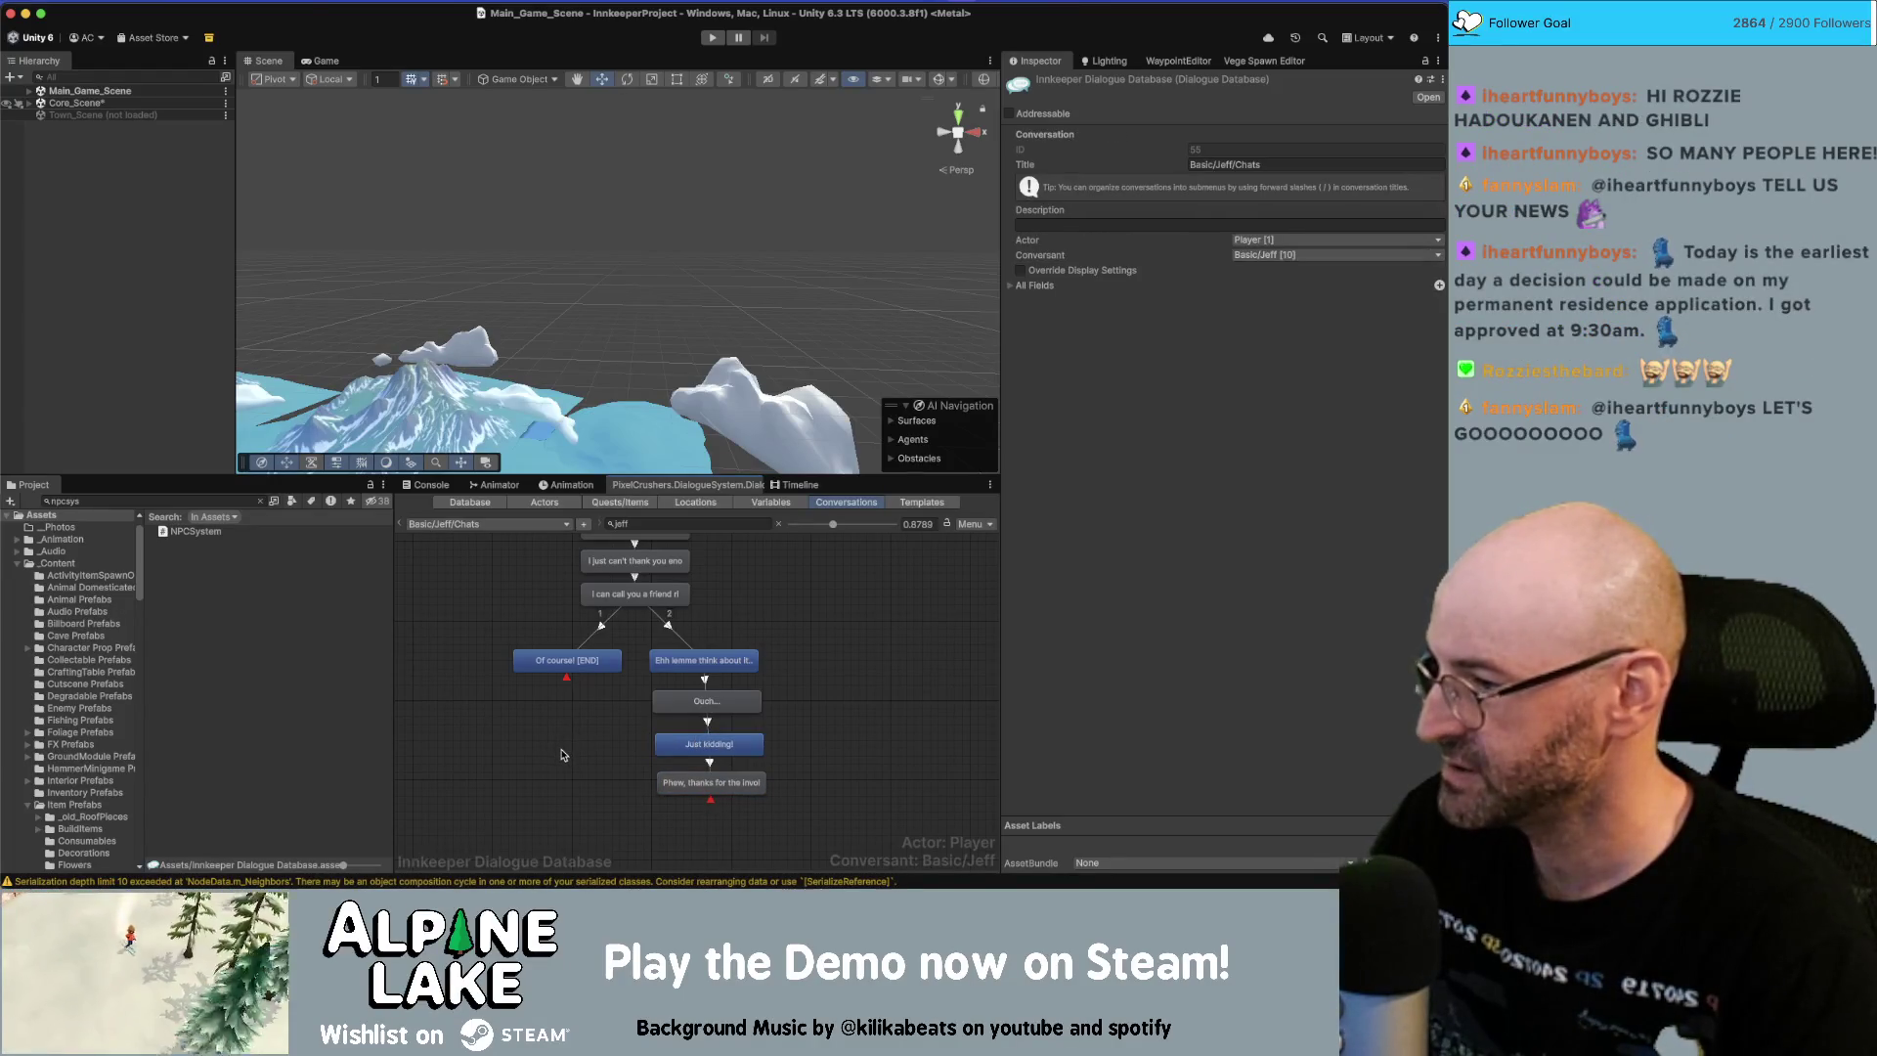
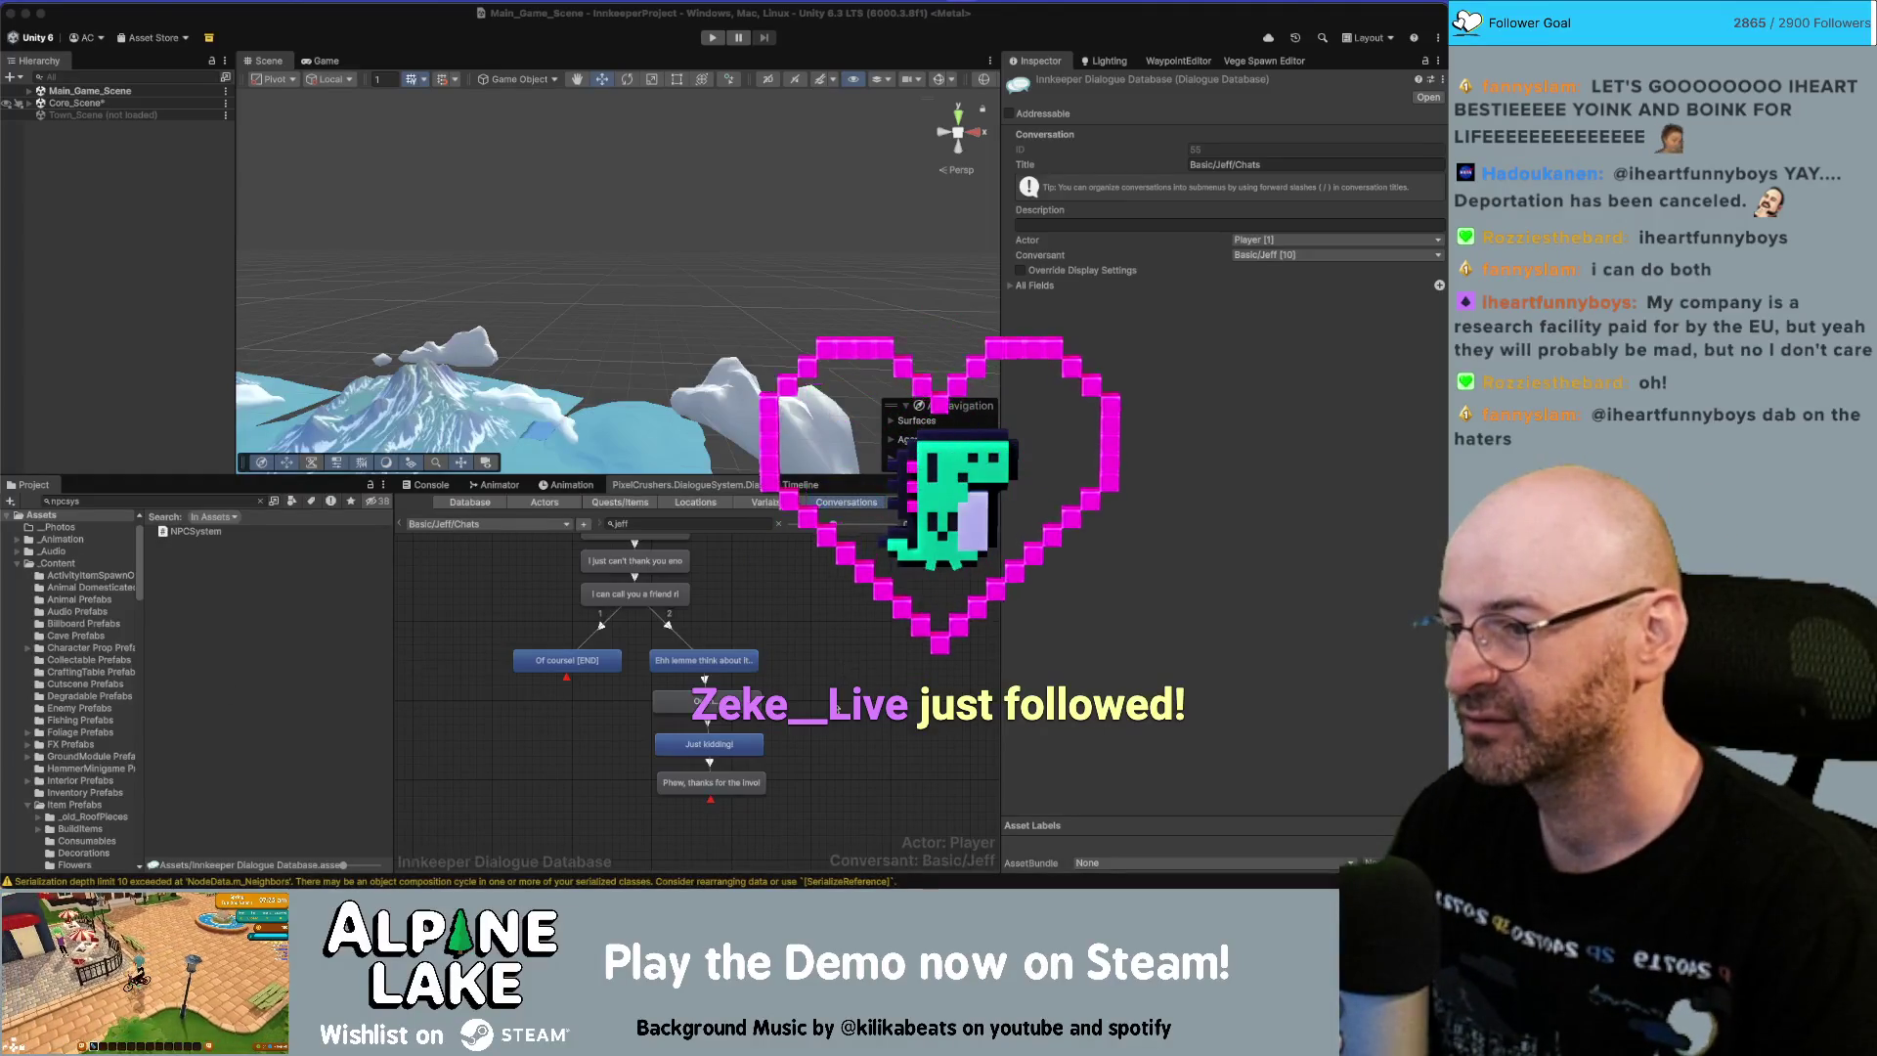
Zoom out and drag the box-selected block of Jeff's chat nodes further right in the graph.
scroll(819, 645, "up", 2)
scroll(812, 675, "up", 5)
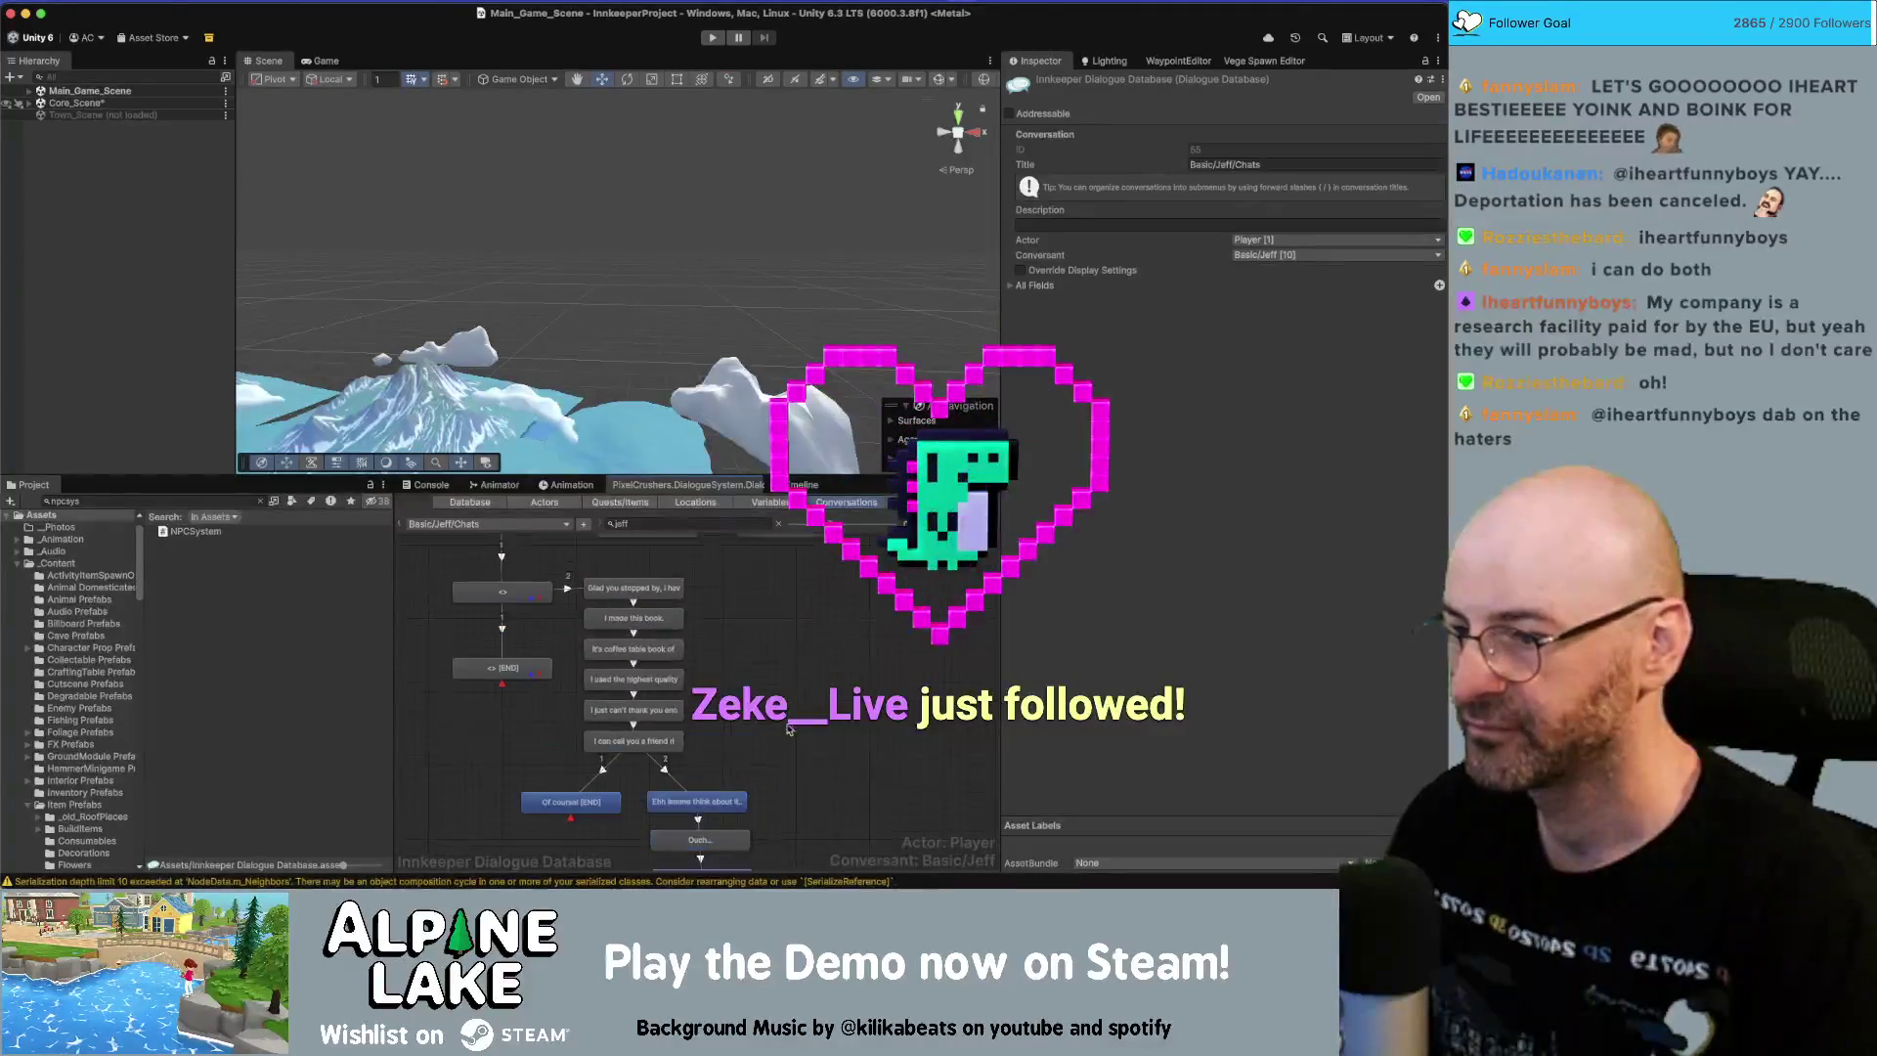
scroll(787, 736, "down", 3)
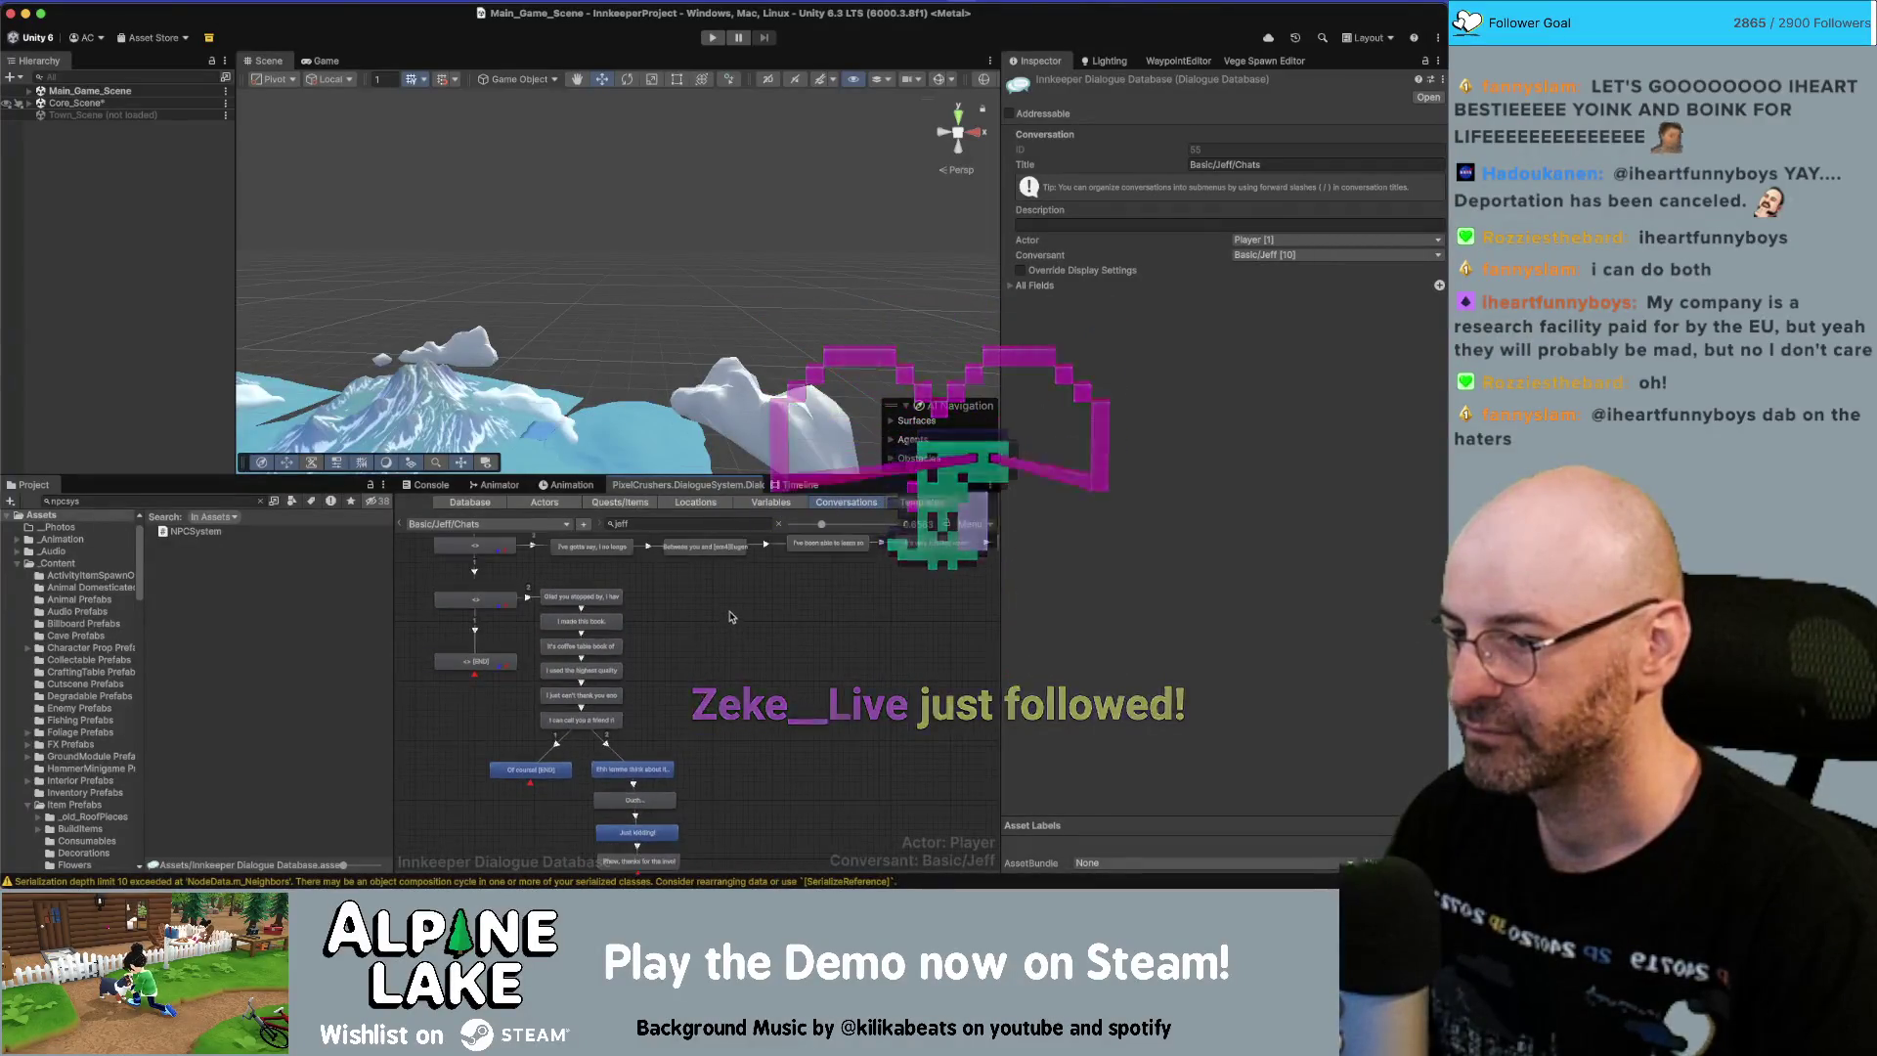
mouse_move(739, 851)
left_mouse_down()
mouse_move(586, 577)
mouse_move(574, 590)
mouse_move(709, 598)
left_mouse_up()
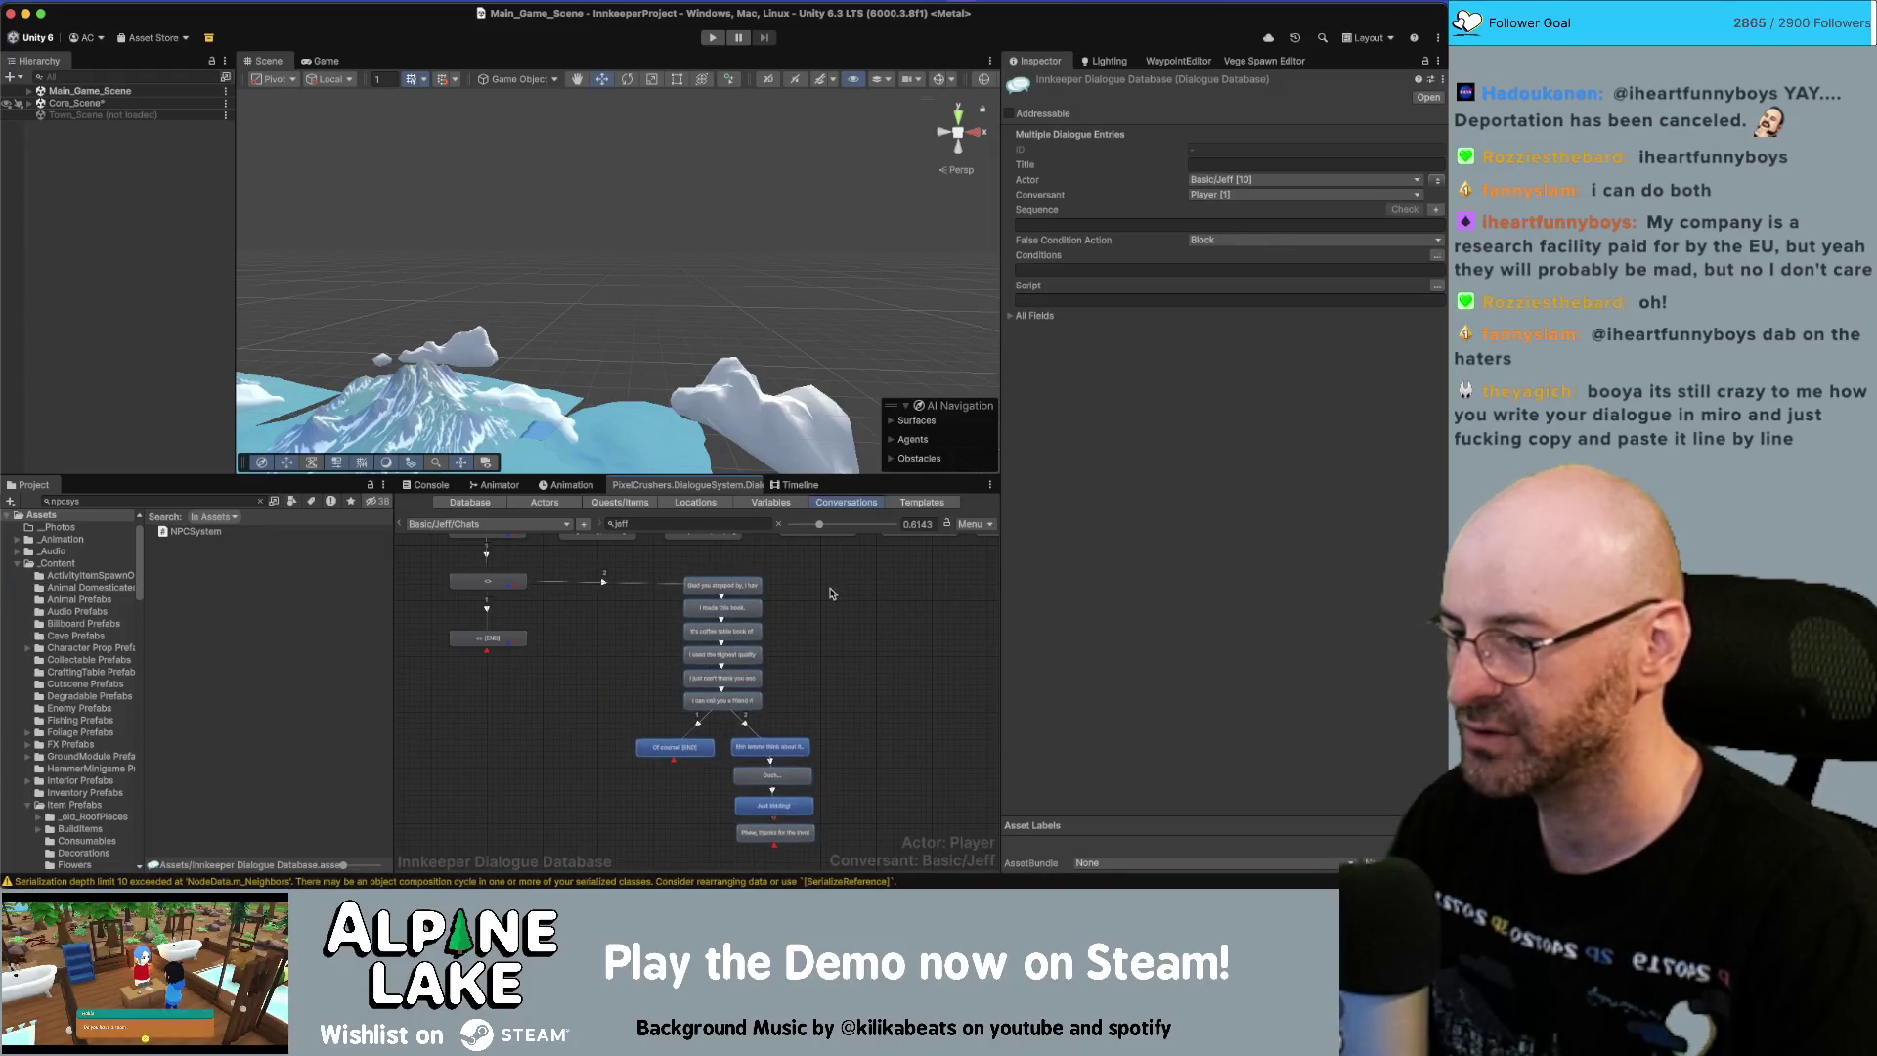
left_click(864, 777)
left_click_drag(865, 776, 842, 702)
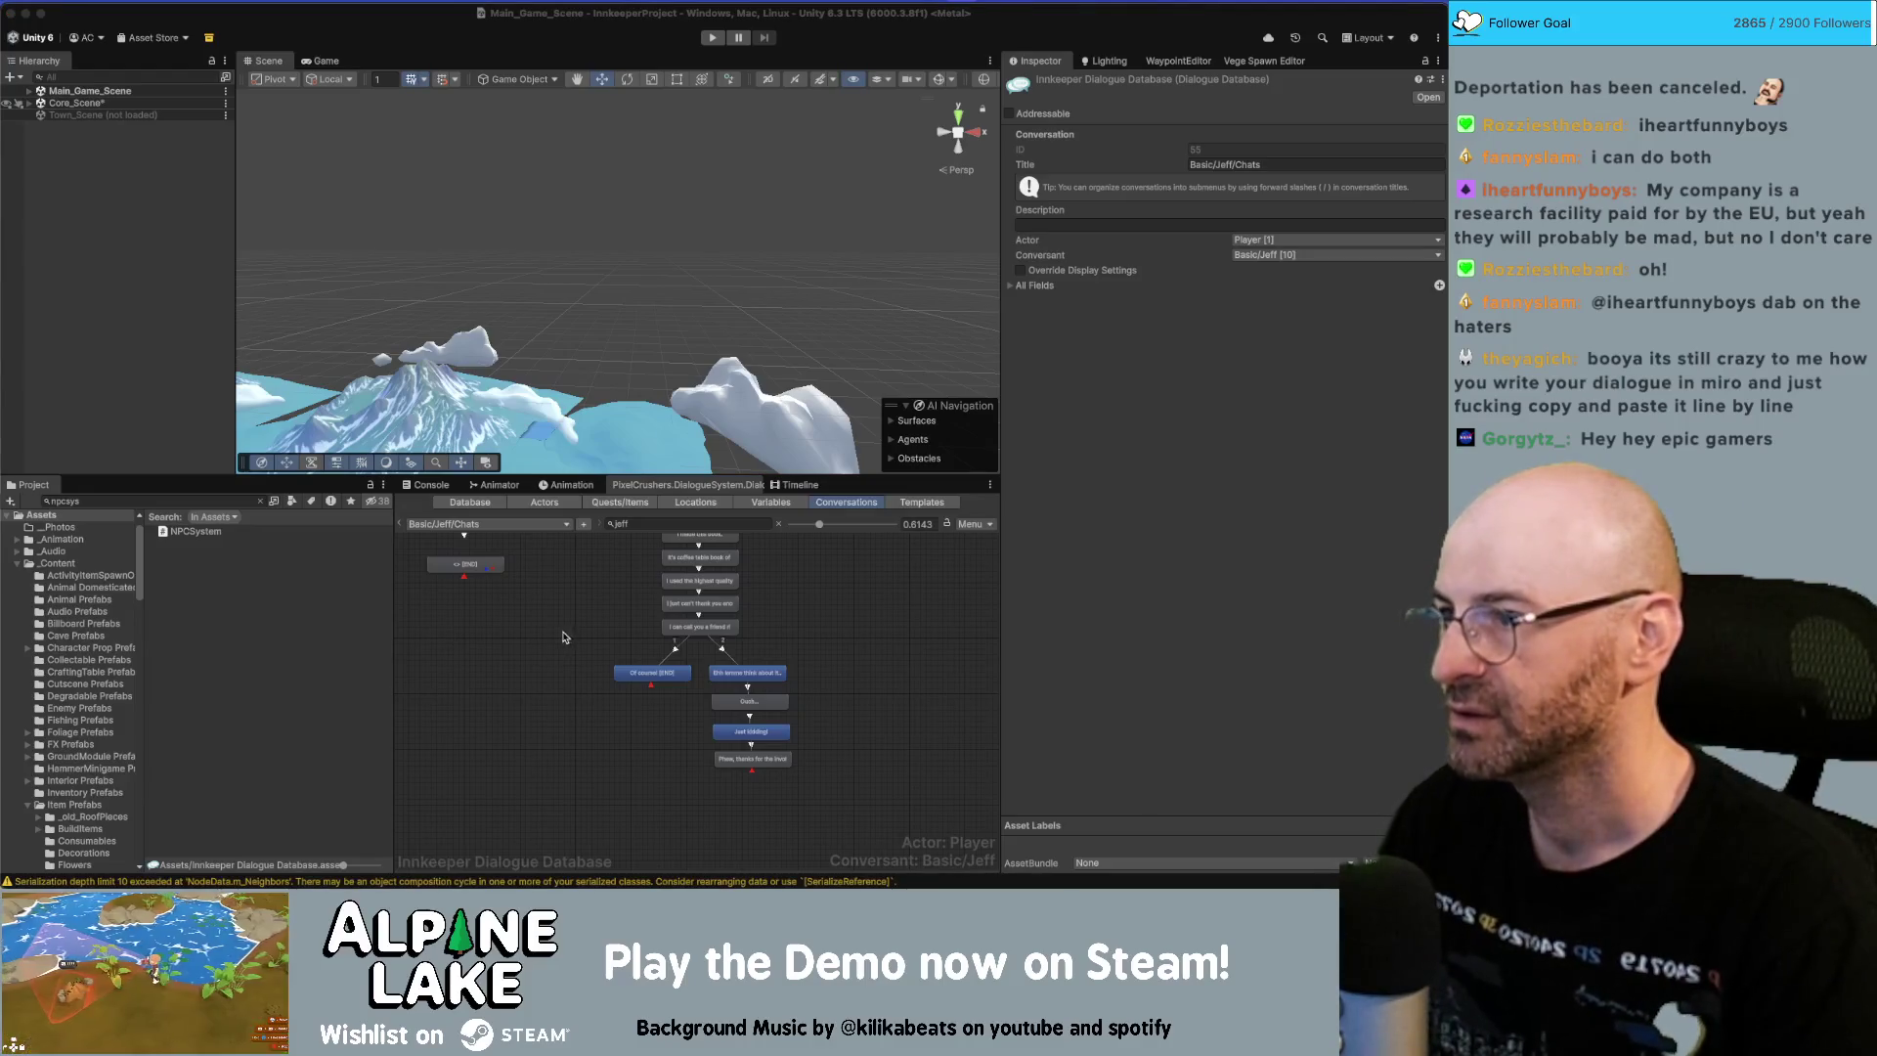
left_click(547, 686)
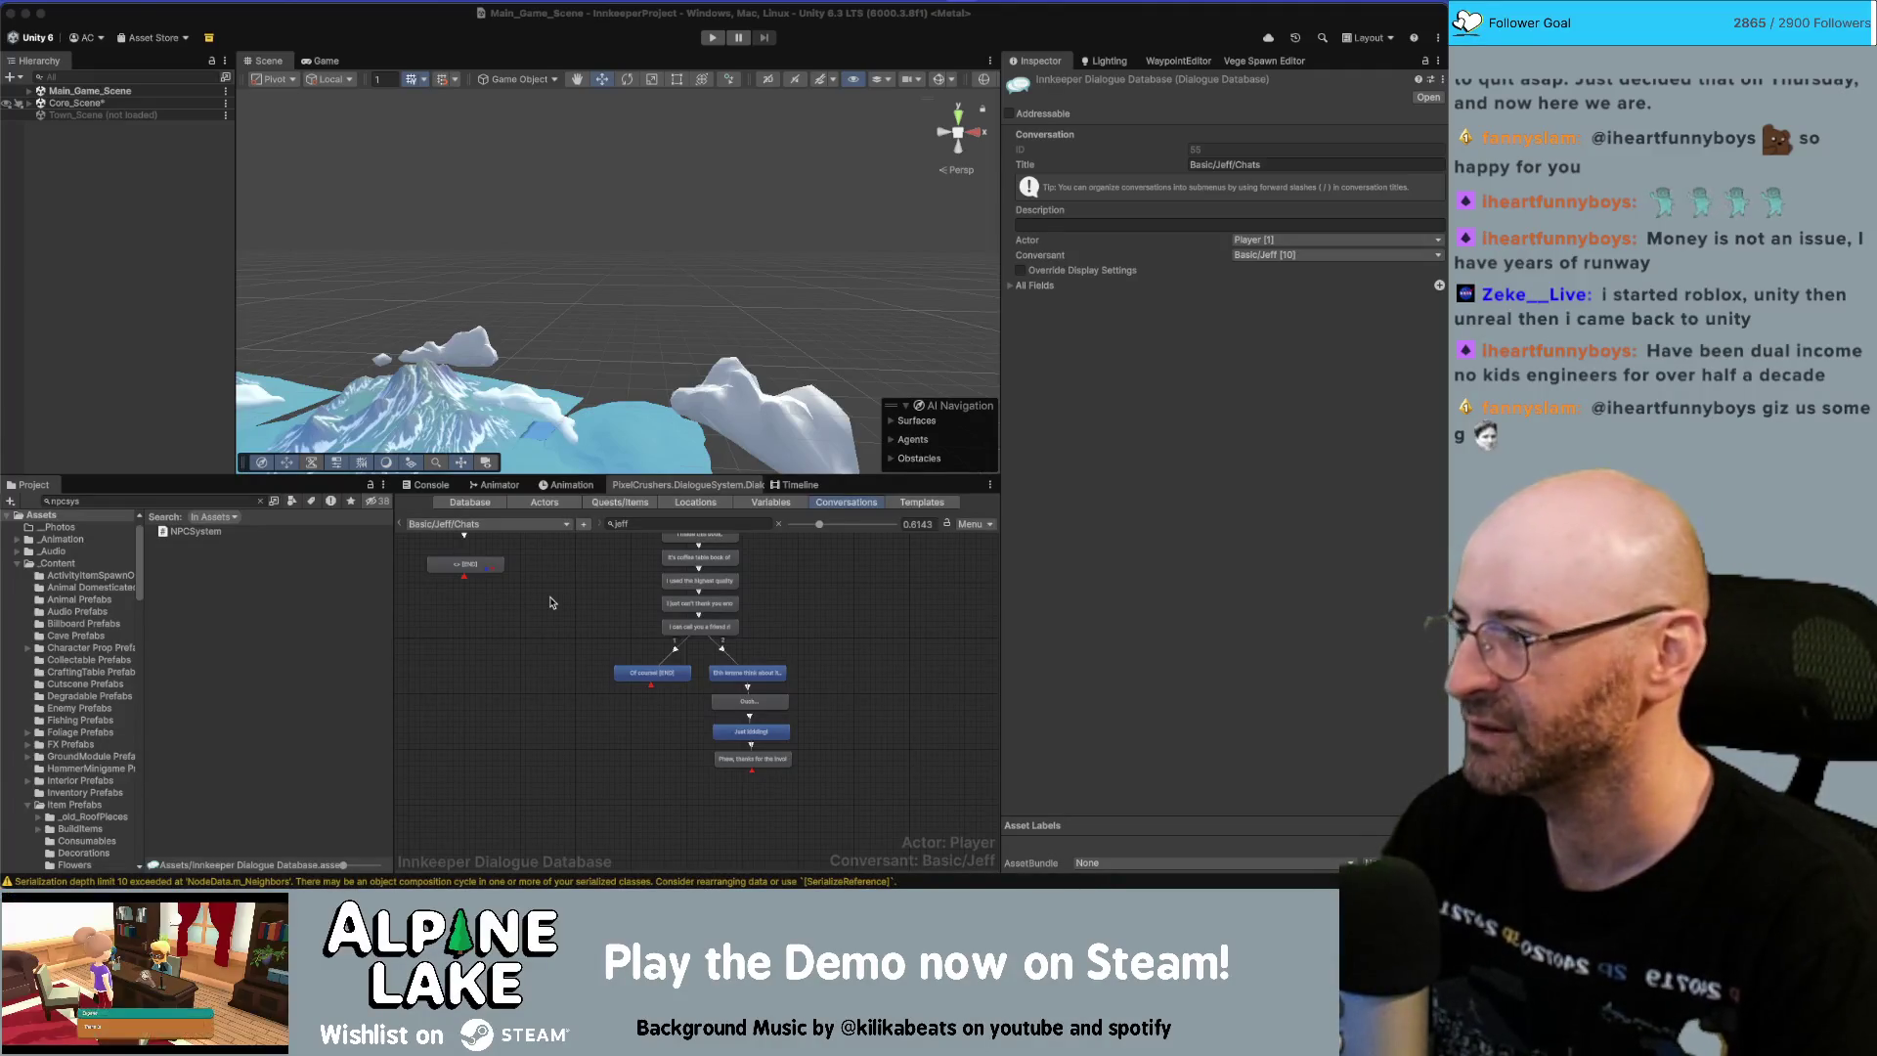
Switch the Dialogue Editor to the Database tab for the Innkeeper Dialogue Database.
left_click(470, 503)
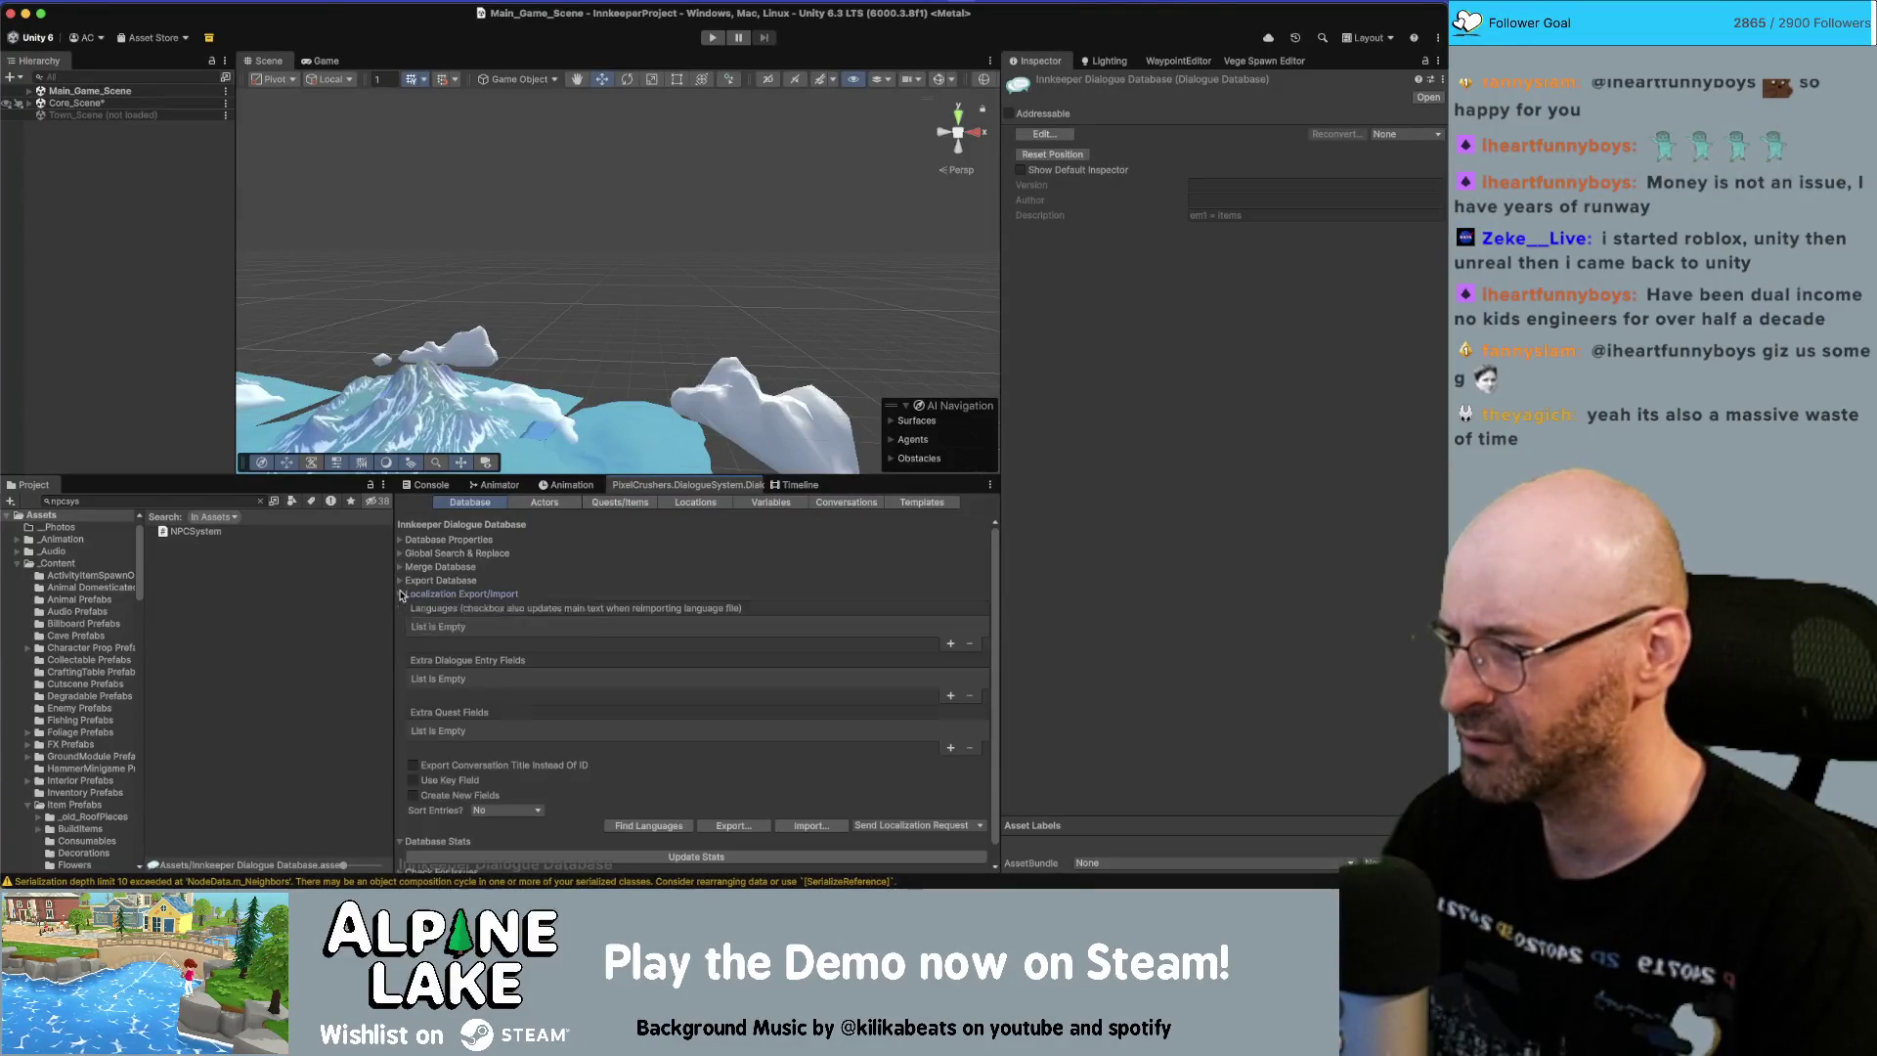
left_click(401, 595)
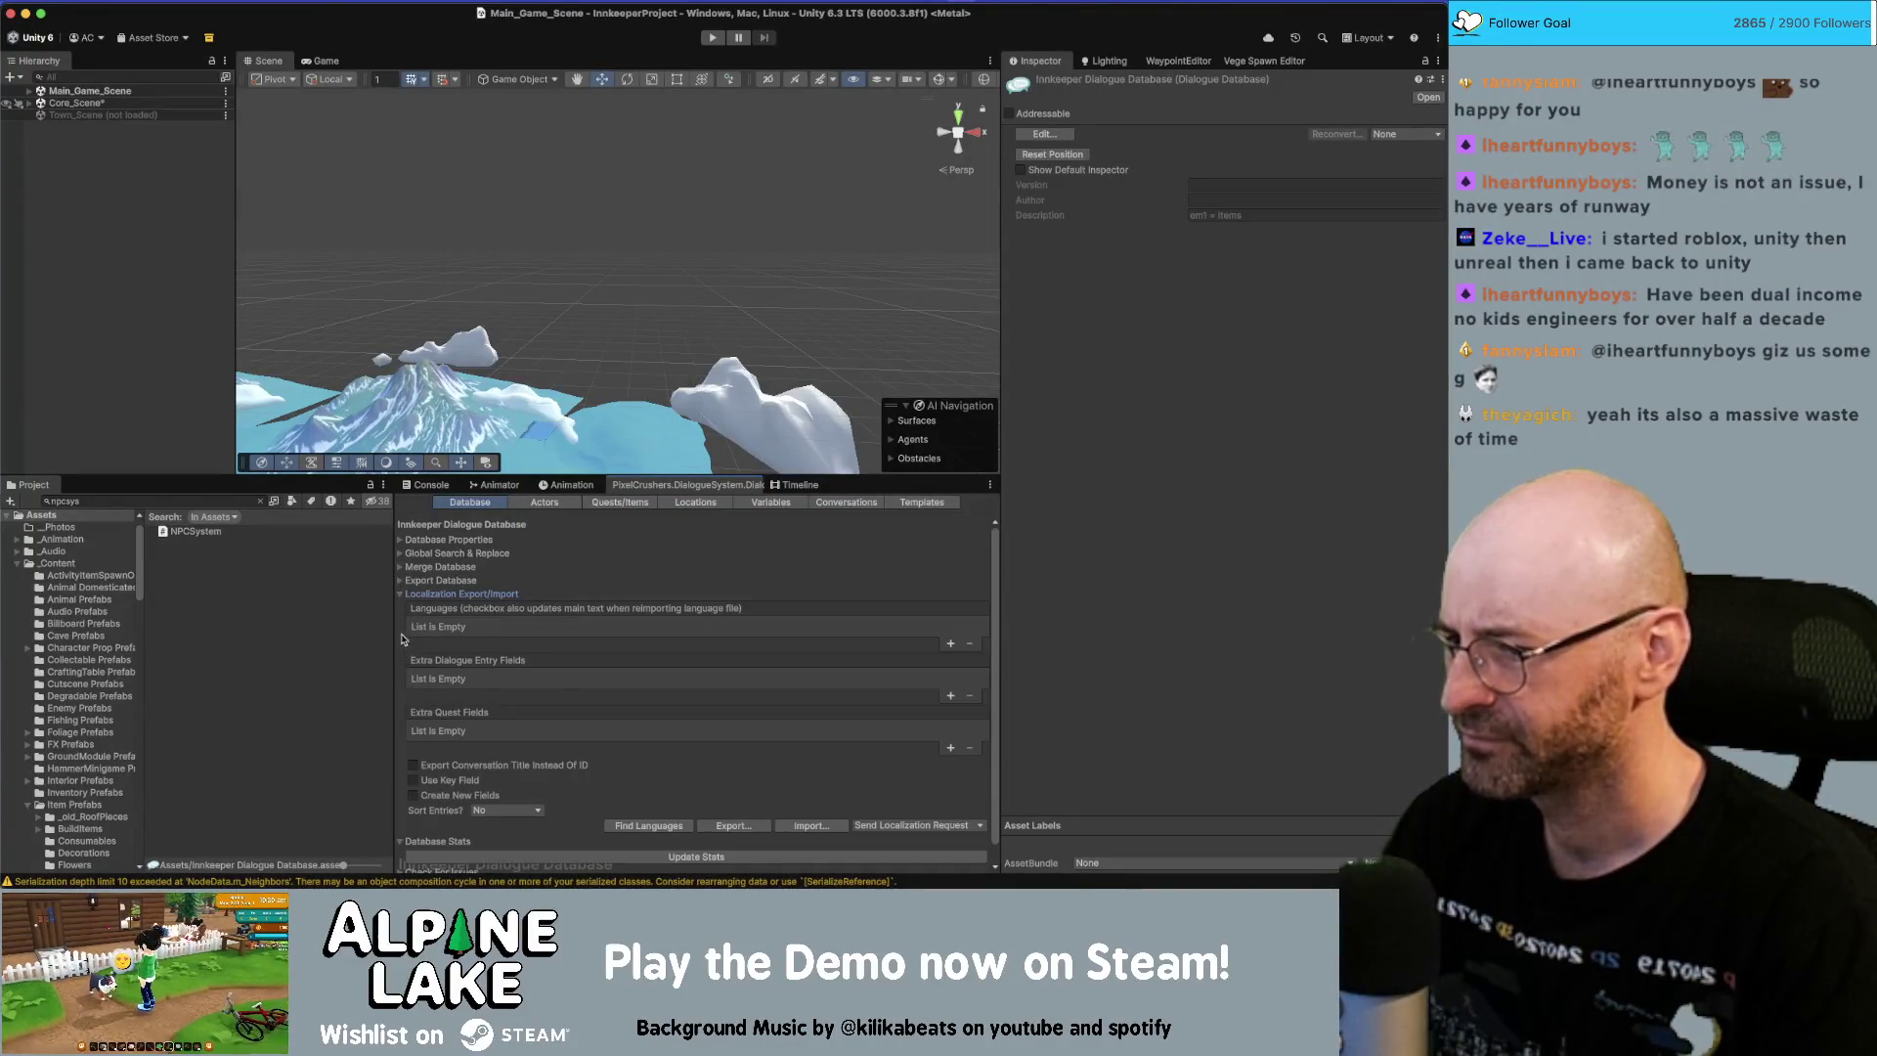
left_click(400, 594)
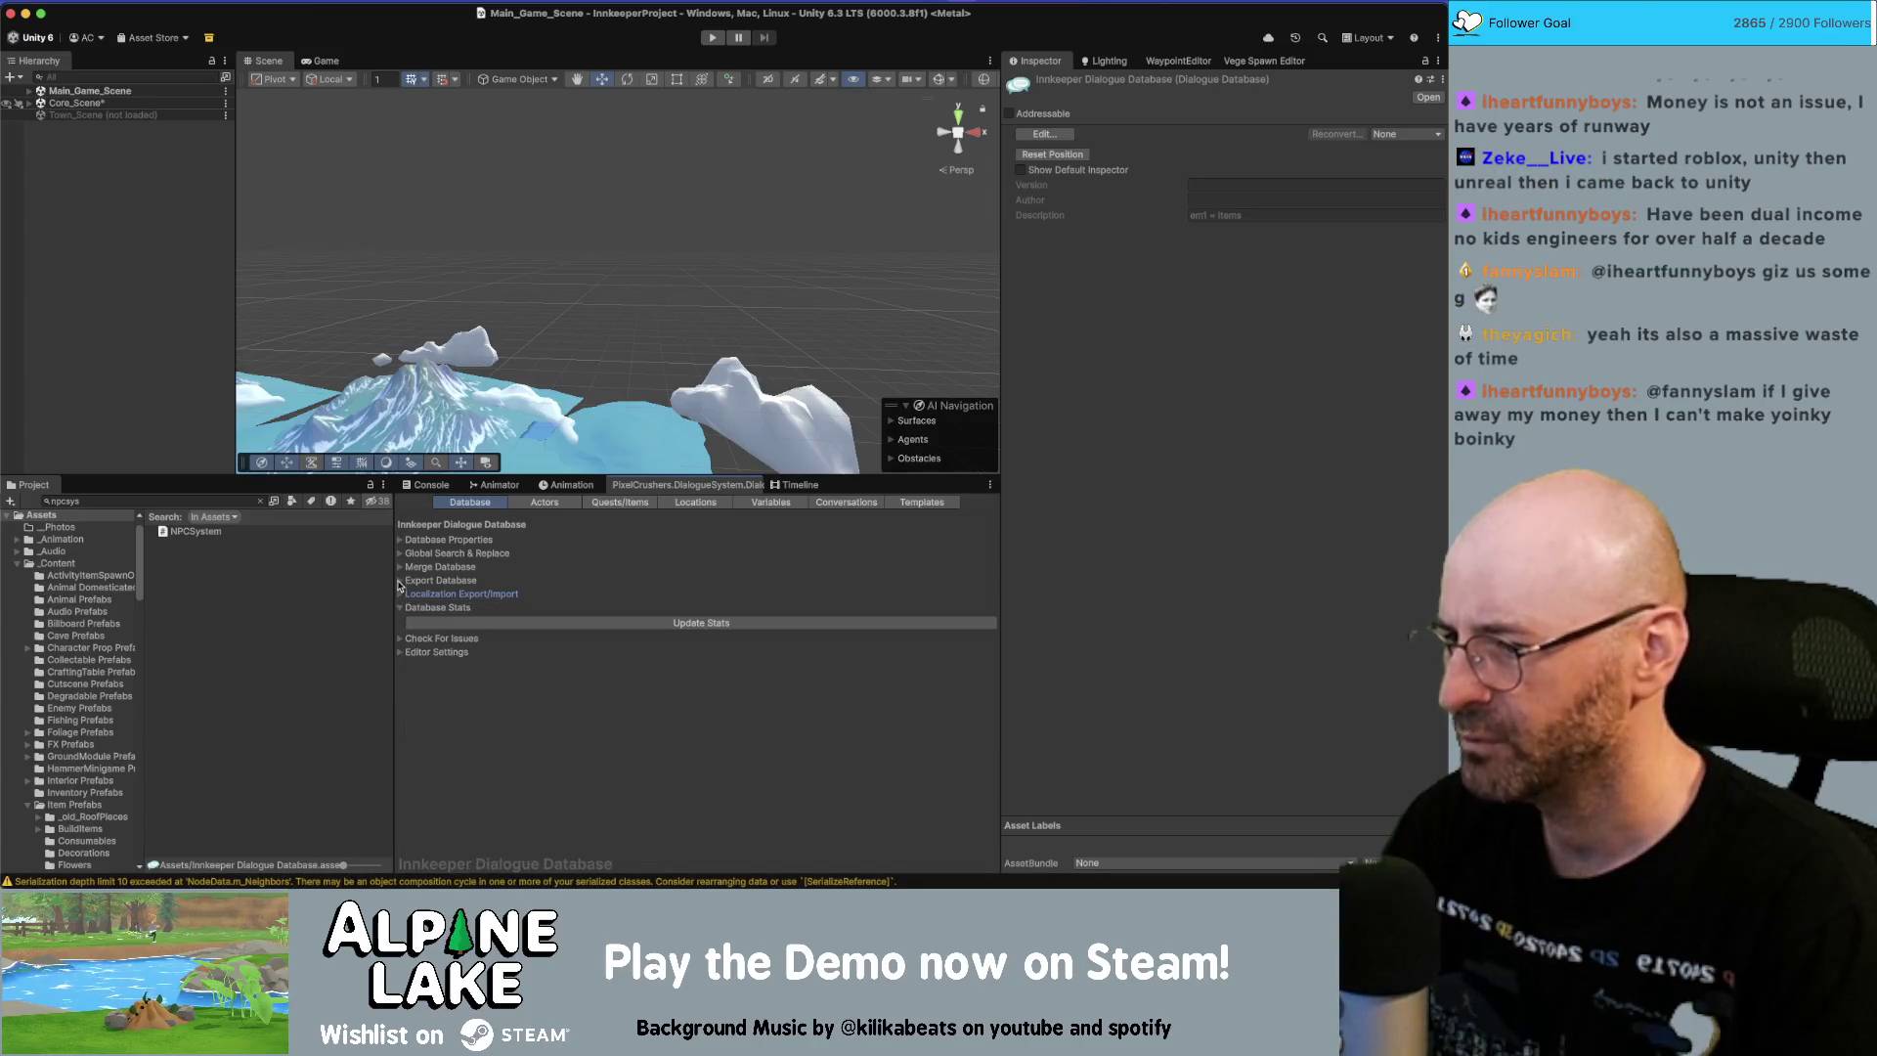
left_click(400, 567)
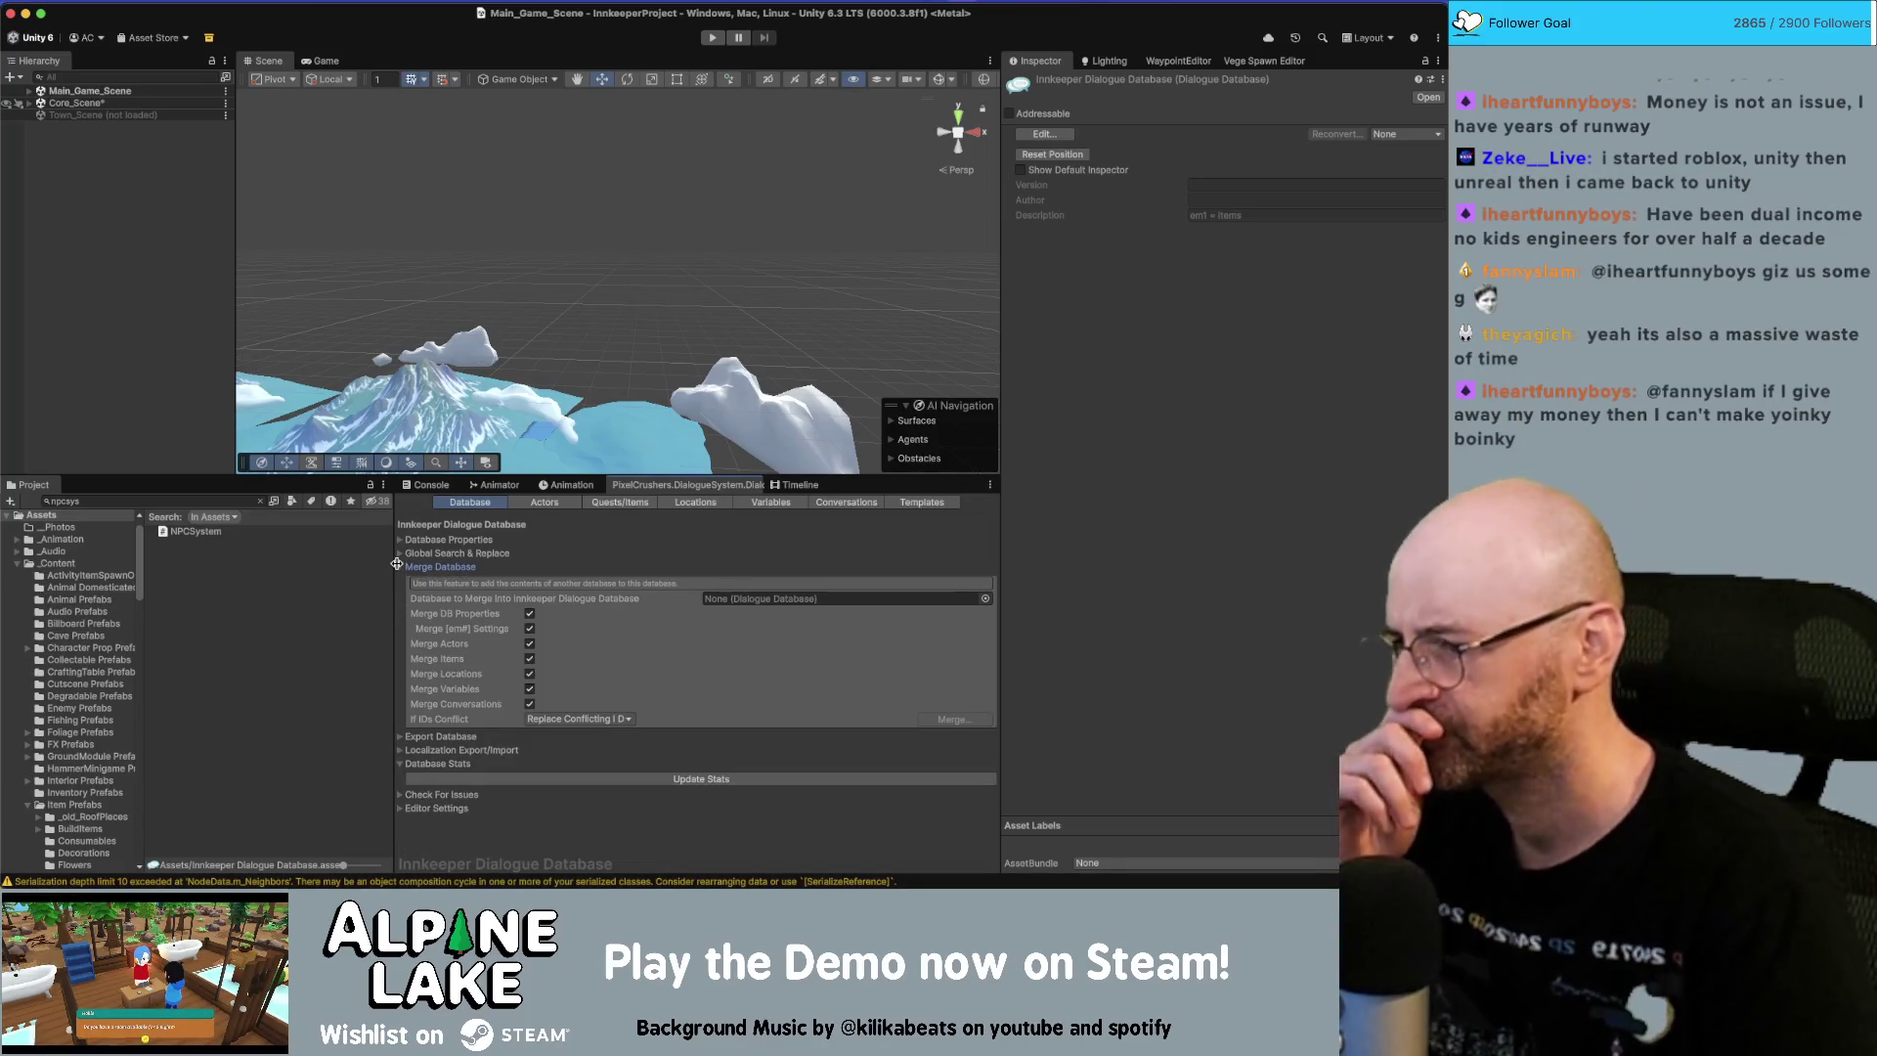
left_click(399, 567)
left_click(400, 581)
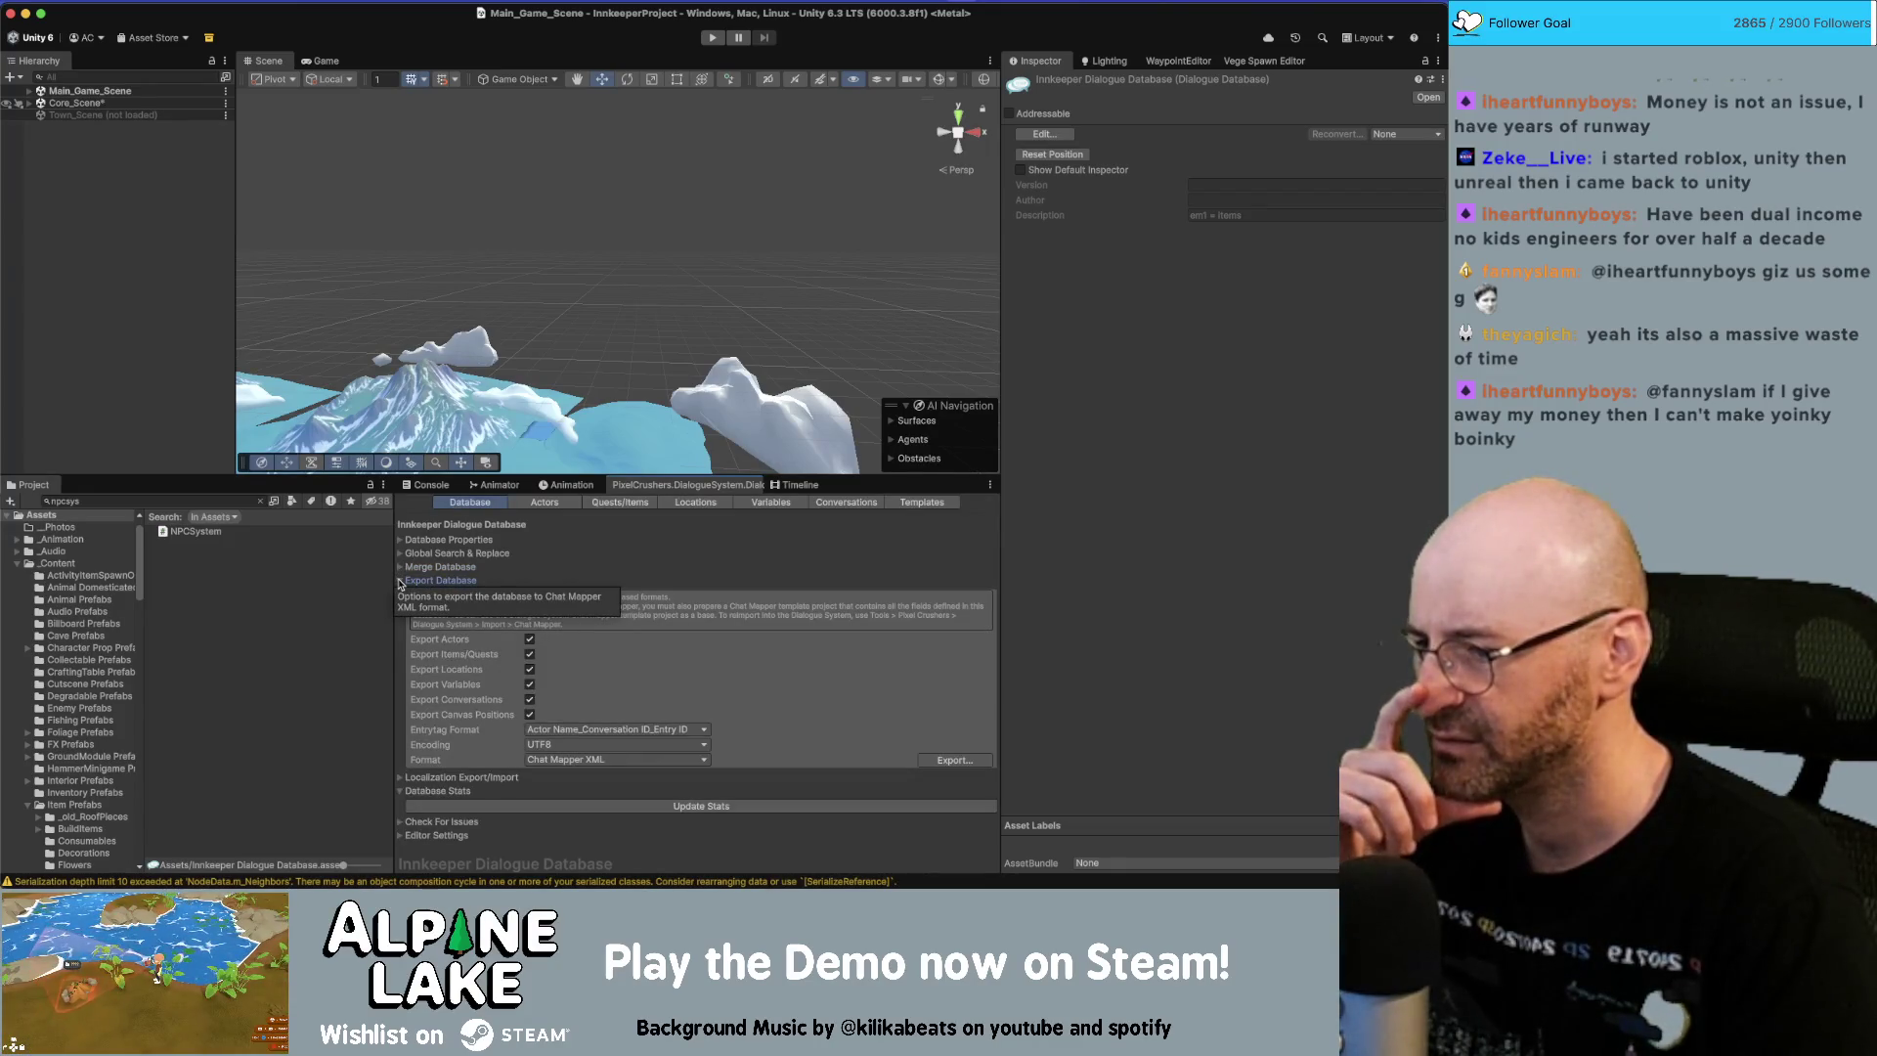
left_click(400, 582)
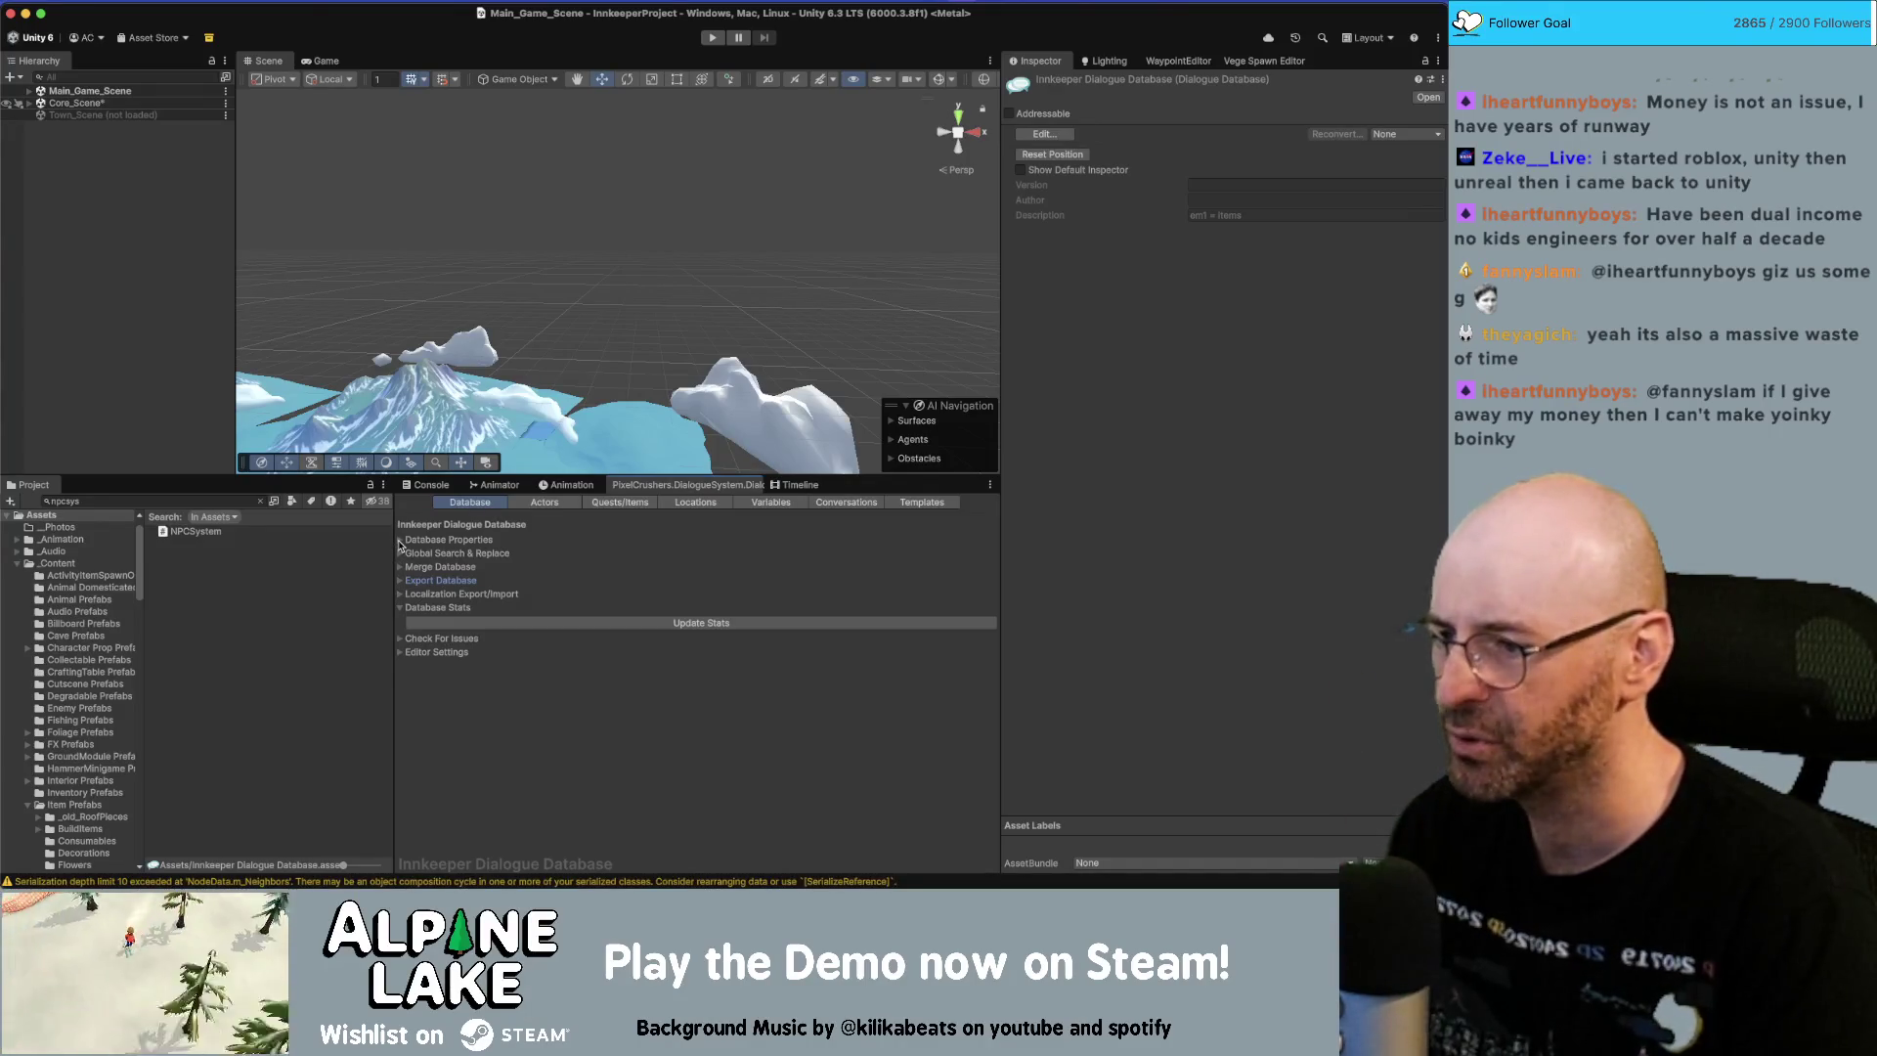
left_click(400, 539)
scroll(417, 593, "down", 5)
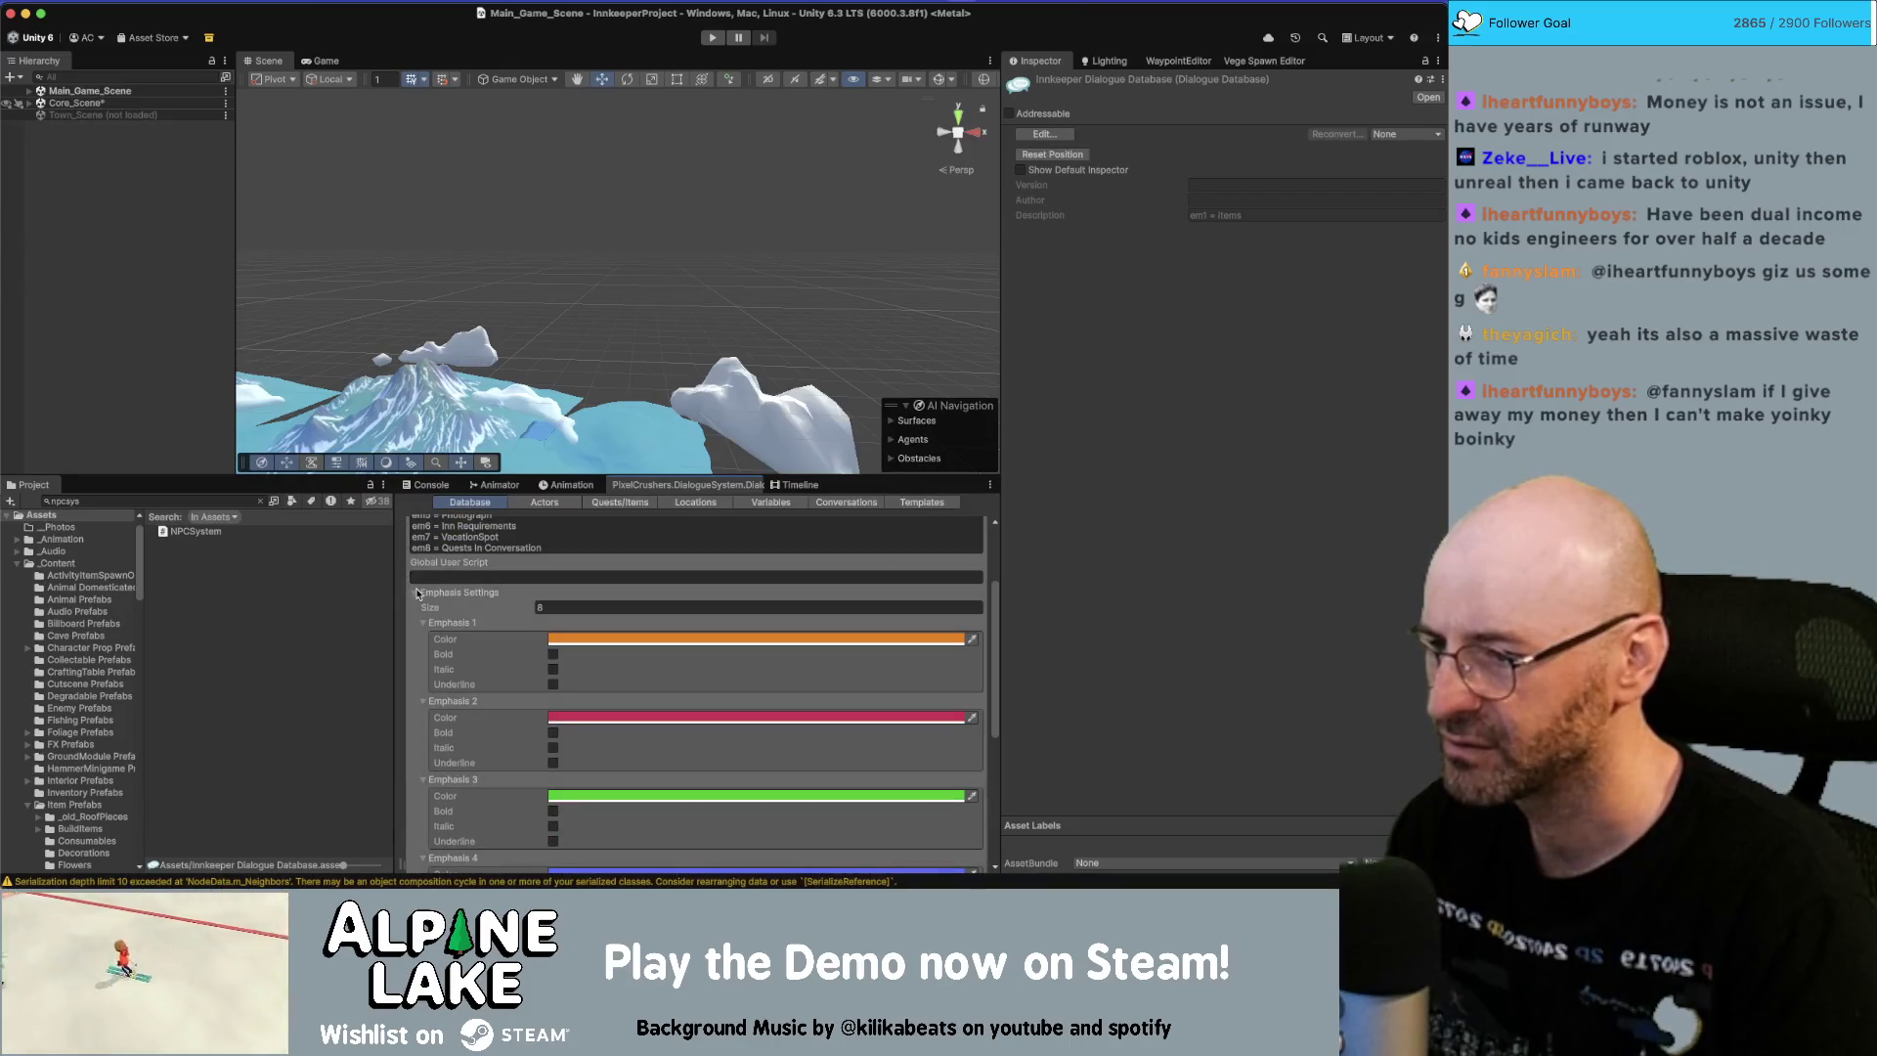
left_click(418, 592)
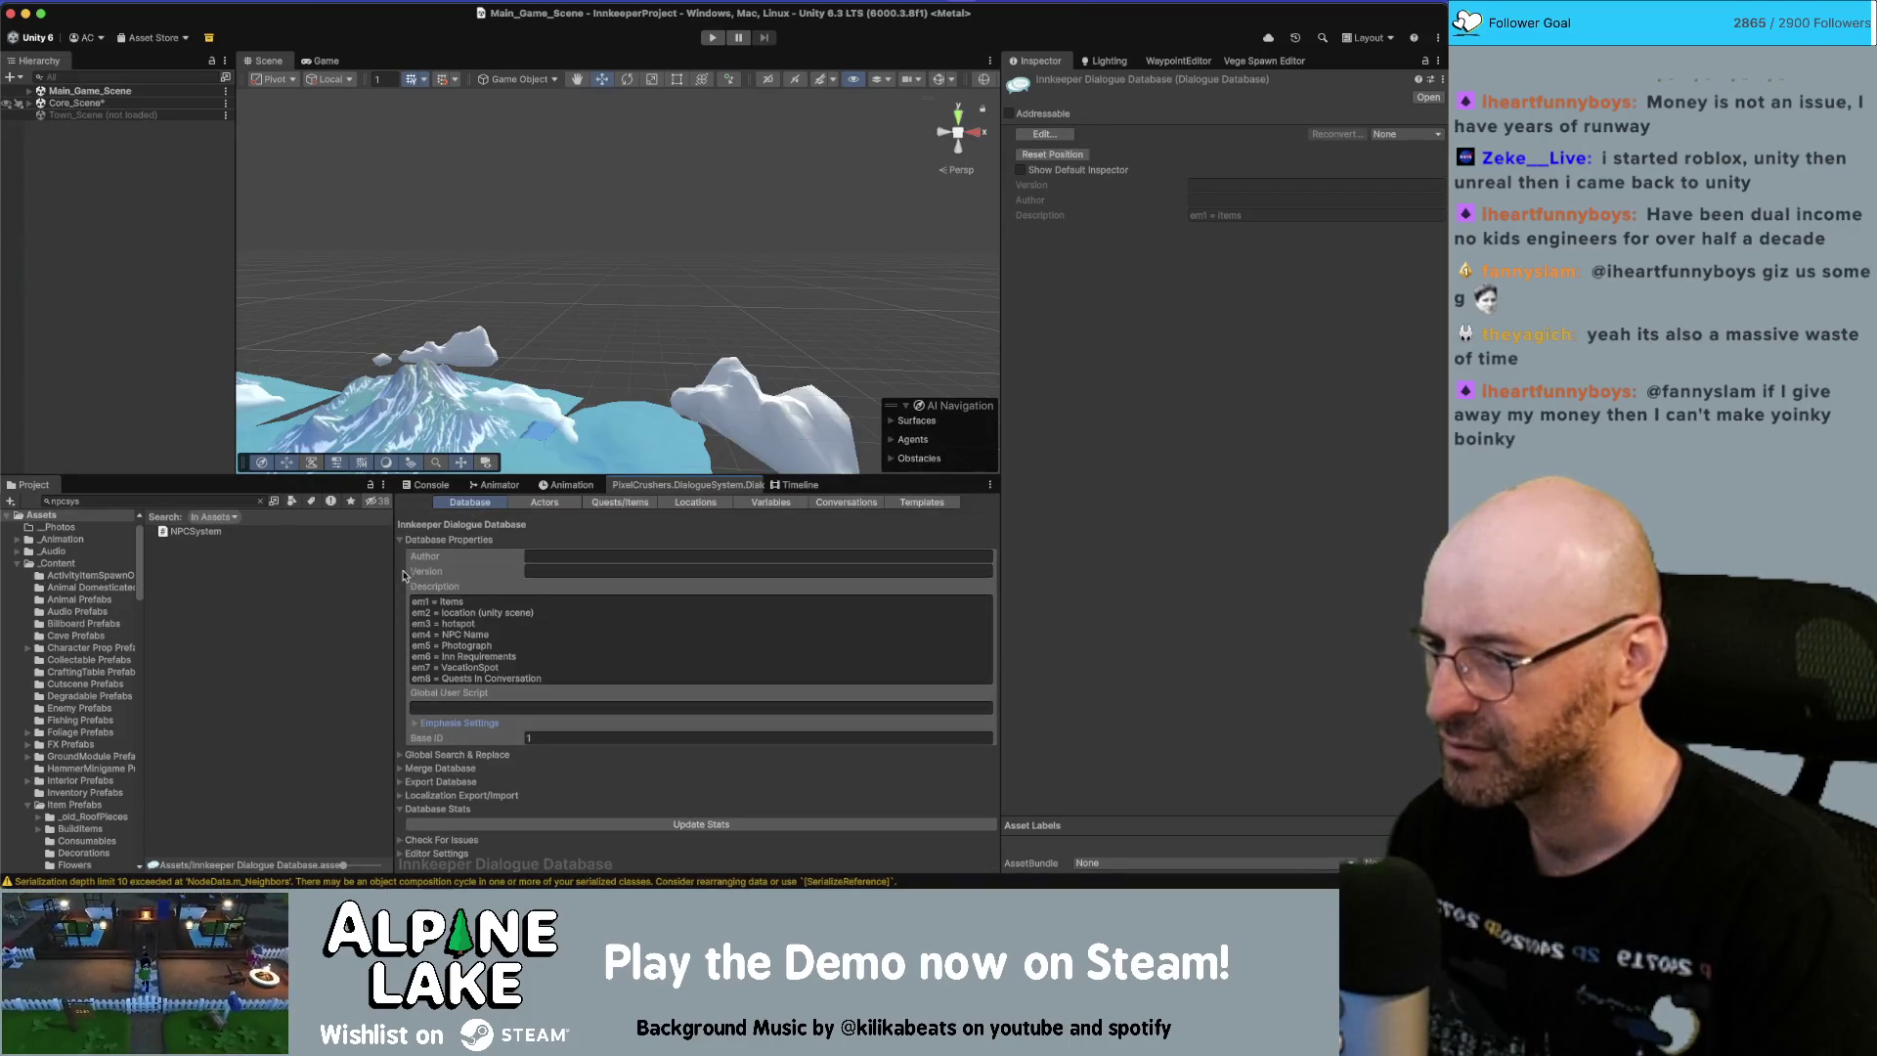
left_click(401, 540)
left_click(400, 554)
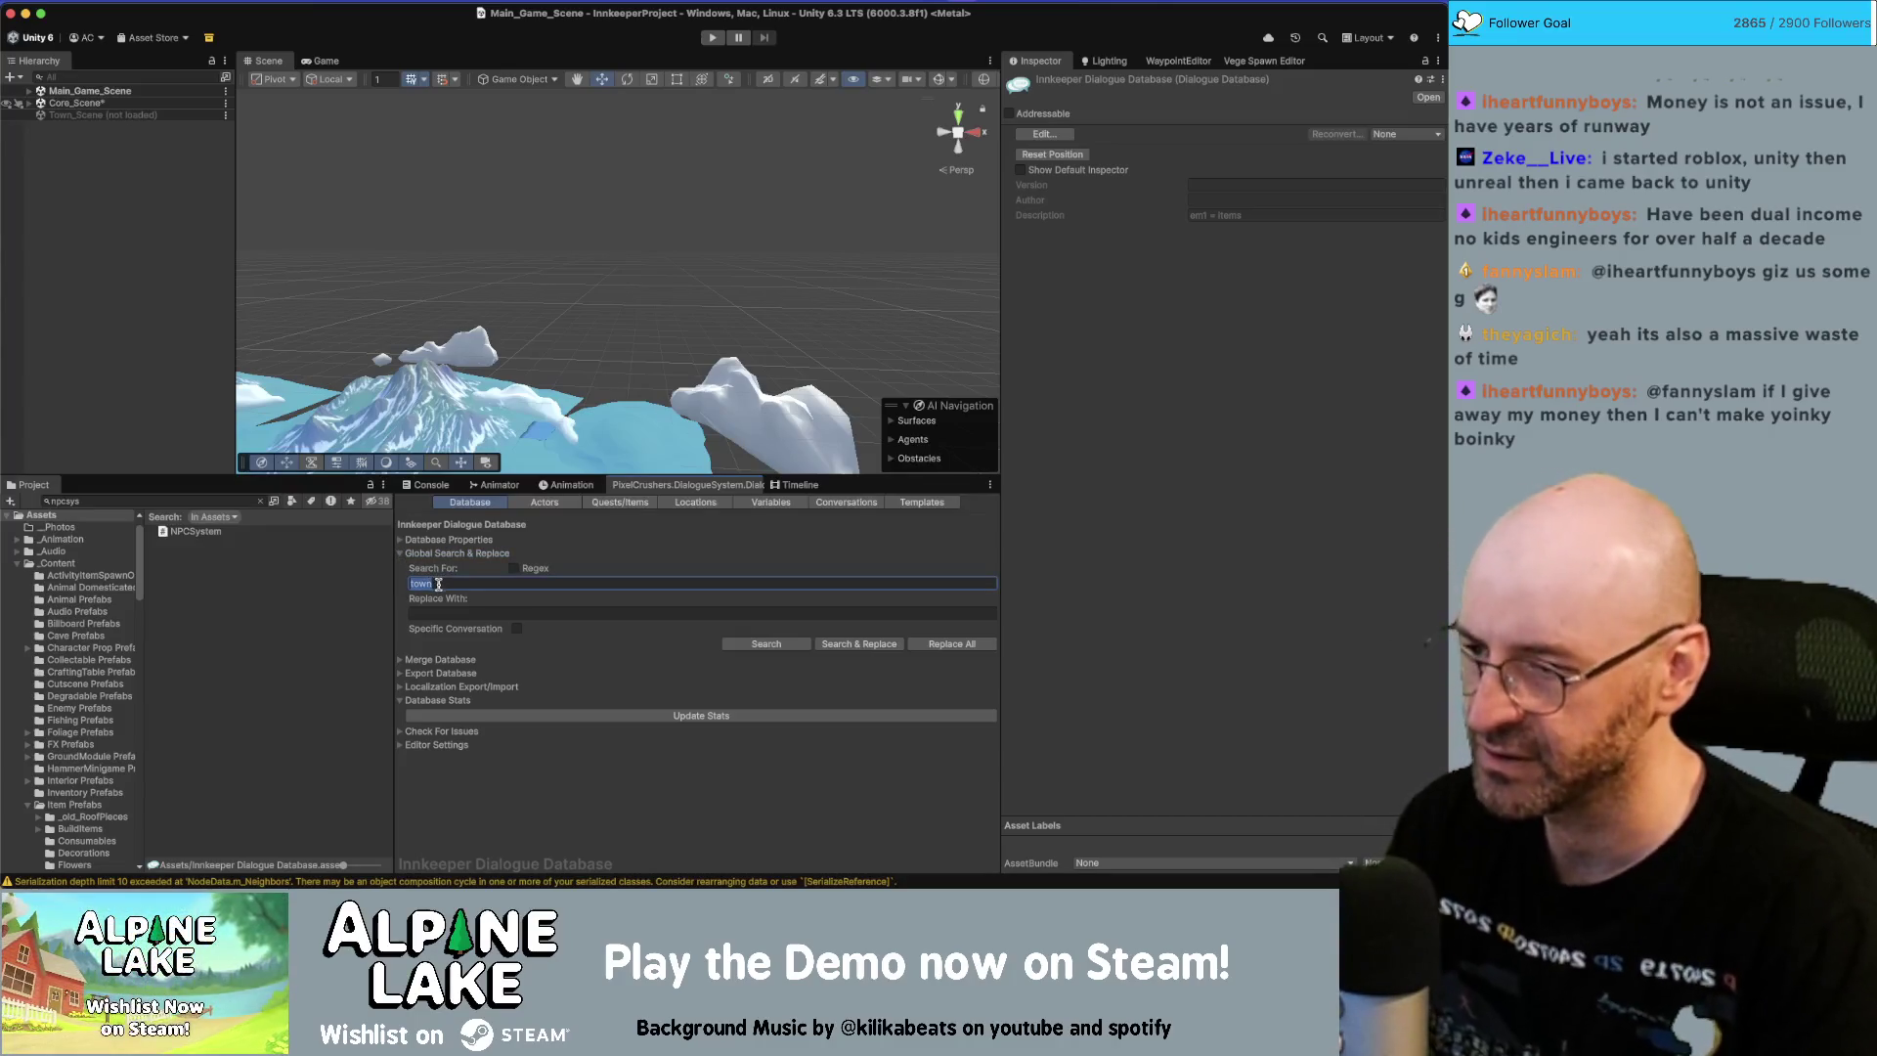
left_click(400, 553)
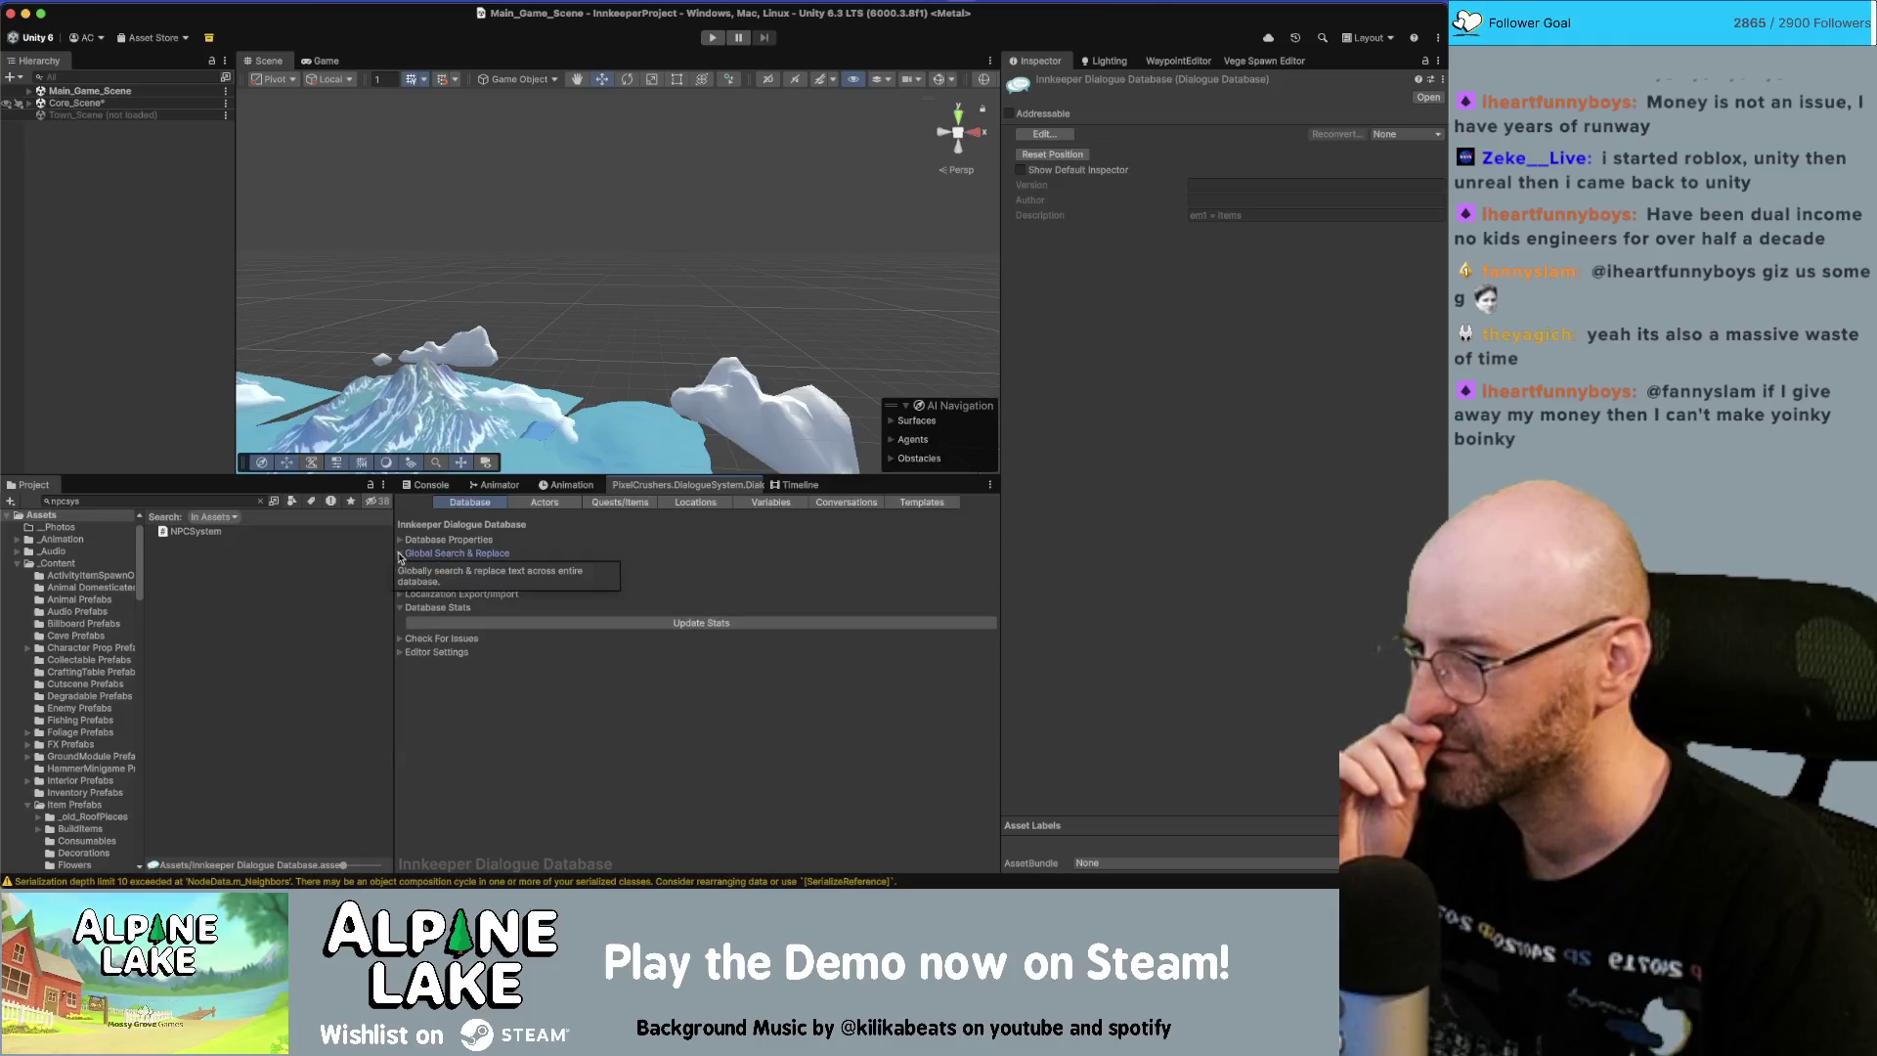
left_click(400, 567)
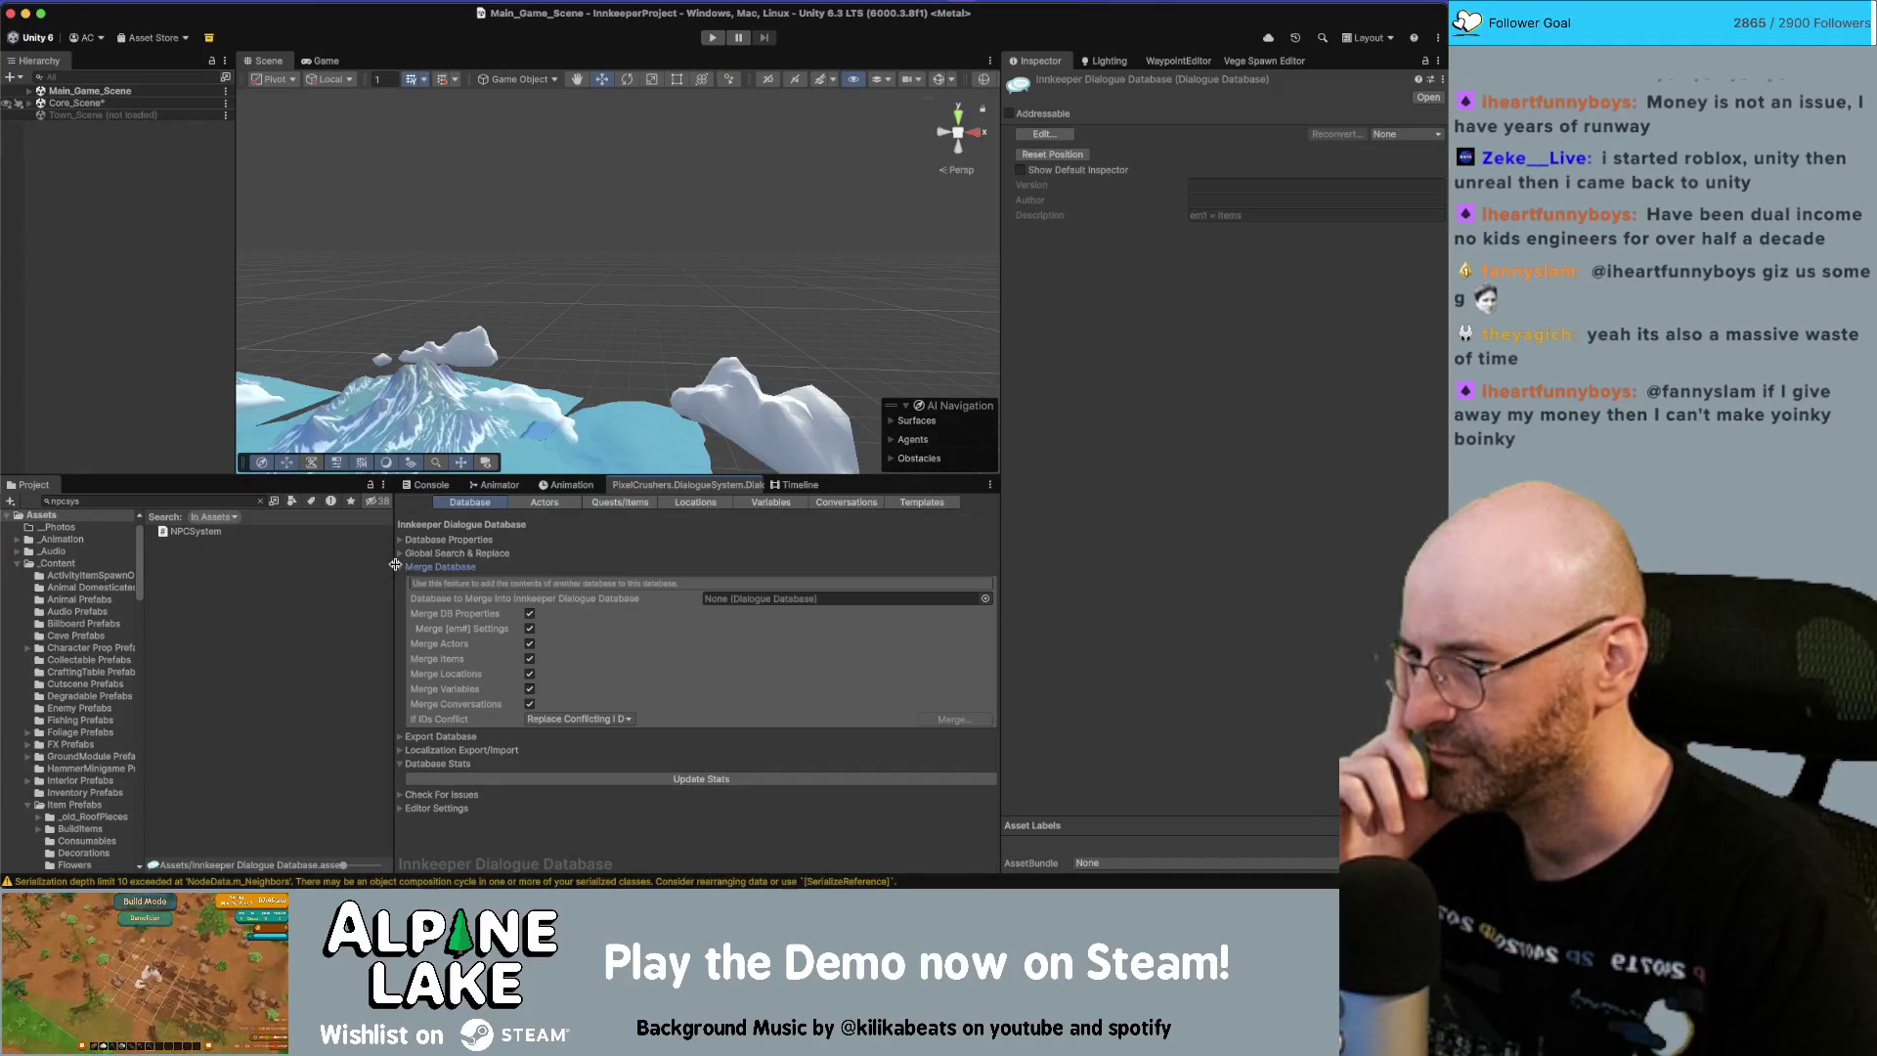
left_click(400, 568)
left_click(400, 581)
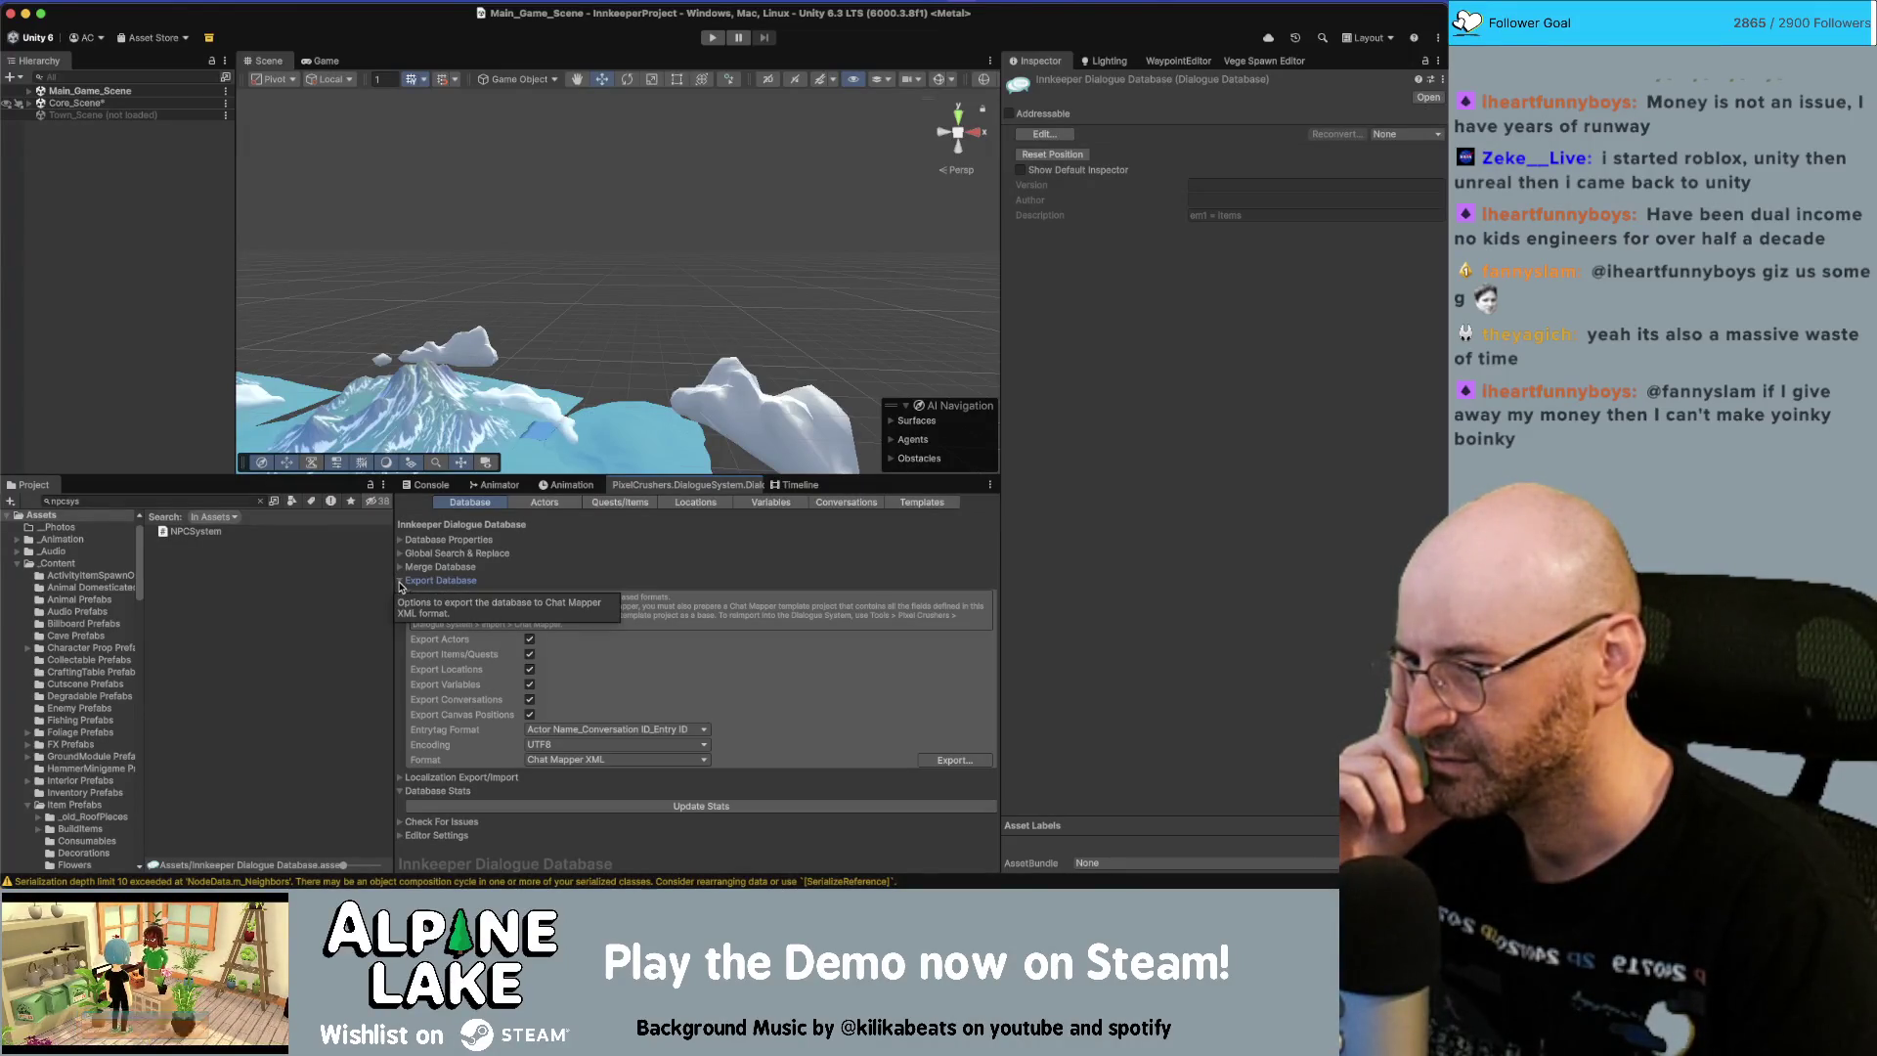
left_click(400, 581)
left_click(400, 594)
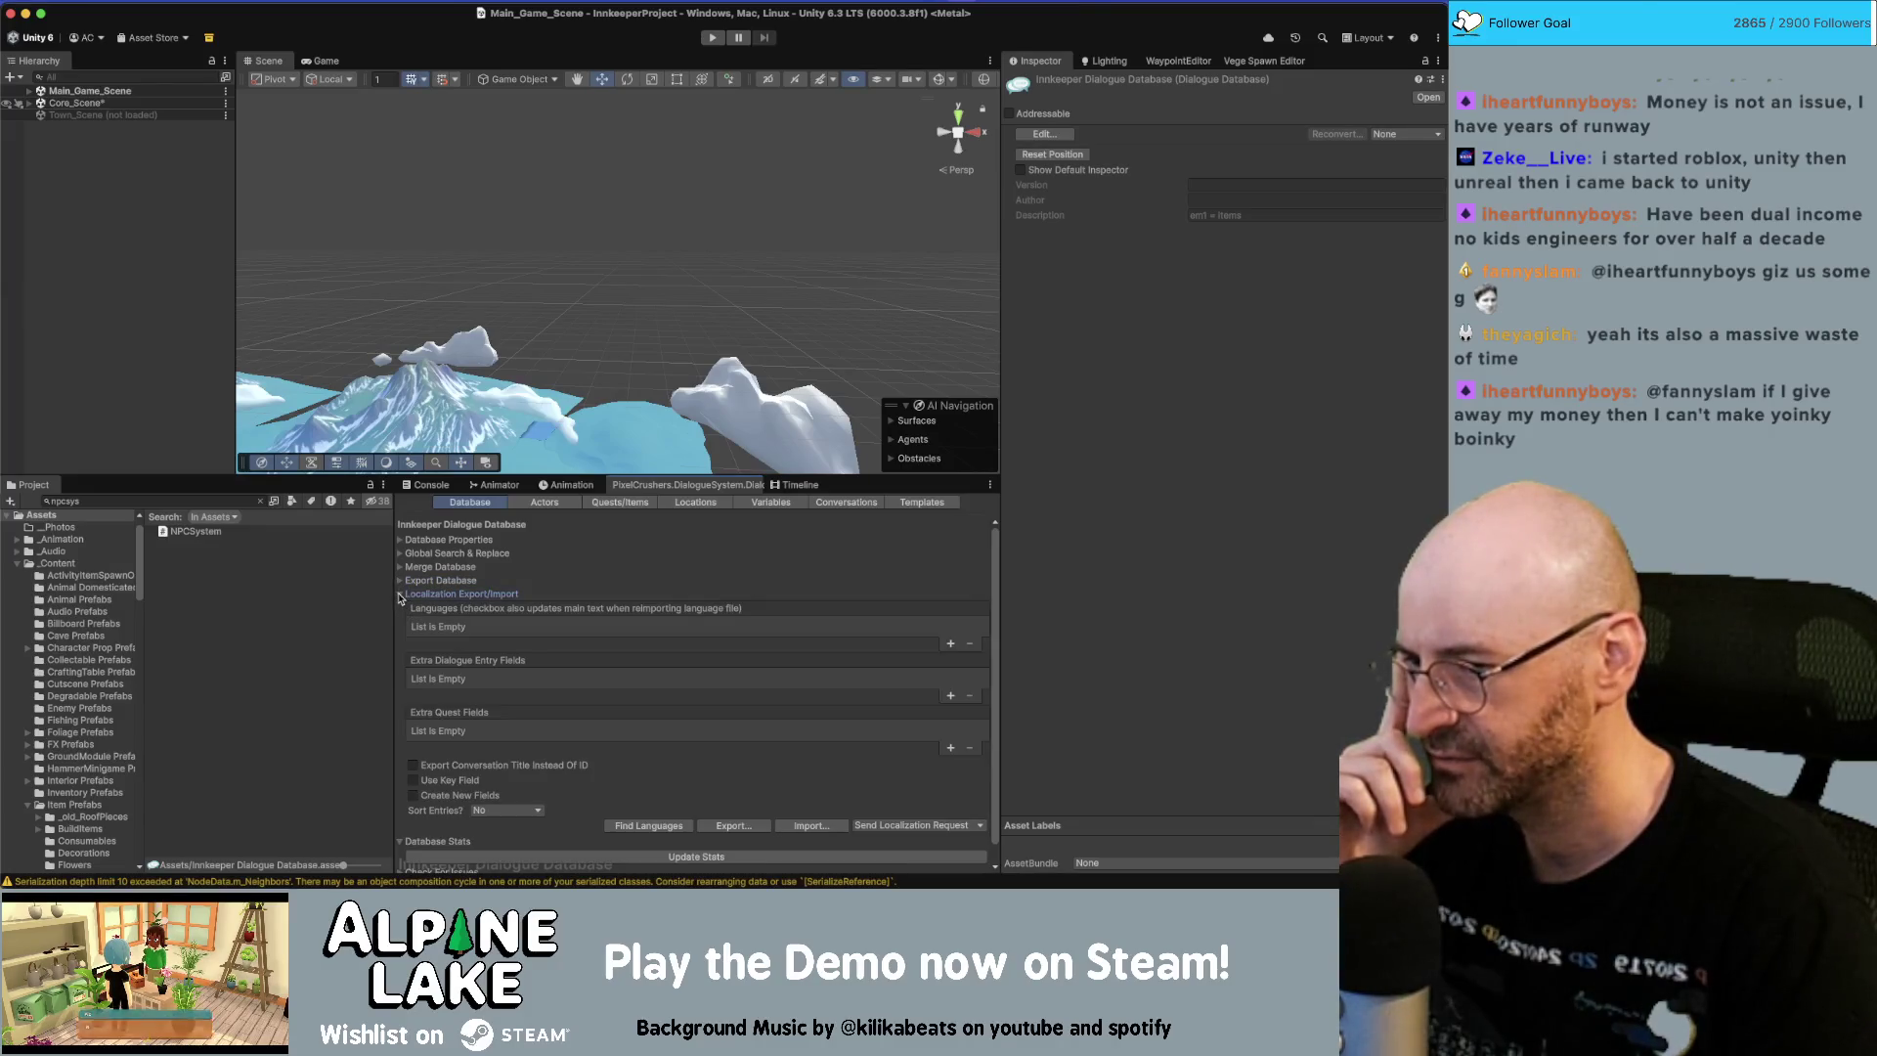
left_click(400, 595)
left_click(400, 608)
left_click(400, 621)
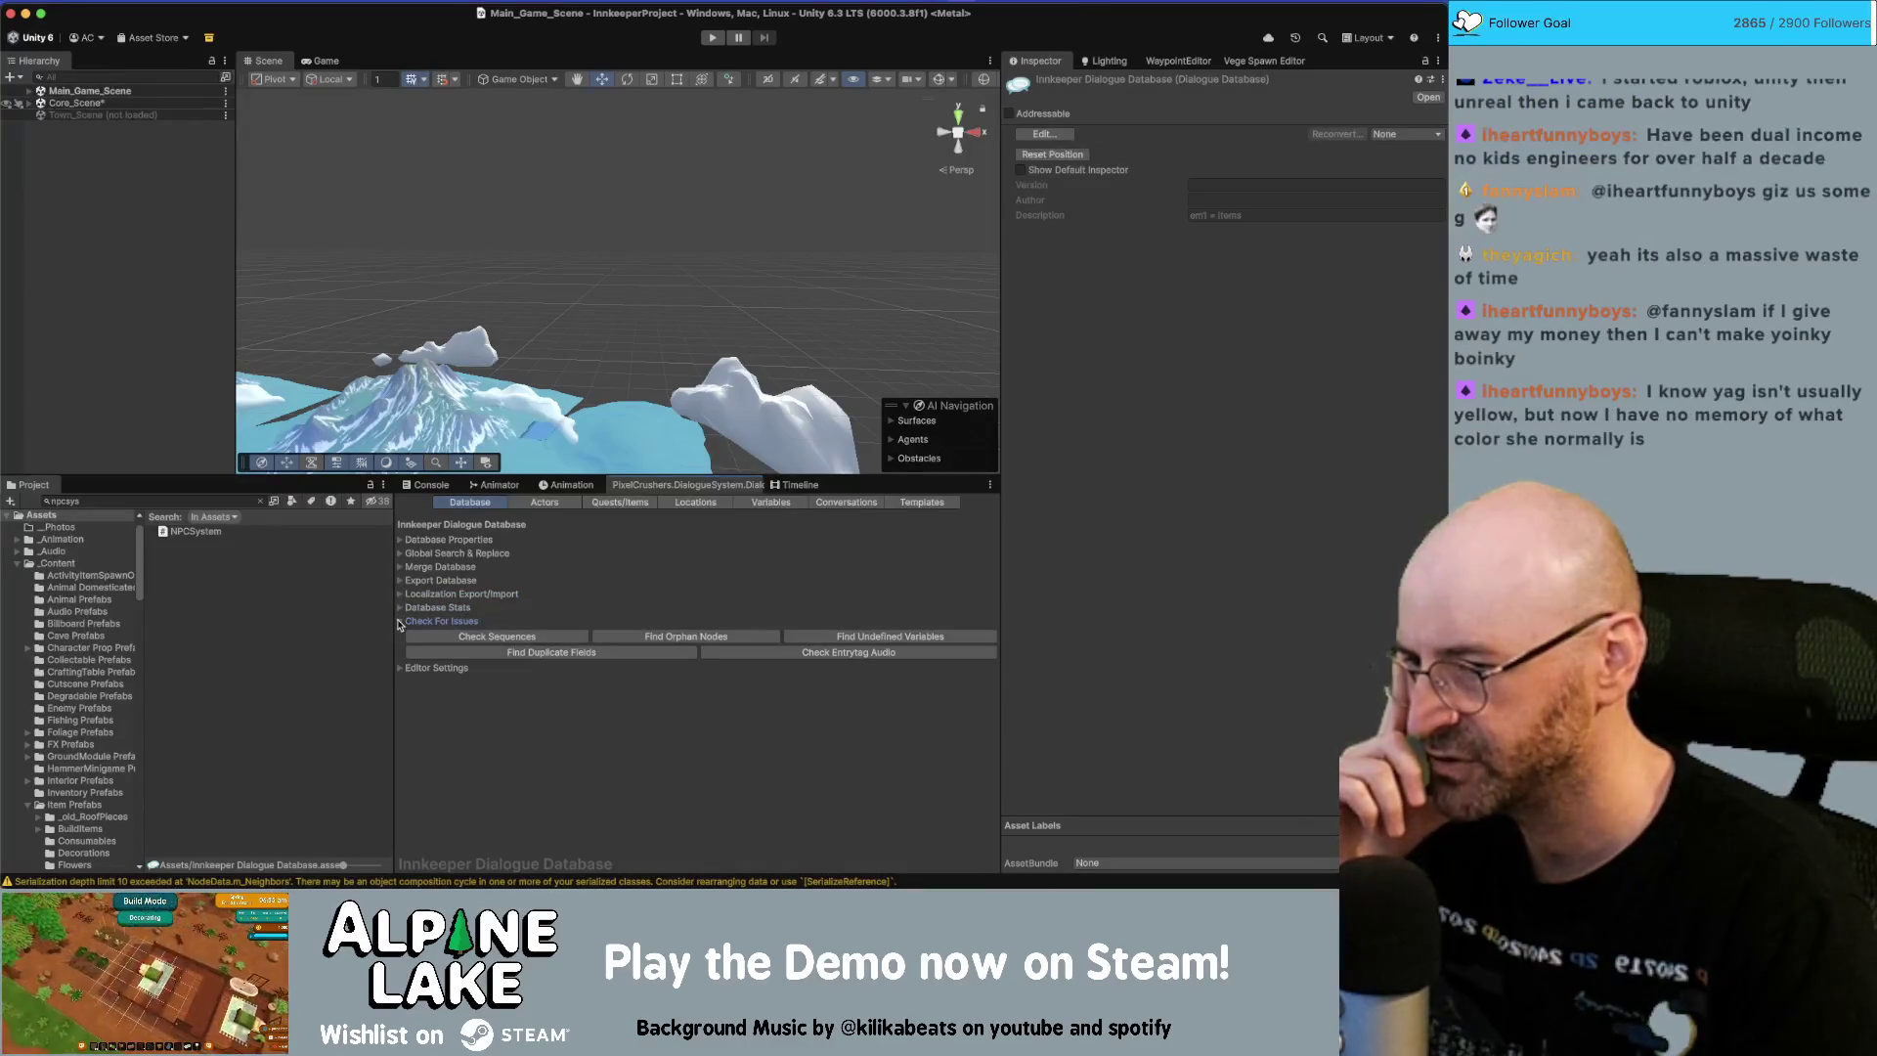
left_click(399, 622)
left_click(400, 636)
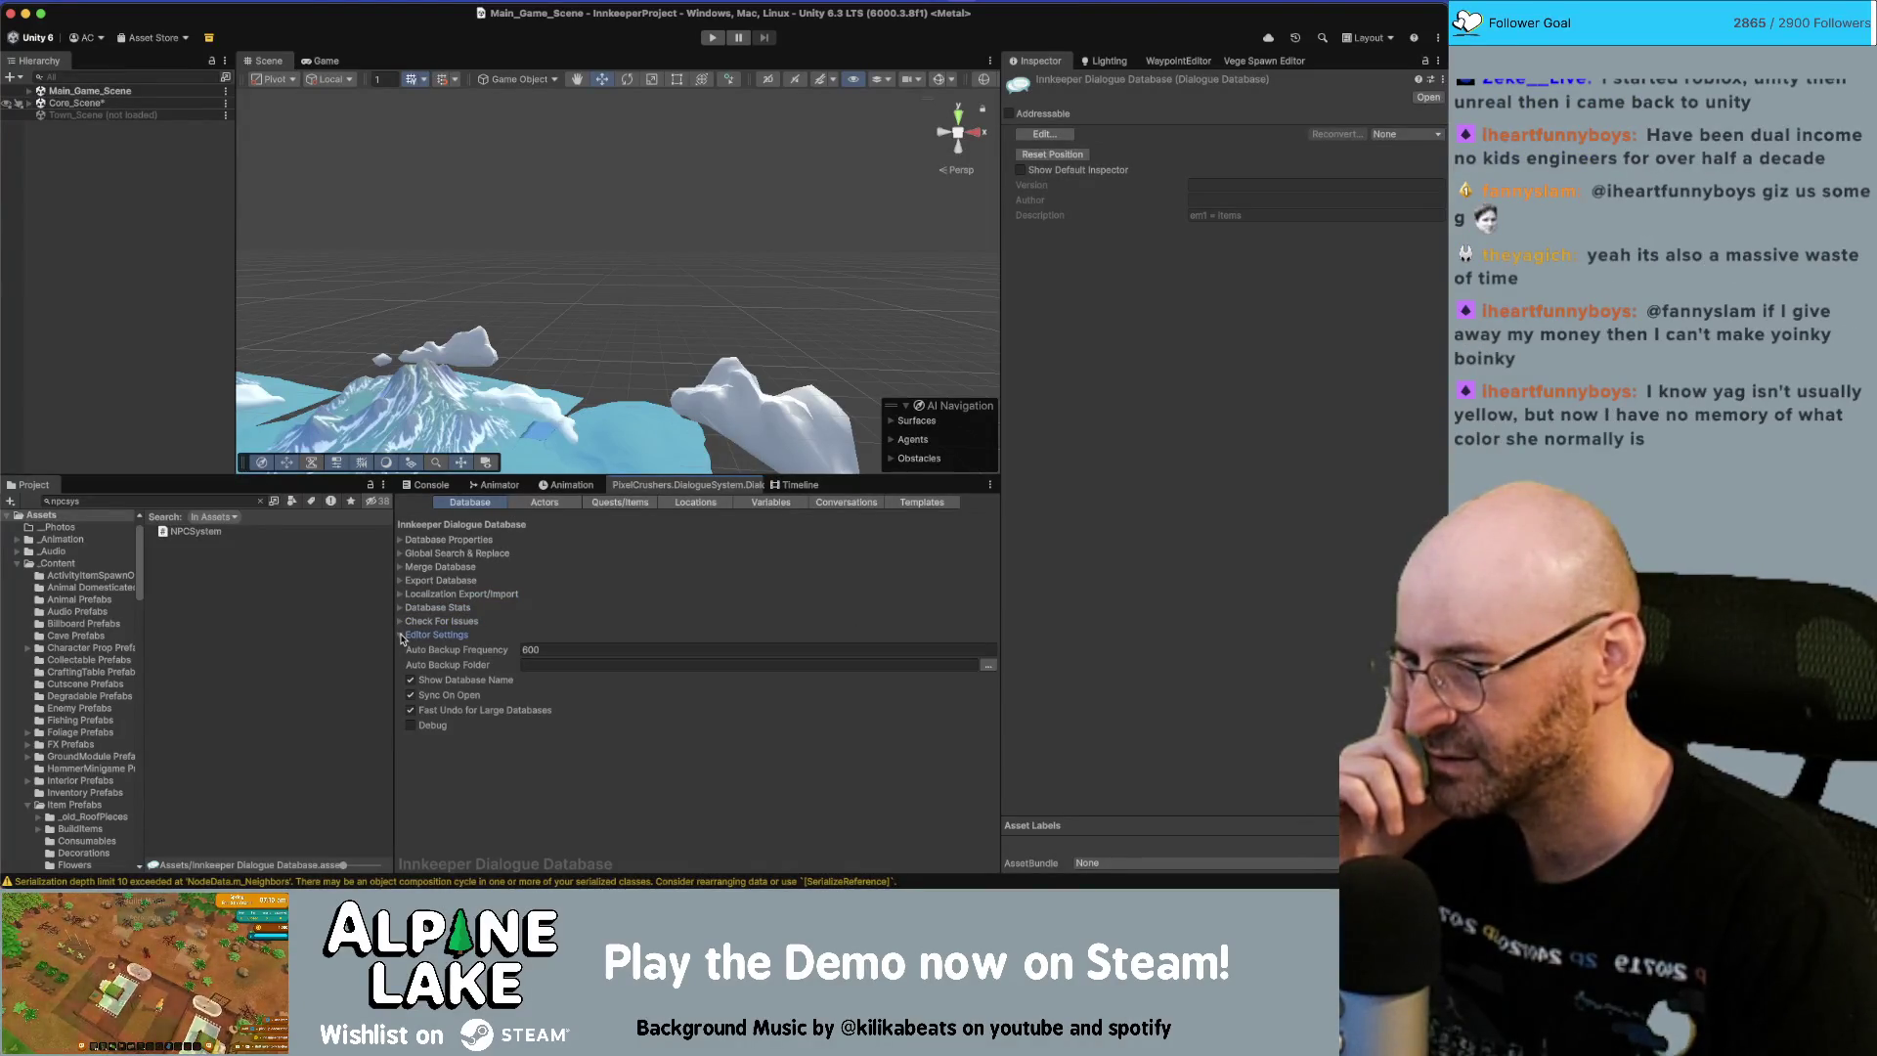
left_click(401, 636)
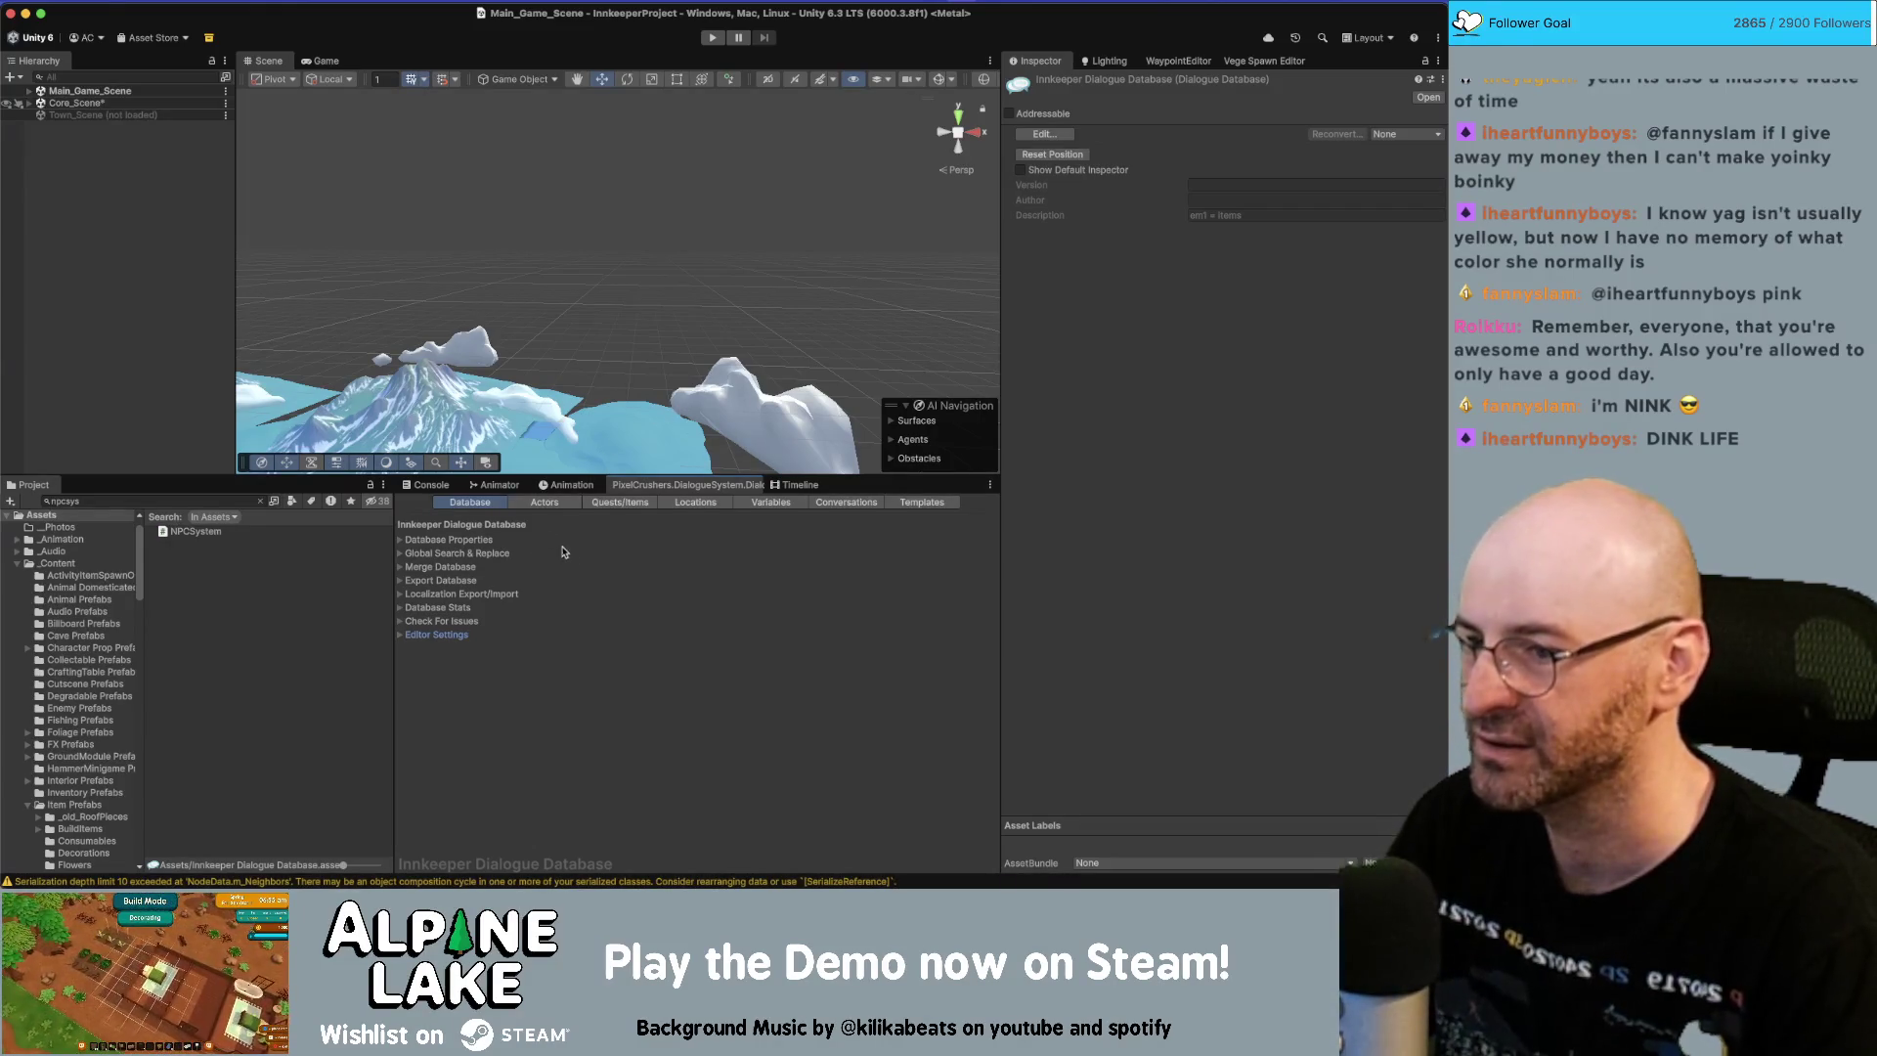
Reopen the Basic/Jeff/Chats conversation graph, then switch to the Miro board in Chrome.
left_click(248, 549)
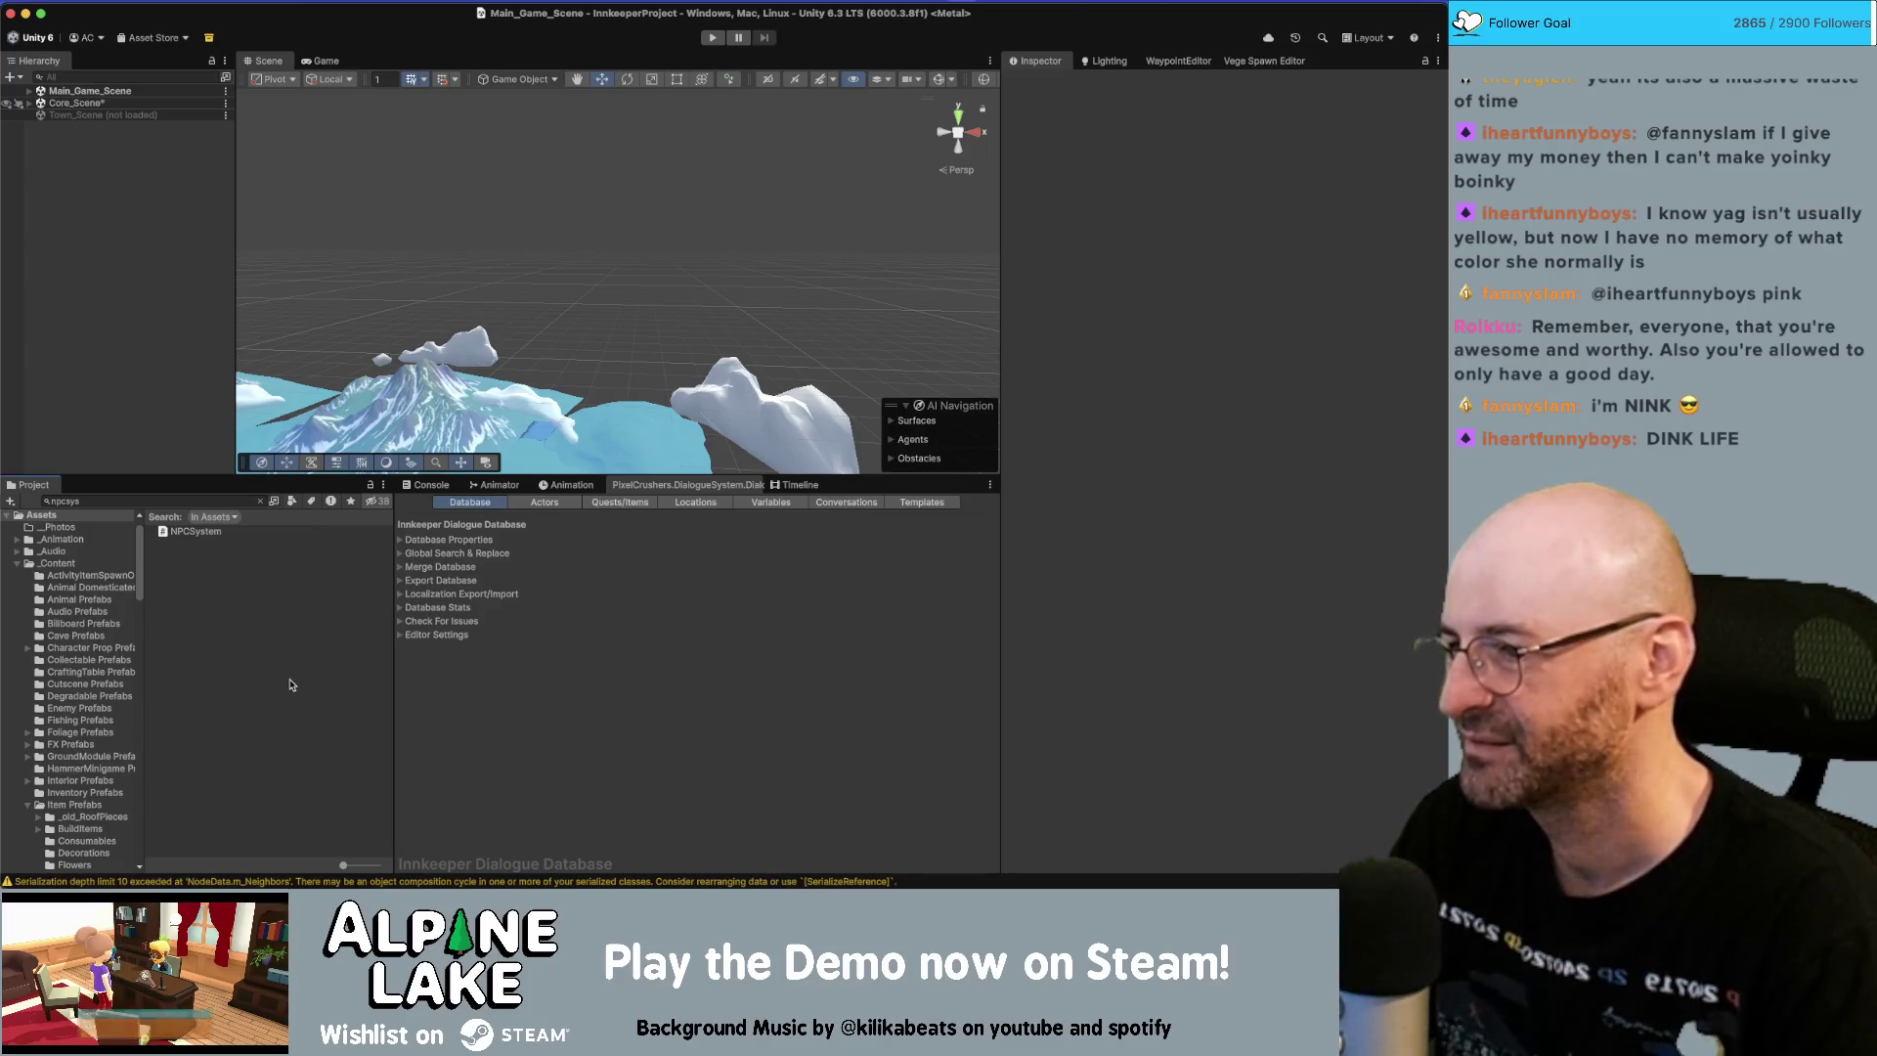
left_click(853, 505)
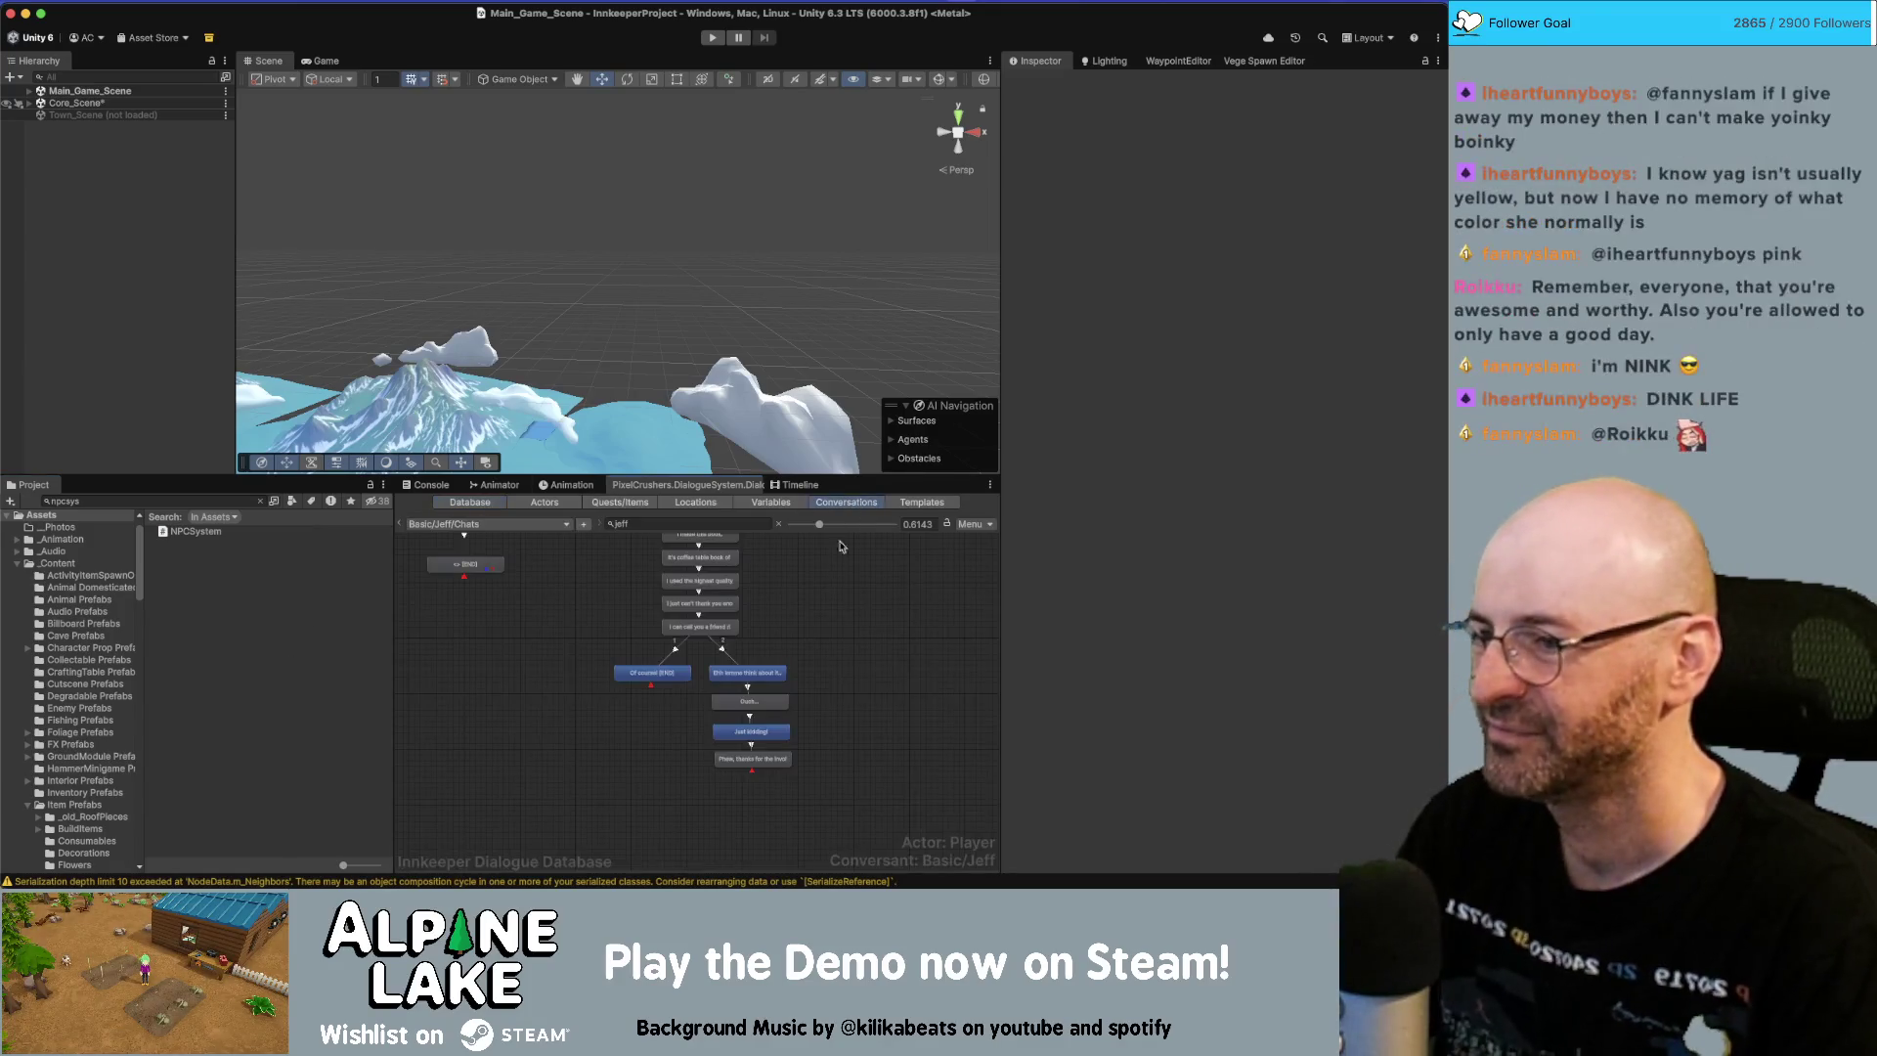
left_click(536, 719)
left_click(666, 524)
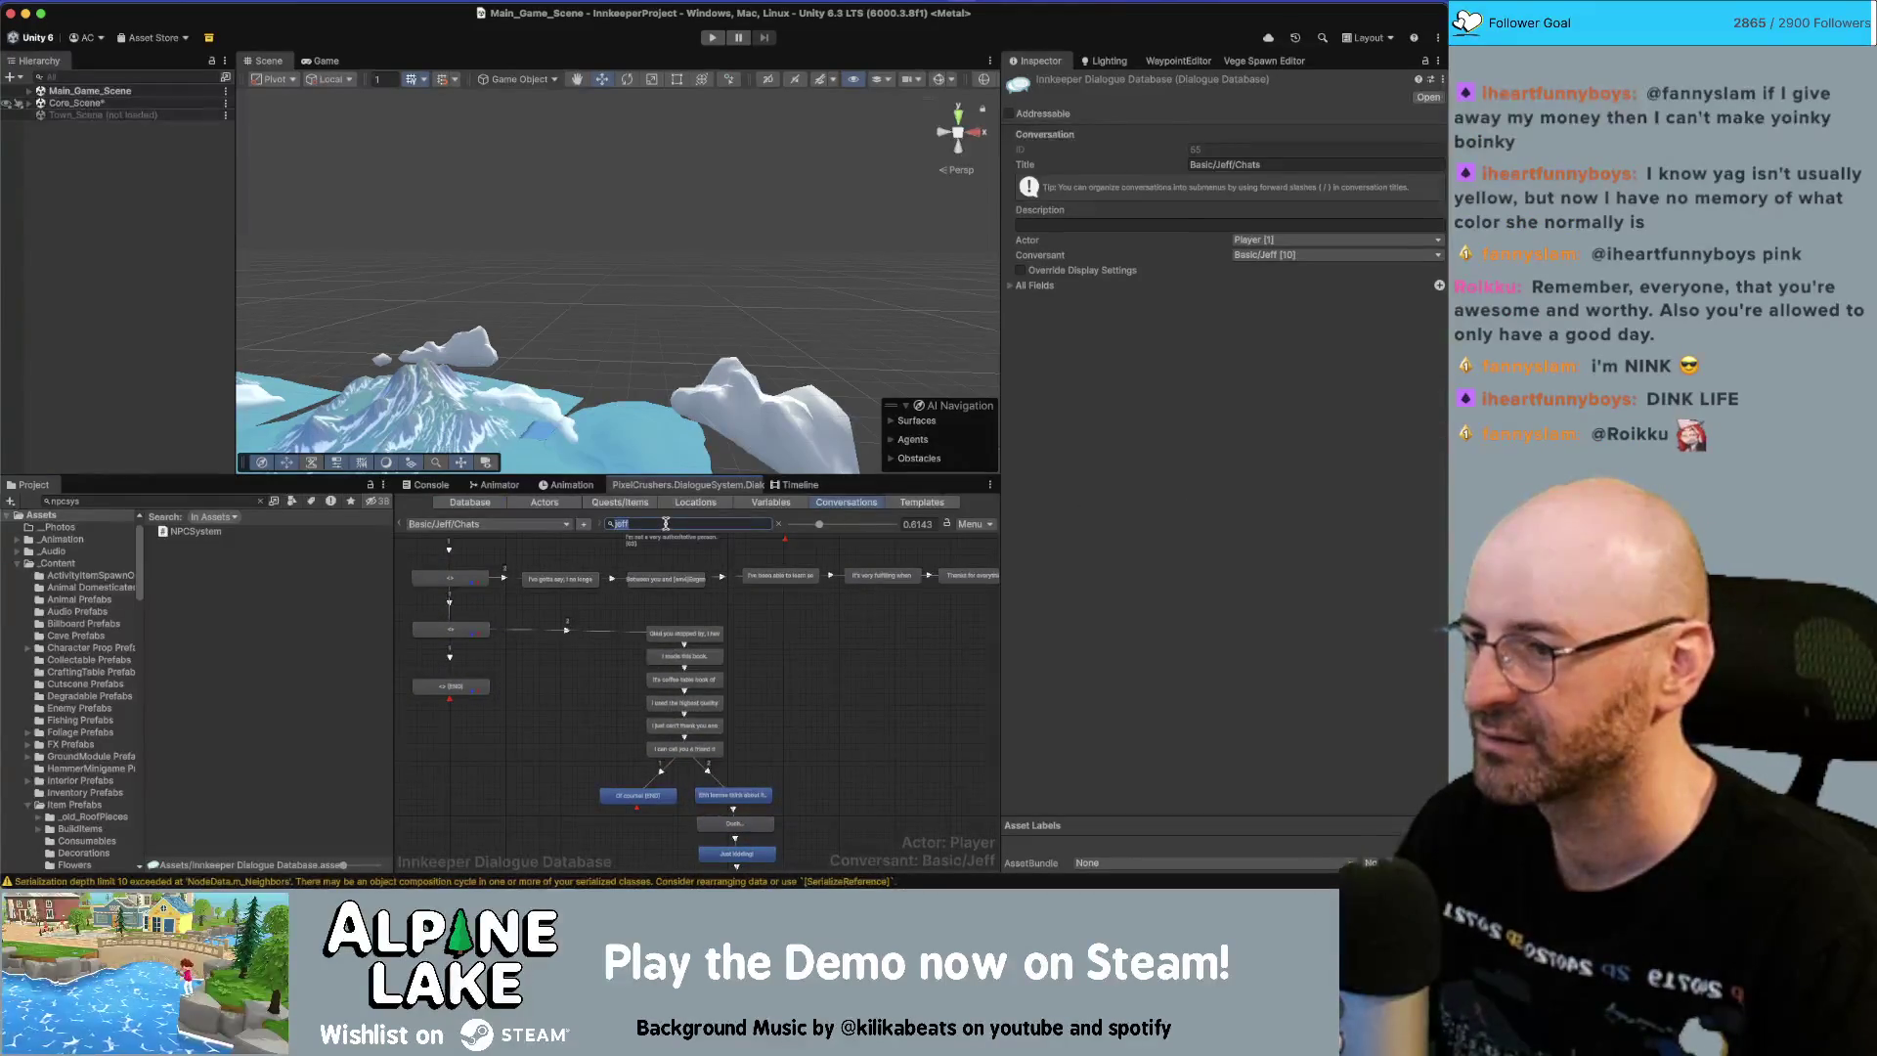
key("super+Tab")
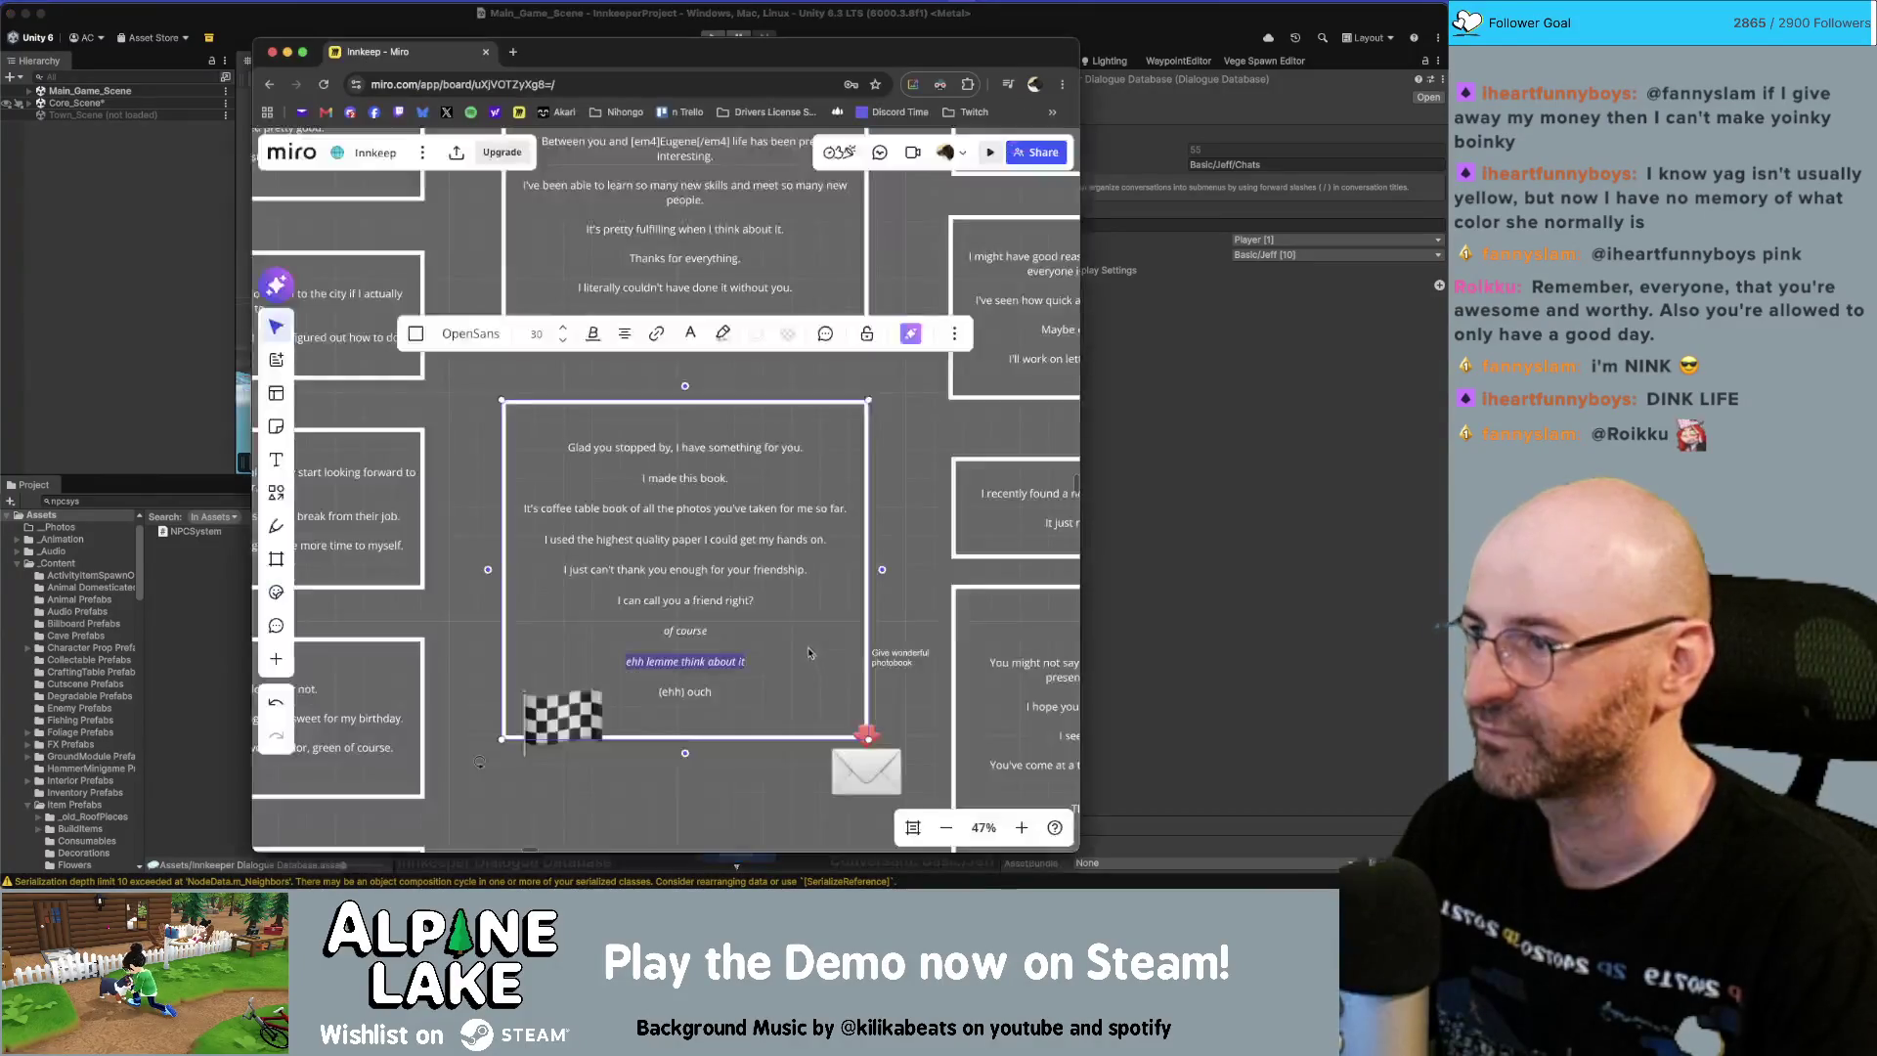
Zoom around the Miro board reviewing each character's dialogue column, then return to Unity.
scroll(675, 665, "down", 3)
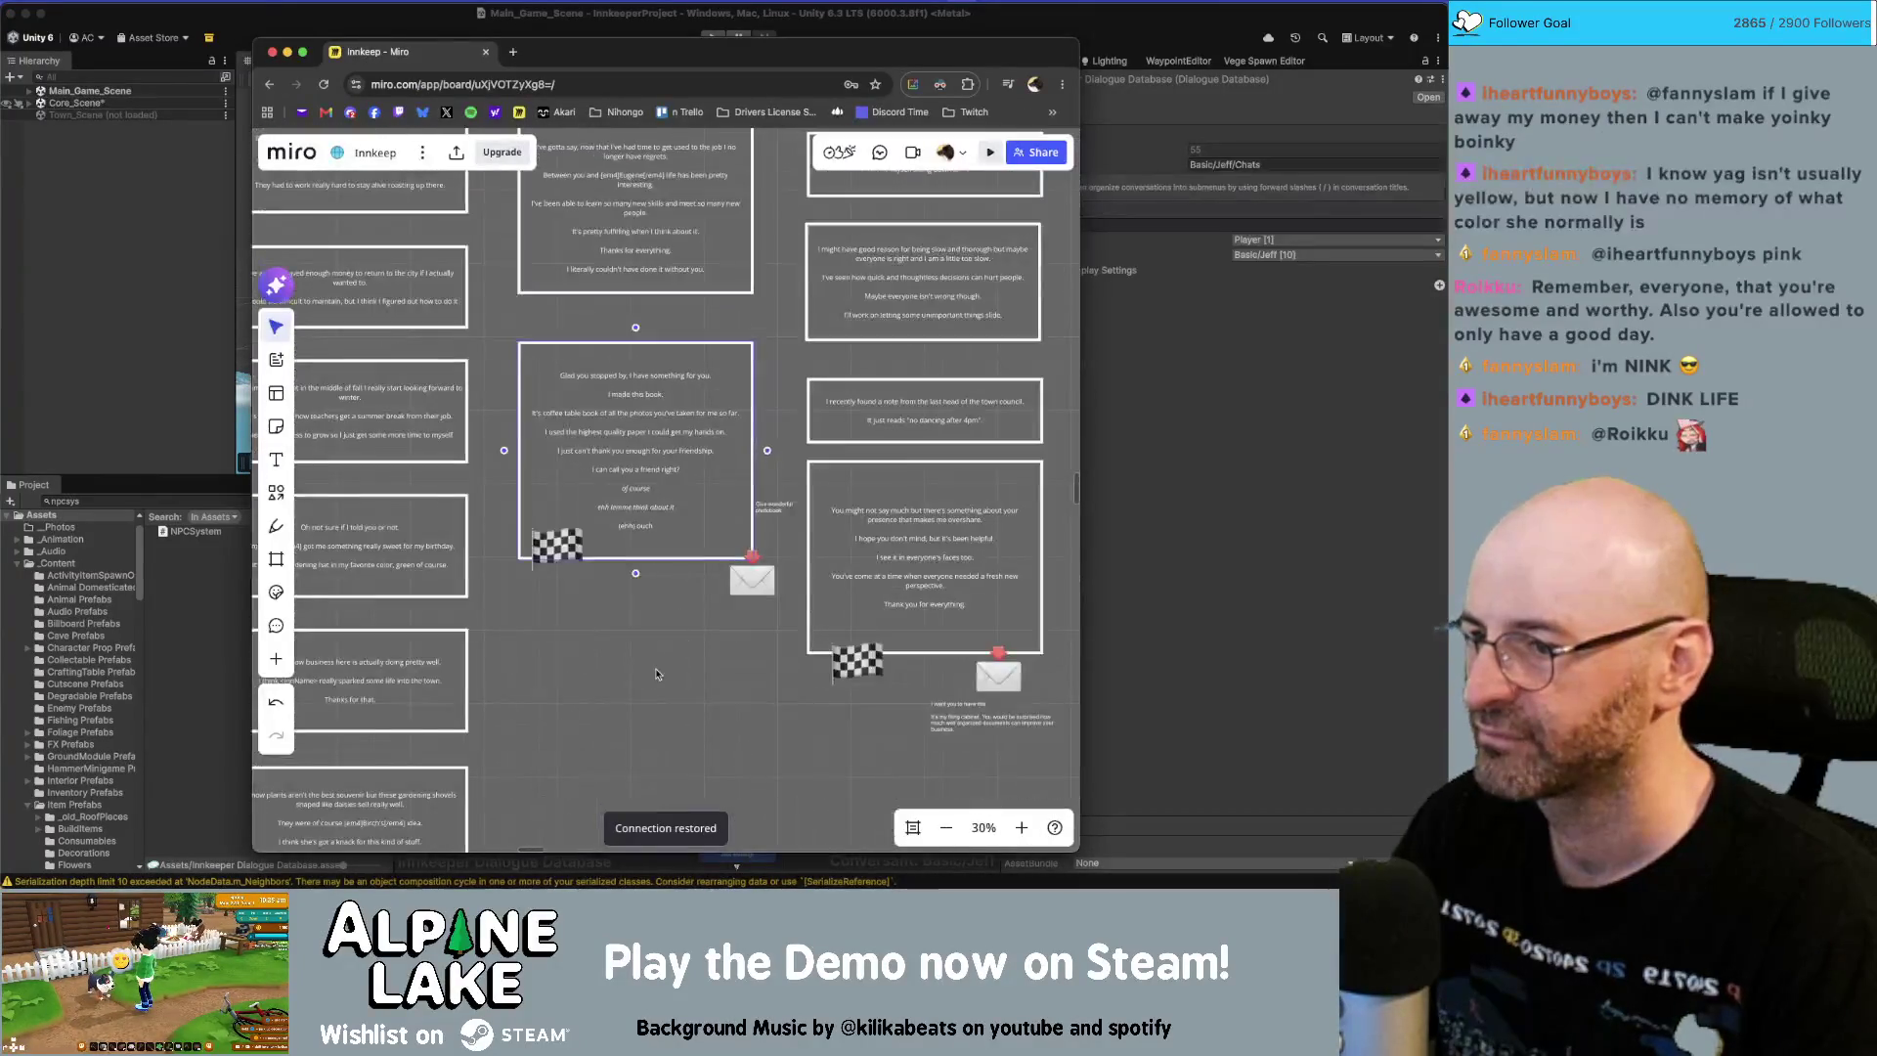
scroll(661, 669, "down", 5)
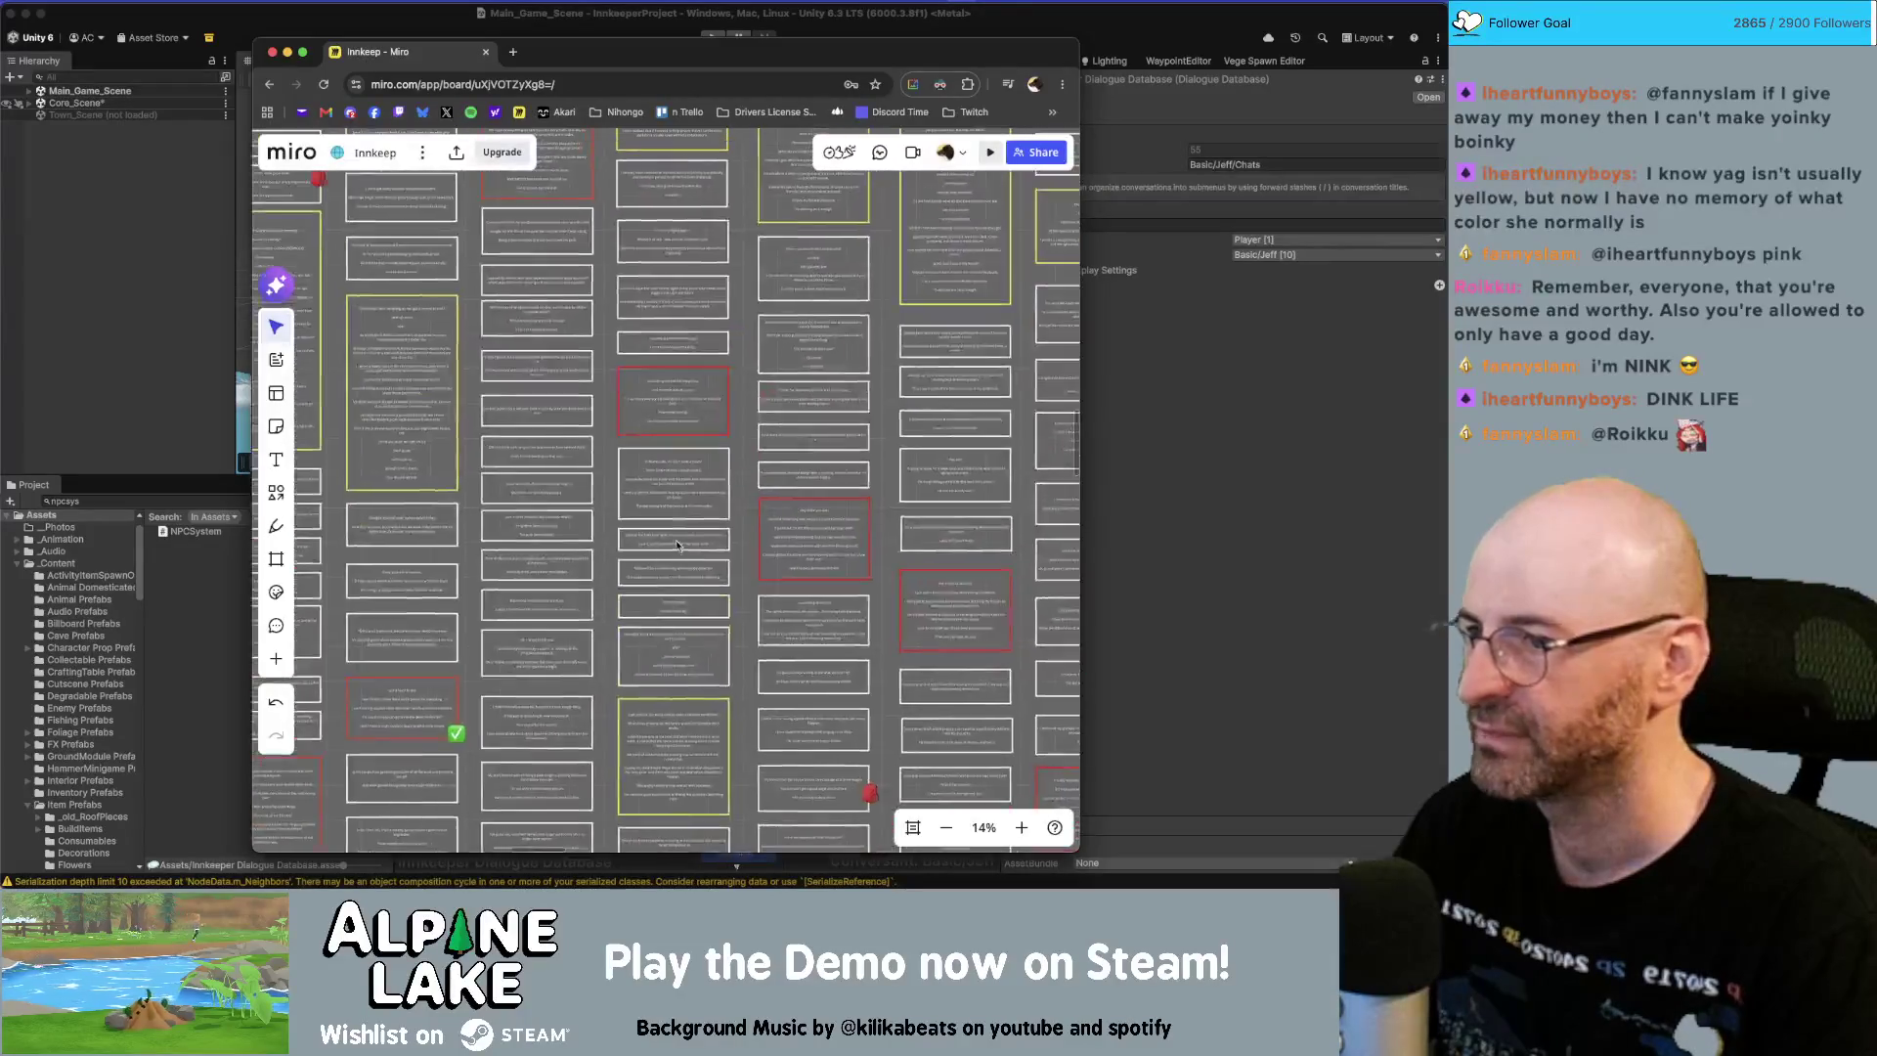
scroll(685, 247, "down", 5)
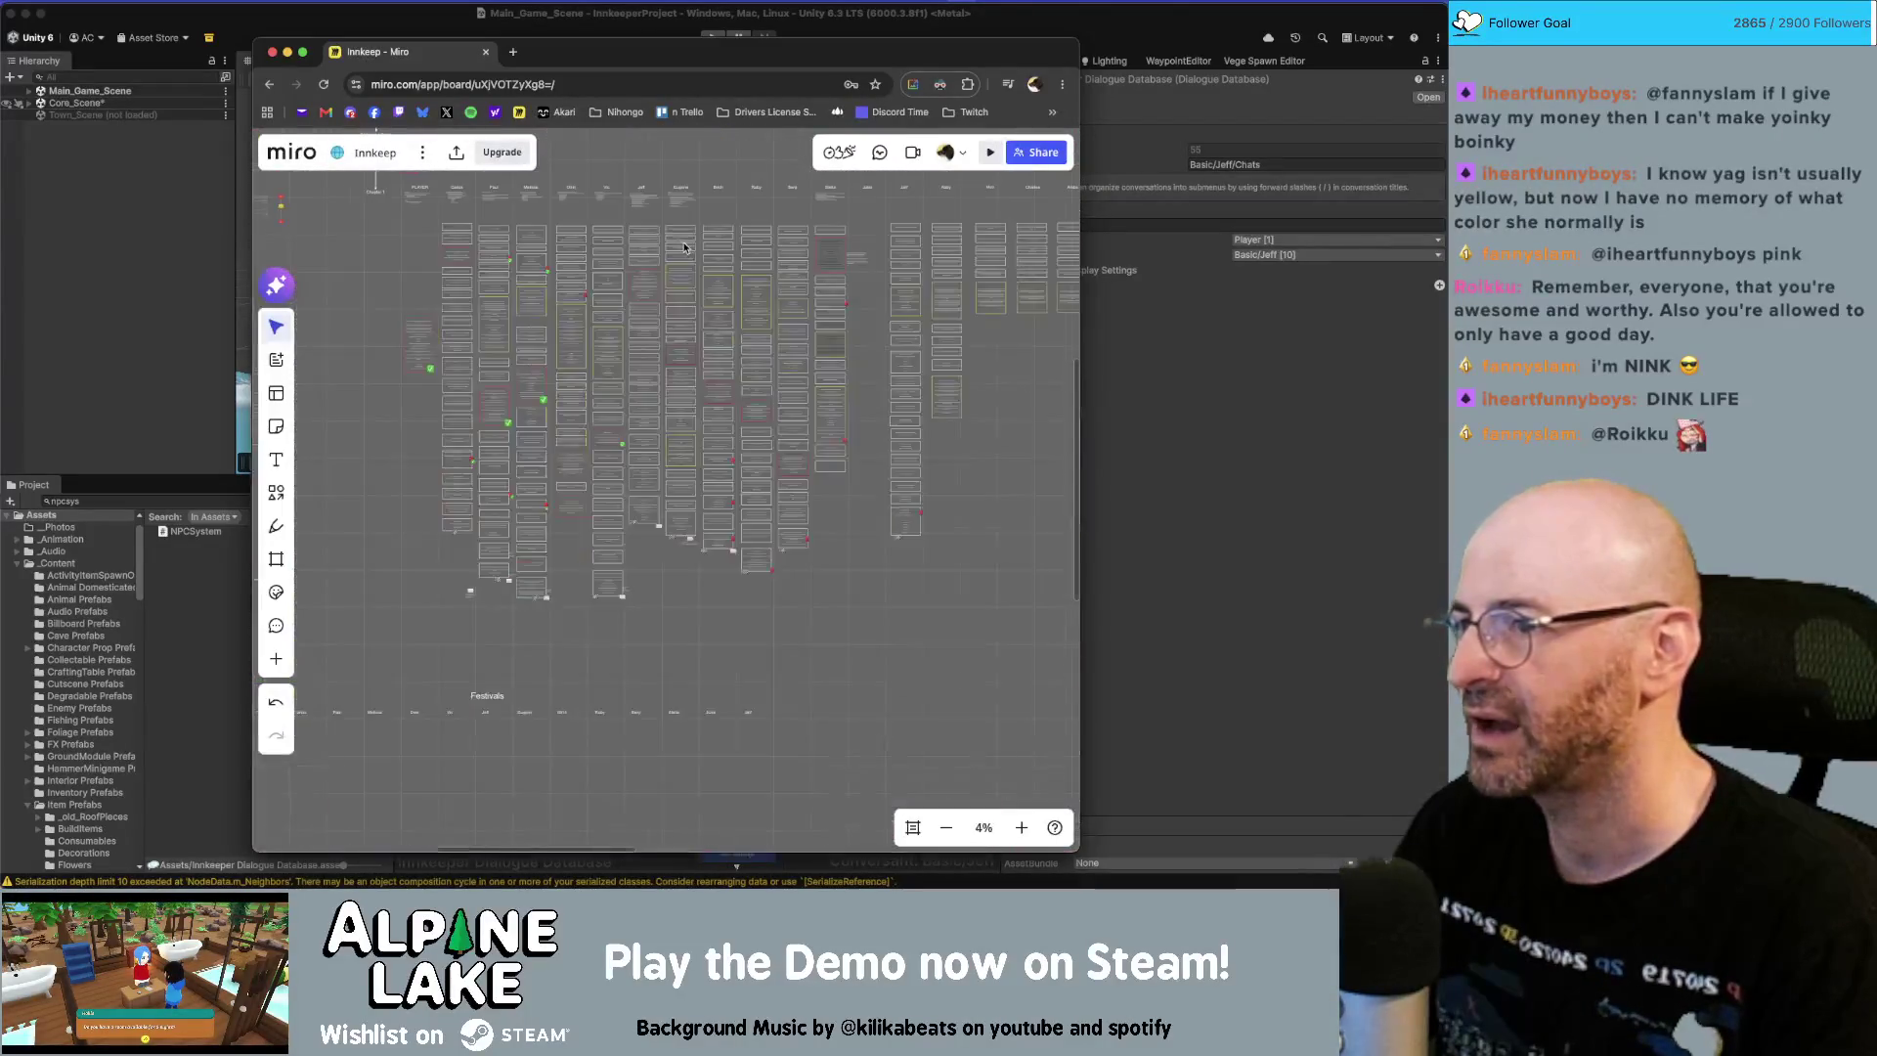
scroll(649, 344, "up", 5)
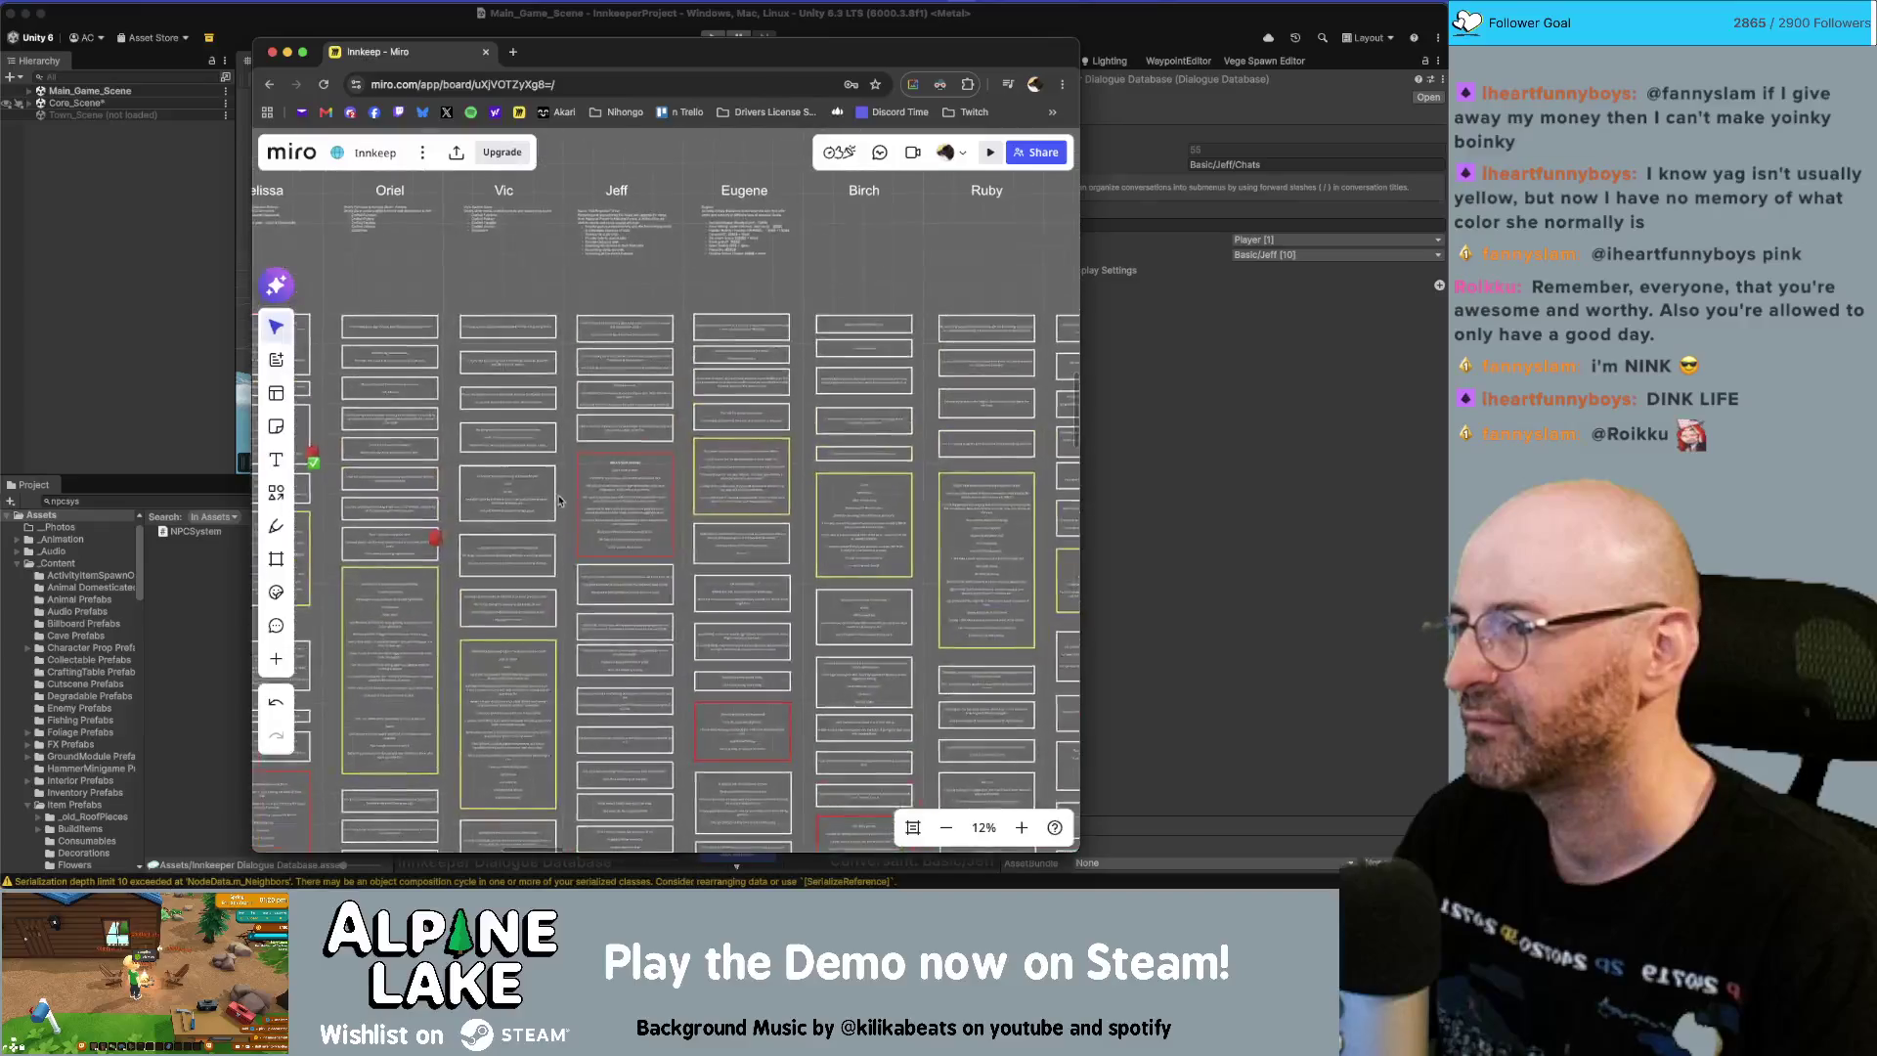
scroll(559, 500, "down", 1)
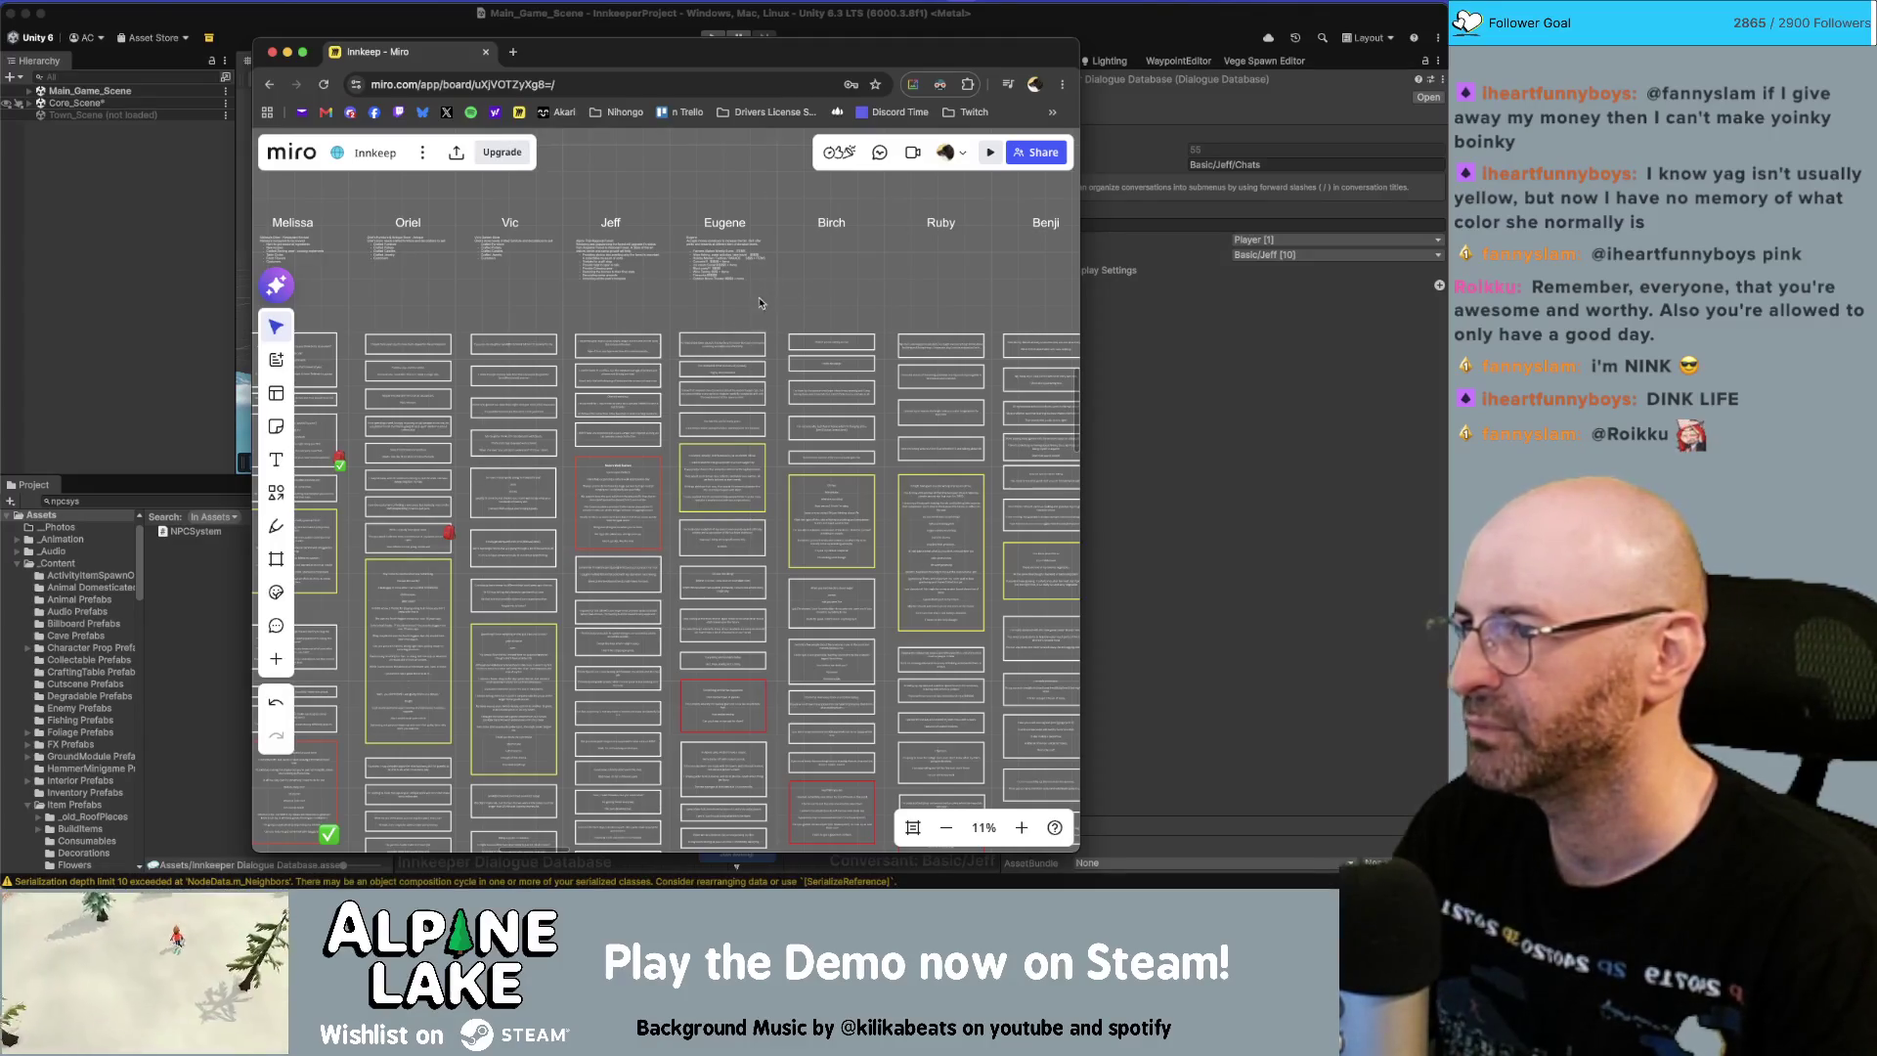
scroll(733, 382, "down", 2)
scroll(732, 382, "down", 5)
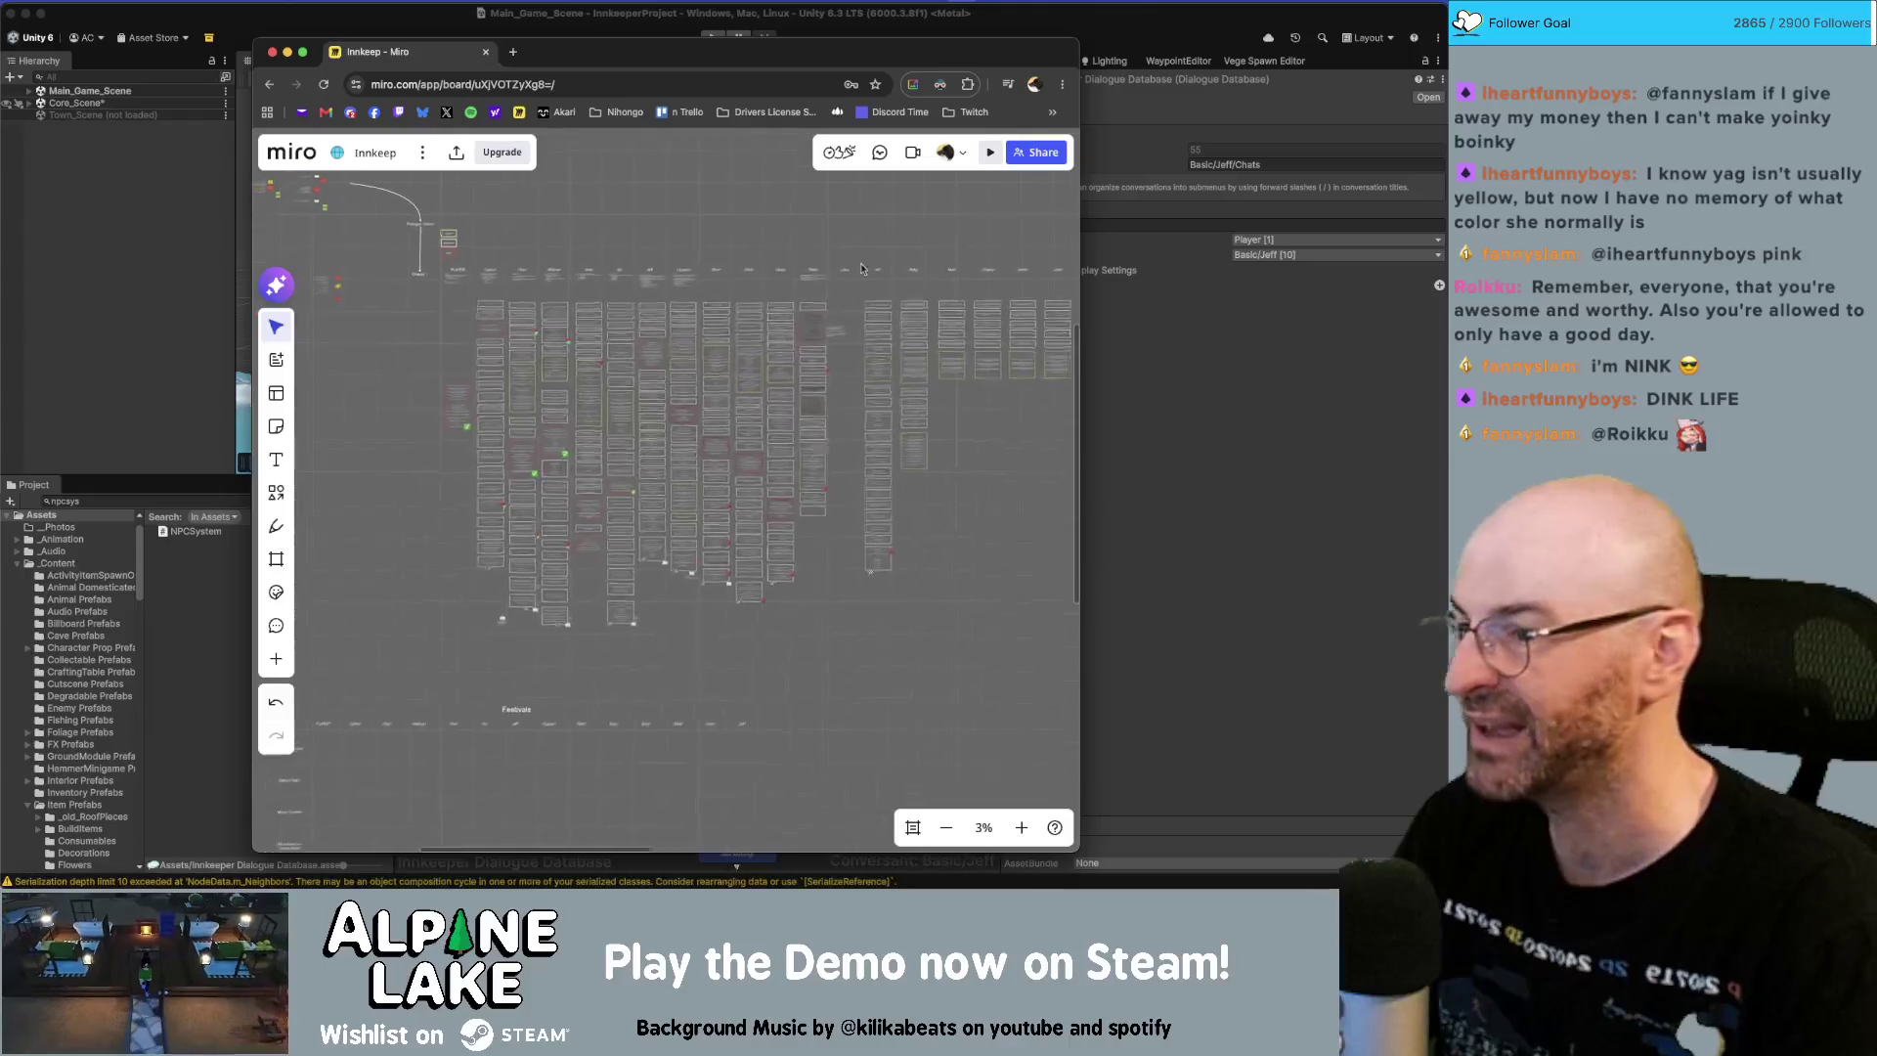
scroll(722, 288, "up", 5)
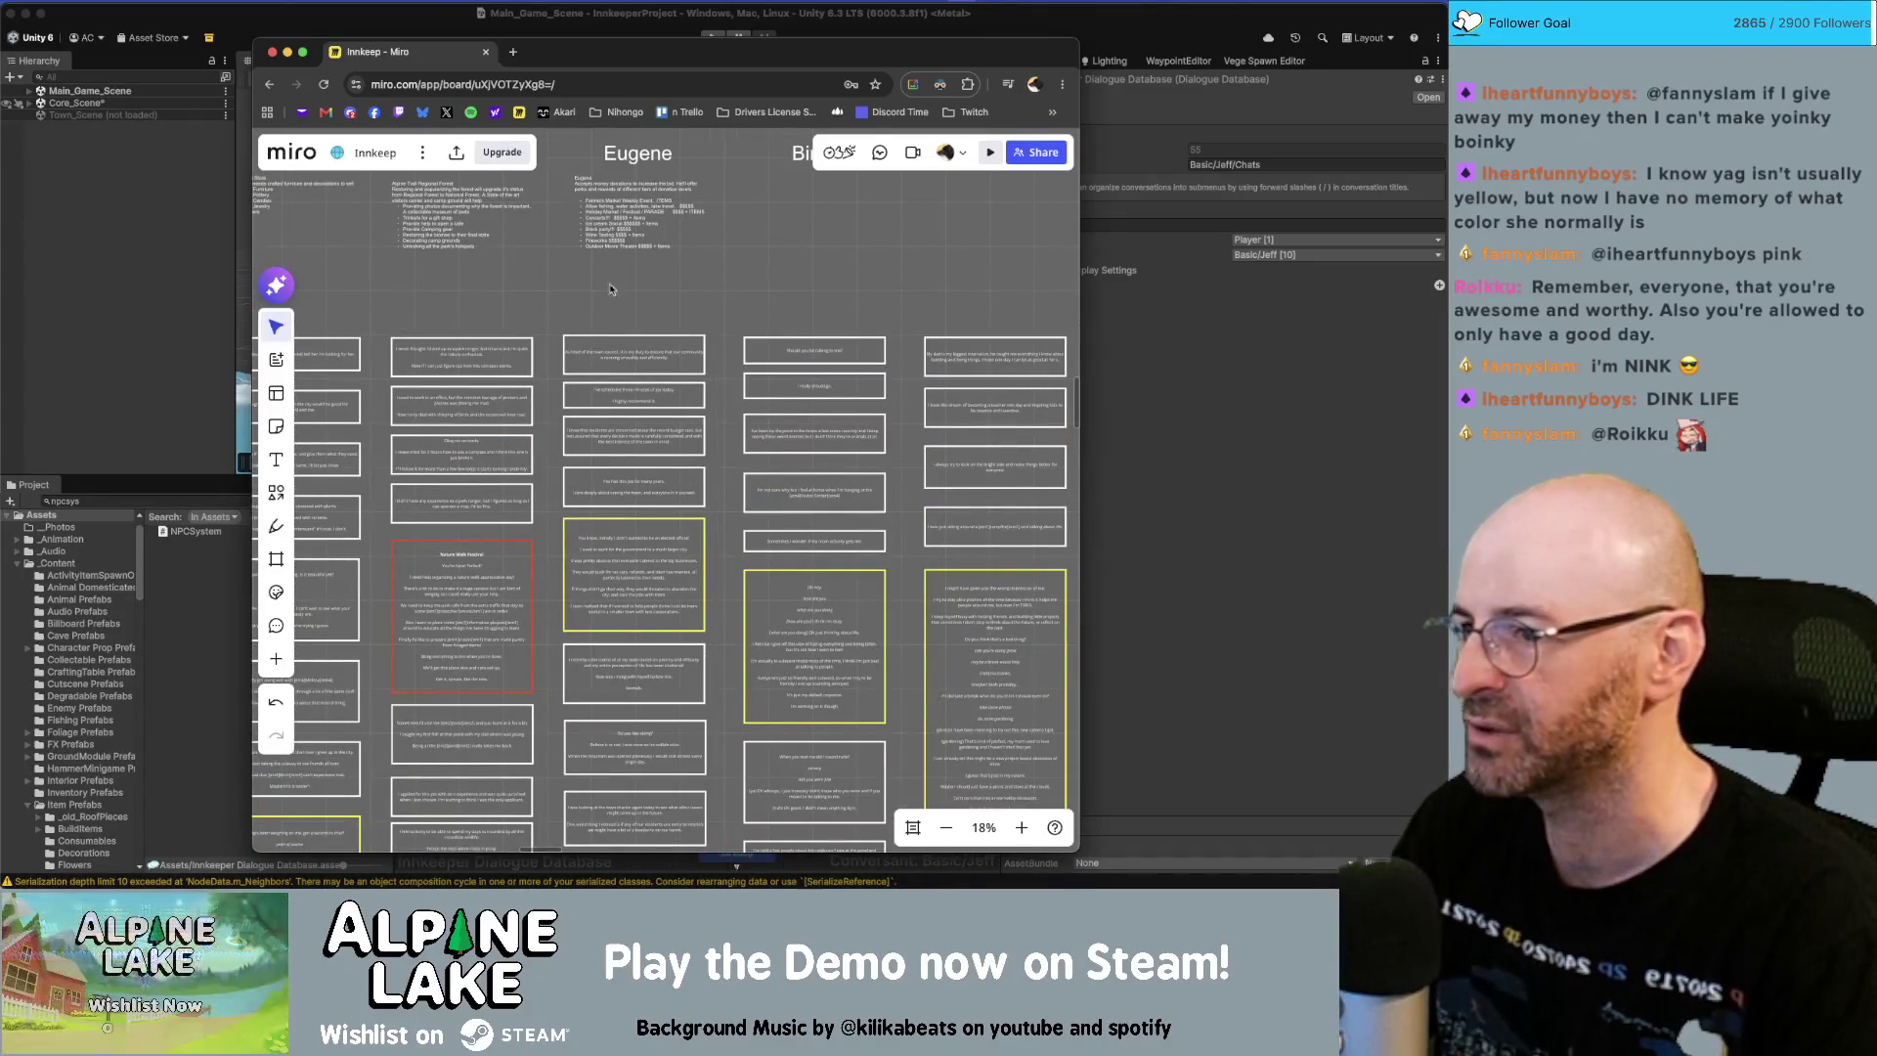
scroll(604, 365, "up", 3)
scroll(625, 347, "down", 5)
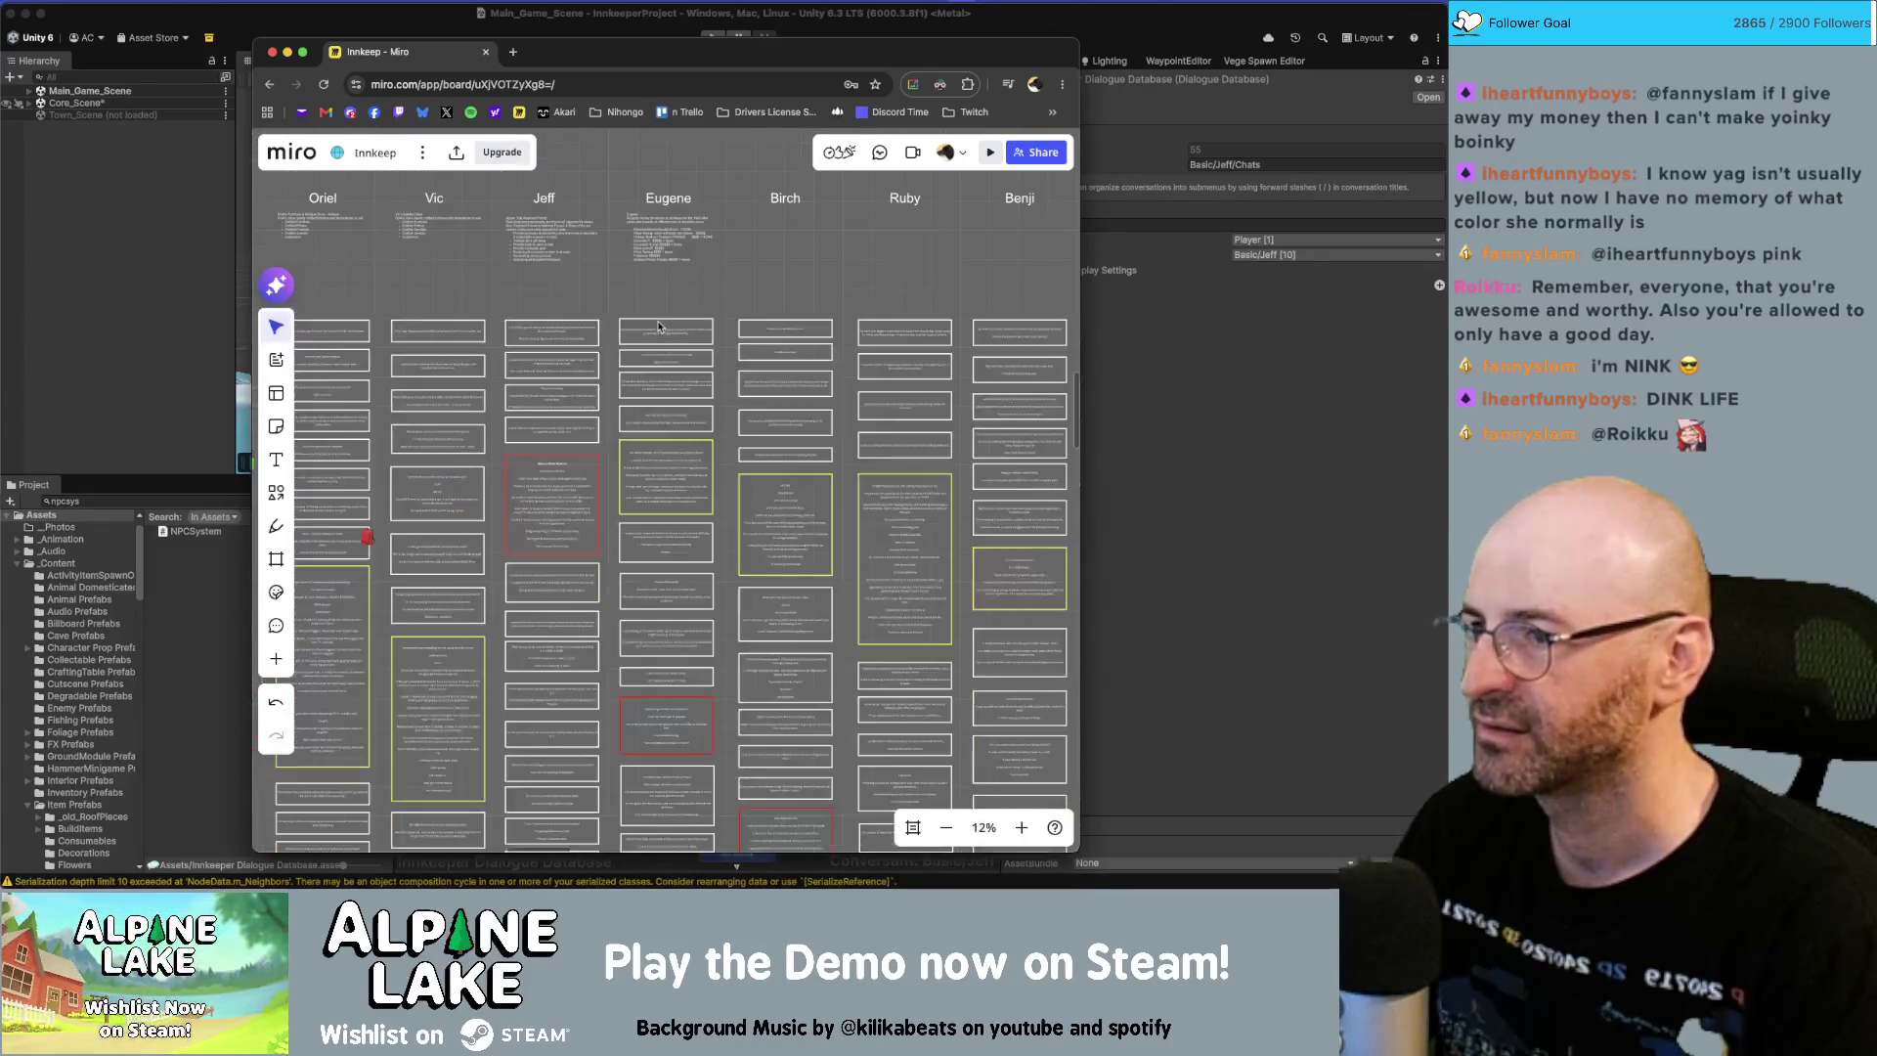
scroll(681, 471, "down", 3)
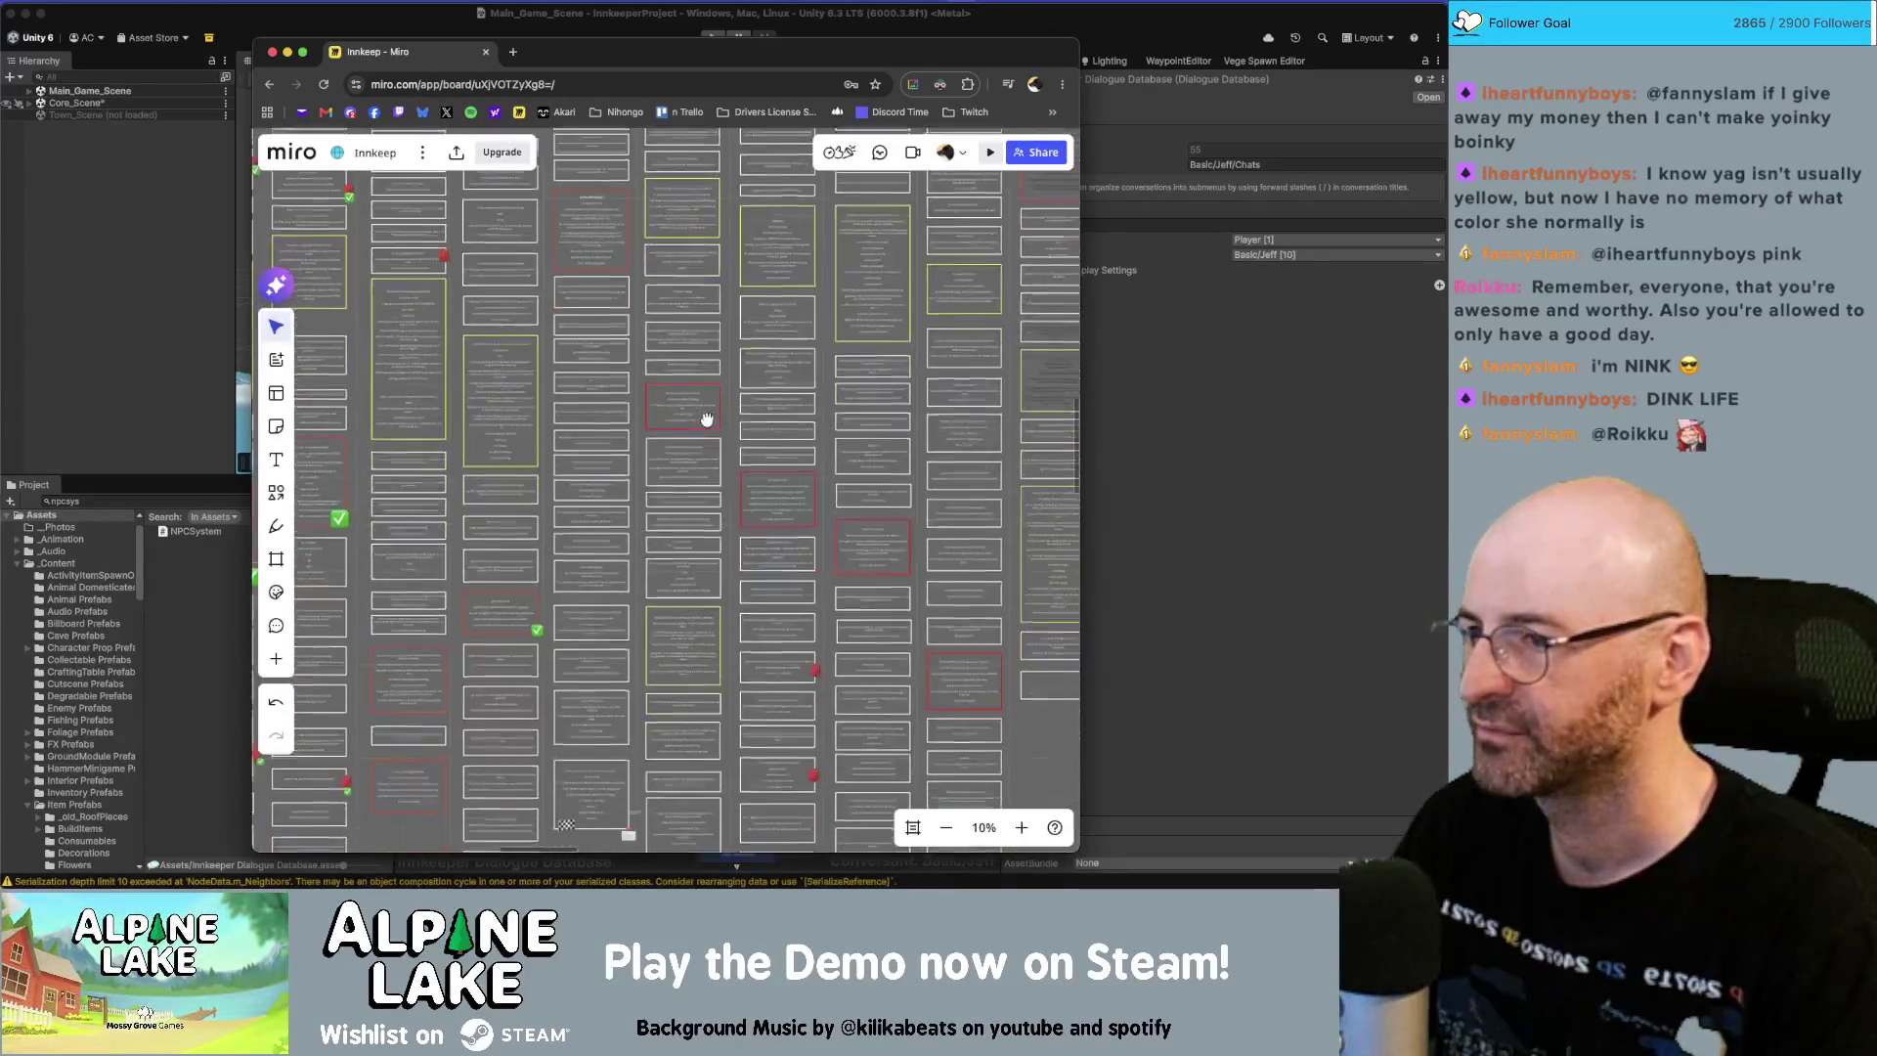
left_click(171, 557)
left_click(221, 501)
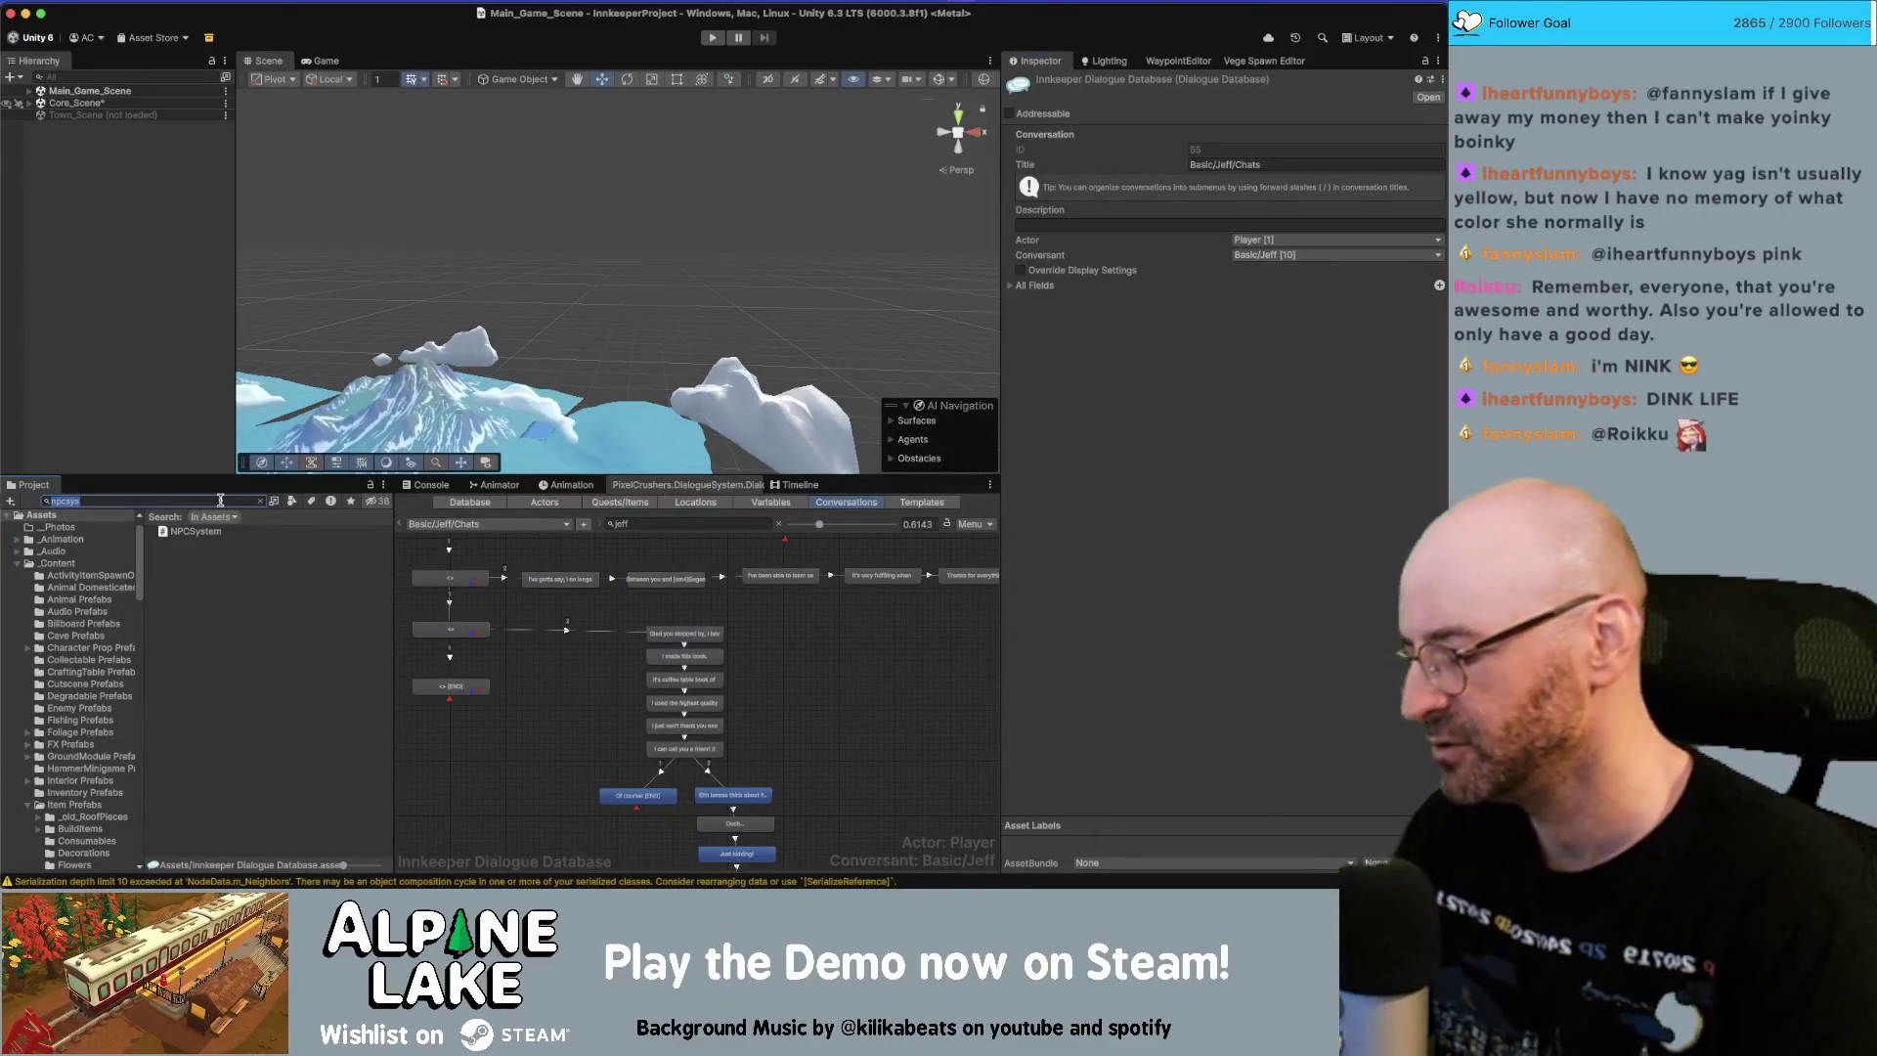
Inspect the Activity Joke Book item and trace its Book Novel prefab and picked-up item.
type("e")
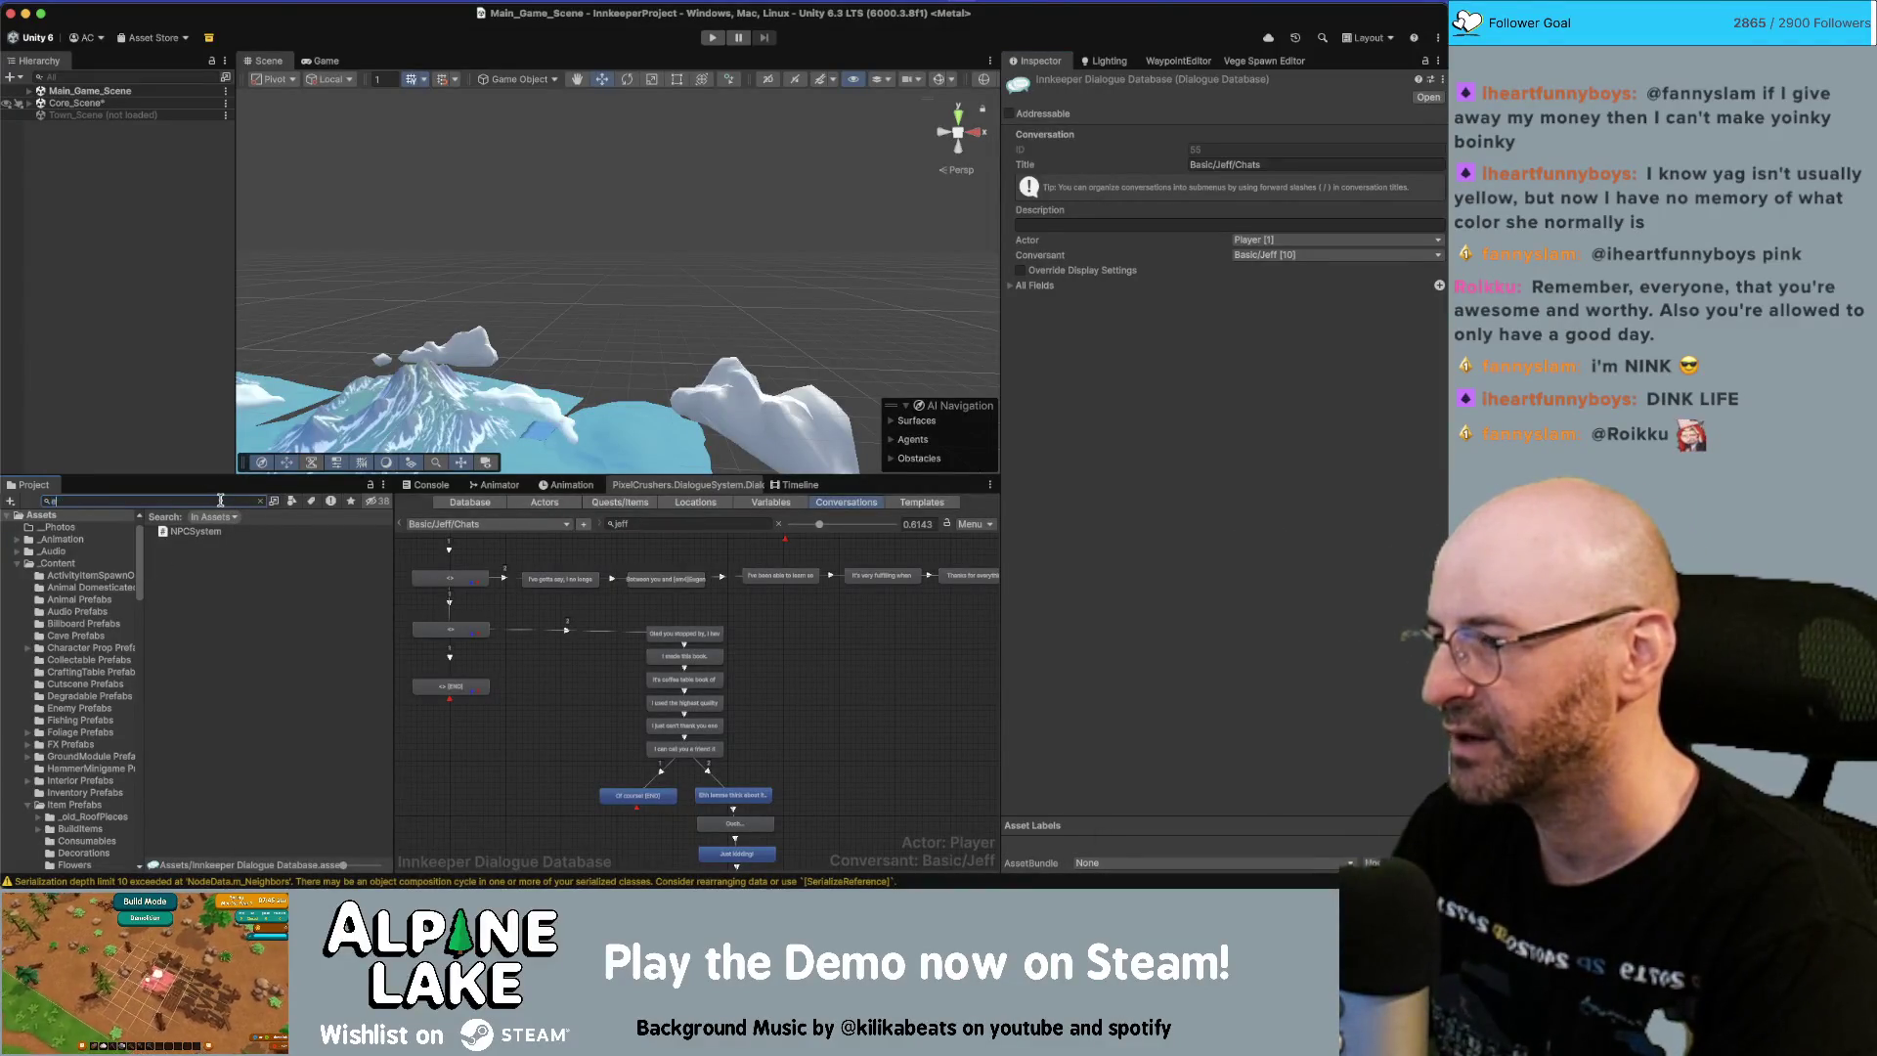
type("activity book")
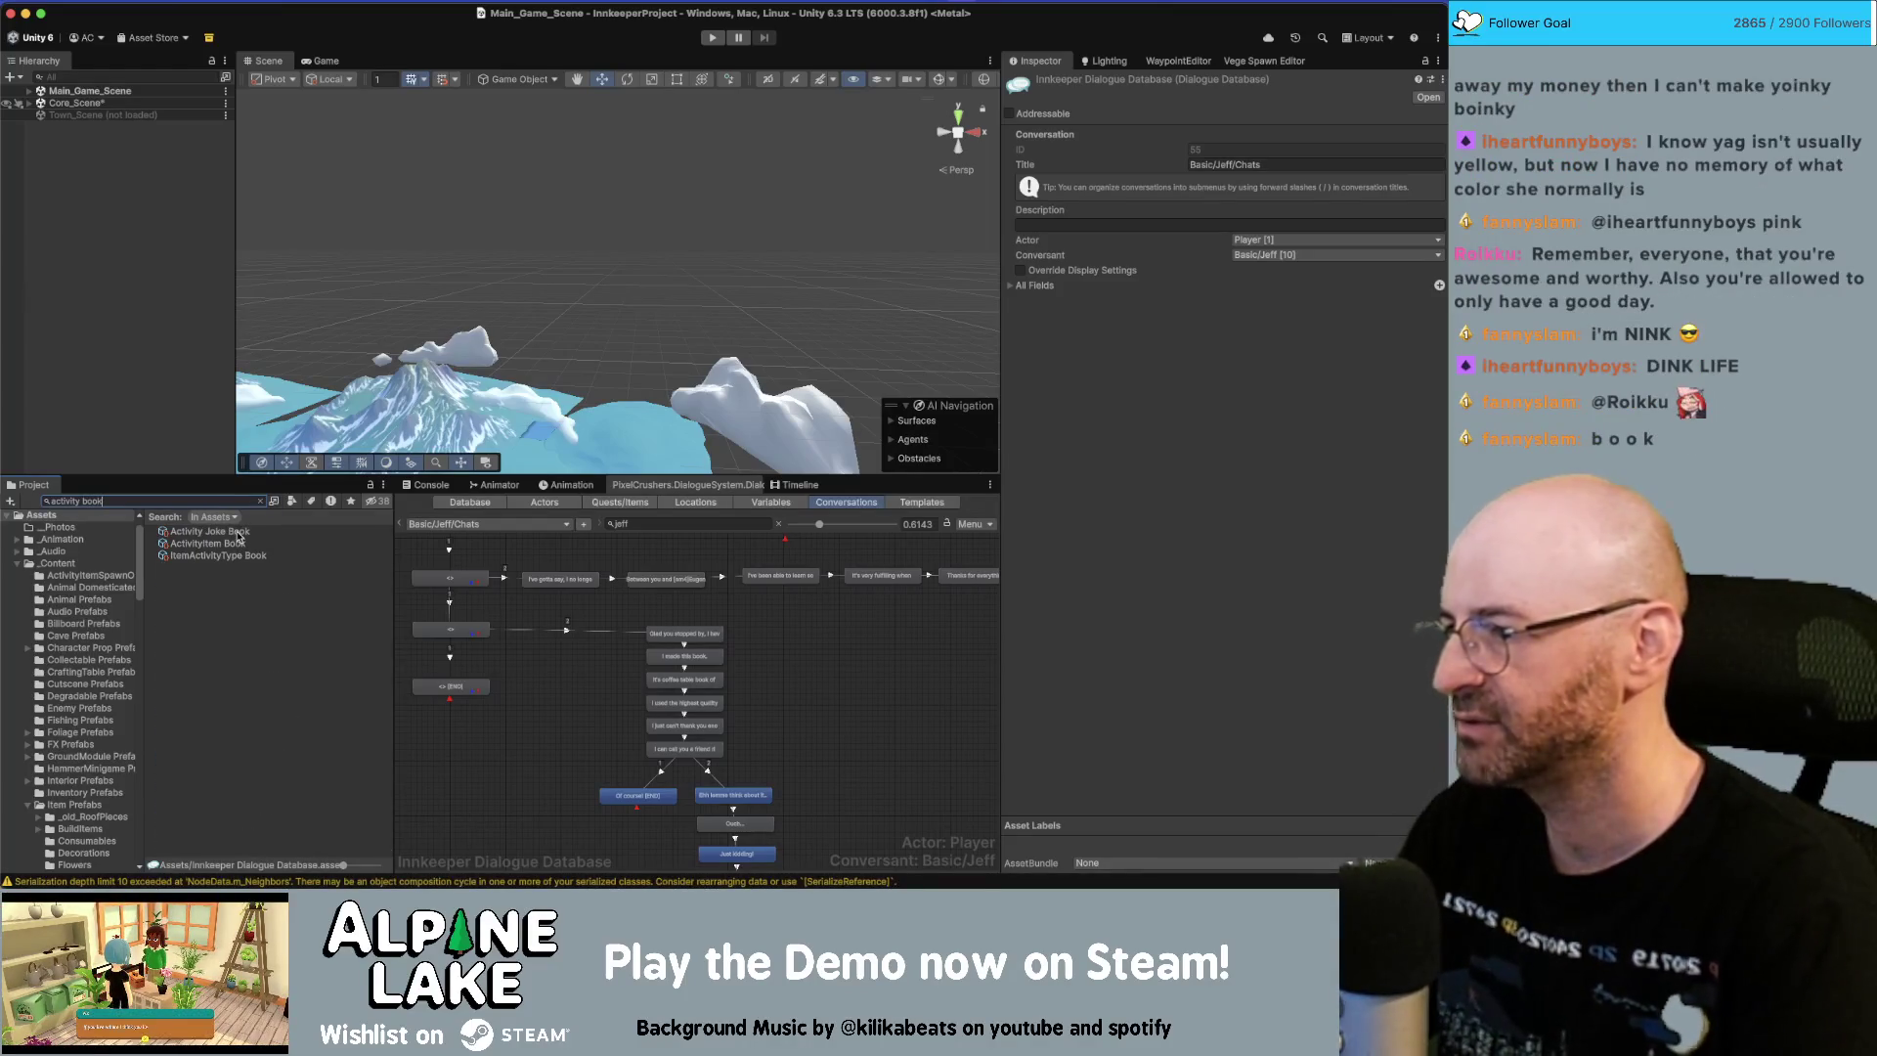
left_click(237, 532)
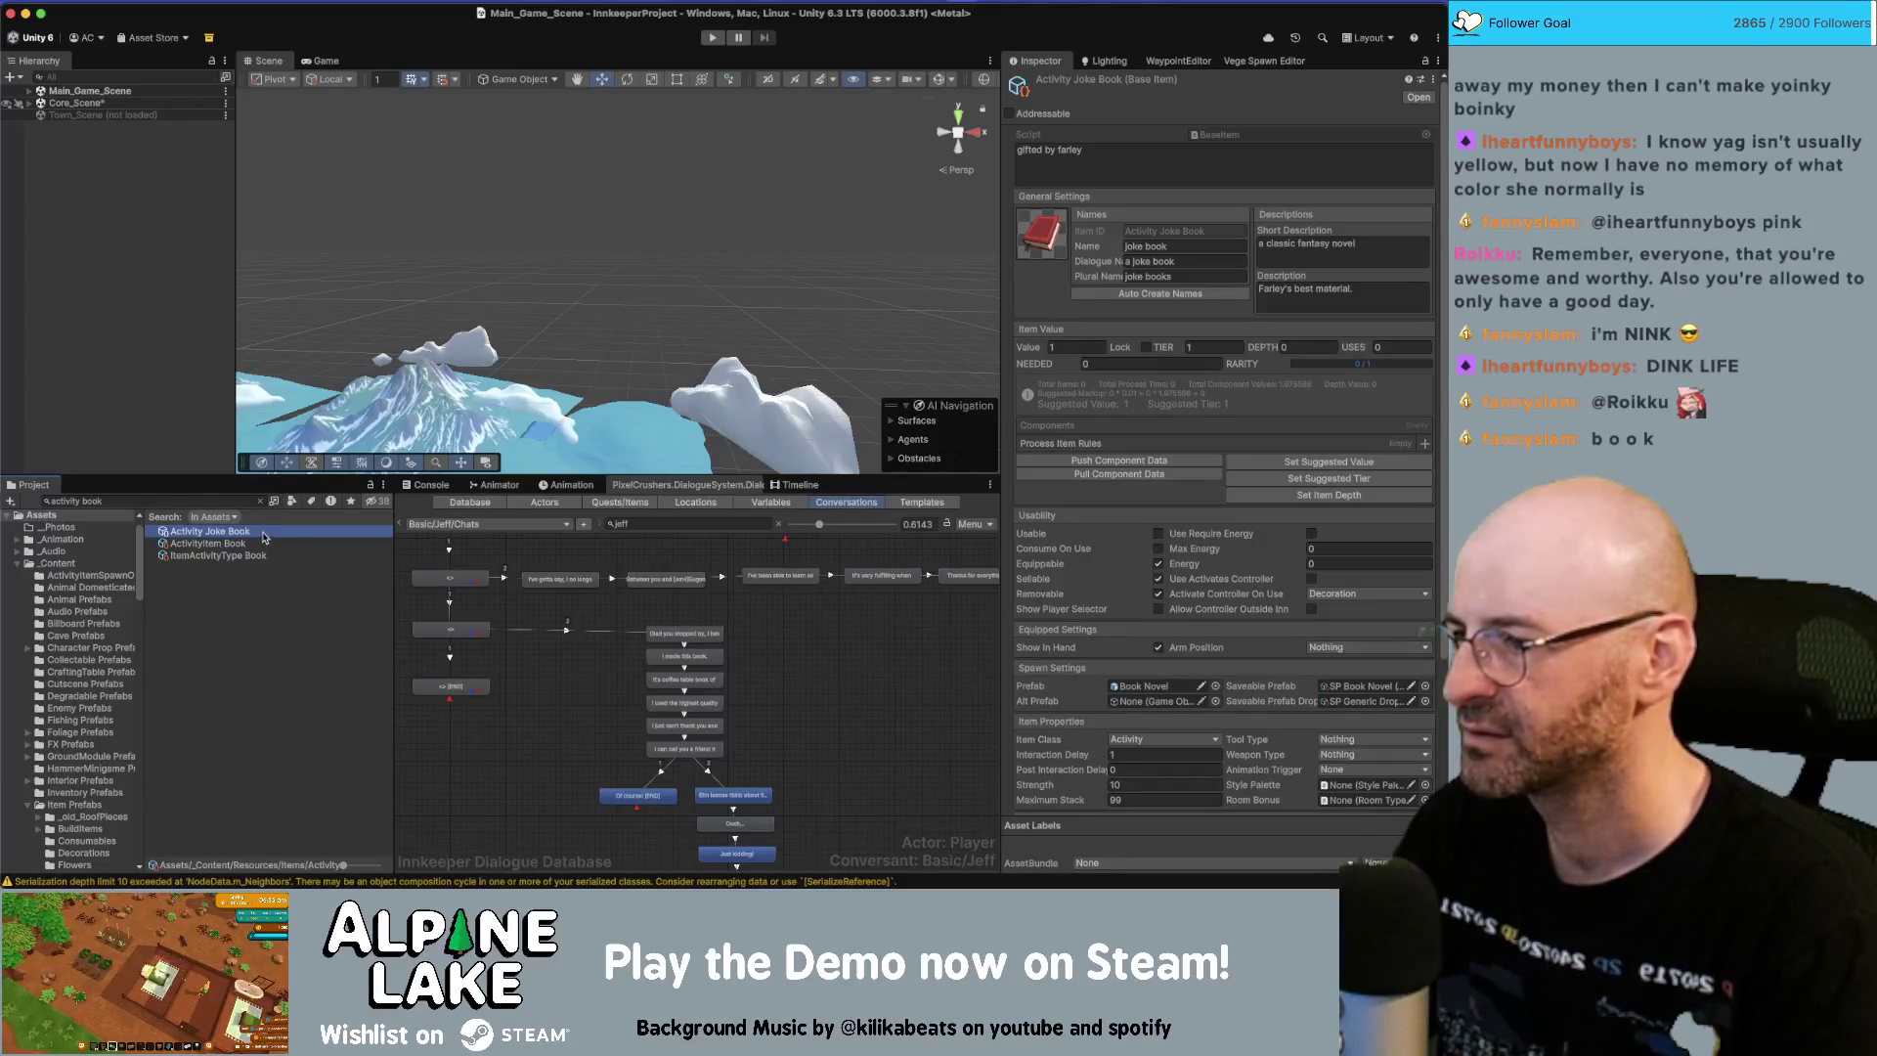
scroll(1106, 569, "down", 1)
left_click(1143, 684)
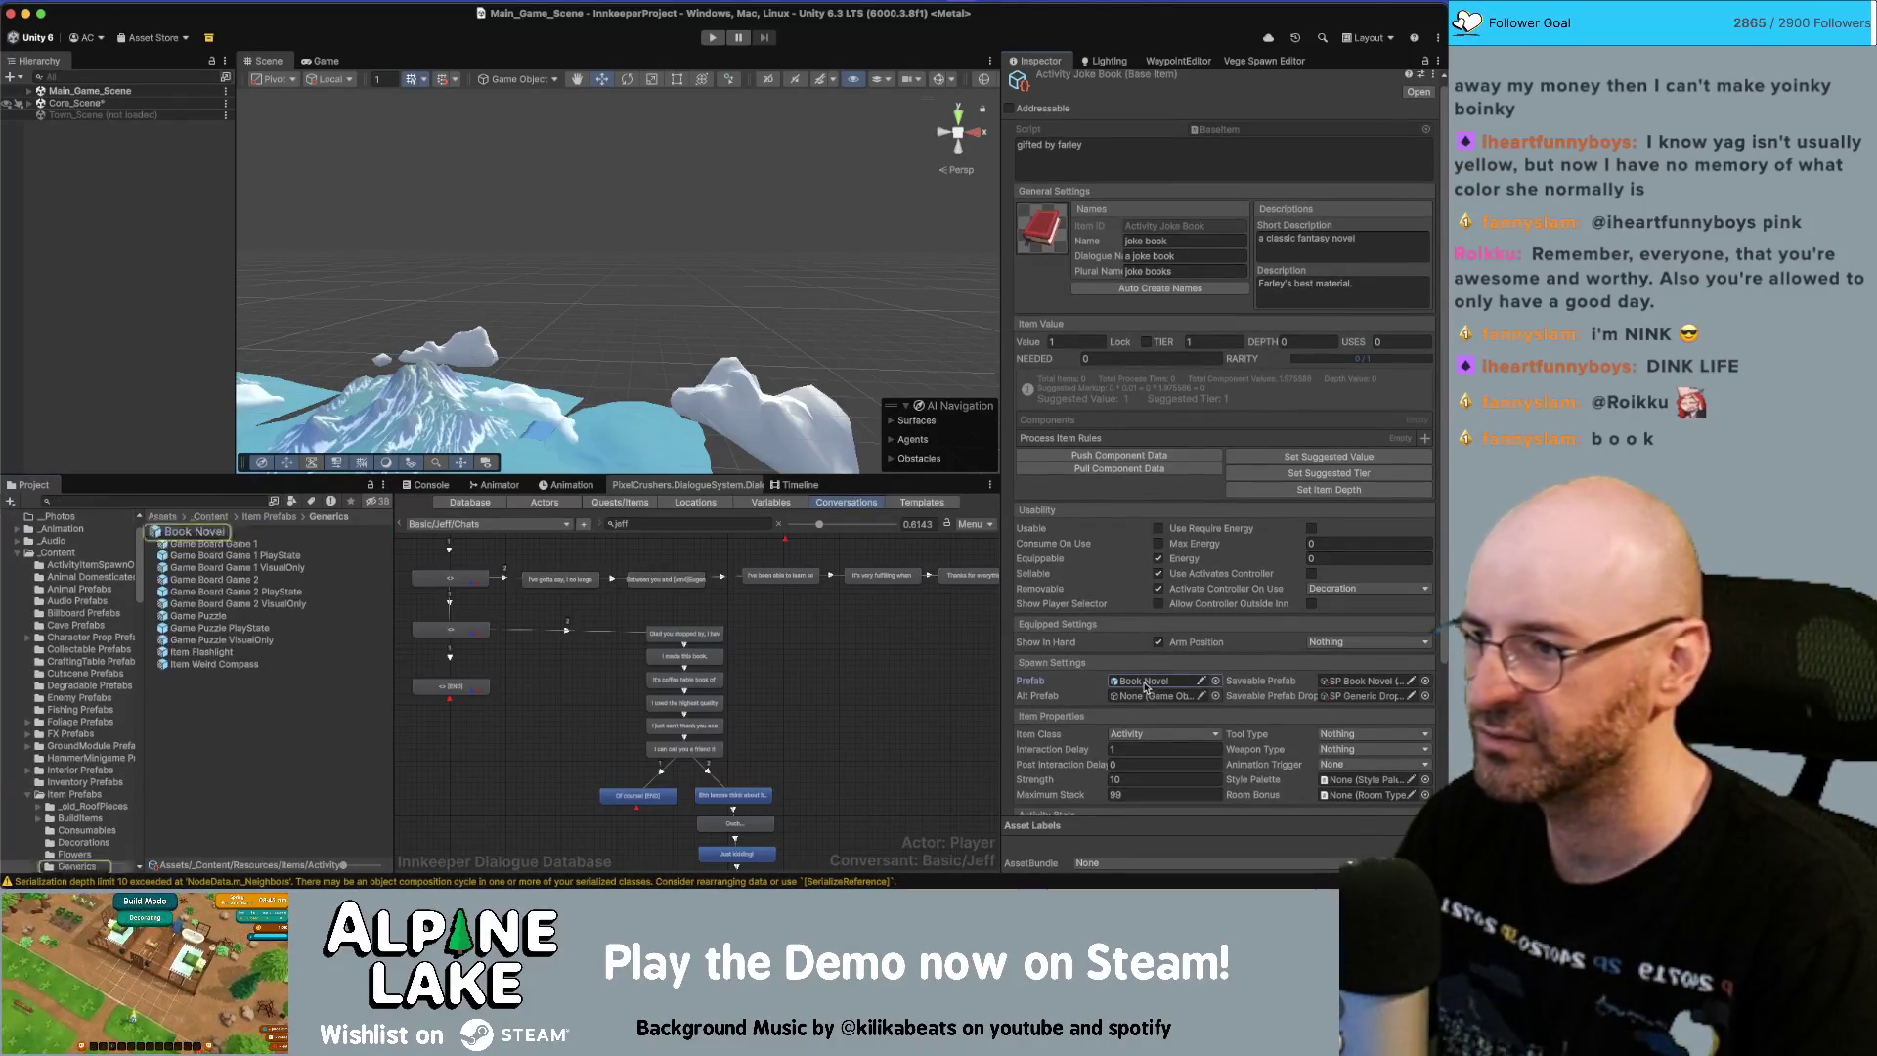
left_click(213, 537)
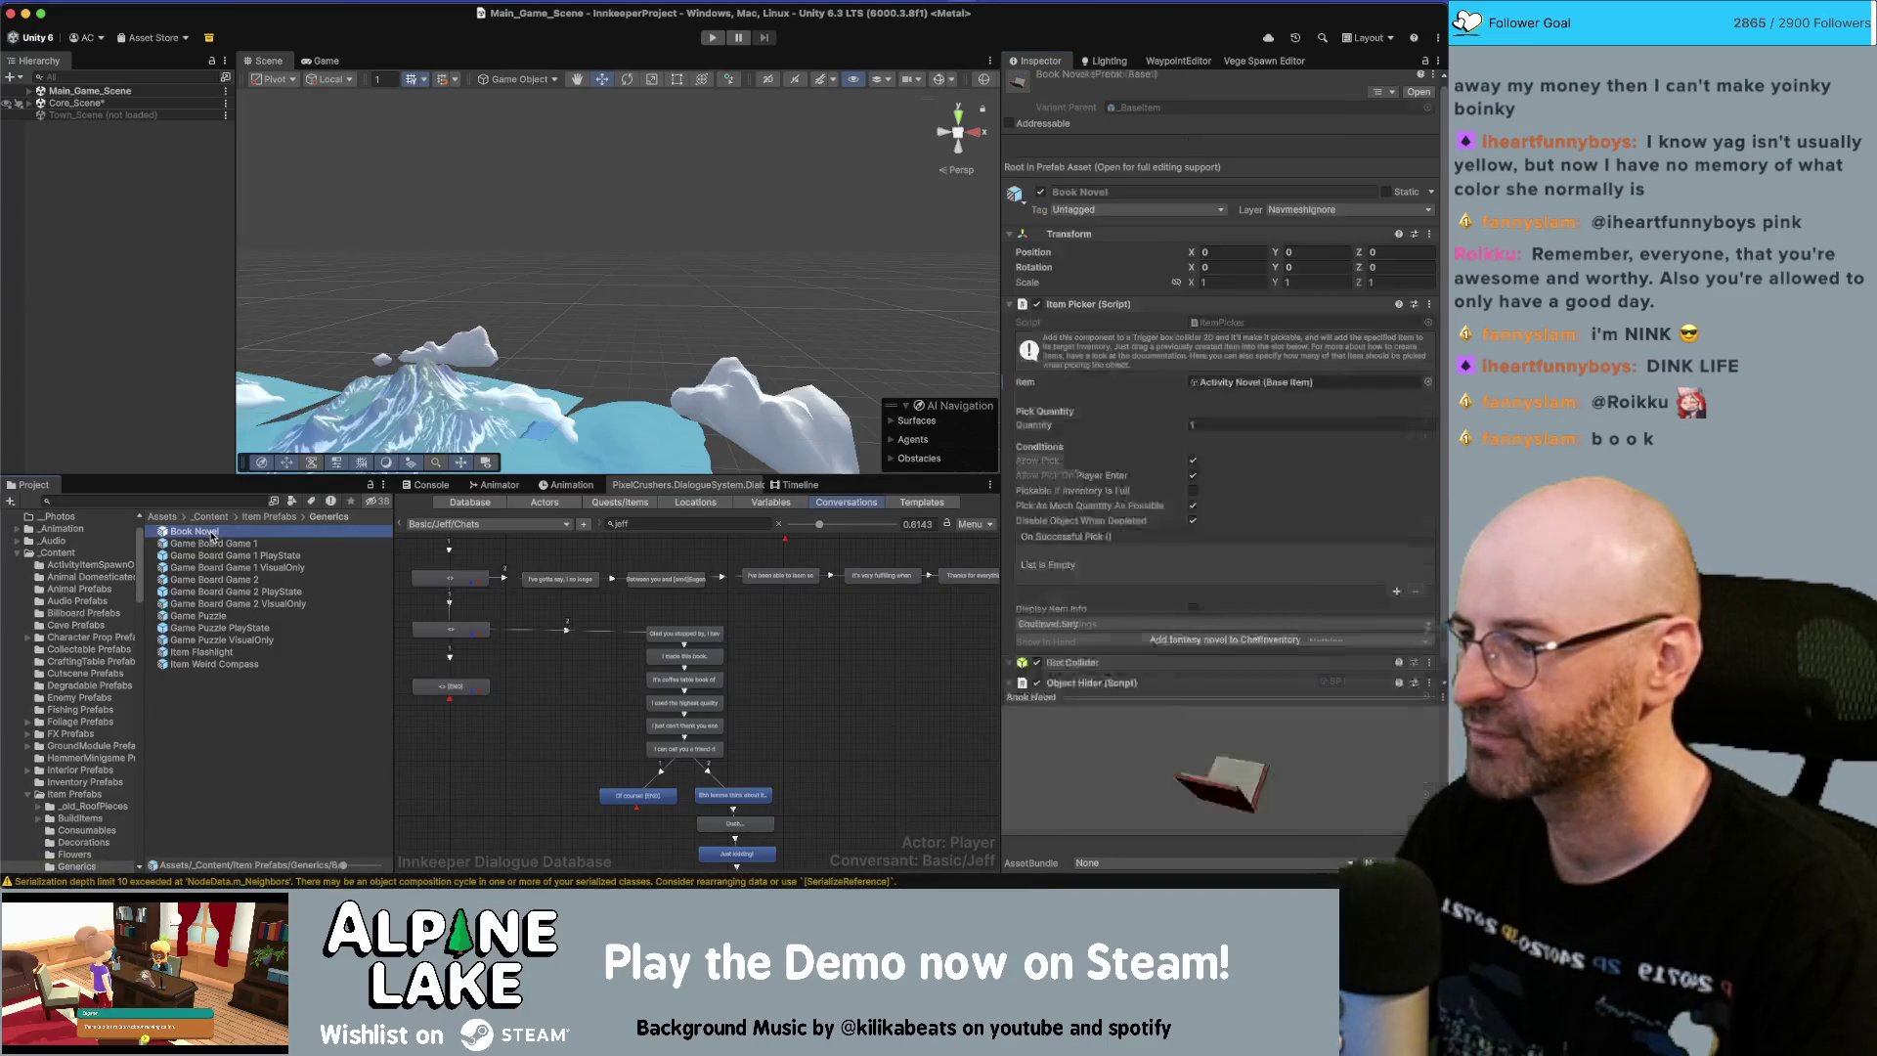
left_click(1194, 387)
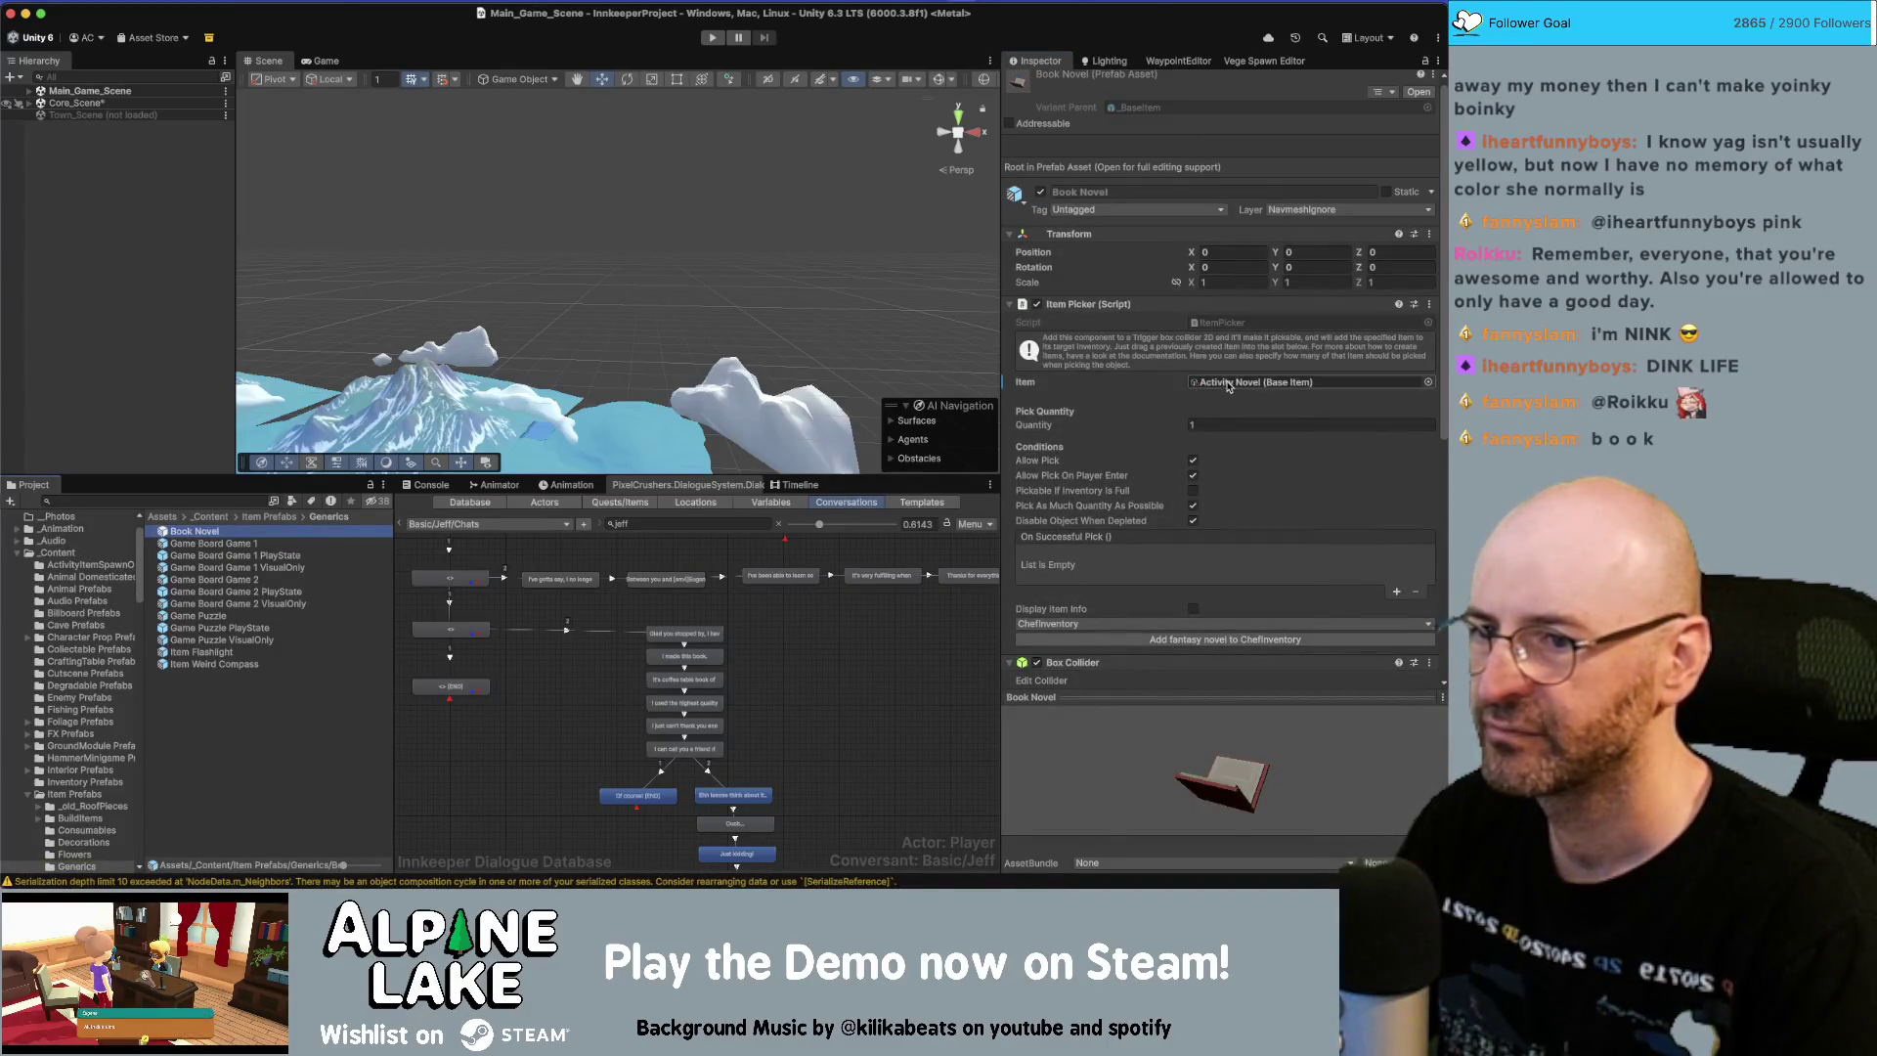
Rename the Book Novel prefab to Activity Book Novel.
left_click(177, 501)
type("activity nove")
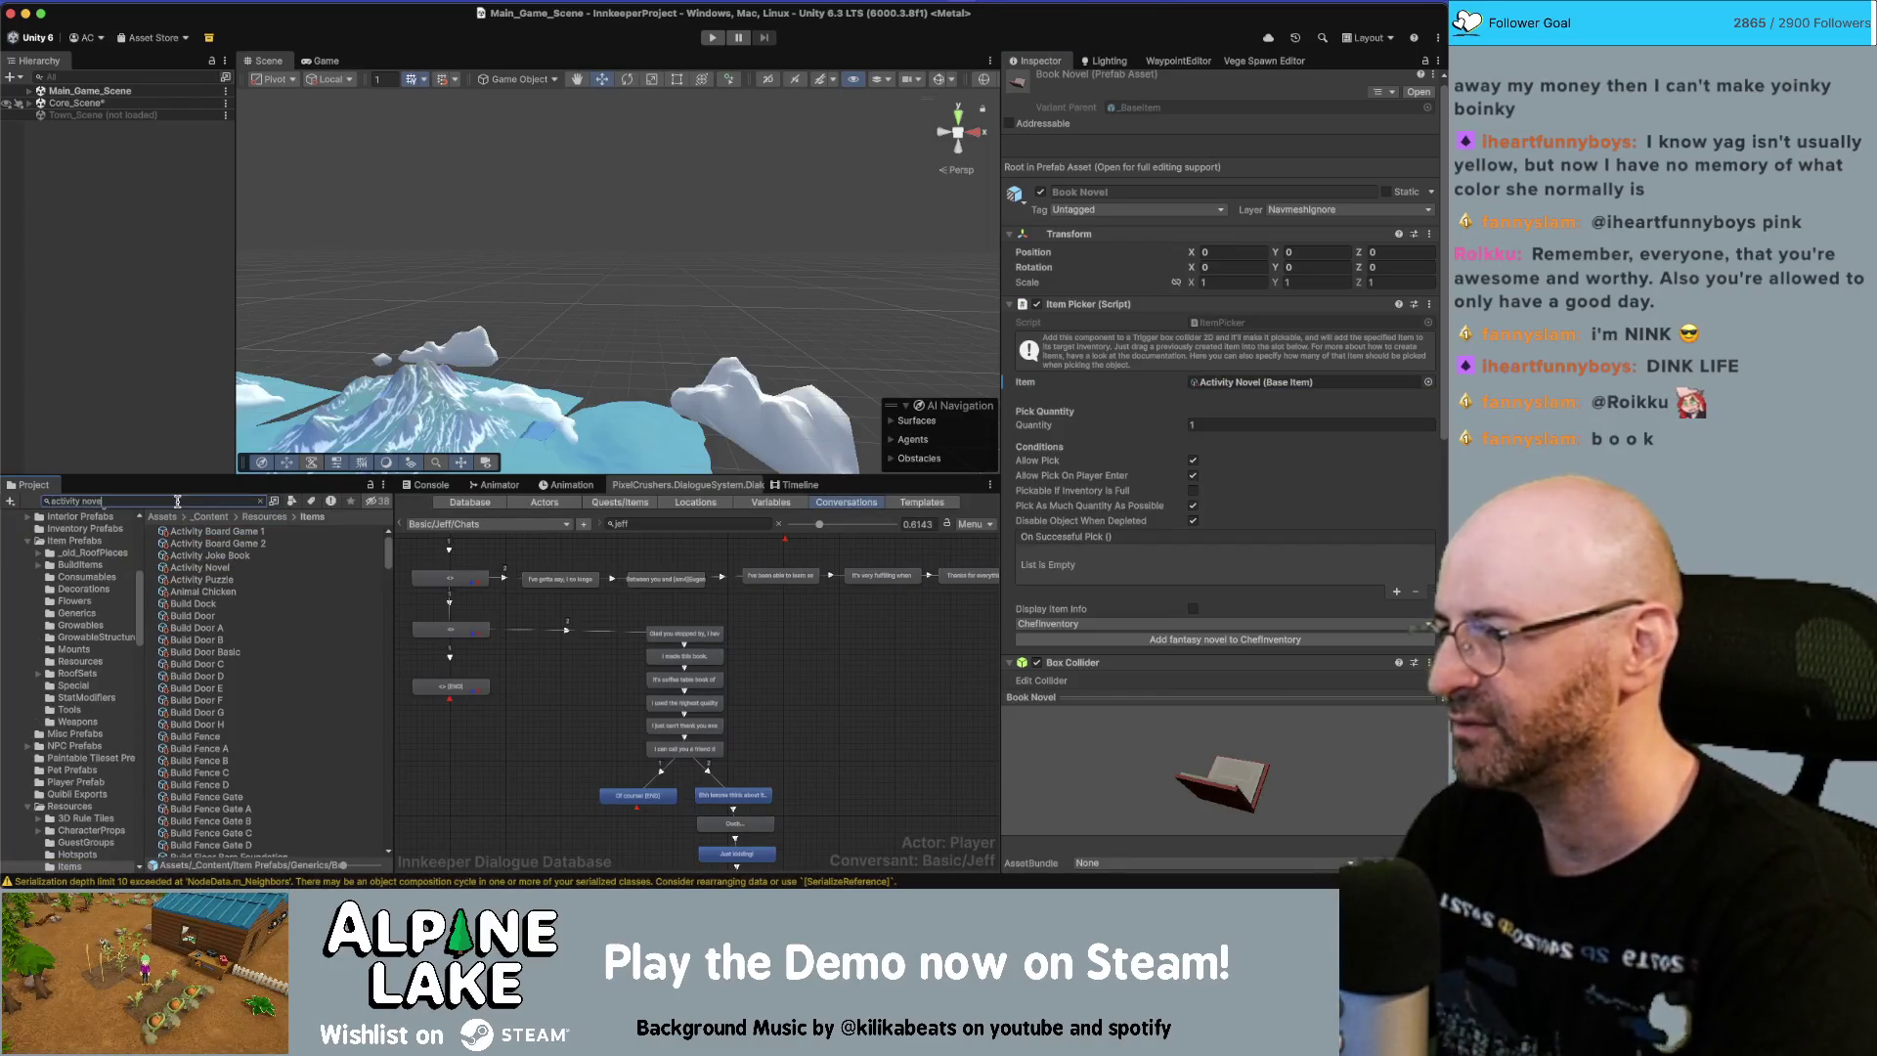
type("l")
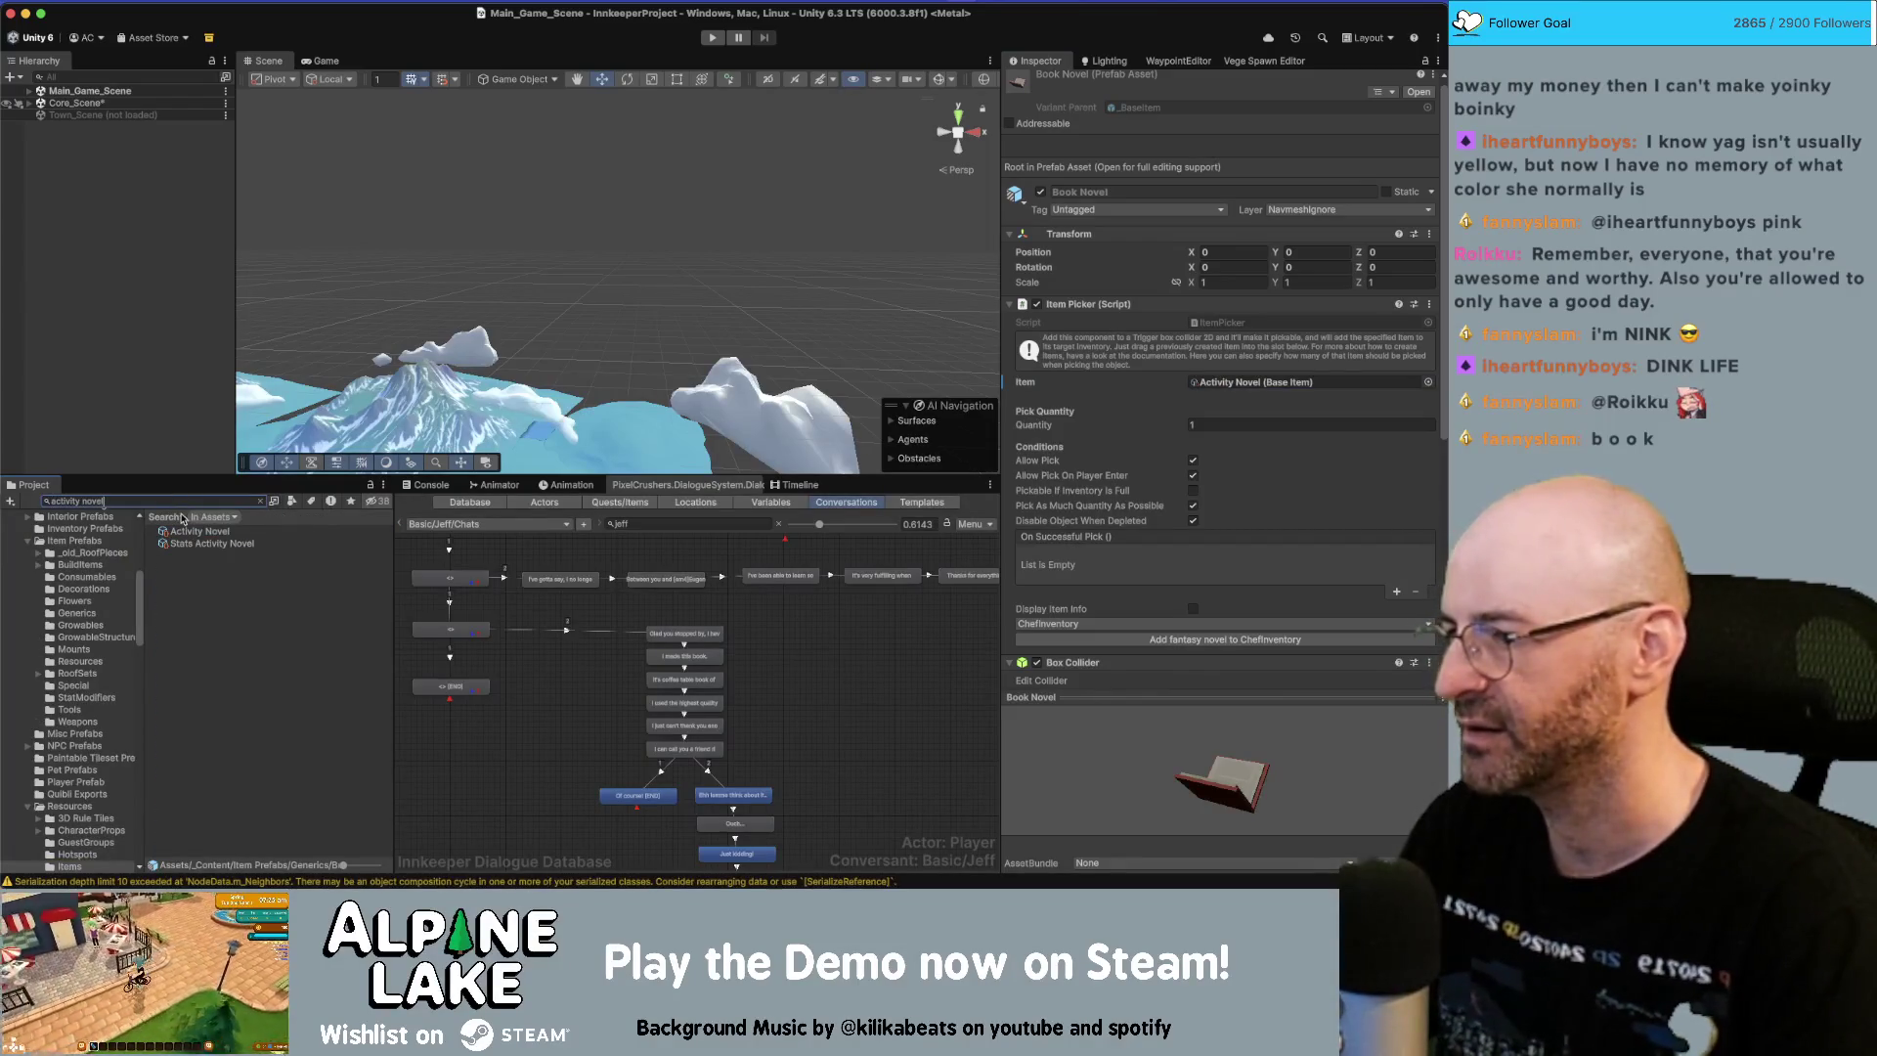
left_click(190, 533)
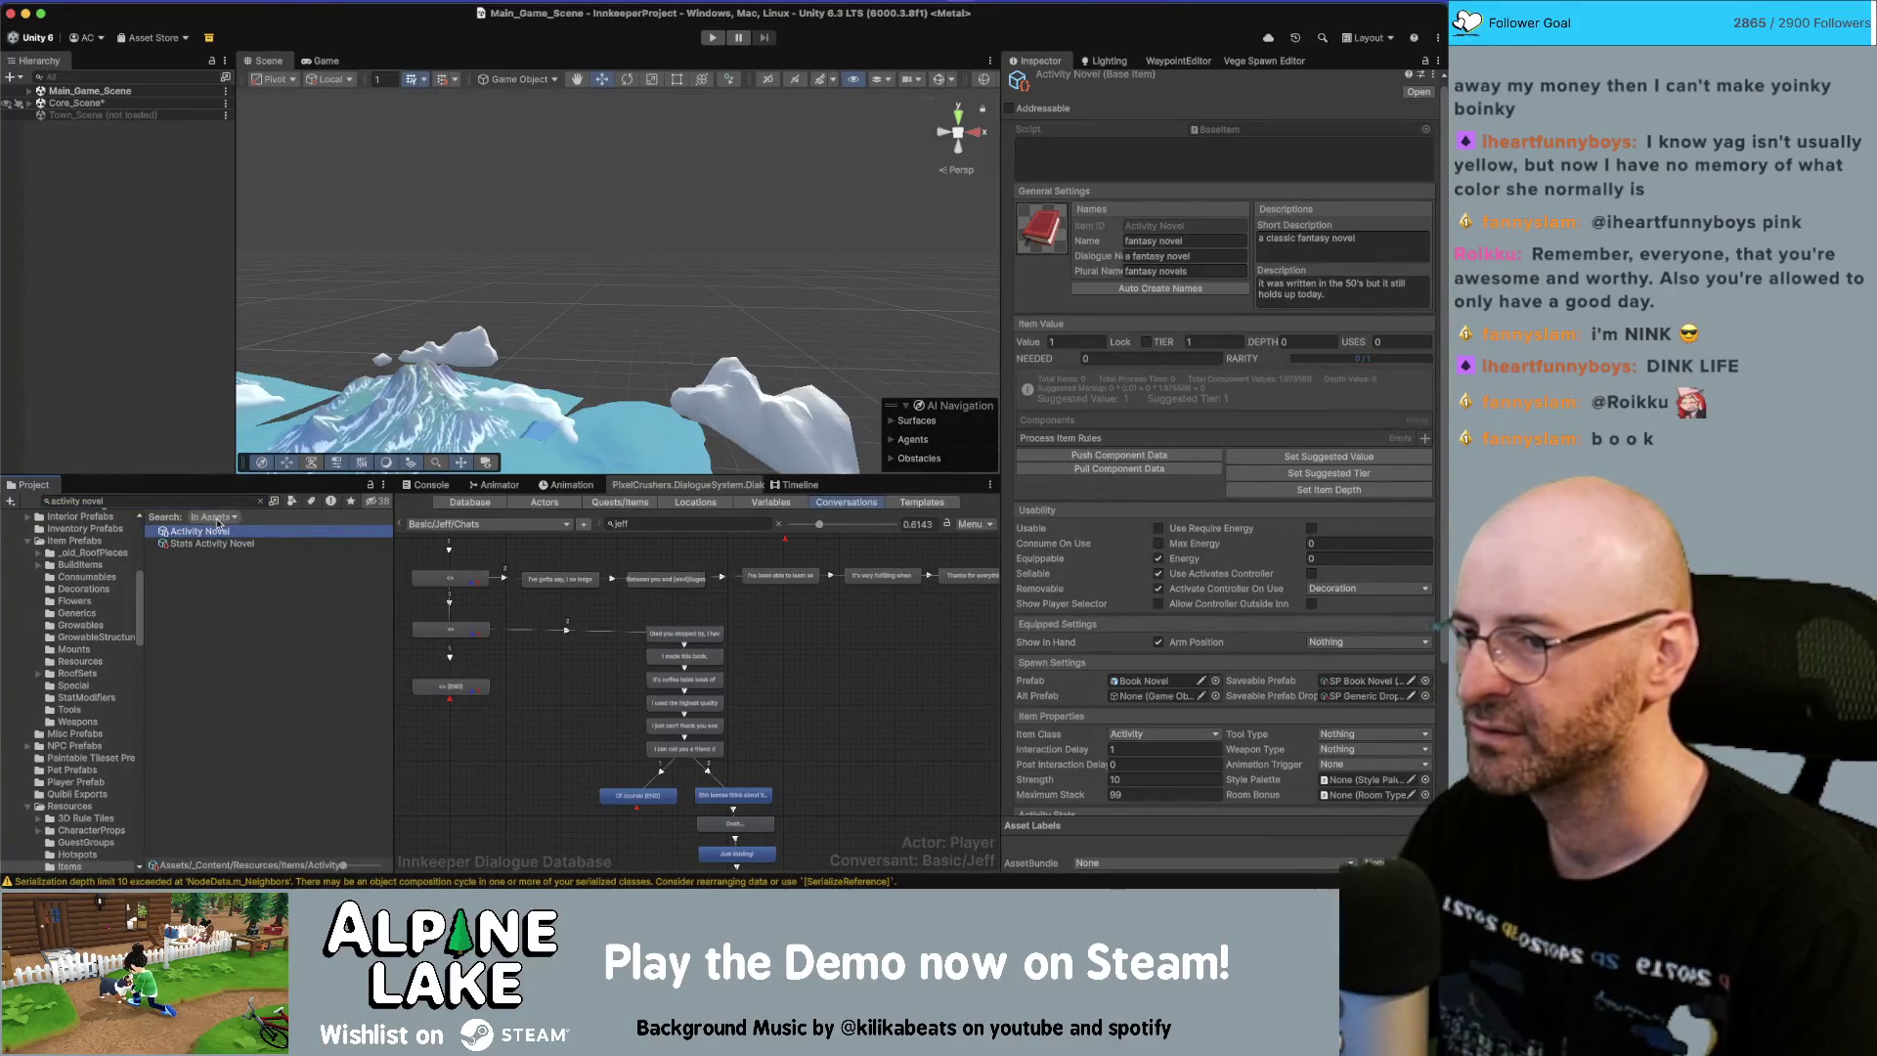
left_click(1152, 682)
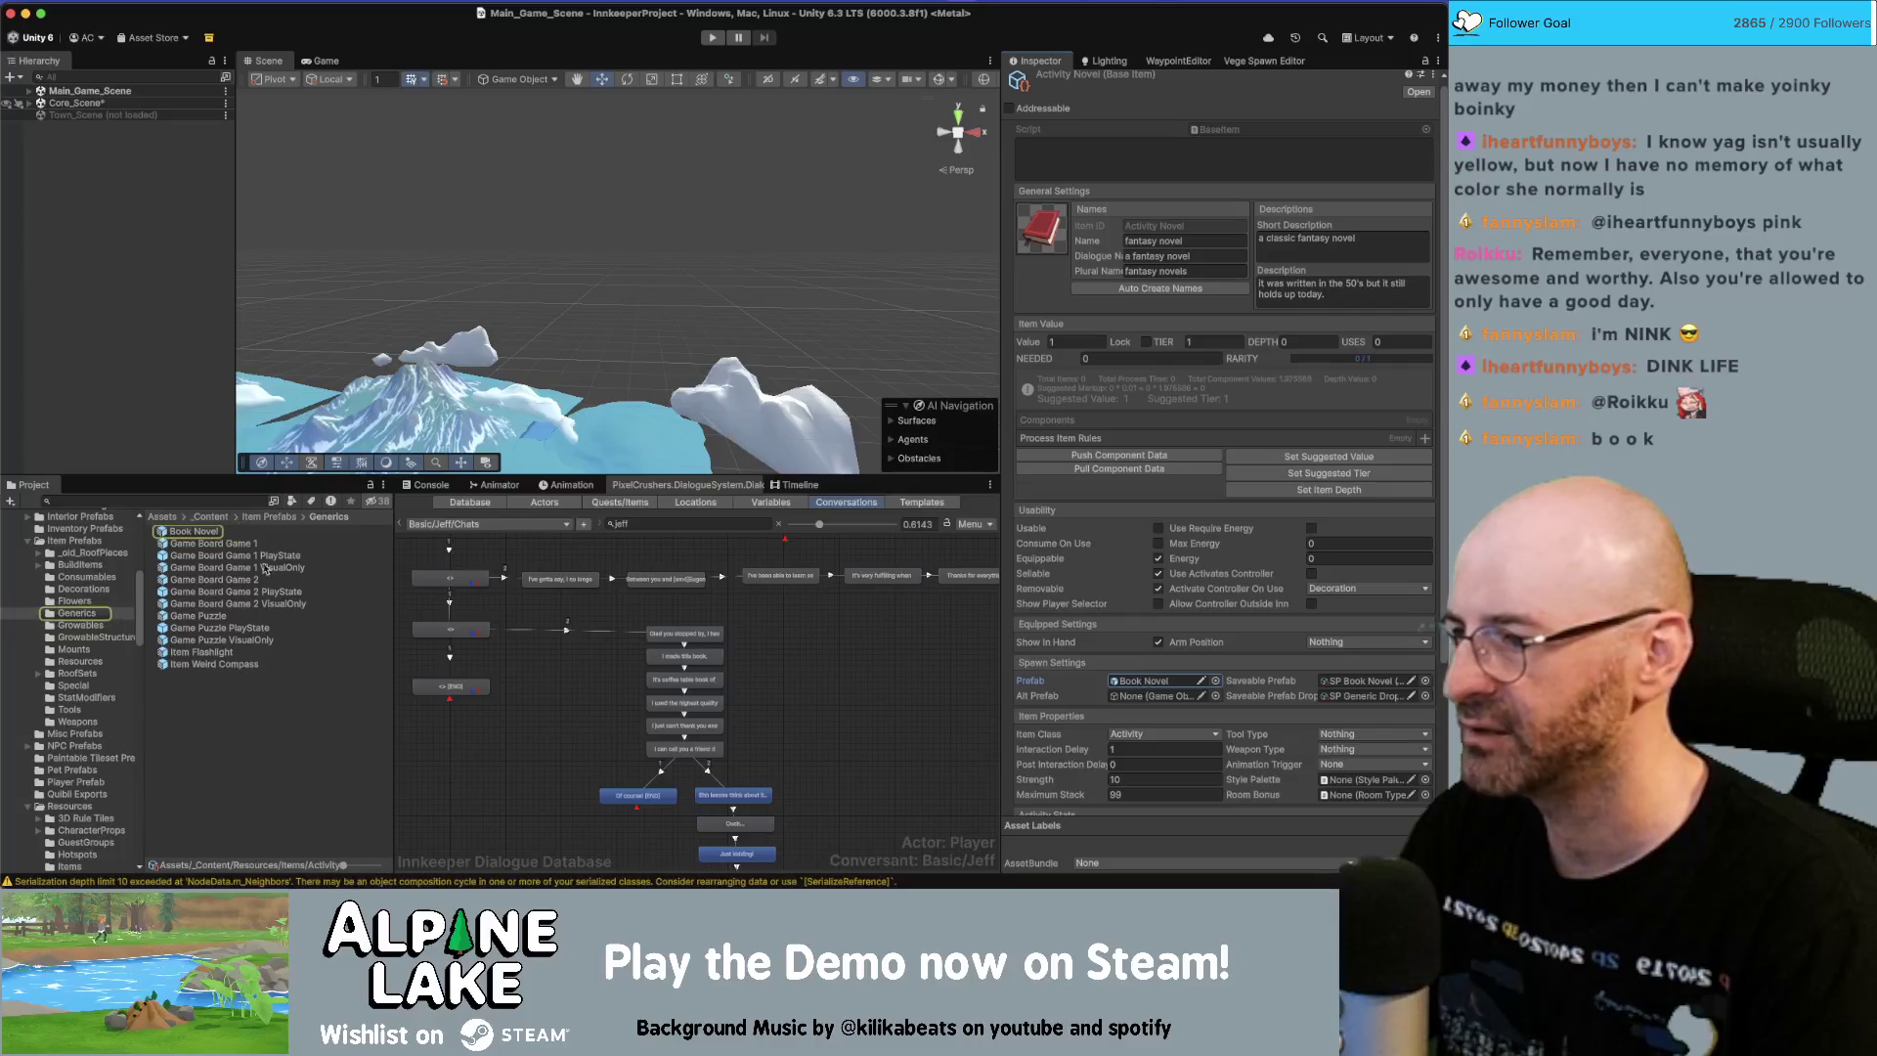
left_click(201, 536)
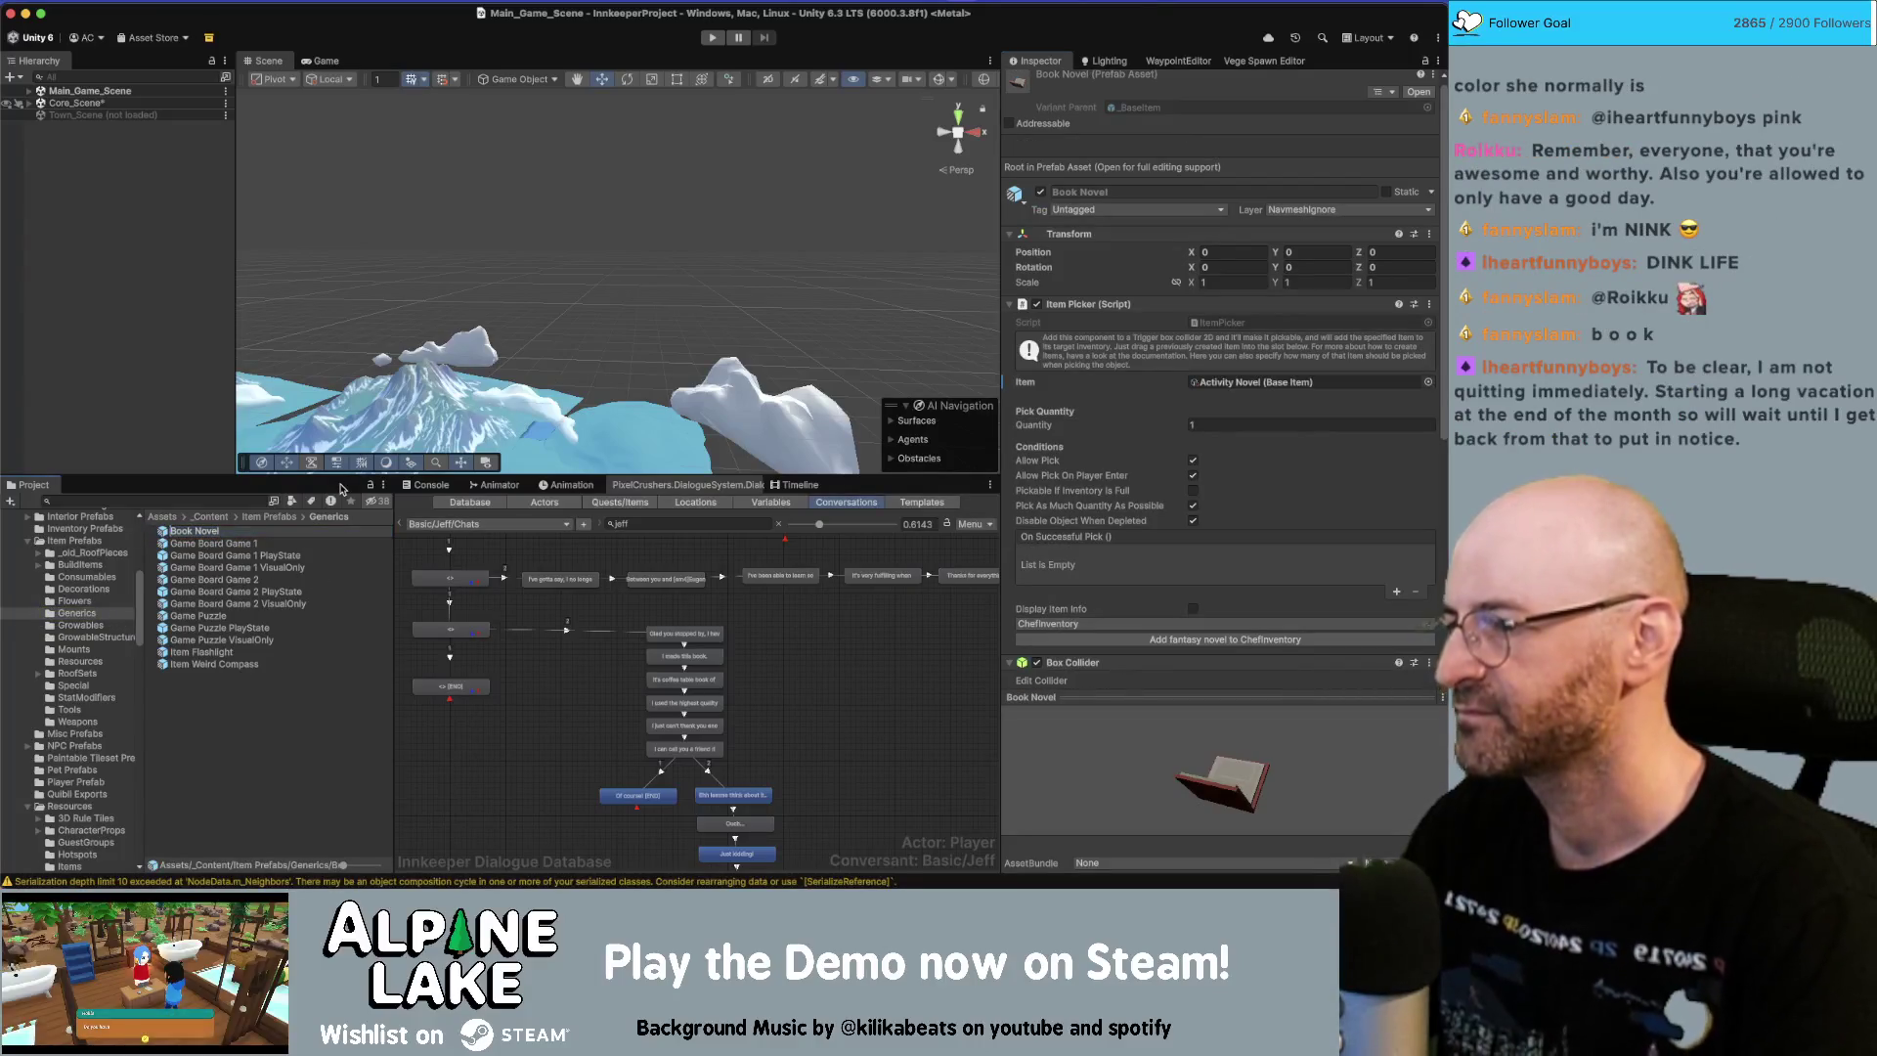
type("Activity")
key("Return")
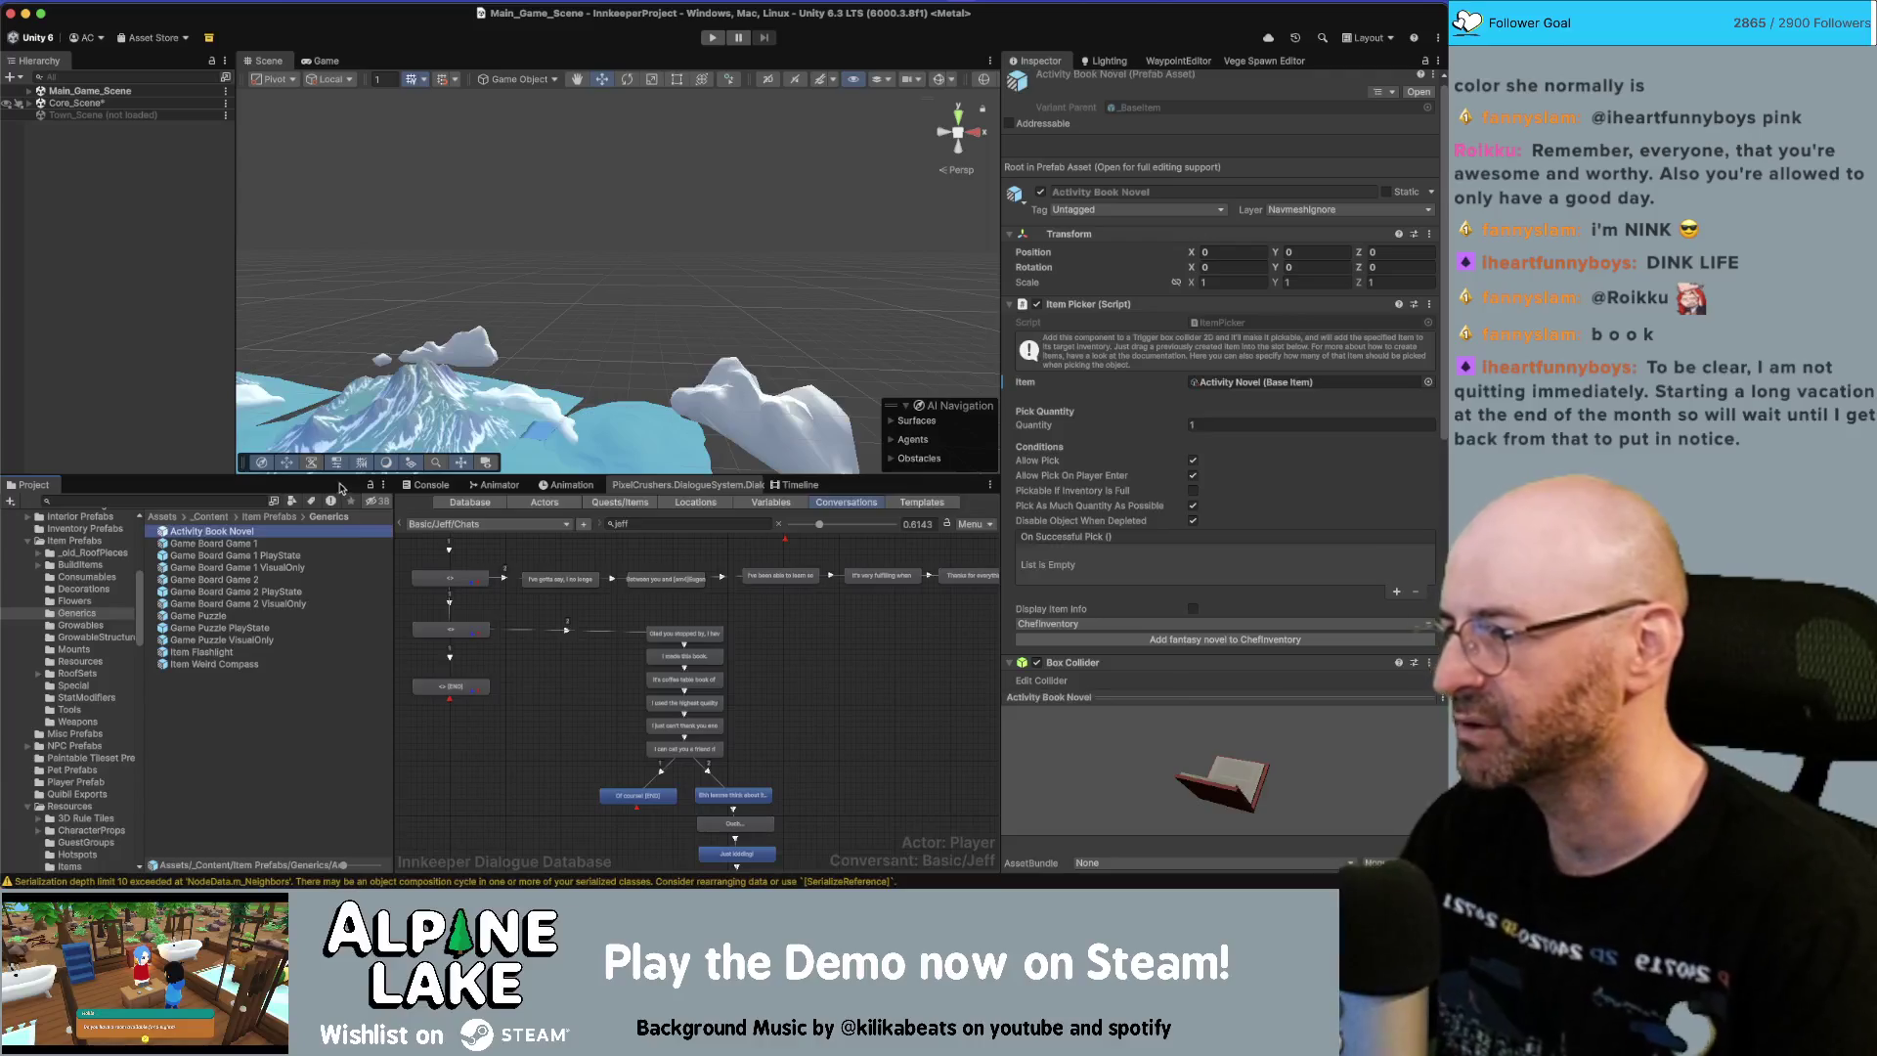
Rename the Activity Novel item to Activity Book Novel.
left_click(193, 515)
left_click(195, 501)
type("activit")
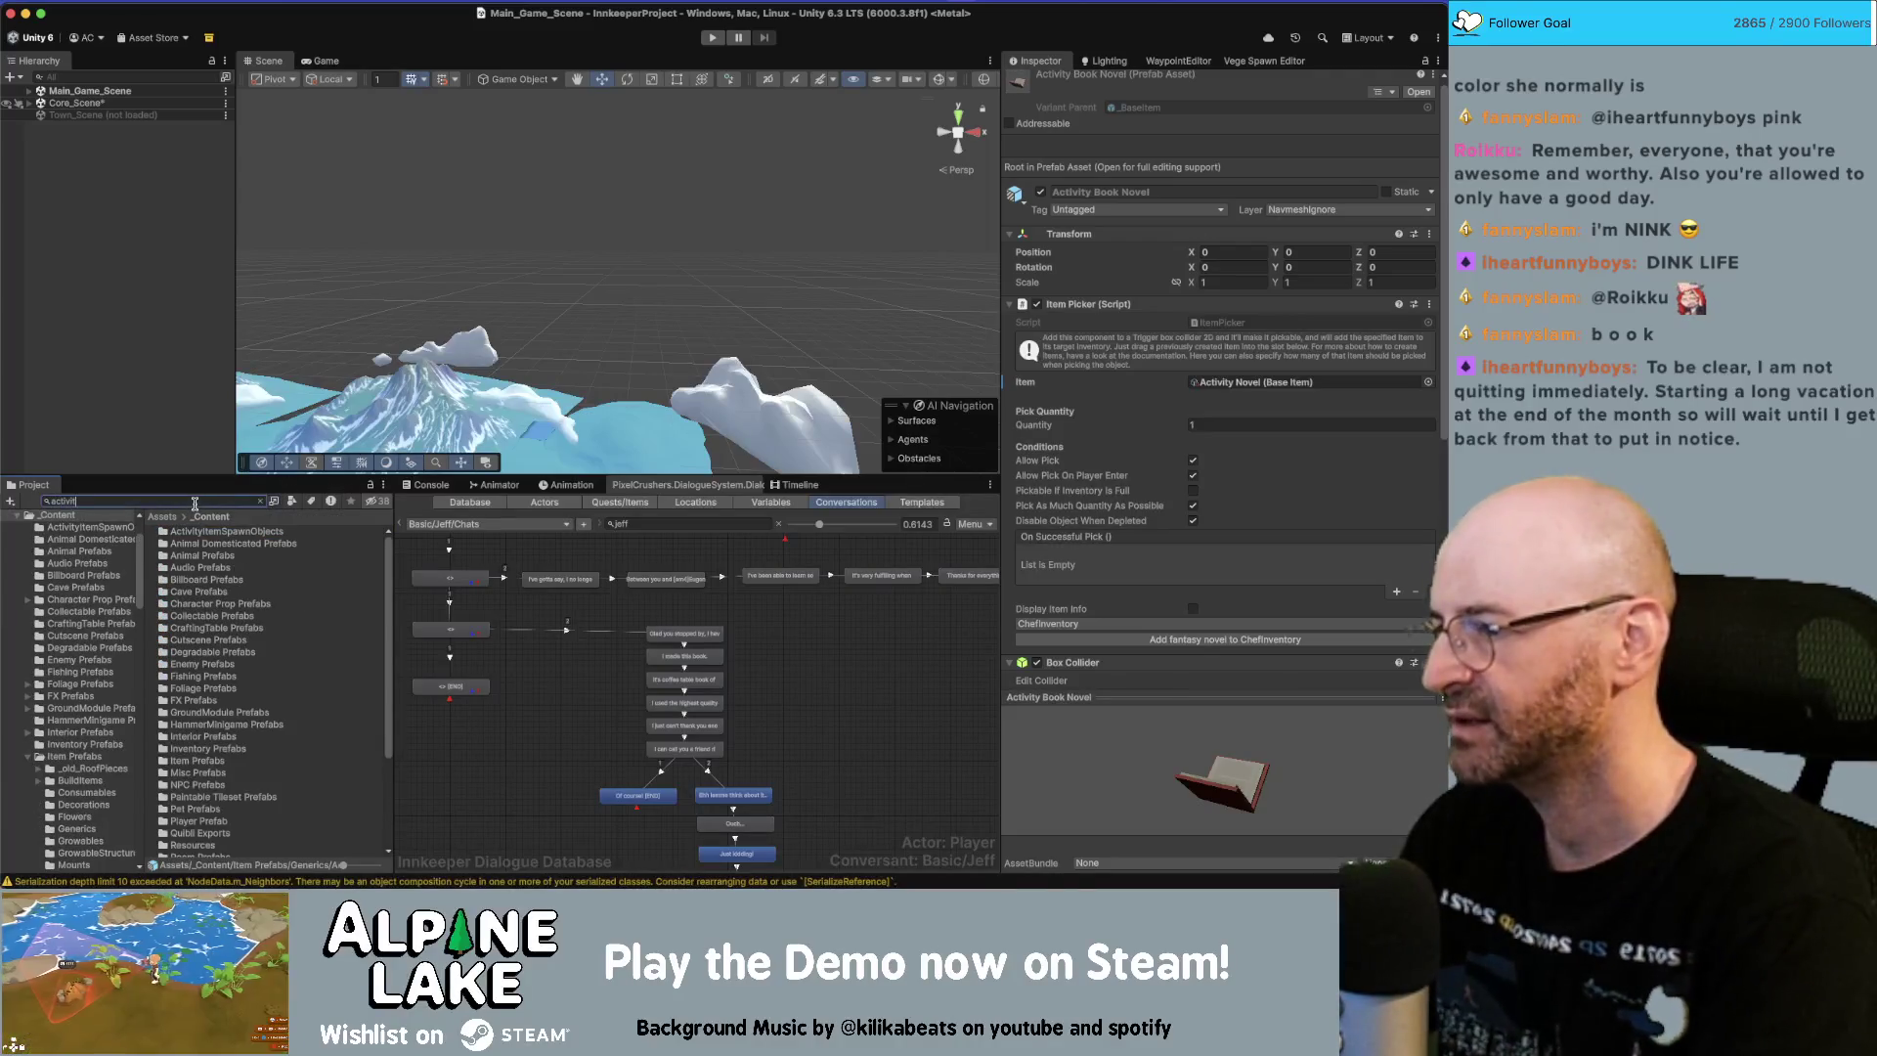
type("y novel")
left_click(325, 544)
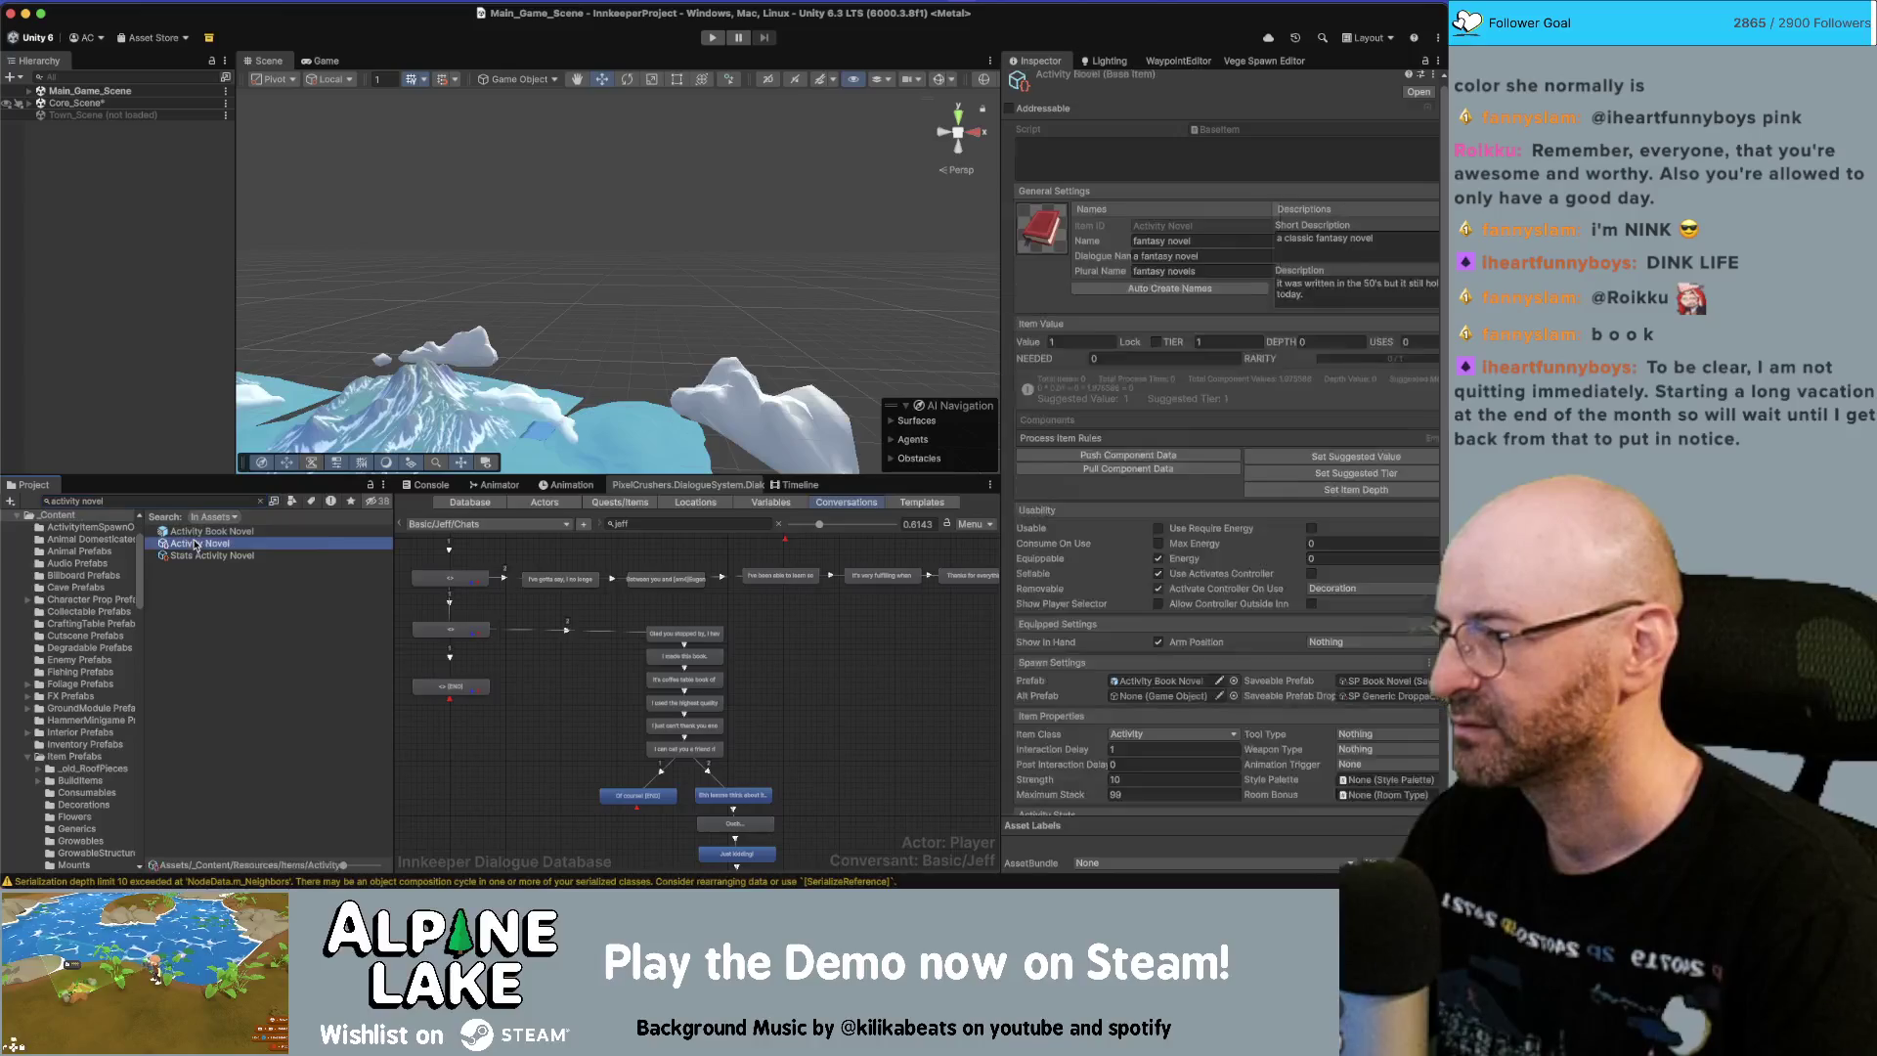
key("Right")
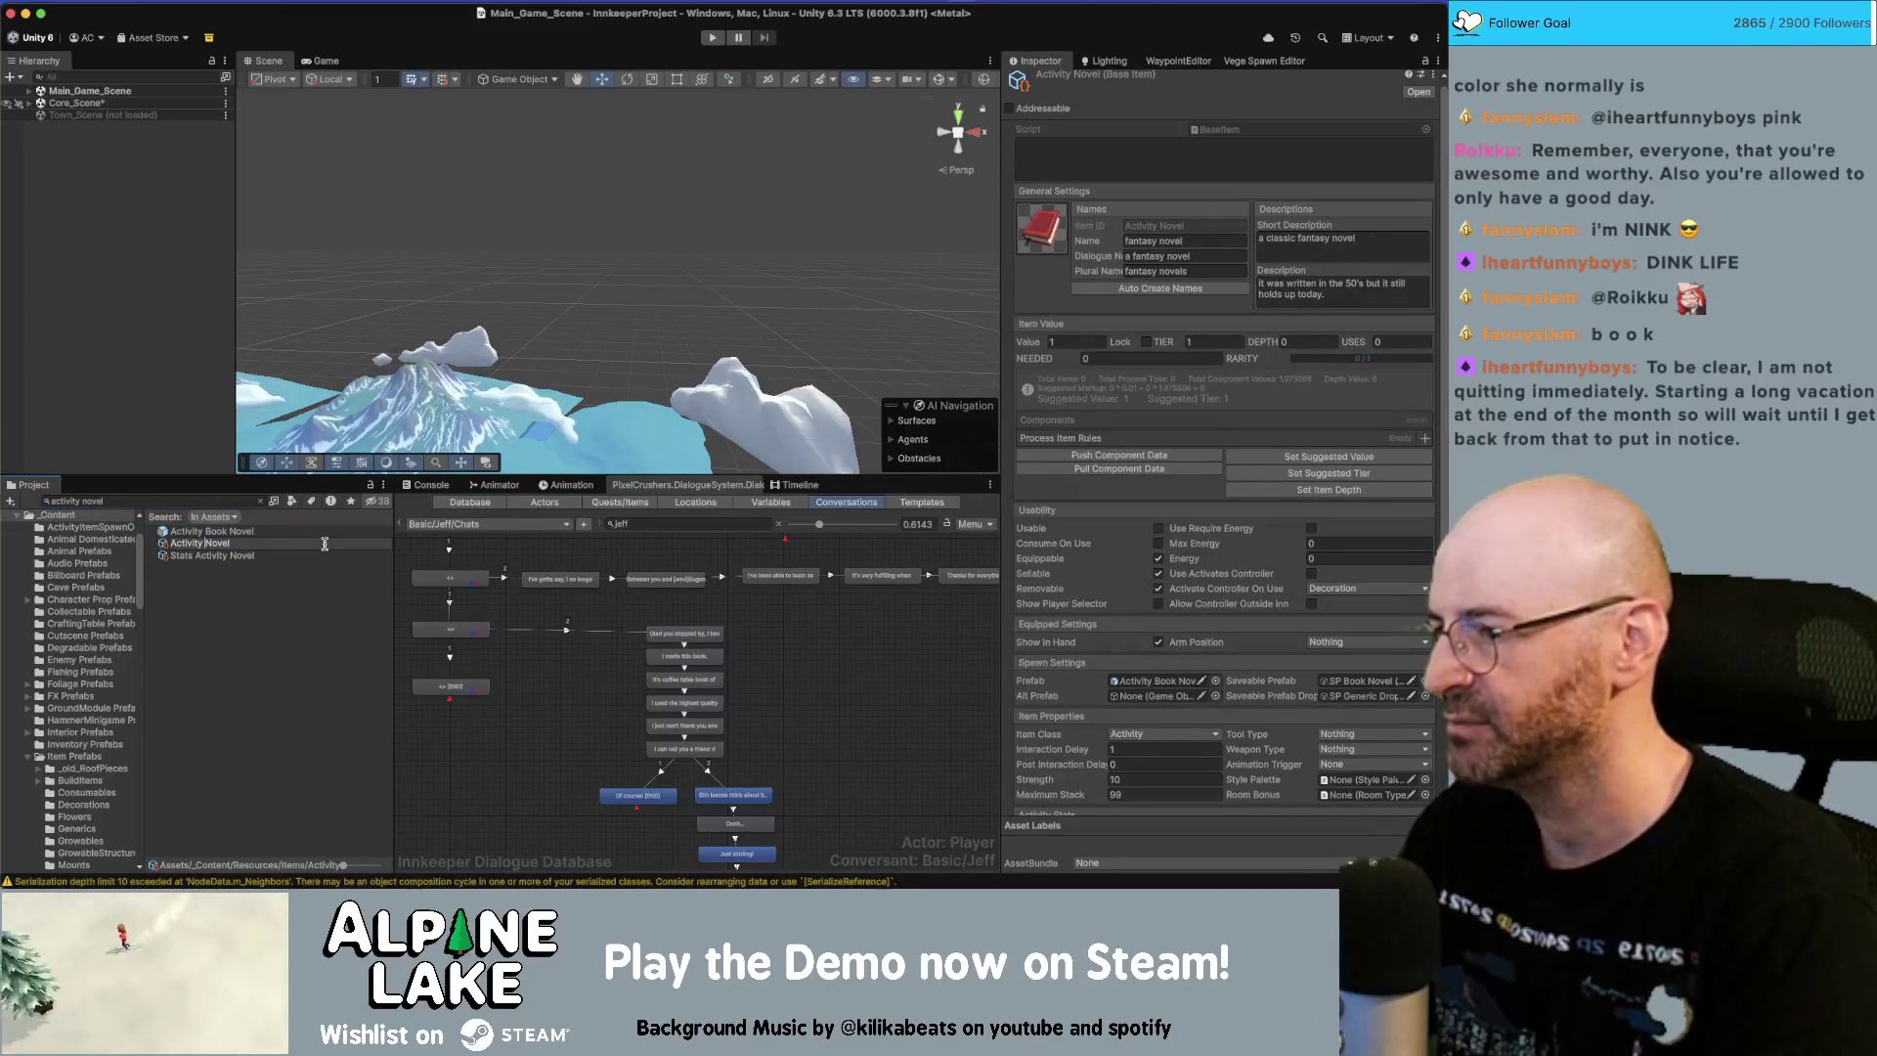
left_click(231, 501)
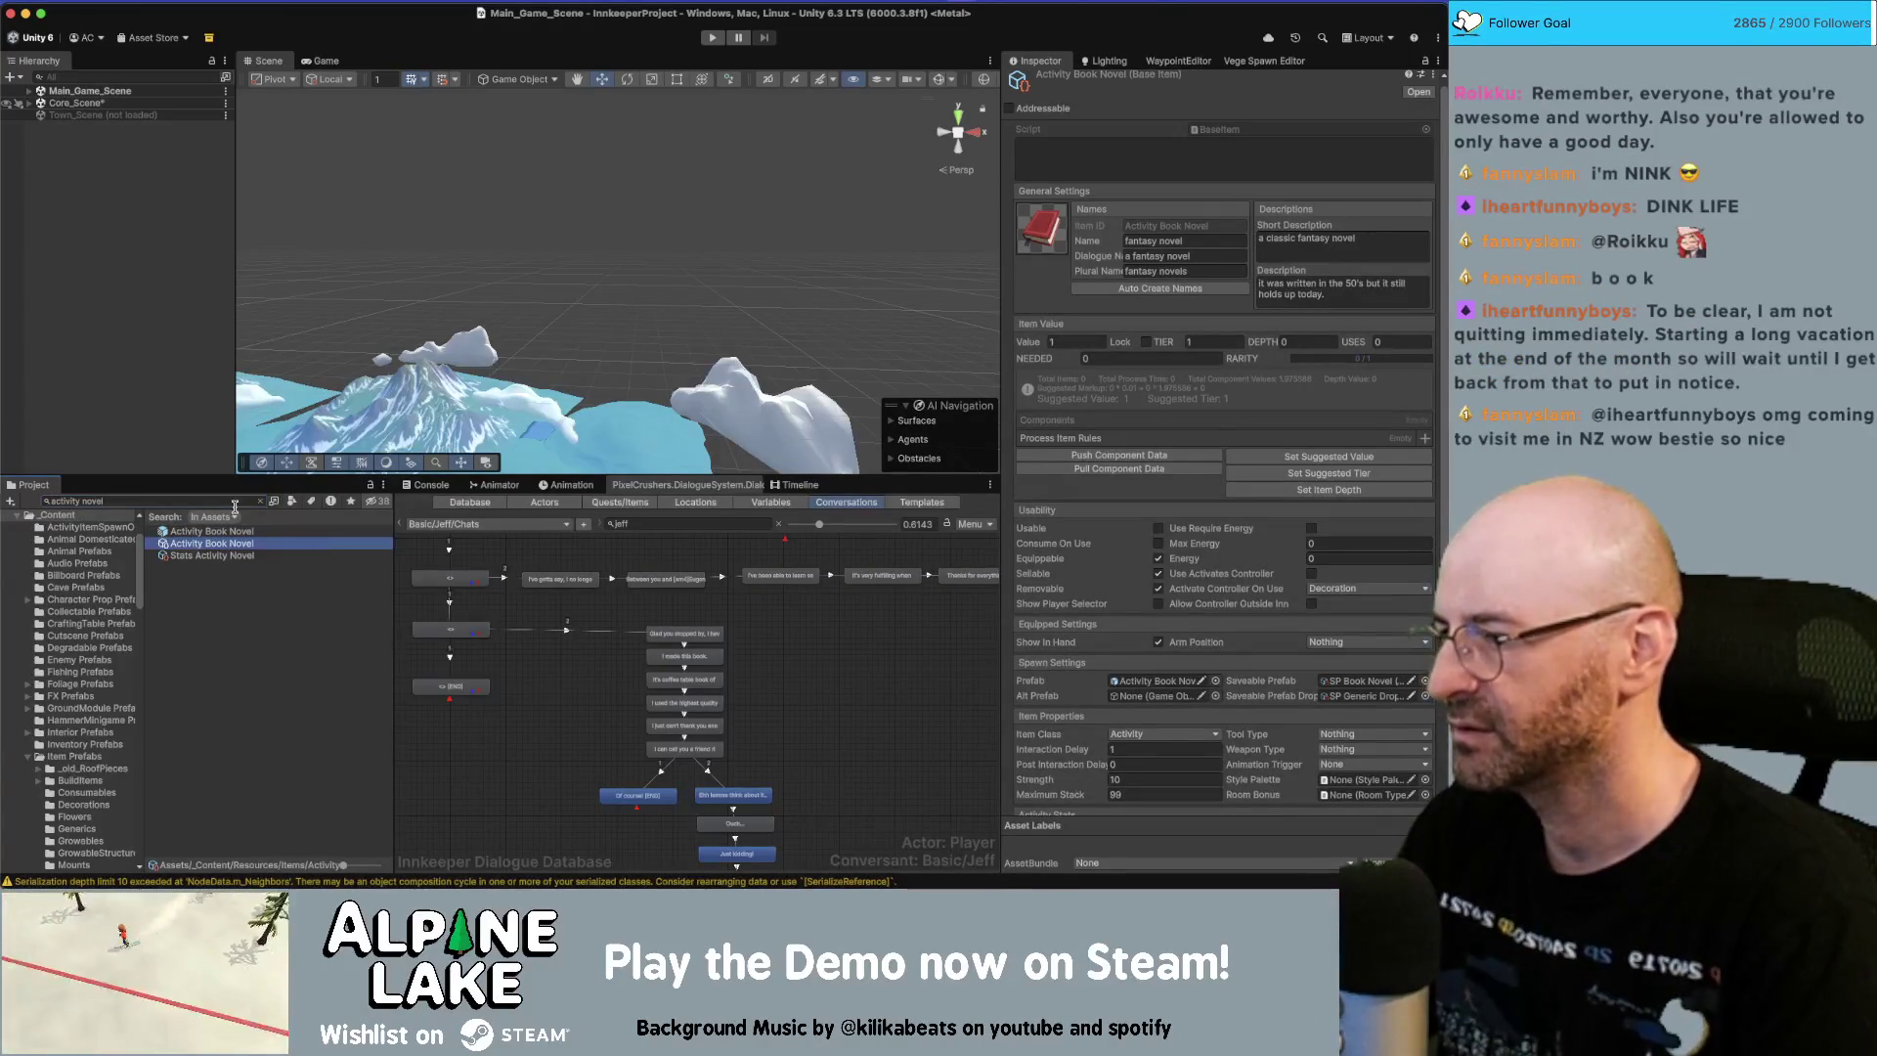
Rename the Activity Joke Book item to Activity Book Joke Book.
type("activity joke")
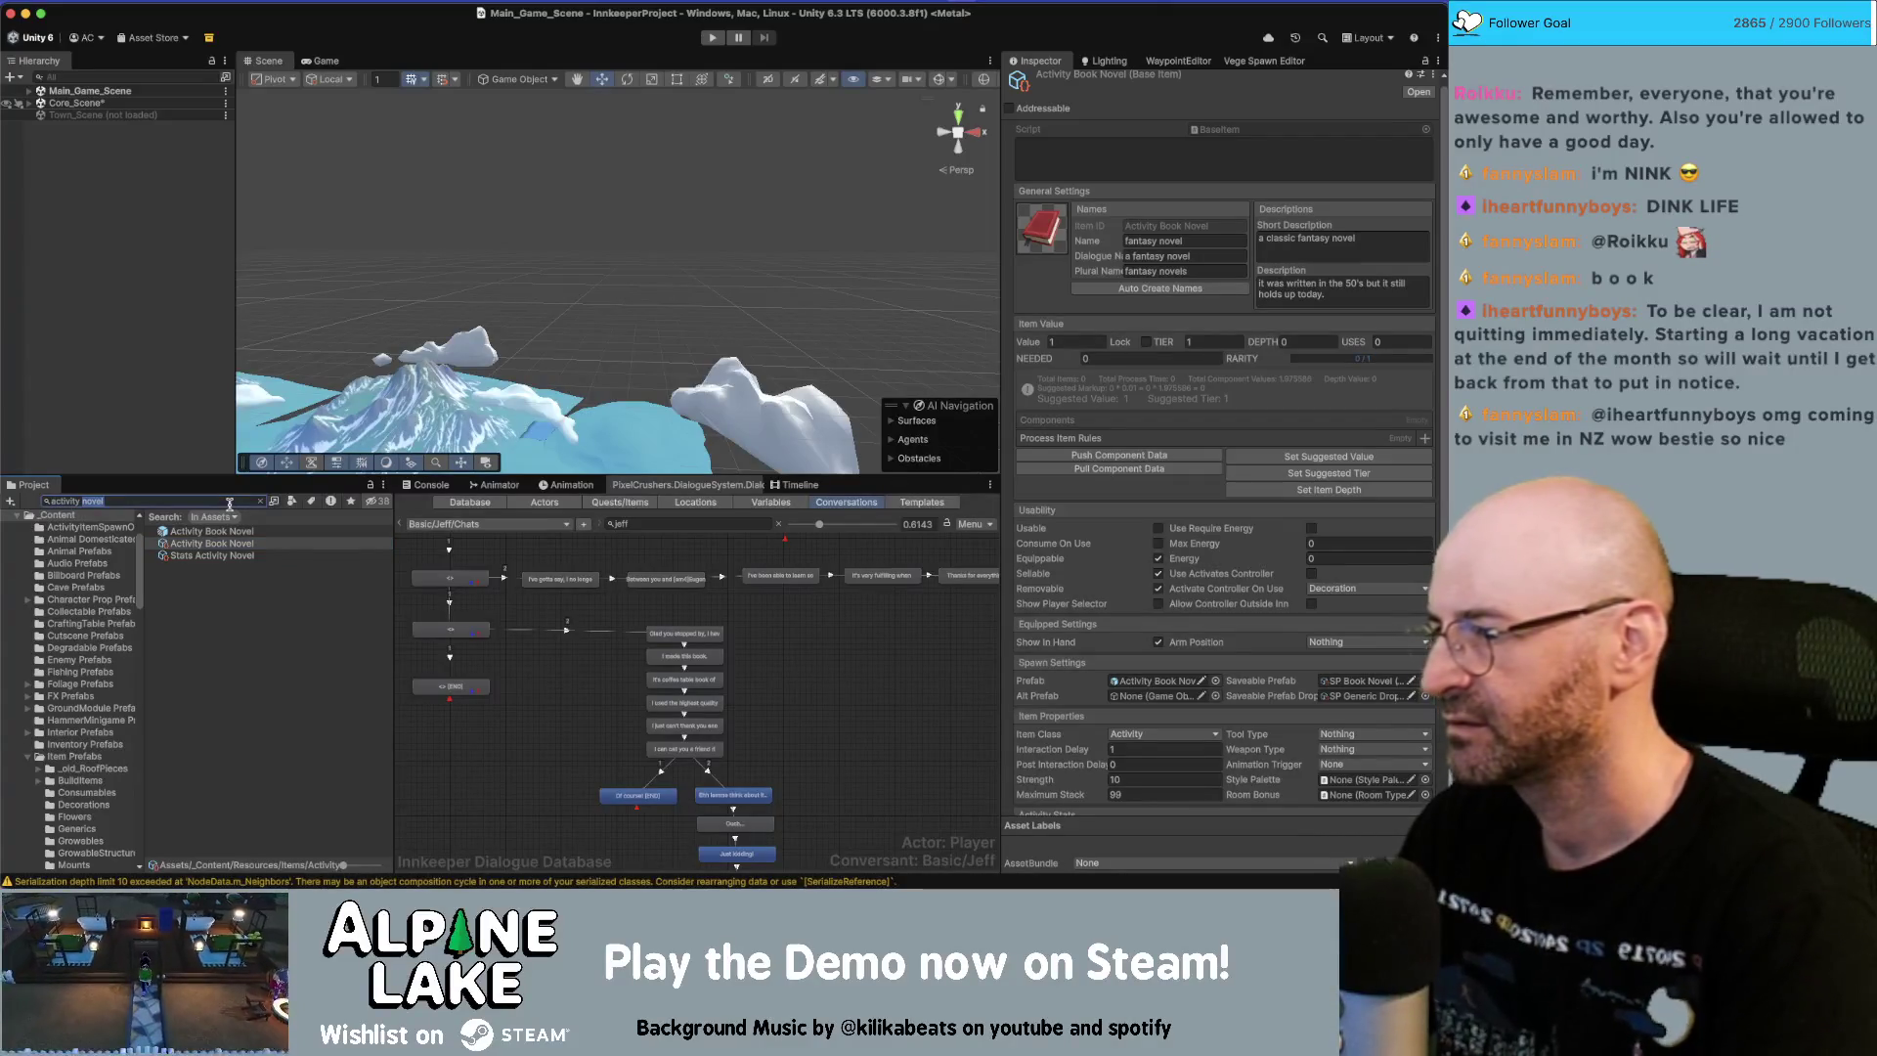
left_click(229, 532)
key("Return")
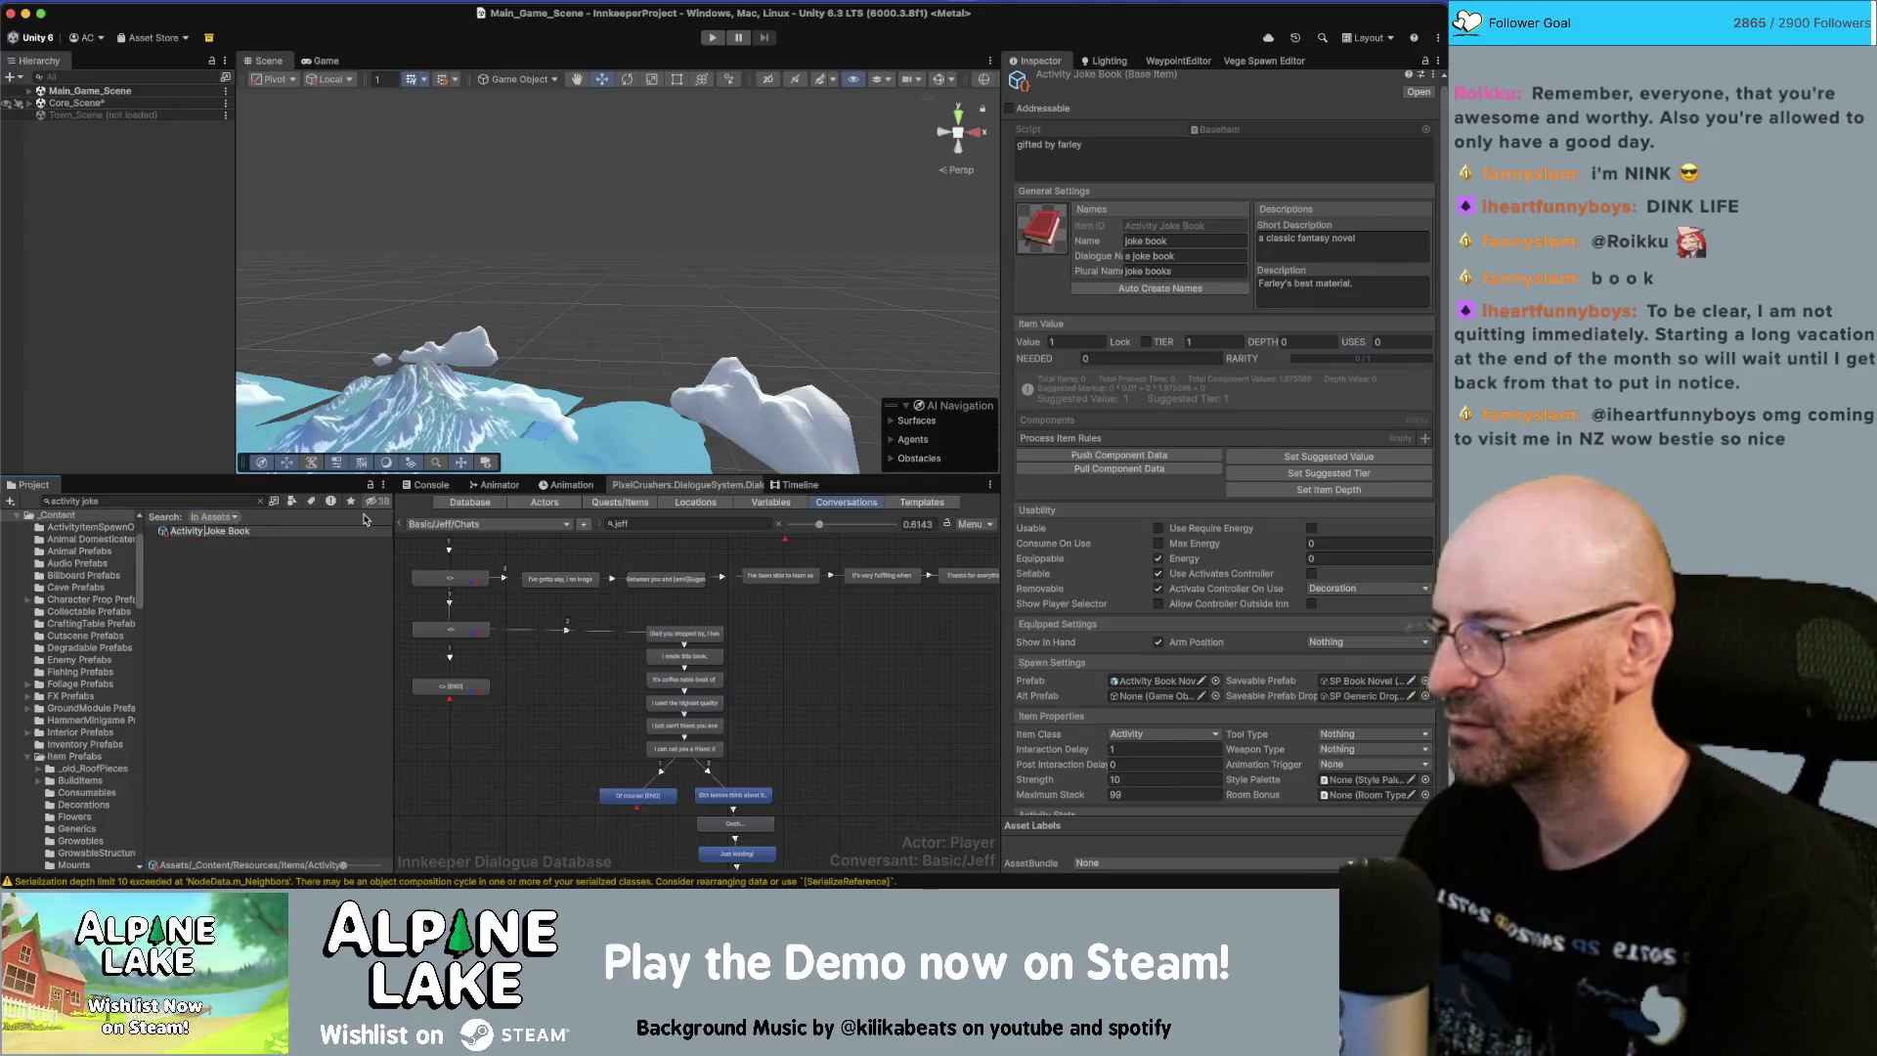
type("Book")
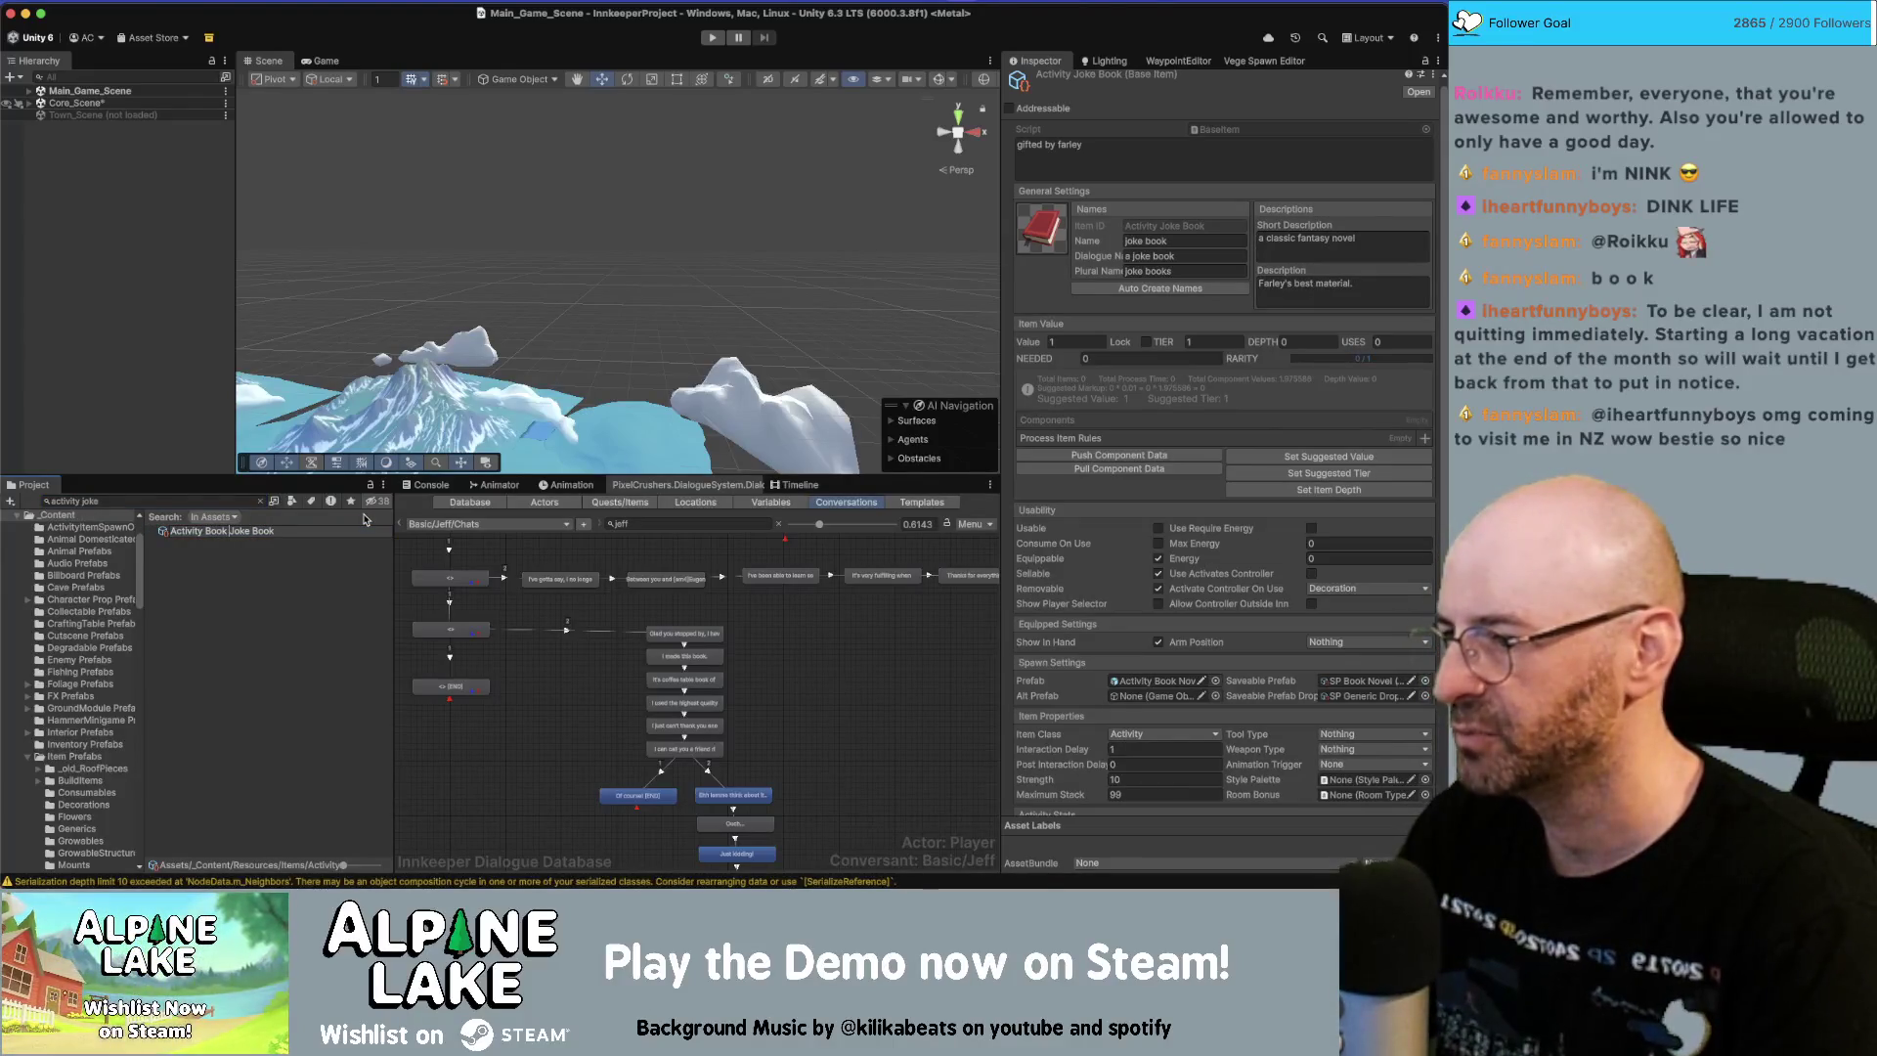
key("Return")
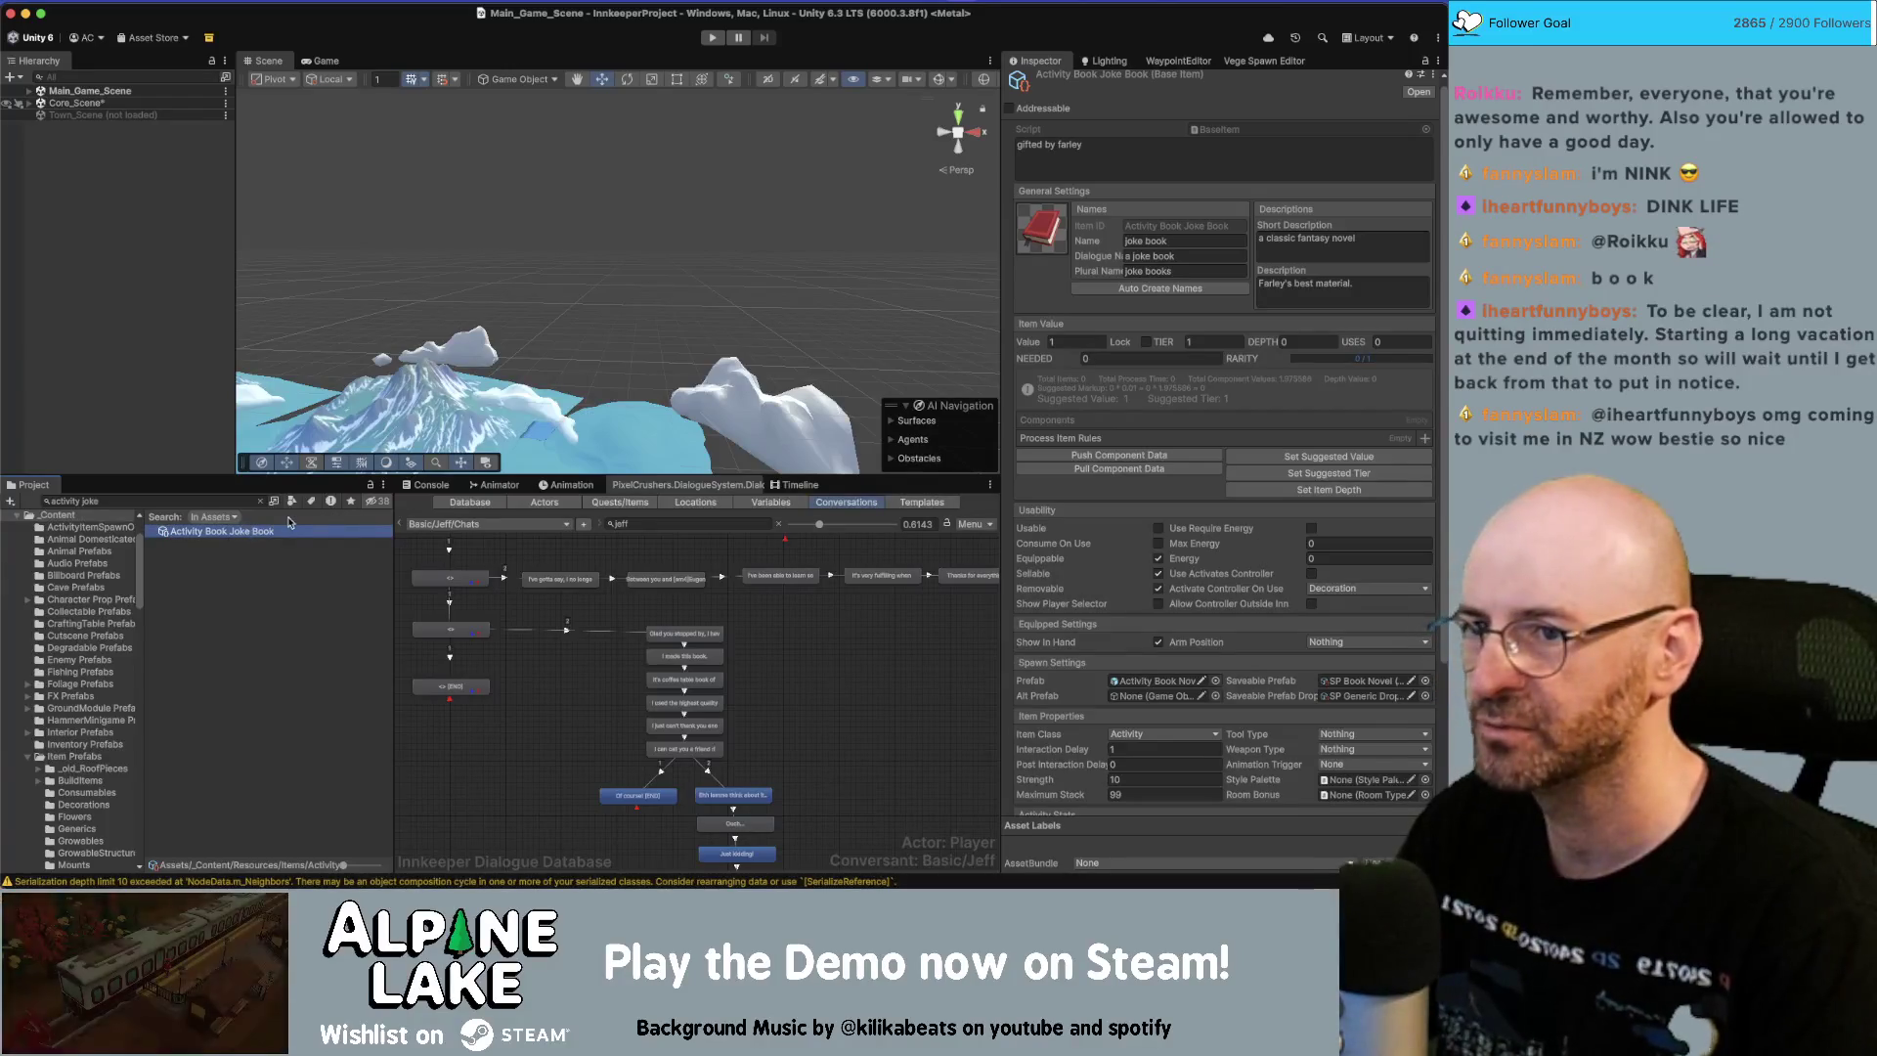
left_click(223, 563)
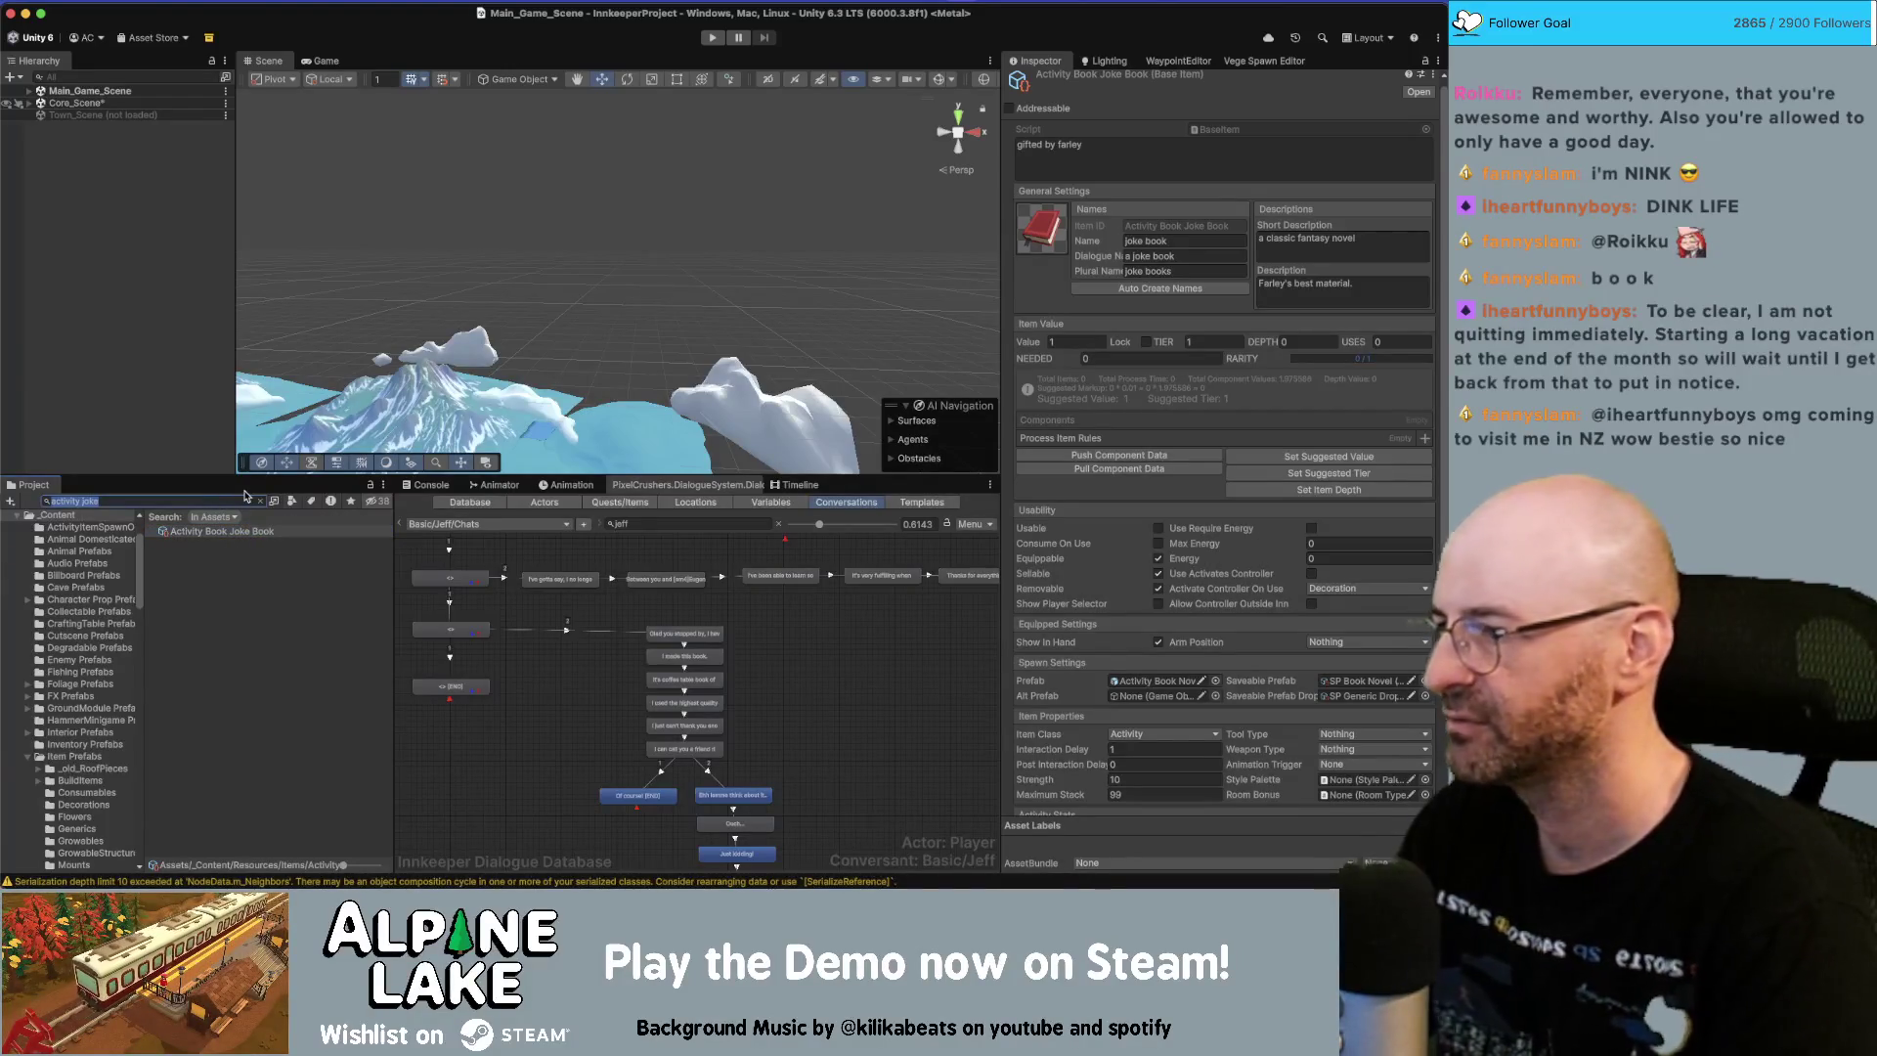
left_click(208, 499)
Search the Project for 'Activity Book' and locate the Activity Book Novel item in its folder.
type("Actovotu")
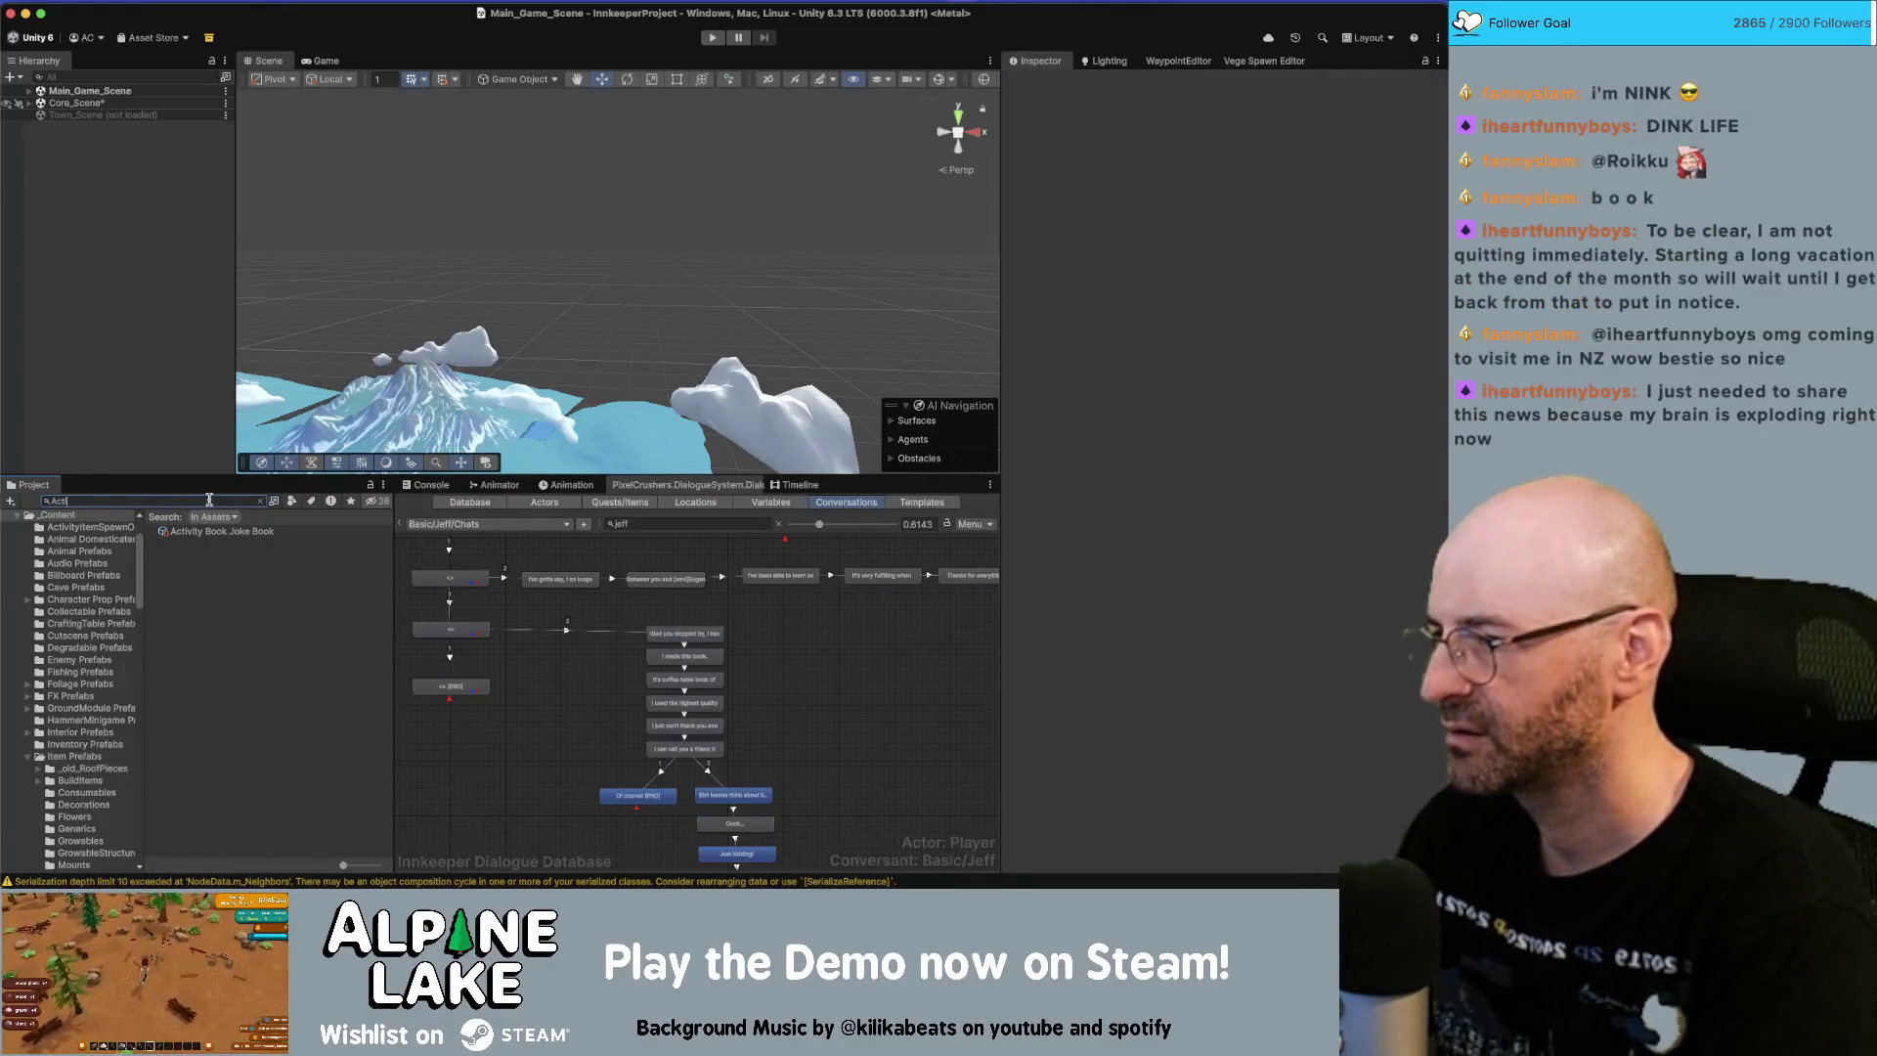
type("vi")
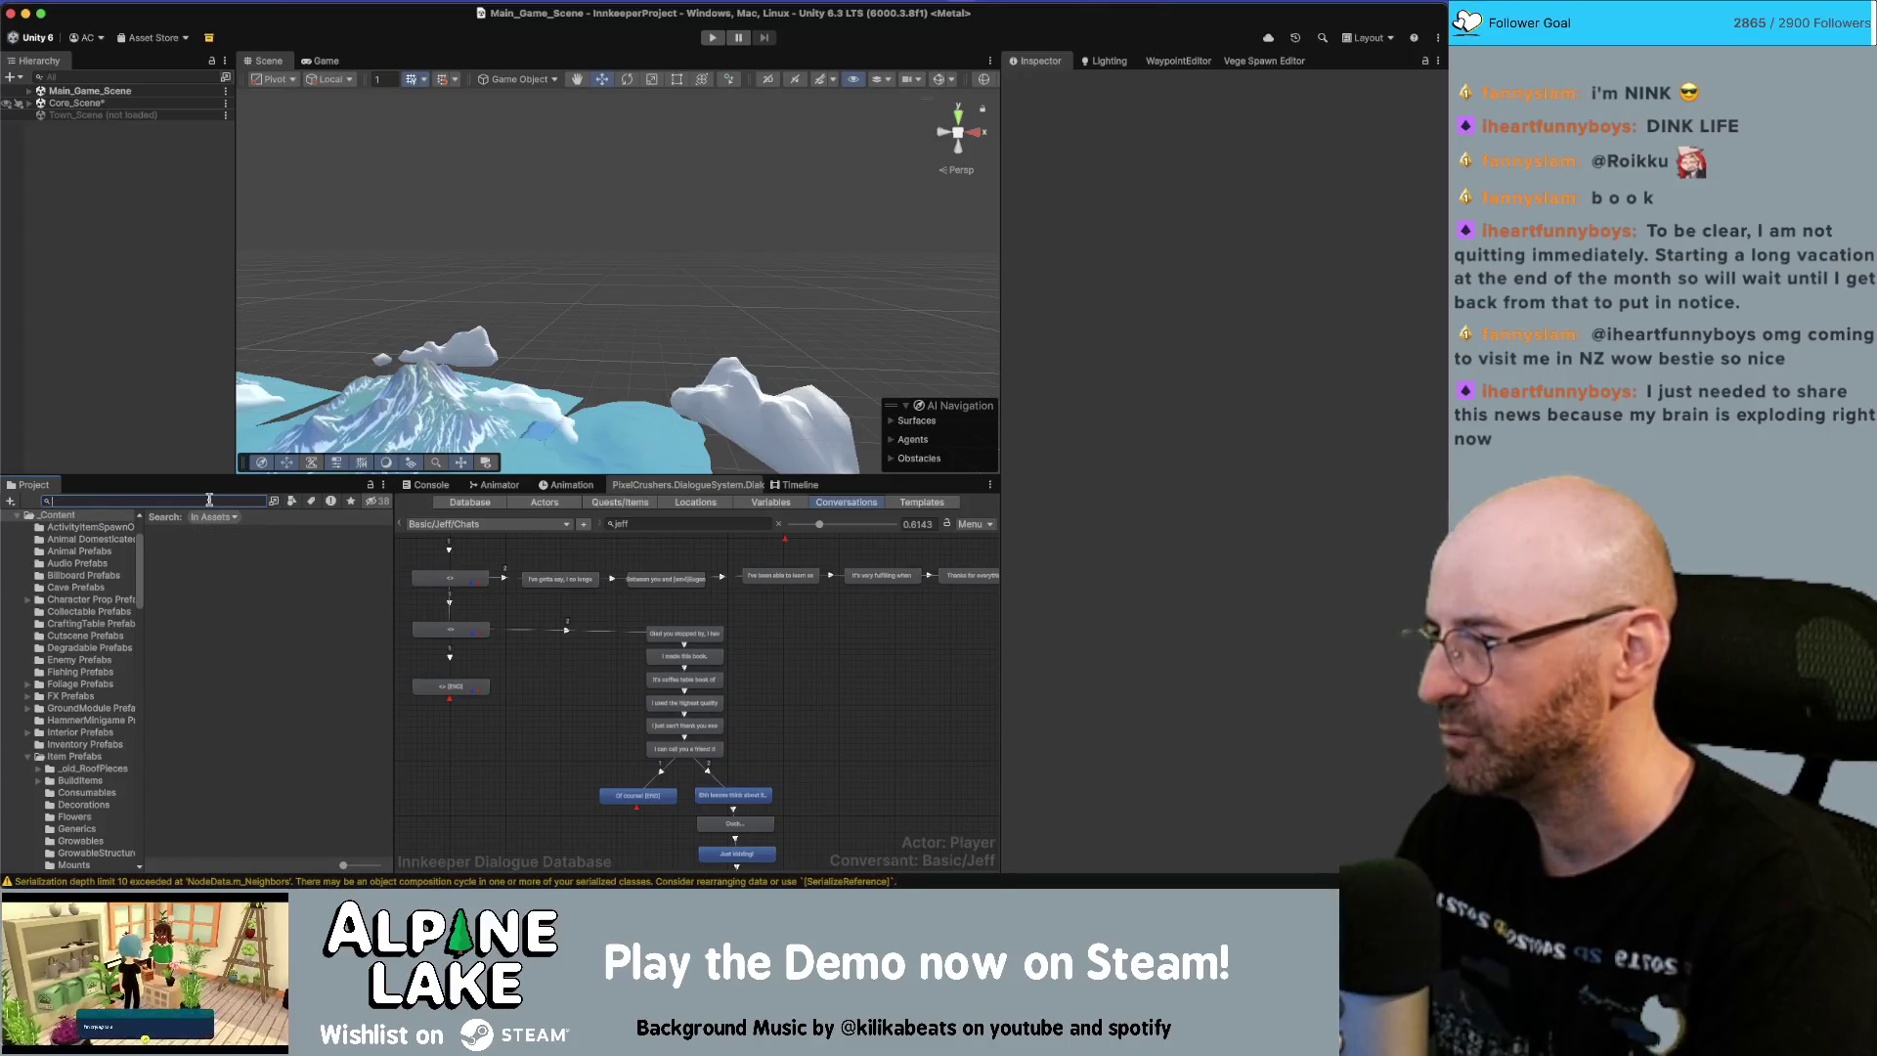
key("BackSpace")
type("ty Book")
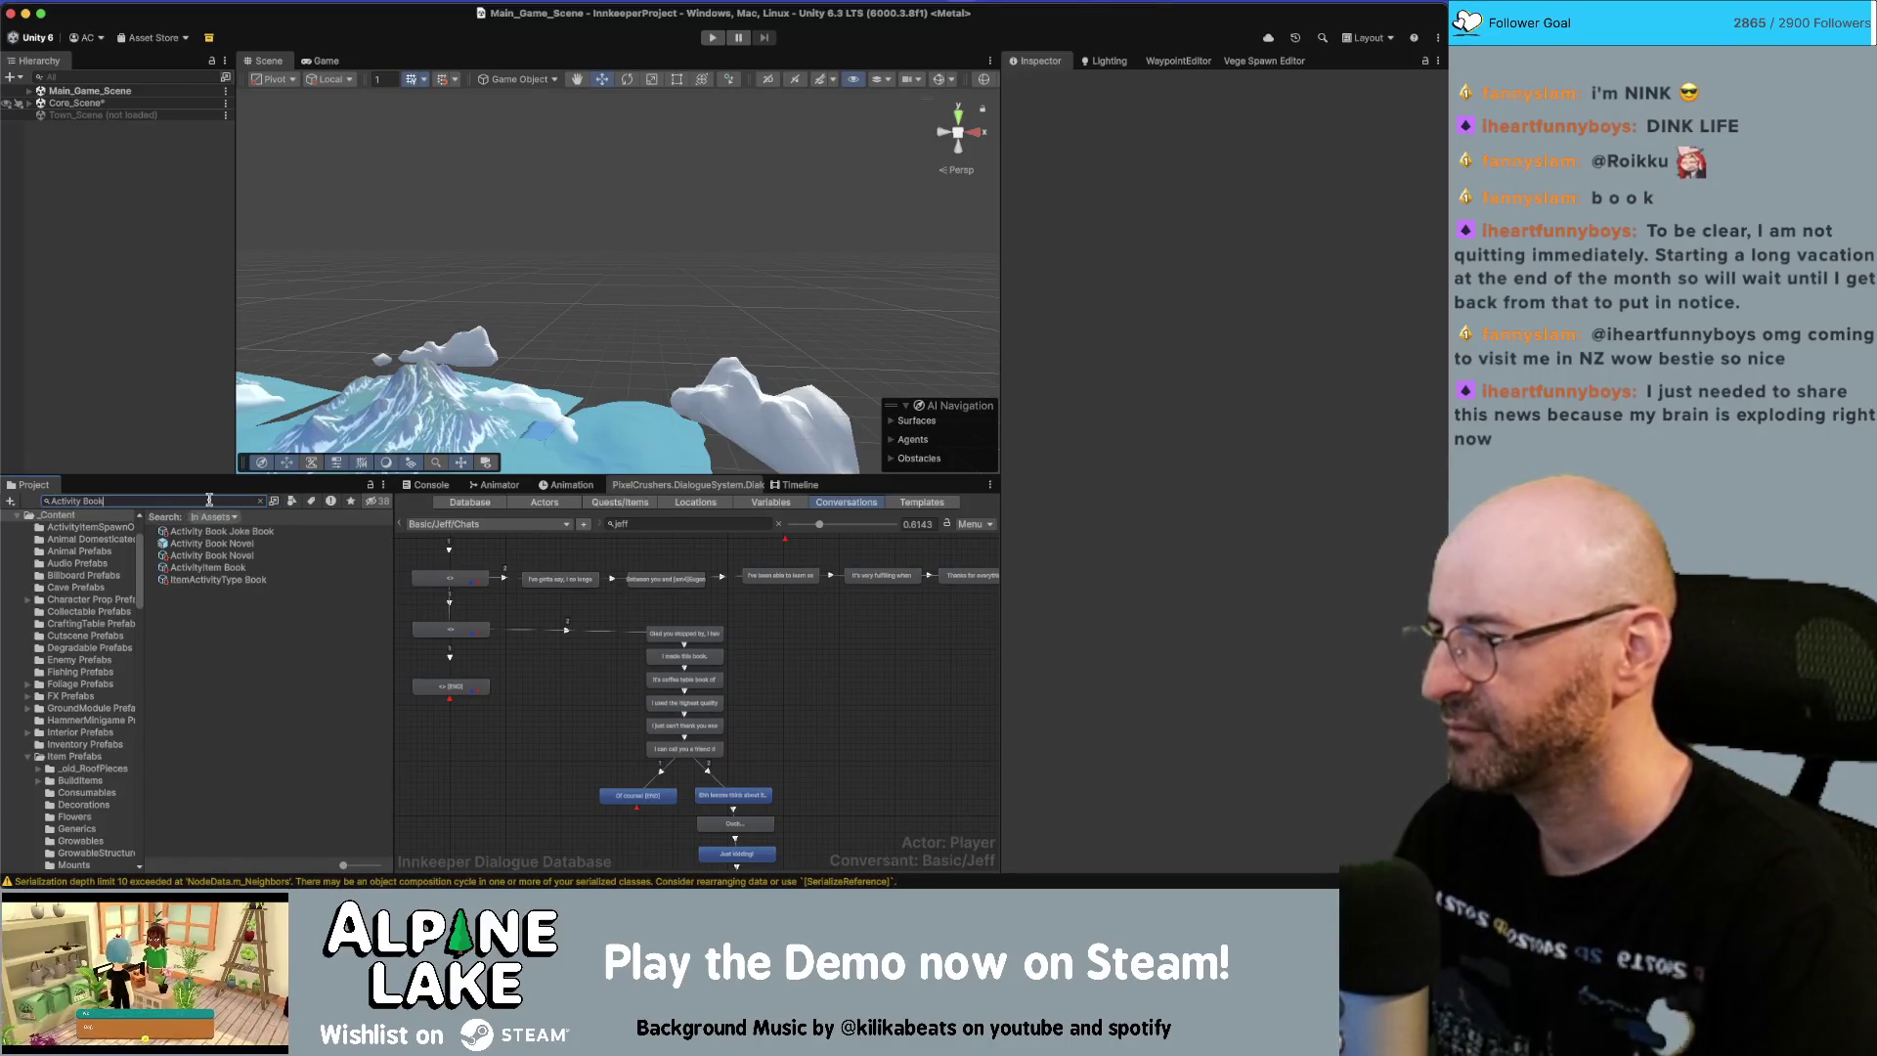
left_click(236, 555)
left_click(260, 501)
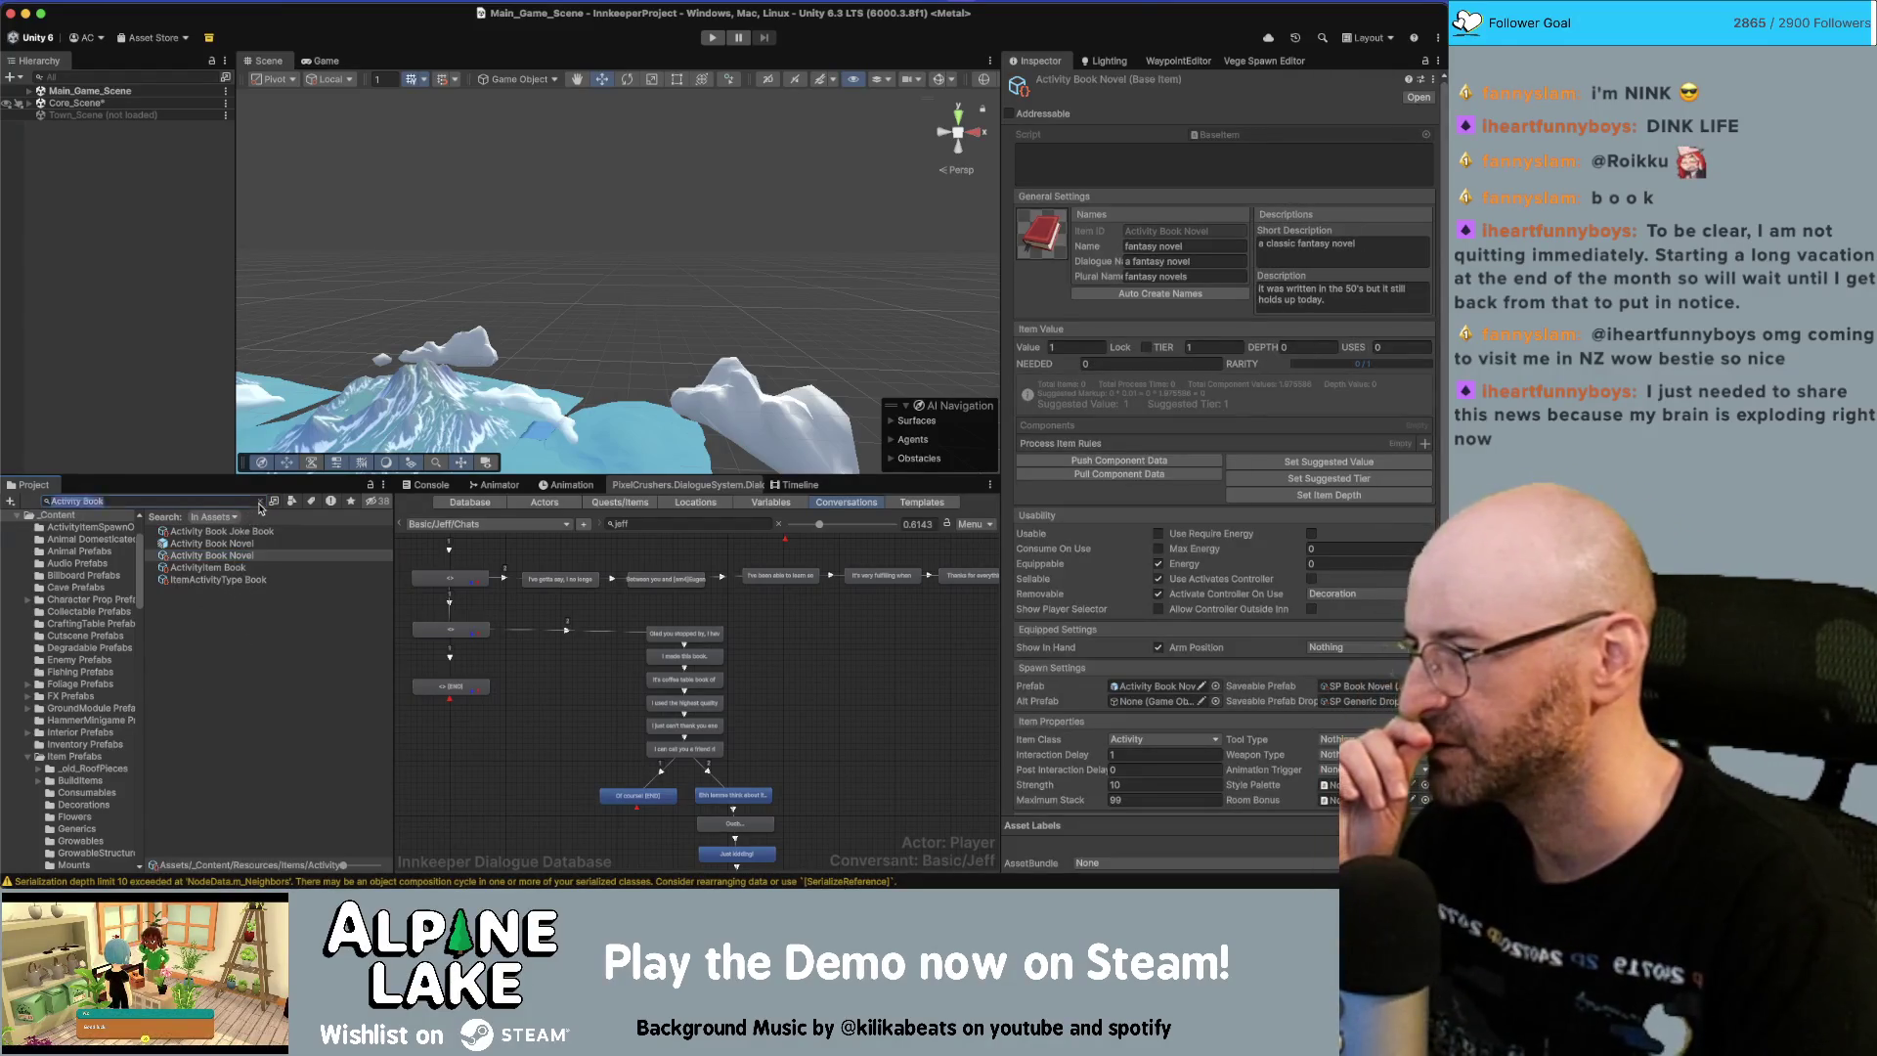
left_click(252, 565)
Search 'Activity Book Novel' and select both the item and the prefab results.
left_click(126, 501)
type("tivity Book Novel")
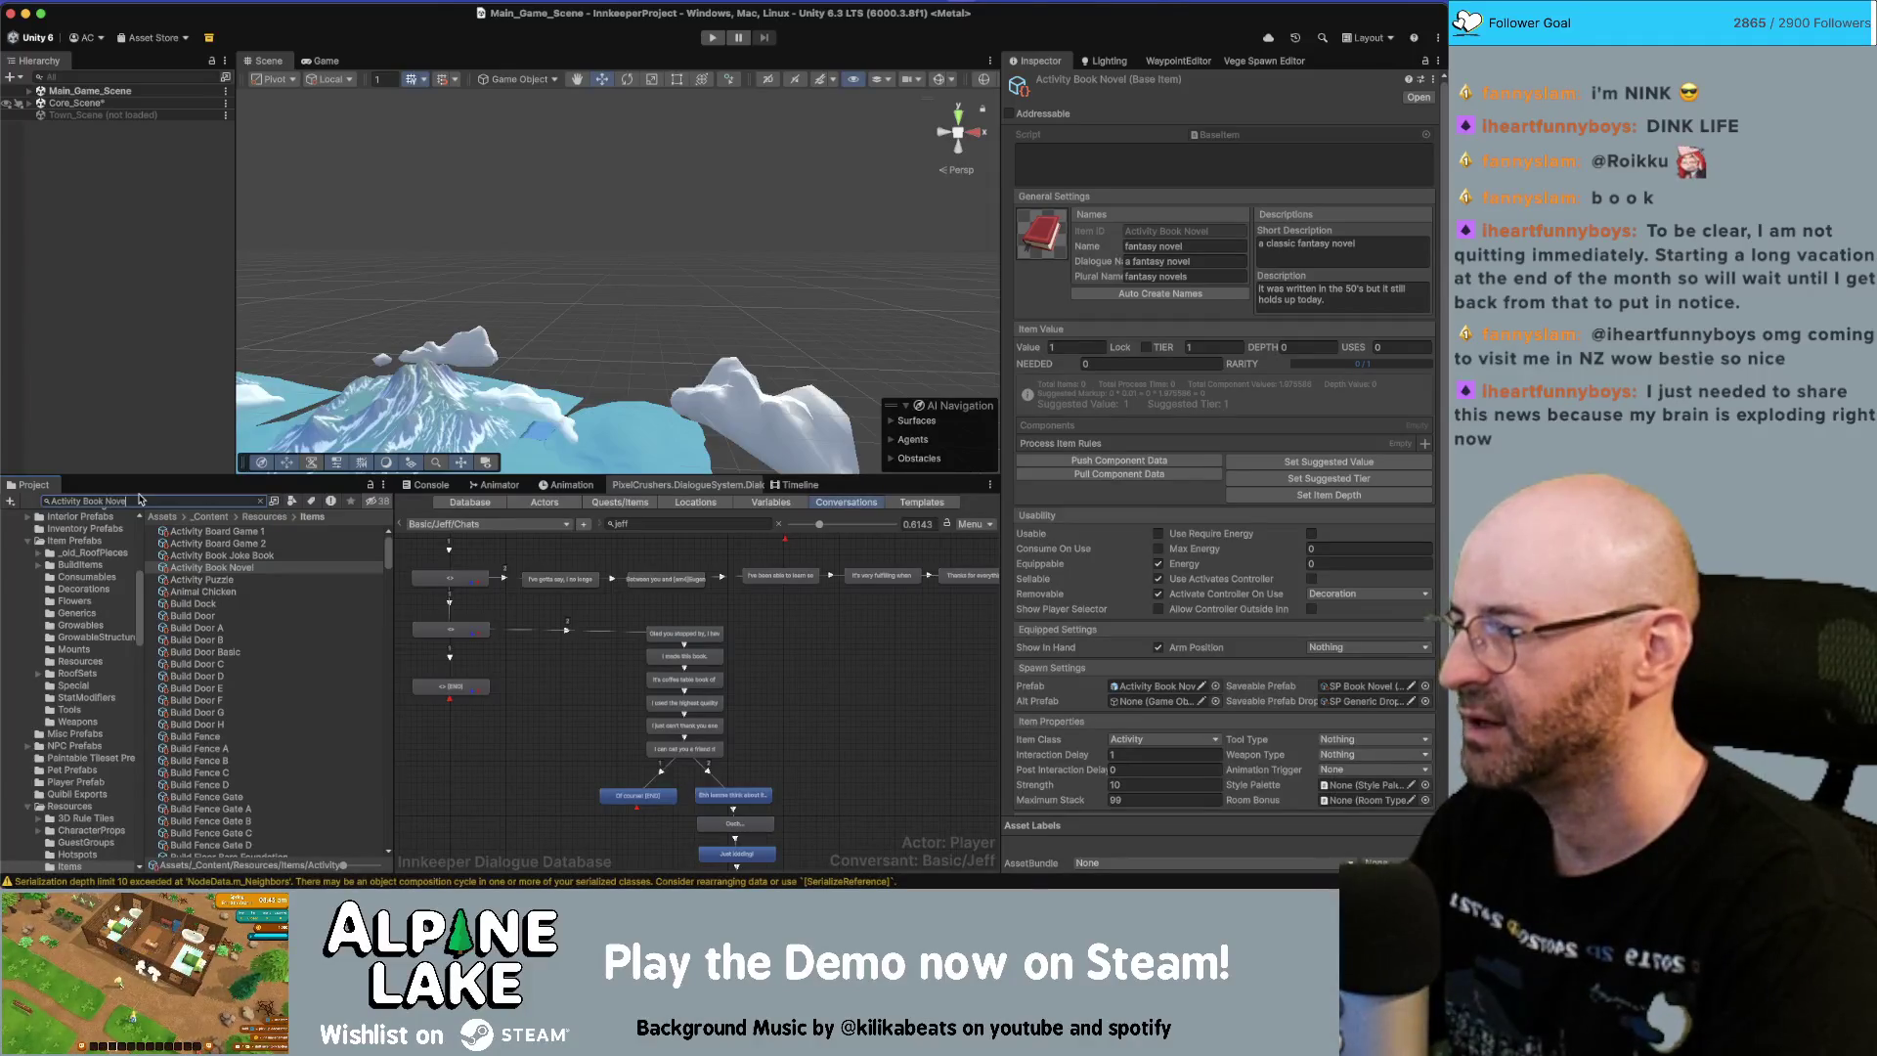
left_click(199, 531)
left_click(198, 543, "shift")
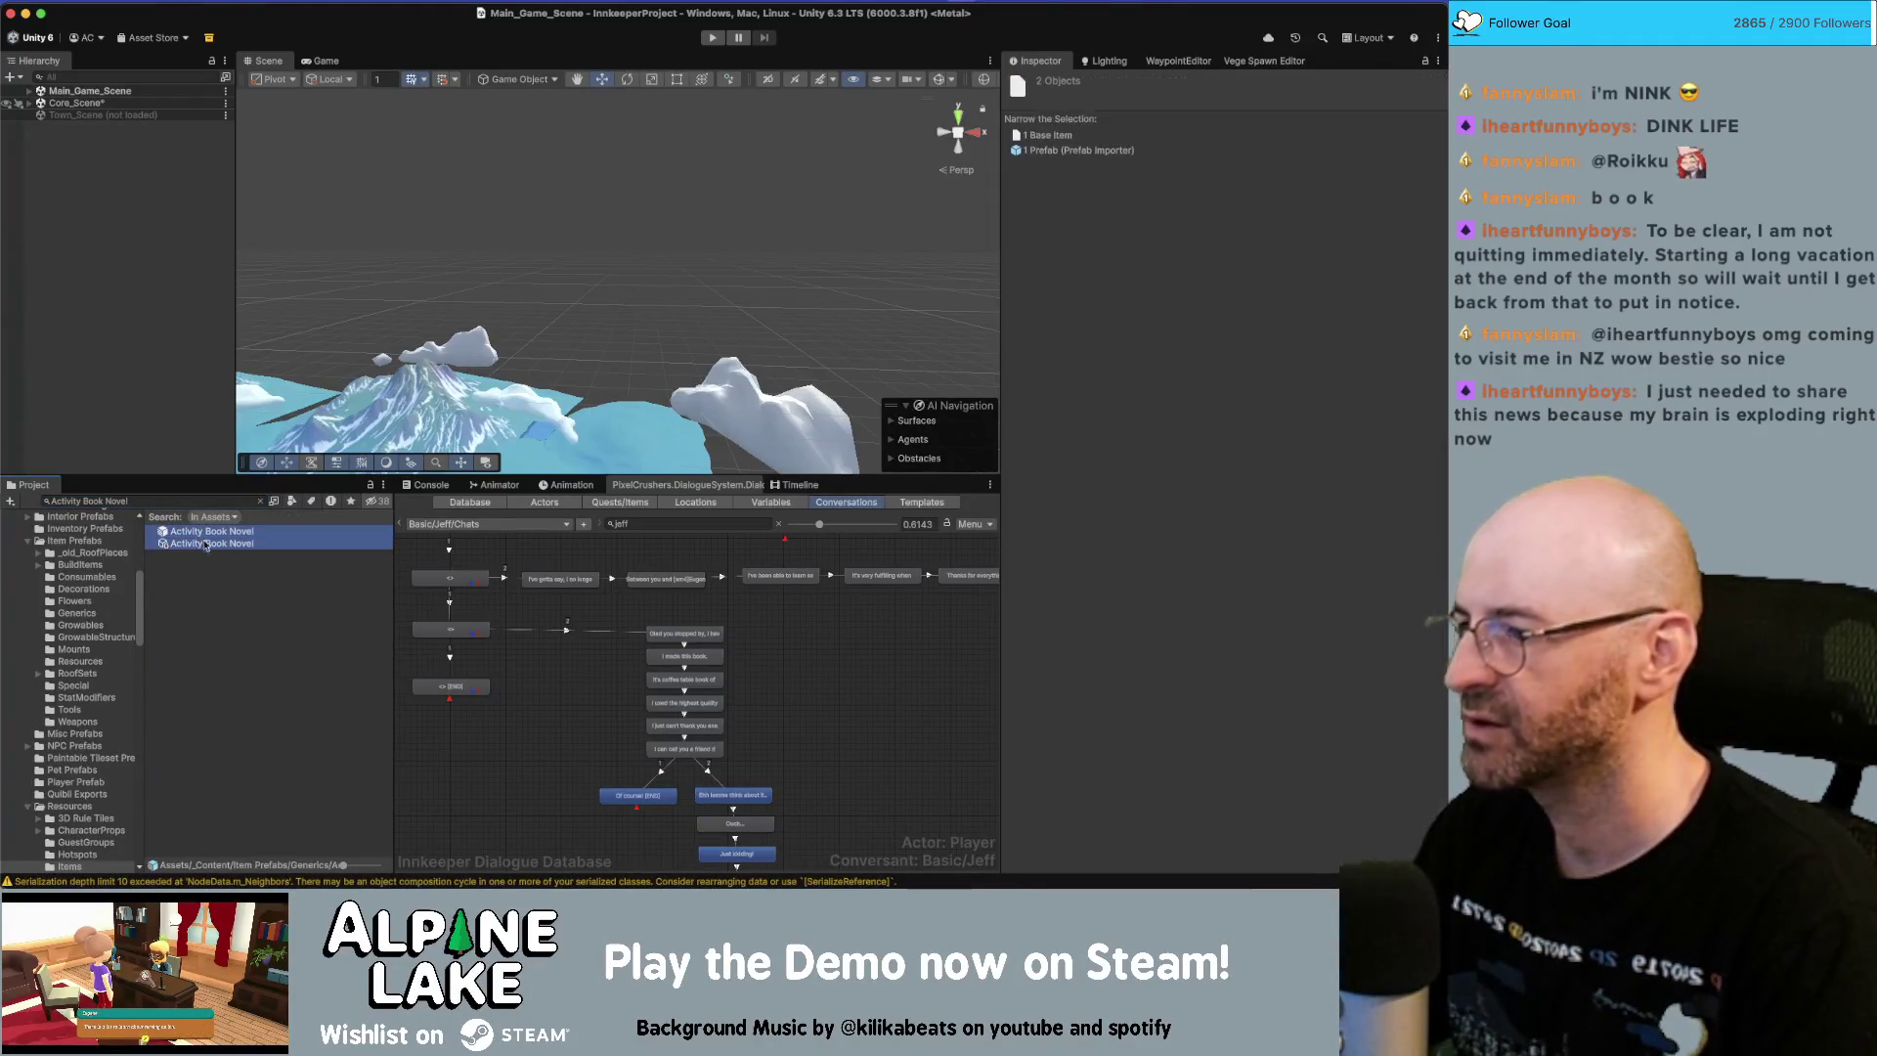
right_click(212, 537)
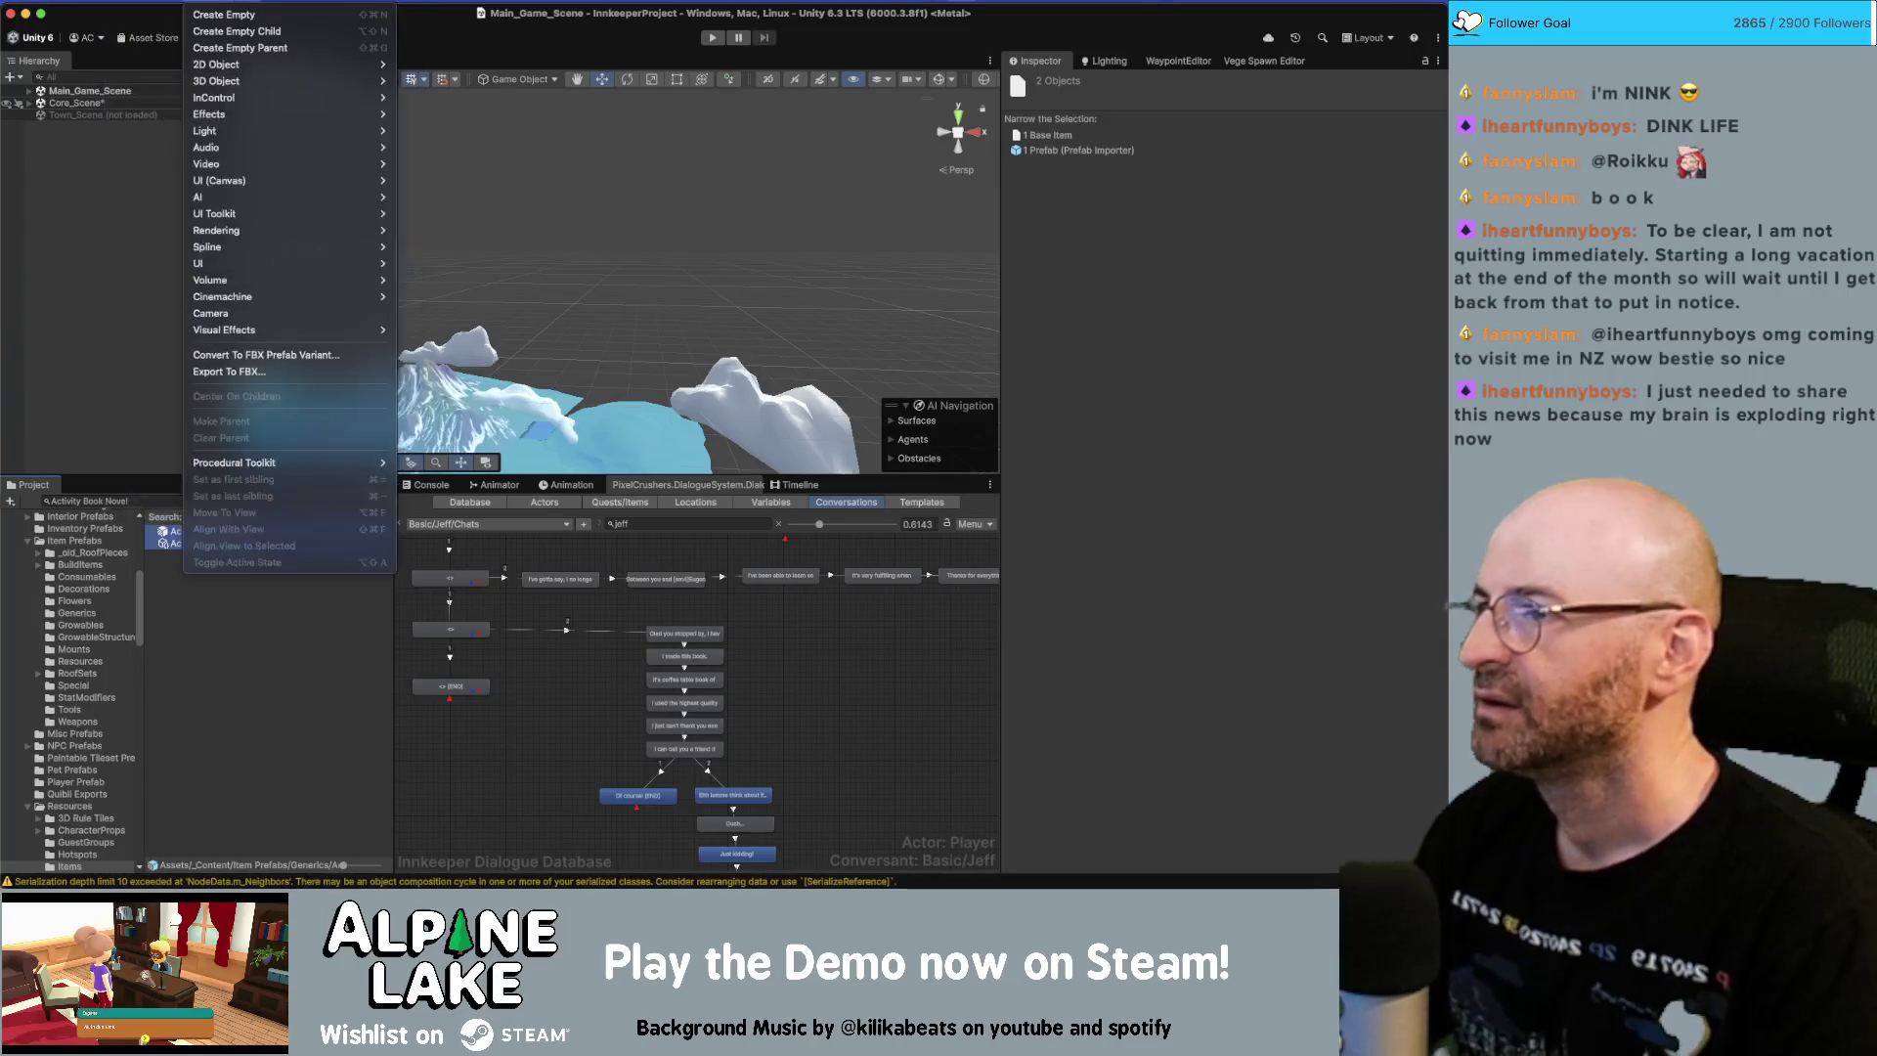
left_click(293, 455)
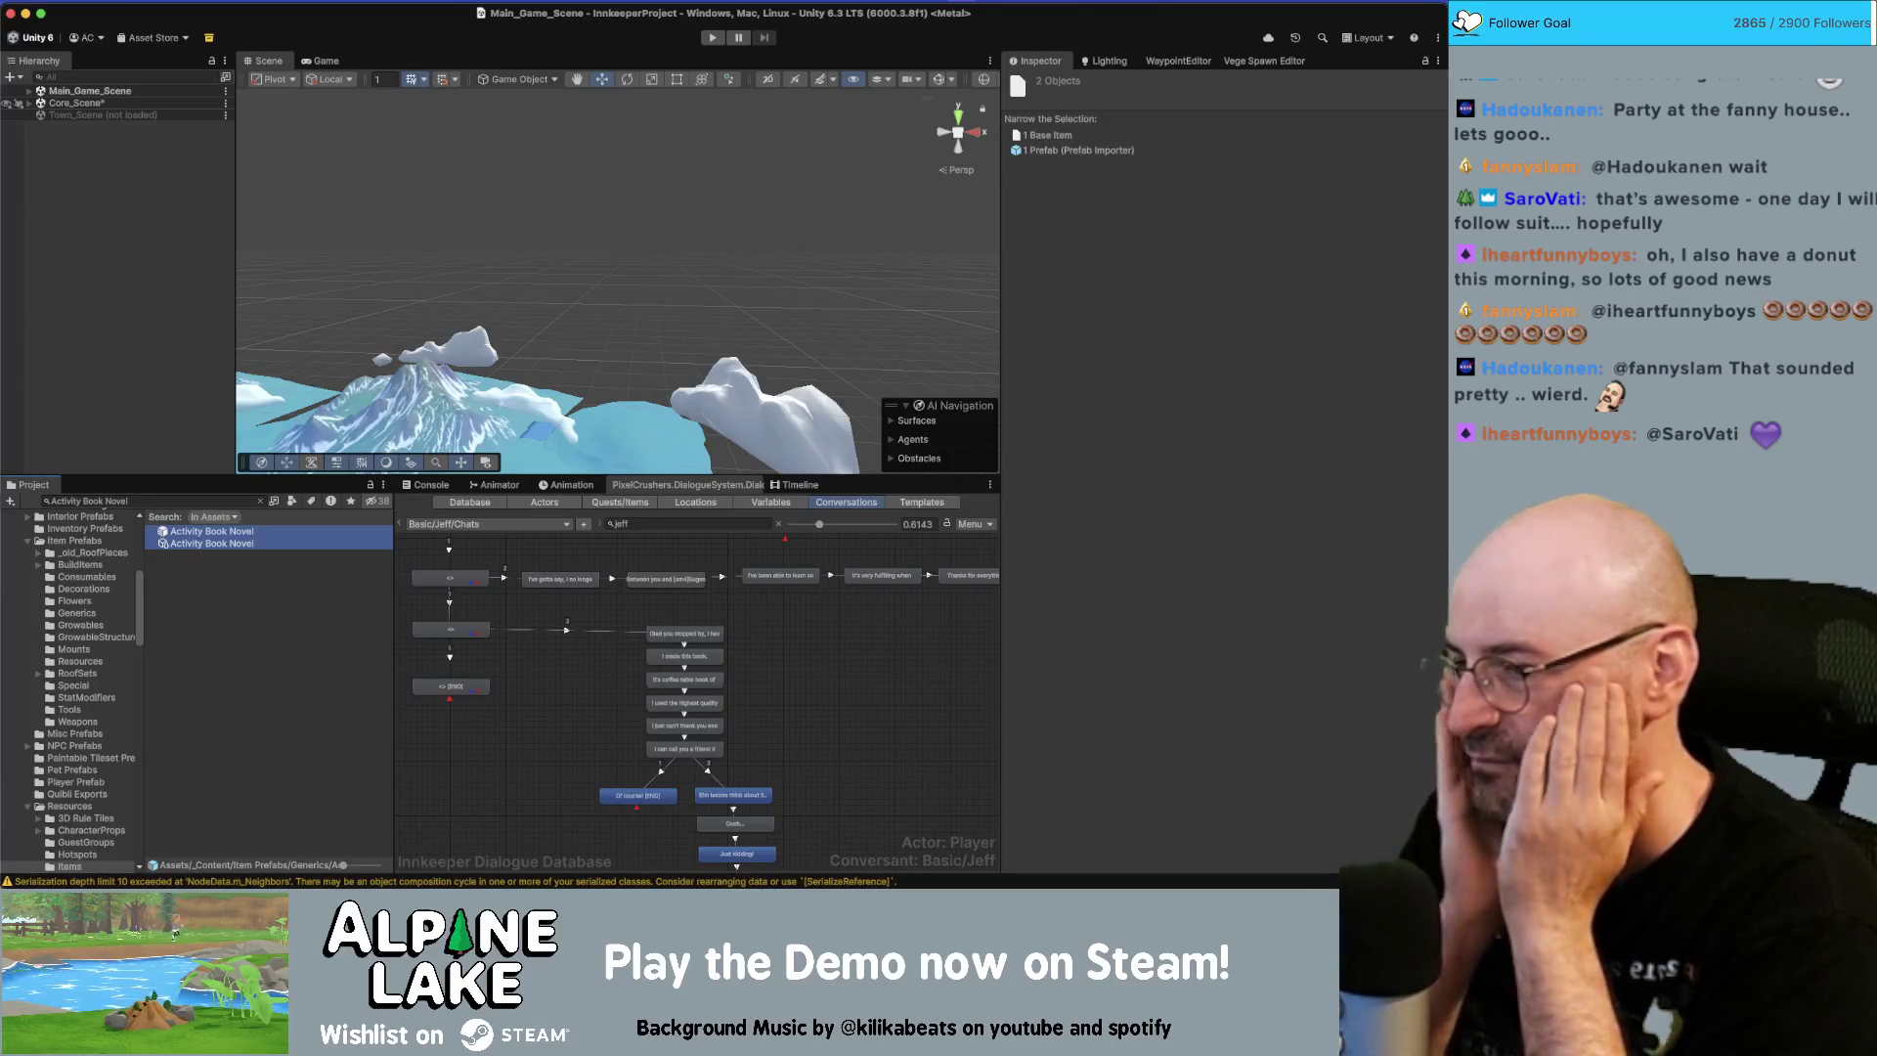
Open Assets > Duplicate with Internal References and Rename with Search String 'Novel'.
left_click(419, 3)
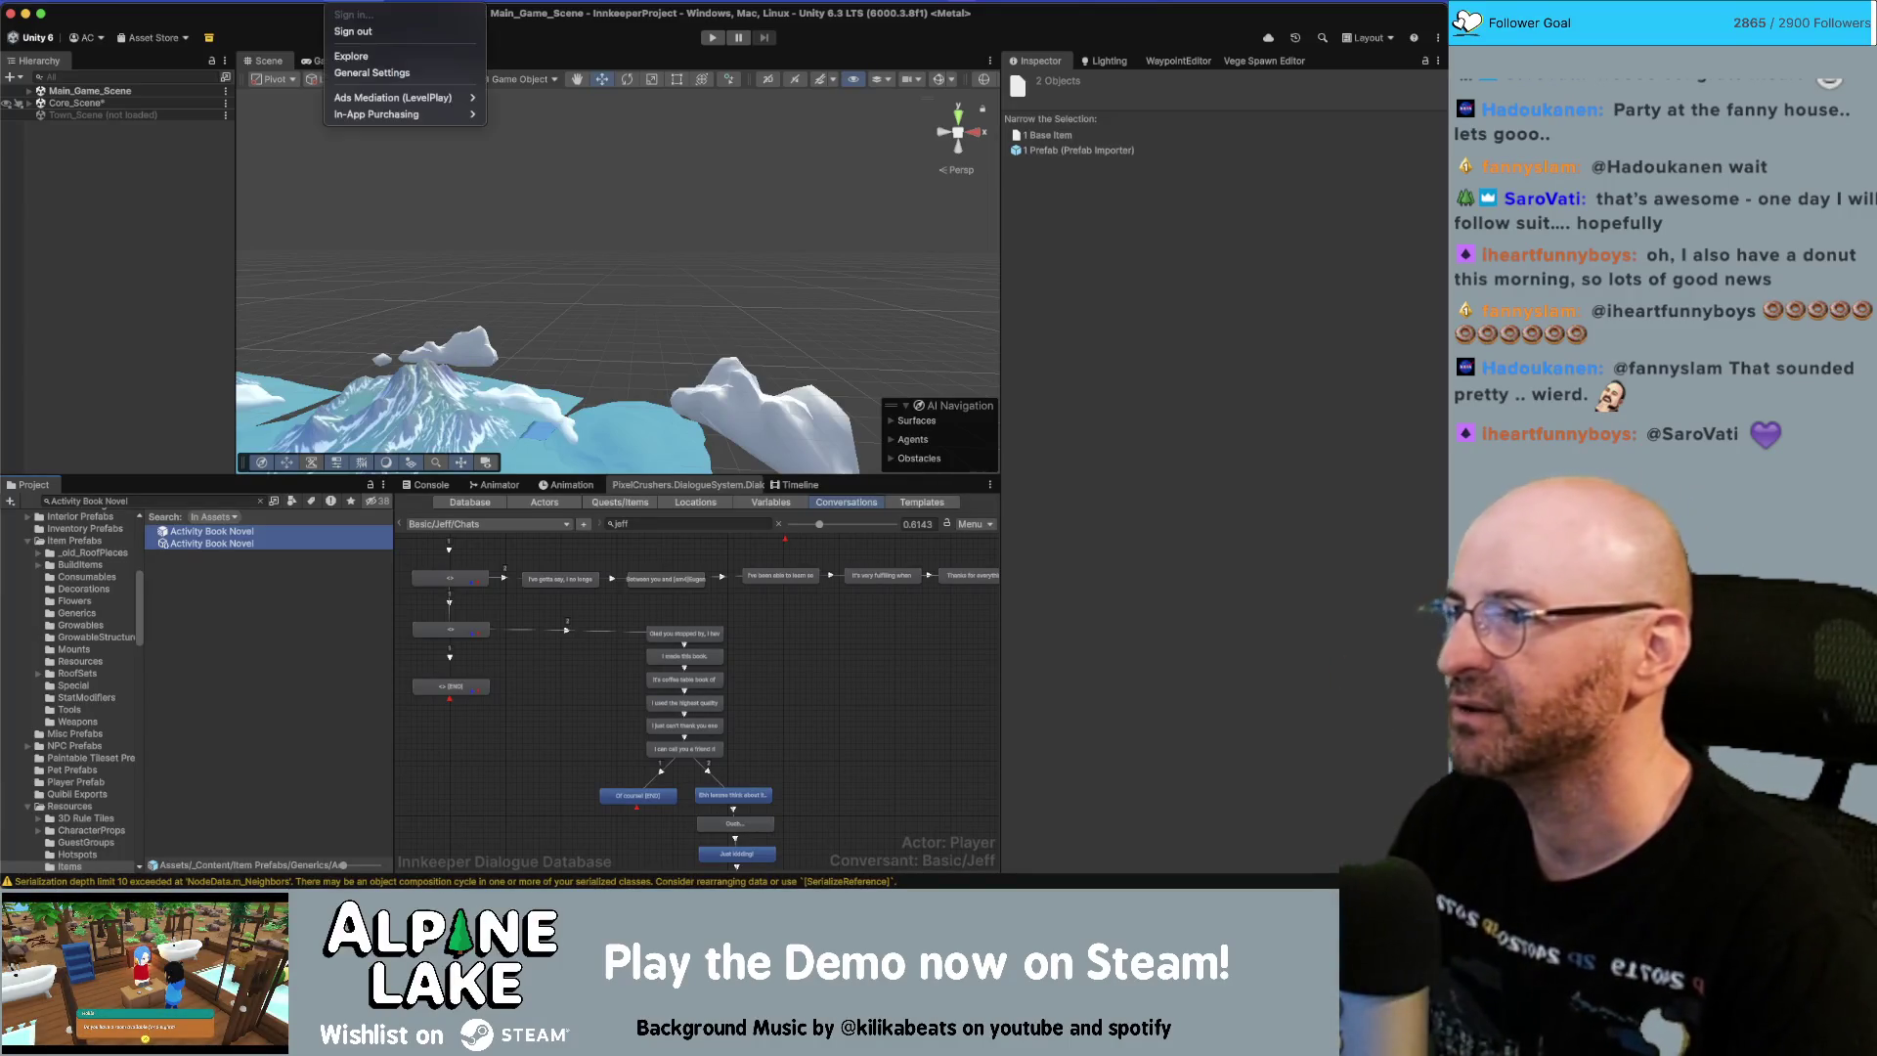
mouse_move(396, 5)
mouse_move(195, 3)
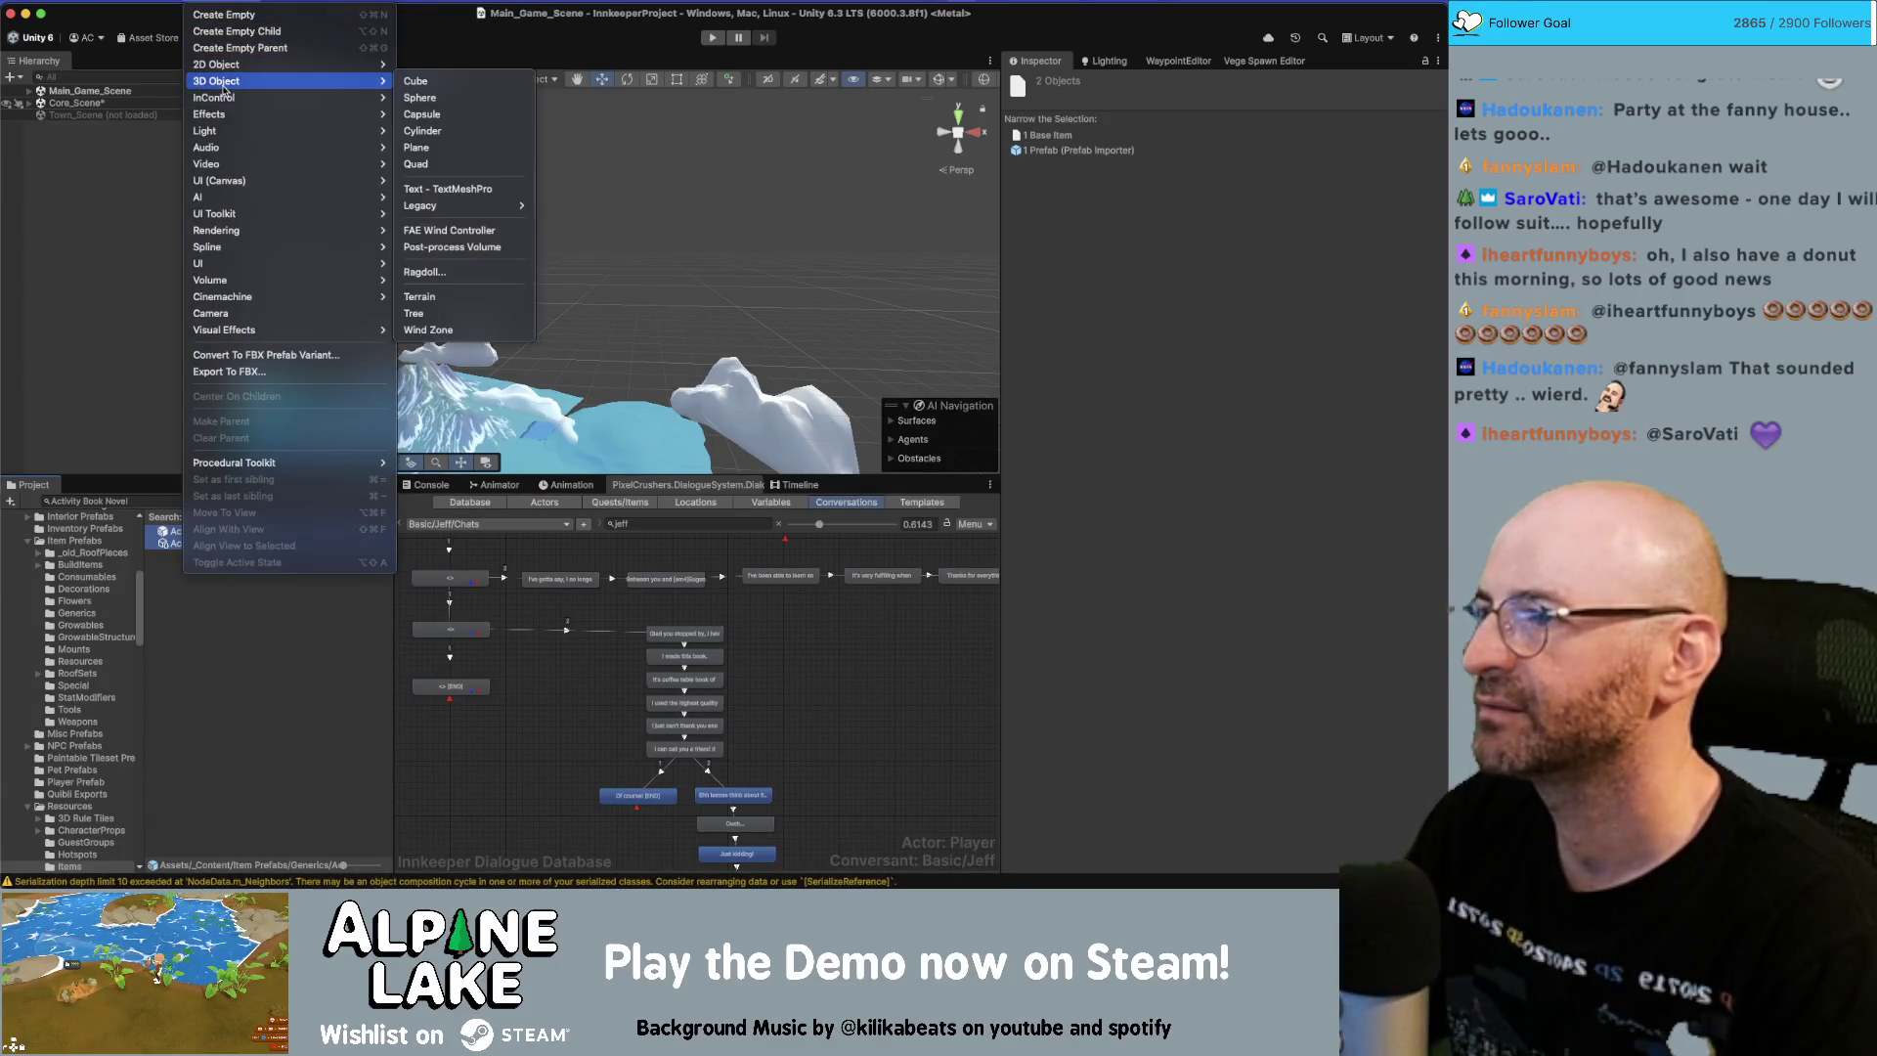
left_click(209, 255)
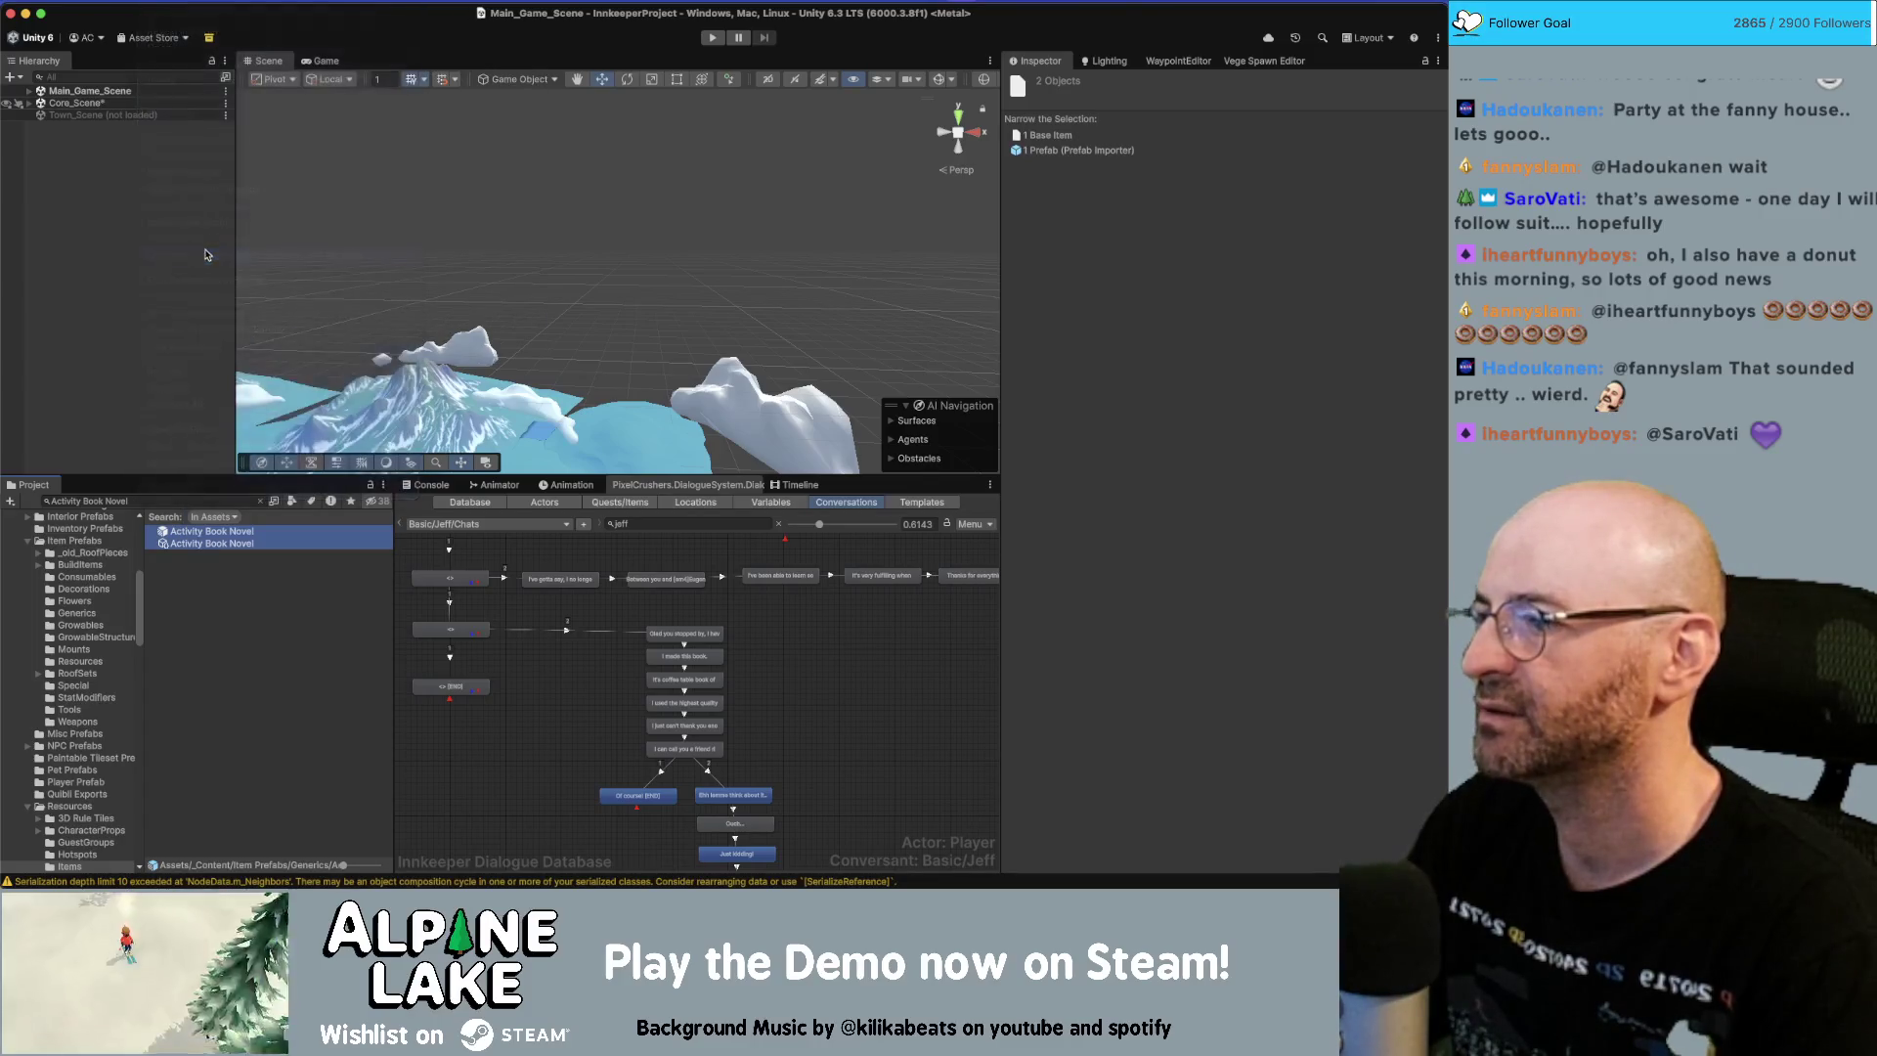
left_click(689, 176)
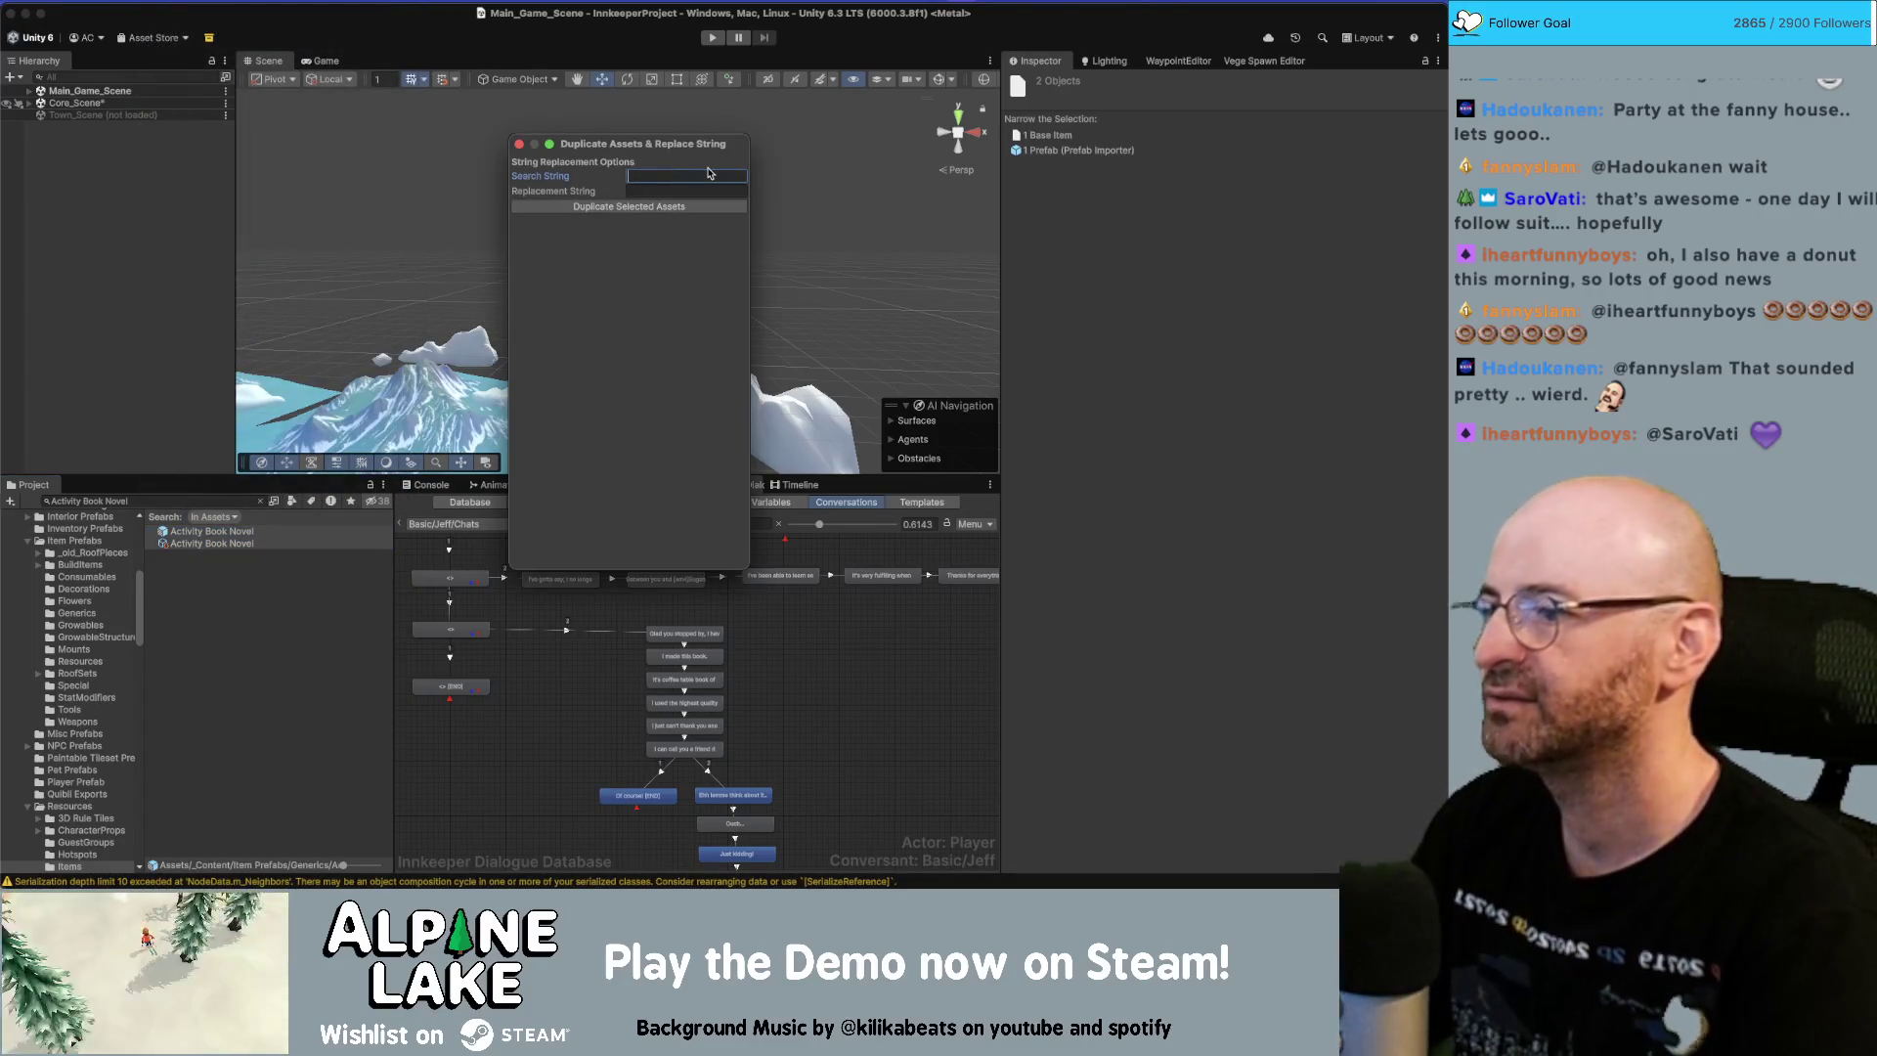
type("Novel")
key("Tab")
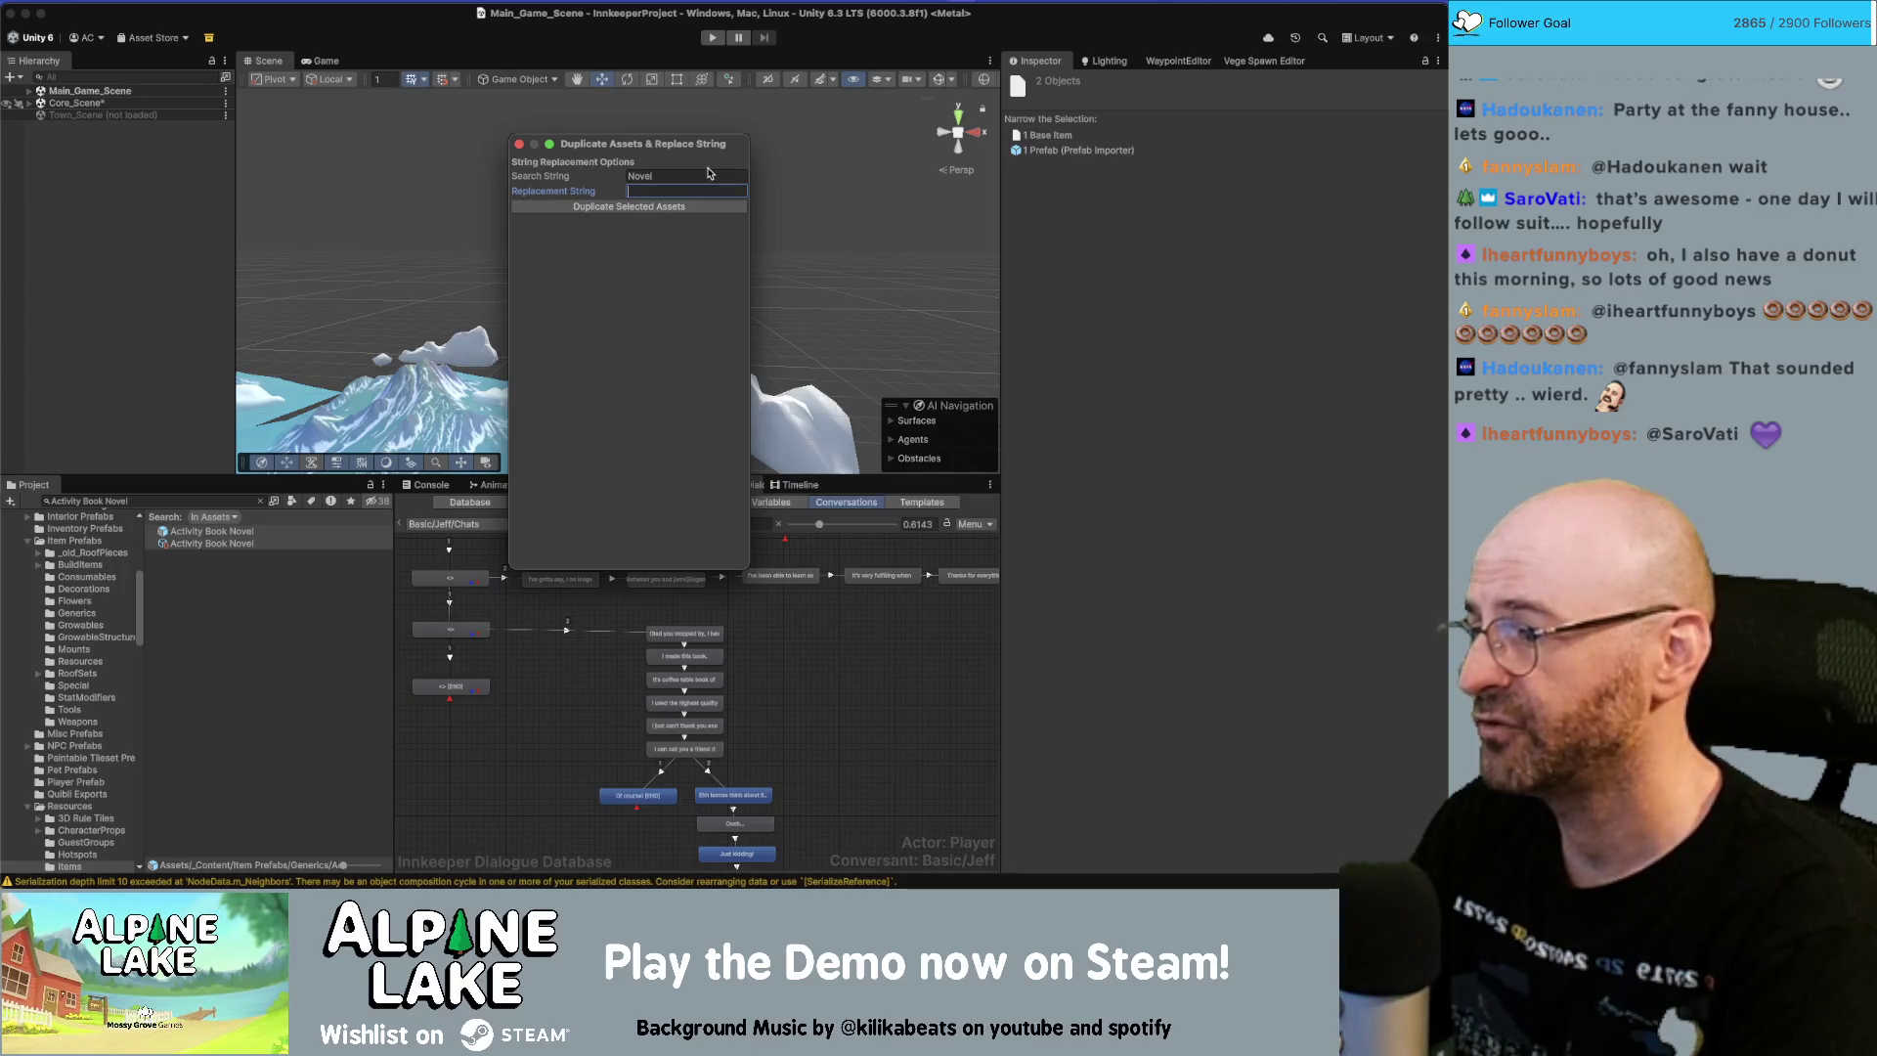
Edit the Replacement String to 'Photography Book'.
type("Photo")
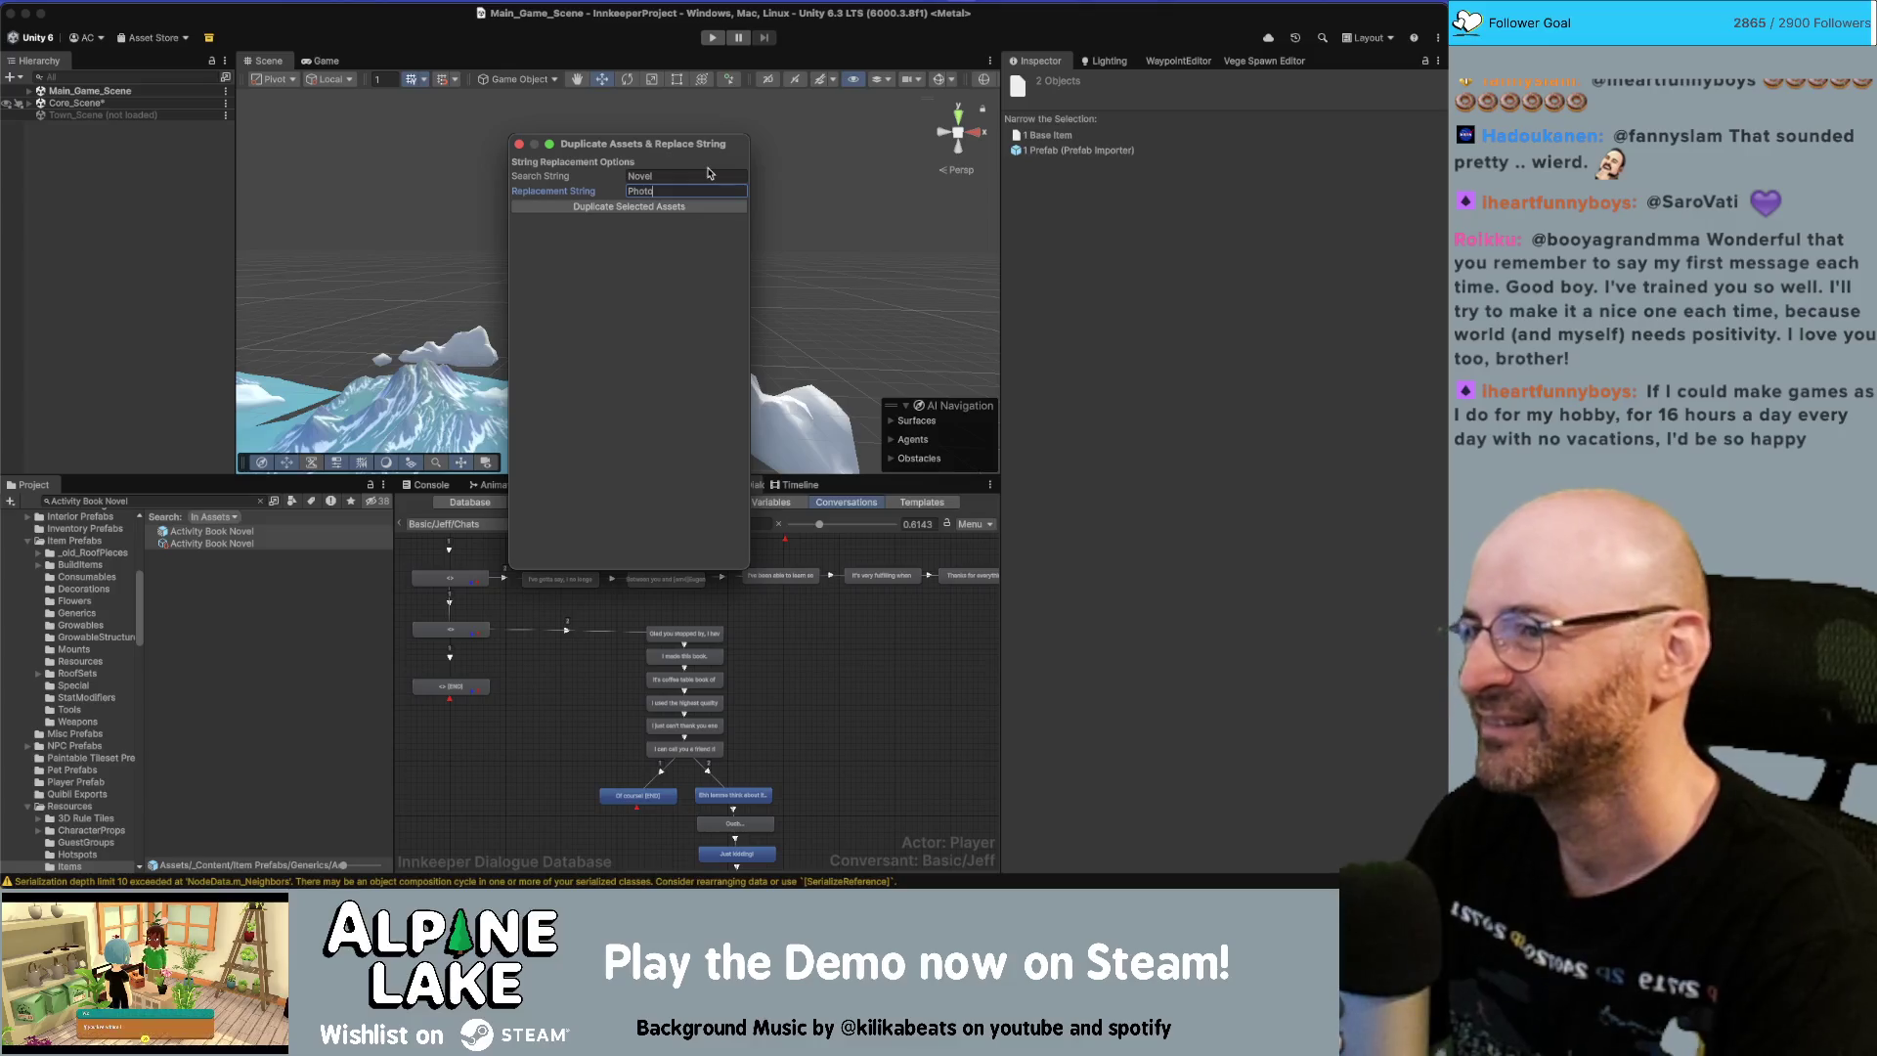
key("BackSpace")
key("BackSpace")
key("BackSpace")
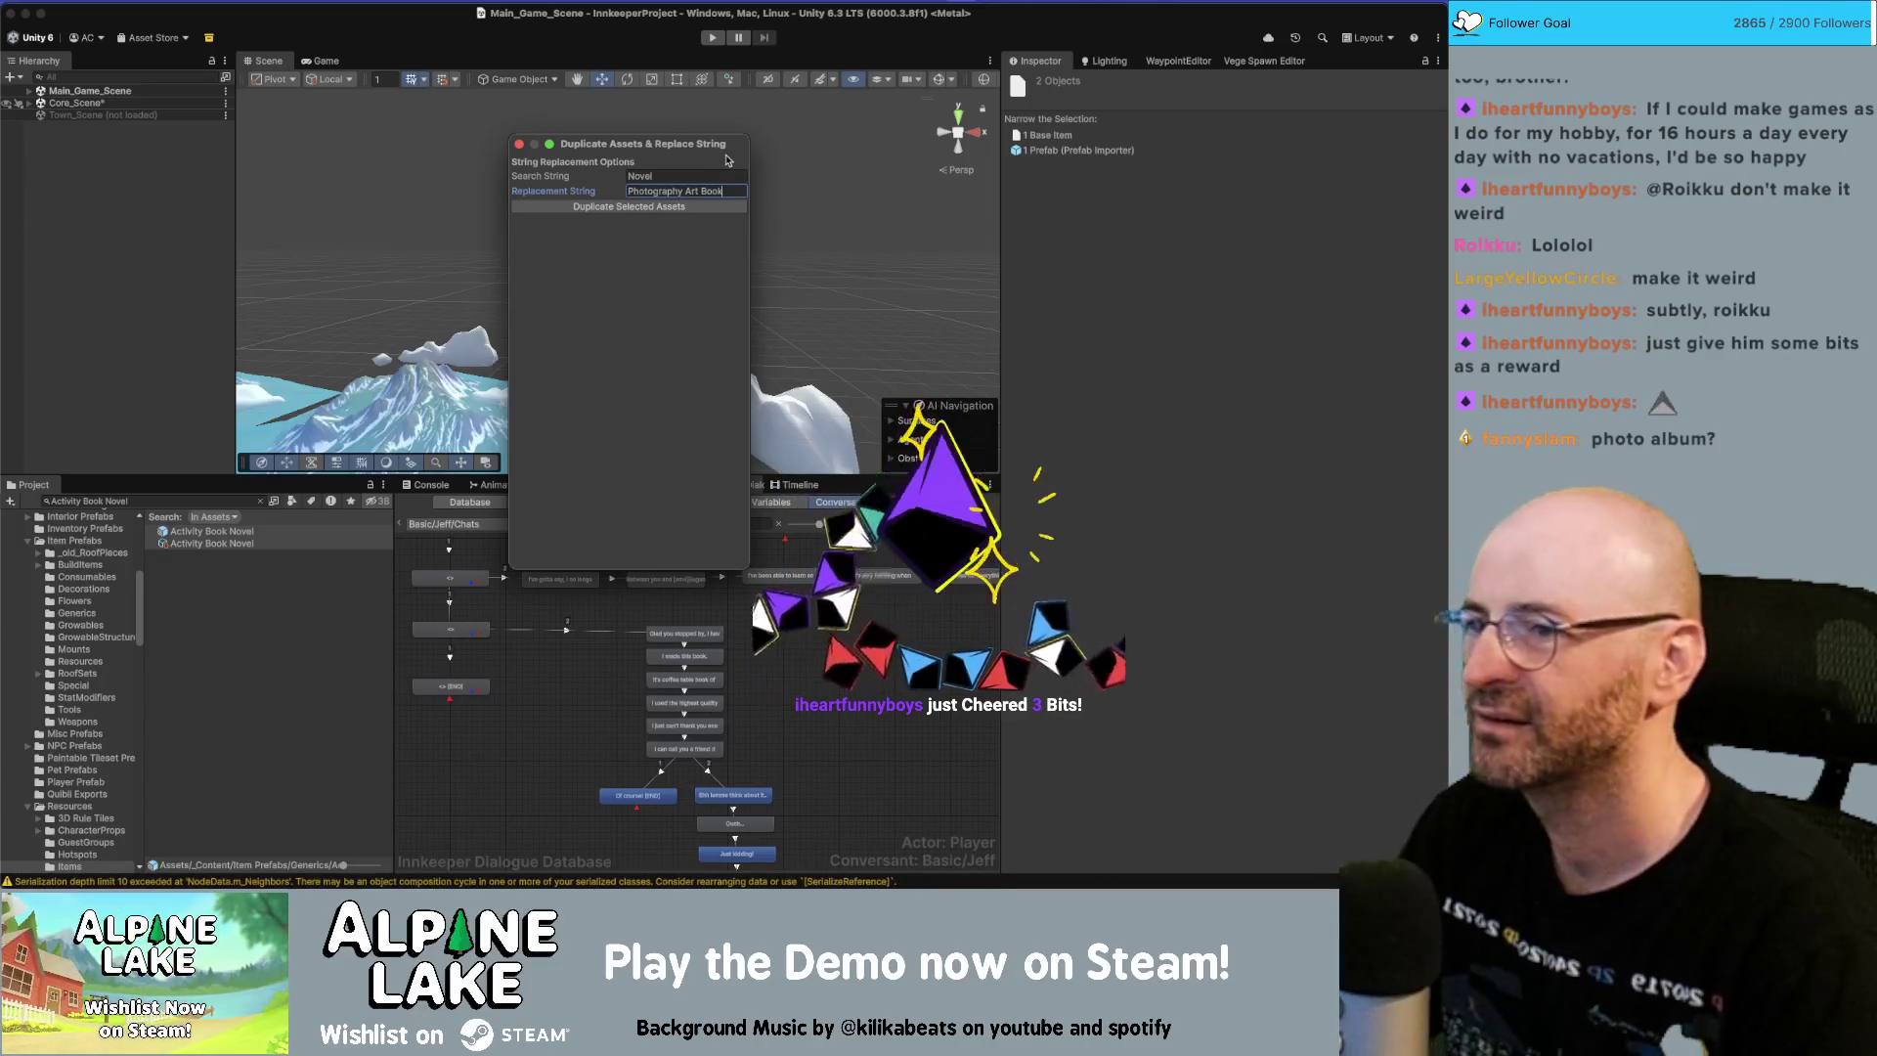
key("Left")
key("Left")
key("Left")
key("Left")
key("Left")
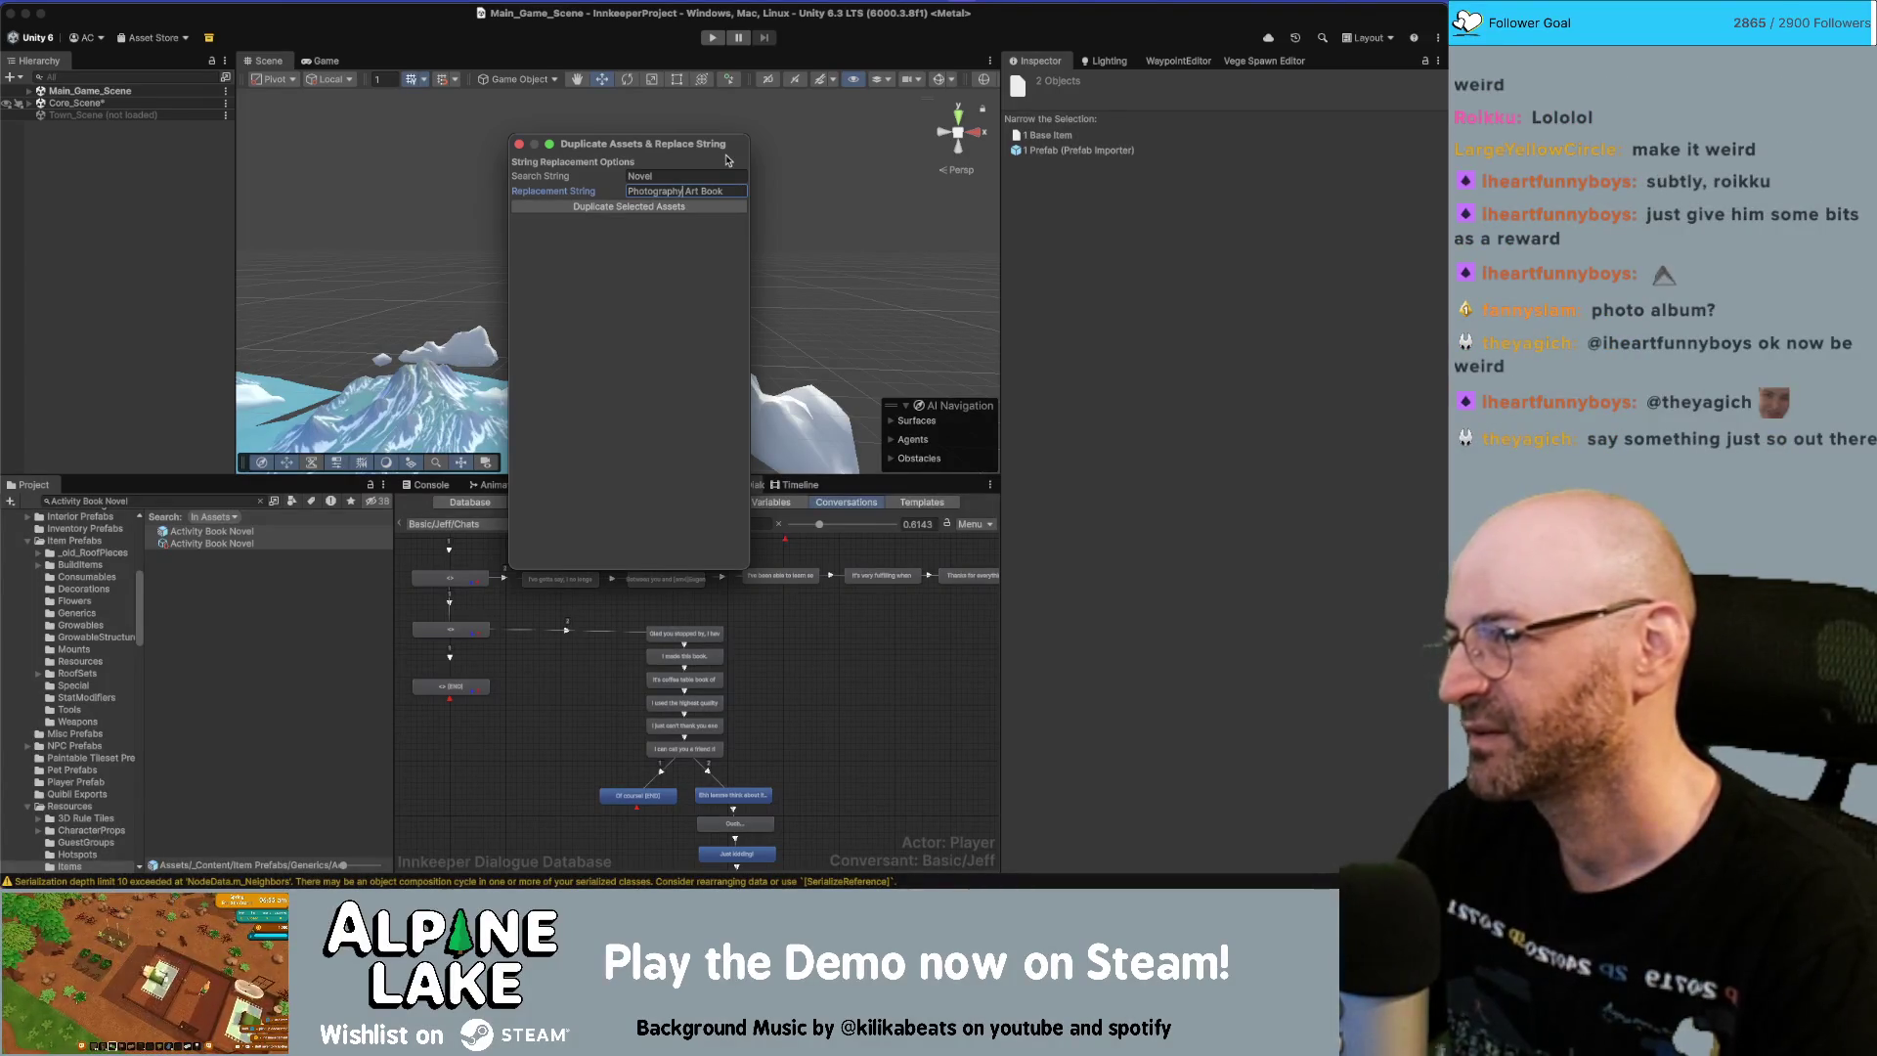
key("super+a")
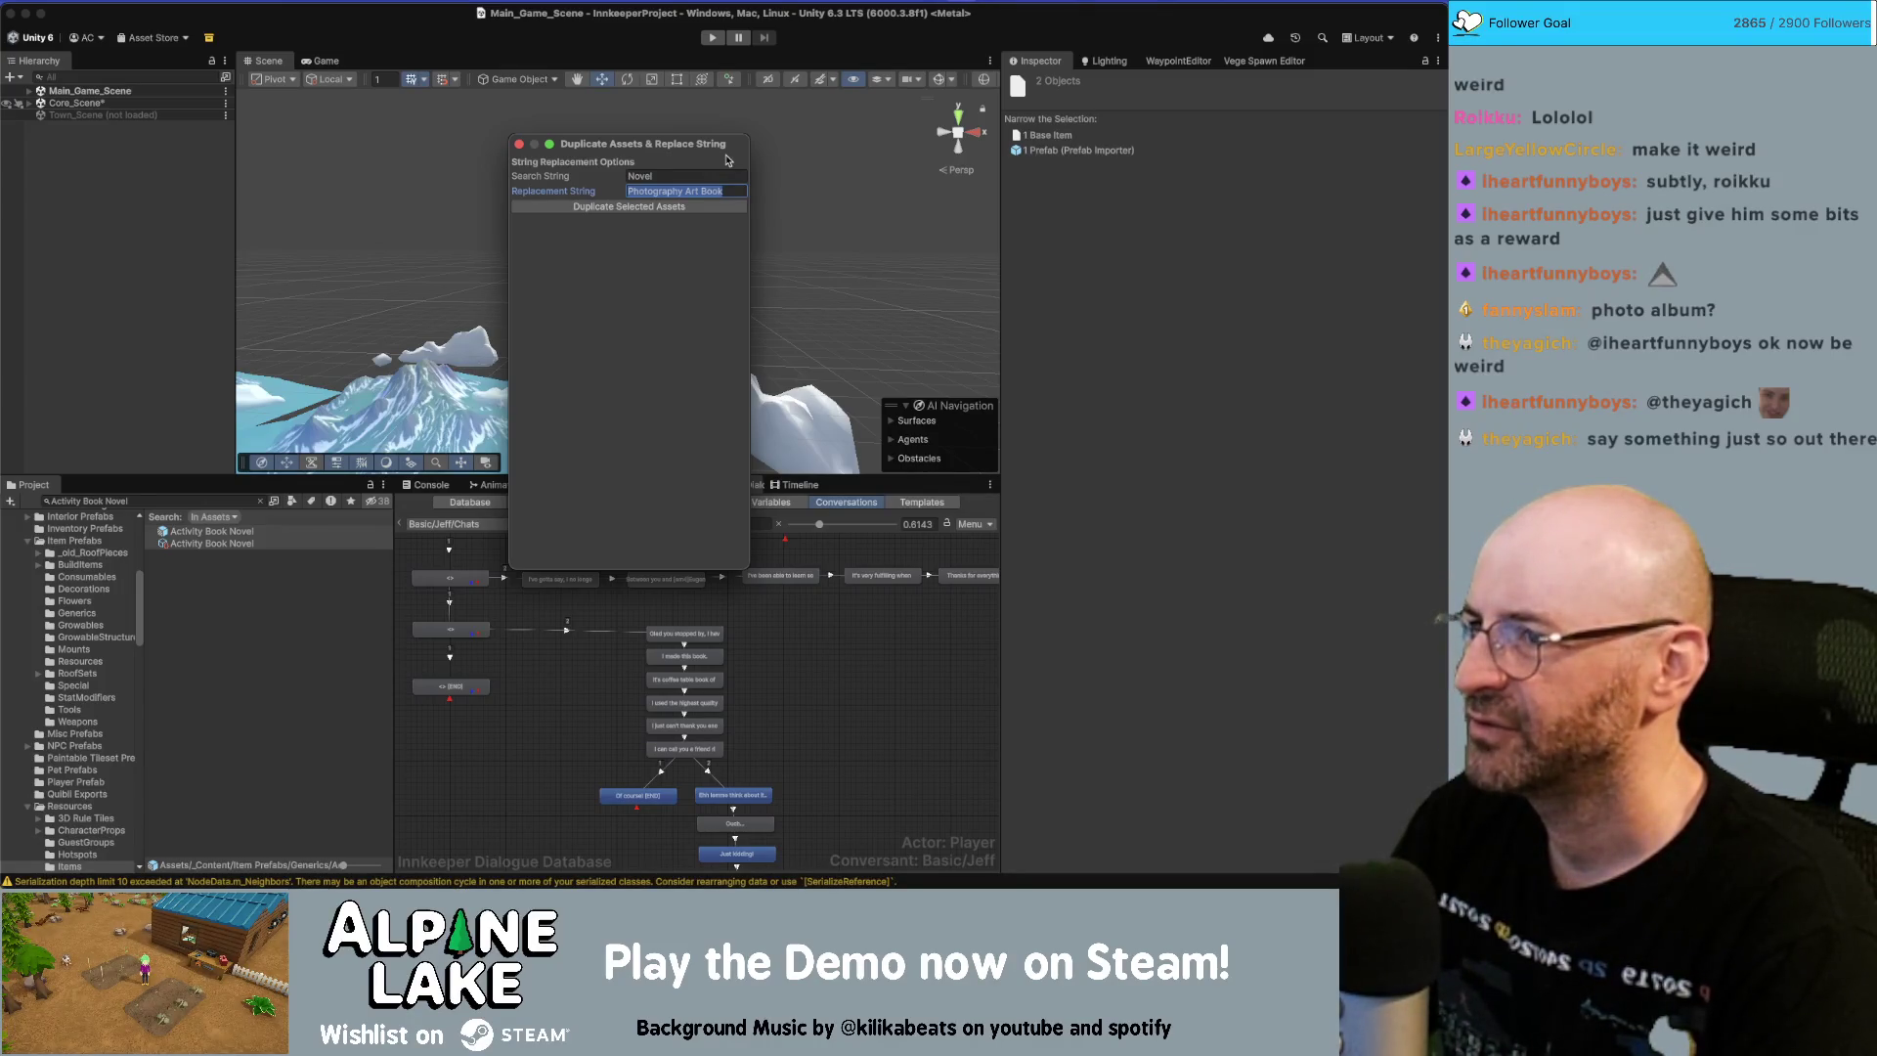
key("alt+Left")
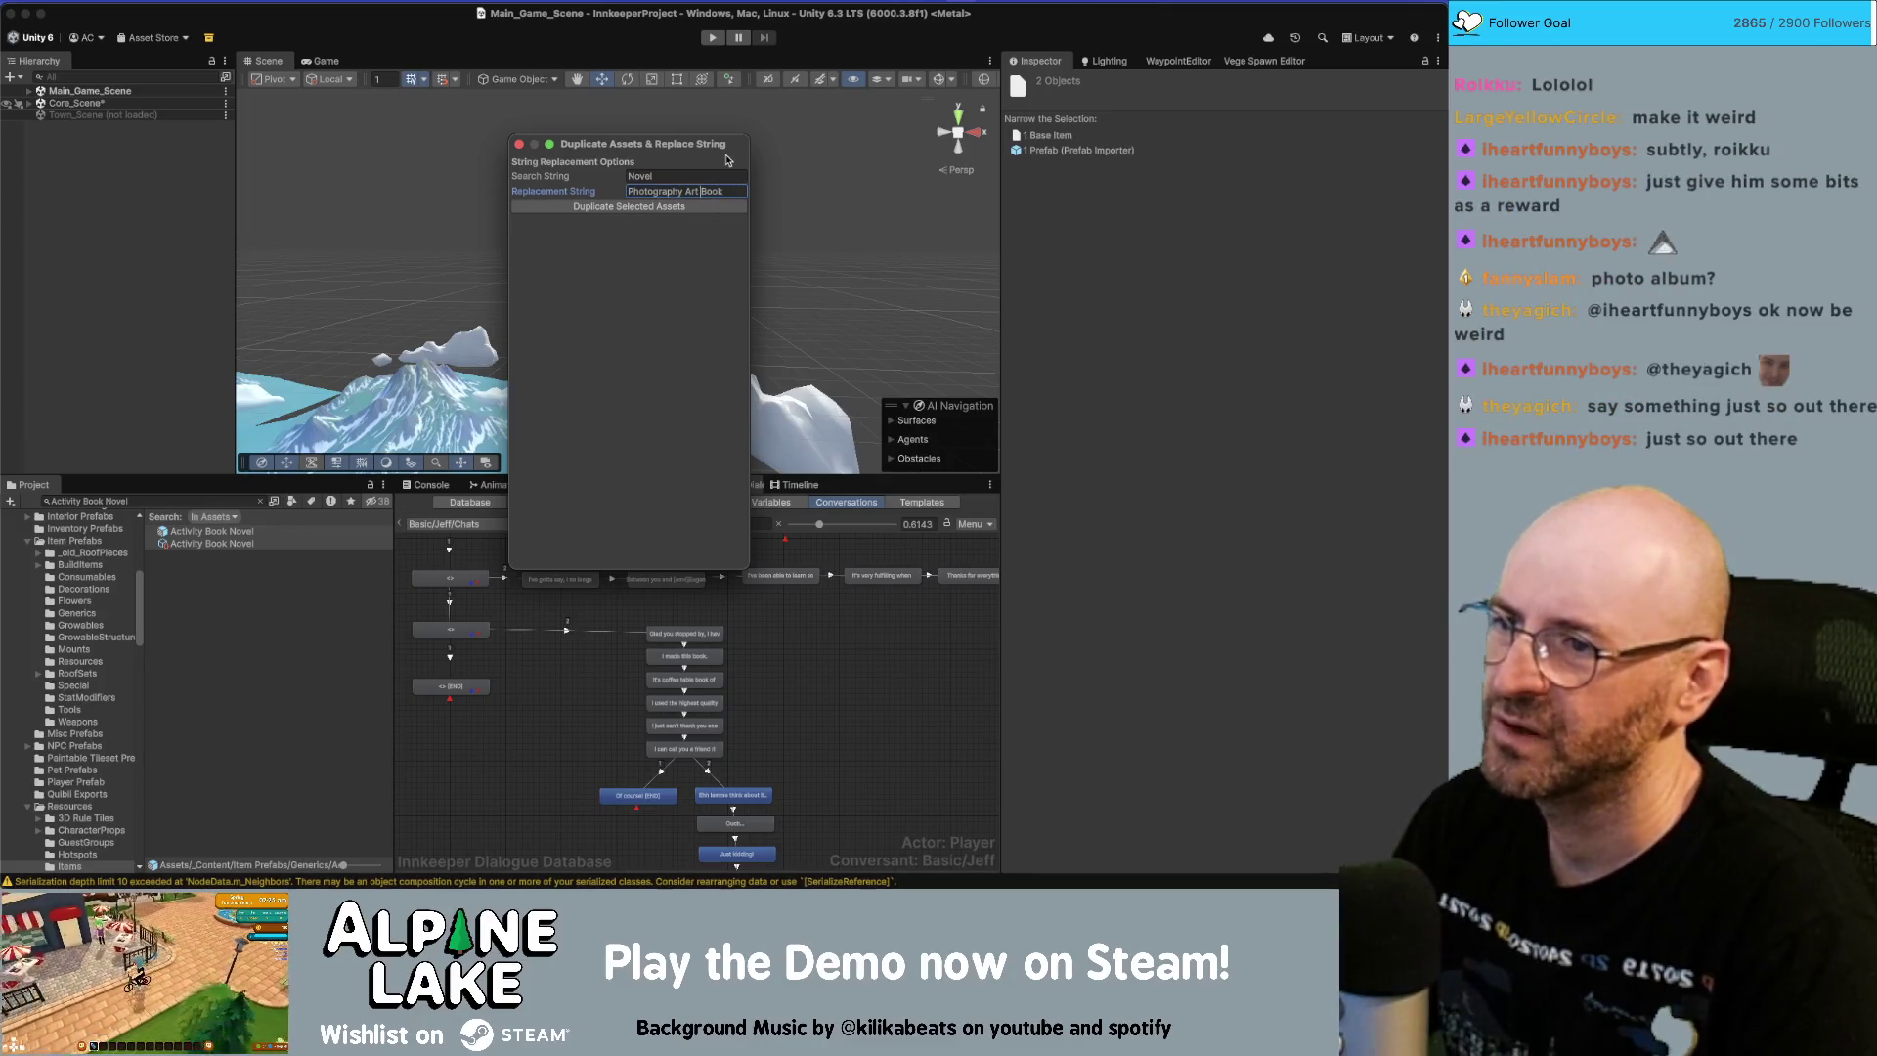
key("BackSpace")
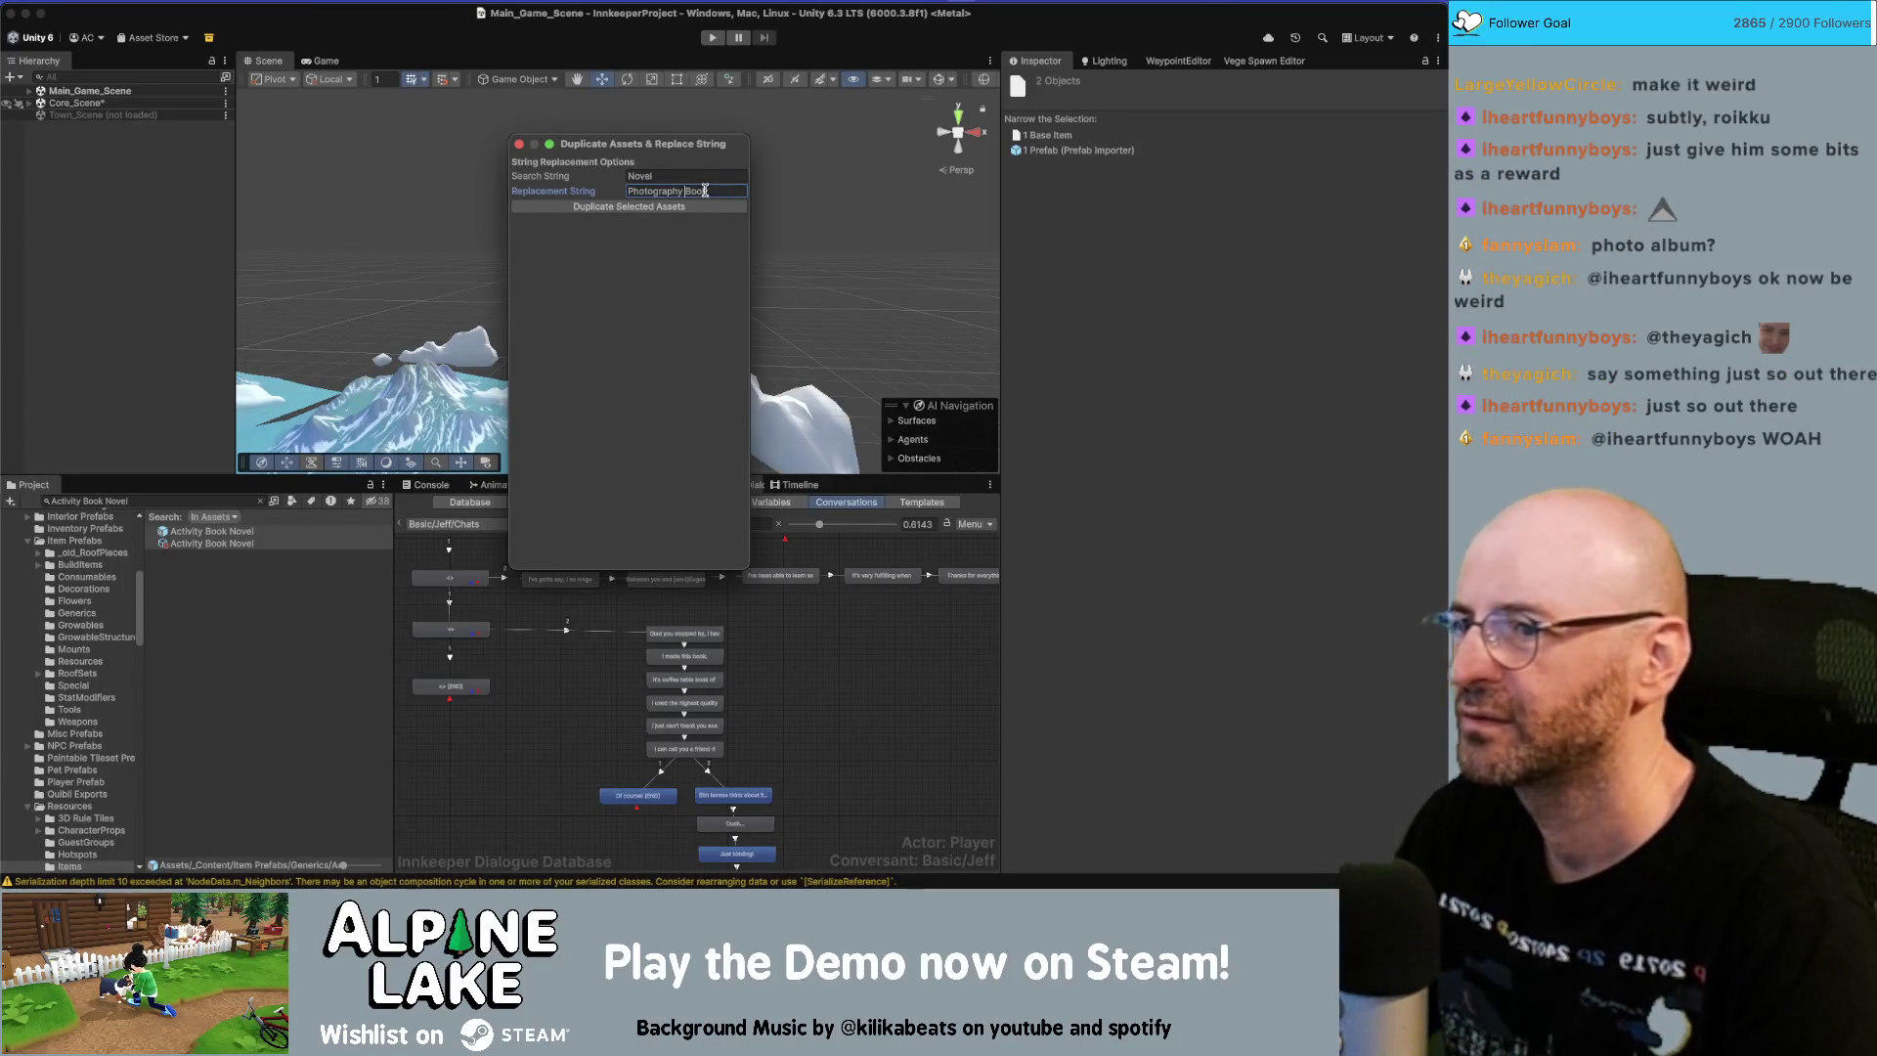
key("super+a")
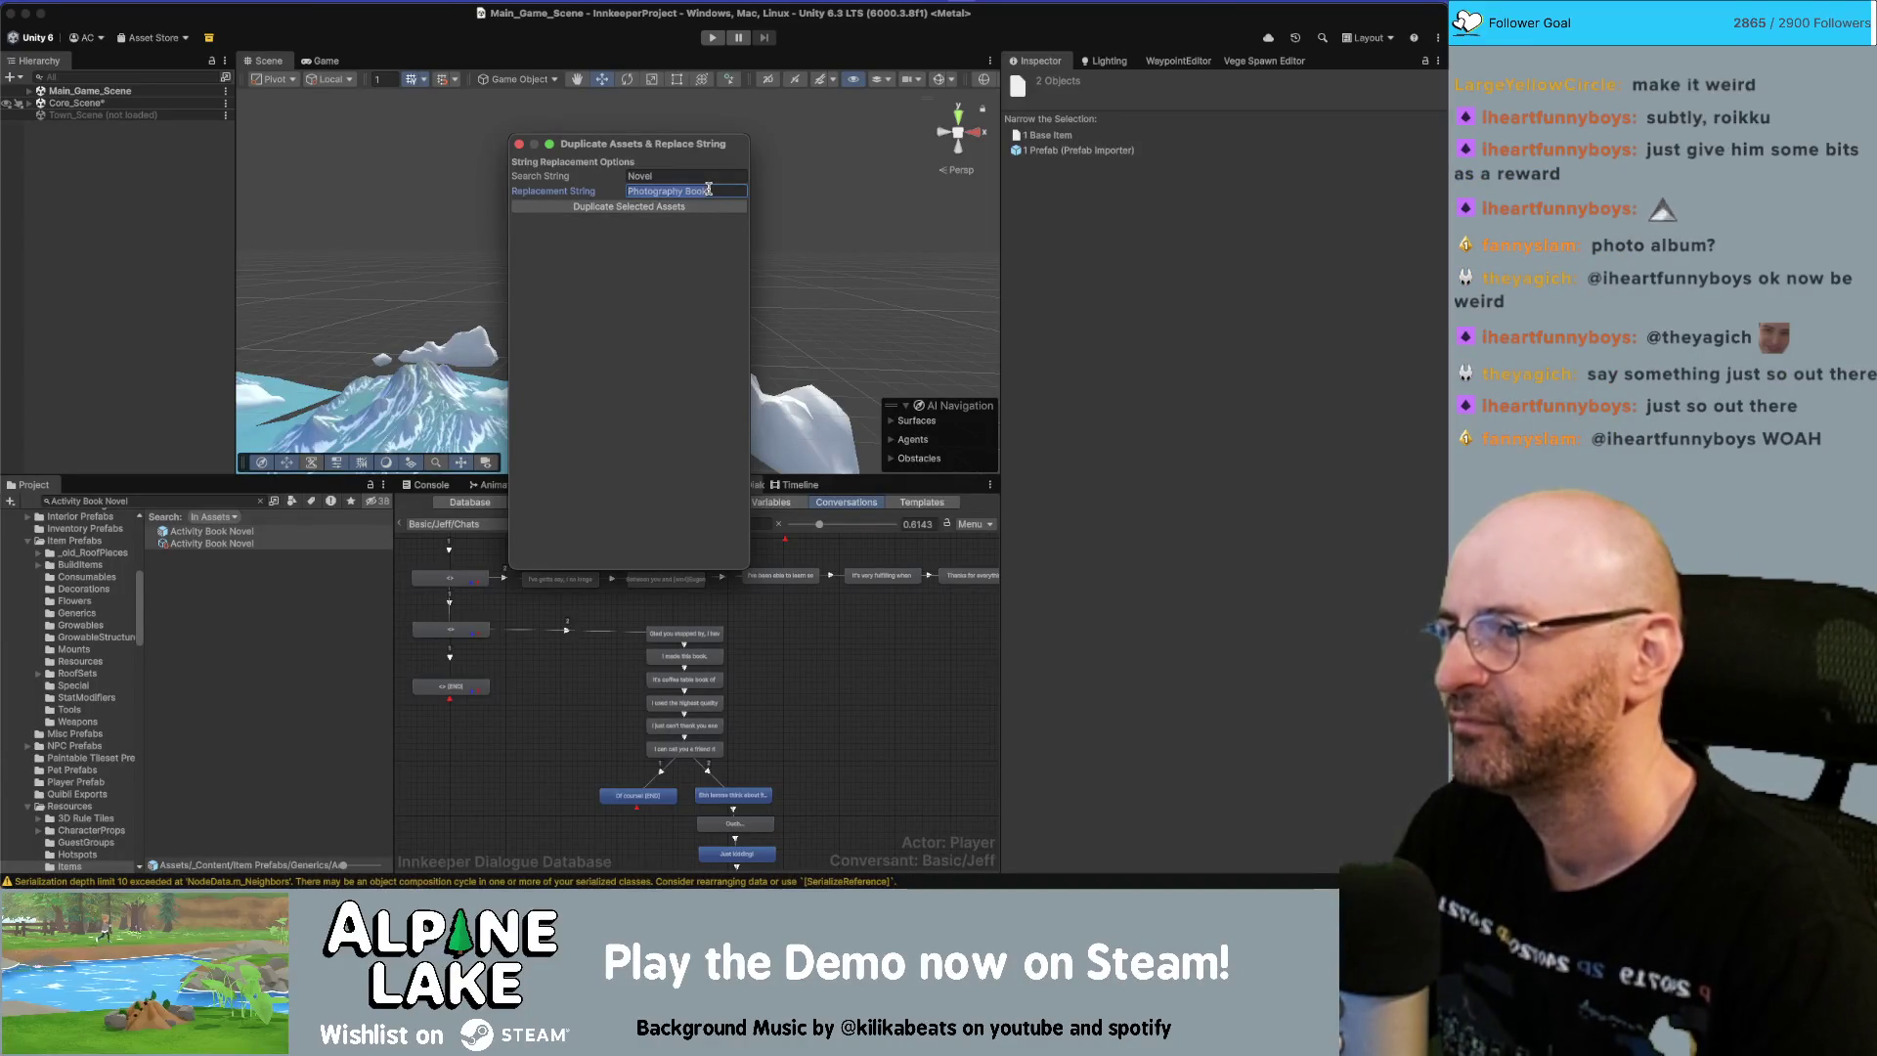
Set the replacement to 'Animal Photo Album', duplicate both selected assets, and close the tool.
type("Animal Photo Album")
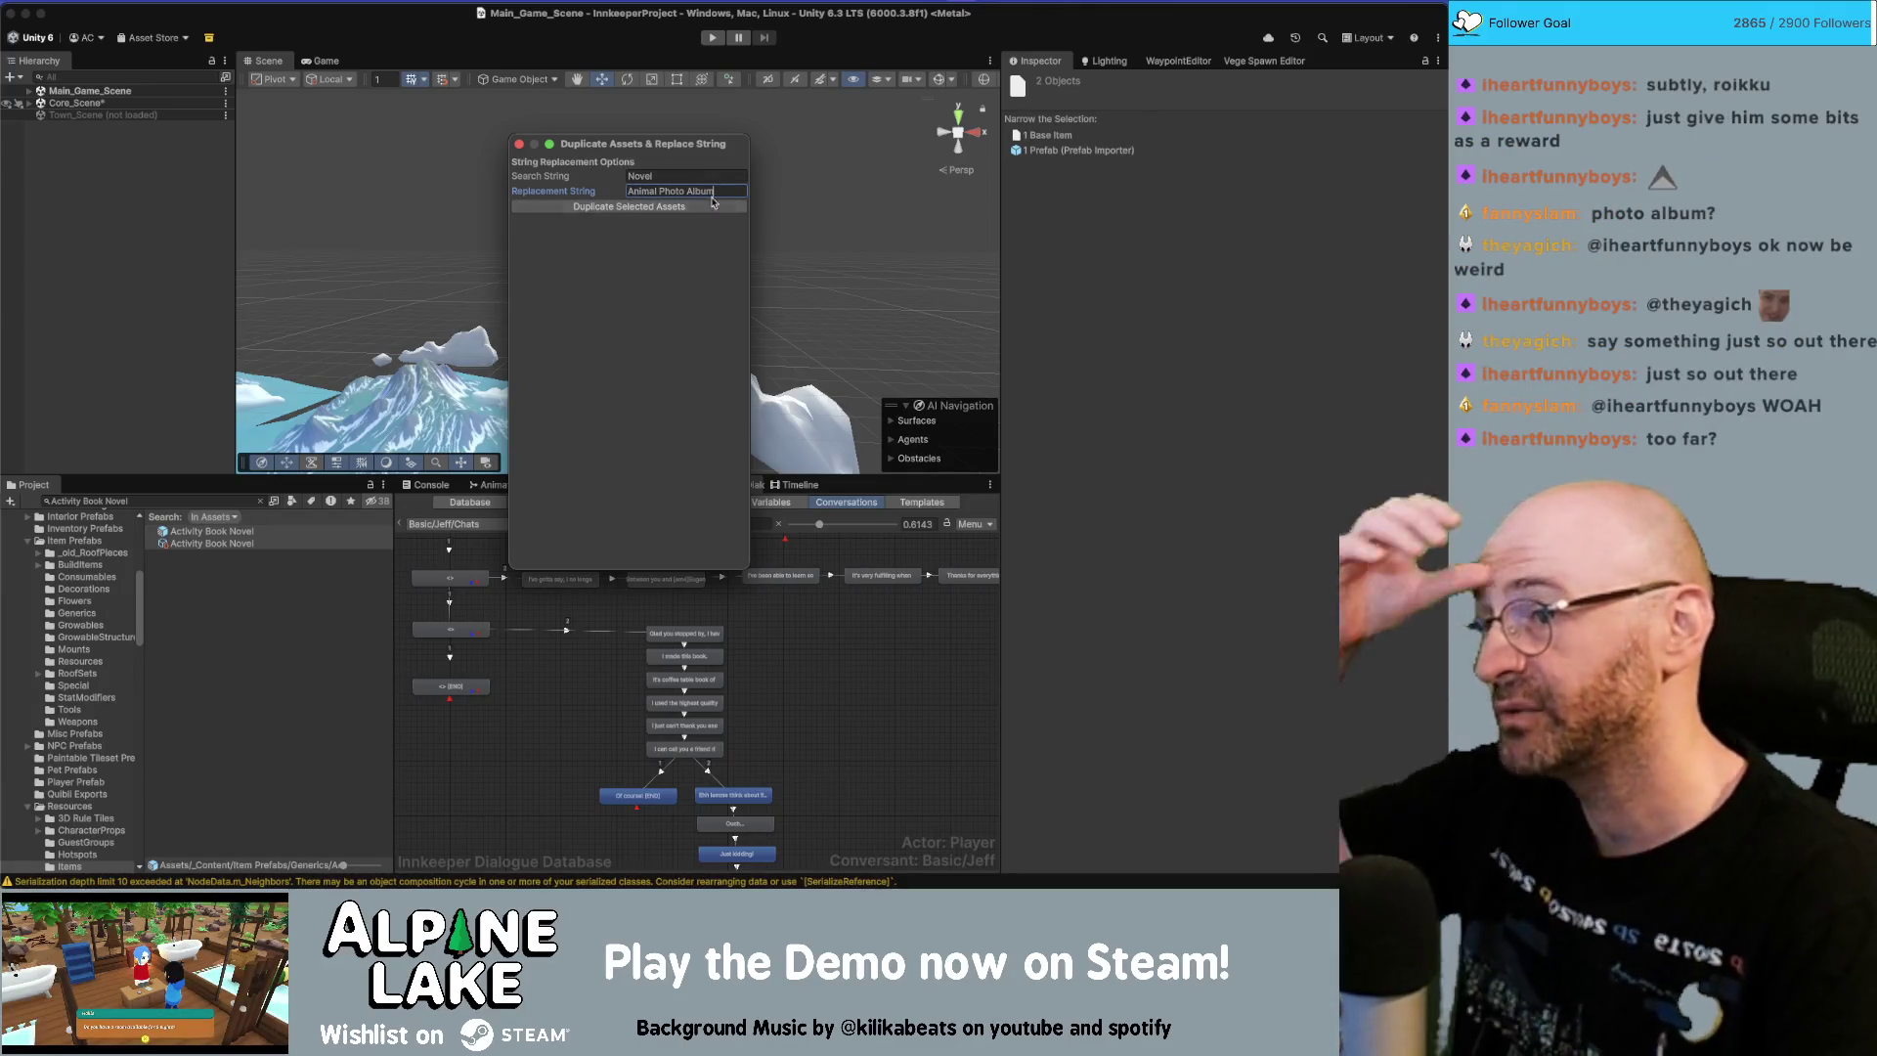
left_click(711, 211)
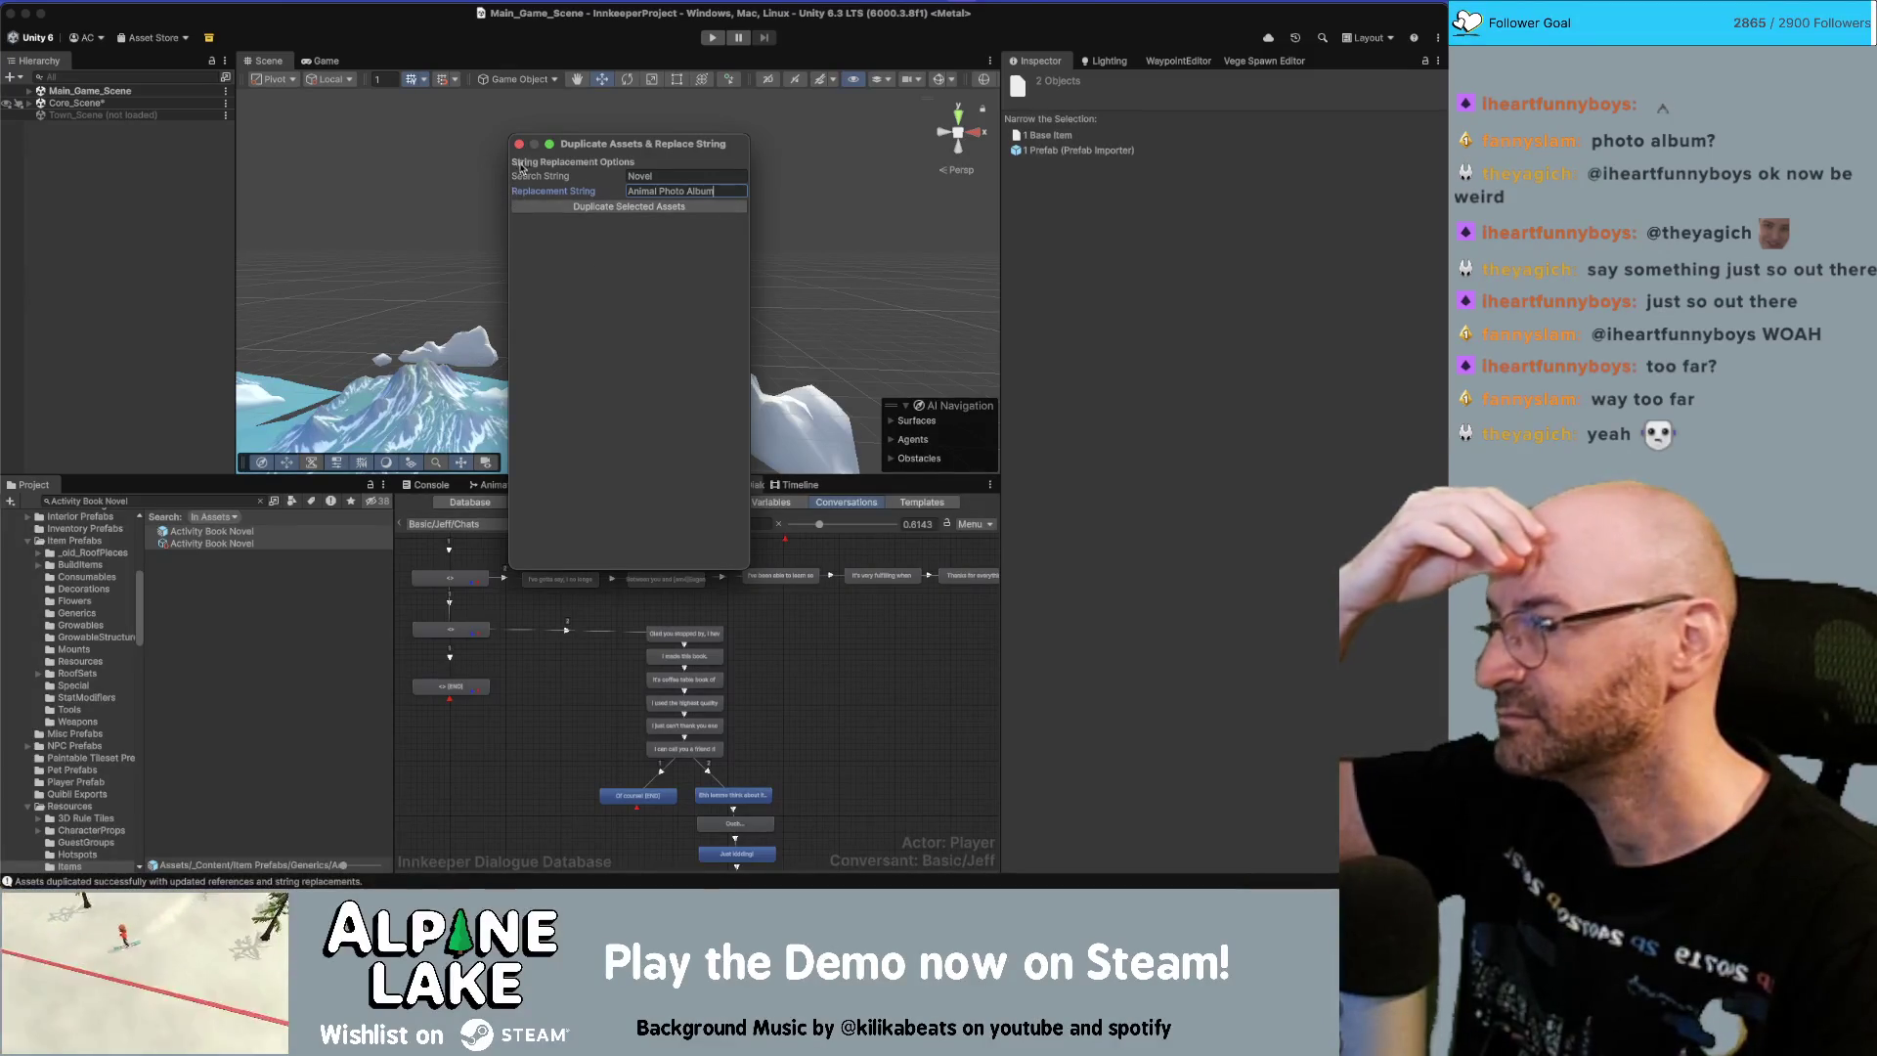
left_click(212, 440)
left_click(173, 498)
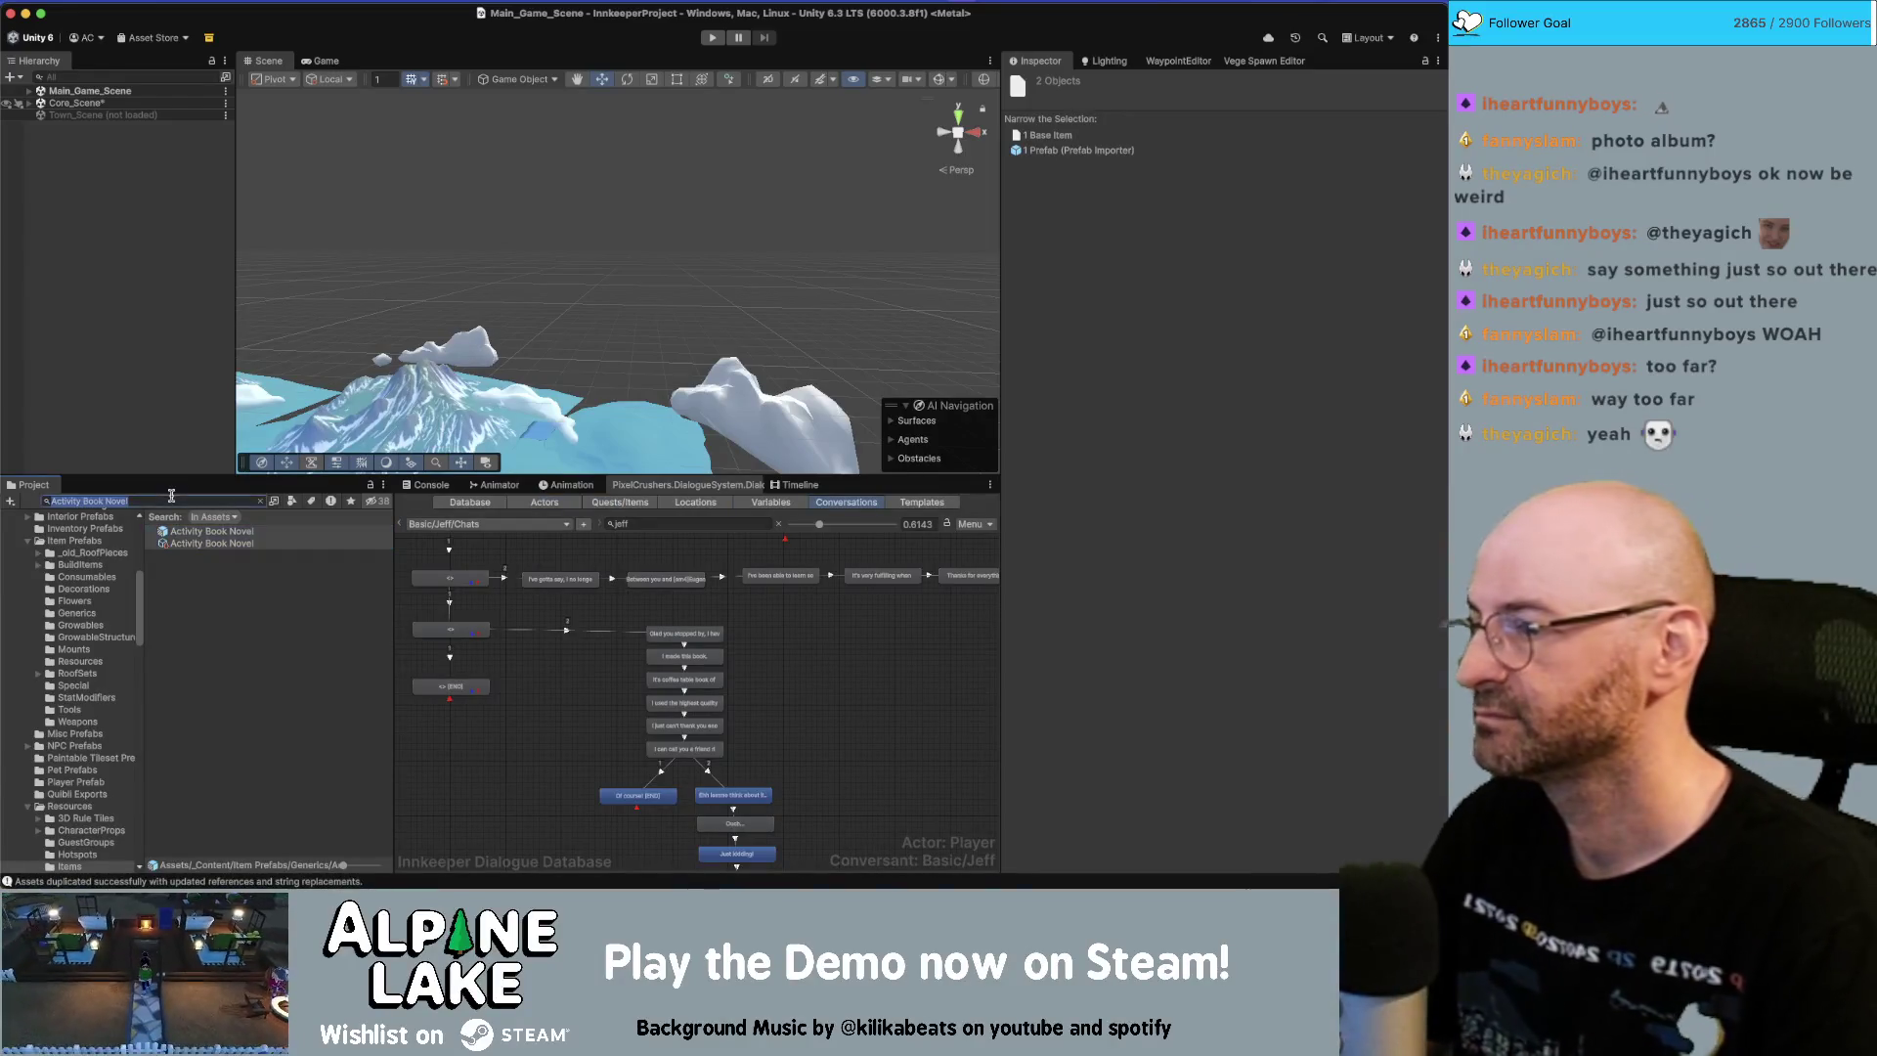
key("BackSpace")
key("BackSpace")
key("BackSpace")
Rename the Animal Photo Album base item to 'animal photo album' and auto-create its names.
left_click(203, 532)
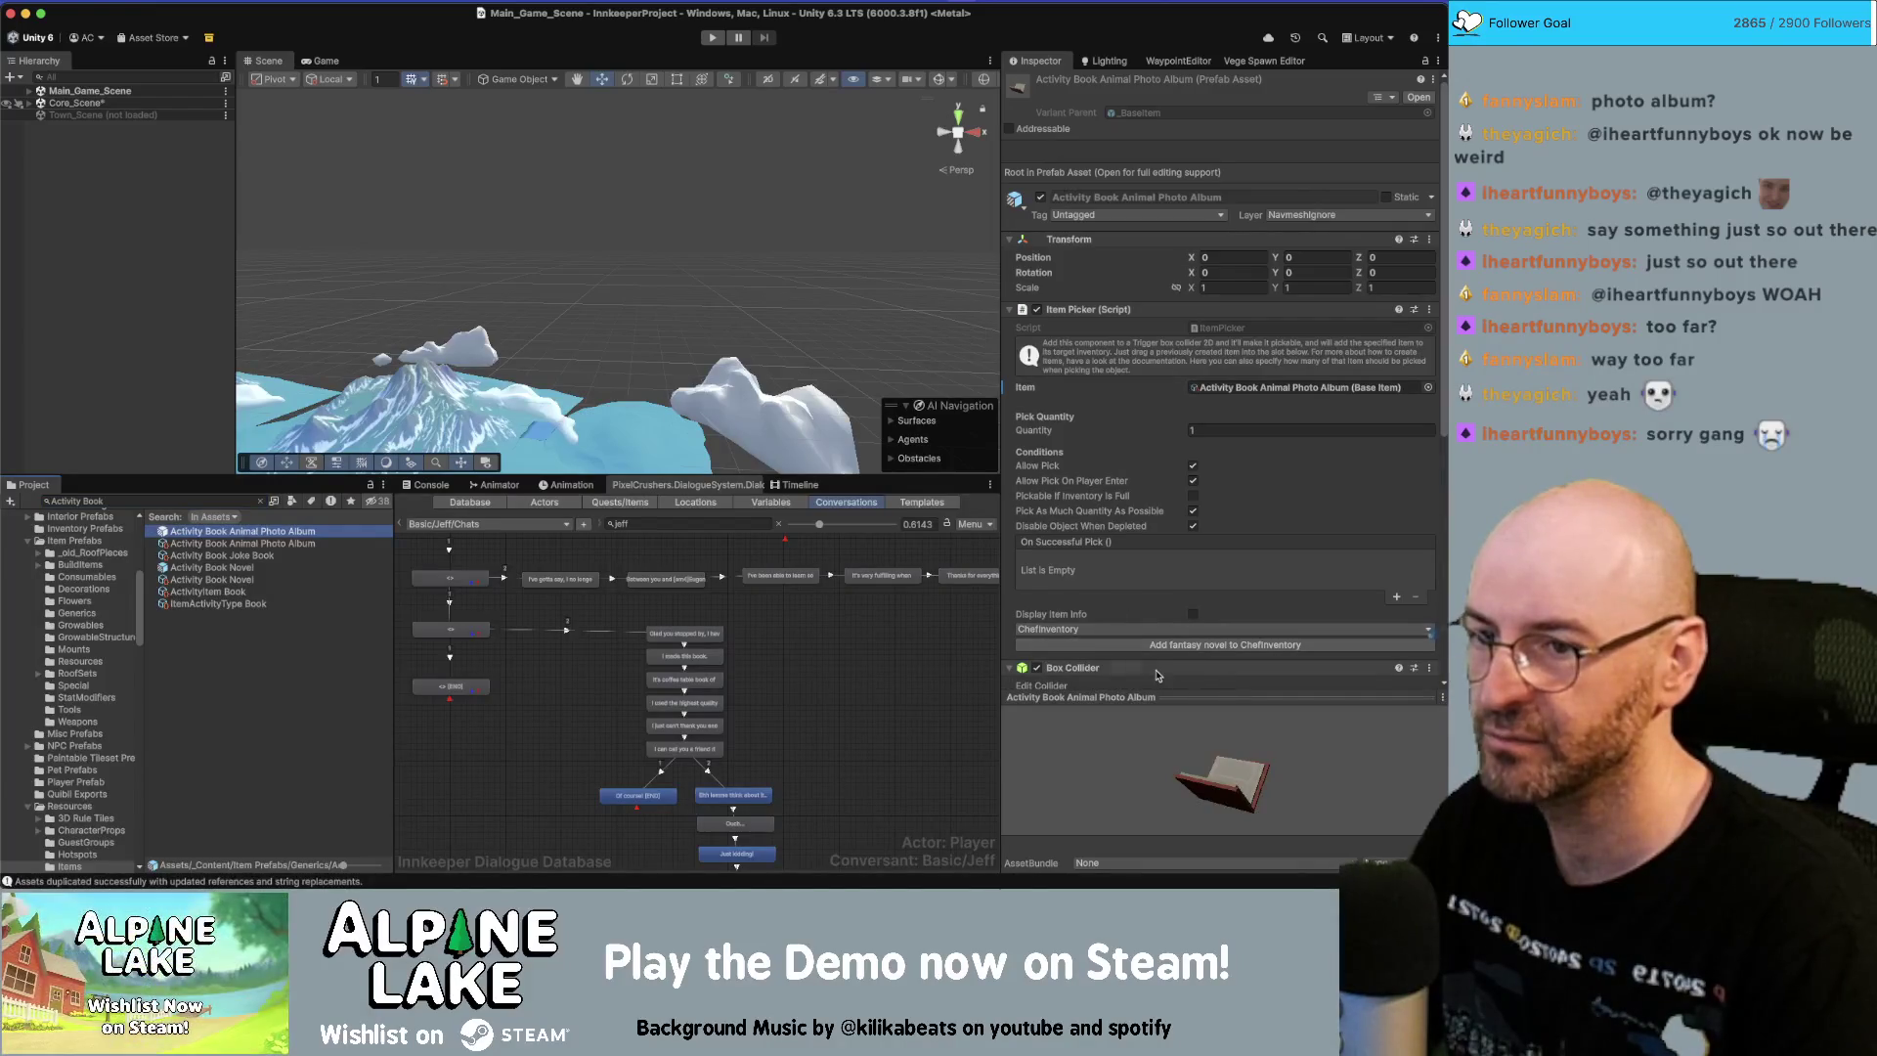
left_click(265, 544)
left_click(1203, 246)
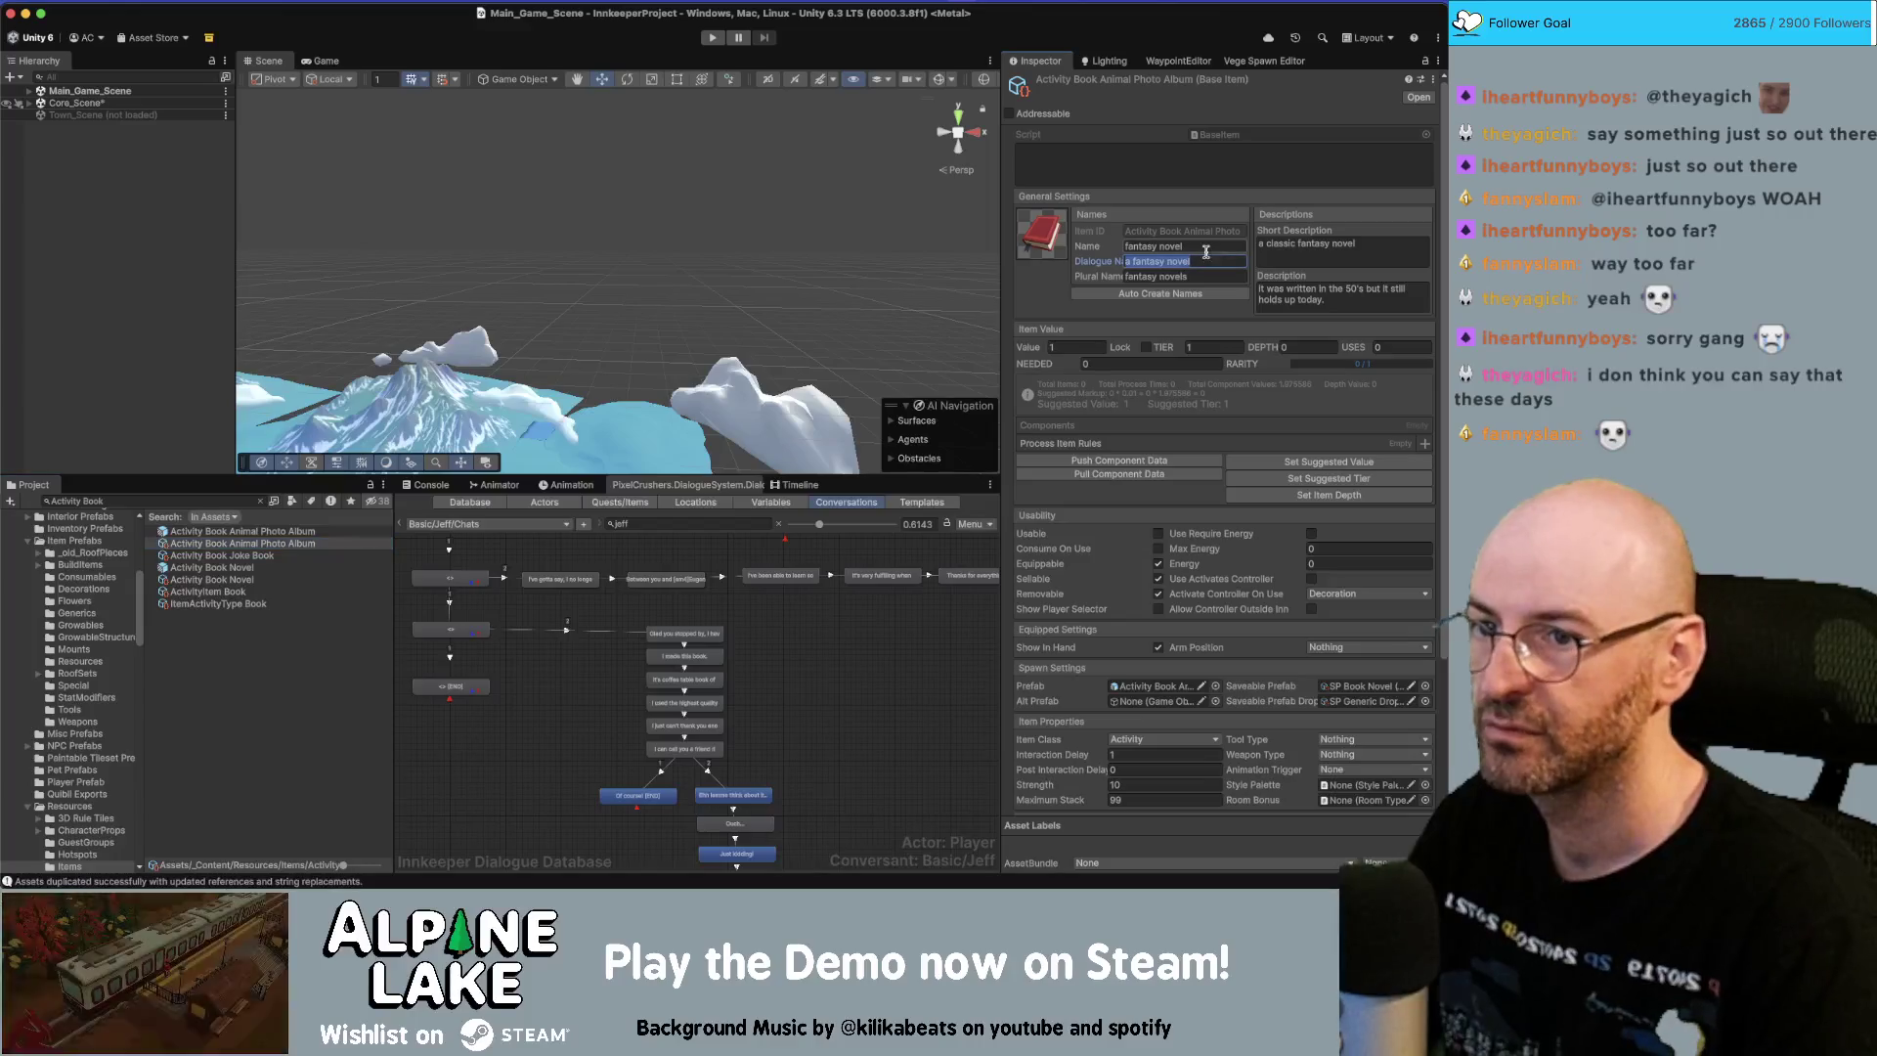
type("animal photo album")
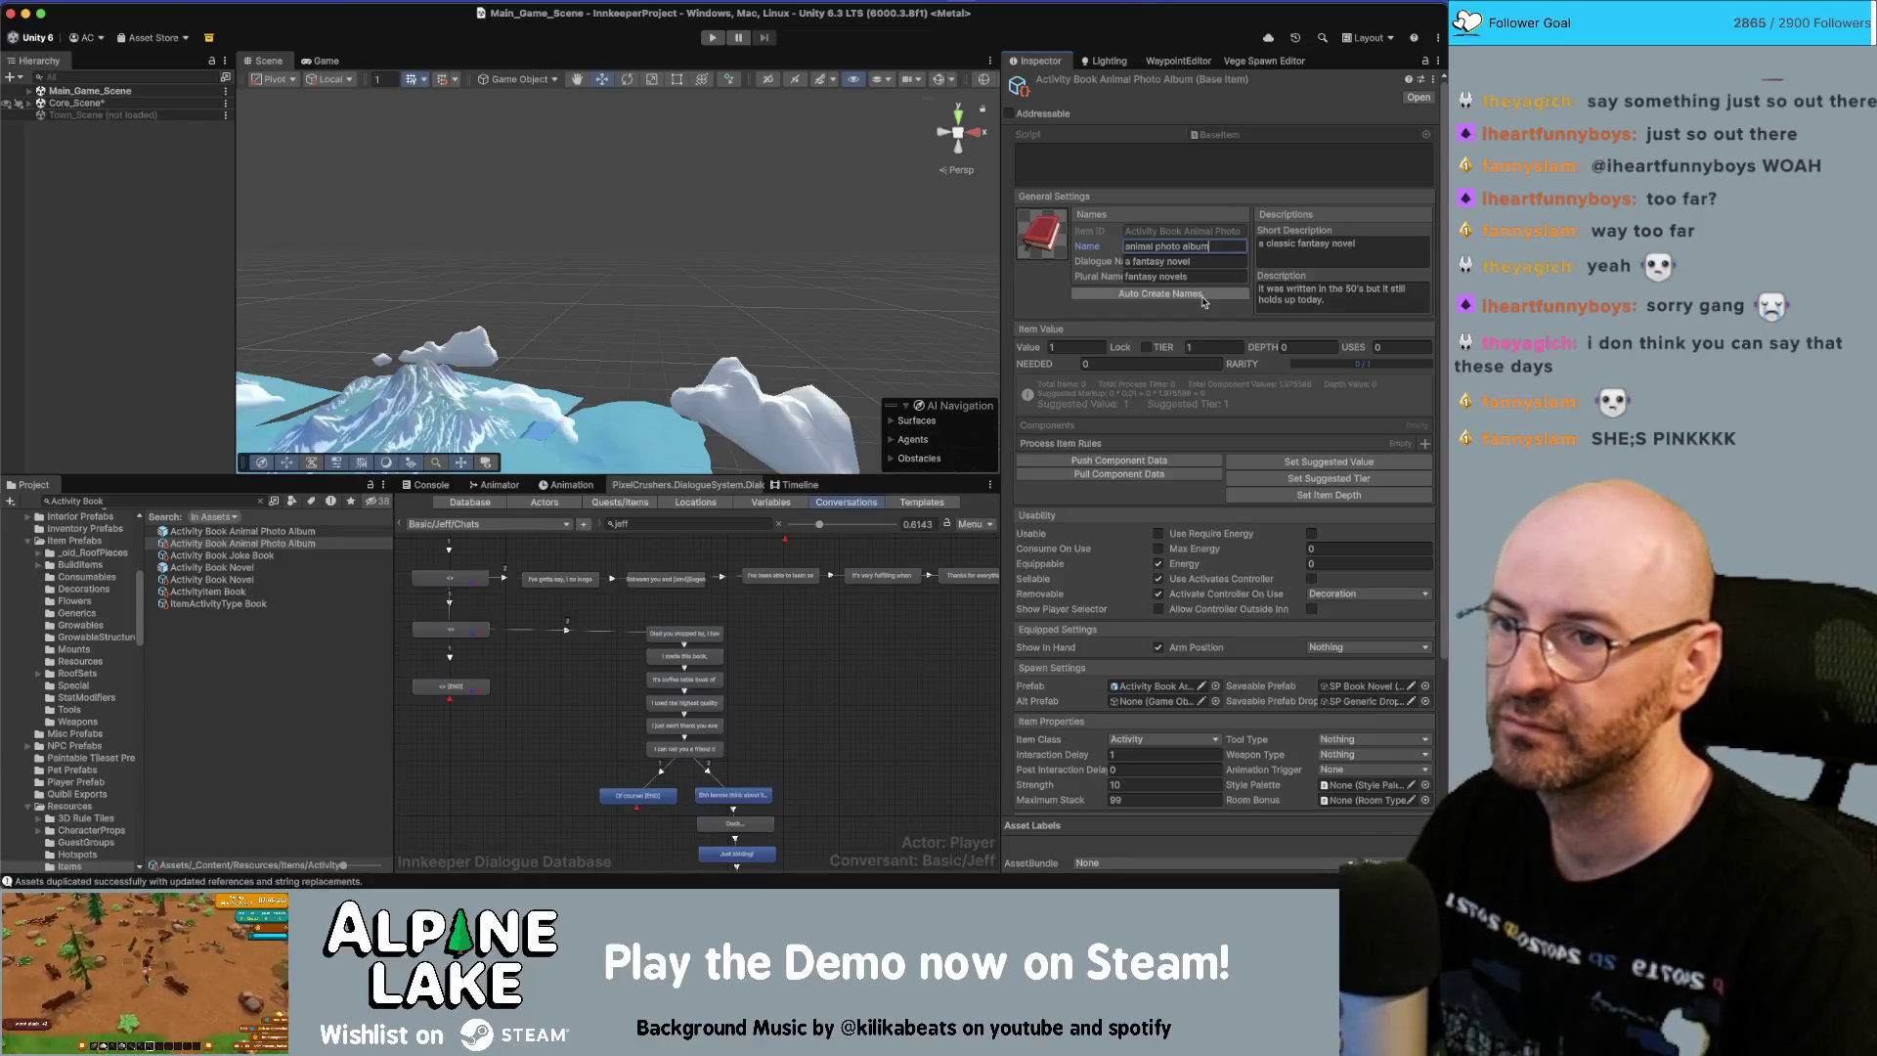
left_click(1205, 295)
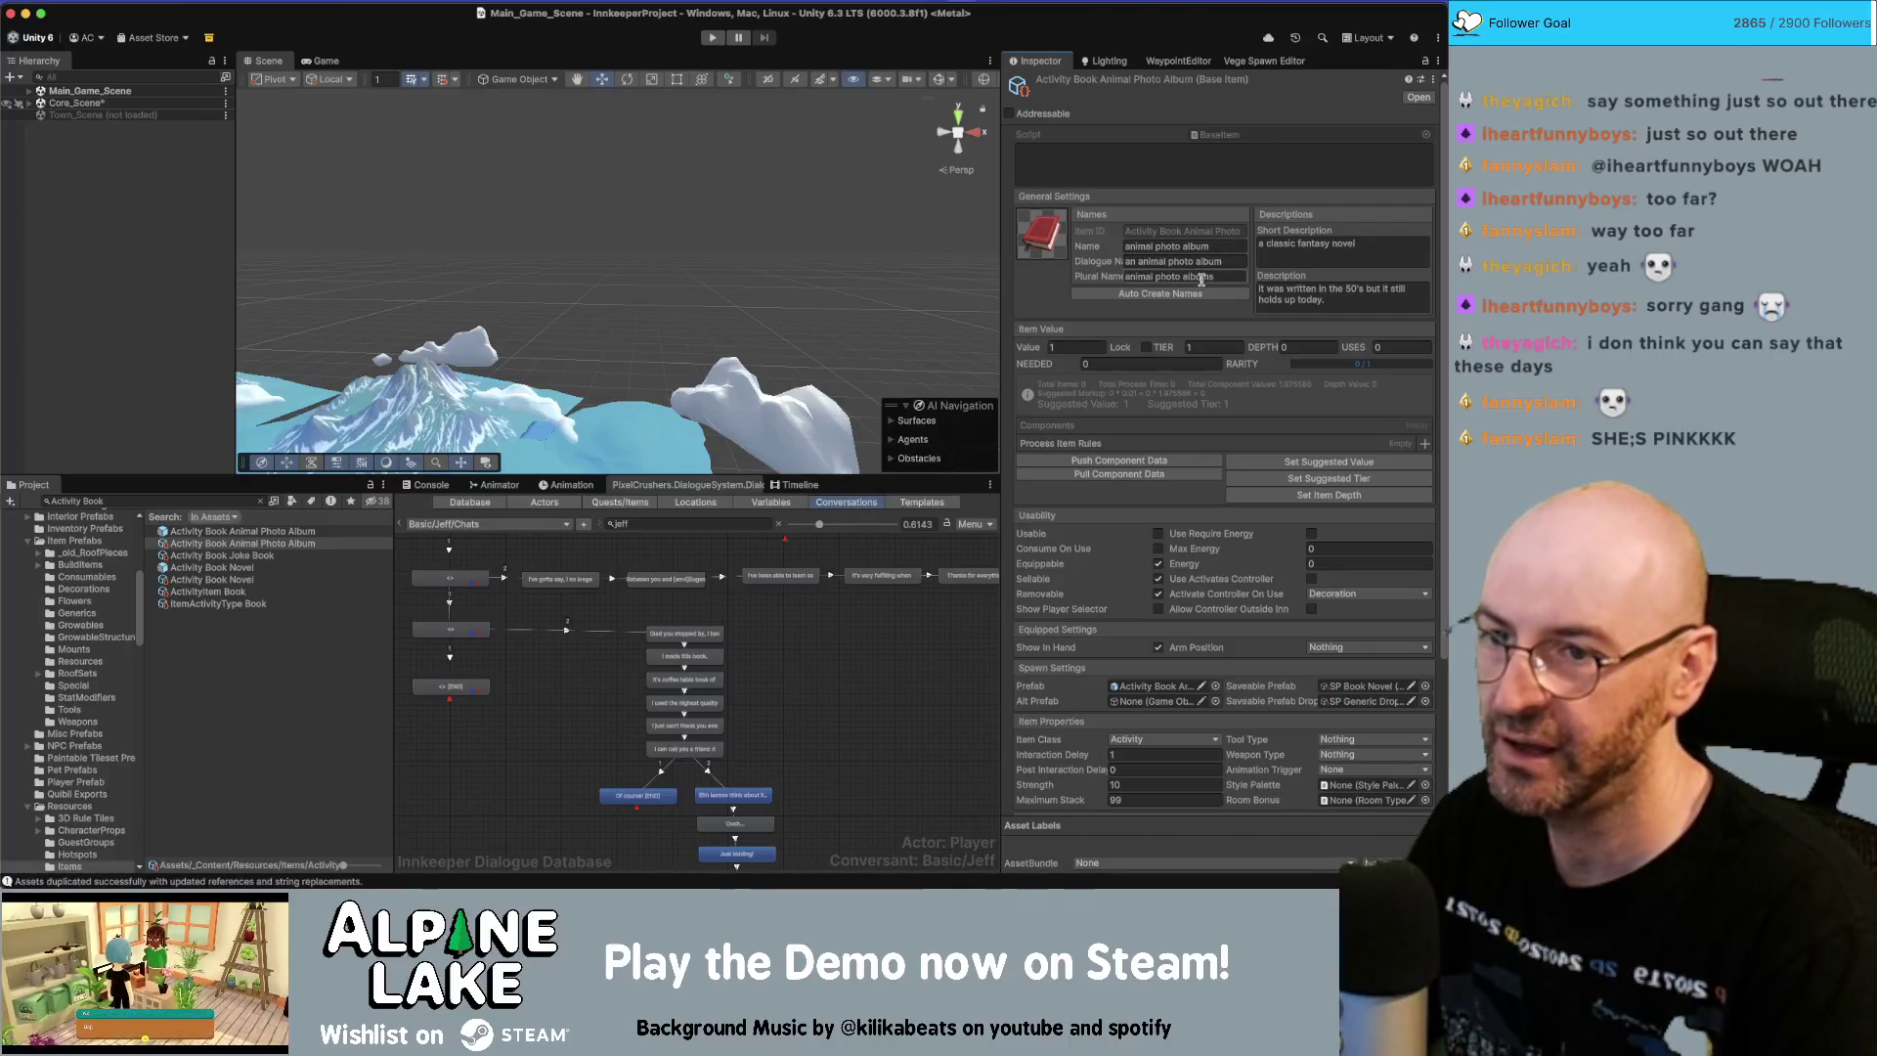
Write a new long description for the item, fixing the misspelled 'beautifuly'.
left_click(1332, 289)
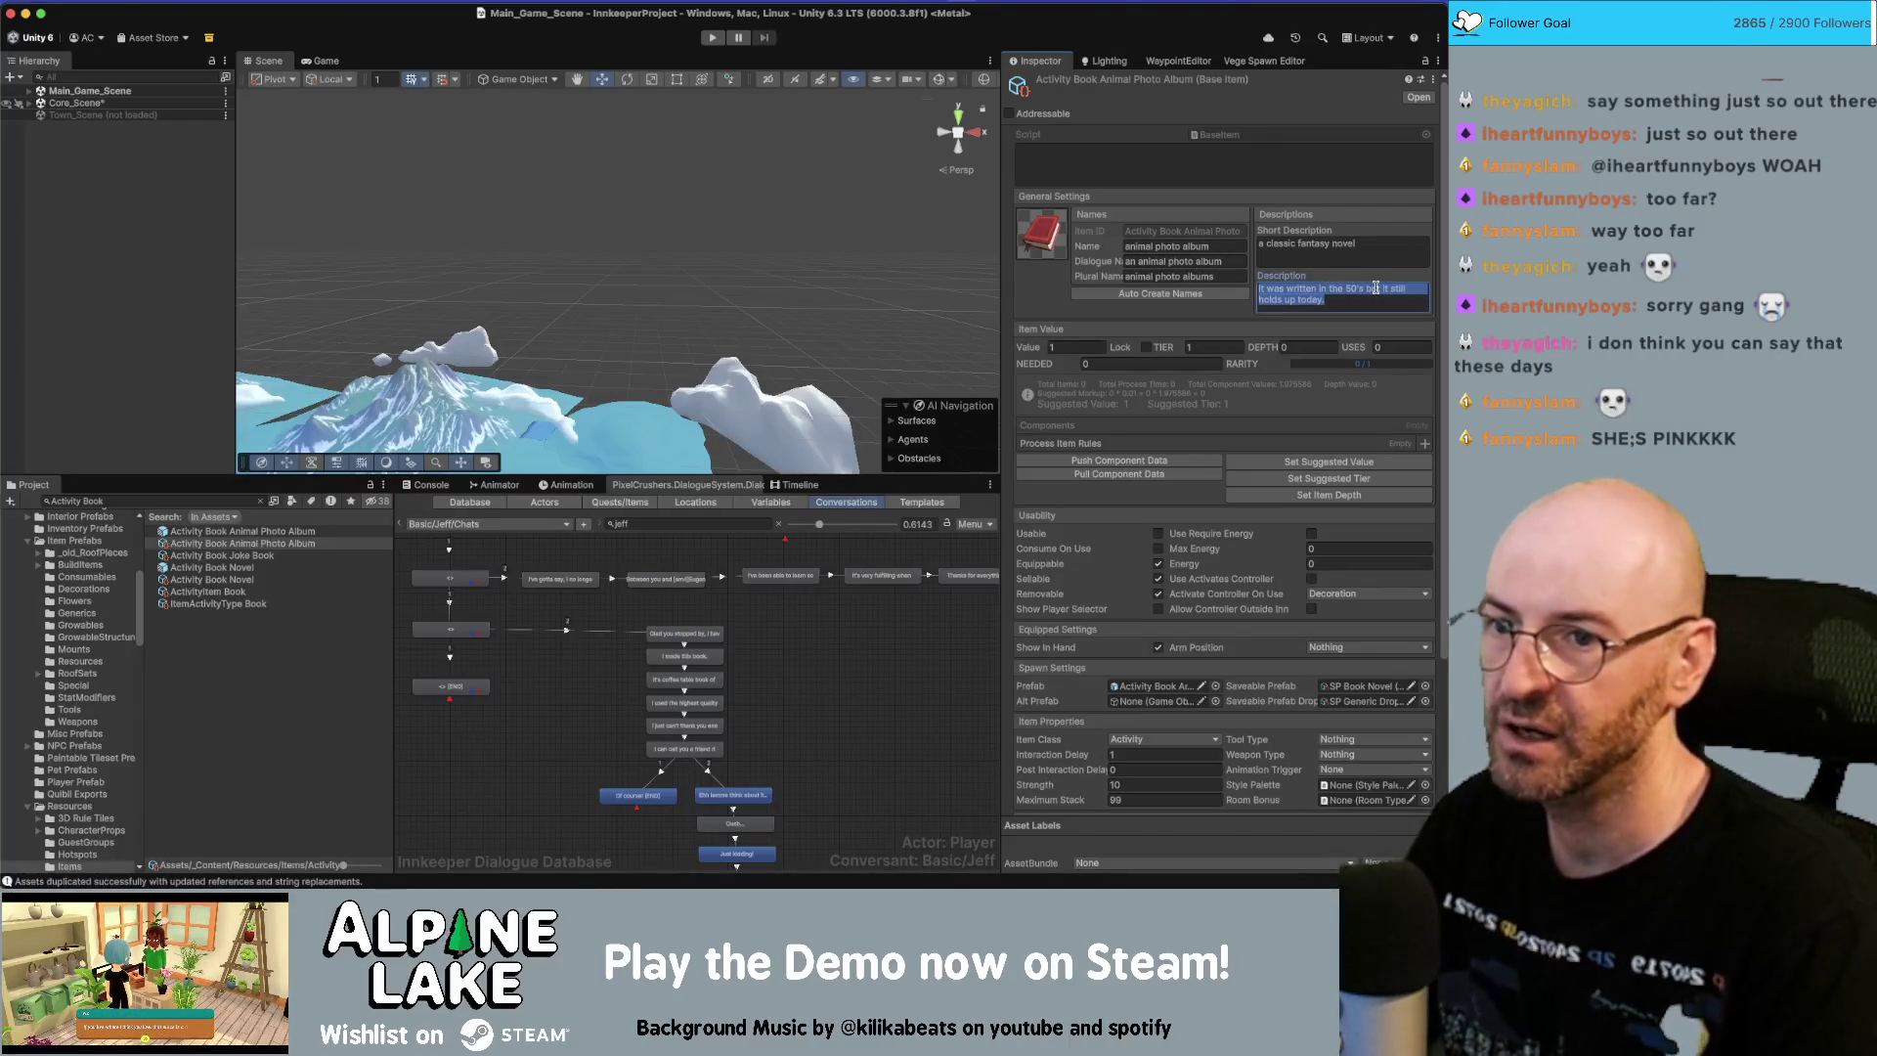
type("a beautifuly c")
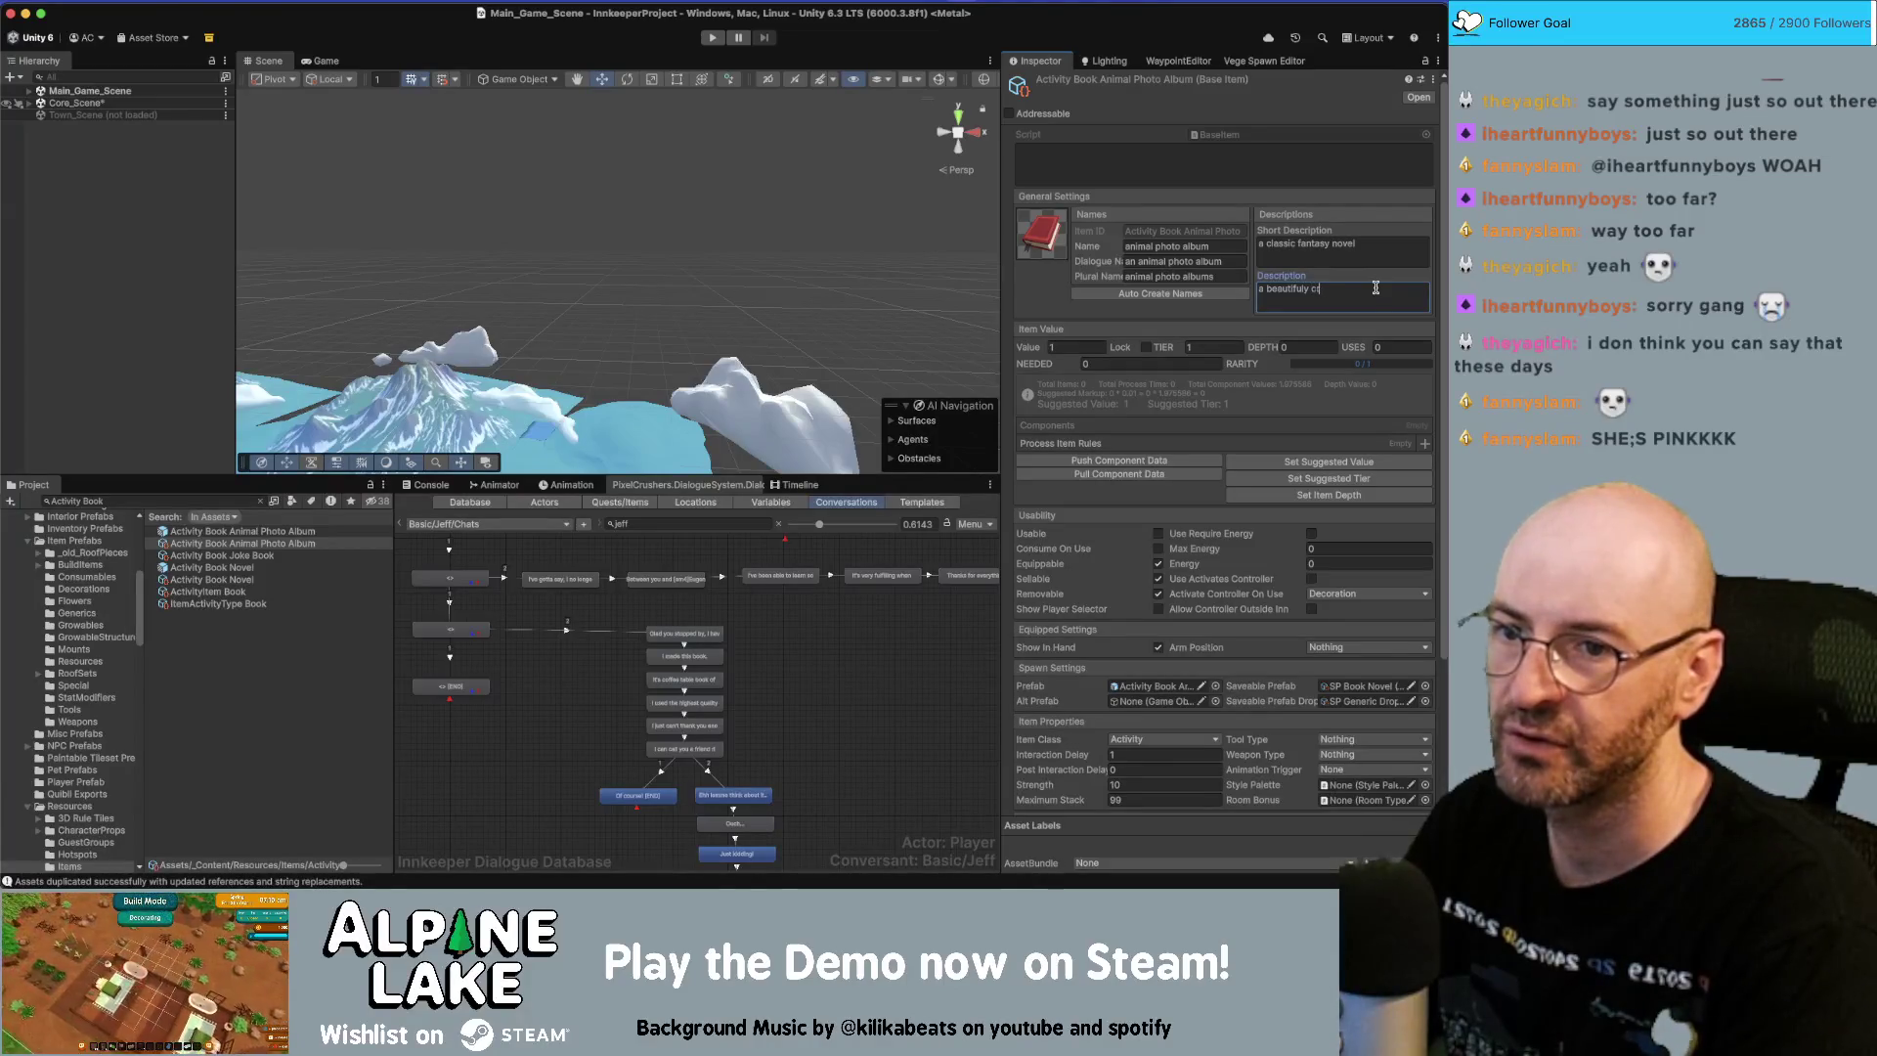
type("ook by Jeff")
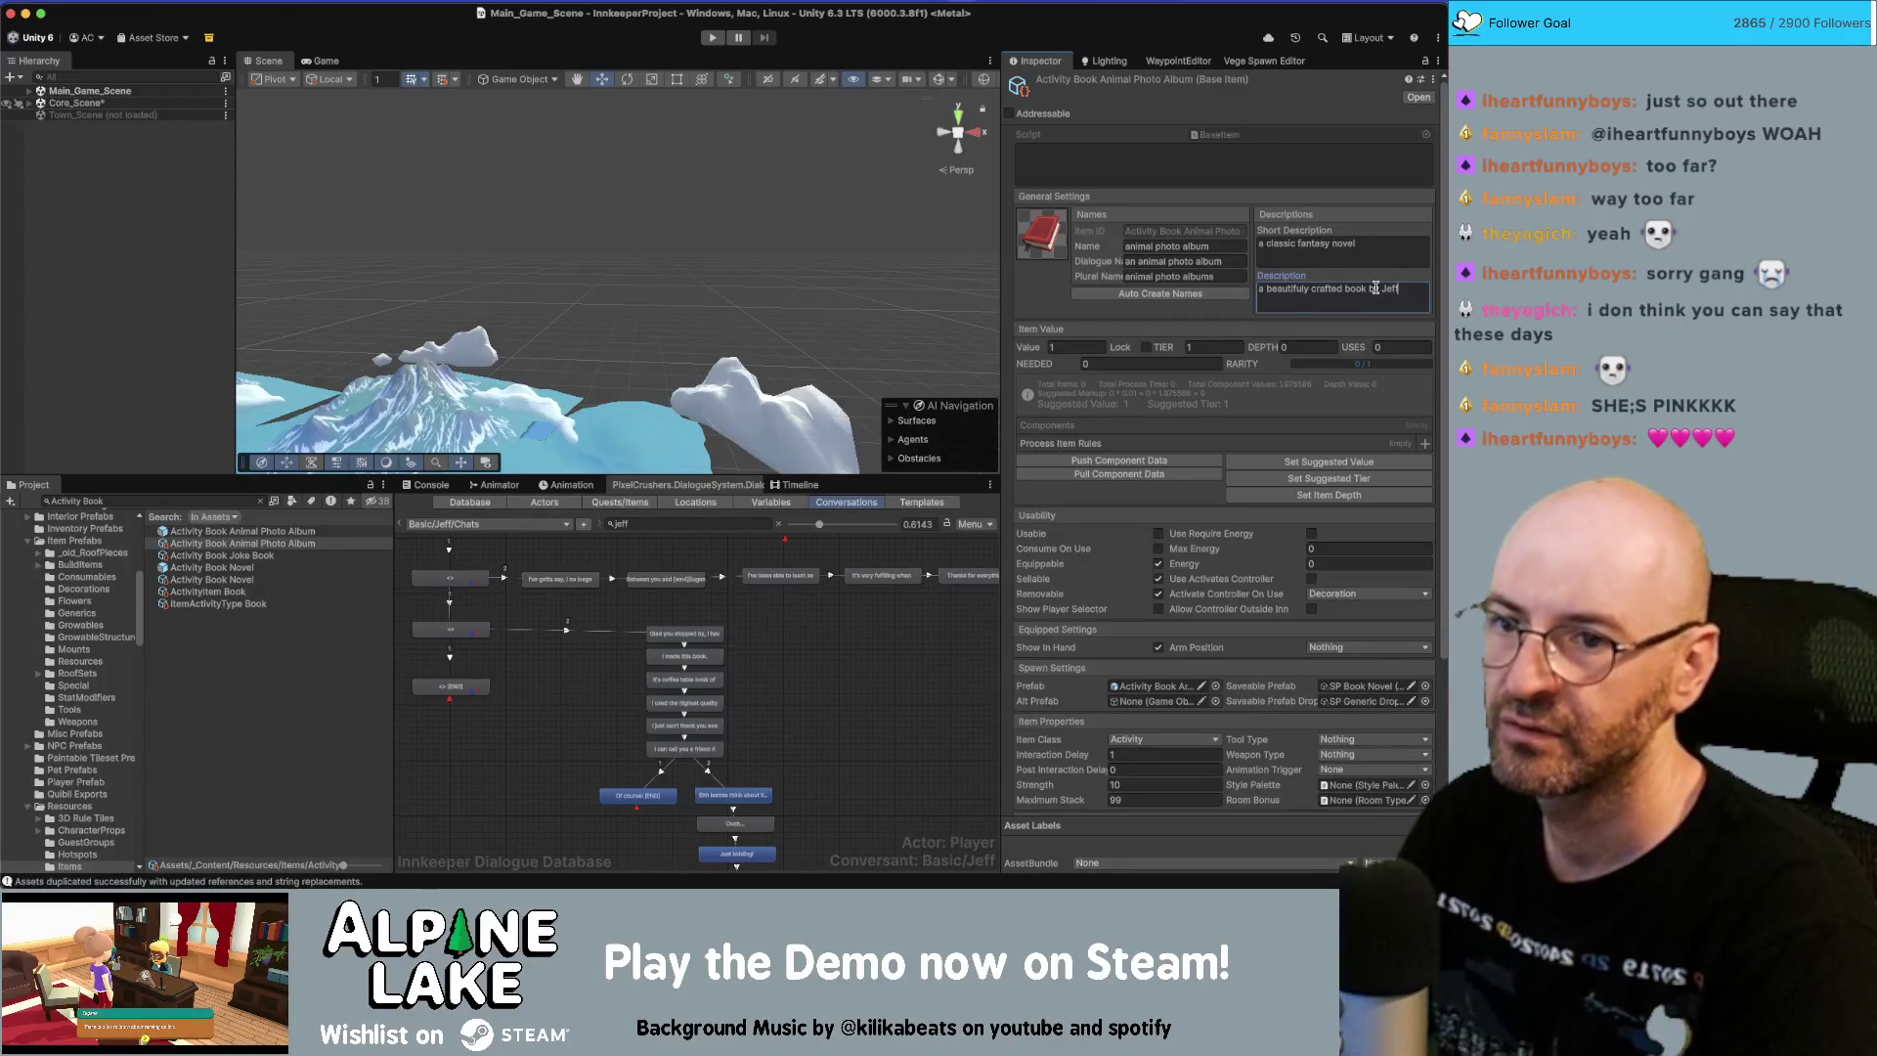
type("hand")
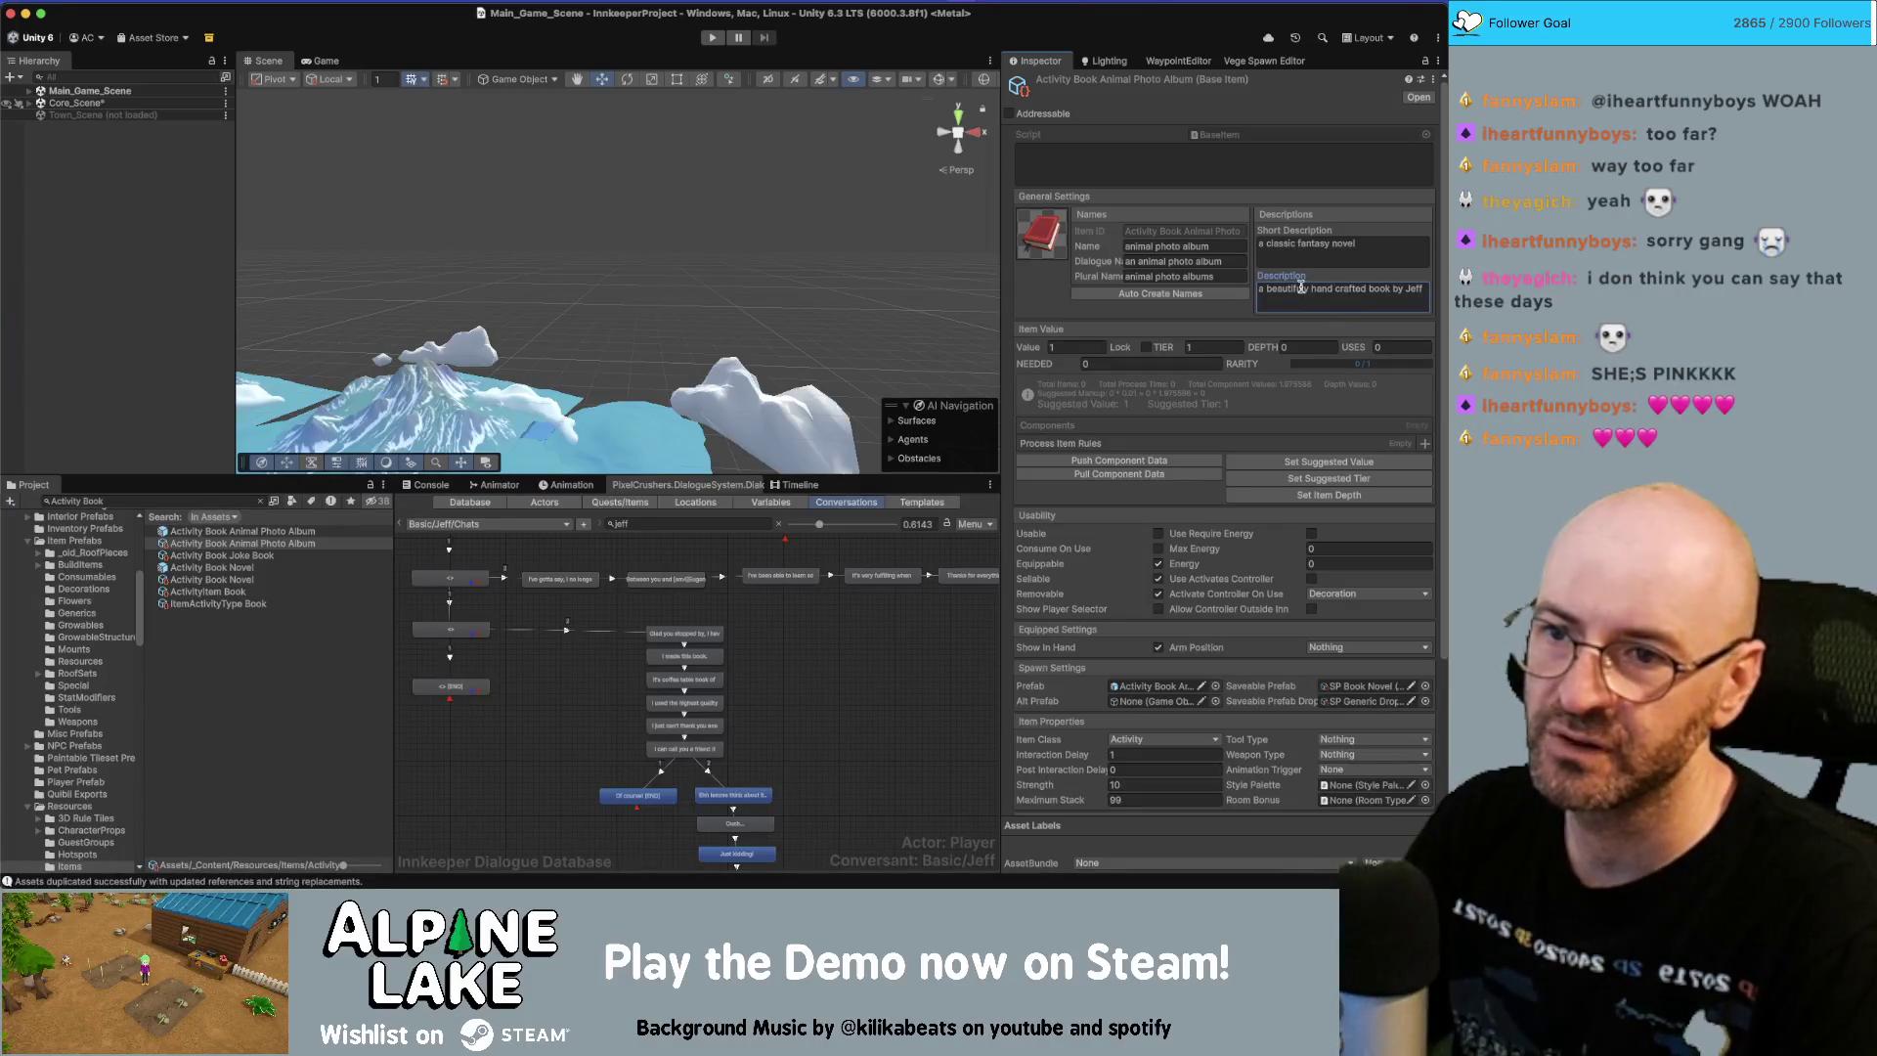
double_click(1302, 288)
key("super+Tab")
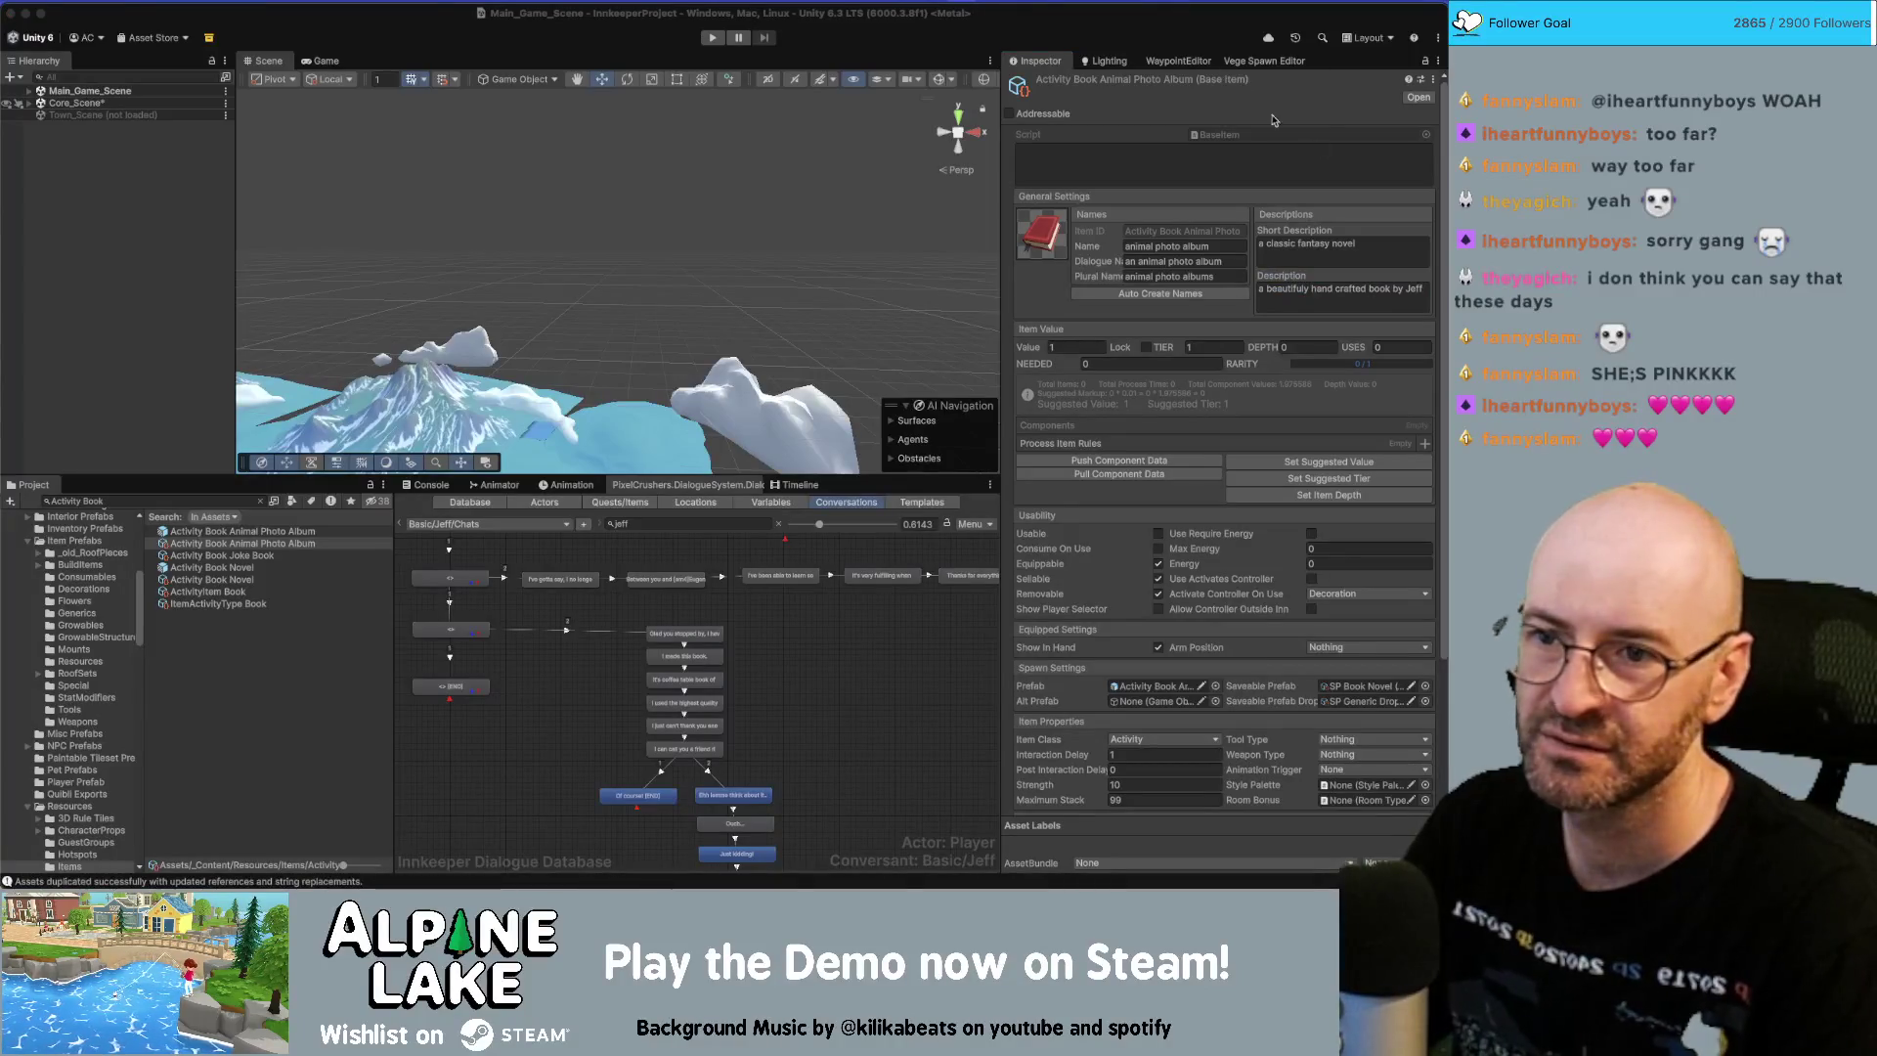
left_click(1308, 289)
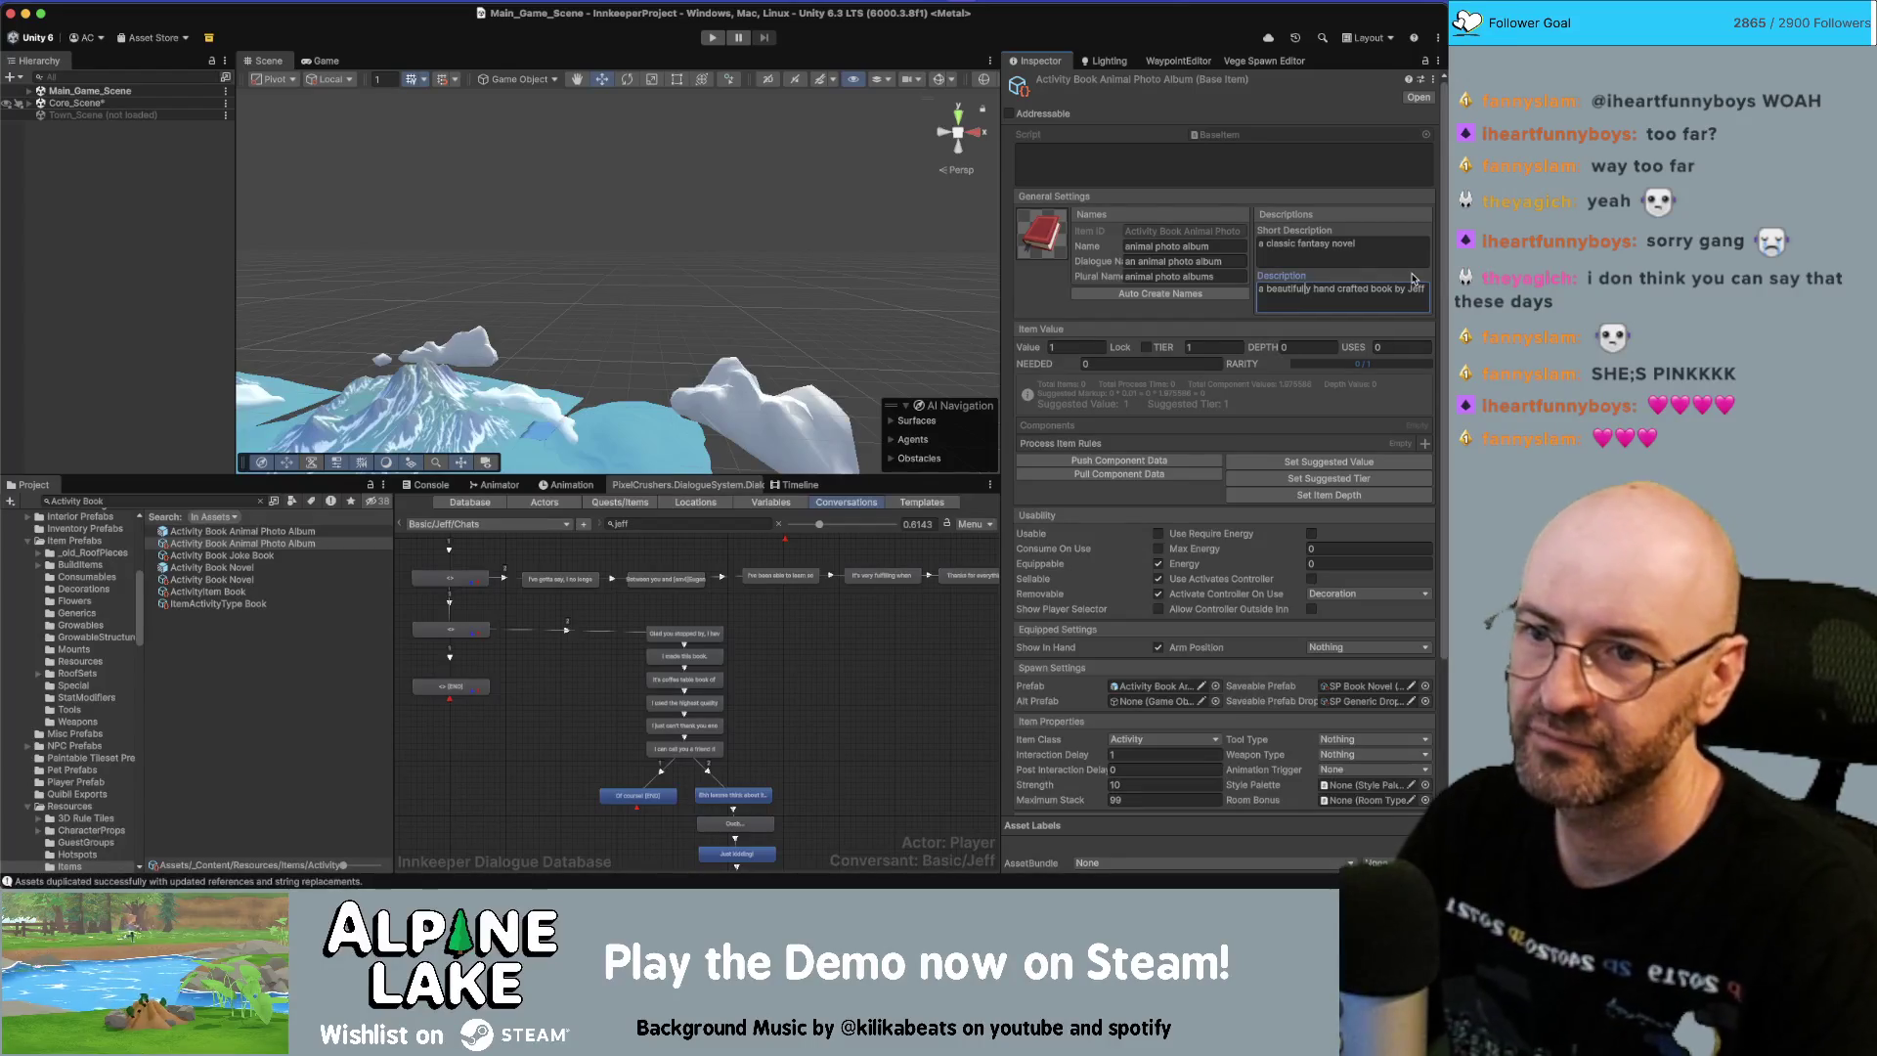
left_click(1366, 291)
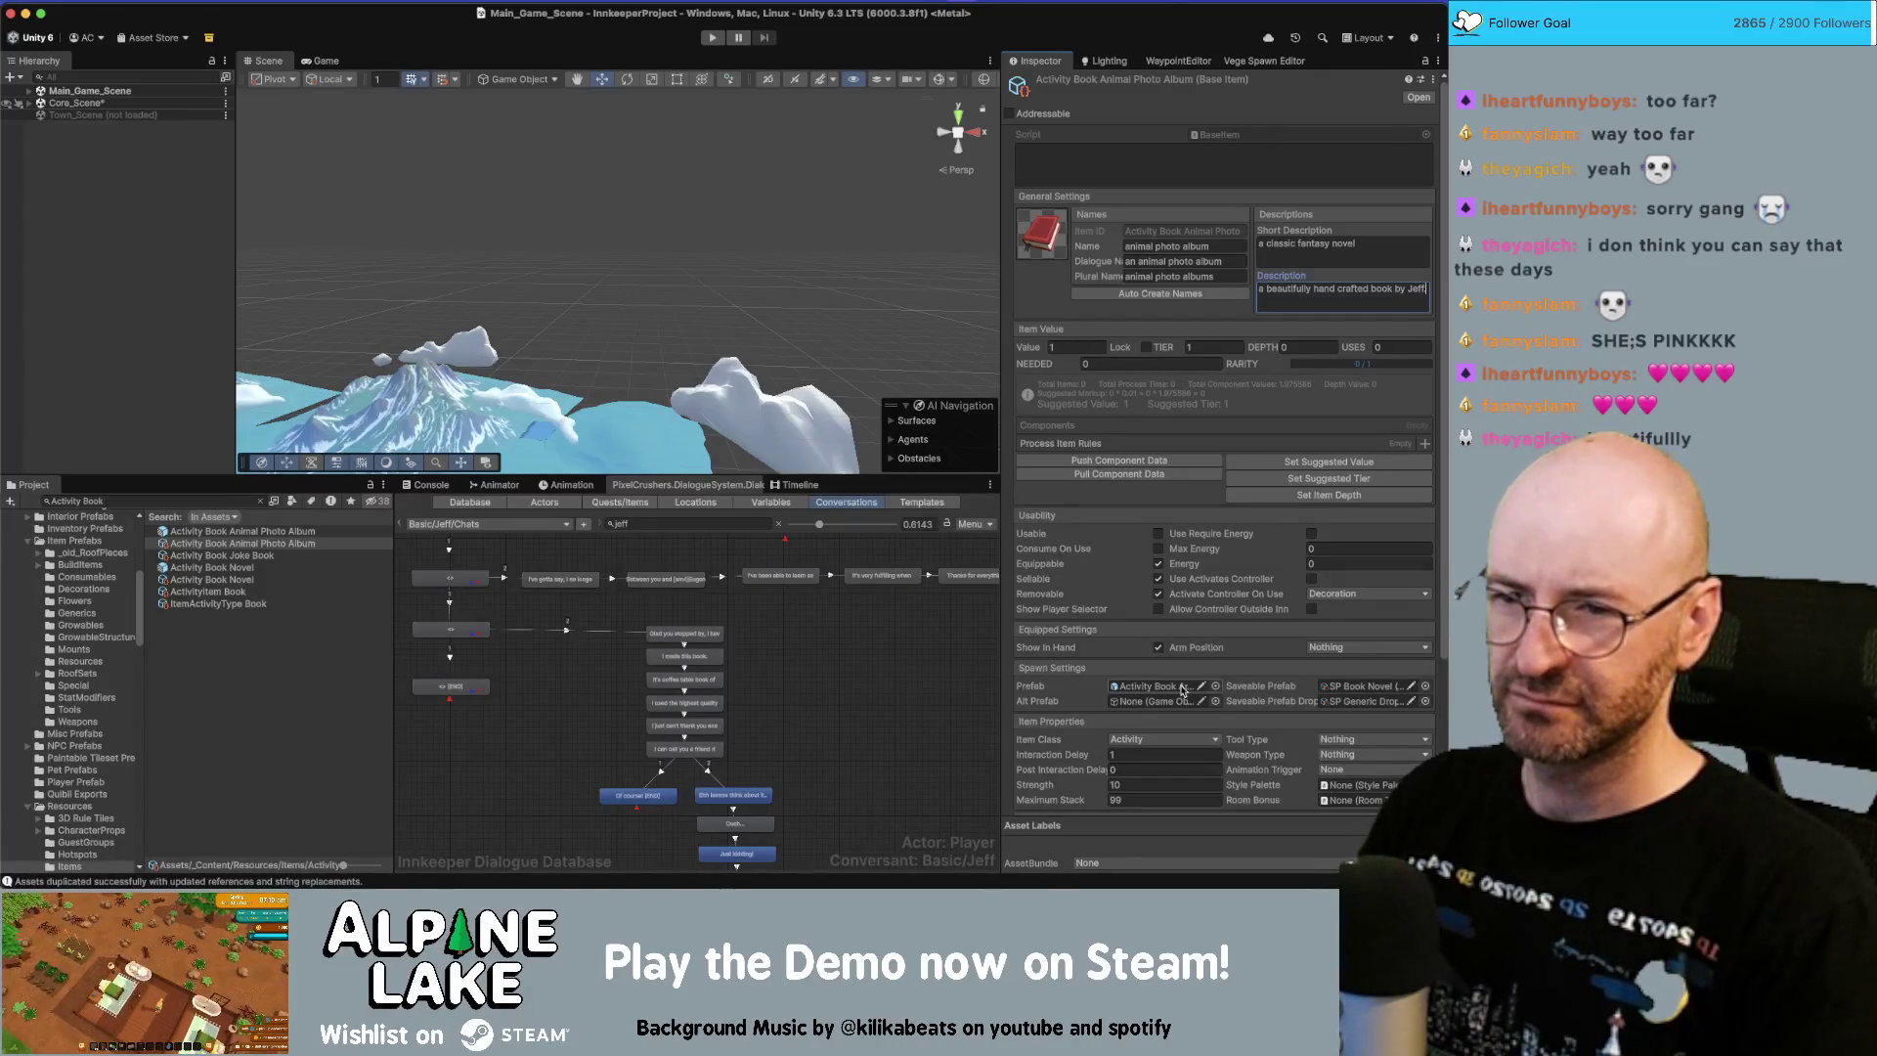
Replace the short description with photo album text and select the Animal Photo Album prefab.
left_click(1406, 244)
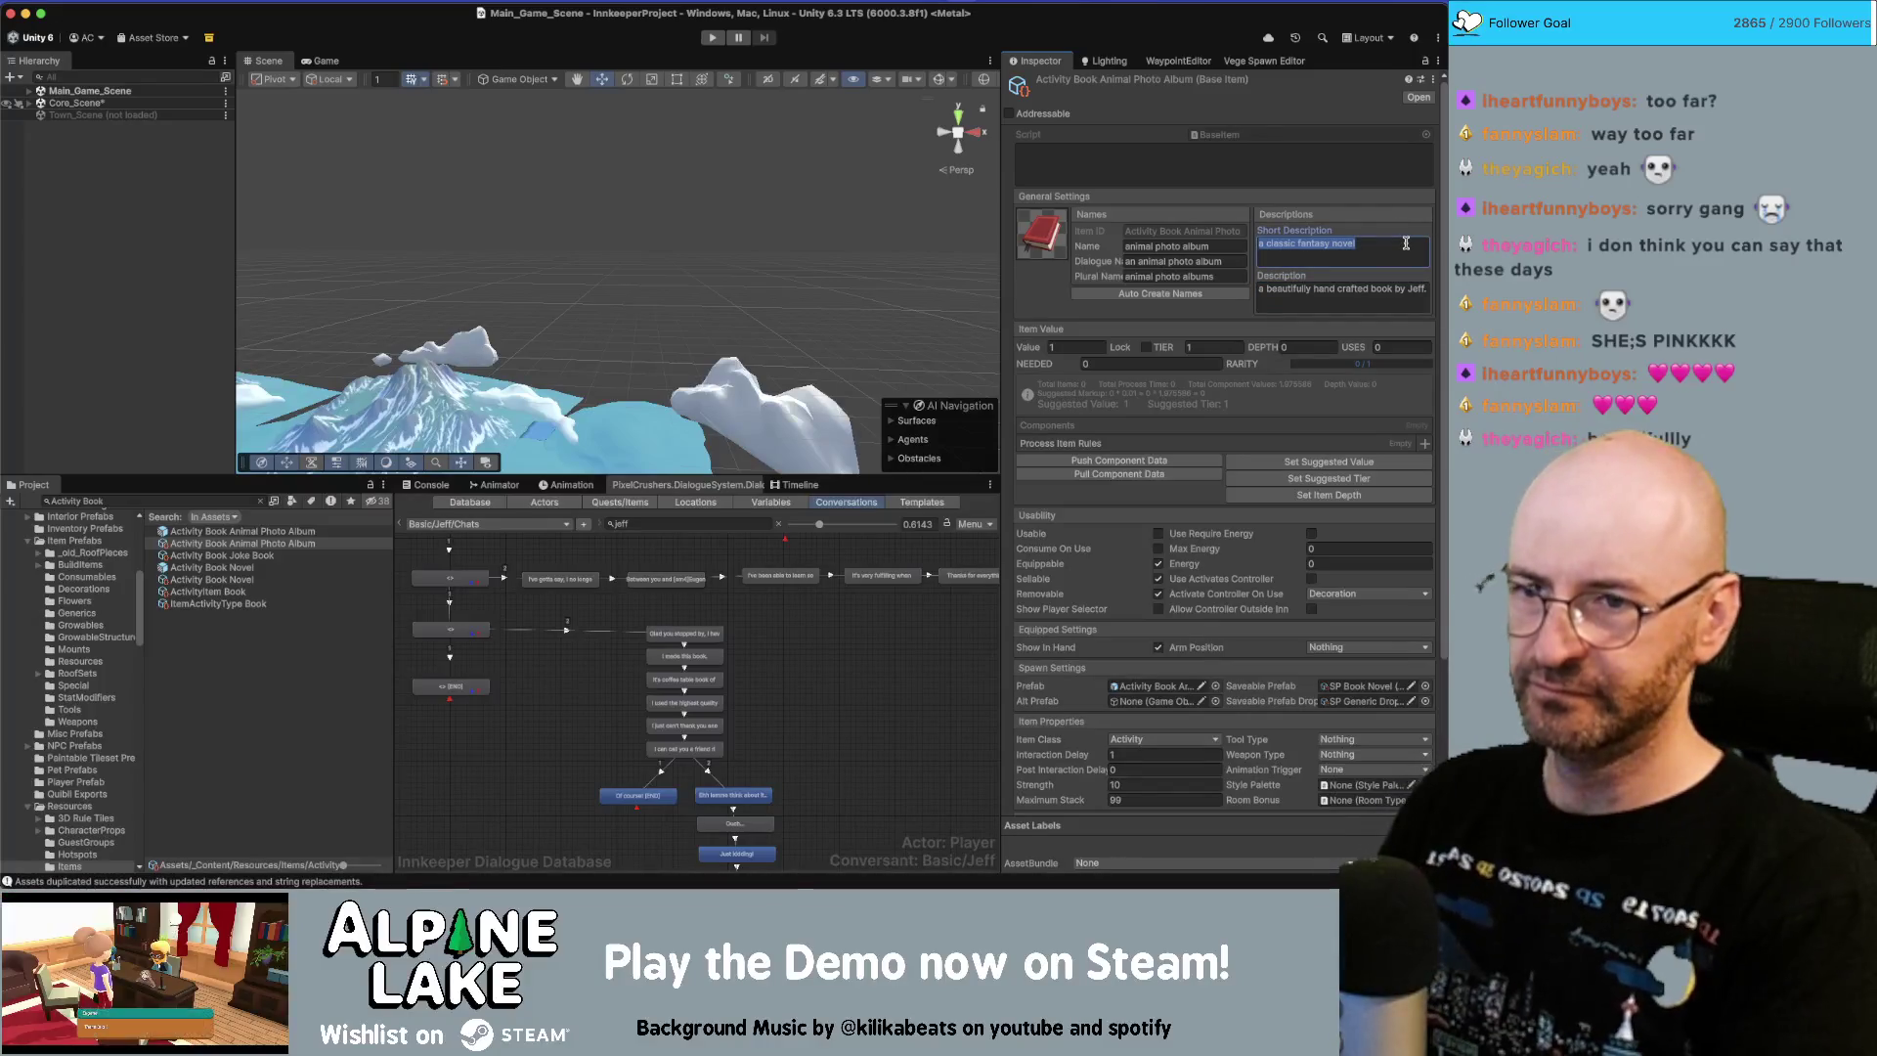
type("photo album")
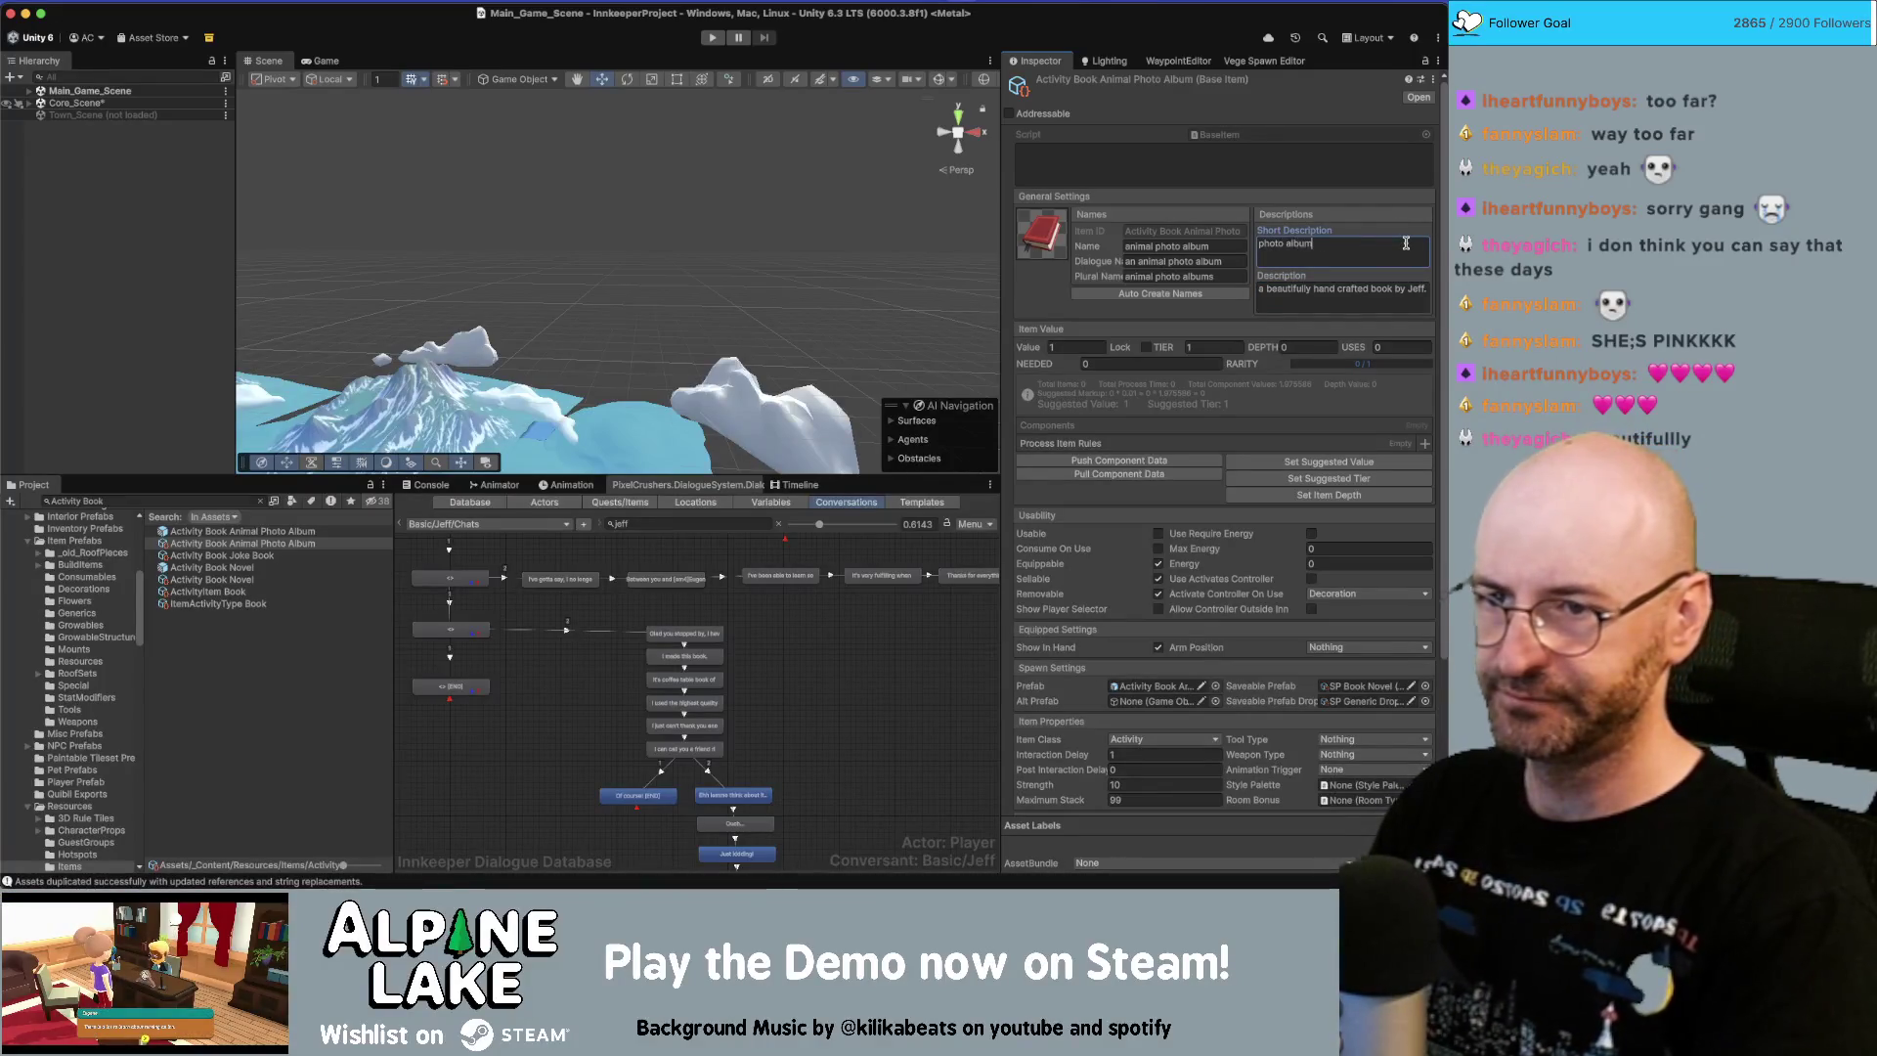
left_click(1115, 685)
left_click(217, 531)
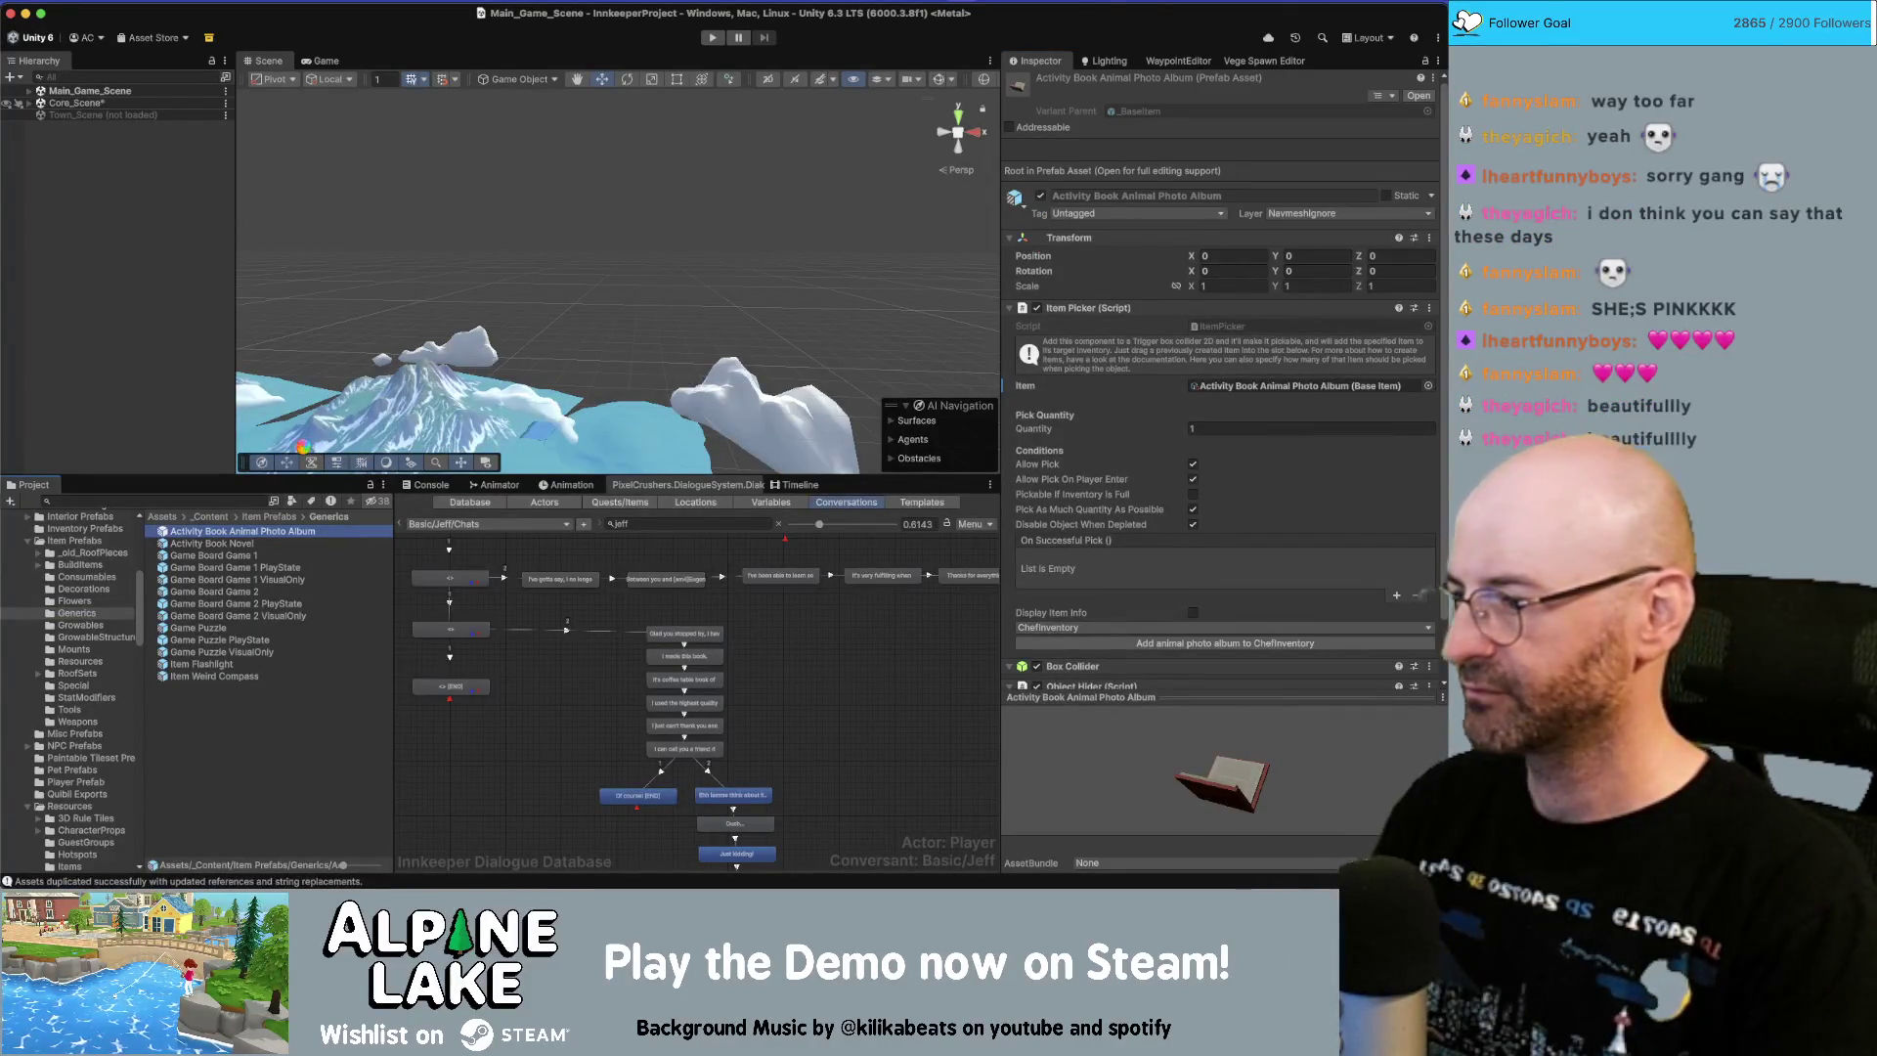
Open the prefab, search the Project for 'book B', and drag Book_B_GEO under the prefab root.
key("super+Down")
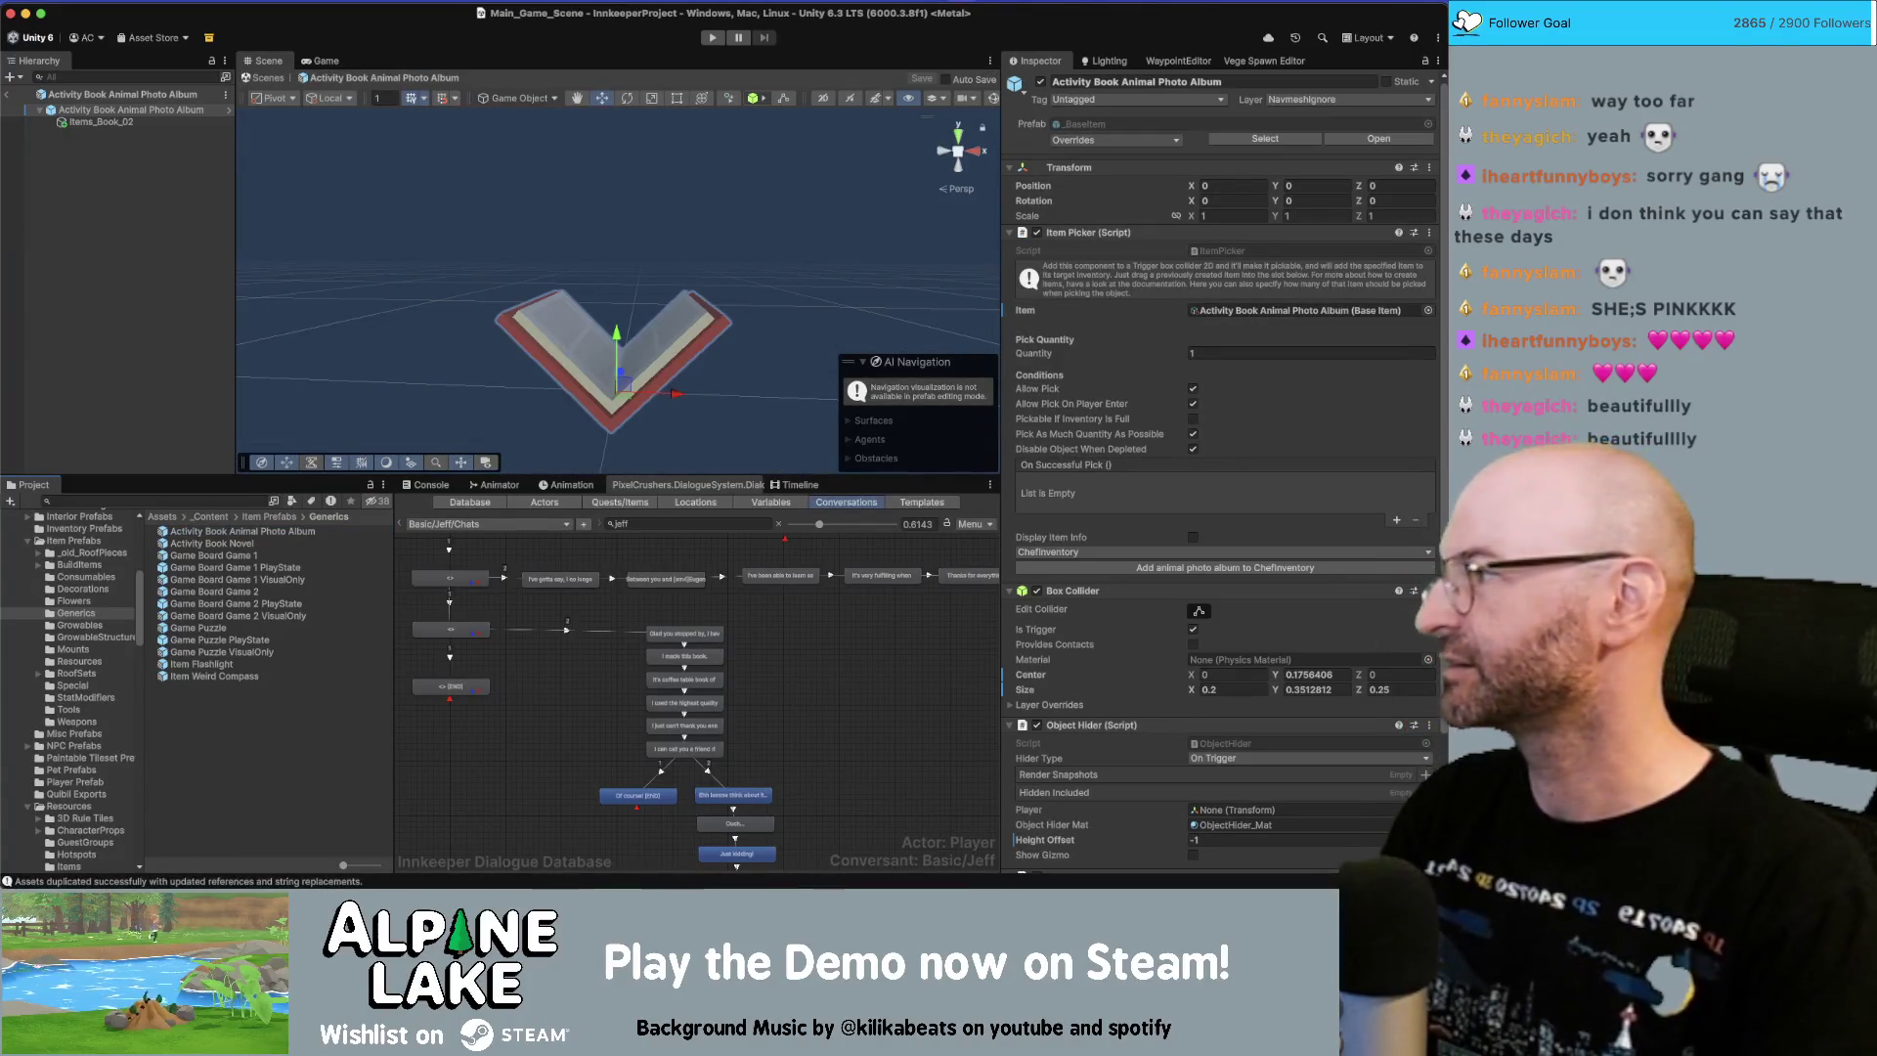
left_click_drag(799, 262, 998, 265)
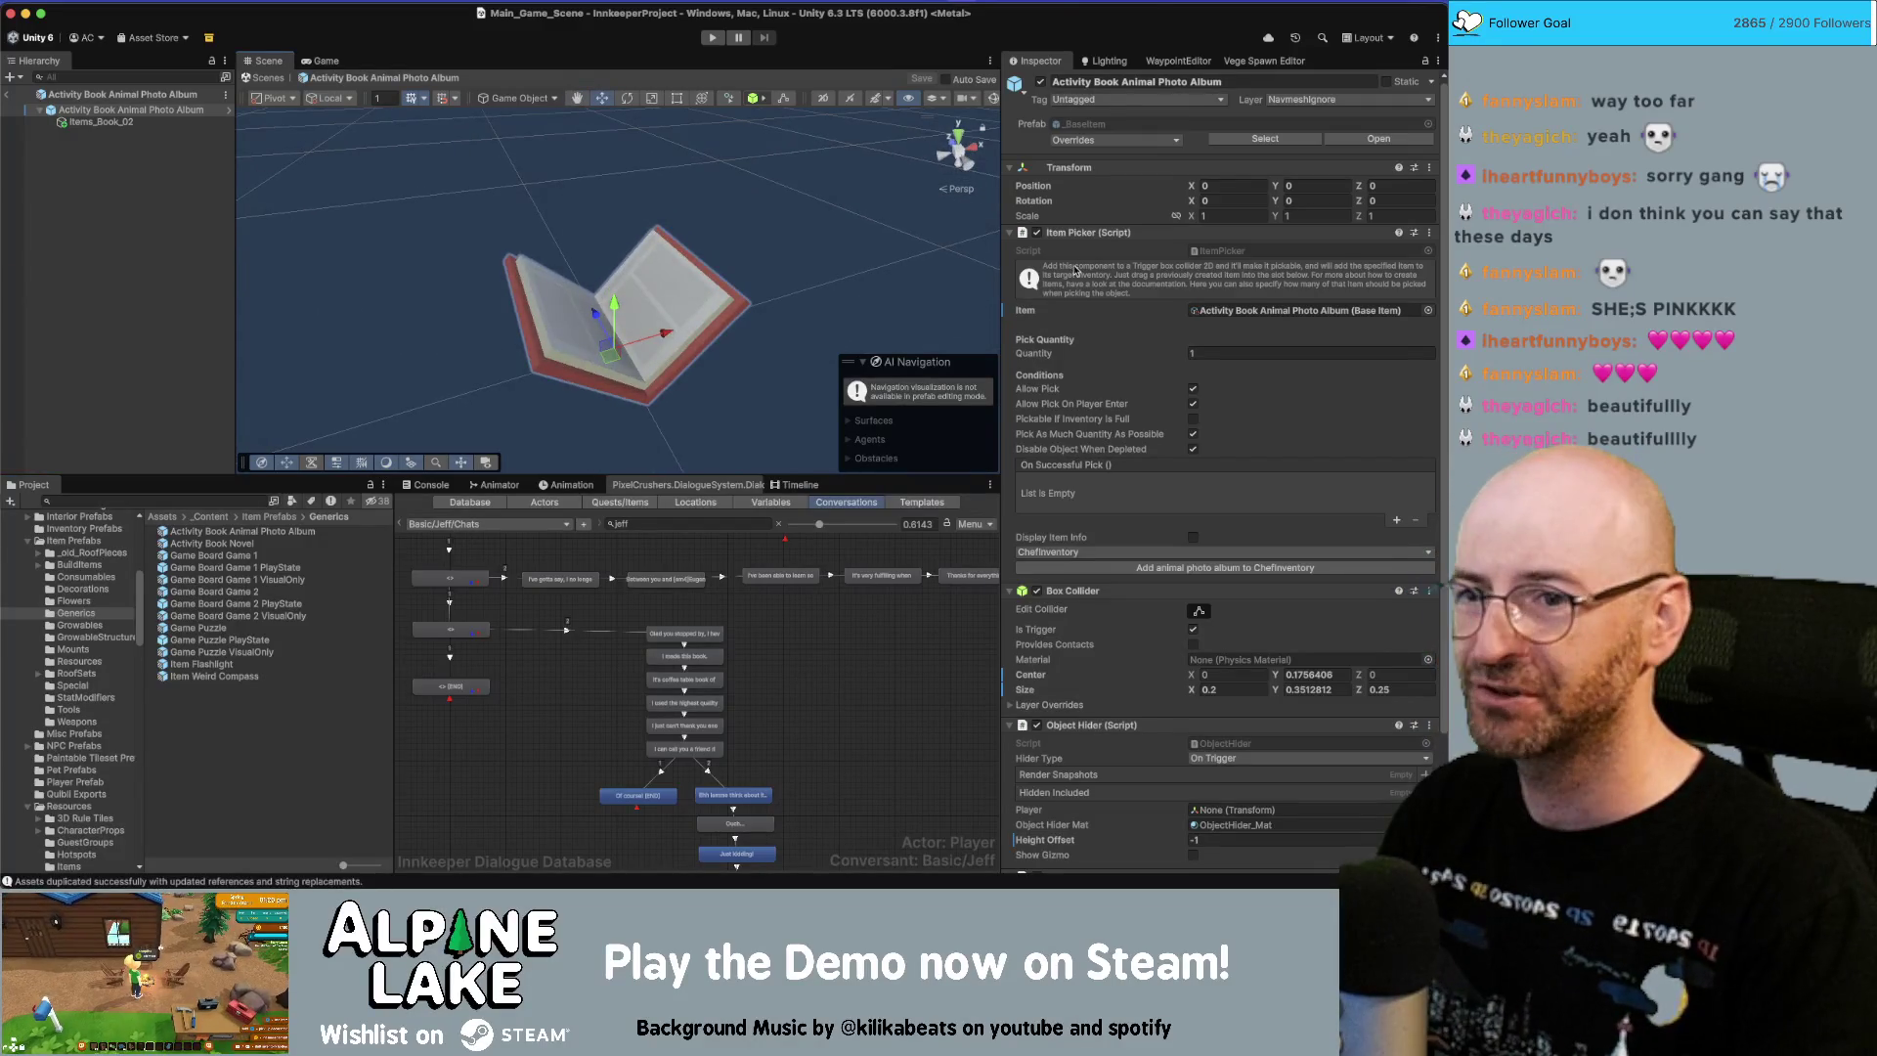
left_click(166, 499)
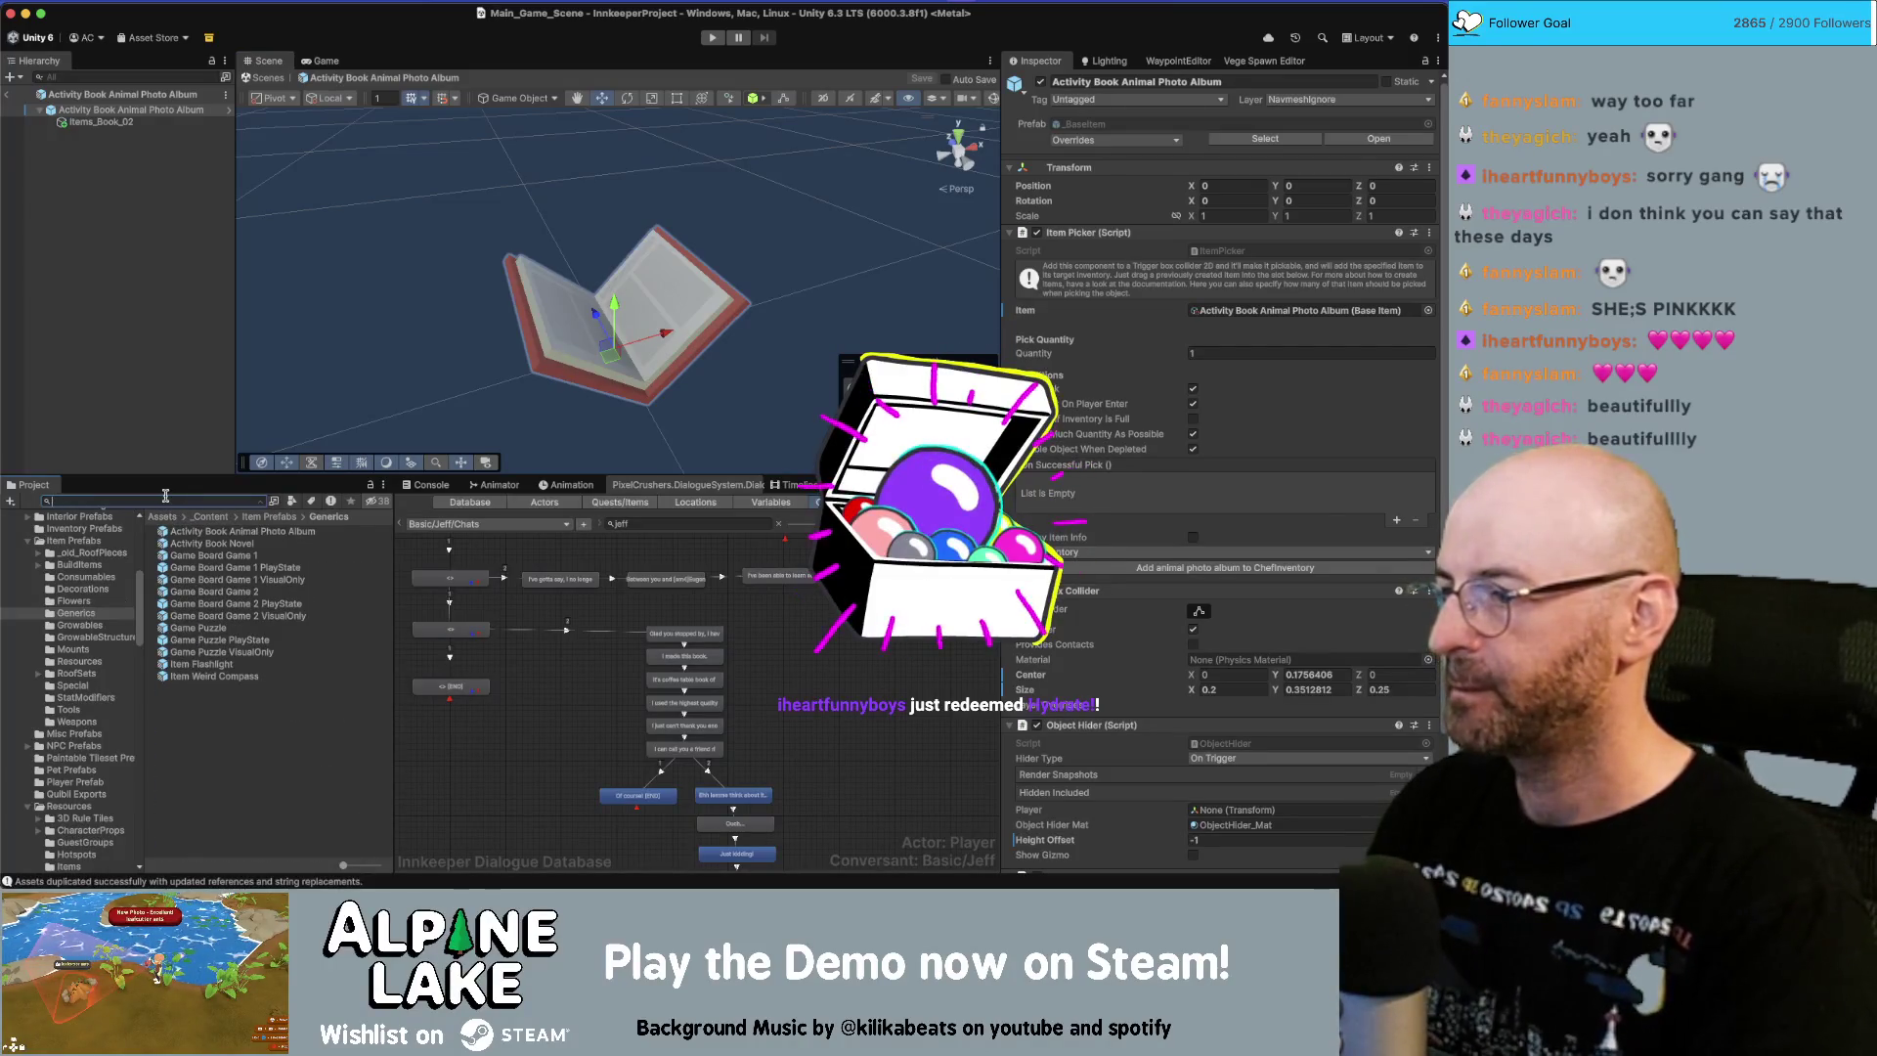
type("book open")
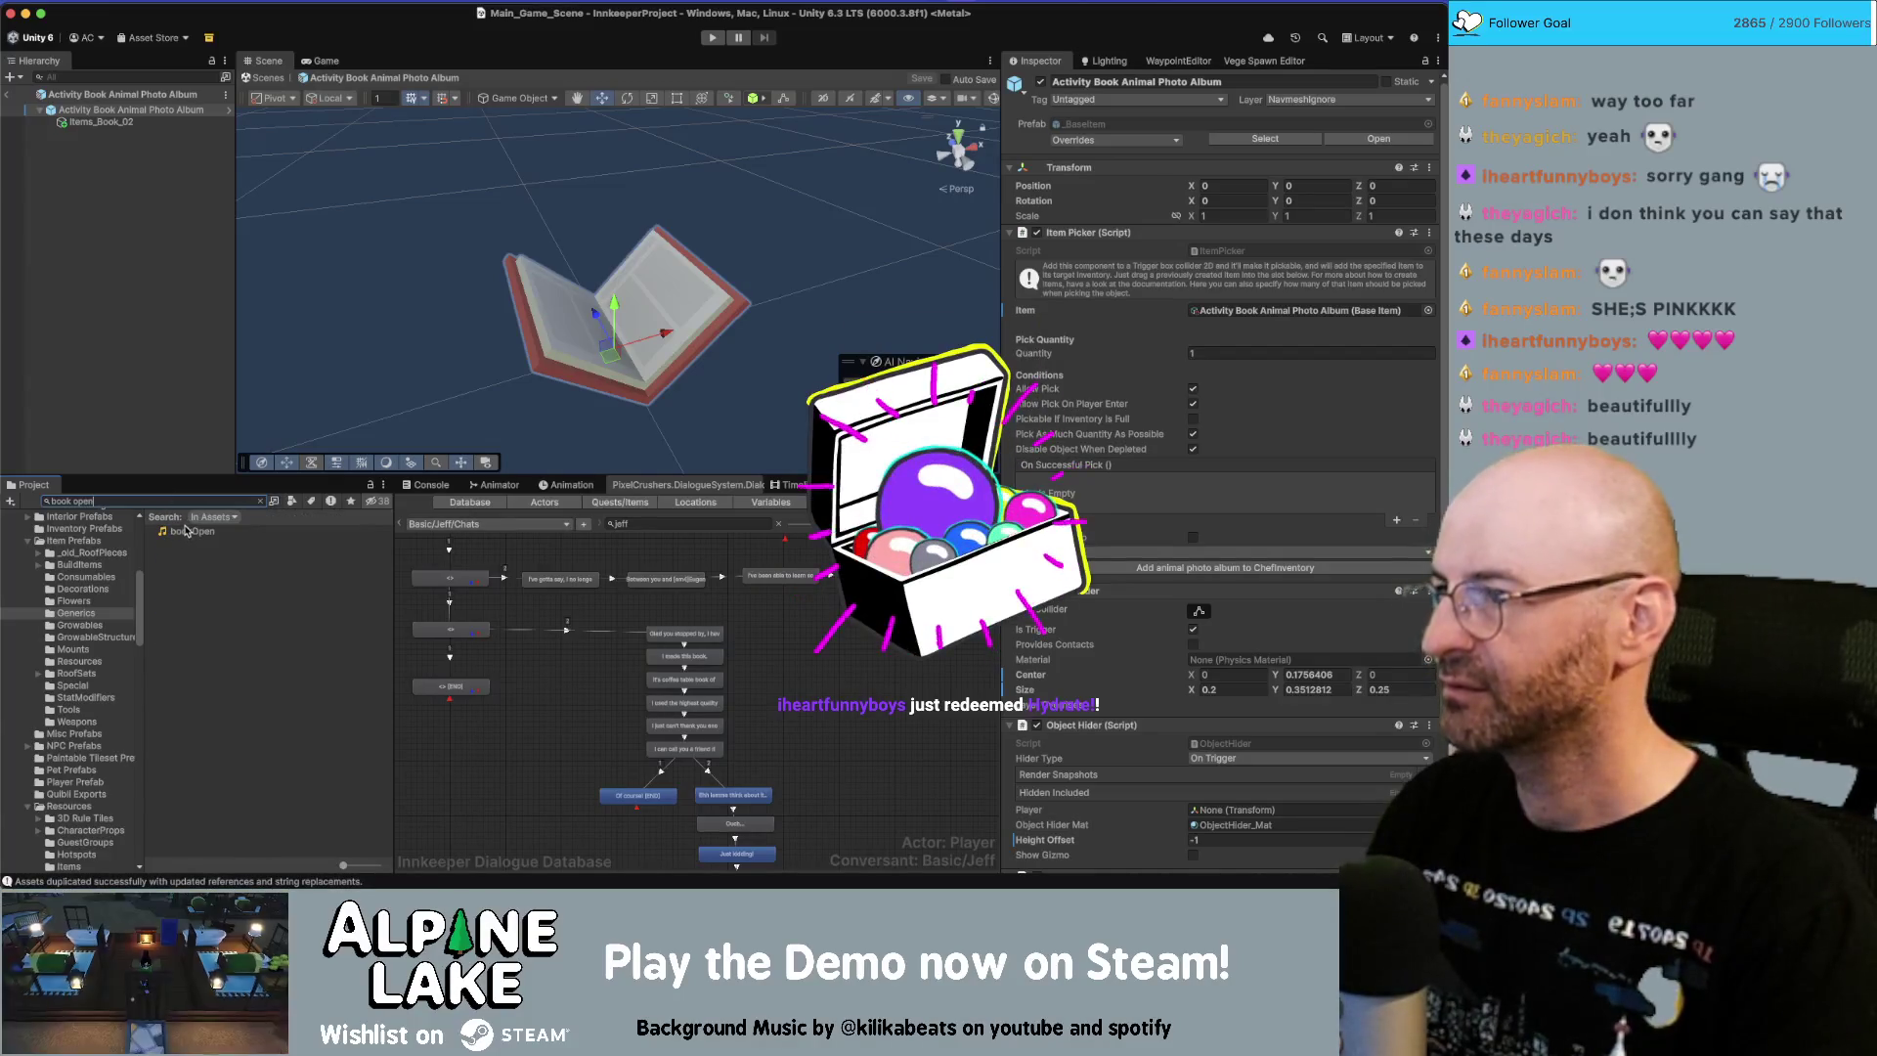
key("super+a")
type("op")
key("super+a")
type("book")
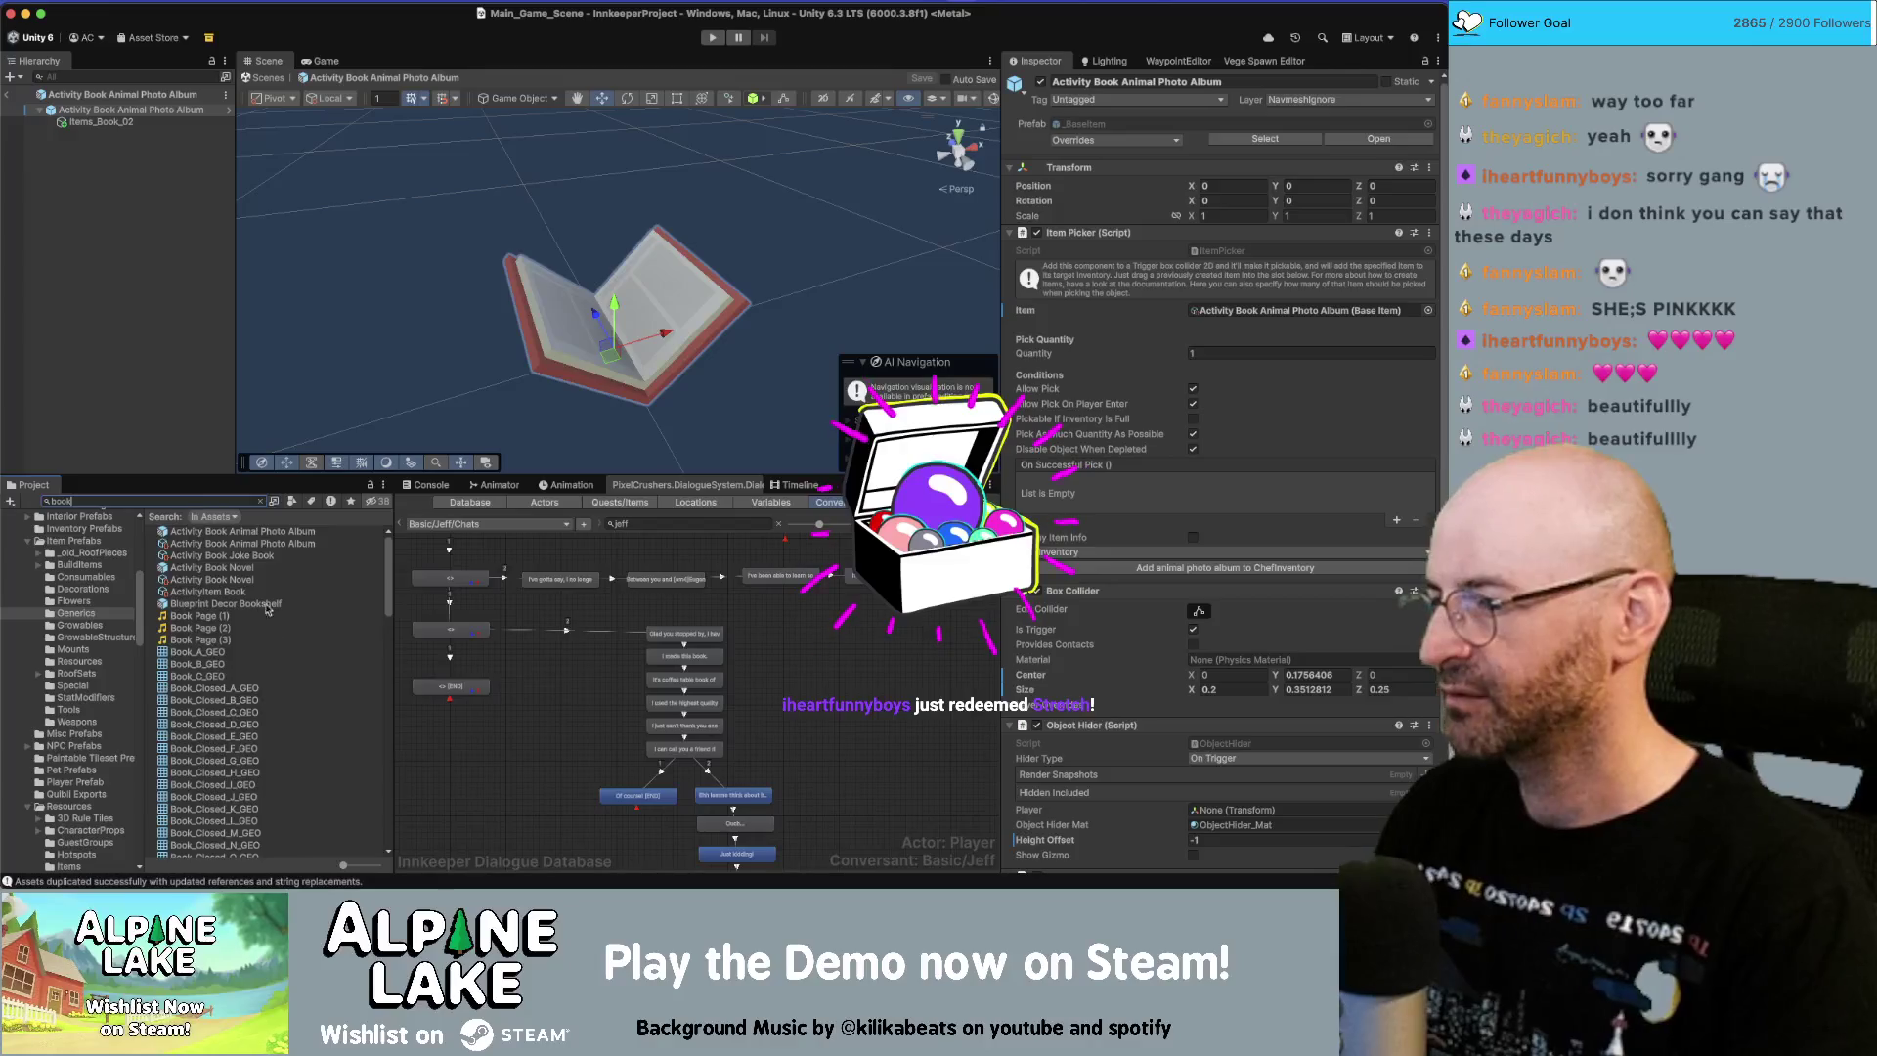
scroll(306, 661, "down", 5)
scroll(306, 661, "up", 10)
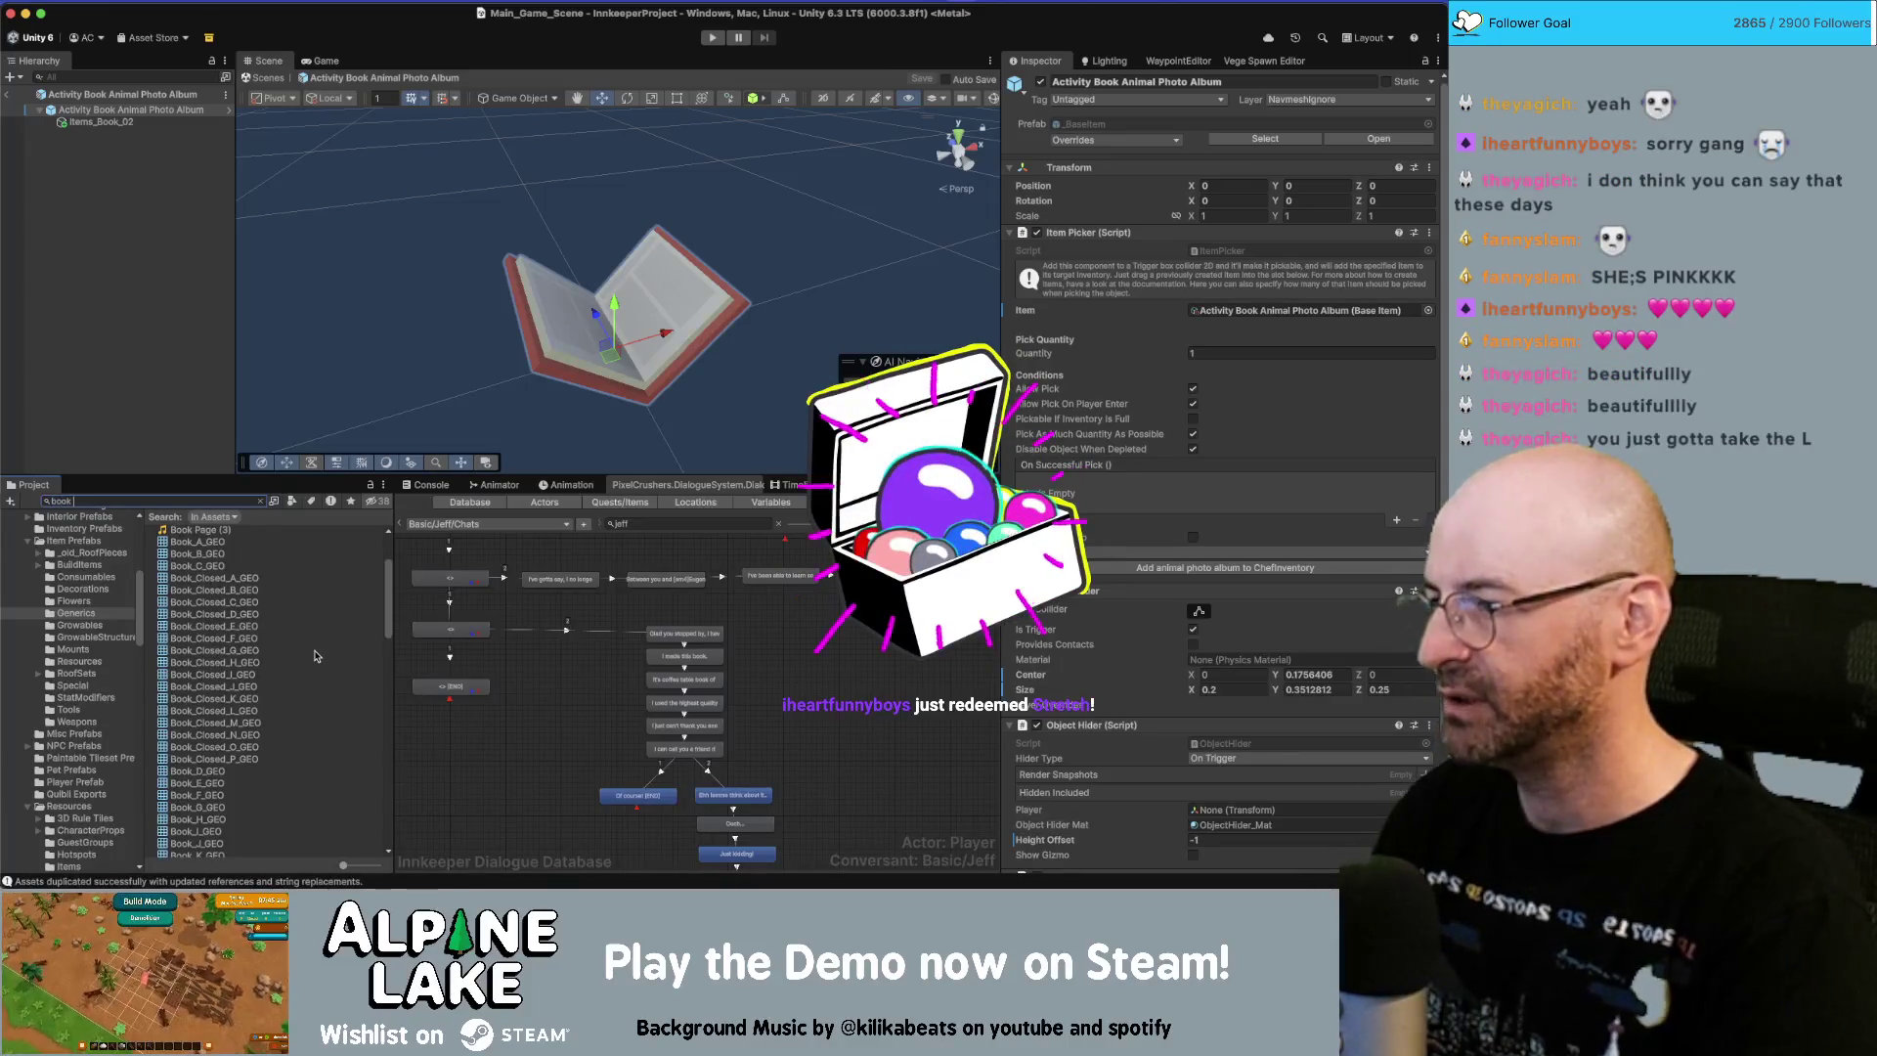
type(" B")
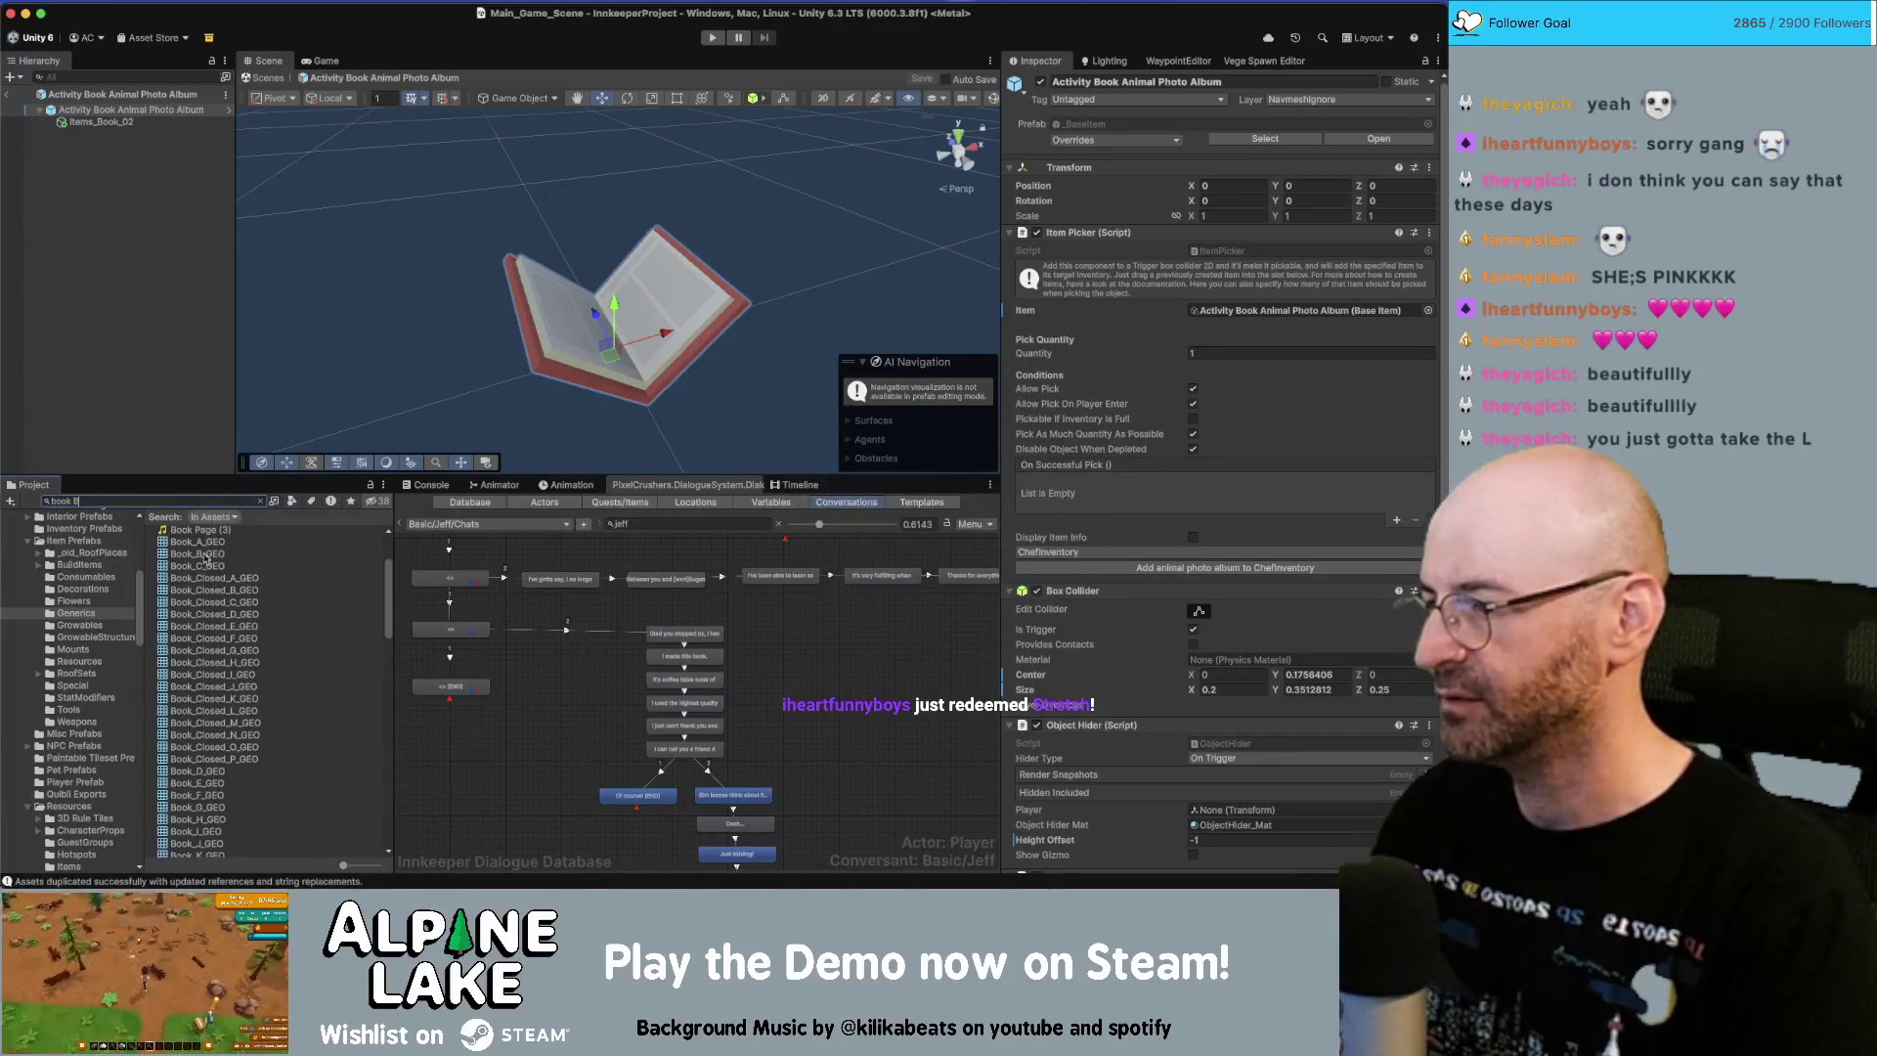
mouse_move(193, 559)
left_mouse_down()
mouse_move(177, 363)
mouse_move(427, 300)
left_mouse_up()
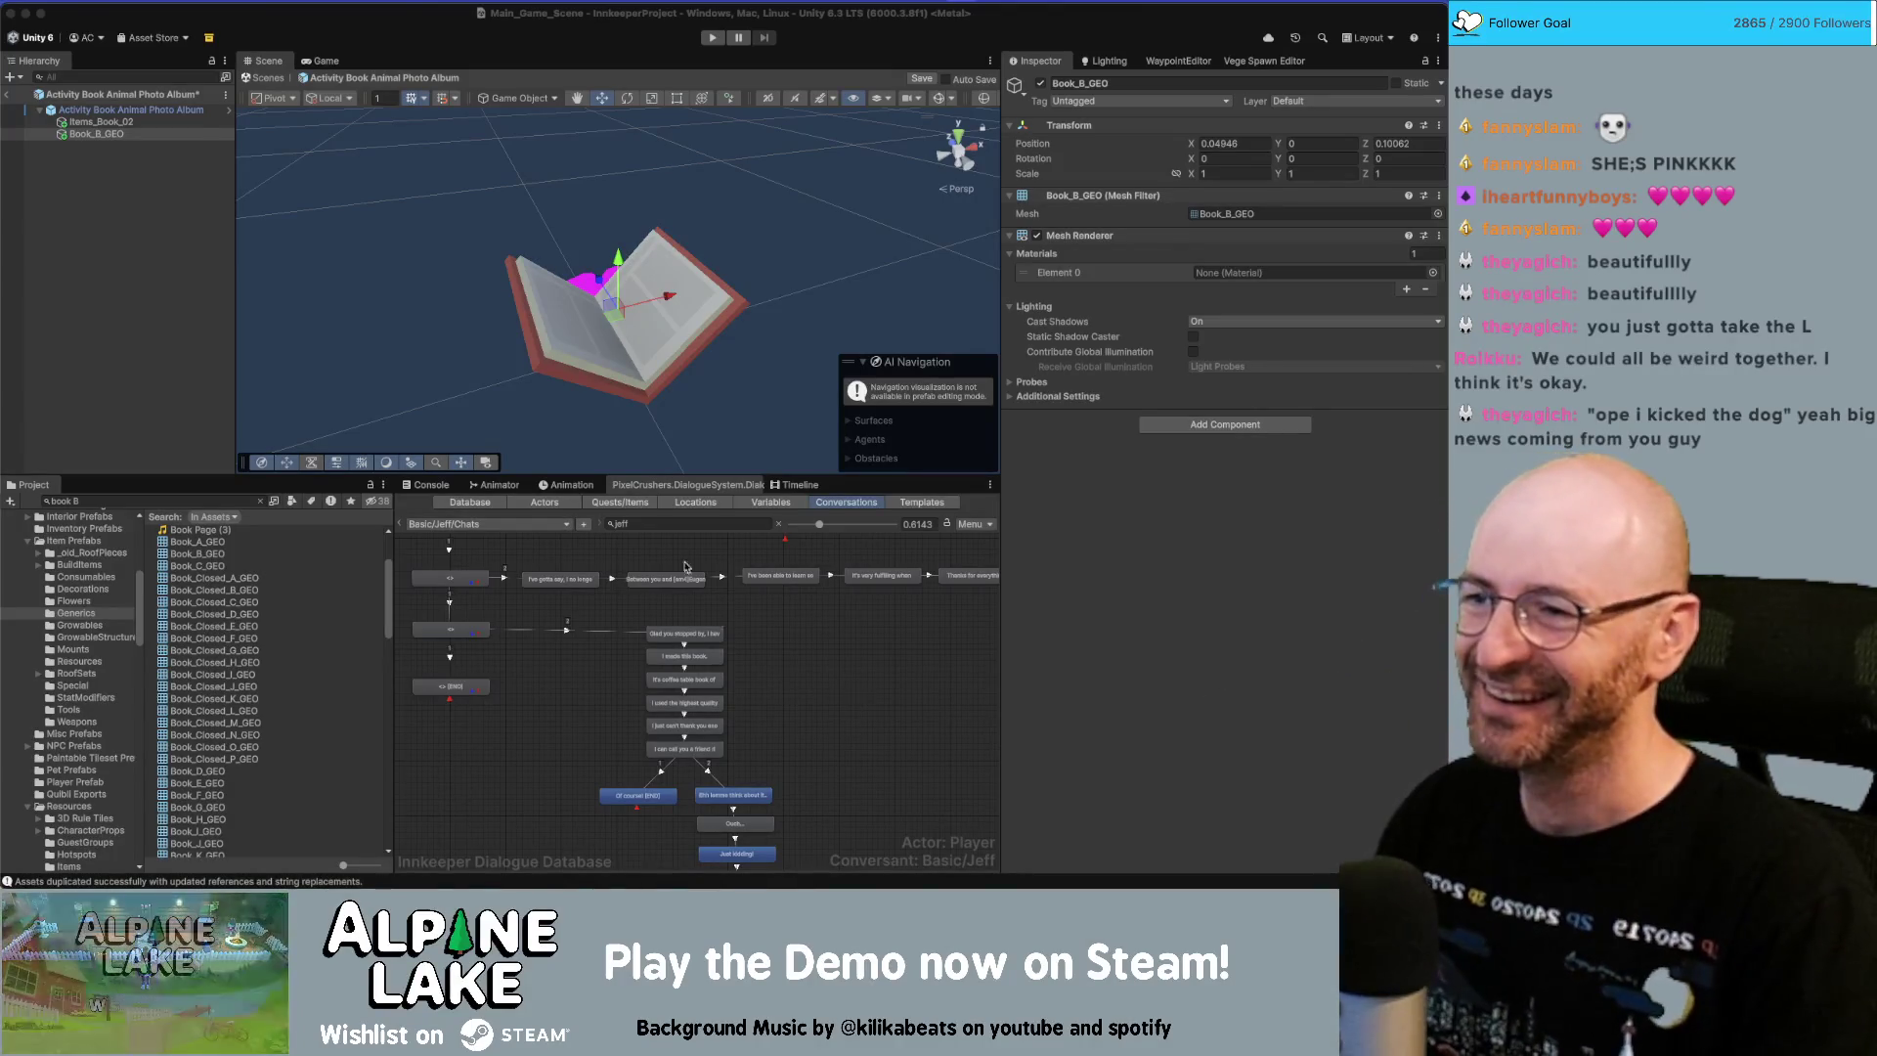
Assign the Color Atlas Matte Mat material to Book_B_GEO's Element 0 slot.
left_click(1433, 274)
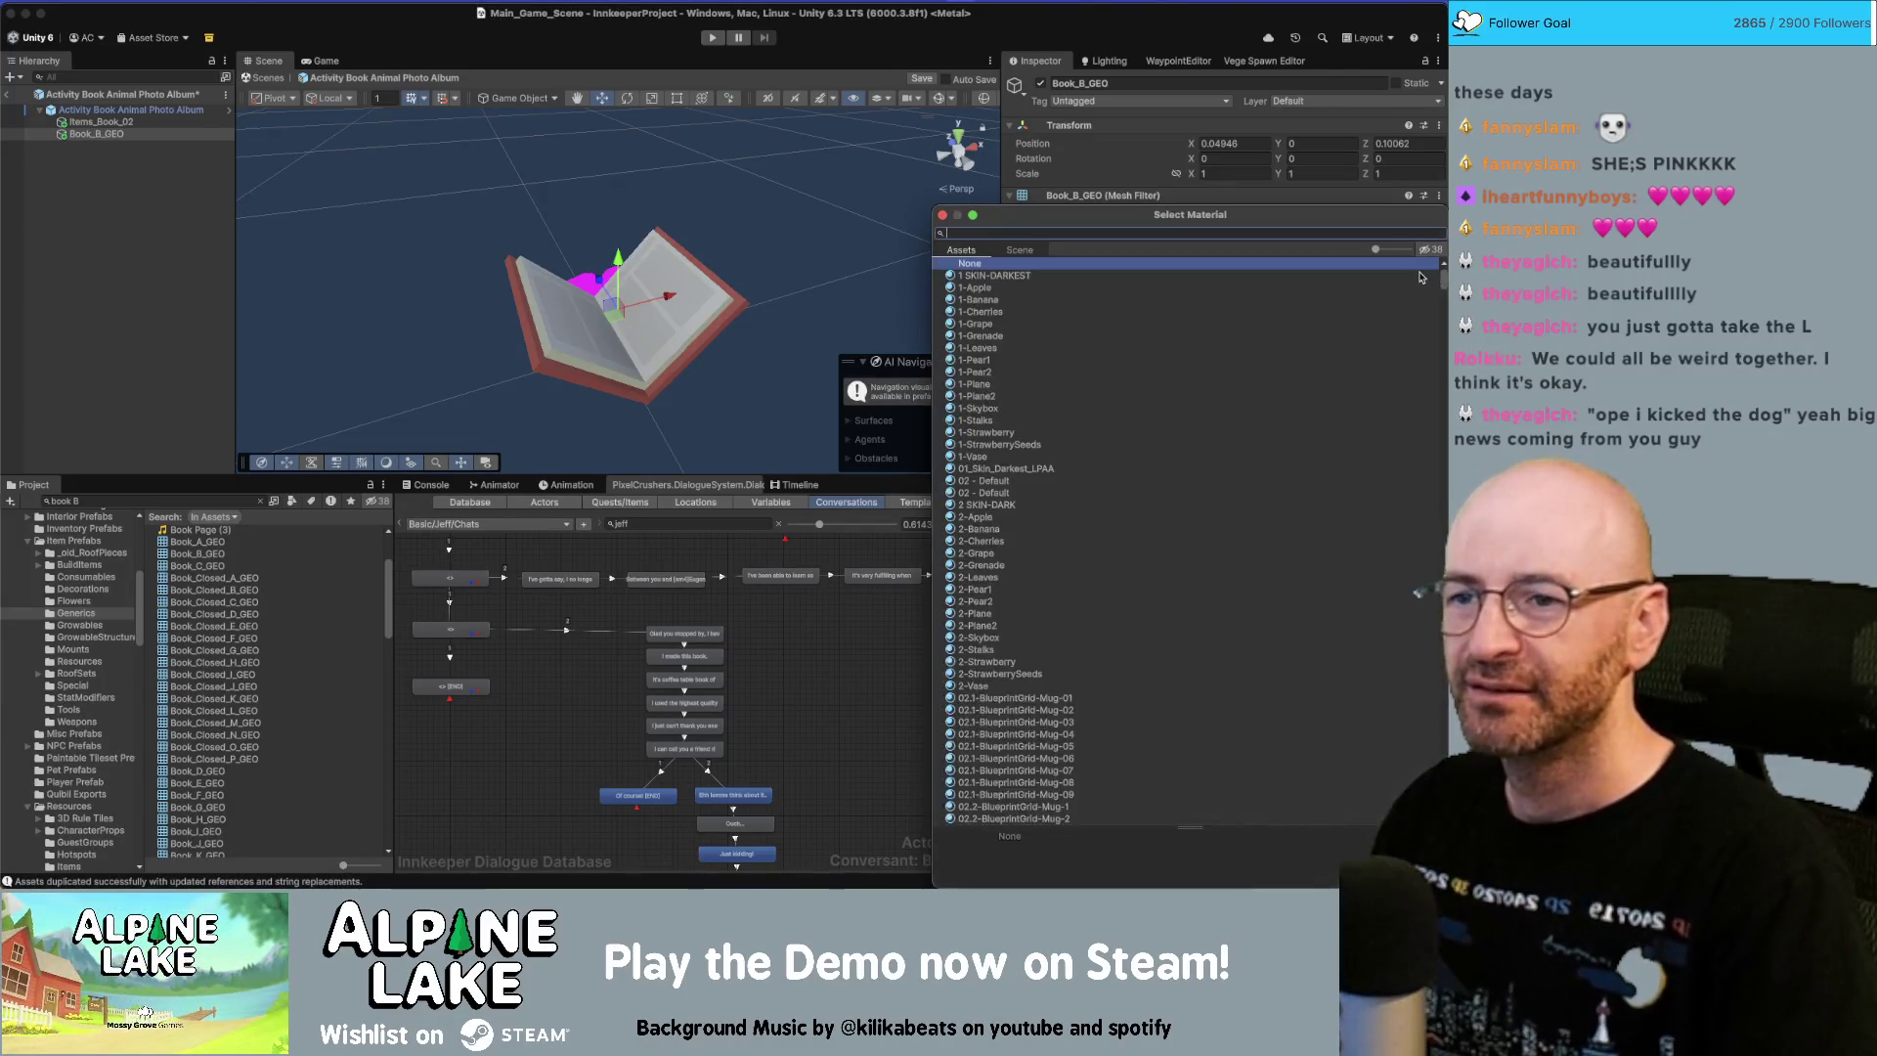
type("matte mat")
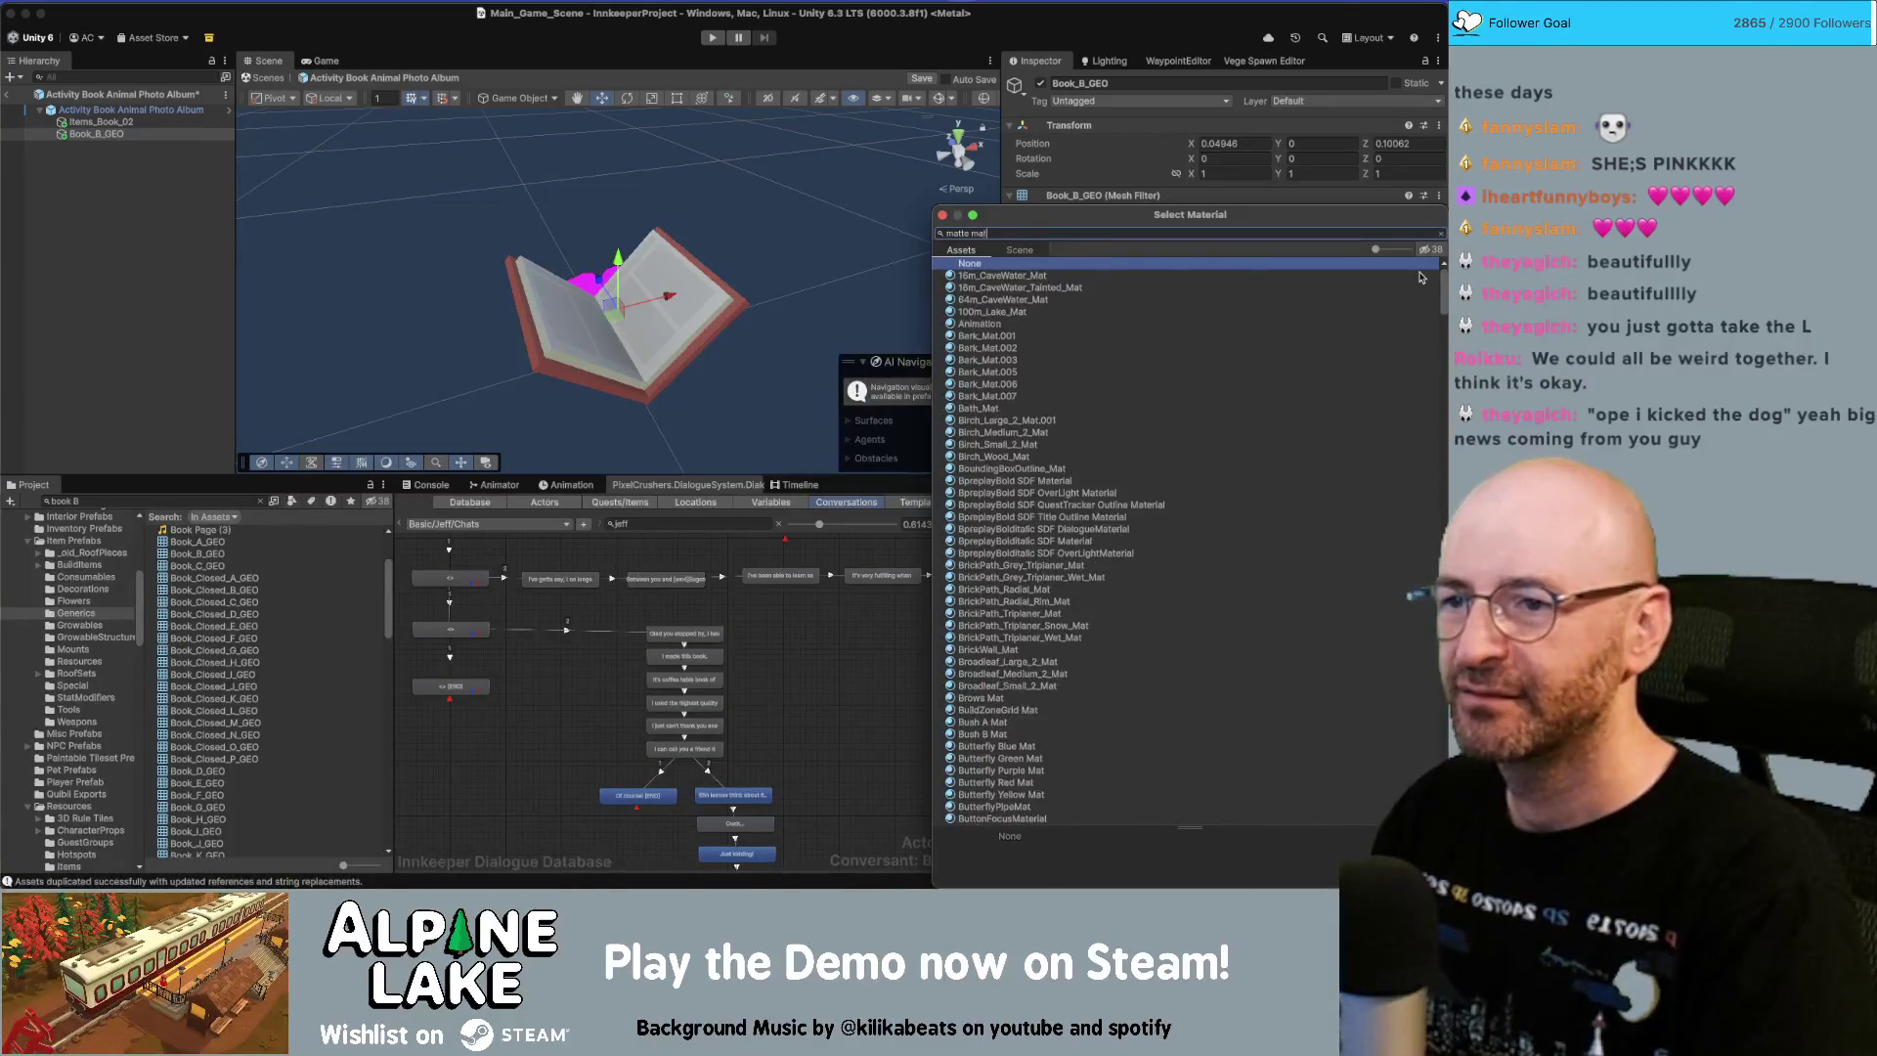
double_click(1421, 276)
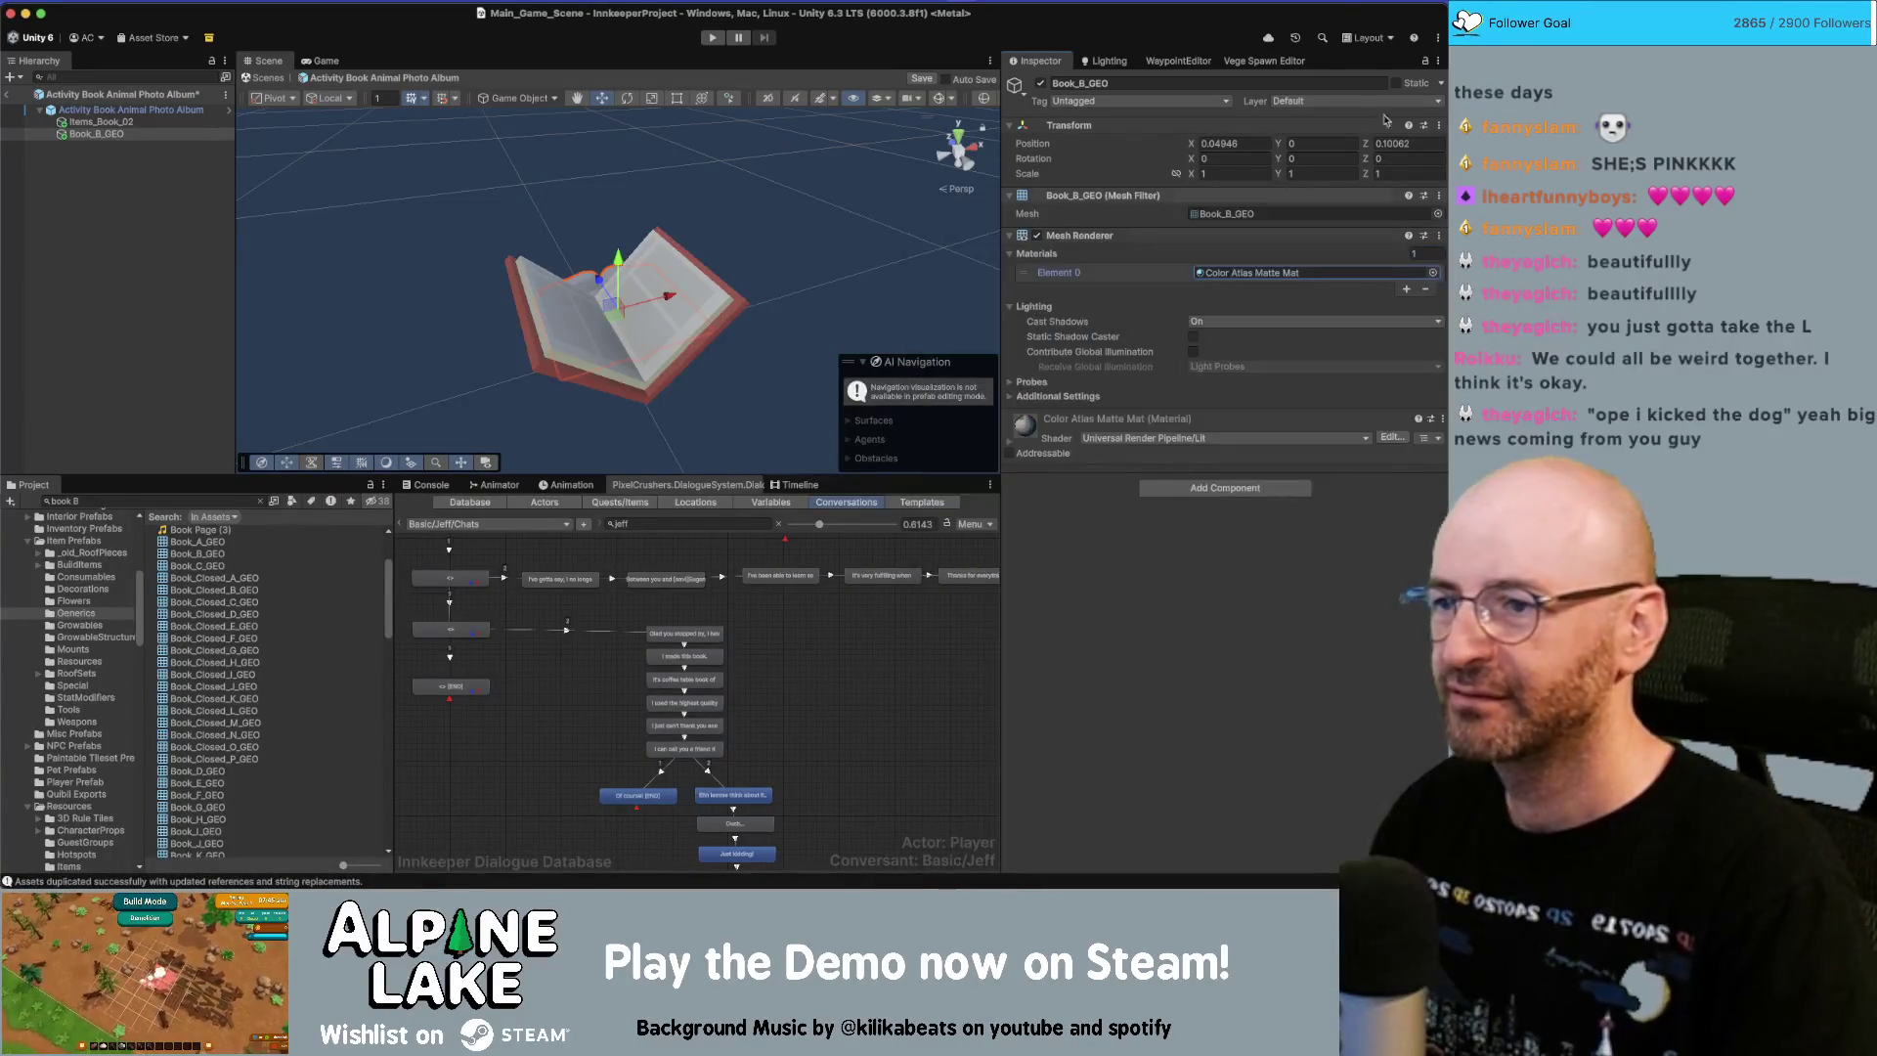
left_click_drag(469, 268, 466, 313)
Set the book's Position X and Z to 0 and check its placement.
left_click(1250, 143)
type("0")
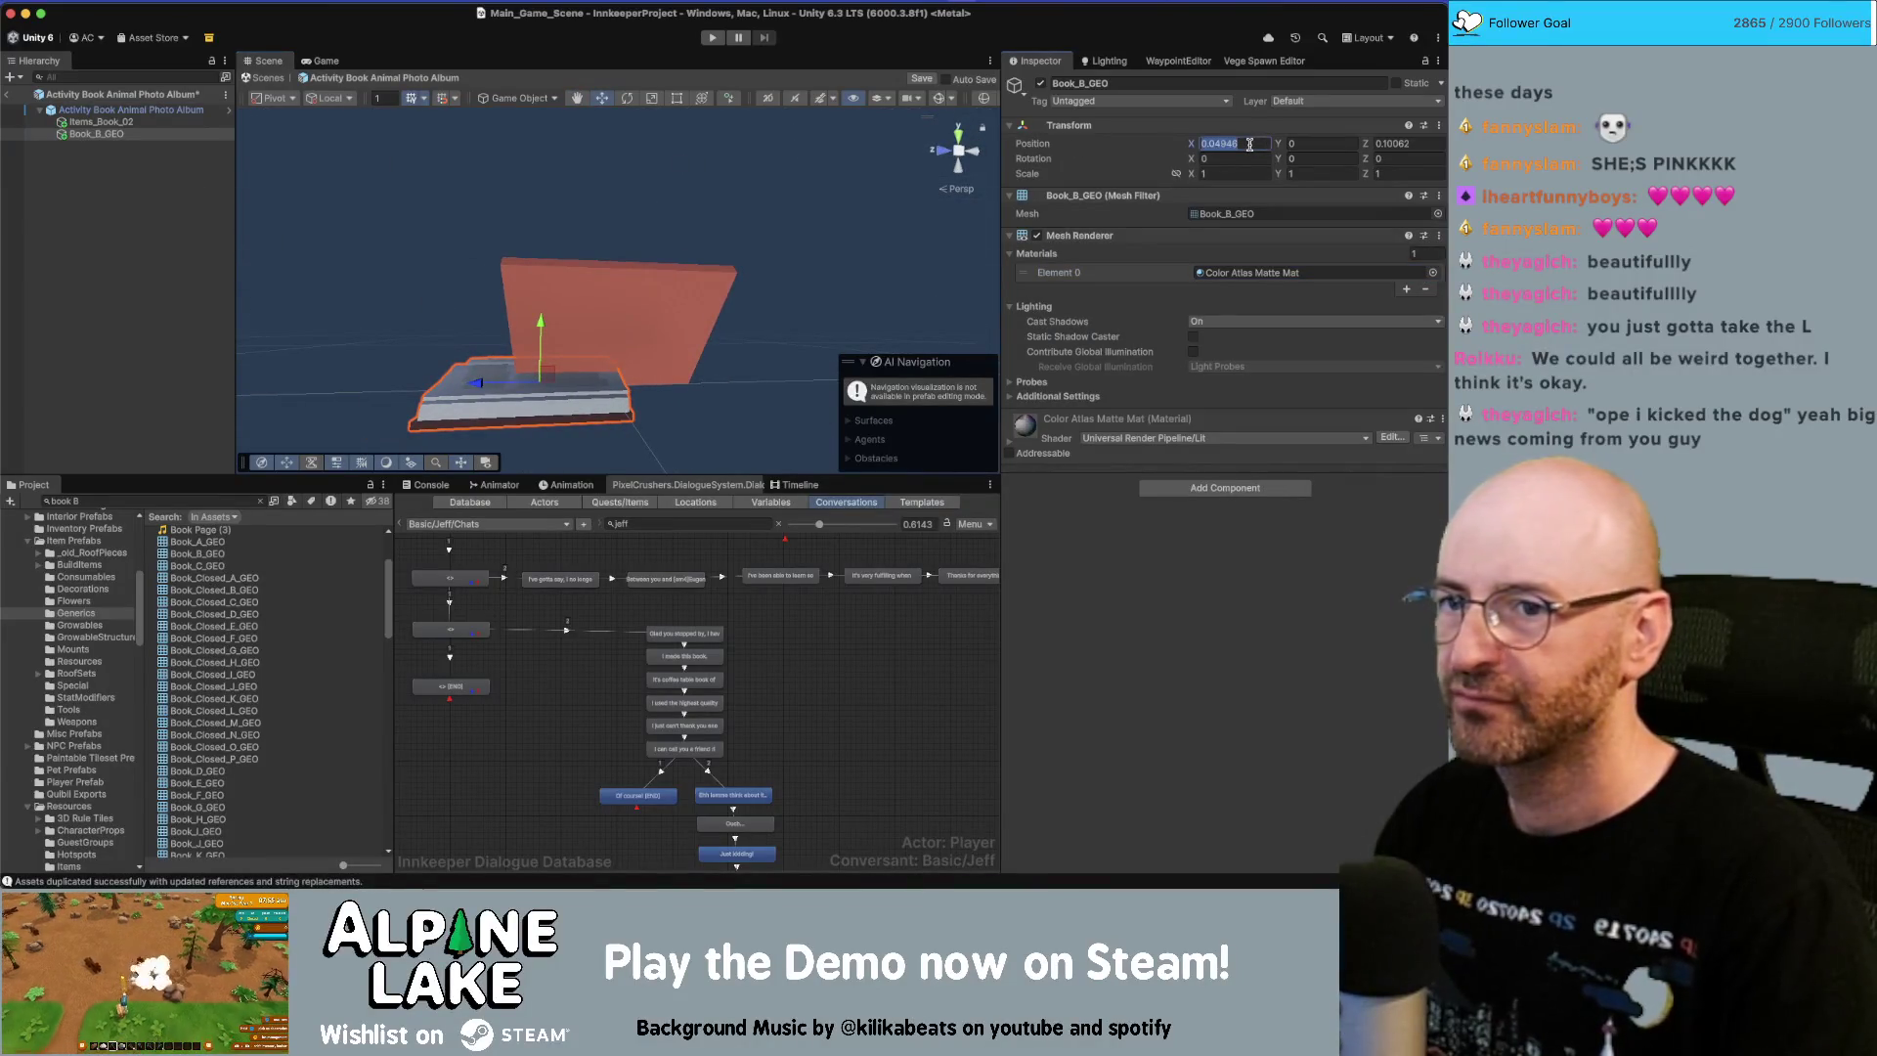
key("Tab")
key("Tab")
type("0")
key("Return")
mouse_move(781, 240)
left_mouse_down()
mouse_move(677, 370)
mouse_move(760, 324)
mouse_move(713, 276)
mouse_move(974, 327)
left_mouse_up()
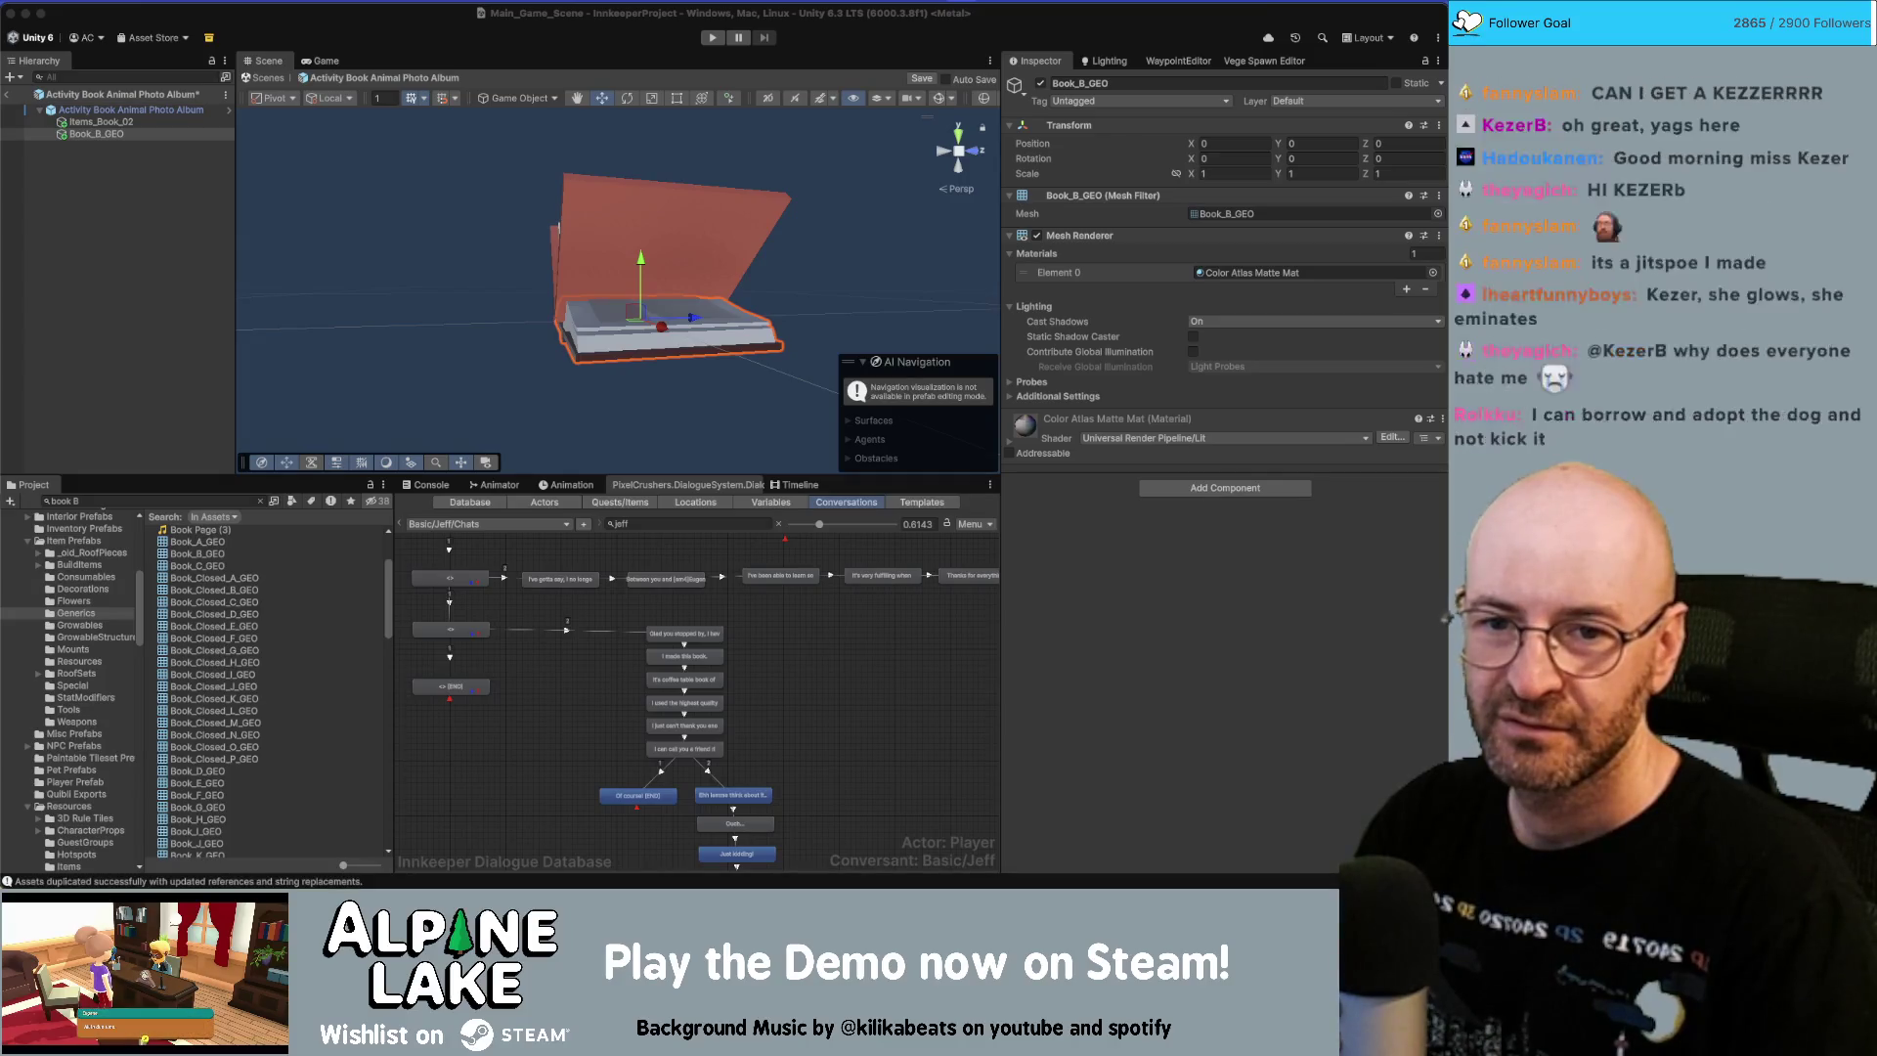
Switch from Unity over to Autodesk Maya.
key("super+Tab")
left_click_drag(1448, 65, 52, 65)
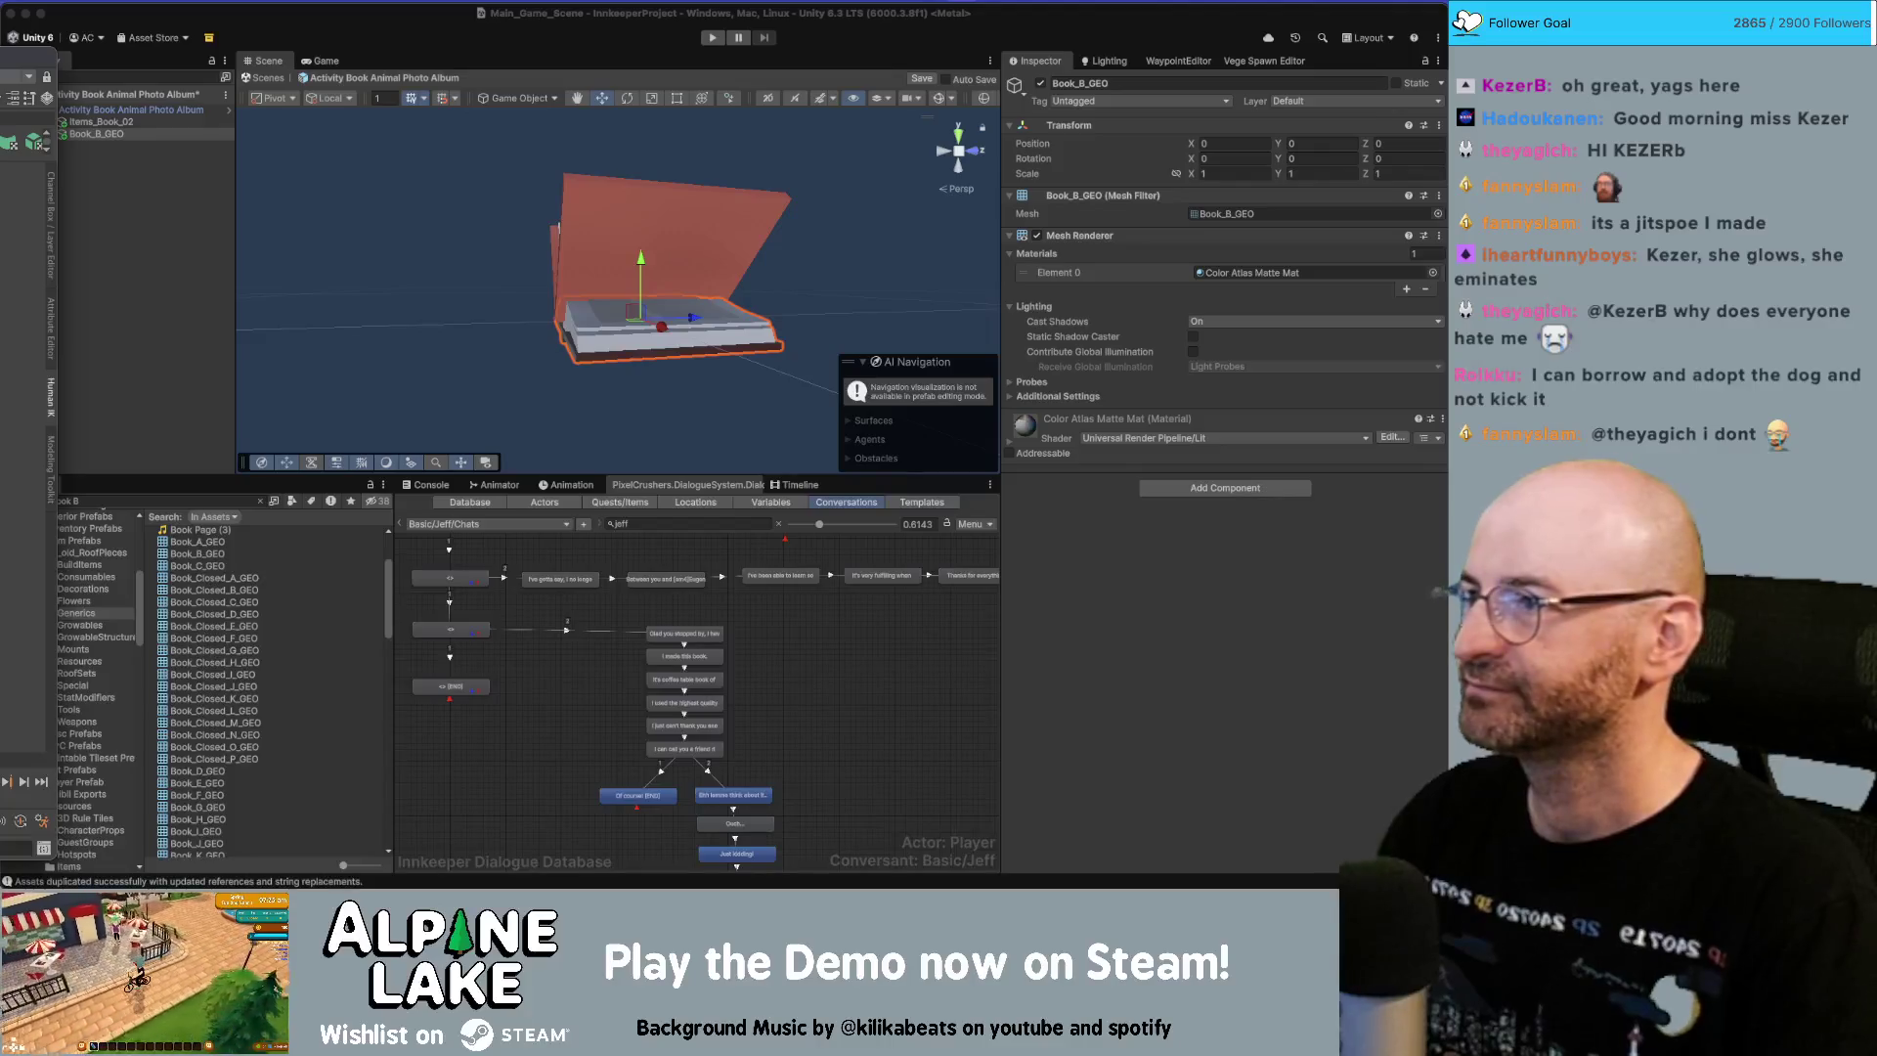
left_click(65, 66)
key("super+Tab")
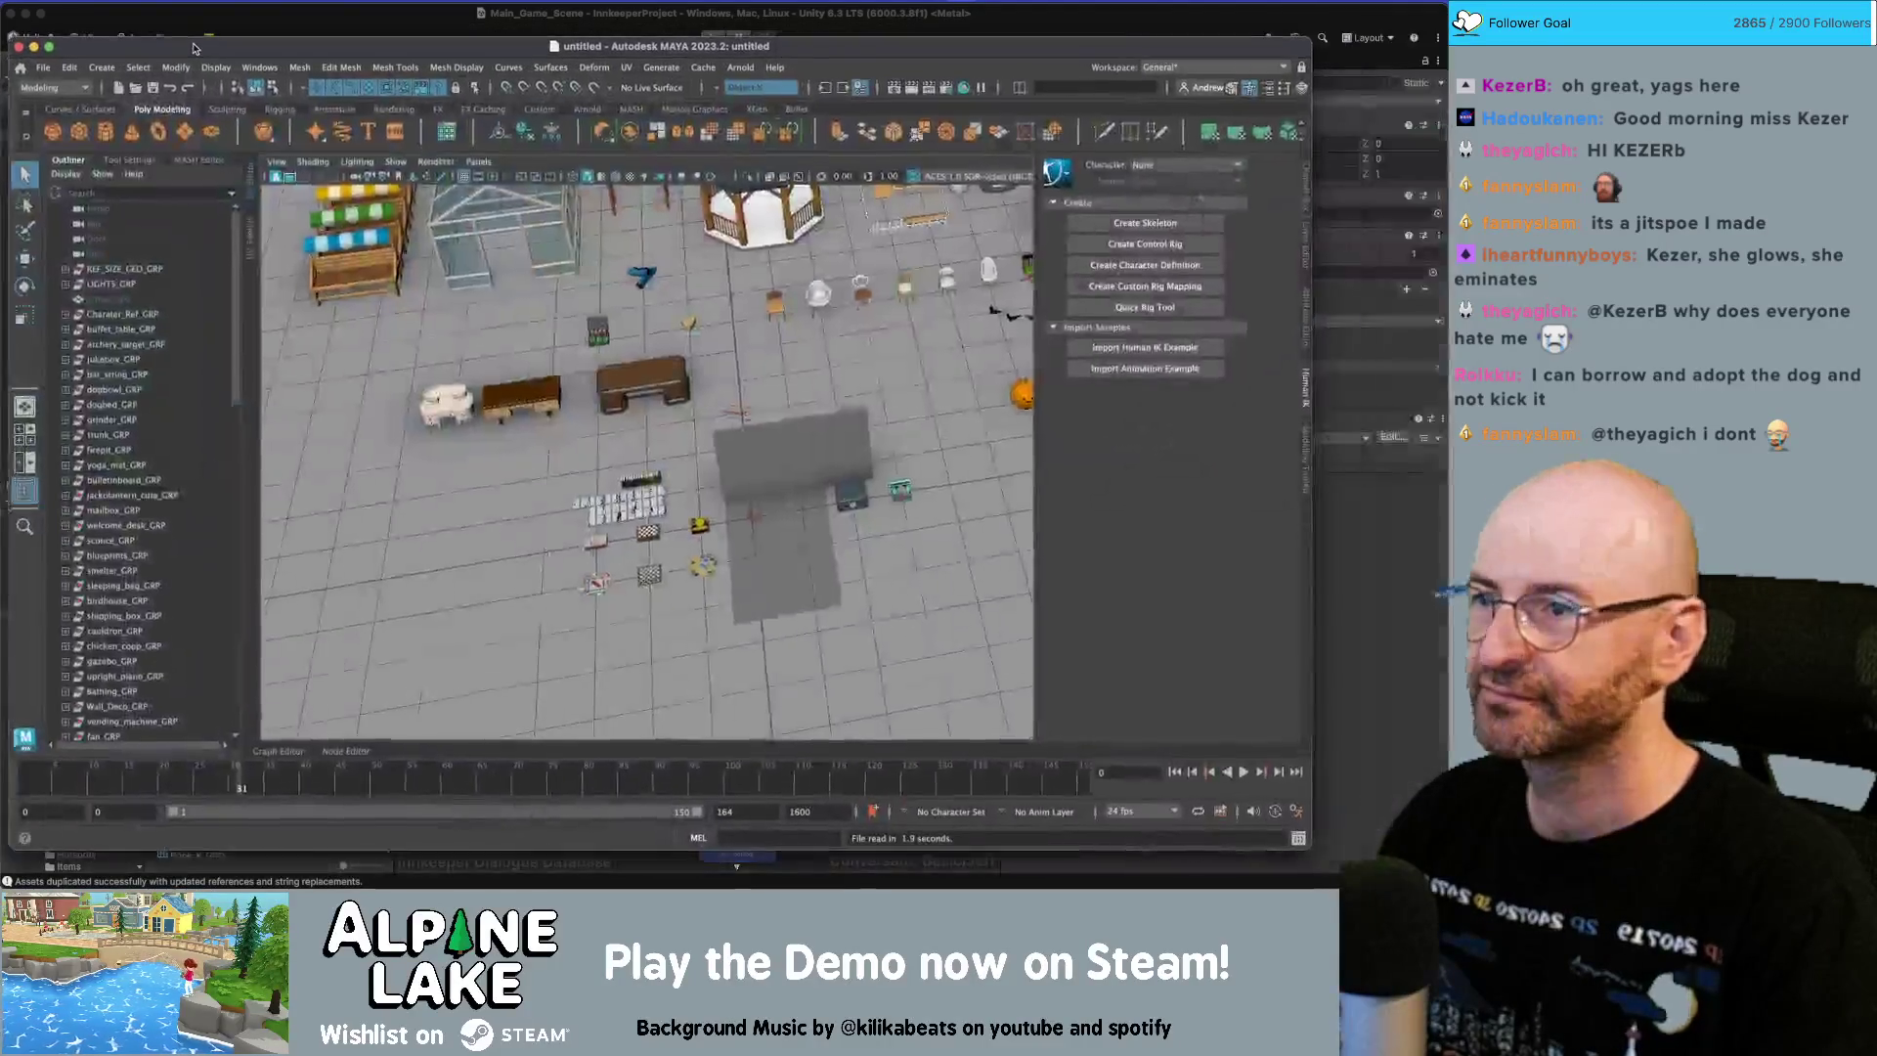
Select all the open book meshes, Book_A through Book_P_GEO.
scroll(607, 420, "up", 5)
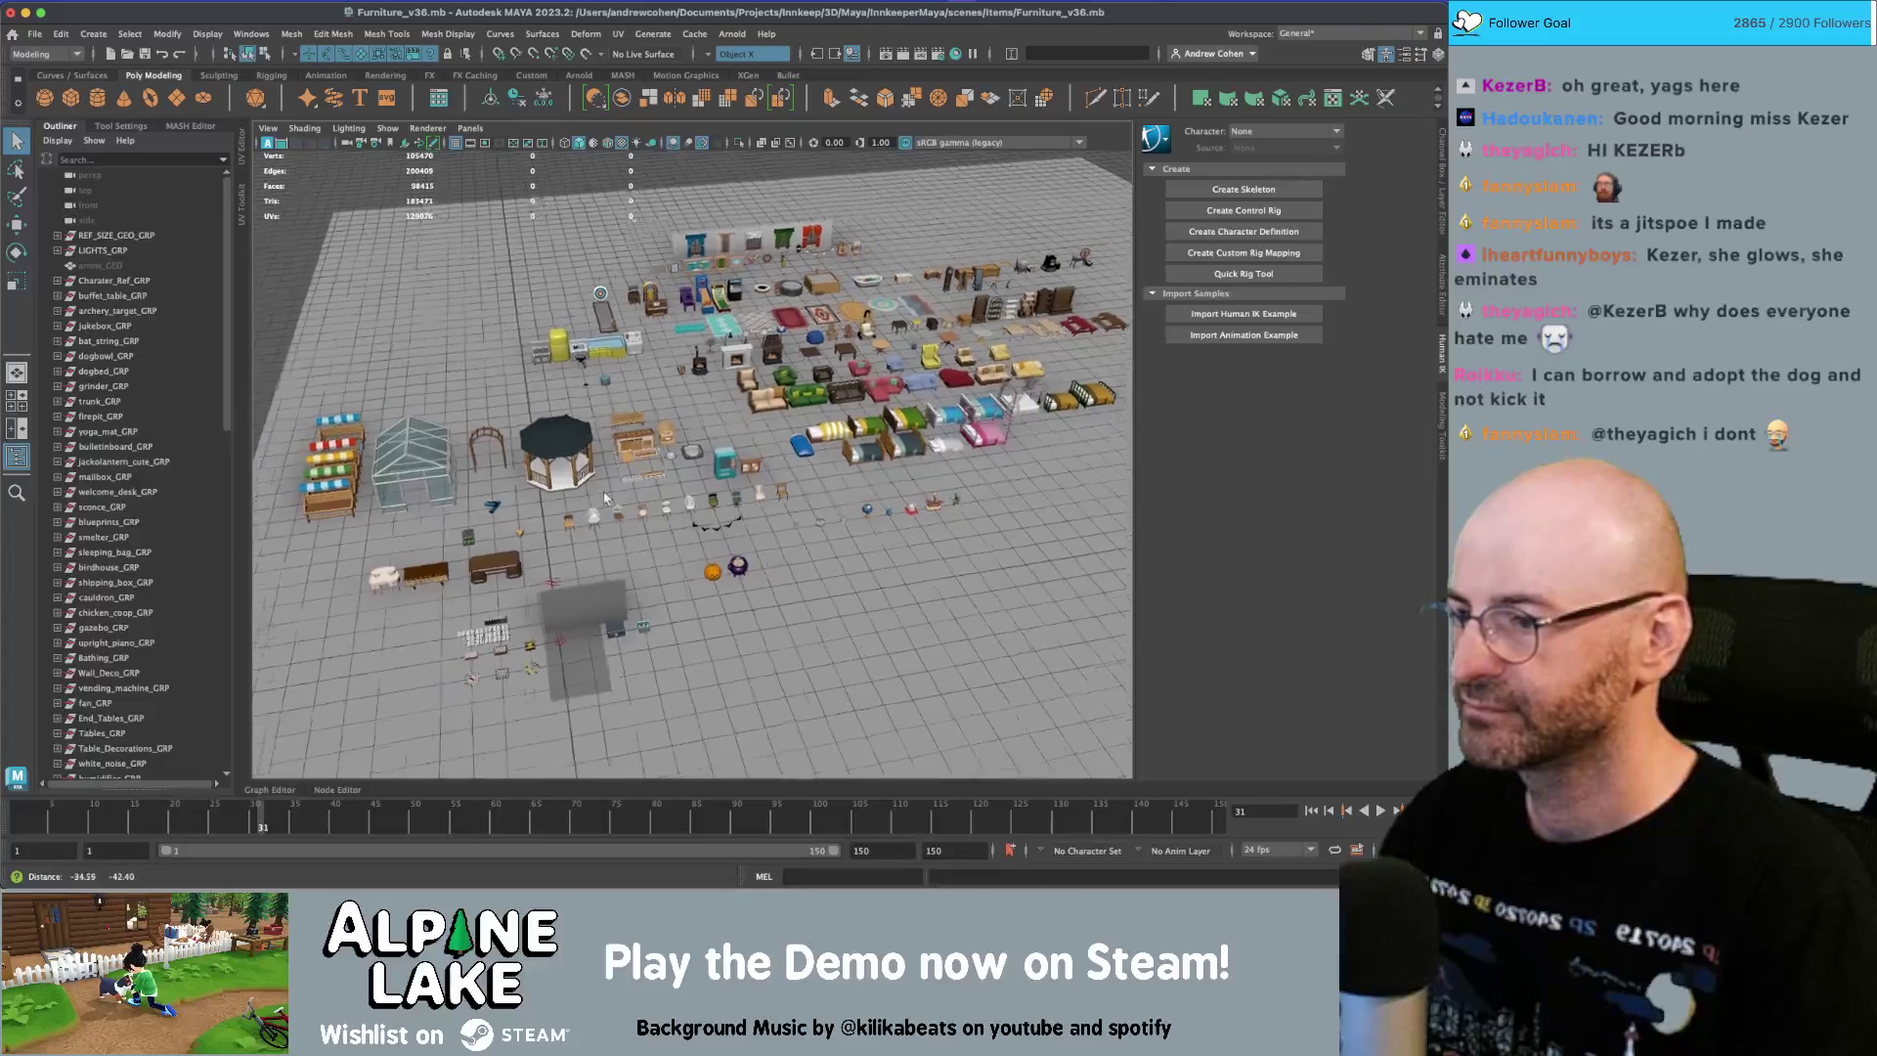
left_click(872, 471)
key("f")
key("w")
mouse_move(771, 499)
left_mouse_down()
mouse_move(1085, 431)
mouse_move(675, 431)
left_mouse_up()
key("4")
scroll(845, 445, "down", 3)
key("5")
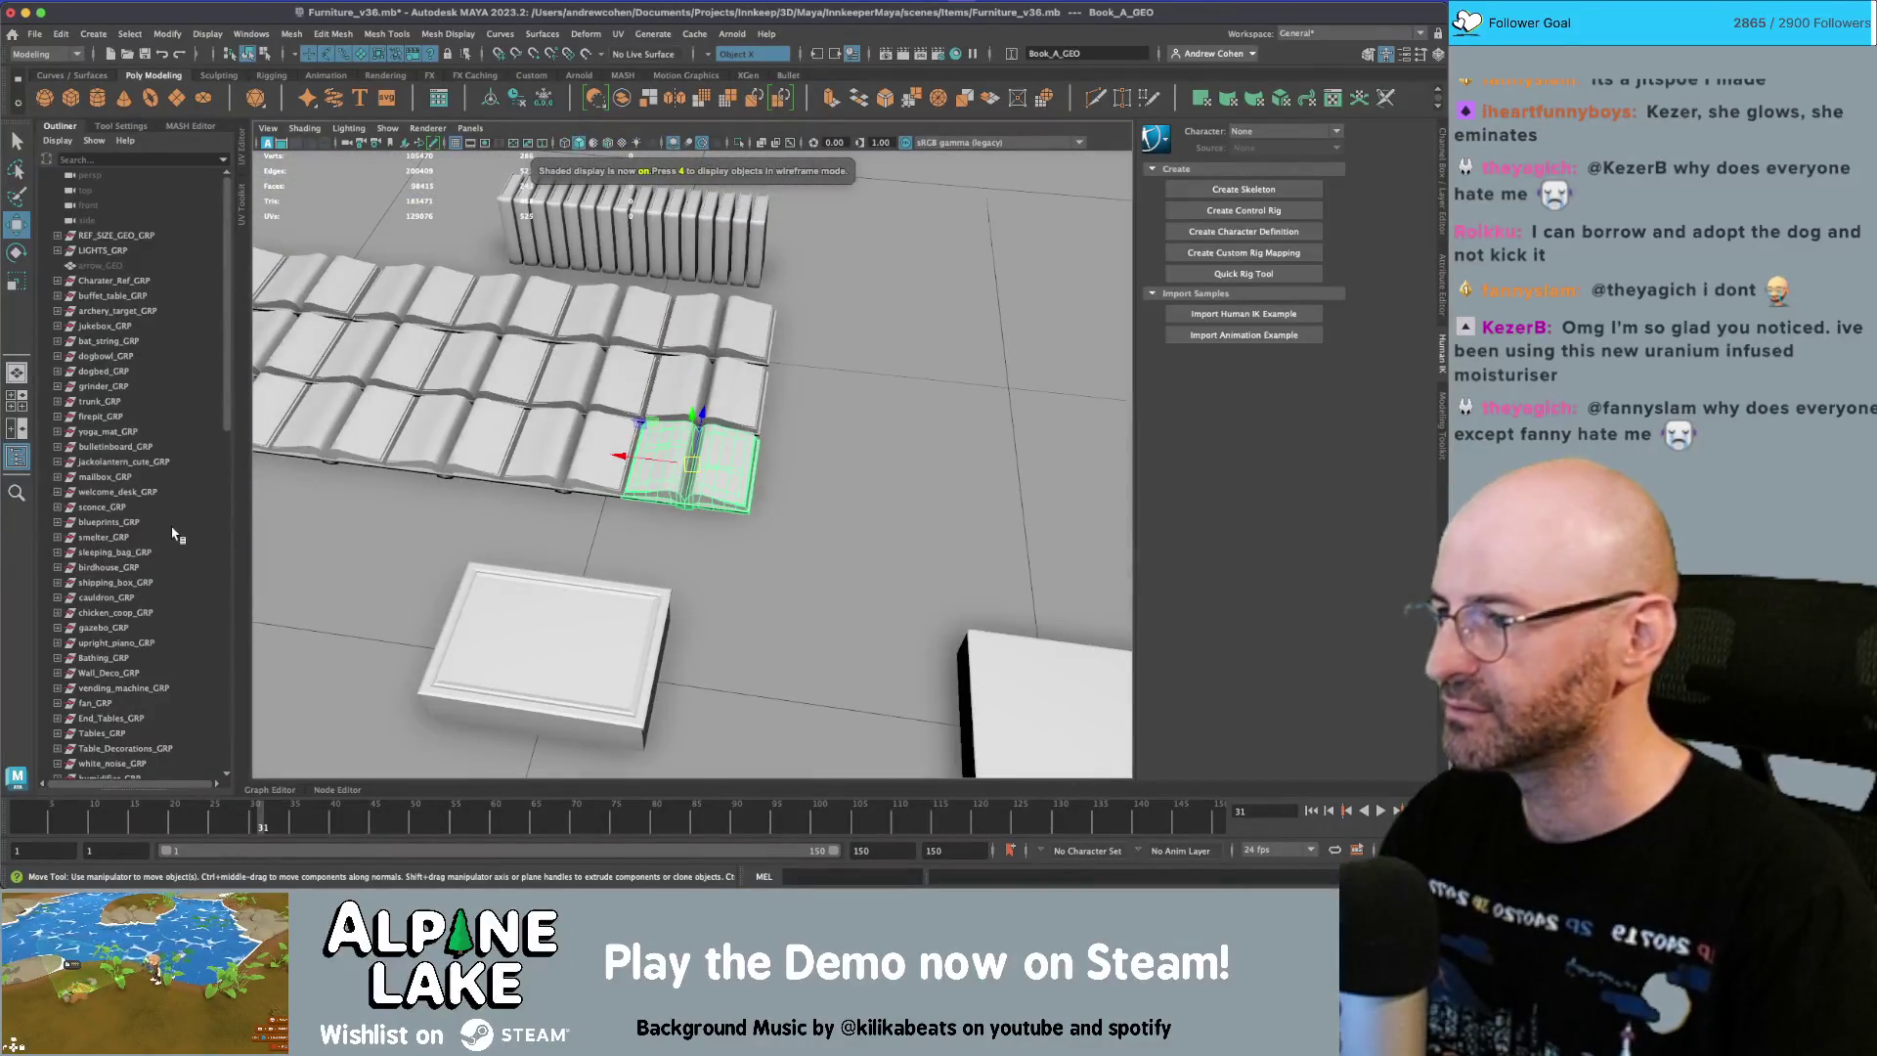
key("f")
left_click(109, 703, "shift")
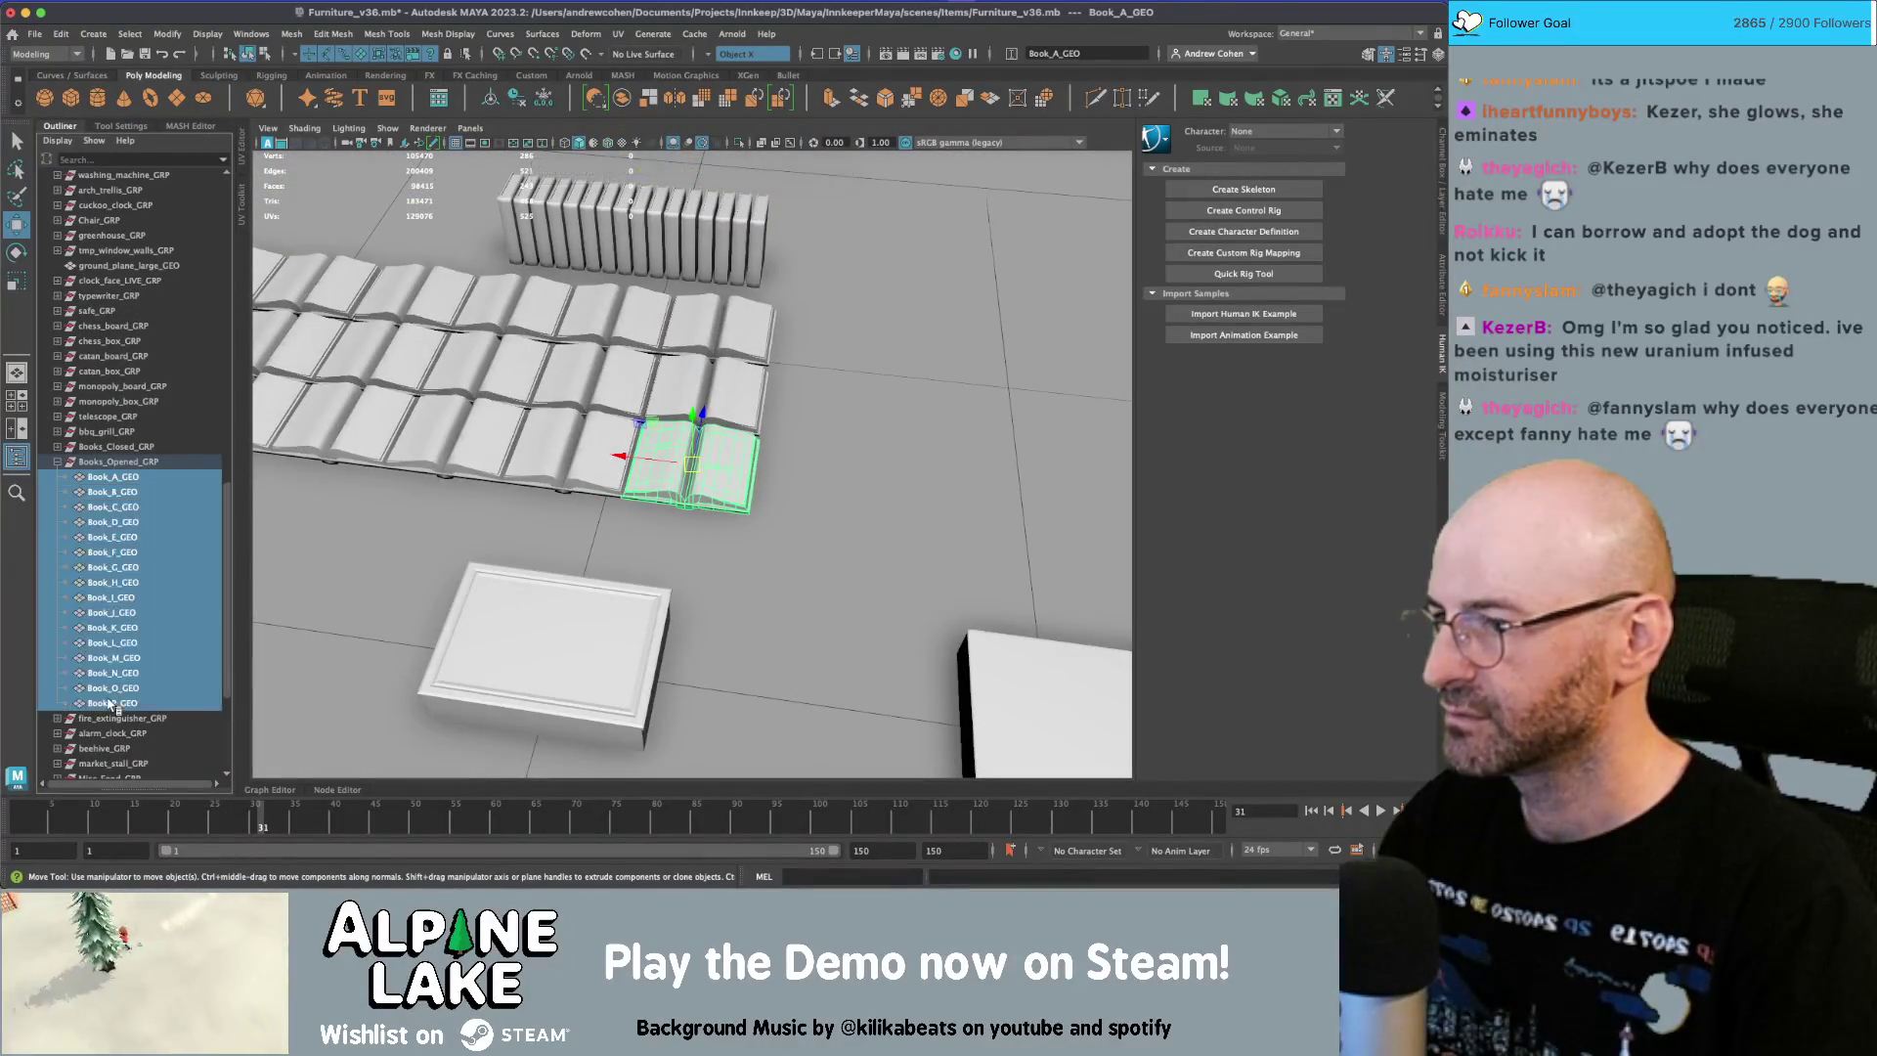
left_click_drag(607, 383, 661, 399)
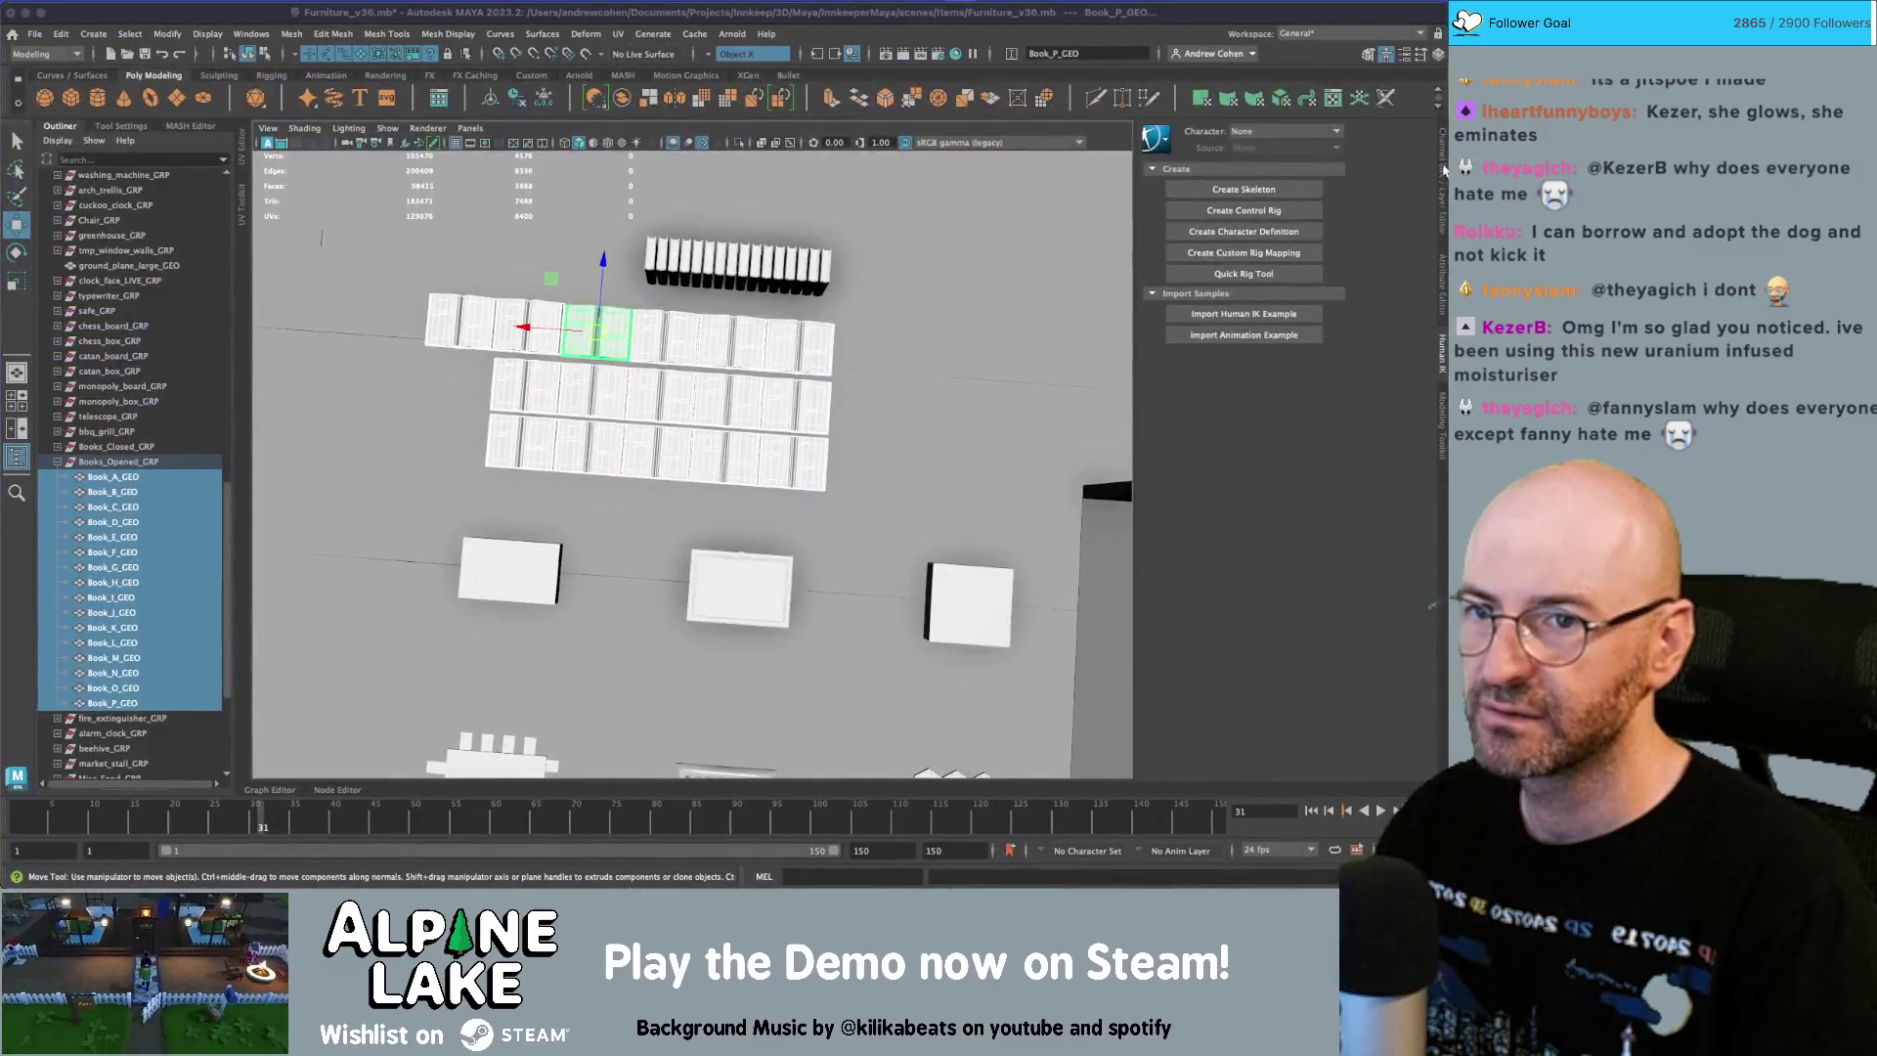
Set the books' Translate X and Z to 0 in the Channel Box, stacking them together.
left_click(1444, 172)
left_click(1416, 173)
type("0")
key("Tab")
key("Tab")
type("0")
key("Return")
mouse_move(860, 508)
left_mouse_down()
mouse_move(871, 302)
mouse_move(714, 414)
mouse_move(742, 394)
mouse_move(724, 398)
left_mouse_up()
key("f")
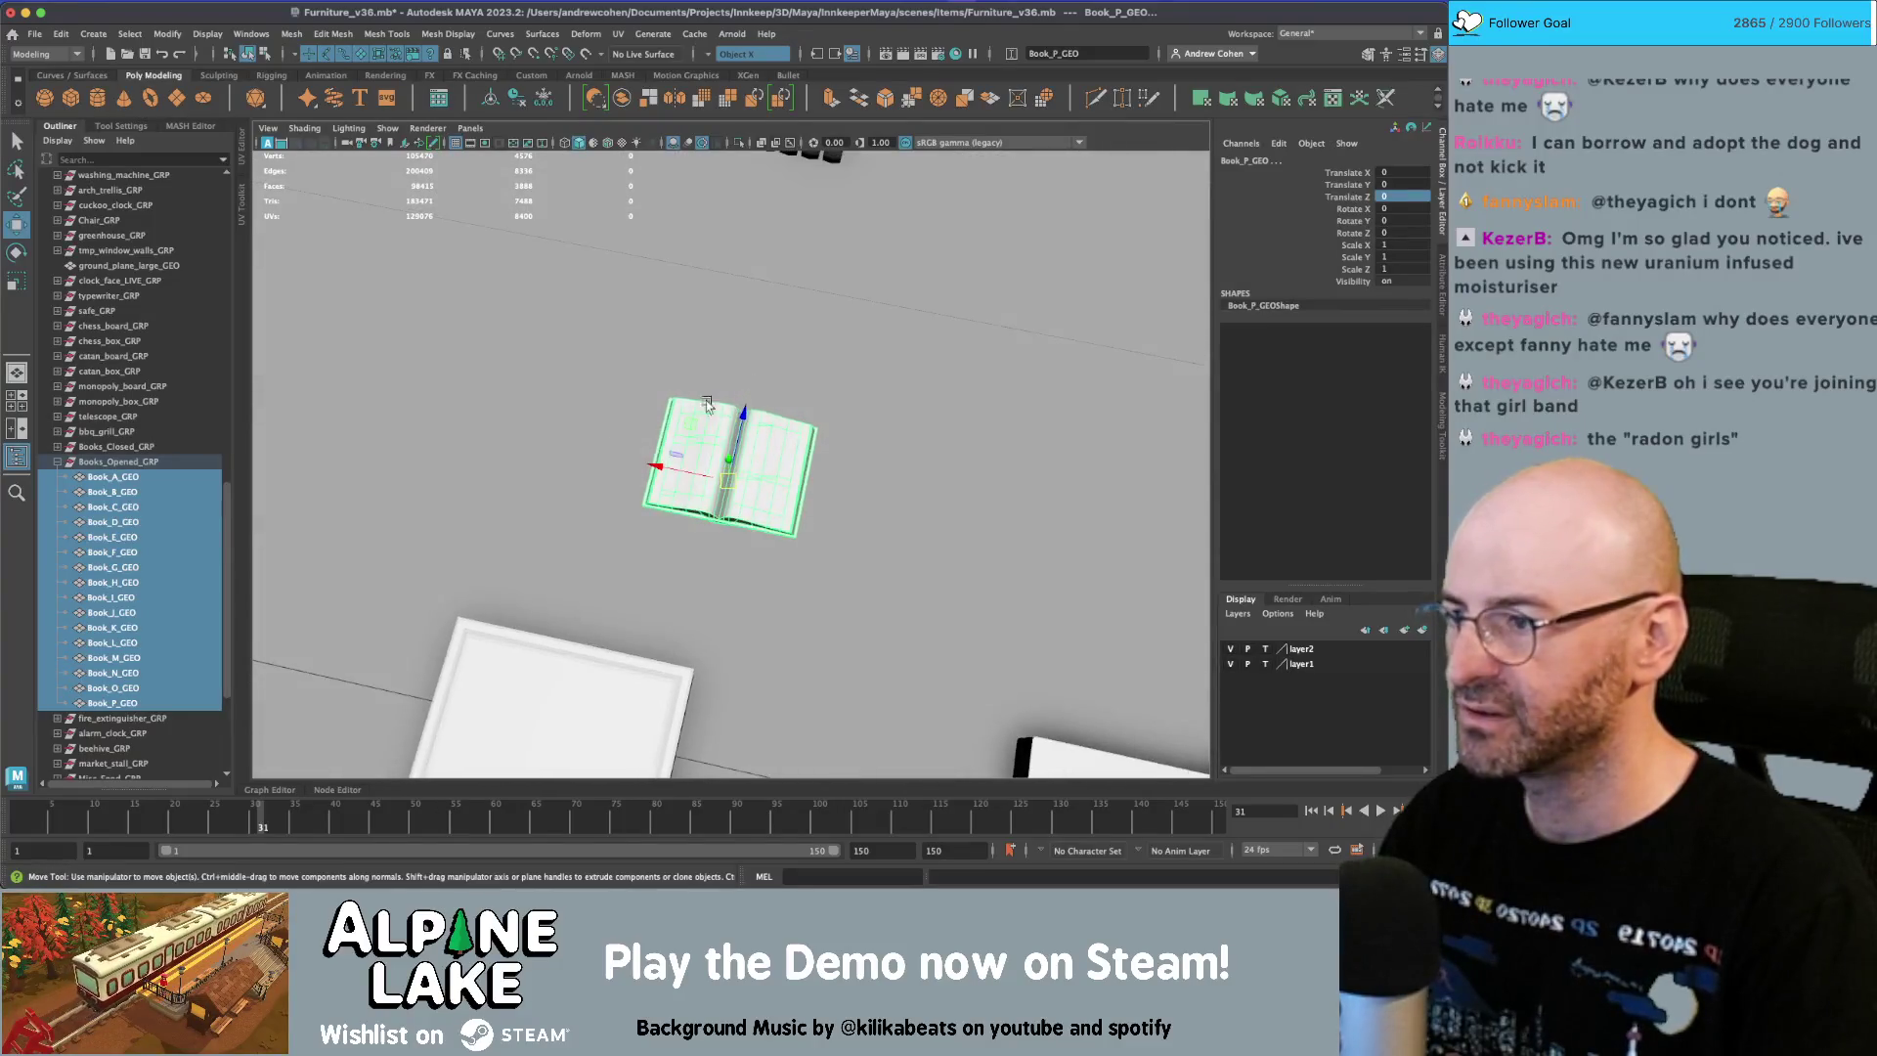
Try grid-snapped Z moves on Book_A and then all books, undoing each.
left_click(114, 464)
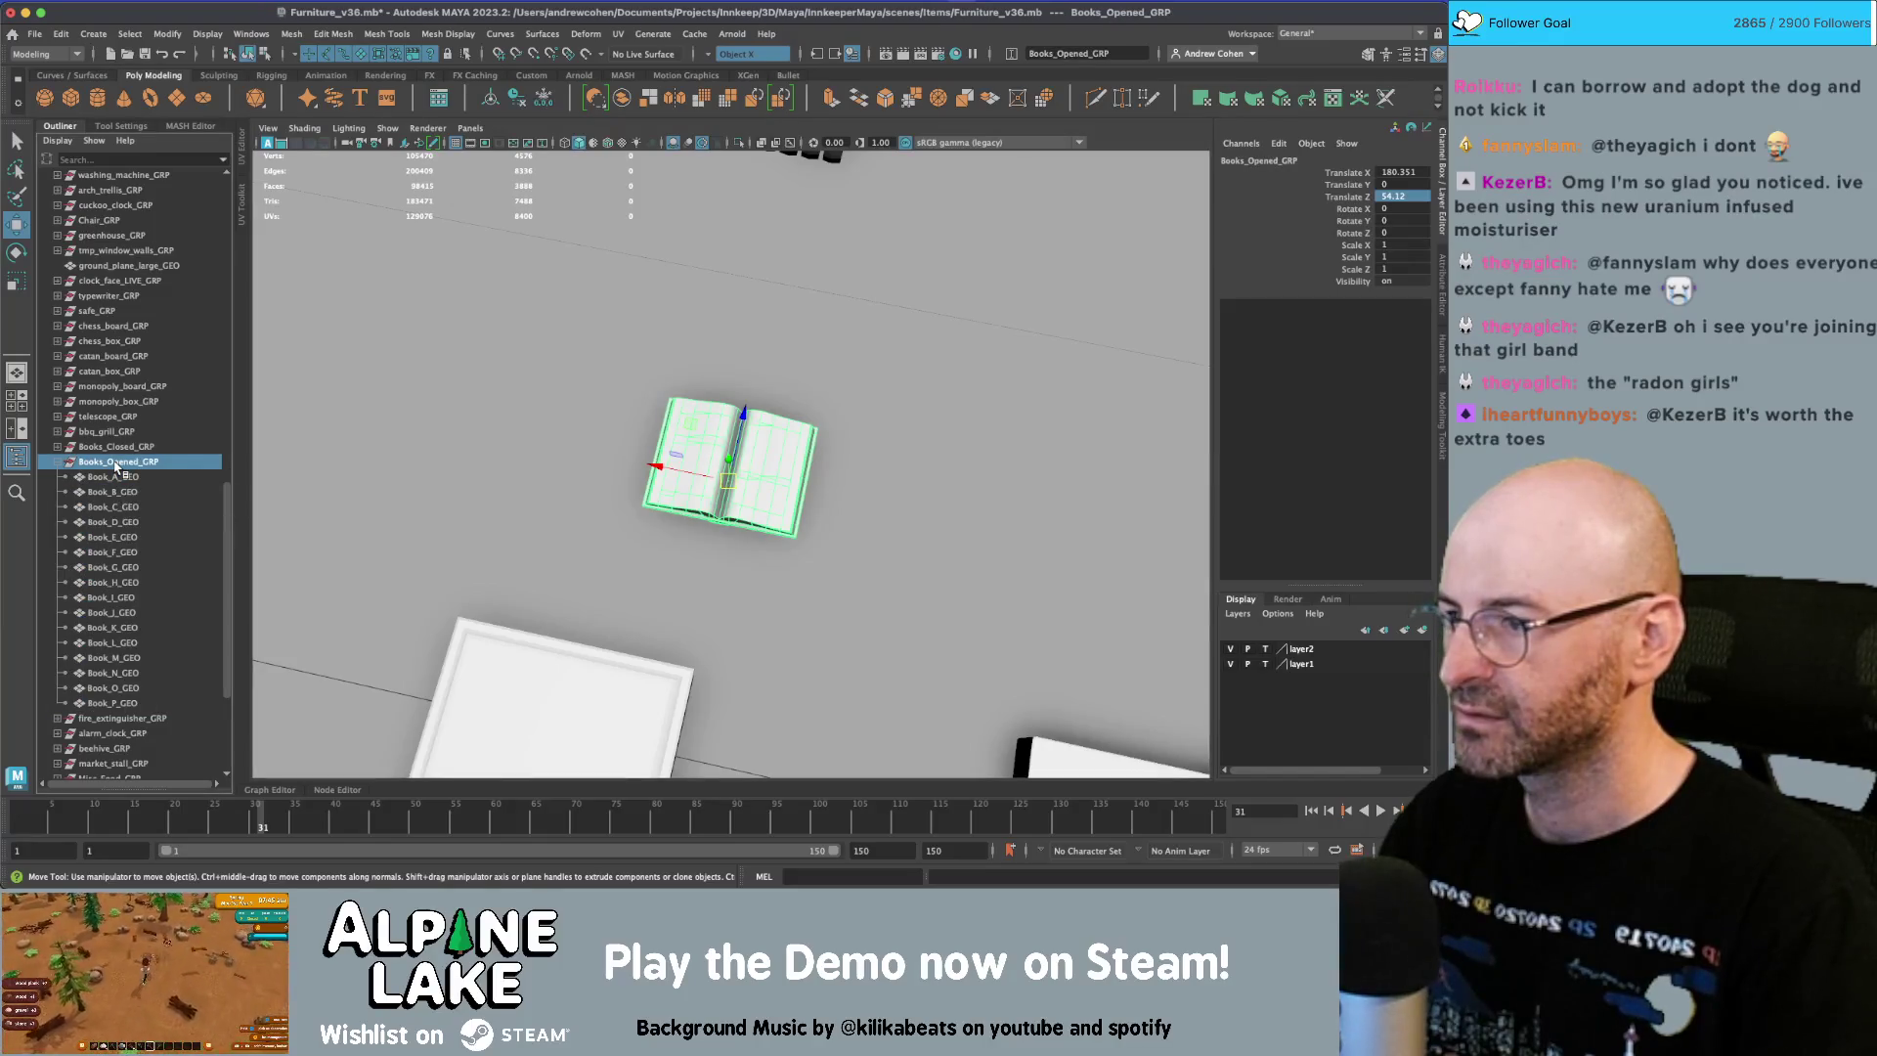
left_click(119, 477)
key("x")
left_click_drag(747, 415, 743, 409)
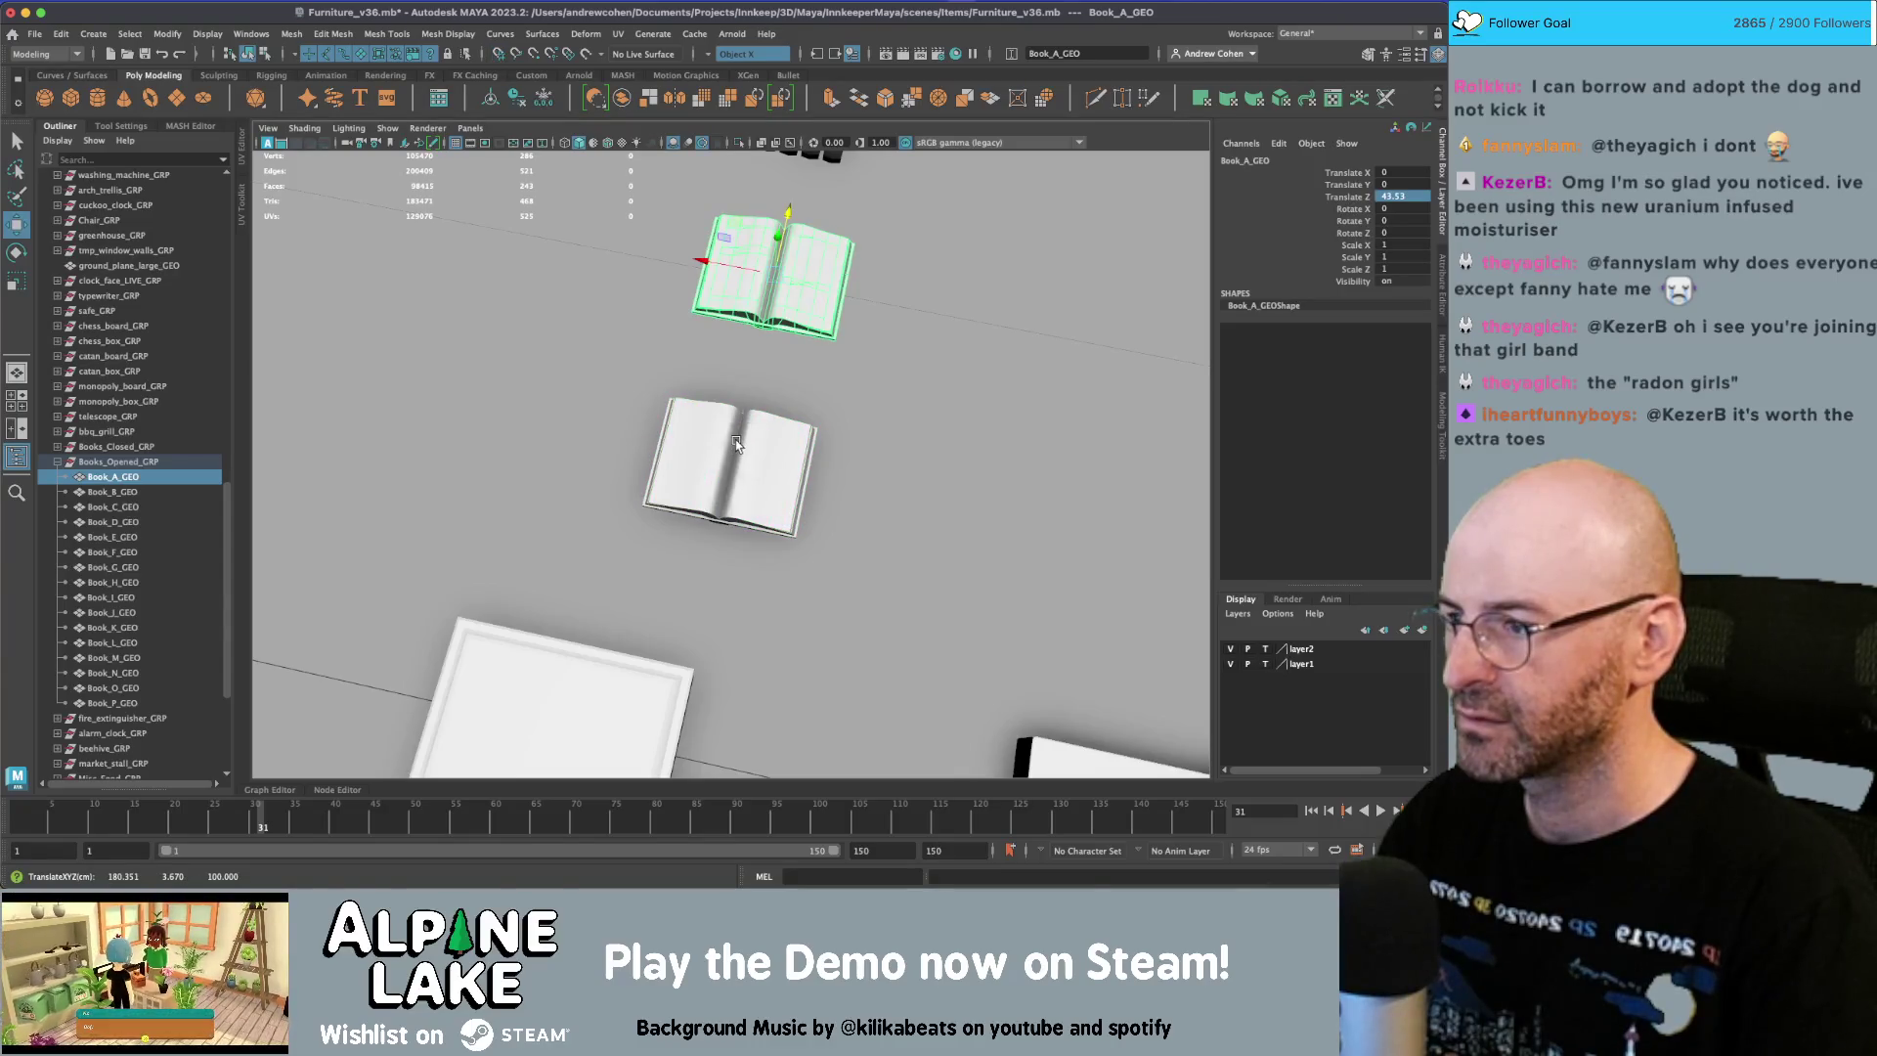
key("z")
left_click(127, 703, "shift")
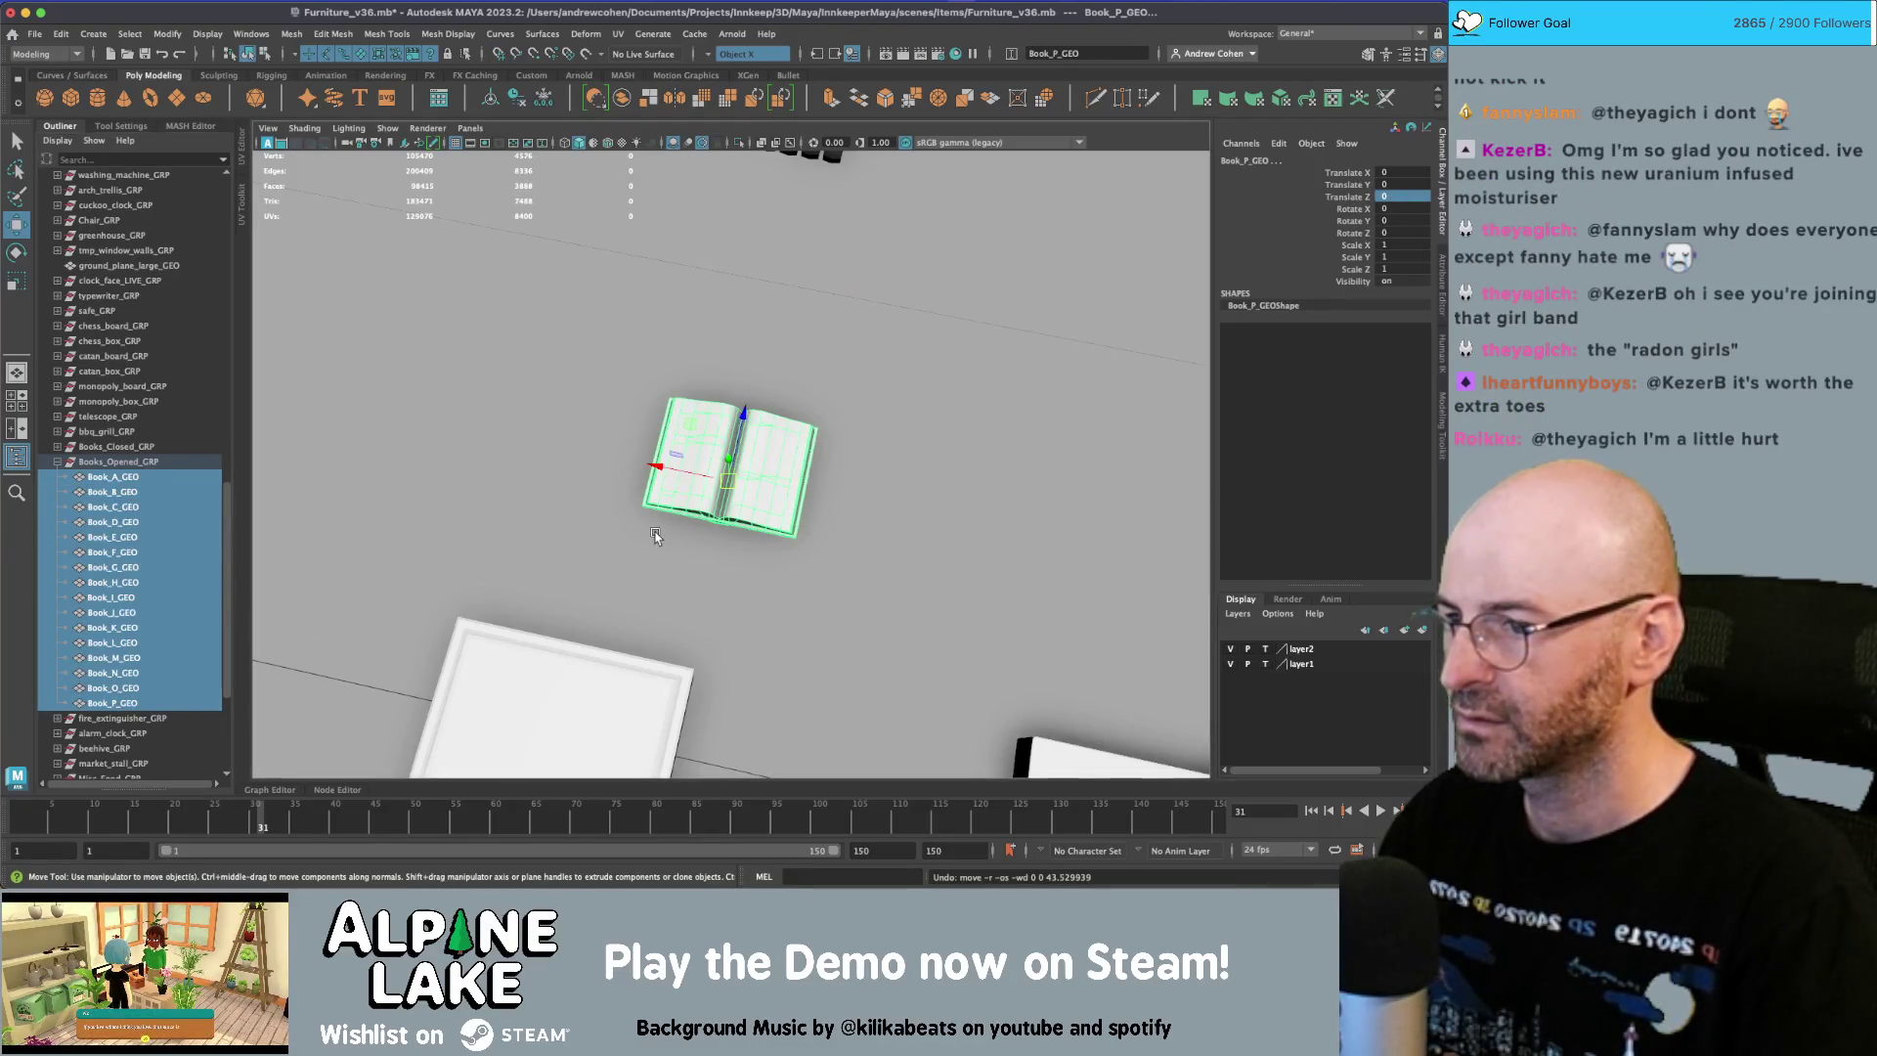
key("x")
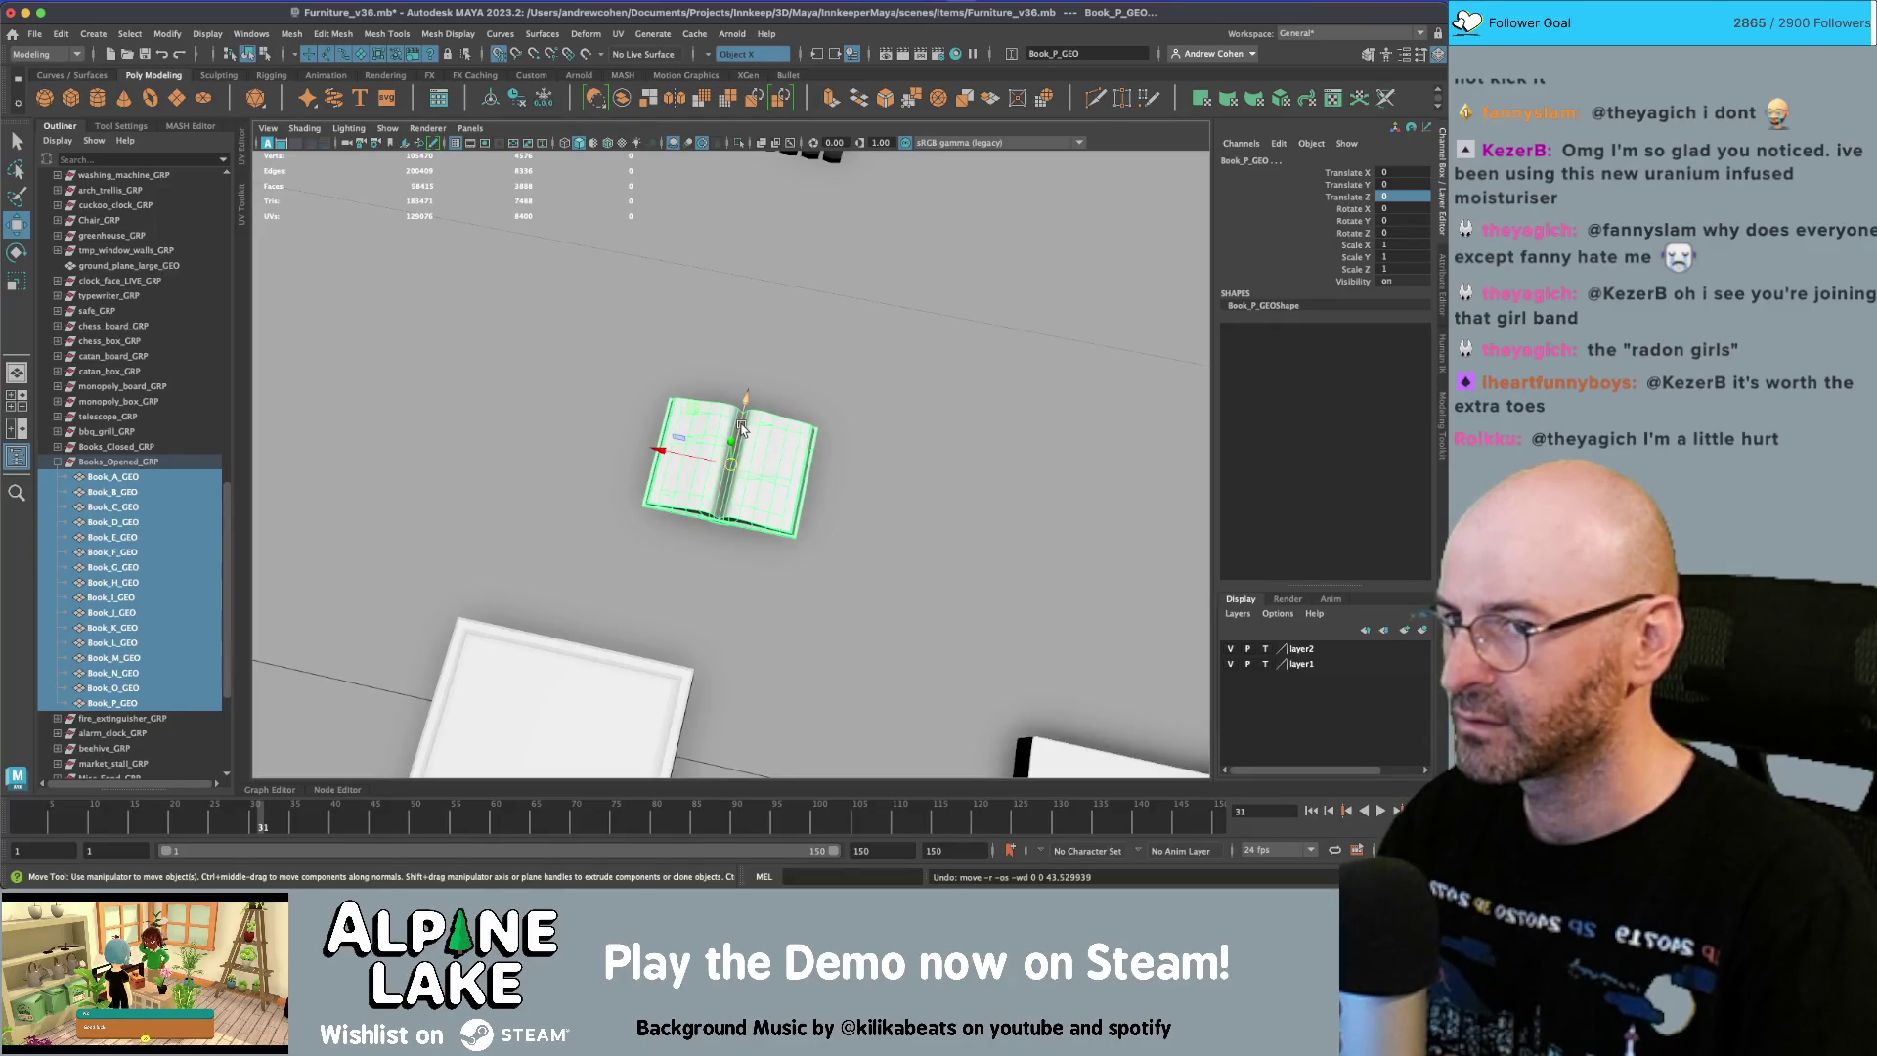
left_click_drag(741, 428, 744, 419)
key("z")
Grid-snap the Books_Opened_GRP group up to Z 100.
key("Up")
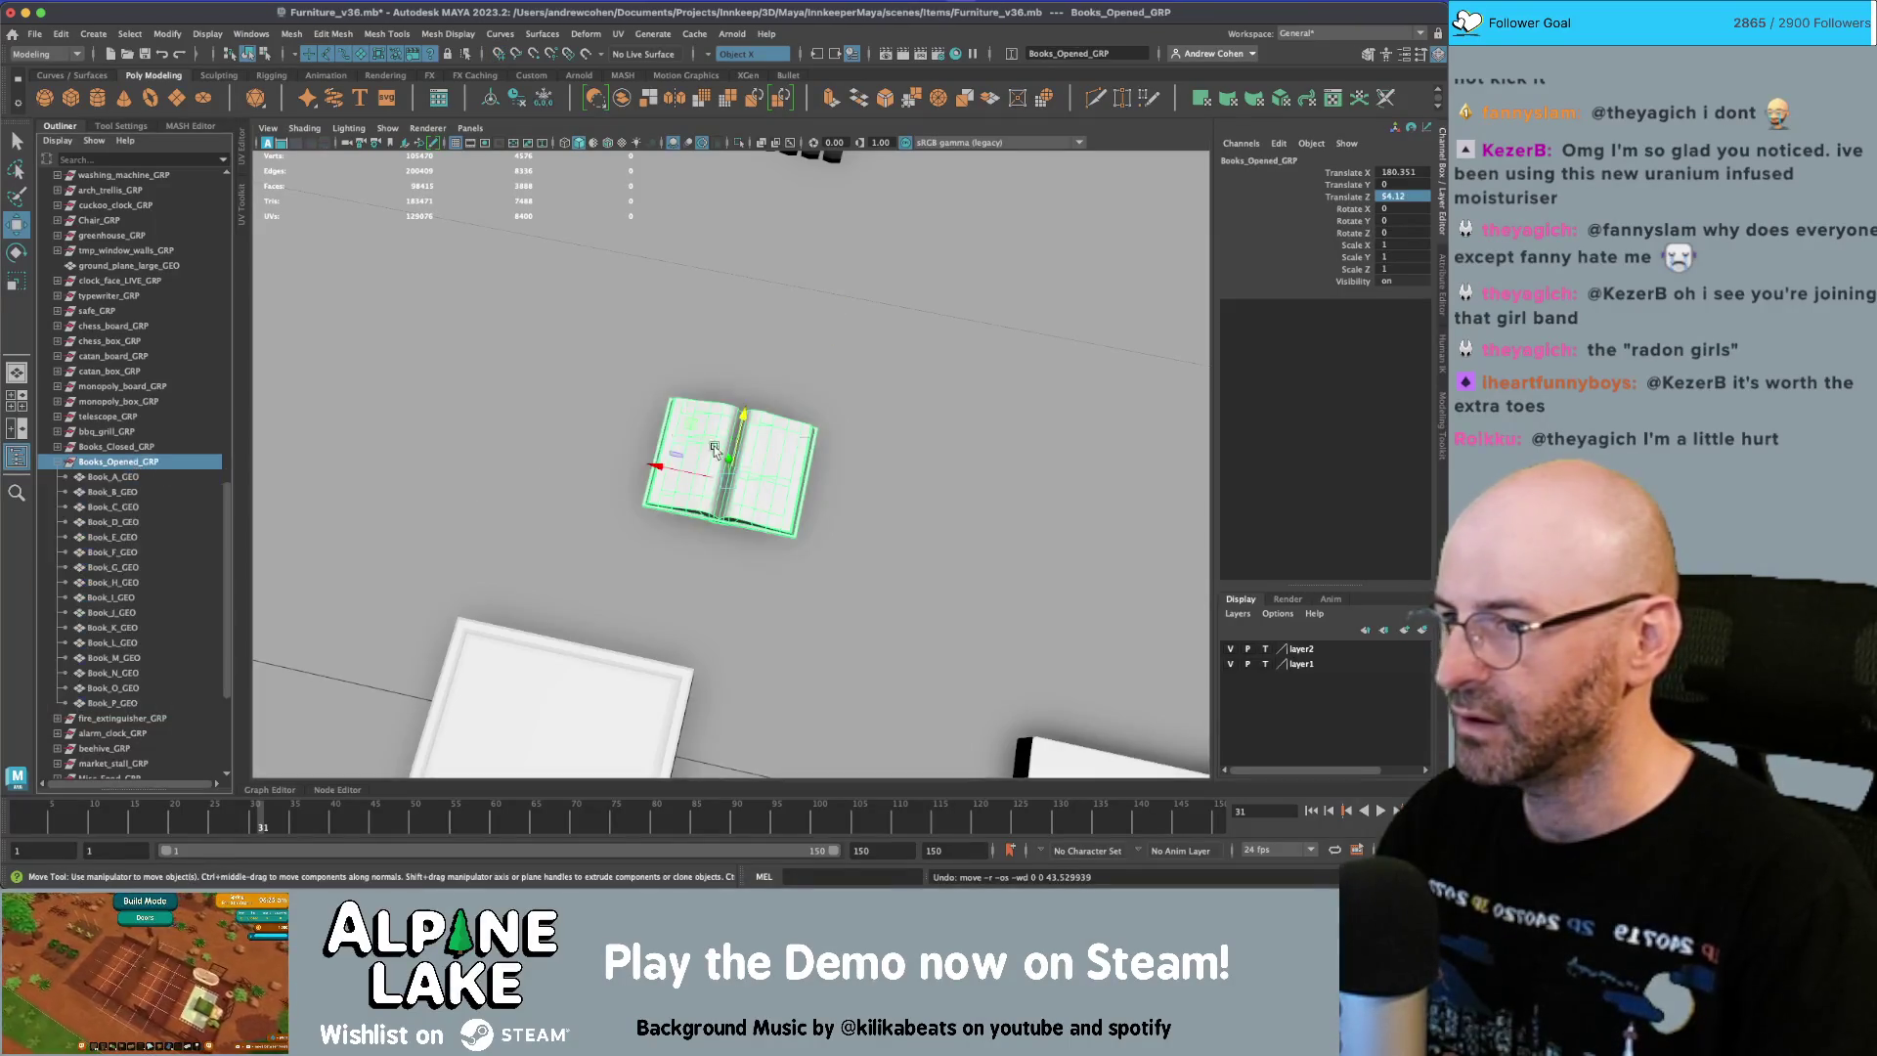
key("x")
left_click_drag(743, 422, 633, 405)
scroll(782, 377, "down", 5)
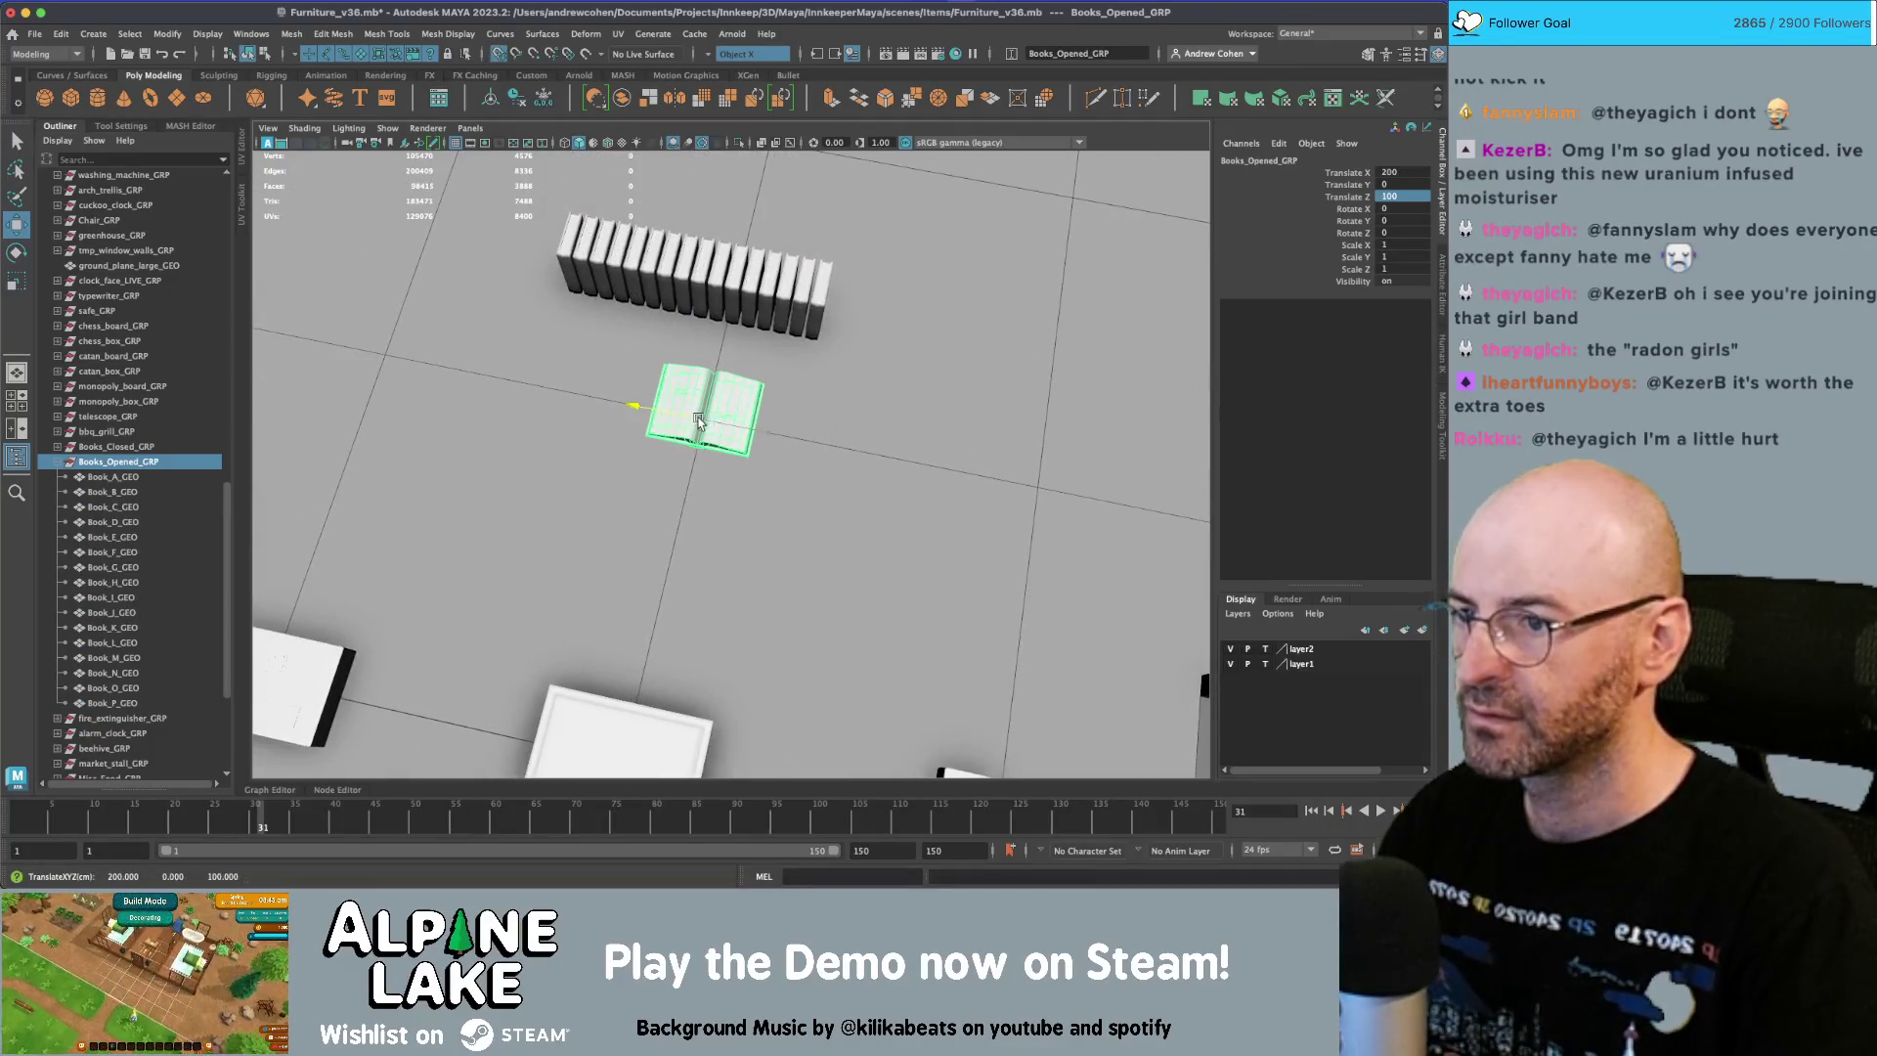
Reselect Book_A through Book_P_GEO and undo an accidental nudge of Book_P.
left_click(113, 478)
left_click(113, 703, "shift")
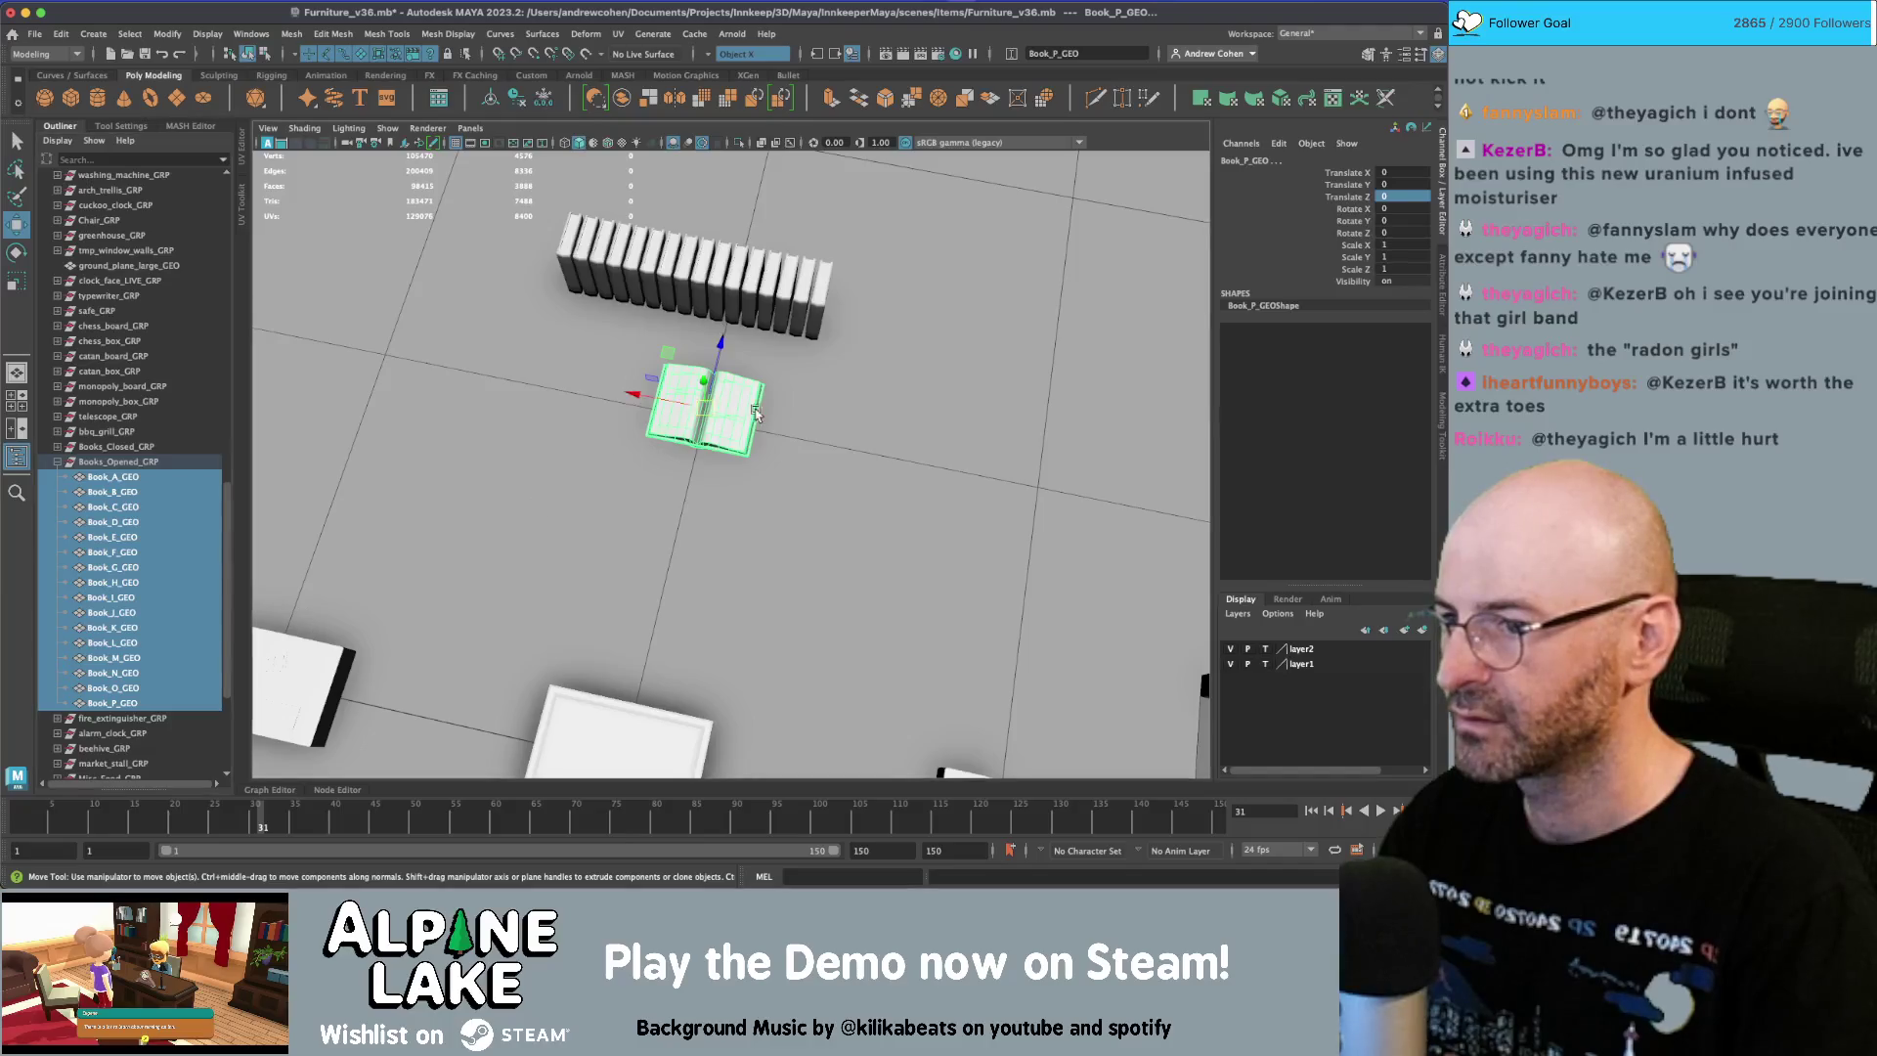
key("f")
mouse_move(754, 430)
left_mouse_down()
mouse_move(723, 459)
mouse_move(755, 471)
mouse_move(718, 430)
mouse_move(719, 391)
left_mouse_up()
key("ctrl+z")
scroll(715, 418, "down", 5)
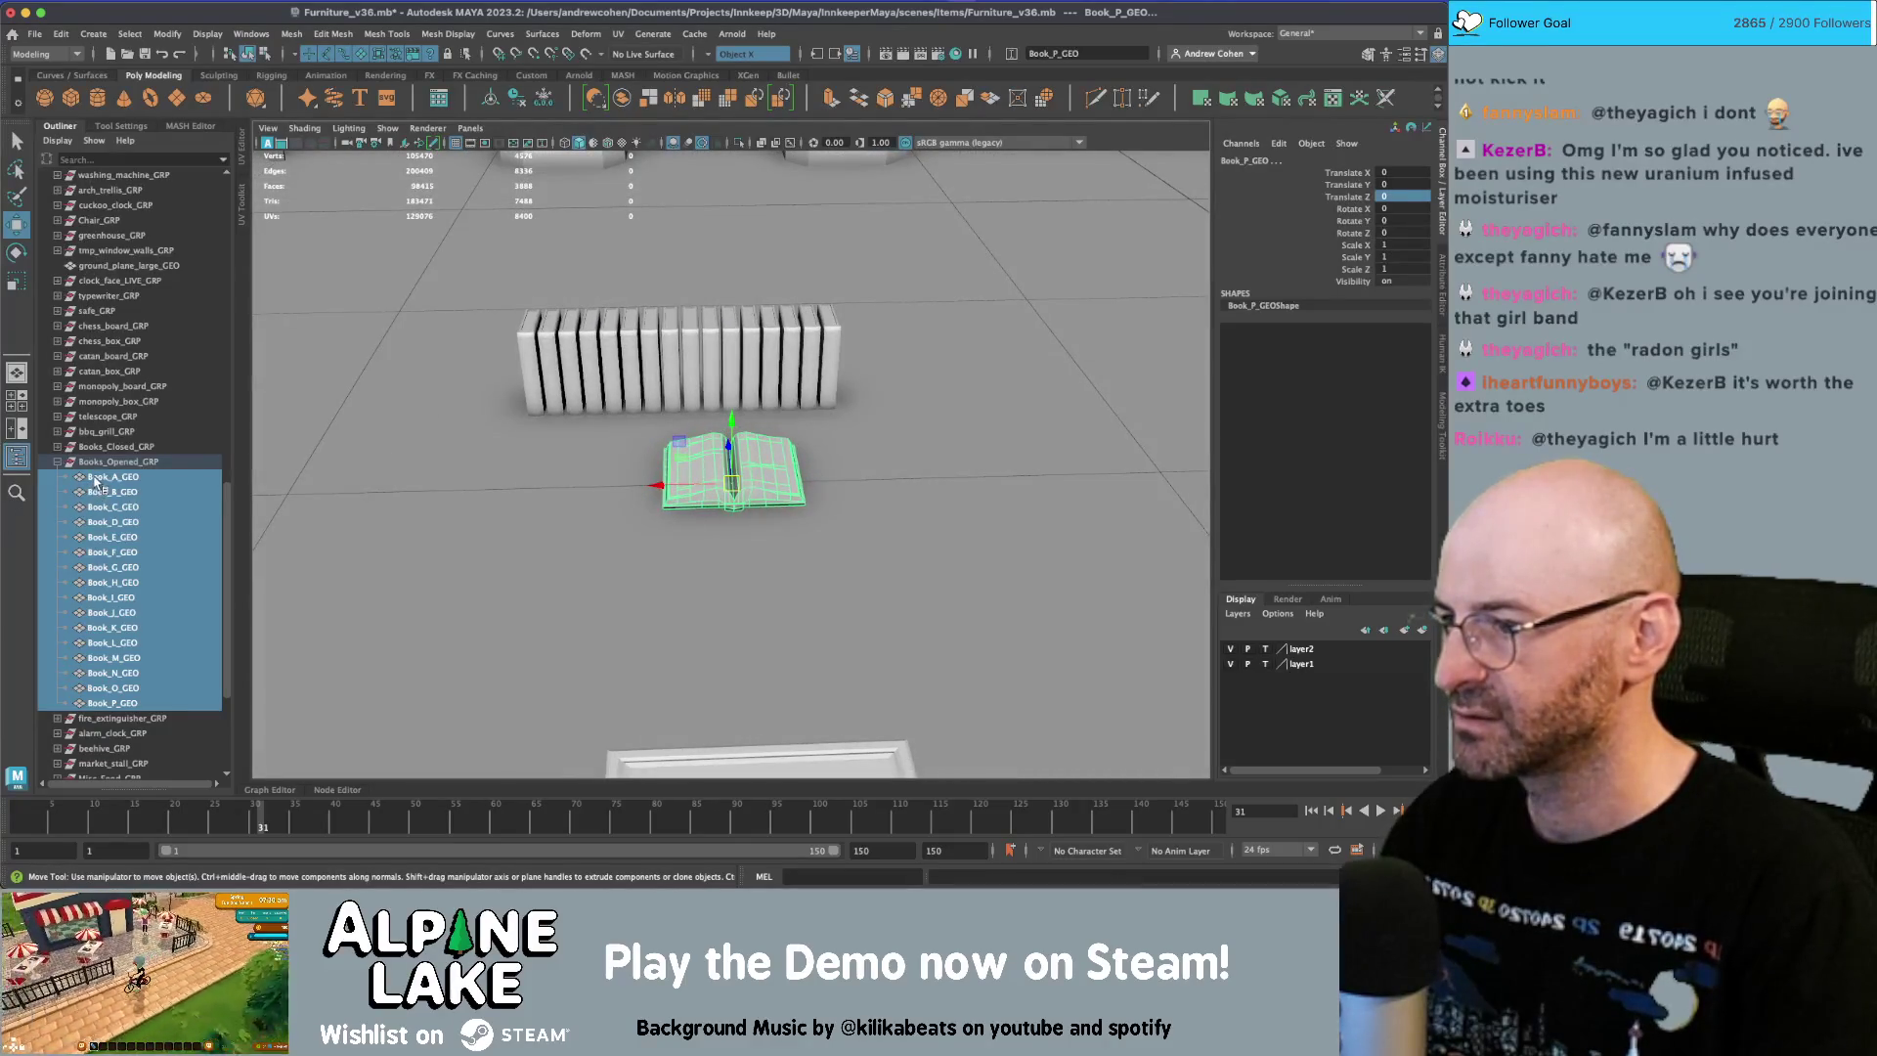
scroll(112, 474, "down", 5)
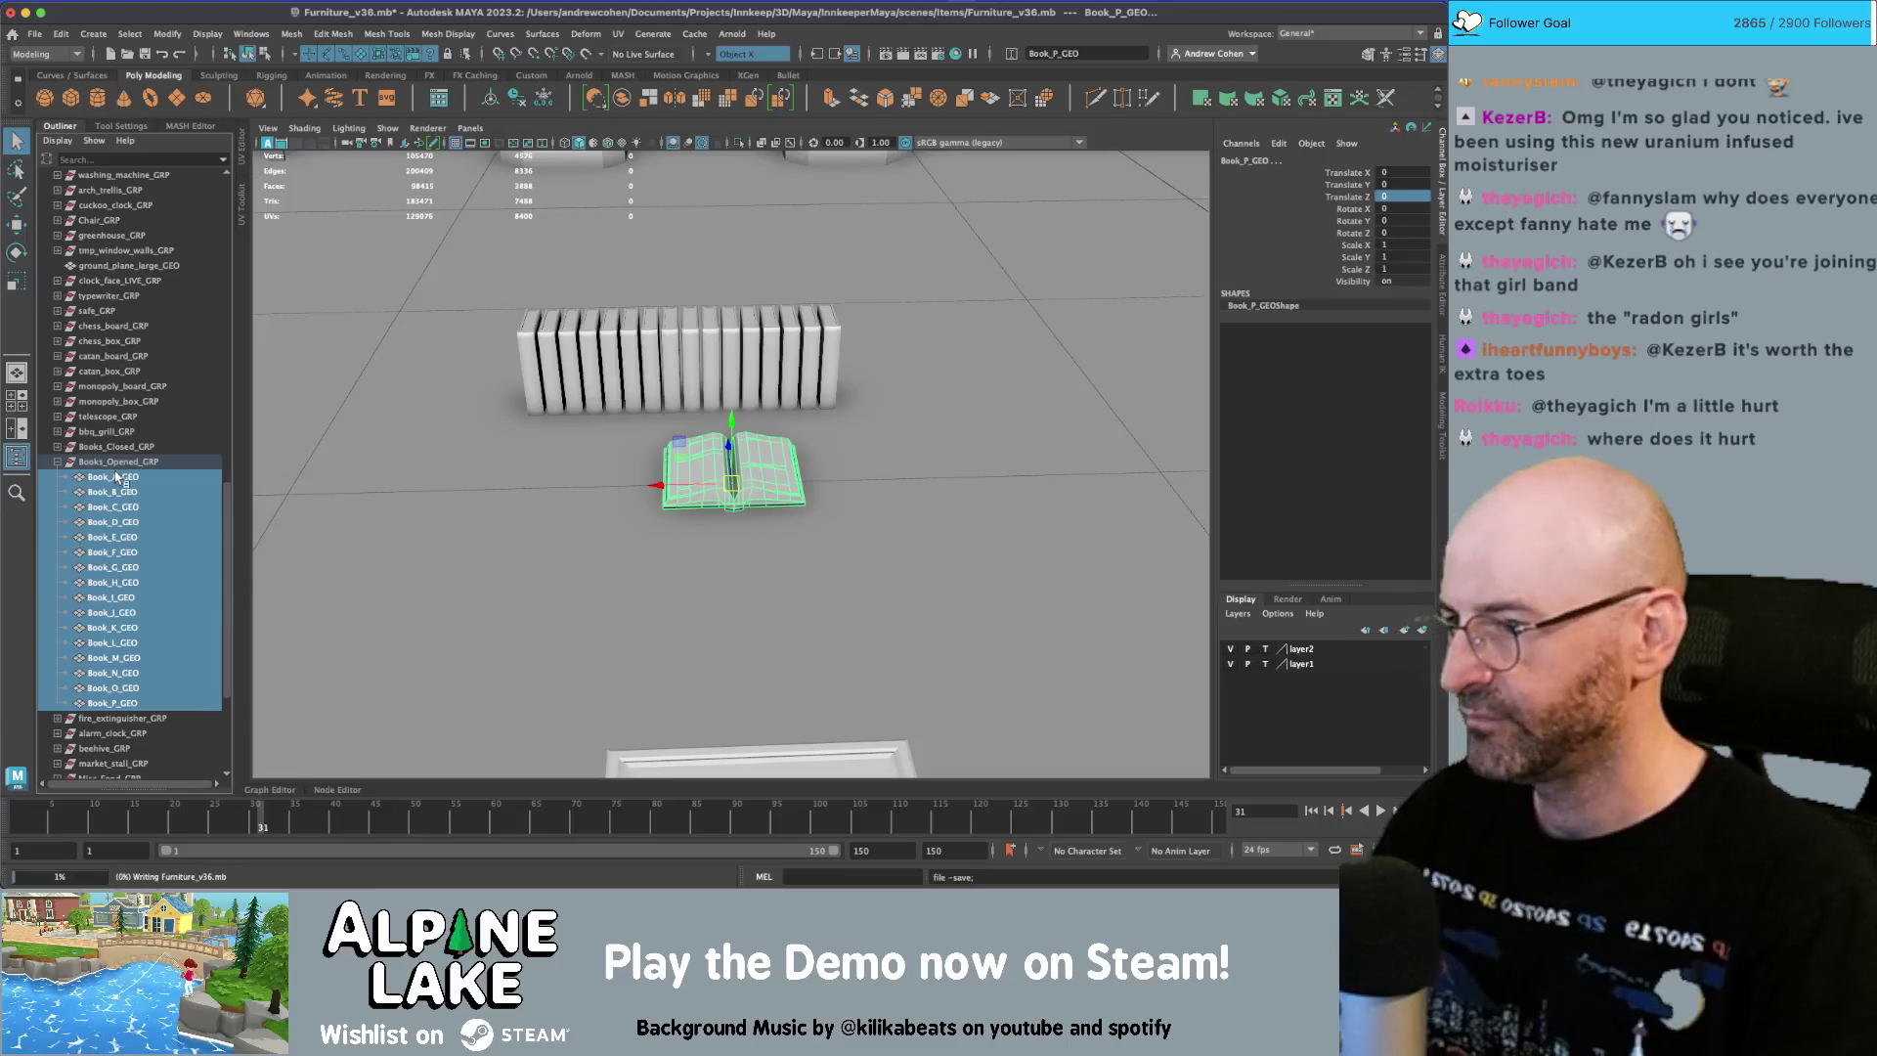
Select furniture_export_set and send the selection to Unity.
left_click(108, 716)
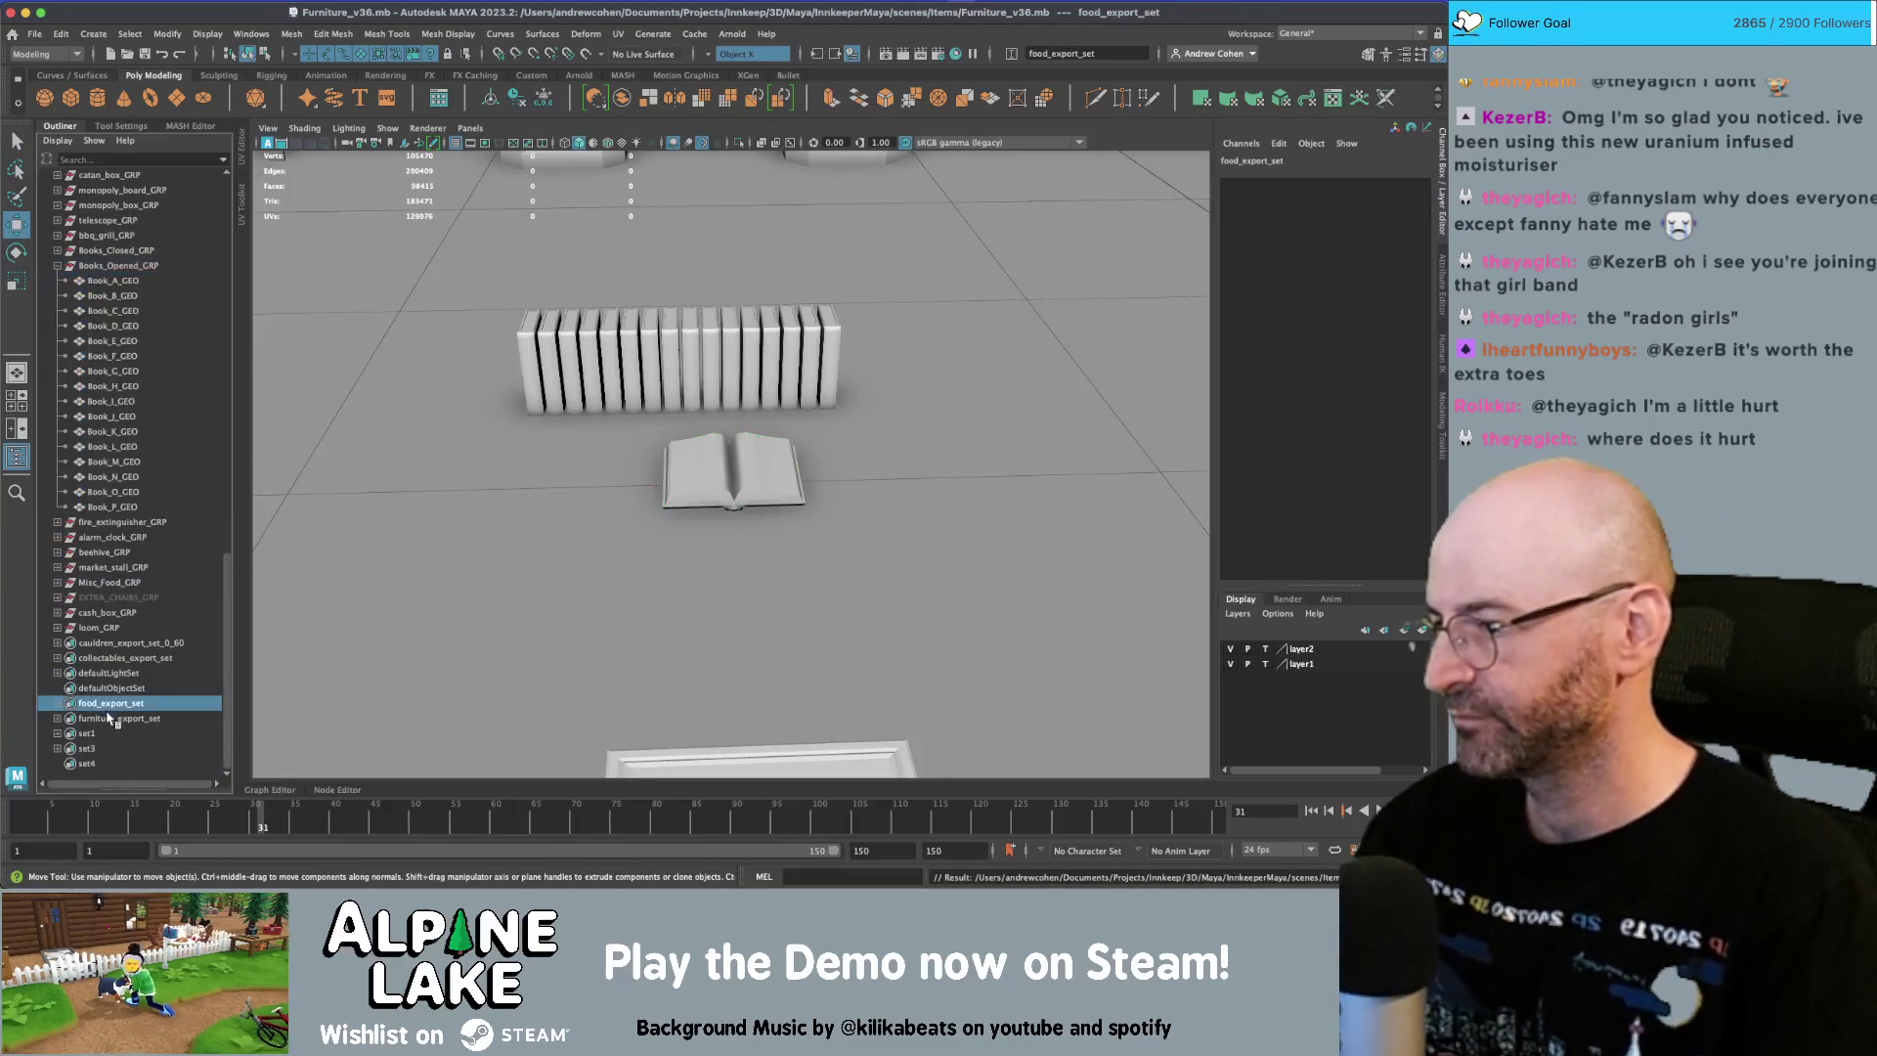
left_click(37, 35)
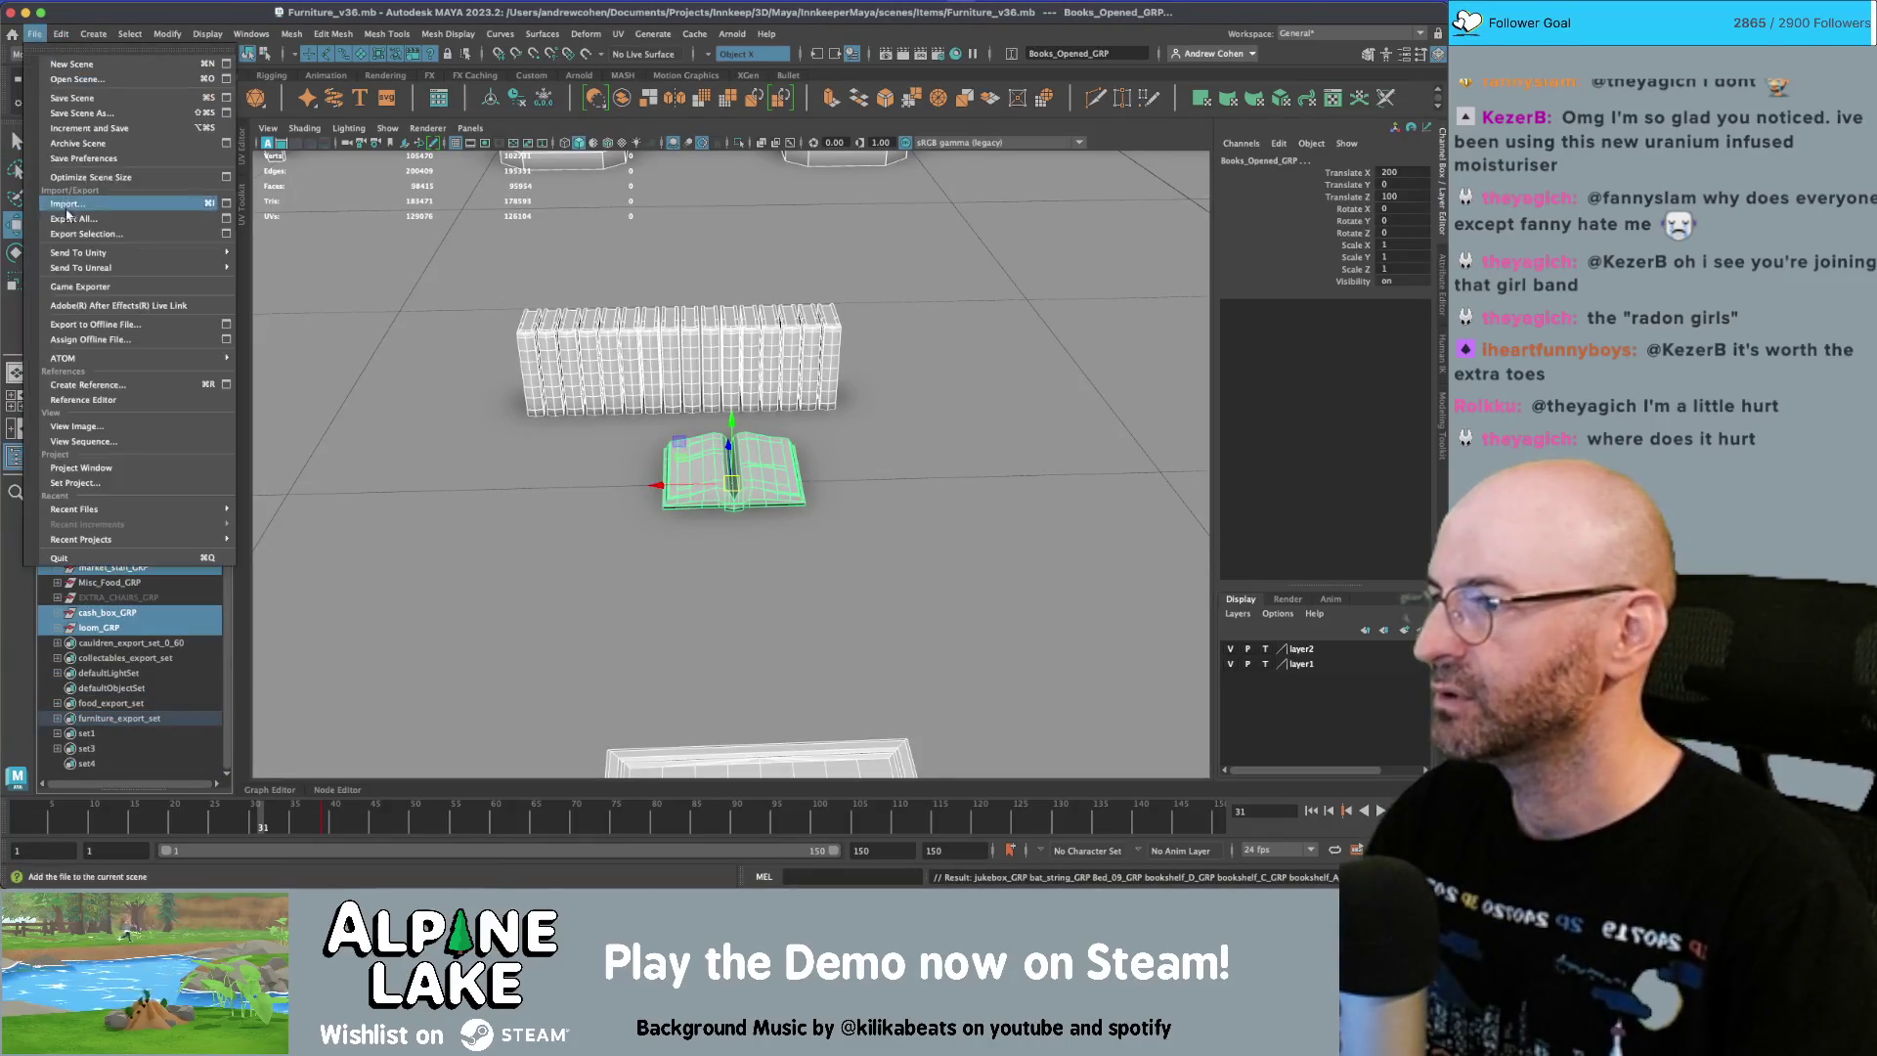
mouse_move(176, 253)
left_click(290, 268)
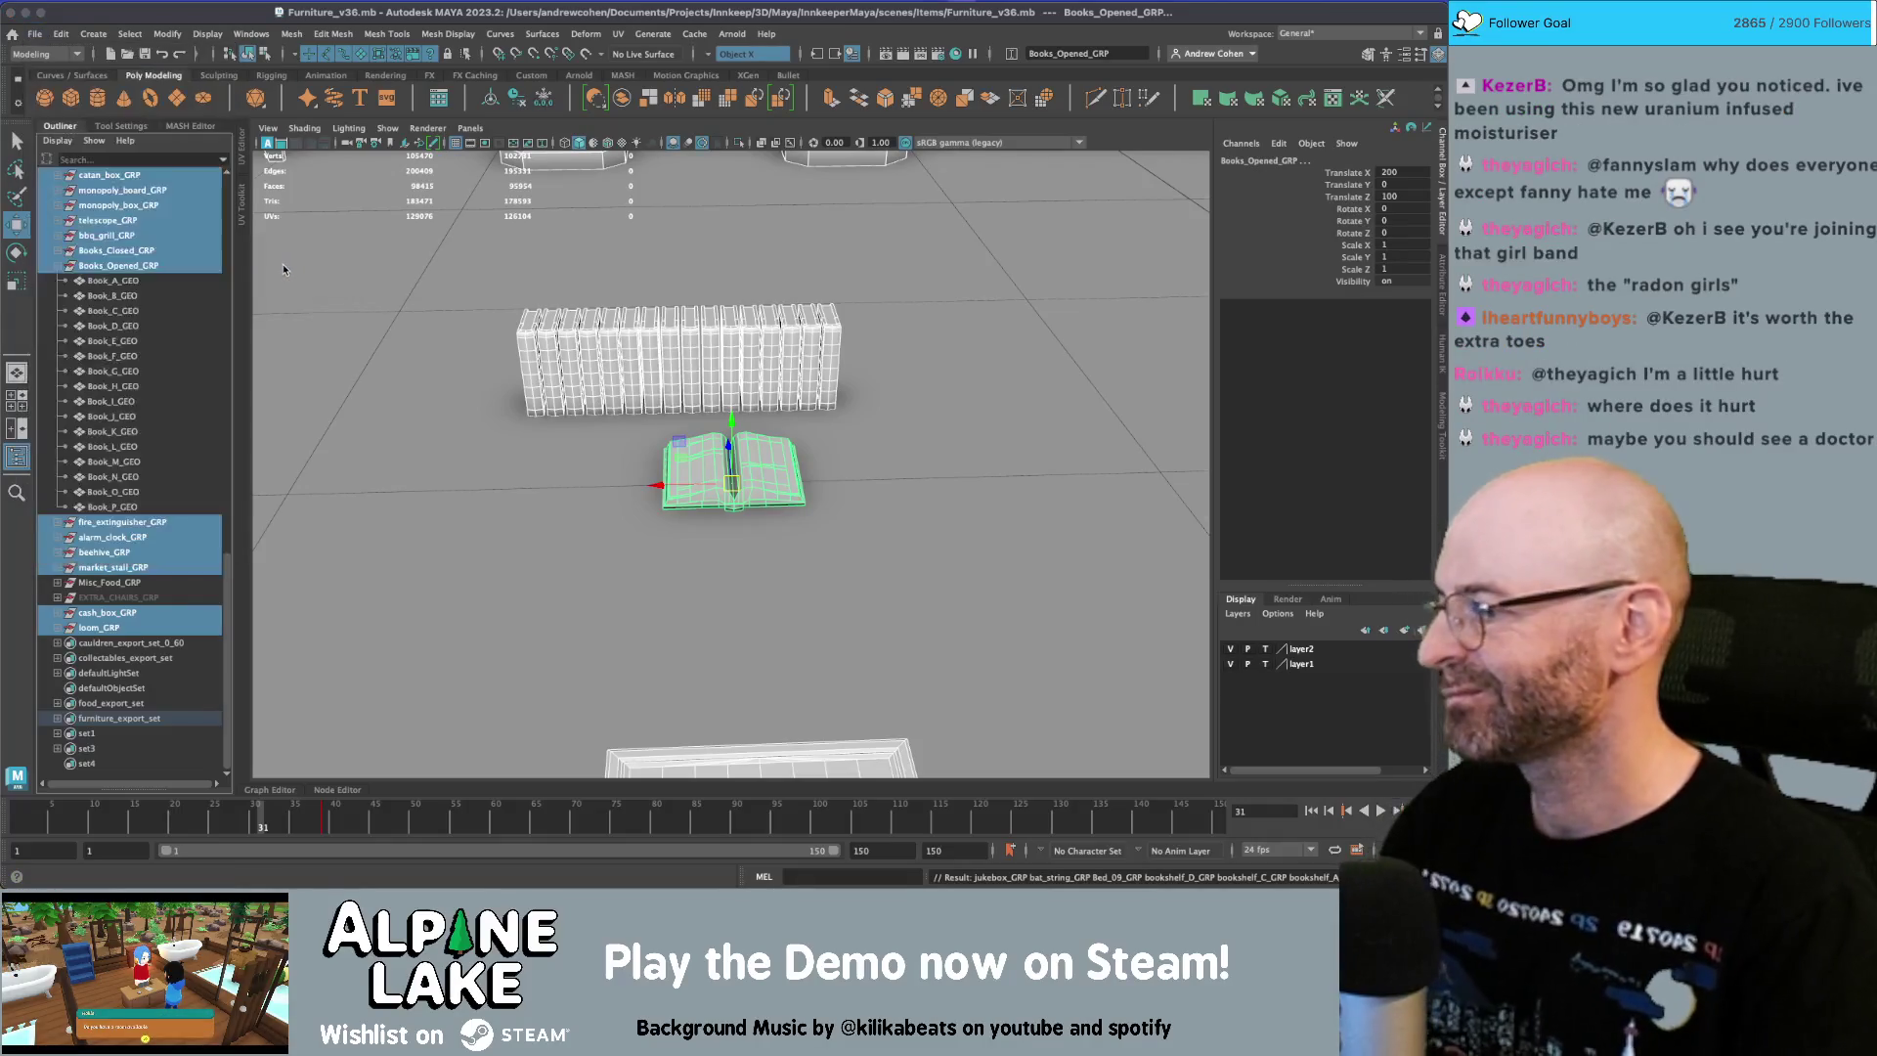